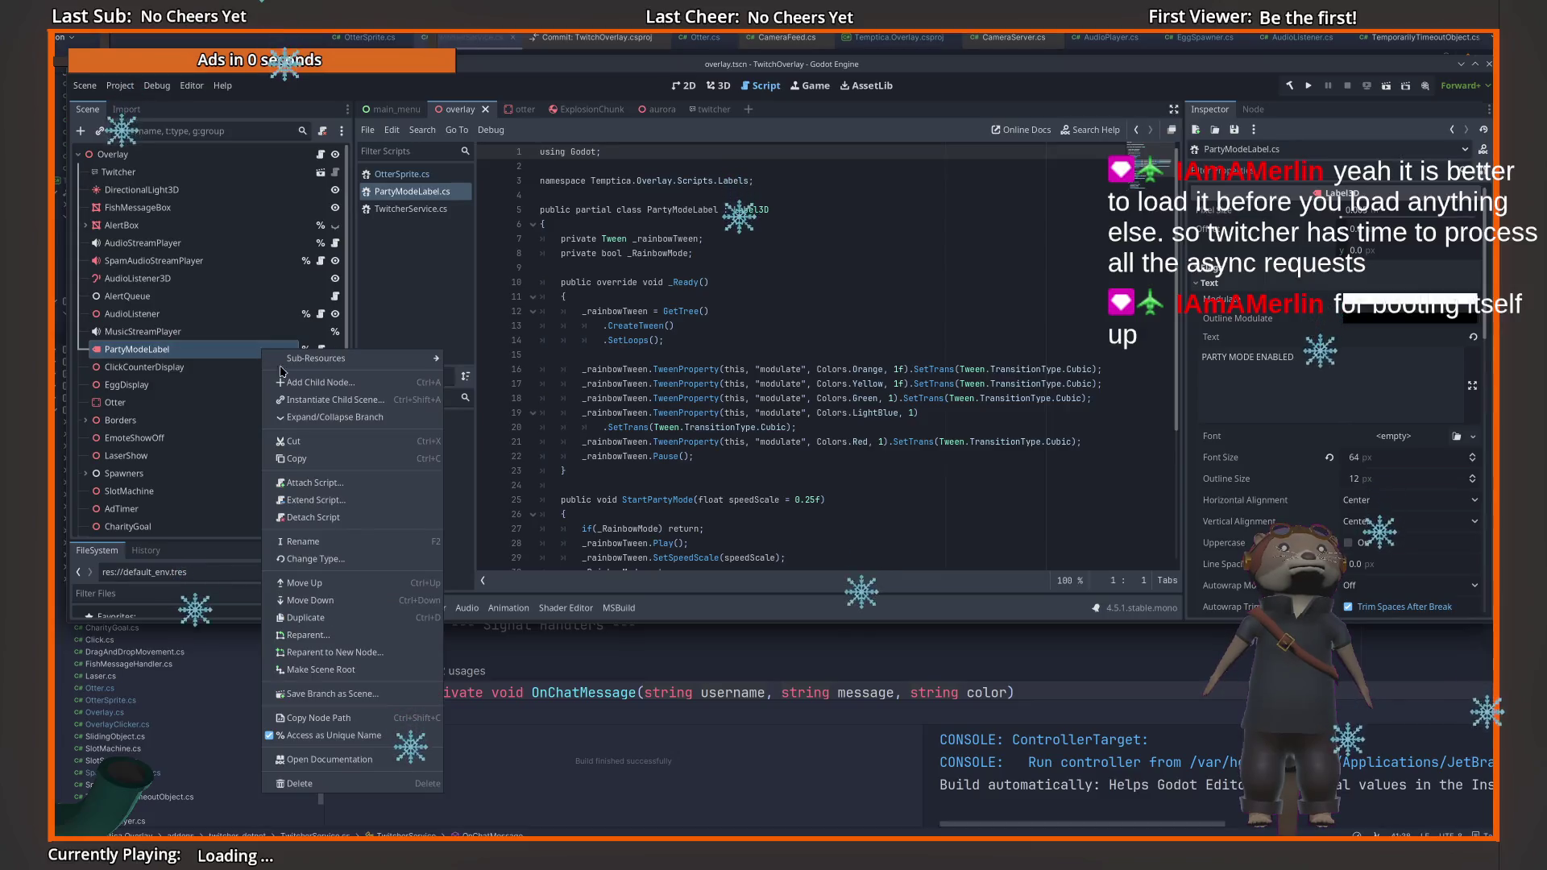
- Add a TwitchCommand child under PartyModeLabel, then delete it again
click(306, 384)
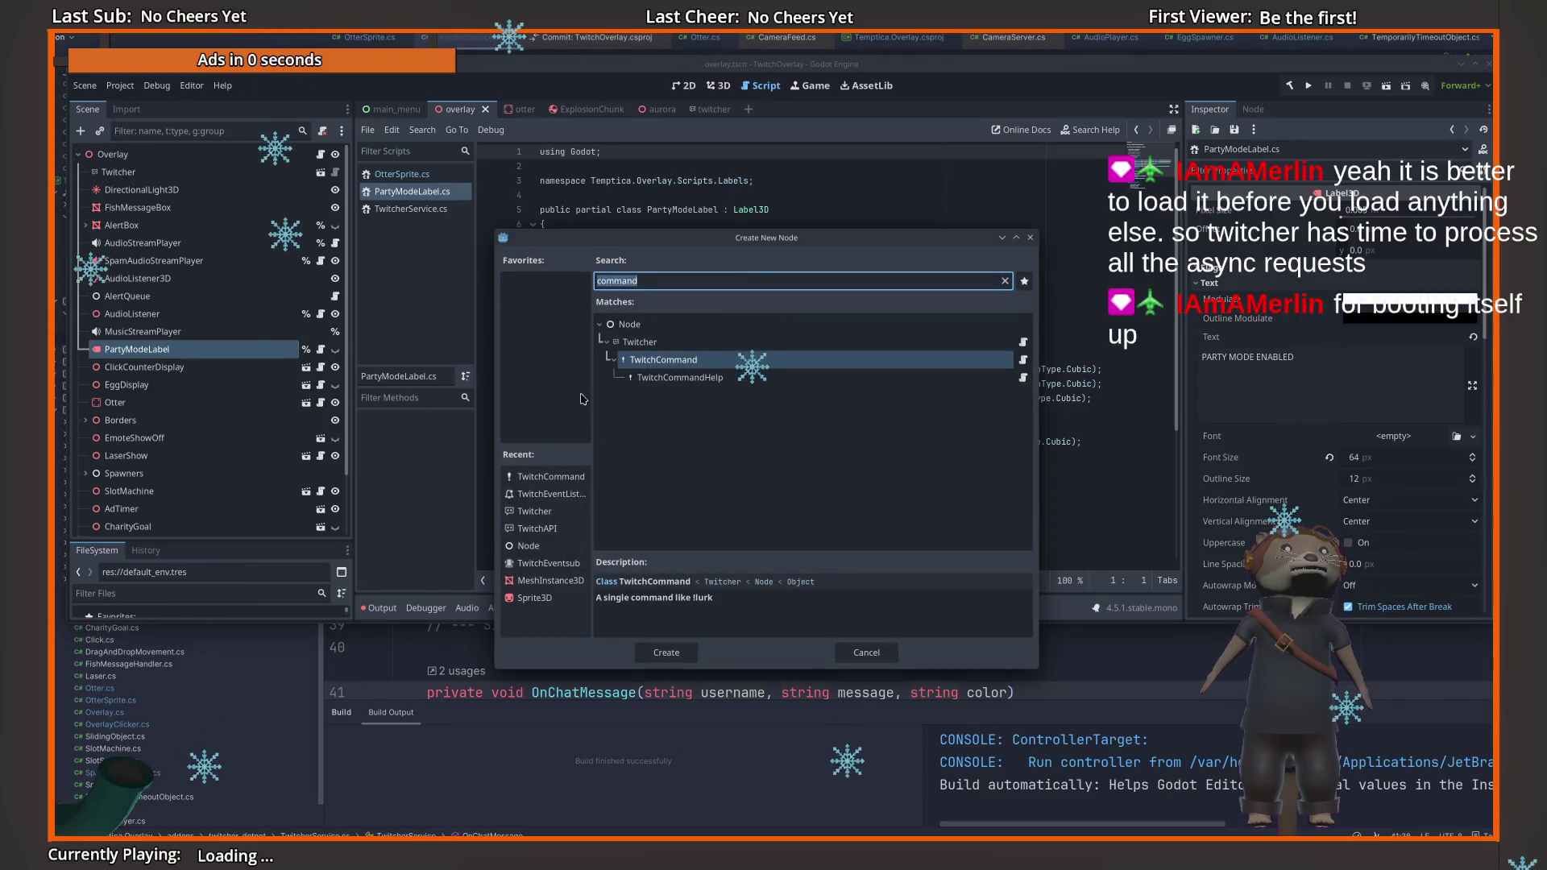
click(667, 652)
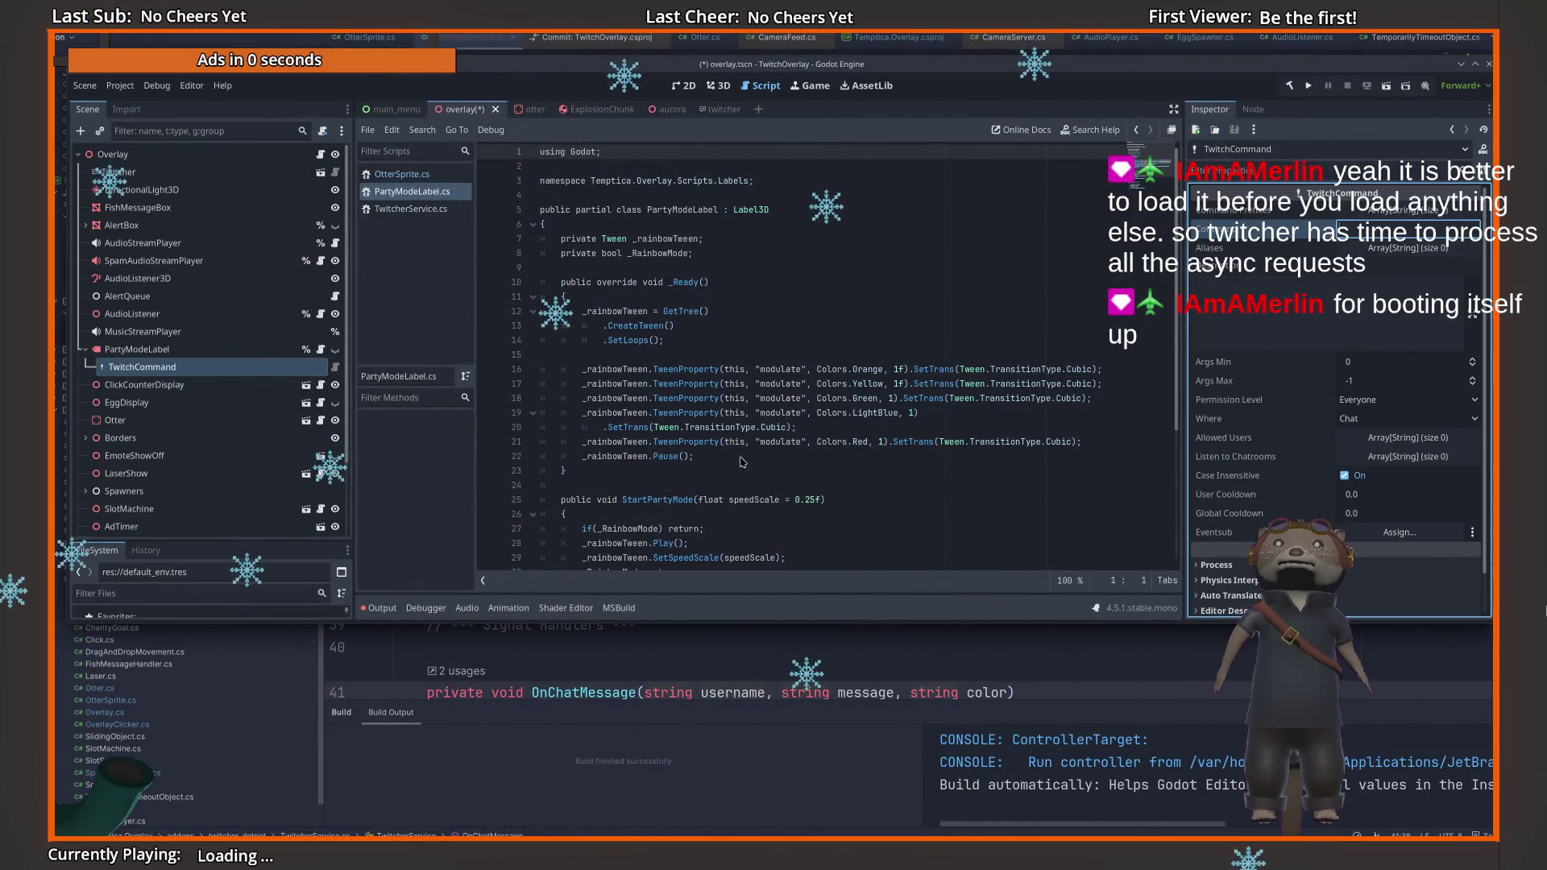
click(240, 366)
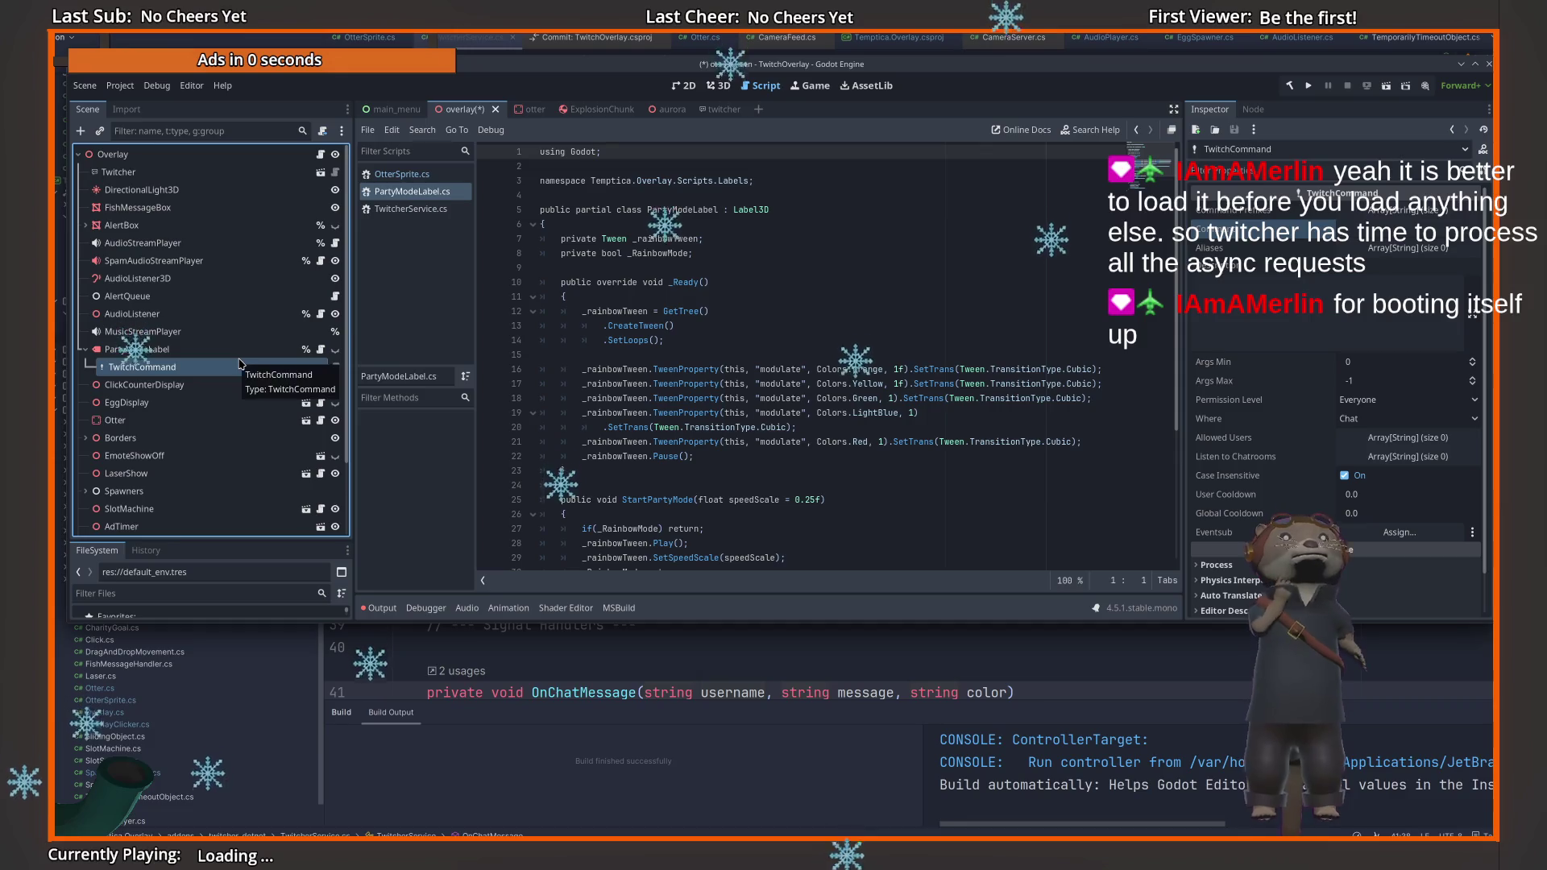
key(Delete)
key(Return)
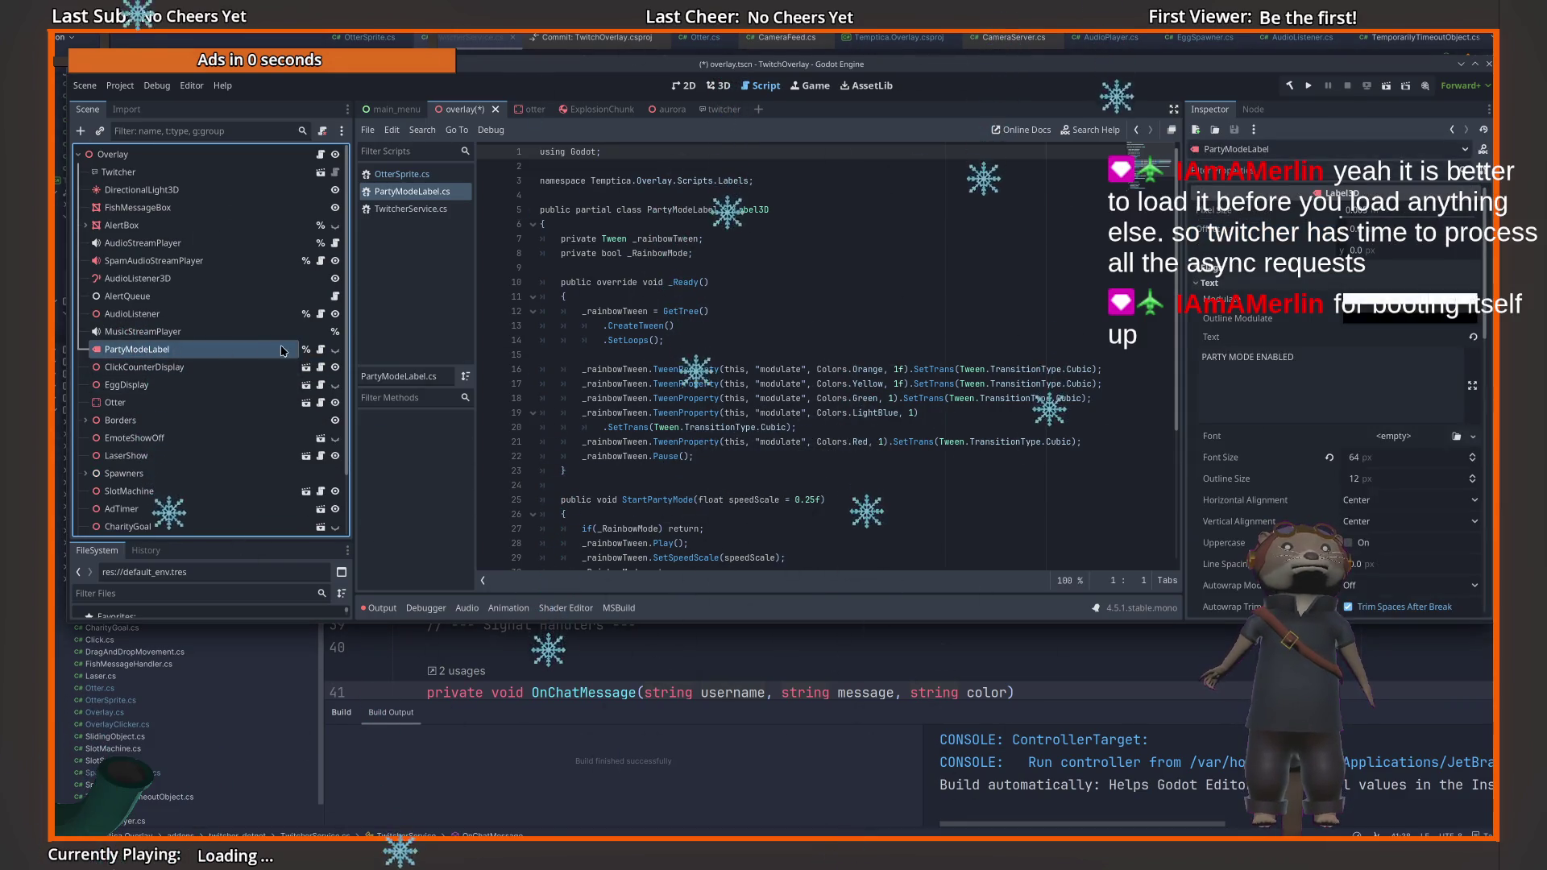
- Add a TwitchRedeemListener child to PartyModeLabel by searching 'redeel' in the node list
right_click(128, 349)
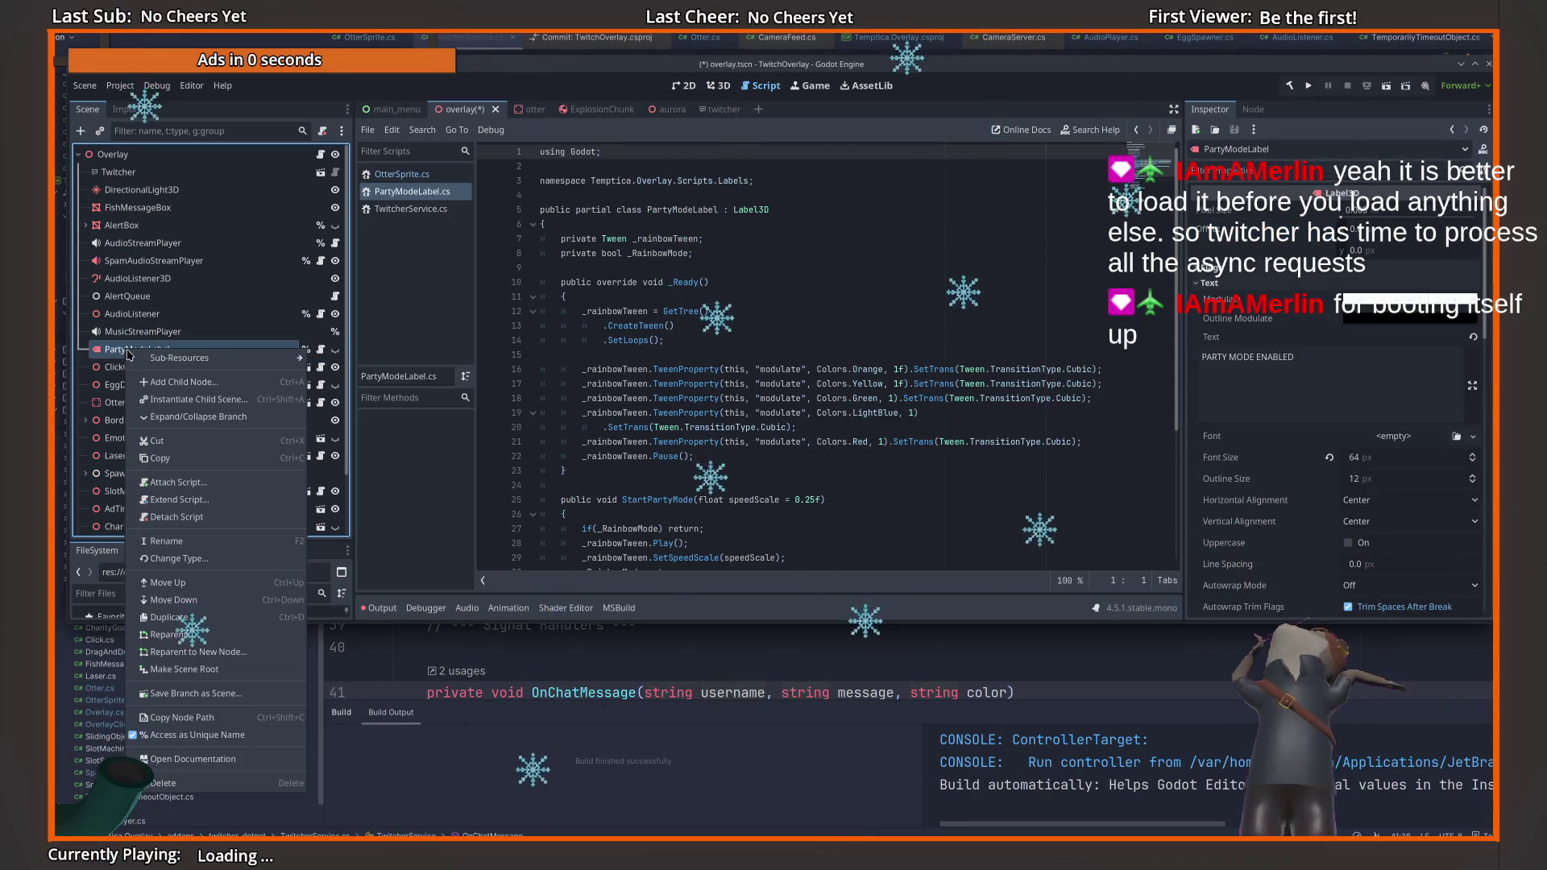
click(172, 382)
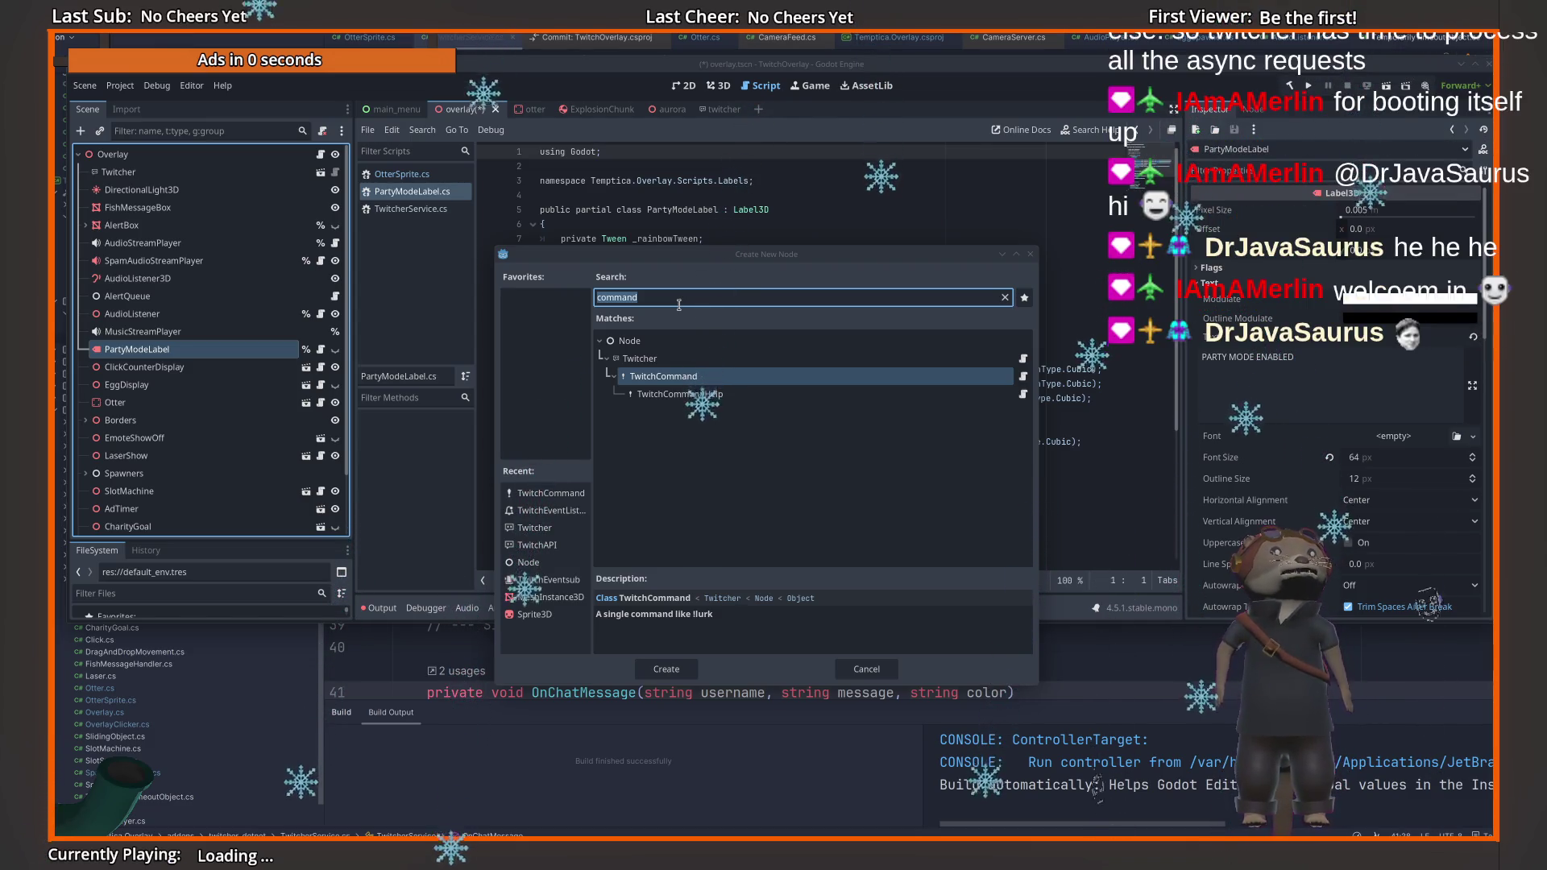
click(679, 305)
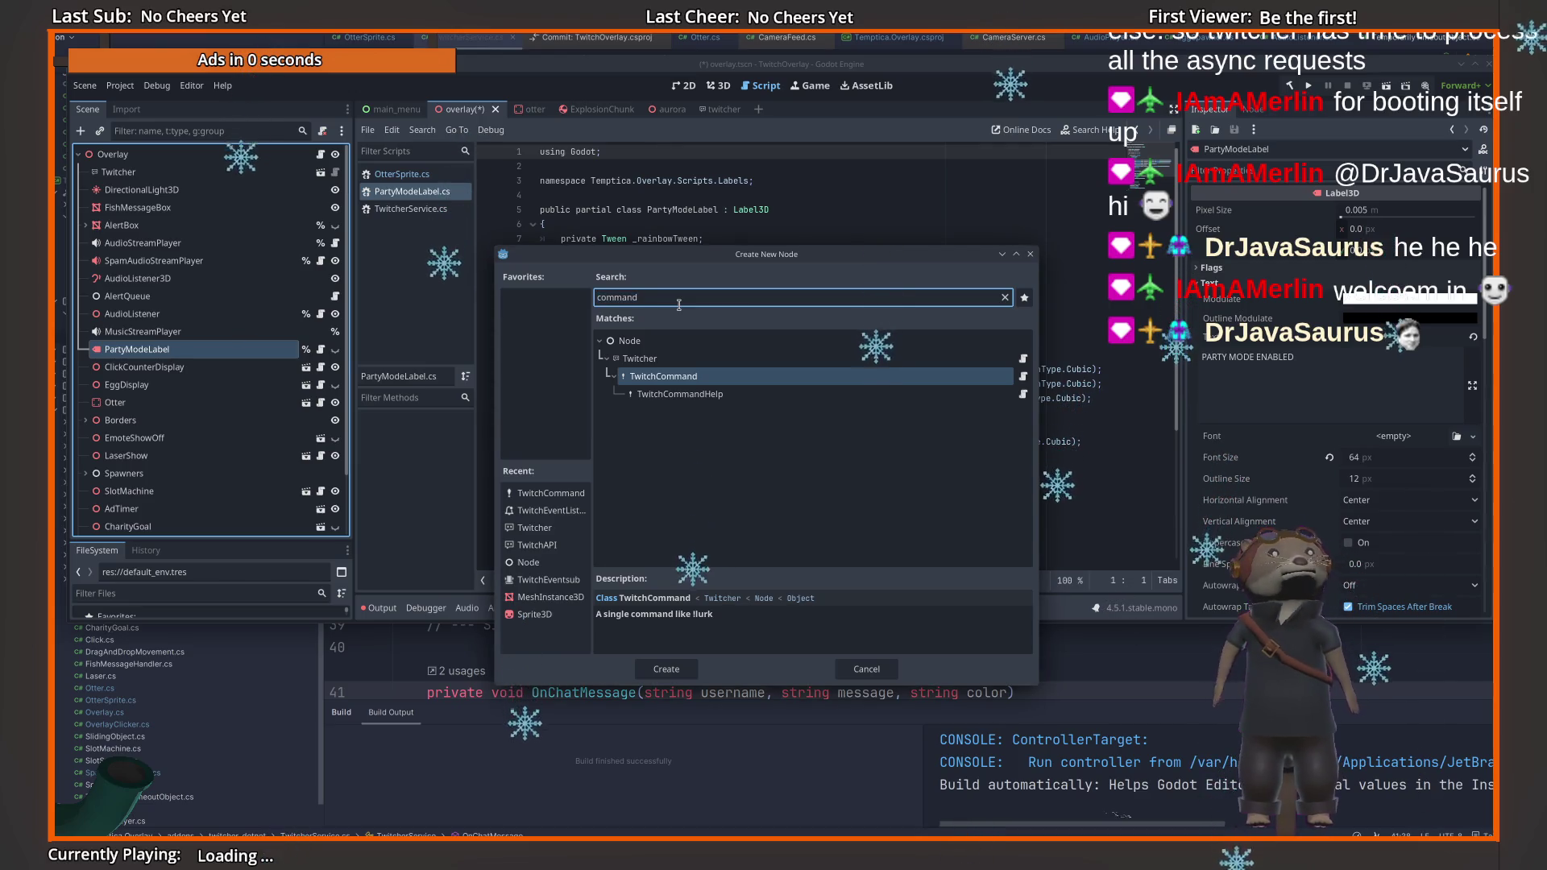
key(BackSpace)
key(BackSpace)
key(BackSpace)
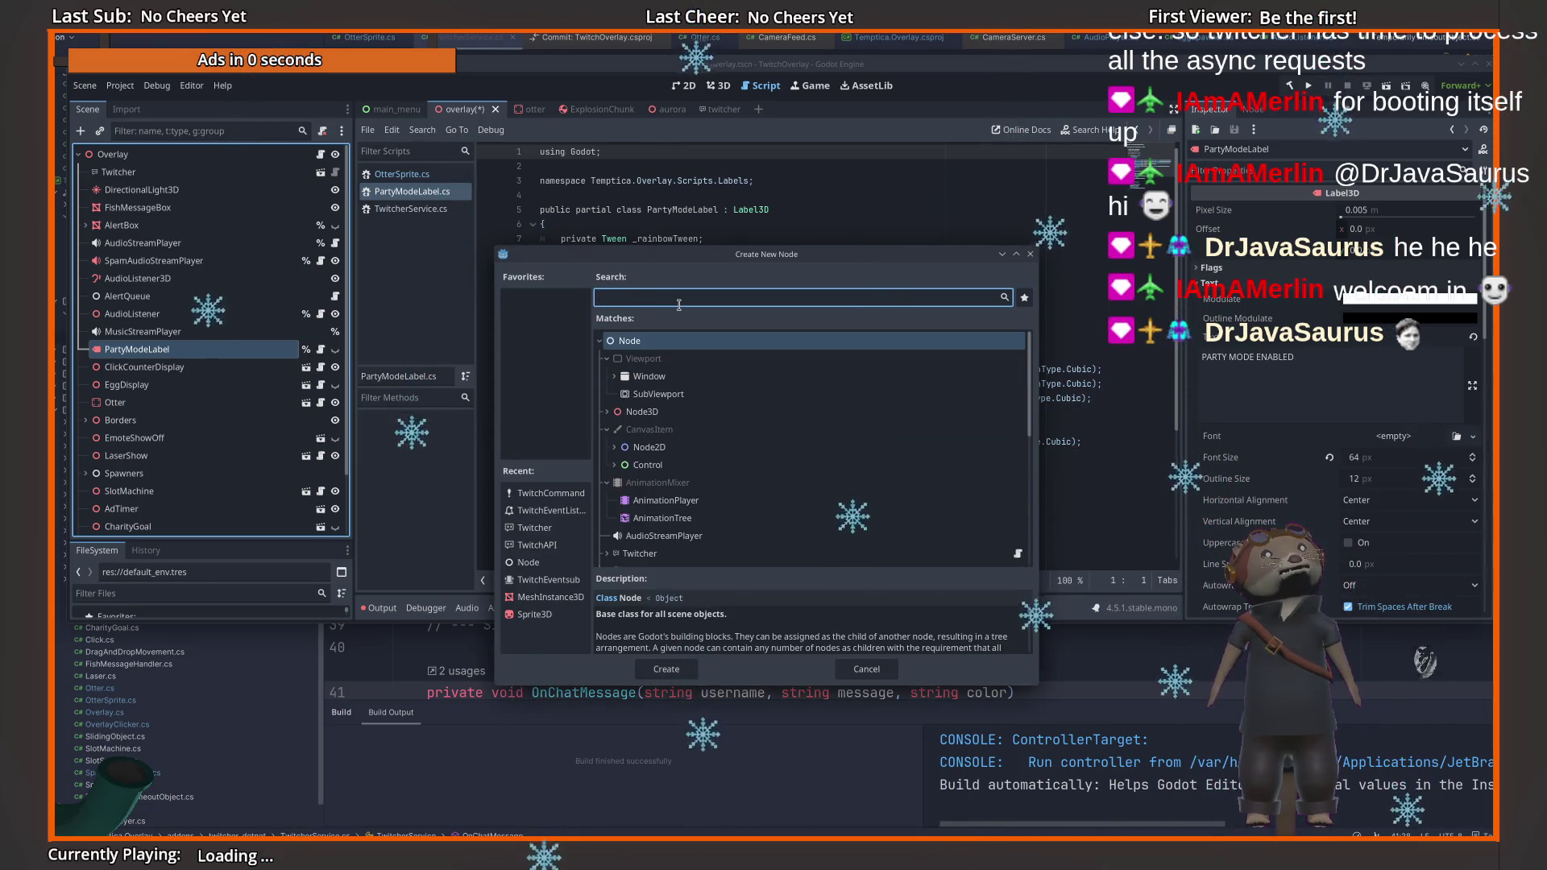
text(chann)
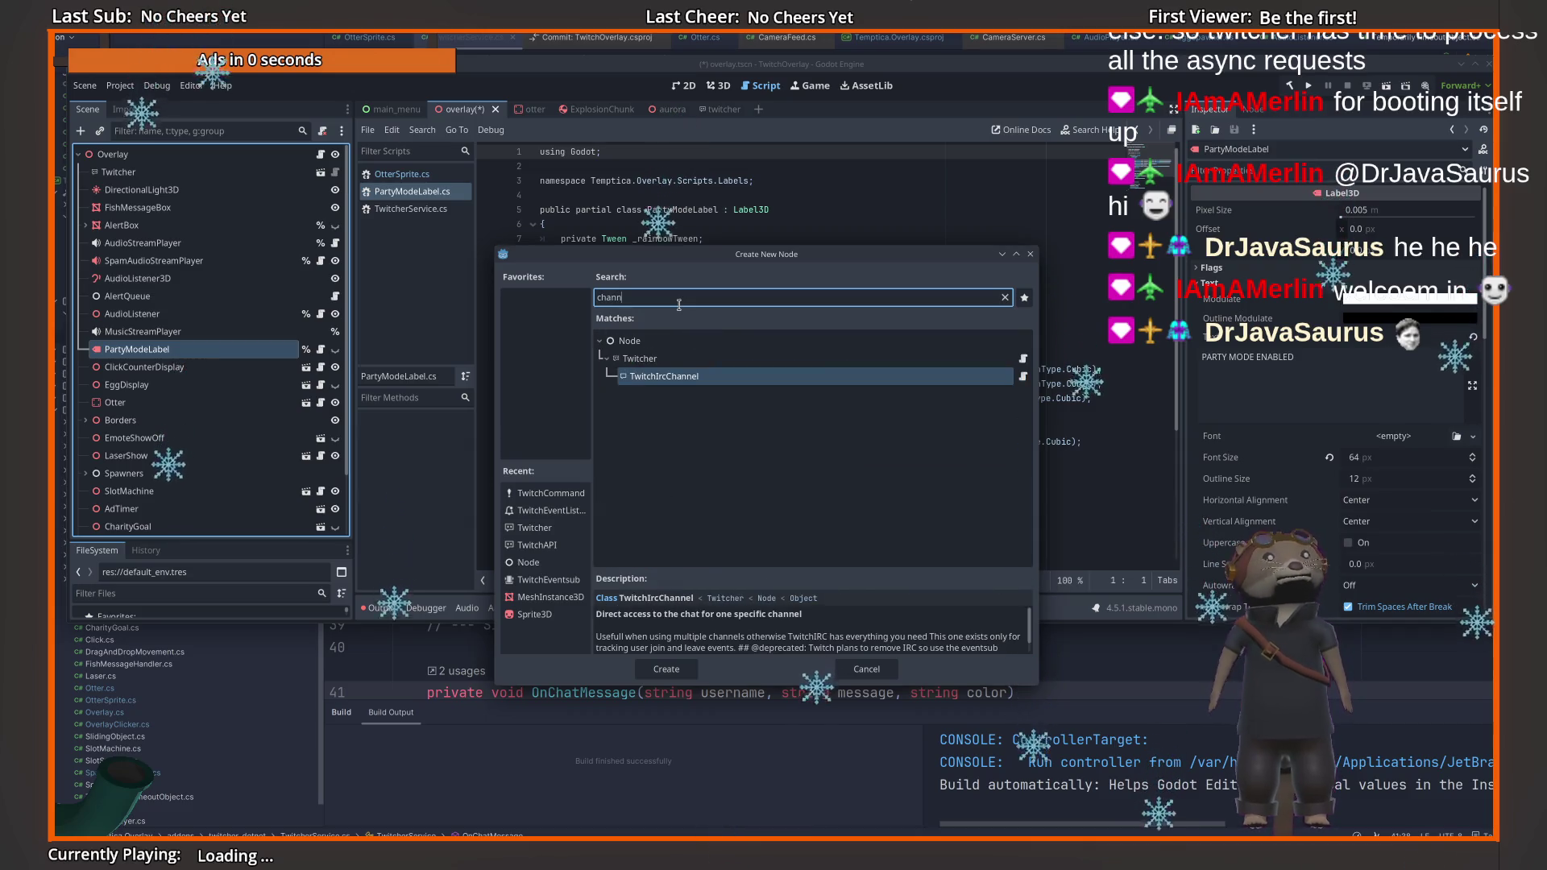
key(BackSpace)
key(BackSpace)
key(BackSpace)
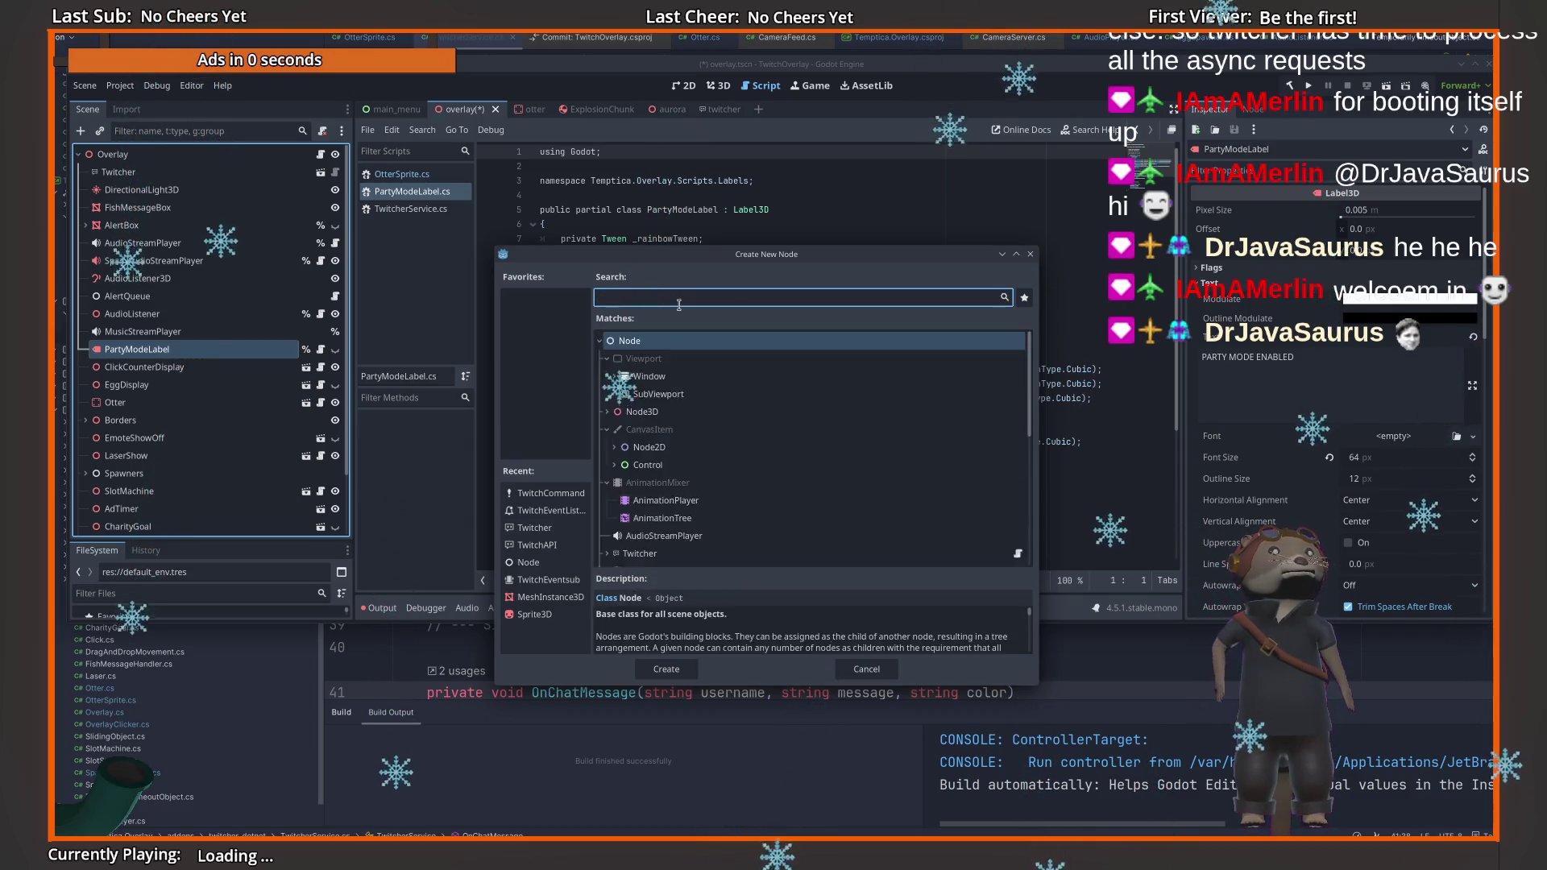
text(redeel)
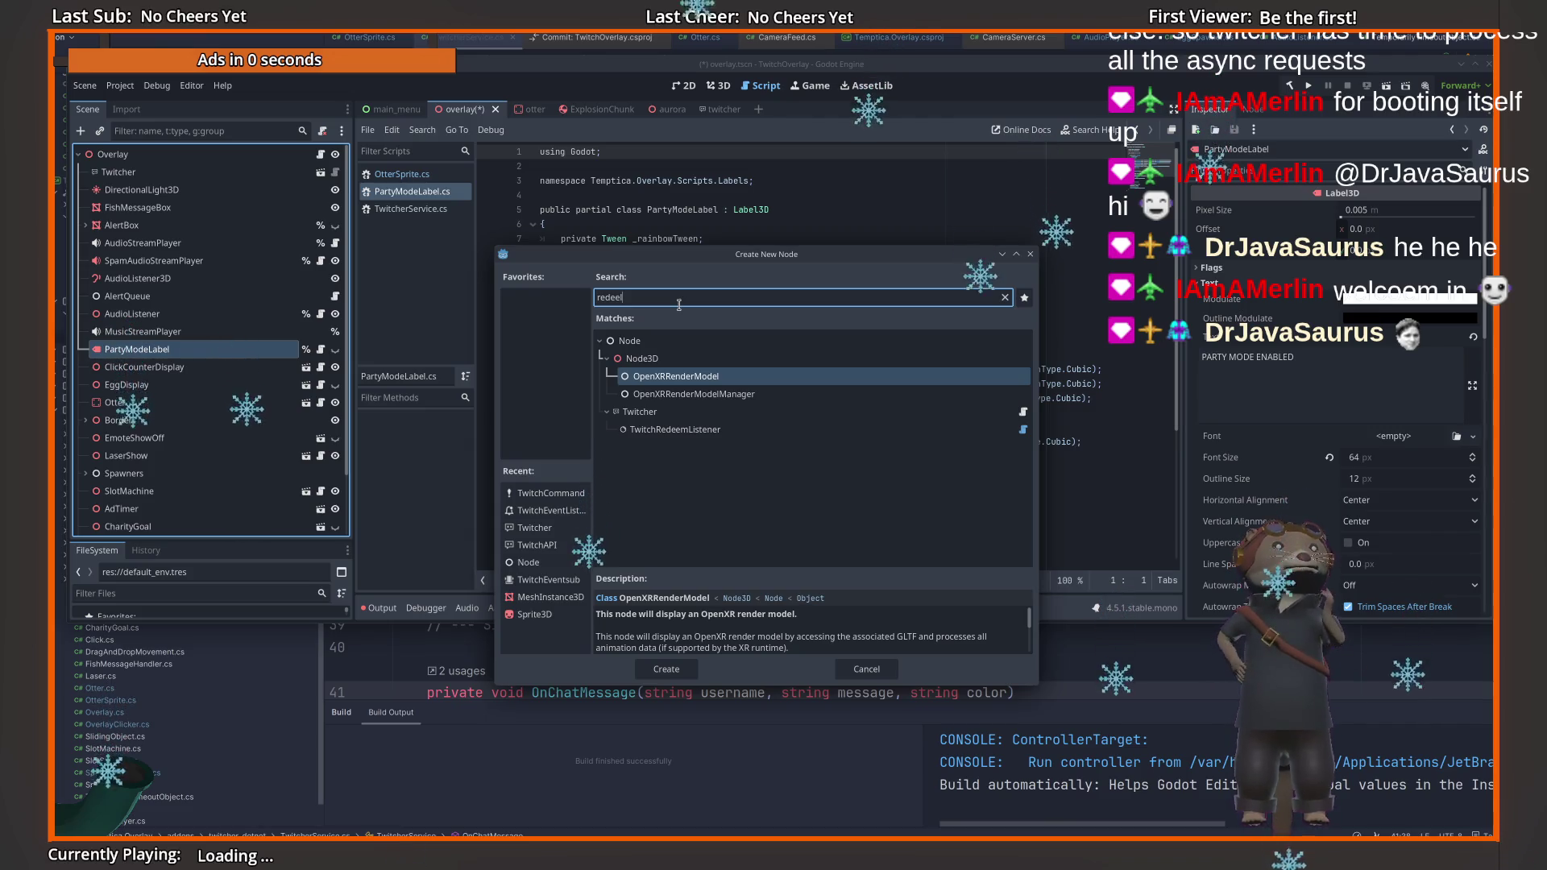
key(Down)
key(Down)
key(Down)
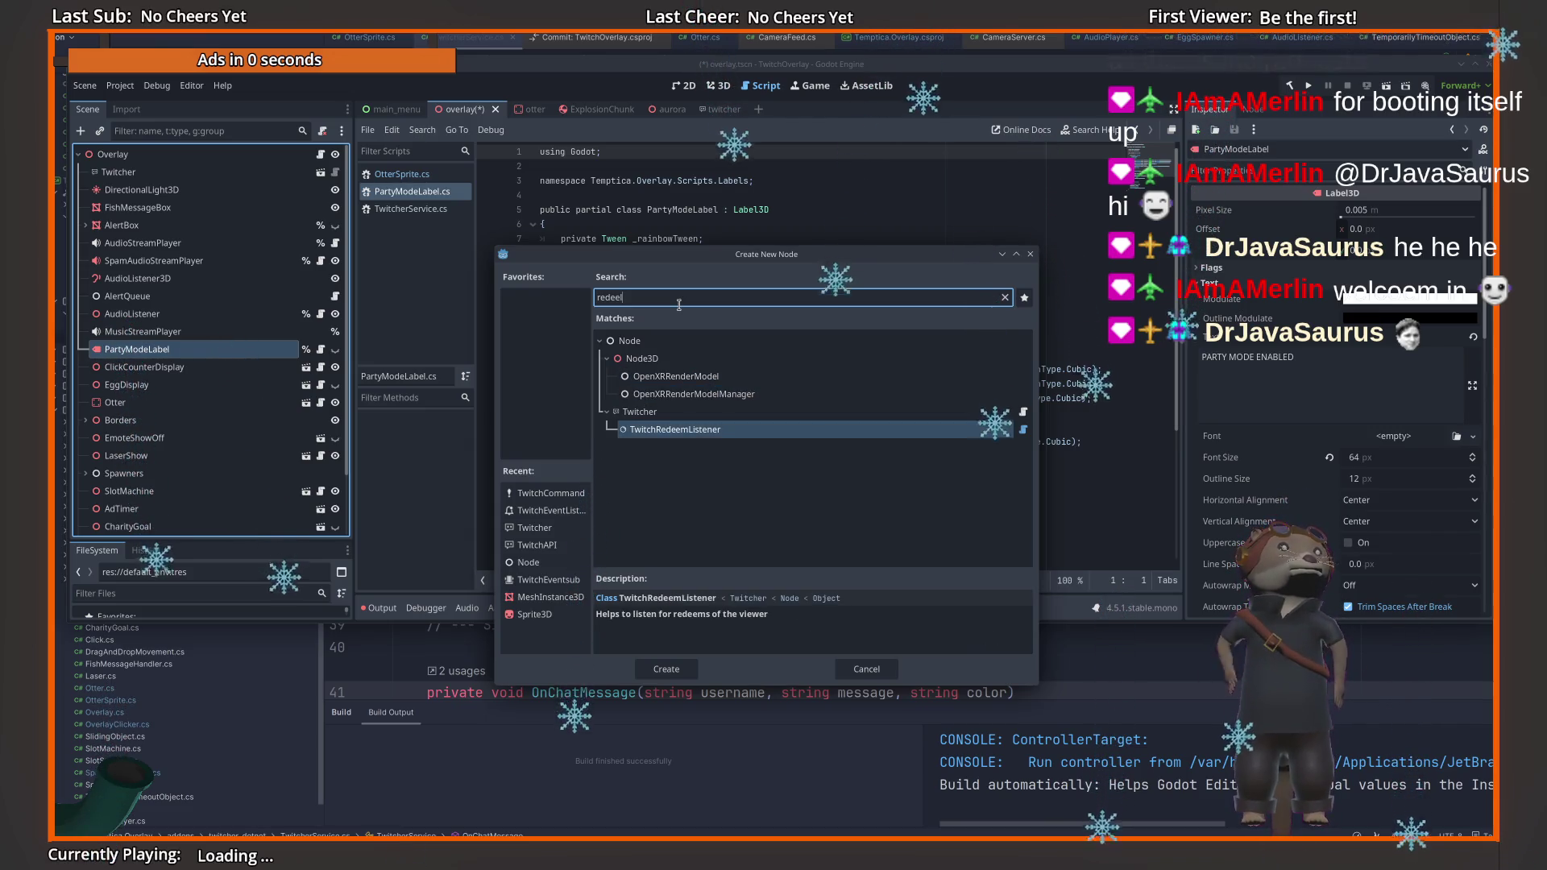
key(Return)
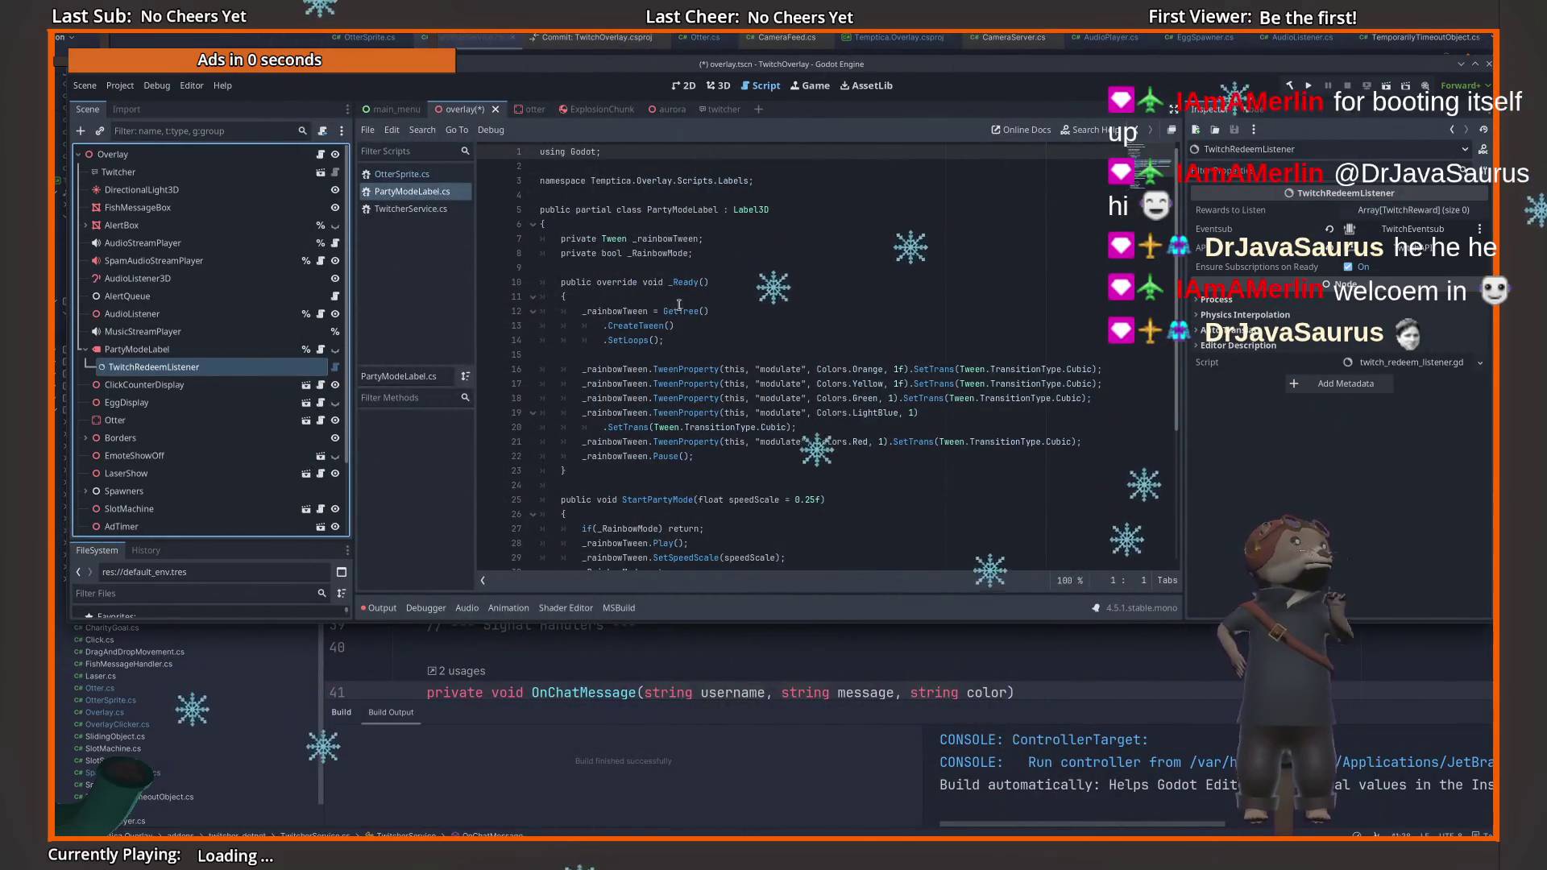
click(1252, 109)
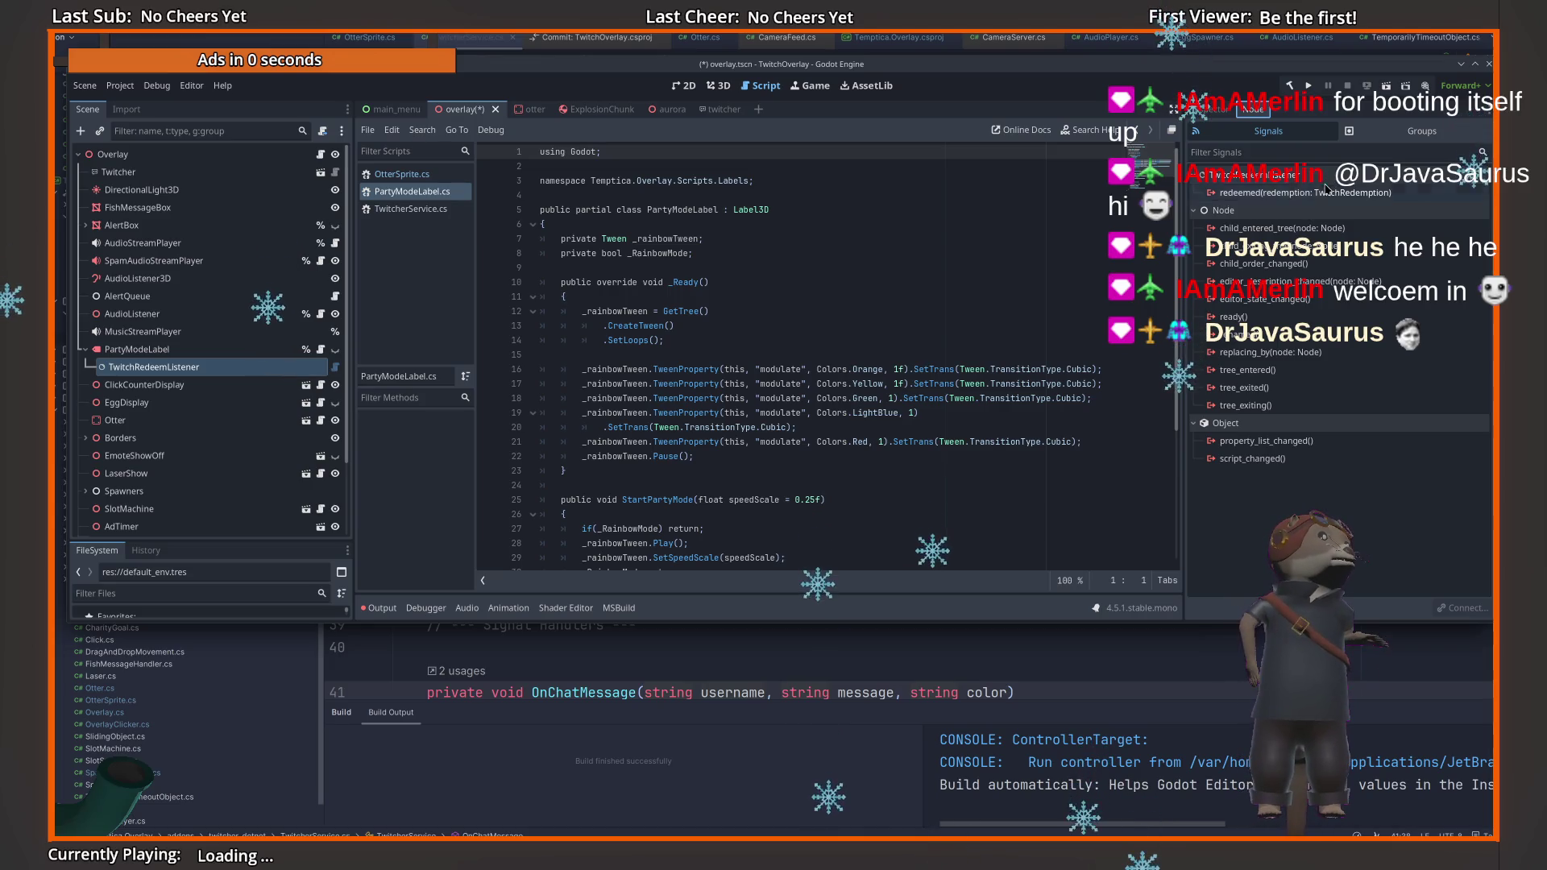
click(1195, 111)
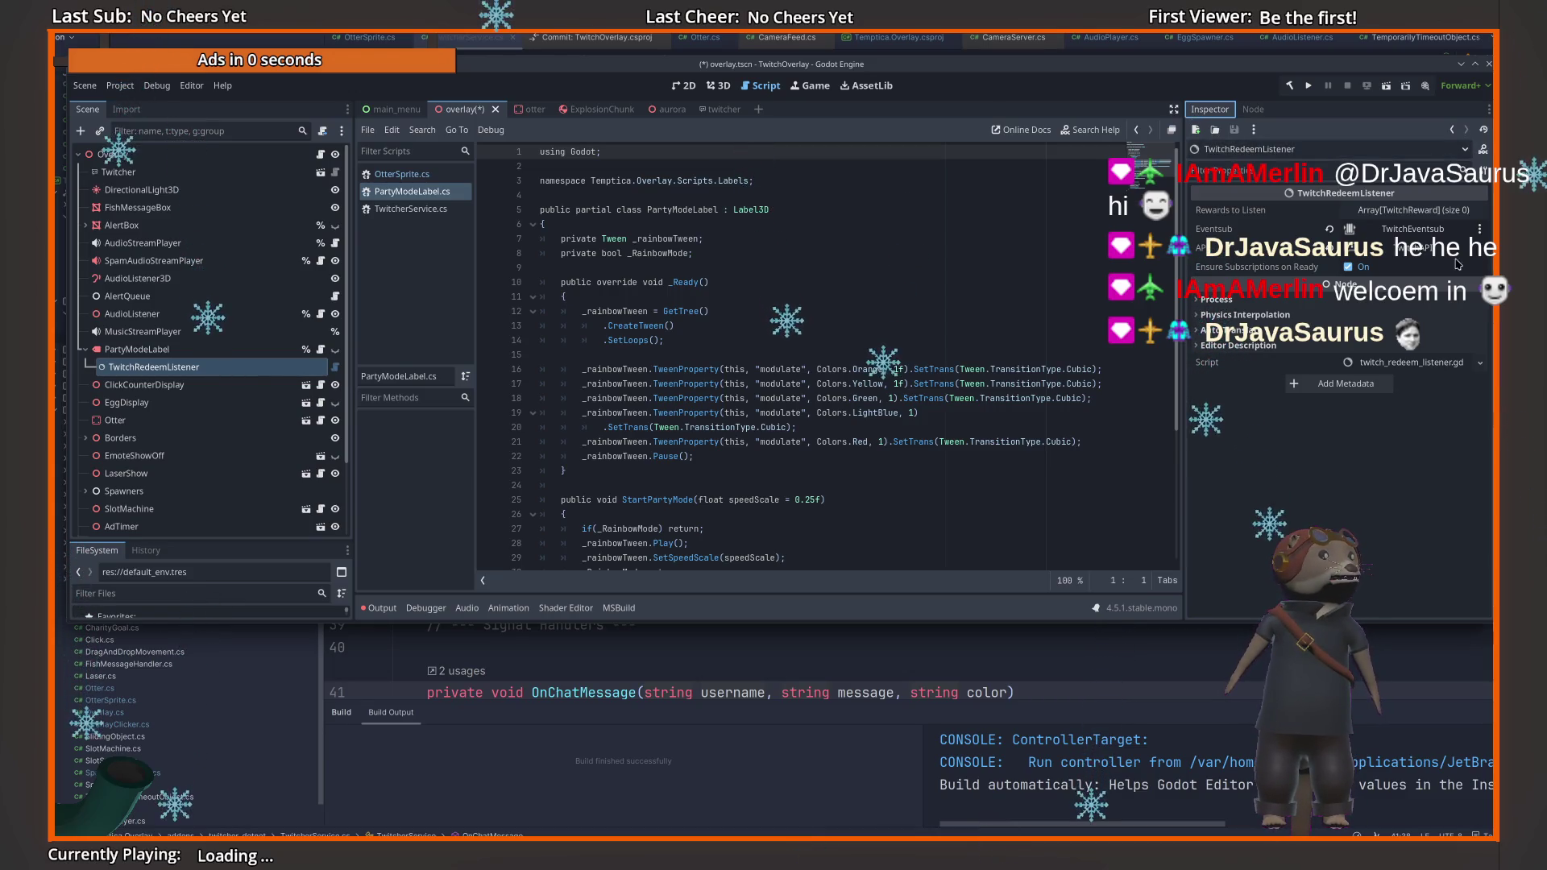
- Give Rewards to Listen one element holding a new TwitchReward
click(1387, 211)
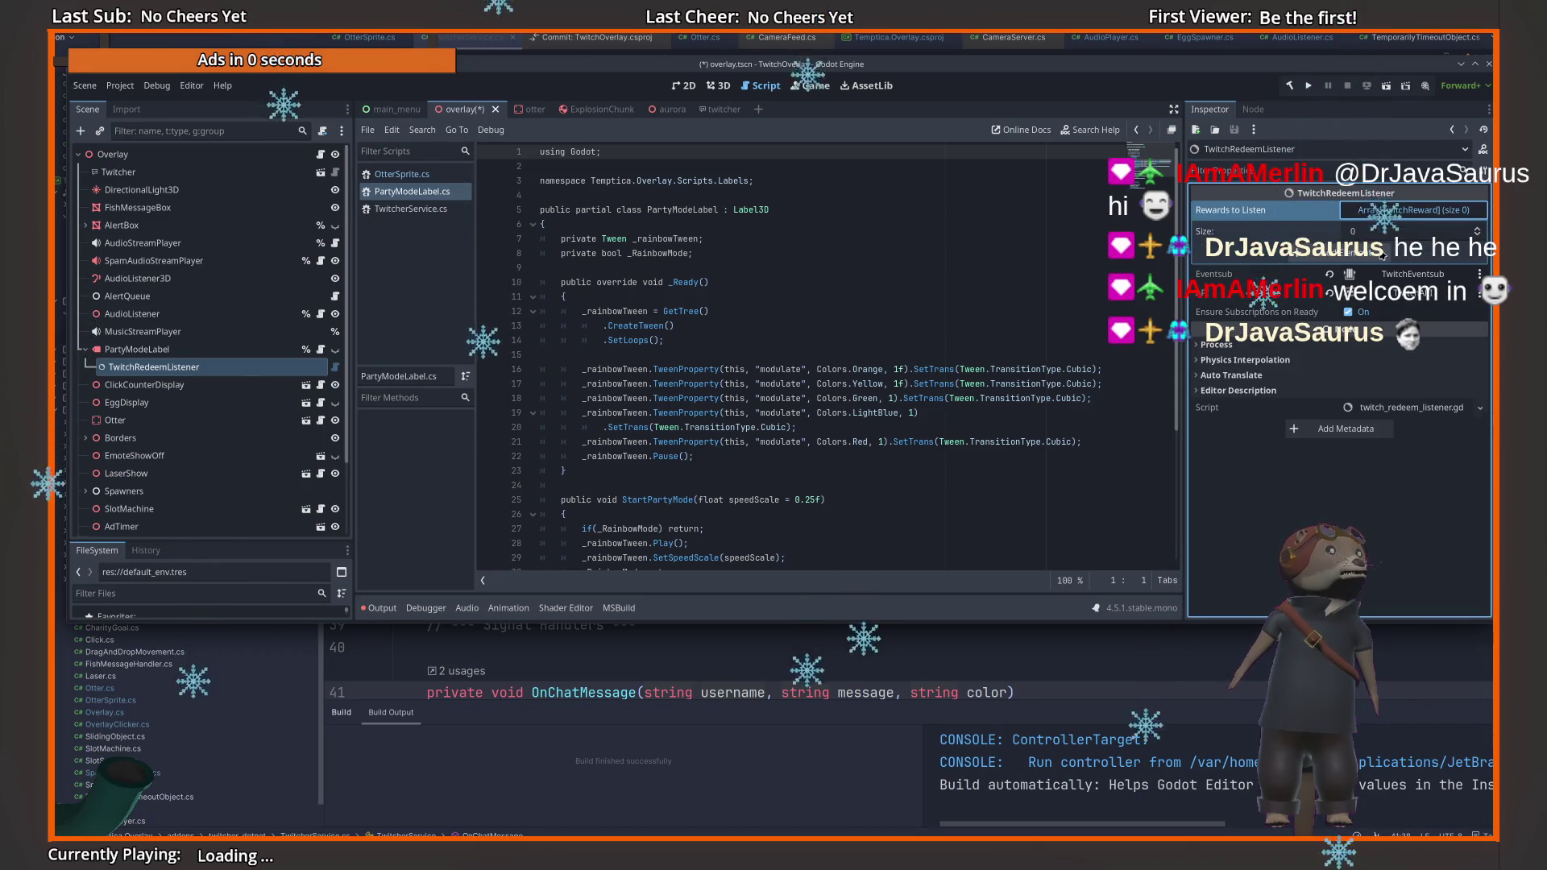
click(1346, 252)
click(1403, 254)
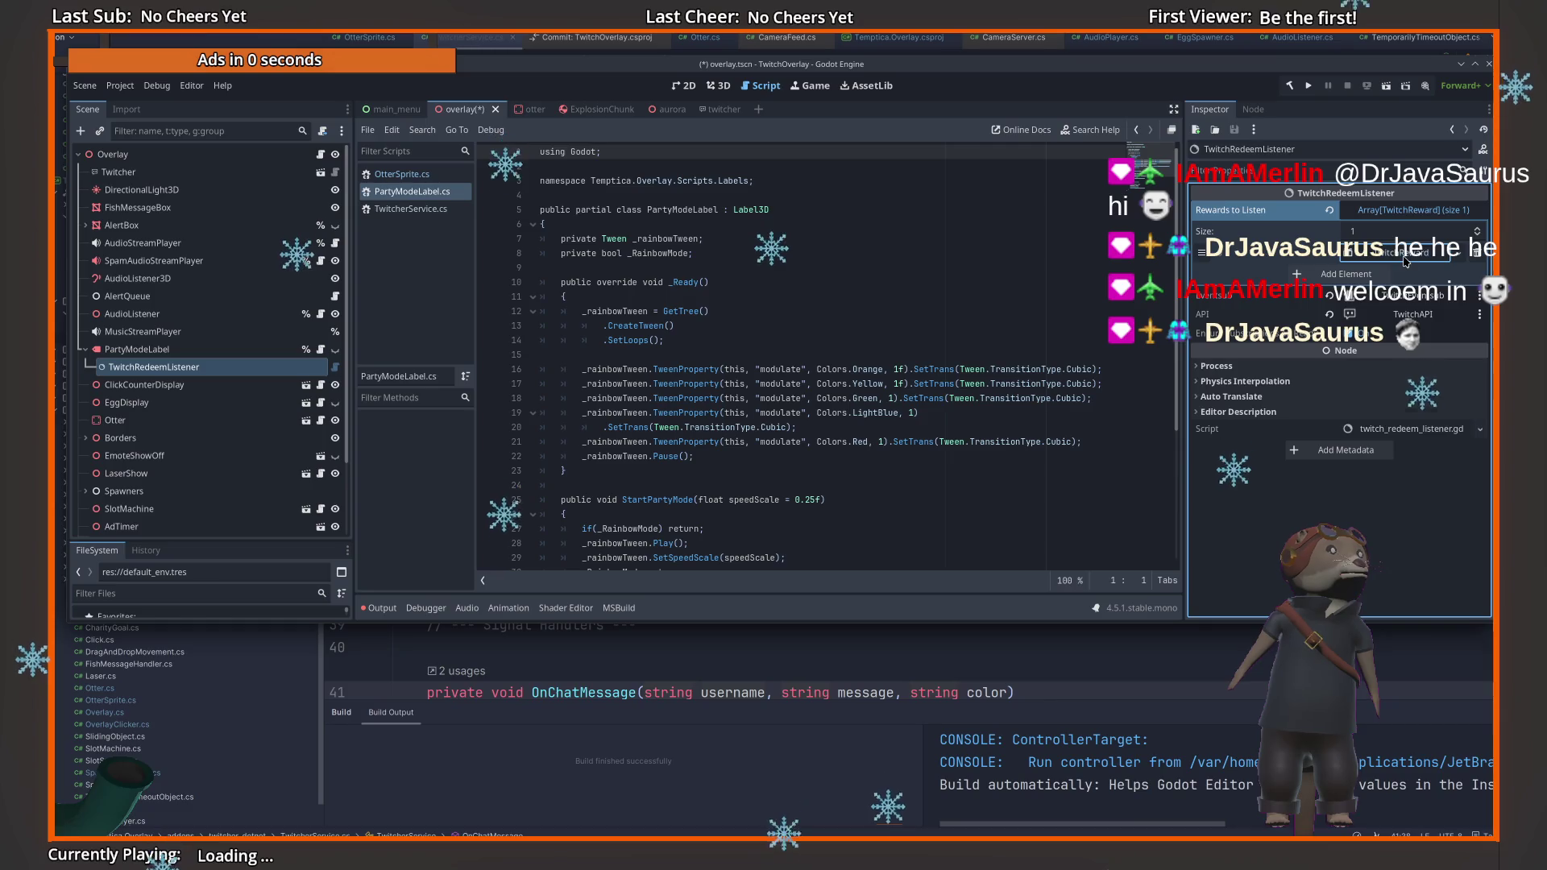
click(1403, 286)
click(1398, 272)
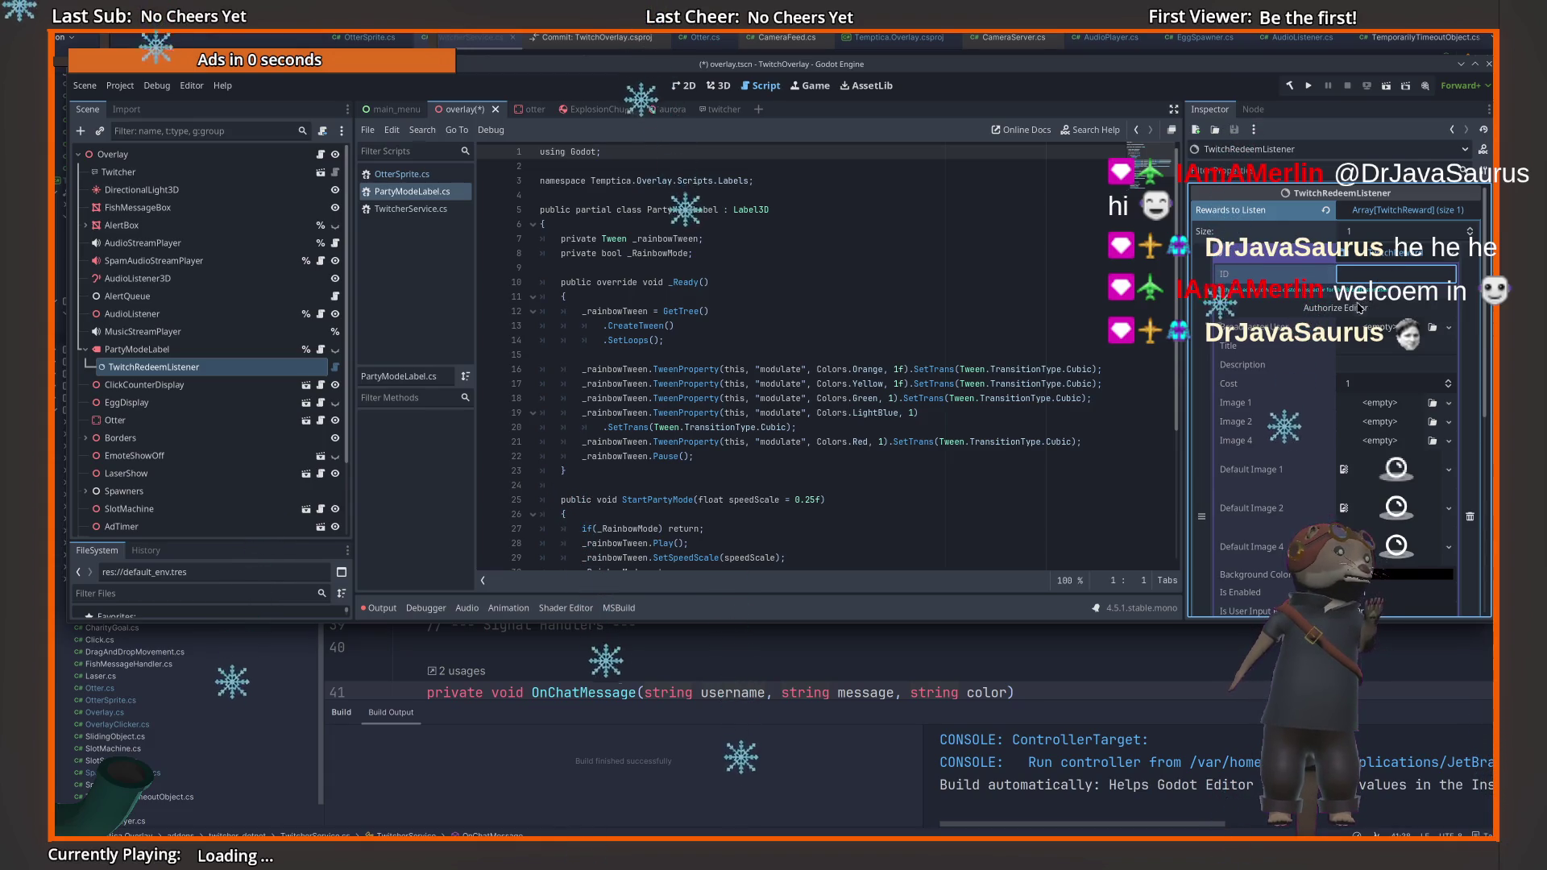
- Authorize the editor with Twitch
click(1360, 308)
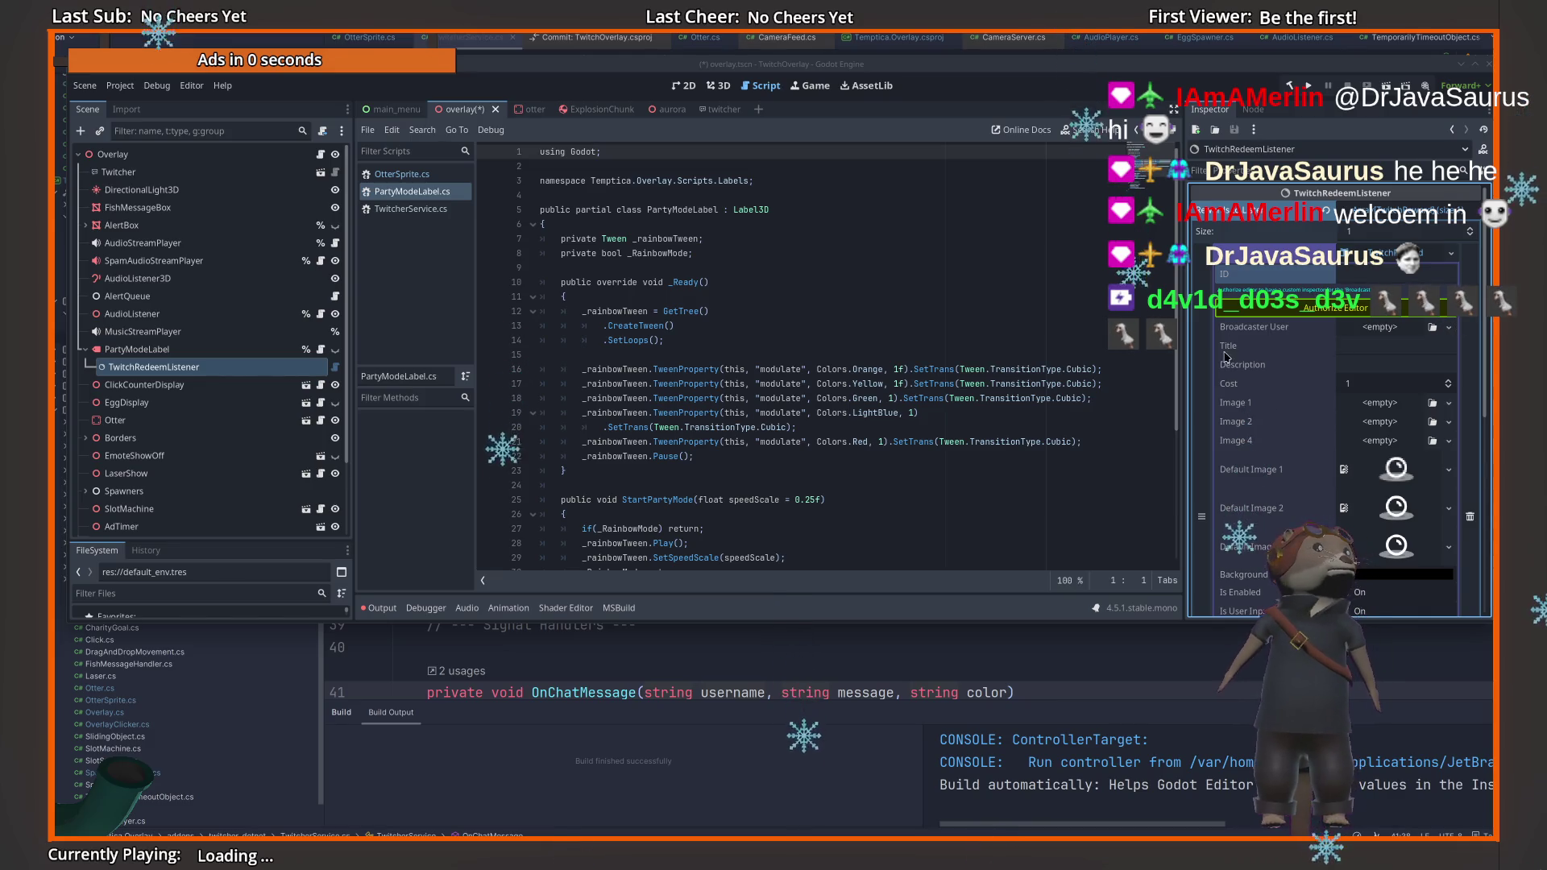
mouse_move(1244, 377)
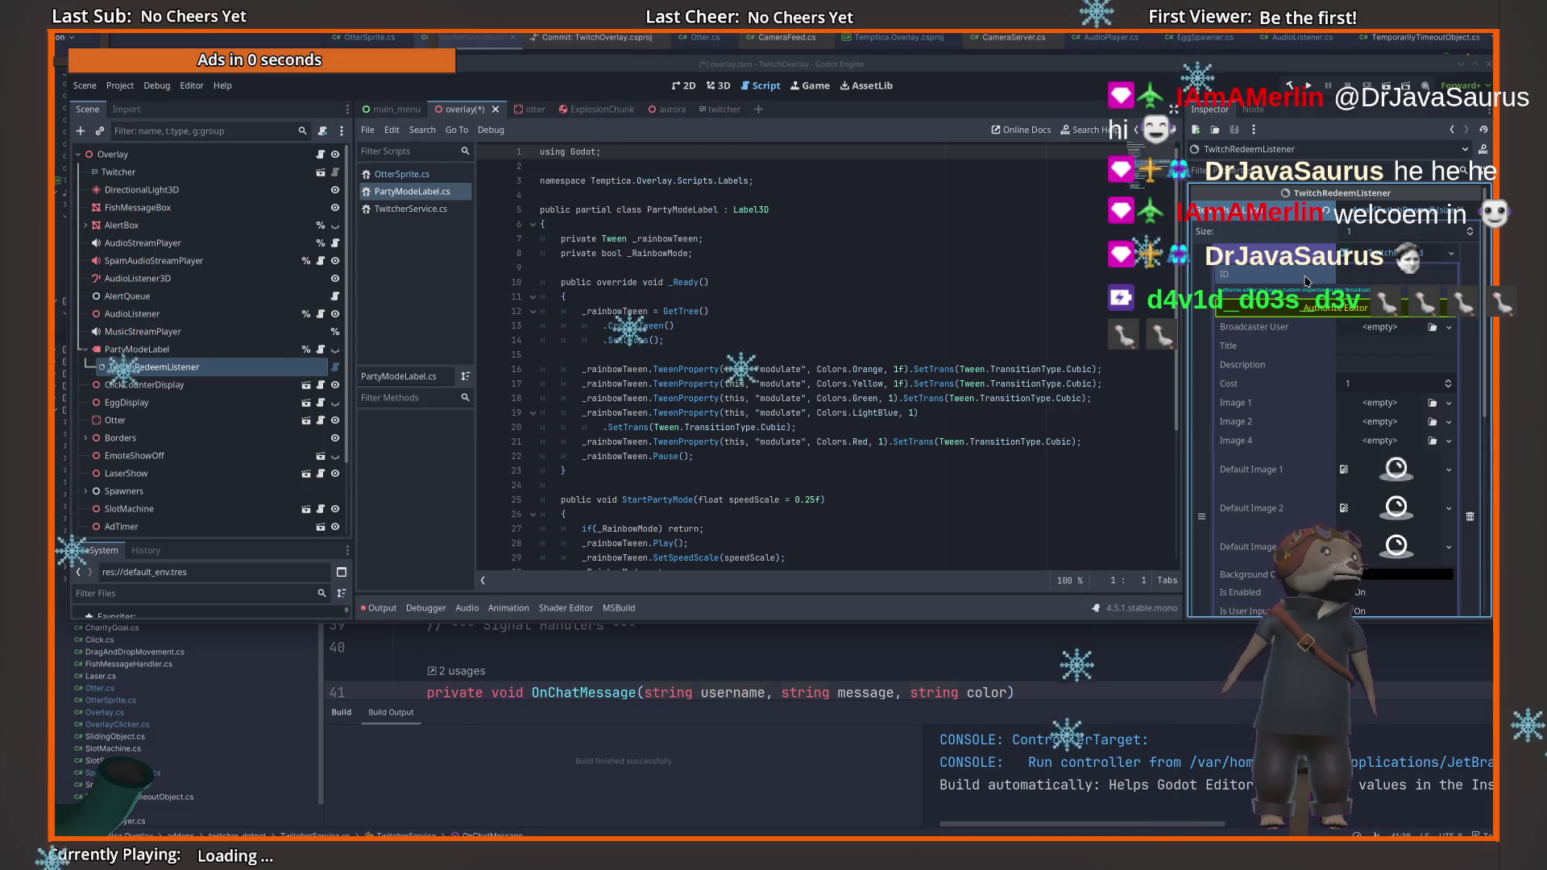
mouse_move(1305, 281)
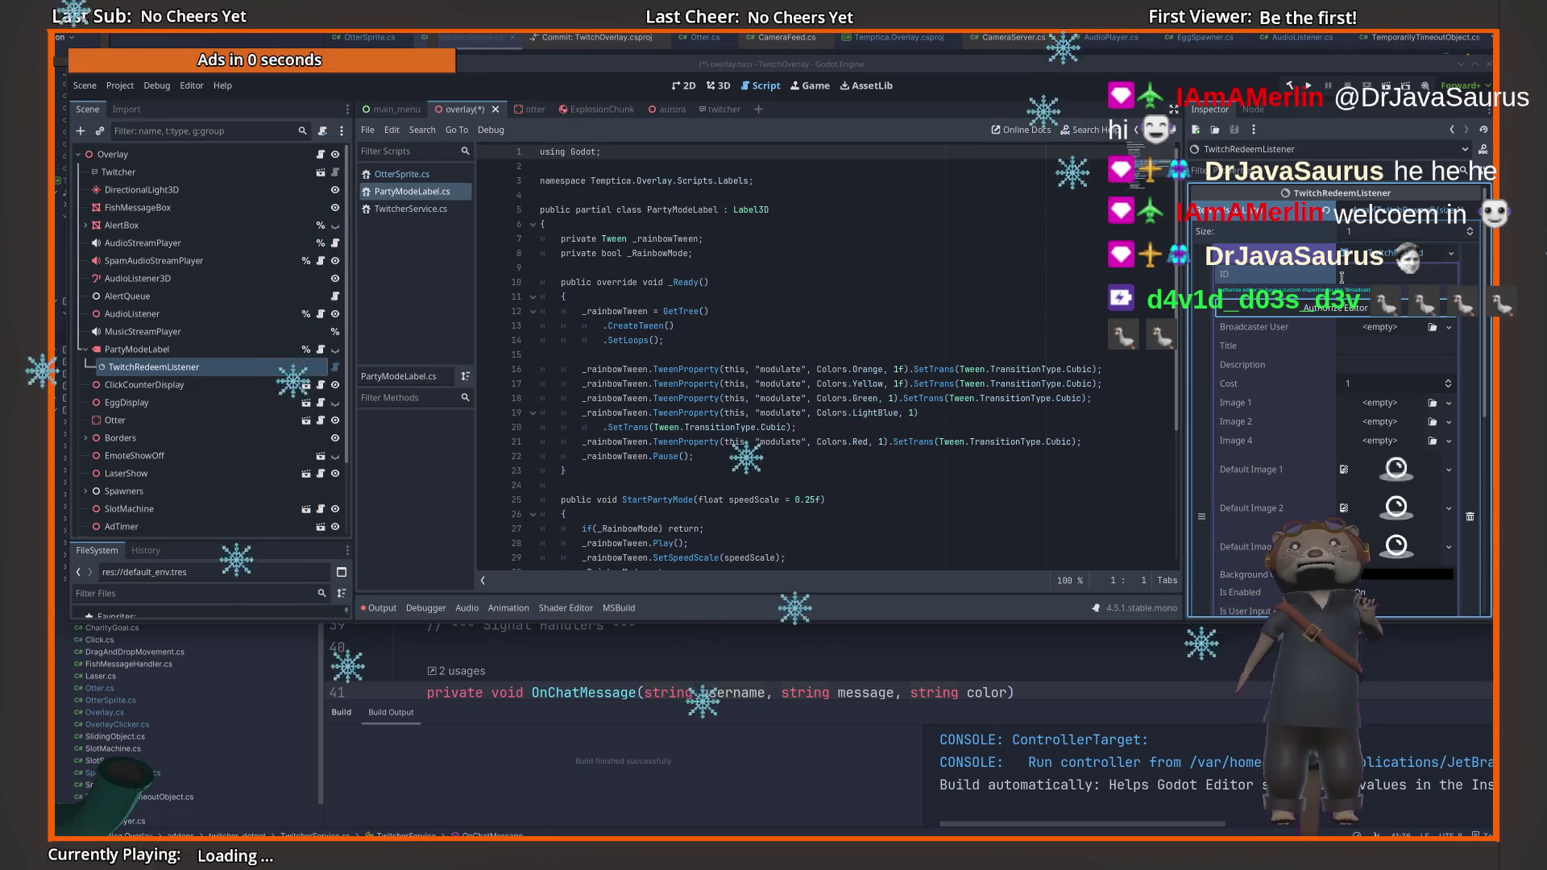
scroll(1309, 447, down, 5)
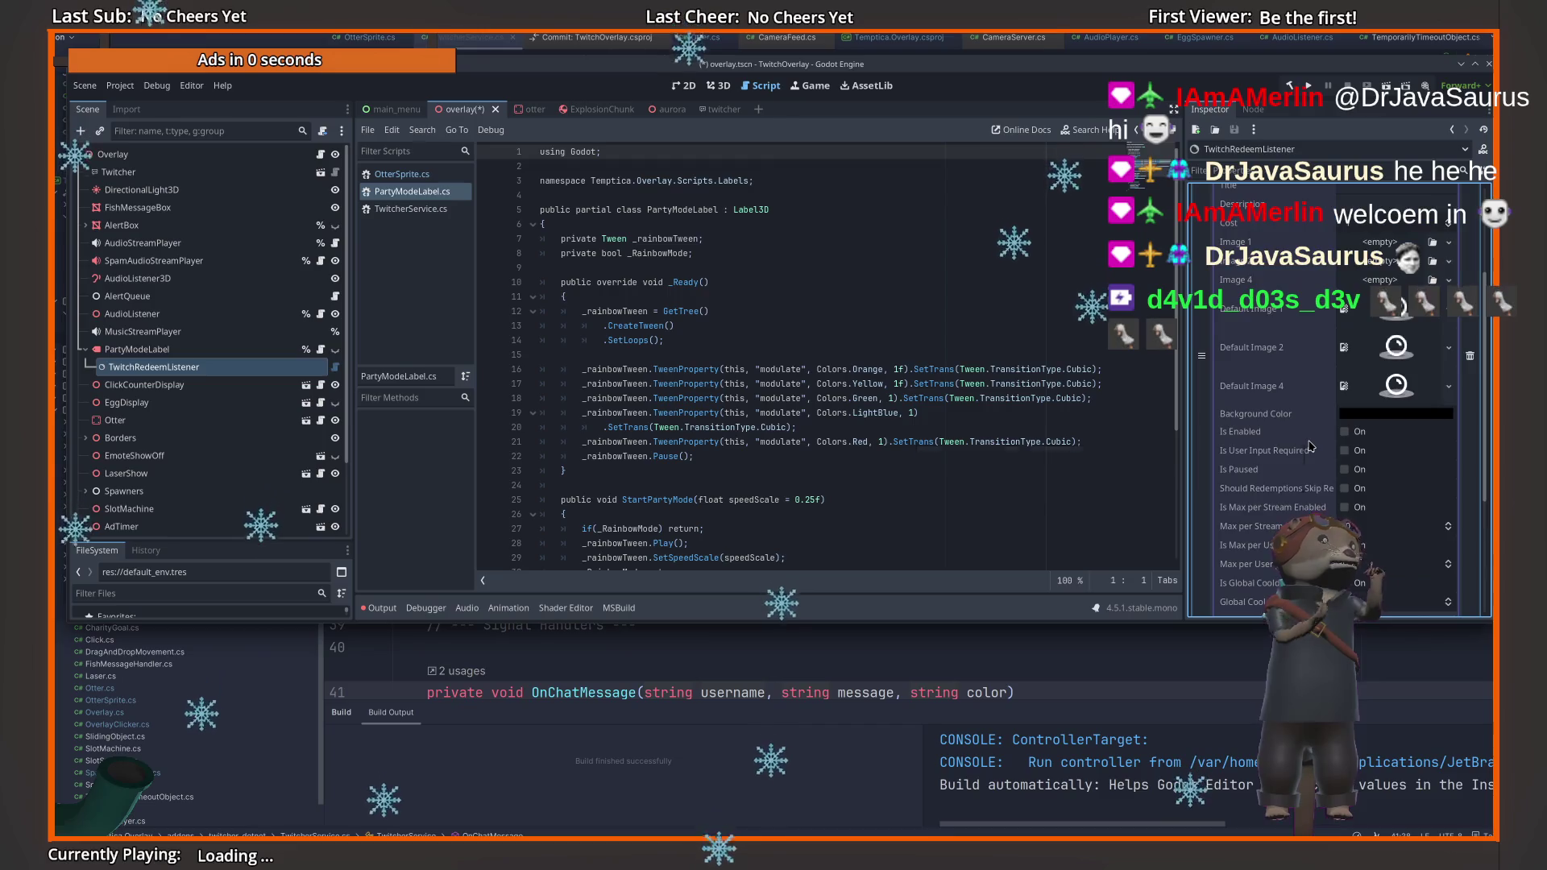
scroll(1264, 428, down, 5)
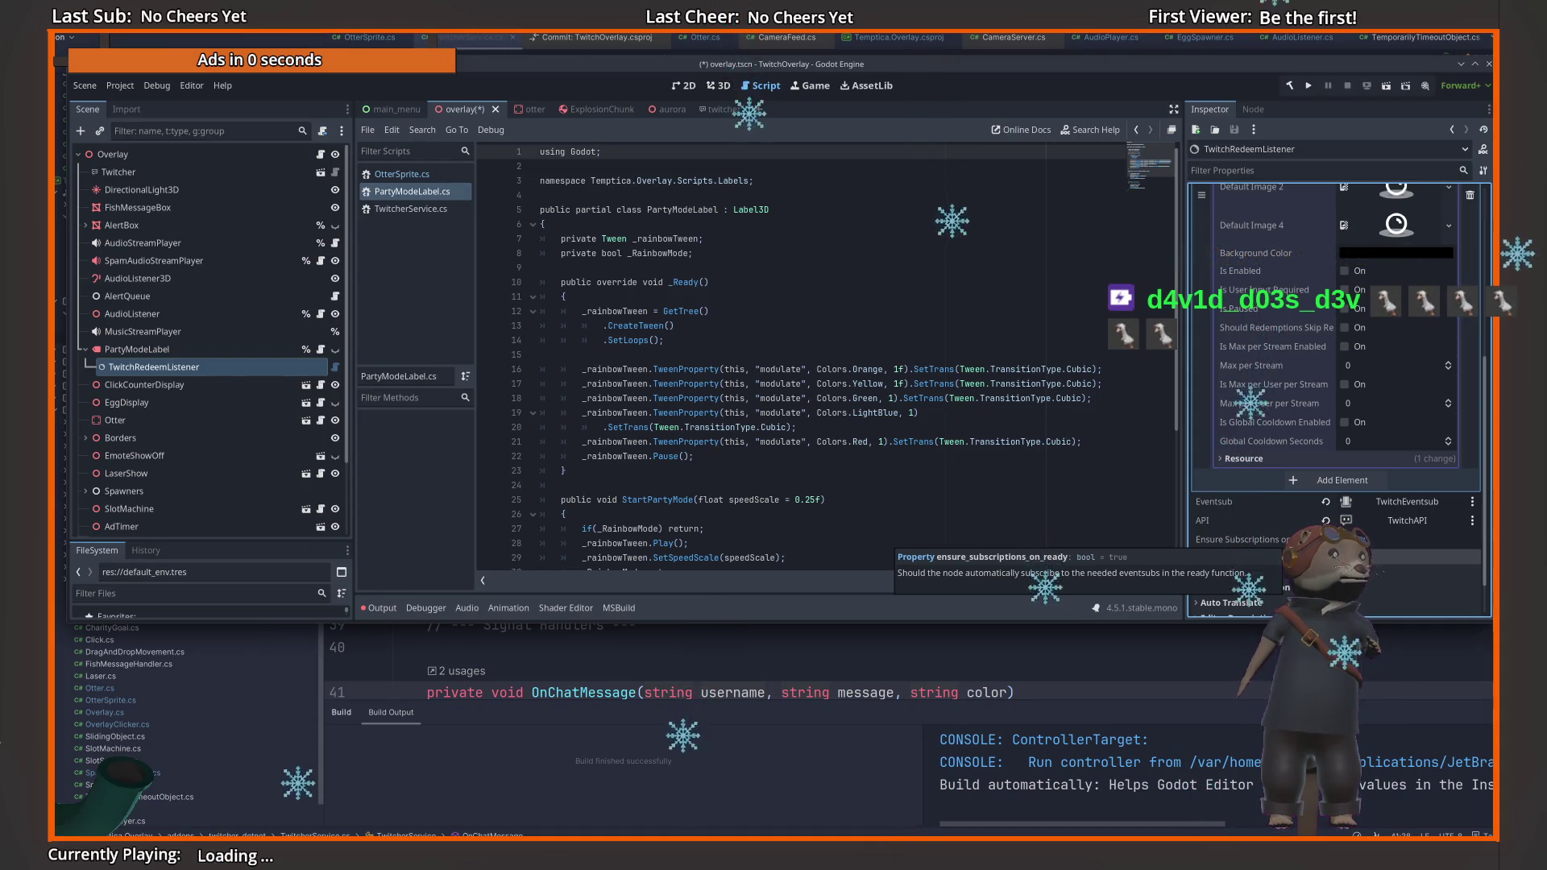
scroll(1290, 507, up, 5)
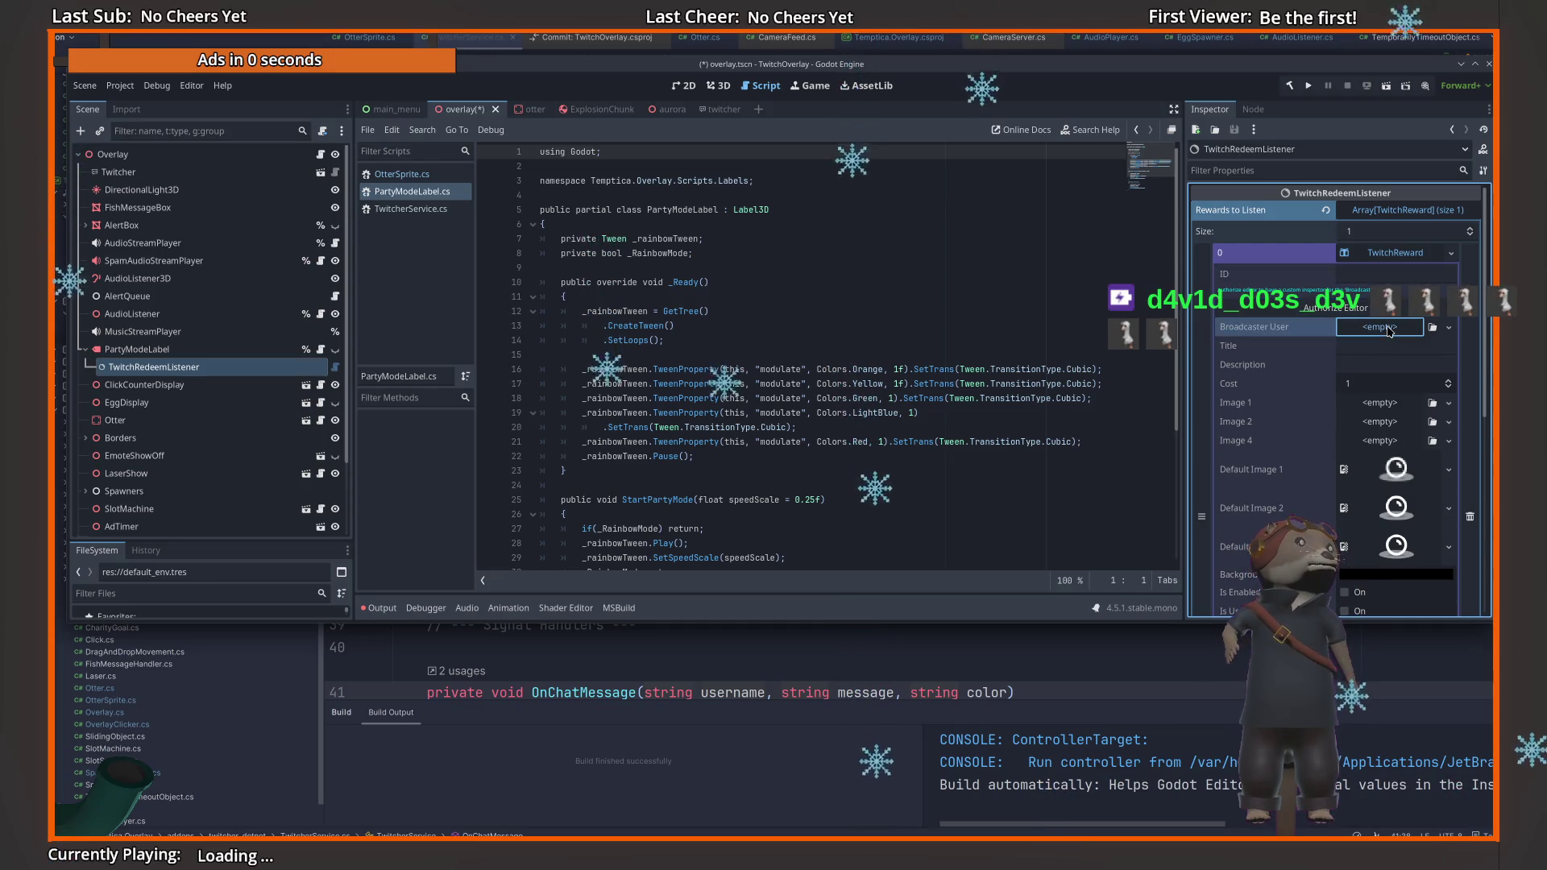
click(1400, 369)
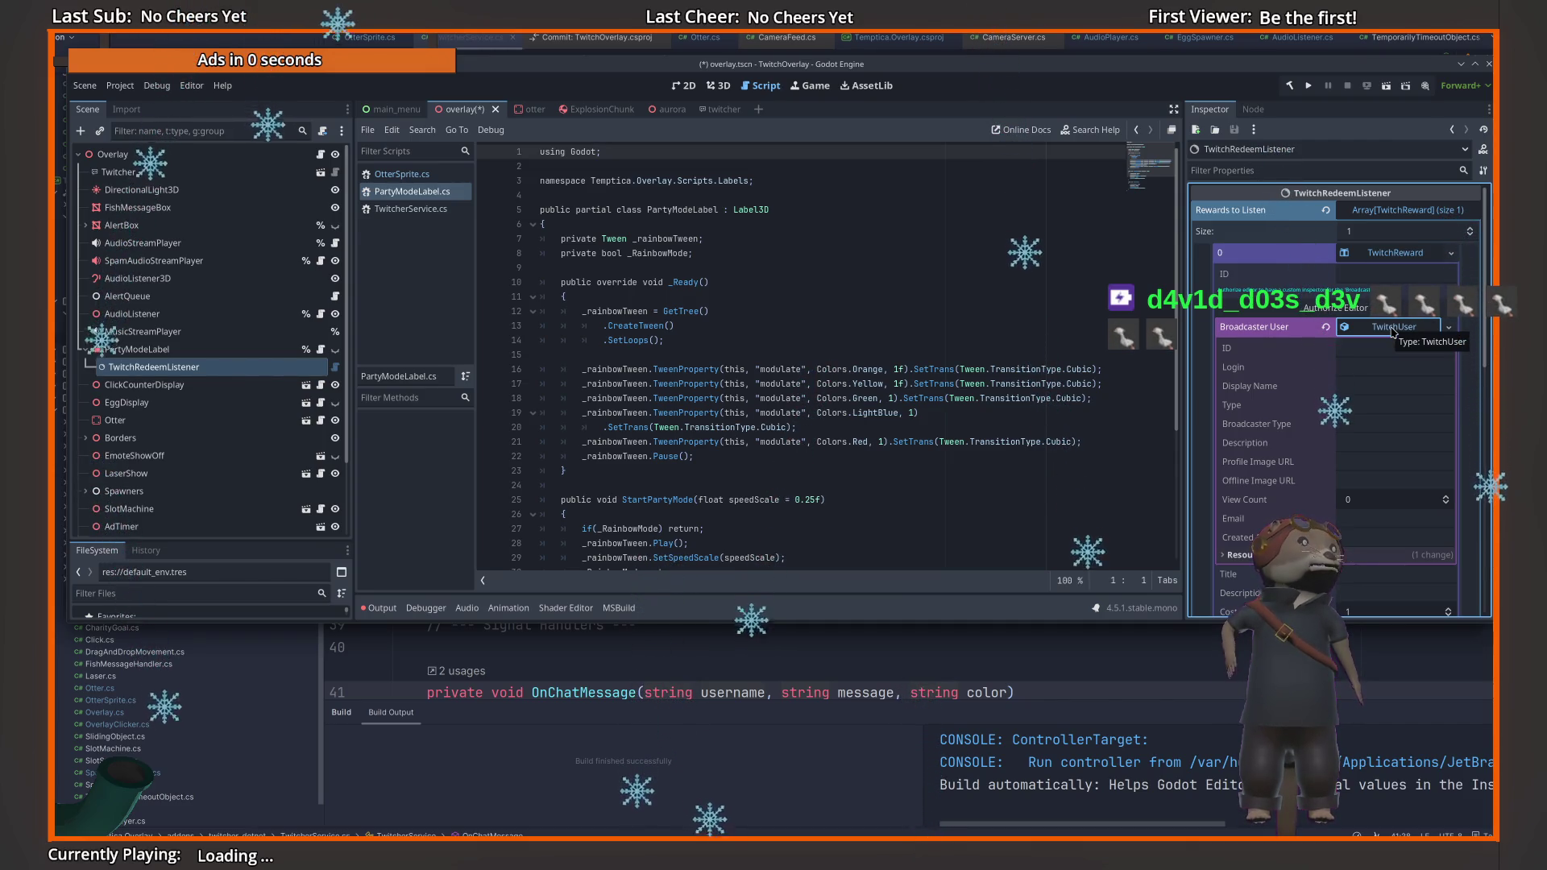
click(1365, 367)
text(eza)
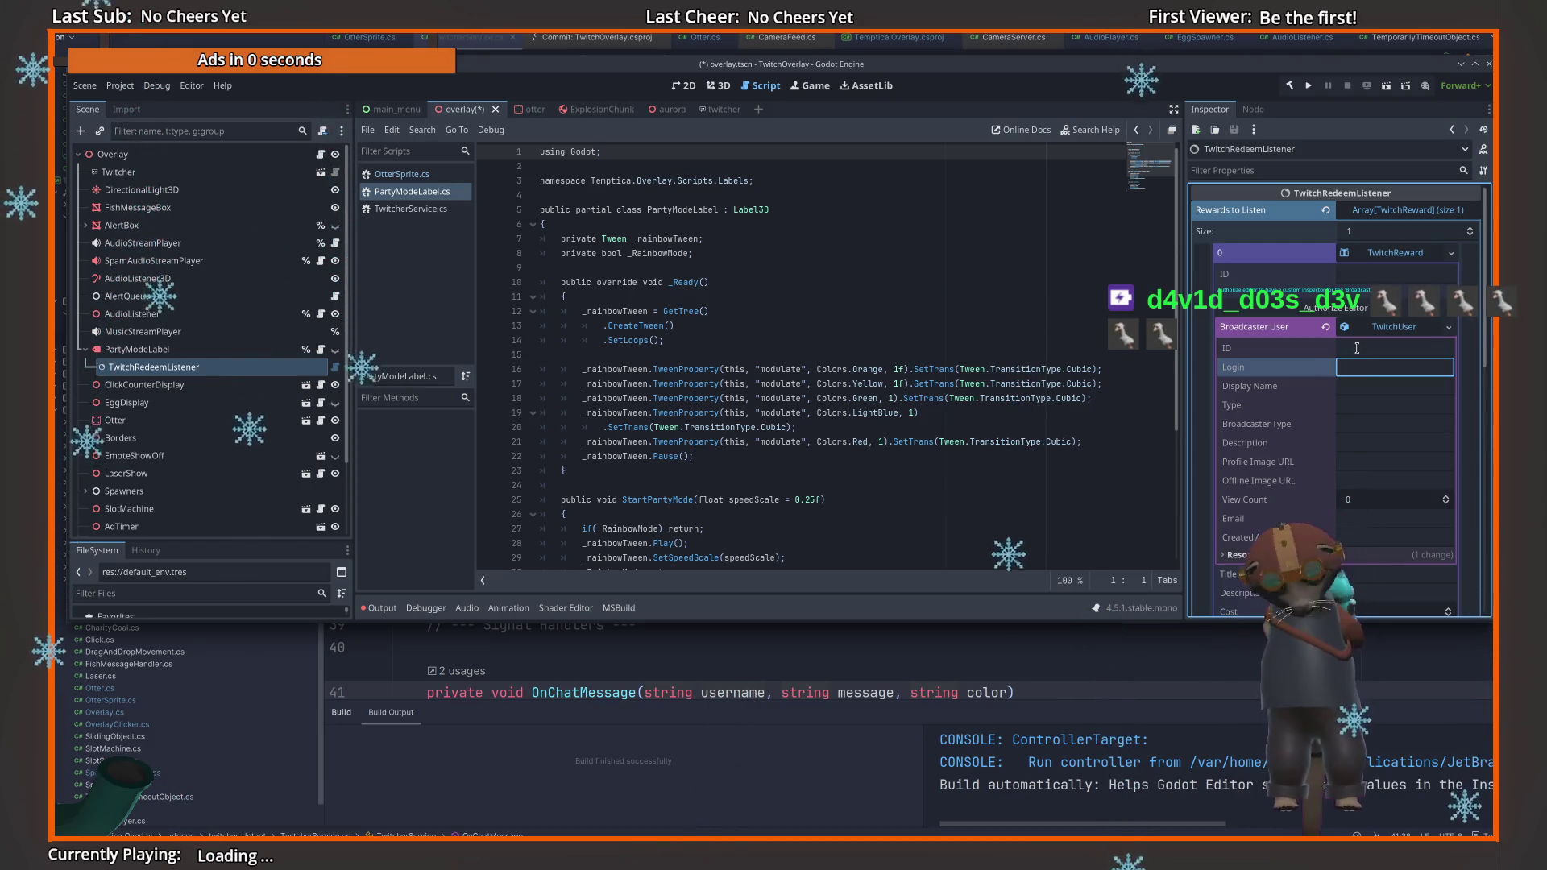
click(1355, 384)
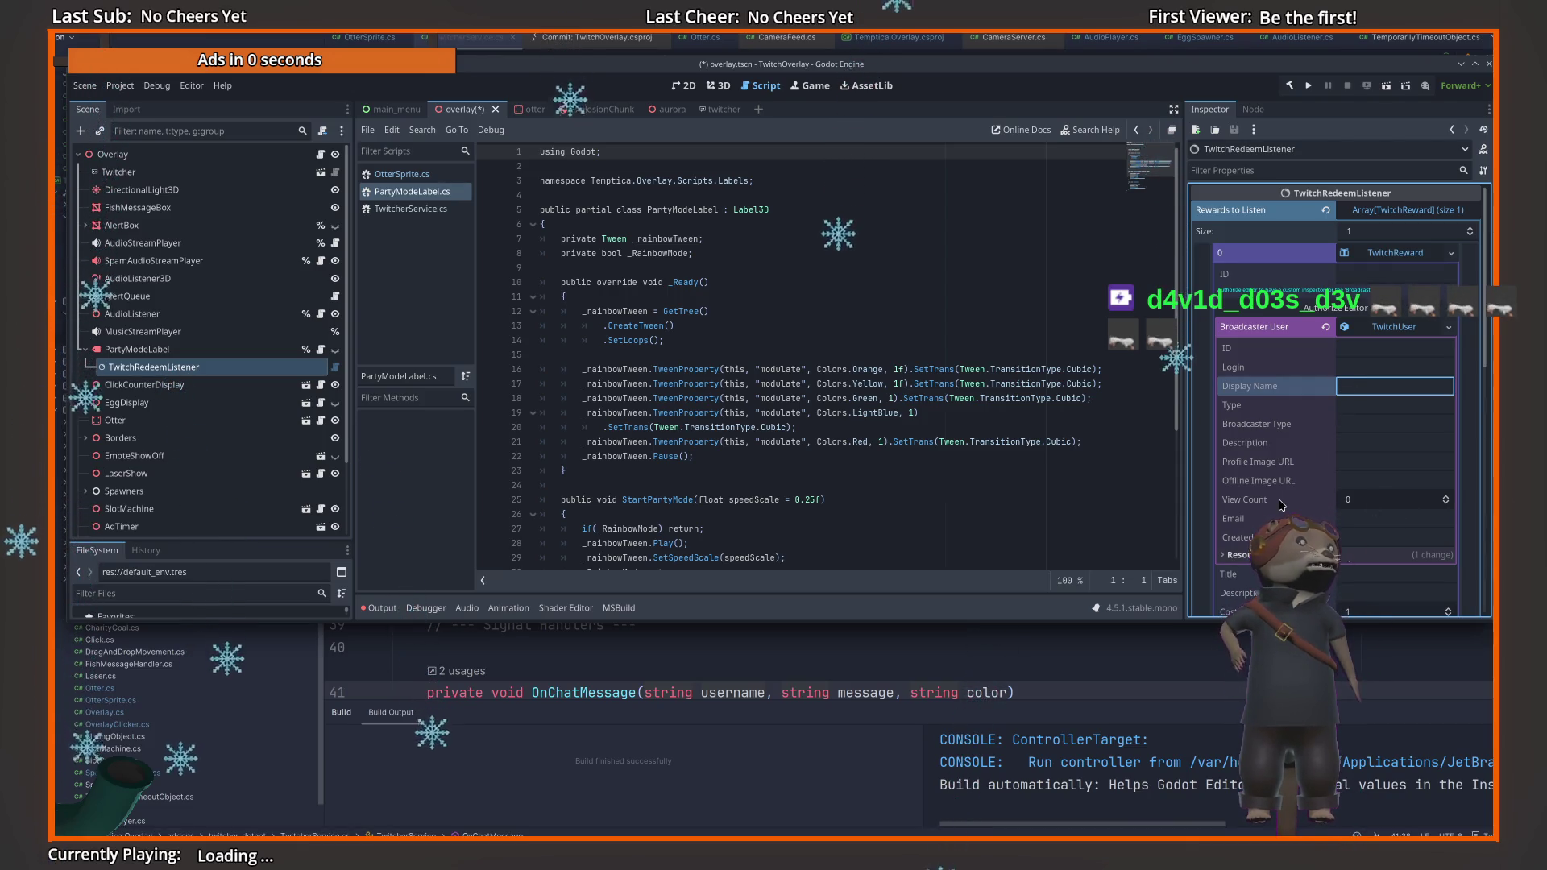
mouse_move(1282, 504)
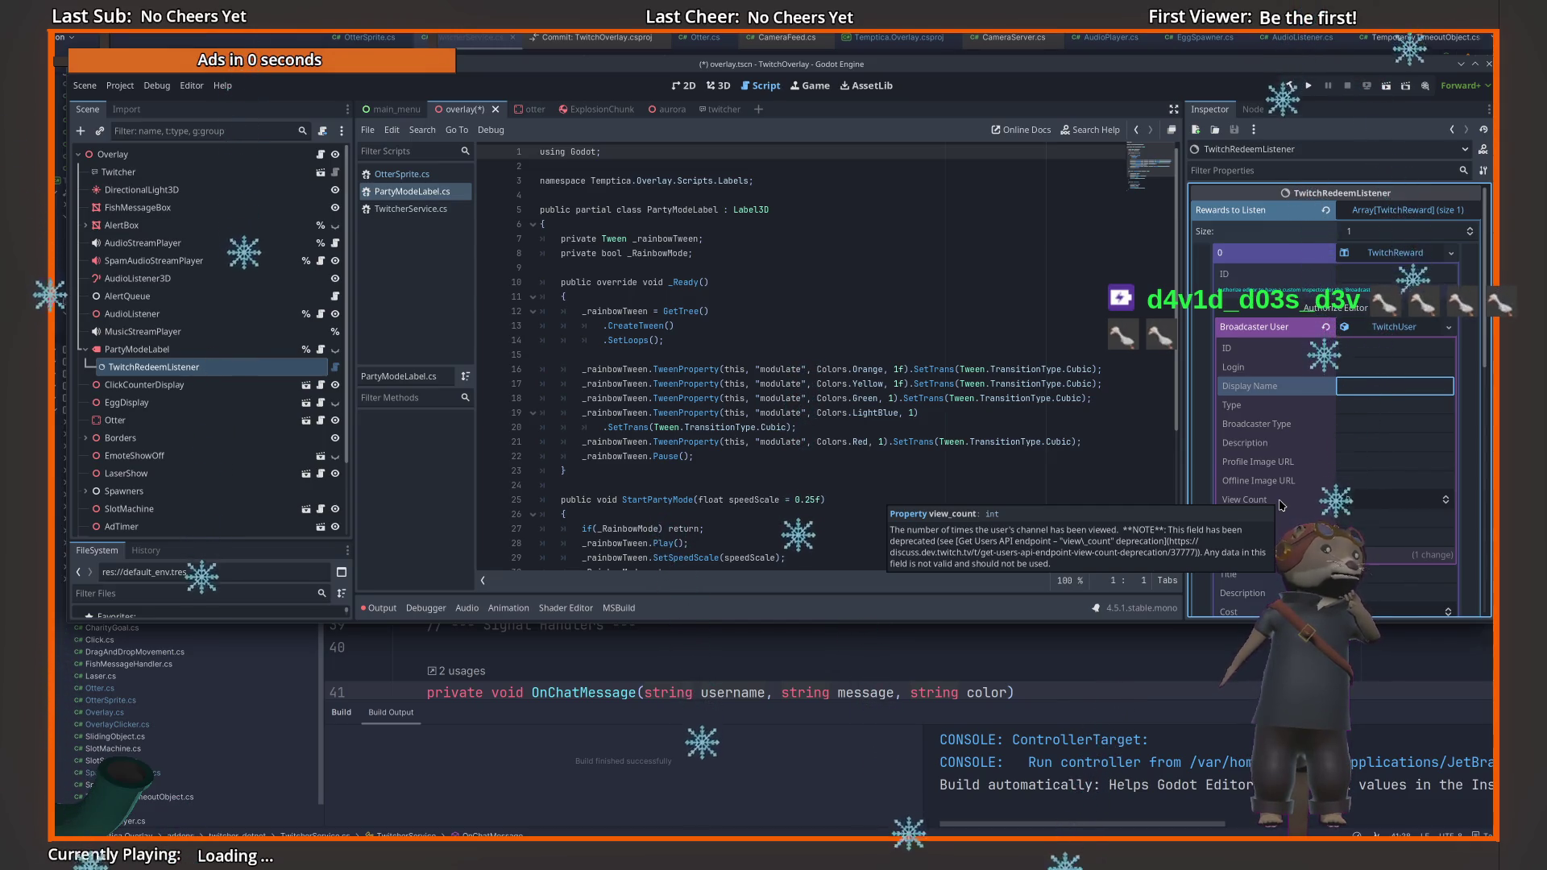
mouse_move(1321, 469)
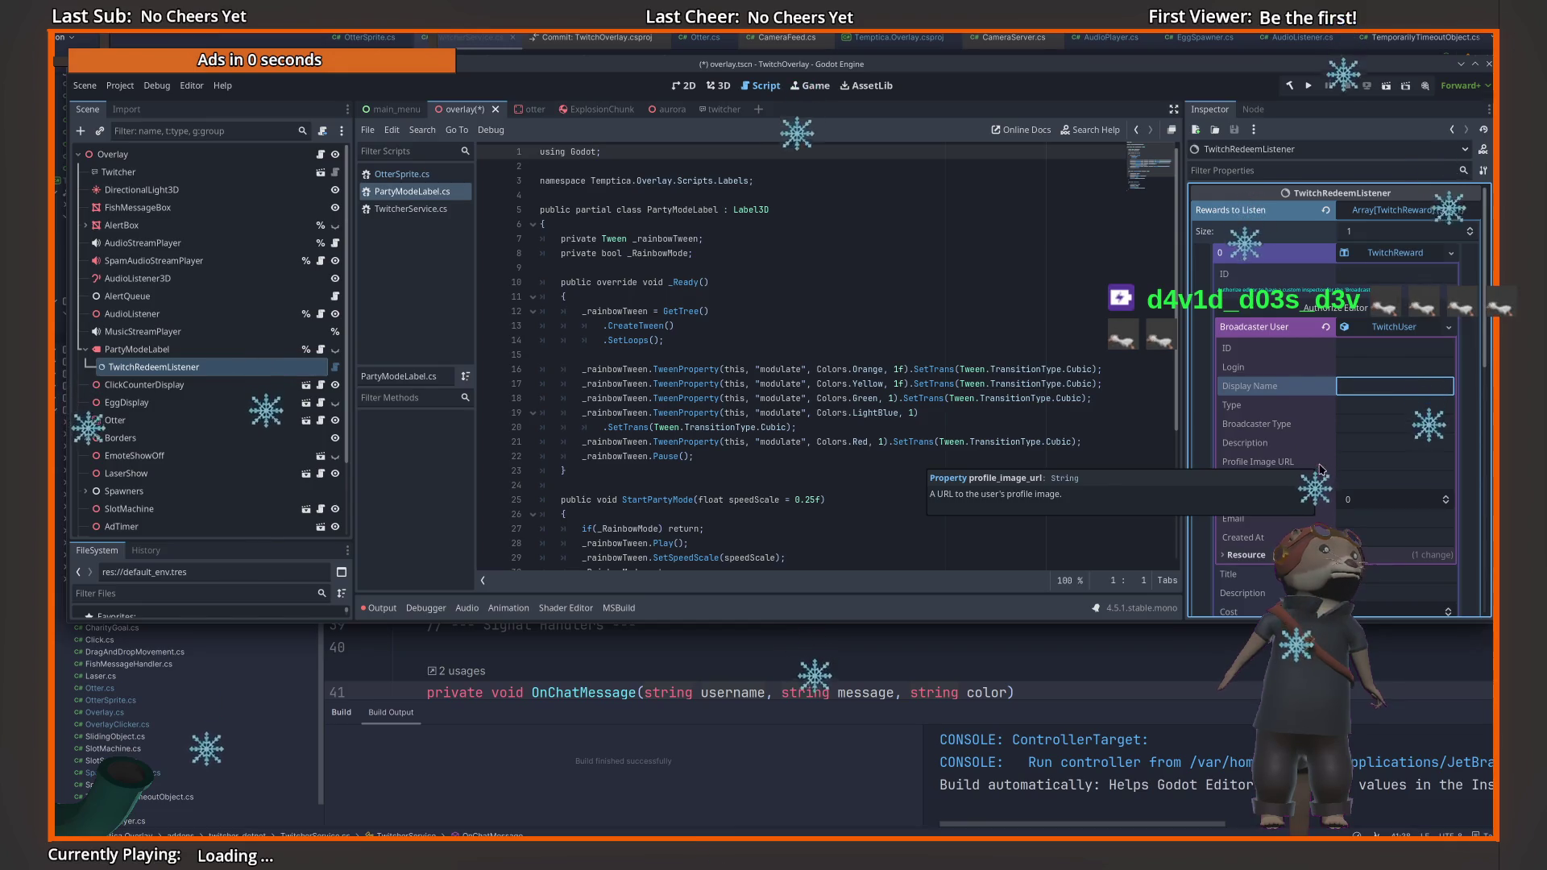
click(1344, 327)
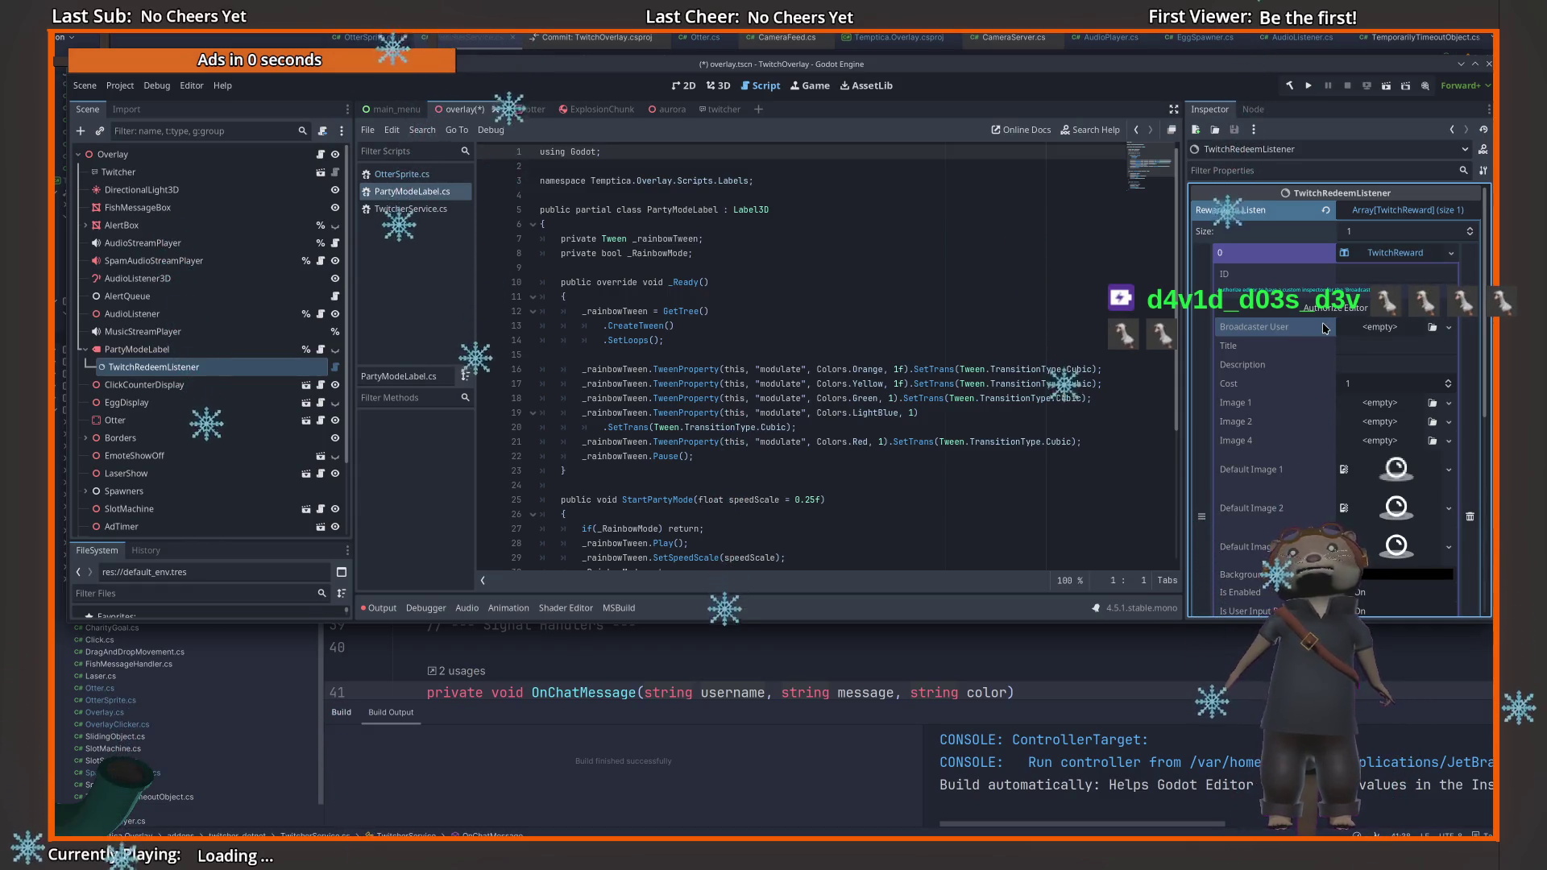
- Open the Broadcaster User resource options and dismiss them without changes
click(1380, 327)
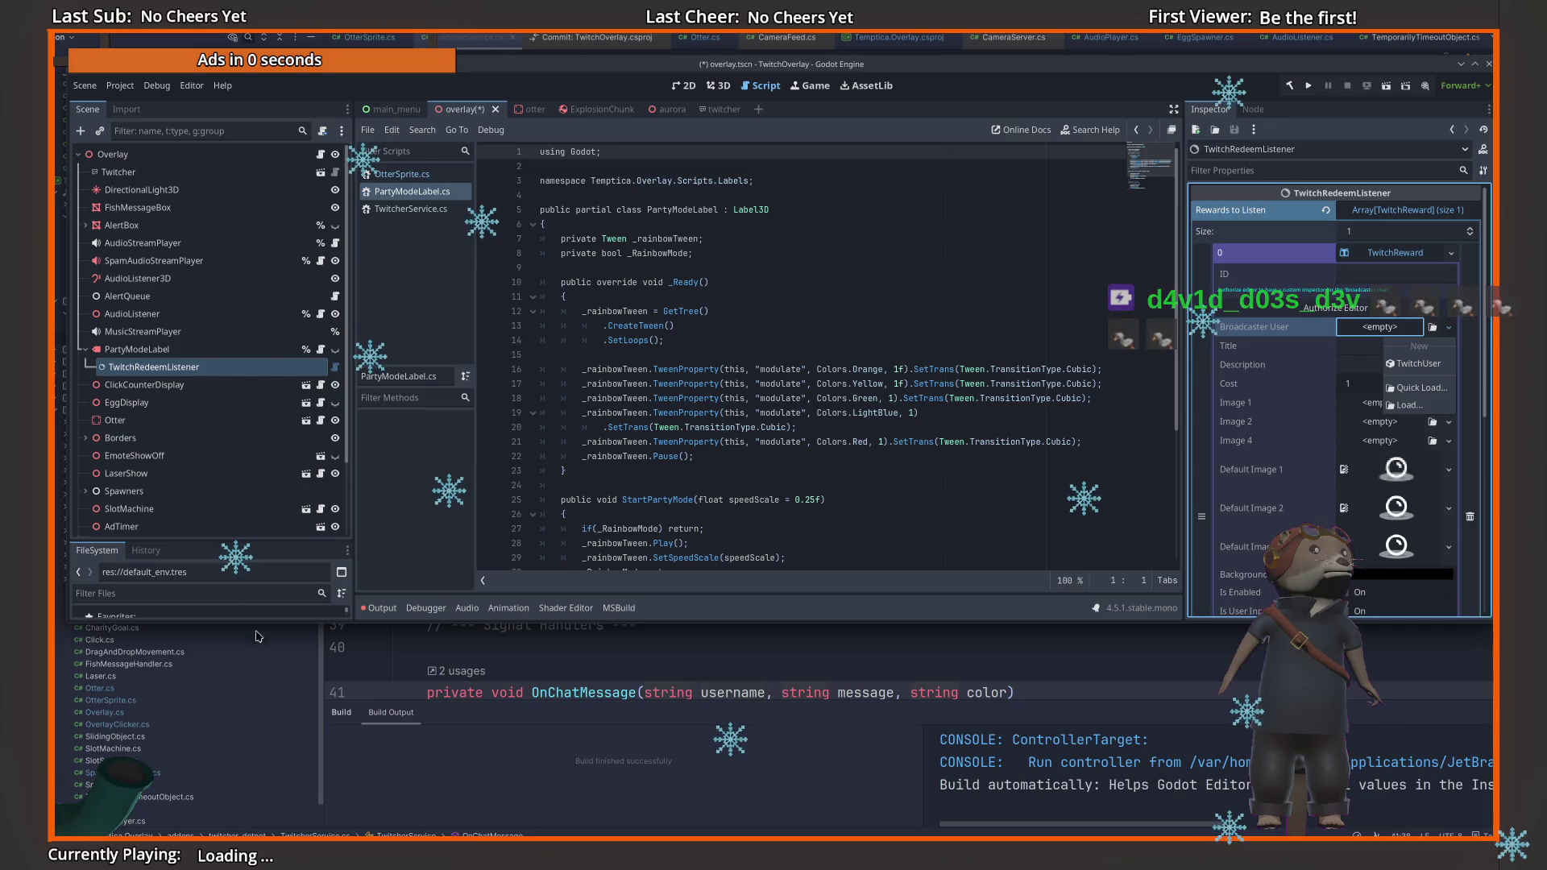
scroll(198, 491, down, 3)
key(Escape)
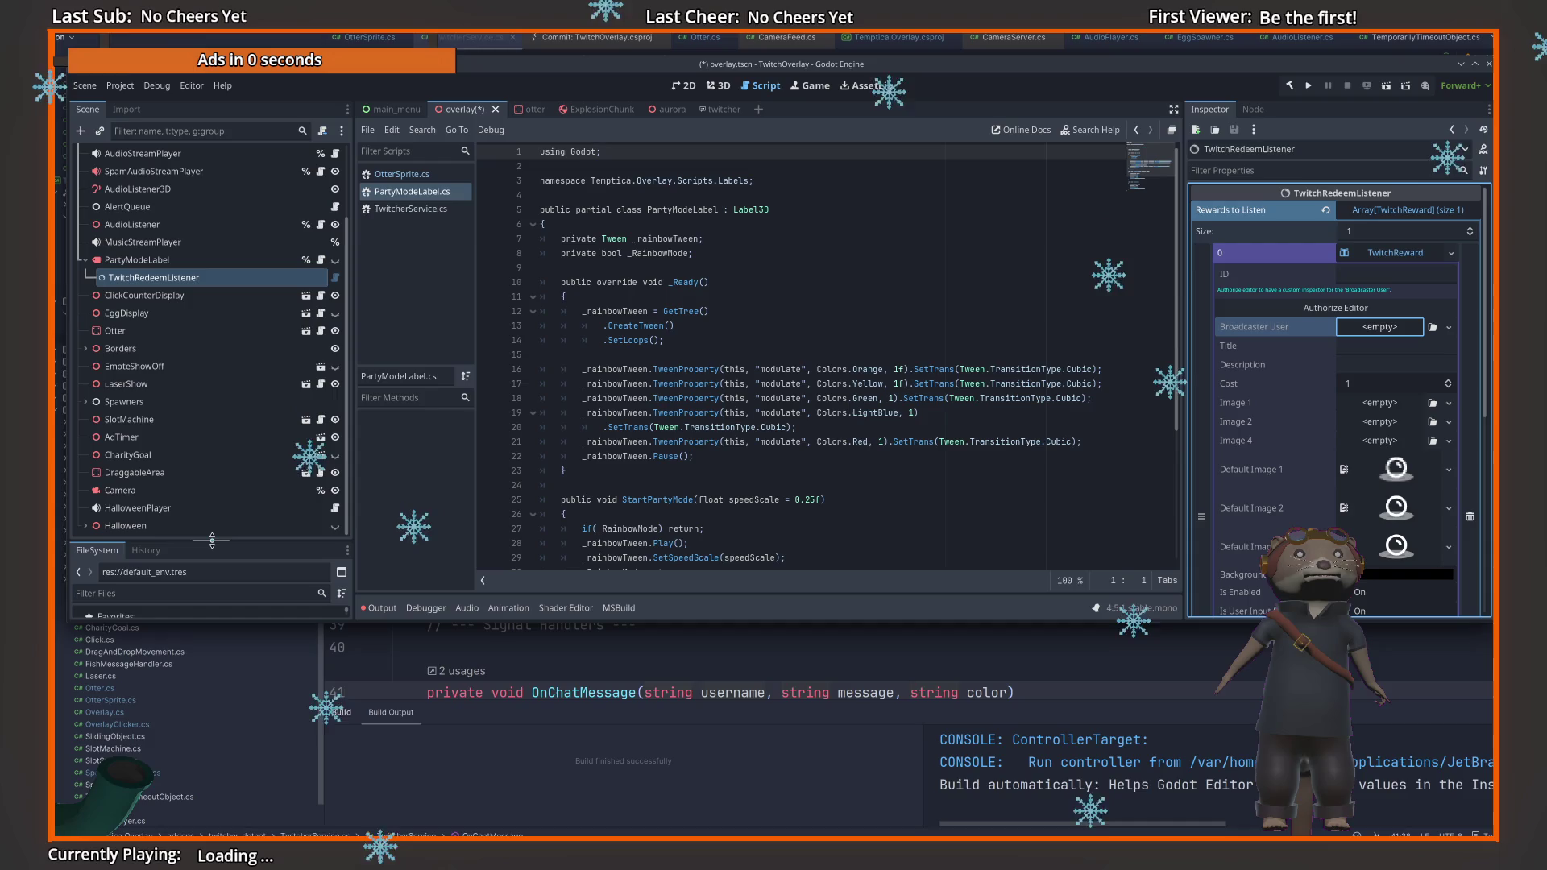
- Enlarge the FileSystem dock and scroll through the res:// folders
drag(216, 539, 219, 377)
scroll(178, 499, down, 2)
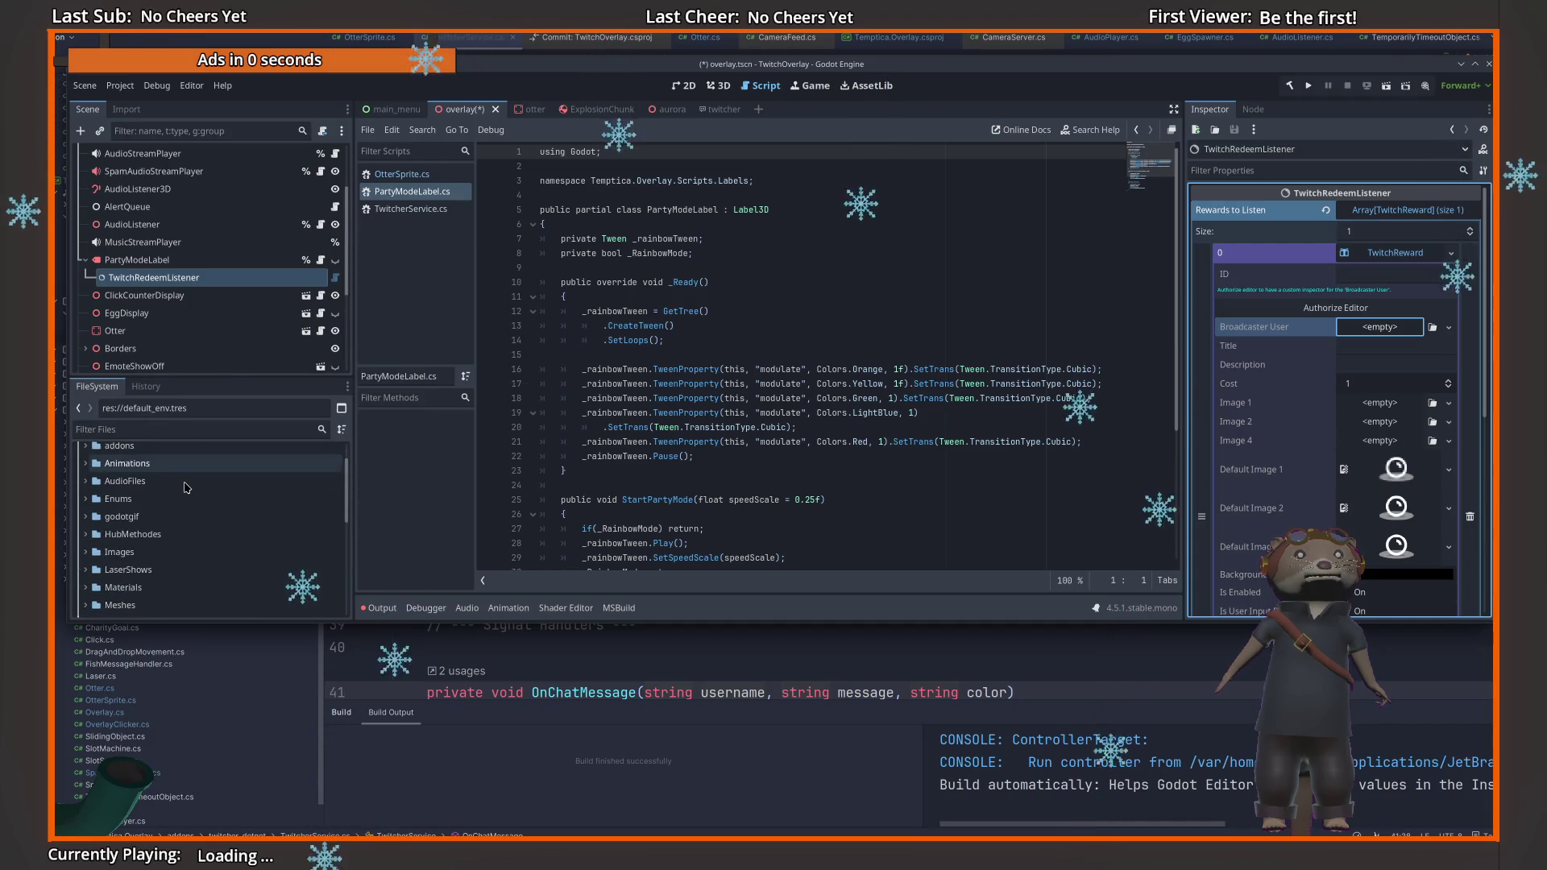
scroll(178, 504, down, 6)
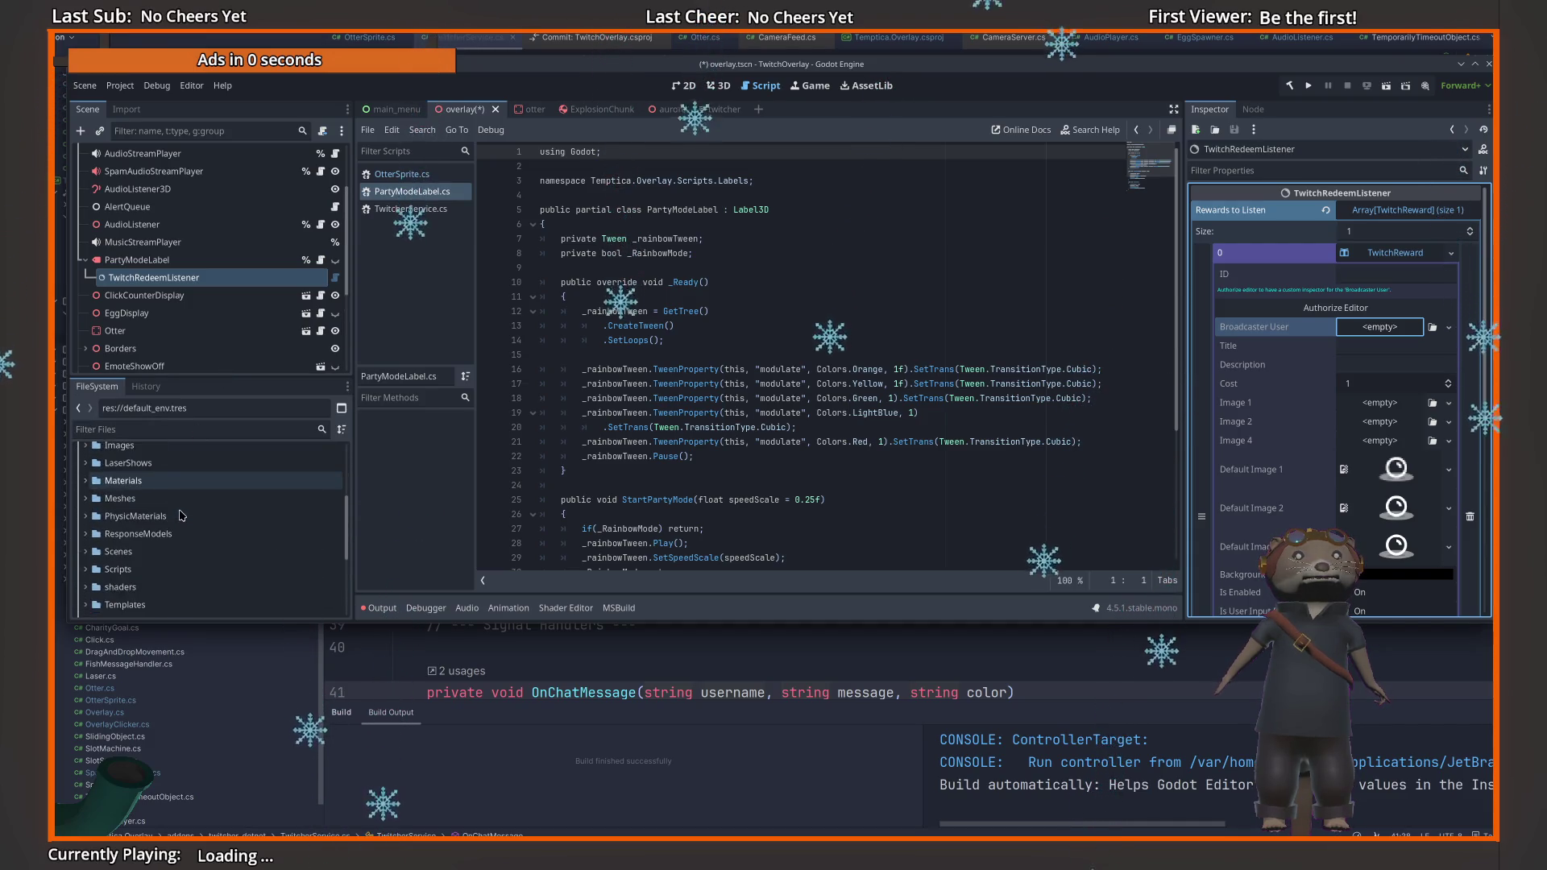
scroll(180, 516, up, 8)
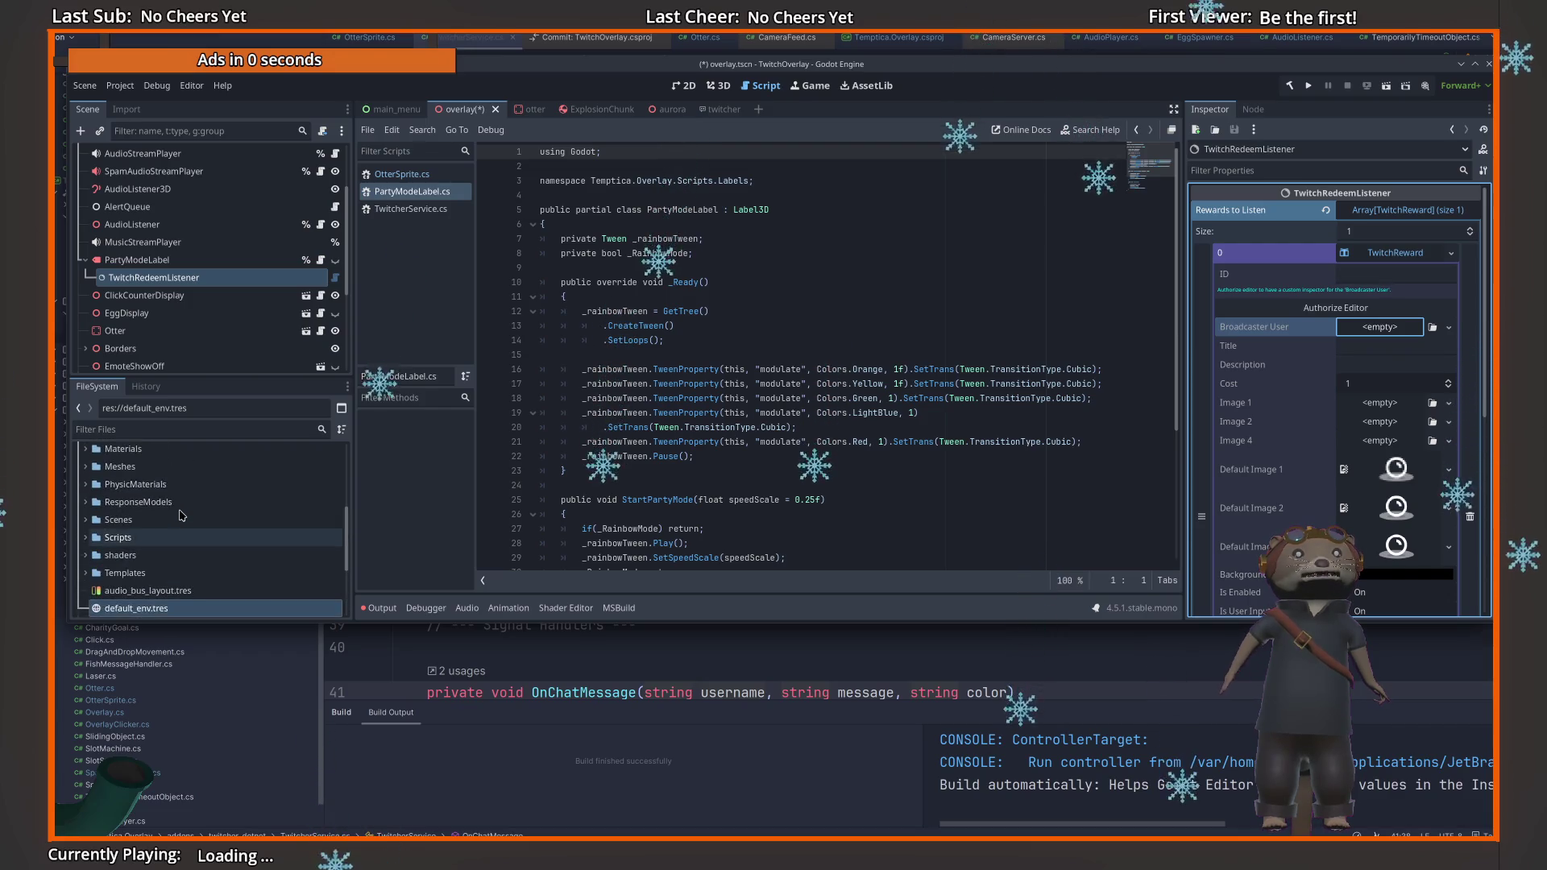
- Create a 'TwitchRedeem' folder at the project root and drag a TwitchUser onto the reward's Broadcaster User
right_click(139, 476)
mouse_move(241, 487)
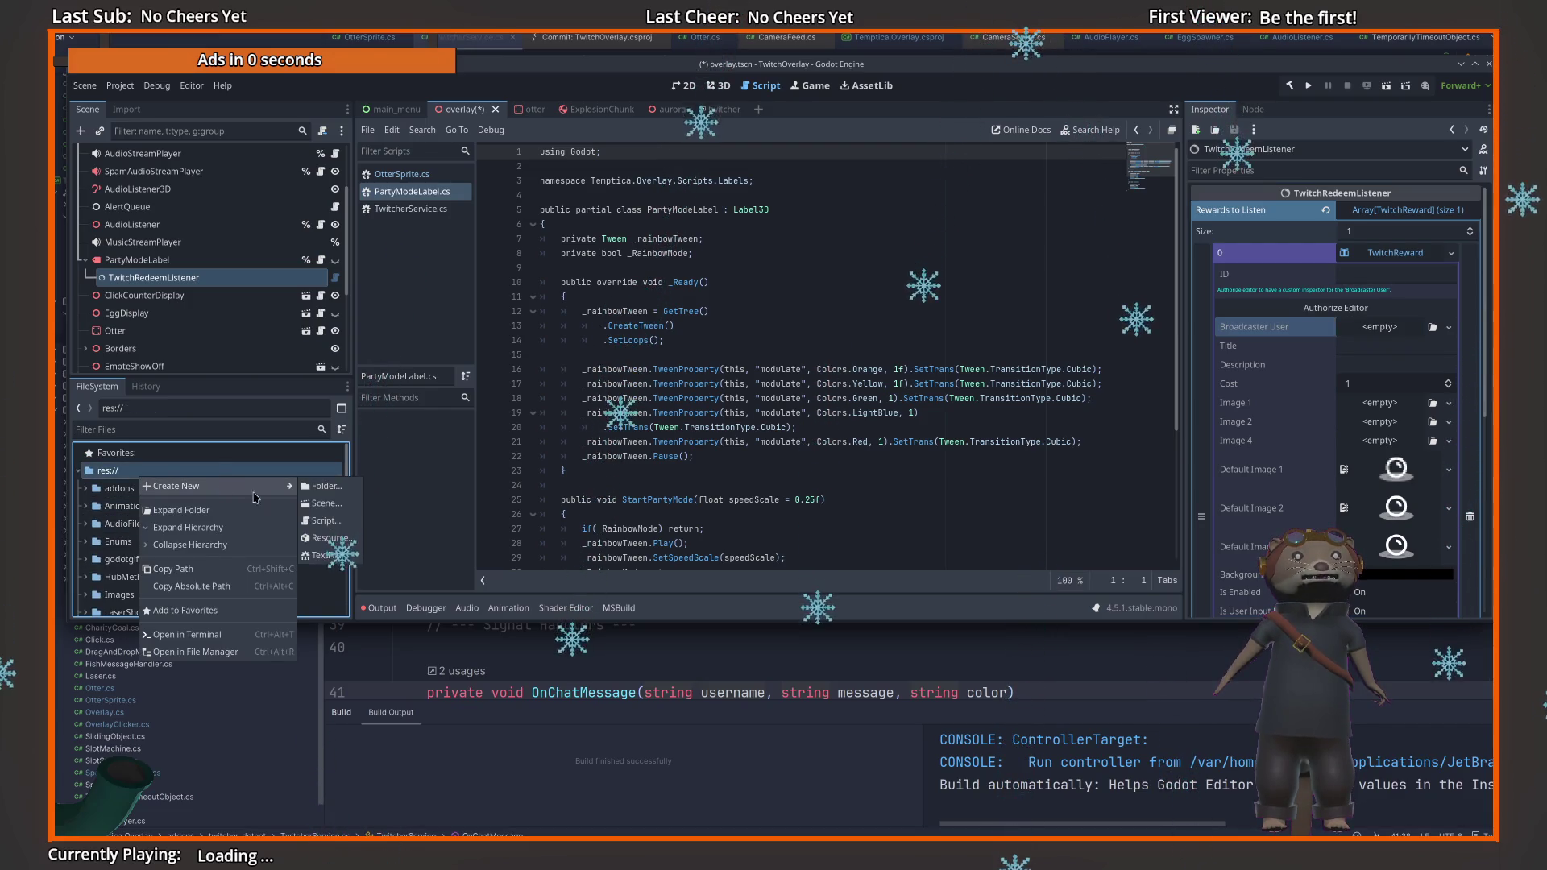
click(330, 491)
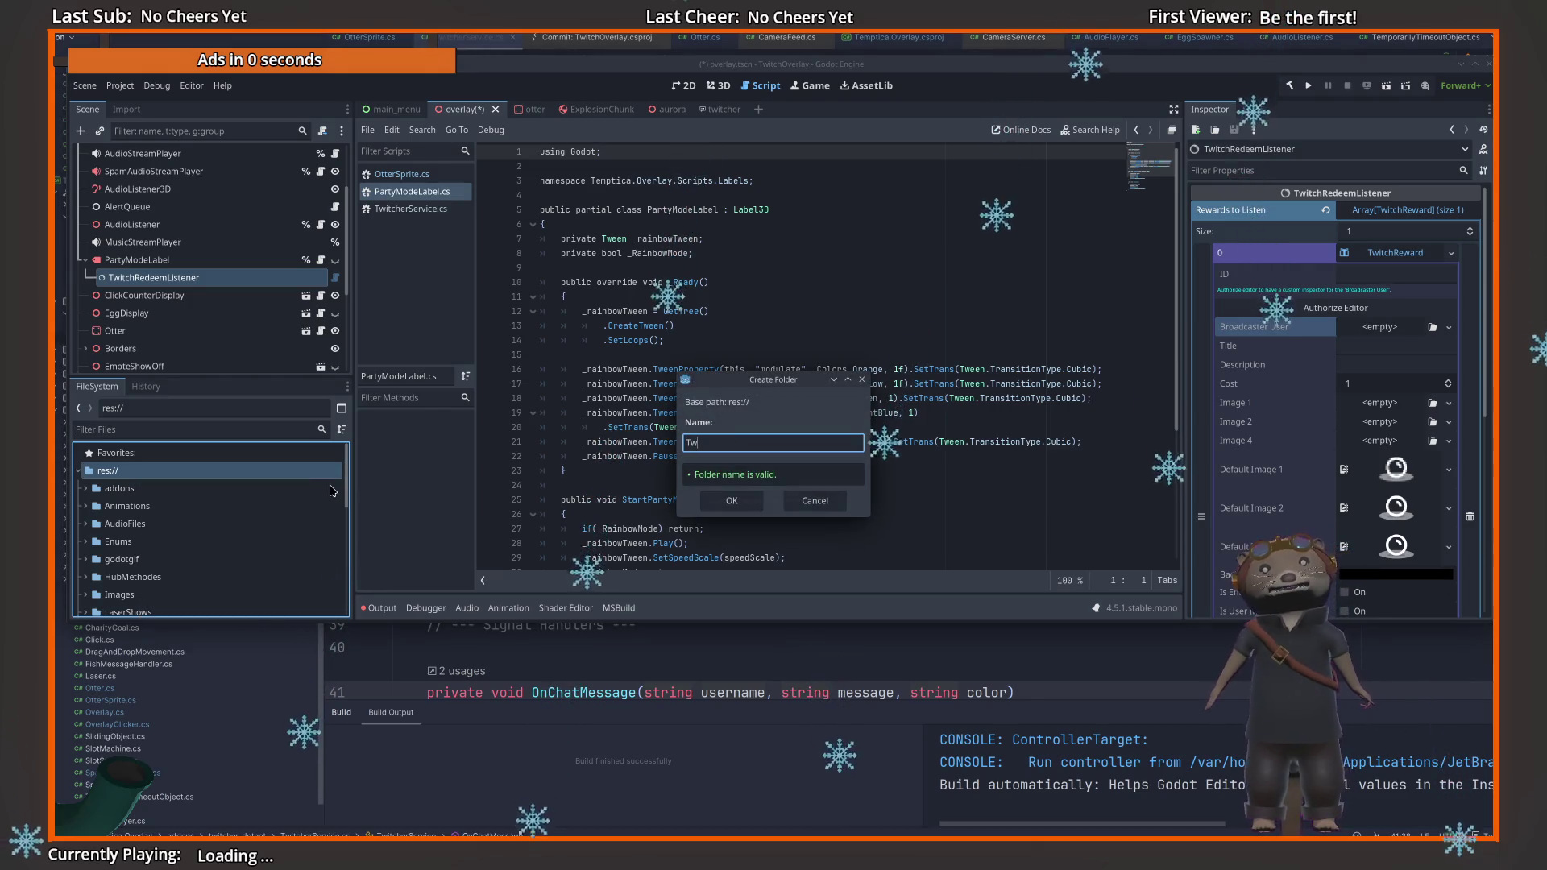
text(Tw)
text(itchRedeem)
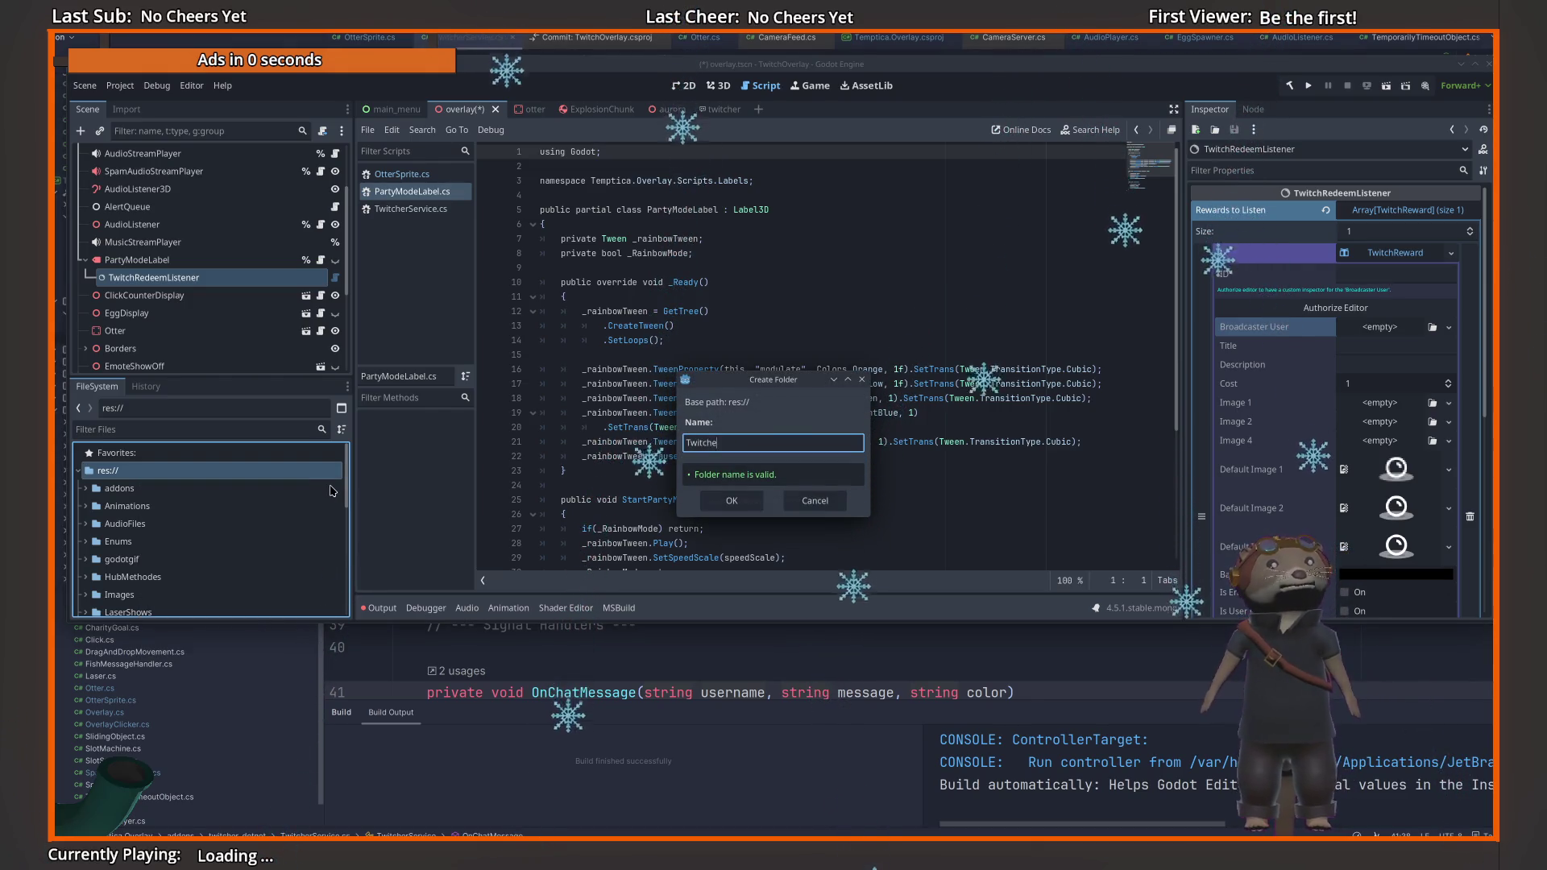
key(Return)
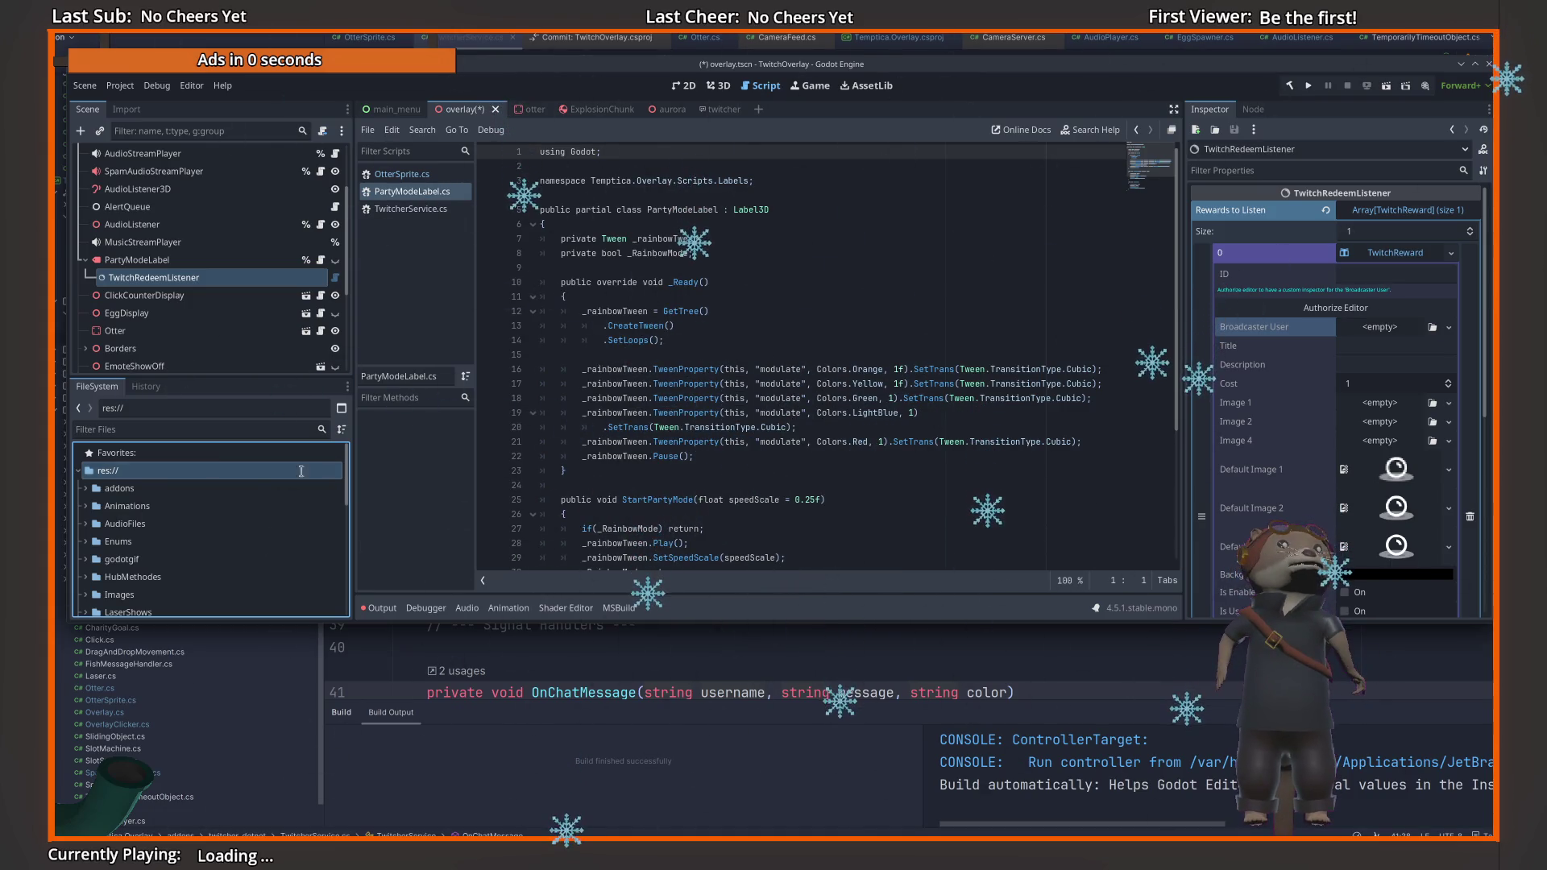
scroll(178, 512, down, 5)
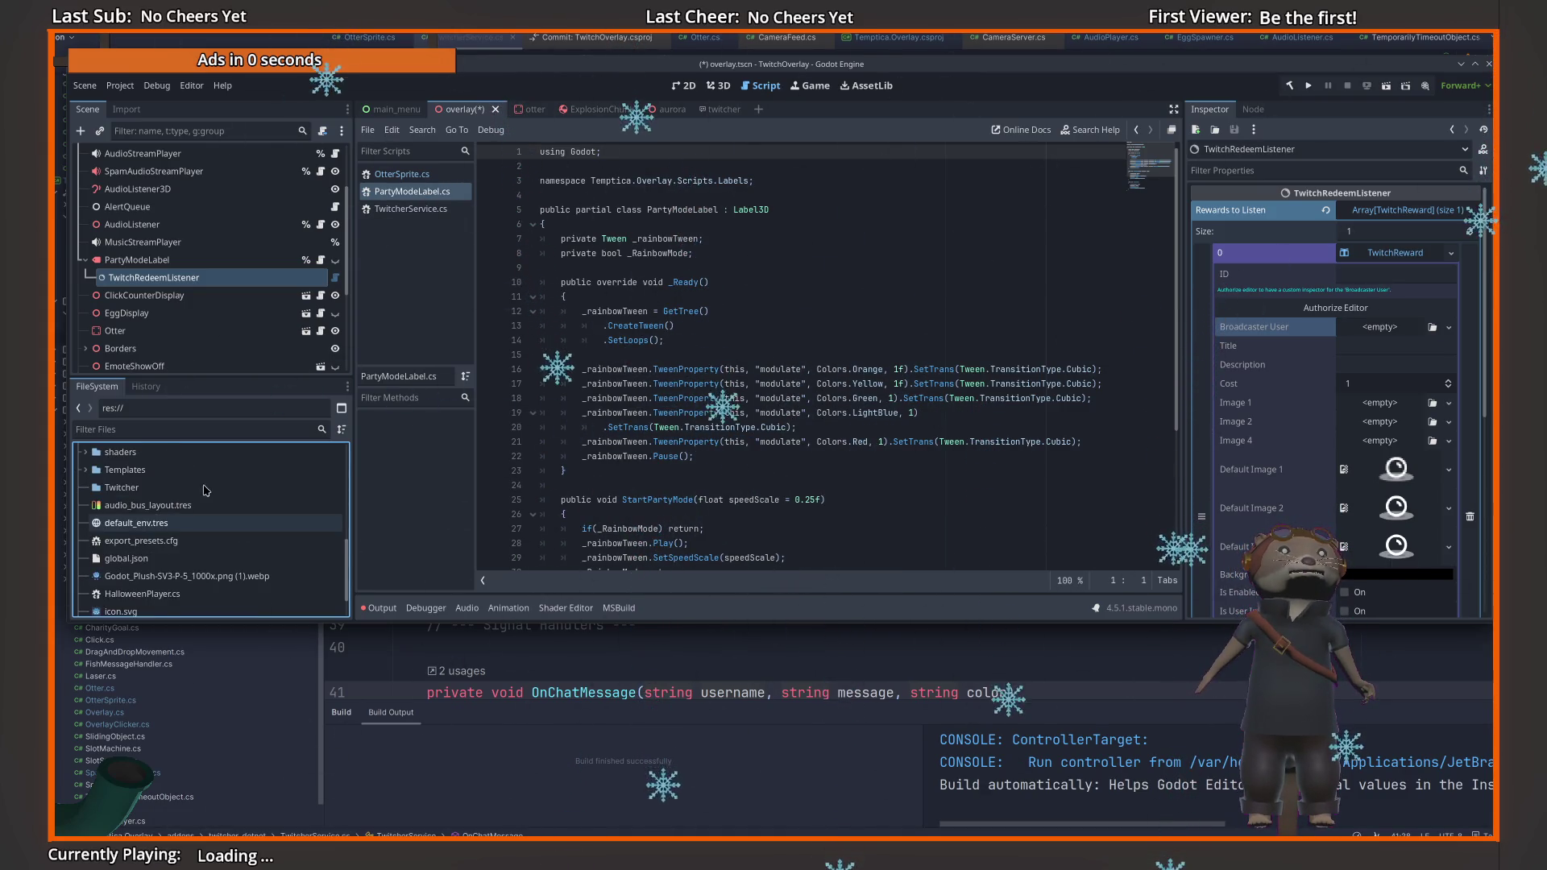
drag(205, 490, 1386, 327)
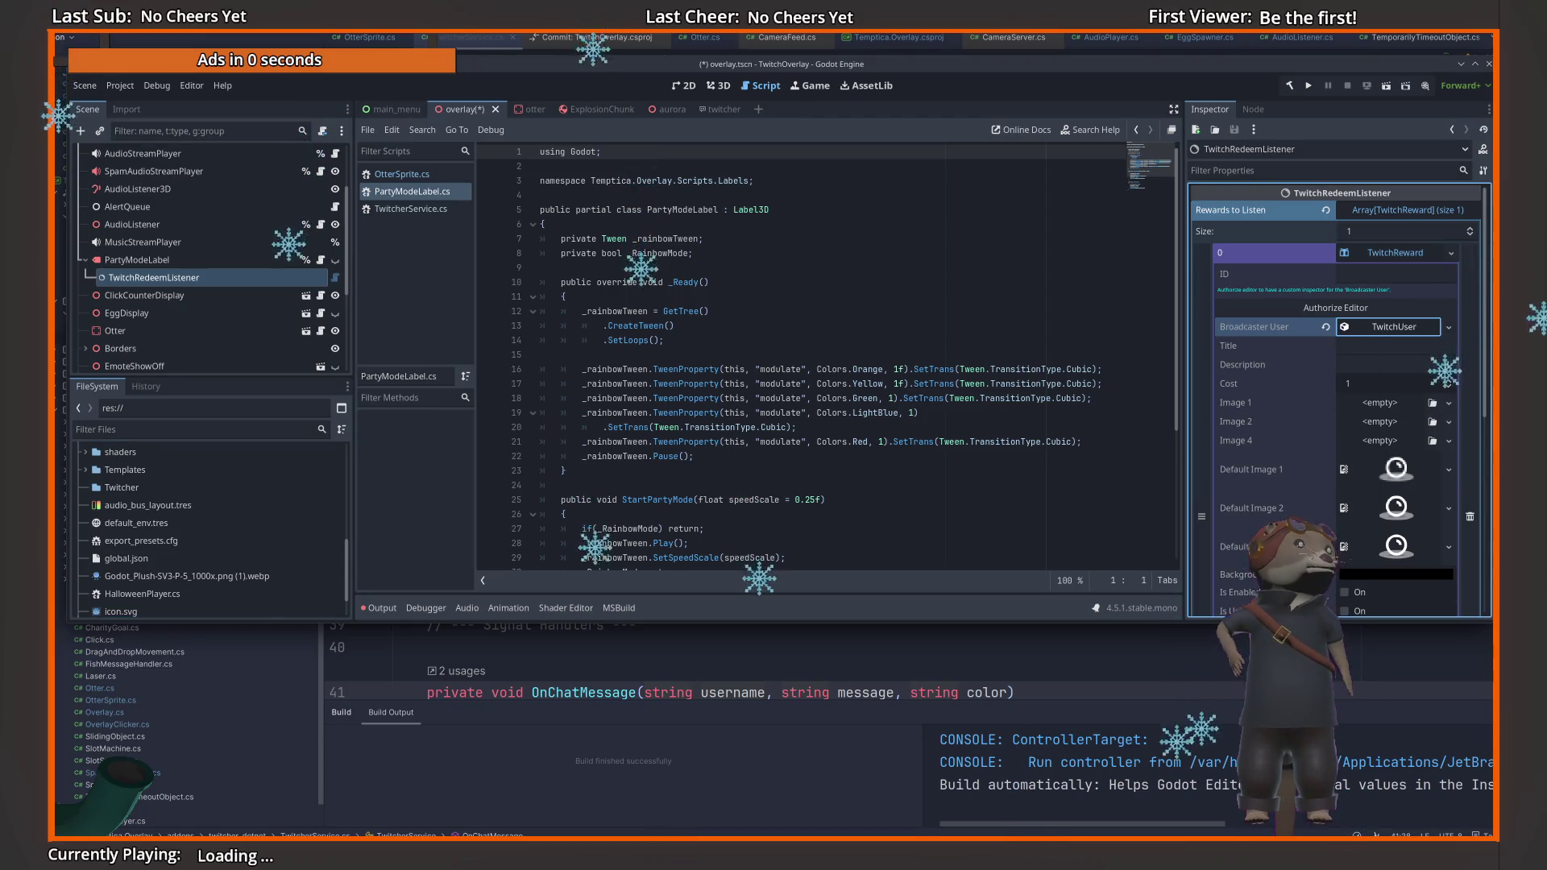
- Expand the TwitchUser resource and try saving with Ctrl+S, dismissing the can't-be-saved warning
click(1390, 327)
key(ctrl+s)
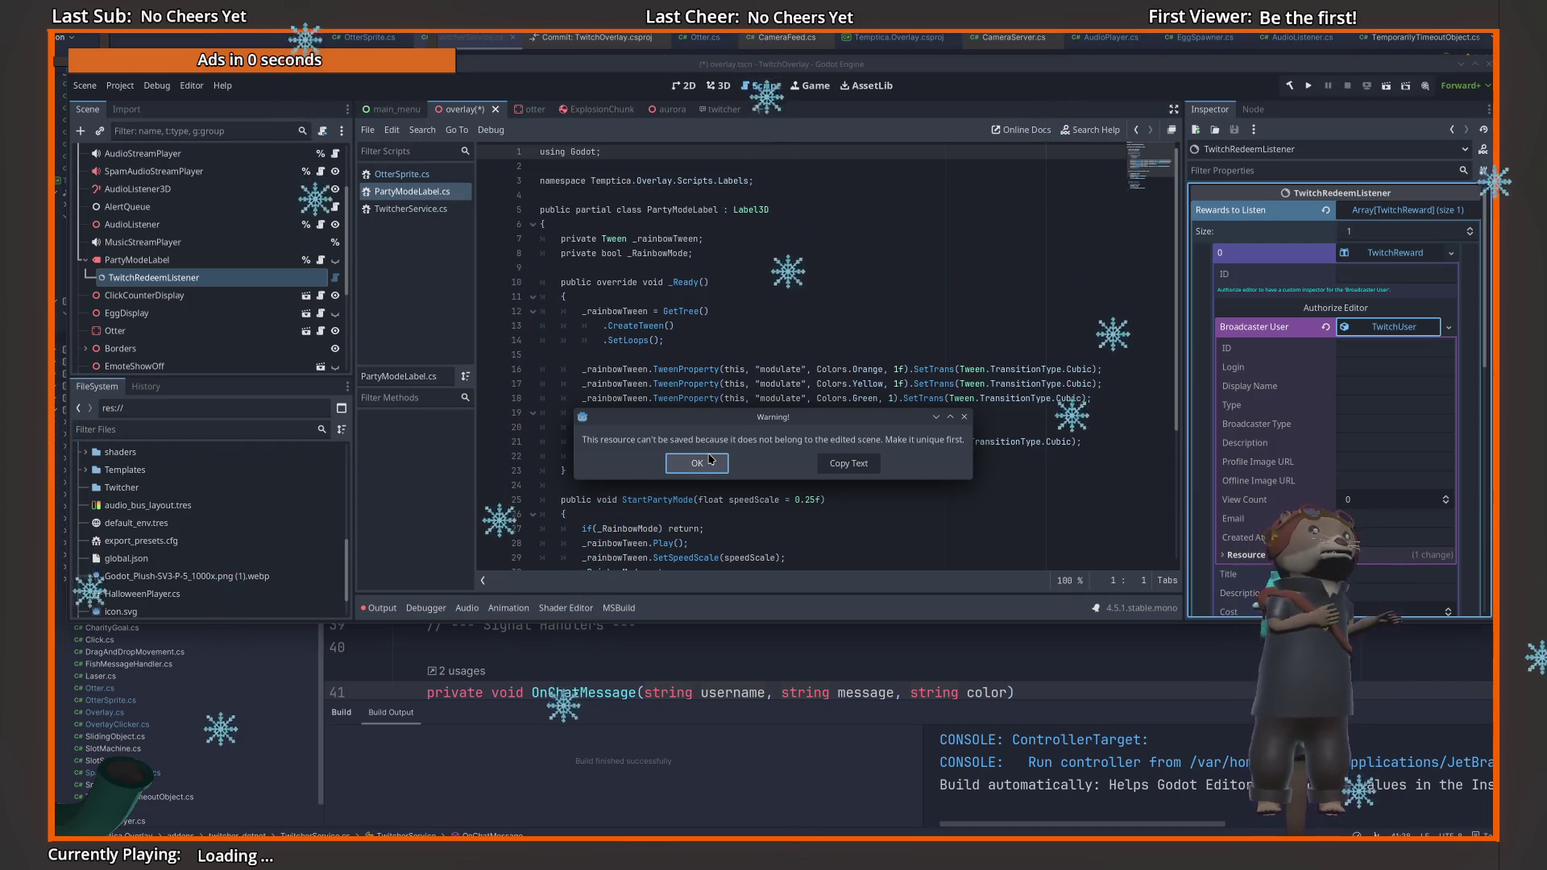
click(697, 464)
- Save the Broadcaster User resource as its own file named 'mpti404', then expand element 0
right_click(1399, 328)
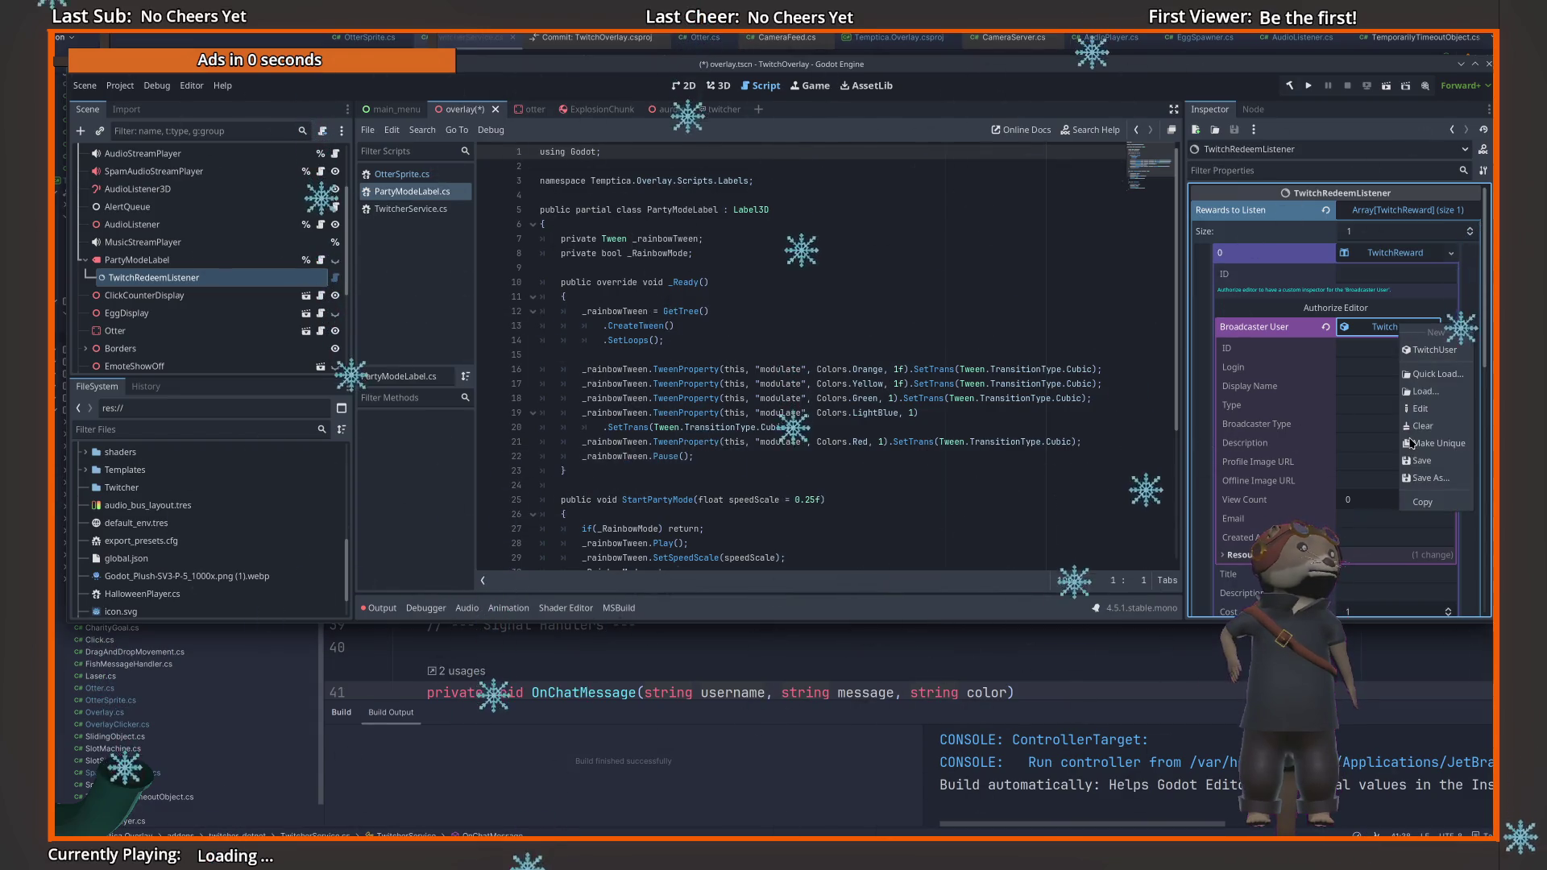
right_click(1397, 329)
right_click(1394, 331)
click(1442, 481)
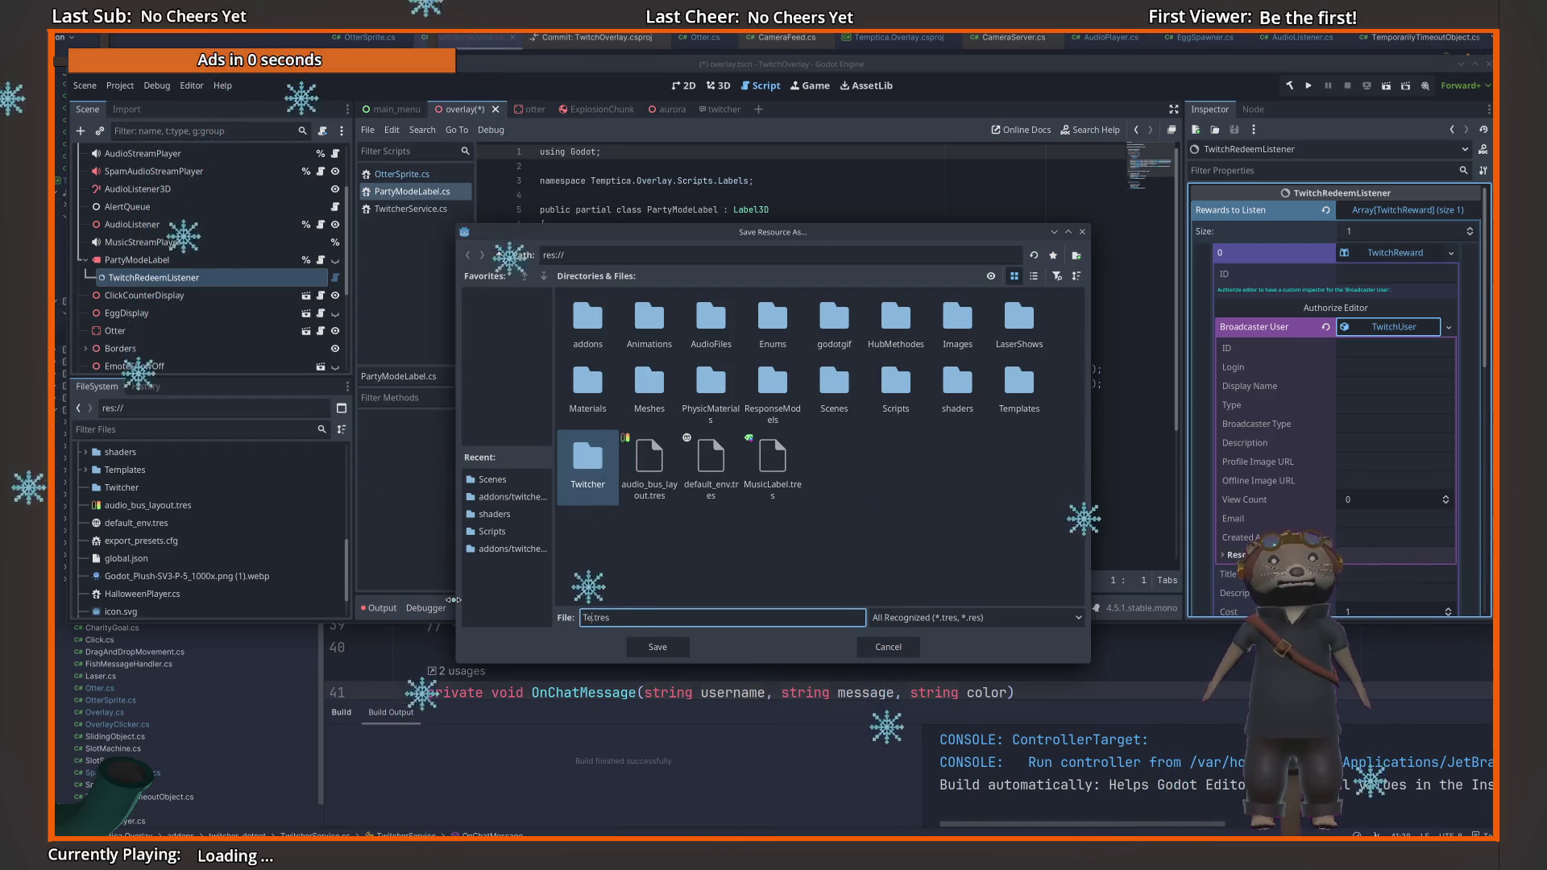
text(mpti404)
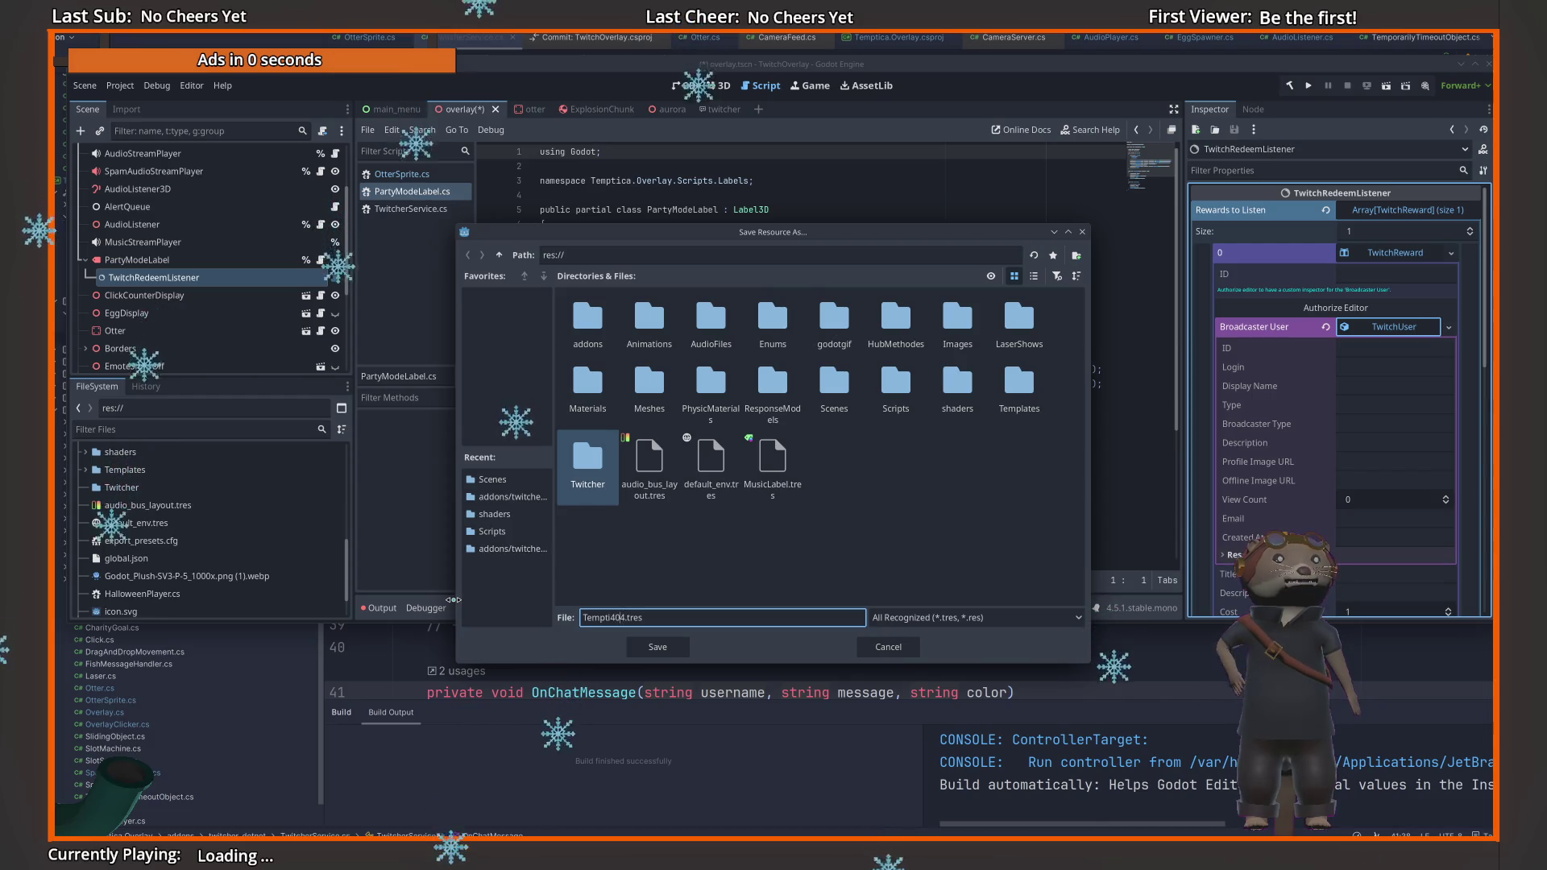
key(Return)
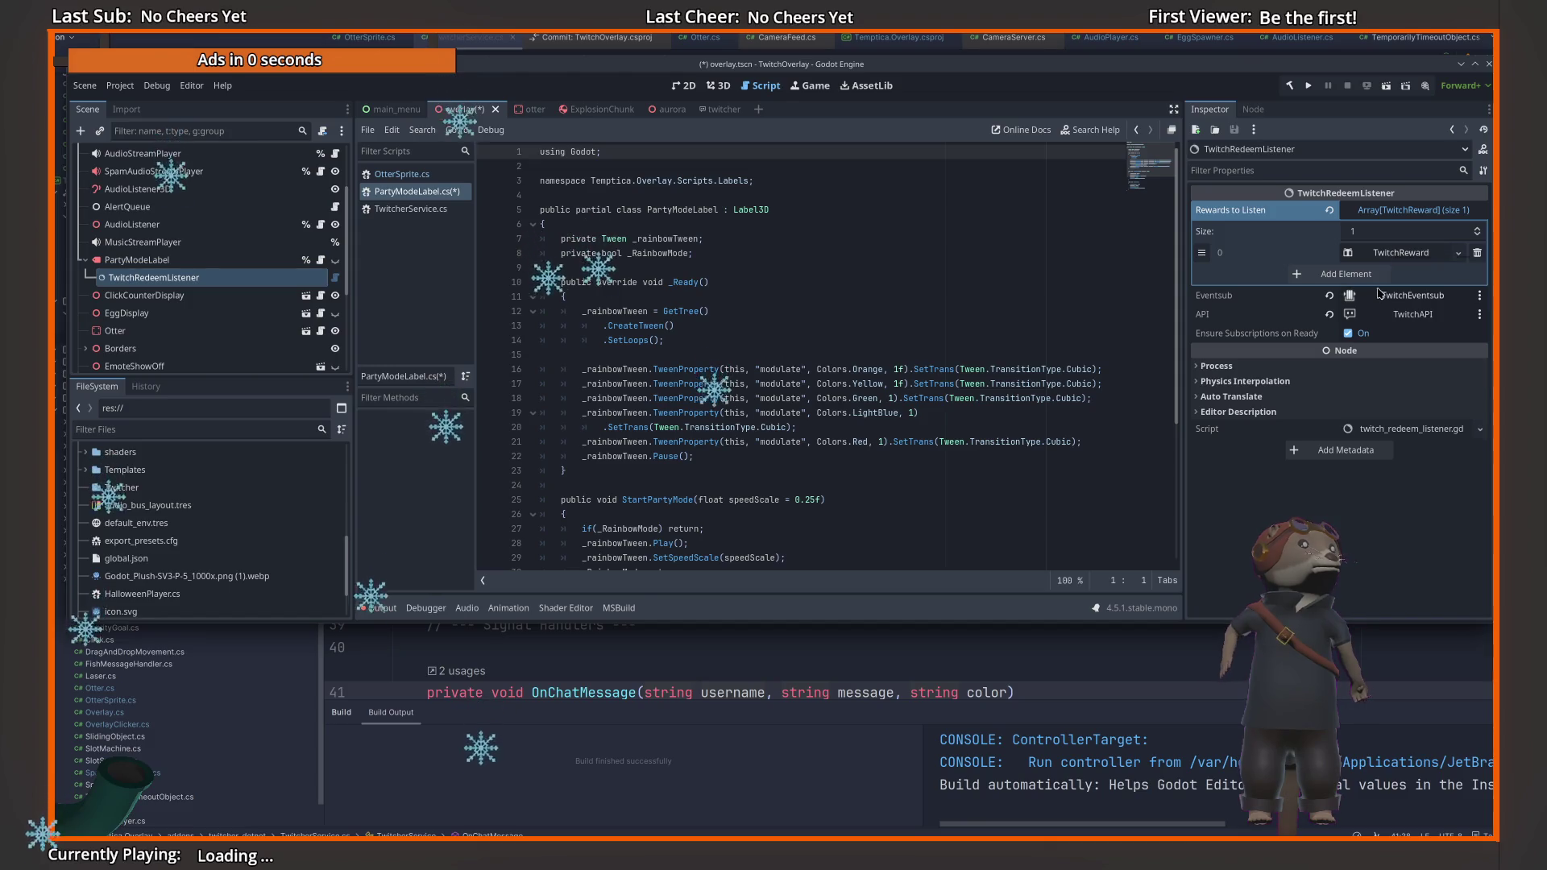
click(1393, 252)
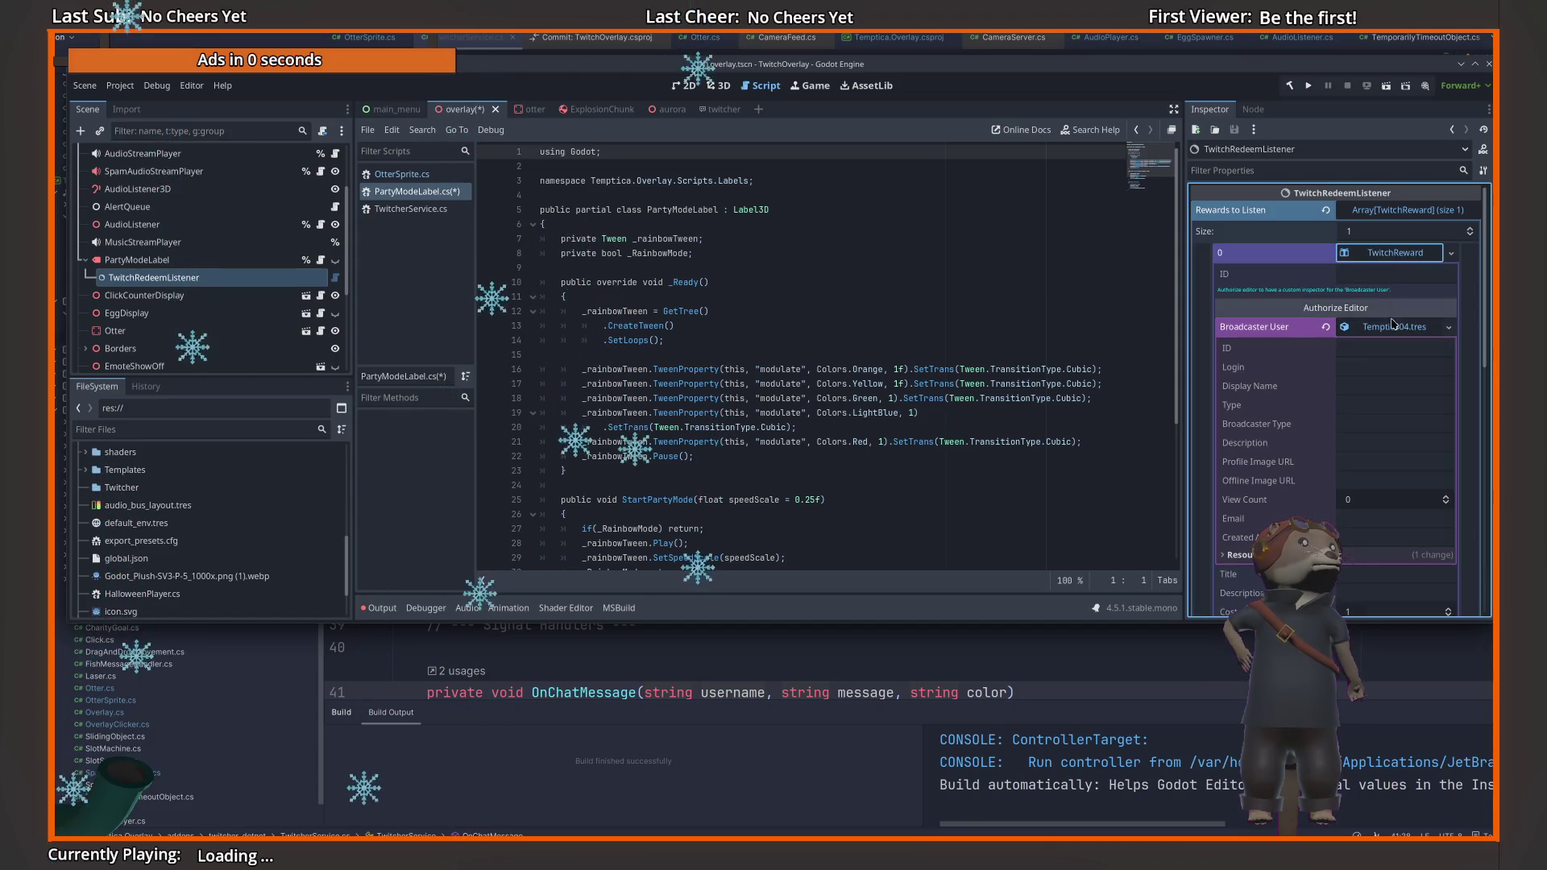
- Click into the Broadcaster User ID field and maximize the Godot editor window
click(1360, 346)
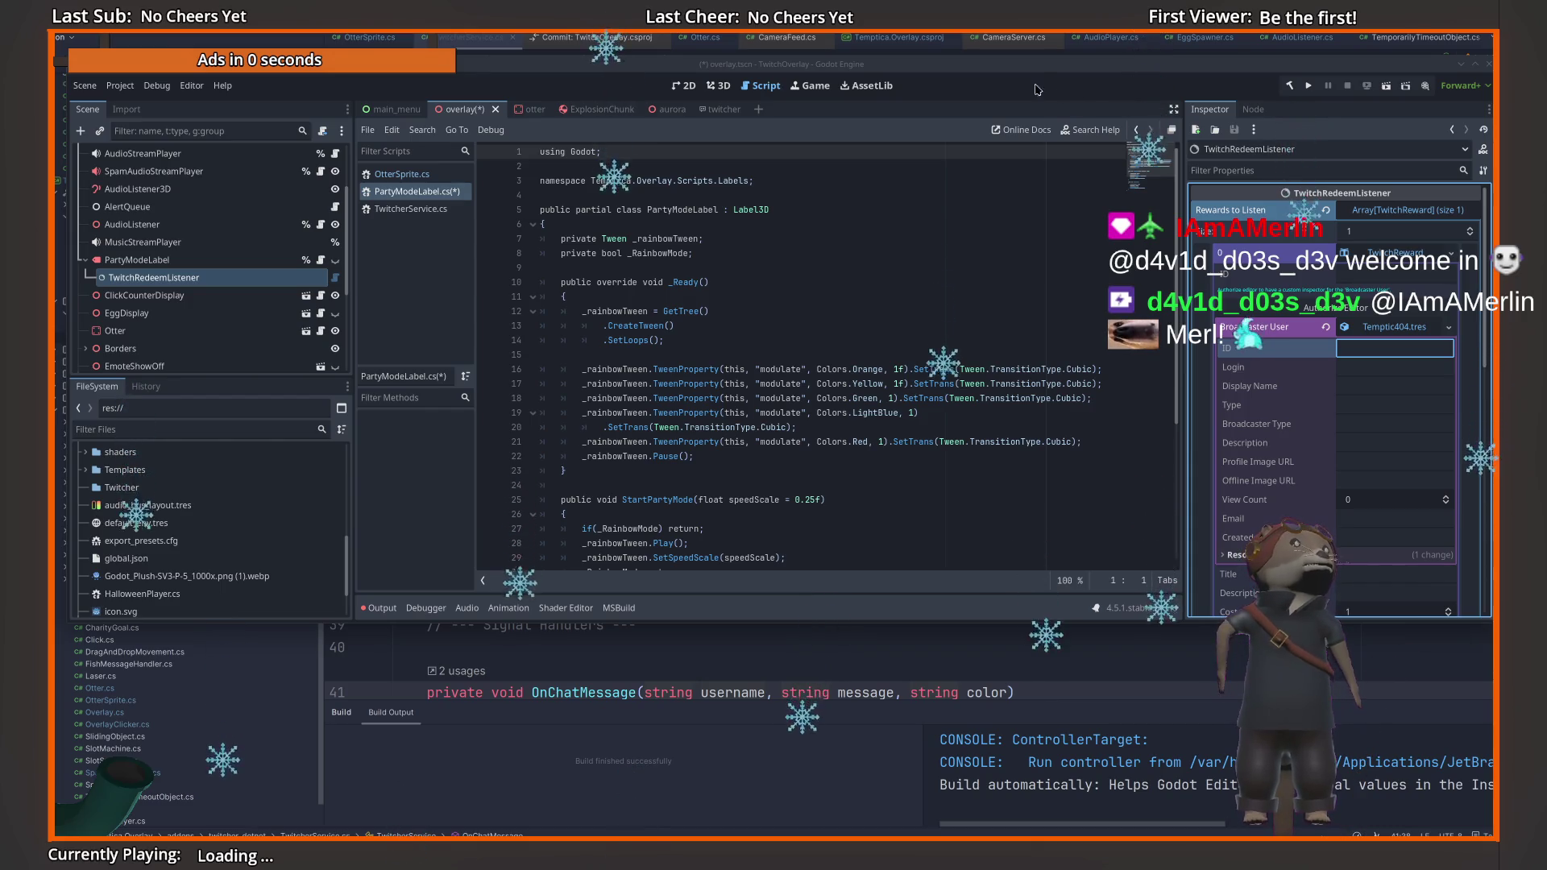
double_click(838, 64)
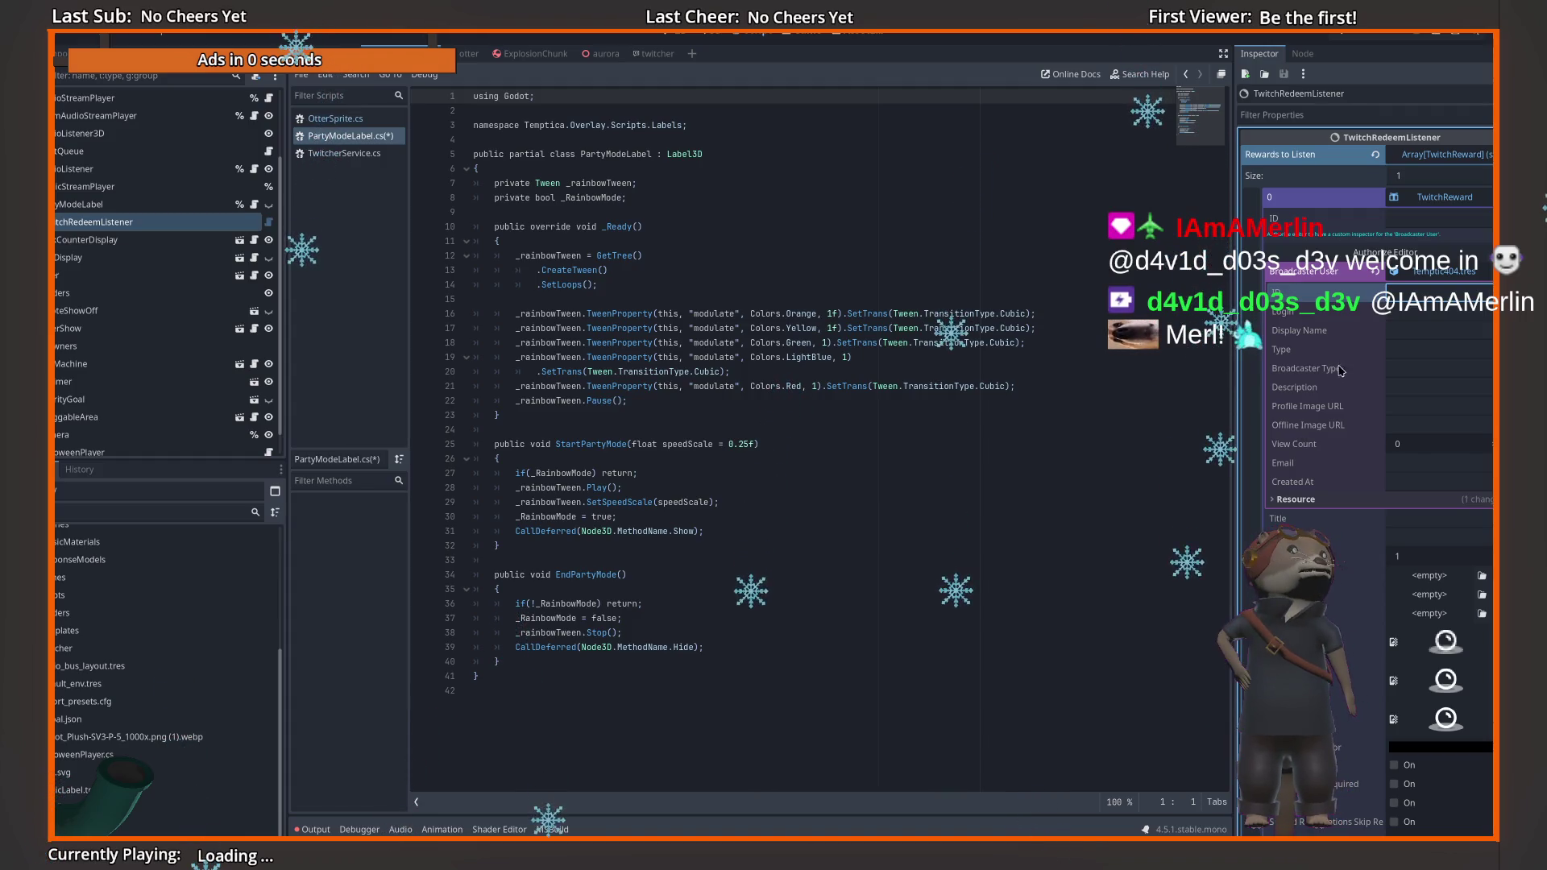
- View the listener's TwitchAPI and TwitchEventsub node pickers without changes, then open the twitcher scene
scroll(161, 274, up, 3)
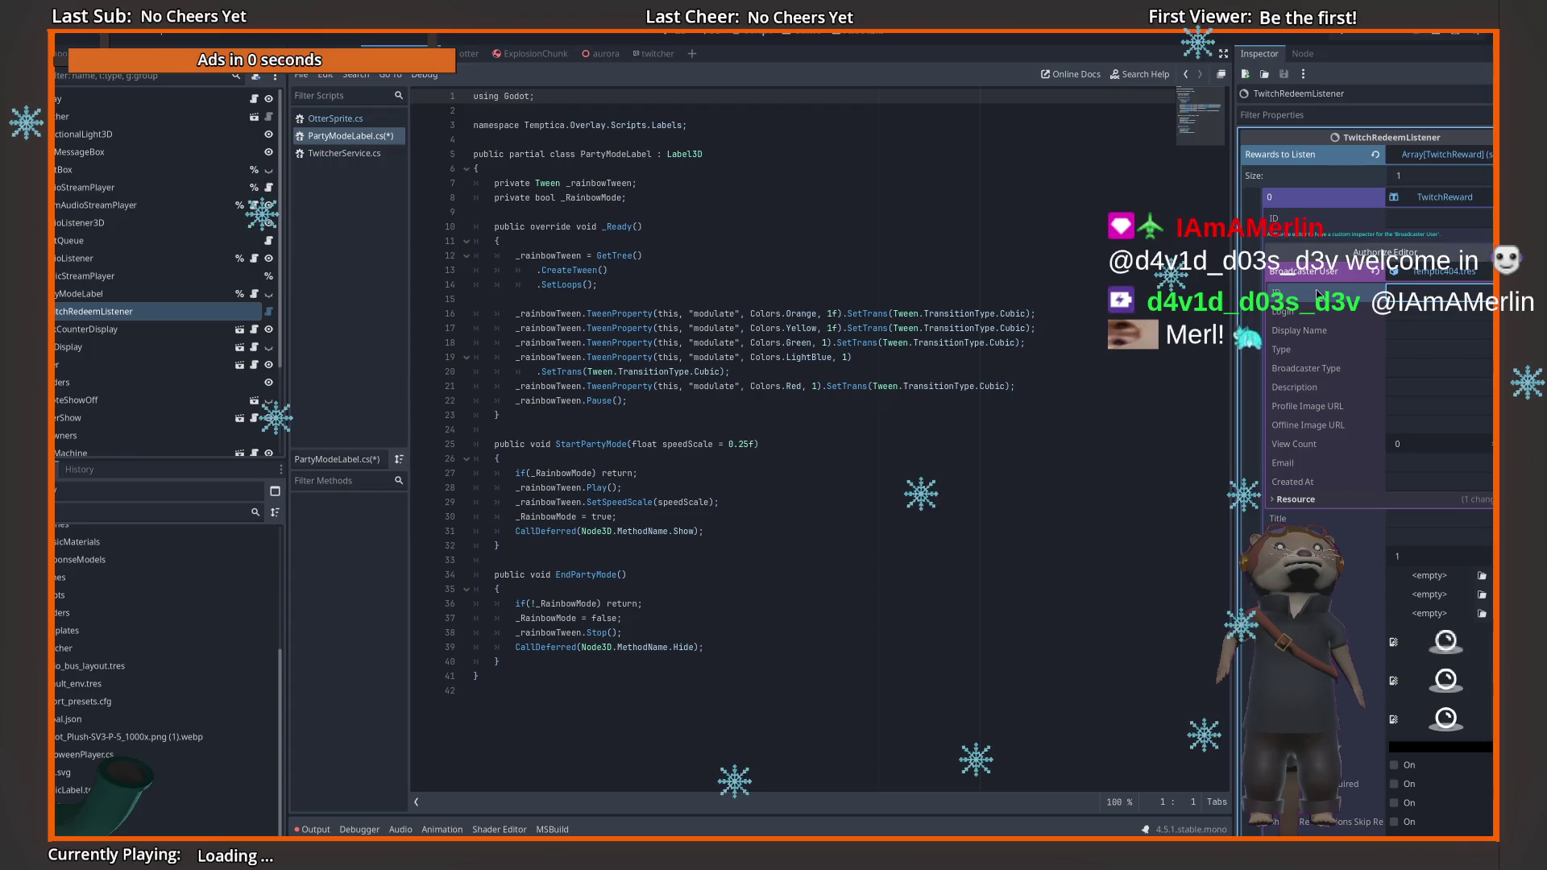
scroll(1361, 574, down, 5)
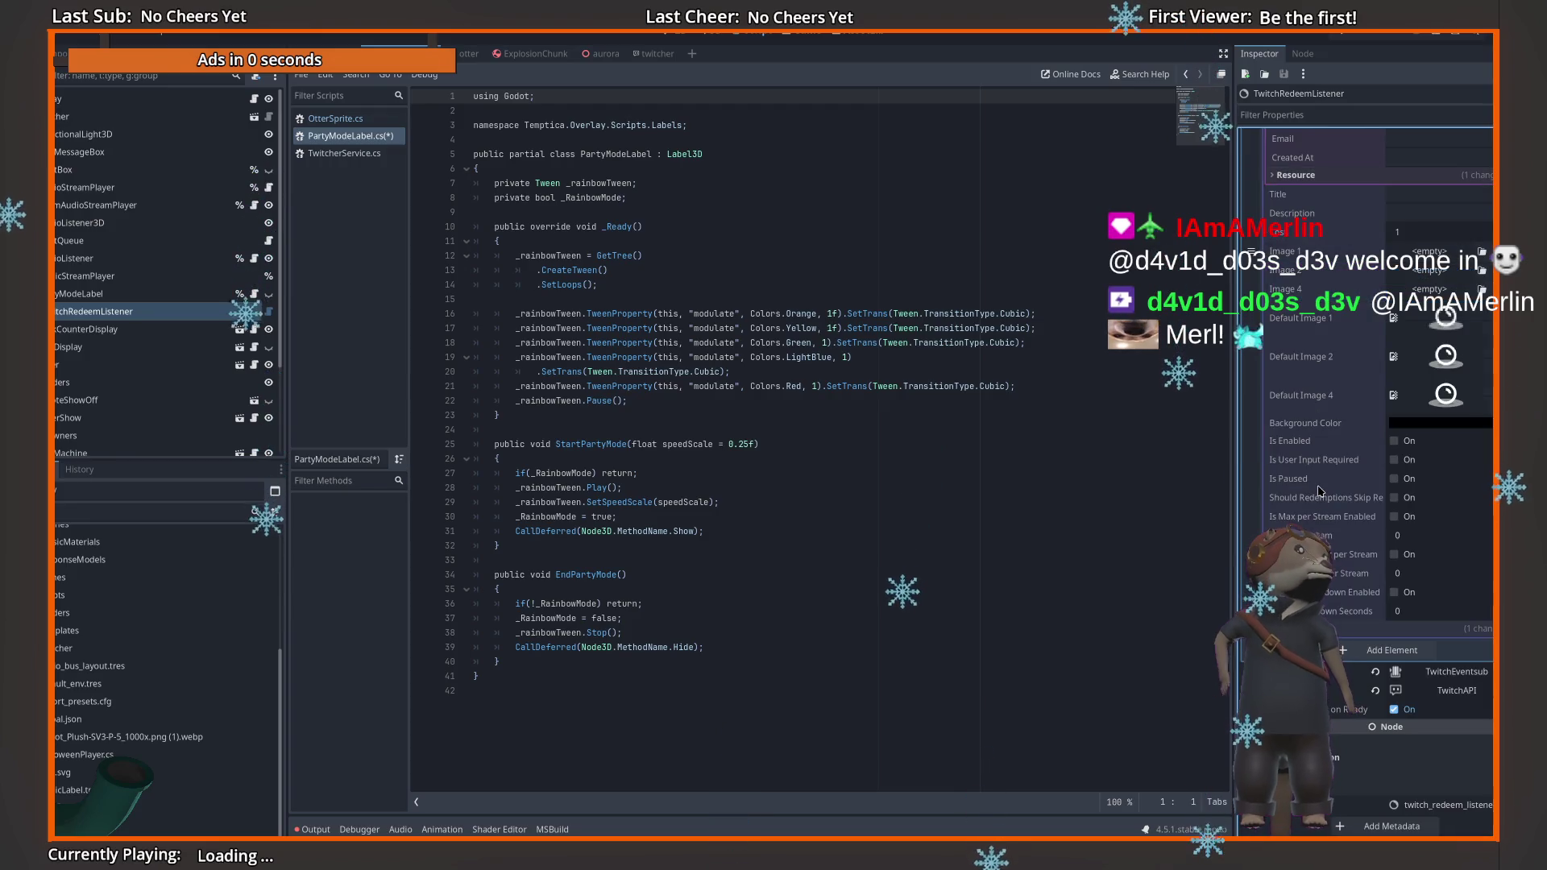
click(1454, 691)
click(818, 647)
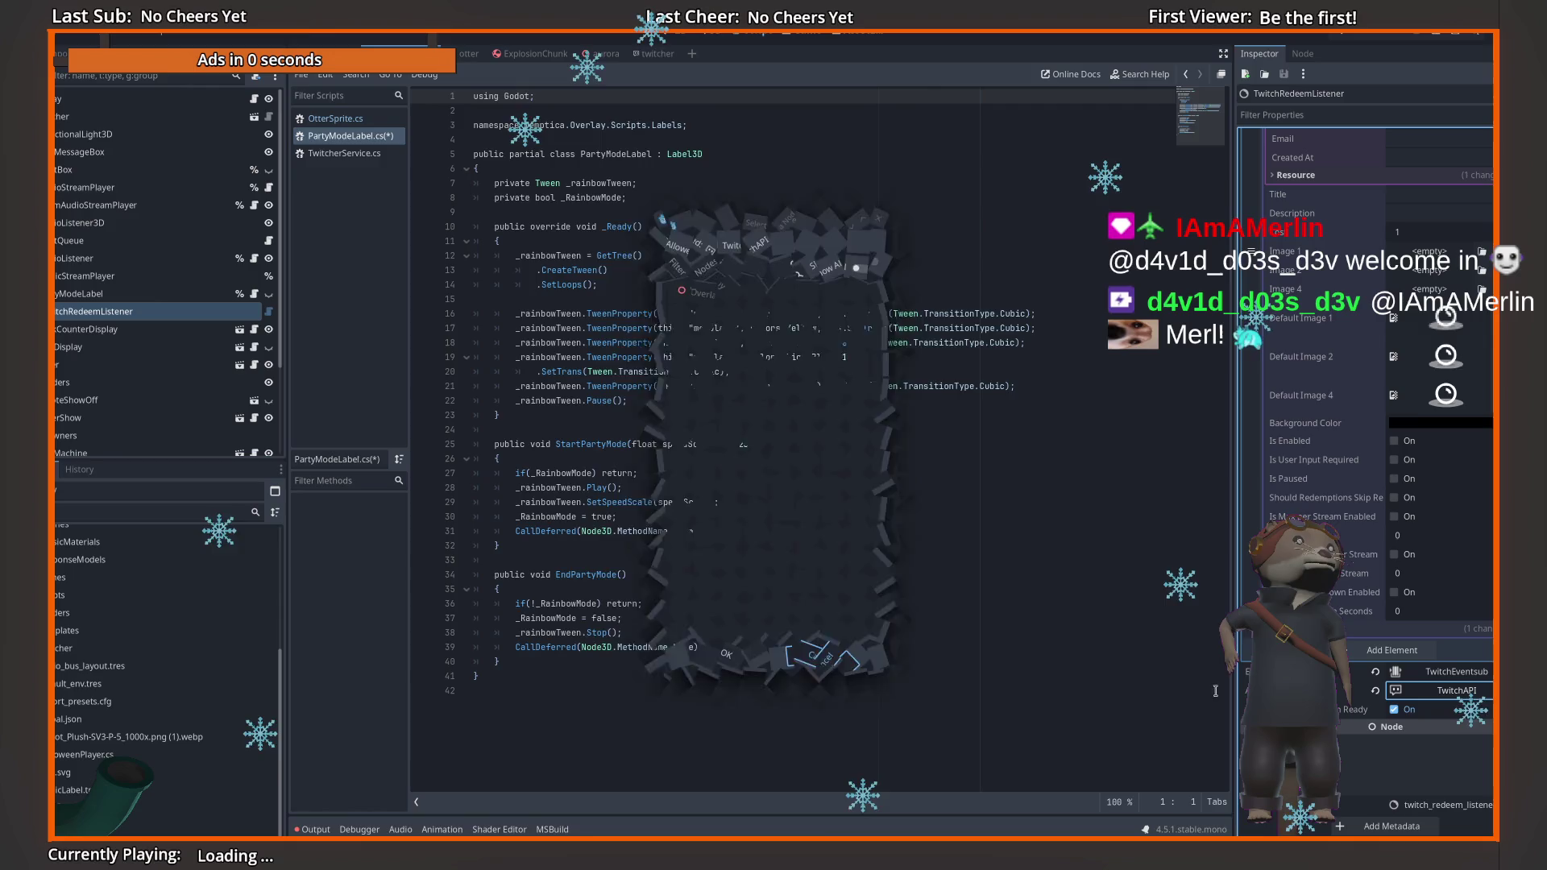
click(1456, 672)
click(817, 647)
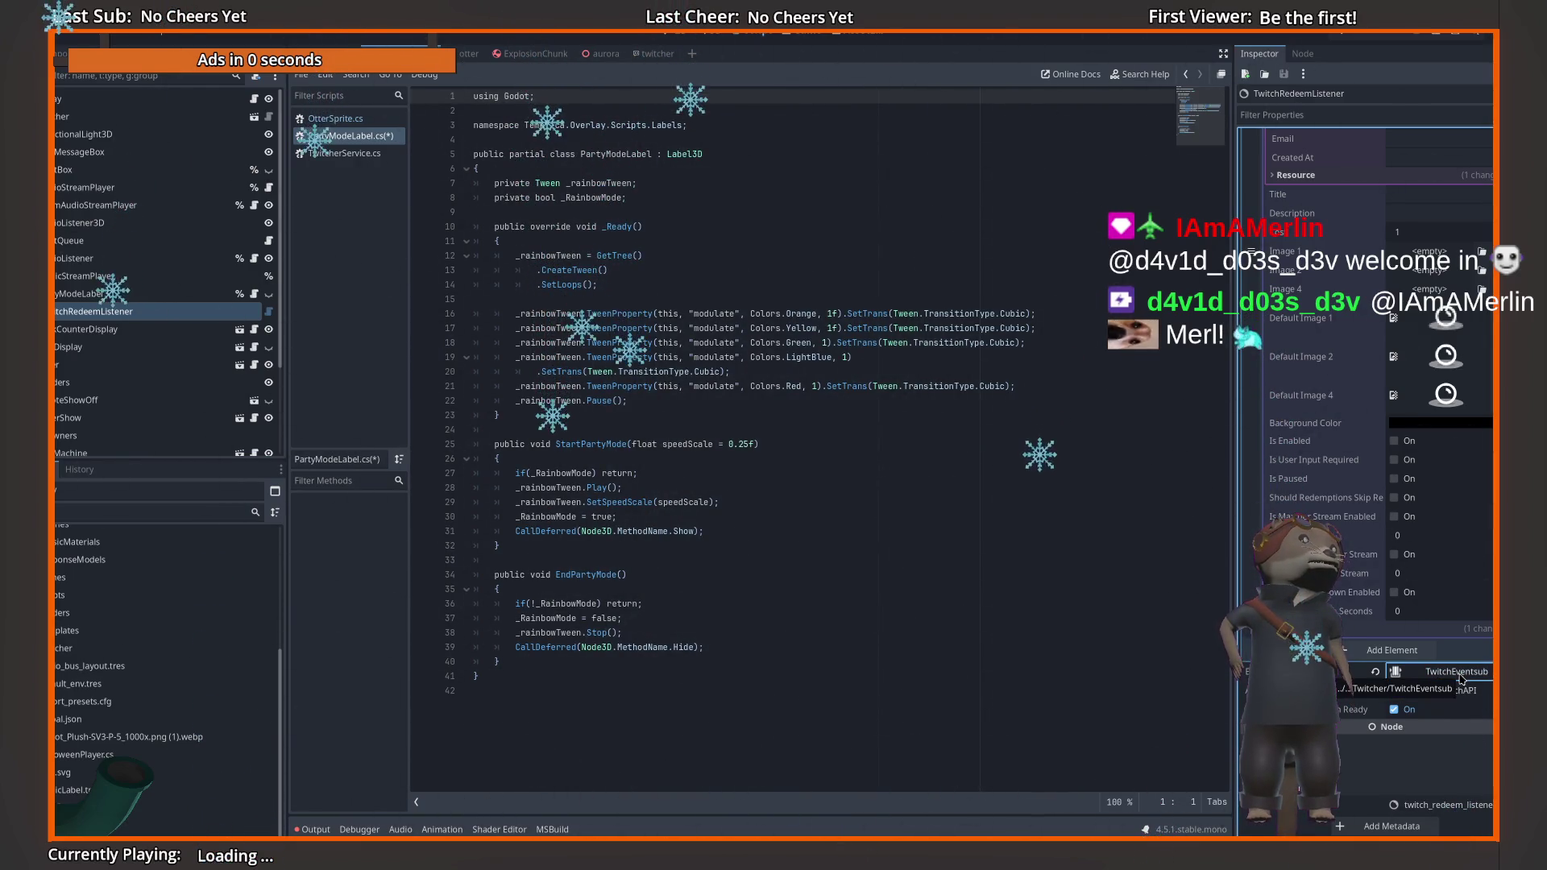
click(254, 117)
- Select TwitchEventsub, expand its Scopes list and view the API node picker without changes
click(96, 141)
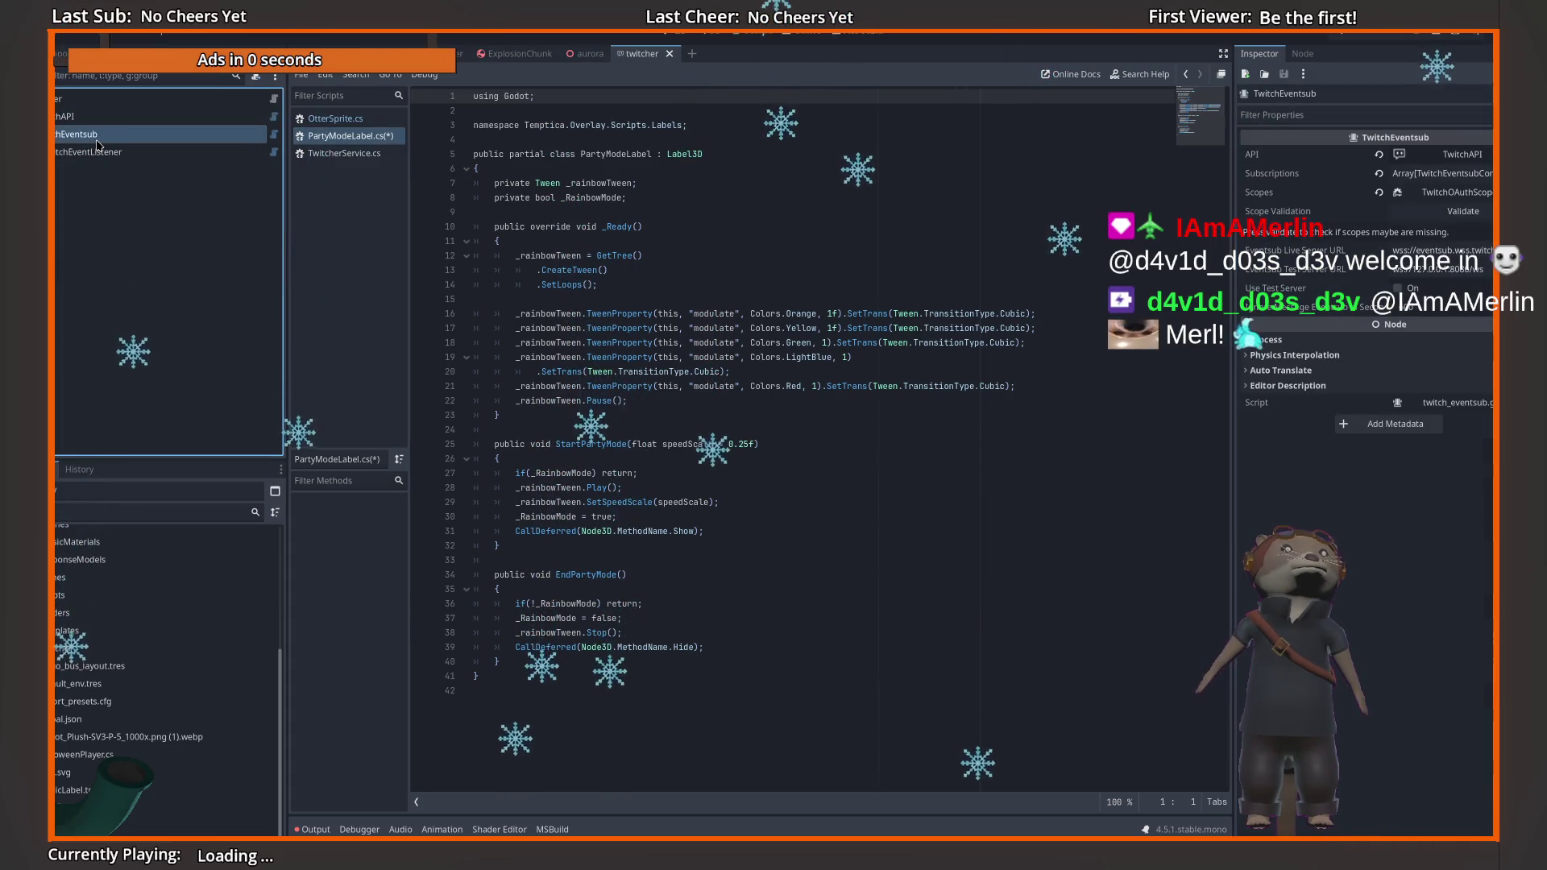
click(1460, 194)
click(1457, 154)
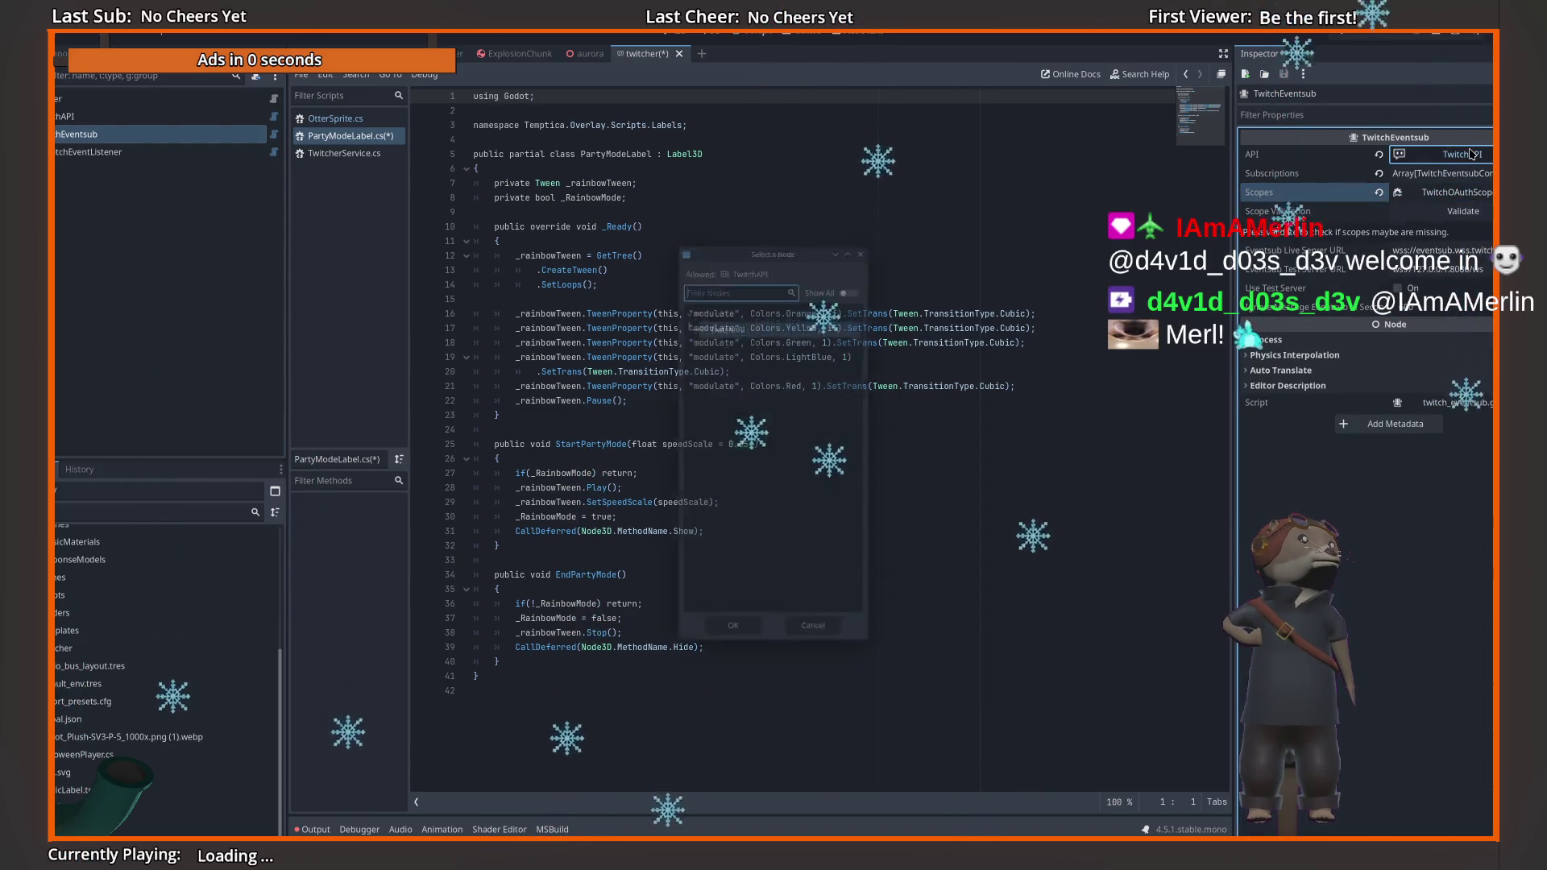
click(817, 647)
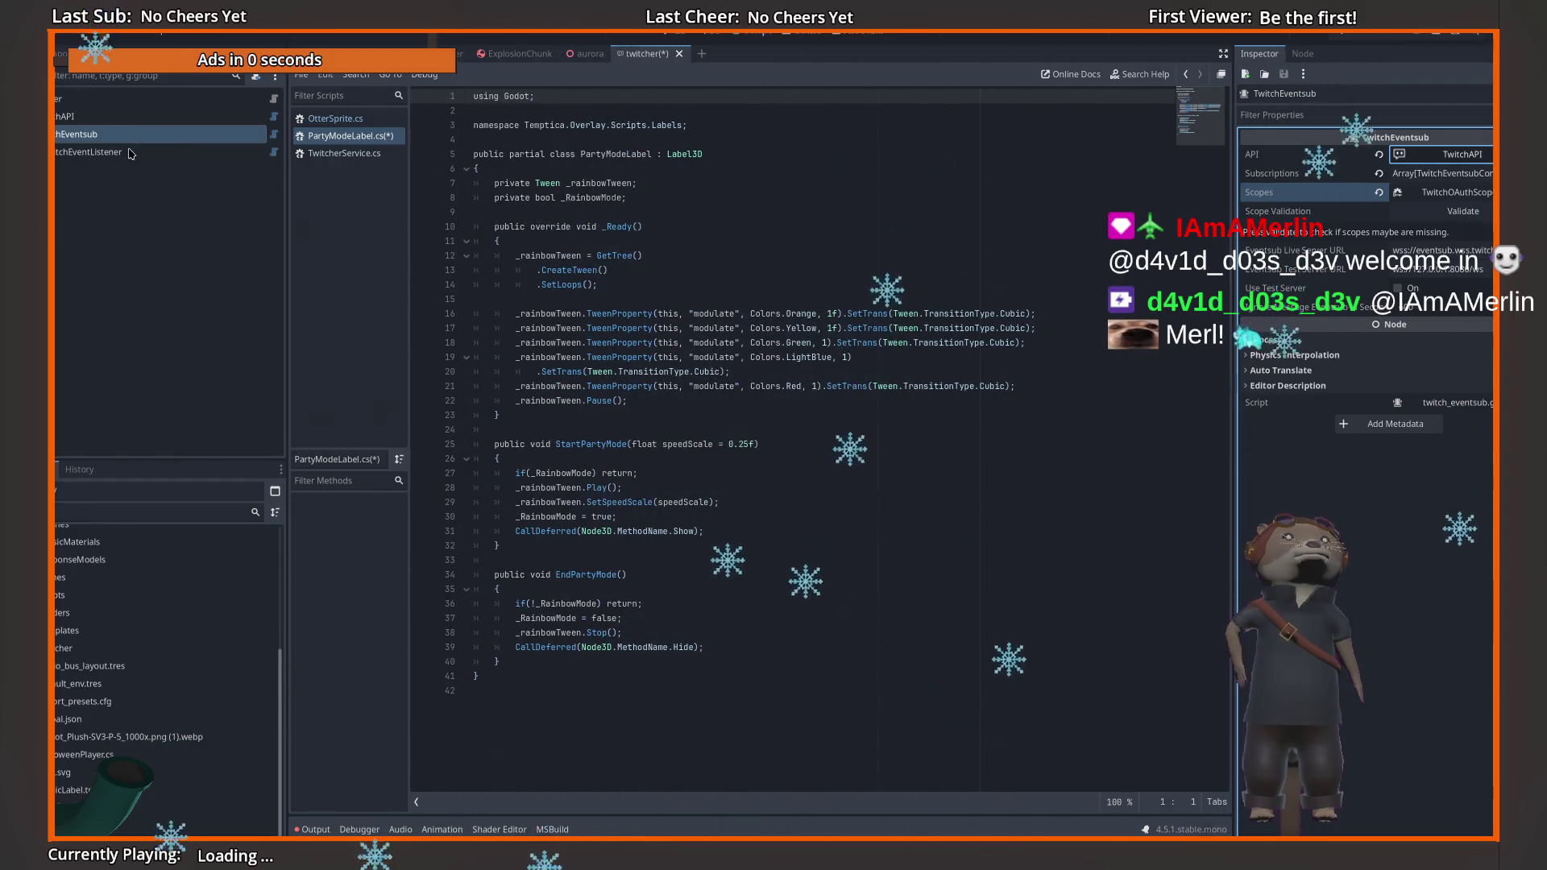
- On TwitchEventListener, check the Eventsub picker and keep Channel Chat Message, then reselect TwitchEventsub
click(97, 152)
click(1454, 158)
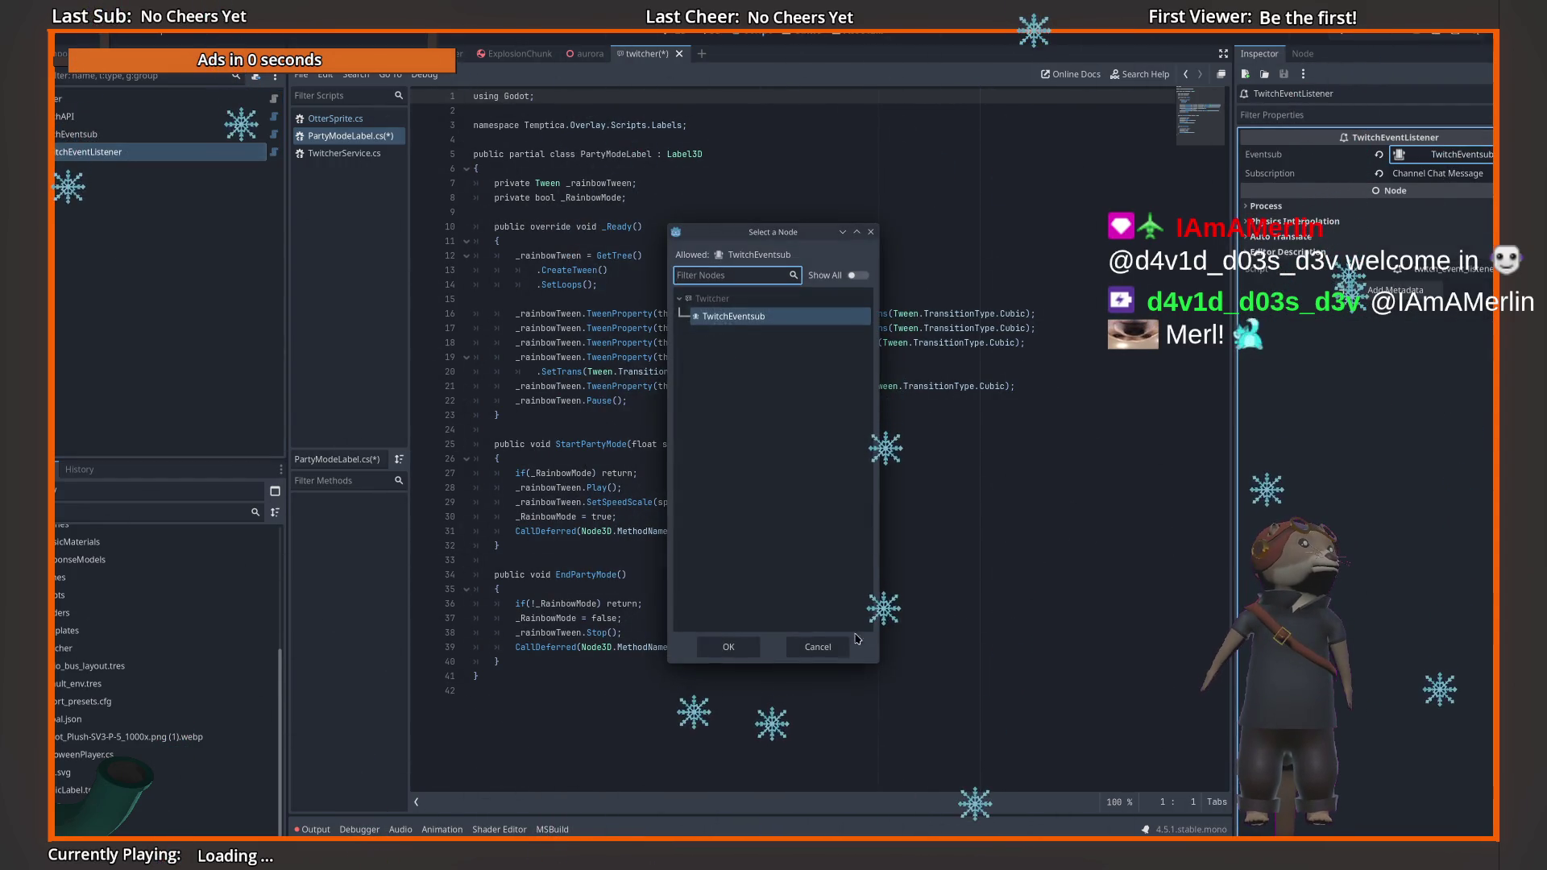
click(817, 647)
click(1454, 154)
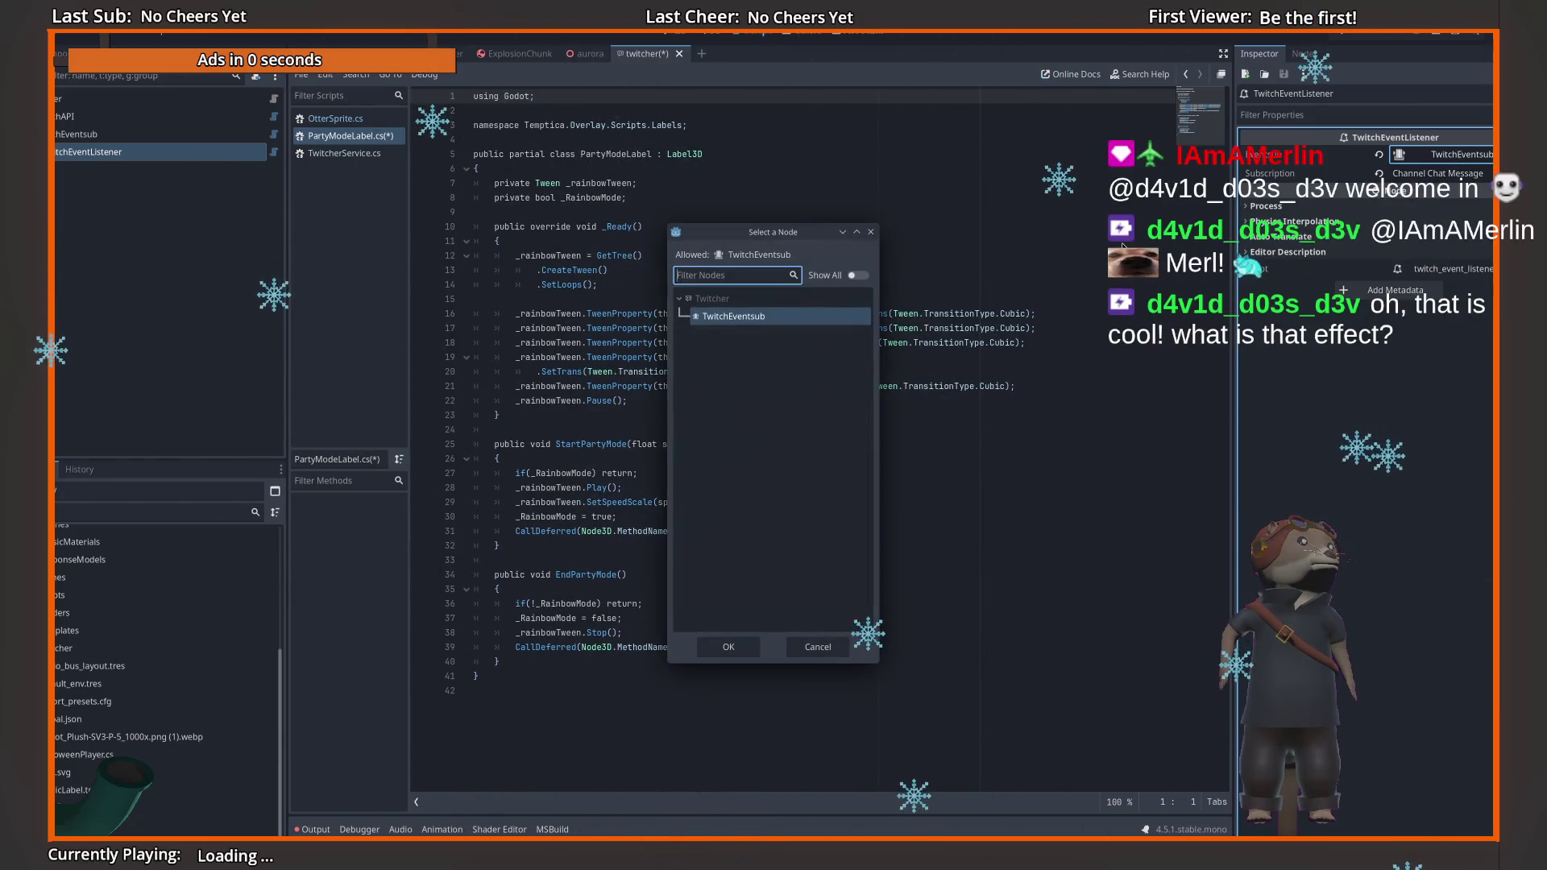
click(834, 649)
click(1438, 173)
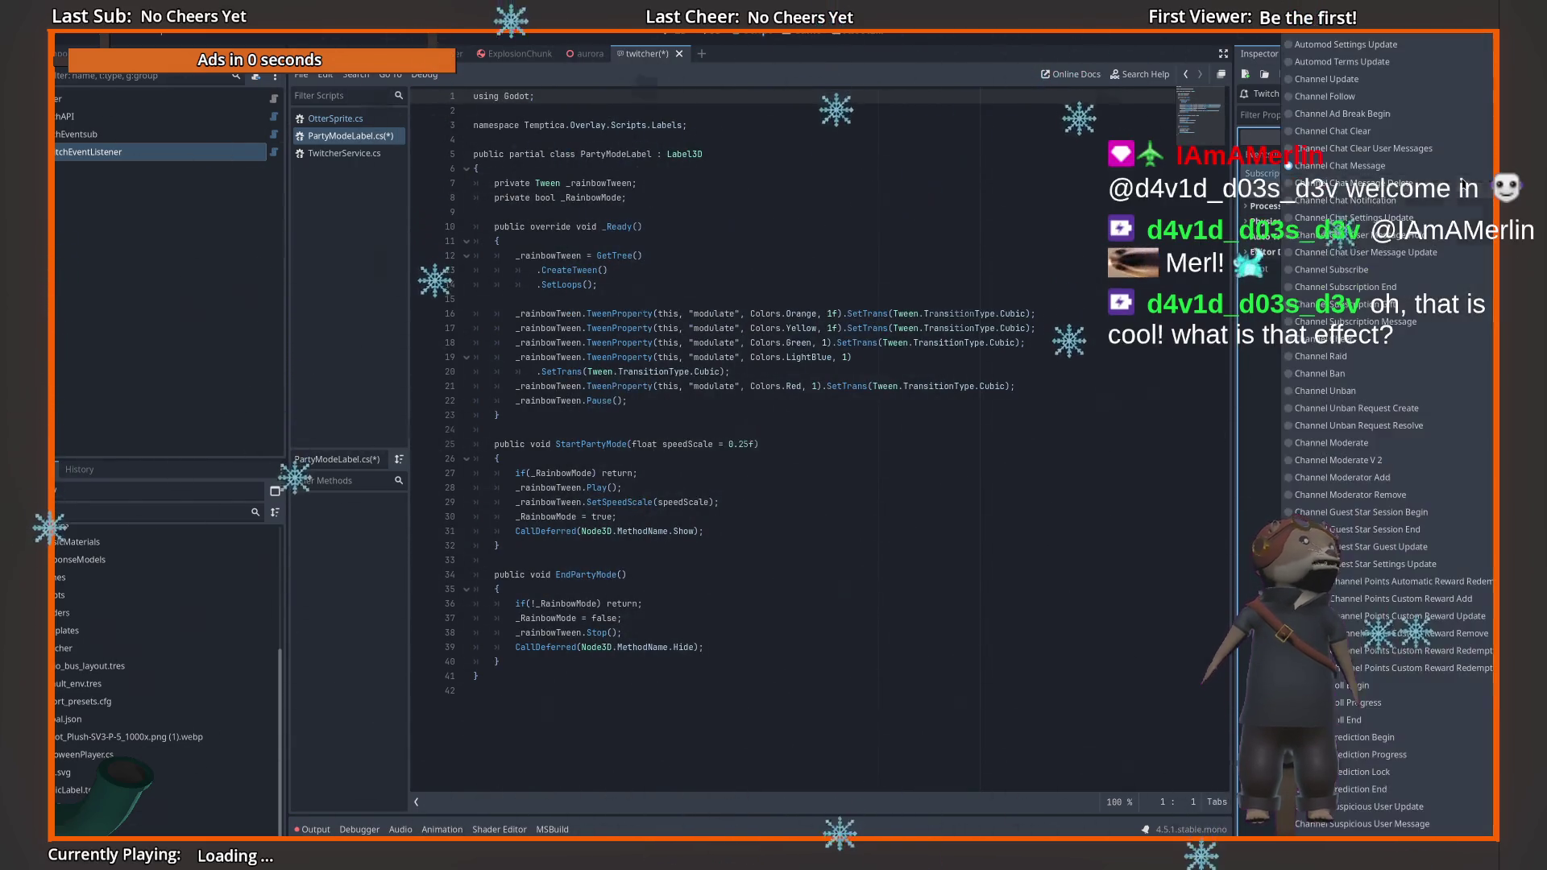
click(1025, 295)
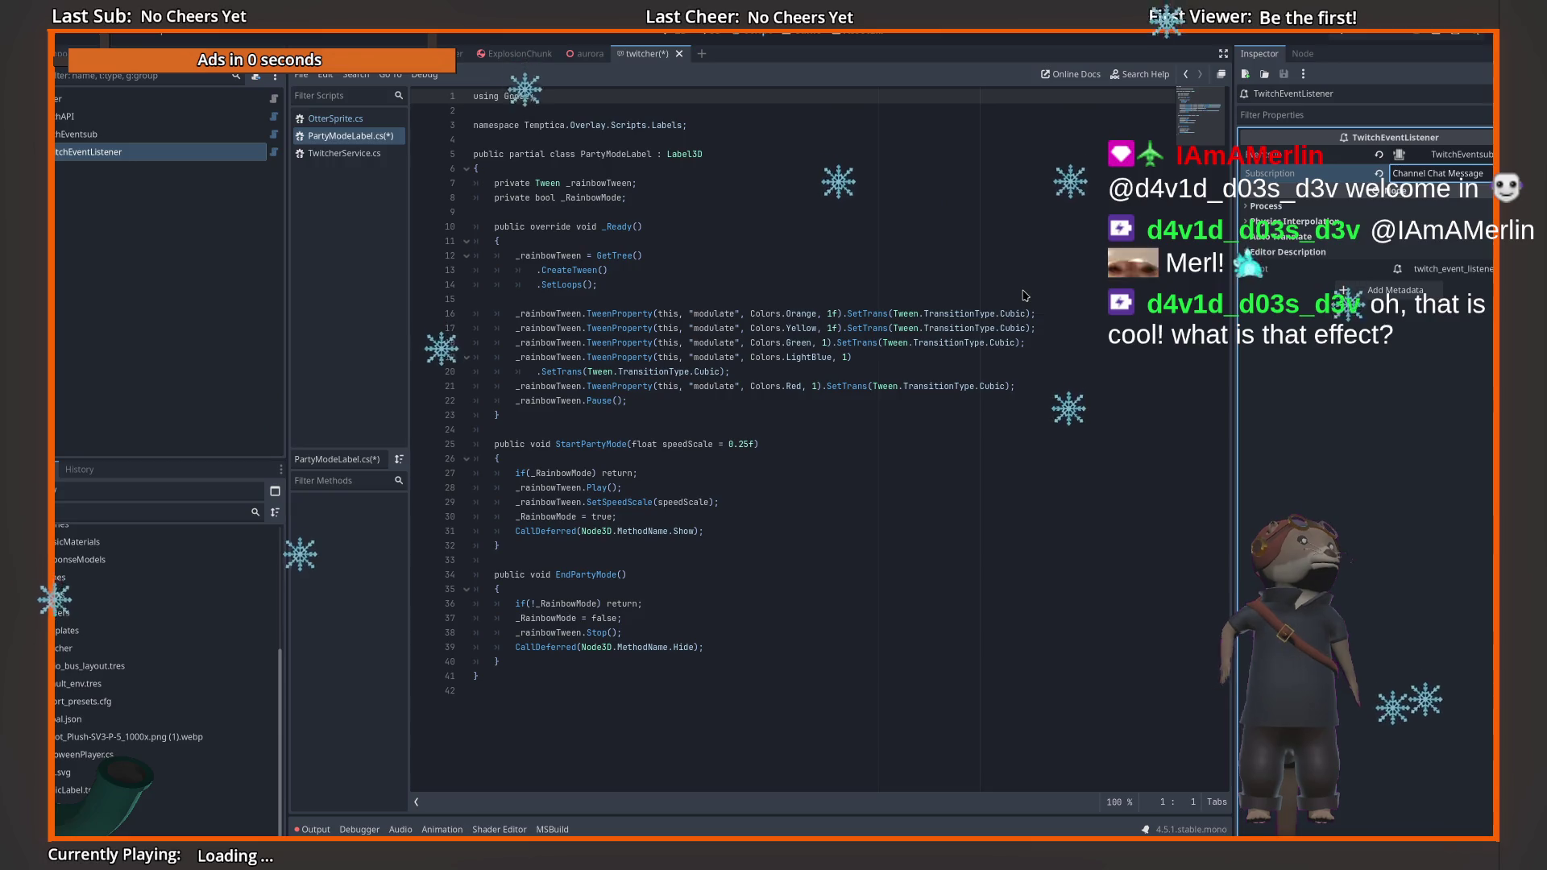
click(113, 154)
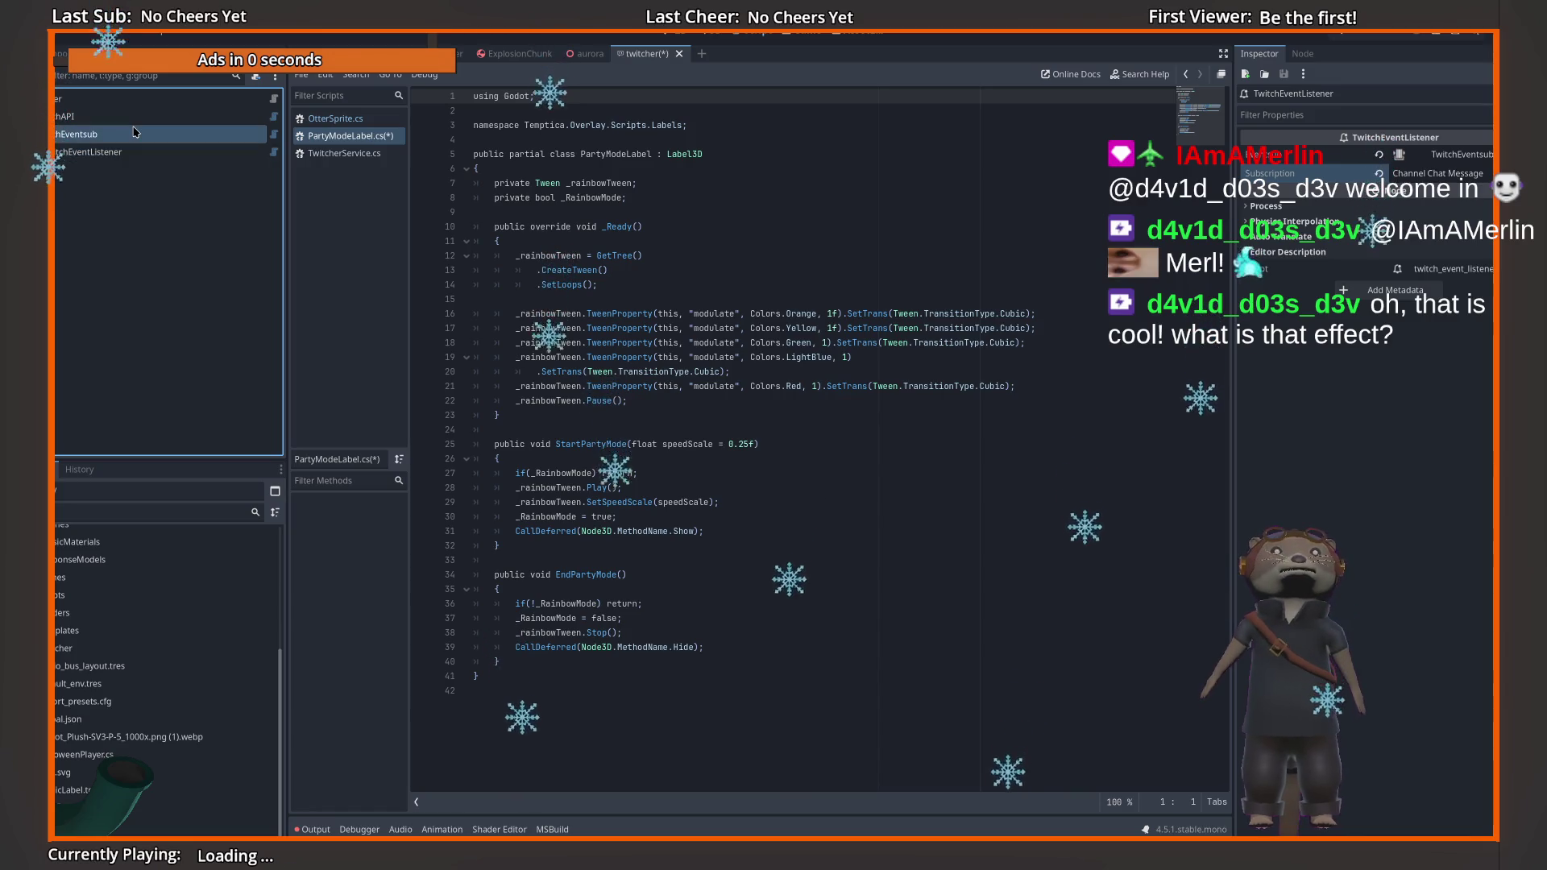
click(135, 134)
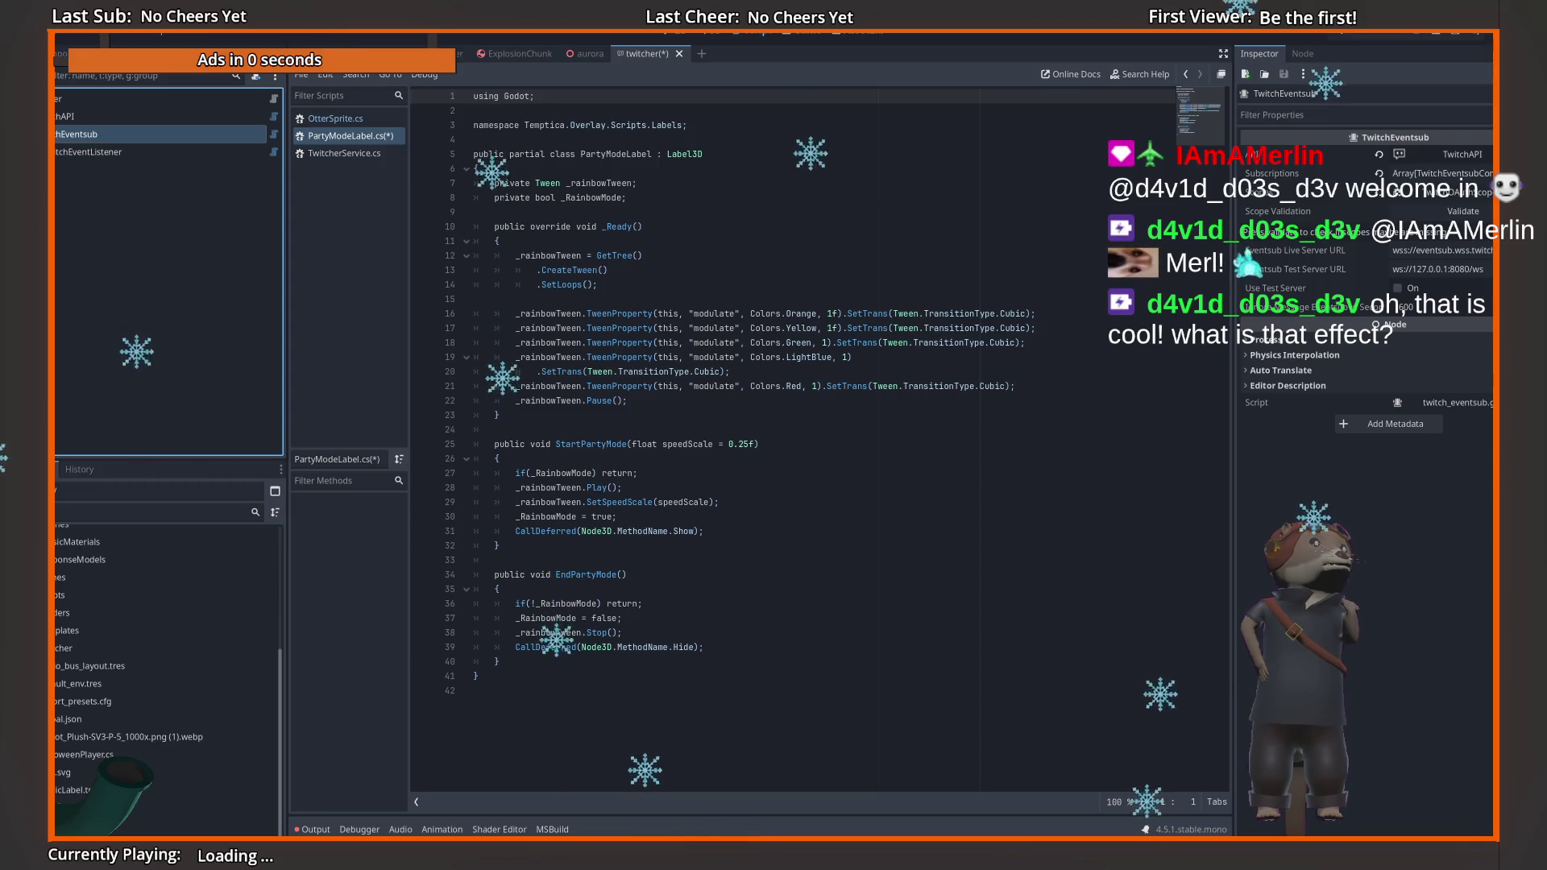
- Launch System Settings from the application launcher by searching 'syst'
key(super)
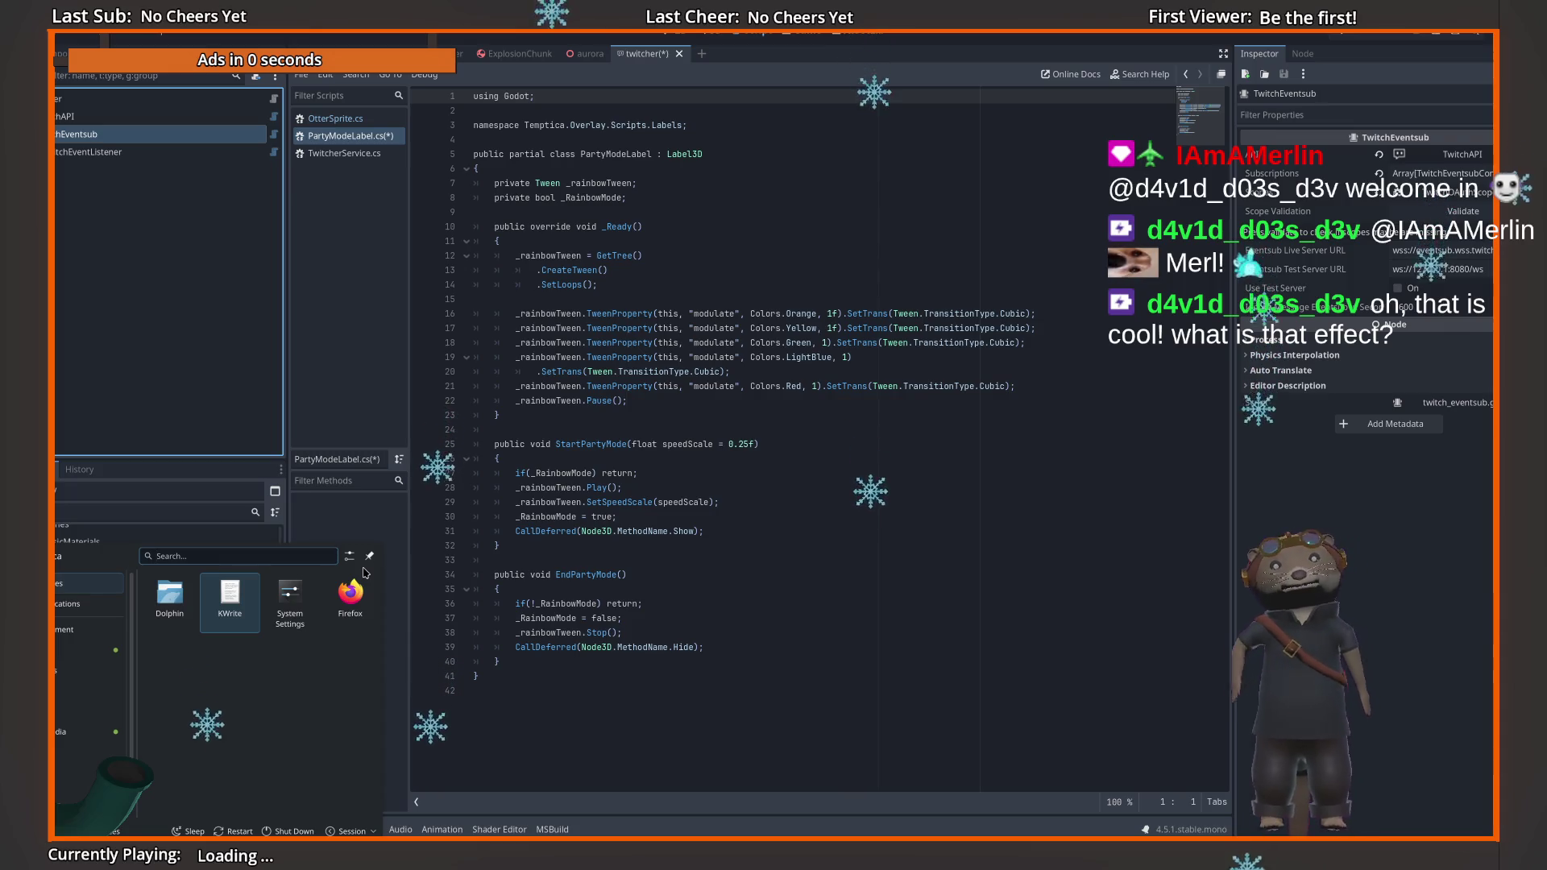
text(kde s)
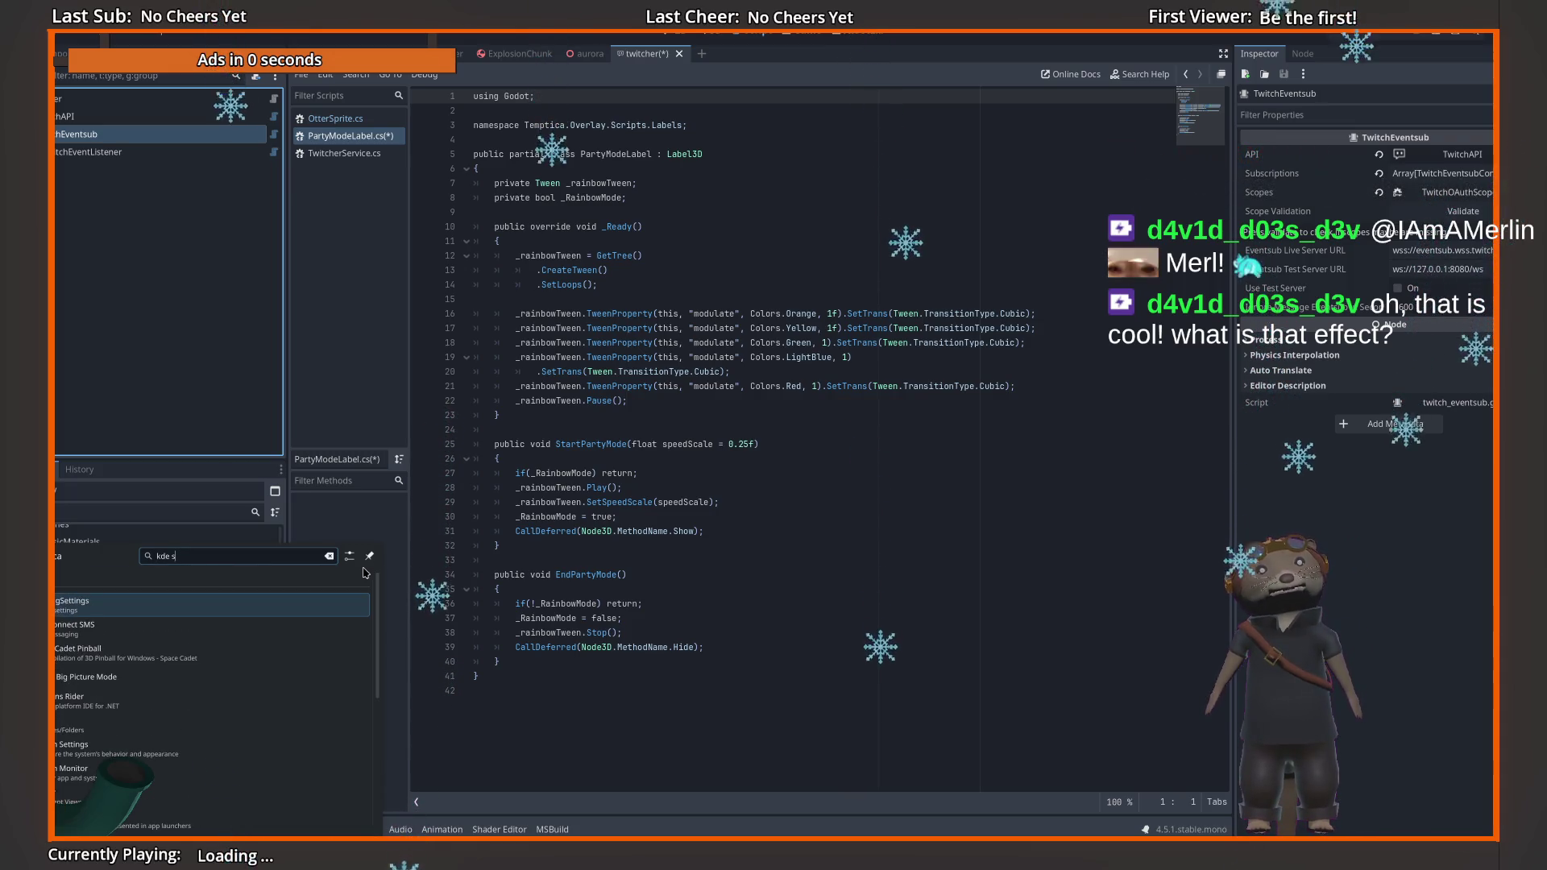
key(BackSpace)
key(BackSpace)
key(BackSpace)
text(syst)
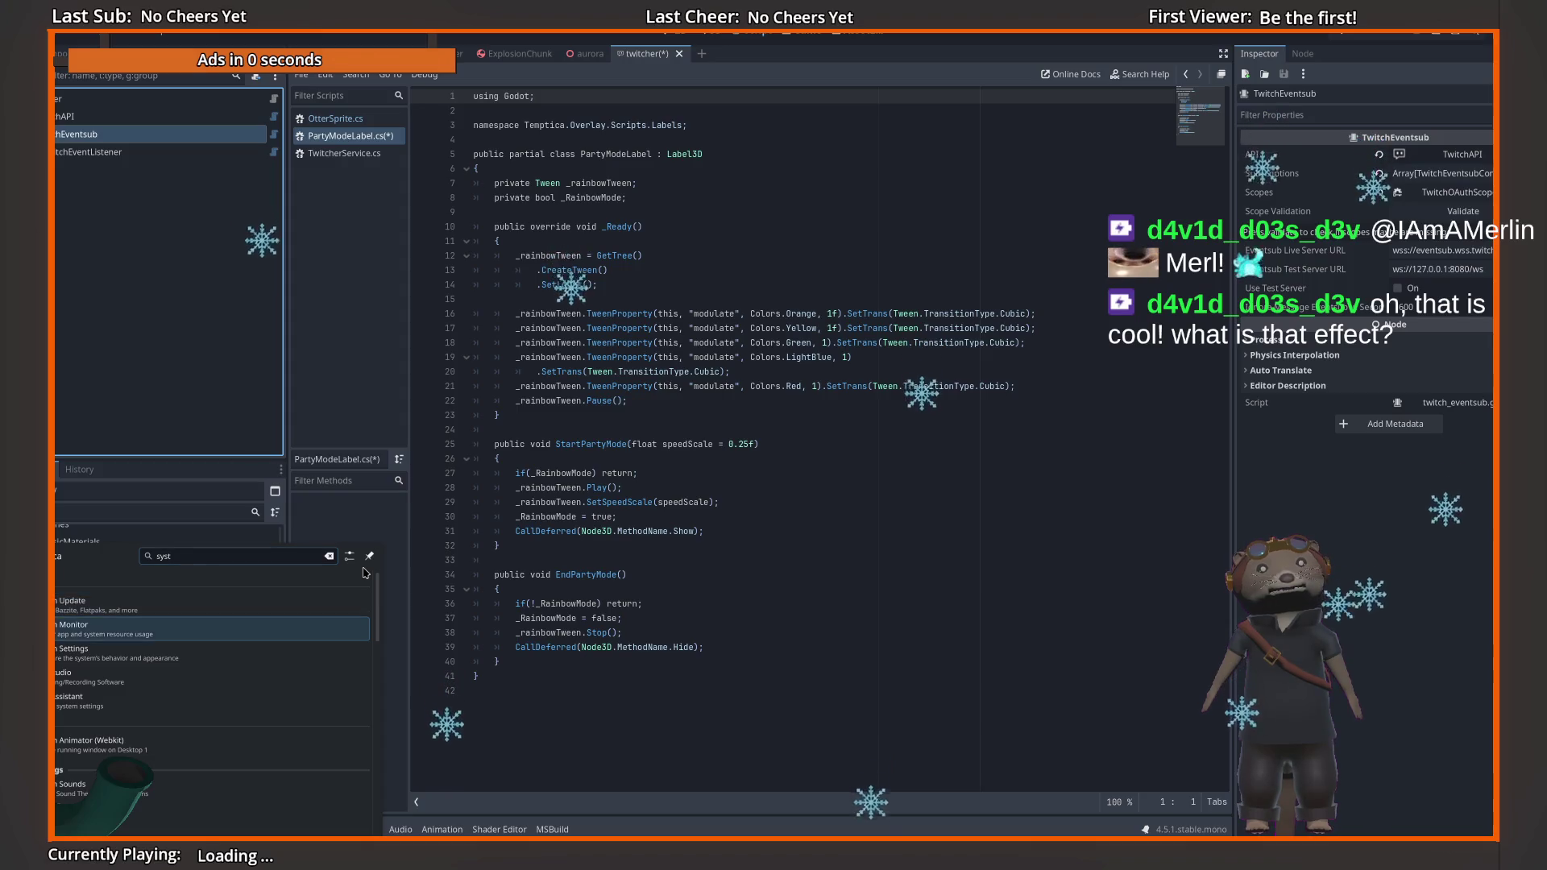
key(Down)
key(Return)
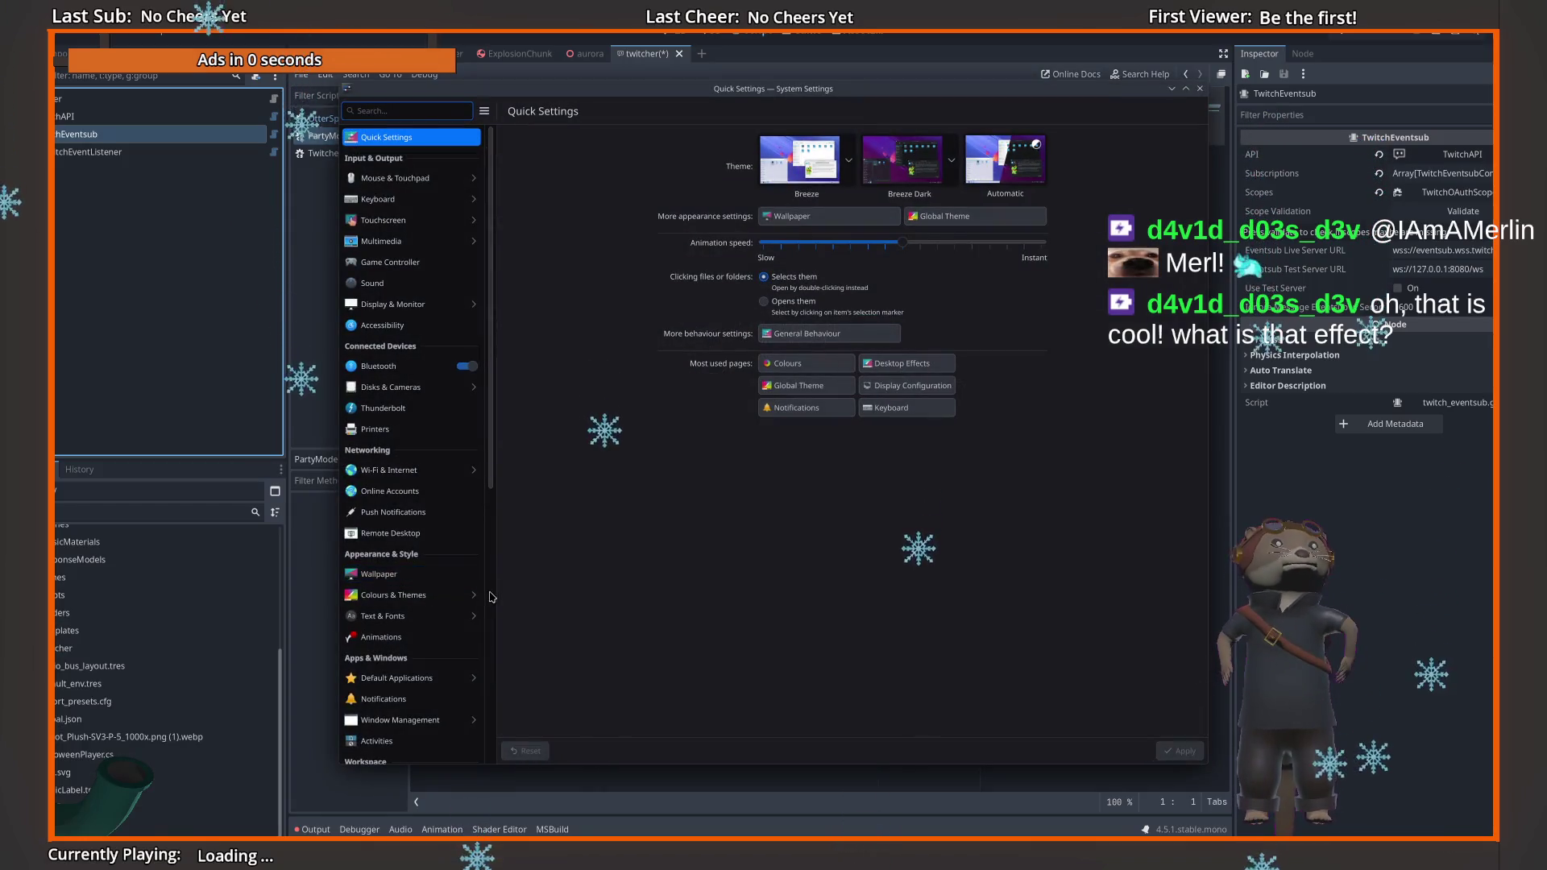
scroll(490, 596, down, 10)
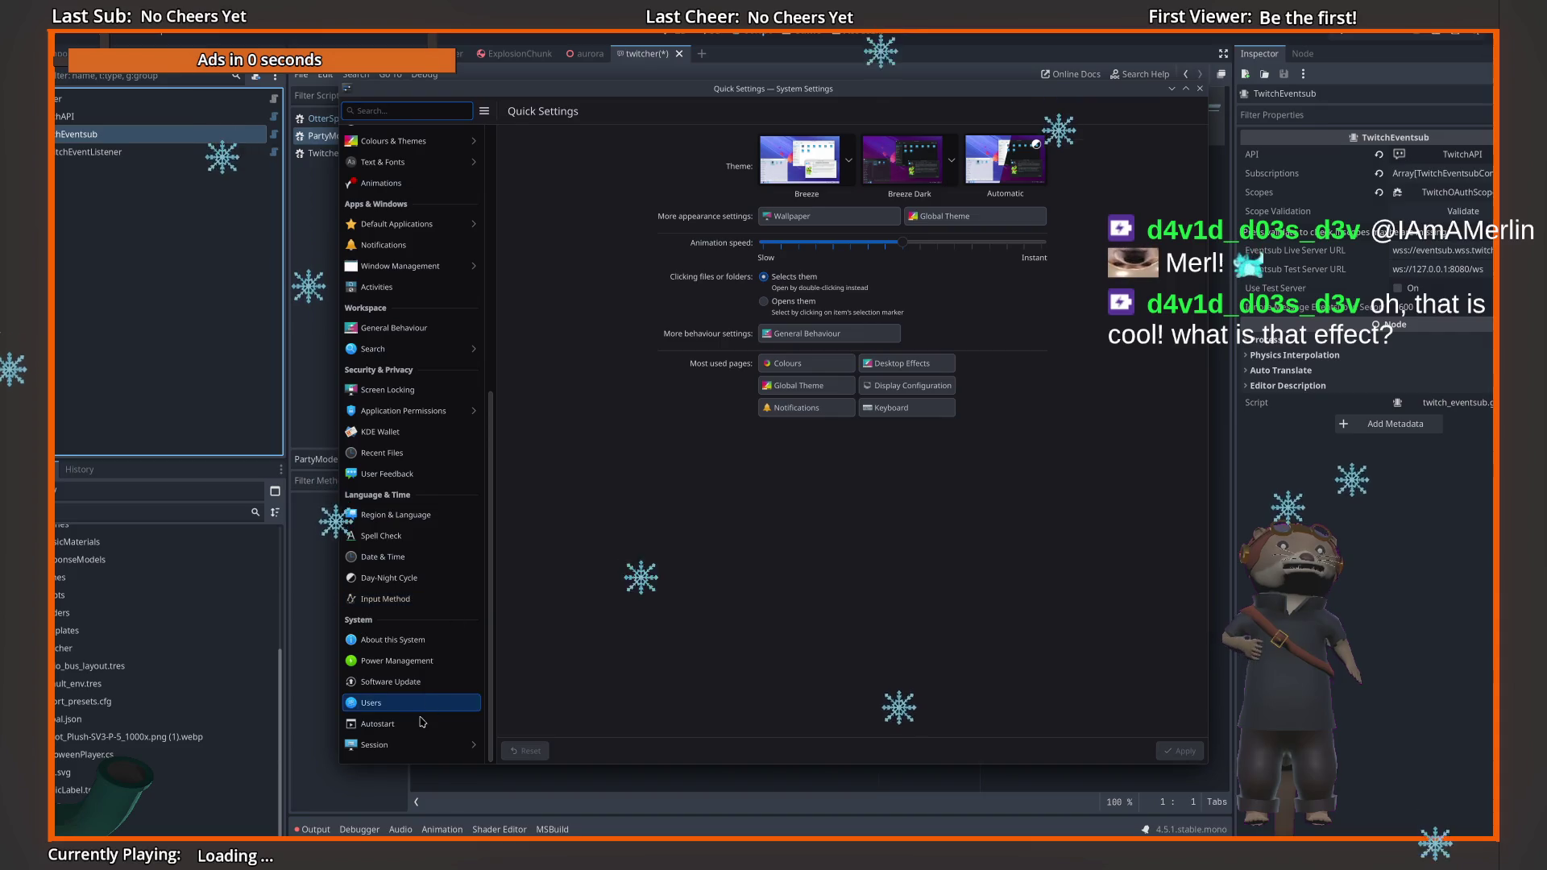
scroll(420, 722, up, 5)
scroll(422, 637, up, 4)
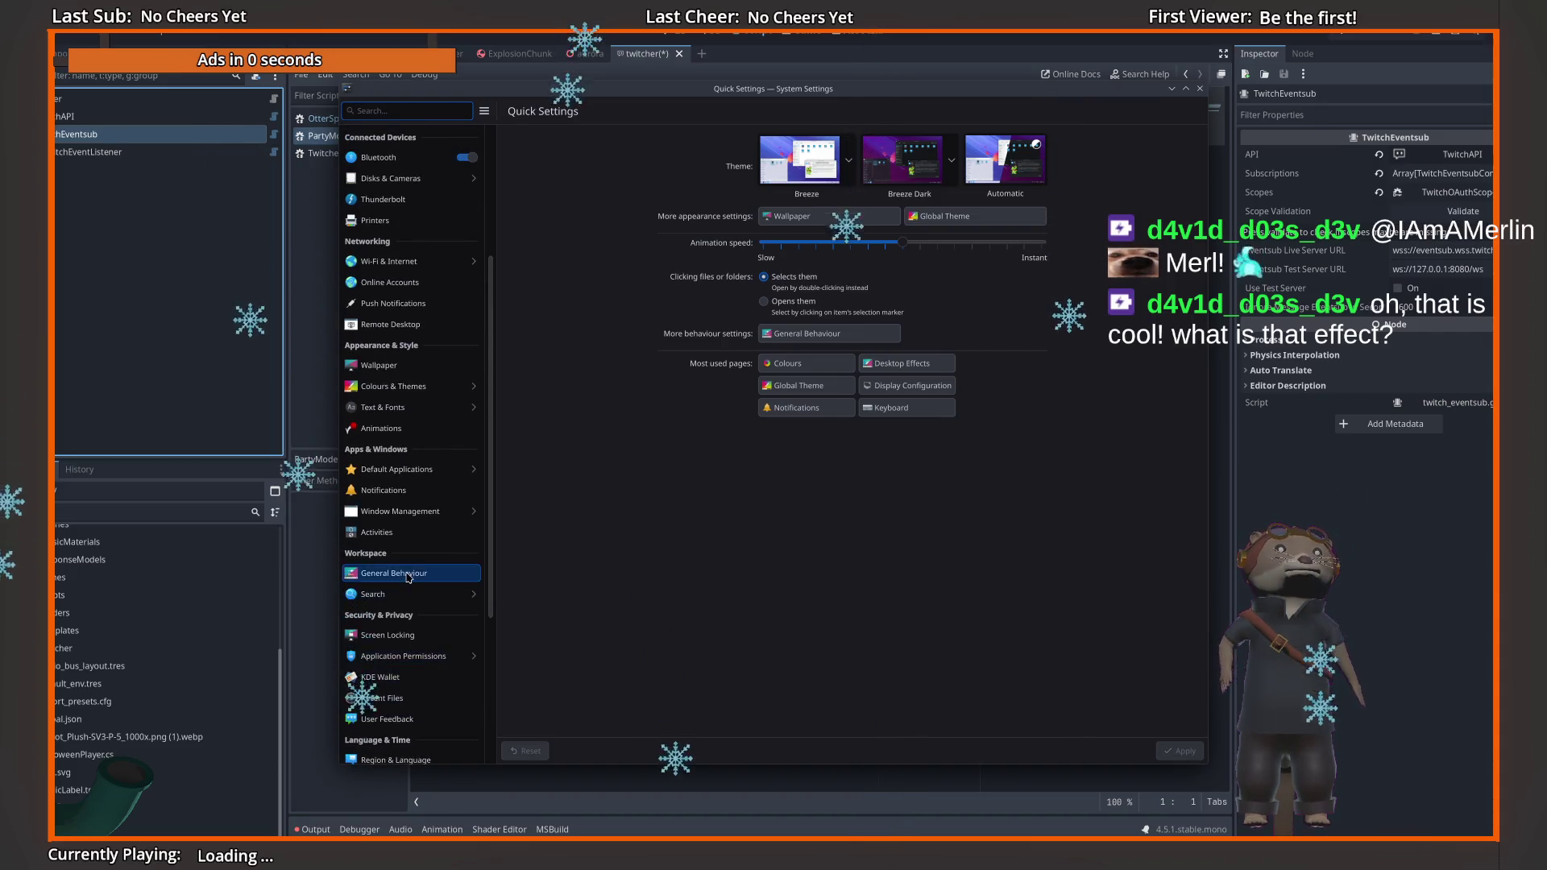
- Go to Window Management, view the Advanced tab, and open Desktop Effects
click(443, 687)
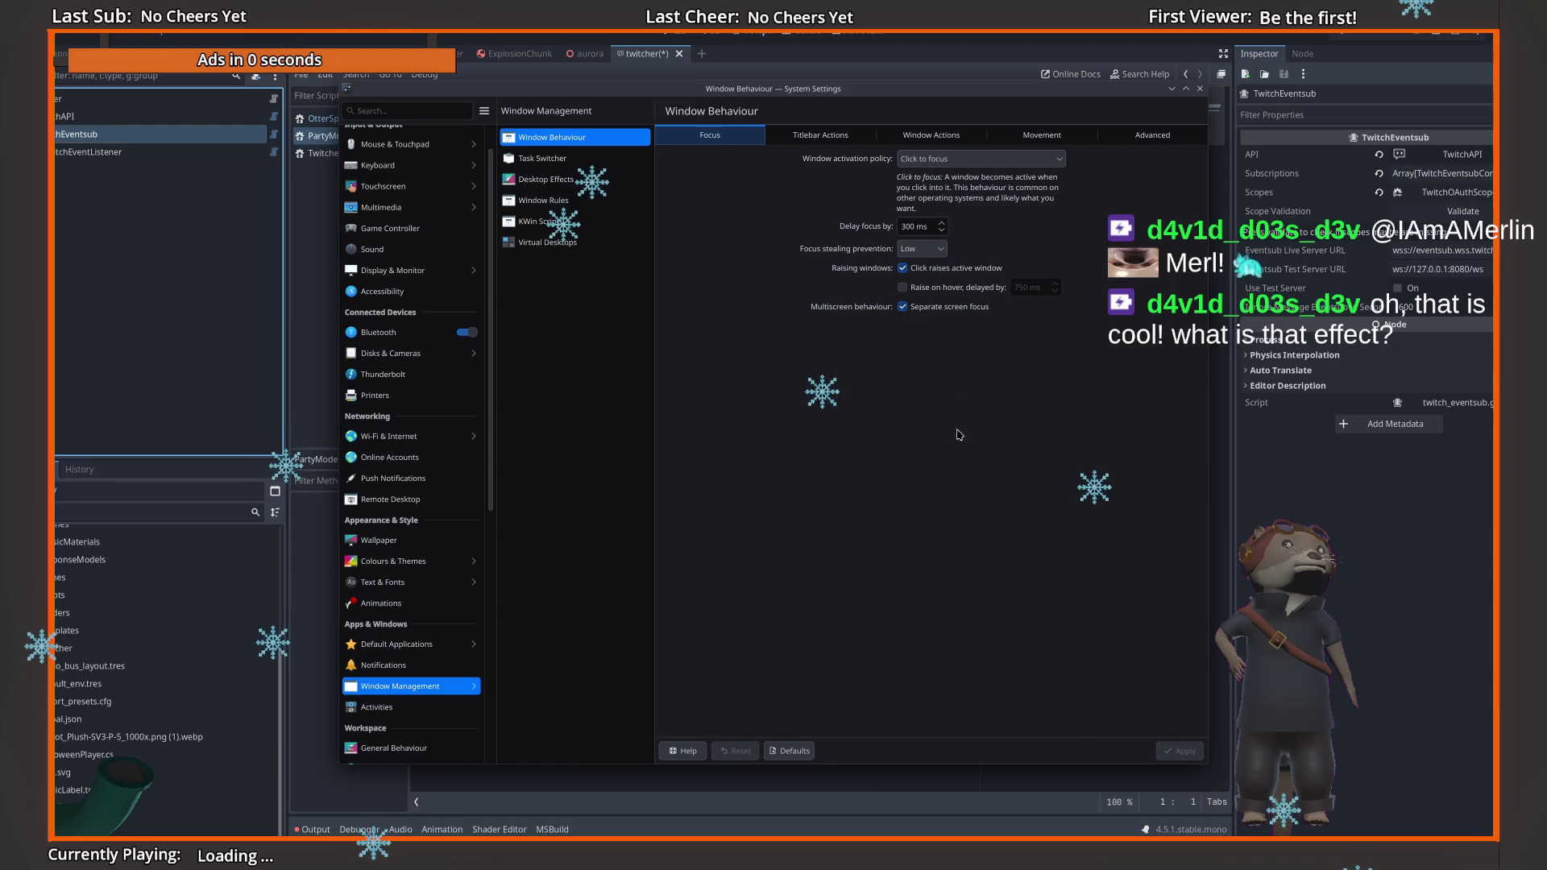
click(1169, 144)
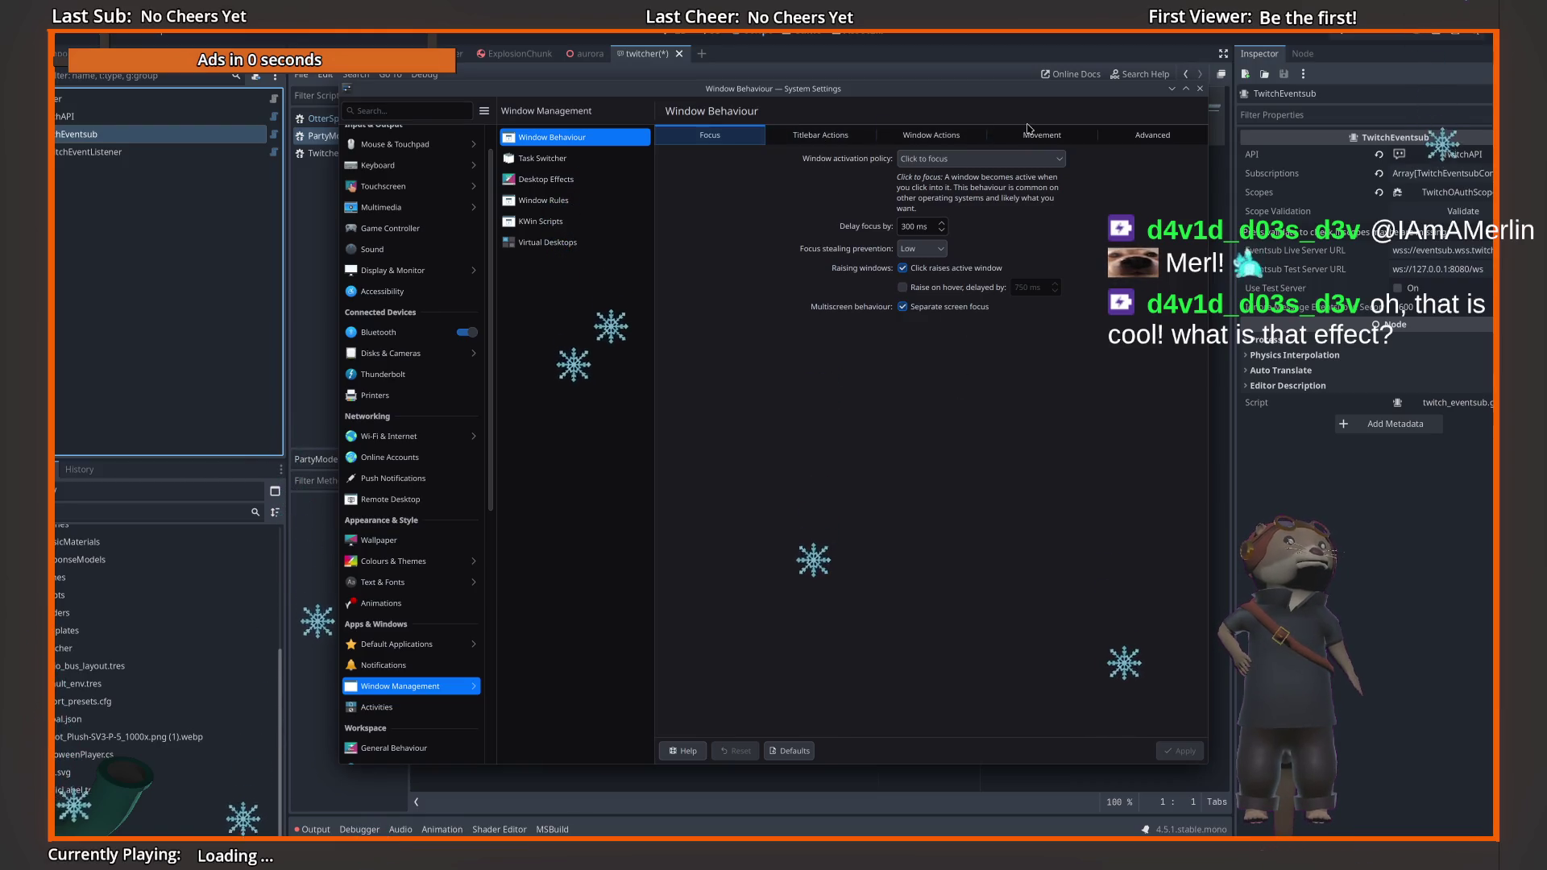
click(557, 182)
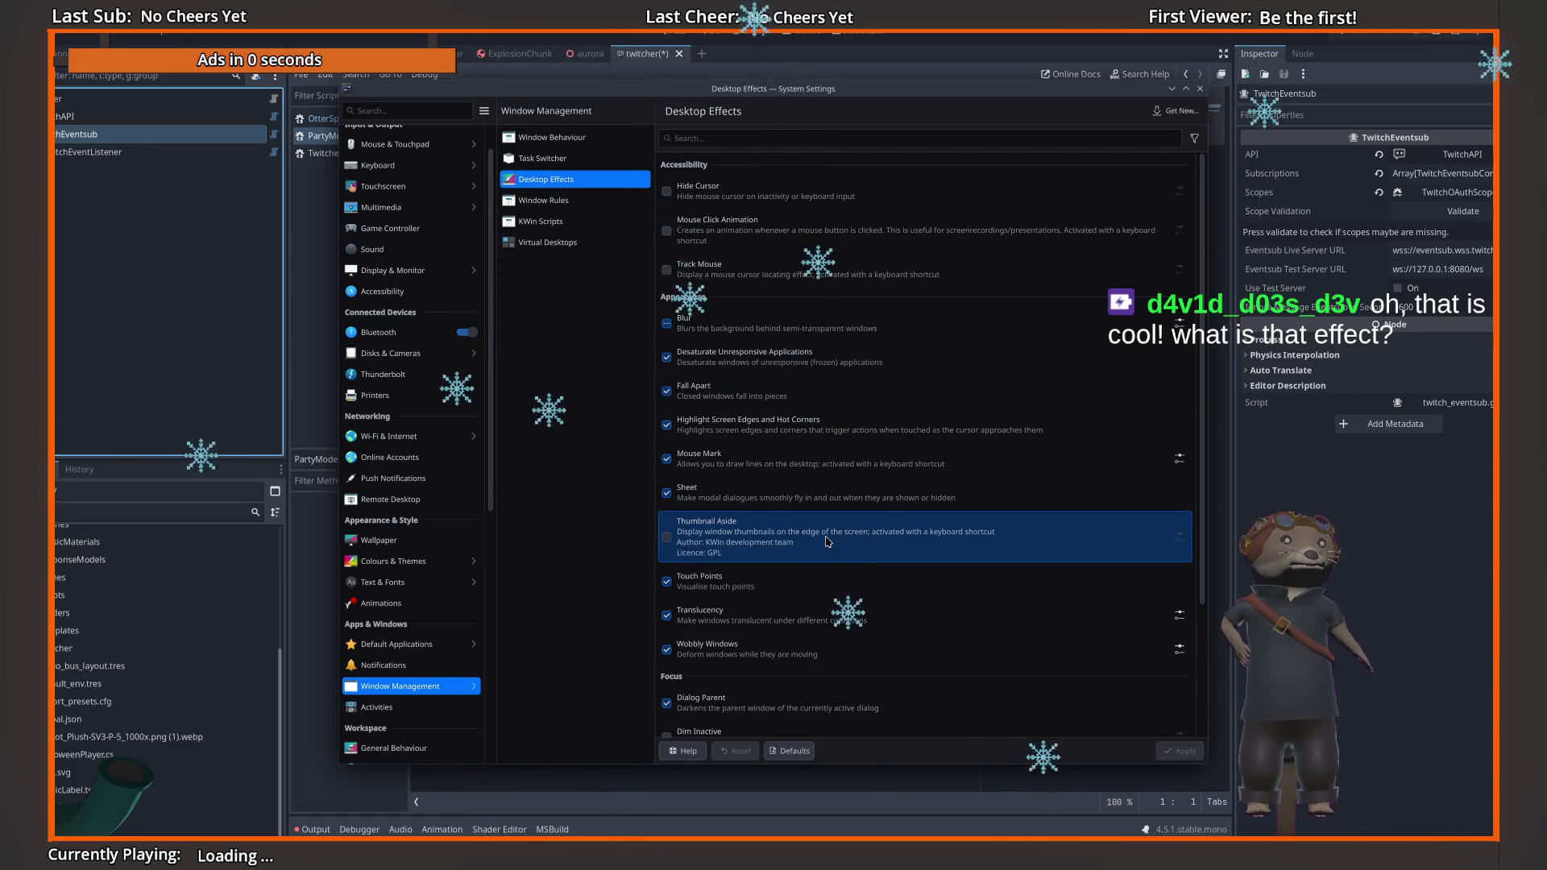
- Scroll Desktop Effects and browse the Virtual Desktops, KWin Scripts and Window Rules pages
scroll(870, 580, down, 2)
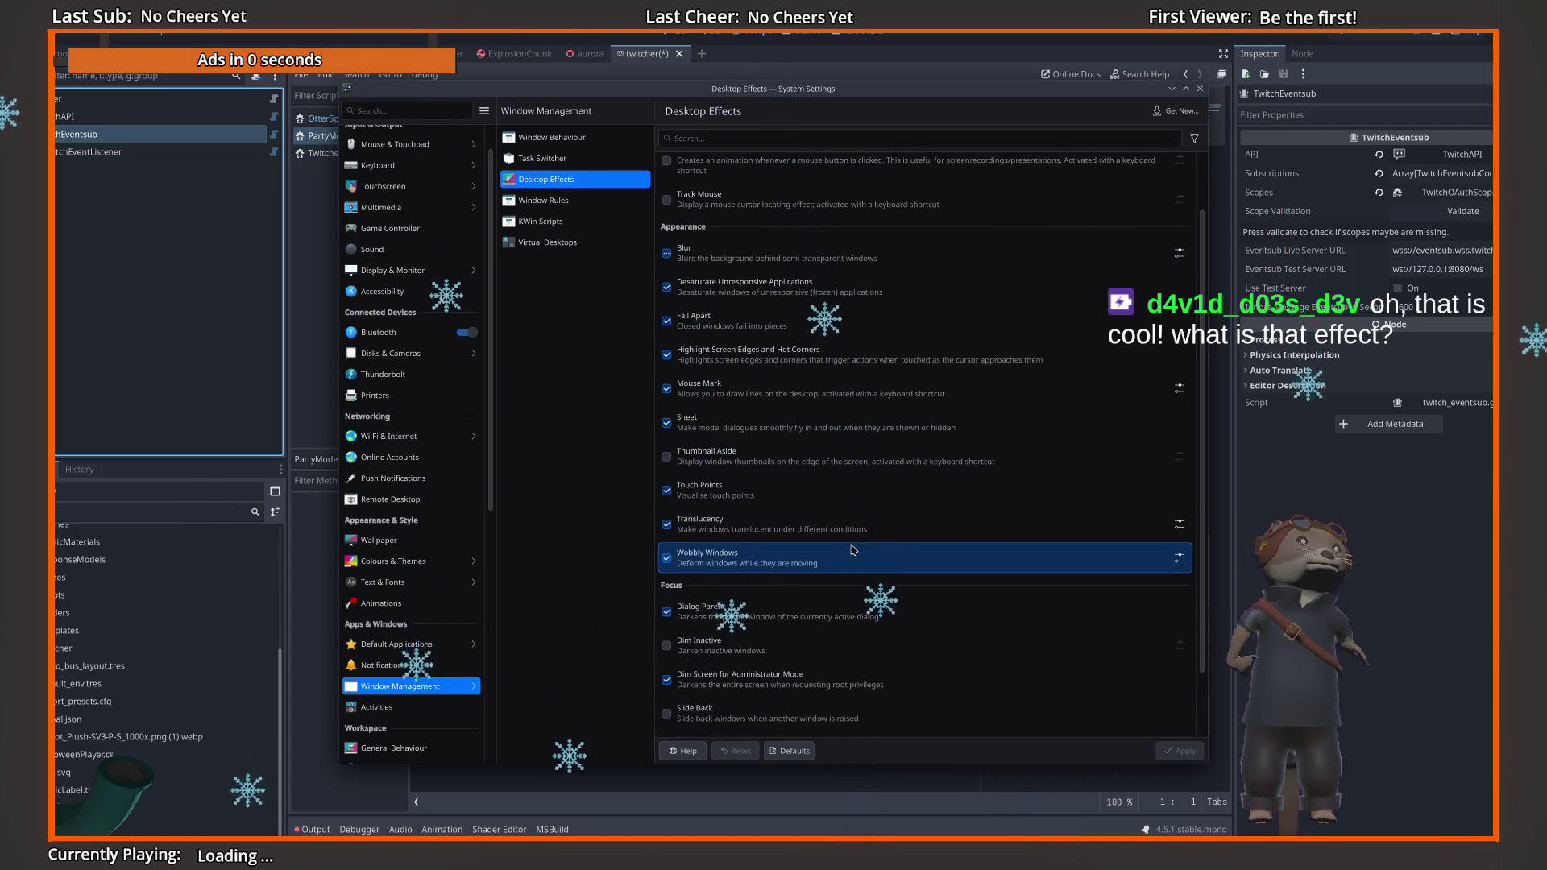
scroll(853, 550, down, 2)
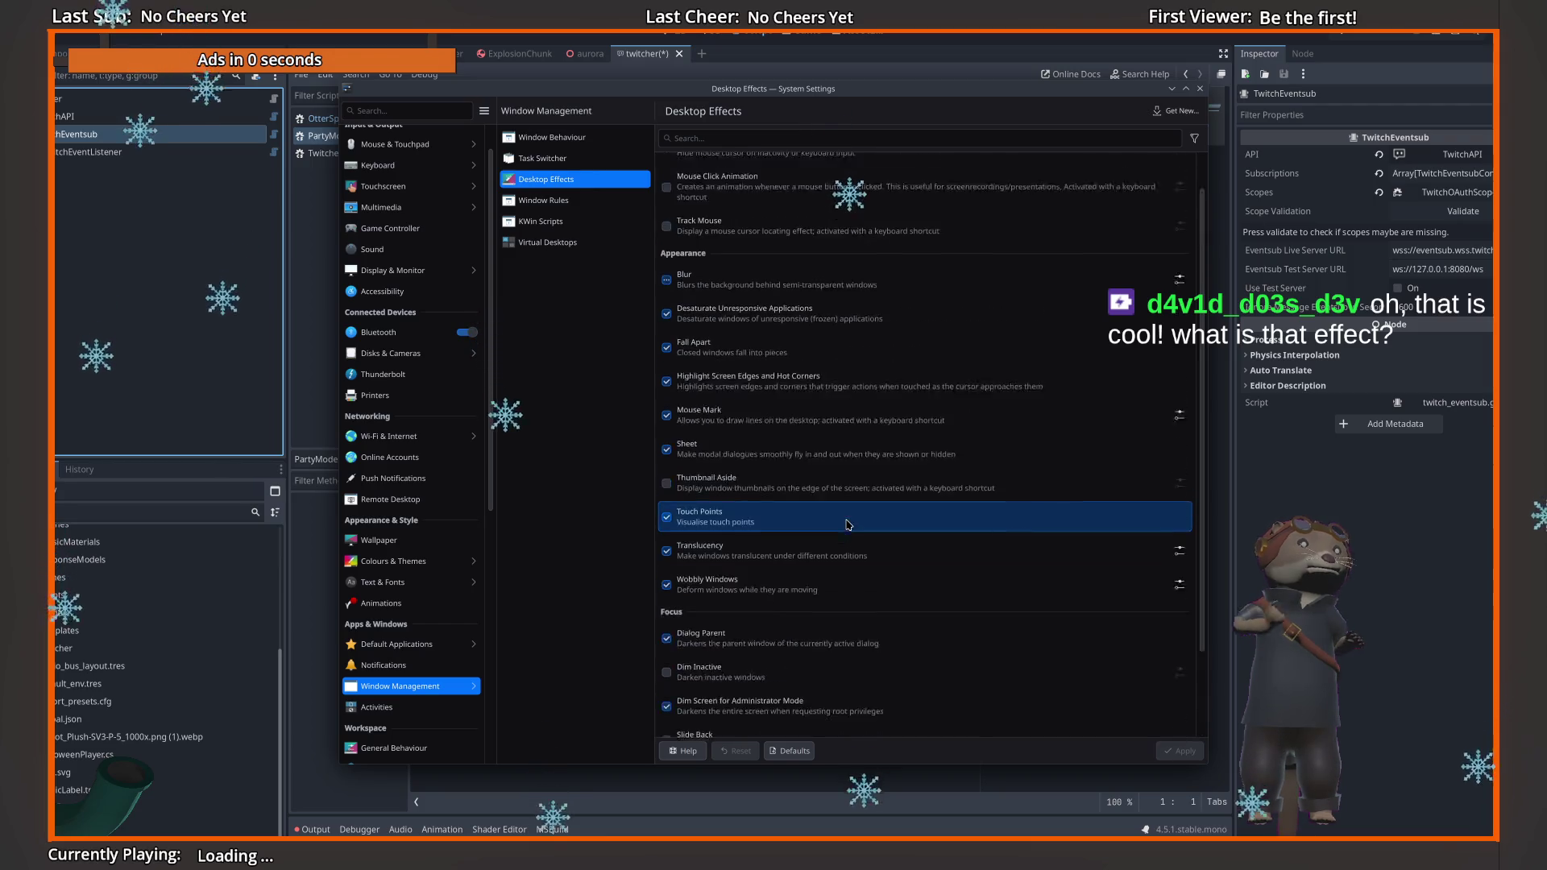
scroll(848, 525, up, 4)
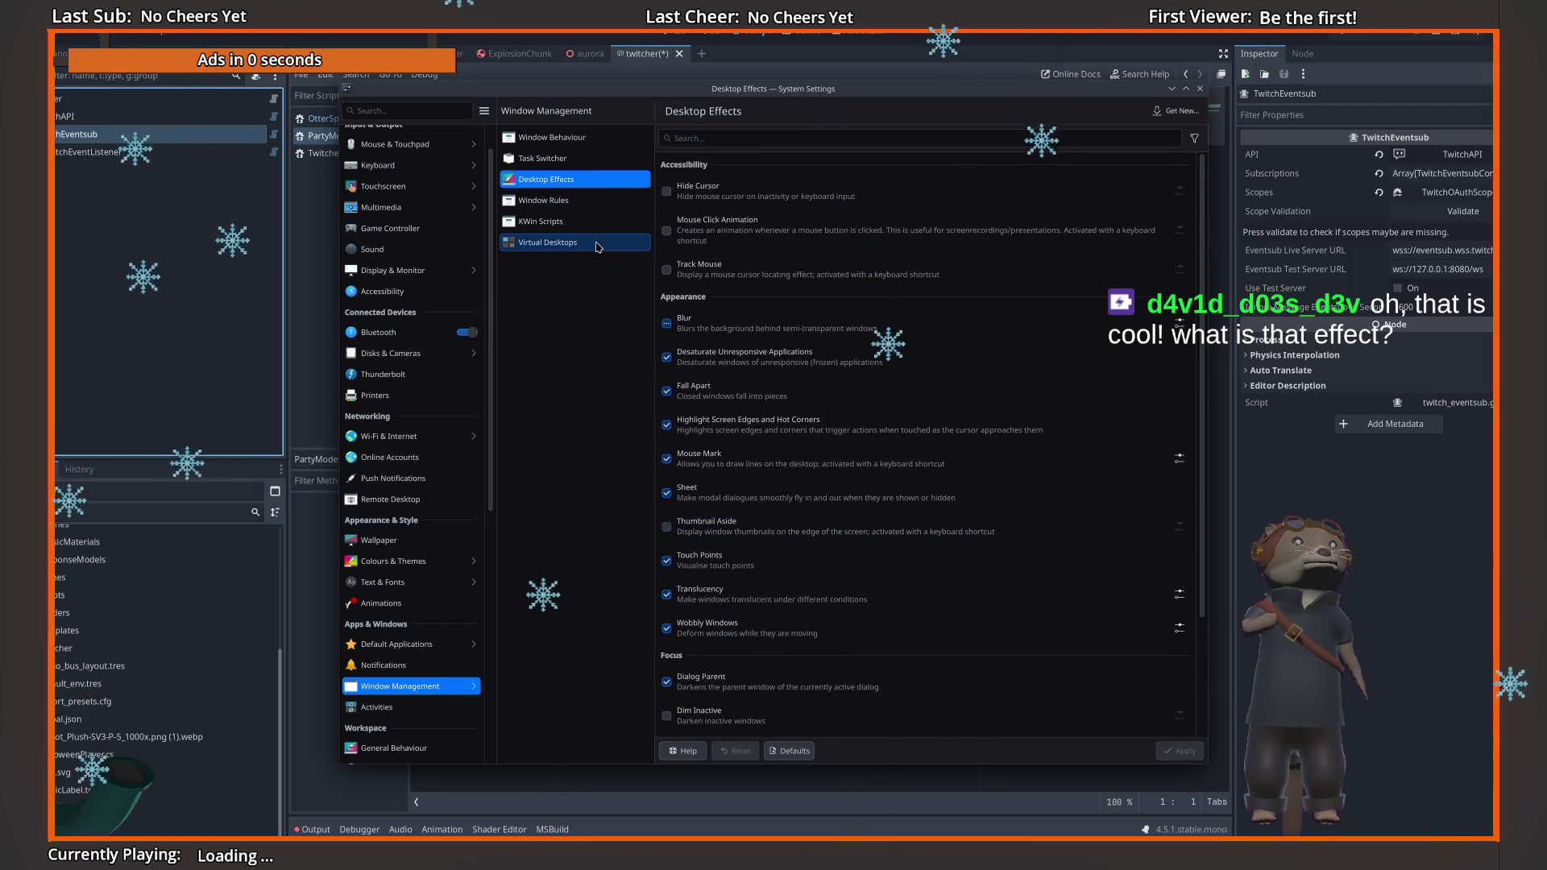
click(548, 241)
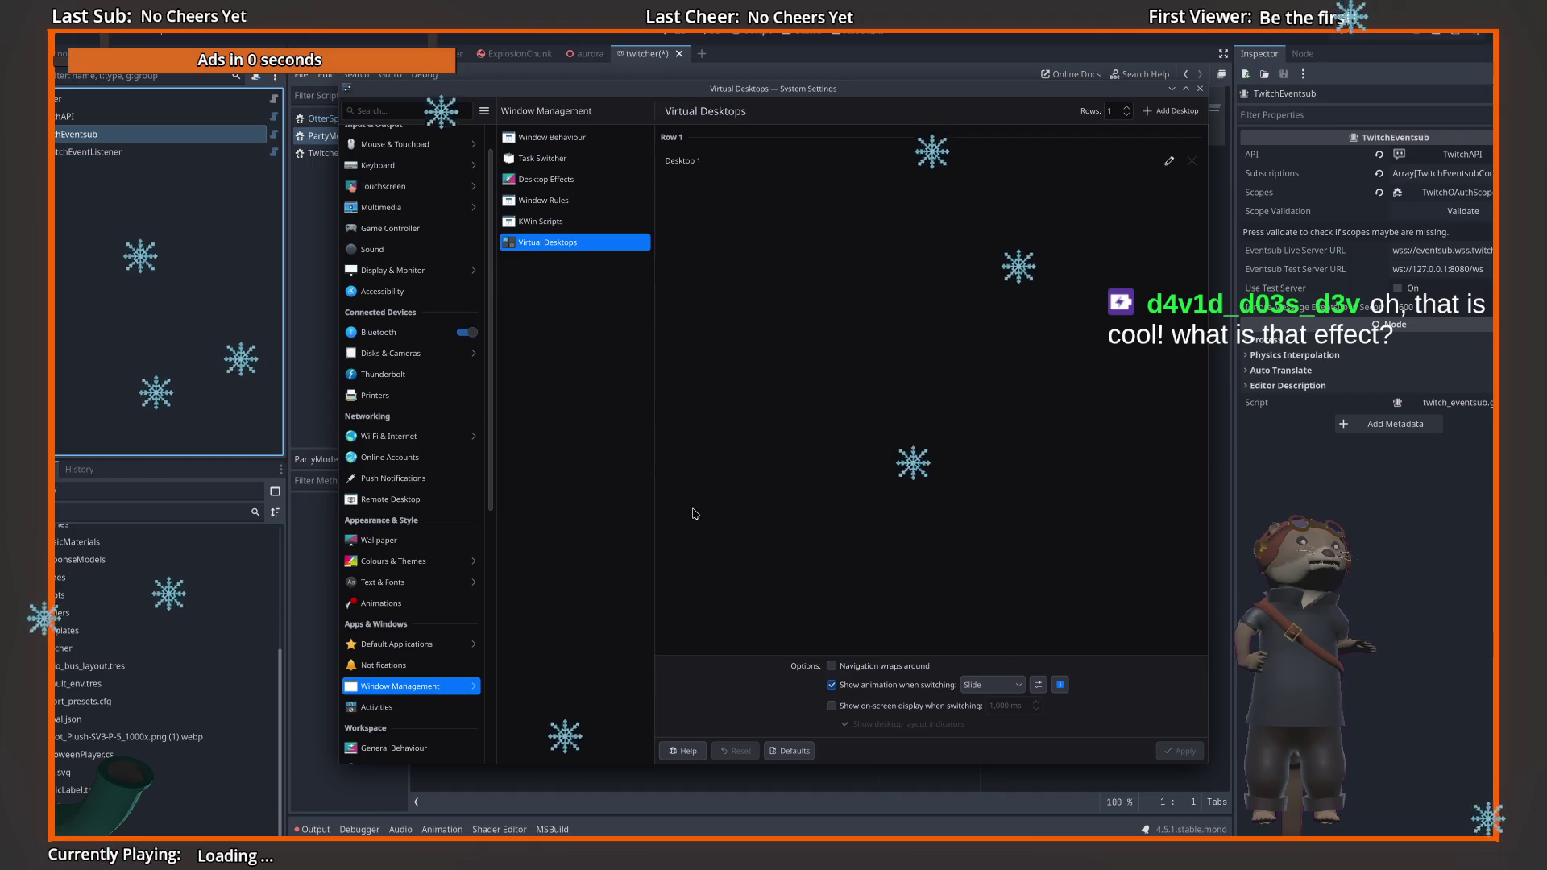
click(545, 218)
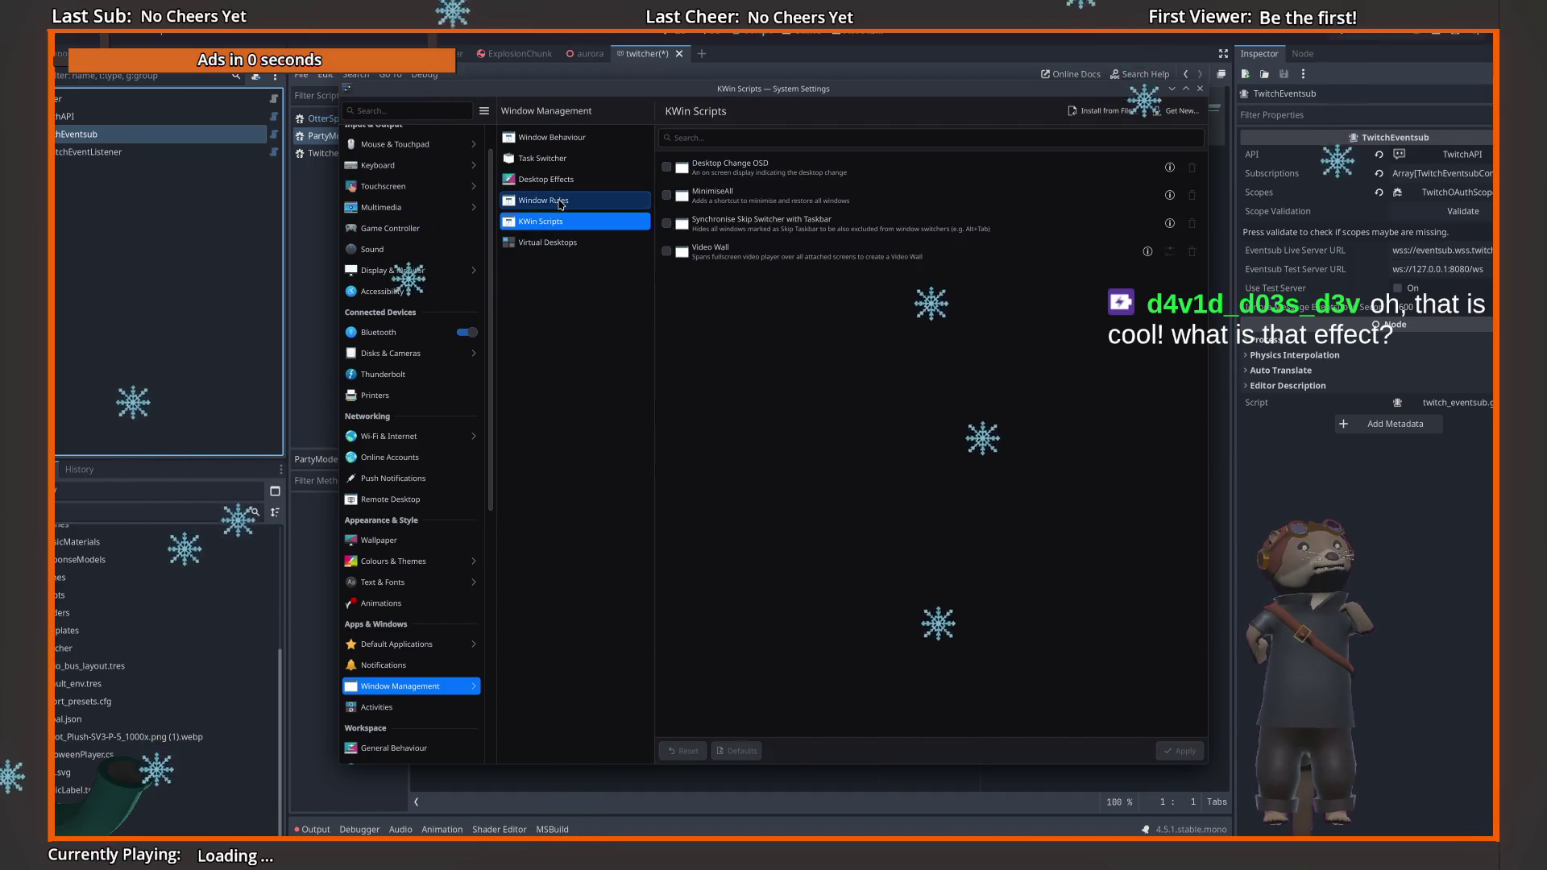
click(544, 200)
click(546, 222)
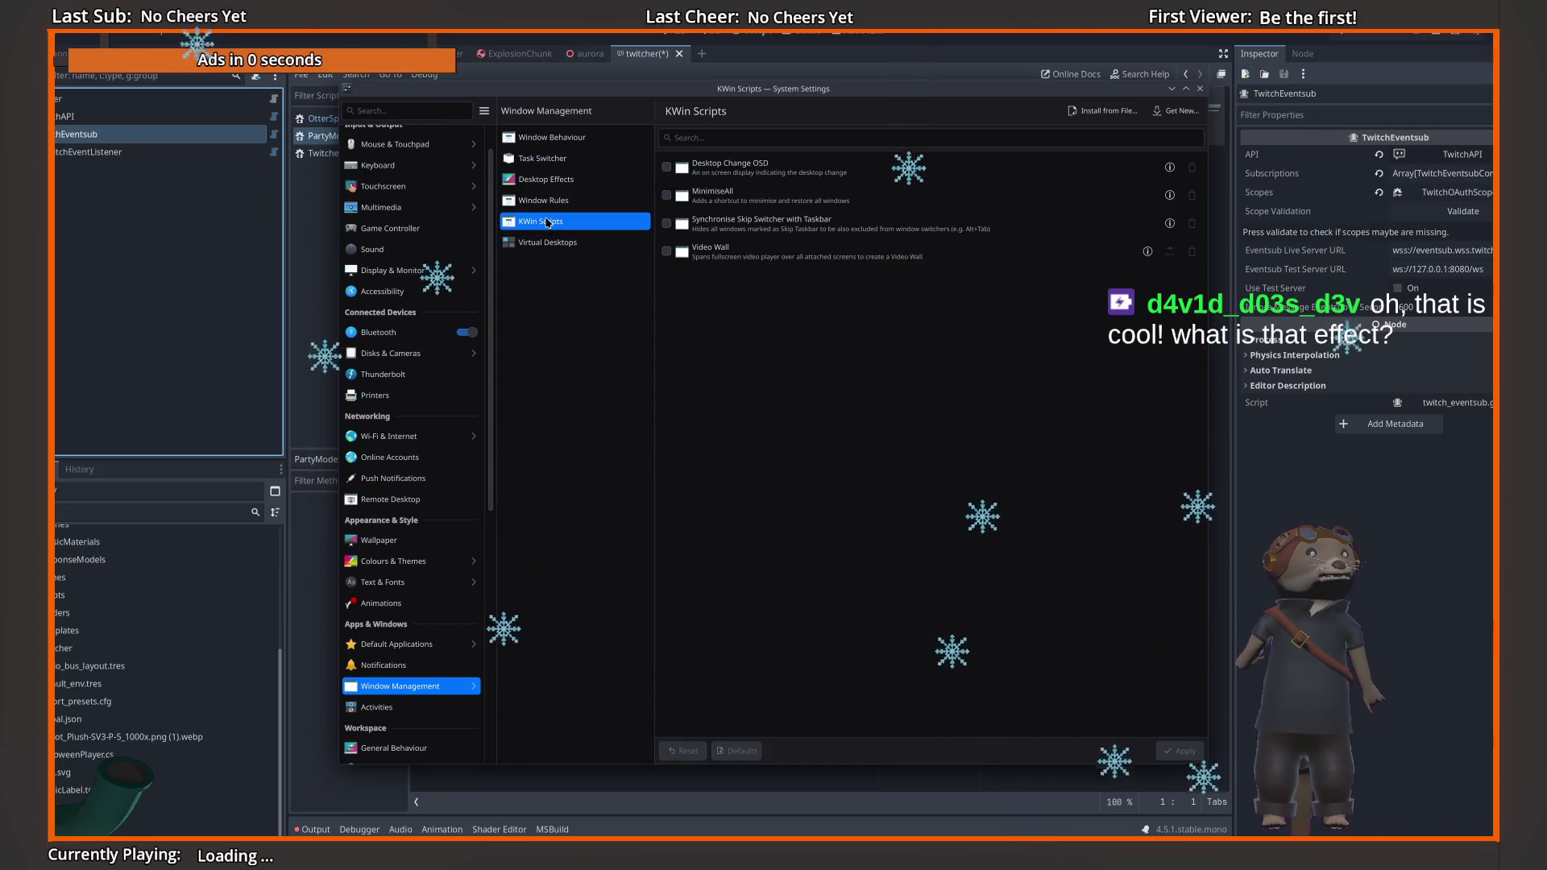
click(551, 179)
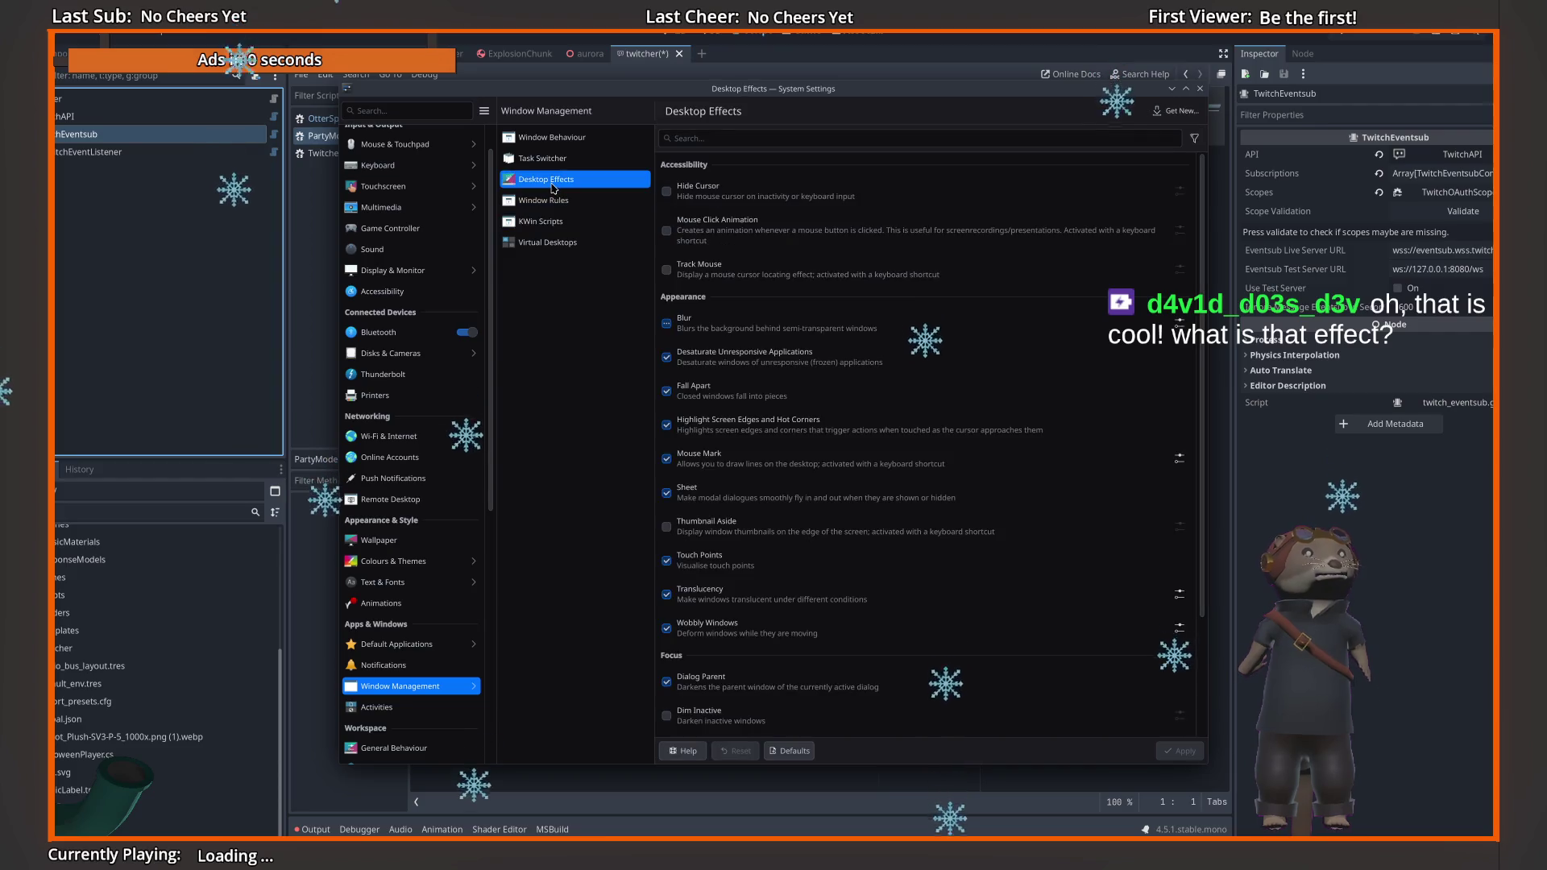
- Review the Task Switcher and Window Behaviour tabs, keeping Click to focus, then quit System Settings
click(558, 158)
click(554, 137)
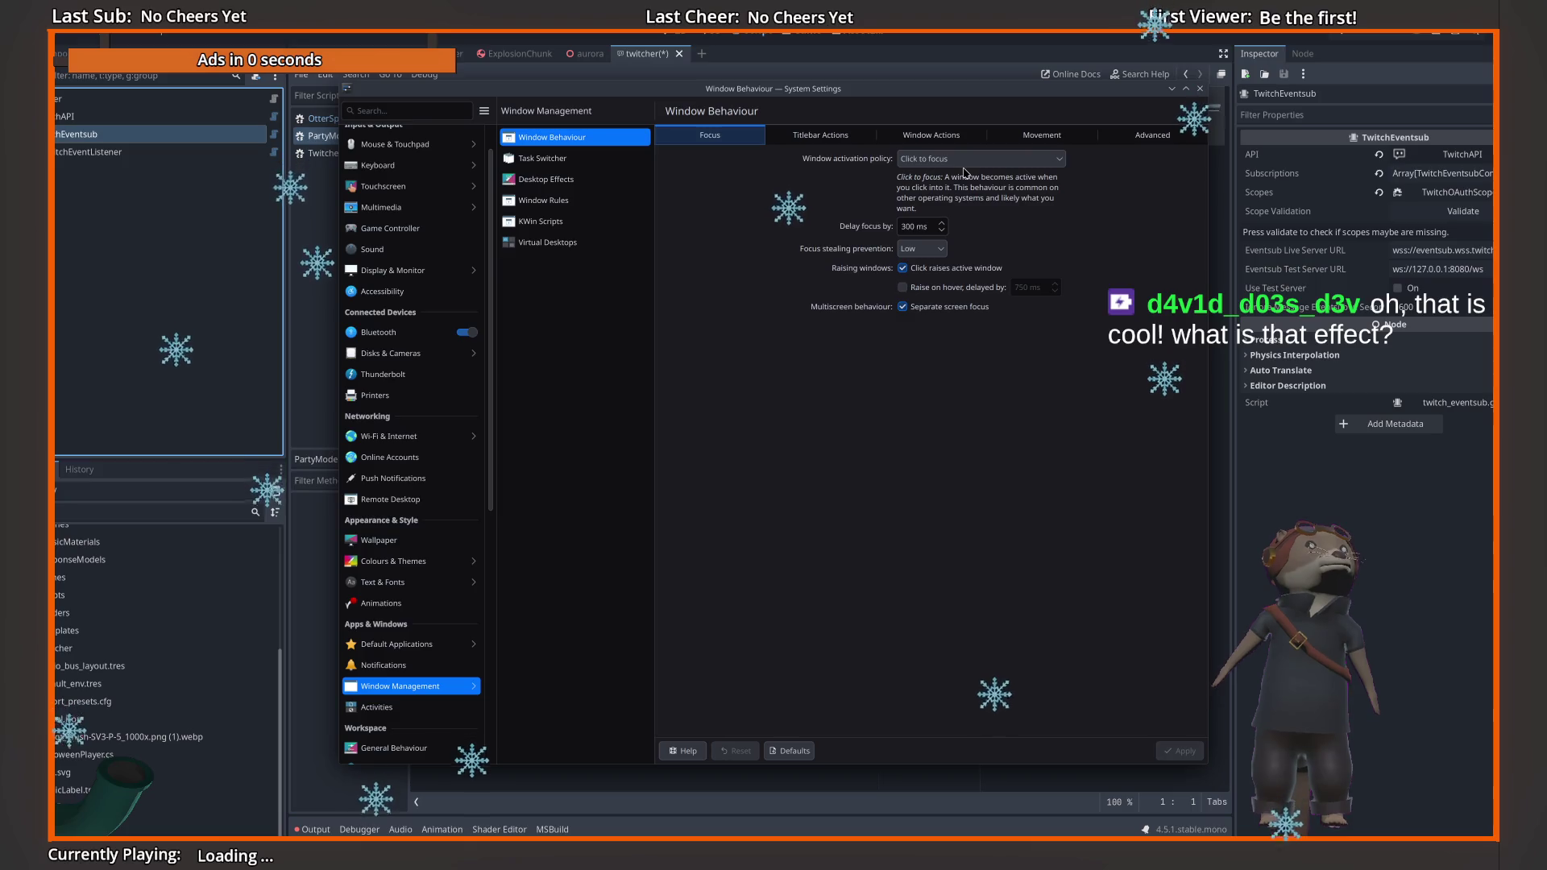
click(979, 158)
click(877, 511)
click(810, 136)
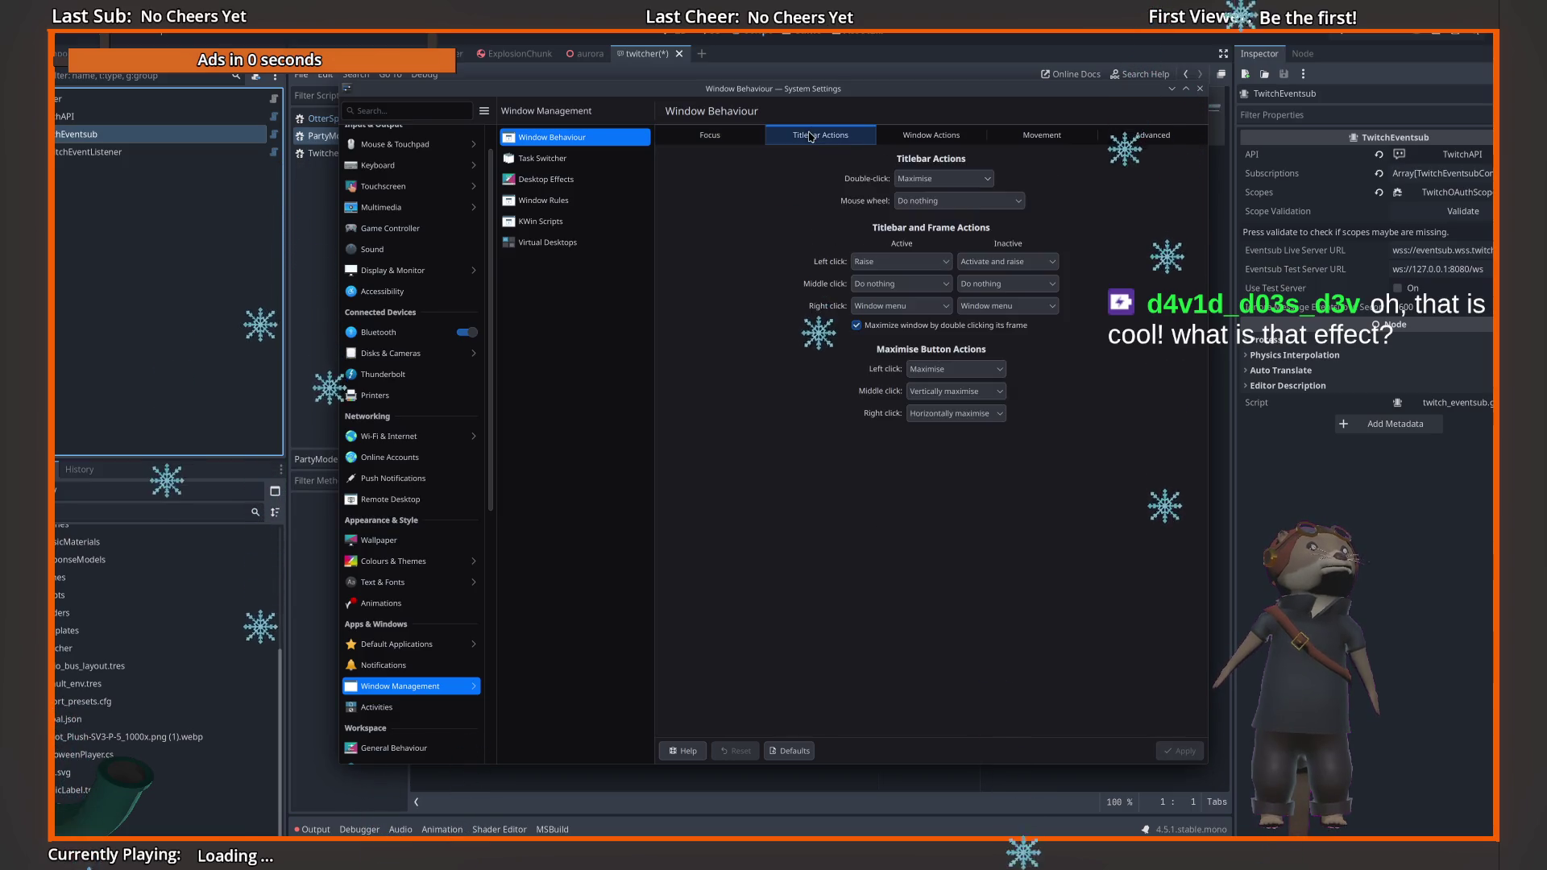
click(931, 135)
click(1042, 135)
click(1152, 136)
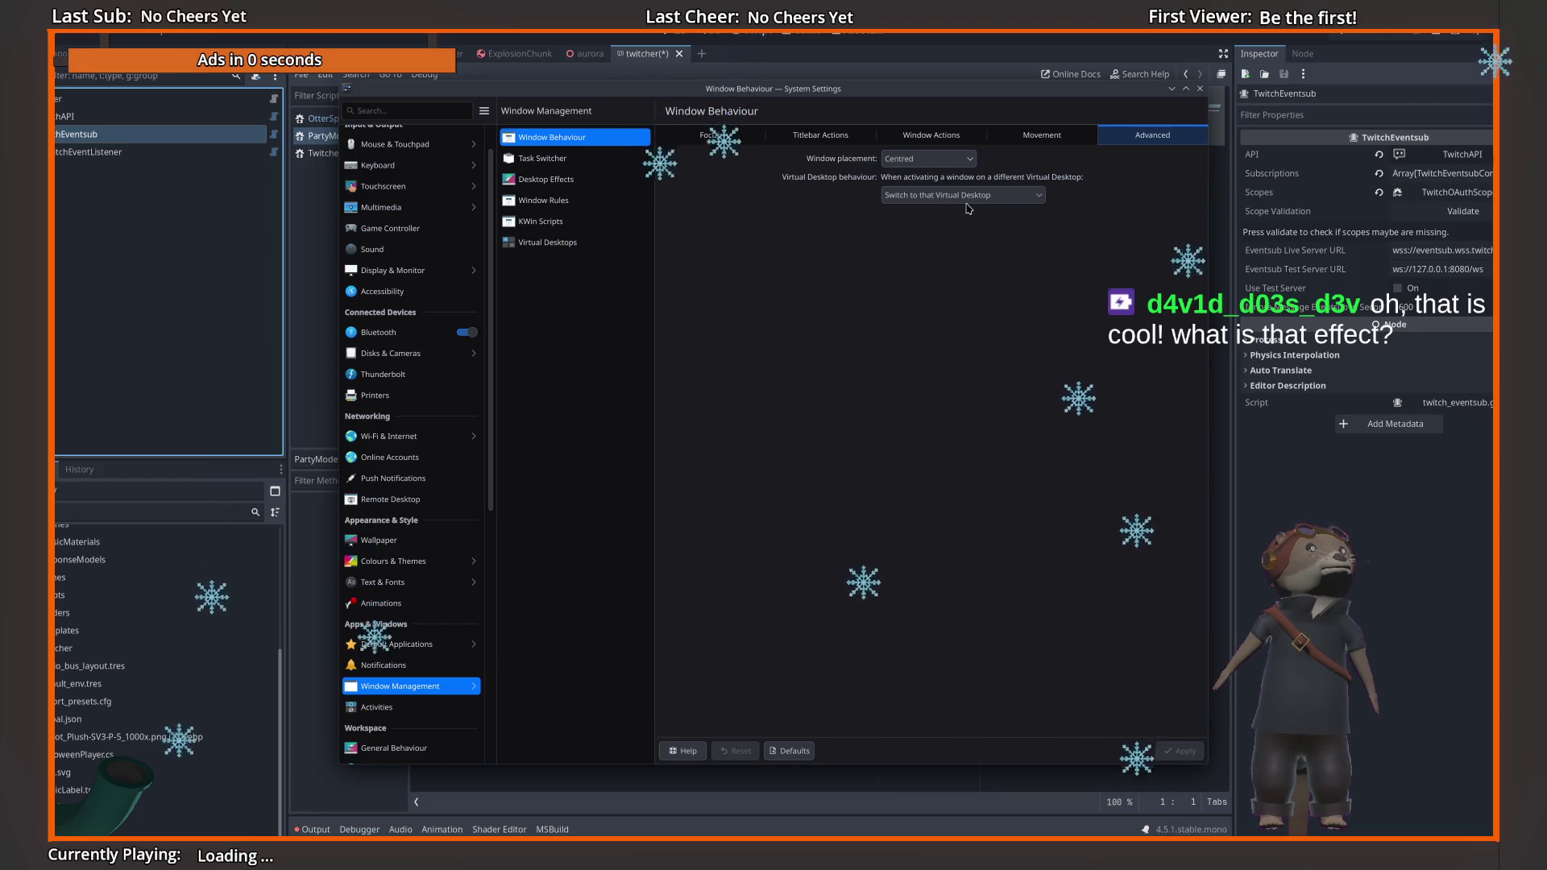
key(ctrl+q)
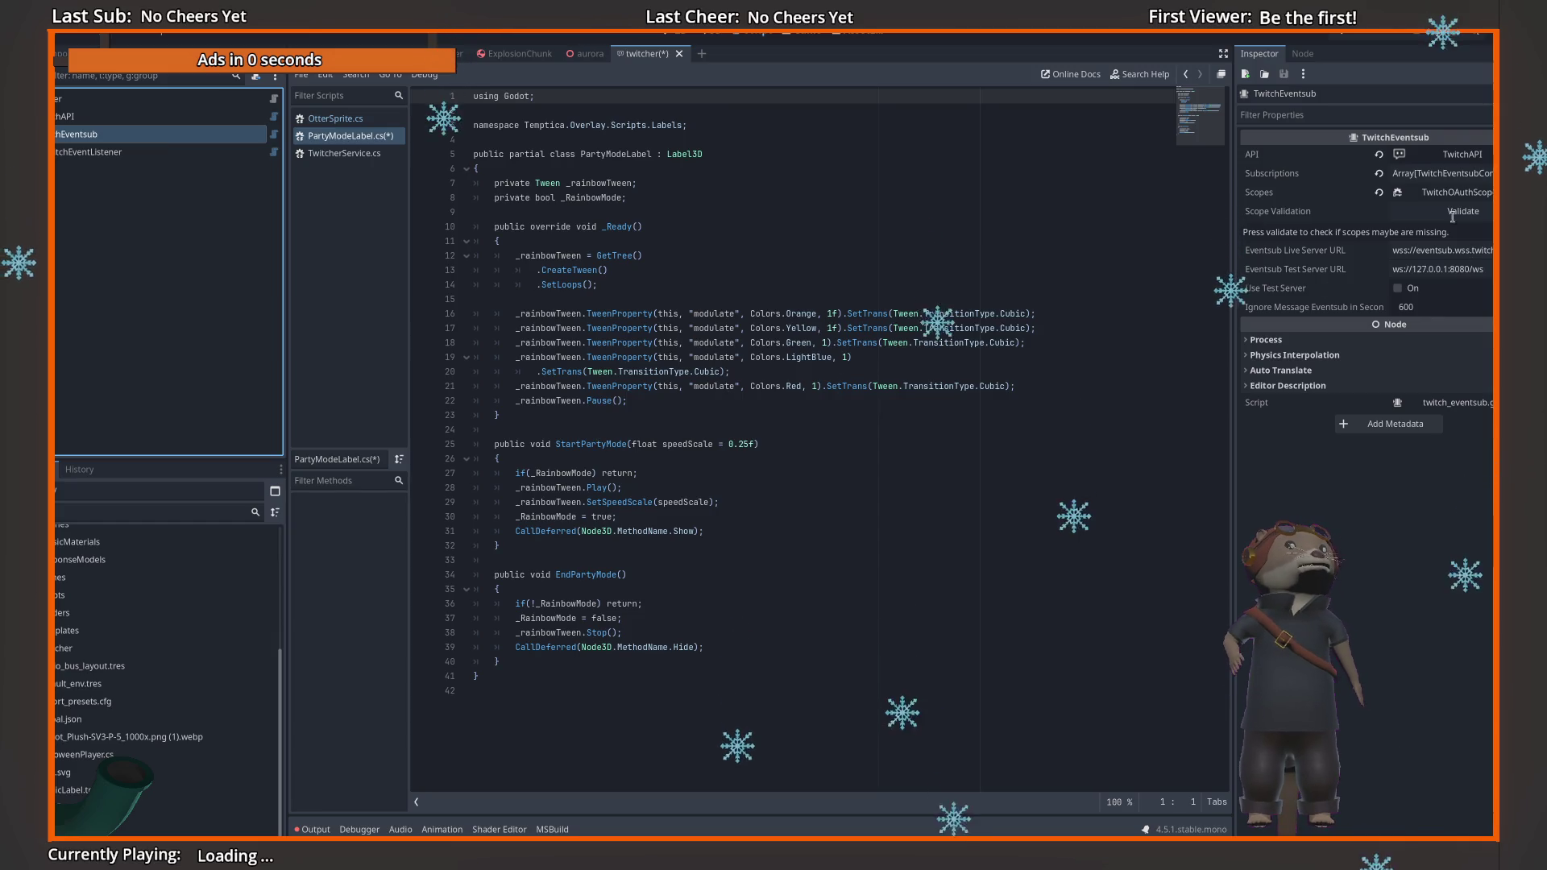
- Save PartyModeLabel.cs and check the speedScale parameter of StartPartyMode
click(563, 432)
key(ctrl+s)
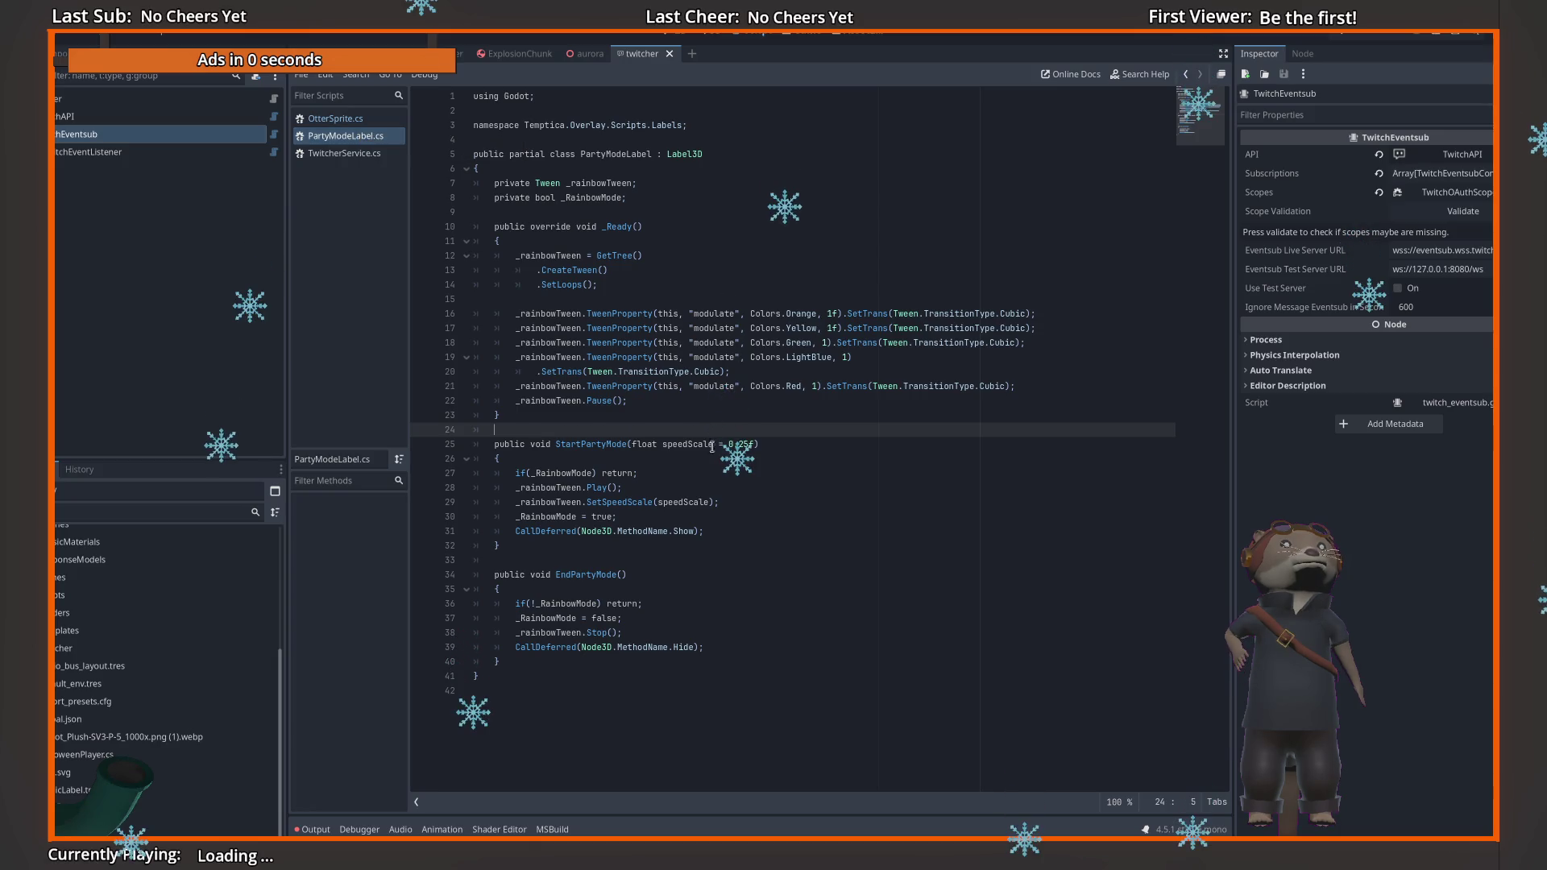
double_click(589, 444)
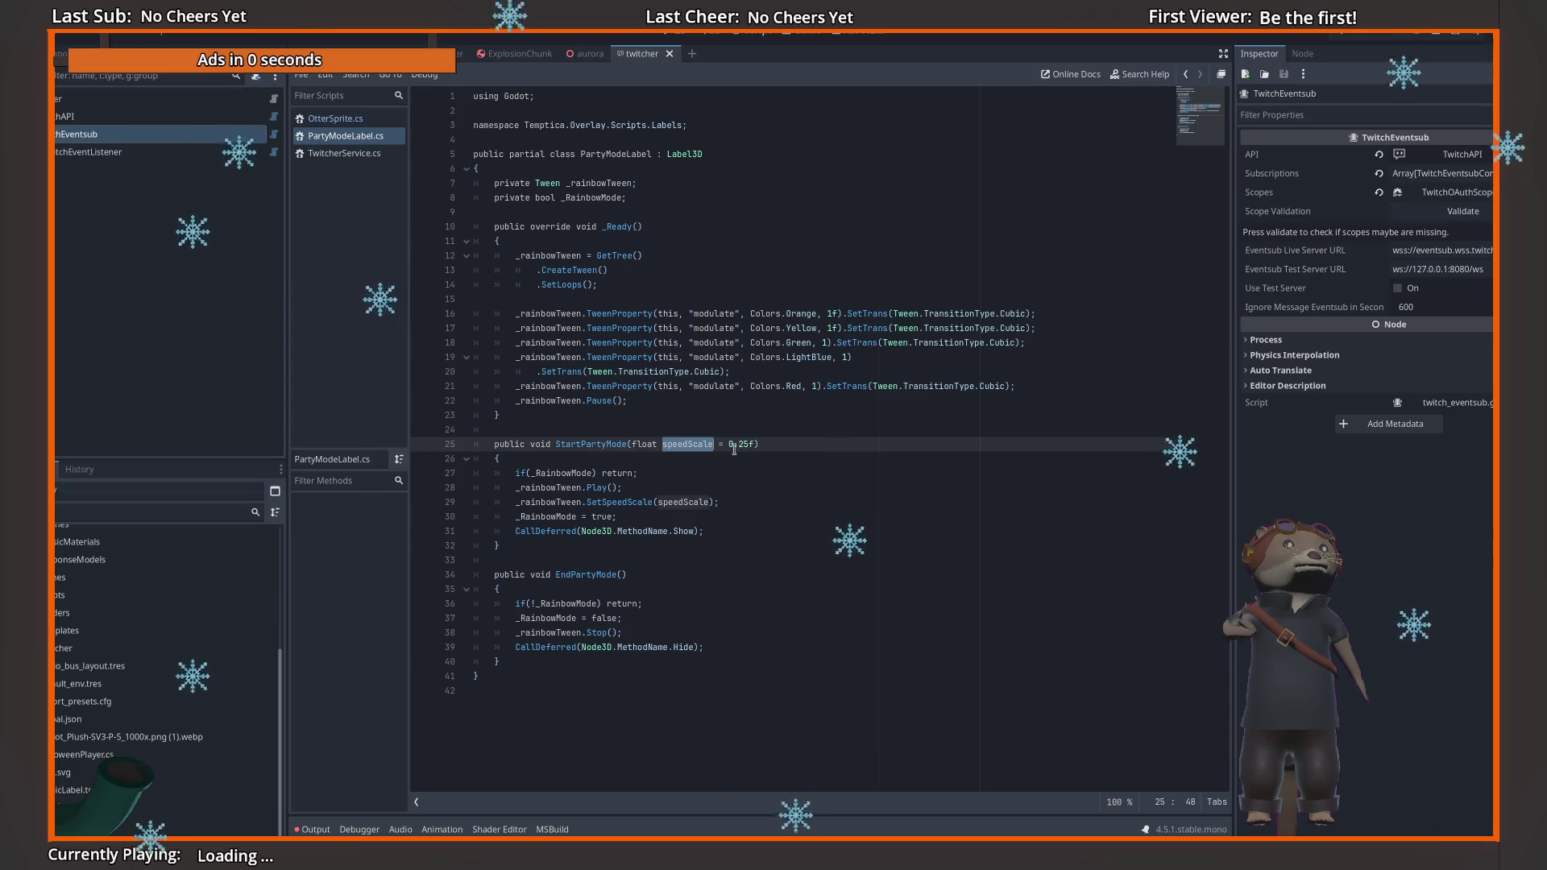
click(602, 435)
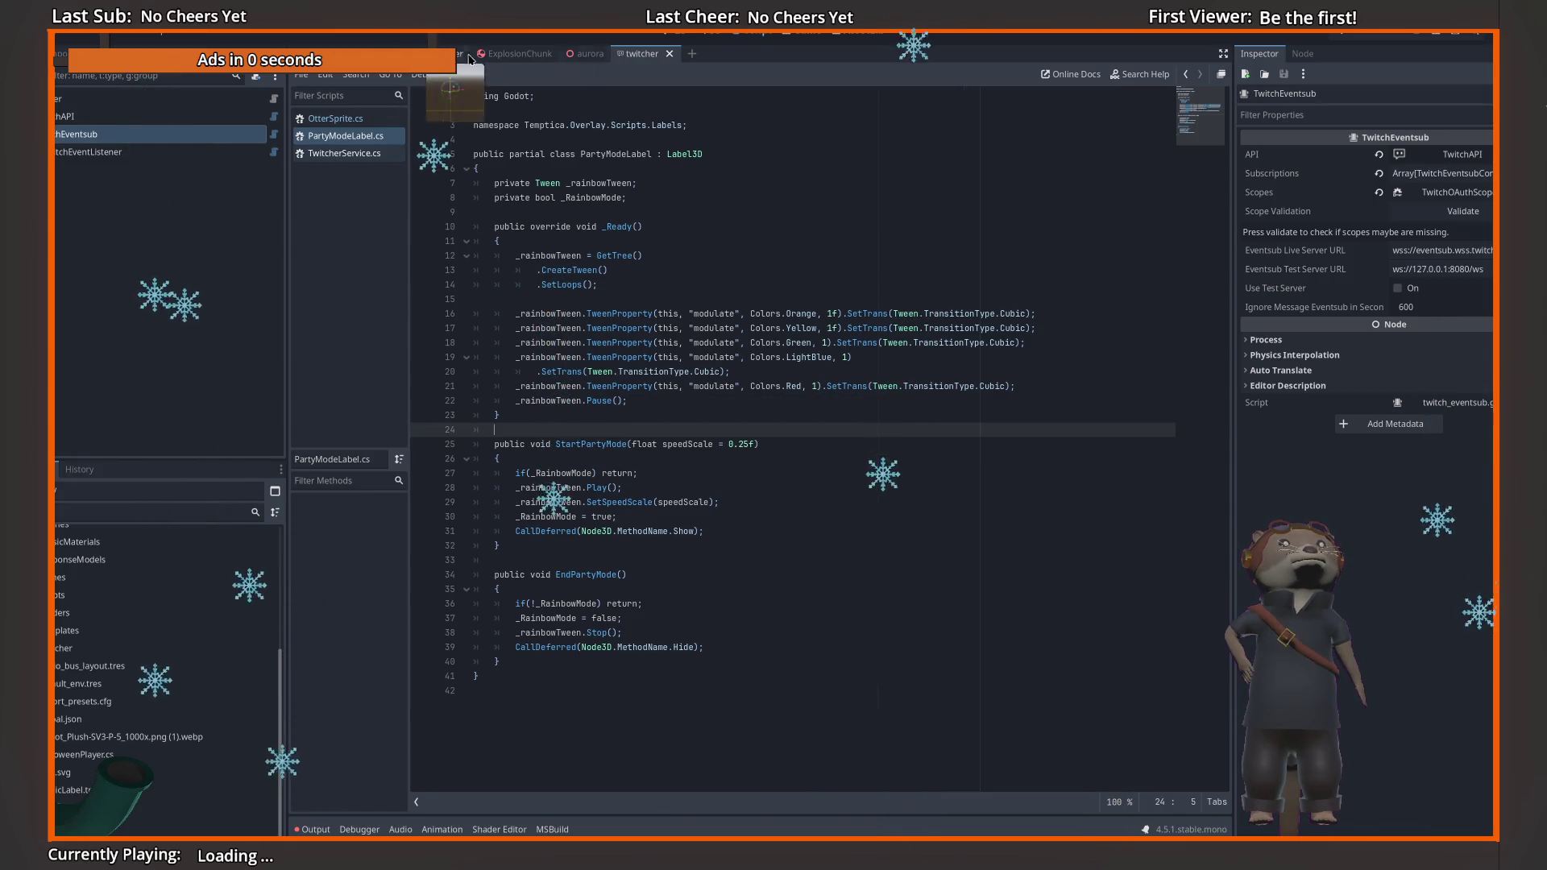
- Glance at TwitchRedeemListener, then inspect the TwitchAPI node's OAuth Token in the twitcher scene
click(395, 54)
click(204, 313)
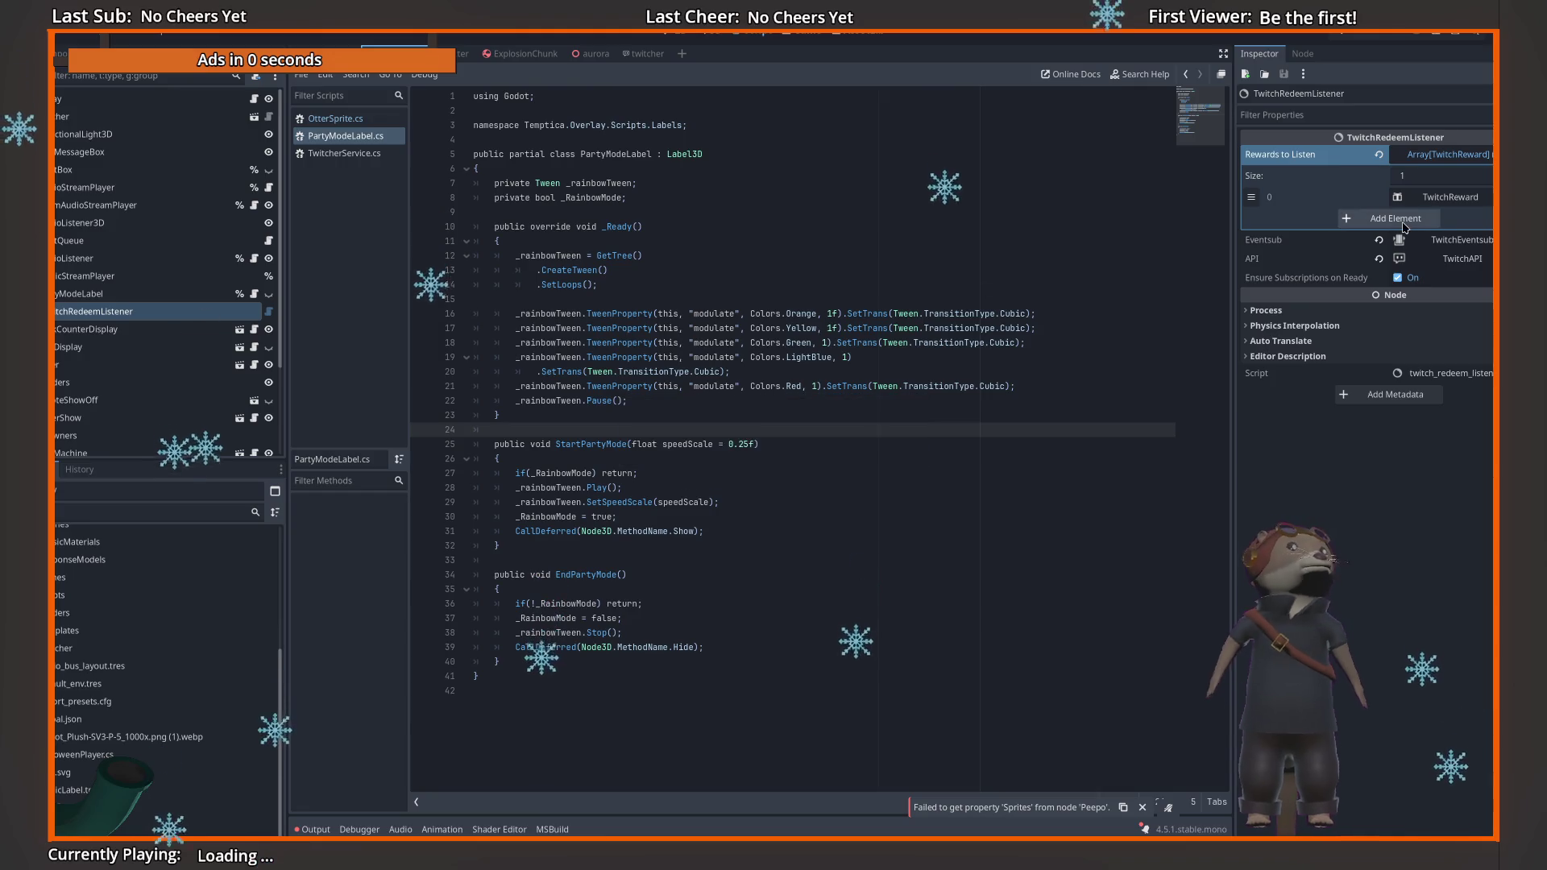
click(645, 53)
click(58, 117)
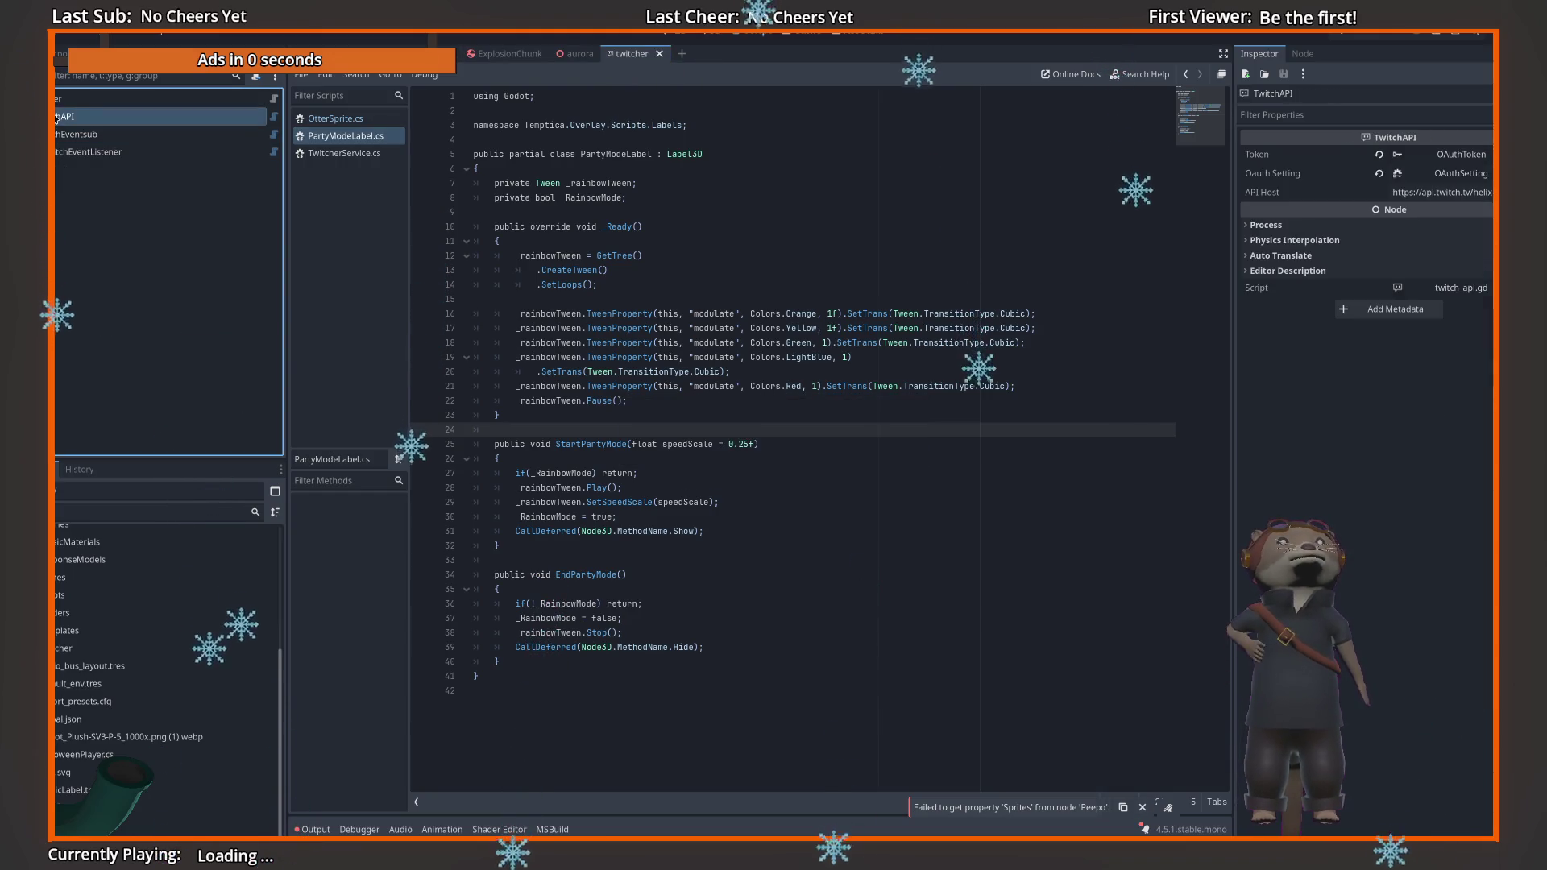
click(1451, 156)
click(1453, 155)
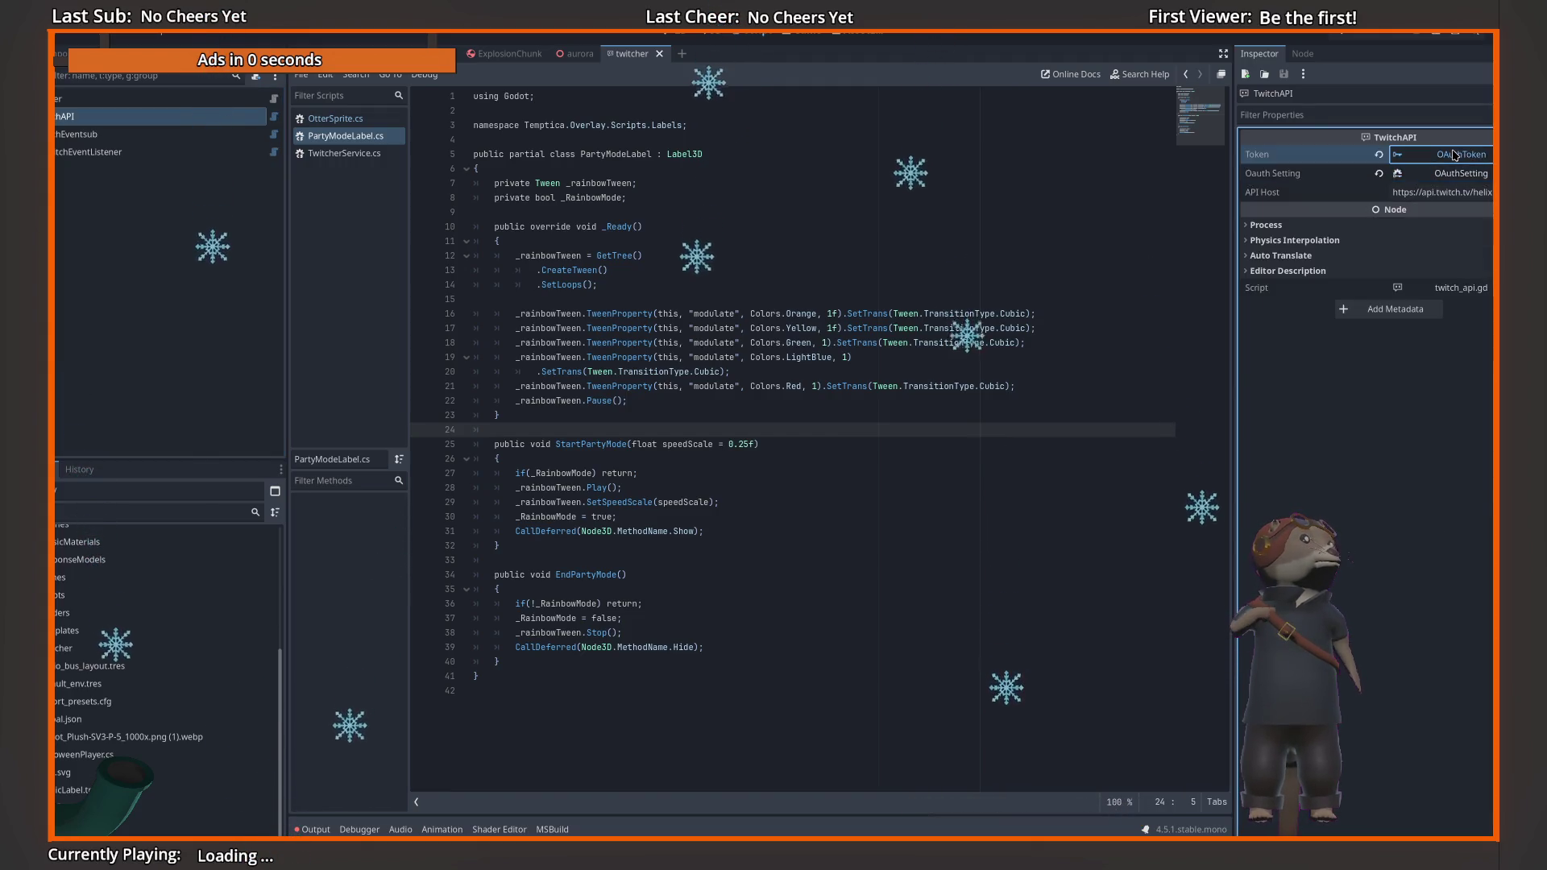
click(1455, 155)
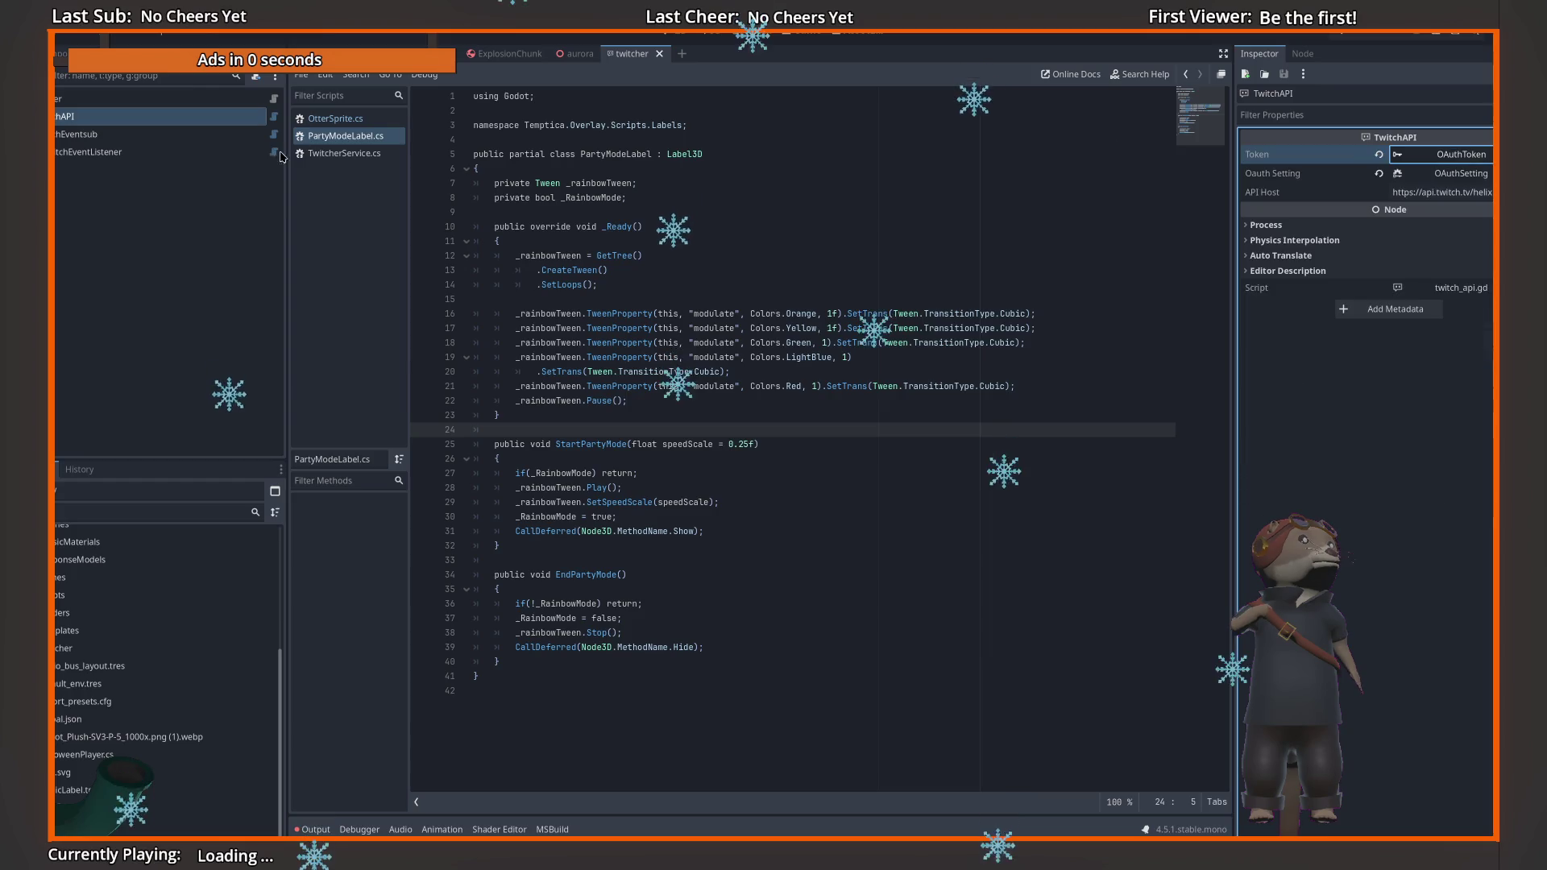
- Inspect TwitchEventsub's API reference and Subscriptions list, then return to the overlay scene
click(81, 134)
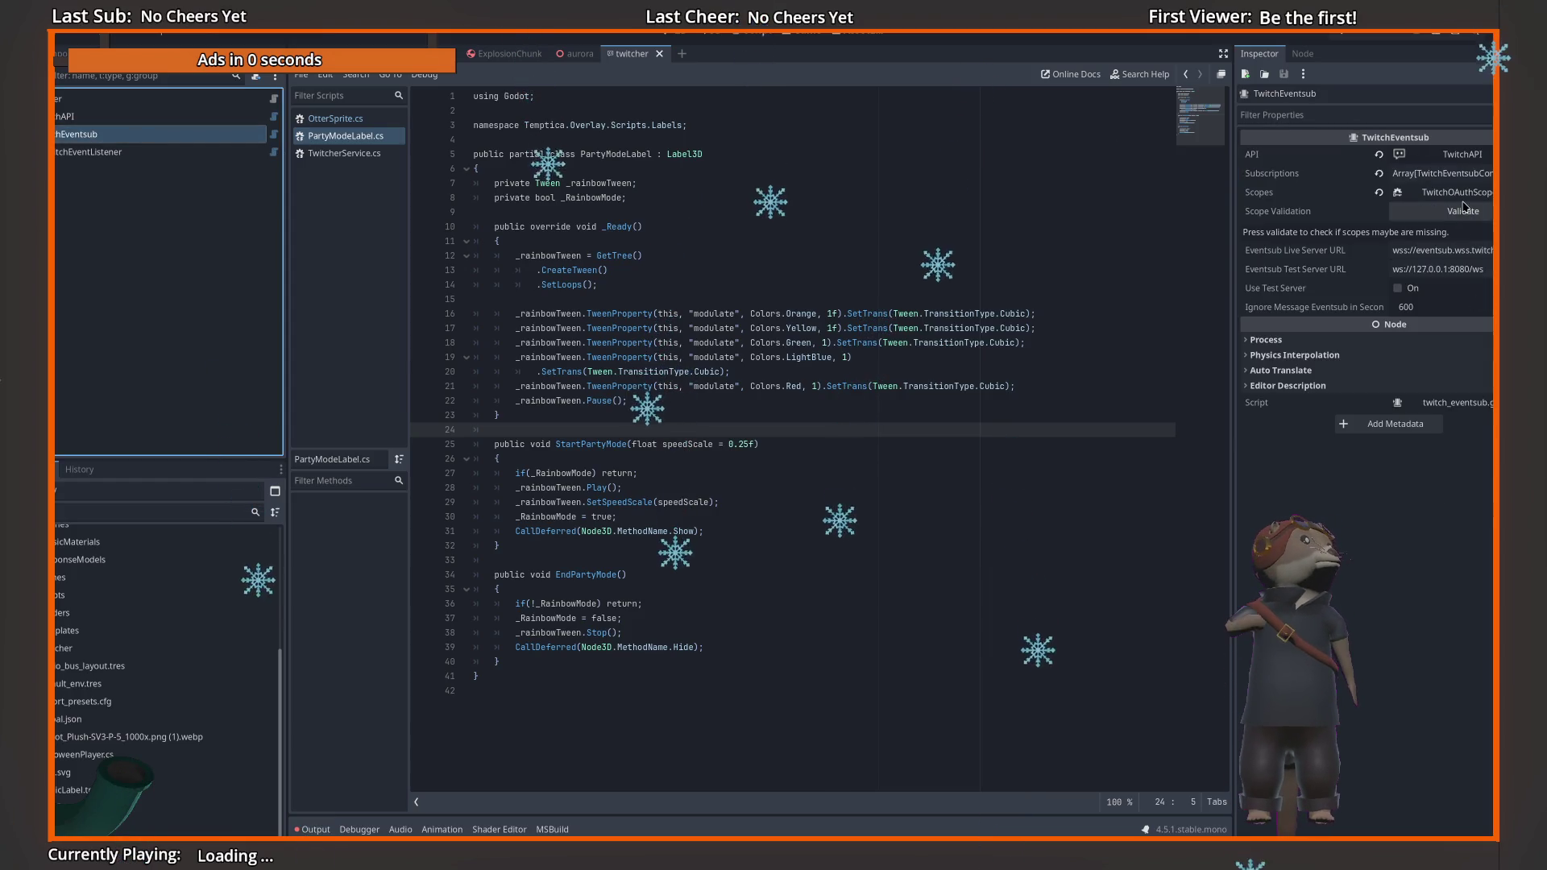
click(1465, 152)
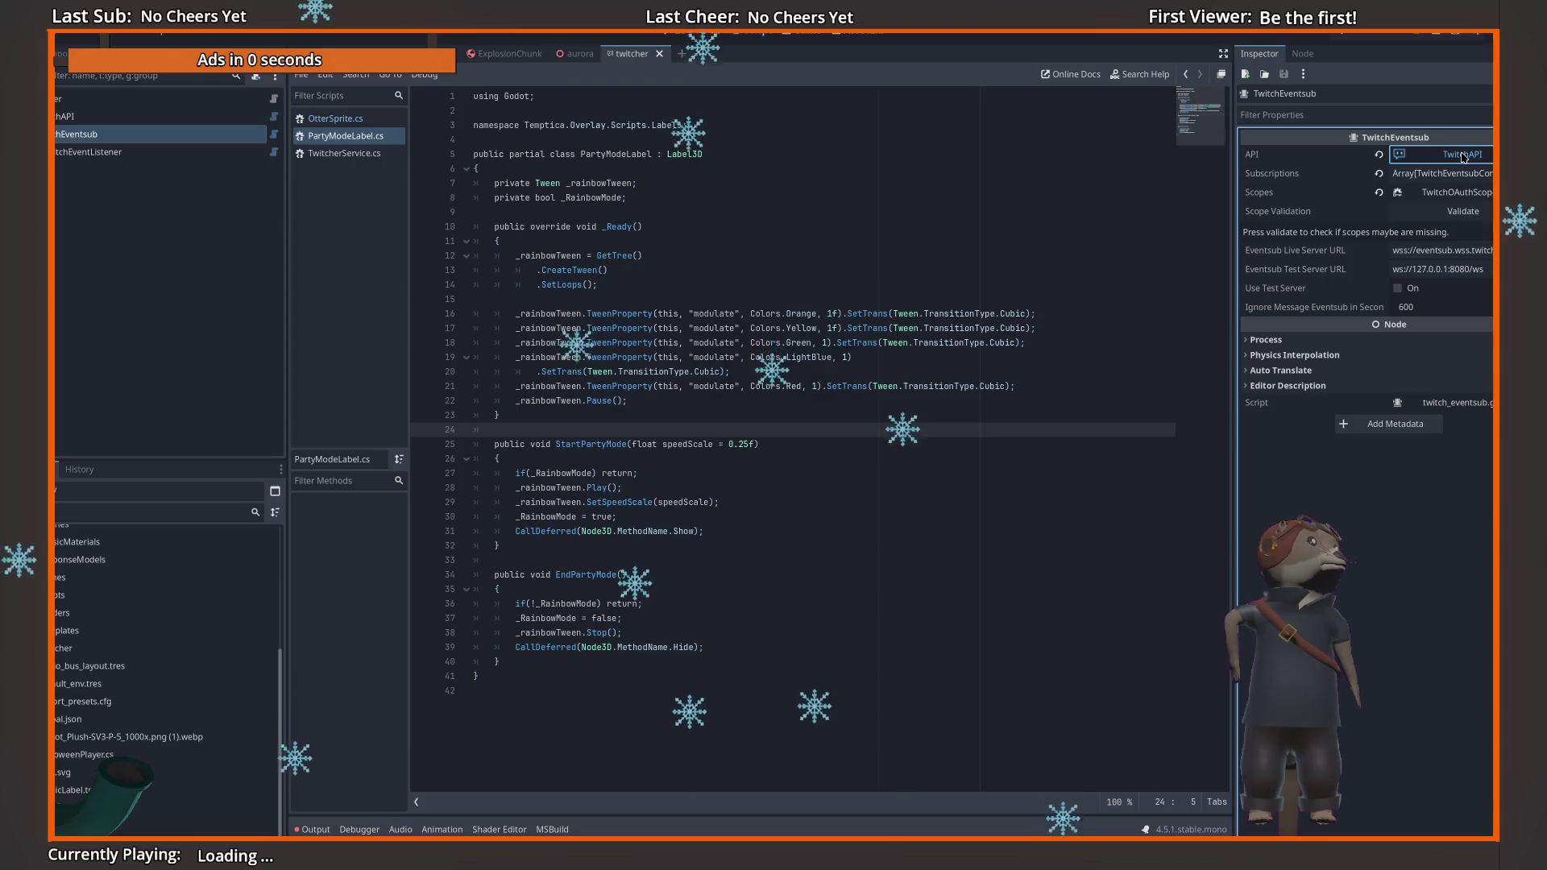
click(818, 645)
click(1454, 175)
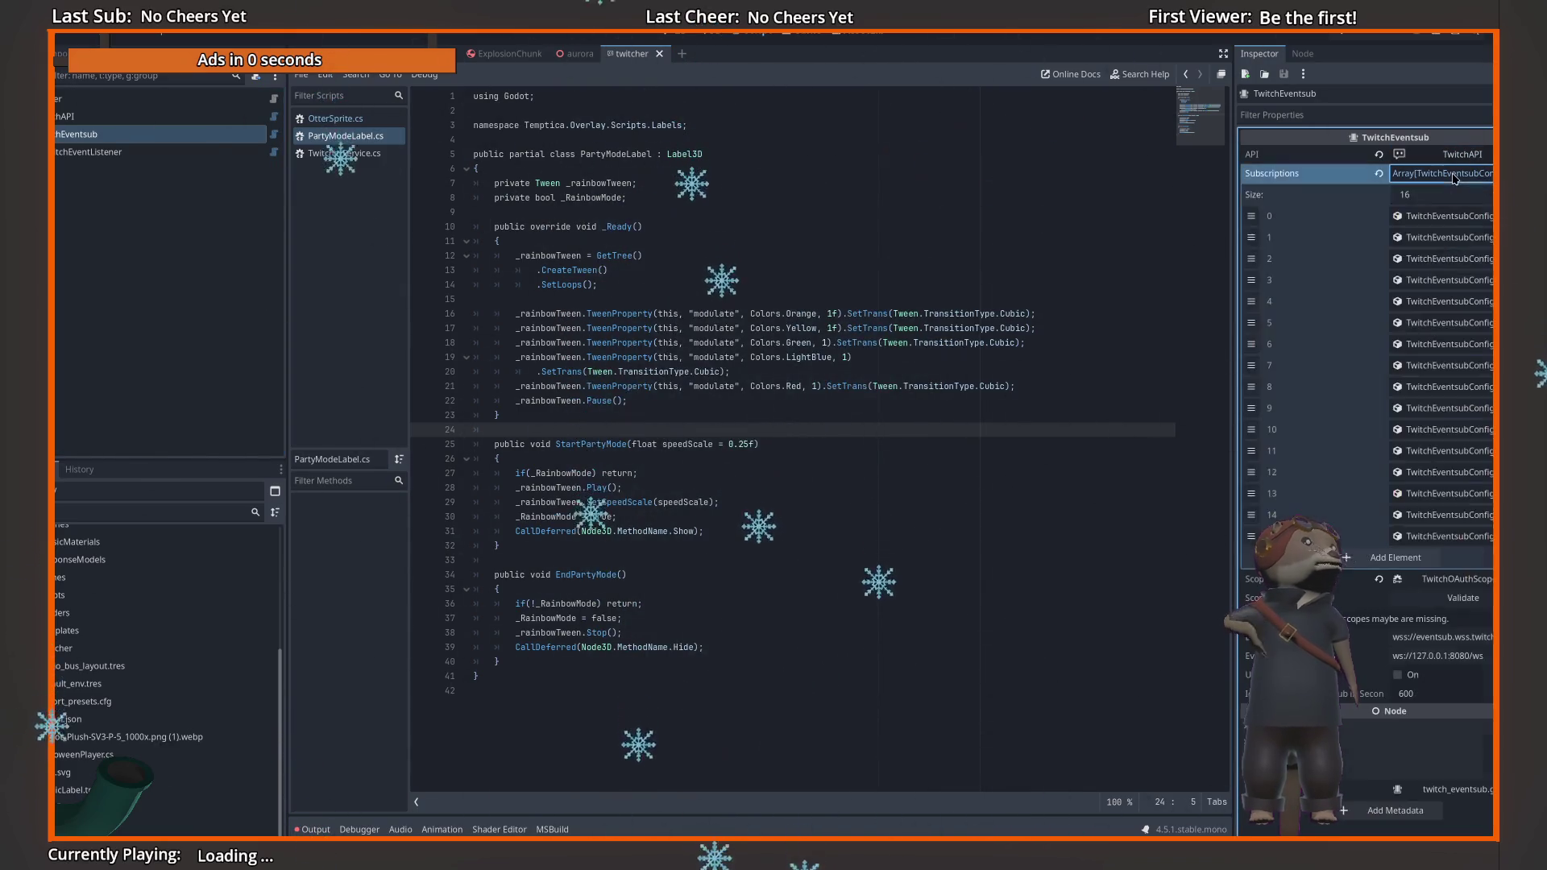
click(1450, 217)
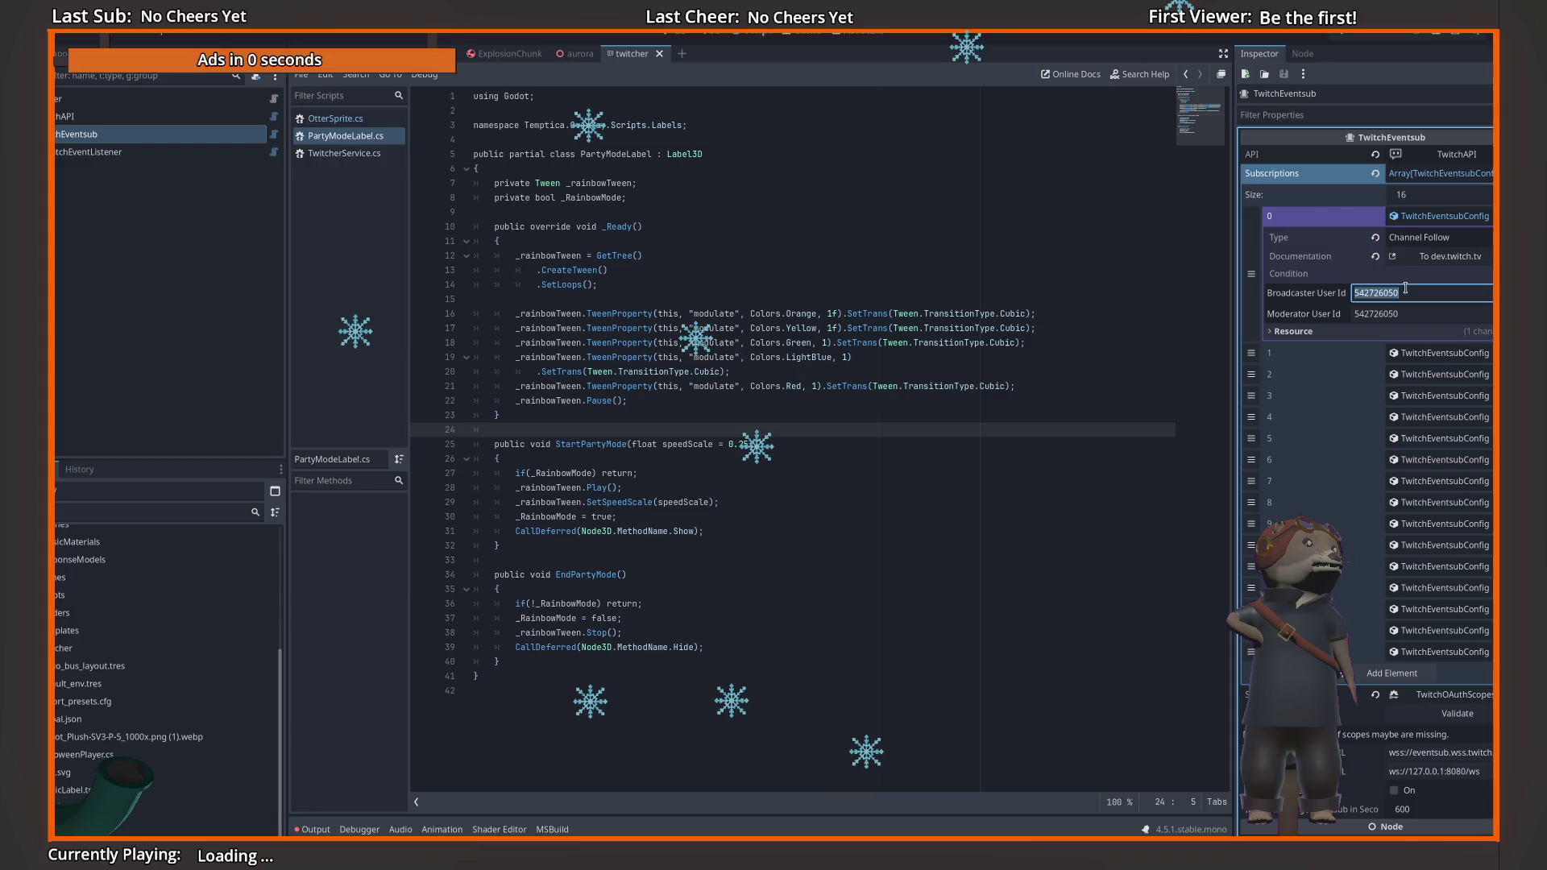
click(1444, 216)
click(1448, 177)
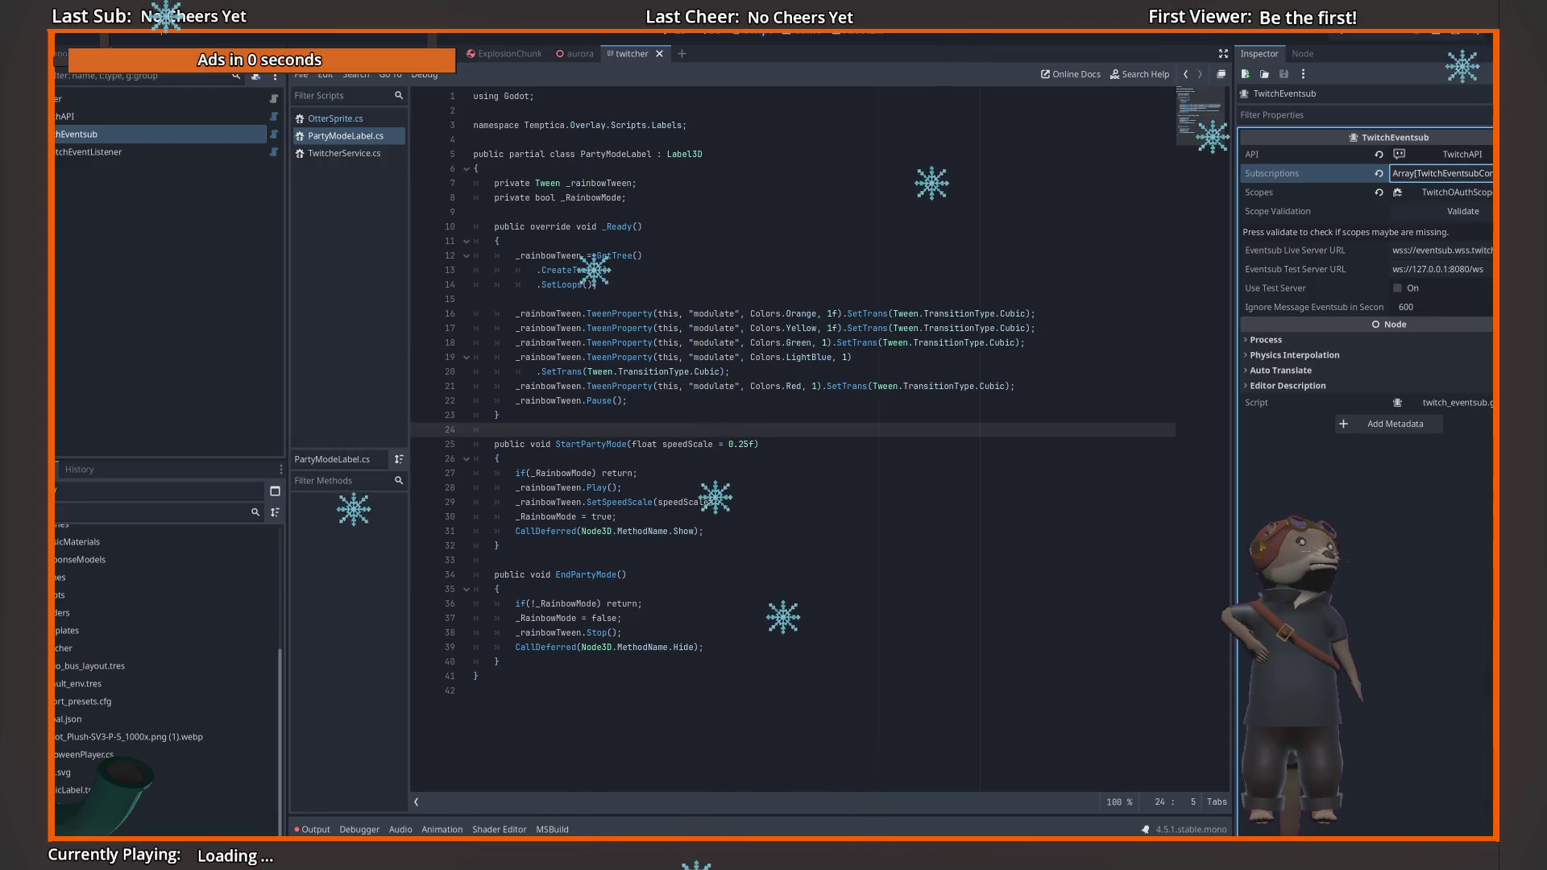
click(443, 53)
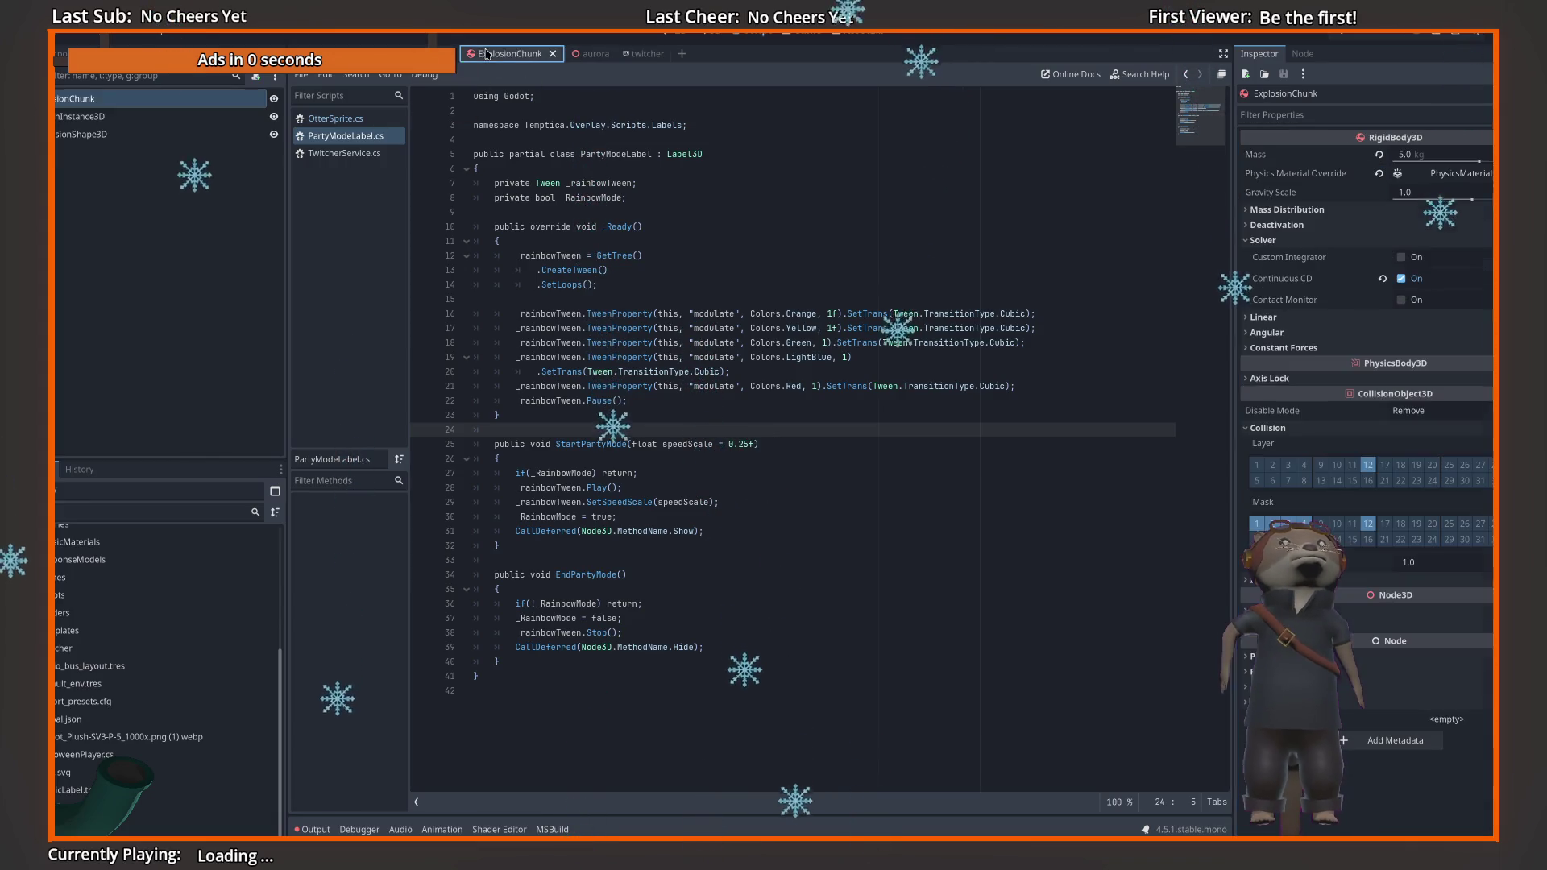
click(394, 51)
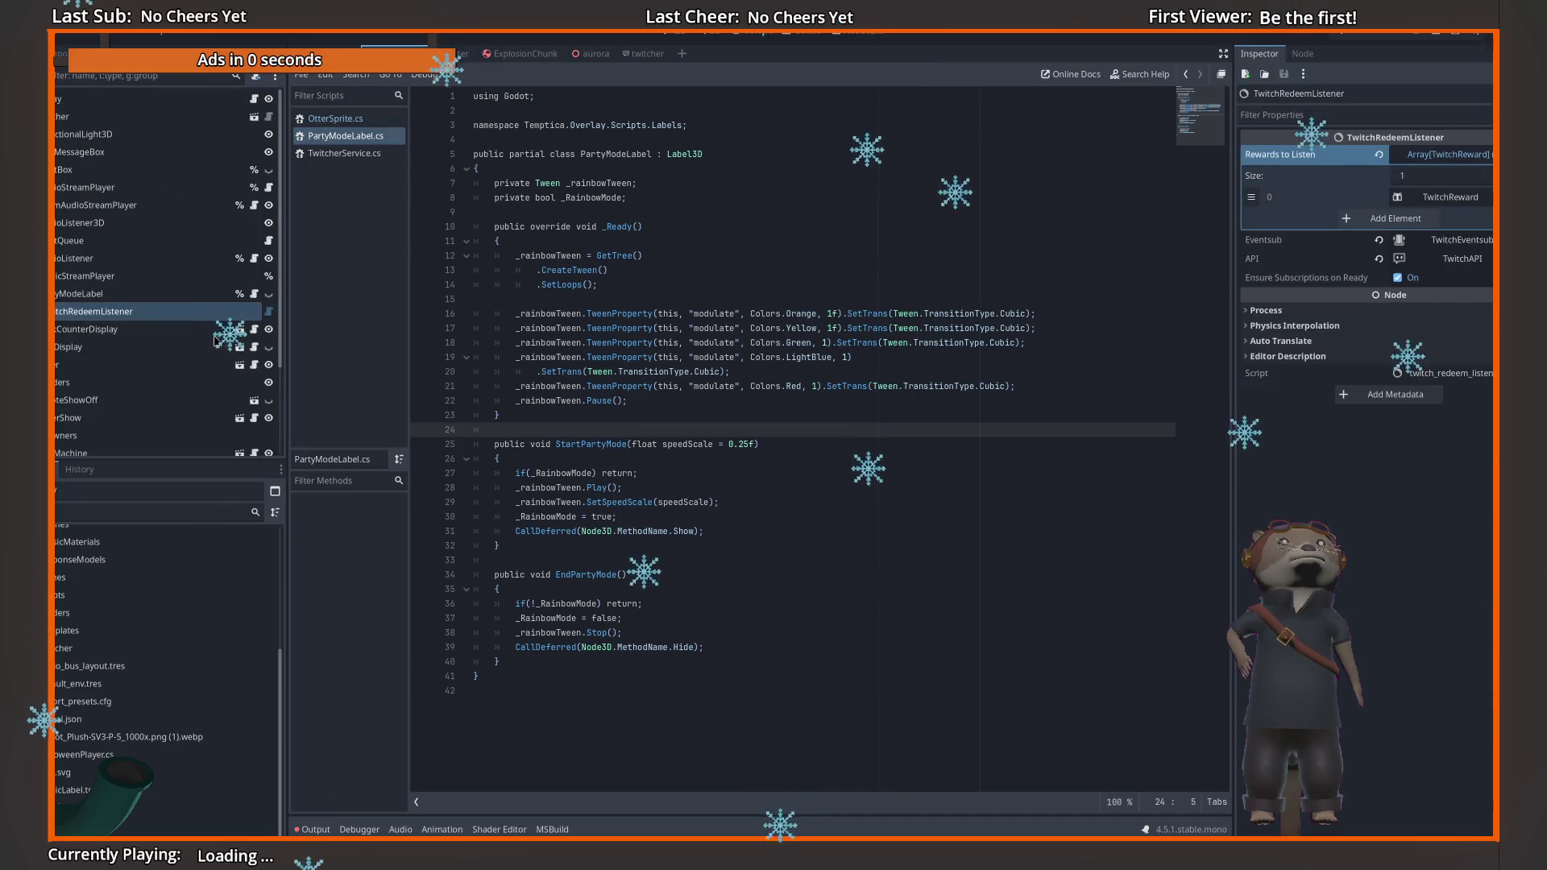
- Enter the broadcaster's Twitch user ID in element 0's TwitchReward Broadcaster User
click(1433, 197)
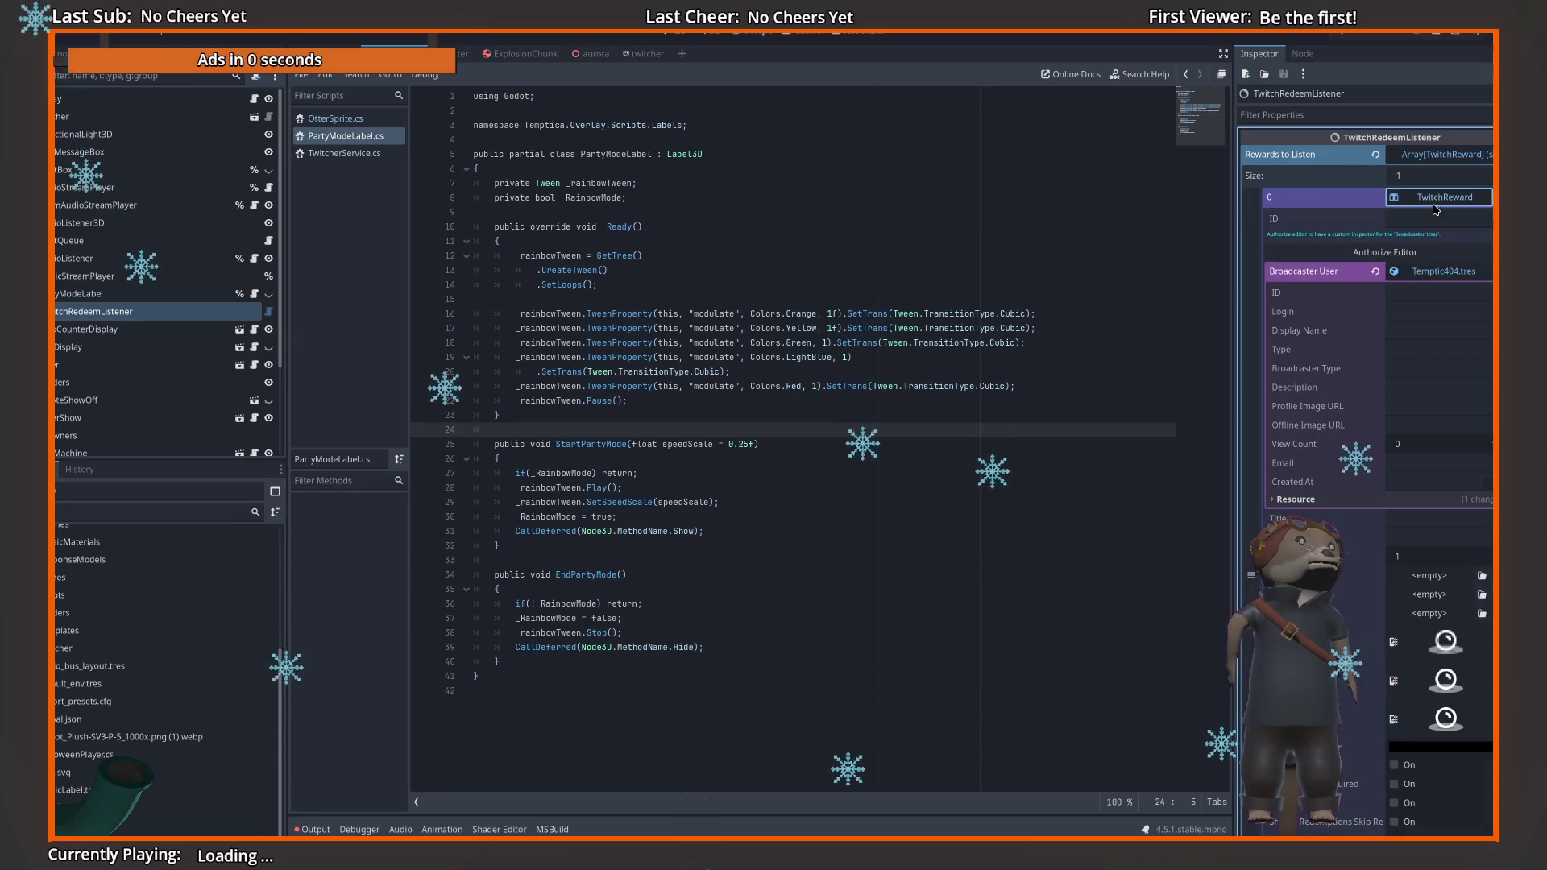
click(1418, 295)
text(542726050)
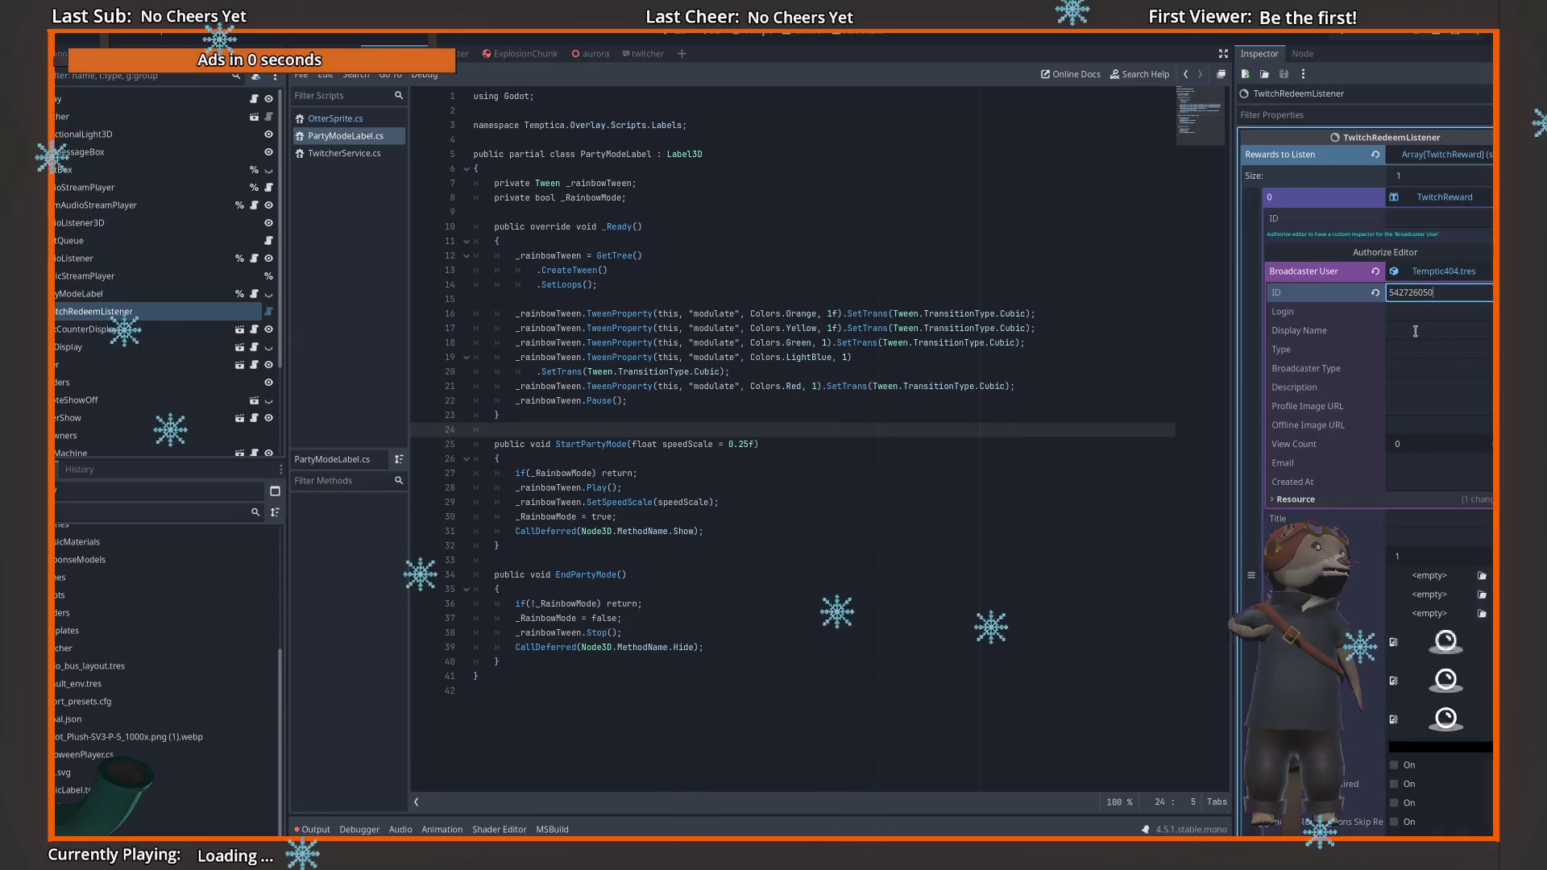
click(1428, 311)
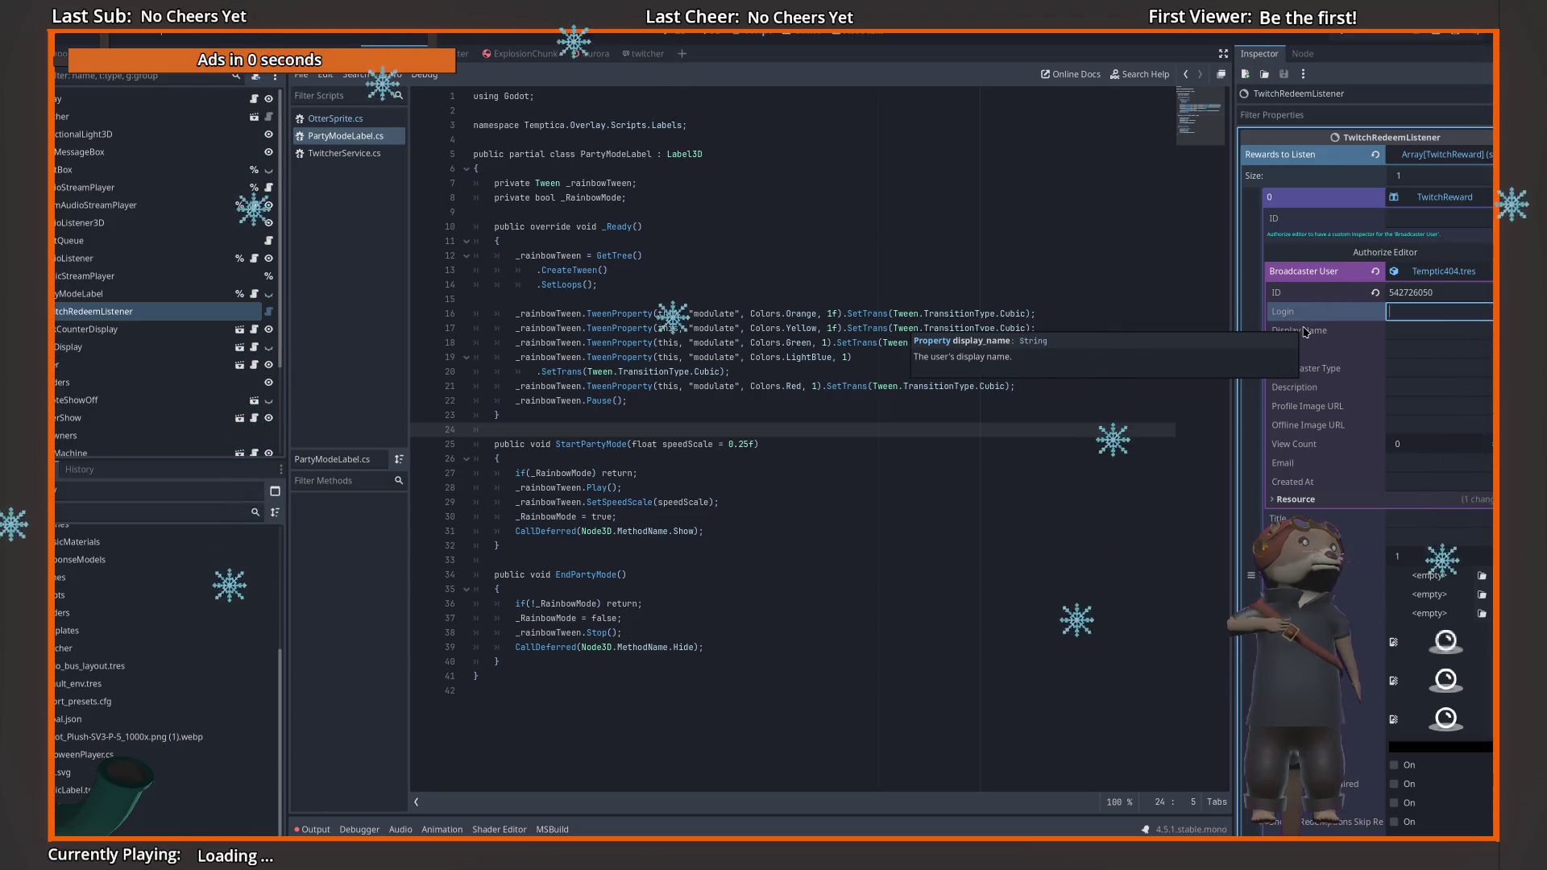
click(1396, 271)
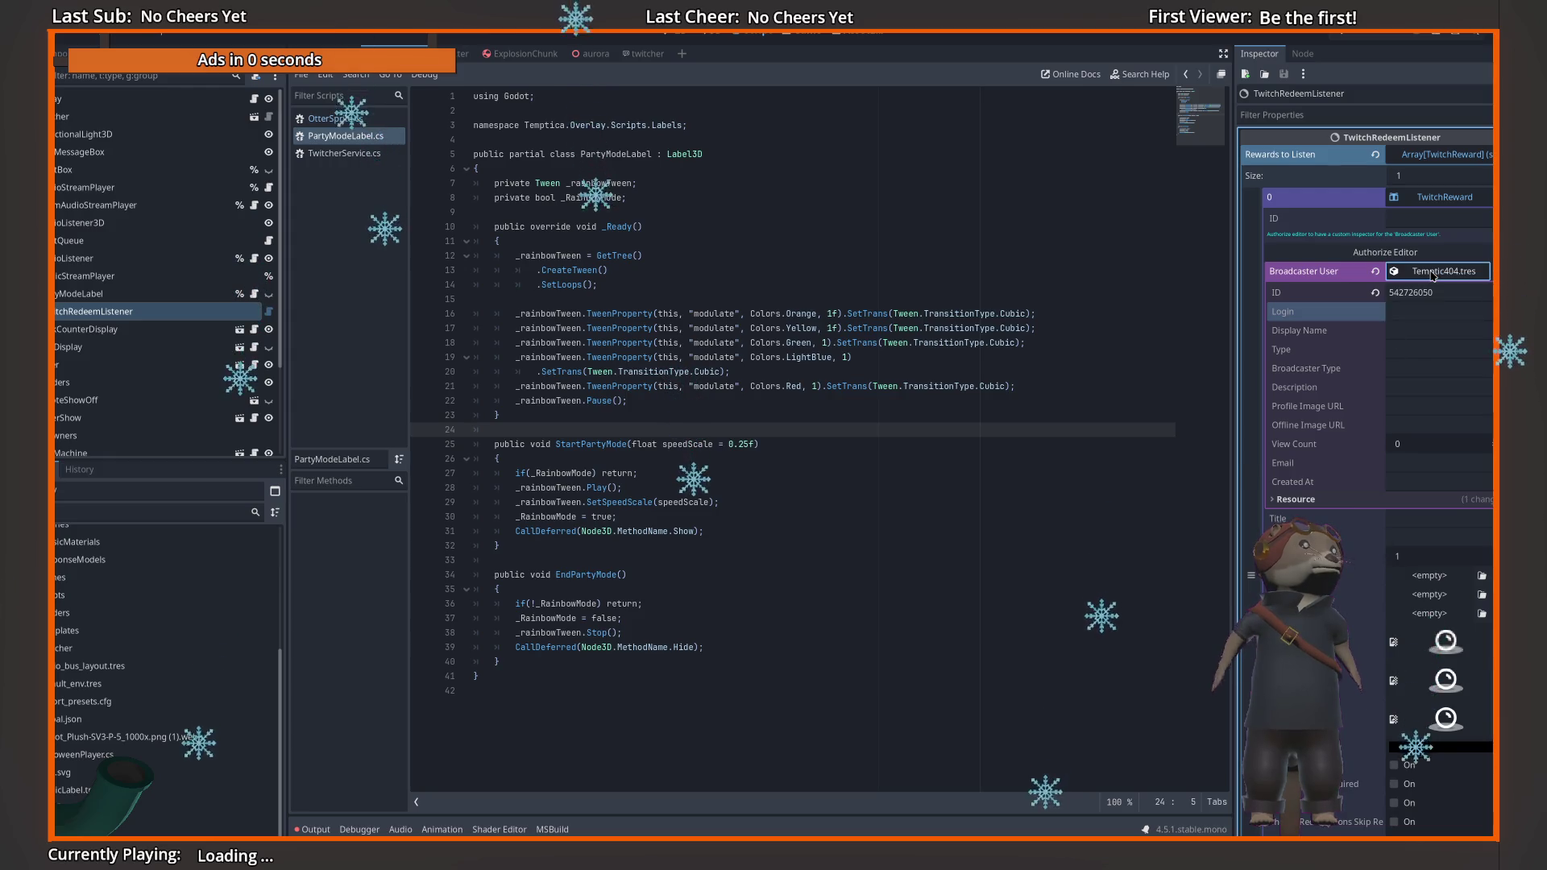
click(1396, 225)
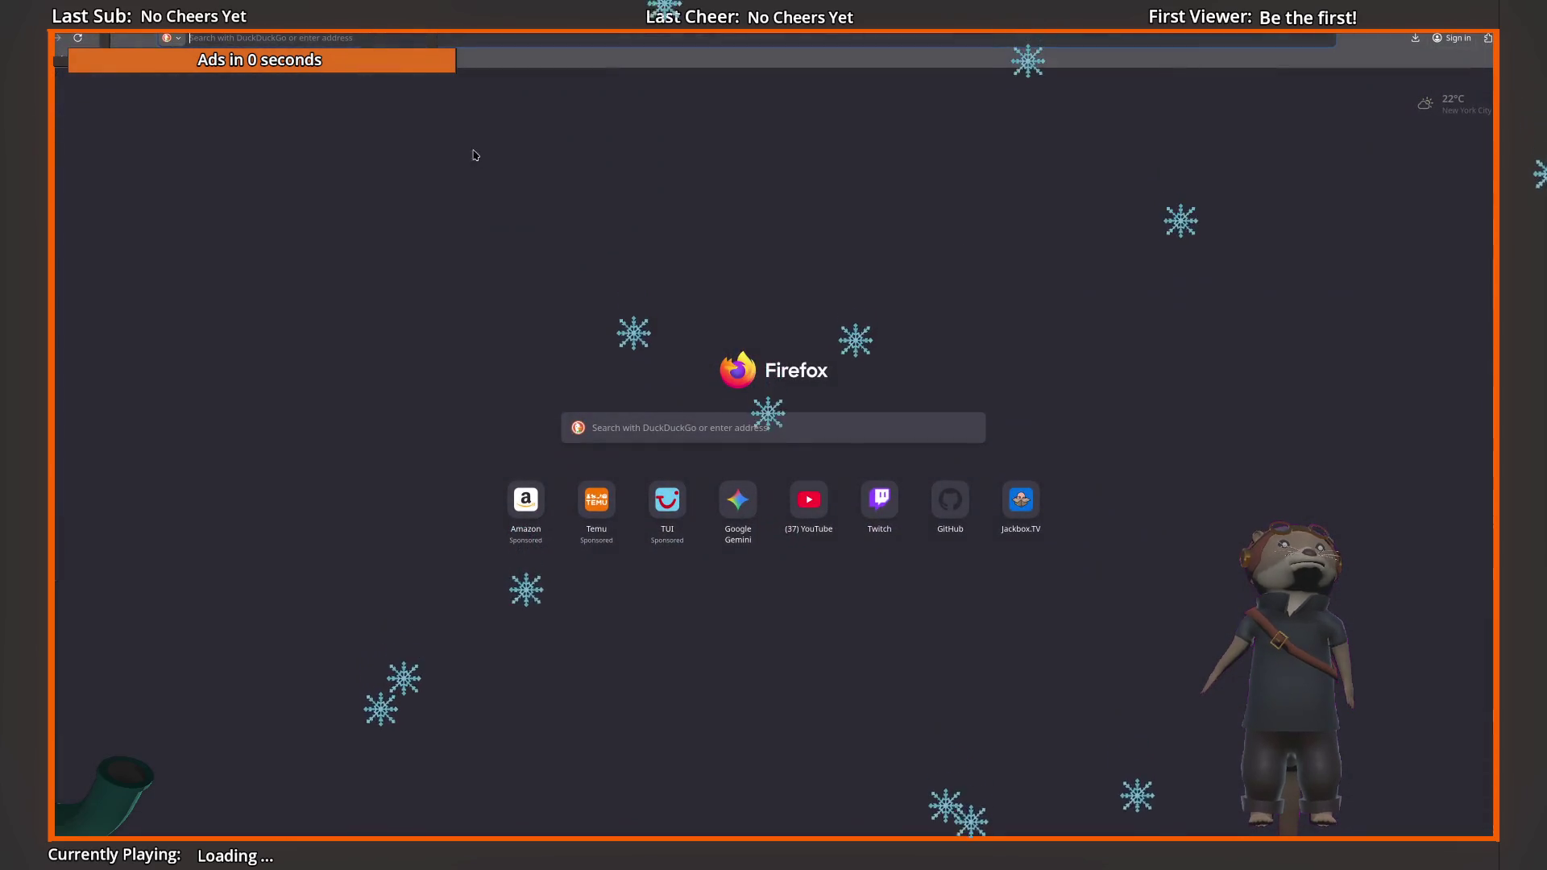
- Search 'twitcher' in Firefox and go from Quickstart to the Twitch User docs page
text(twitcher)
key(Return)
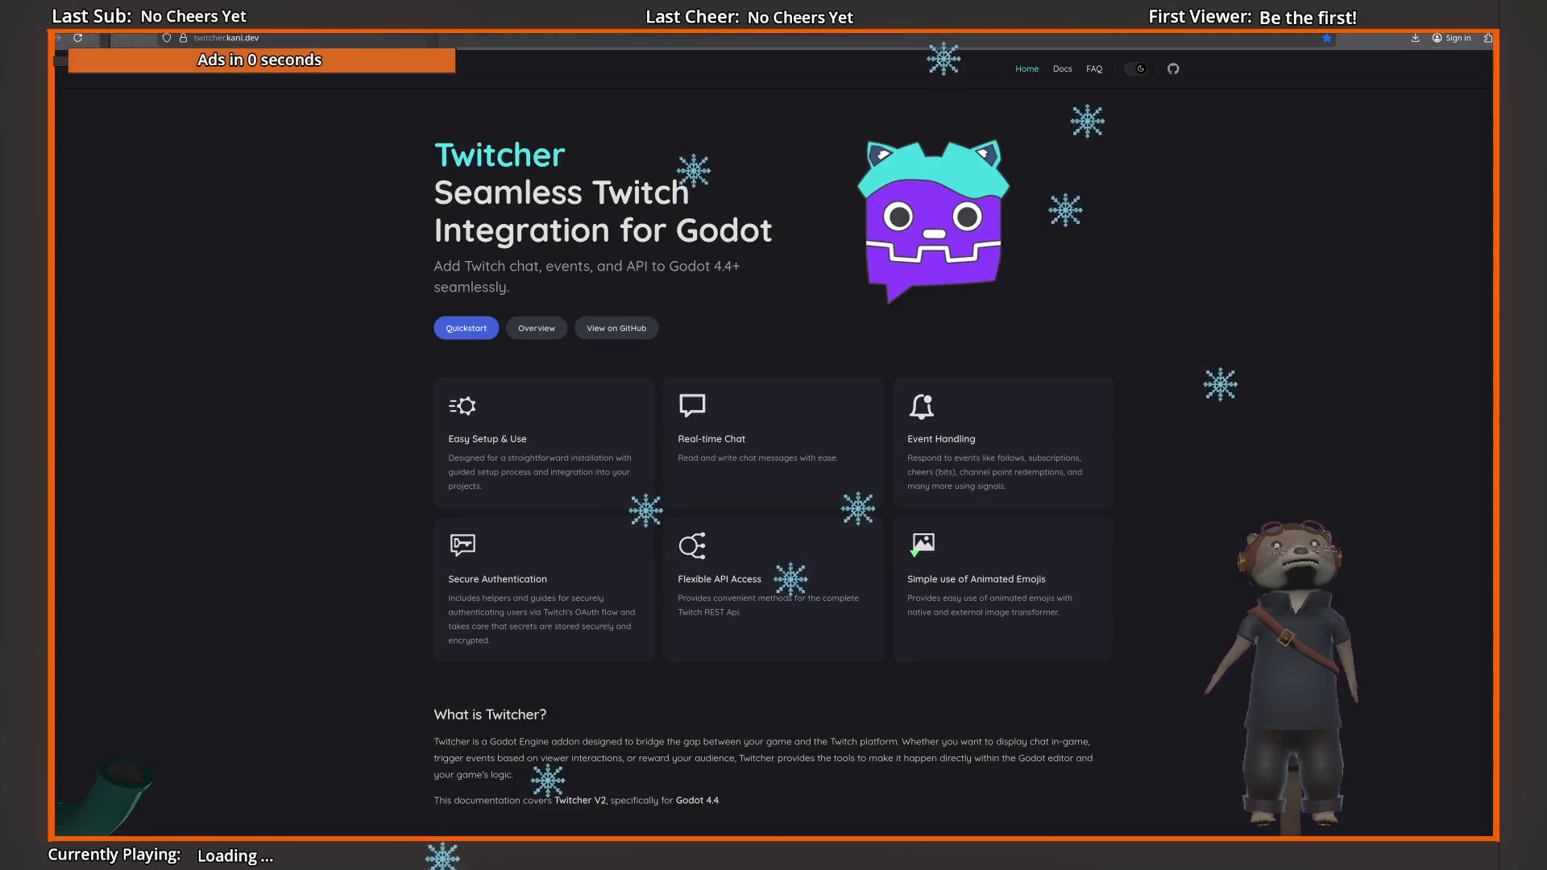
click(458, 329)
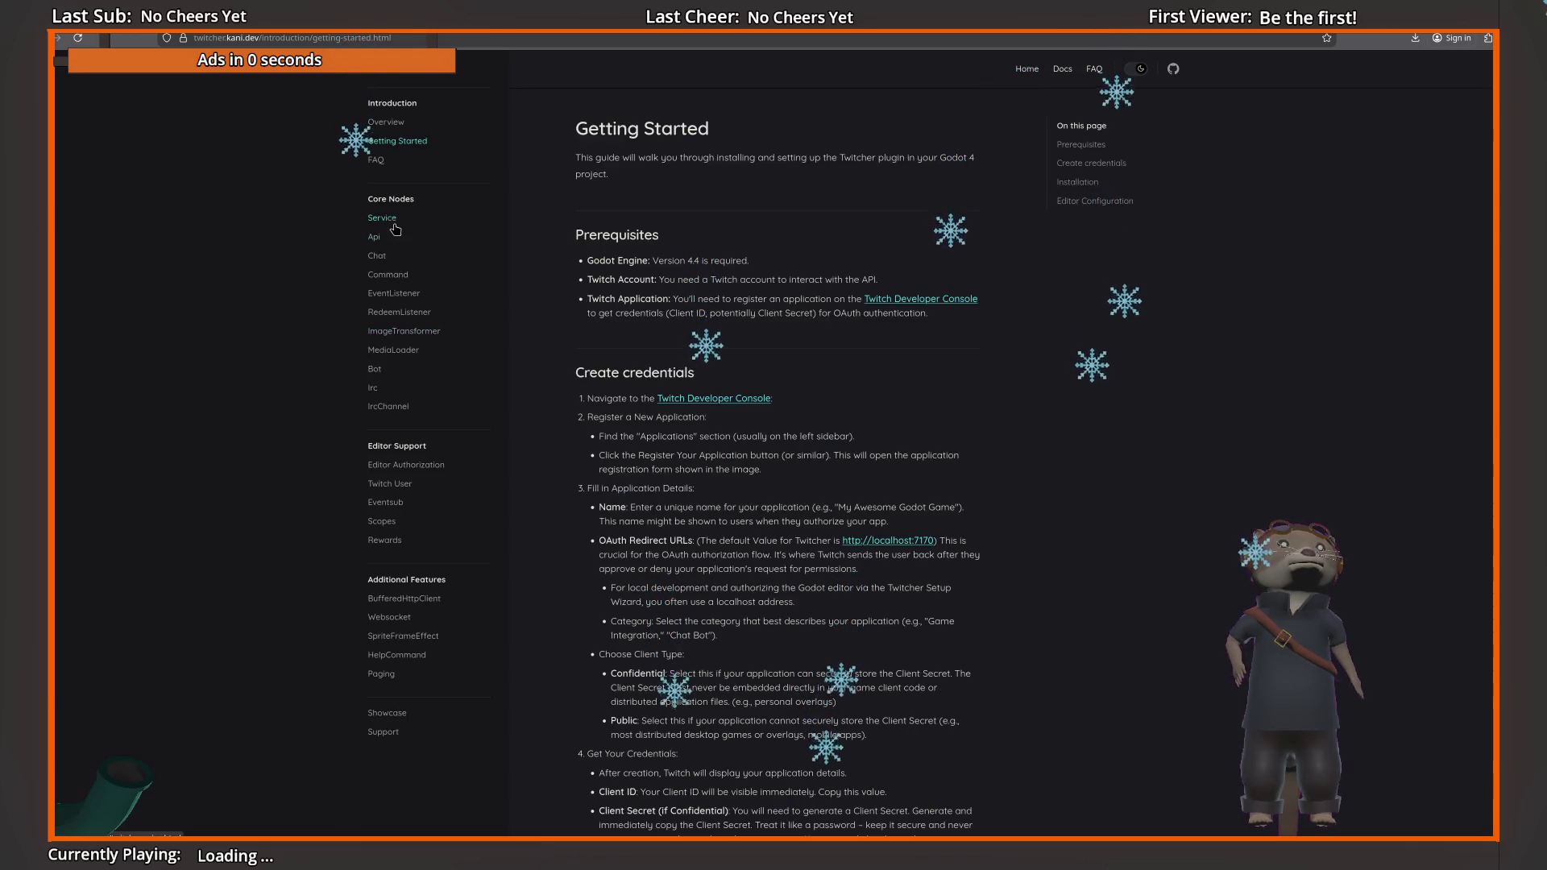
click(388, 486)
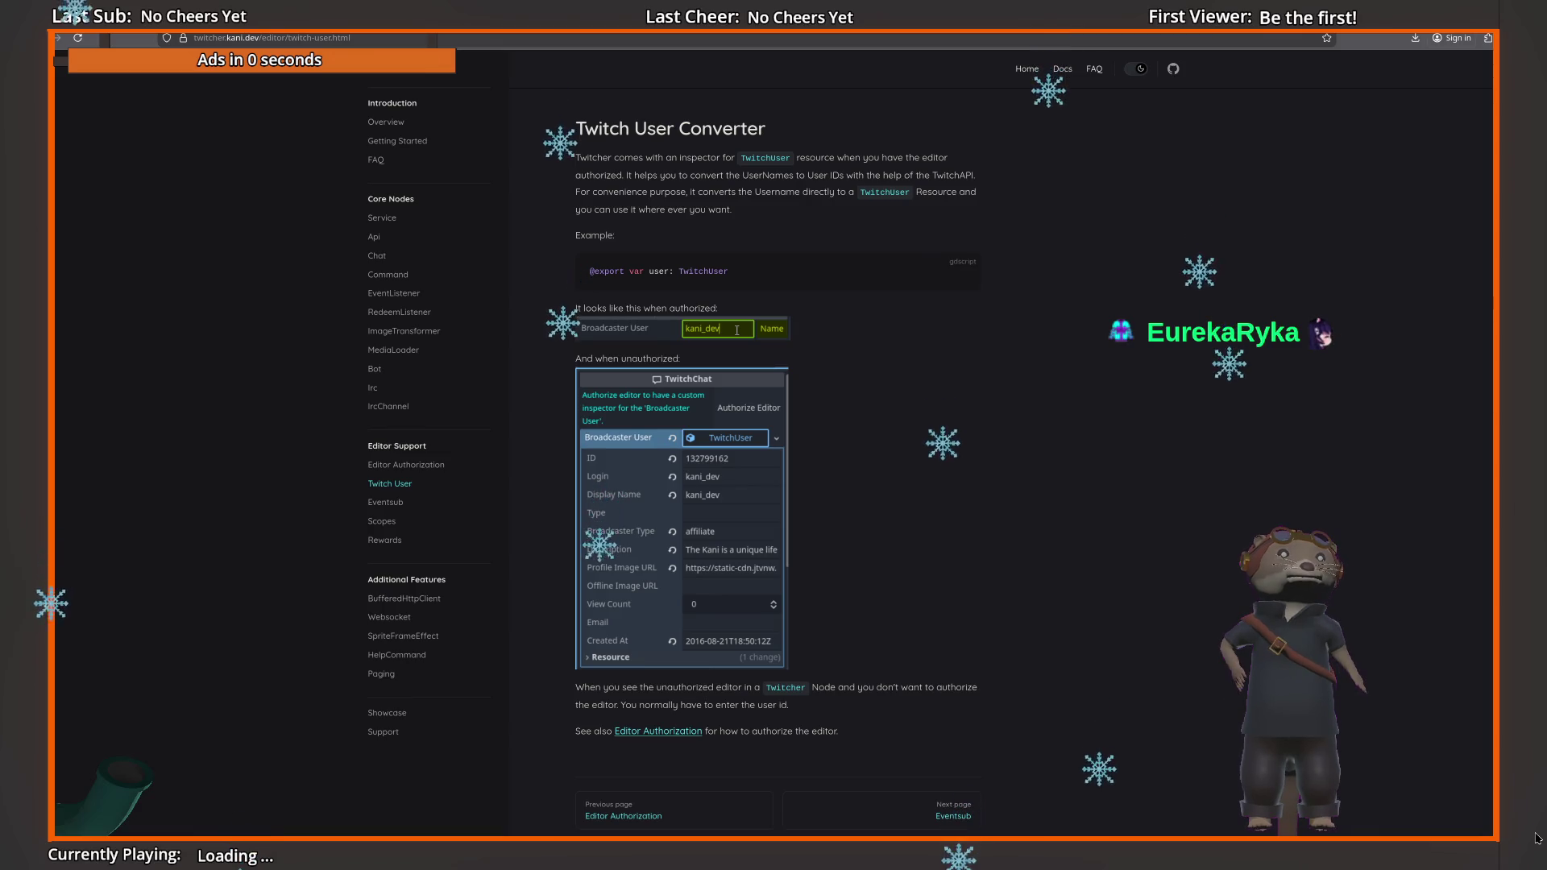
- Compare the Twitch User docs with the re-expanded reward and Broadcaster User properties in Godot
key(alt+Tab)
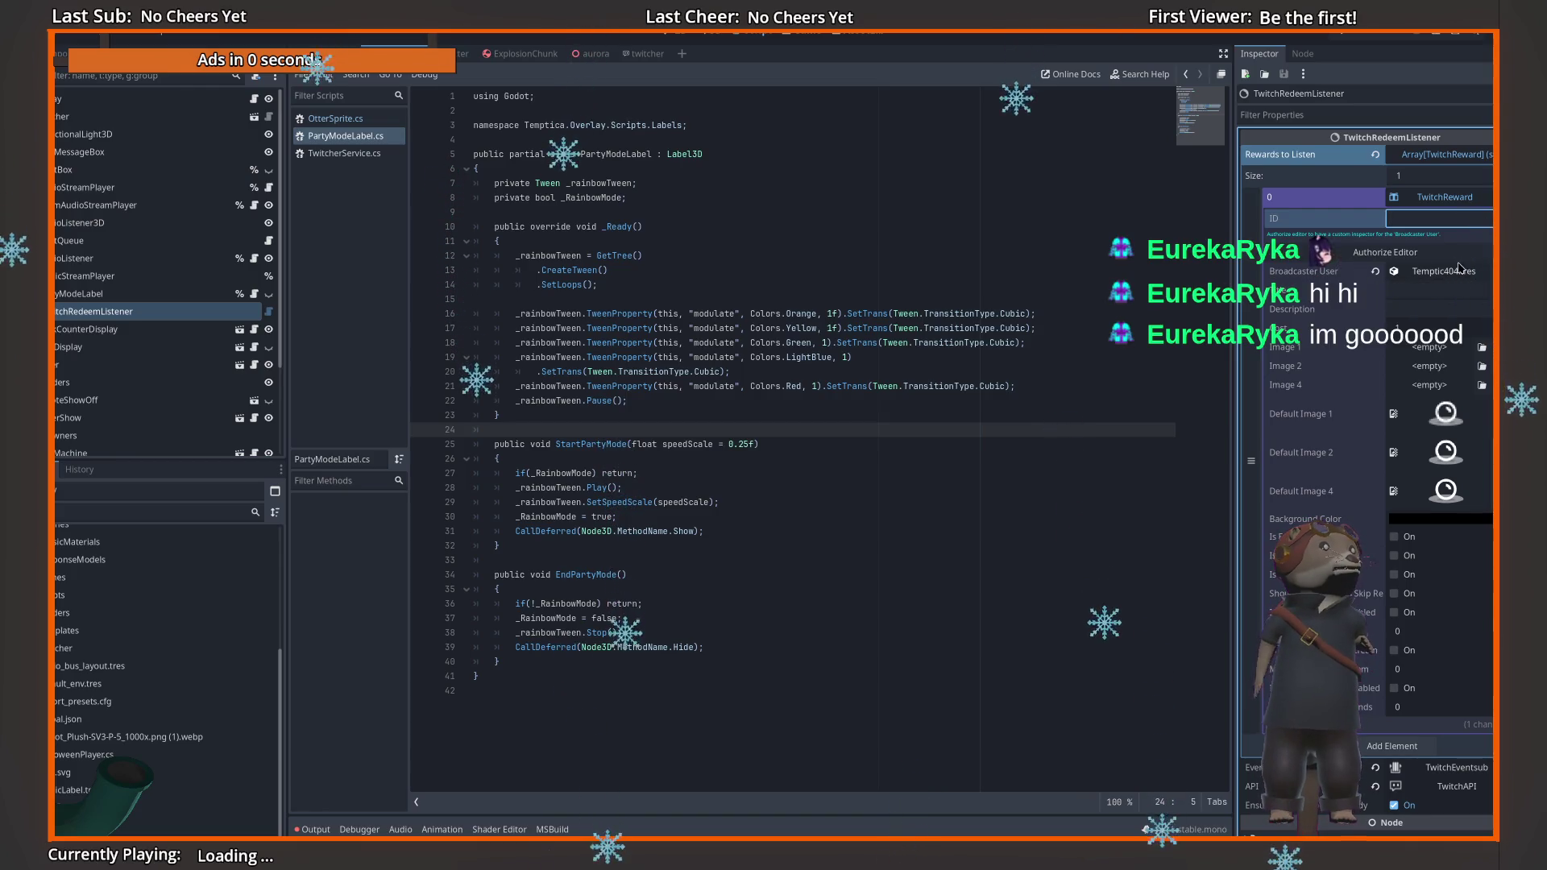
click(1450, 198)
click(1458, 198)
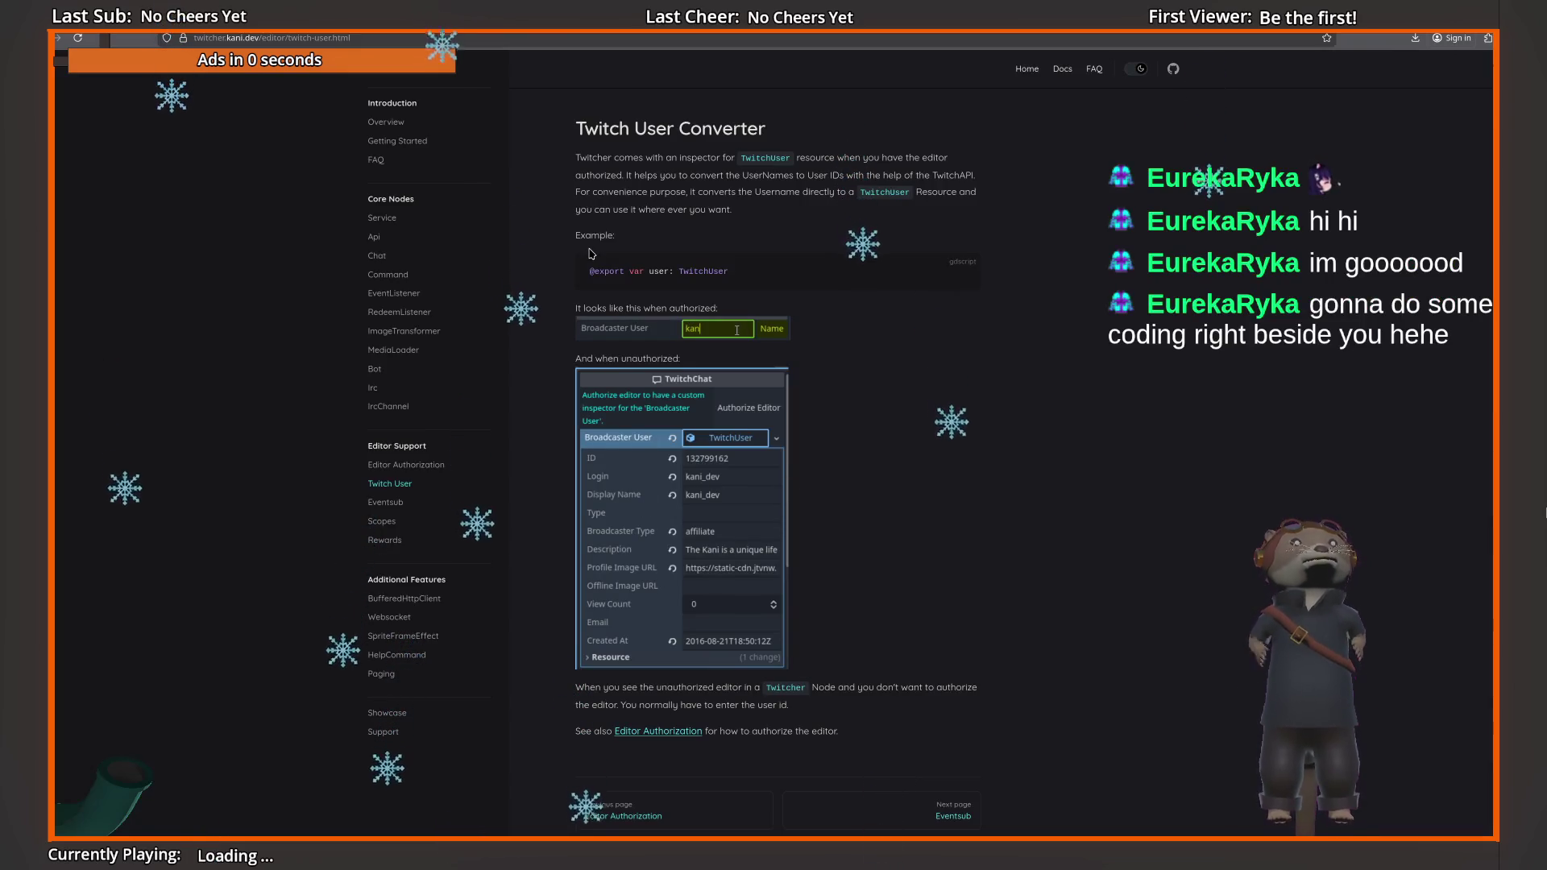
key(alt+Tab)
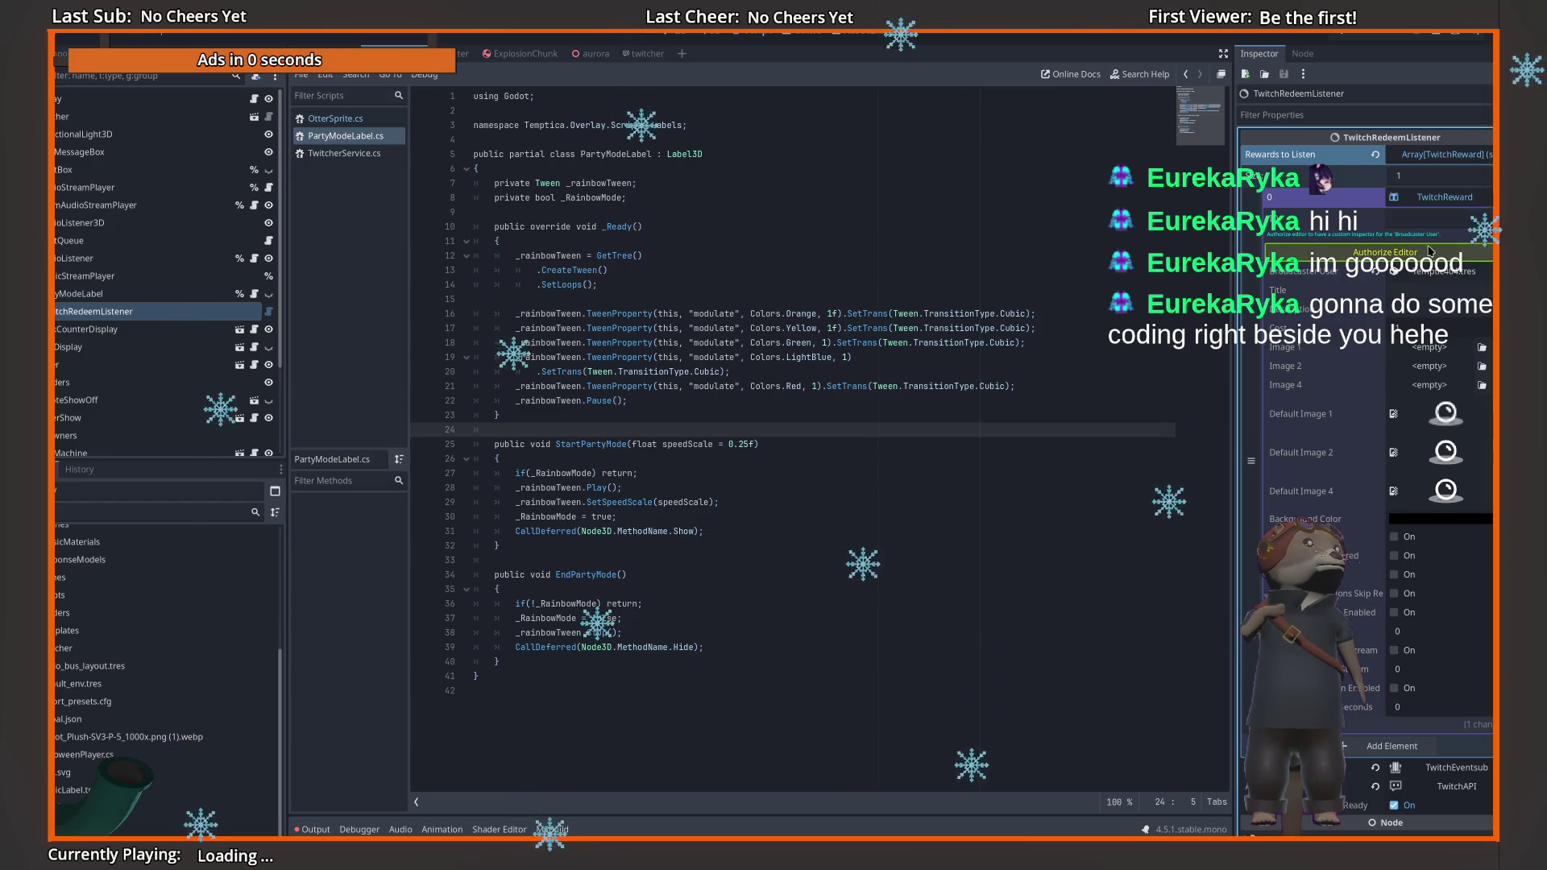
click(1448, 272)
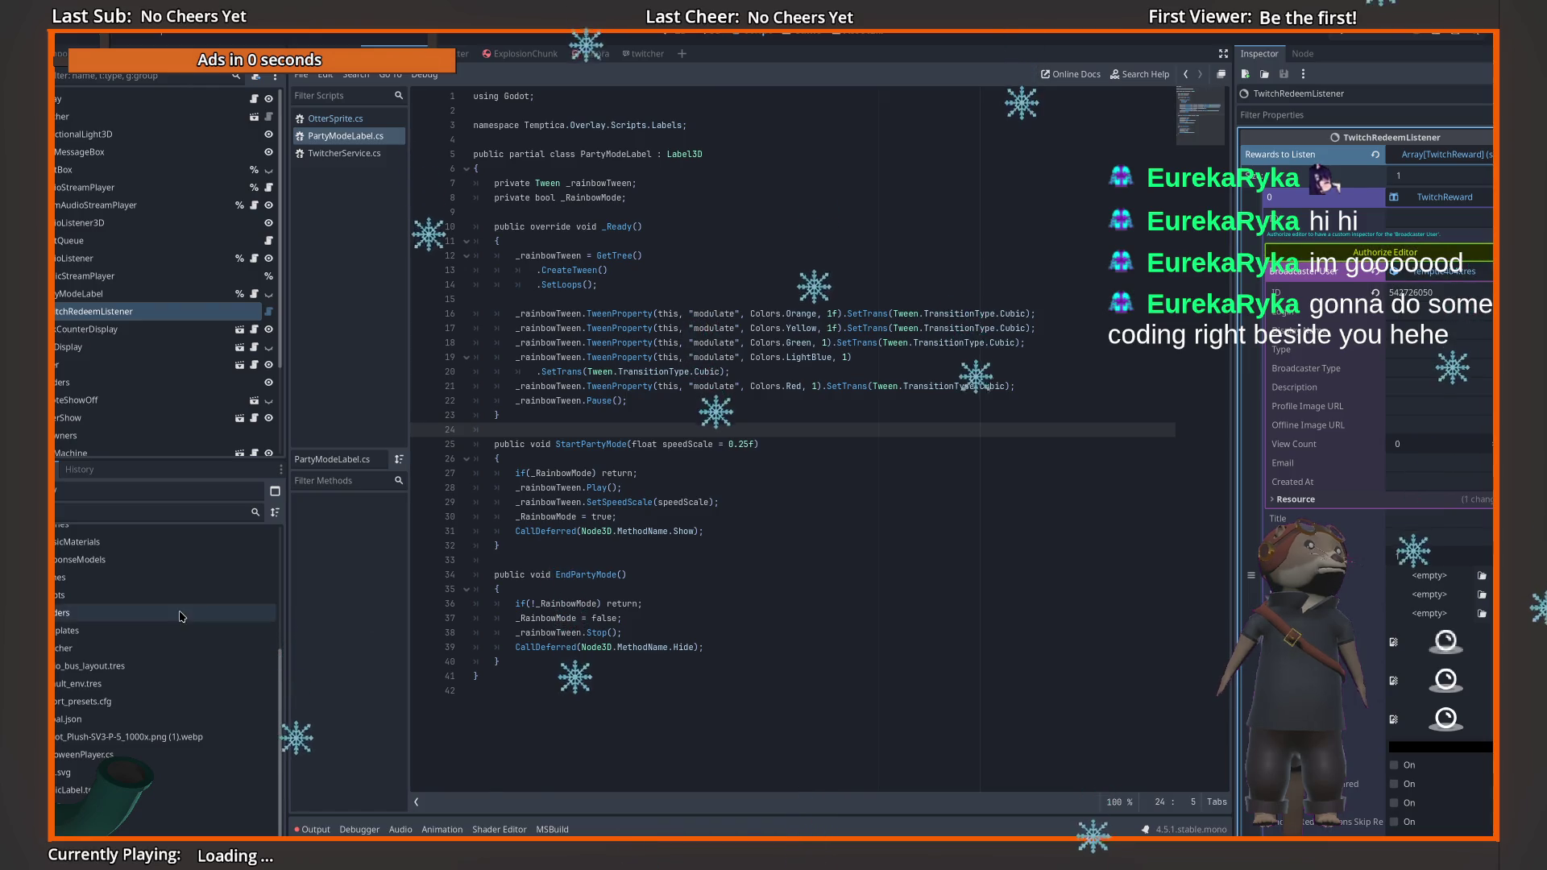
key(alt+Tab)
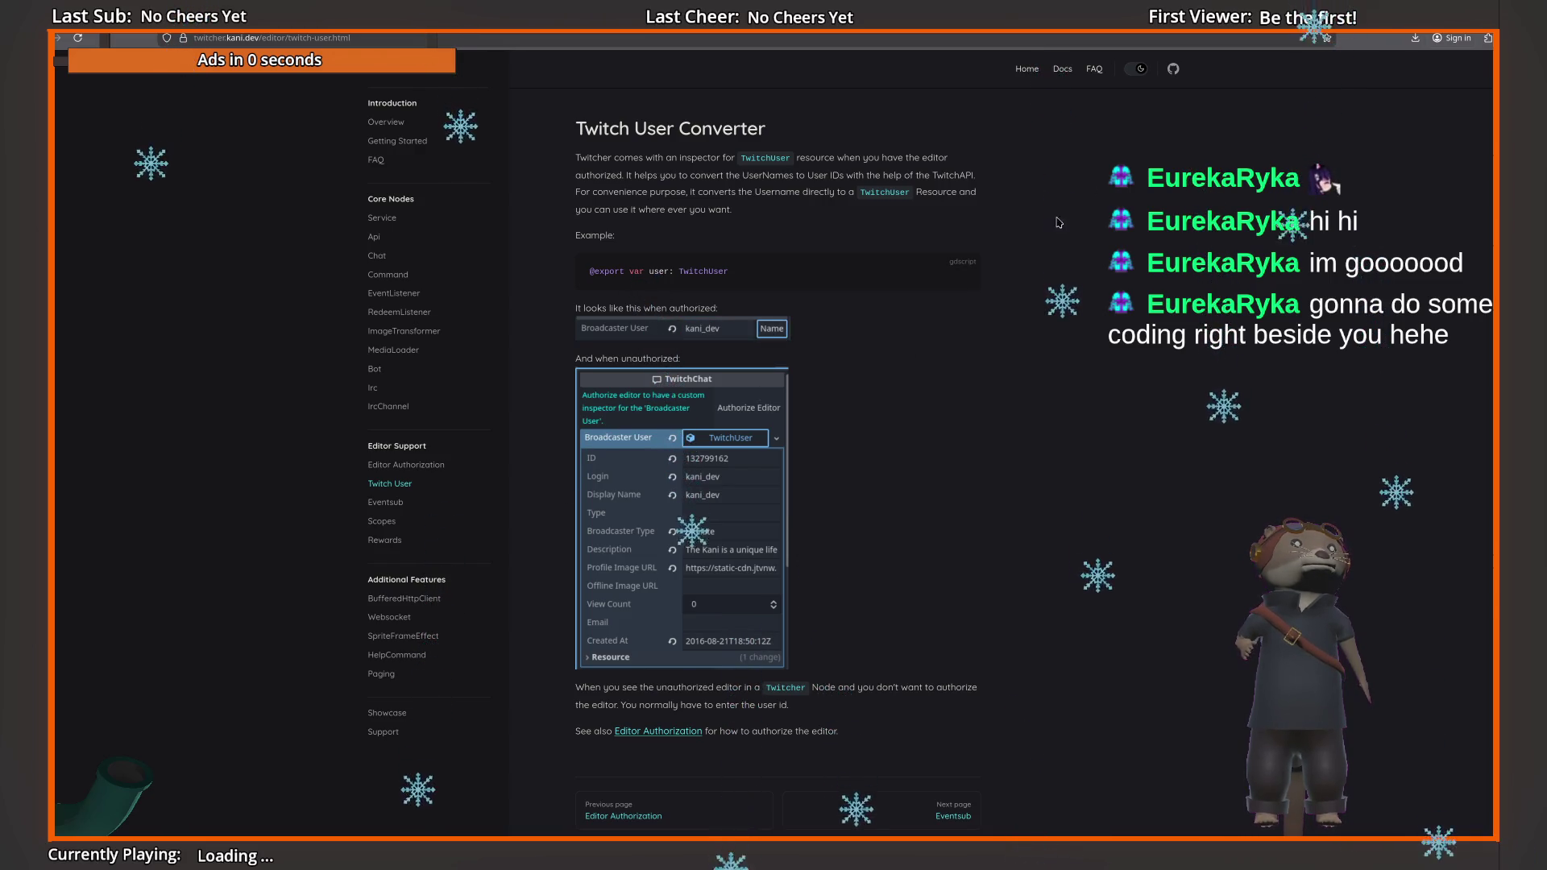
key(alt+Tab)
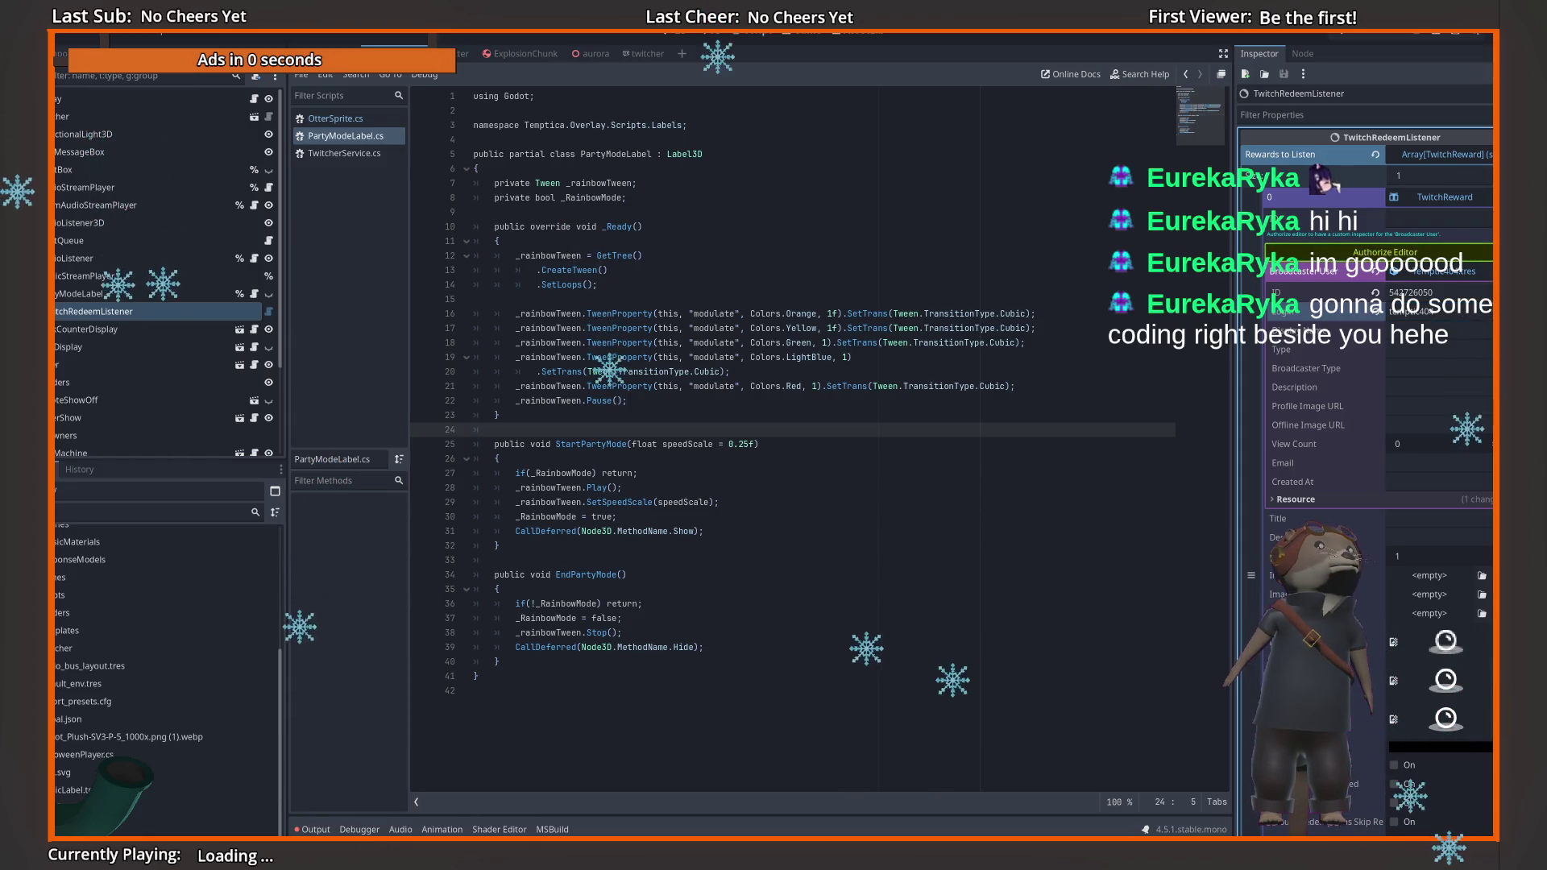
key(alt+Tab)
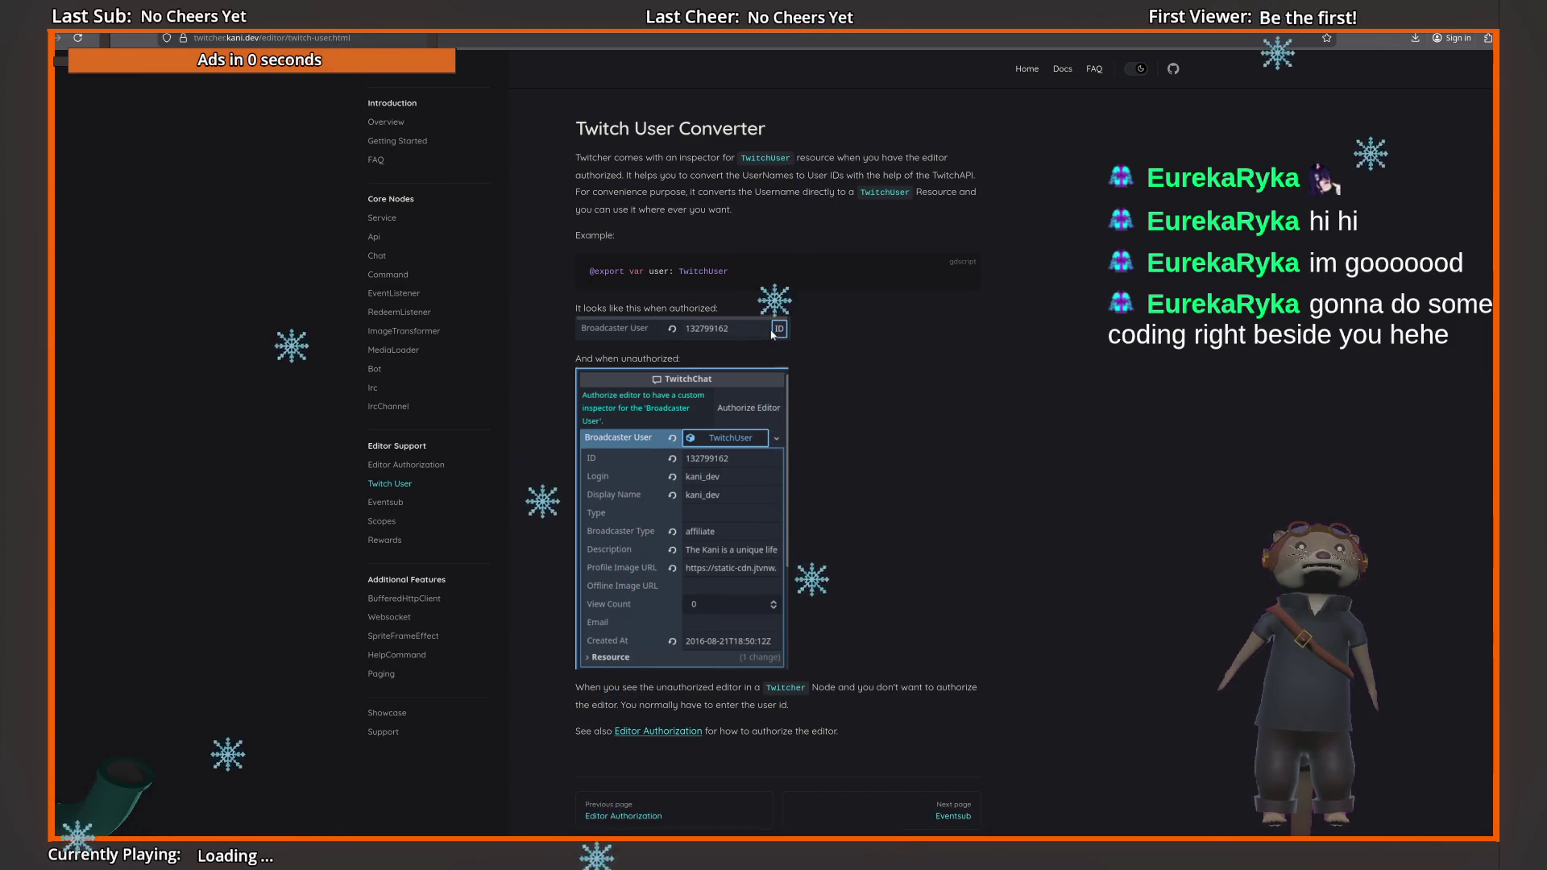
key(alt+Tab)
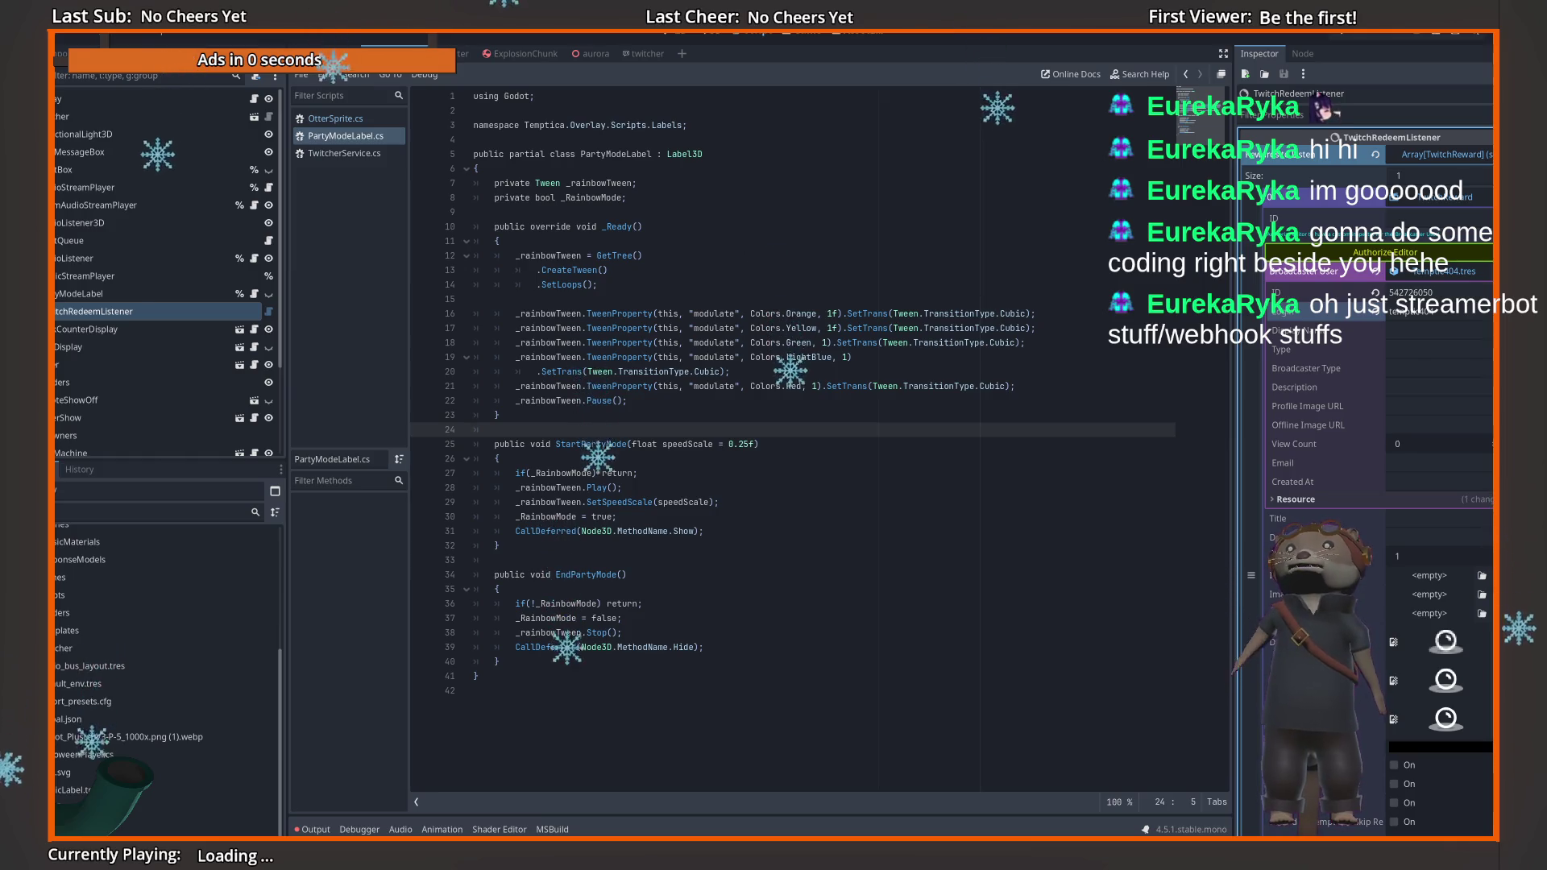
click(886, 516)
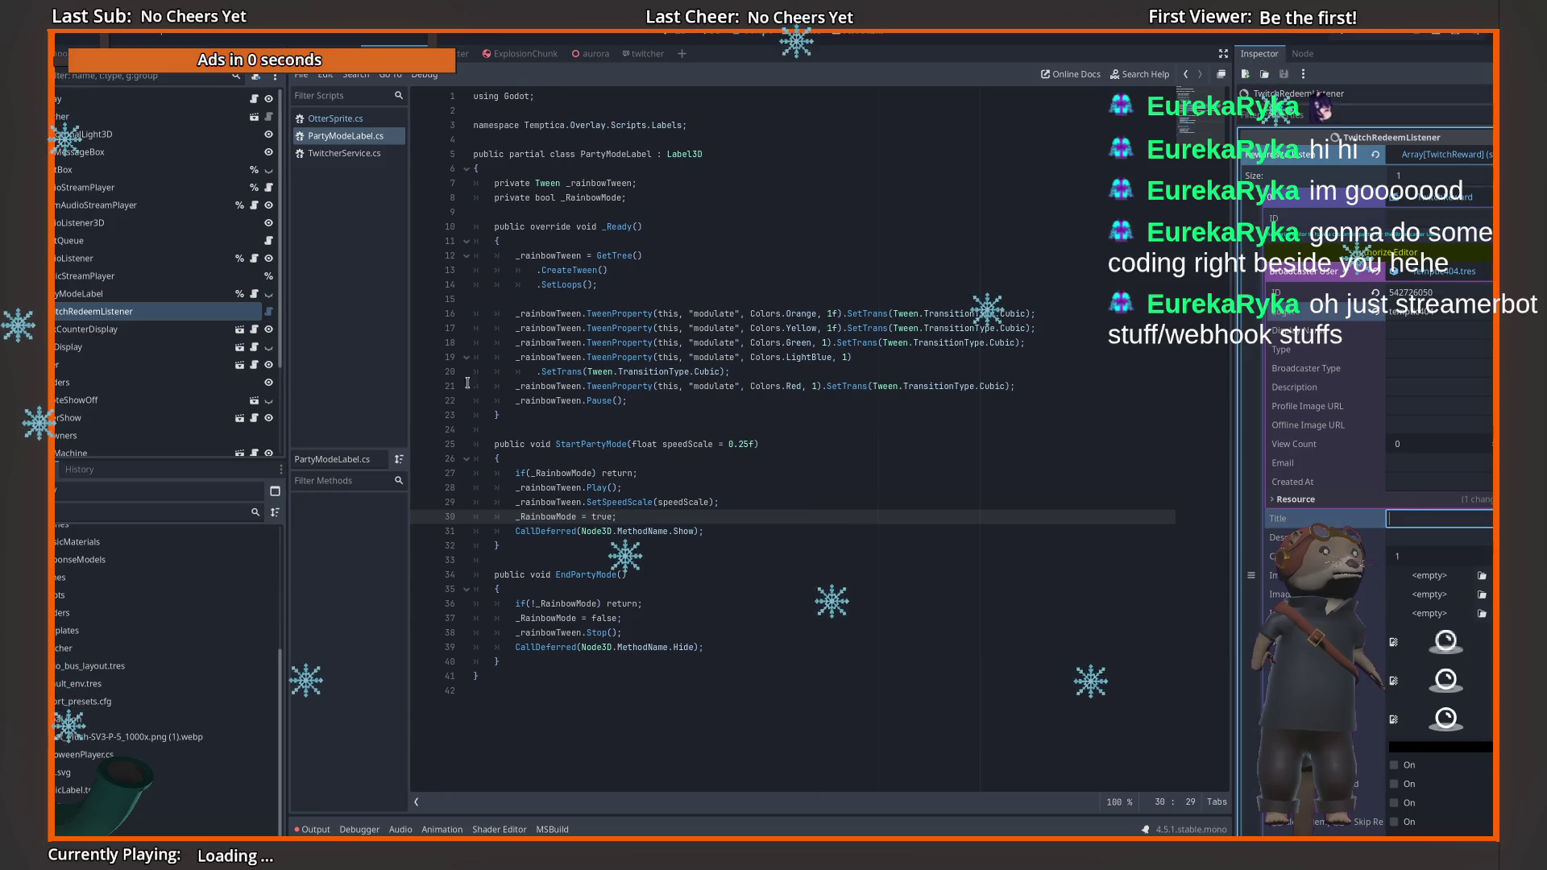
- Type 'Set overlay color' into the TwitchReward's Title field
click(1418, 518)
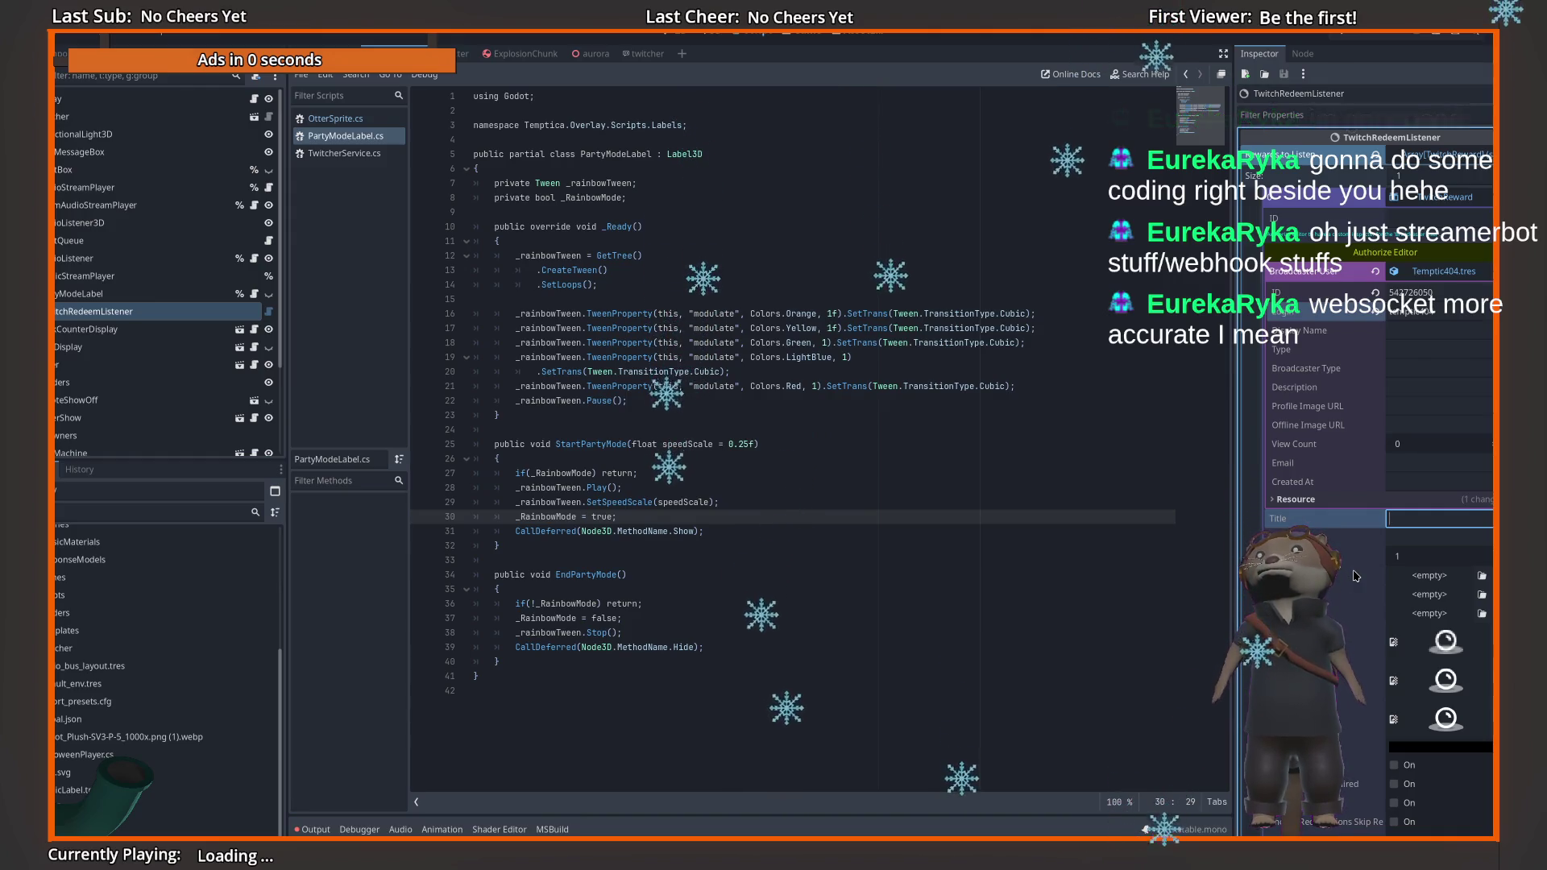
text(Set)
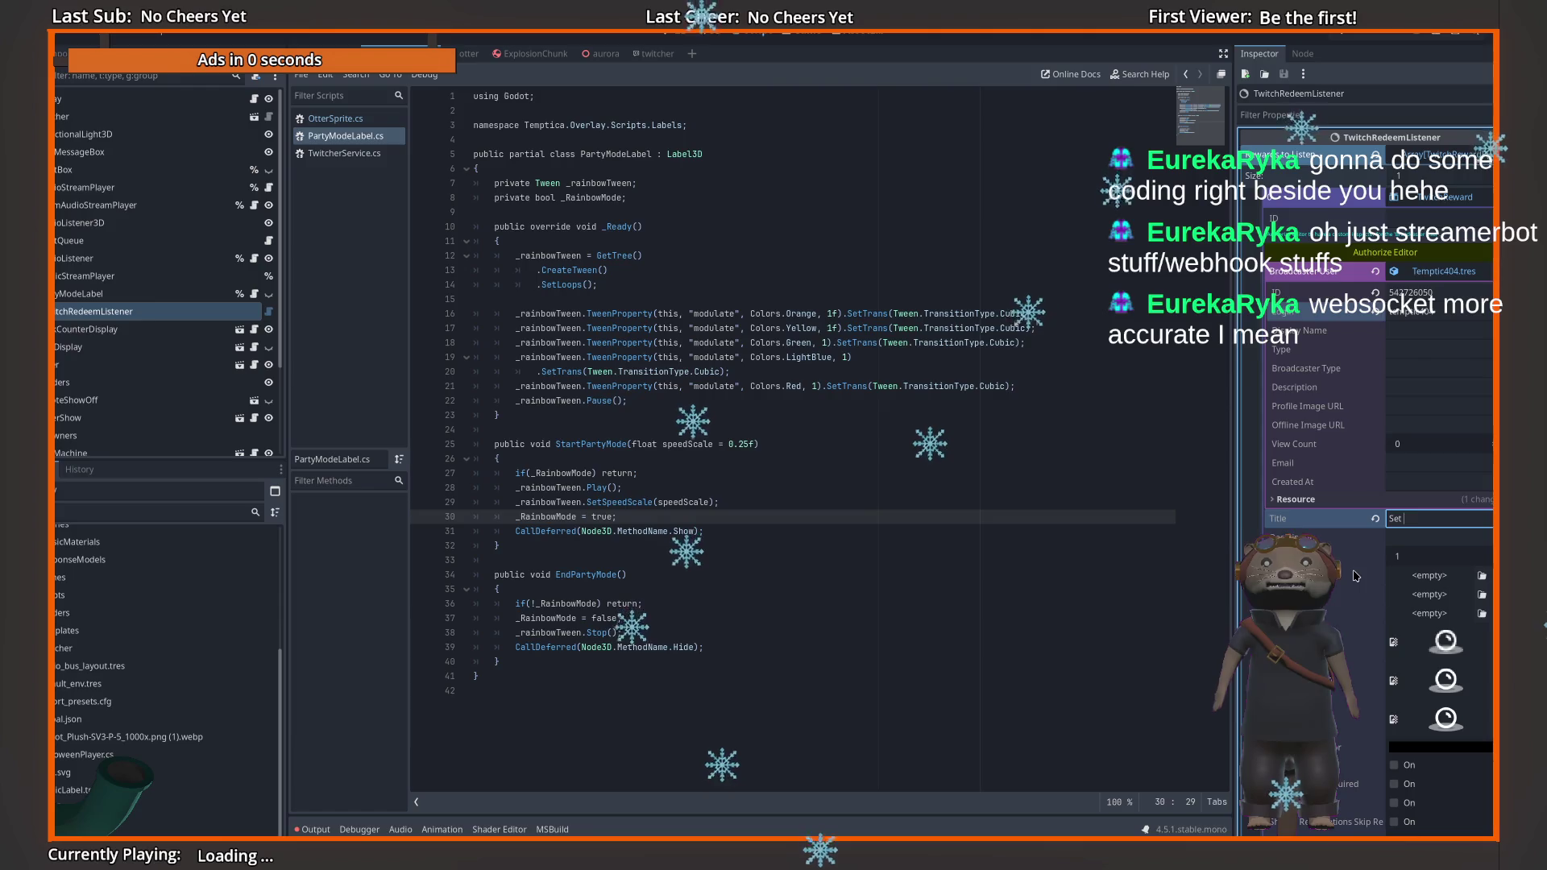
text( overlay color)
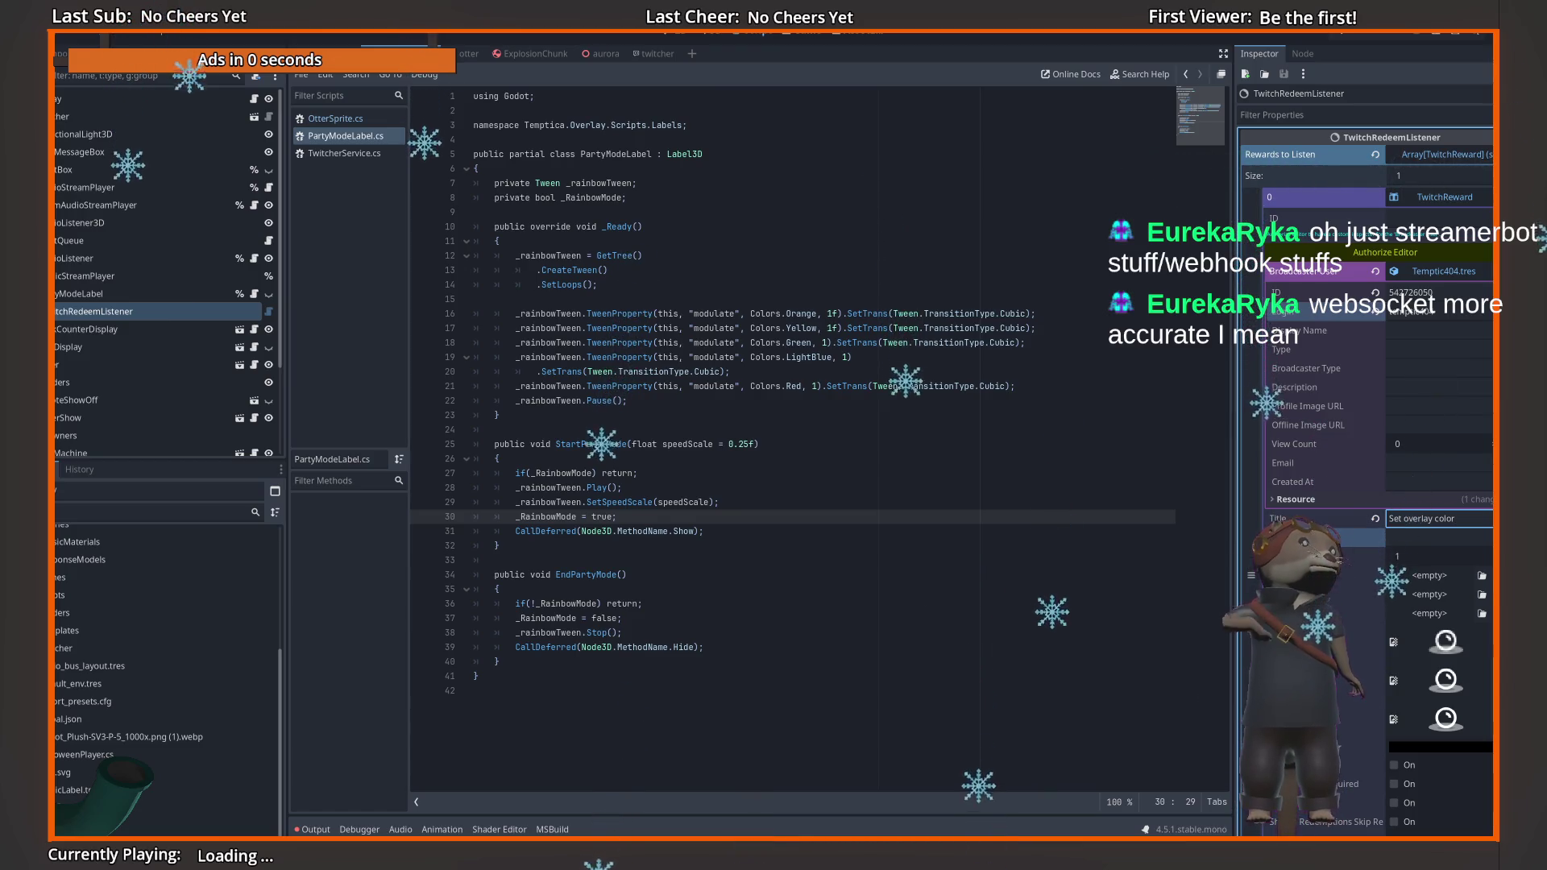
scroll(1362, 403, down, 5)
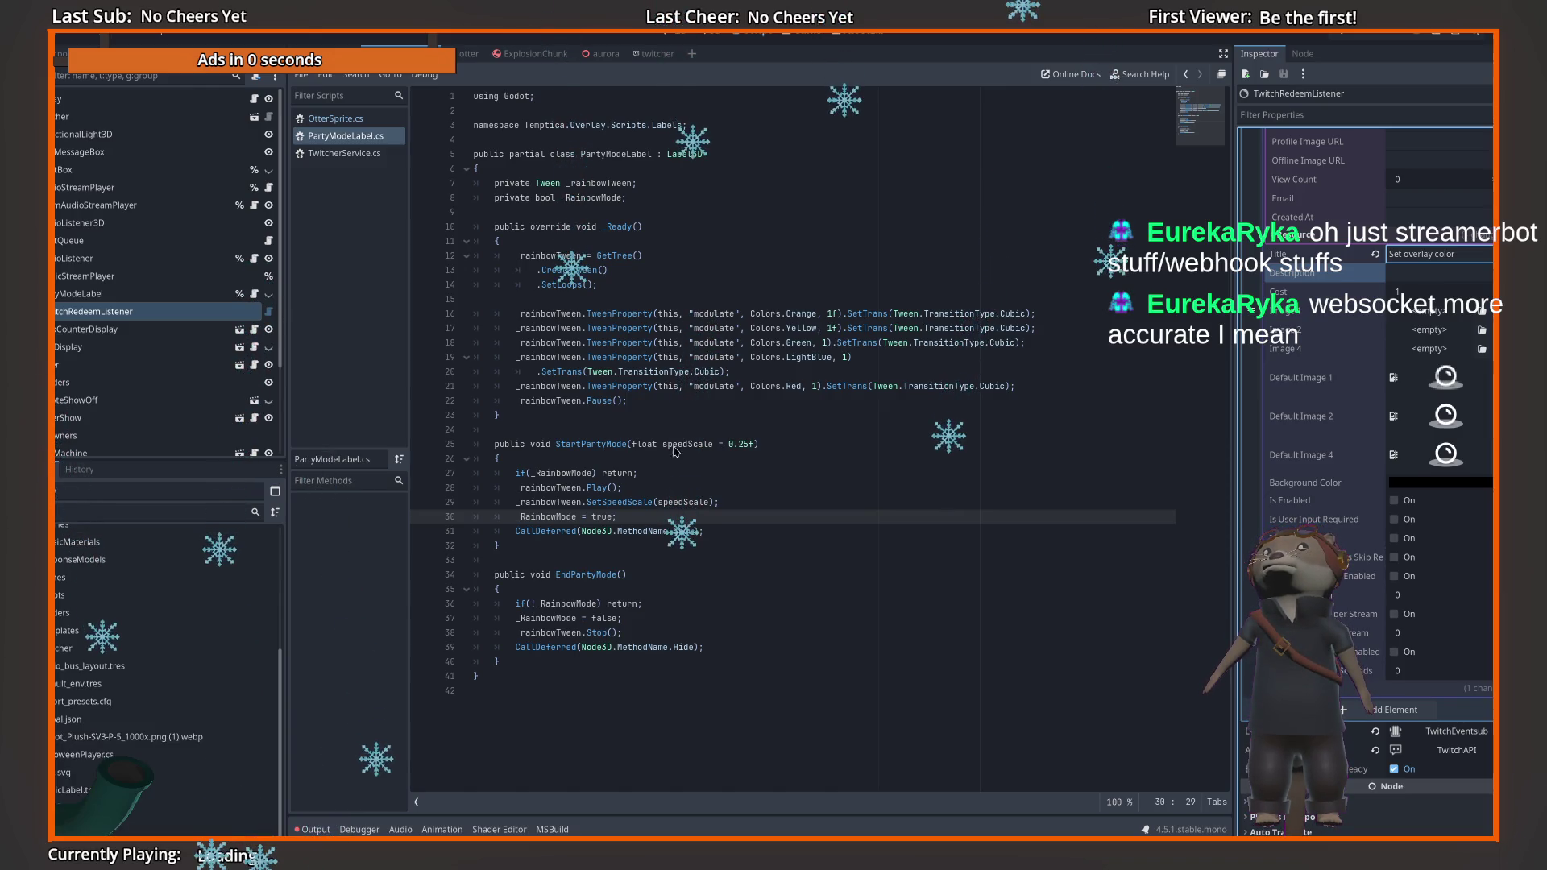
scroll(1328, 369, up, 5)
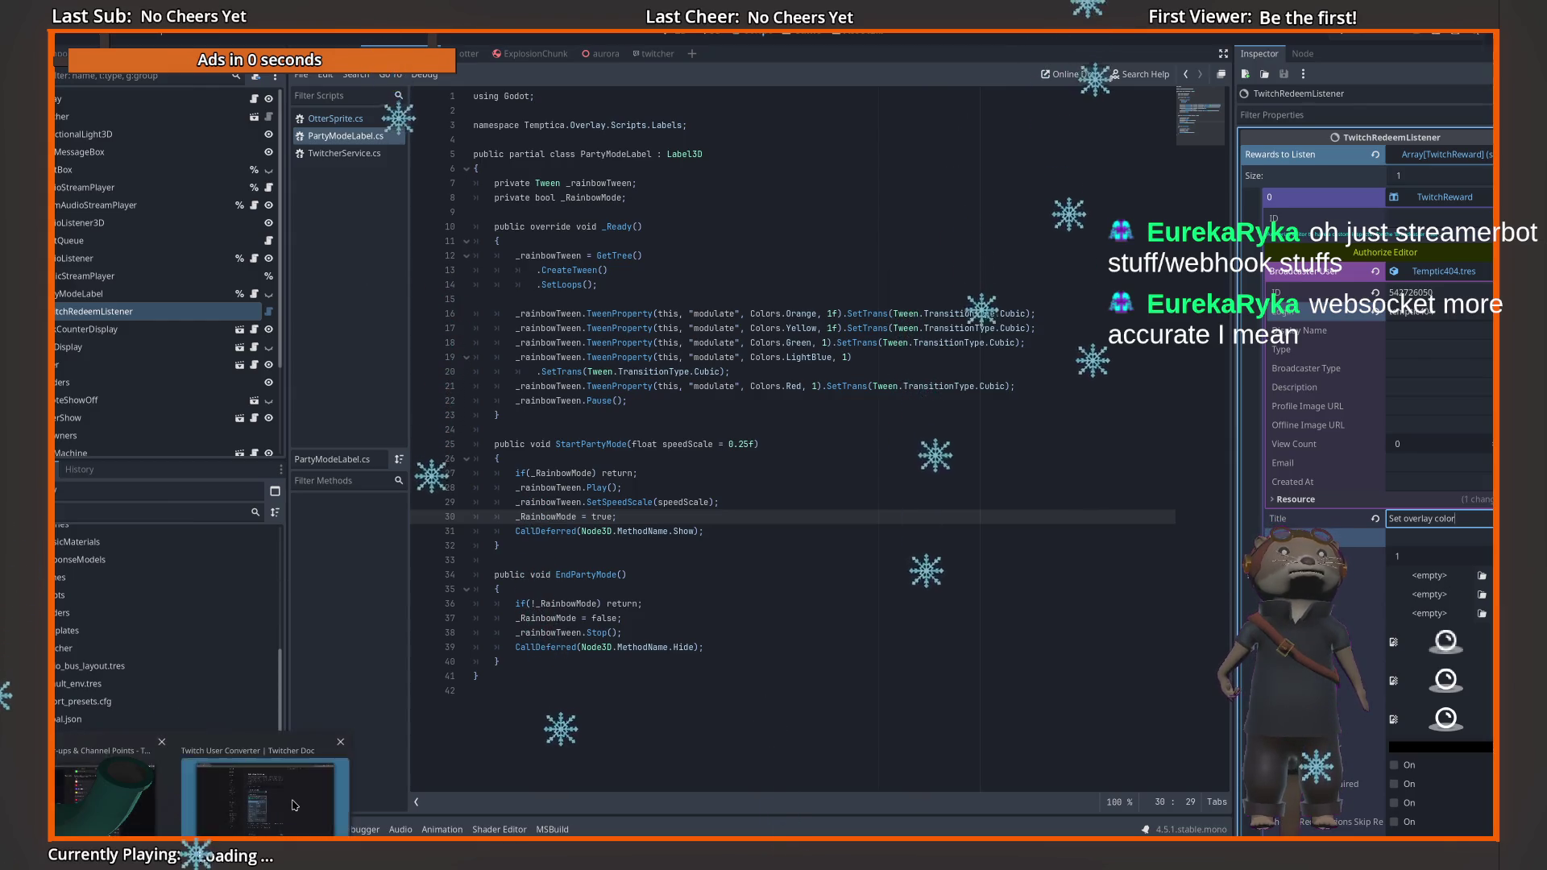
- In Firefox, open the TwitchRedeemListener docs page and read its Overview
key(alt+Tab)
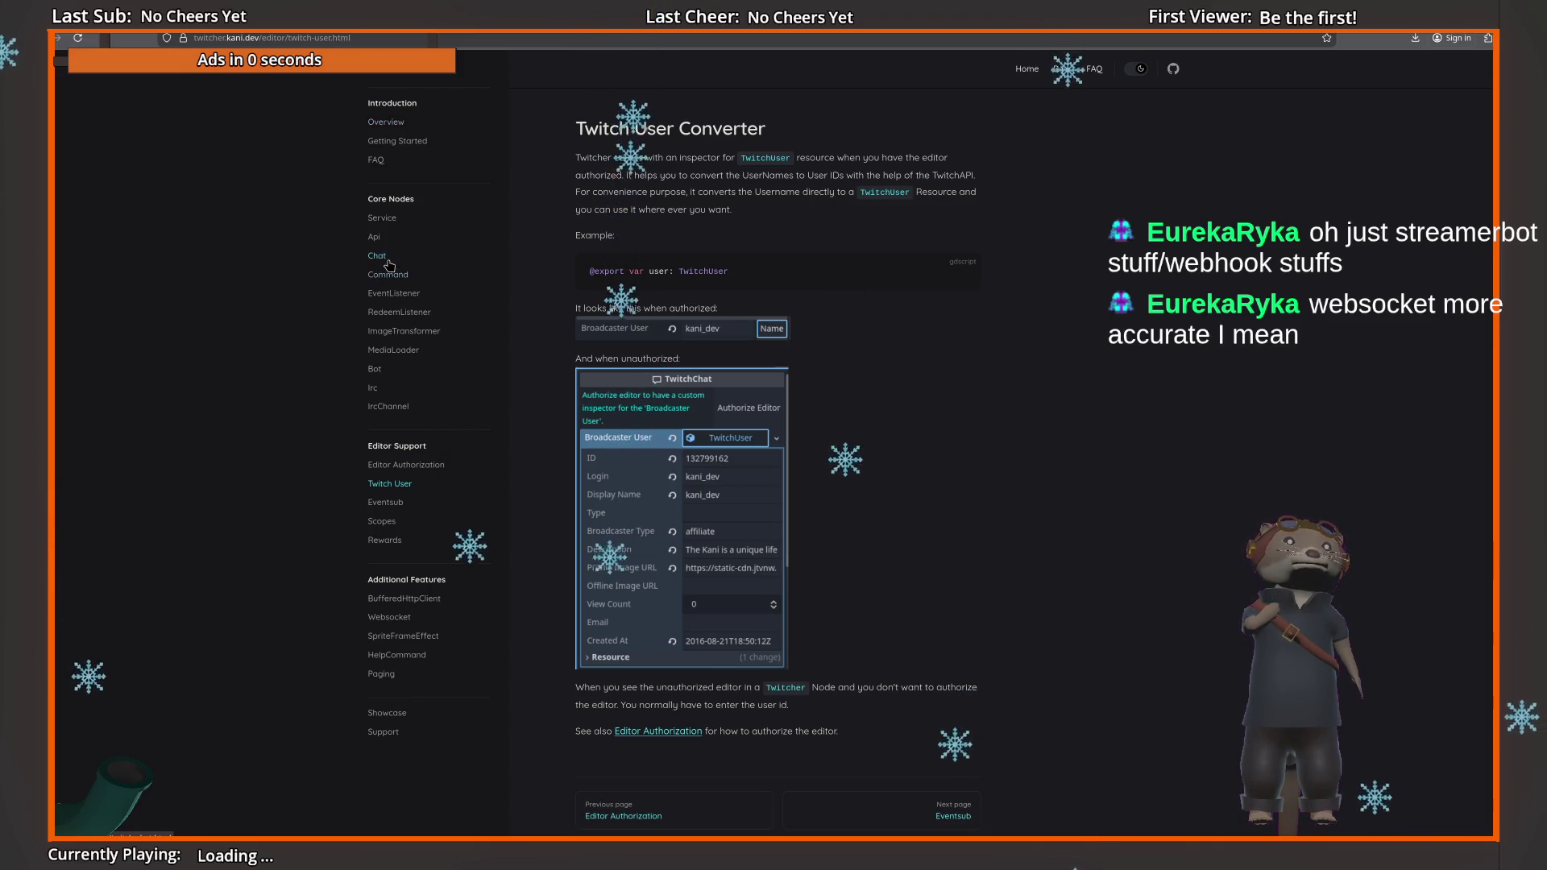
click(397, 292)
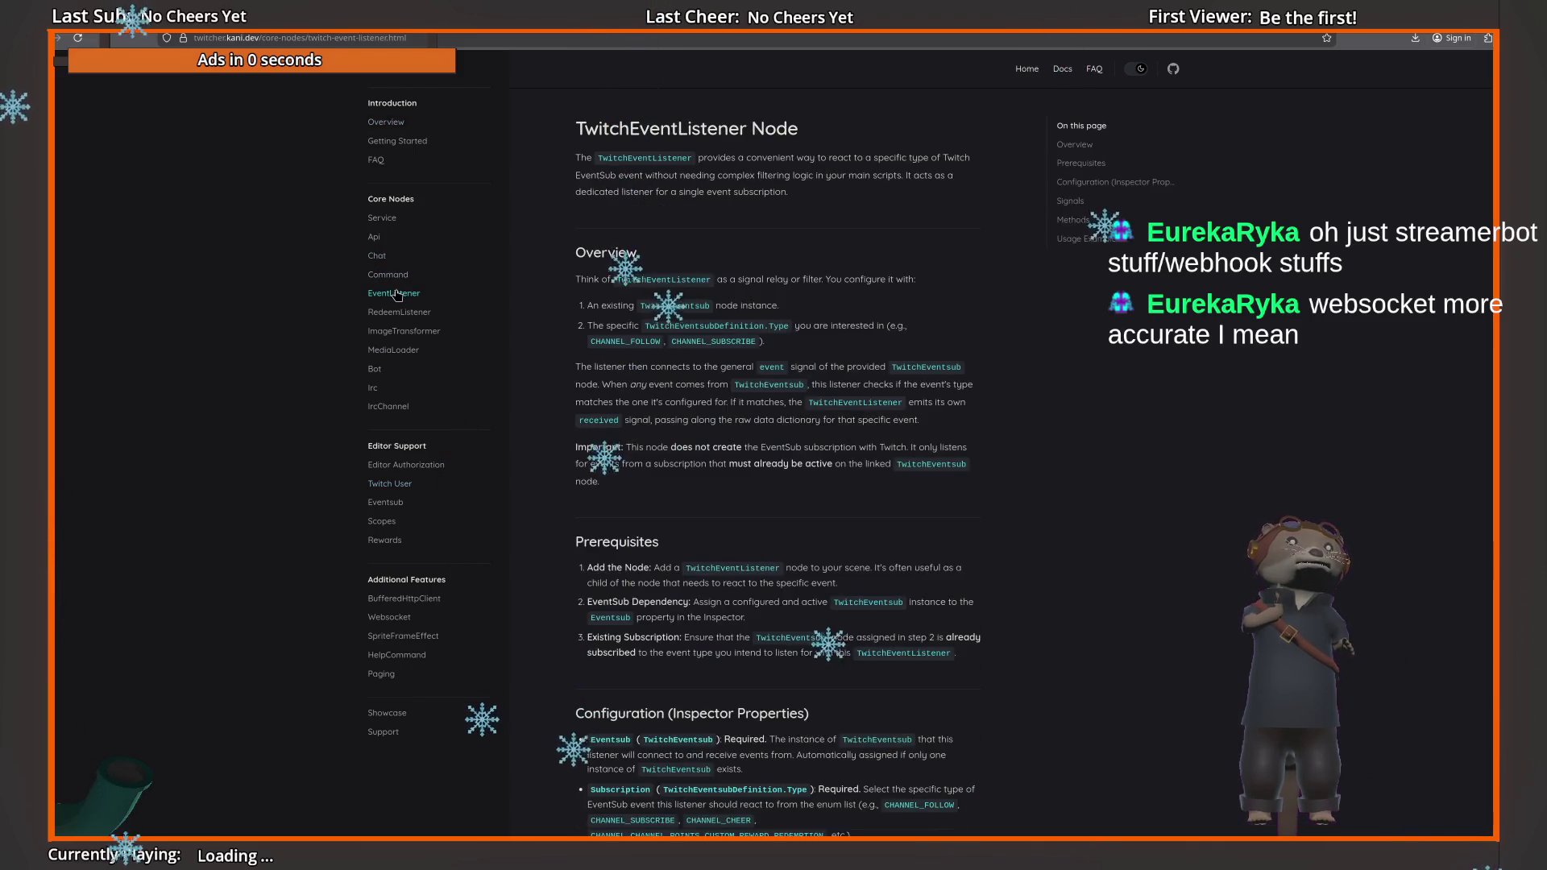
click(391, 316)
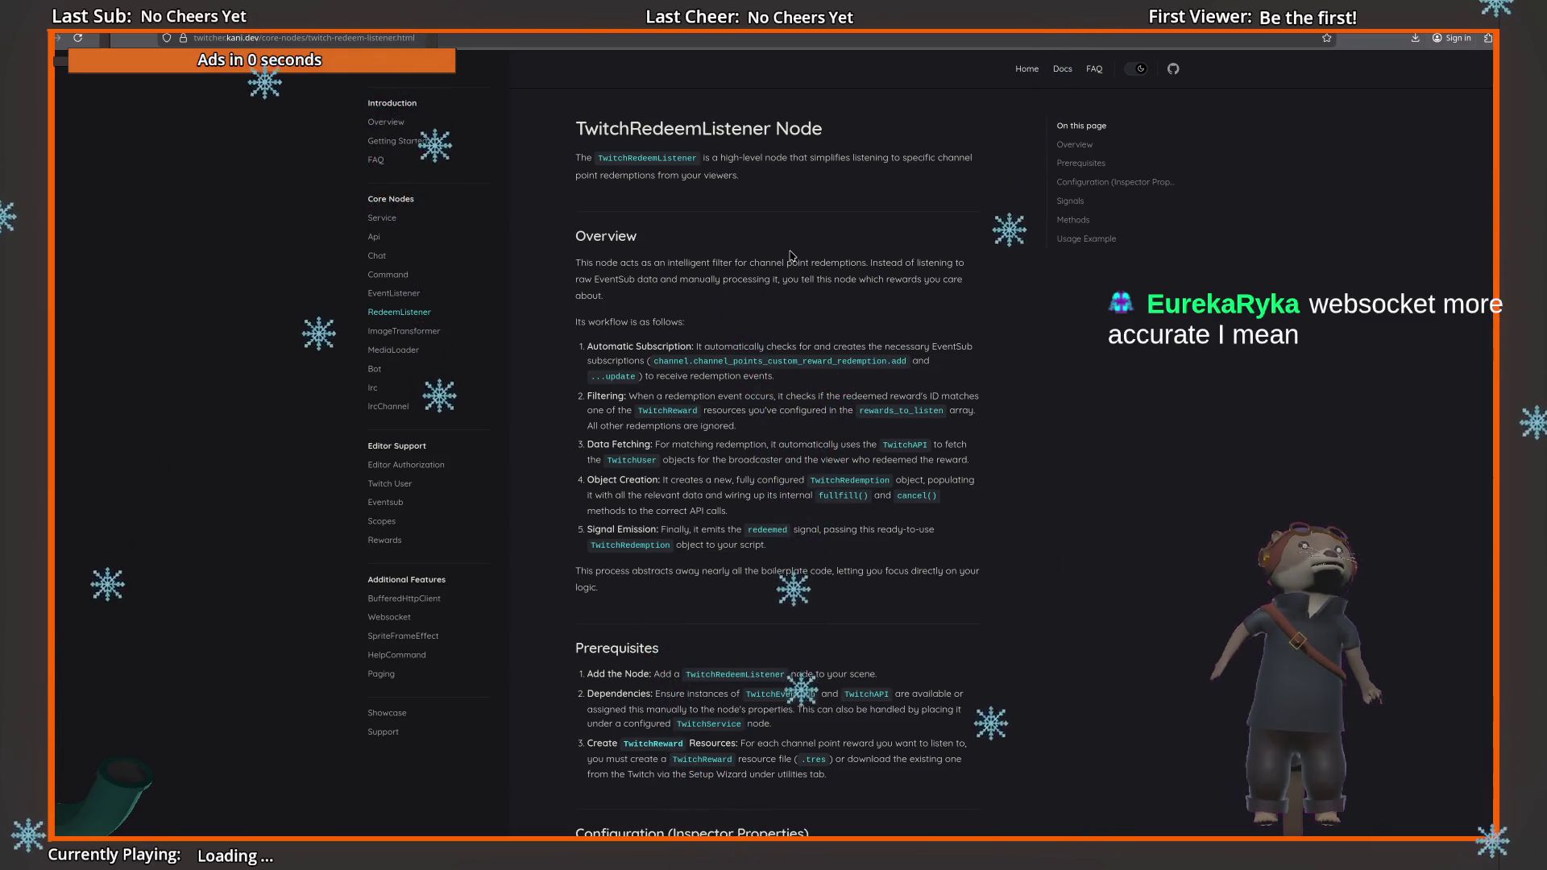
drag(794, 265, 577, 295)
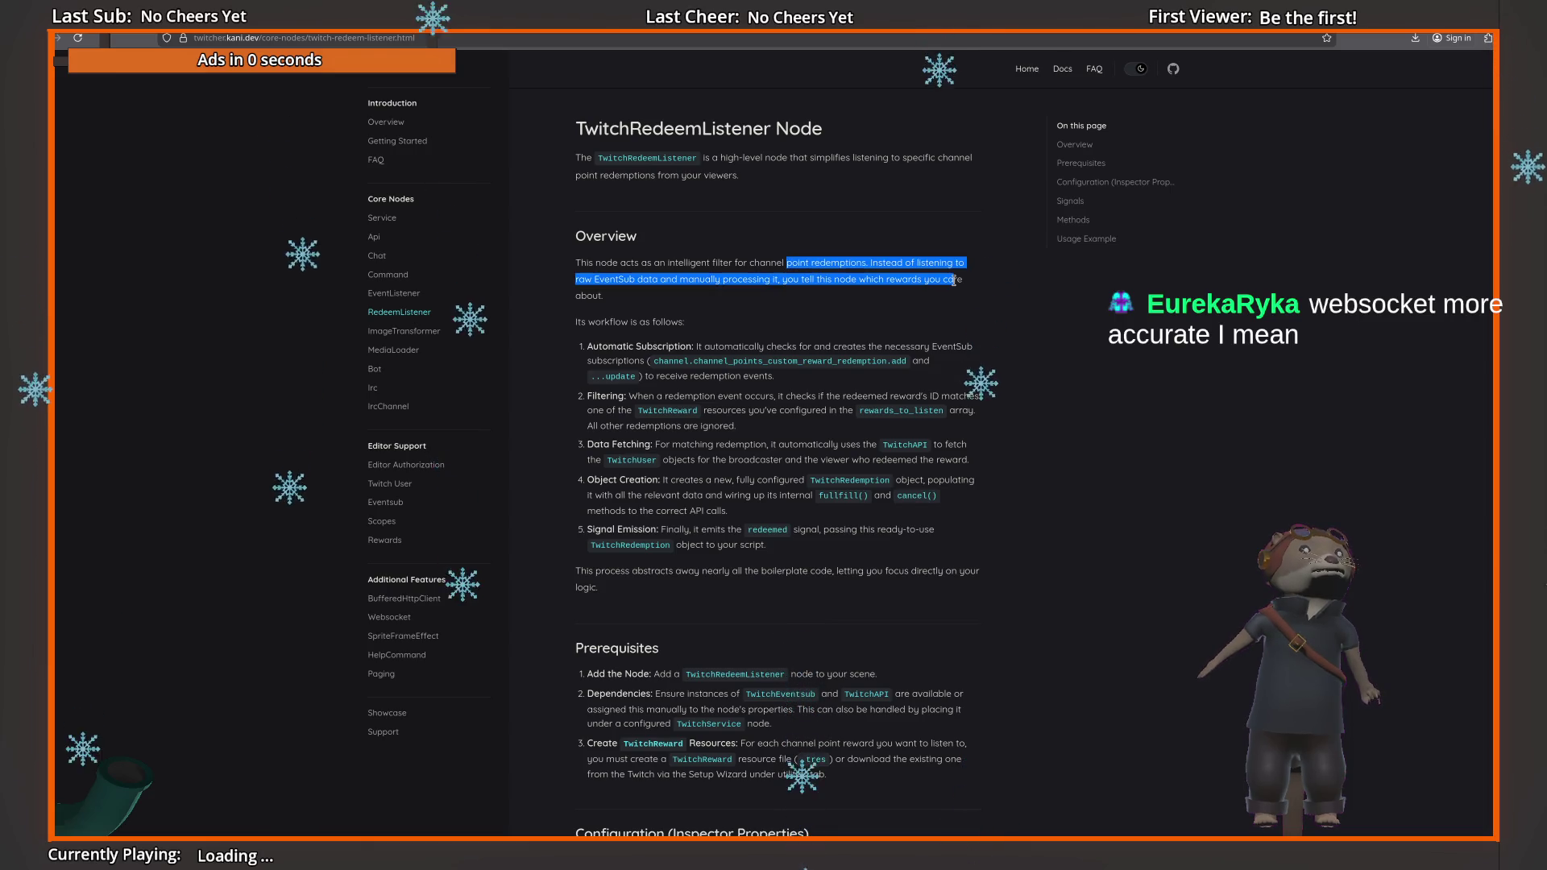
click(614, 275)
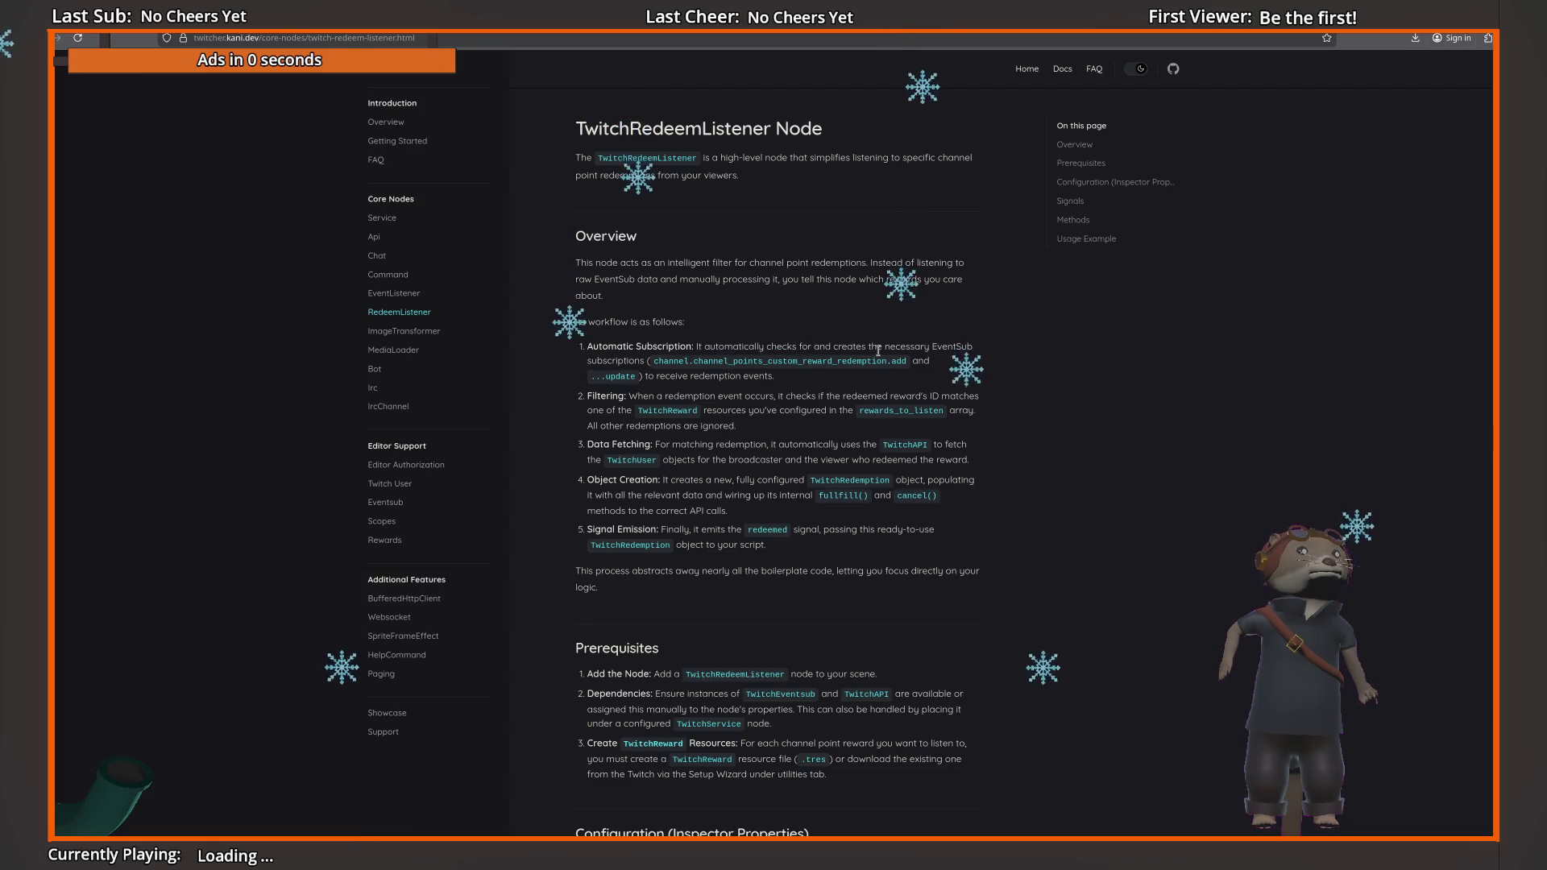
click(946, 342)
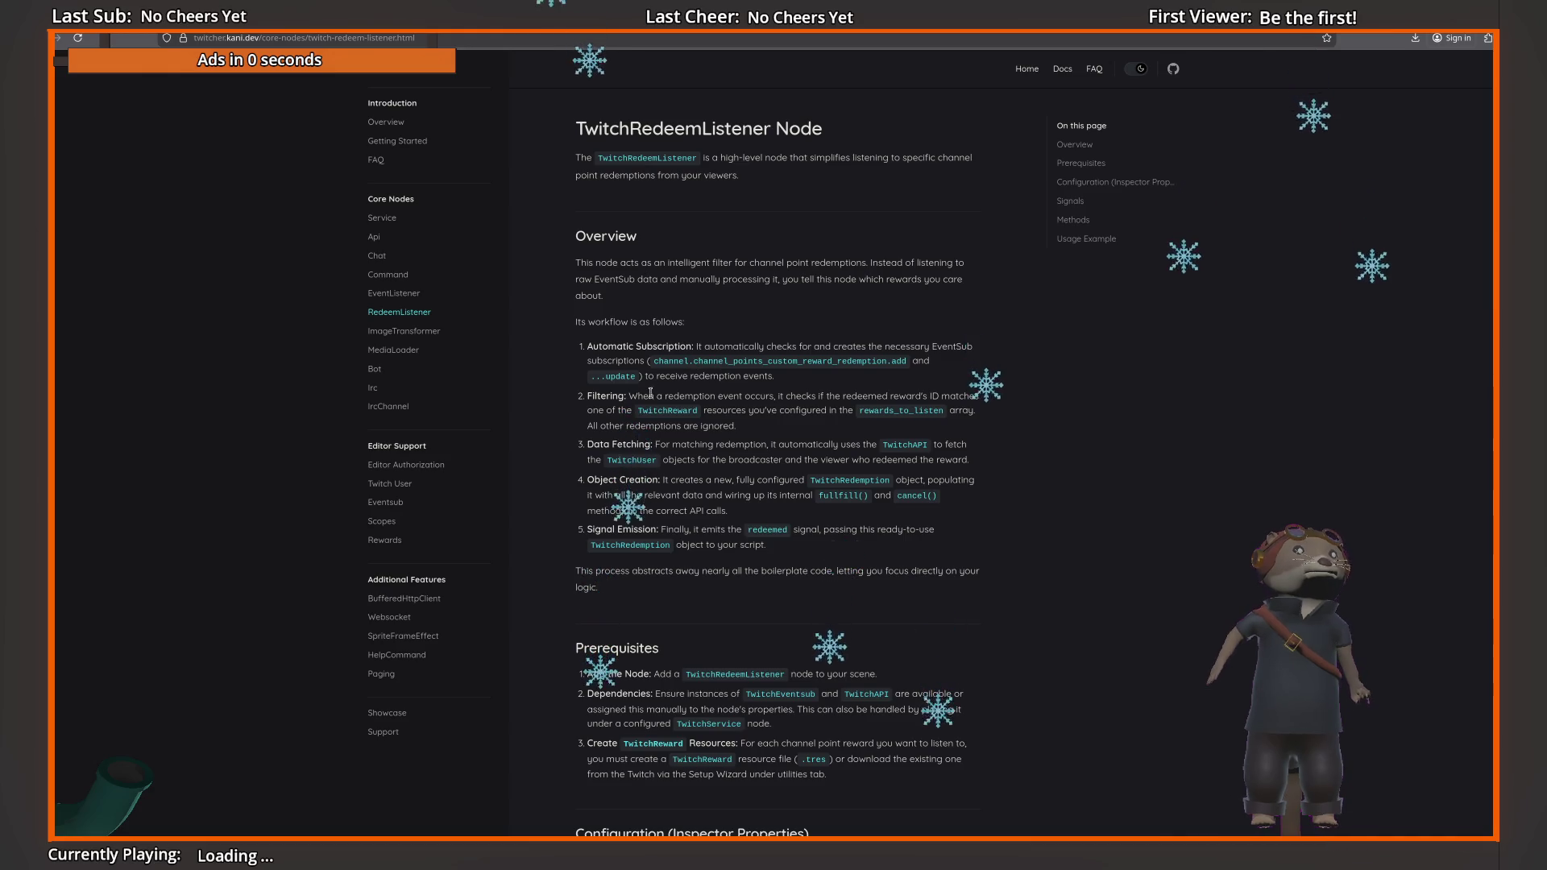
- Read the Filtering section about rewards_to_listen, then return to the Godot editor
drag(737, 396, 636, 397)
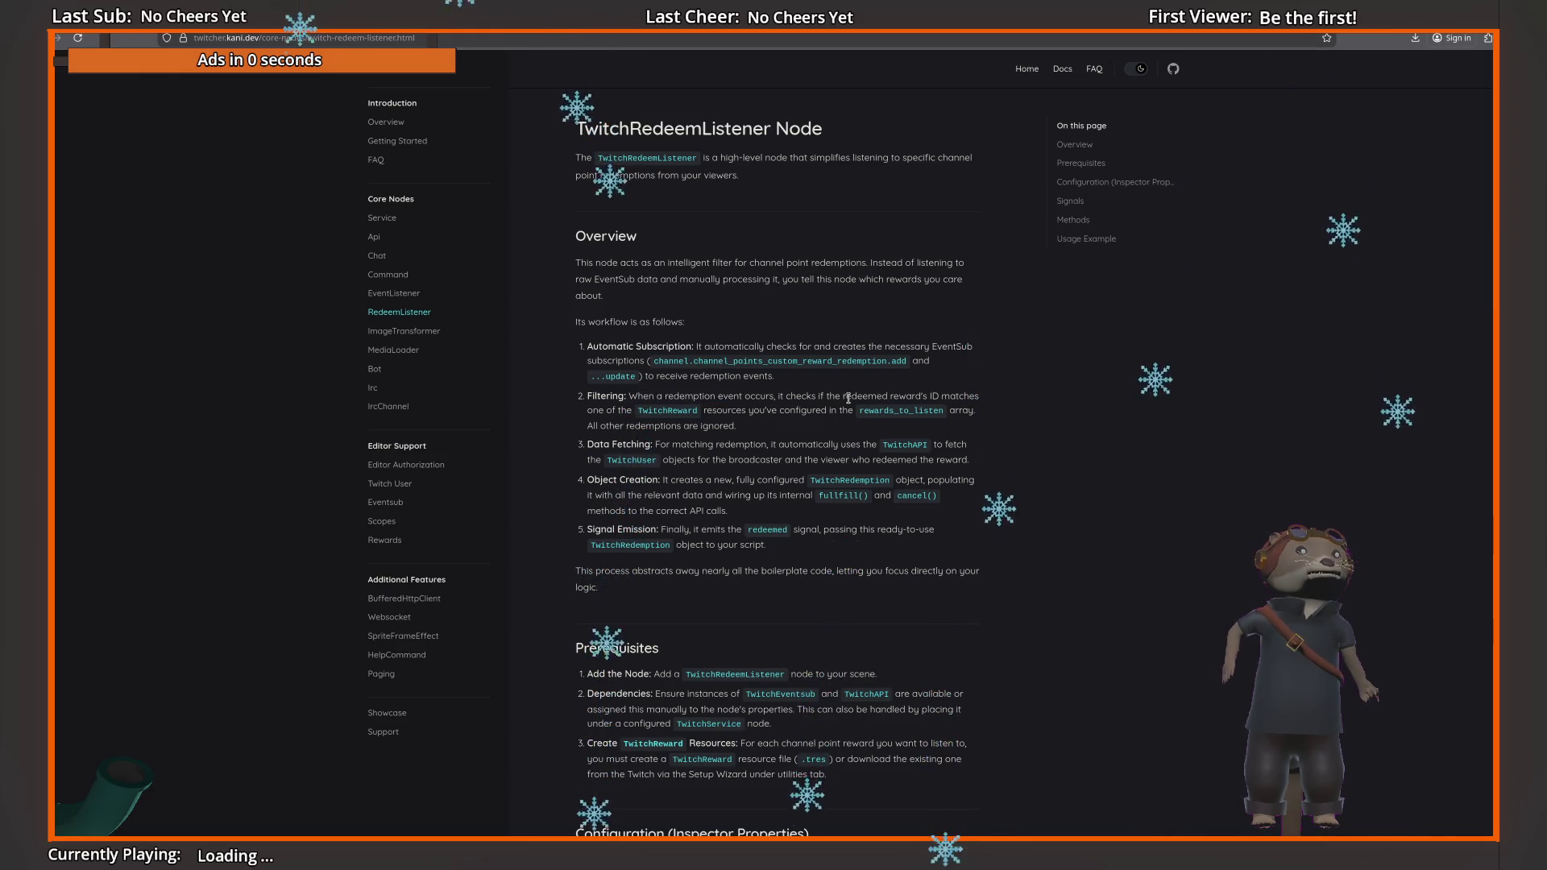
click(947, 391)
double_click(946, 391)
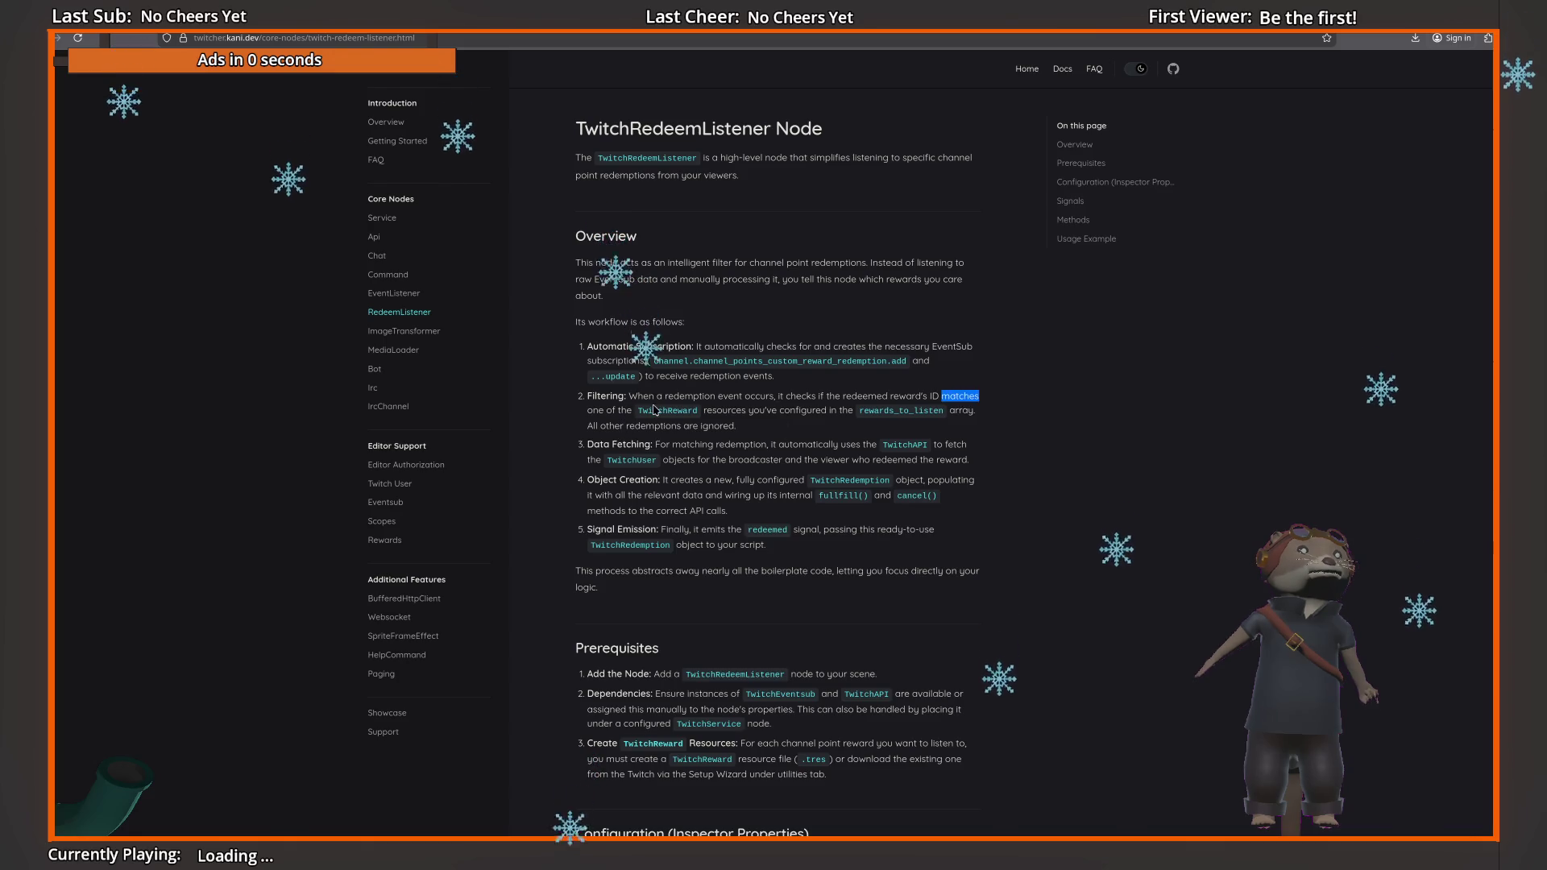
click(771, 409)
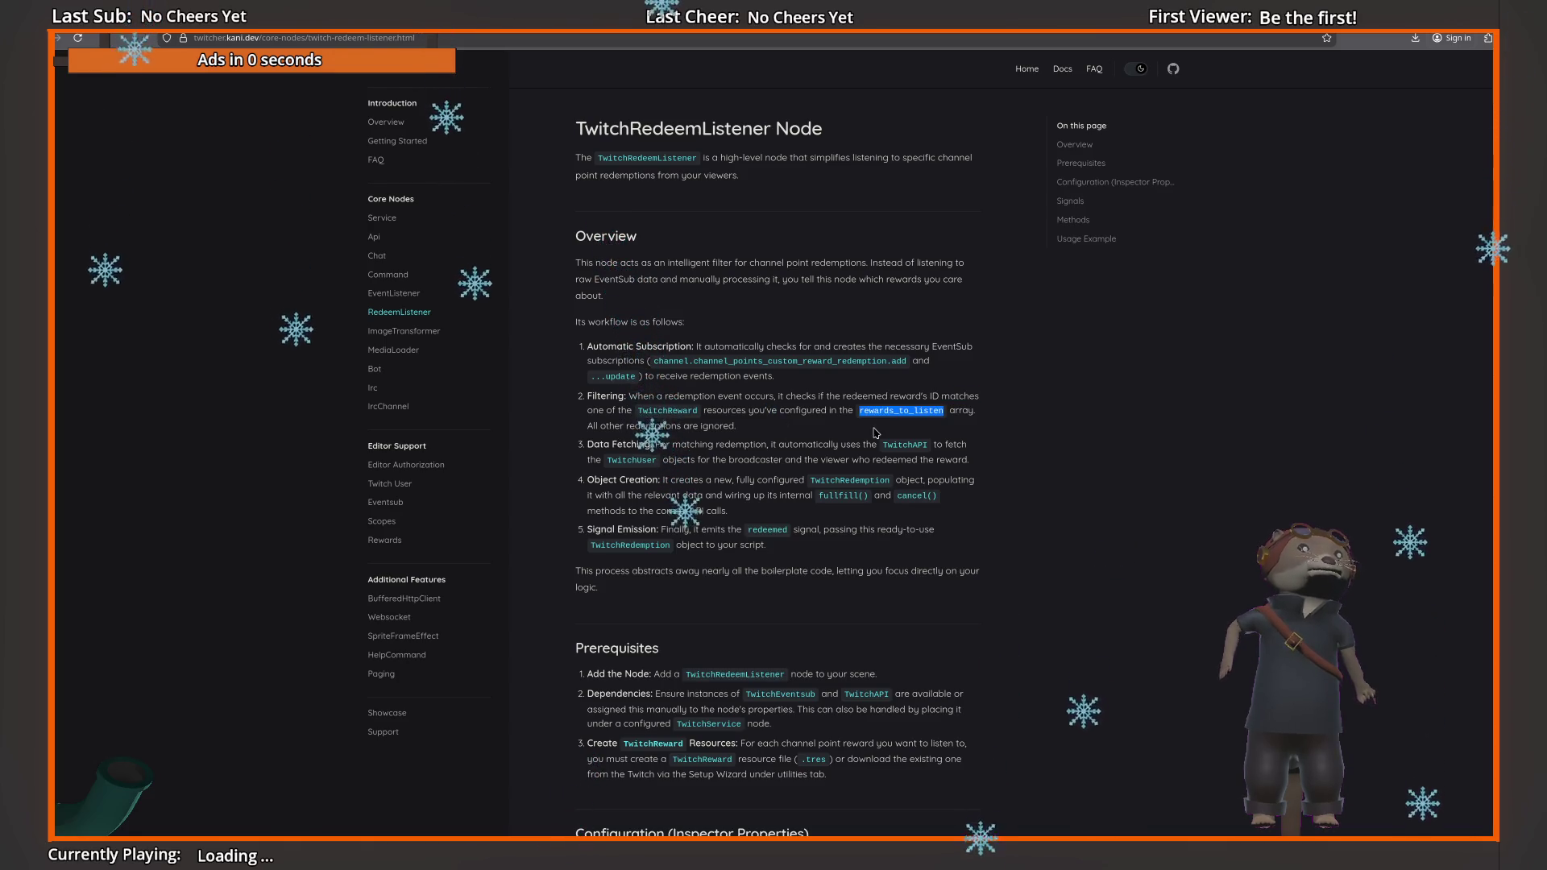
double_click(894, 410)
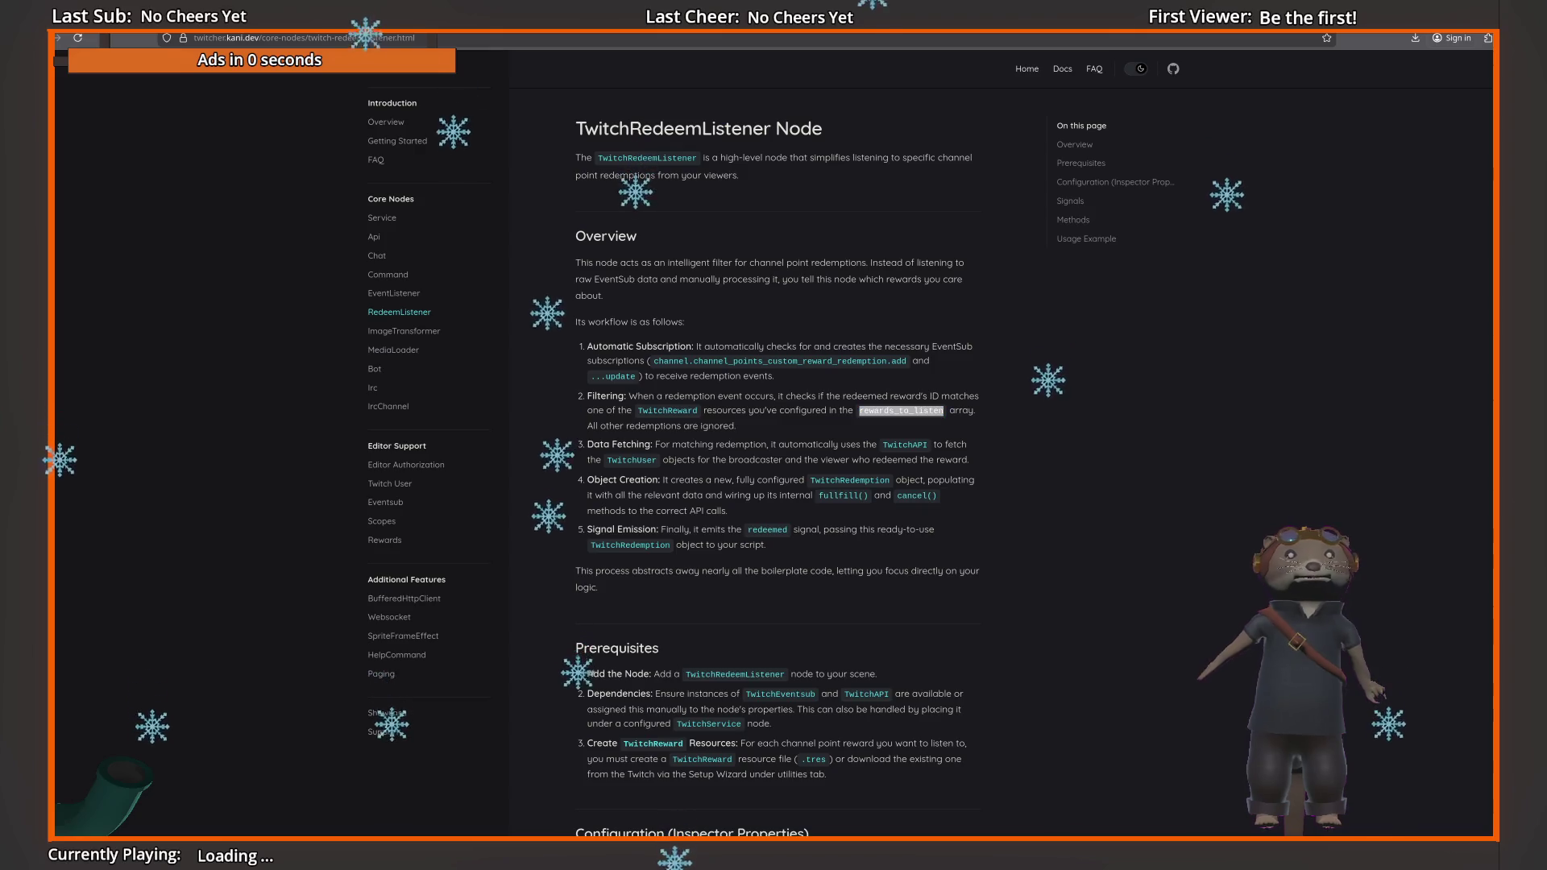
key(alt+Tab)
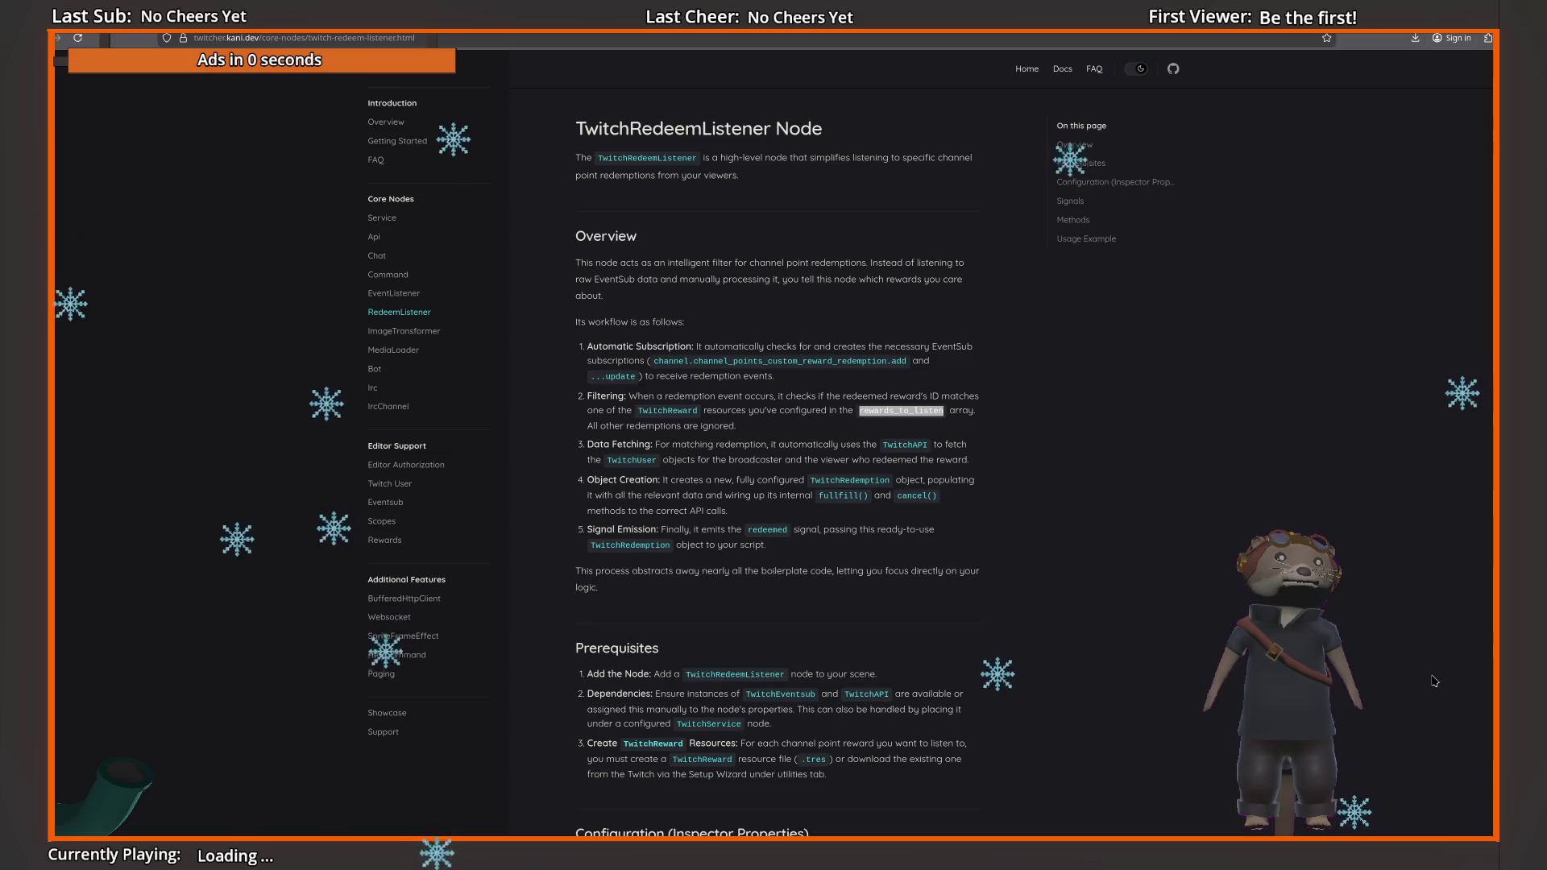
key(alt+Tab)
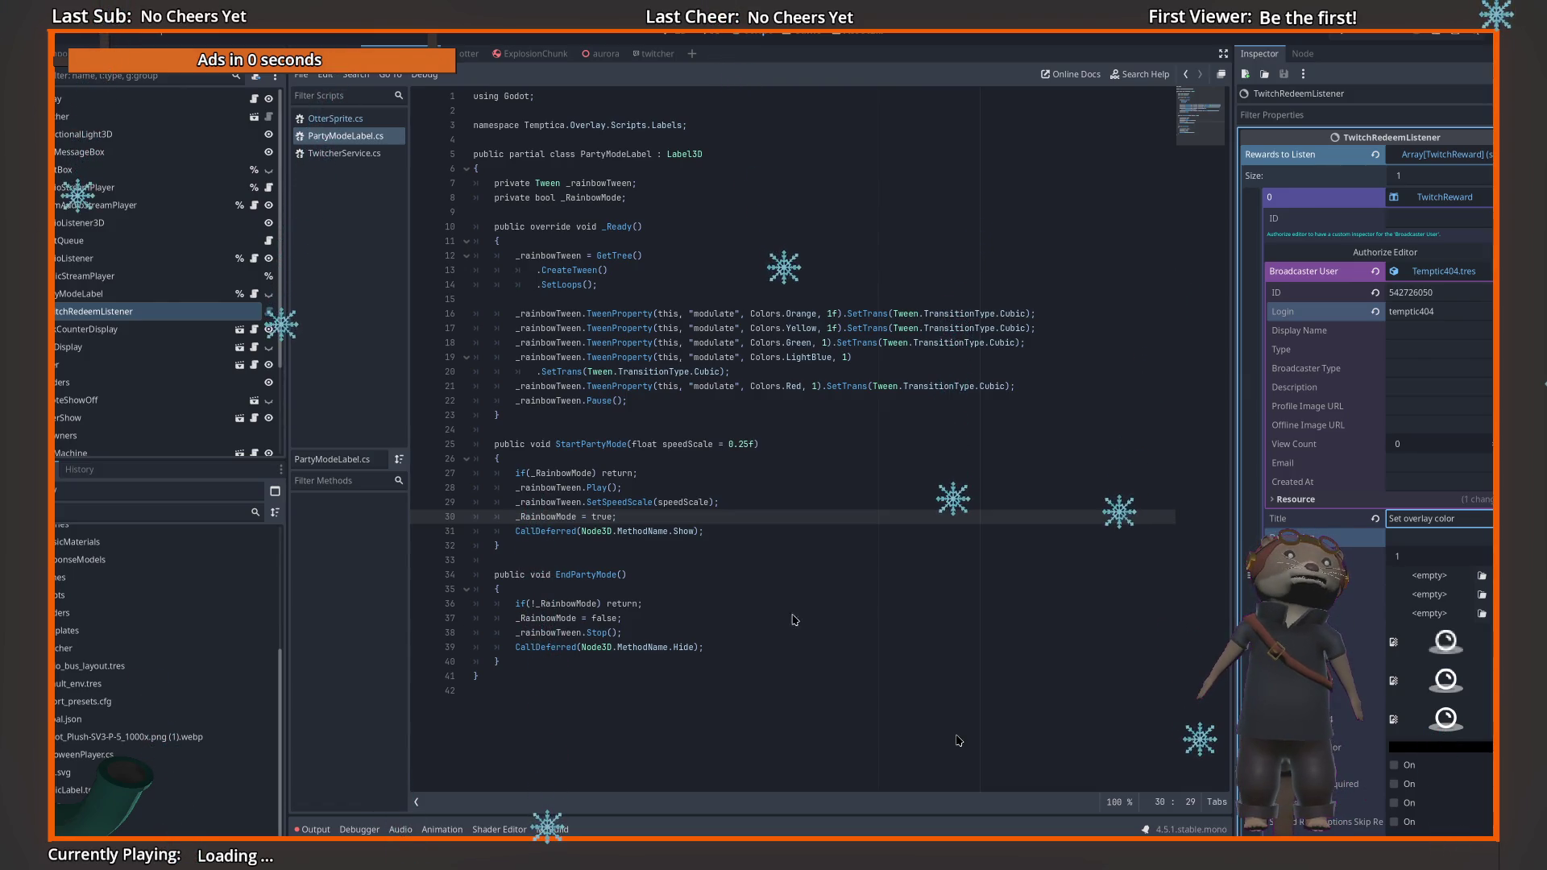
- Scroll through the reward's Title, Cost and broadcaster properties and widen the Inspector dock
scroll(1397, 596, down, 5)
scroll(1448, 566, up, 5)
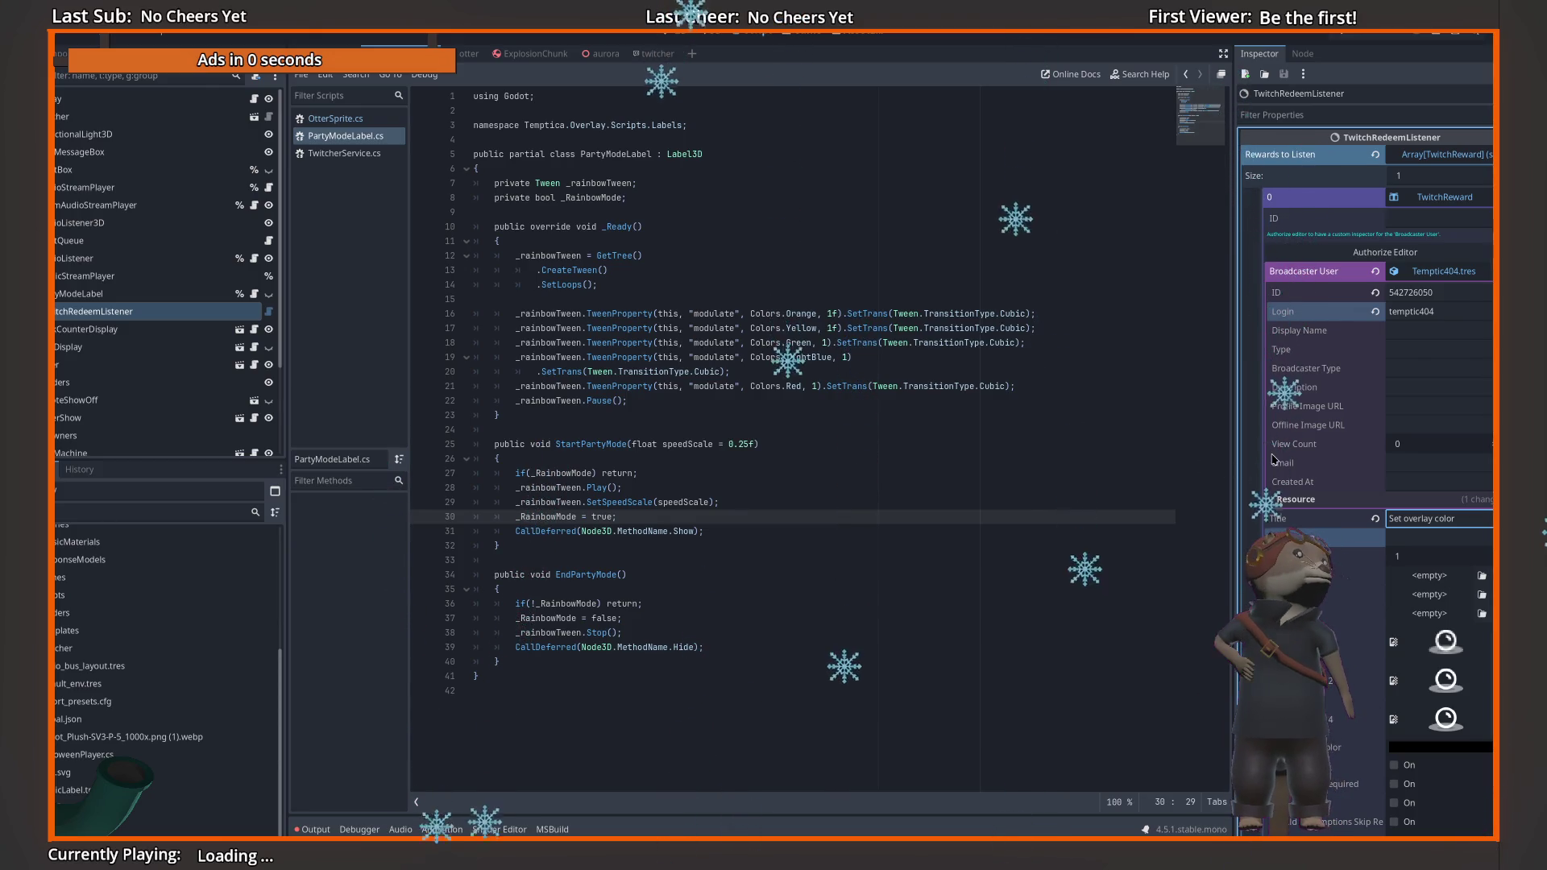
scroll(1252, 430, down, 5)
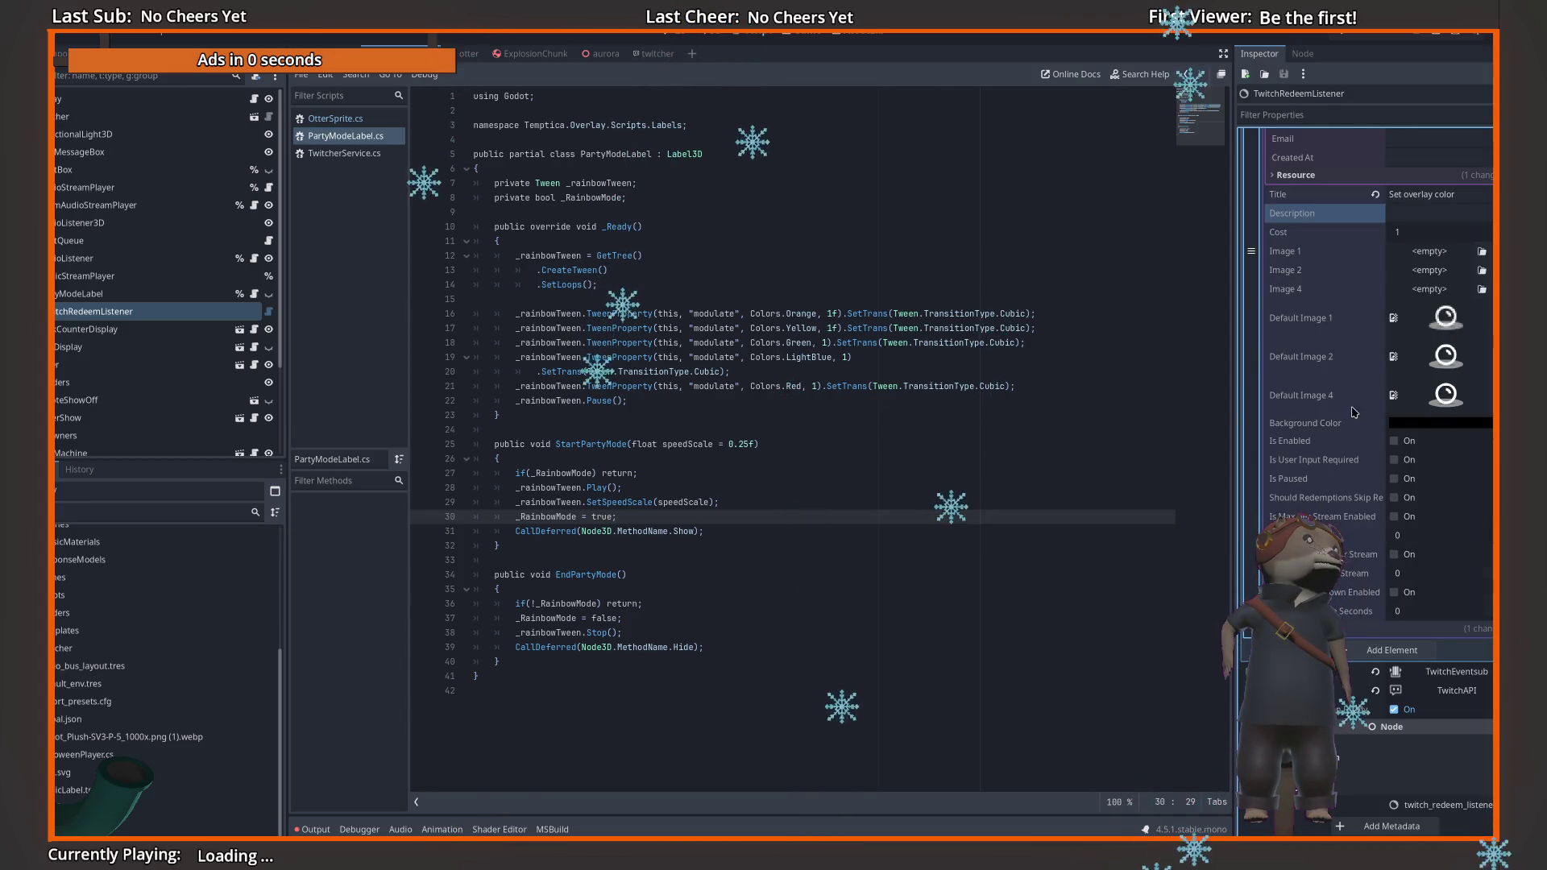
scroll(1379, 633, up, 3)
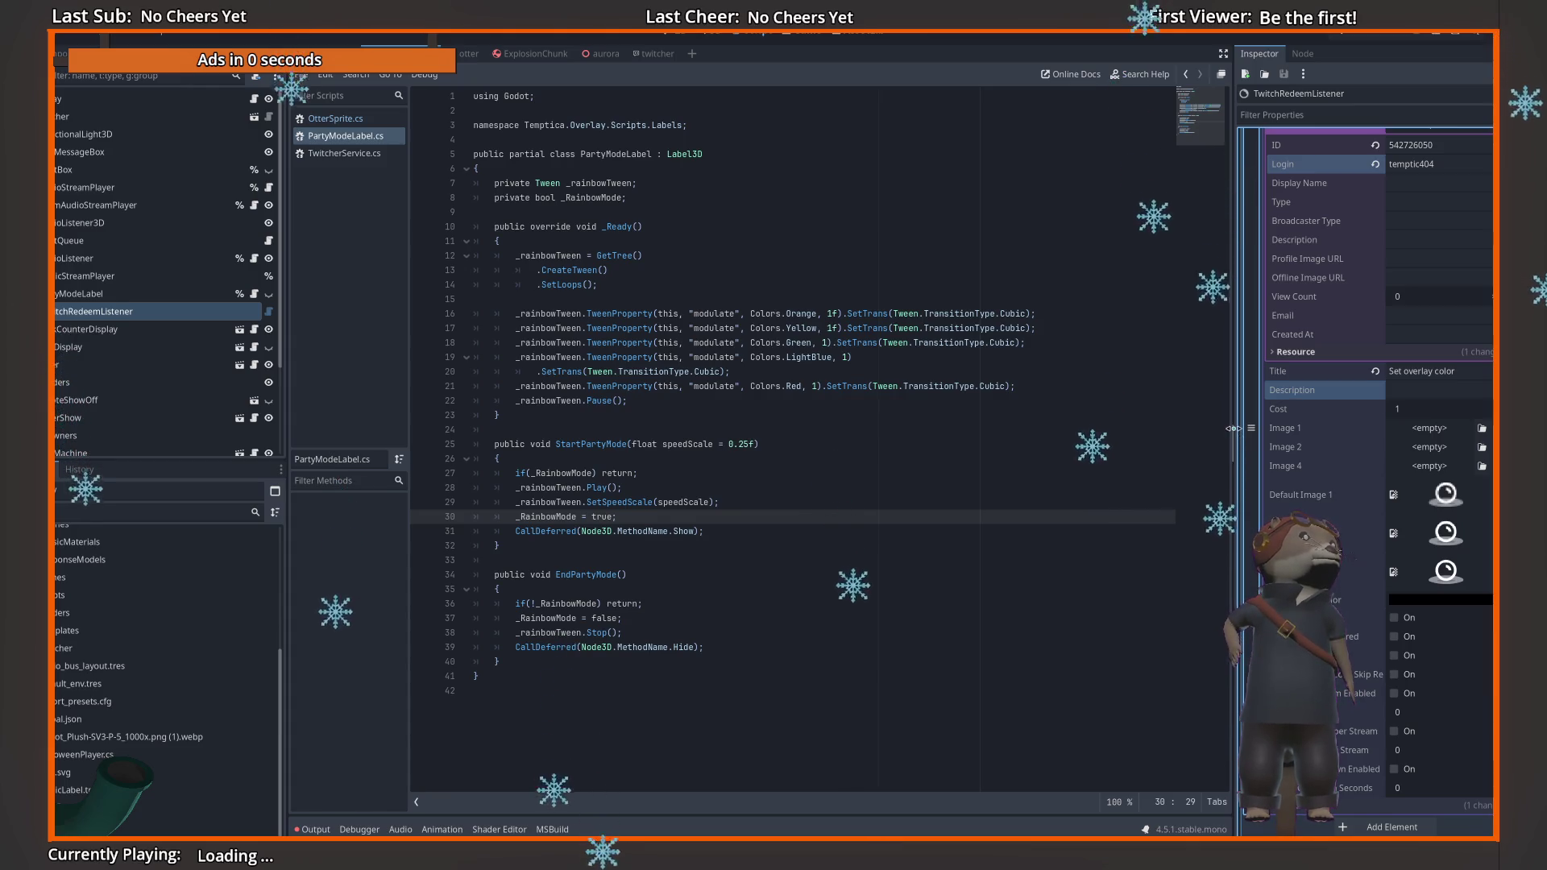
mouse_move(1233, 428)
mouse_down()
mouse_move(1167, 441)
mouse_move(1231, 451)
mouse_up()
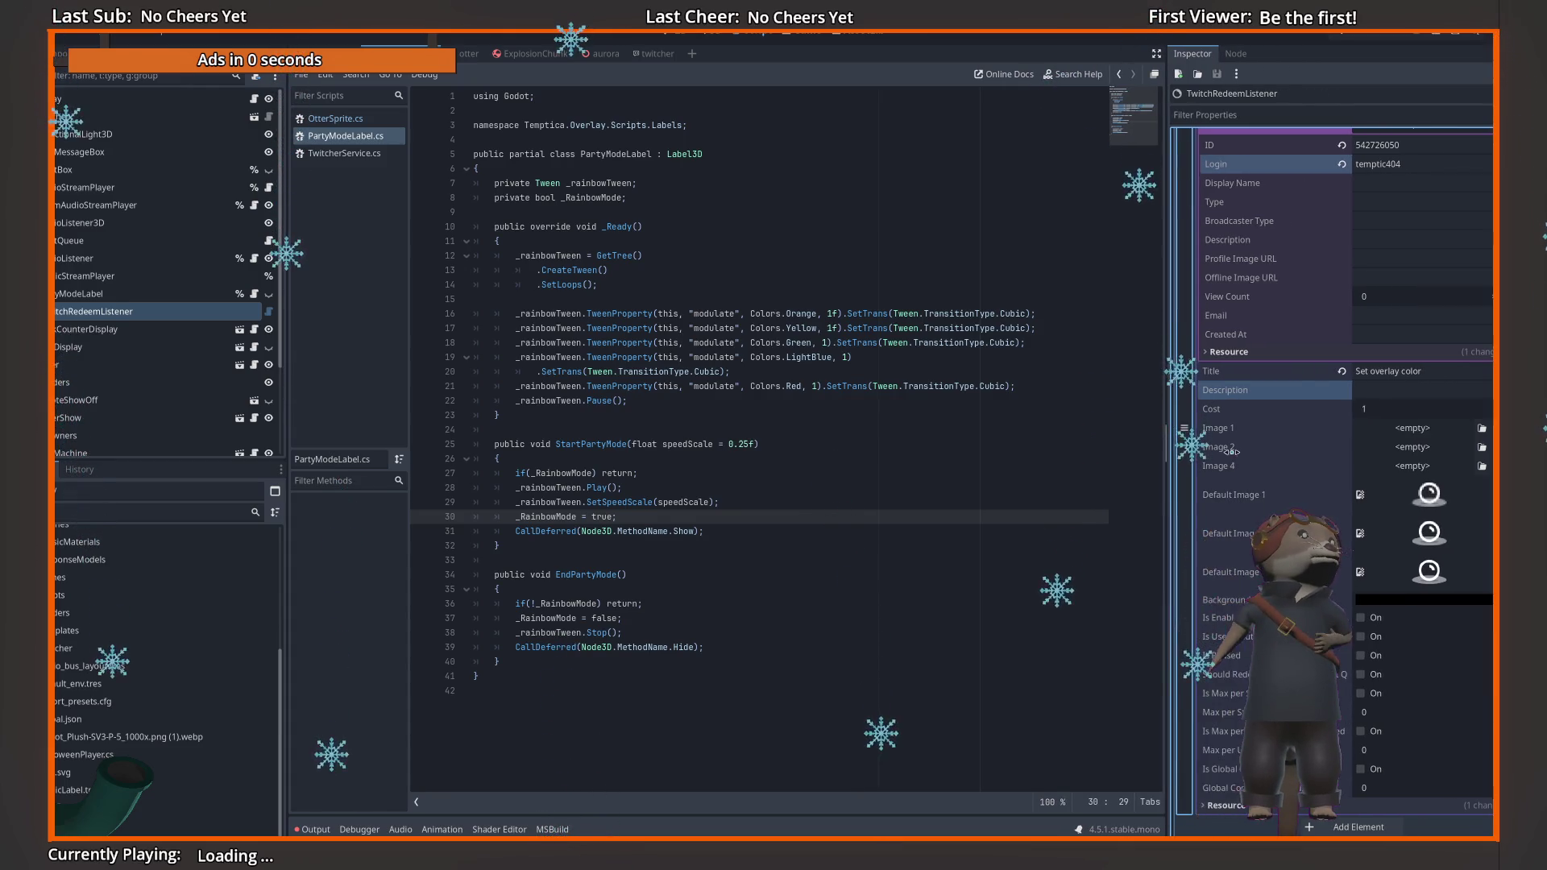
scroll(1231, 451, up, 4)
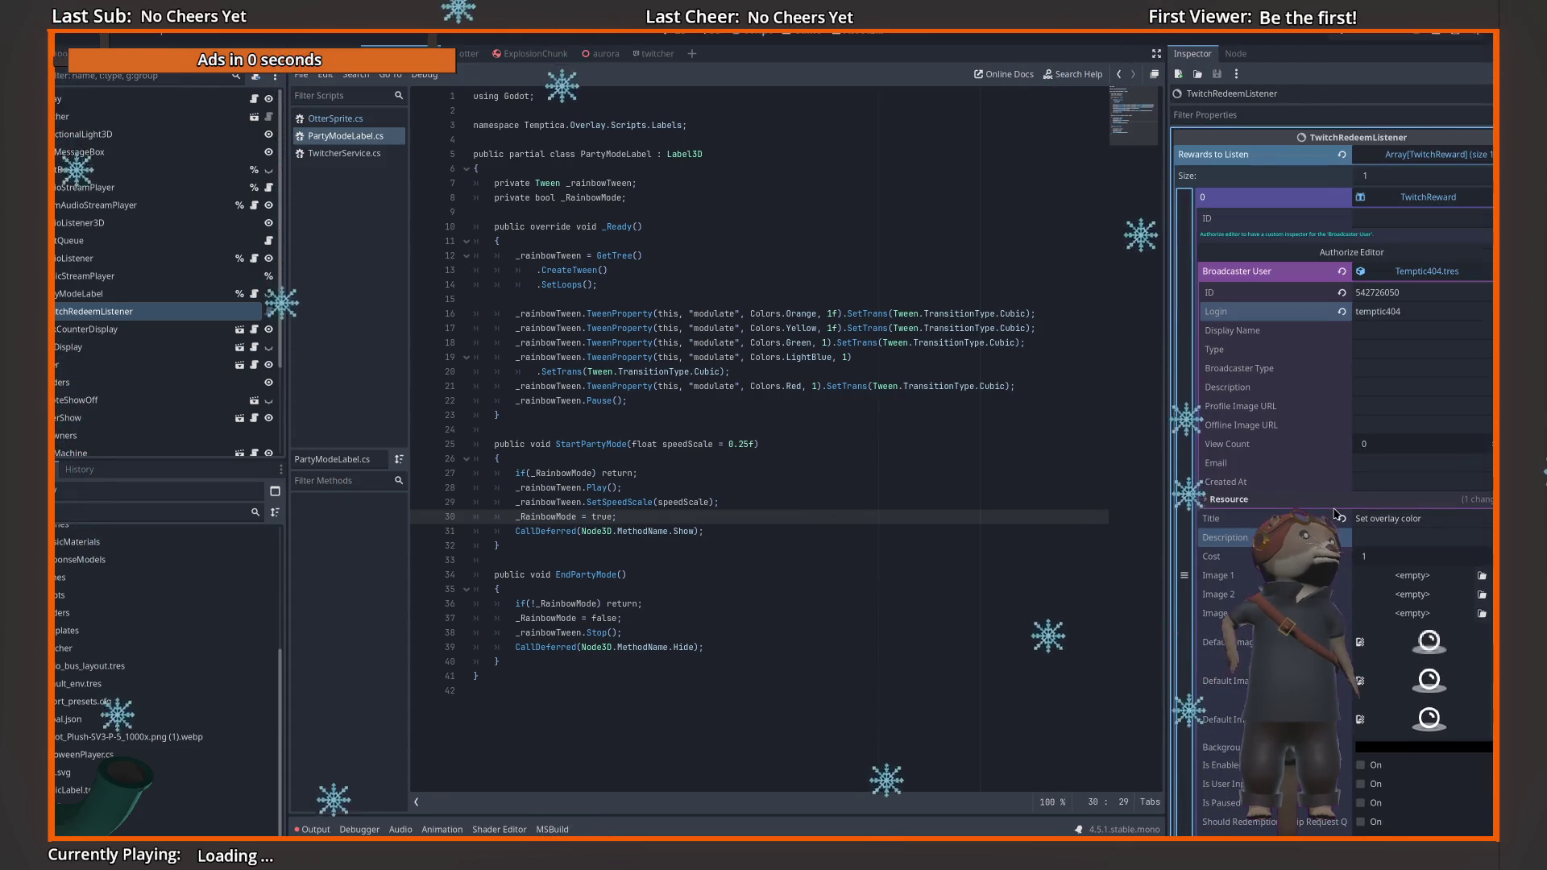
- Collapse Broadcaster User and select 'color' in the reward Title for replacement
click(1424, 273)
click(1425, 272)
click(1425, 273)
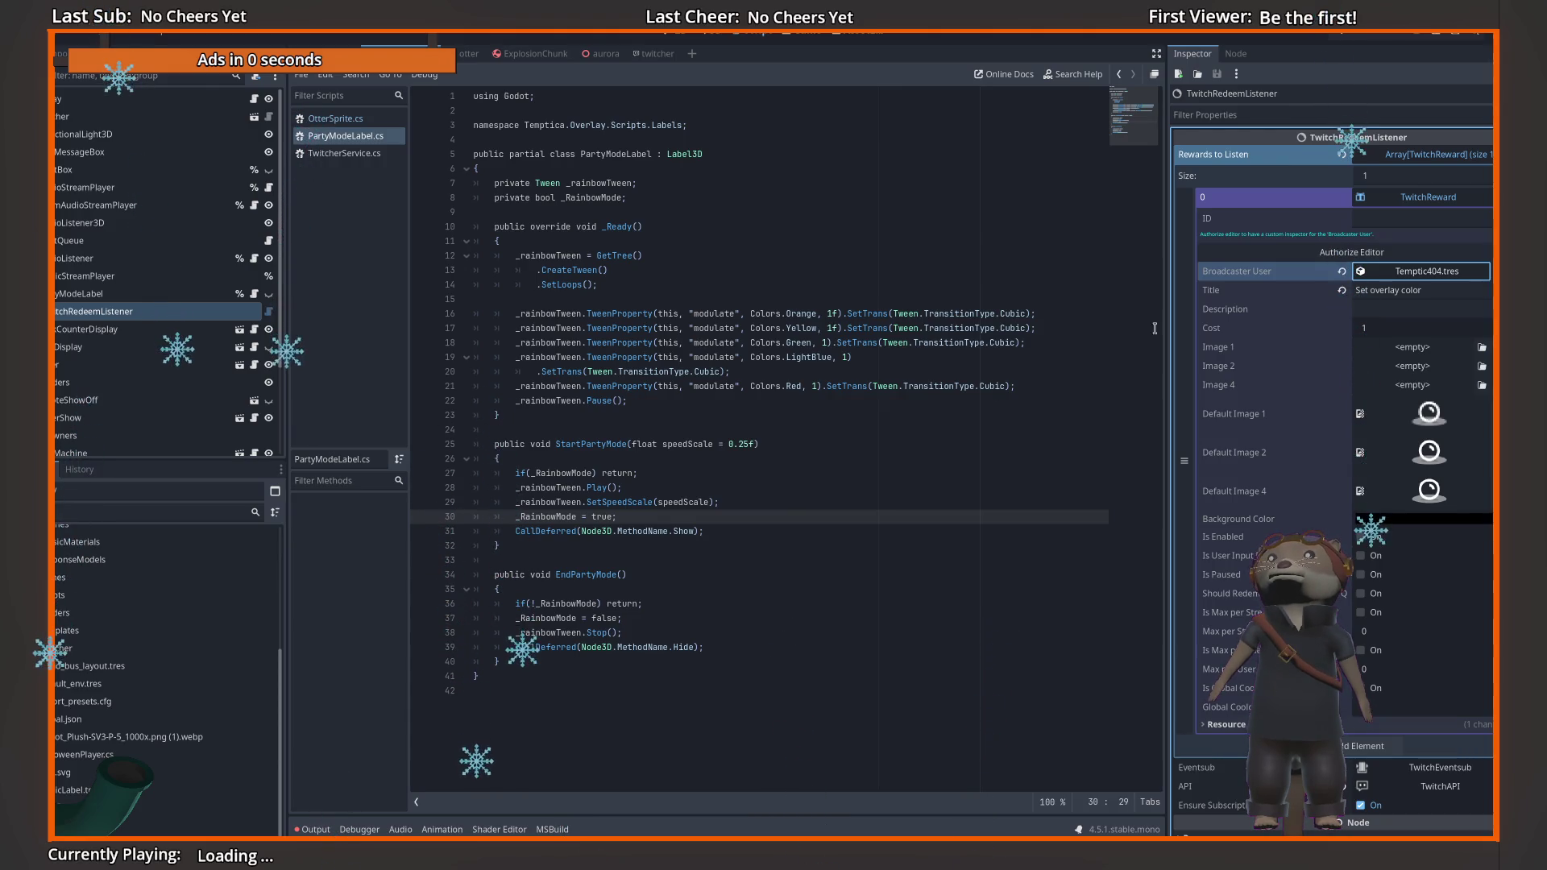
double_click(1469, 288)
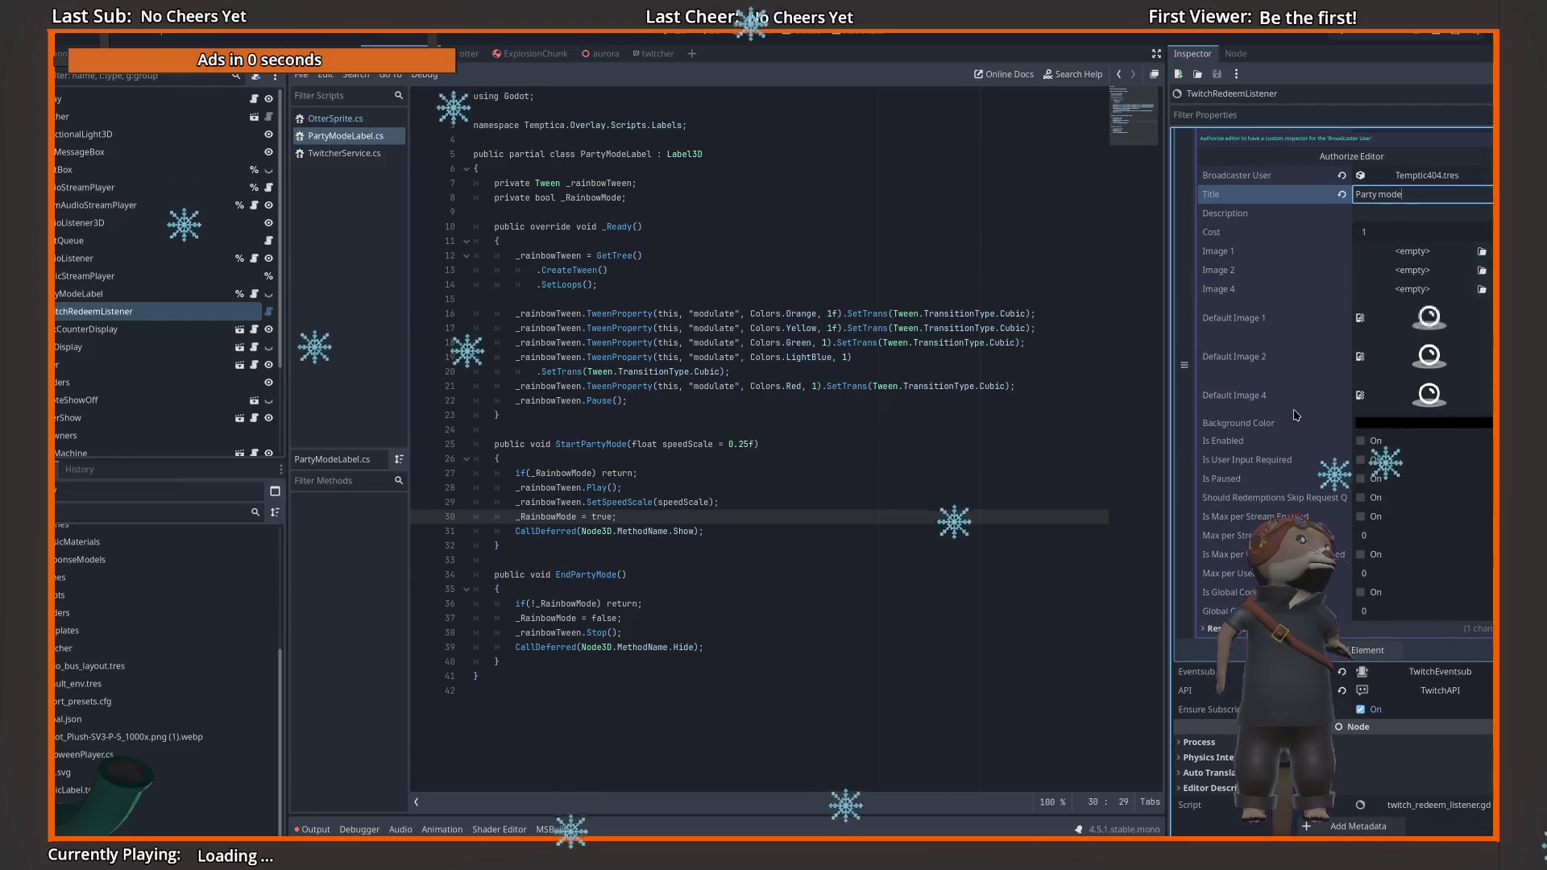
- Start connecting the redeemed signal and choose PartyModeLabel as the receiving node
click(1235, 54)
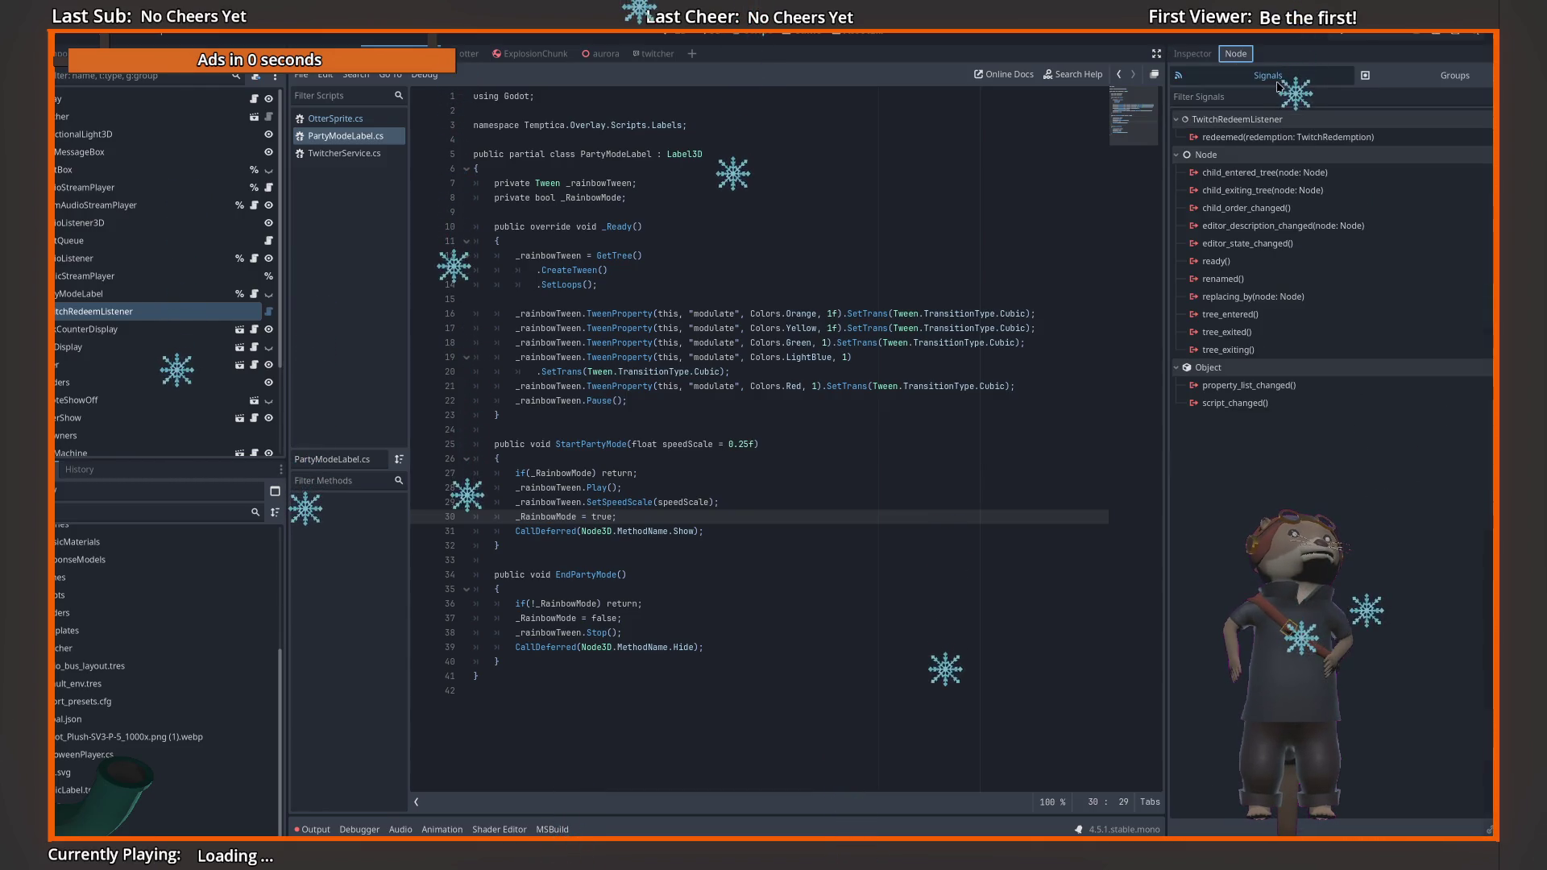
right_click(1273, 138)
click(1301, 147)
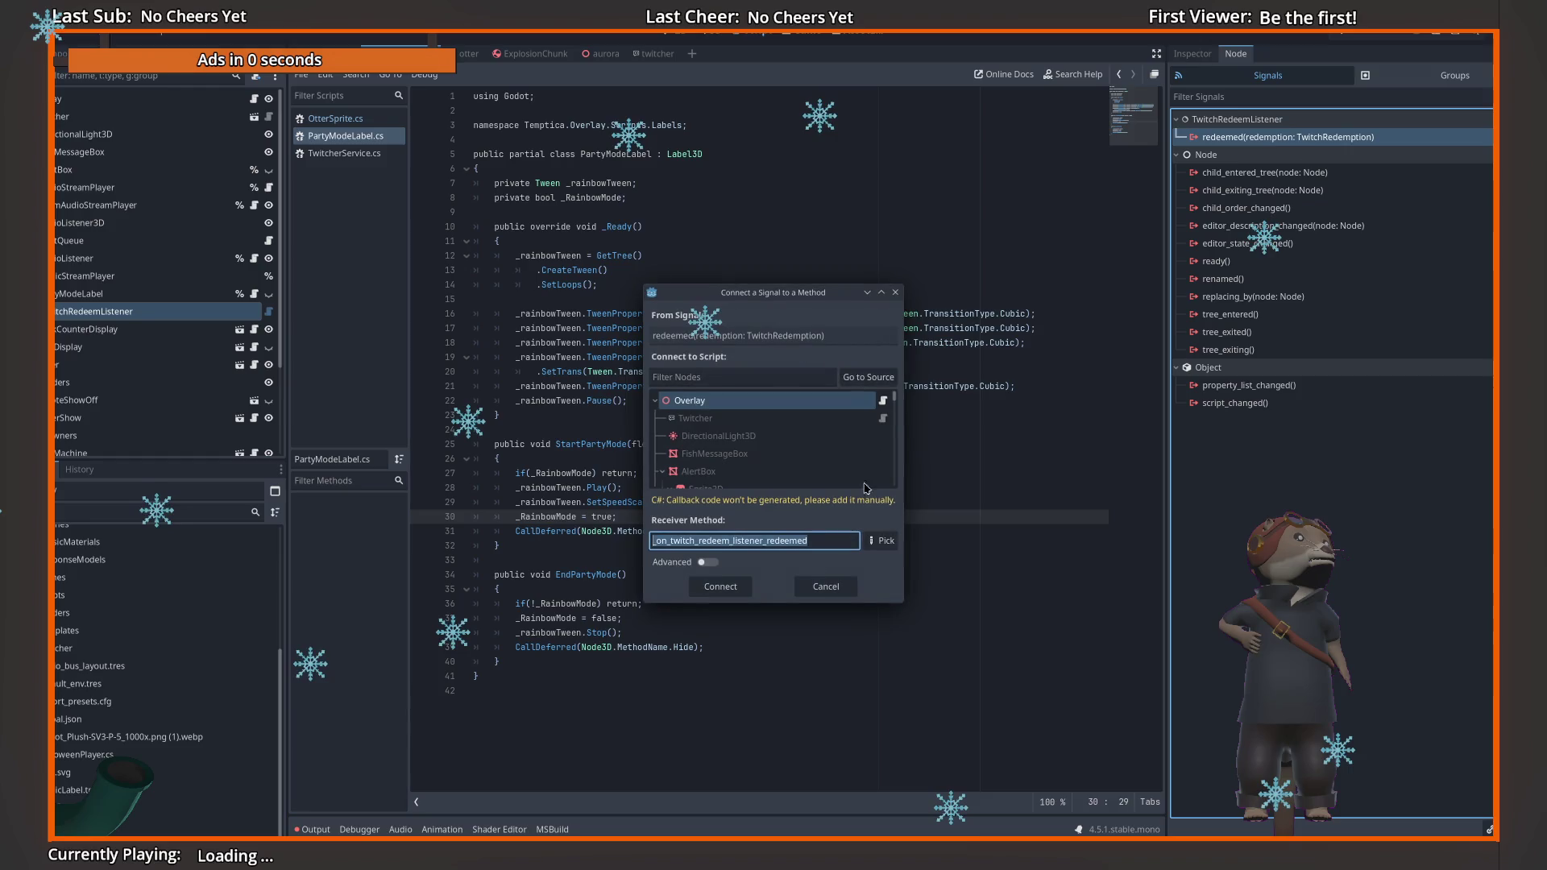
mouse_move(793, 300)
mouse_down()
mouse_move(870, 302)
mouse_move(782, 255)
mouse_up()
scroll(780, 401, down, 5)
scroll(780, 400, up, 5)
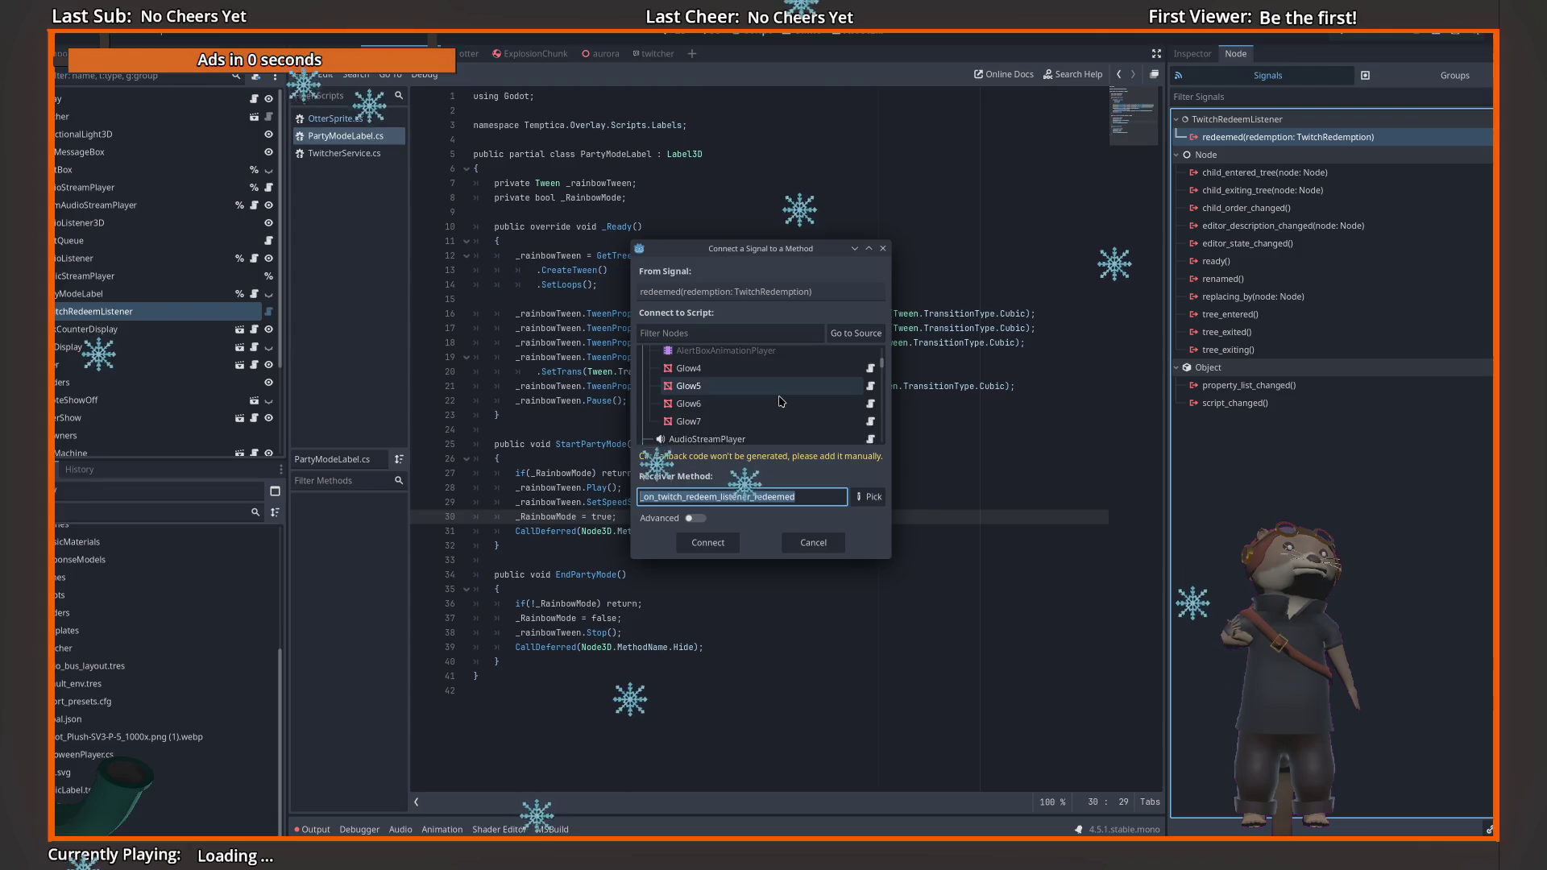
click(735, 393)
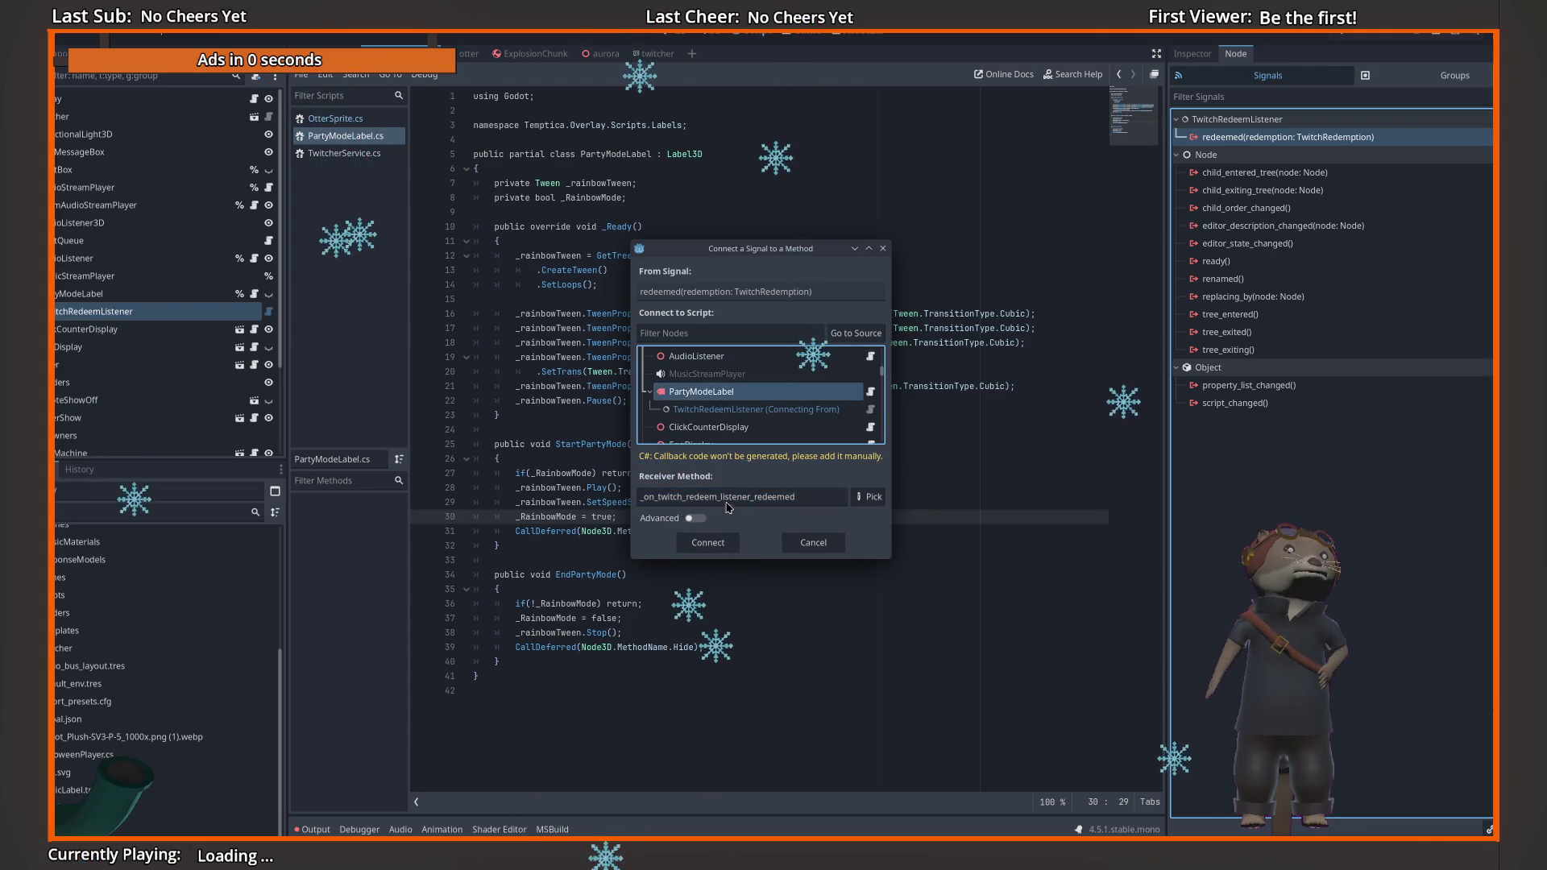
- Set receiver method StartPartyMode with an extra float argument 0.25 and connect
drag(770, 247, 949, 235)
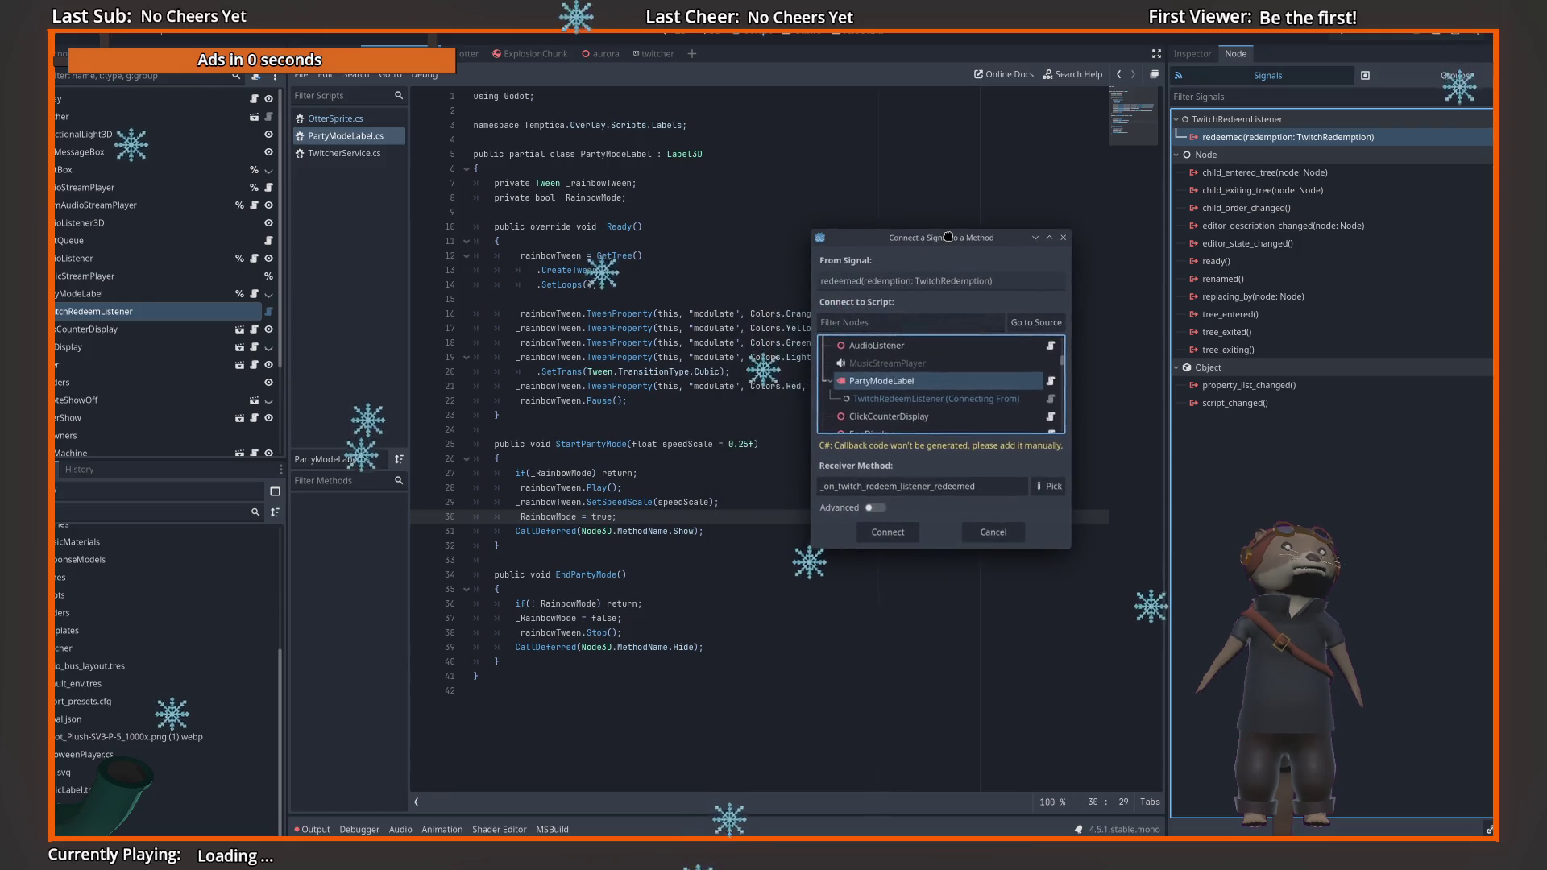
double_click(915, 486)
text(StartPa)
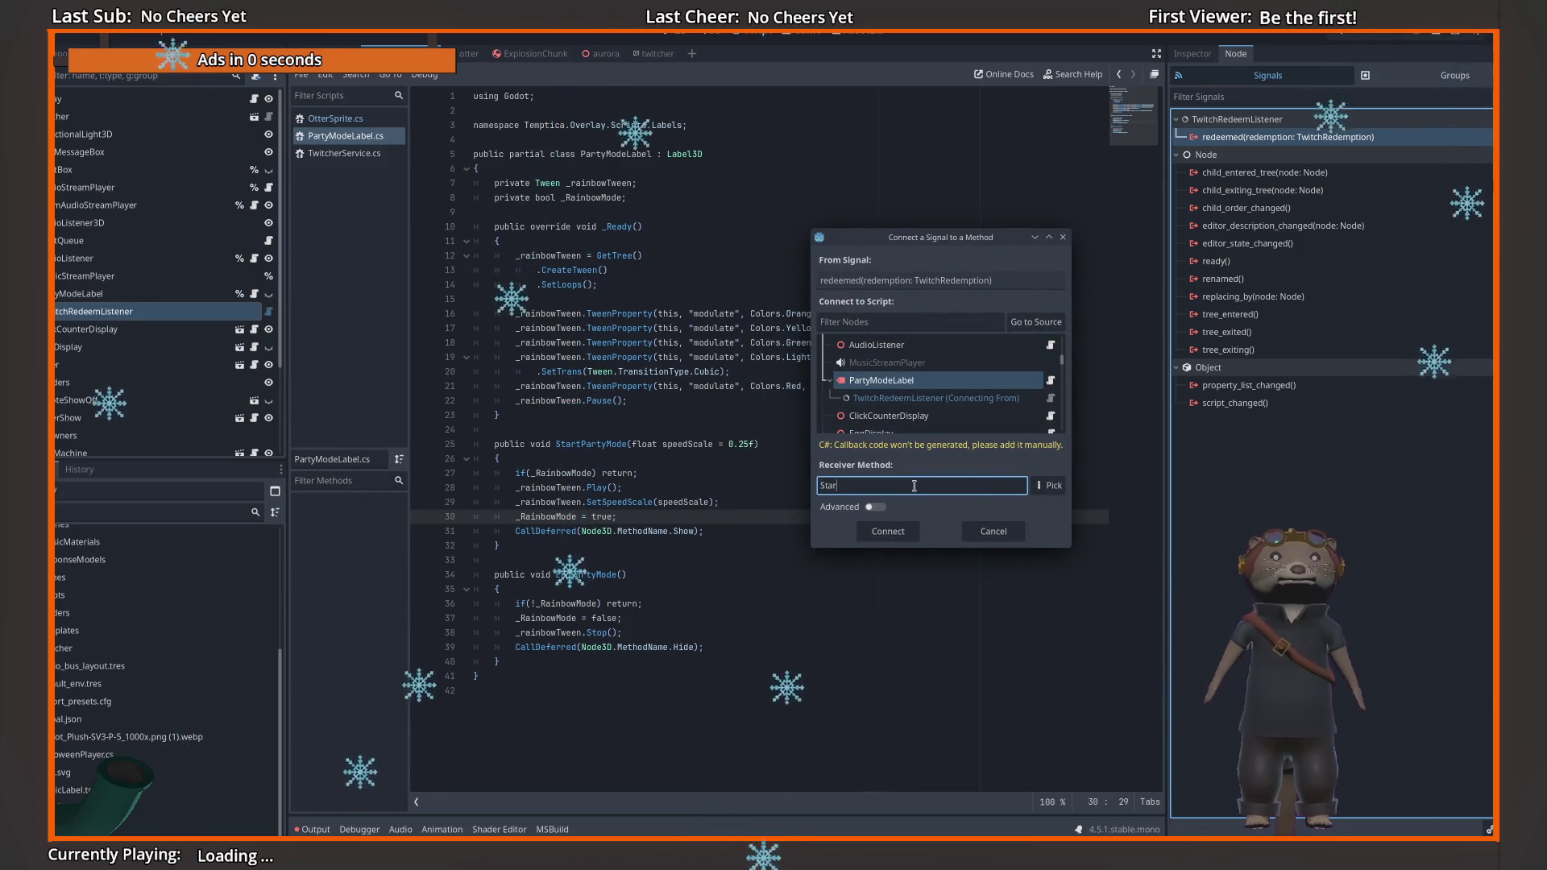
text(rtyMode)
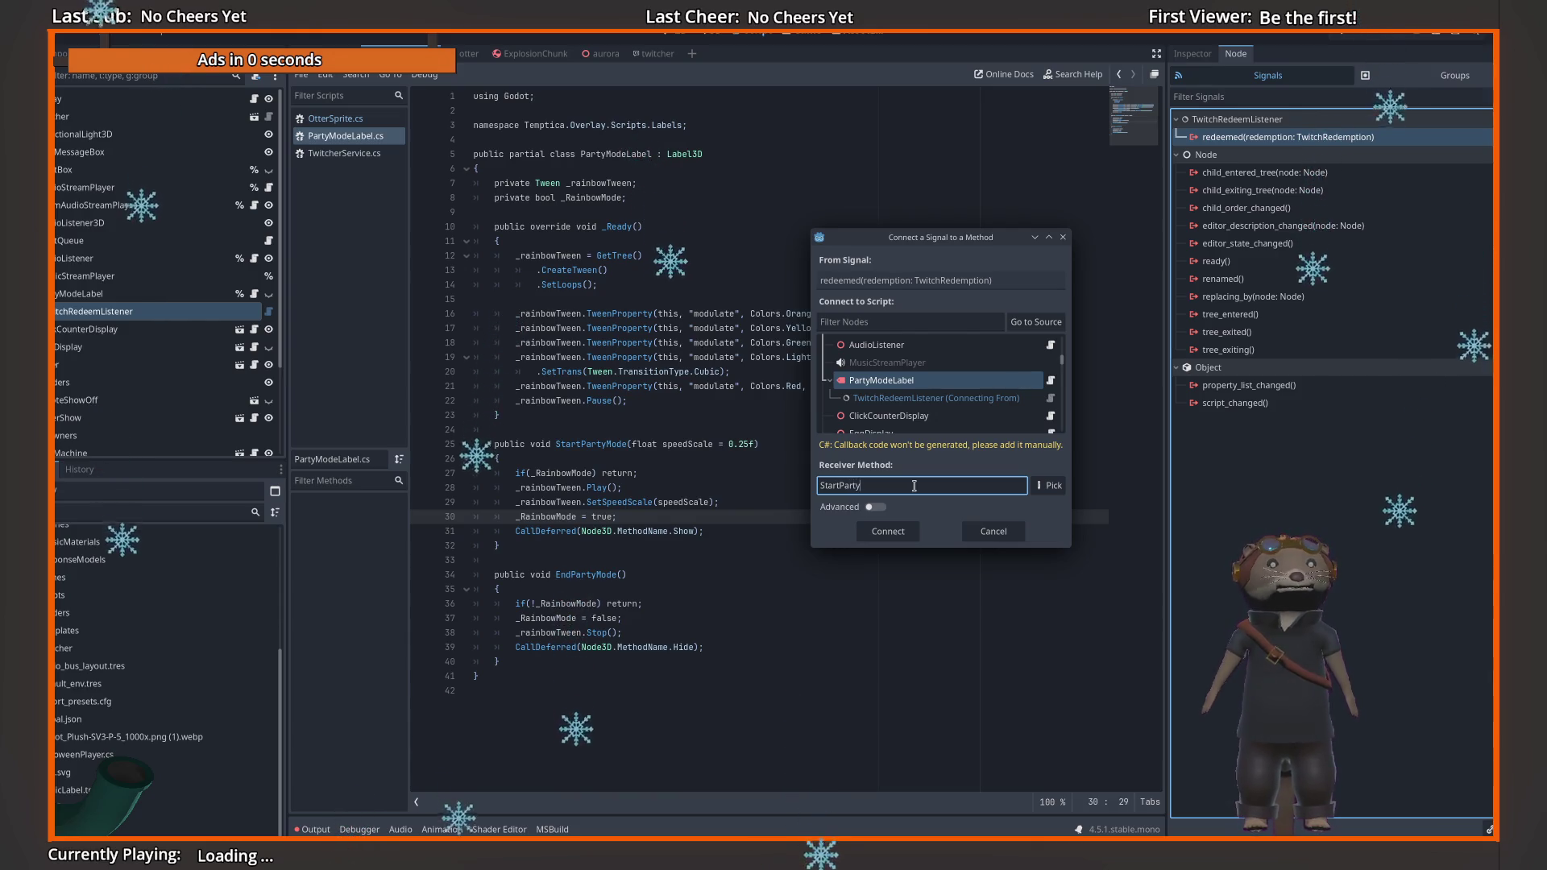
click(883, 507)
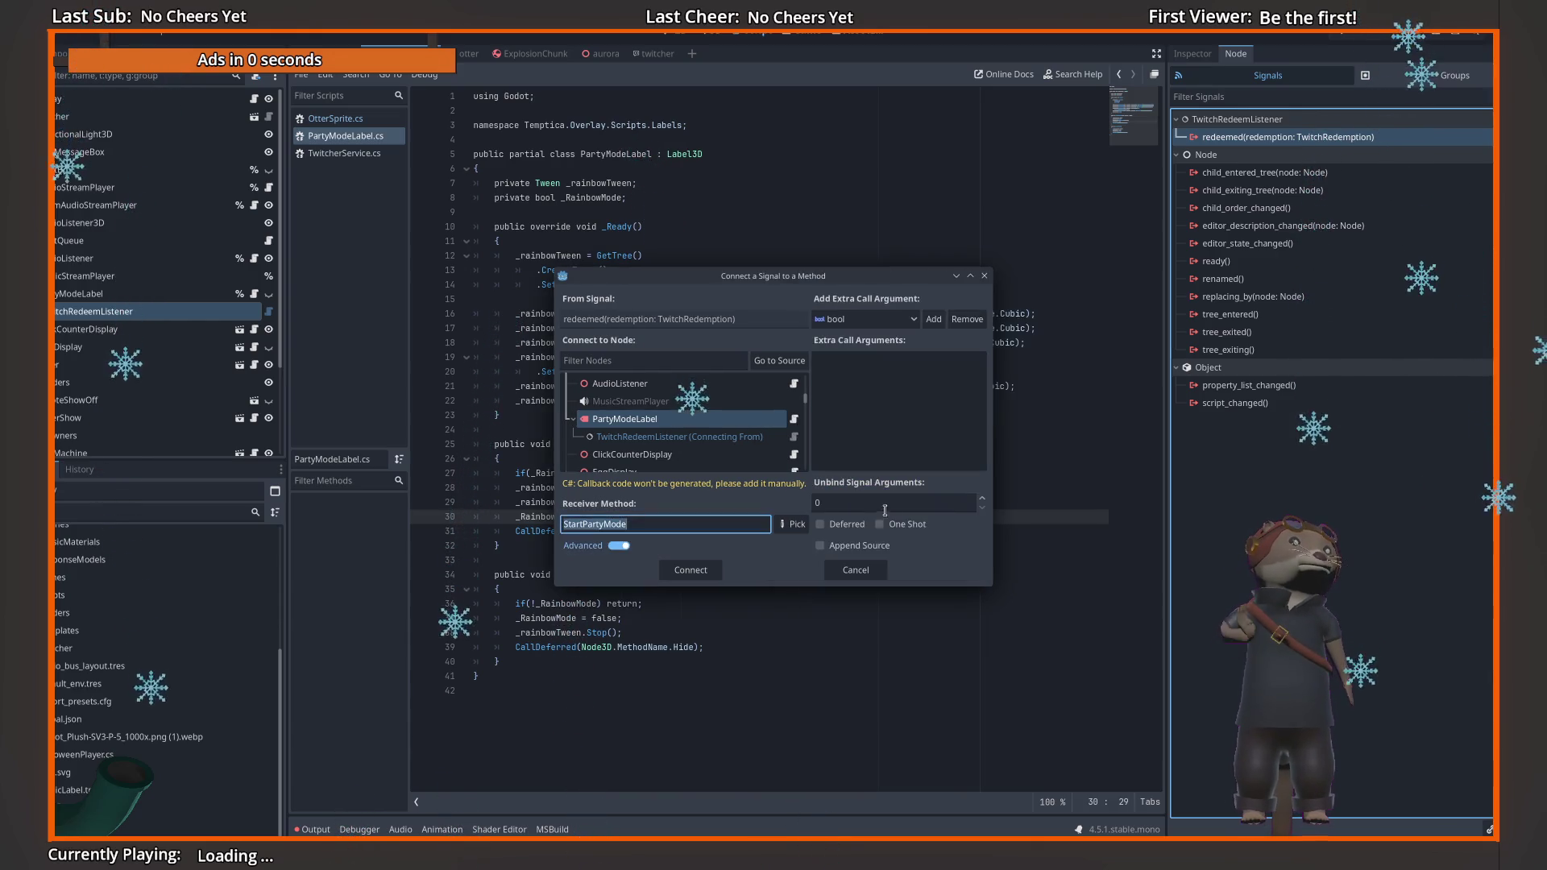
drag(855, 275, 1038, 341)
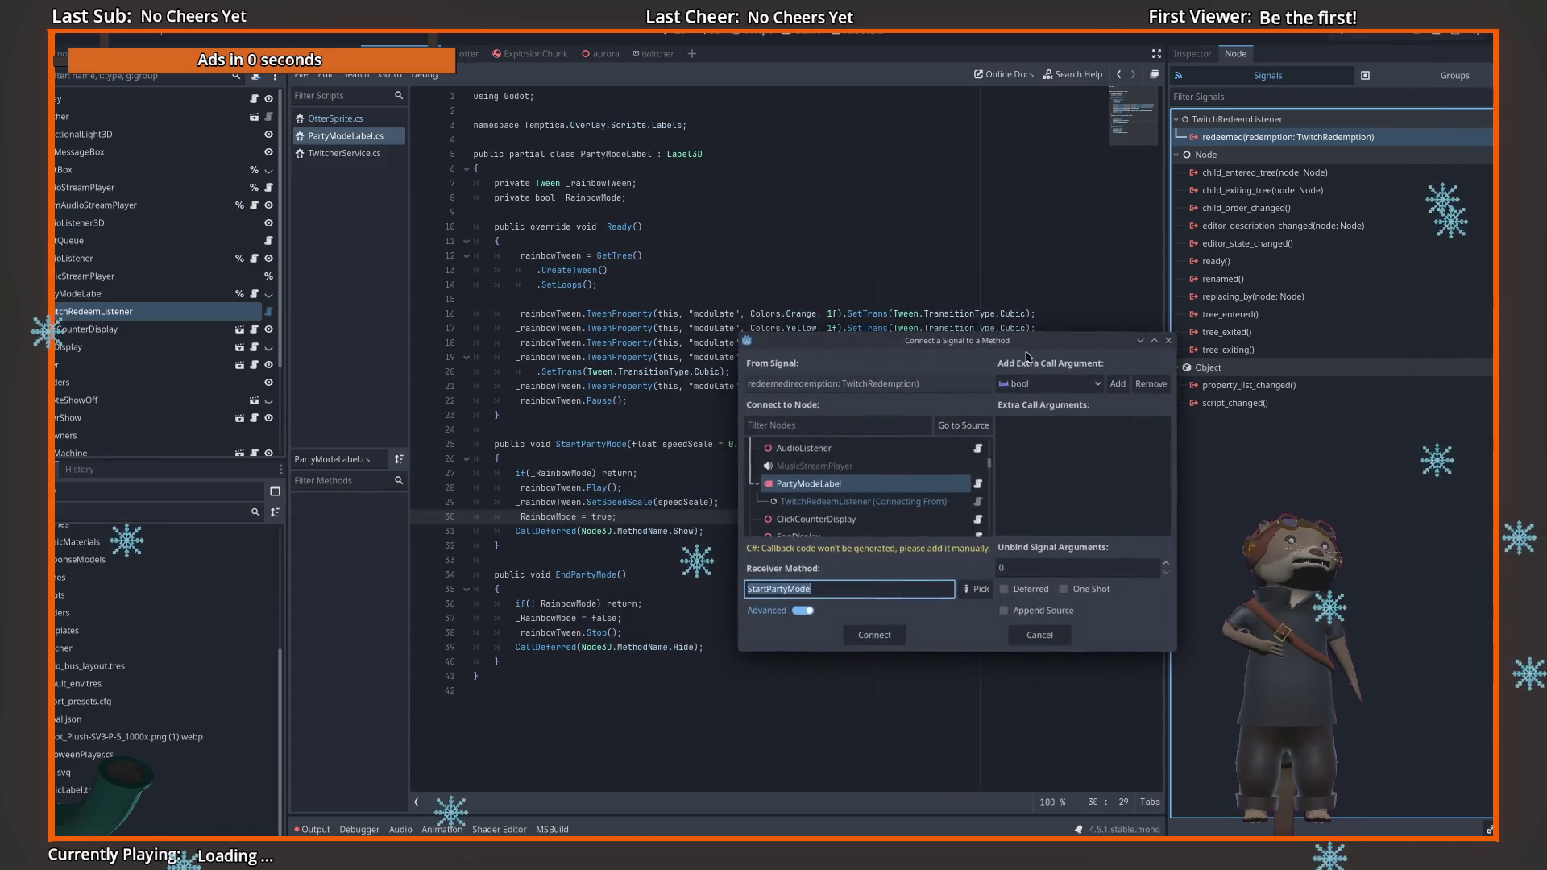
click(1041, 384)
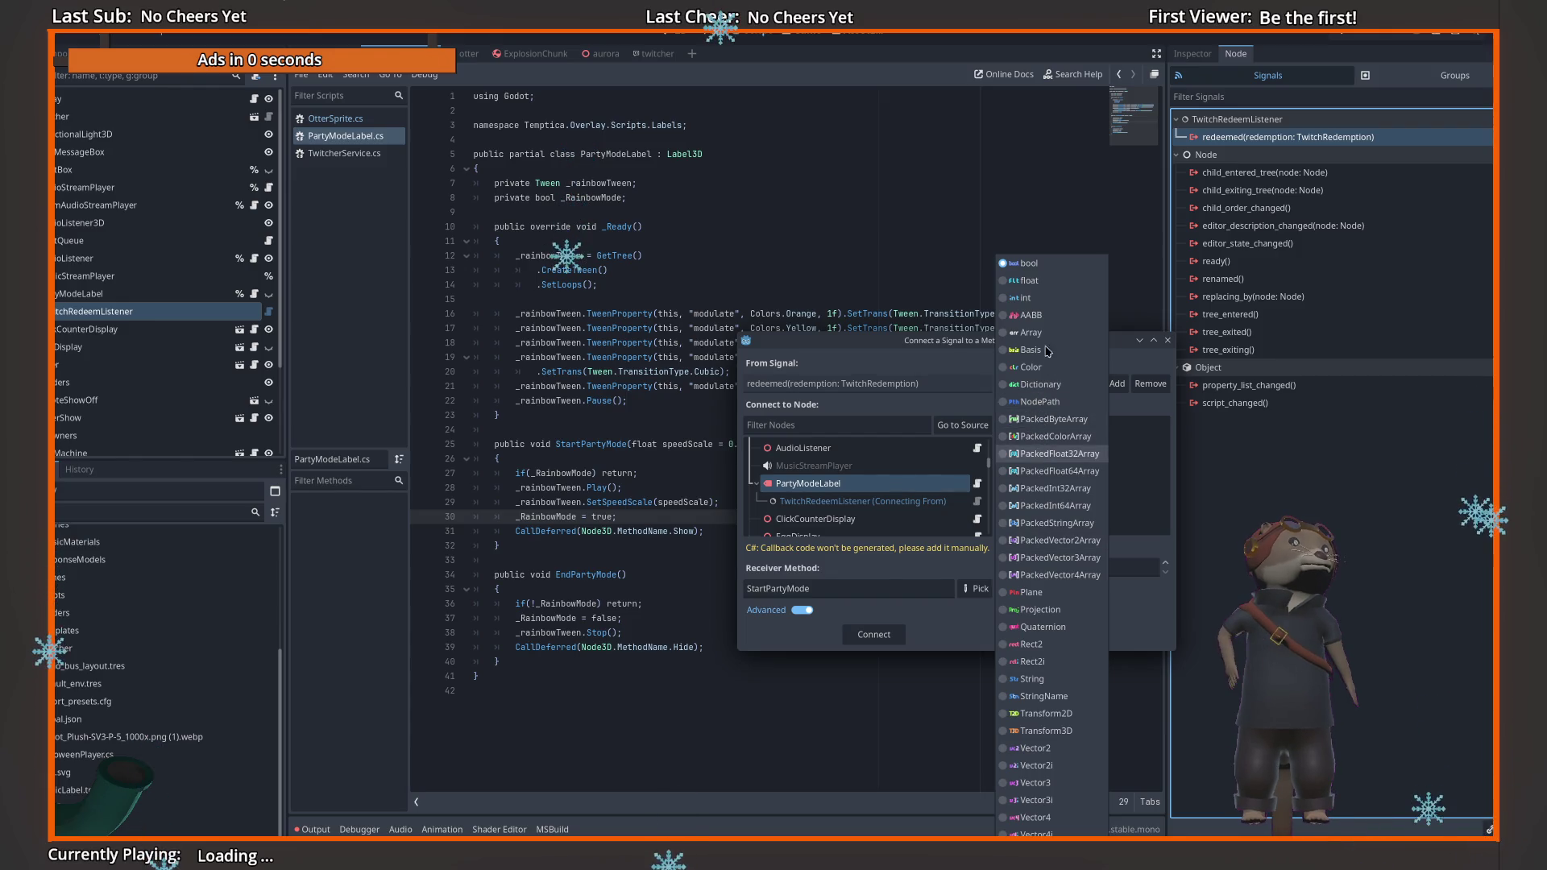
click(1043, 283)
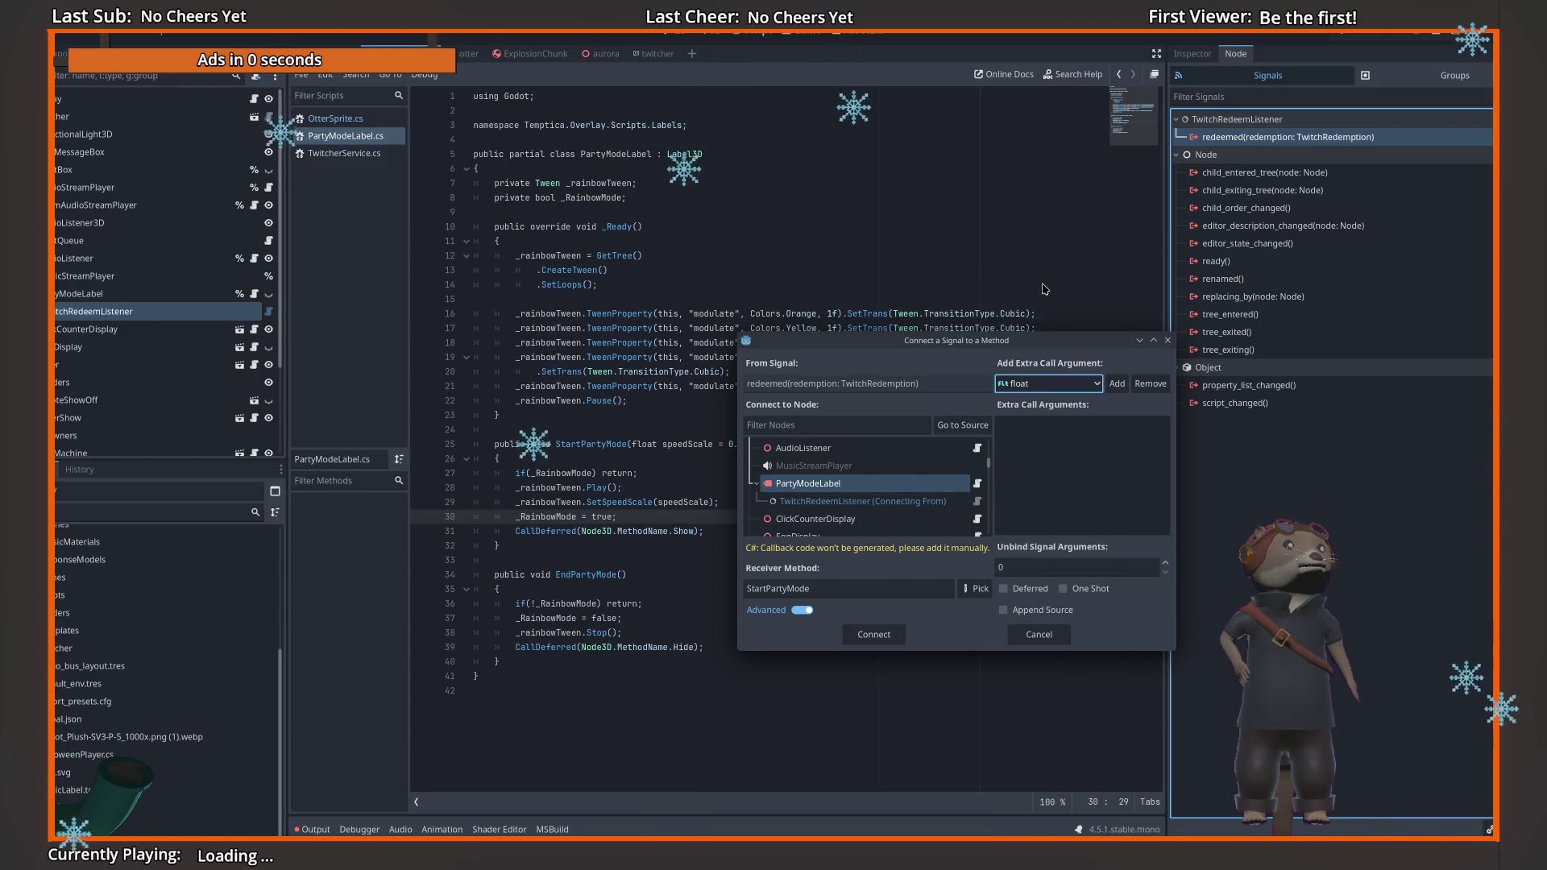
mouse_move(1030, 348)
mouse_down()
mouse_move(880, 654)
mouse_move(897, 464)
mouse_move(945, 272)
mouse_move(1121, 412)
mouse_move(1029, 303)
mouse_up()
click(1019, 378)
text(0.25)
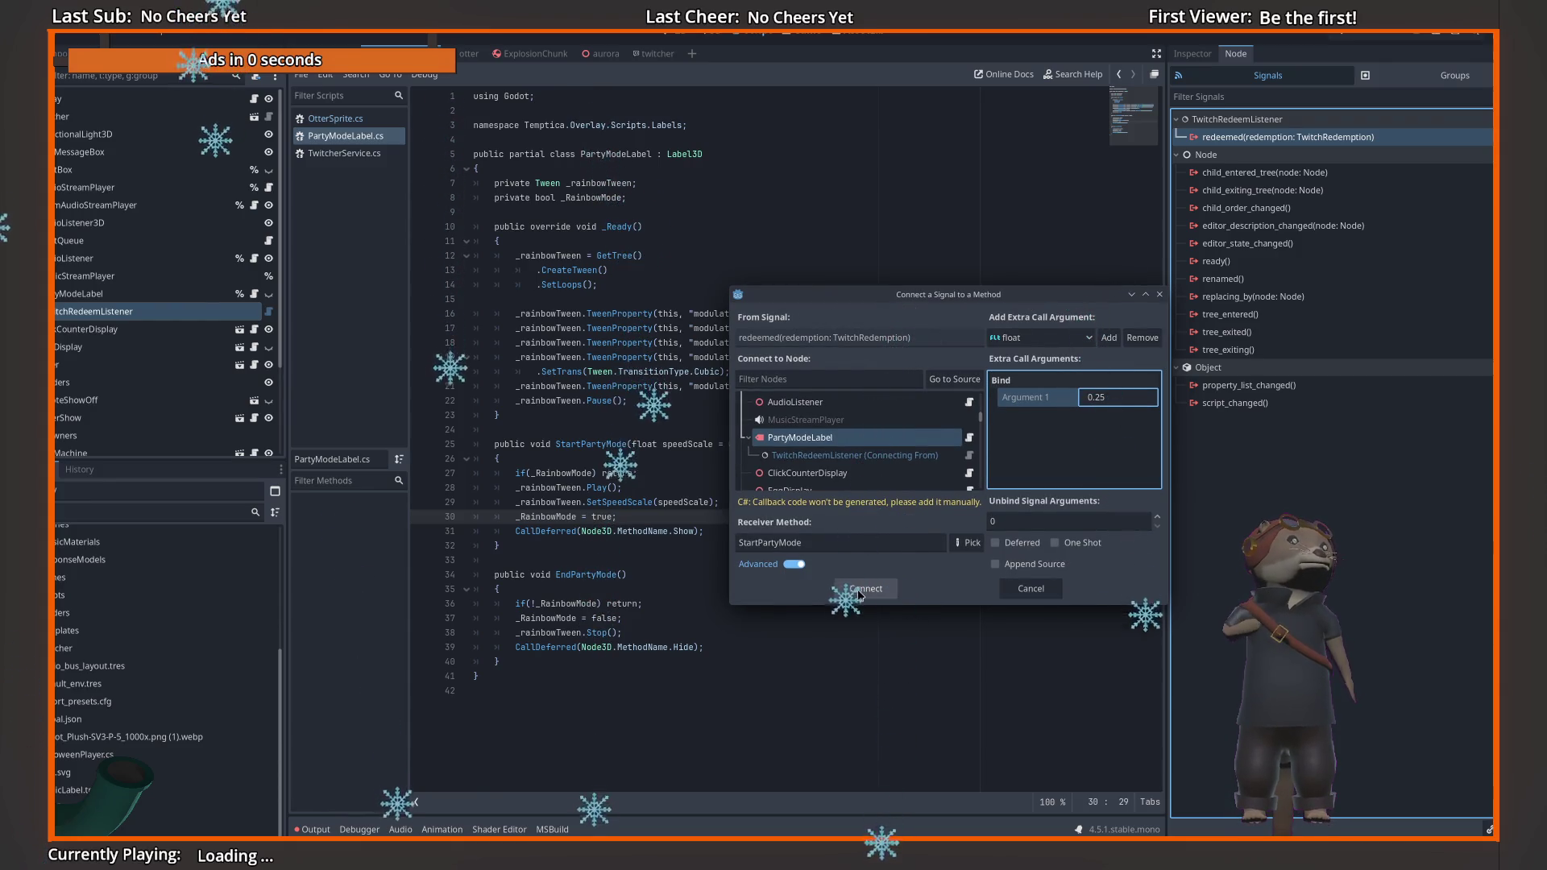
click(859, 594)
click(859, 594)
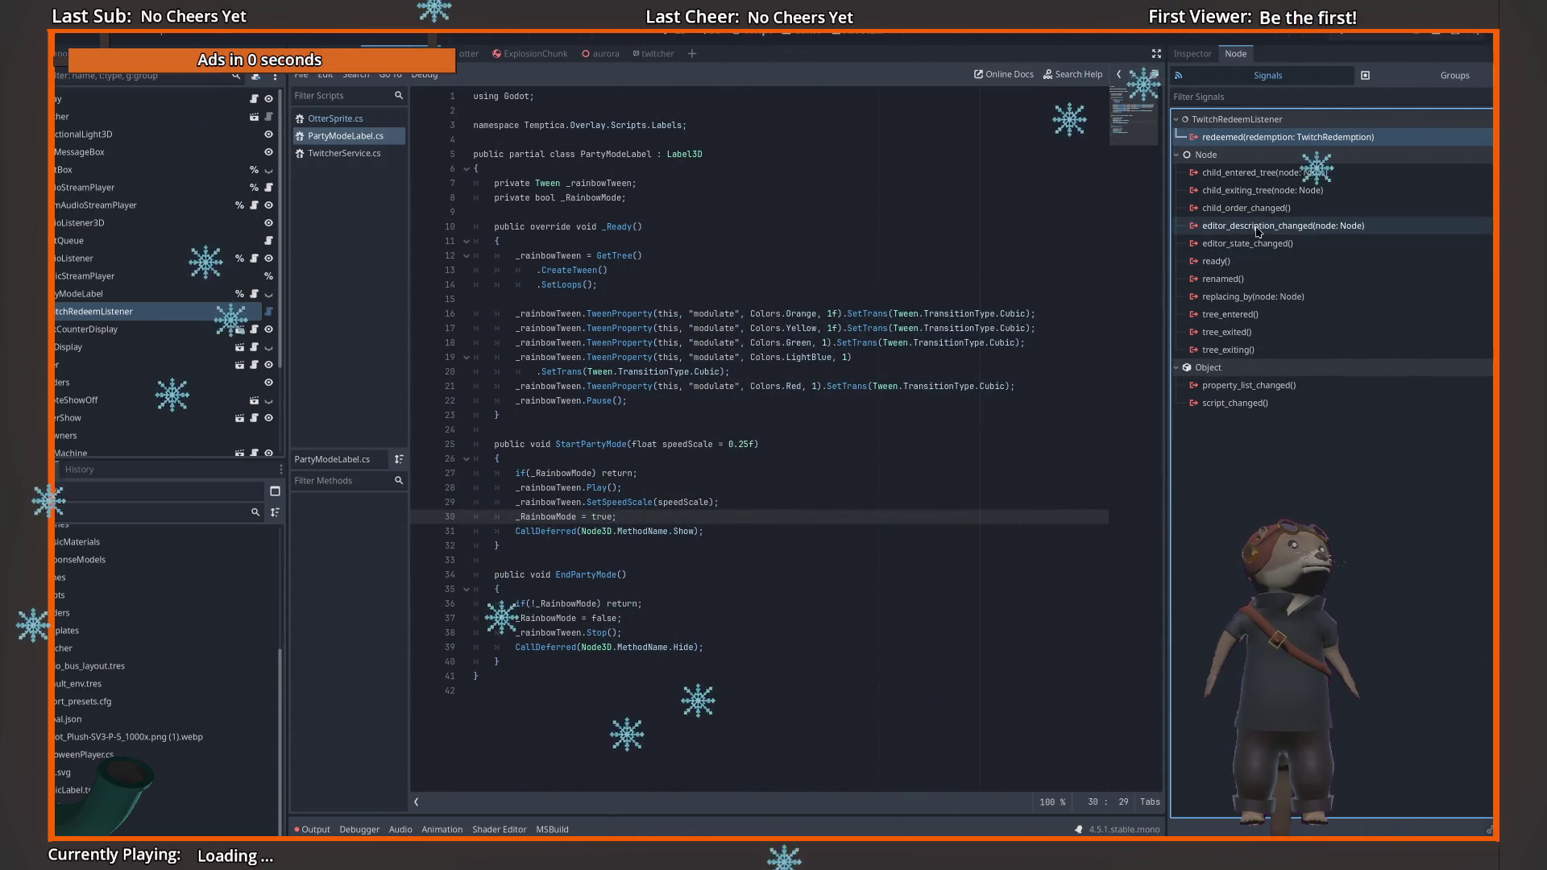
- Add a TwitchCommand child node under PartyModeLabel
right_click(89, 295)
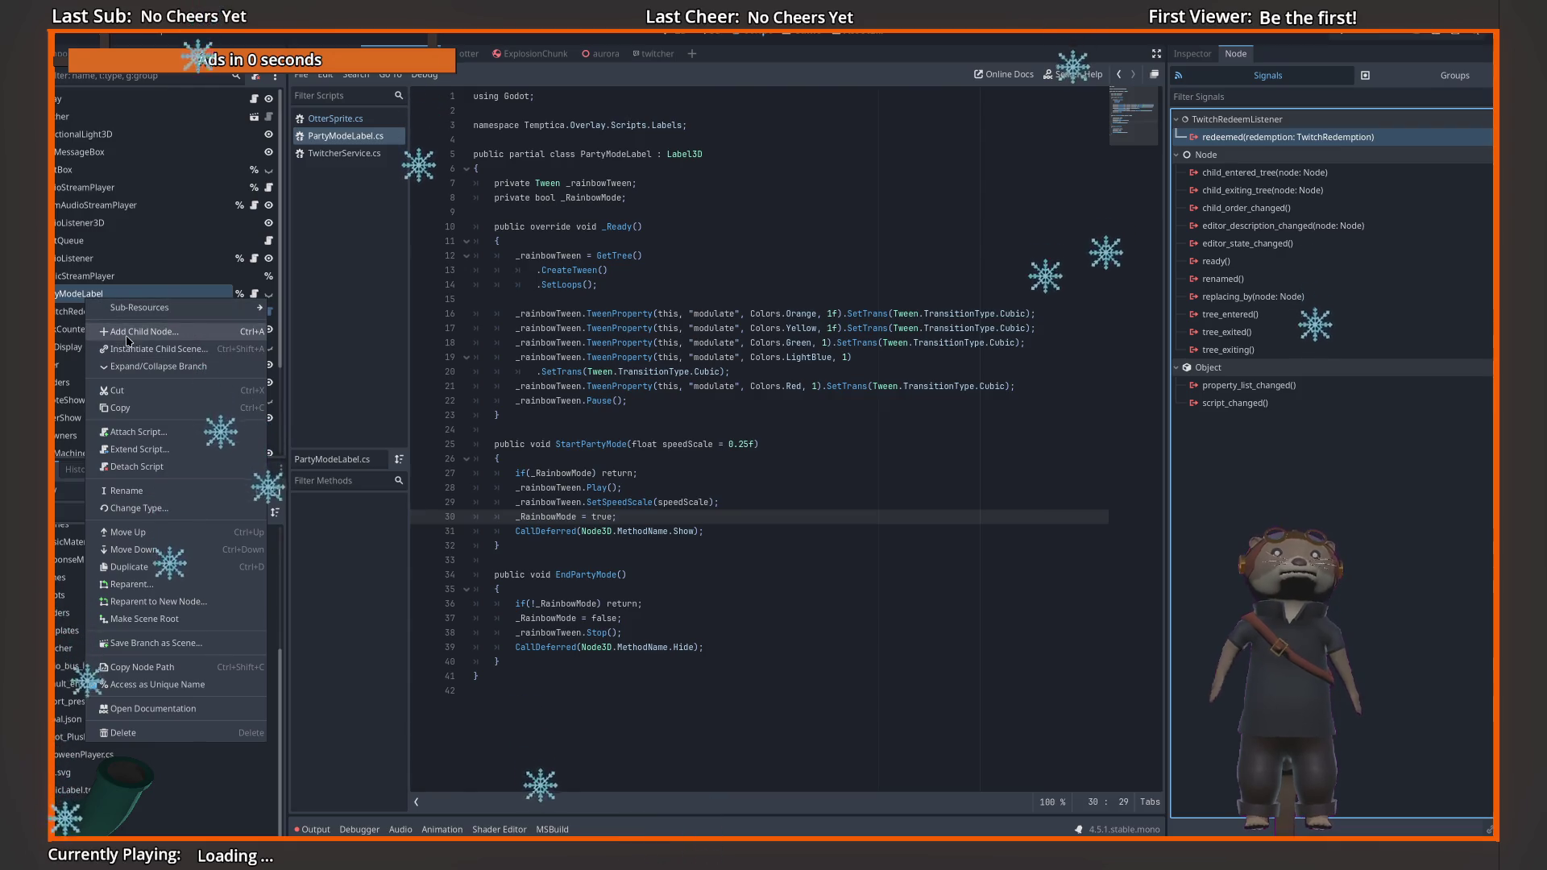
click(129, 331)
text(command)
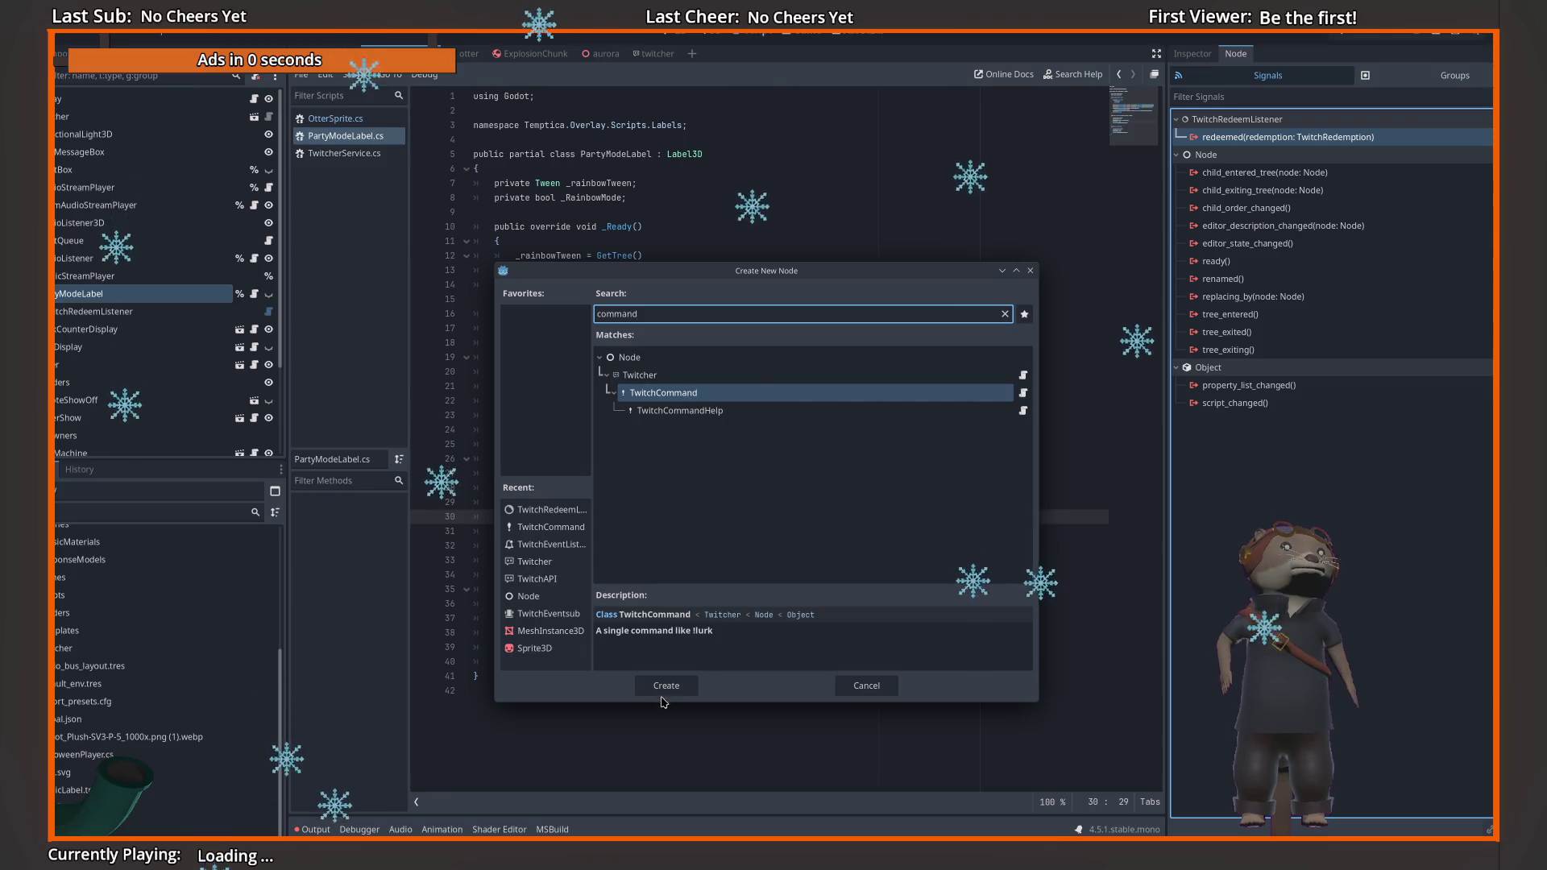
double_click(695, 394)
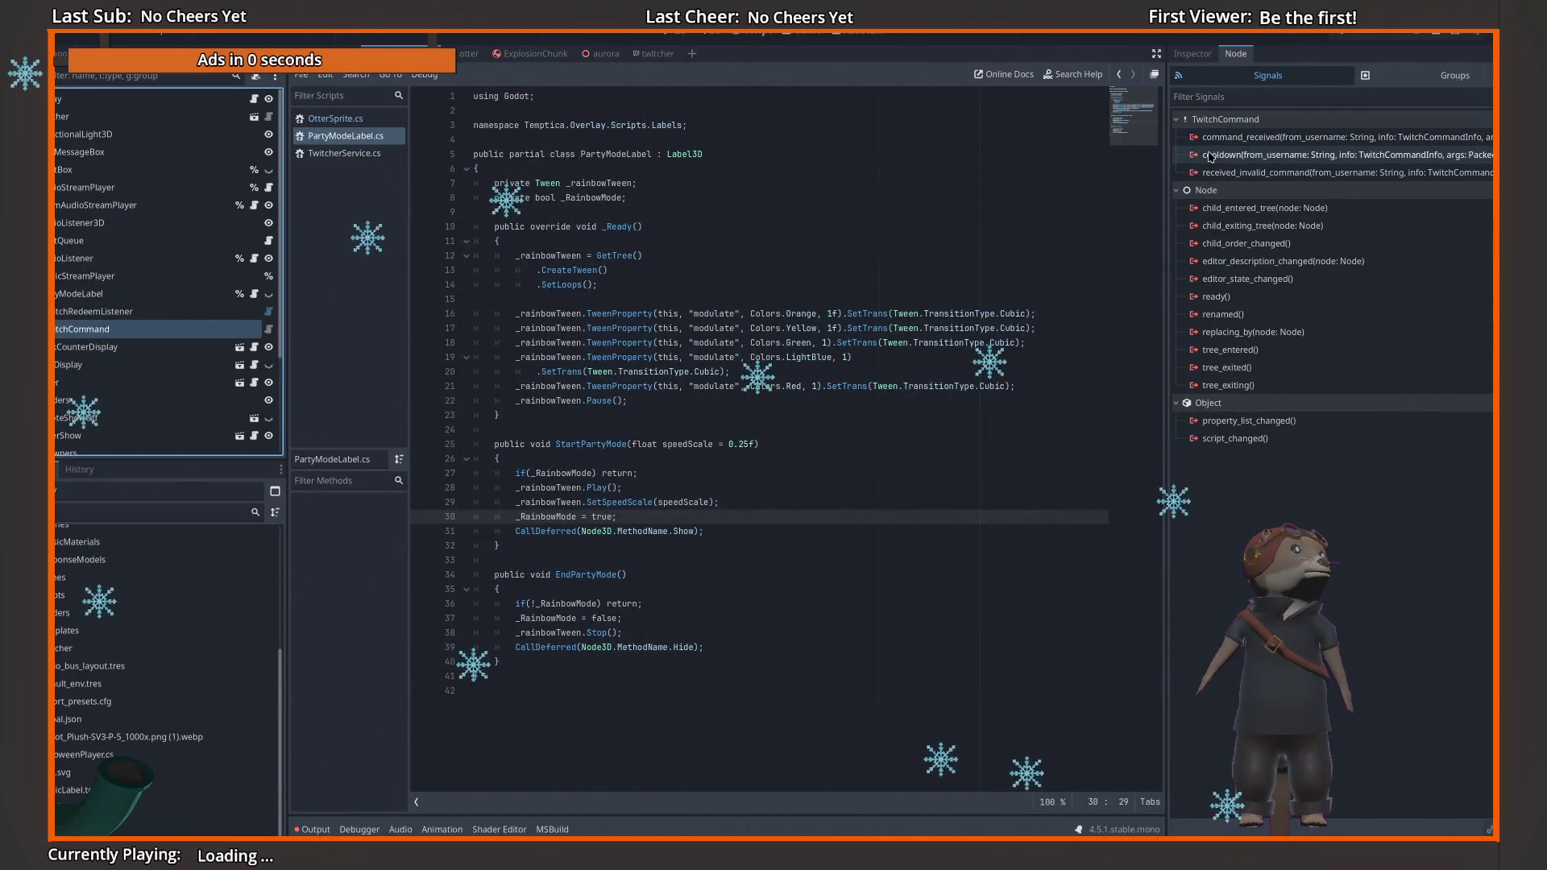
- Check TwitchCommand's command_received signal and first command prefix, then switch to the Twitcher docs
click(1273, 143)
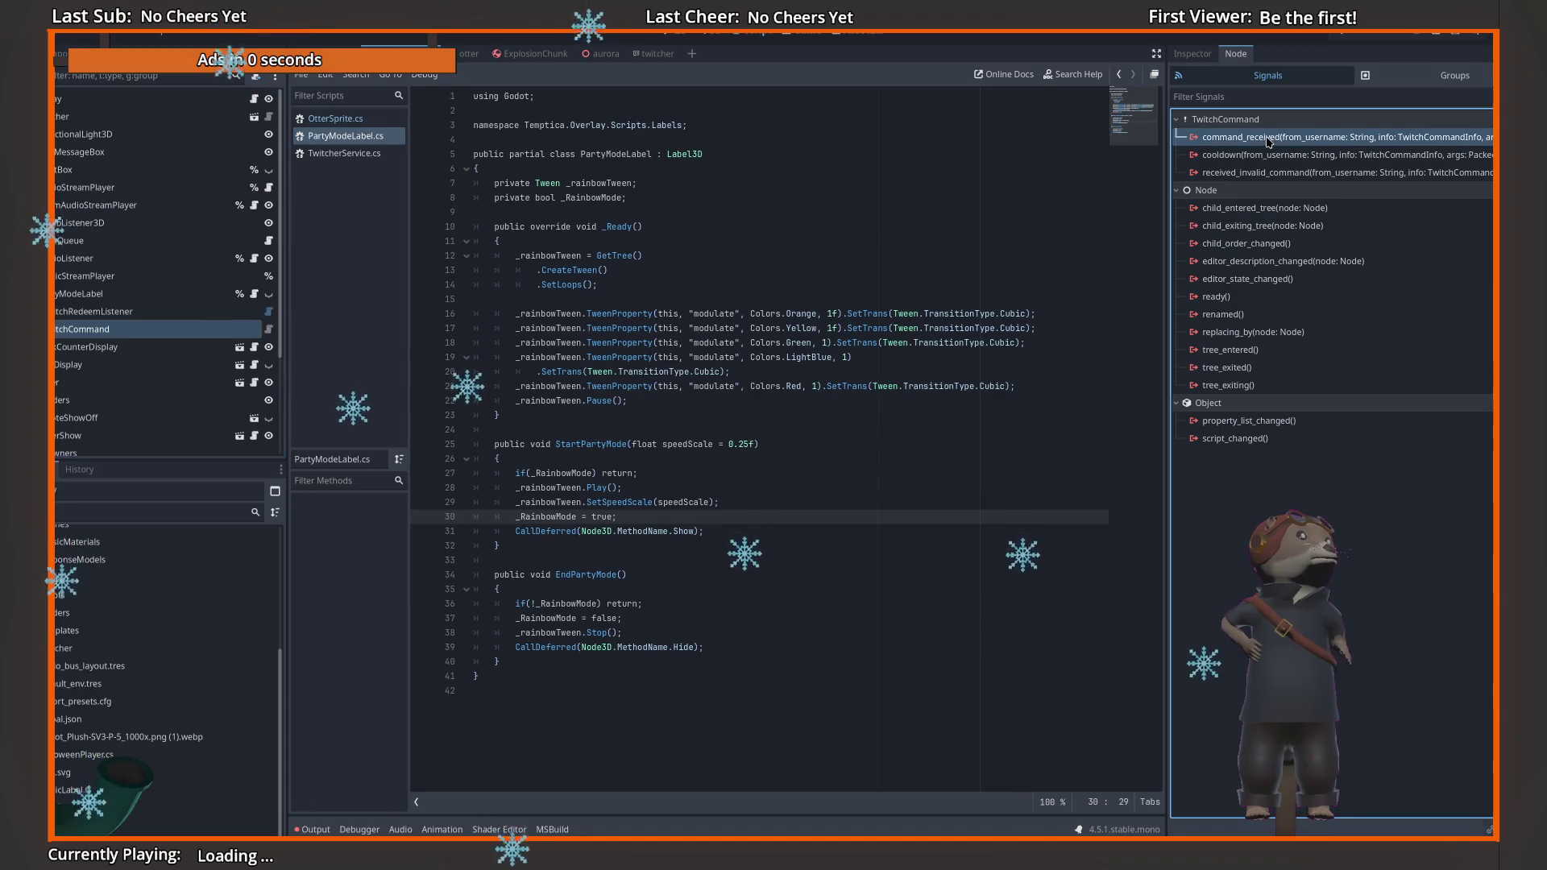
right_click(1279, 144)
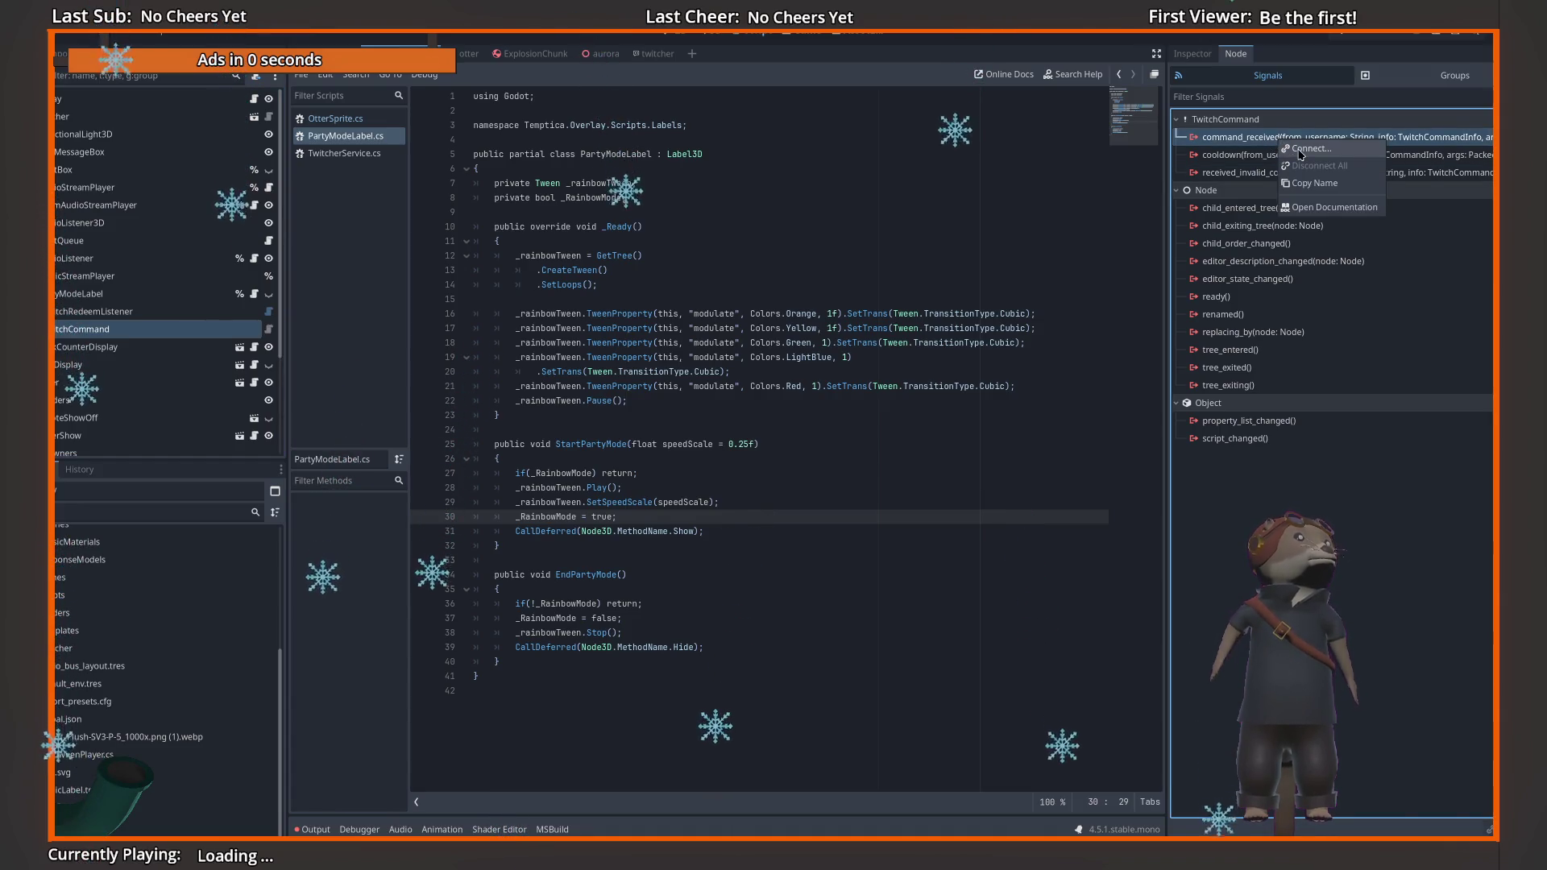
click(1193, 58)
click(1192, 54)
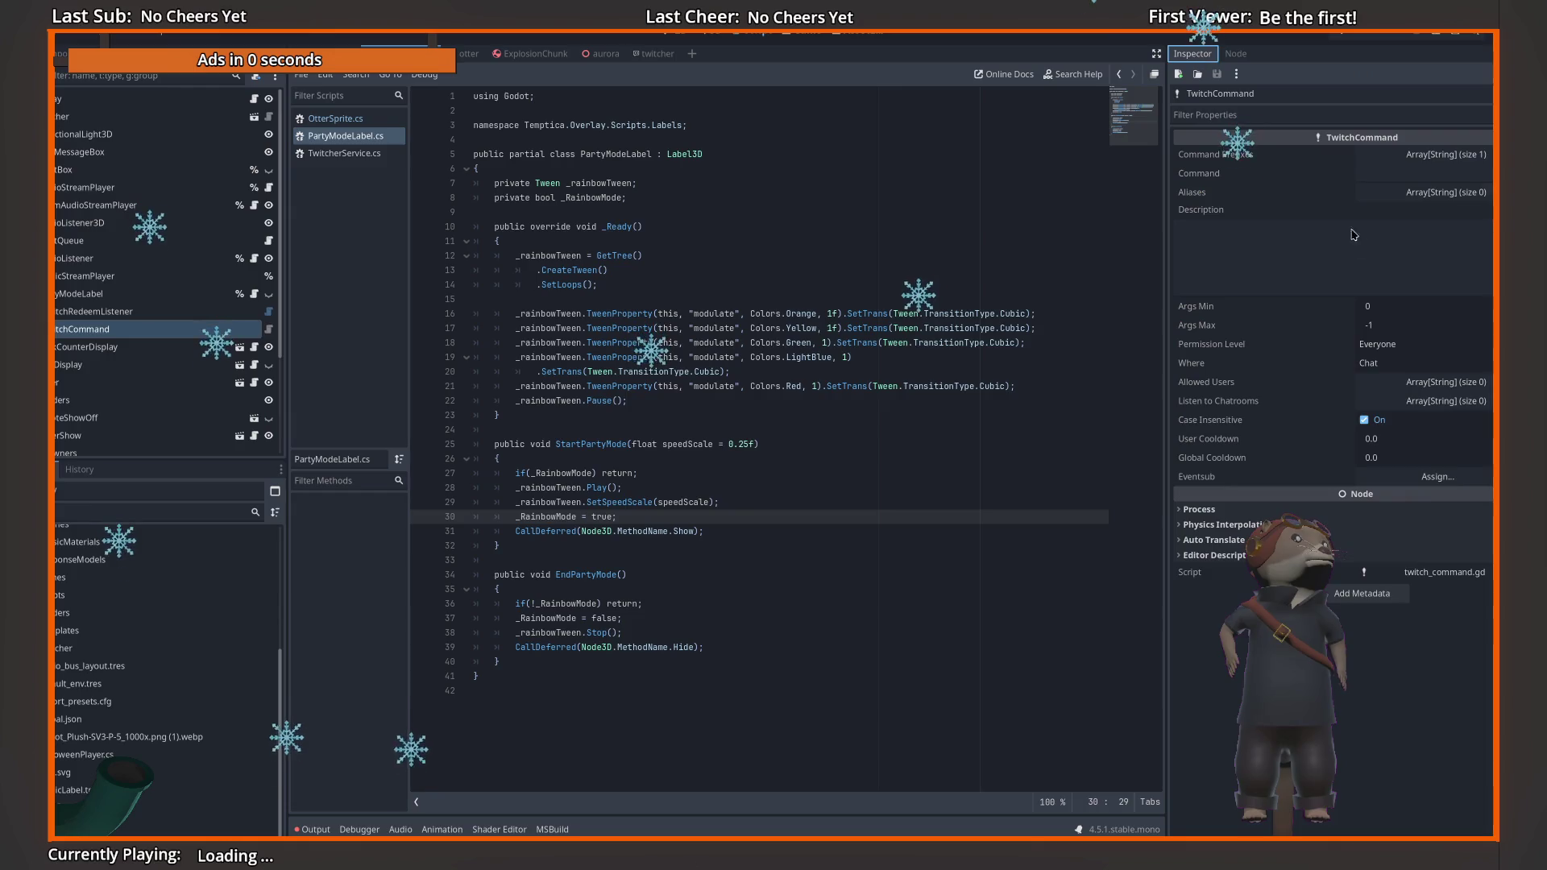
click(1403, 191)
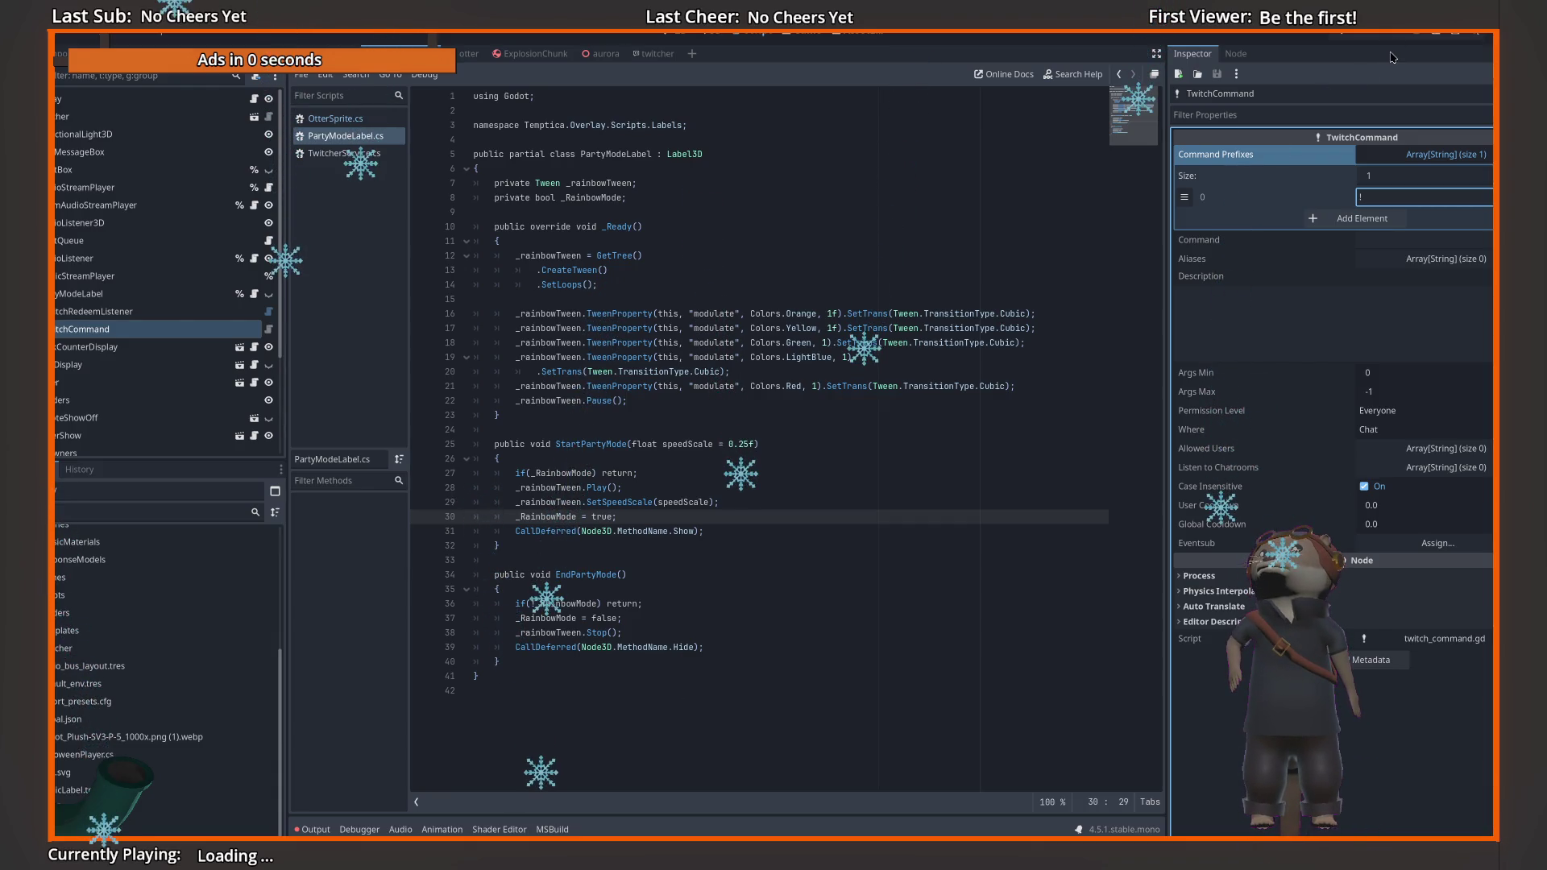
key(alt+Tab)
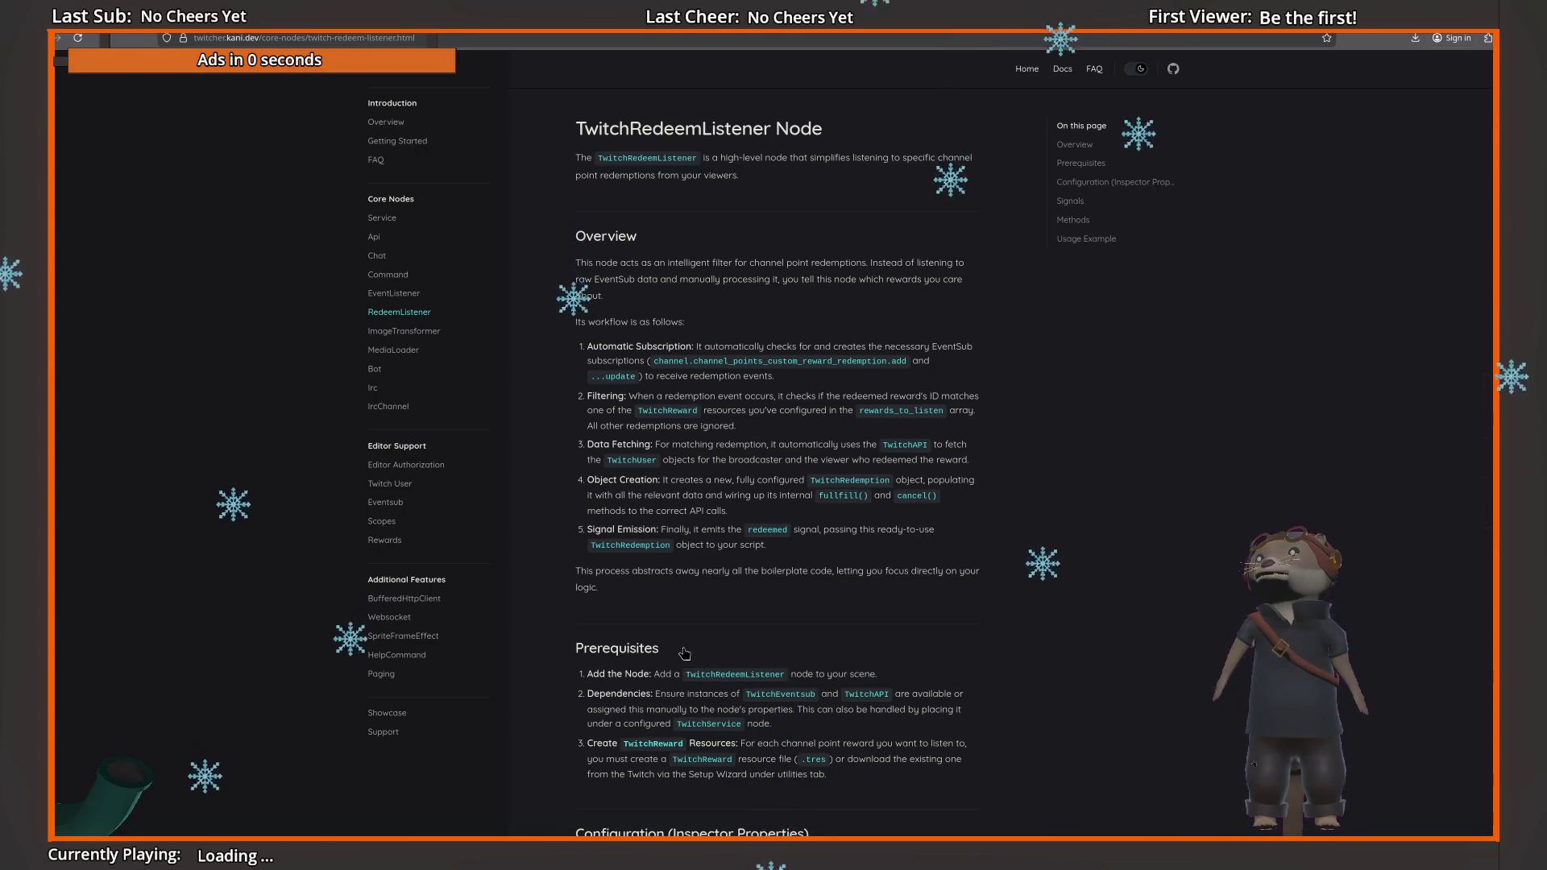
- Open the Editor Reward docs page and read its introduction
click(384, 540)
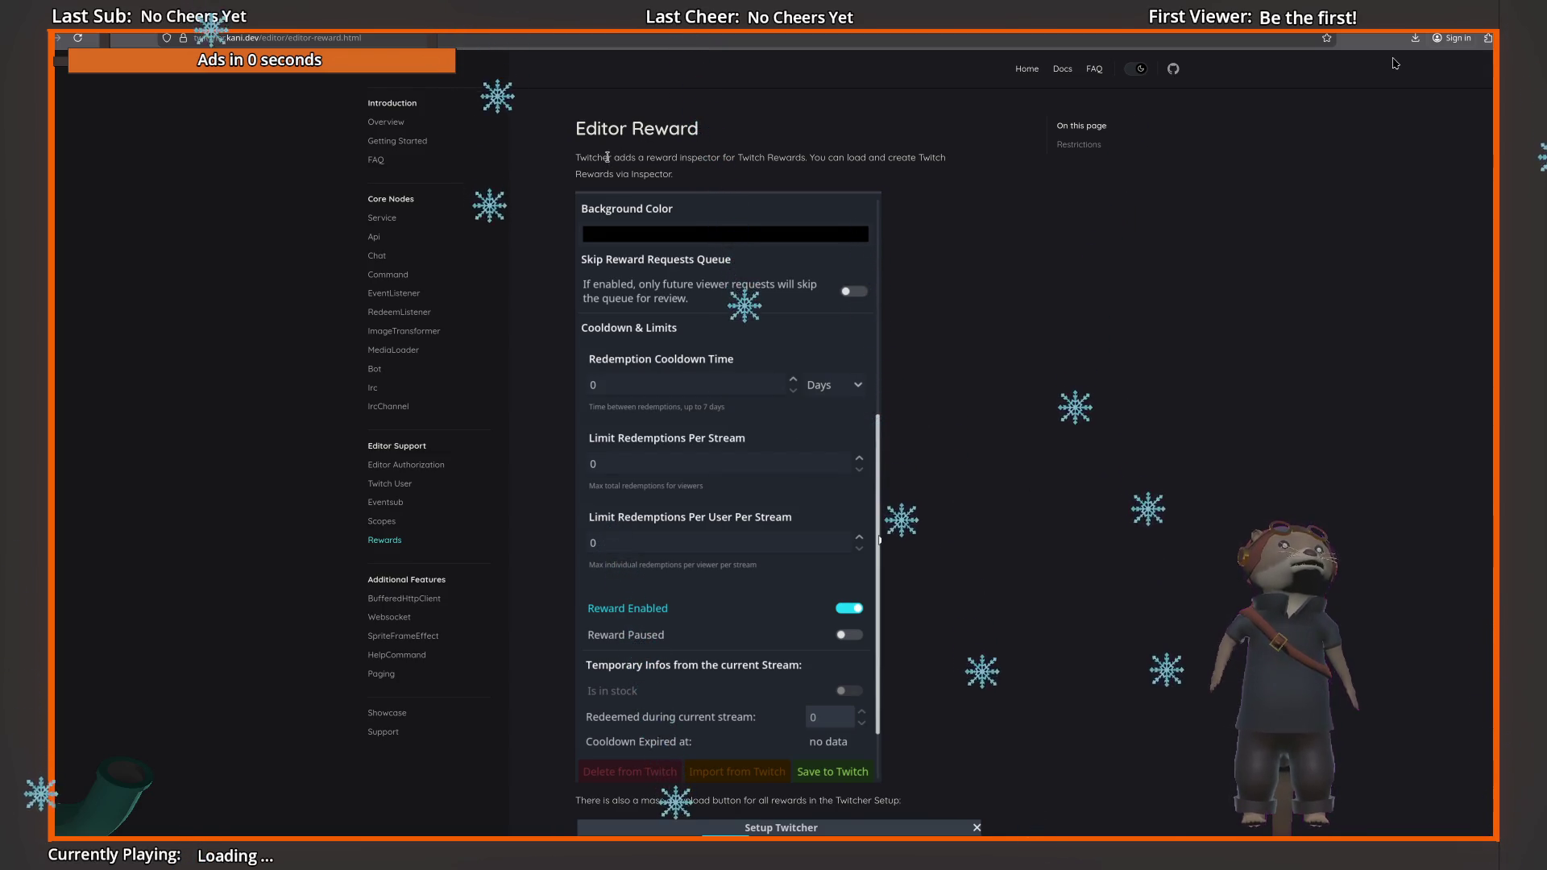
drag(680, 158, 795, 158)
click(825, 160)
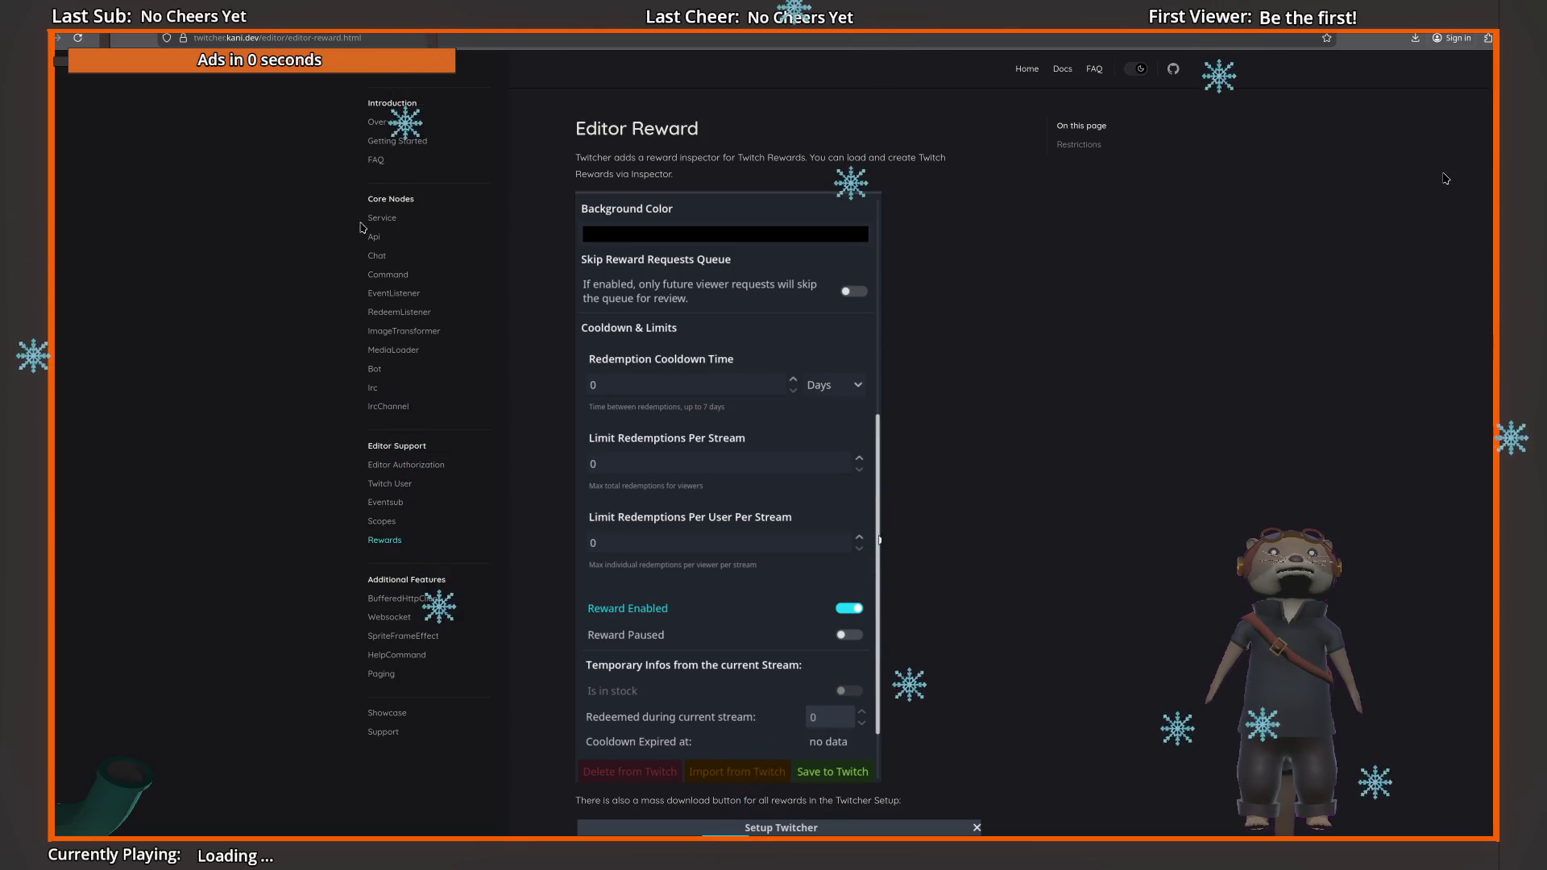
scroll(1122, 529, down, 5)
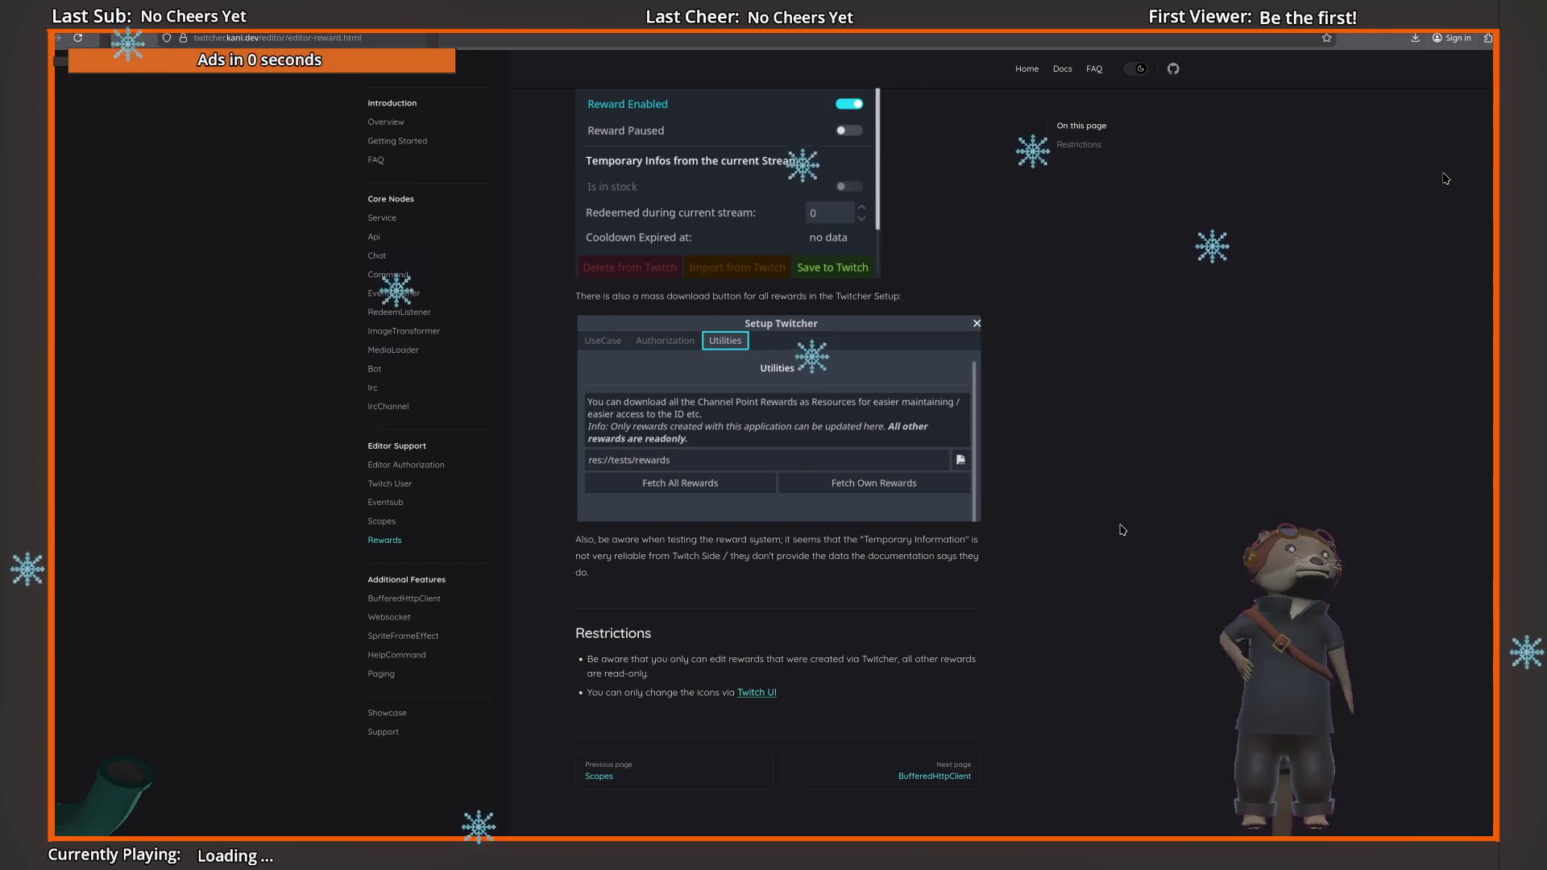
scroll(1113, 488, up, 3)
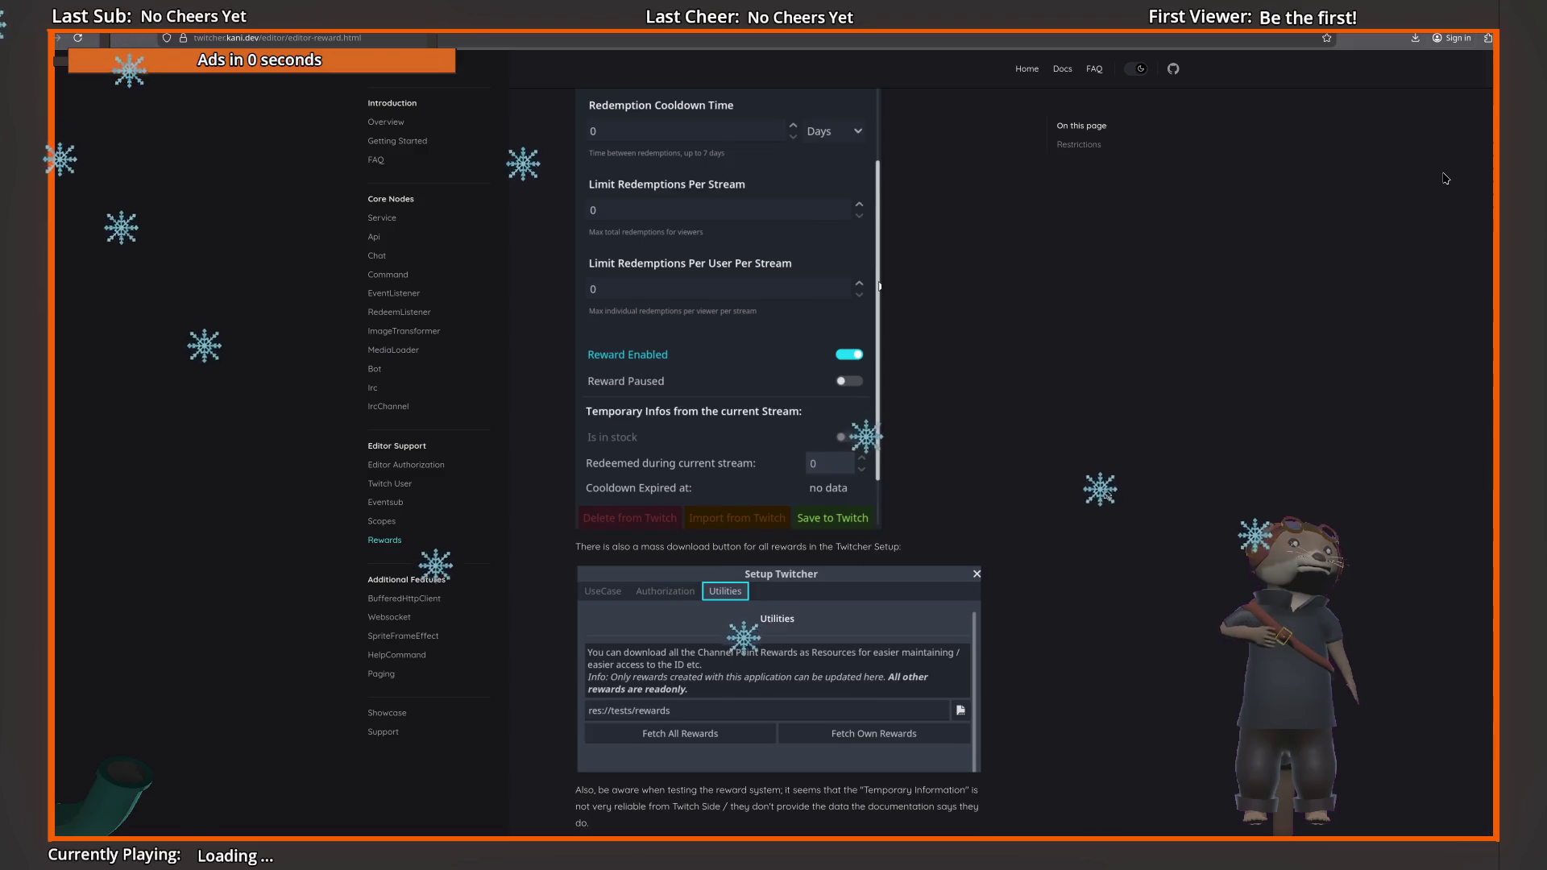
scroll(1445, 178, up, 3)
- Scroll down to the Setup Twitcher Utilities section, then go back to Godot
drag(883, 162, 903, 168)
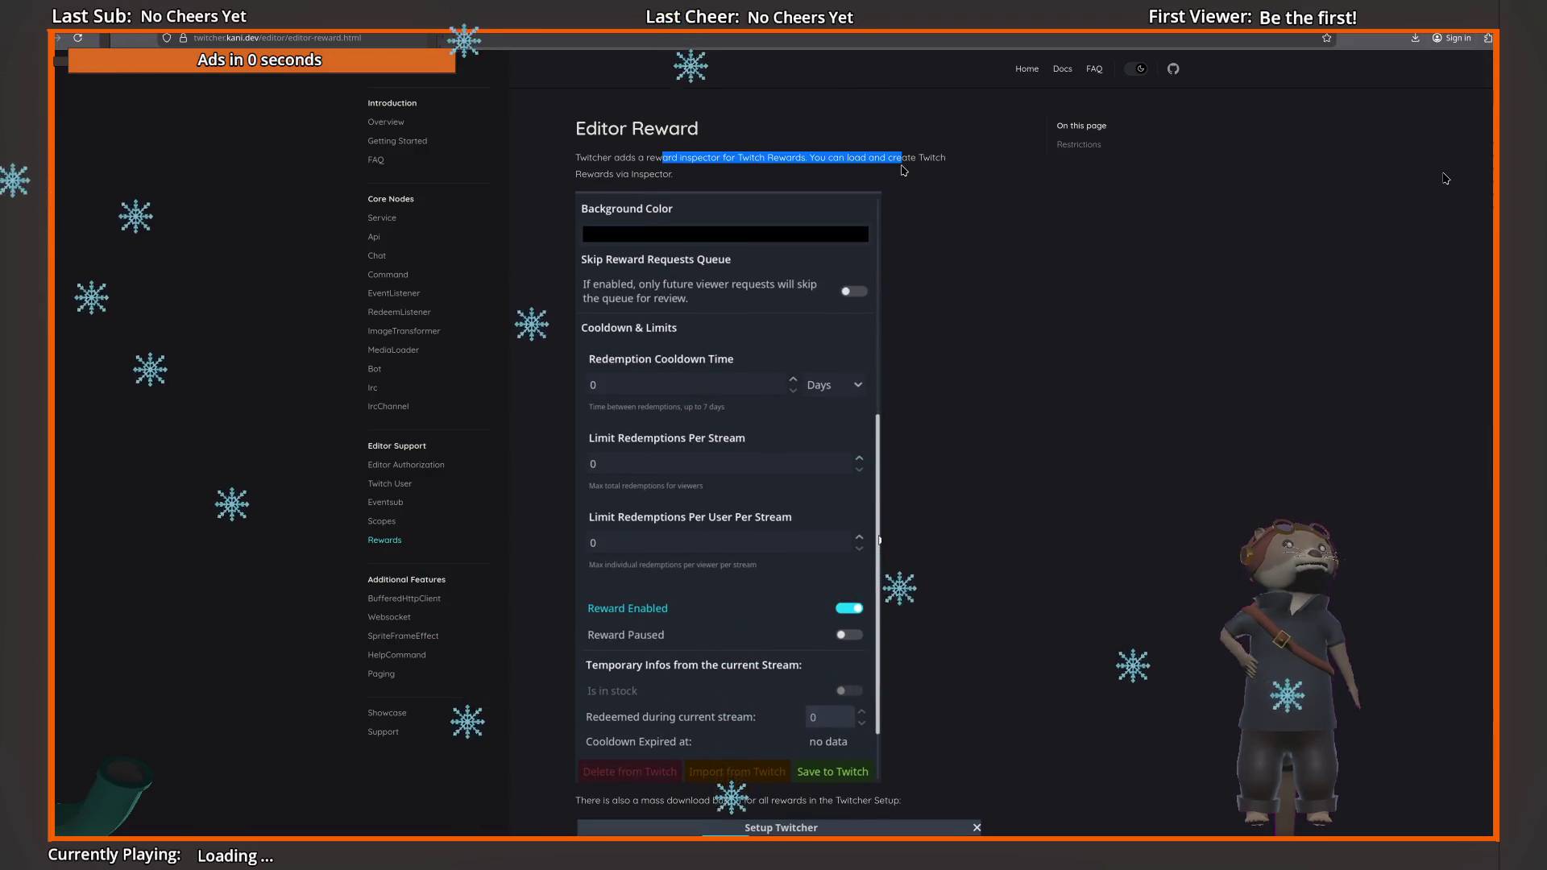
click(904, 171)
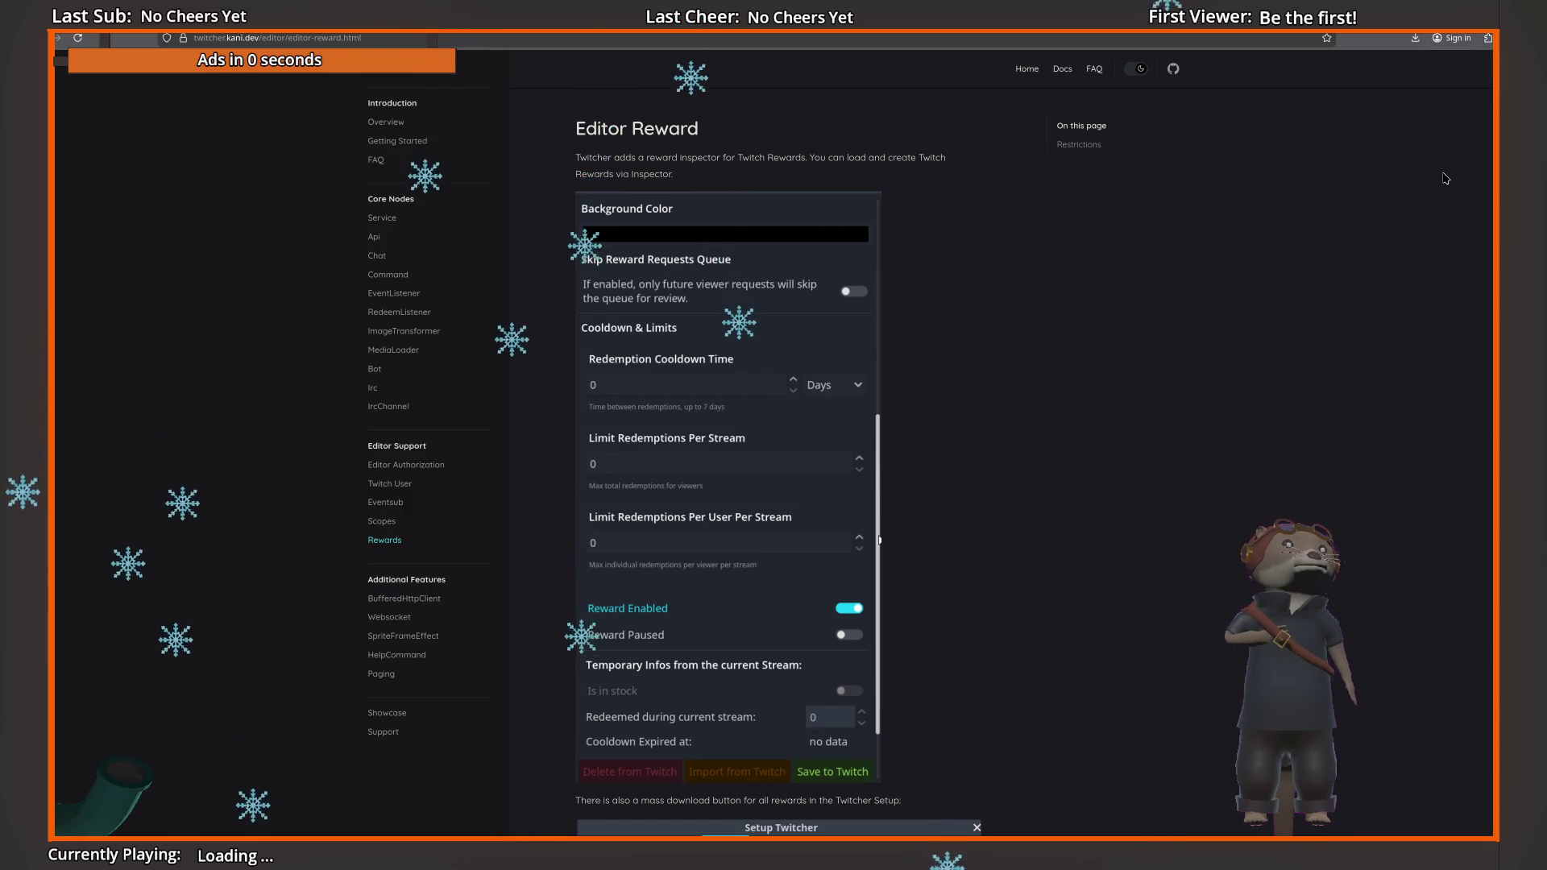
mouse_move(503, 850)
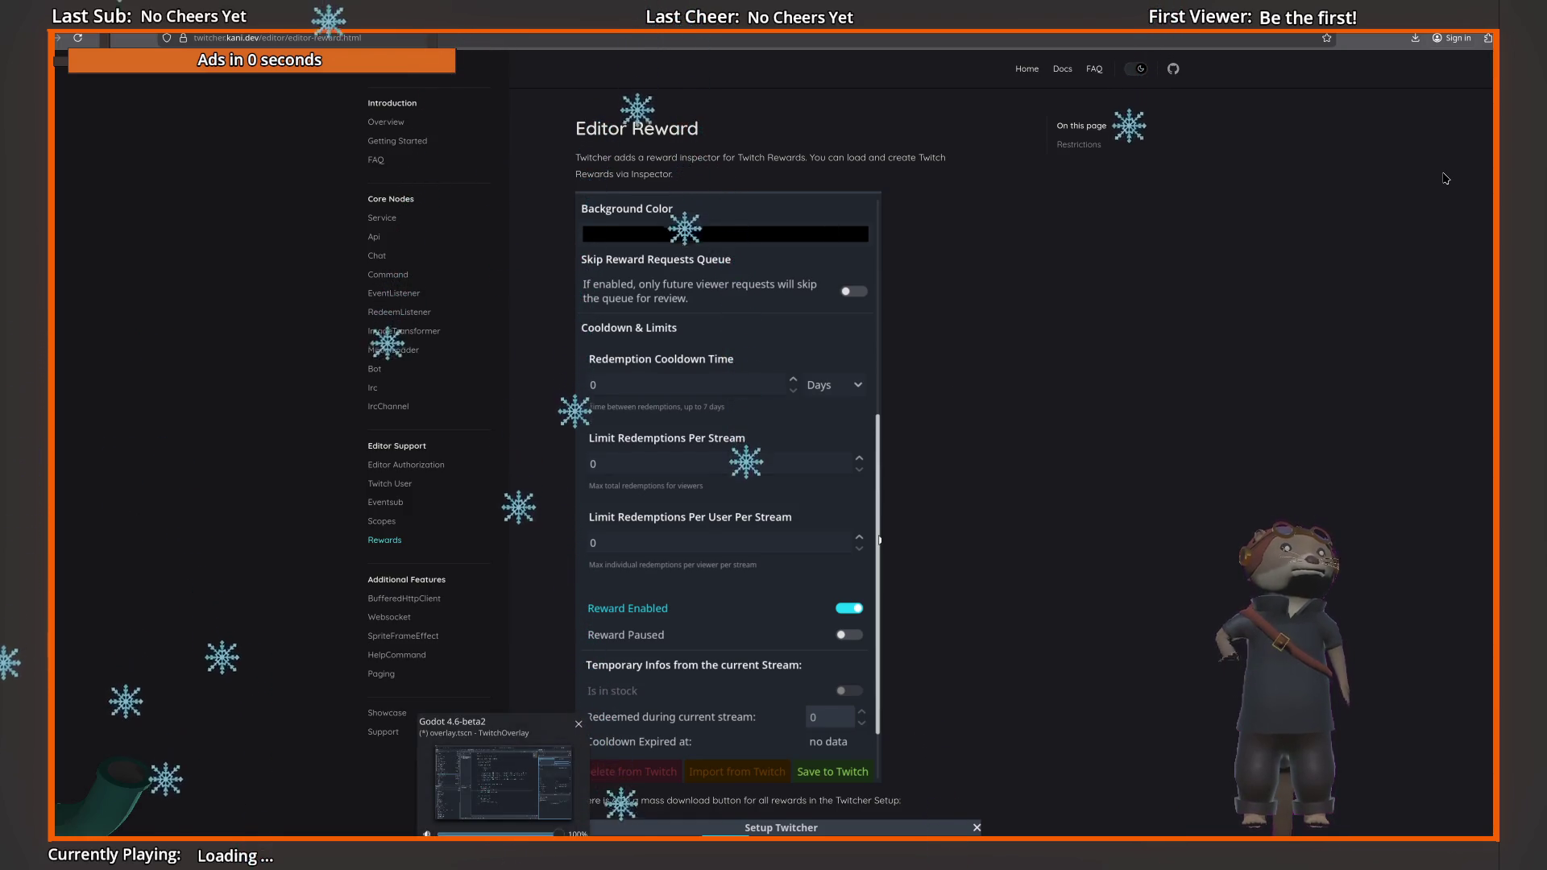
scroll(1032, 604, down, 1)
scroll(1032, 604, down, 3)
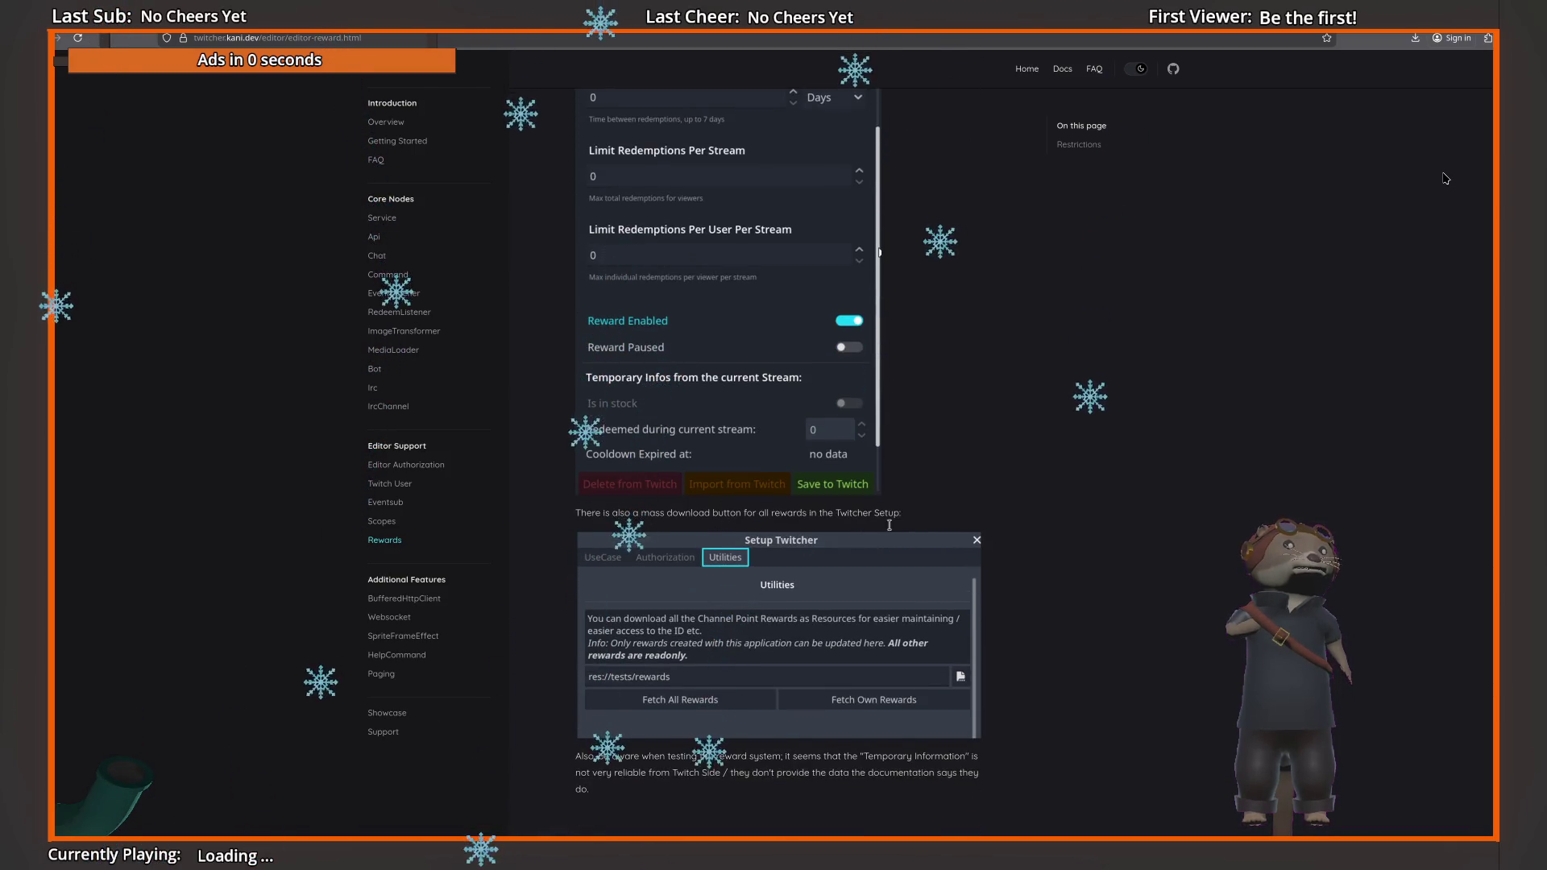
key(alt+Tab)
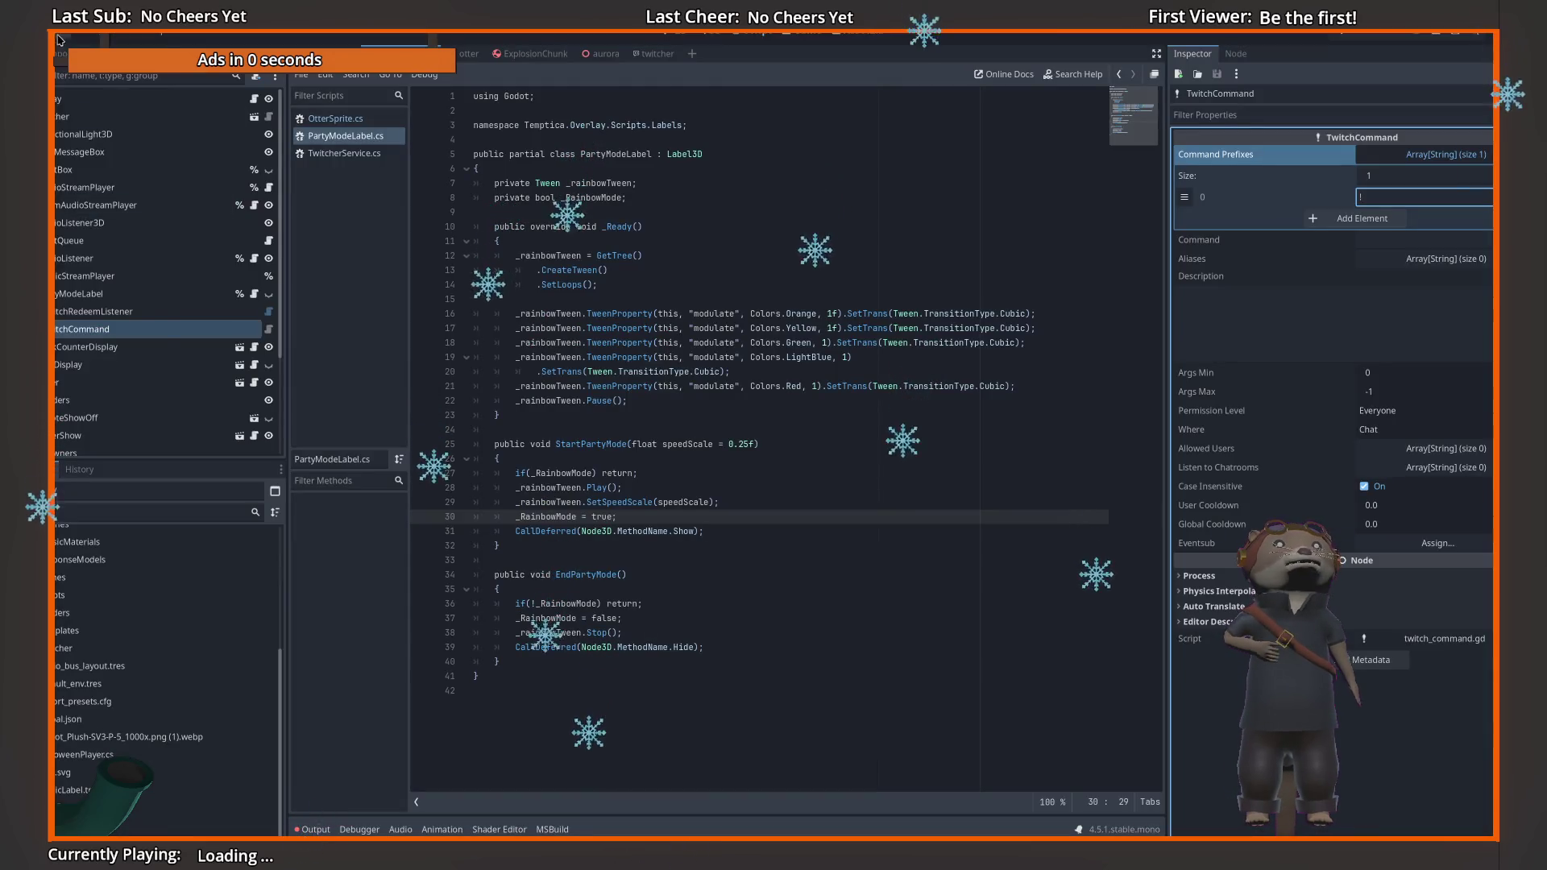
- Open Project > Tools > Twitcher Setup's Utilities and fetch all channel rewards
click(58, 40)
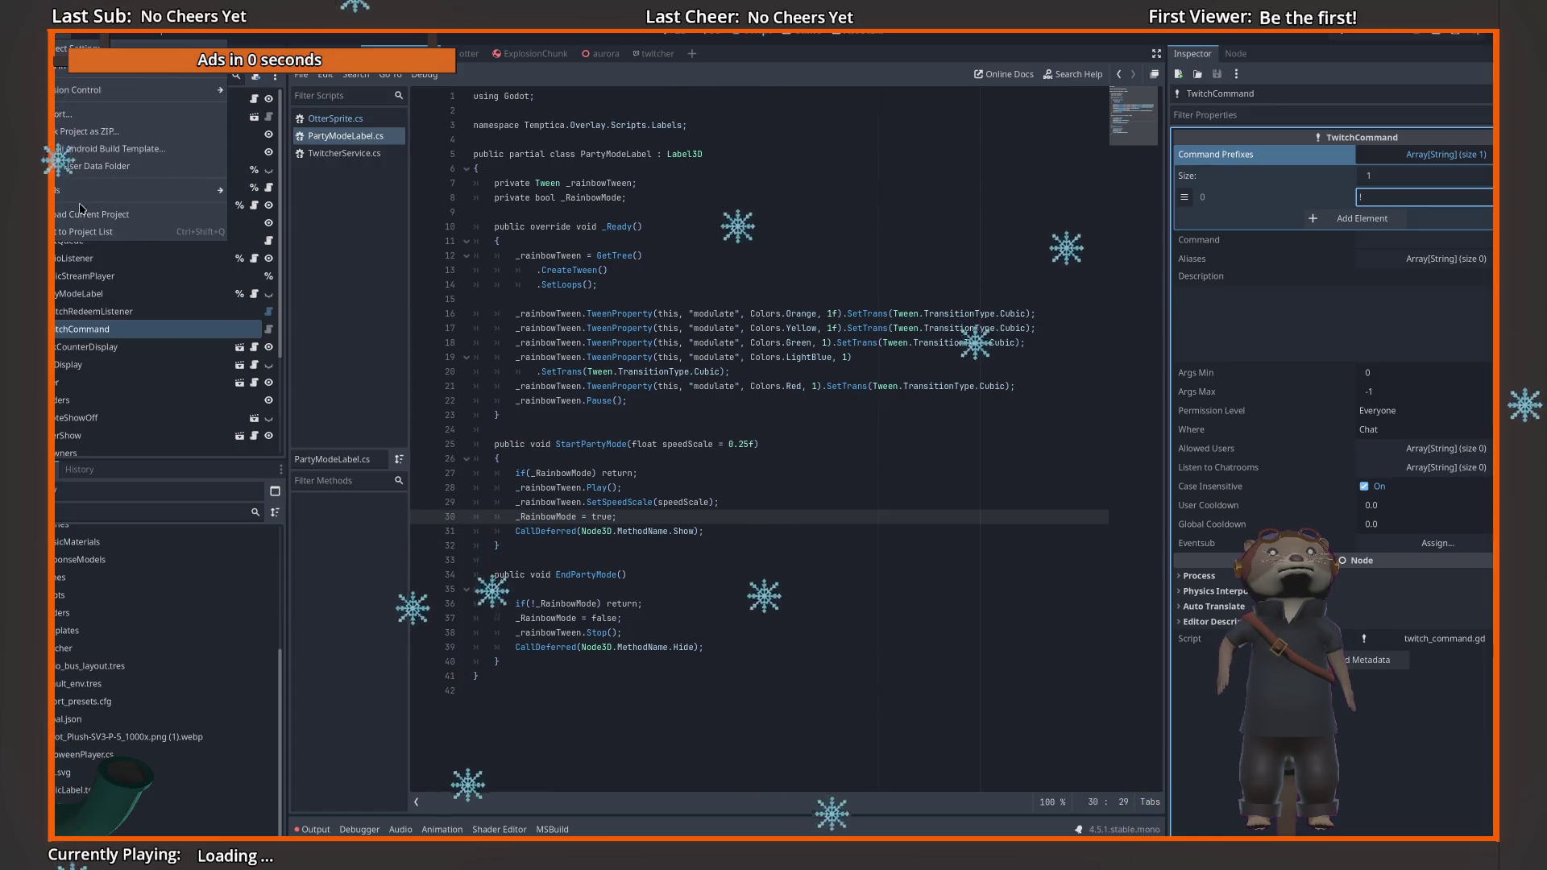
mouse_move(161, 190)
click(306, 264)
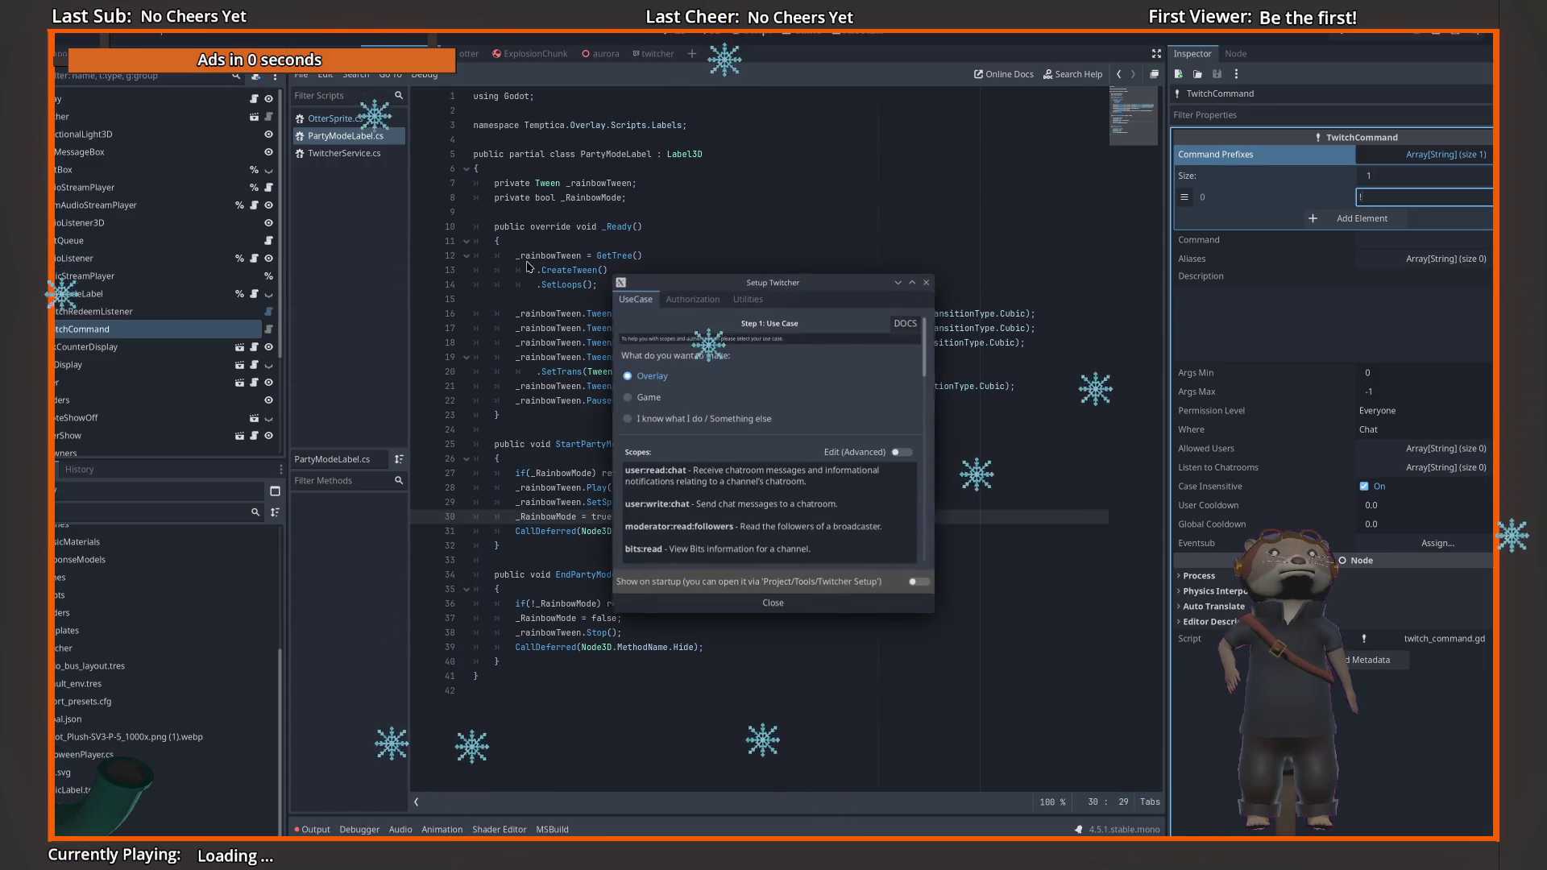
click(748, 299)
click(730, 424)
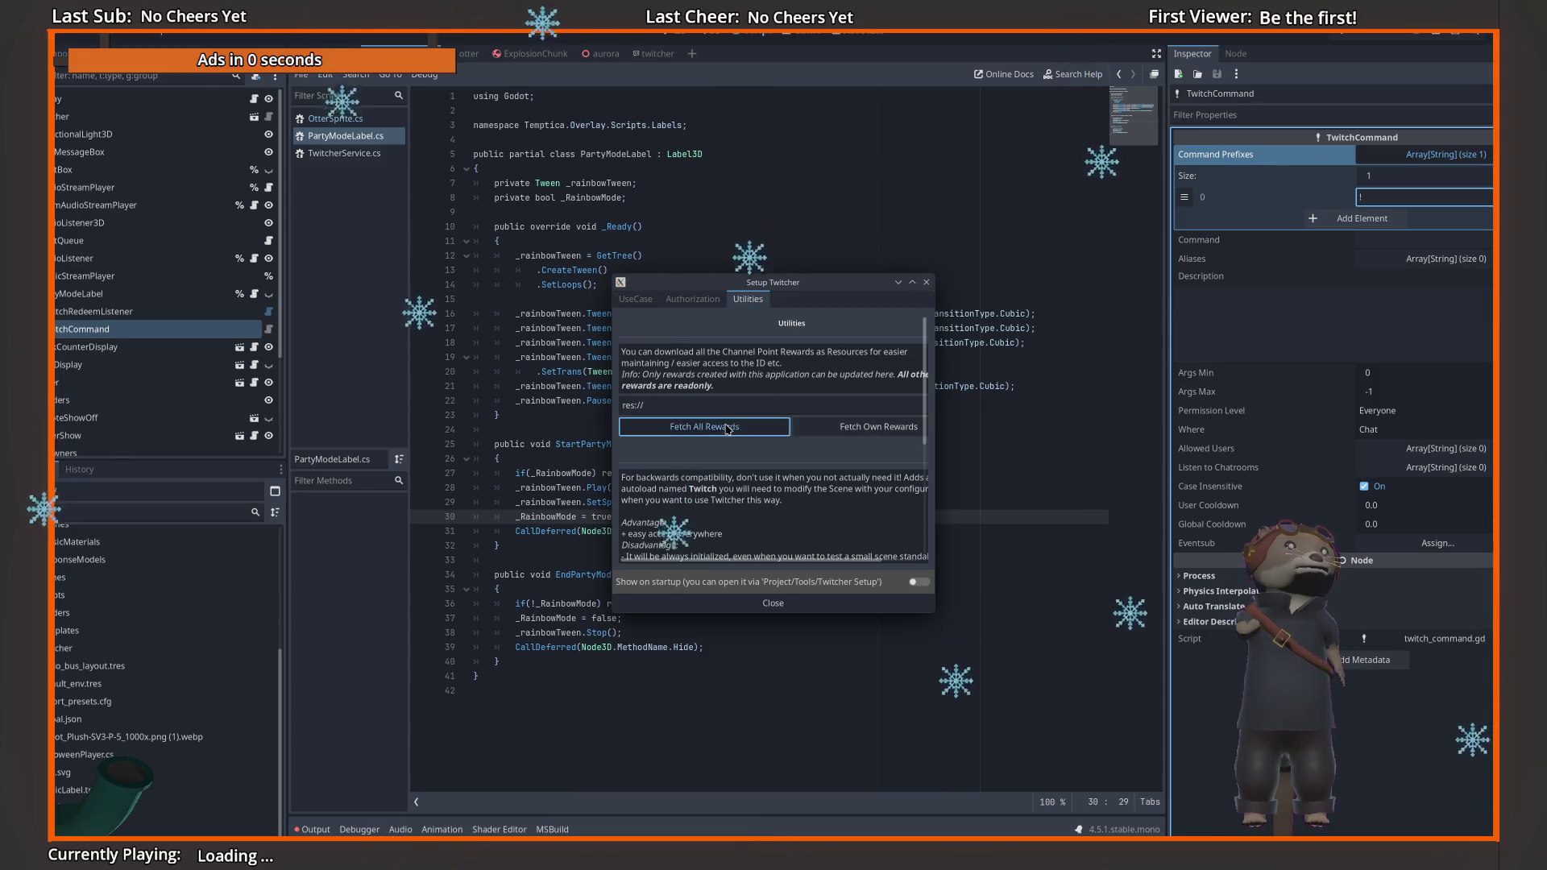
- Enlarge the setup window, set the download path to res://rewards, and fetch all rewards
click(722, 404)
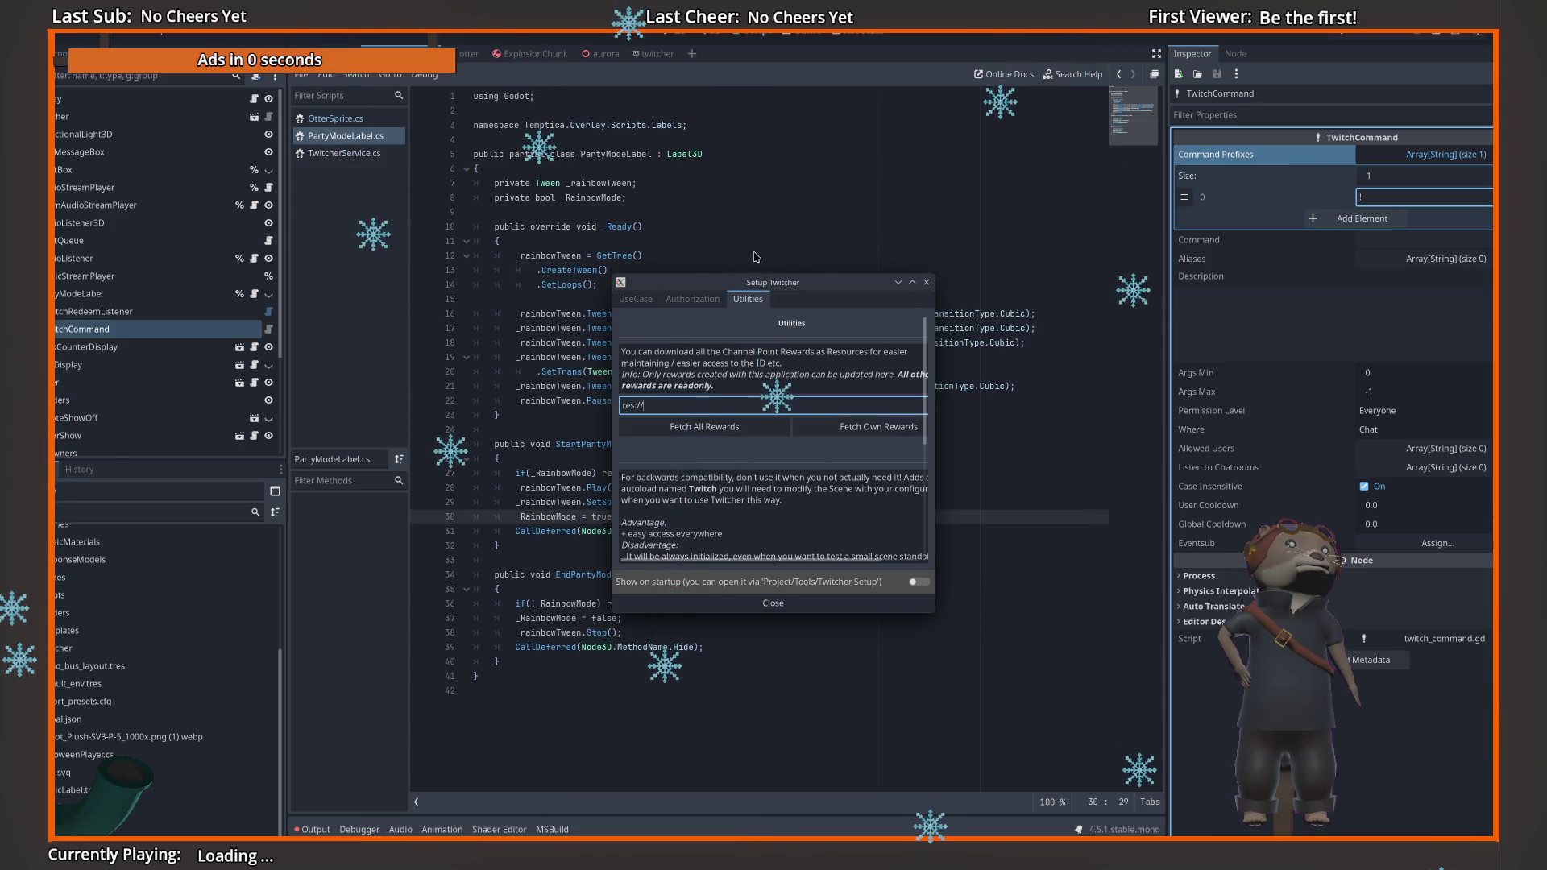
drag(833, 283, 544, 178)
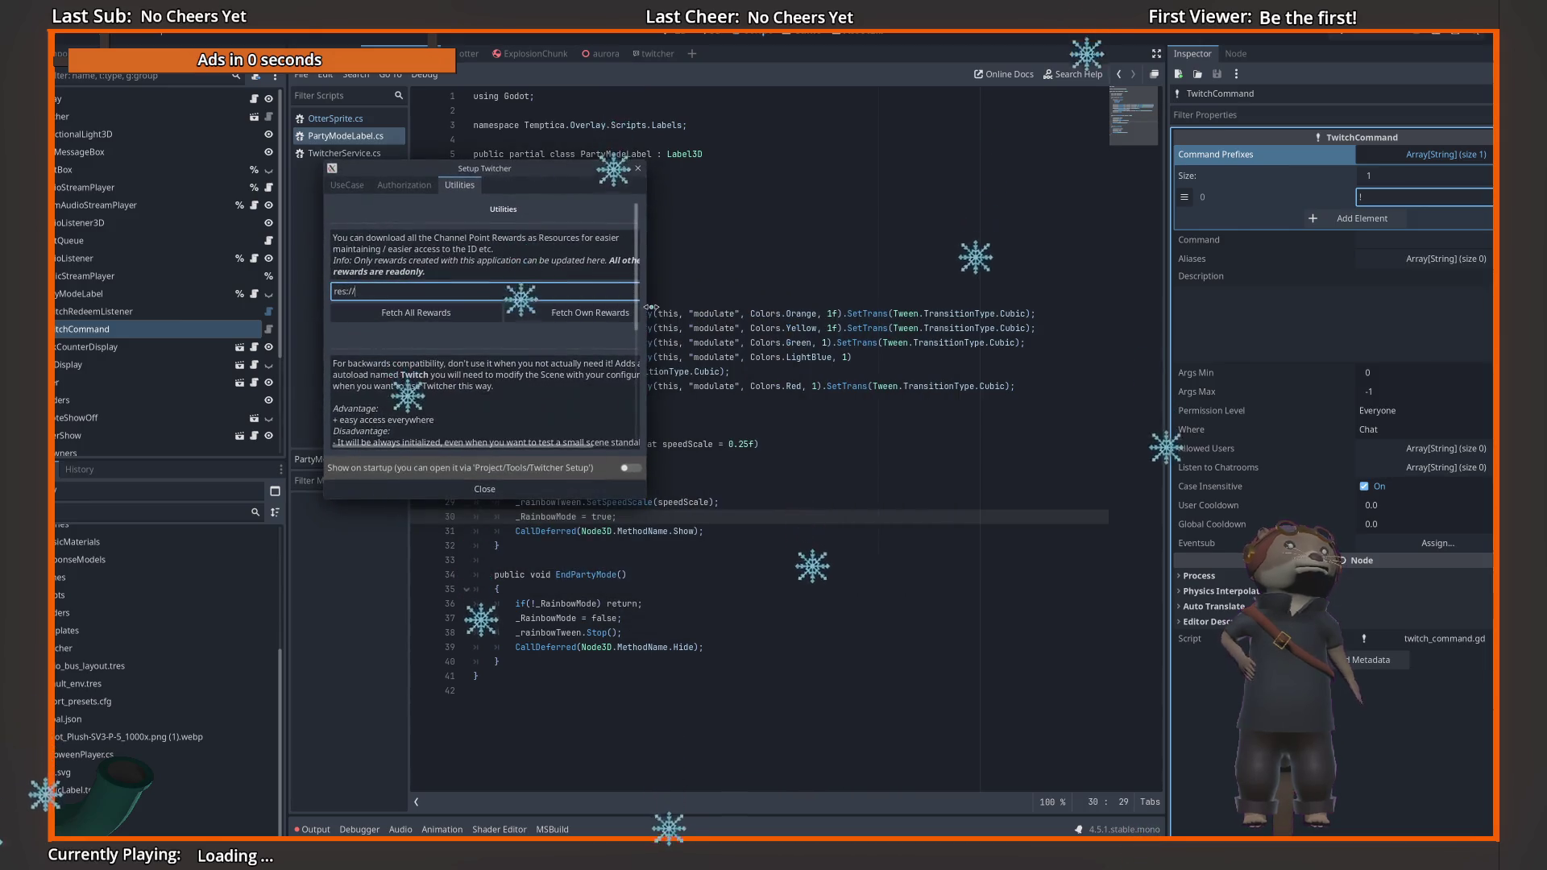
drag(649, 322, 1056, 321)
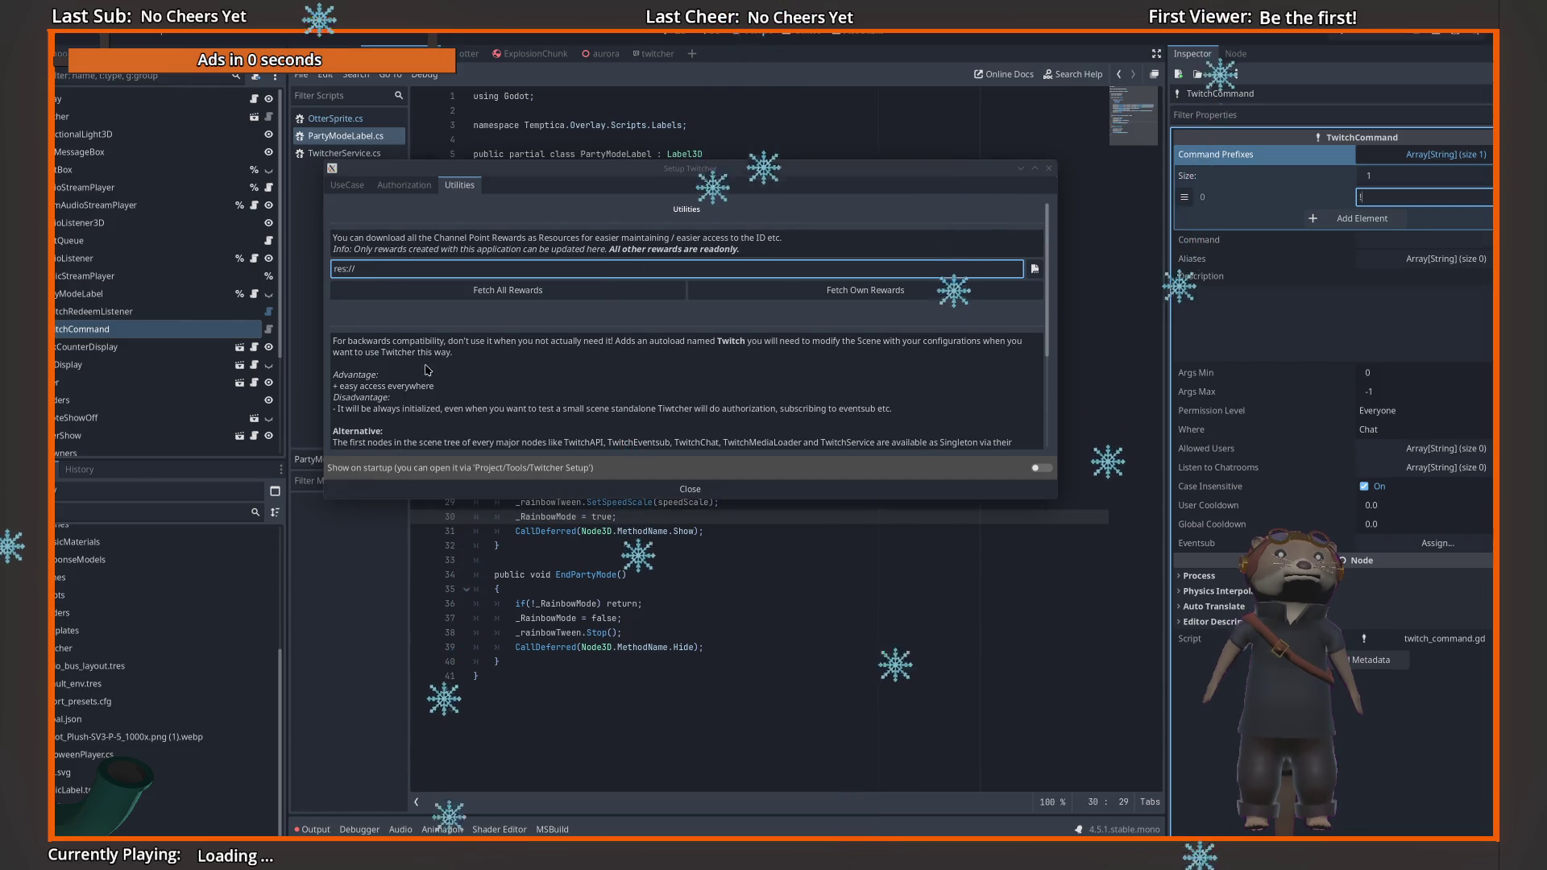
click(504, 269)
text(rewards)
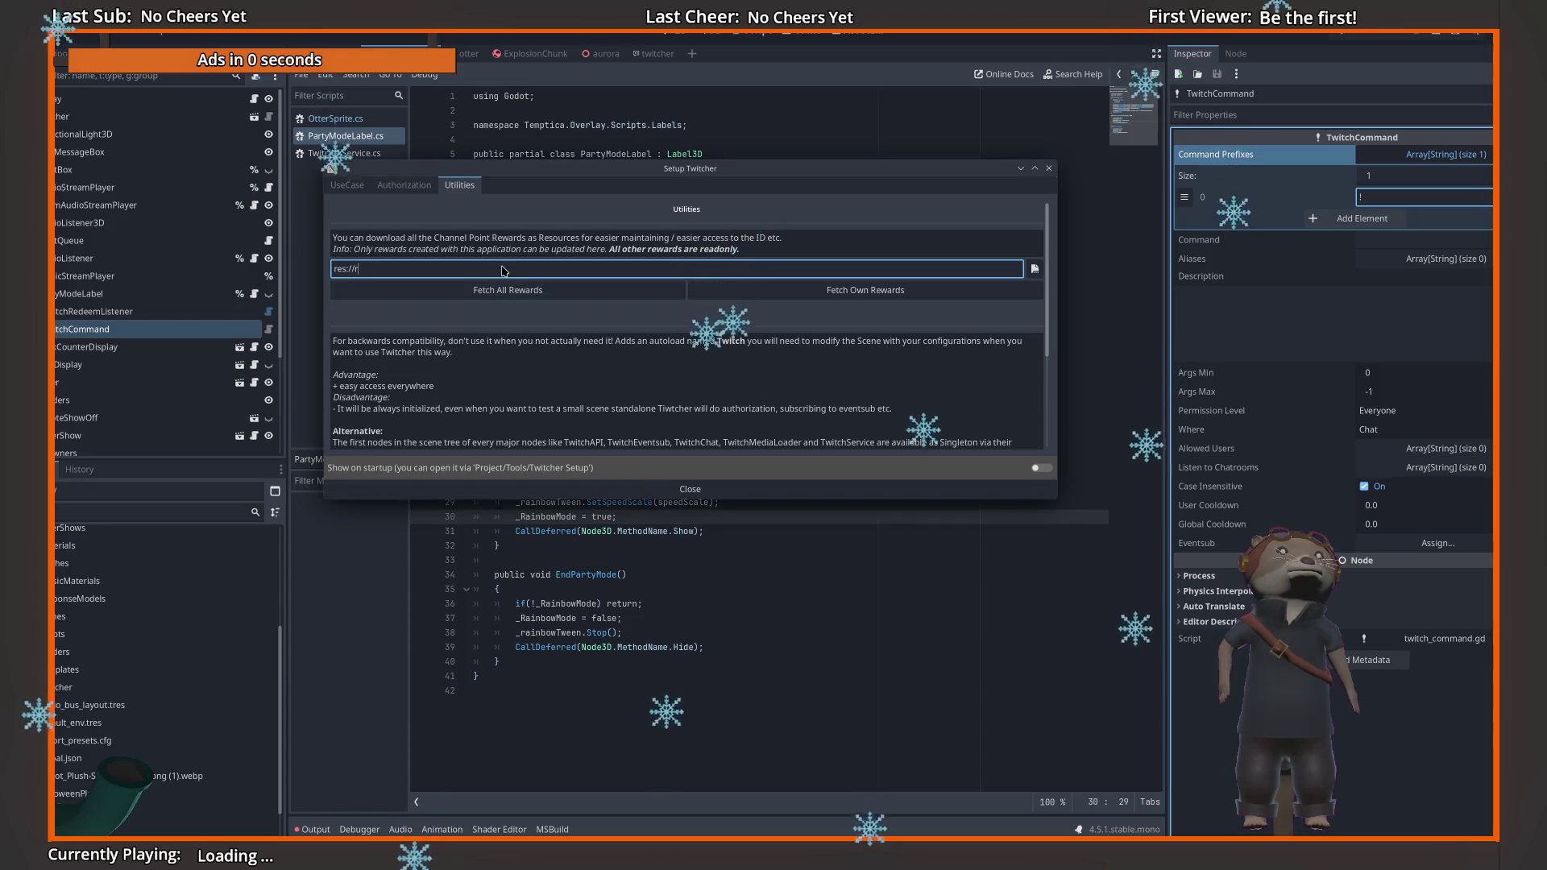
scroll(515, 323, down, 3)
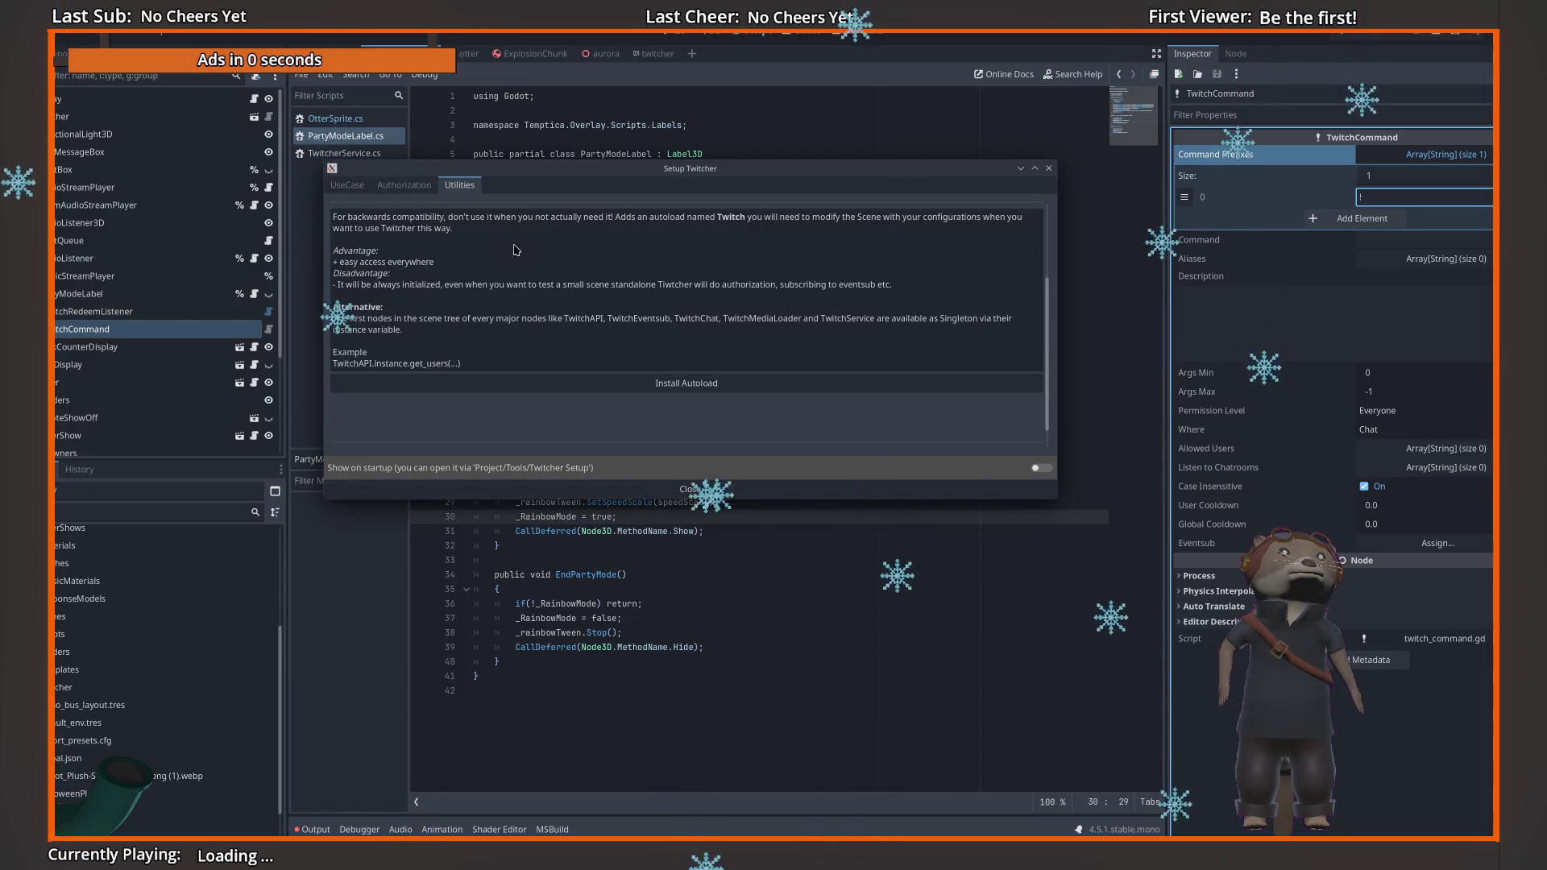
scroll(518, 329, up, 3)
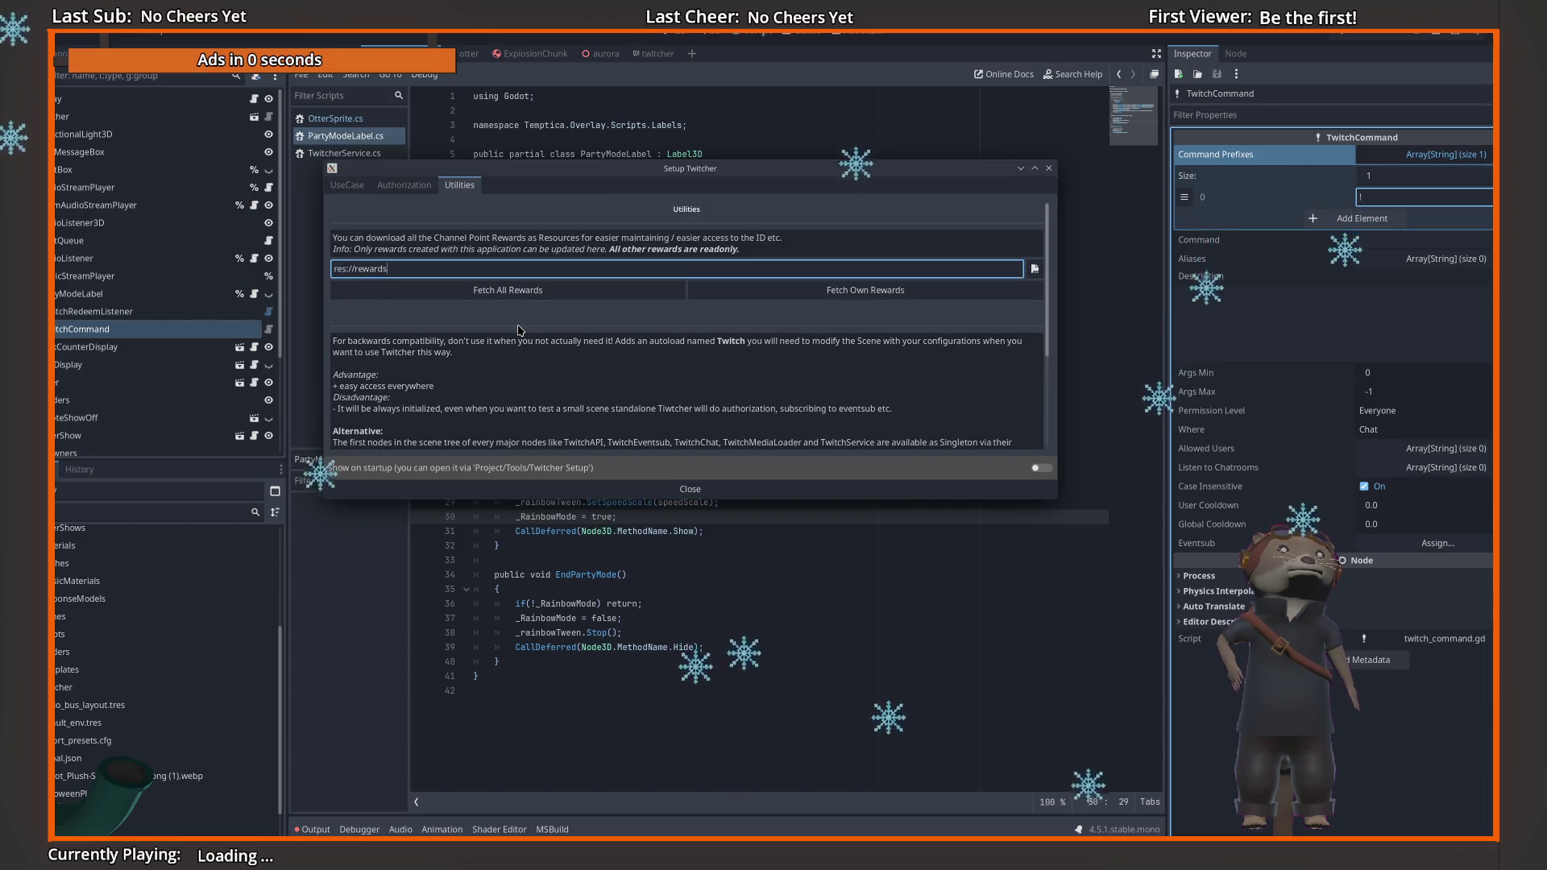
click(541, 297)
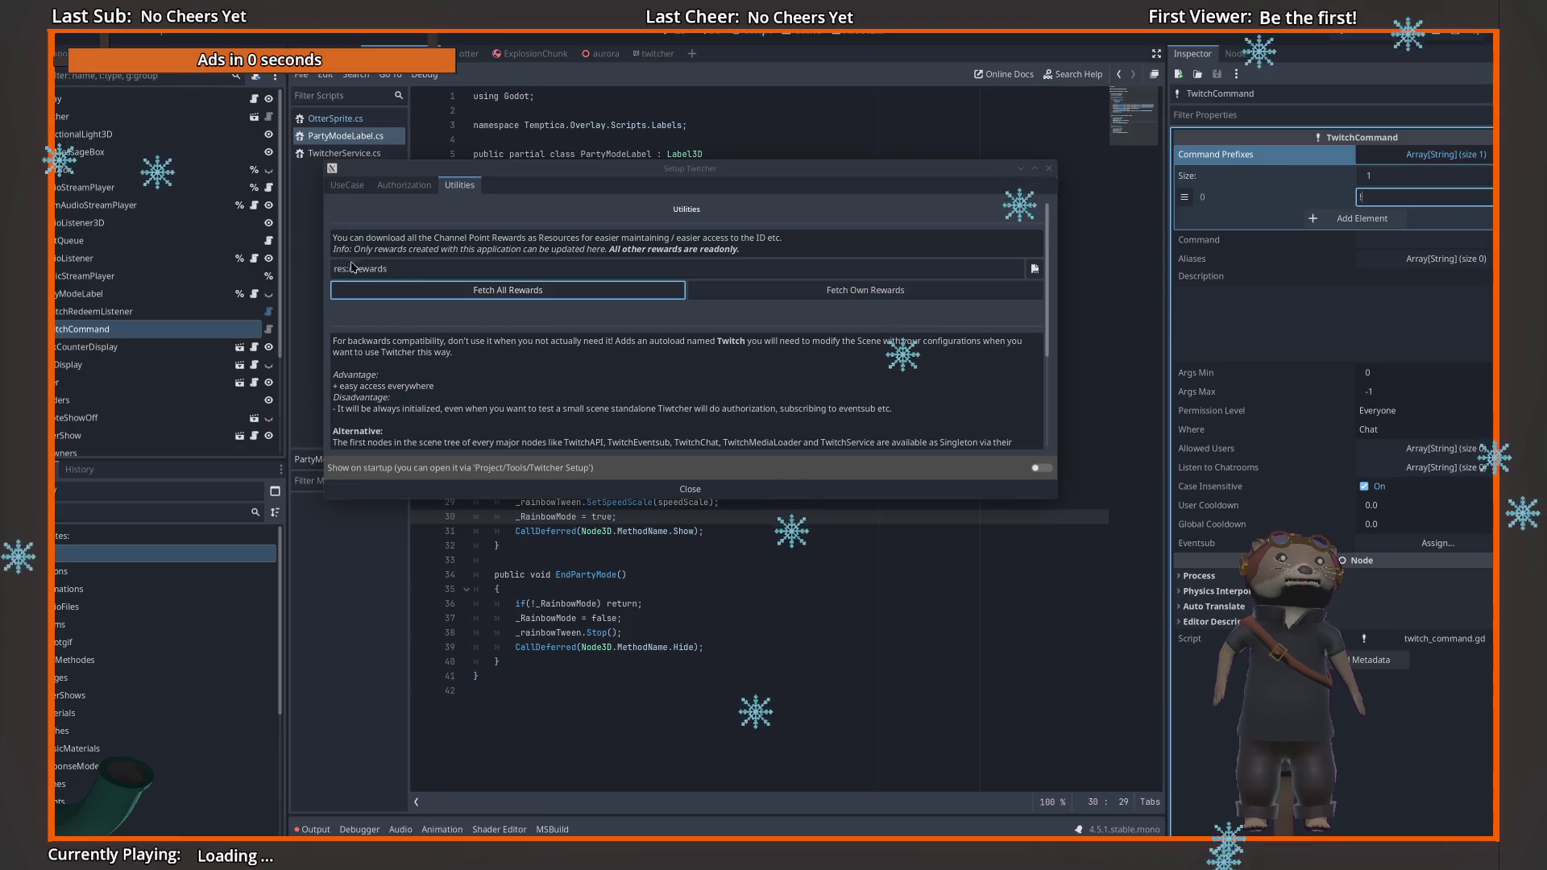
- Reopen the Twitcher setup and browse for a folder for the res://rewards.tres path
click(466, 267)
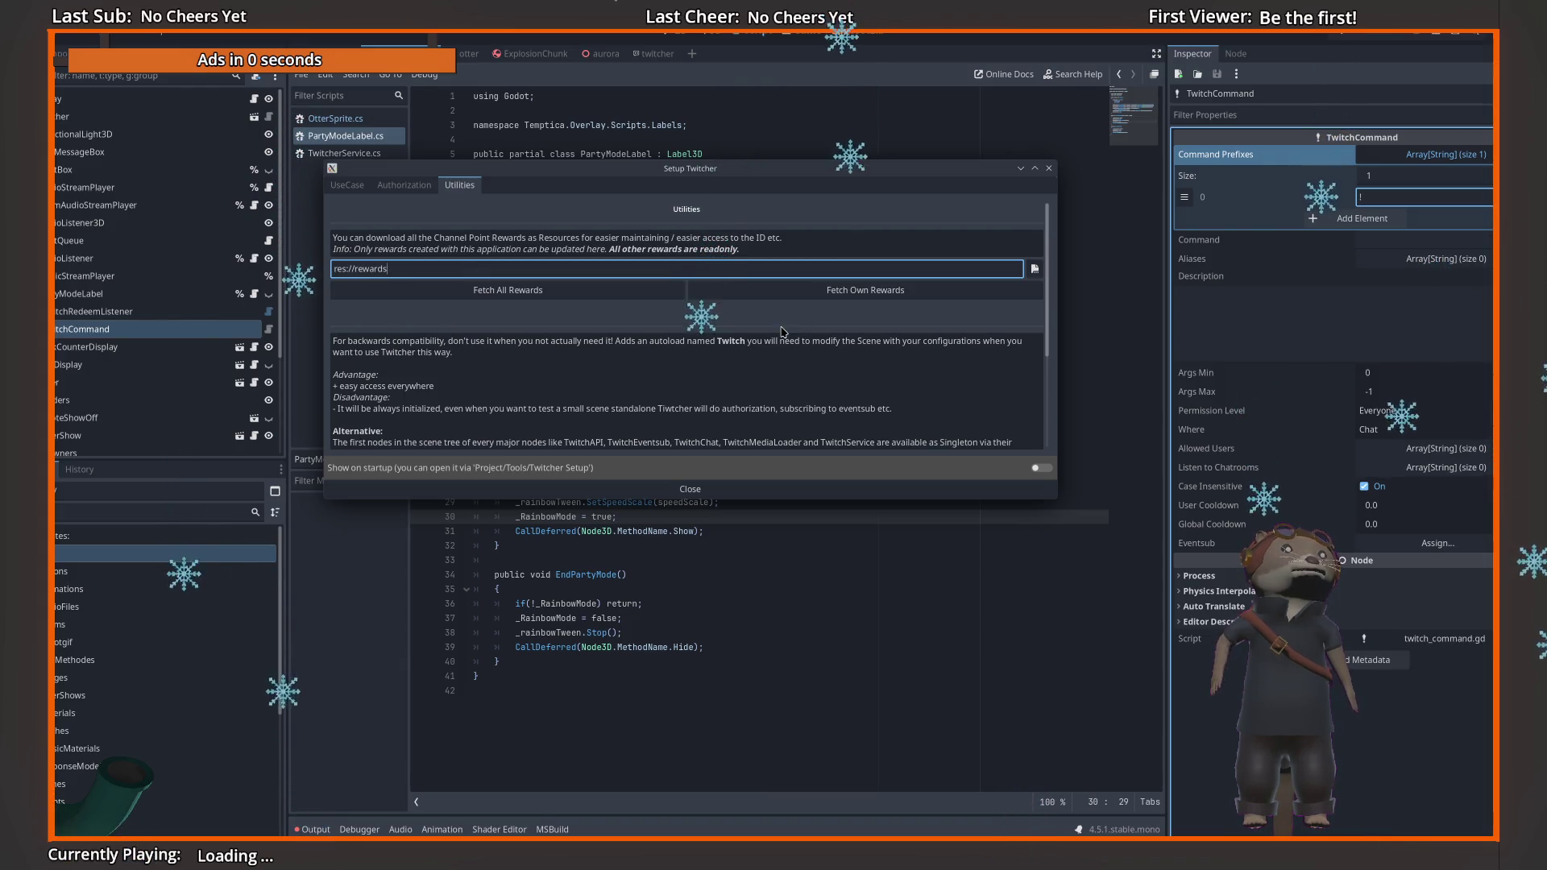
scroll(107, 731, down, 5)
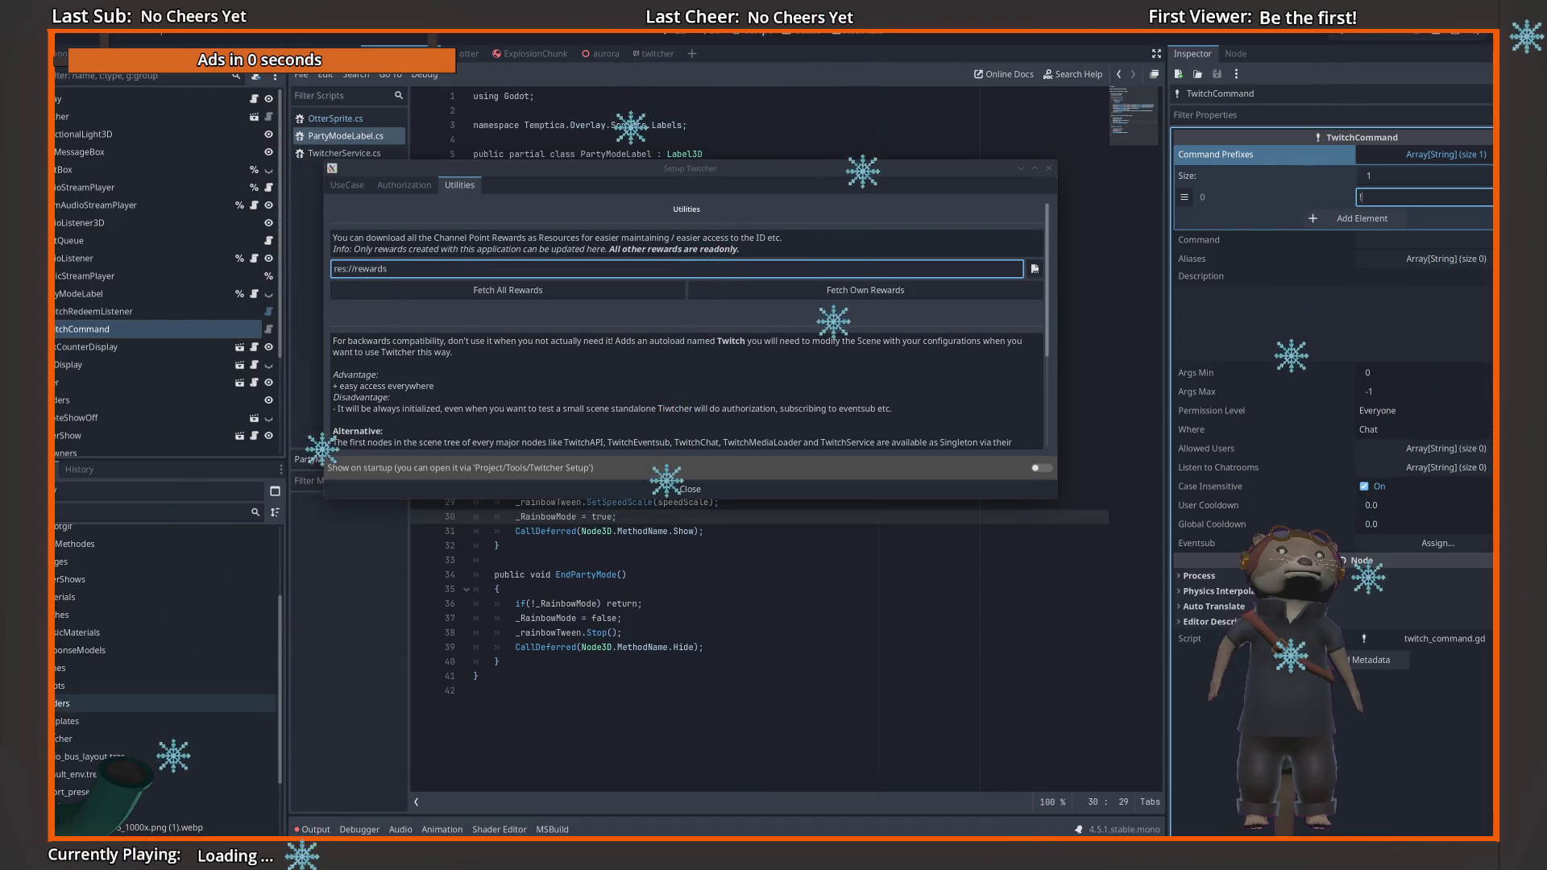
scroll(108, 737, down, 1)
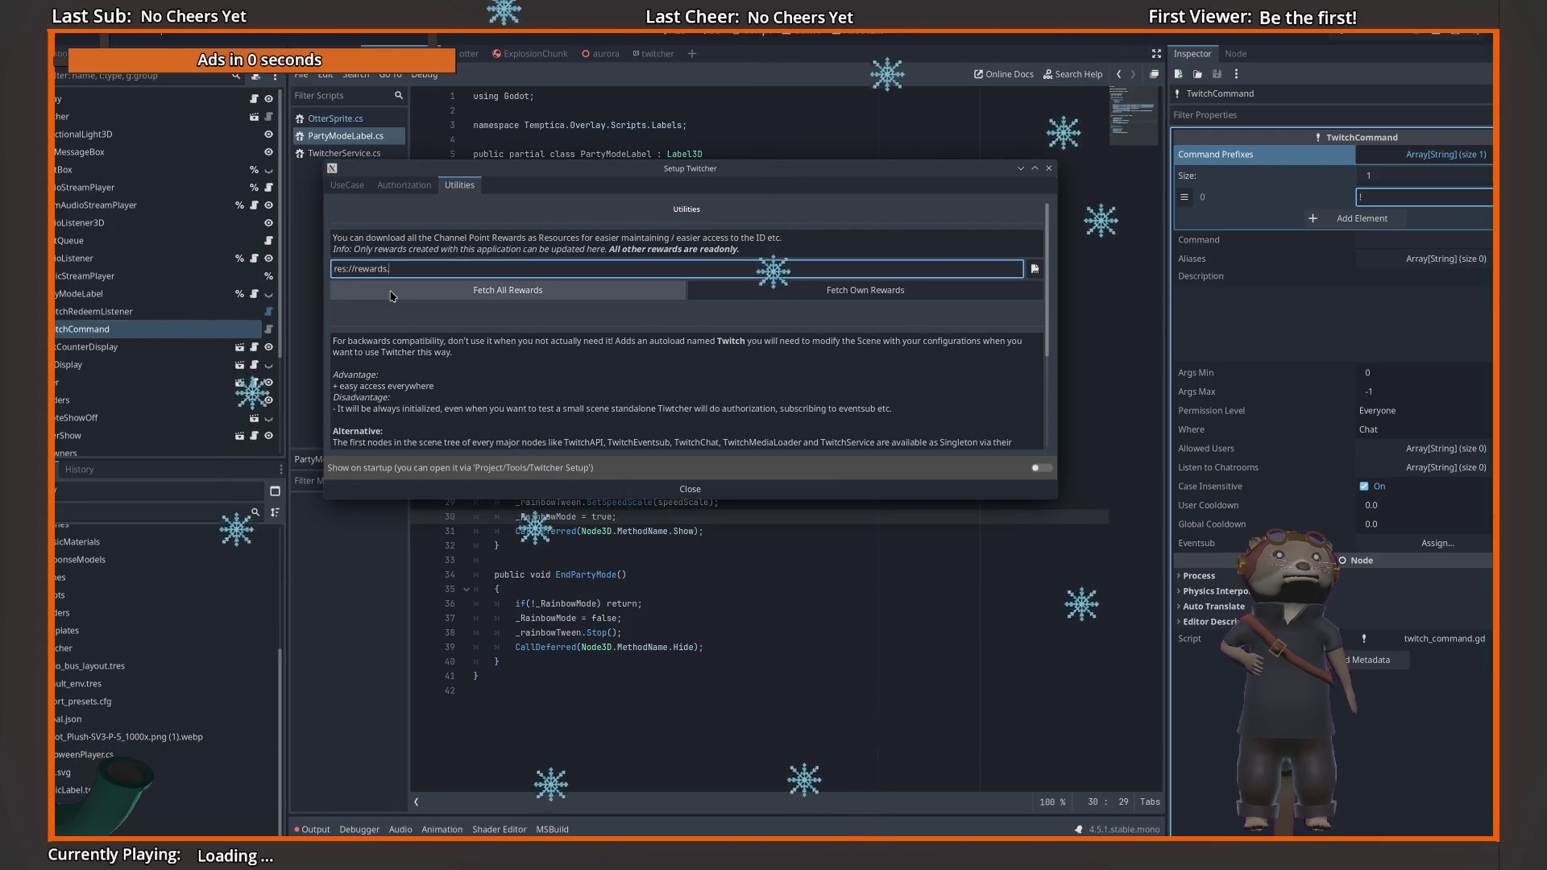
key(Escape)
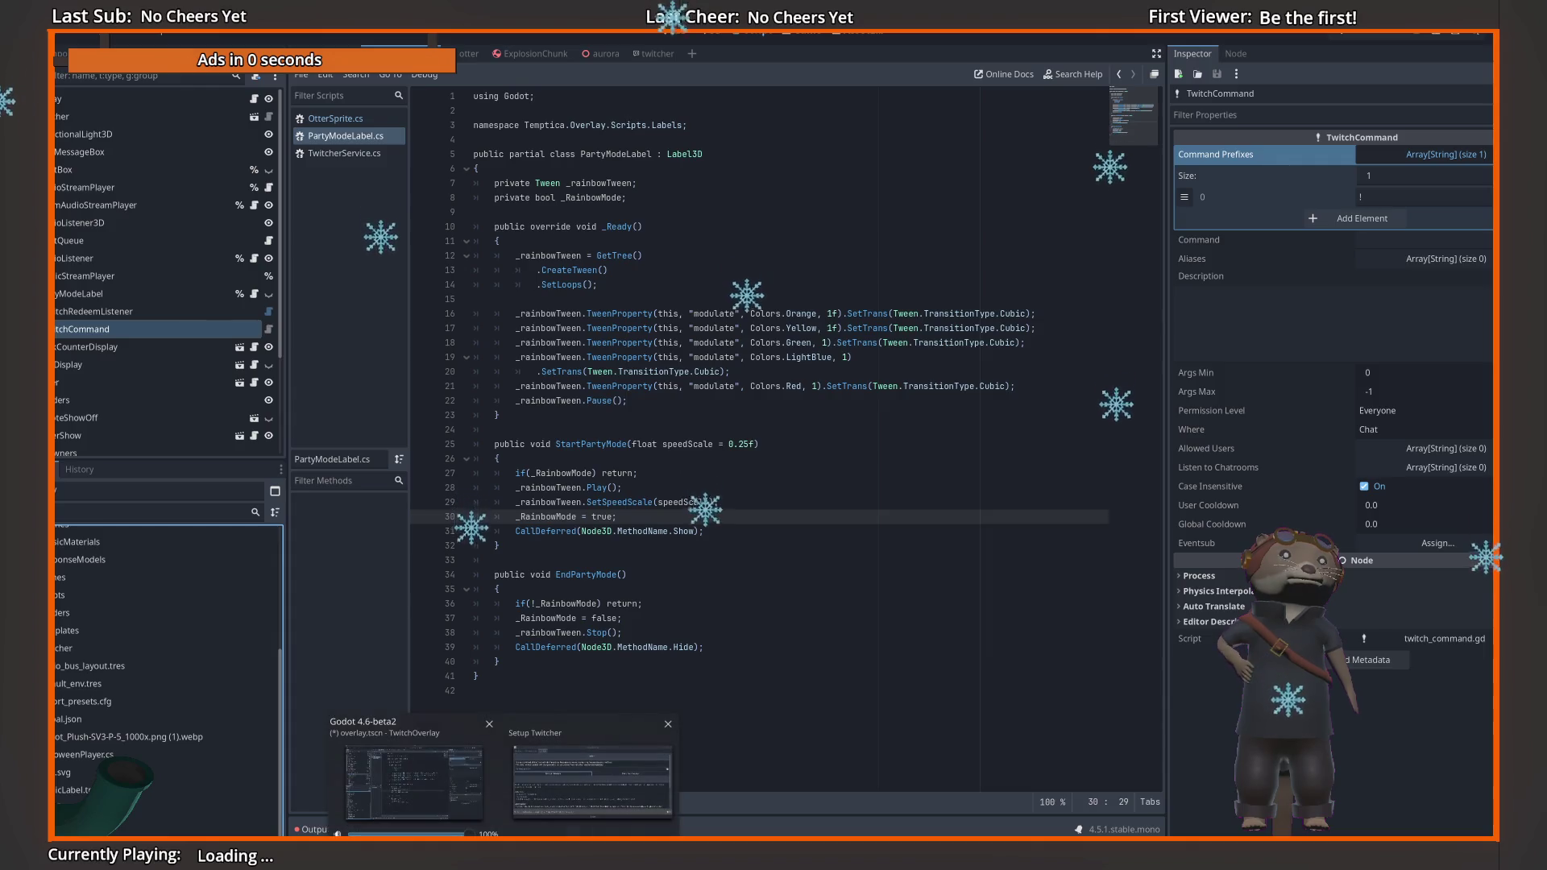
click(504, 786)
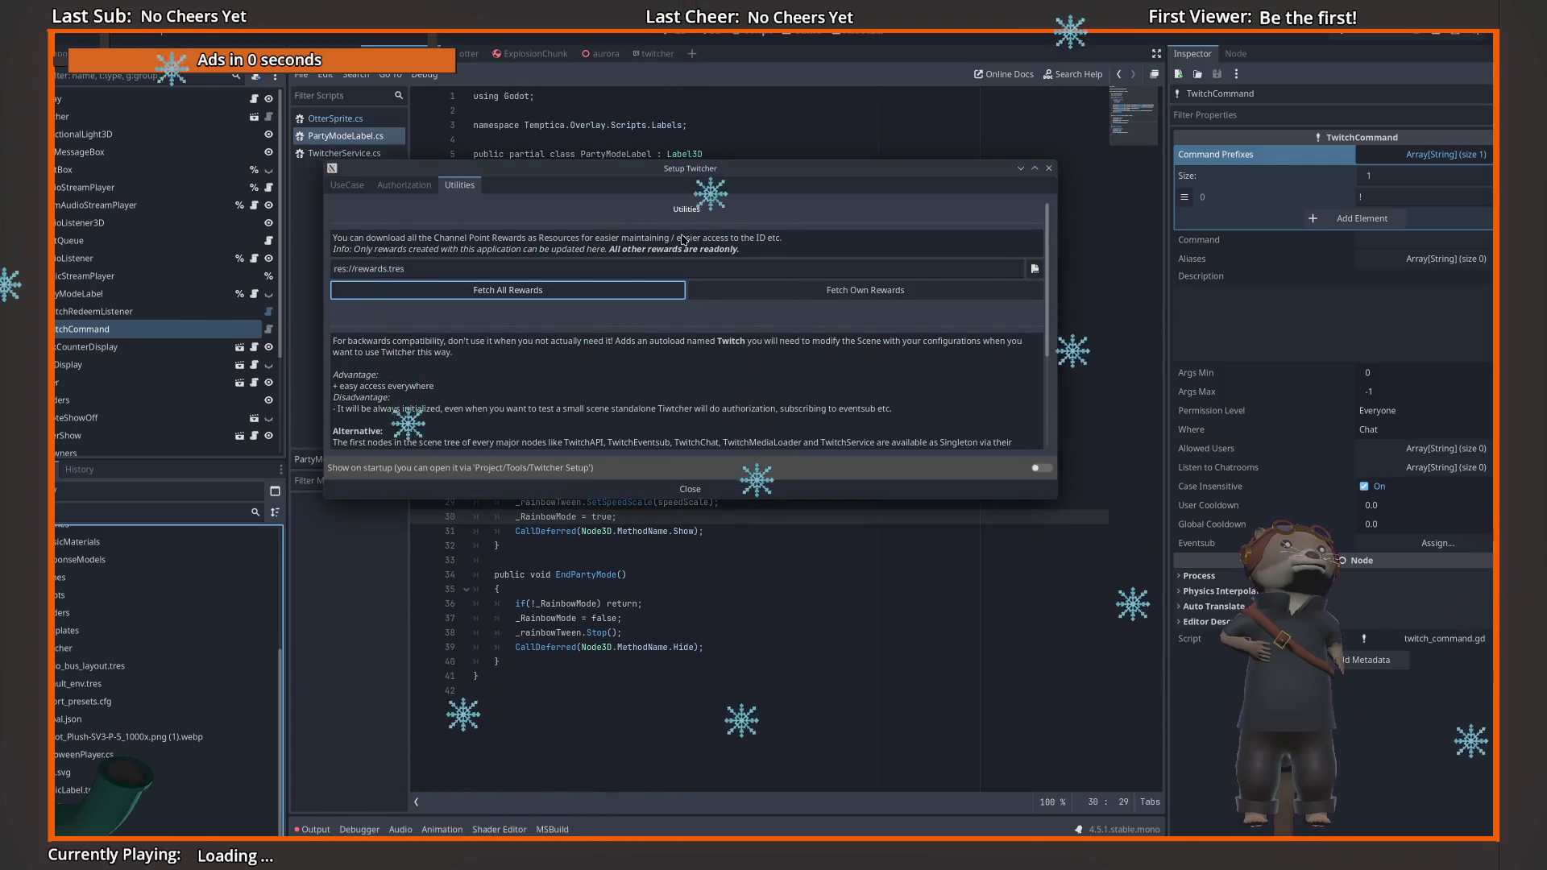
click(780, 269)
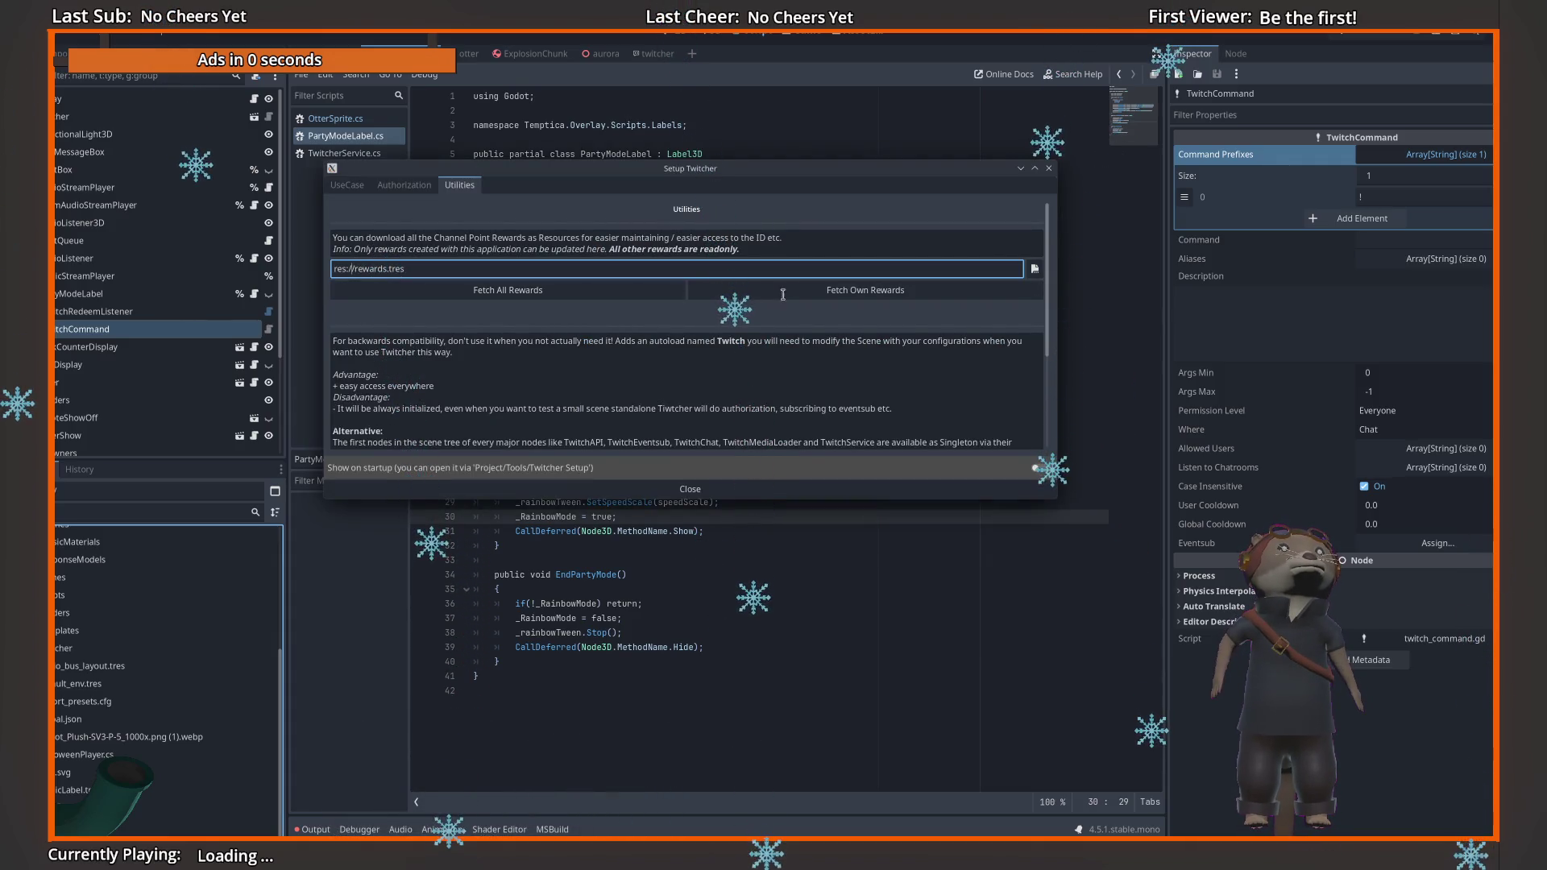
click(1035, 268)
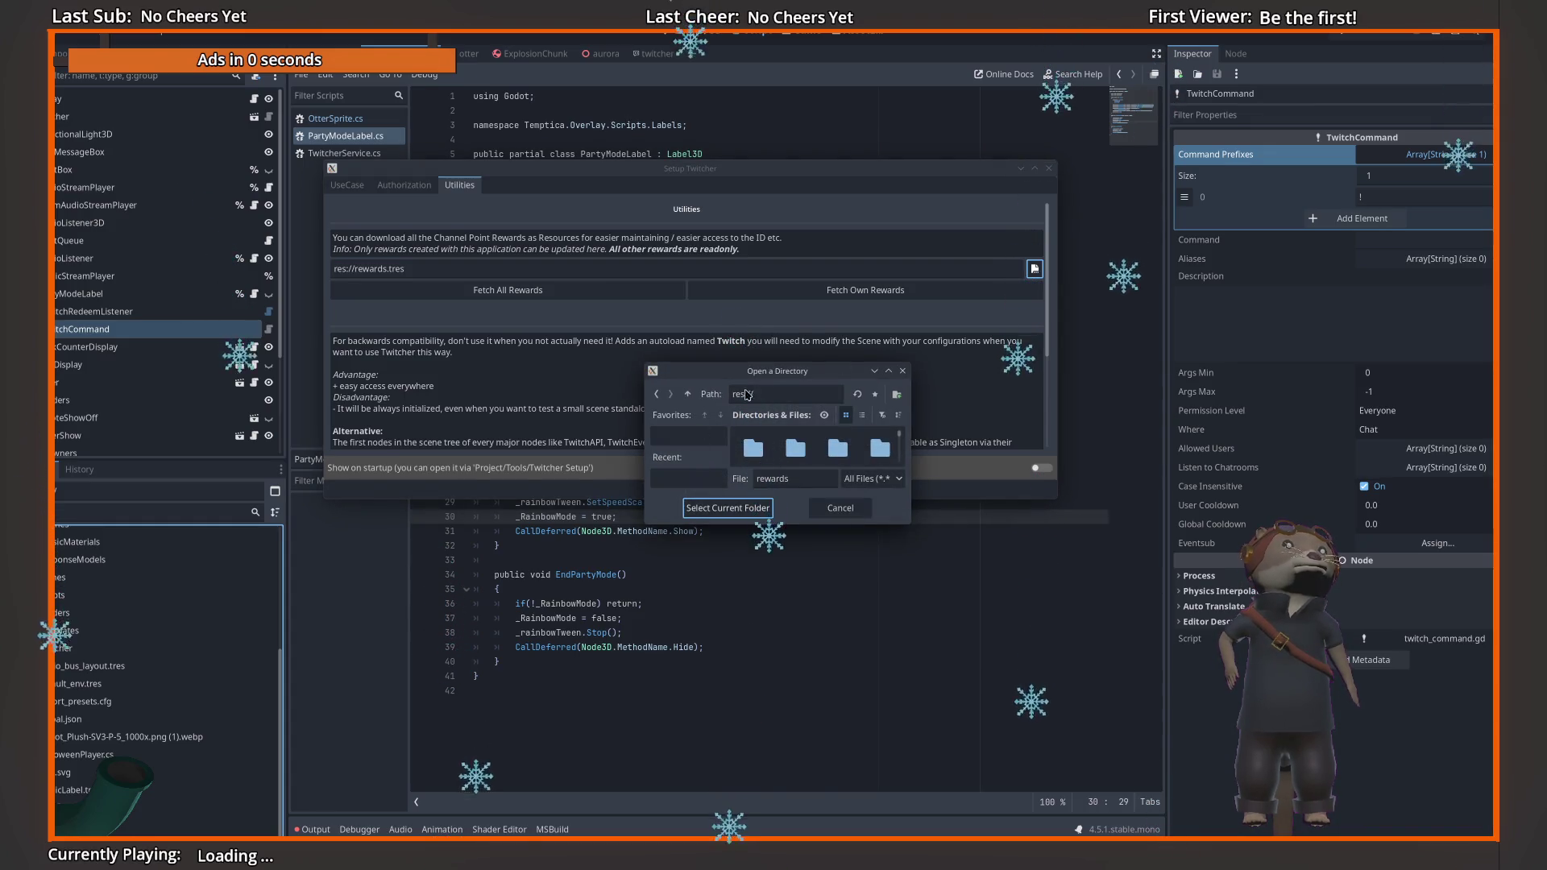
- Enlarge the folder picker and choose res:// as the reward download folder
drag(742, 372, 565, 191)
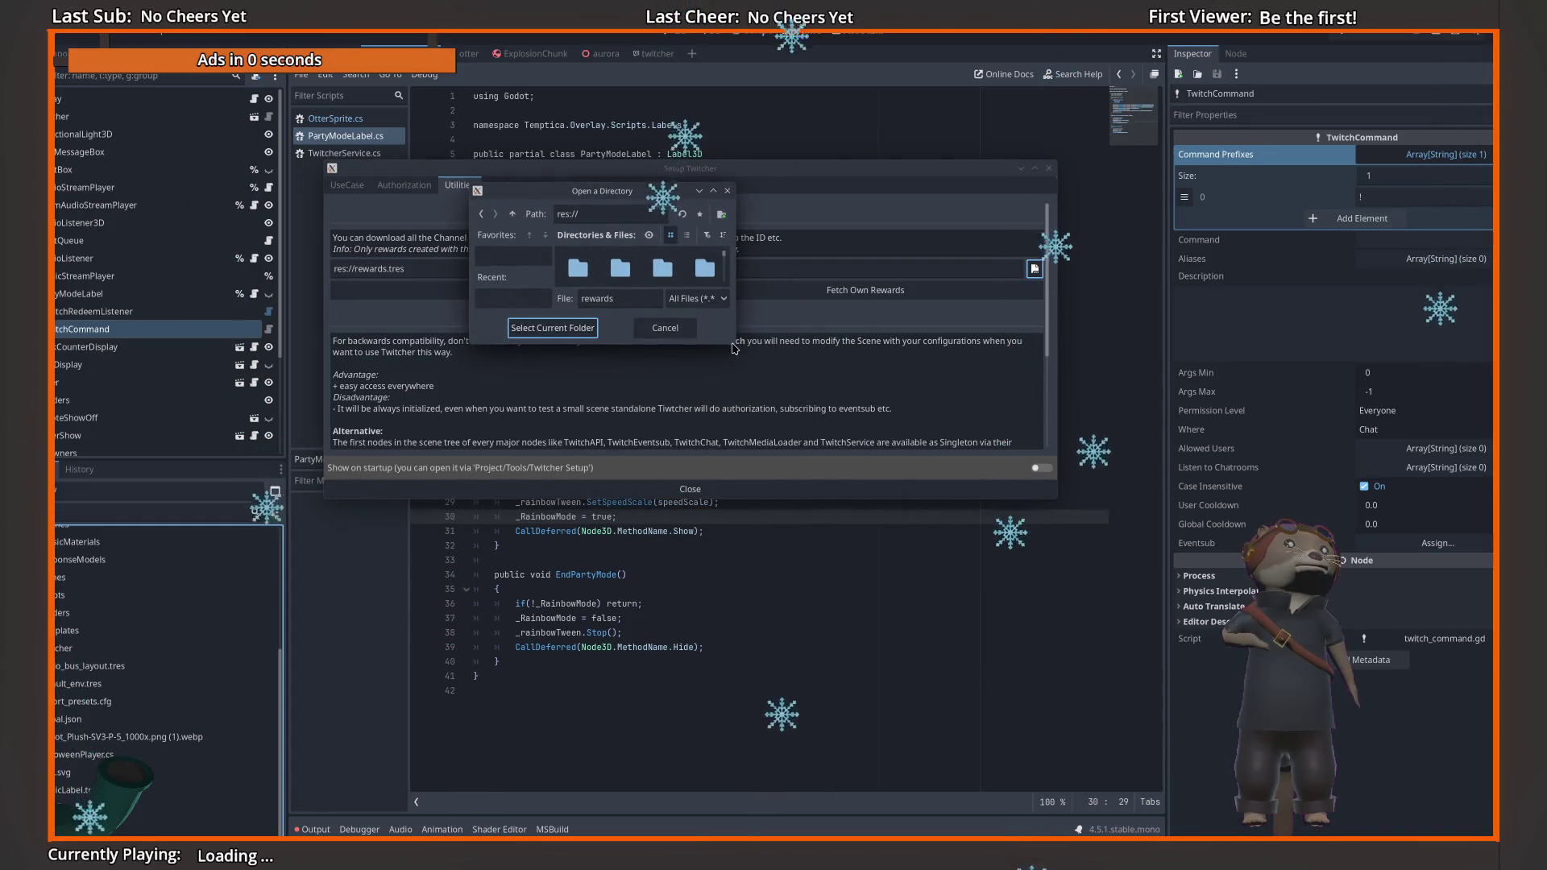
drag(735, 348, 995, 585)
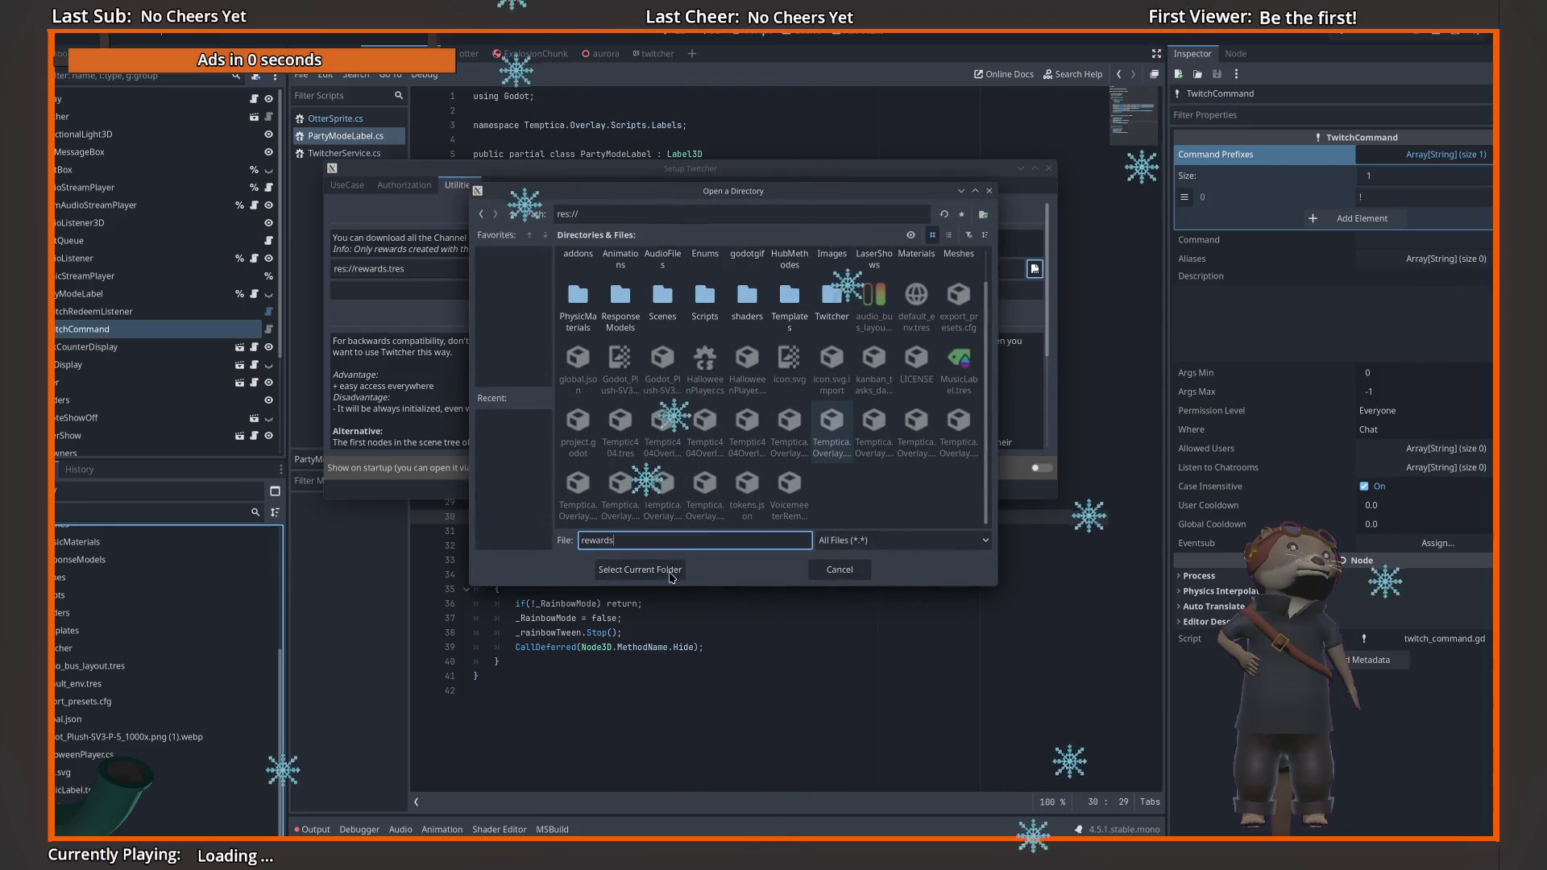
click(882, 542)
click(850, 559)
scroll(873, 493, down, 1)
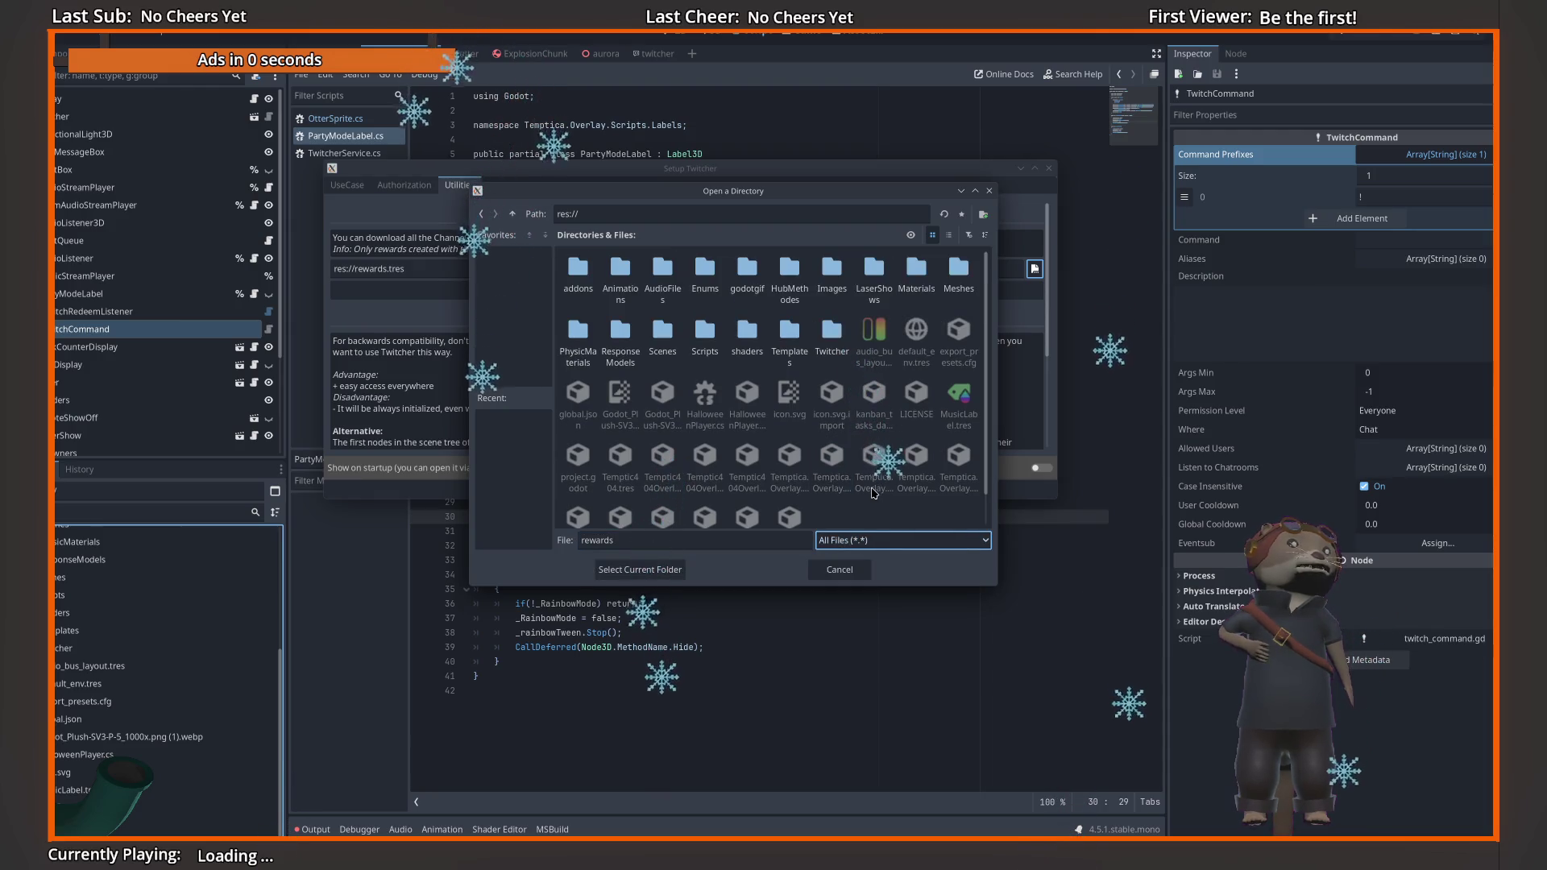
scroll(873, 493, down, 1)
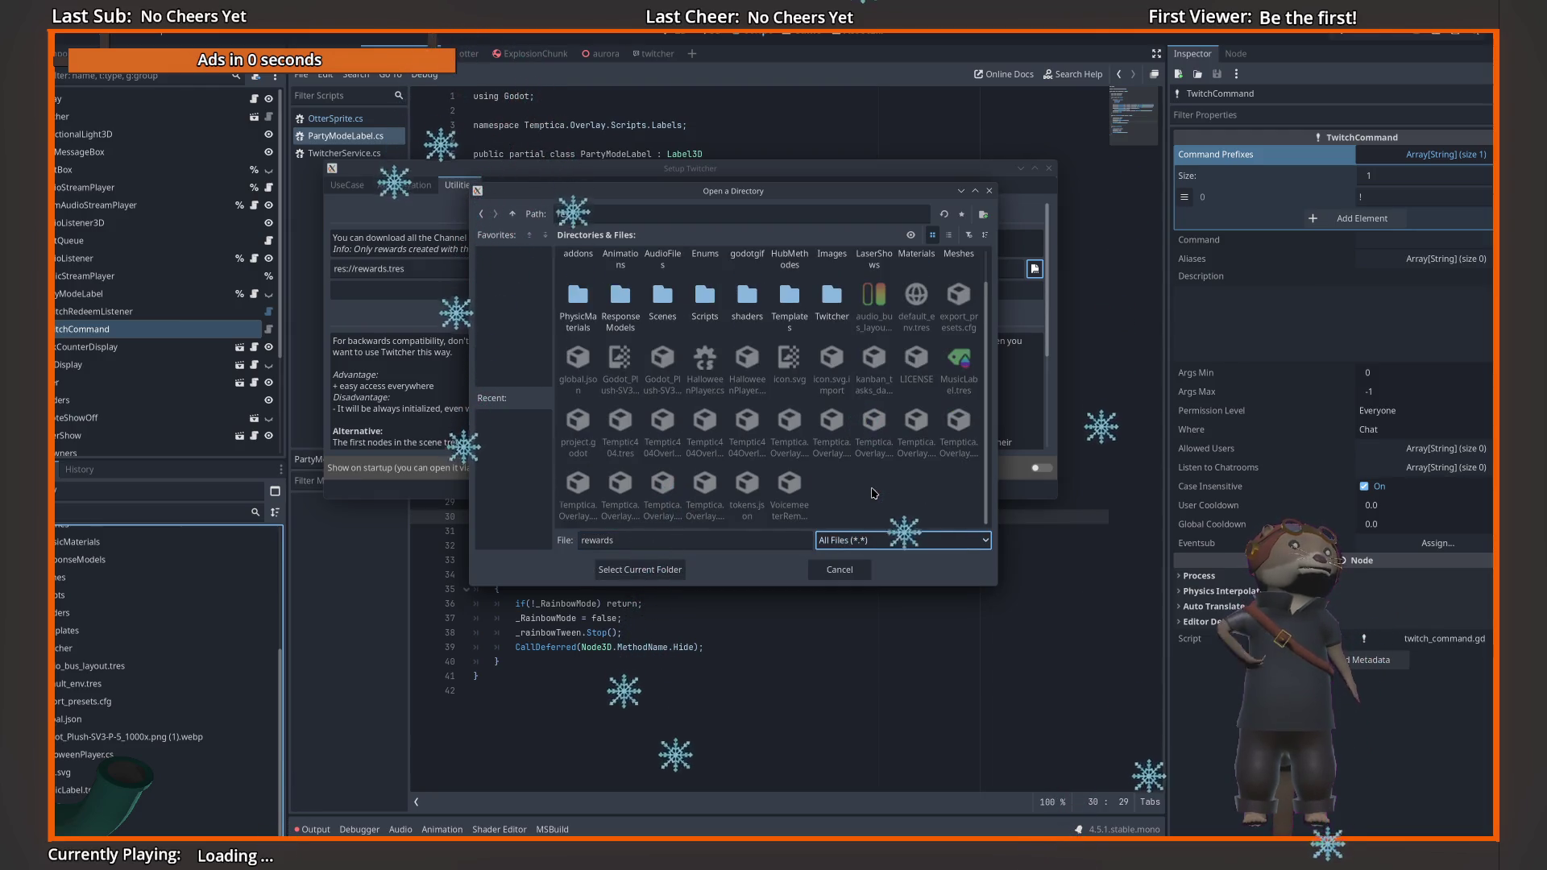
click(659, 570)
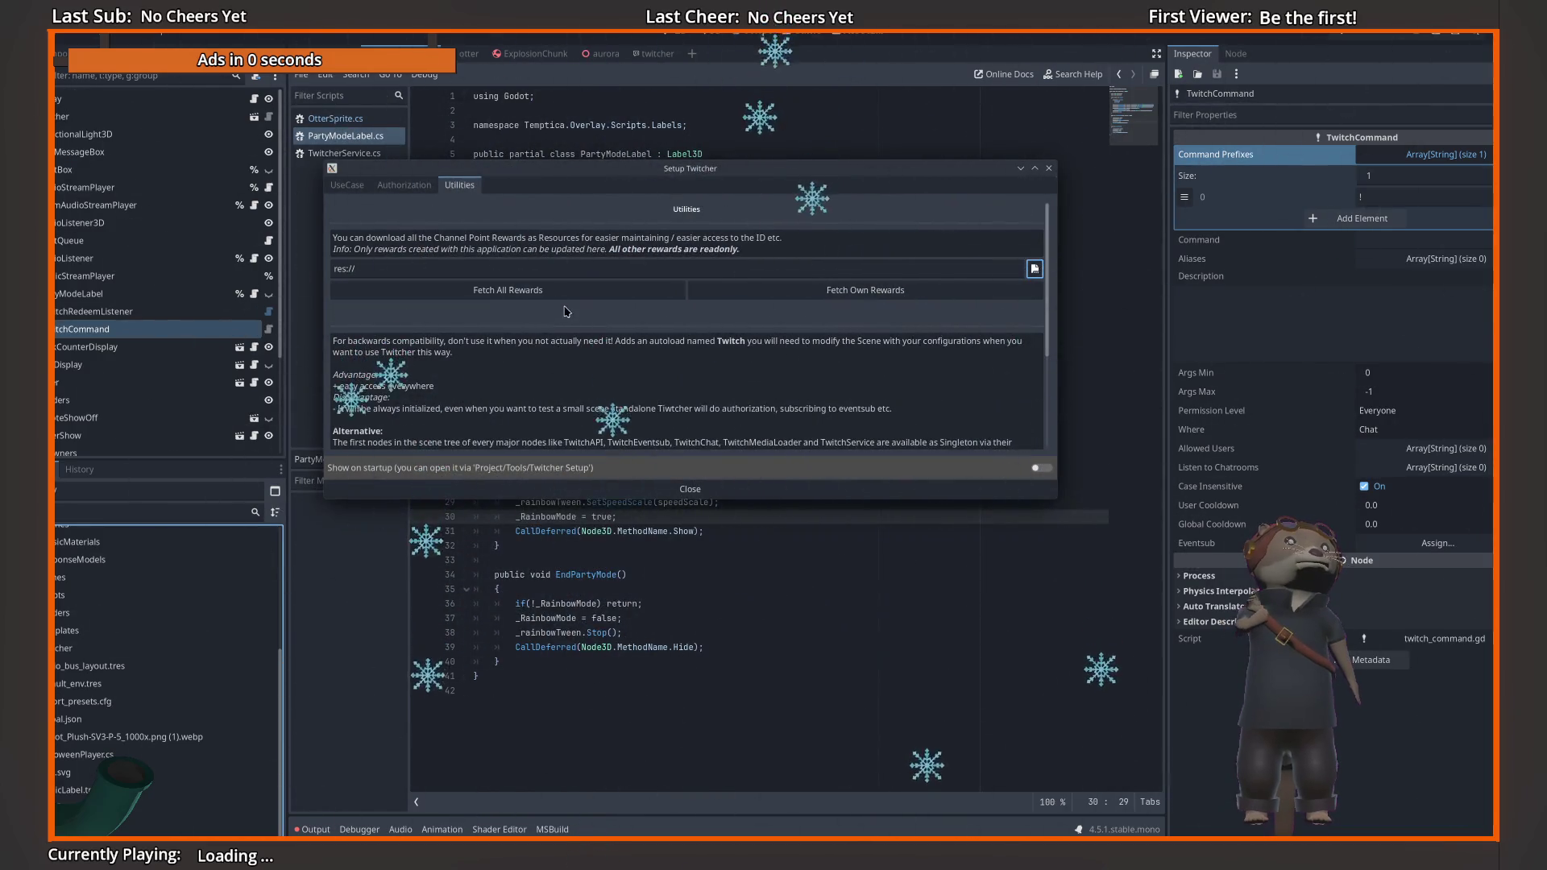
- Fetch all channel rewards into res://, then switch to the rewards documentation
scroll(572, 299, down, 3)
scroll(580, 298, up, 3)
click(604, 295)
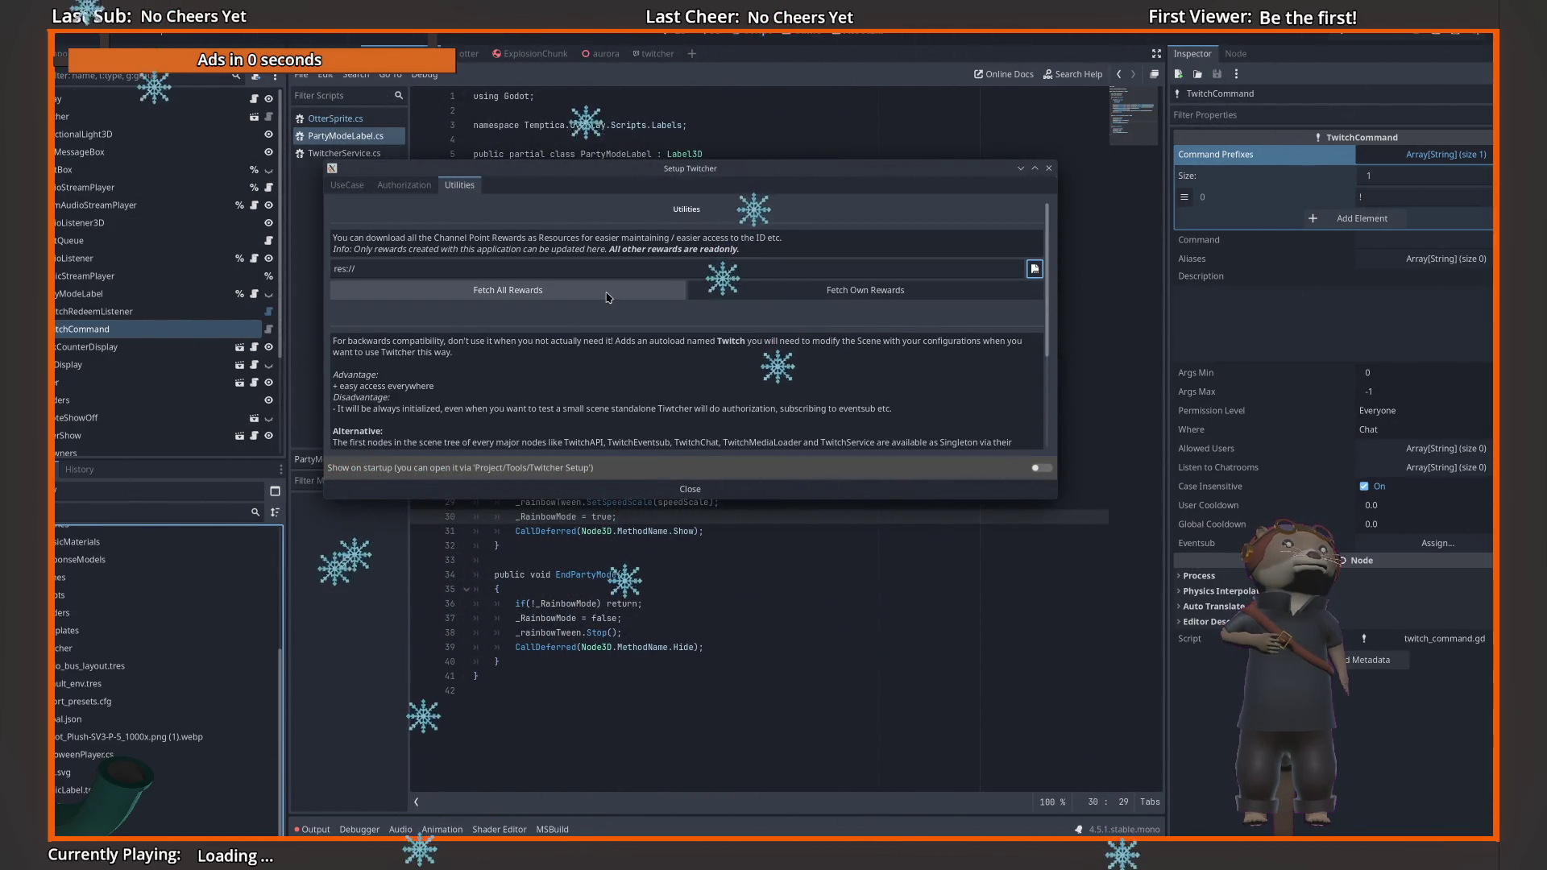
scroll(161, 590, up, 5)
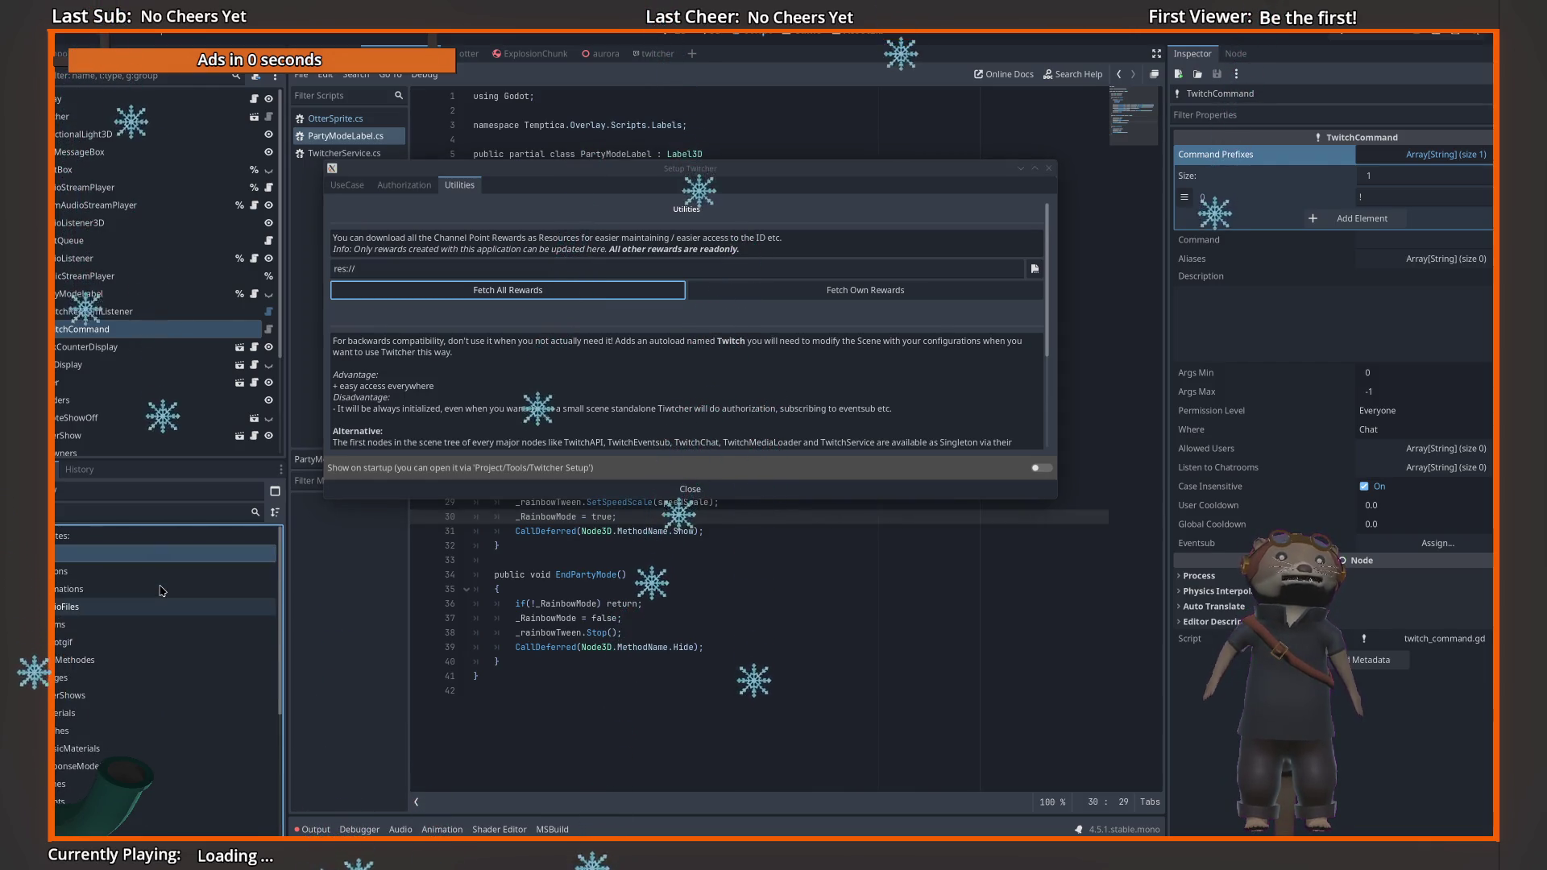
scroll(162, 590, down, 2)
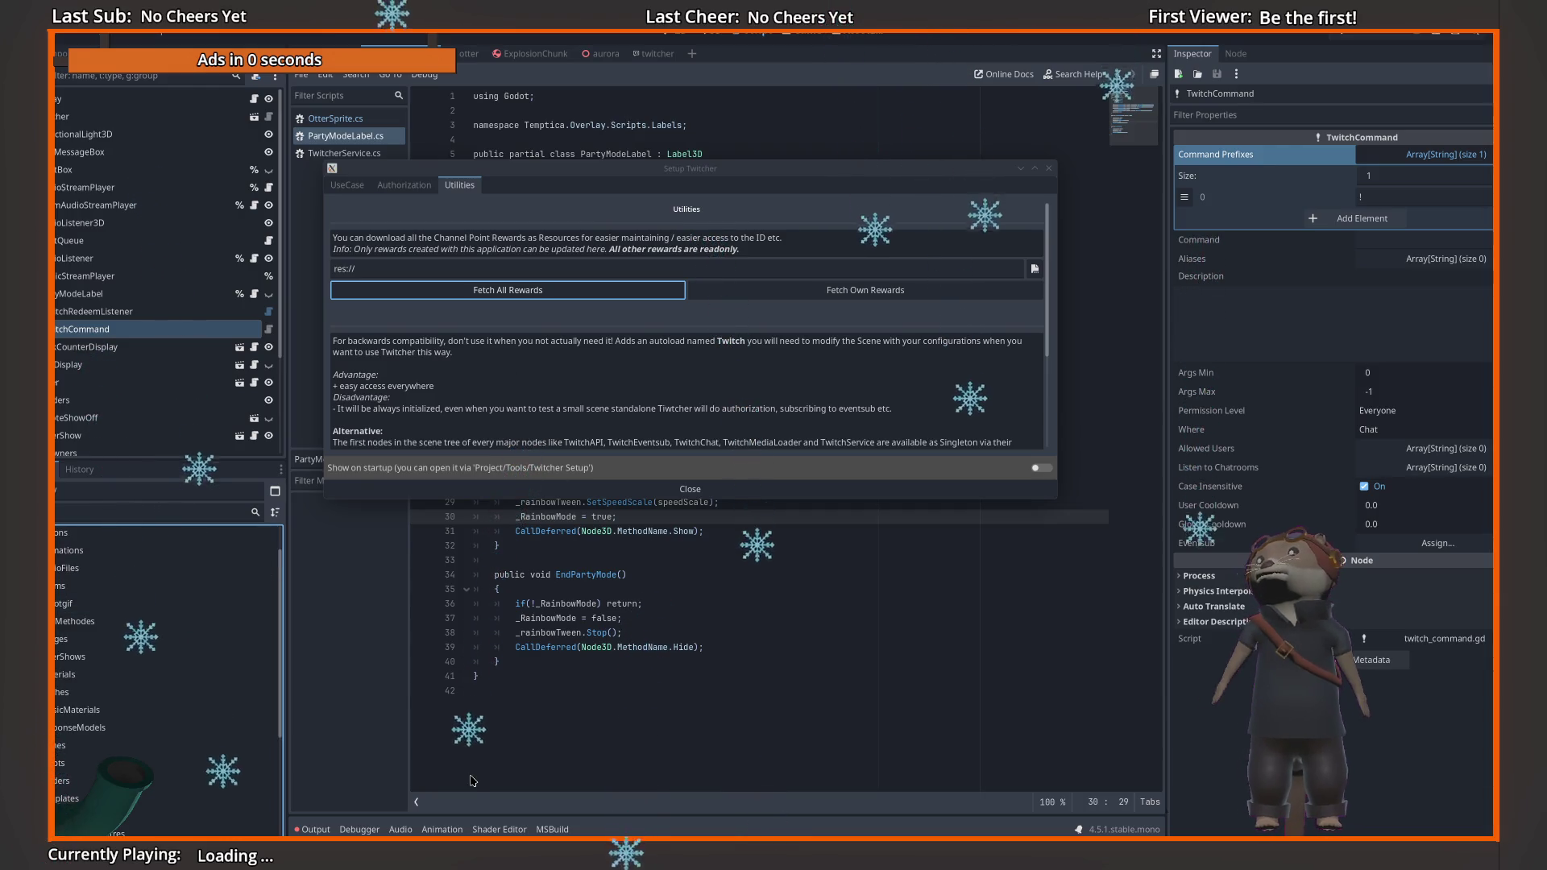
key(alt+Tab)
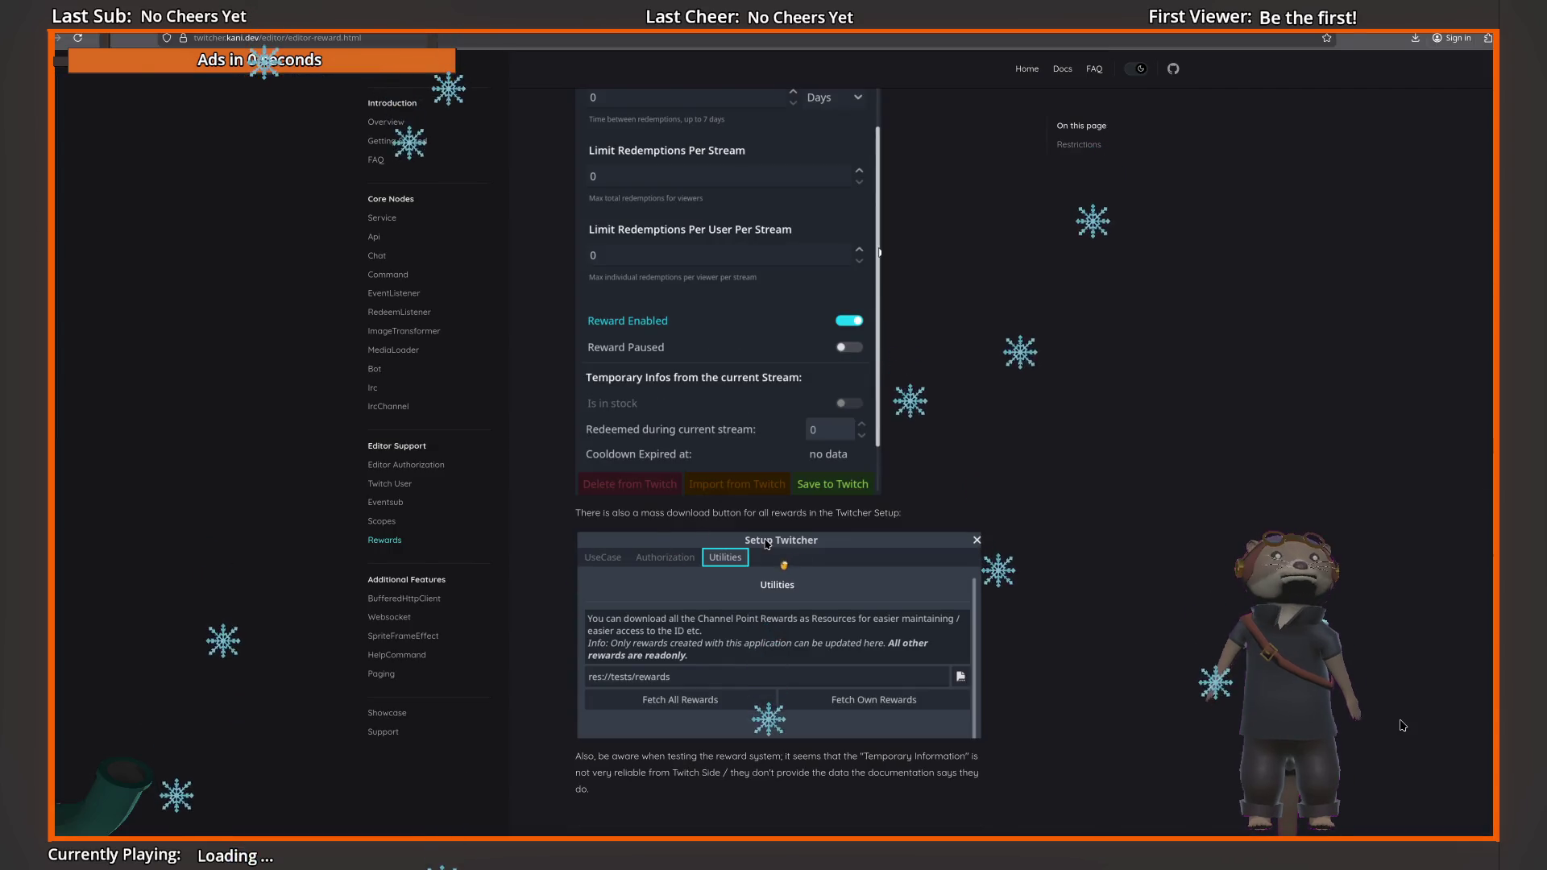
- Close the game launcher popup, read the mass-download section, then return to Setup Twitcher
scroll(1072, 619, down, 1)
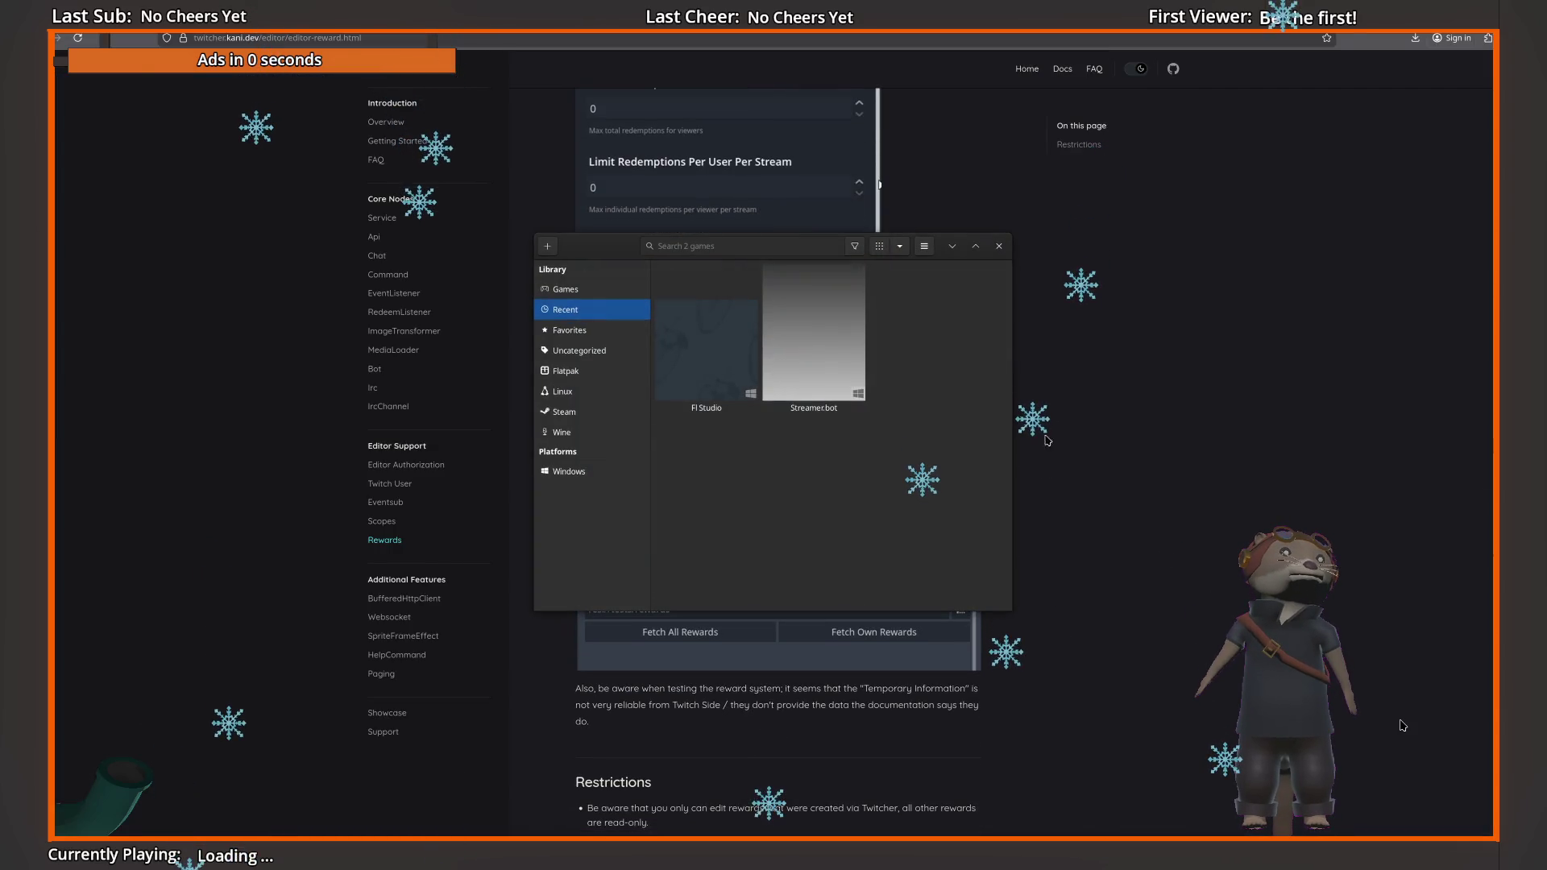
click(998, 247)
scroll(979, 435, down, 1)
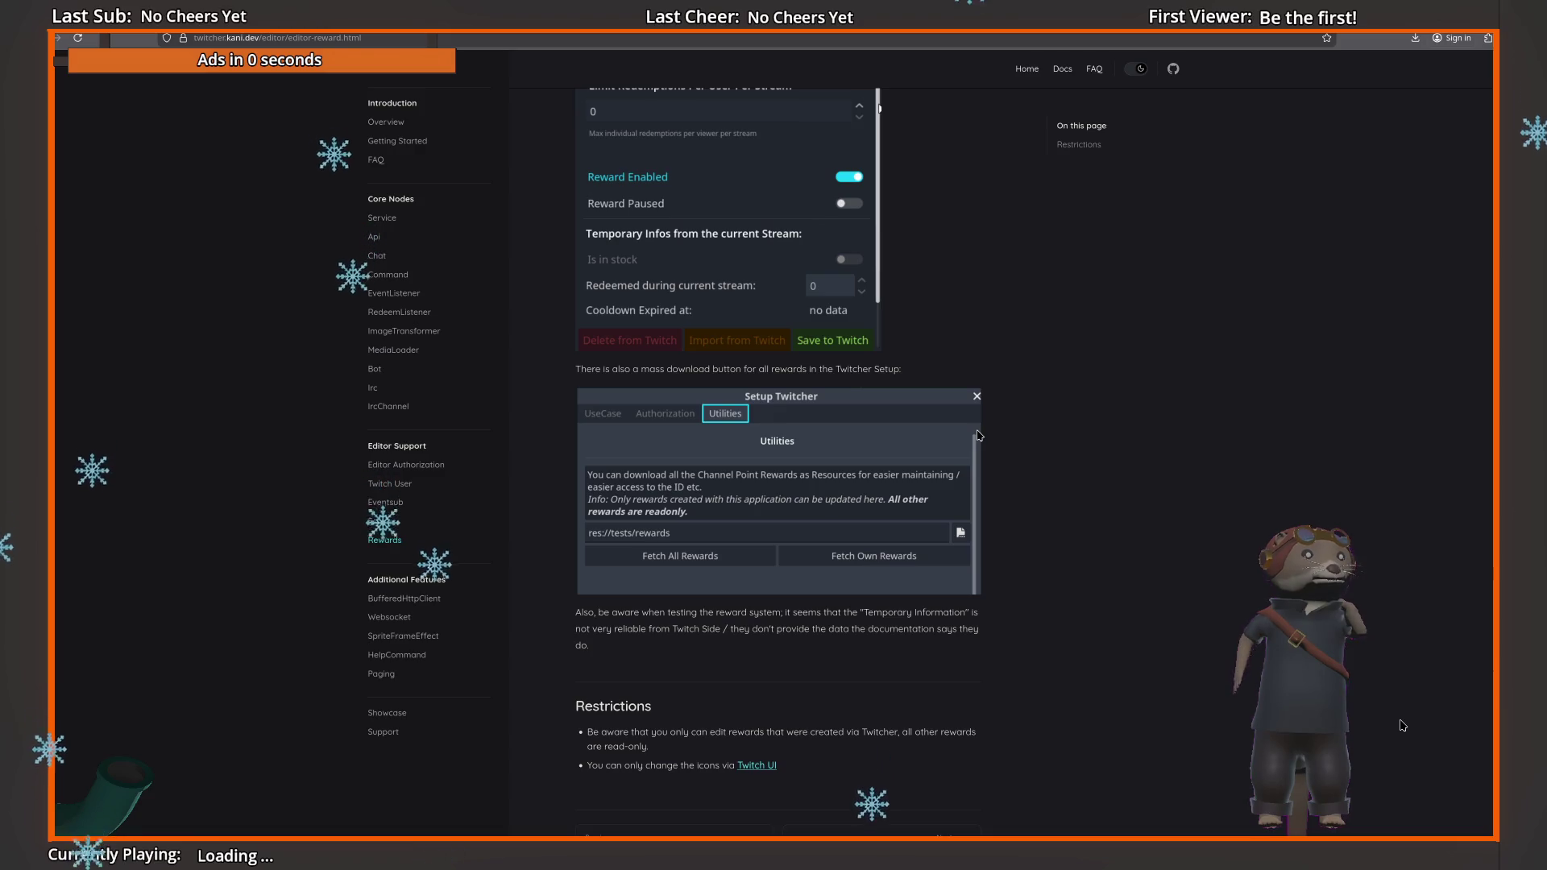
scroll(980, 435, down, 2)
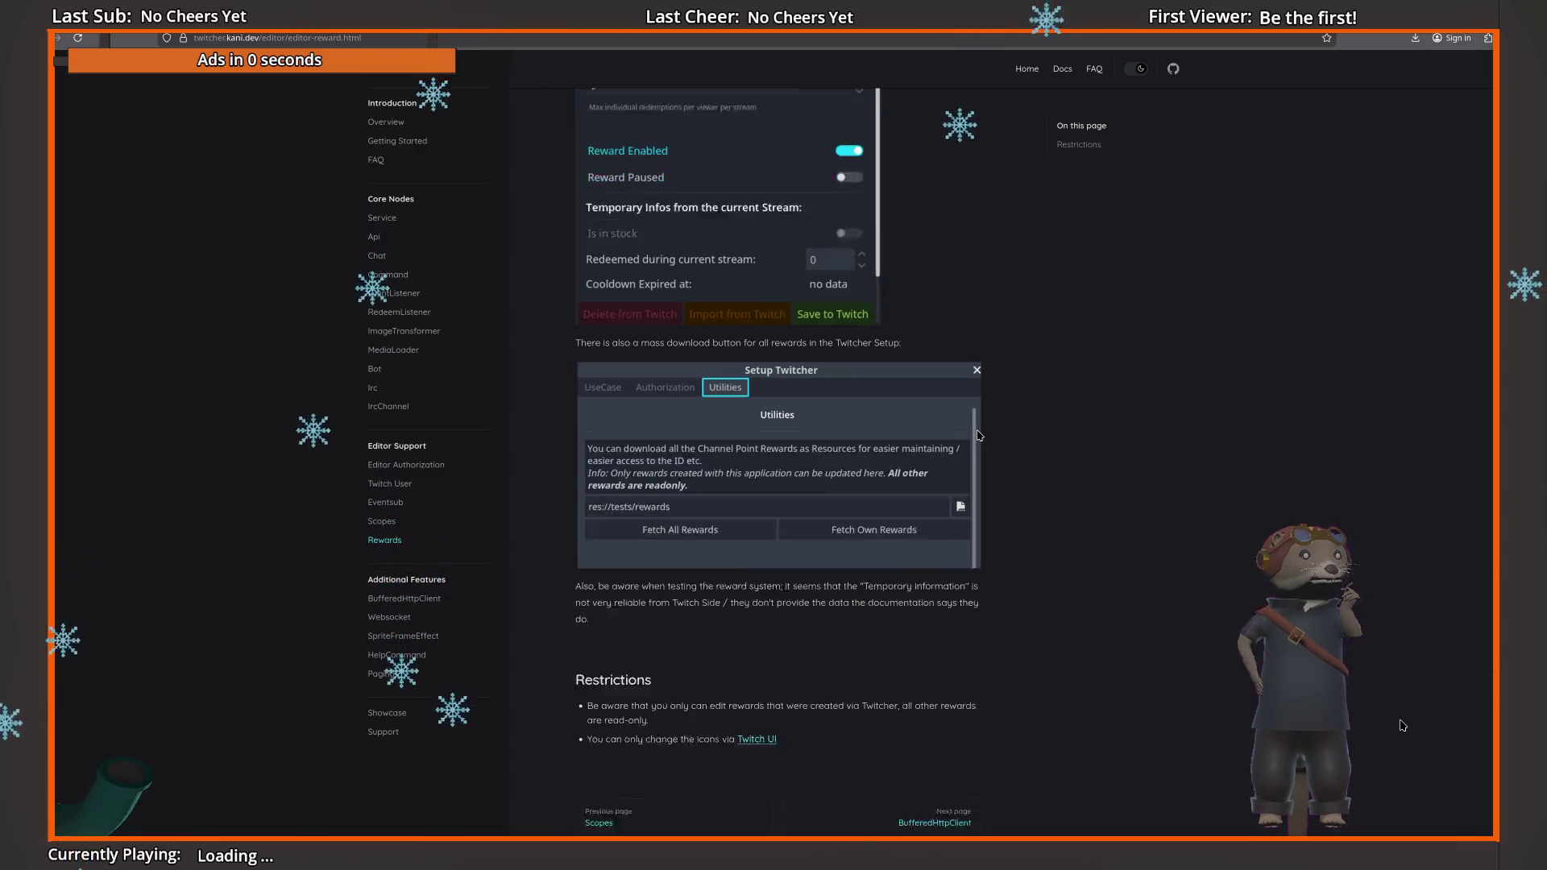
scroll(979, 435, up, 3)
scroll(980, 435, up, 5)
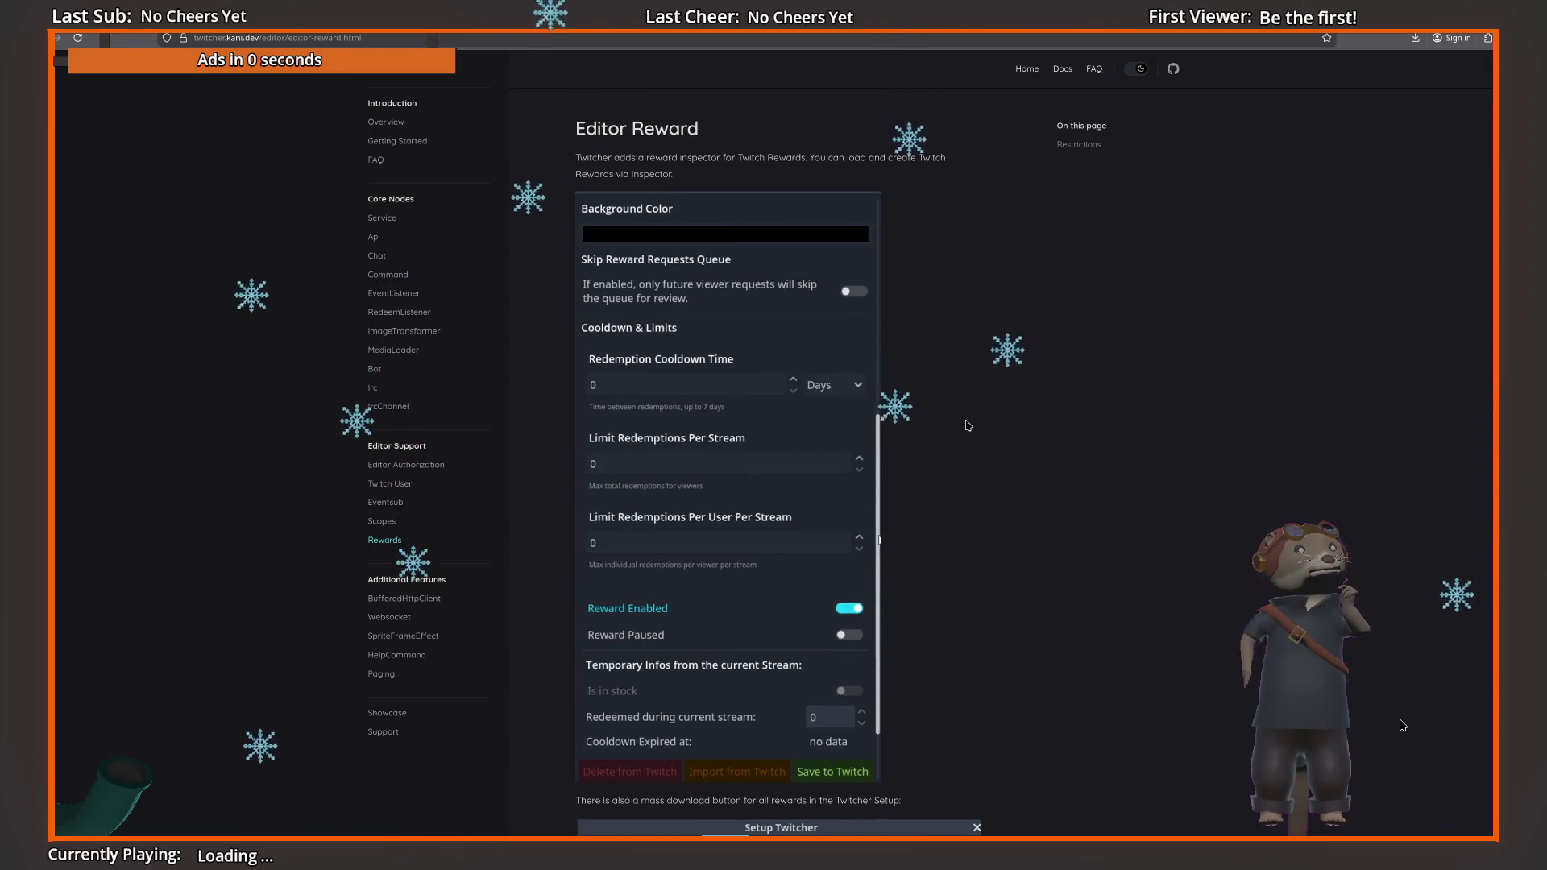
scroll(968, 426, down, 5)
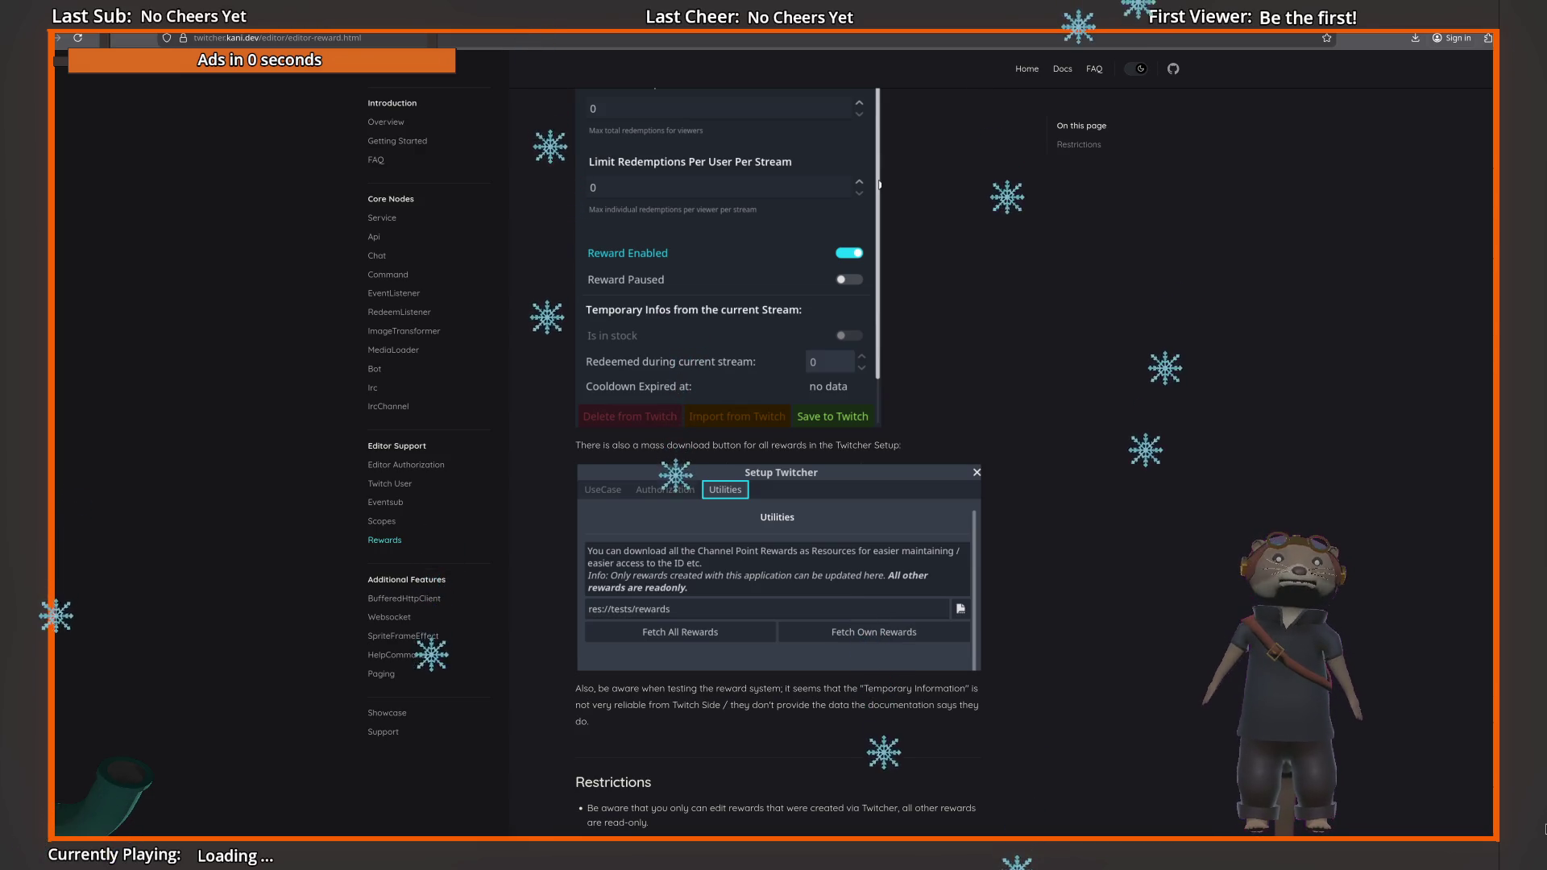
key(alt+Tab)
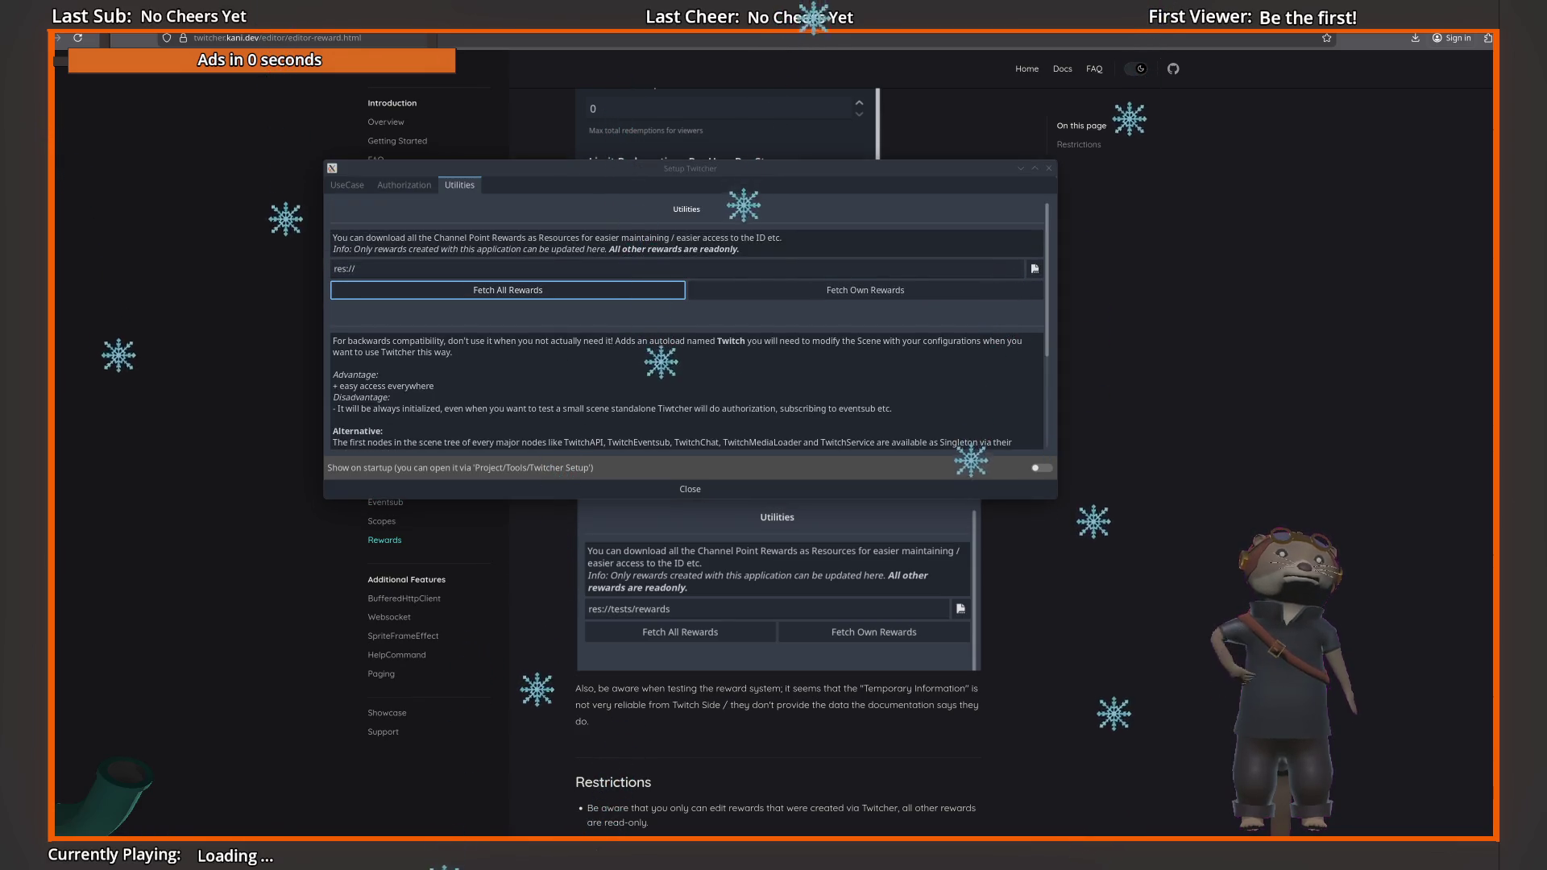
- Return to PartyModeLabel.cs with the caret at the end of line 36
key(alt+Tab)
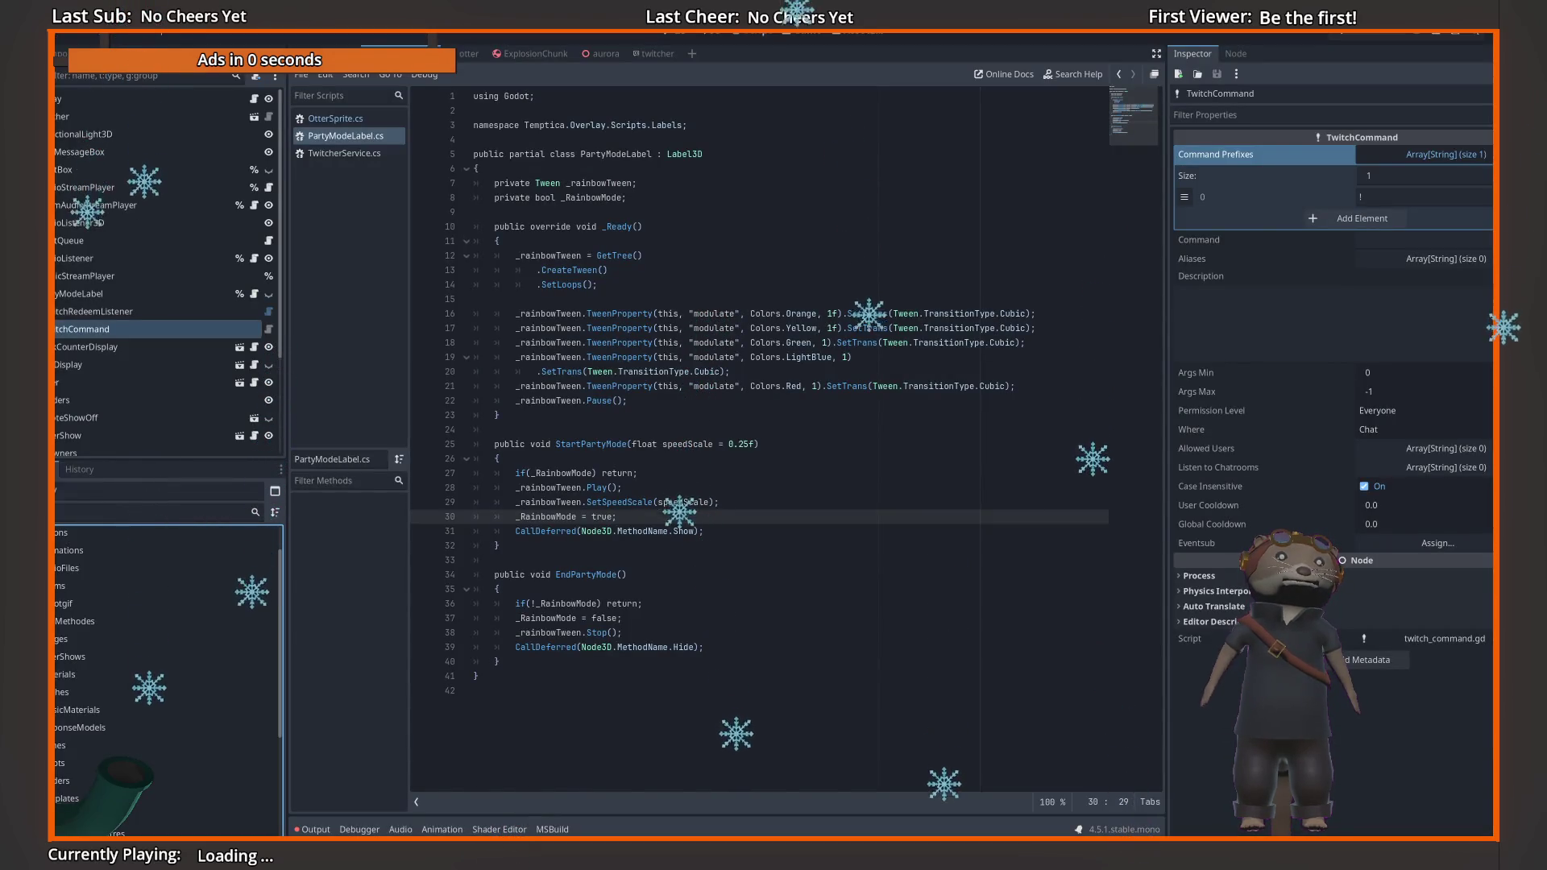
click(643, 604)
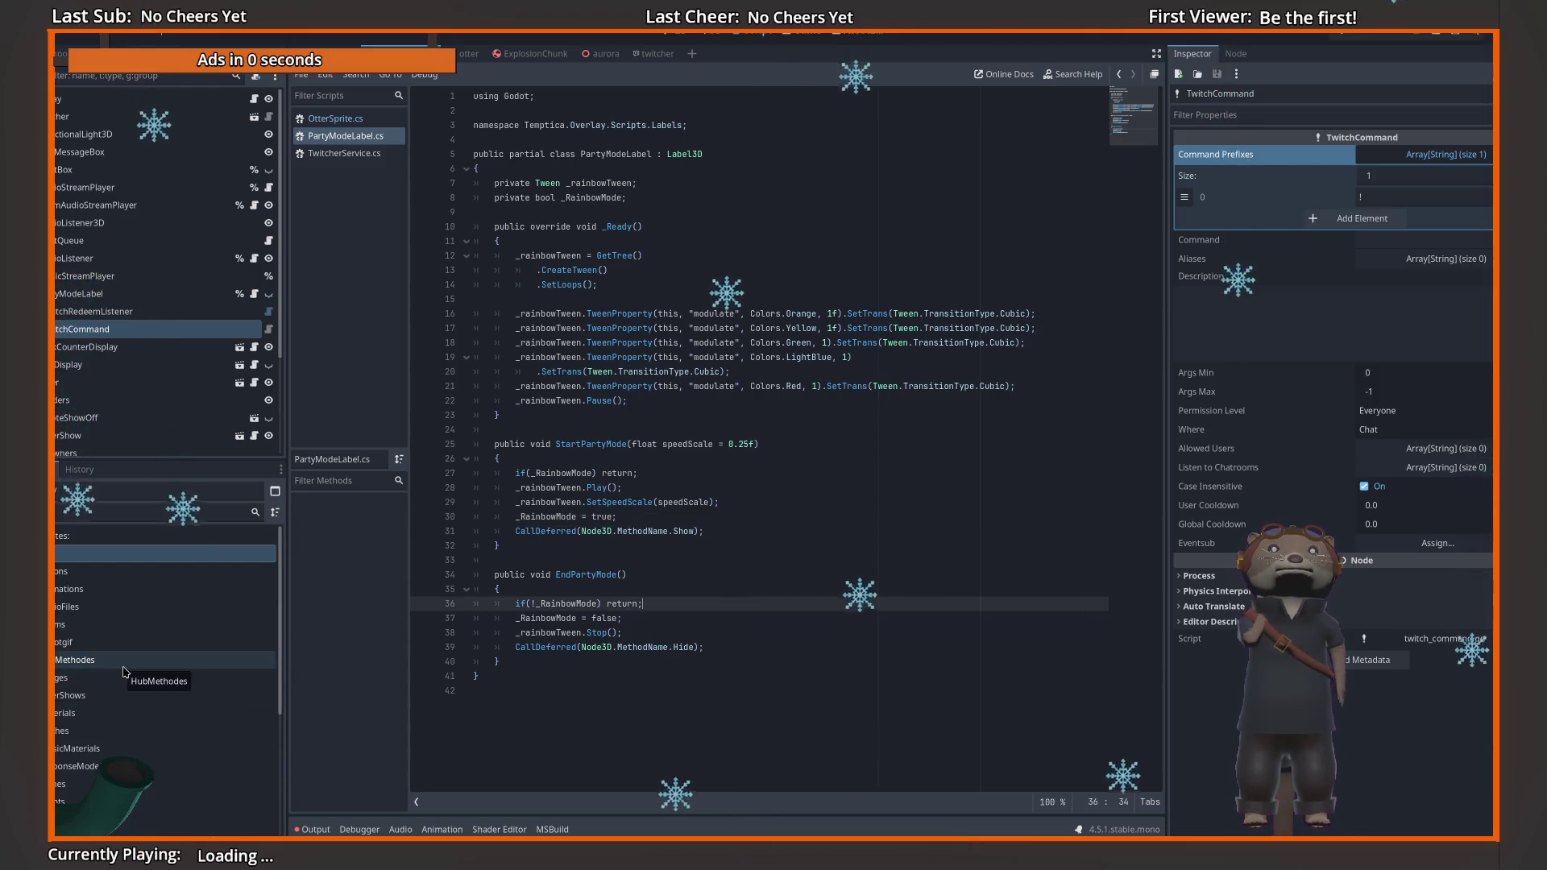
scroll(123, 671, down, 4)
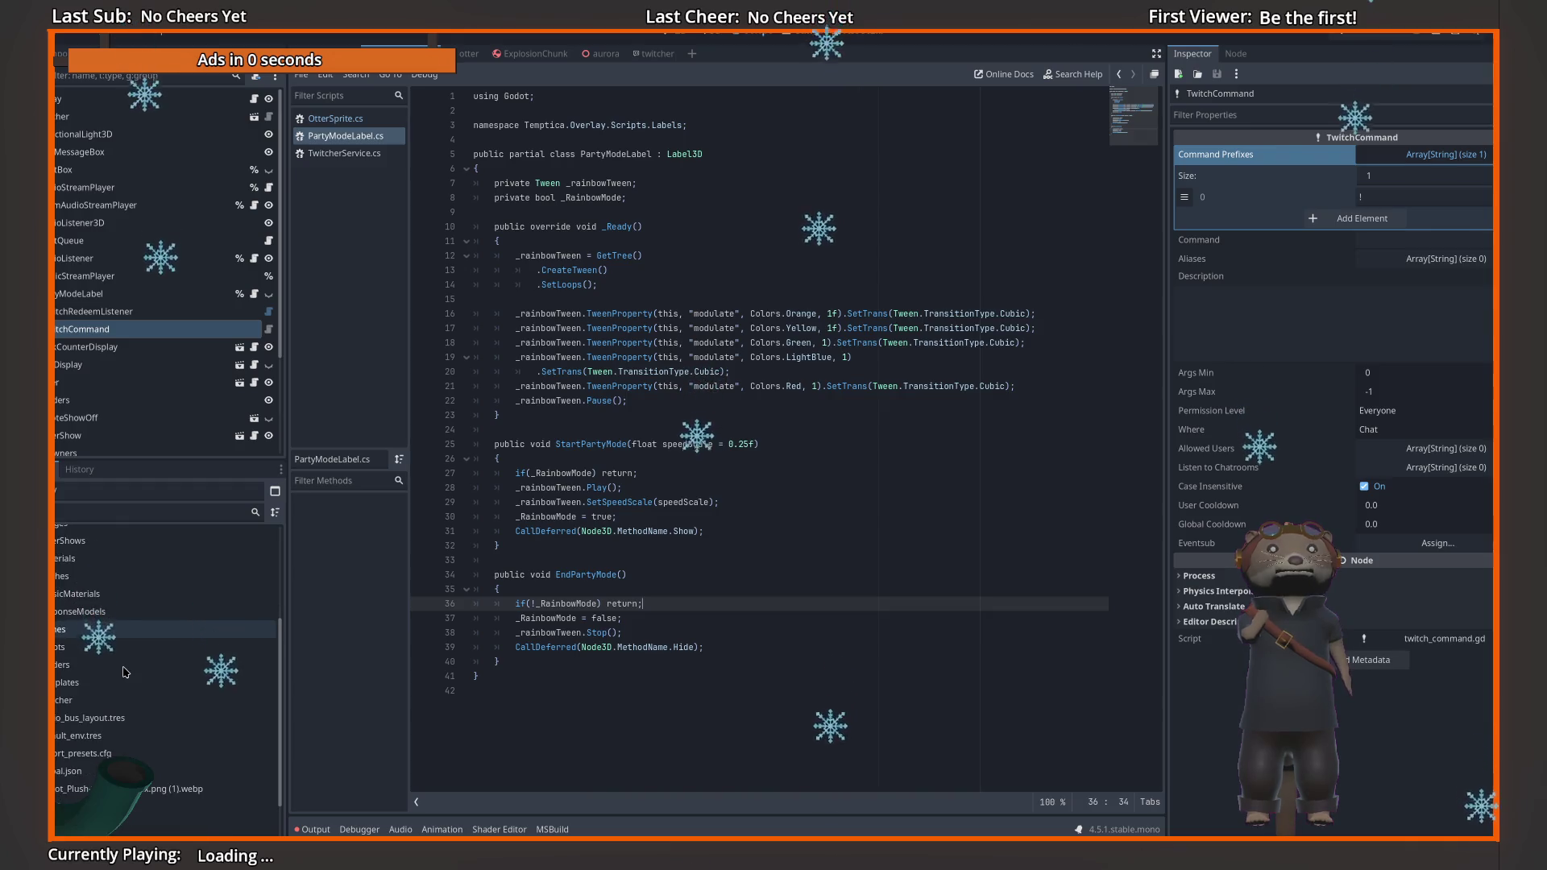
scroll(123, 671, down, 2)
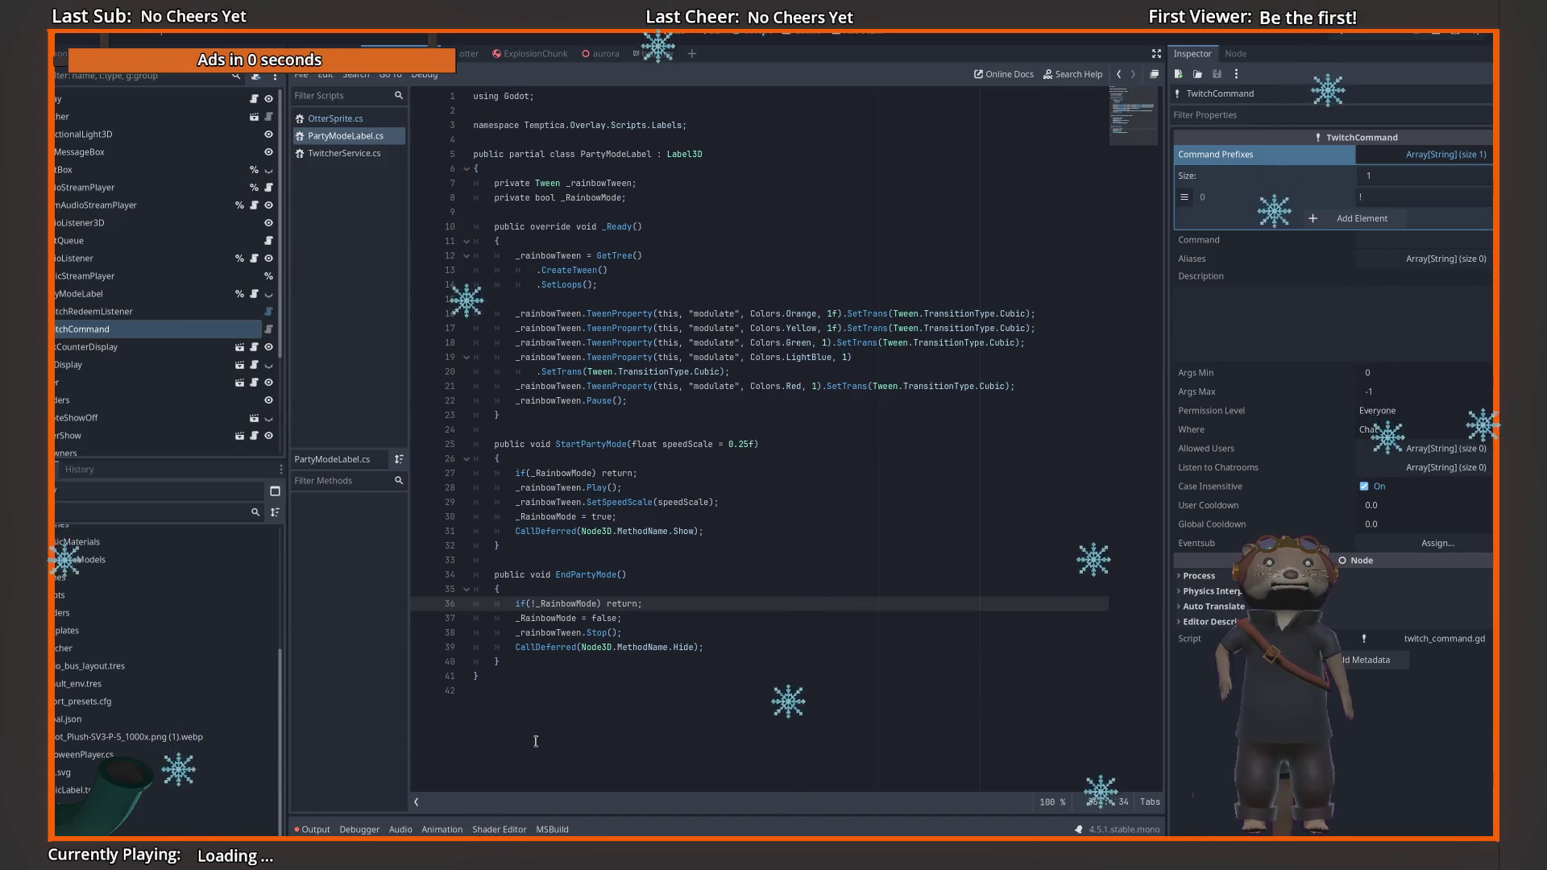
- Filter the FileSystem for 'custom' to find twitch_create_custom_rewards.gd, then clear the filter
click(201, 513)
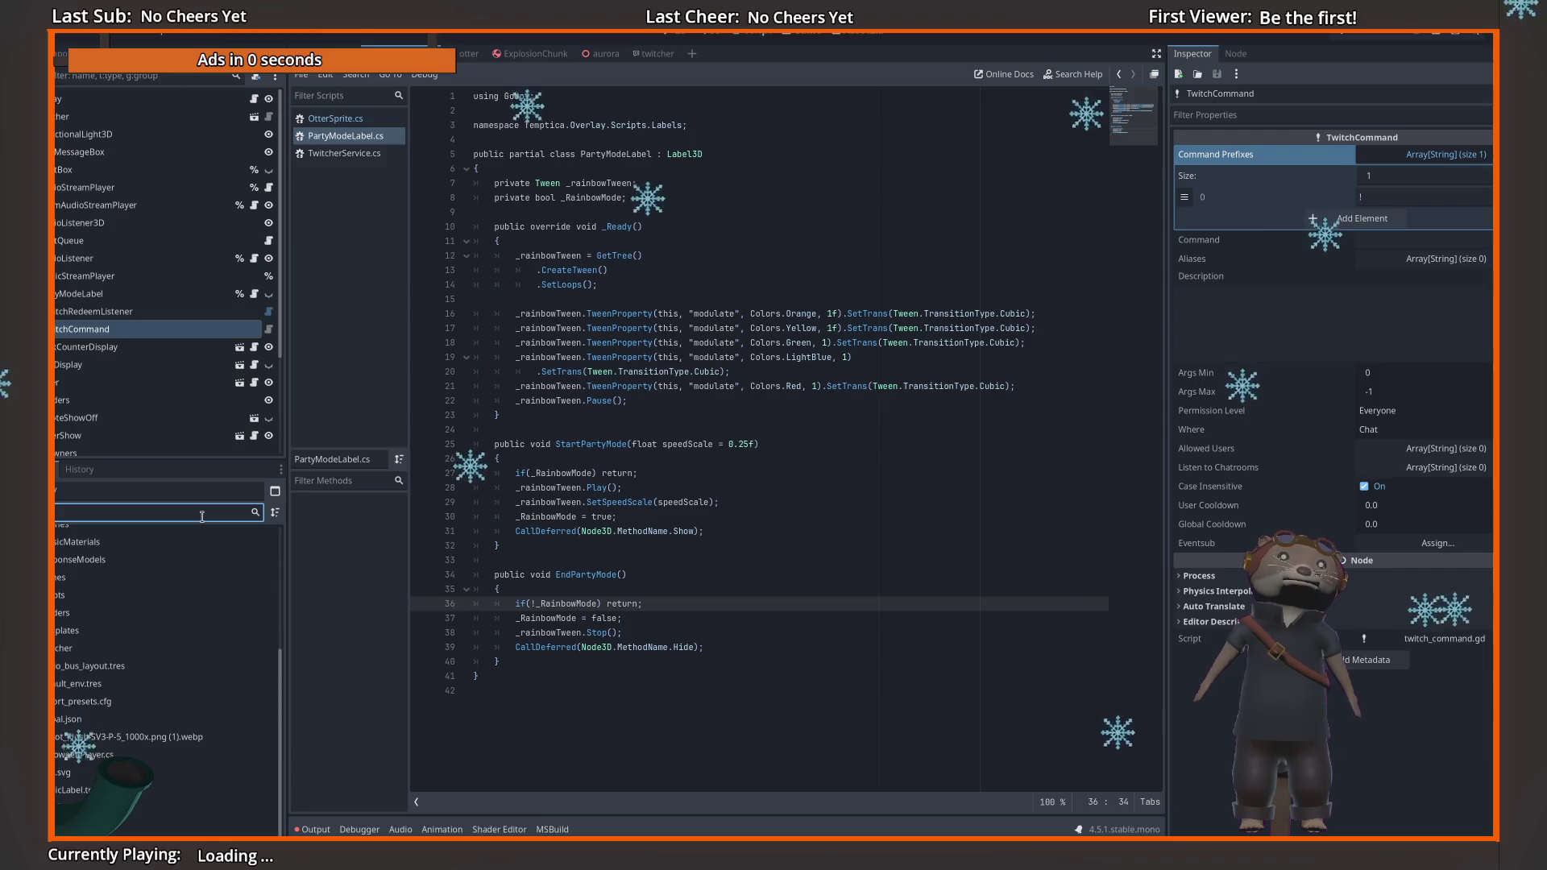
text(custom)
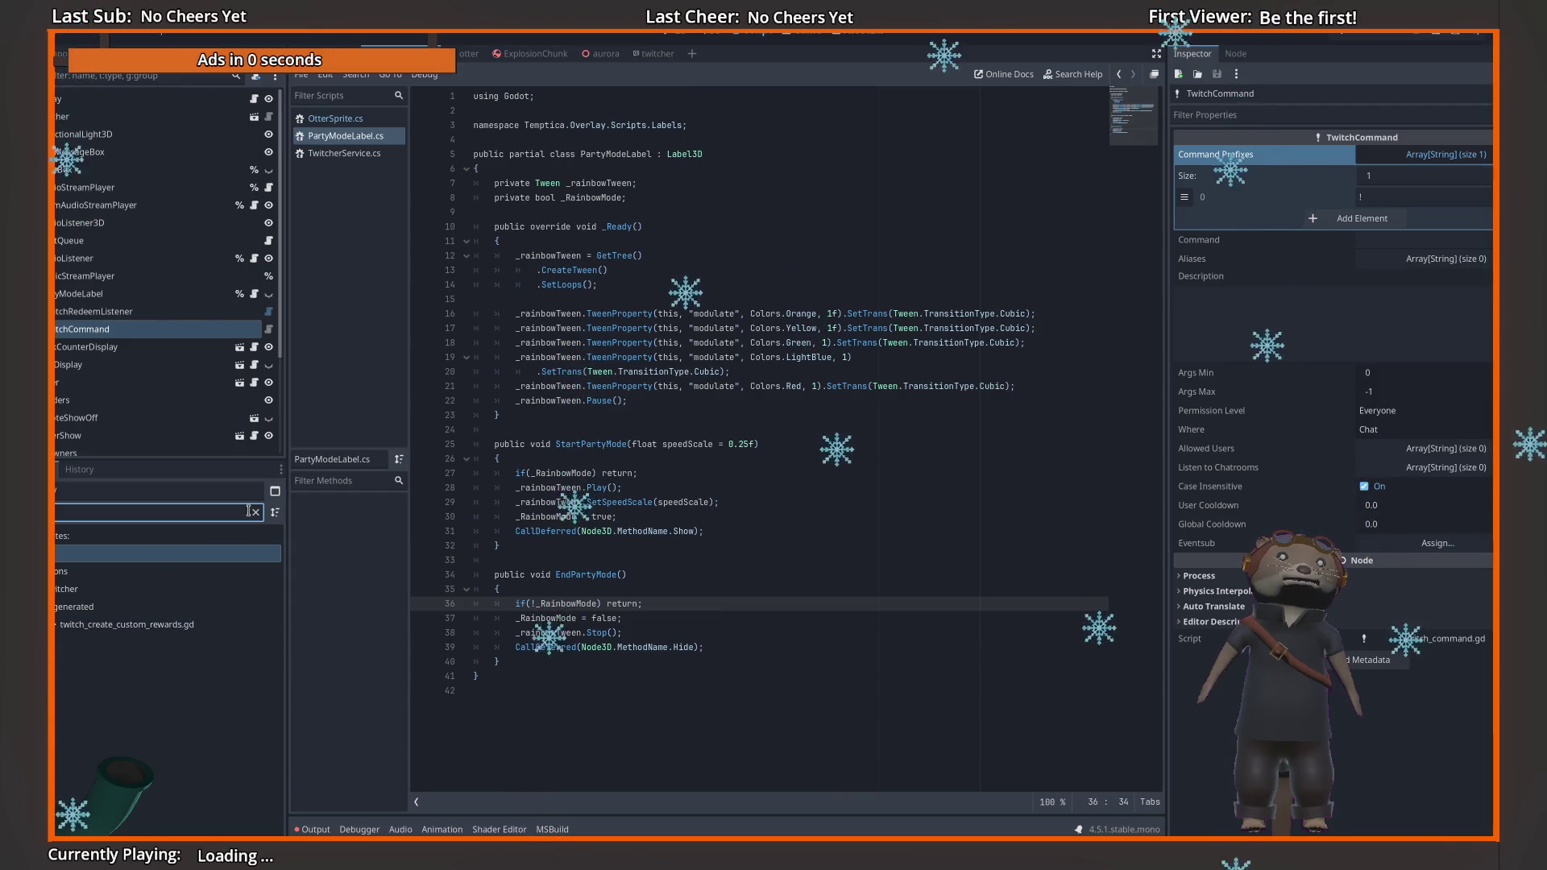
click(255, 512)
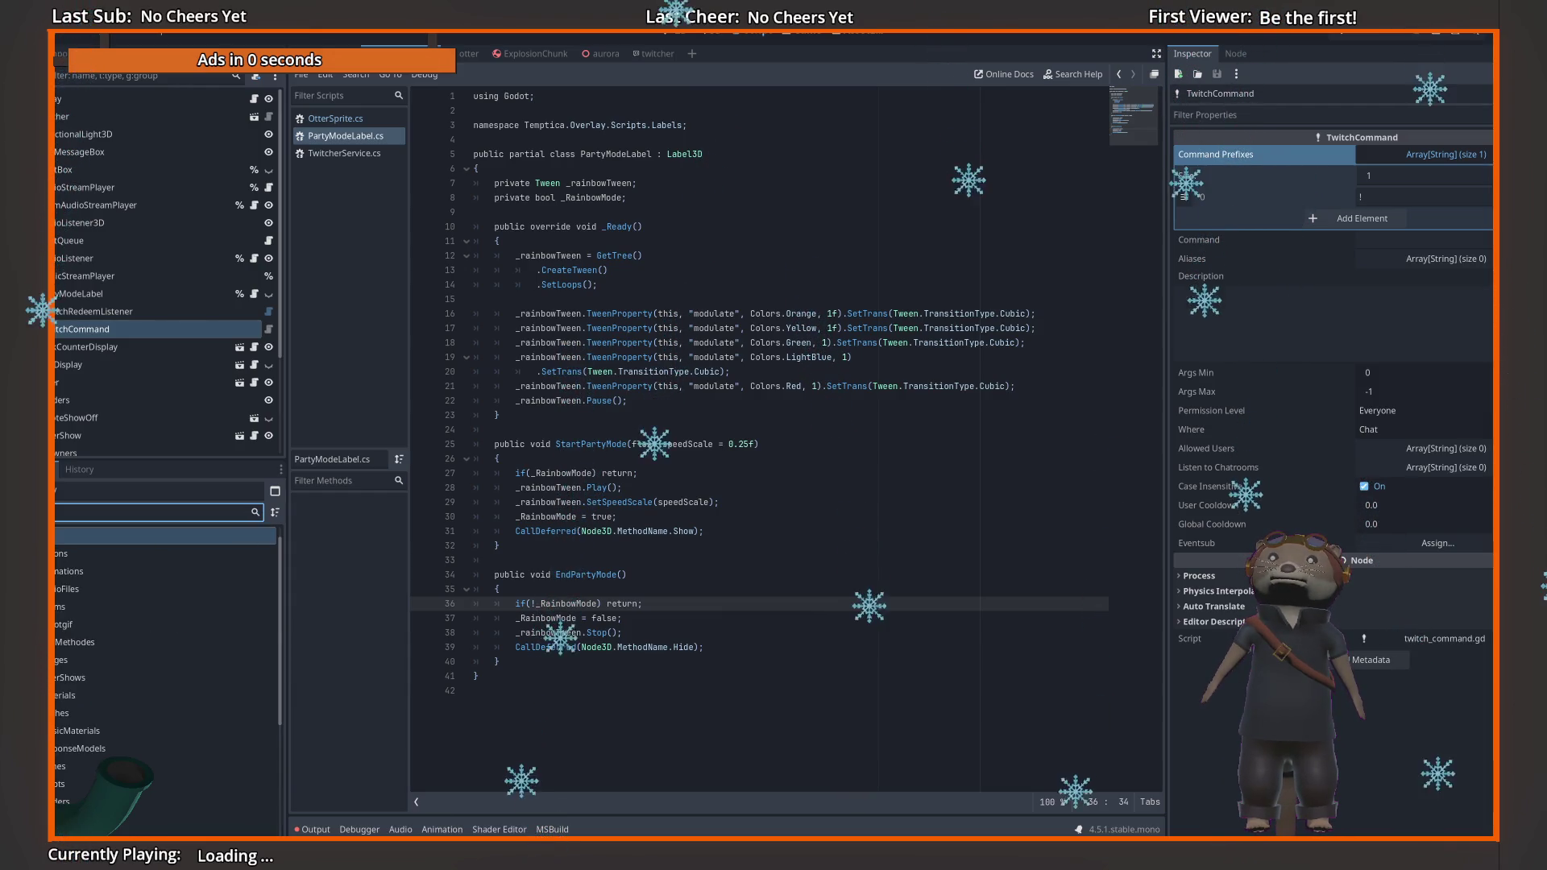
click(98, 489)
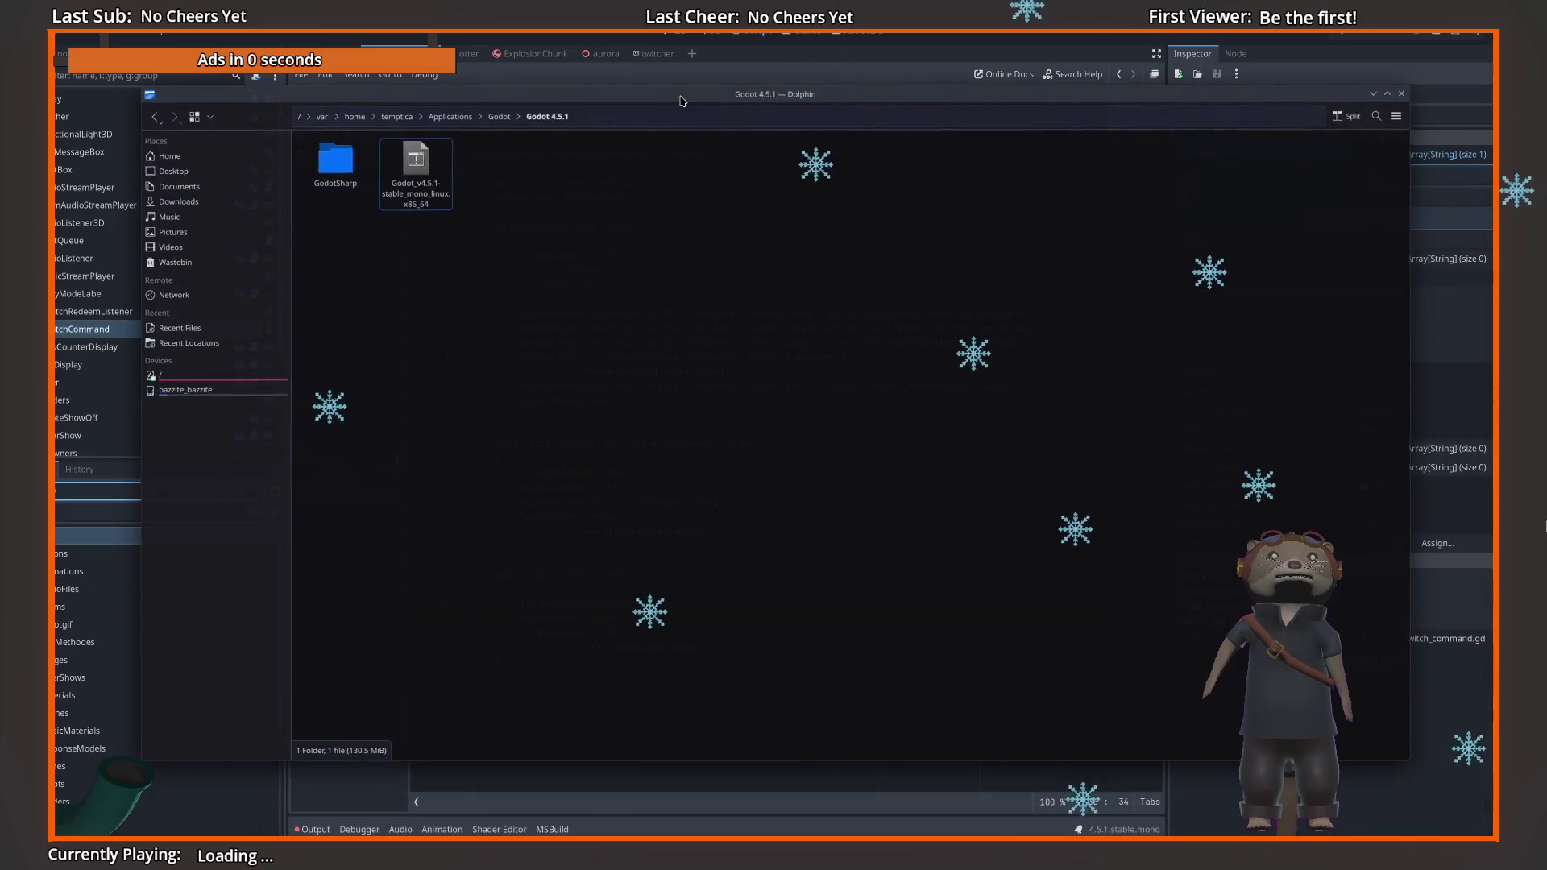
- Go up to the temptica home folder and into Projects > TempticOverlay, checking its Twitcher folder
click(427, 120)
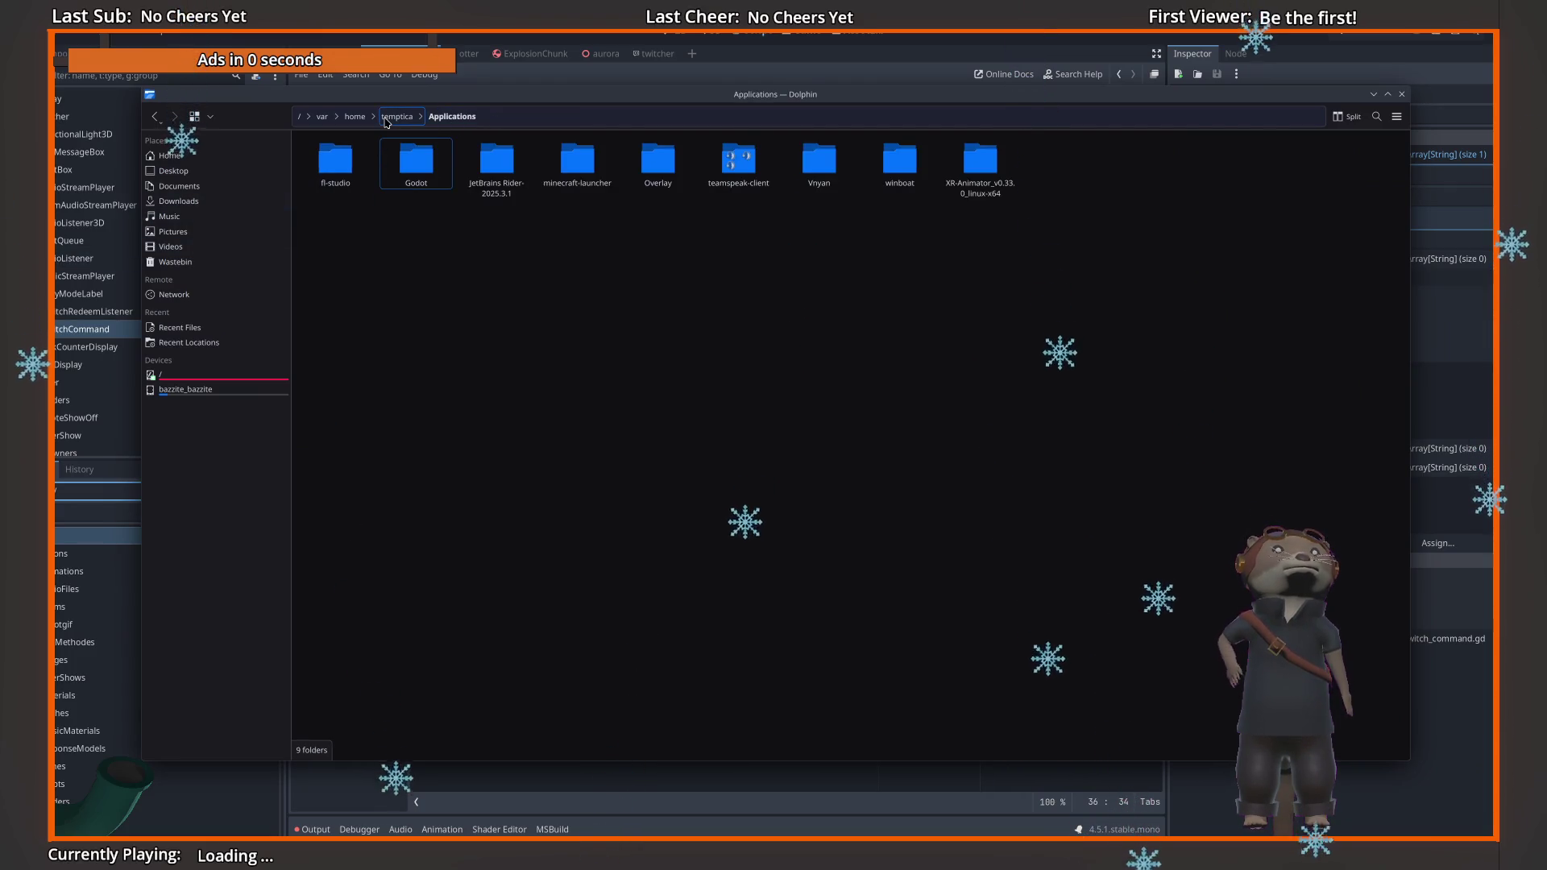
click(420, 116)
click(396, 116)
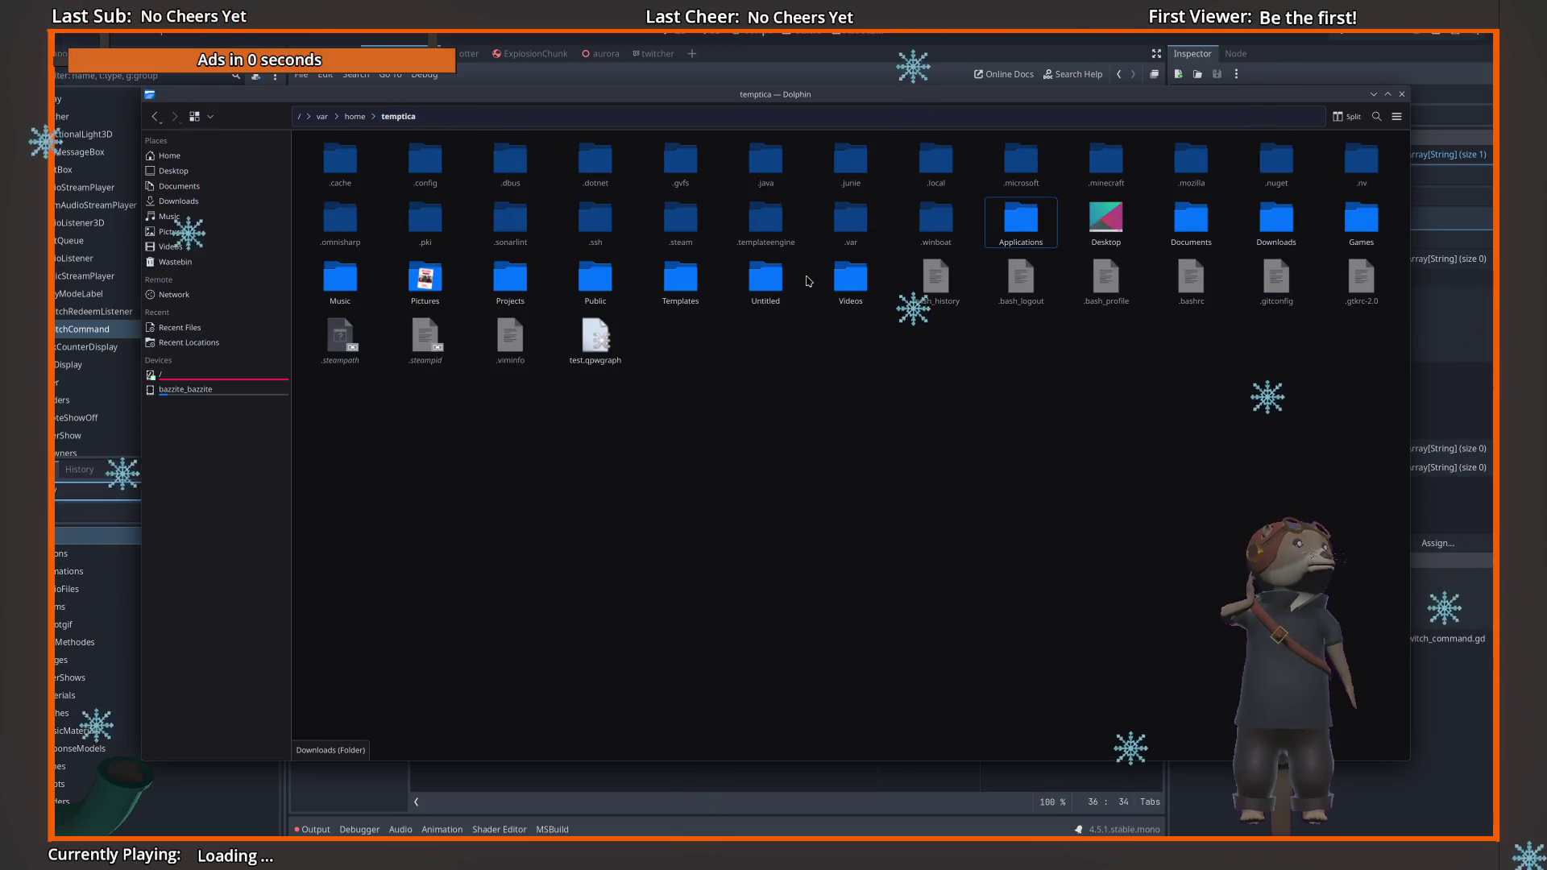
double_click(510, 278)
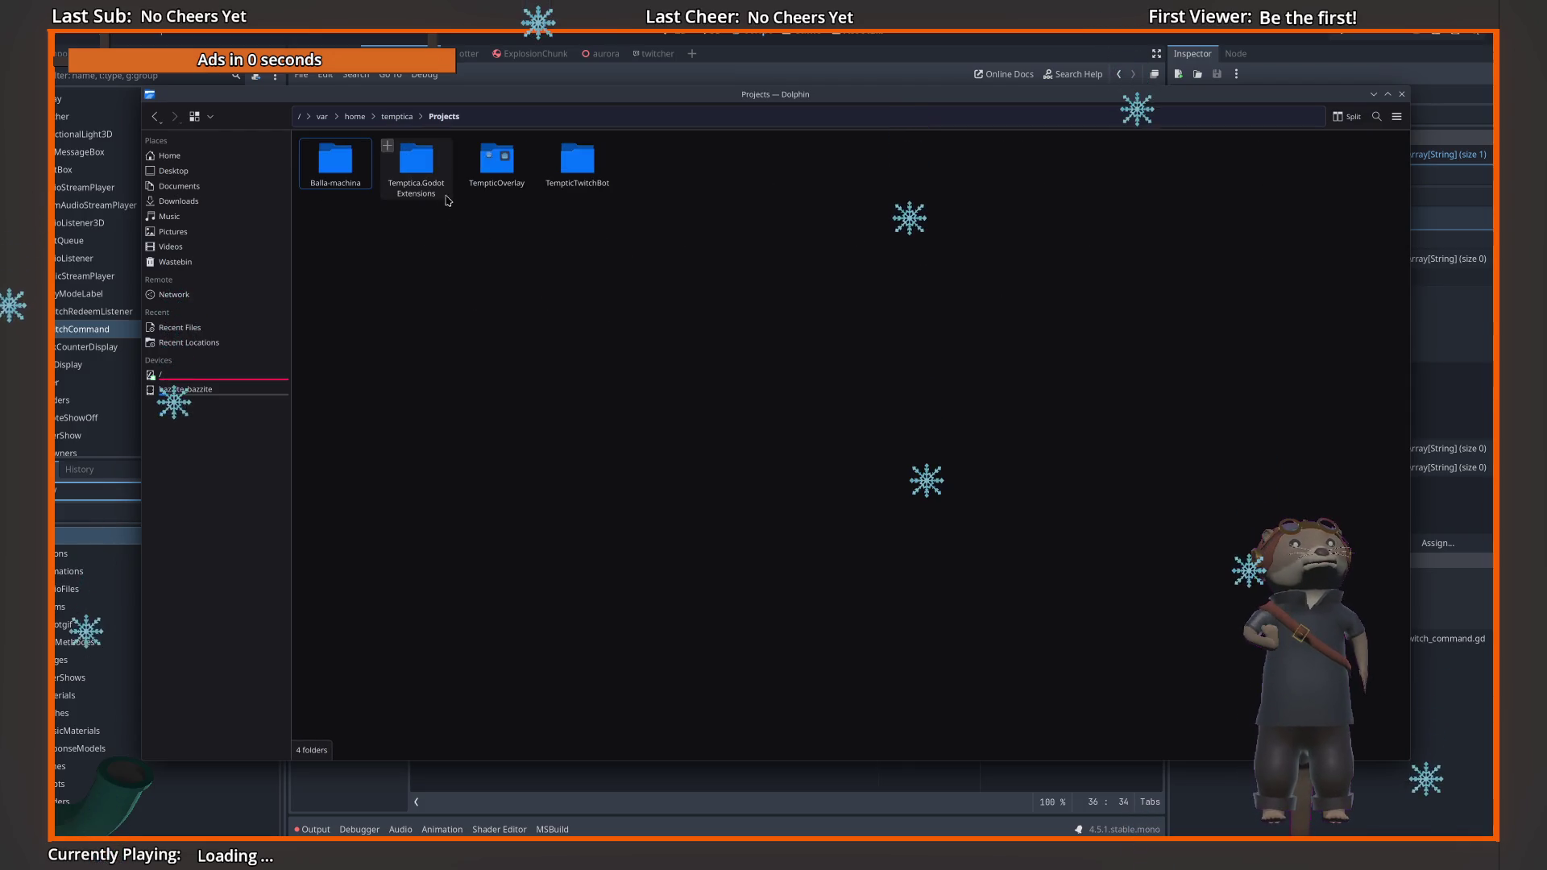
double_click(493, 172)
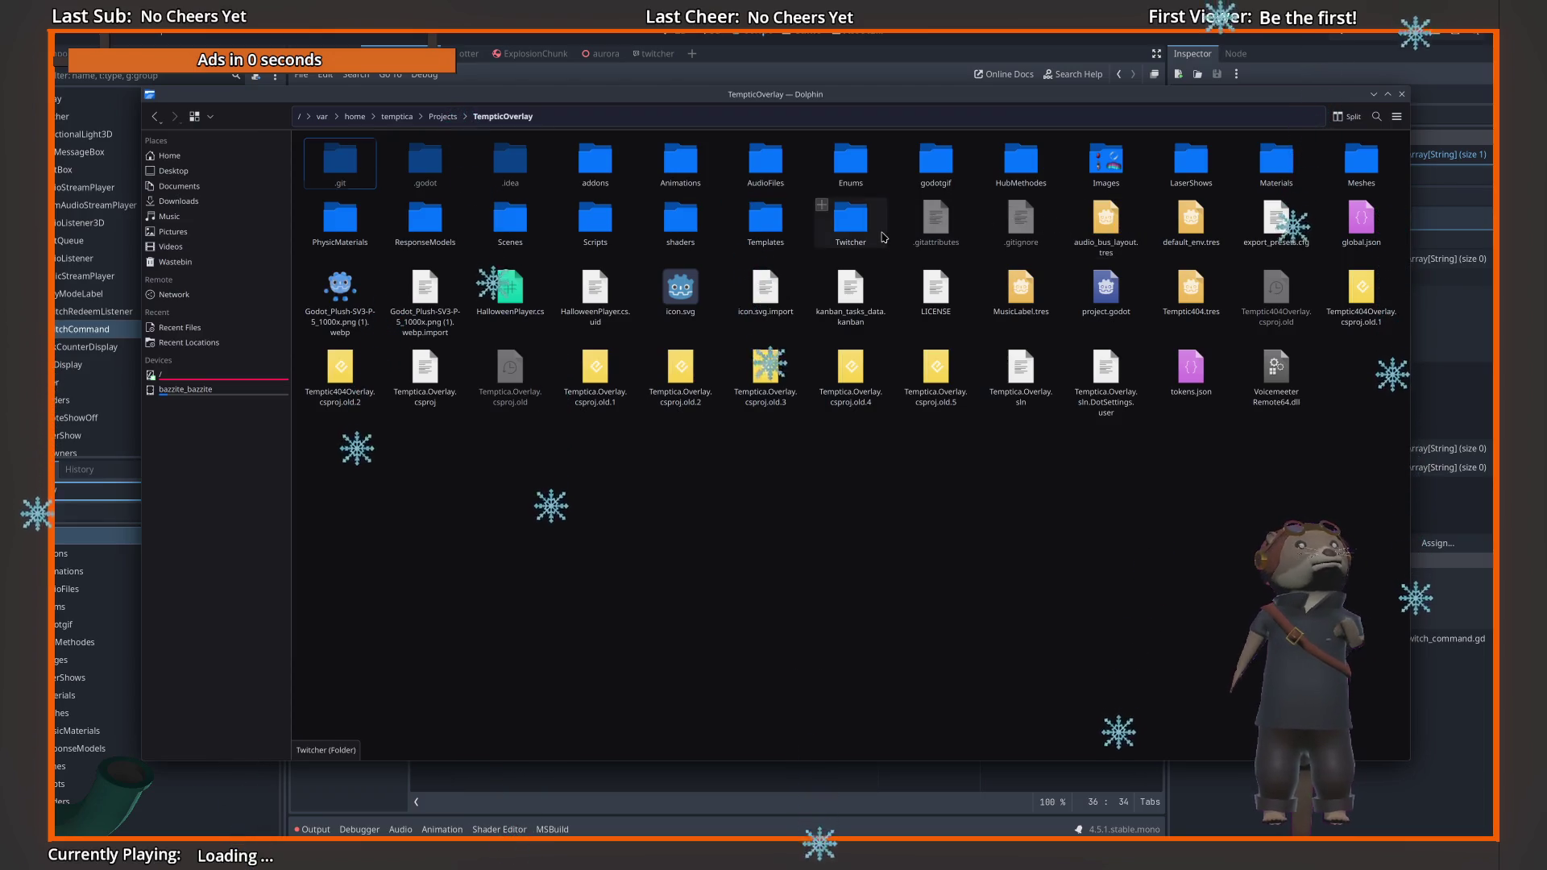
click(850, 219)
key(alt+Left)
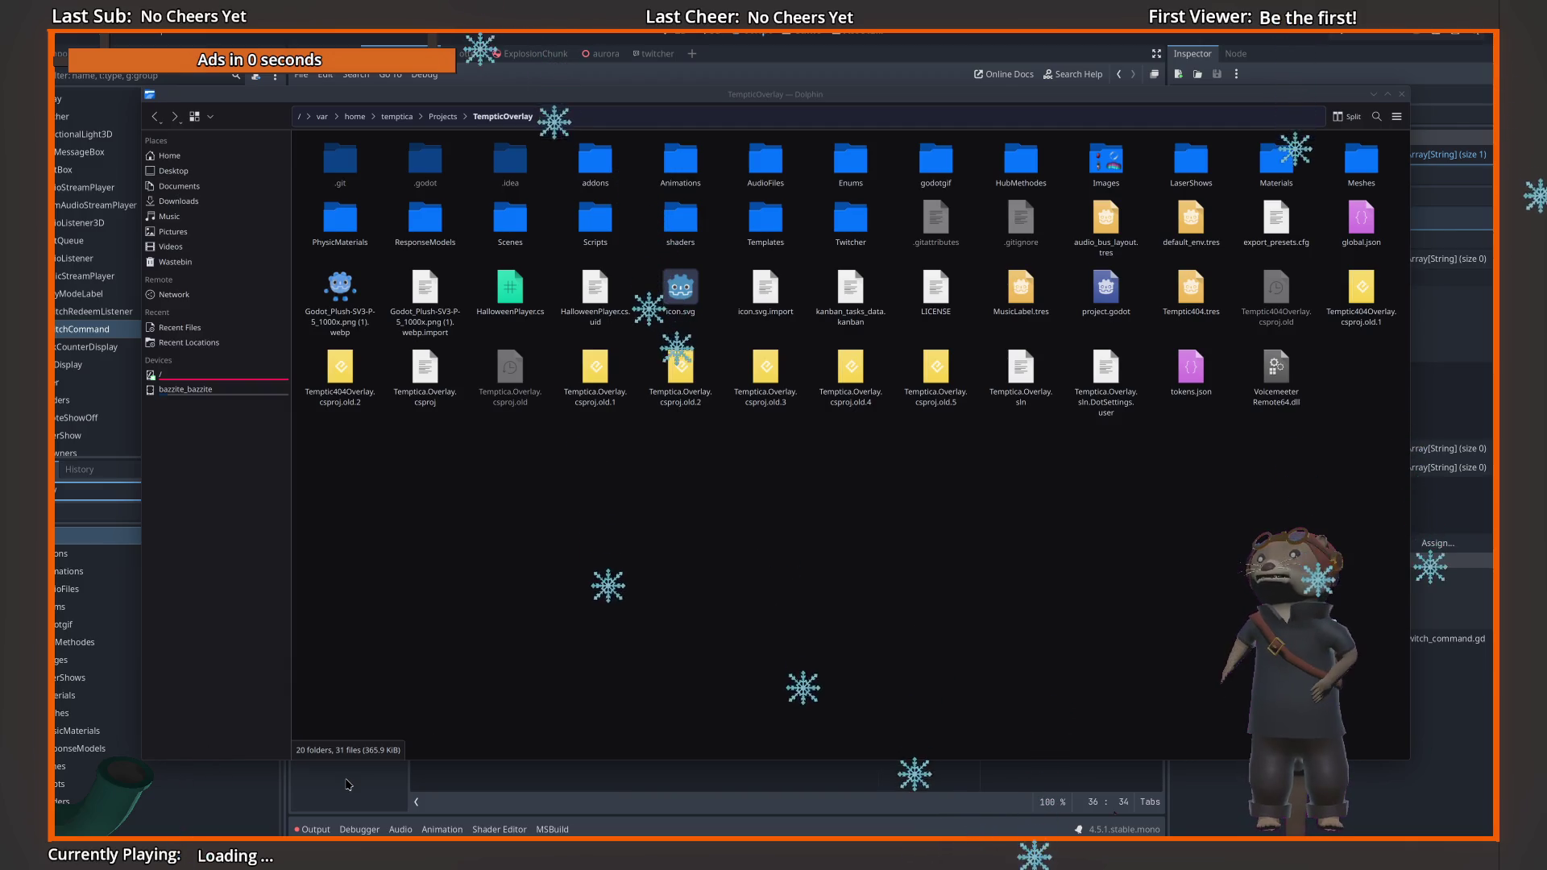
- Close Dolphin and pick res://Twitcher as the rewards download folder in Setup Twitcher
click(346, 784)
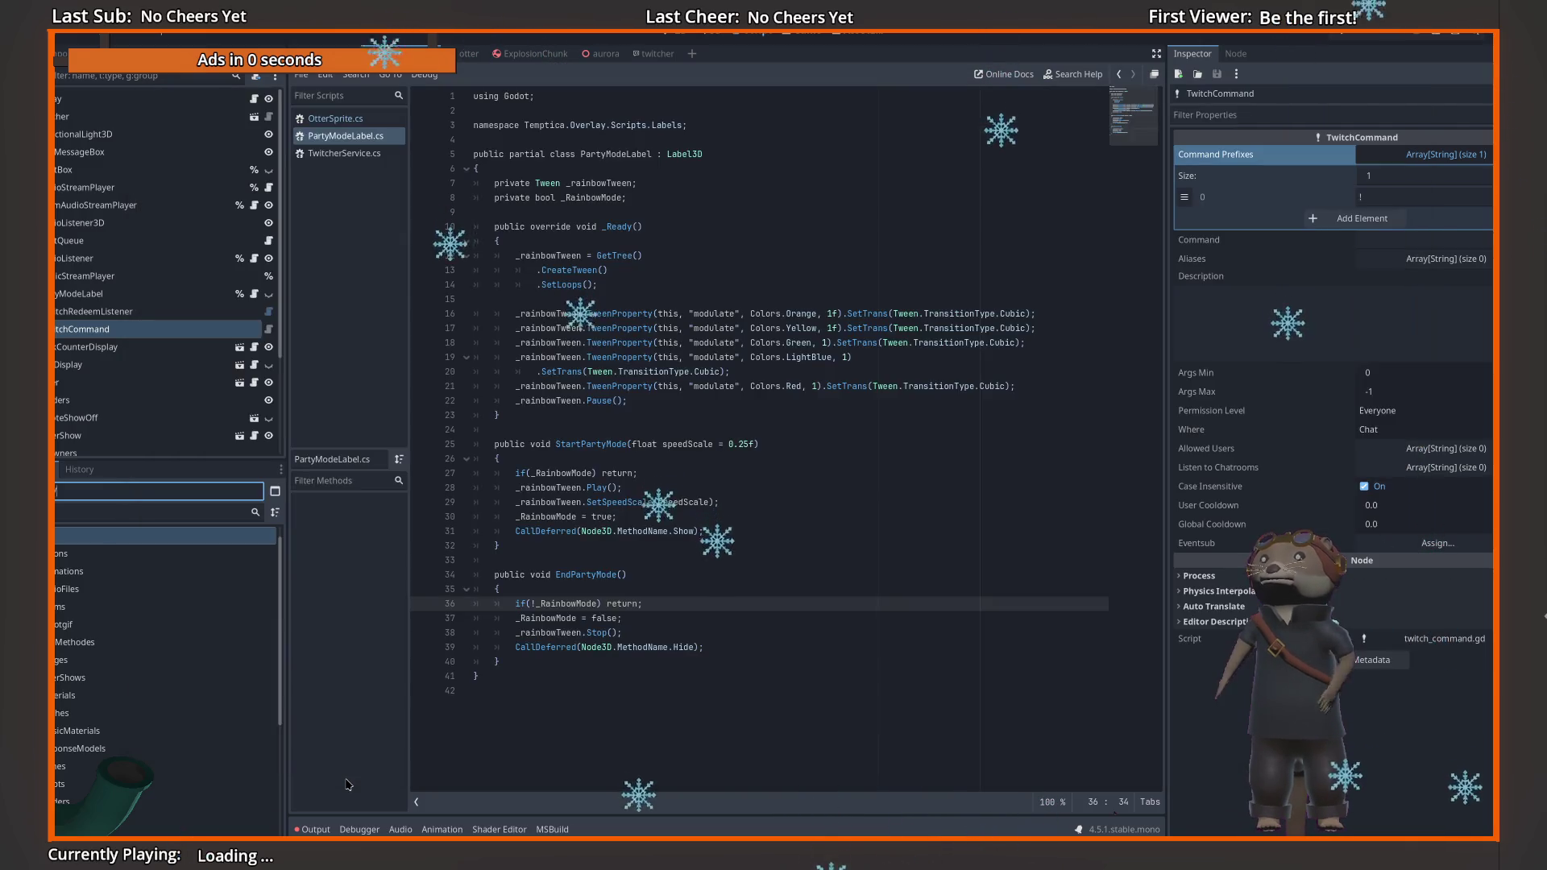
scroll(161, 684, down, 5)
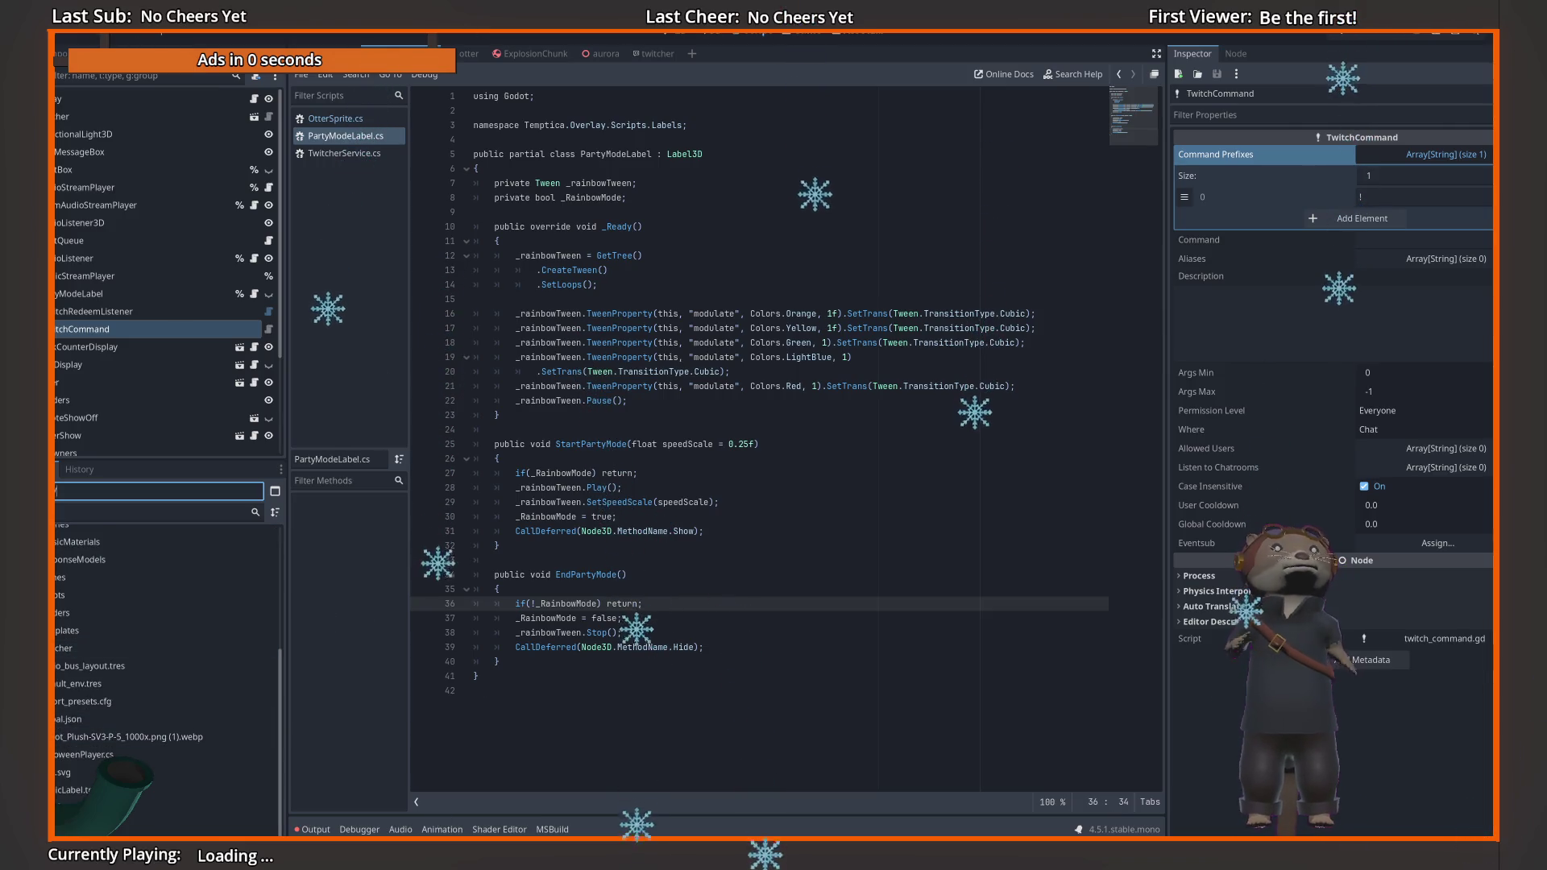
mouse_move(503, 838)
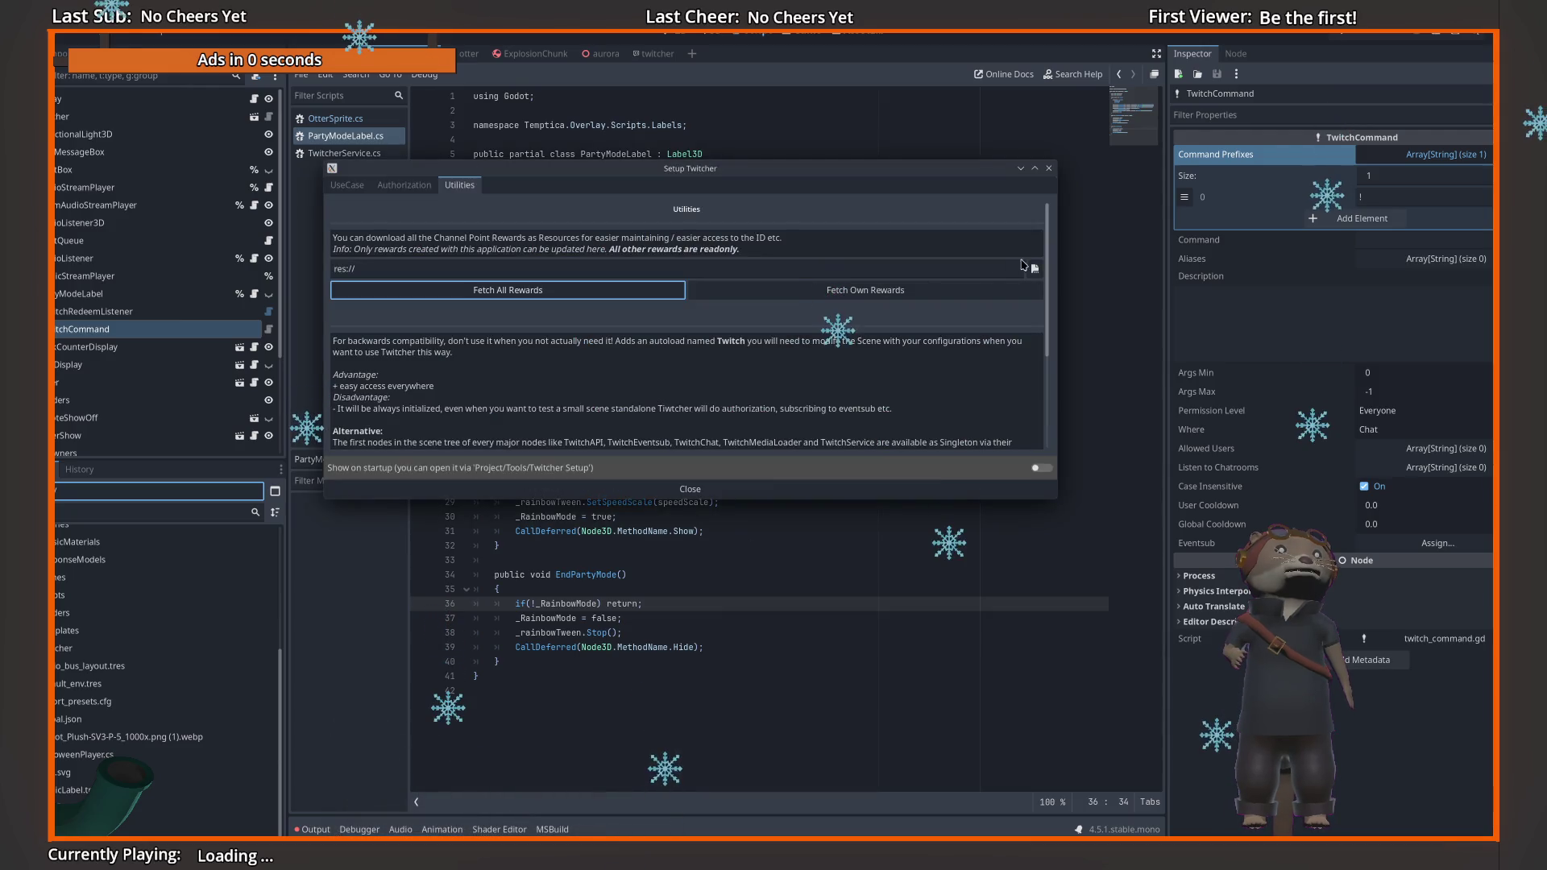
click(1031, 266)
click(868, 395)
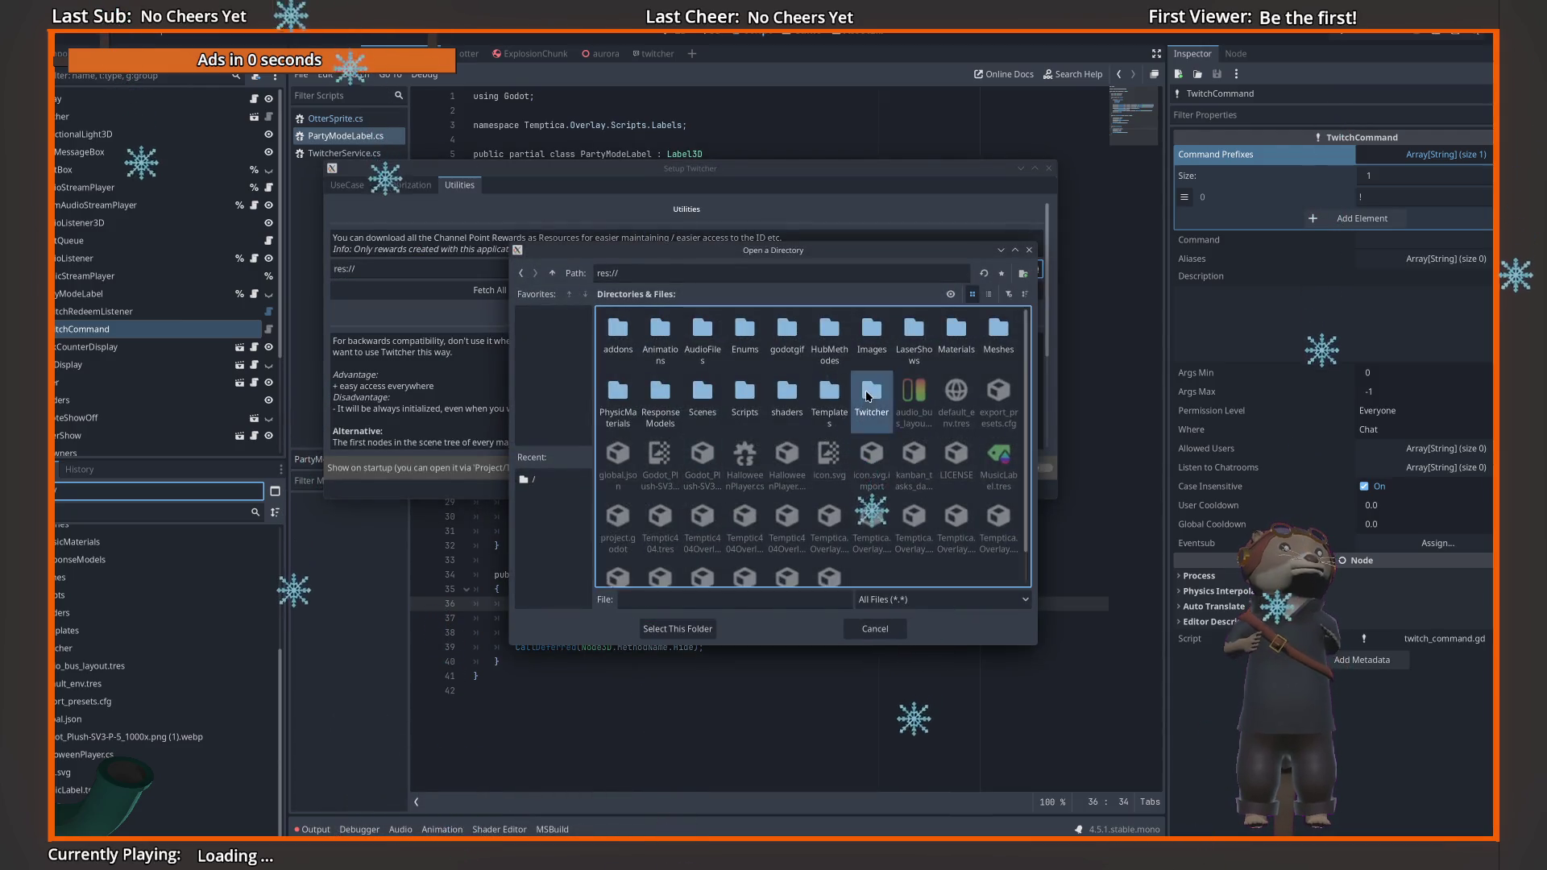
double_click(868, 395)
click(676, 628)
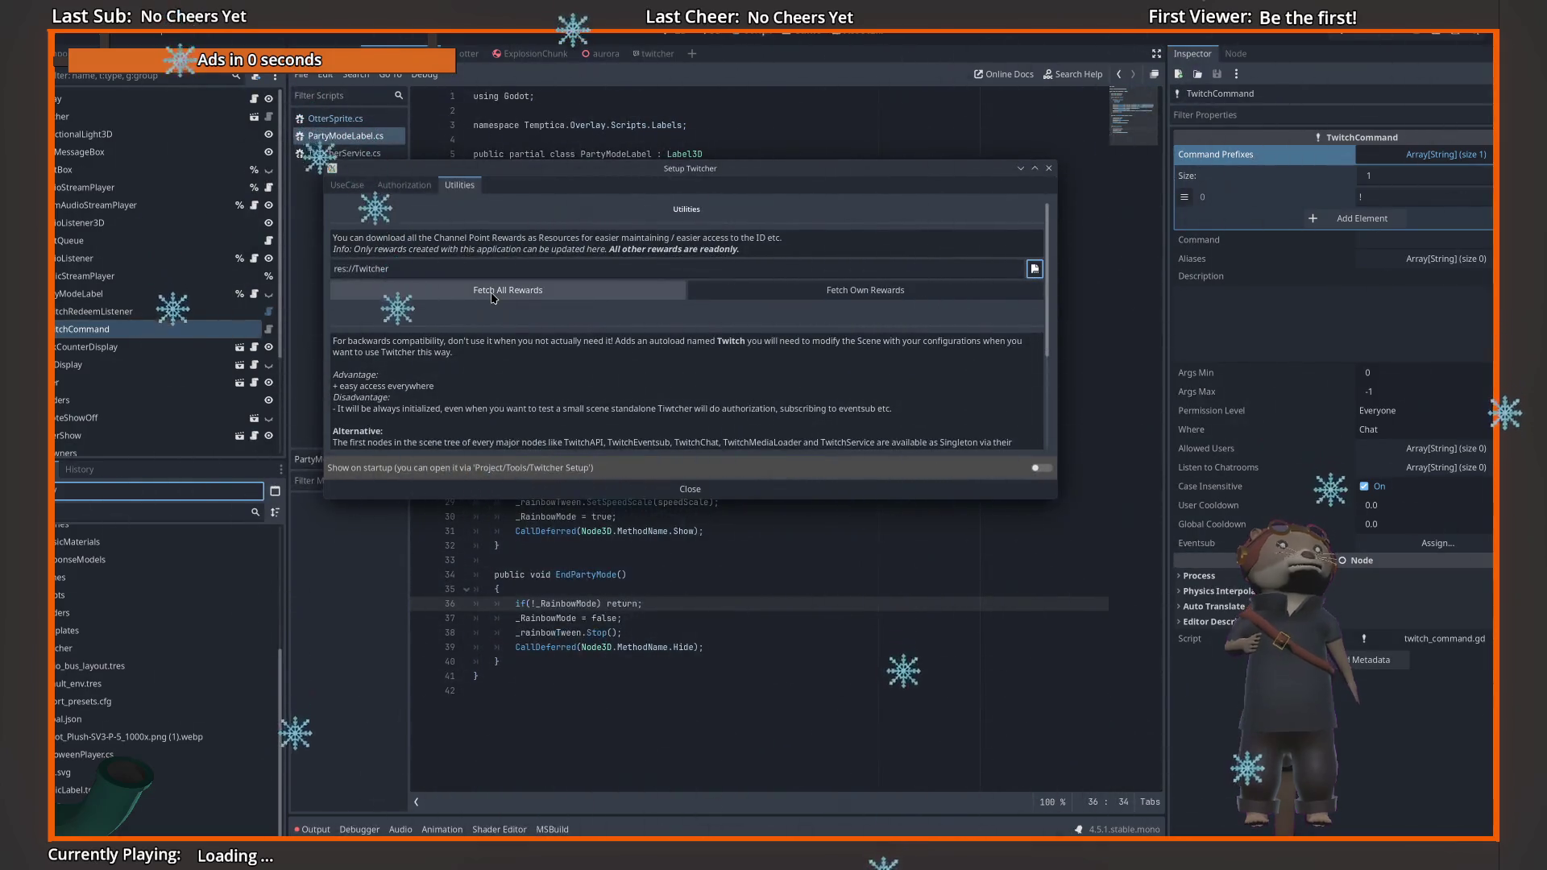
- Fetch all channel rewards, view the Authorization settings, and close Setup Twitcher
click(494, 298)
scroll(746, 370, down, 3)
scroll(732, 396, up, 2)
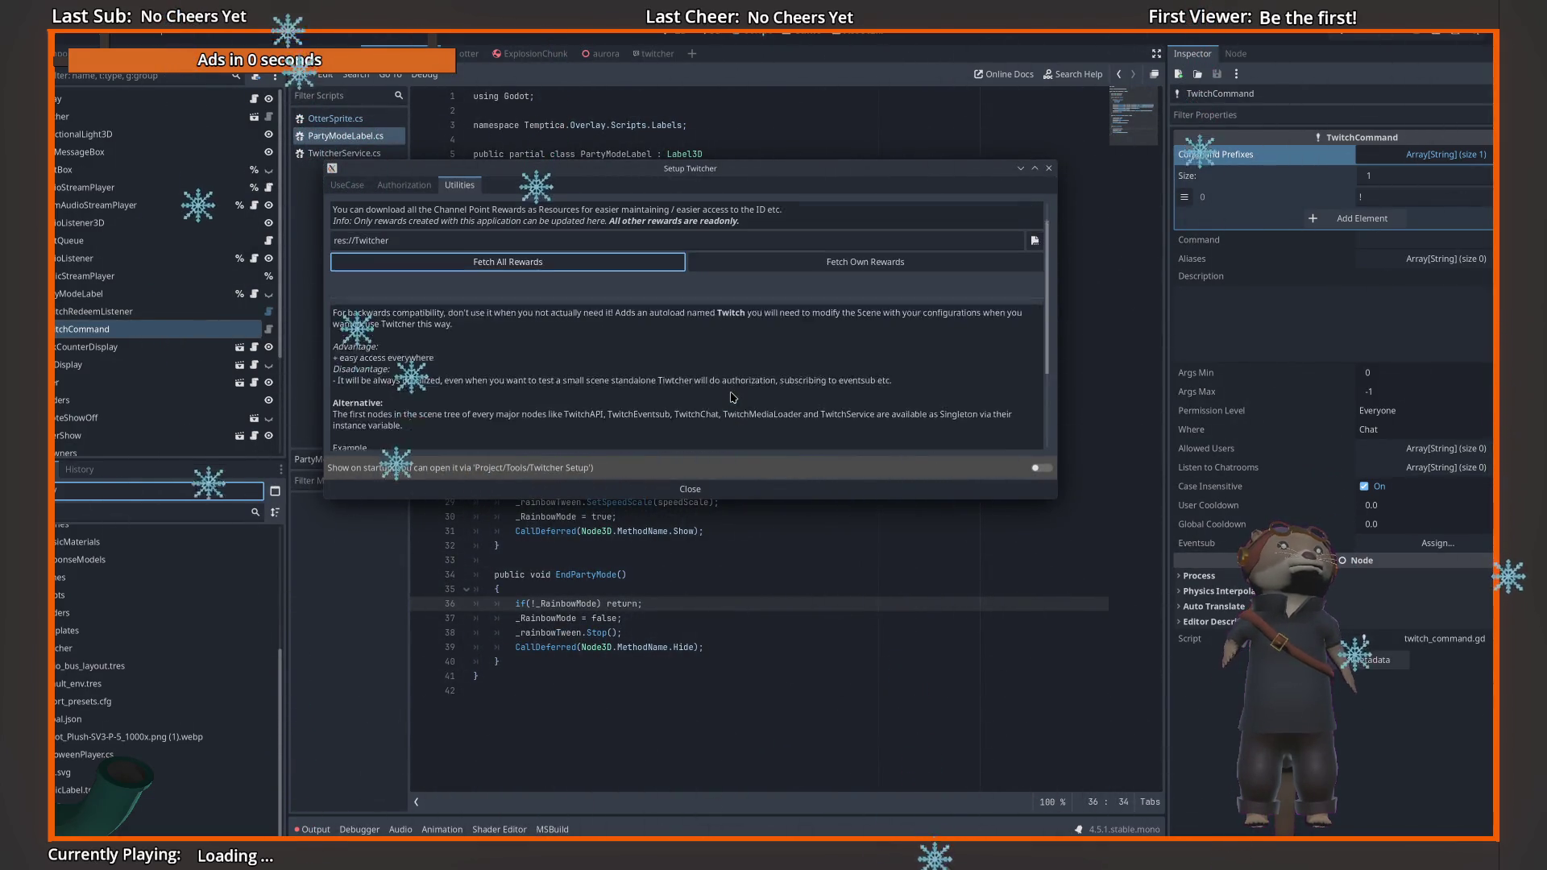
scroll(733, 397, up, 2)
click(395, 184)
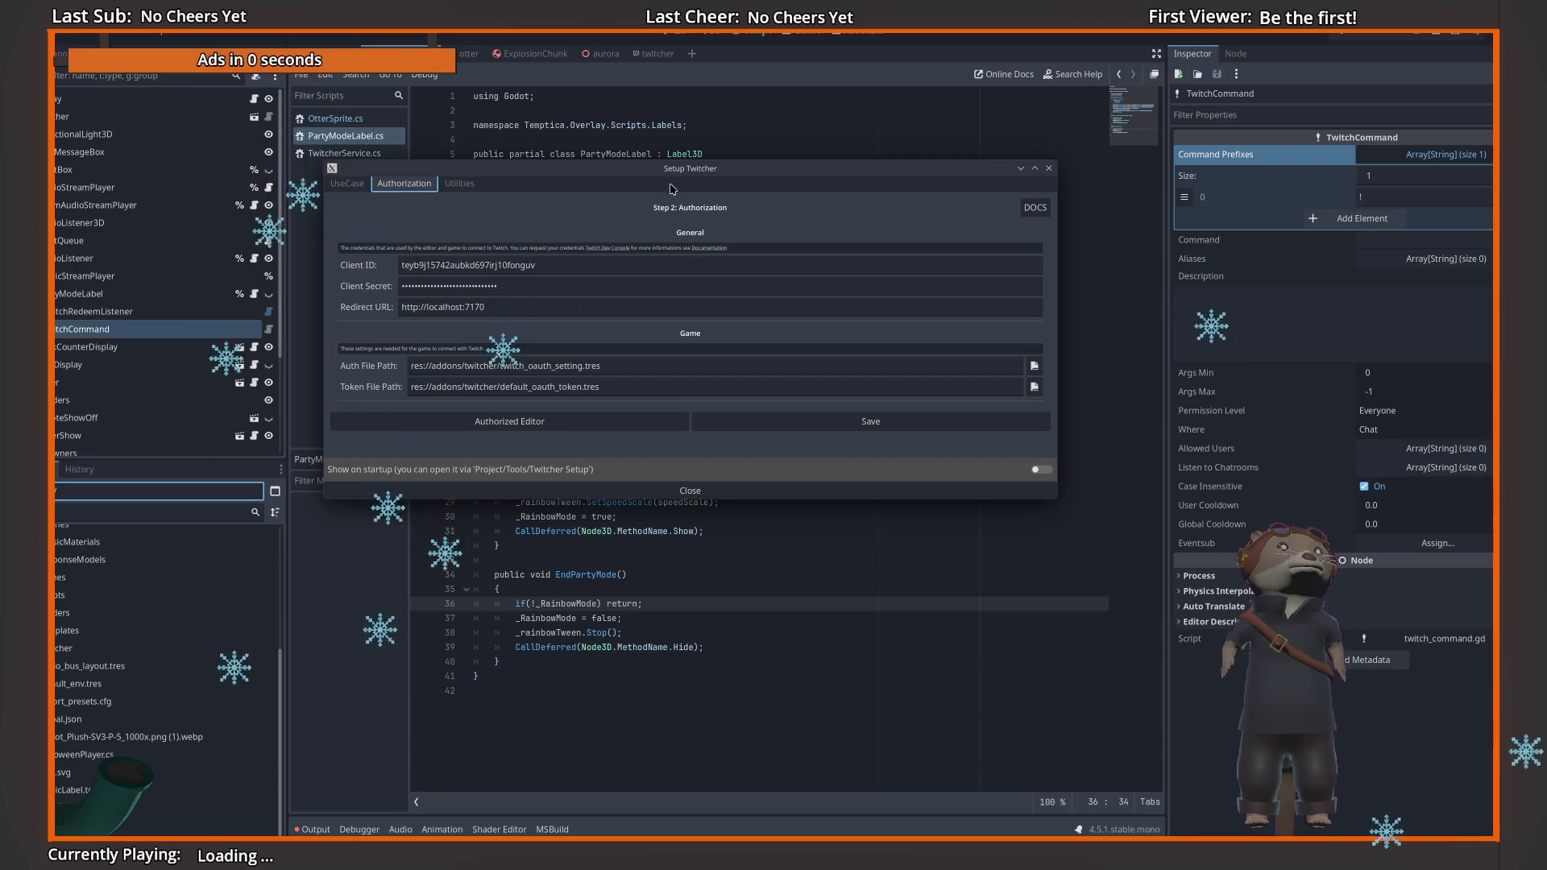
click(689, 491)
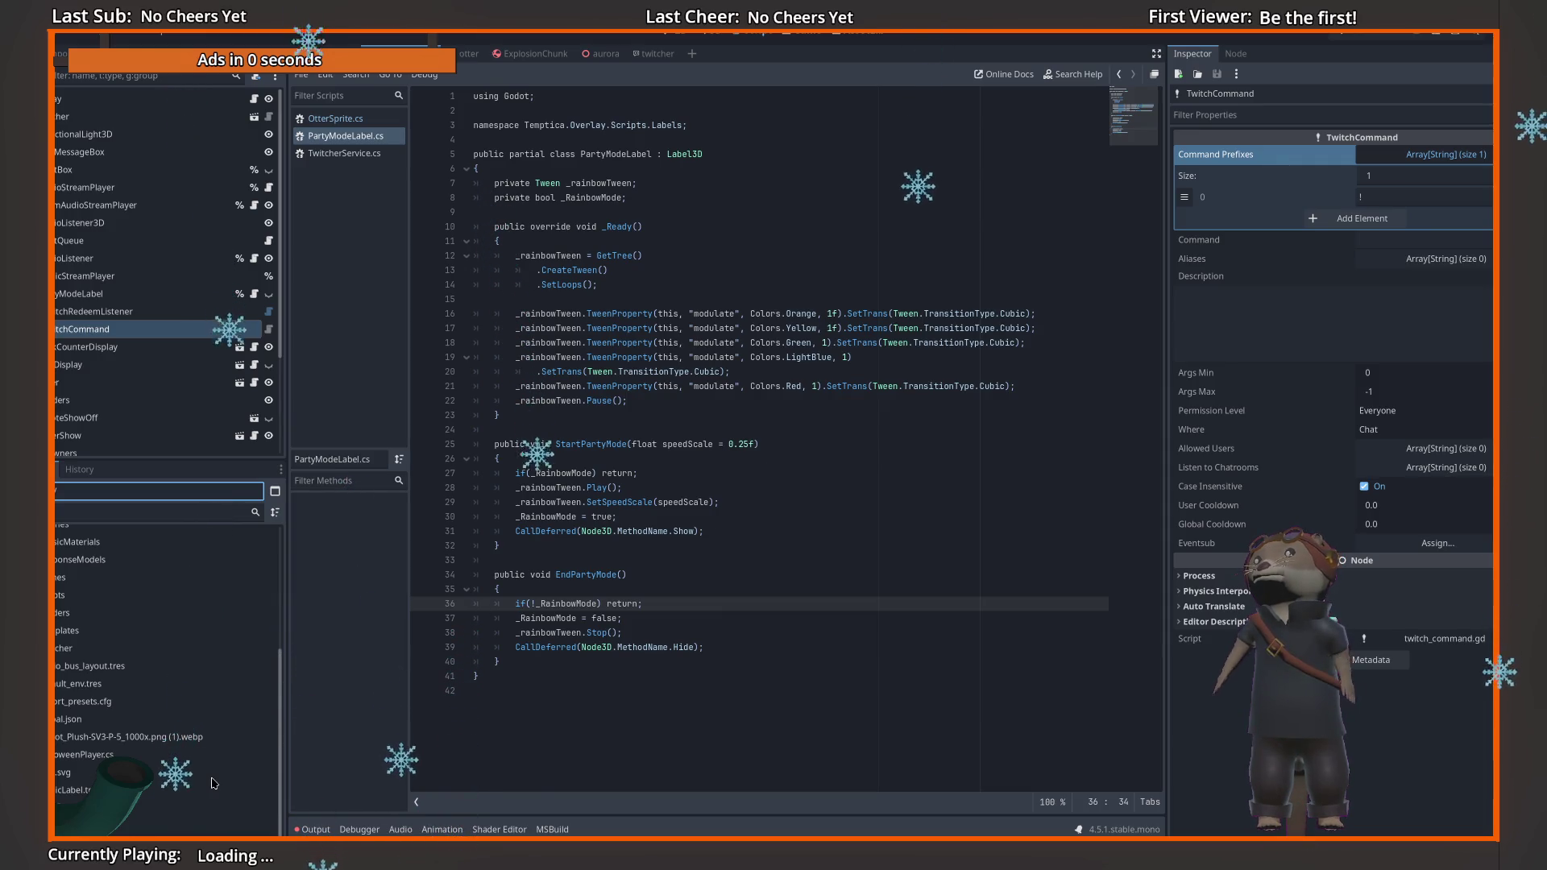
key(alt+Tab)
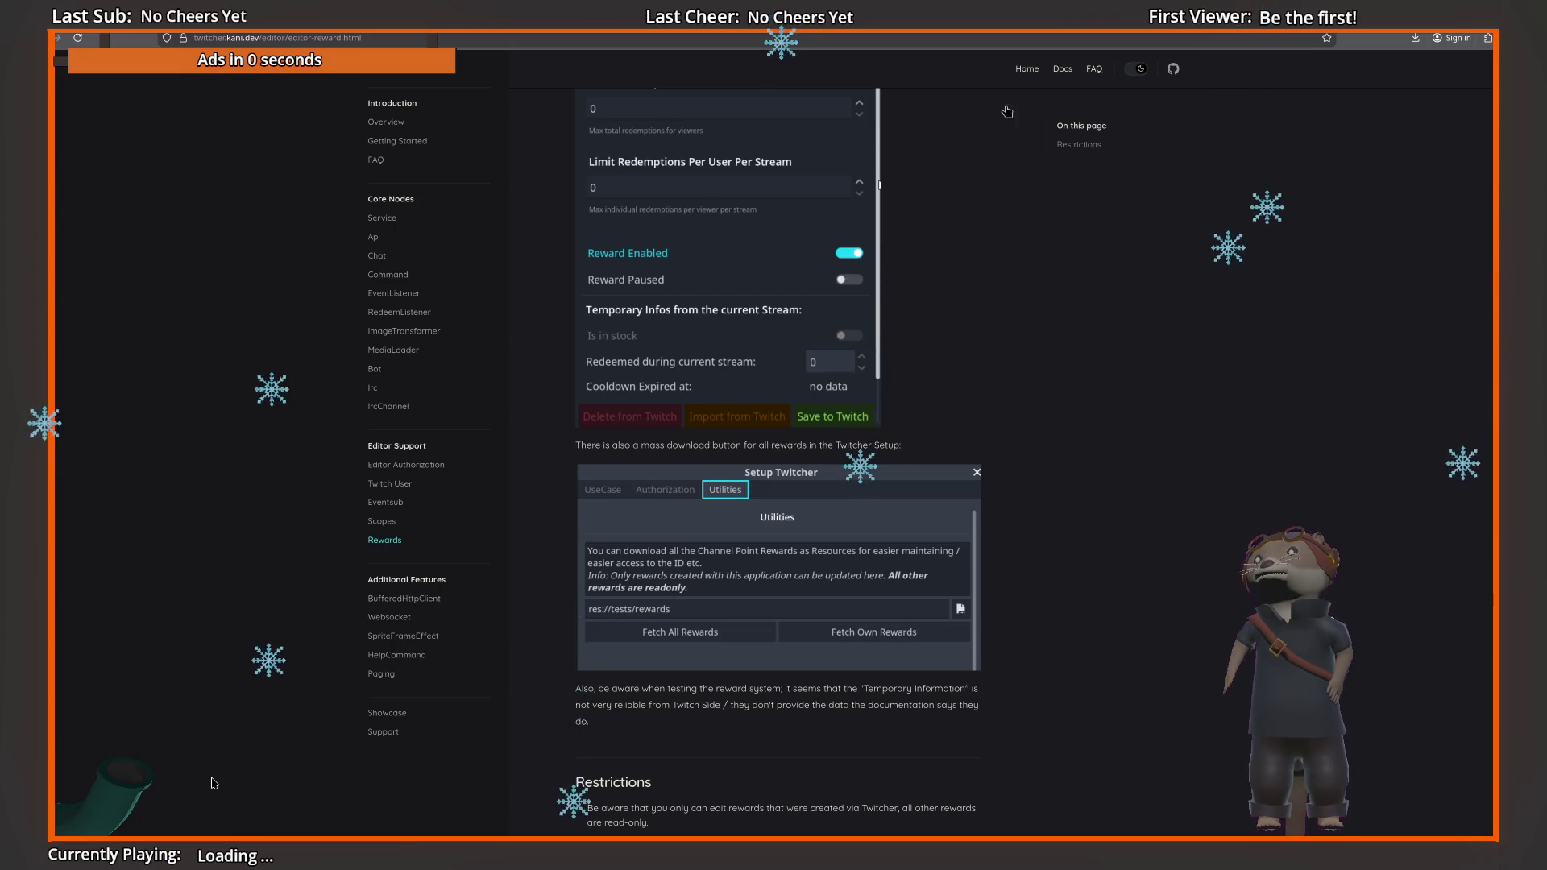
key(super)
key(super)
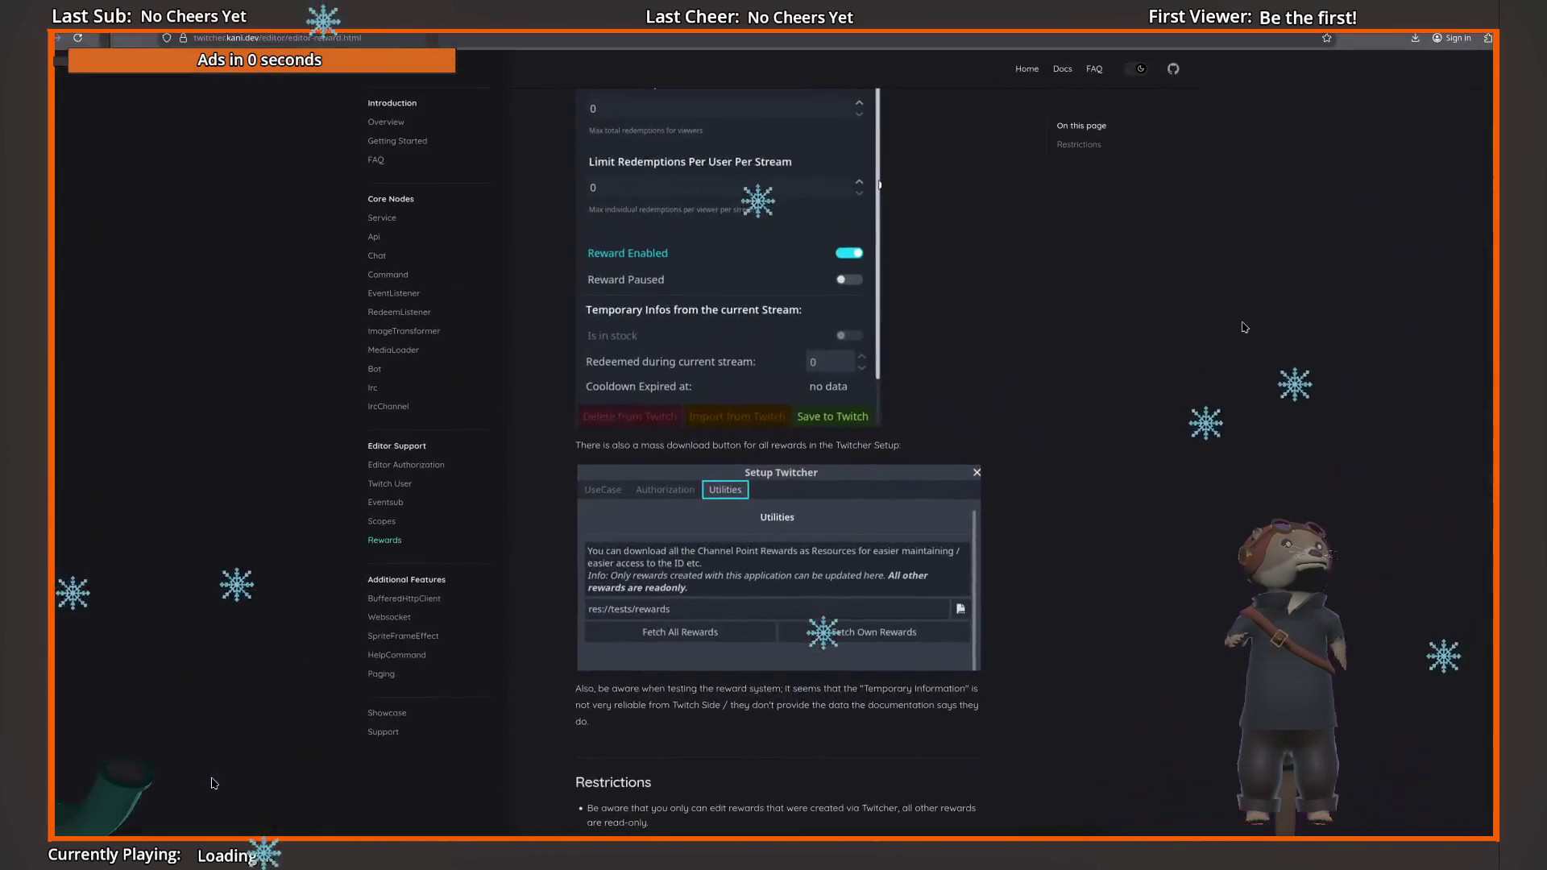
key(alt+Tab)
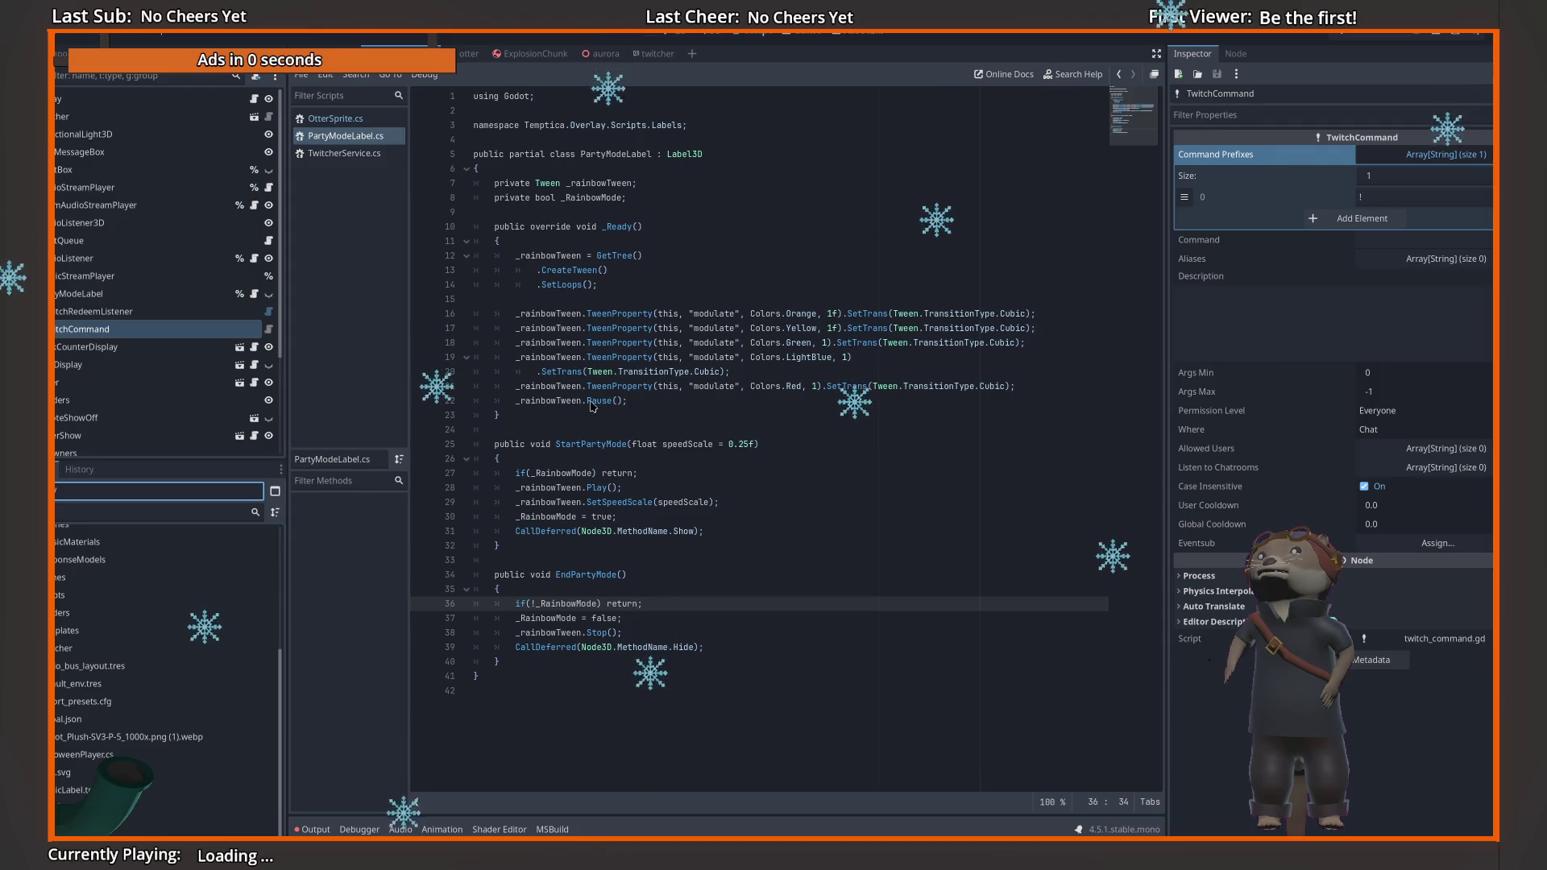
- Select the Twitcher folder, then search 'gpdo' in the launcher and switch to Dolphin
click(80, 648)
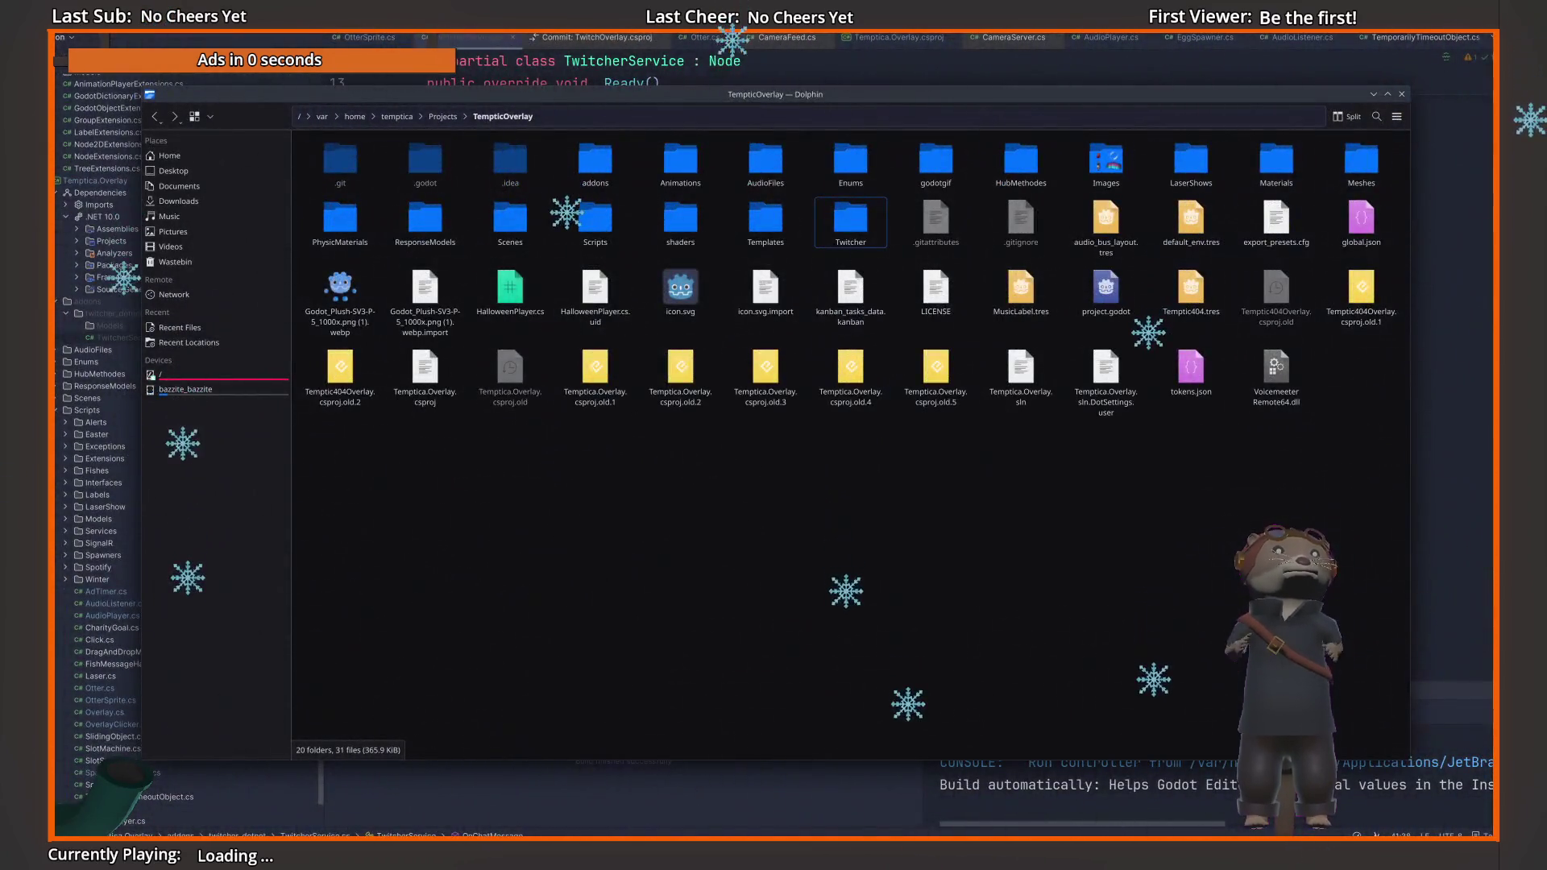
key(super)
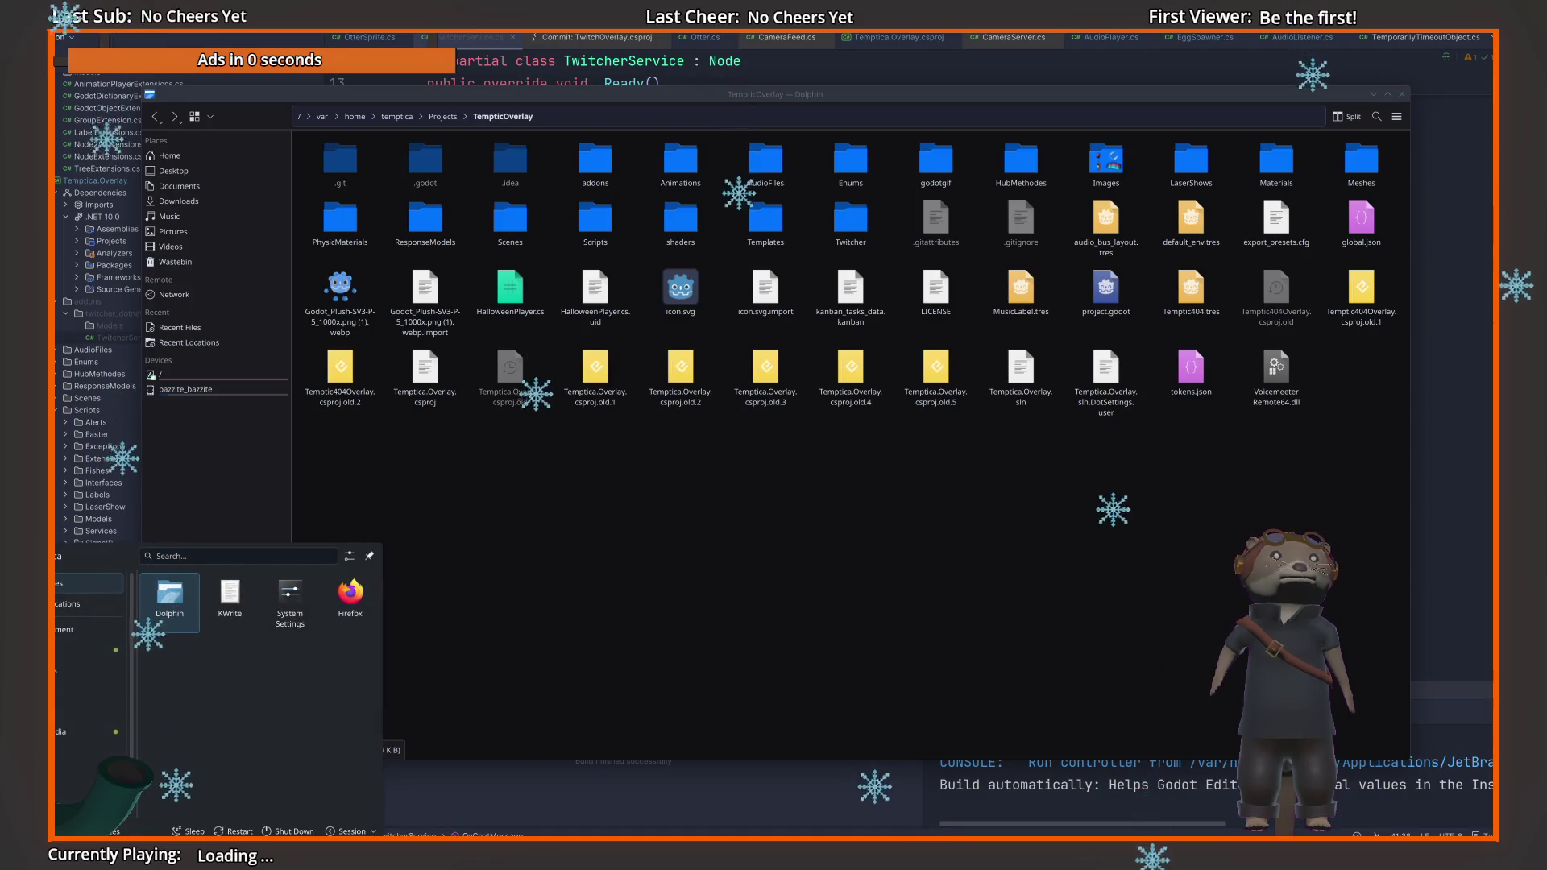
text(g)
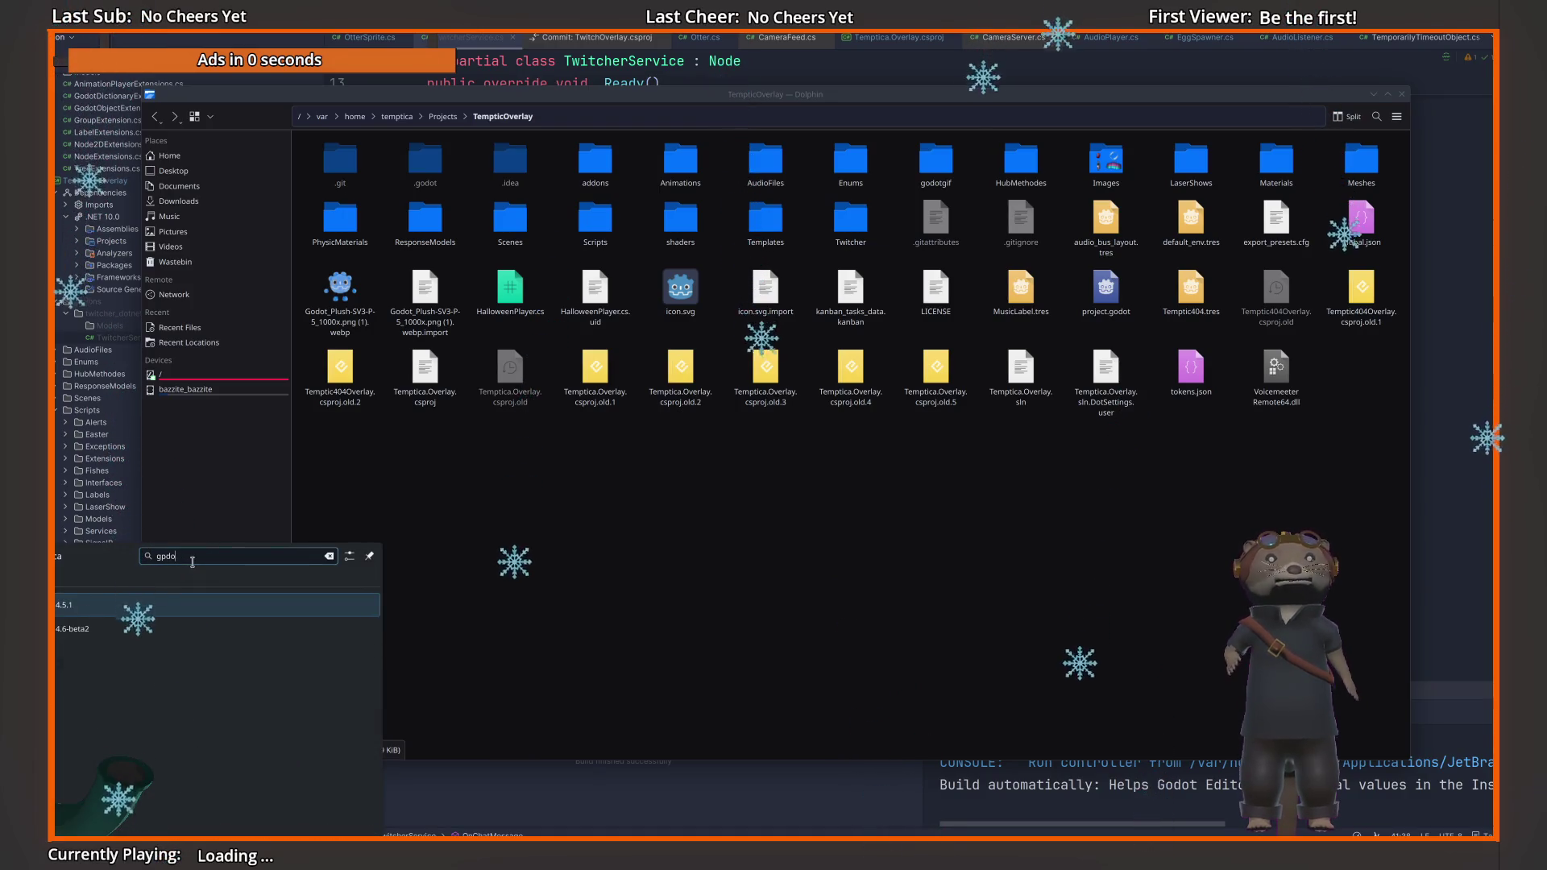
text(pdo)
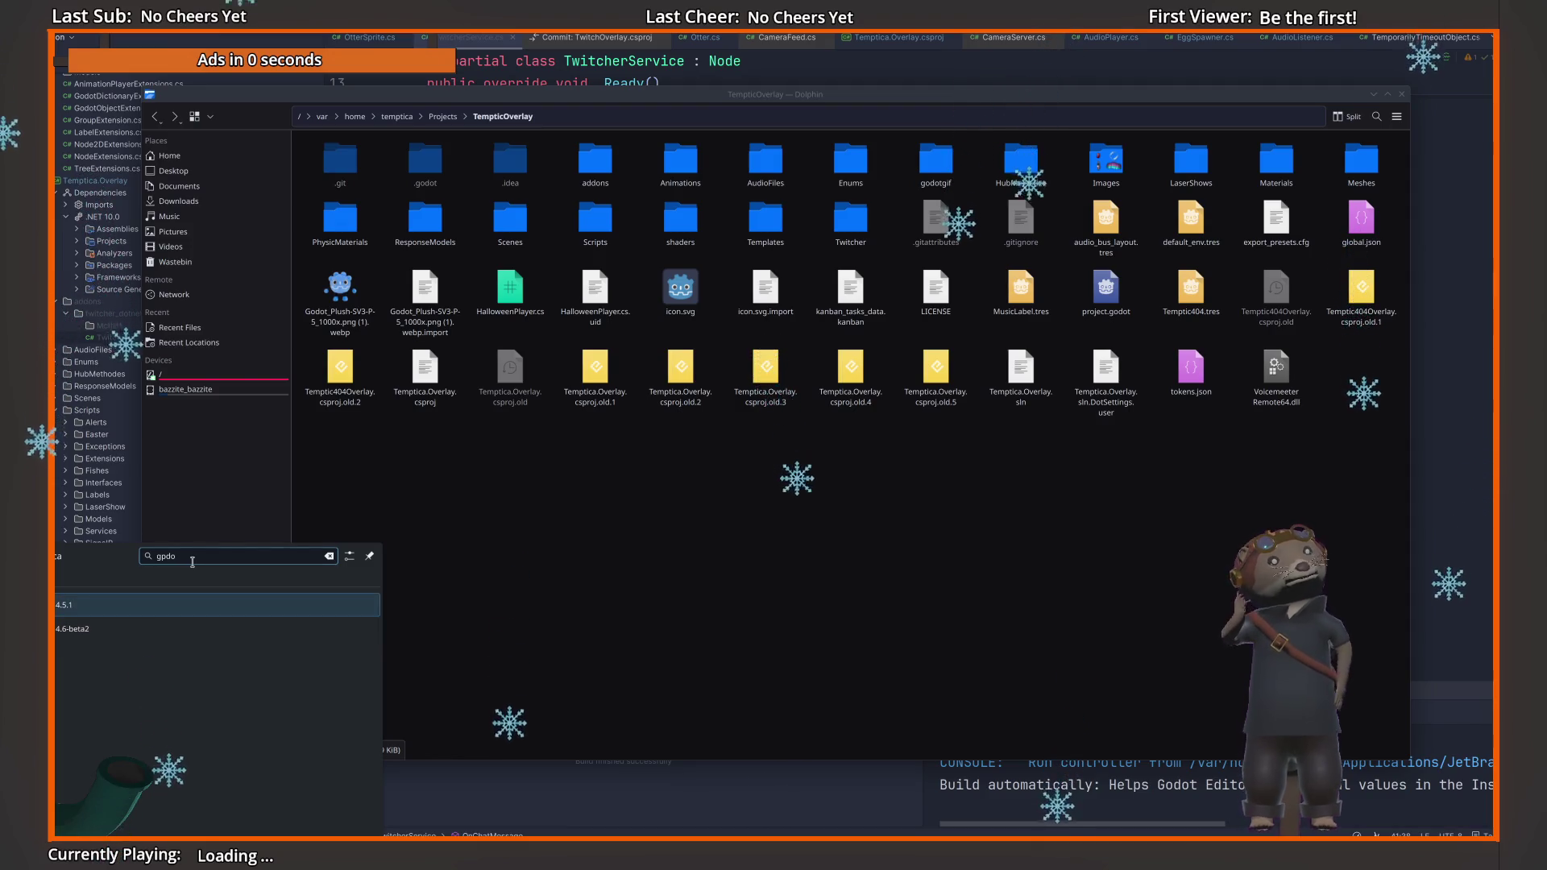
click(597, 512)
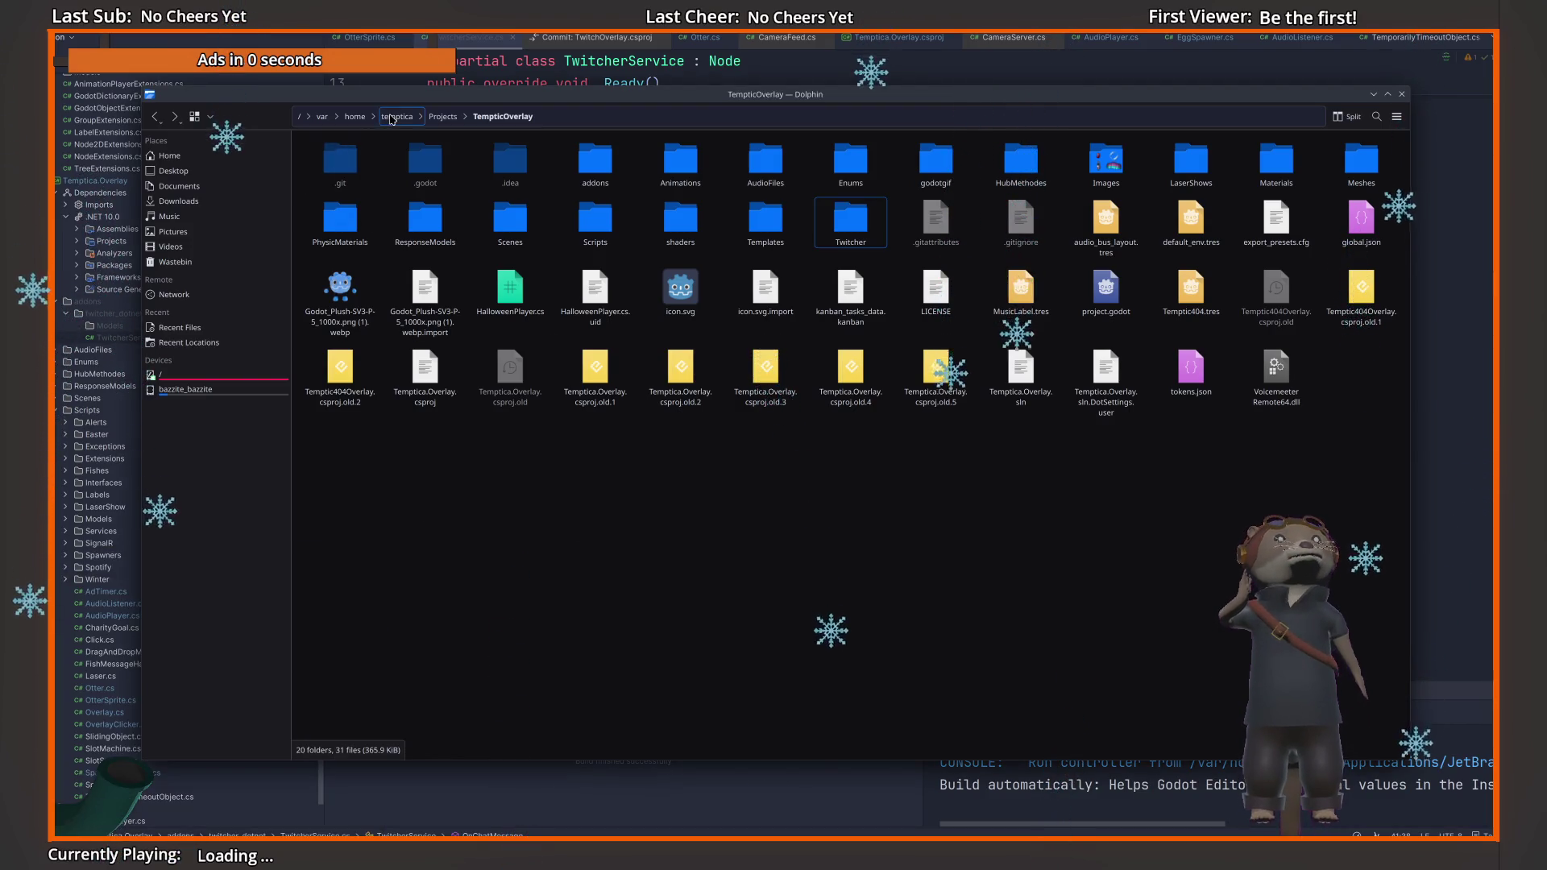
- Navigate from home to Applications > Godot > Godot 4.5.1 and launch Godot
key(alt+Up)
key(alt+Up)
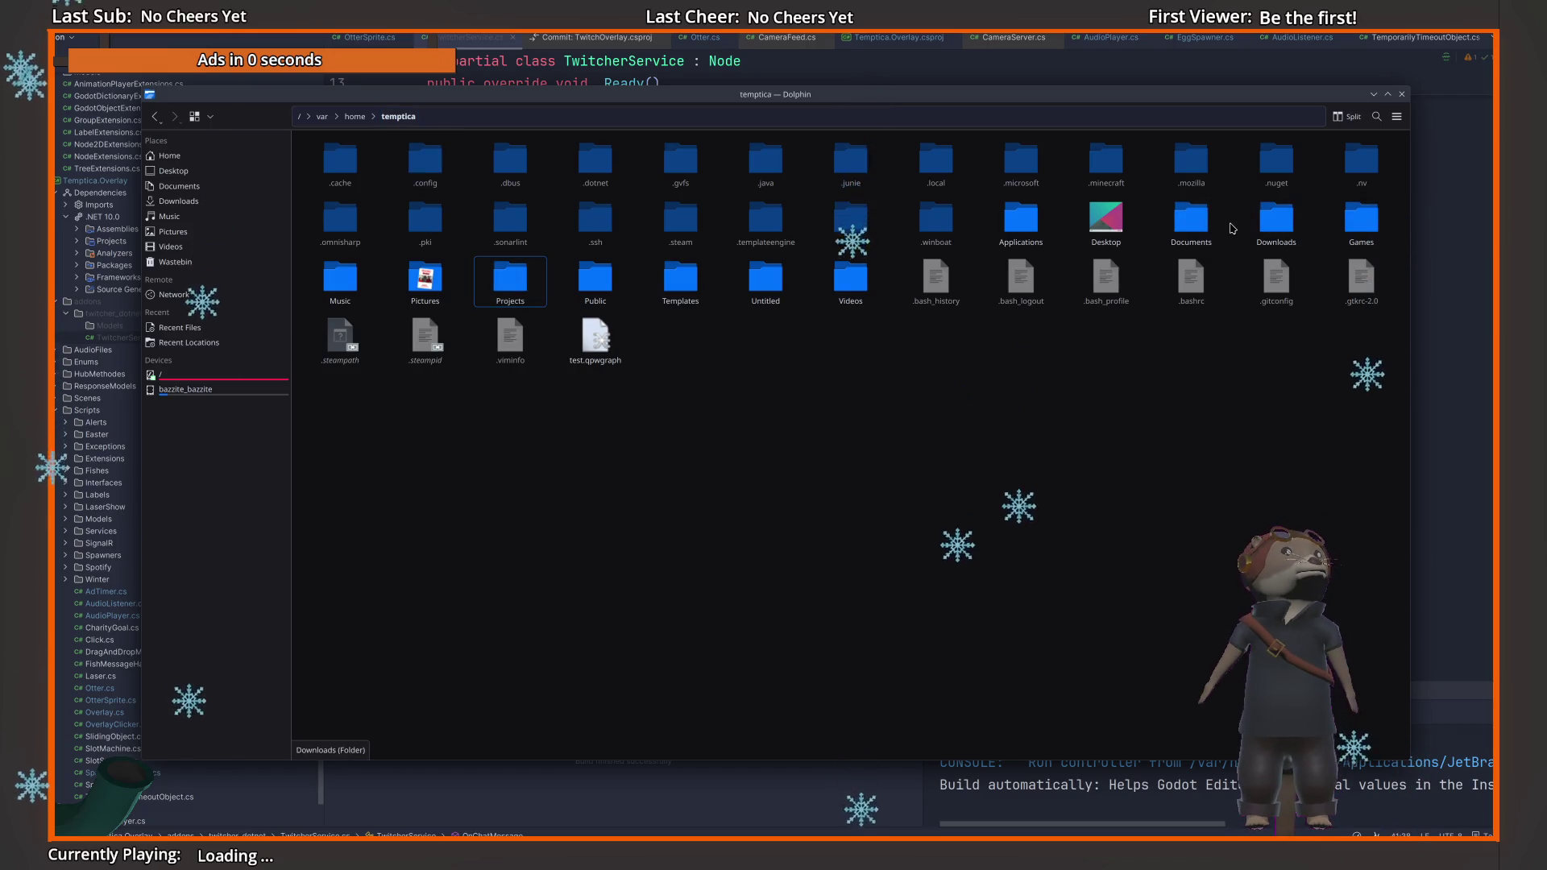
double_click(1021, 219)
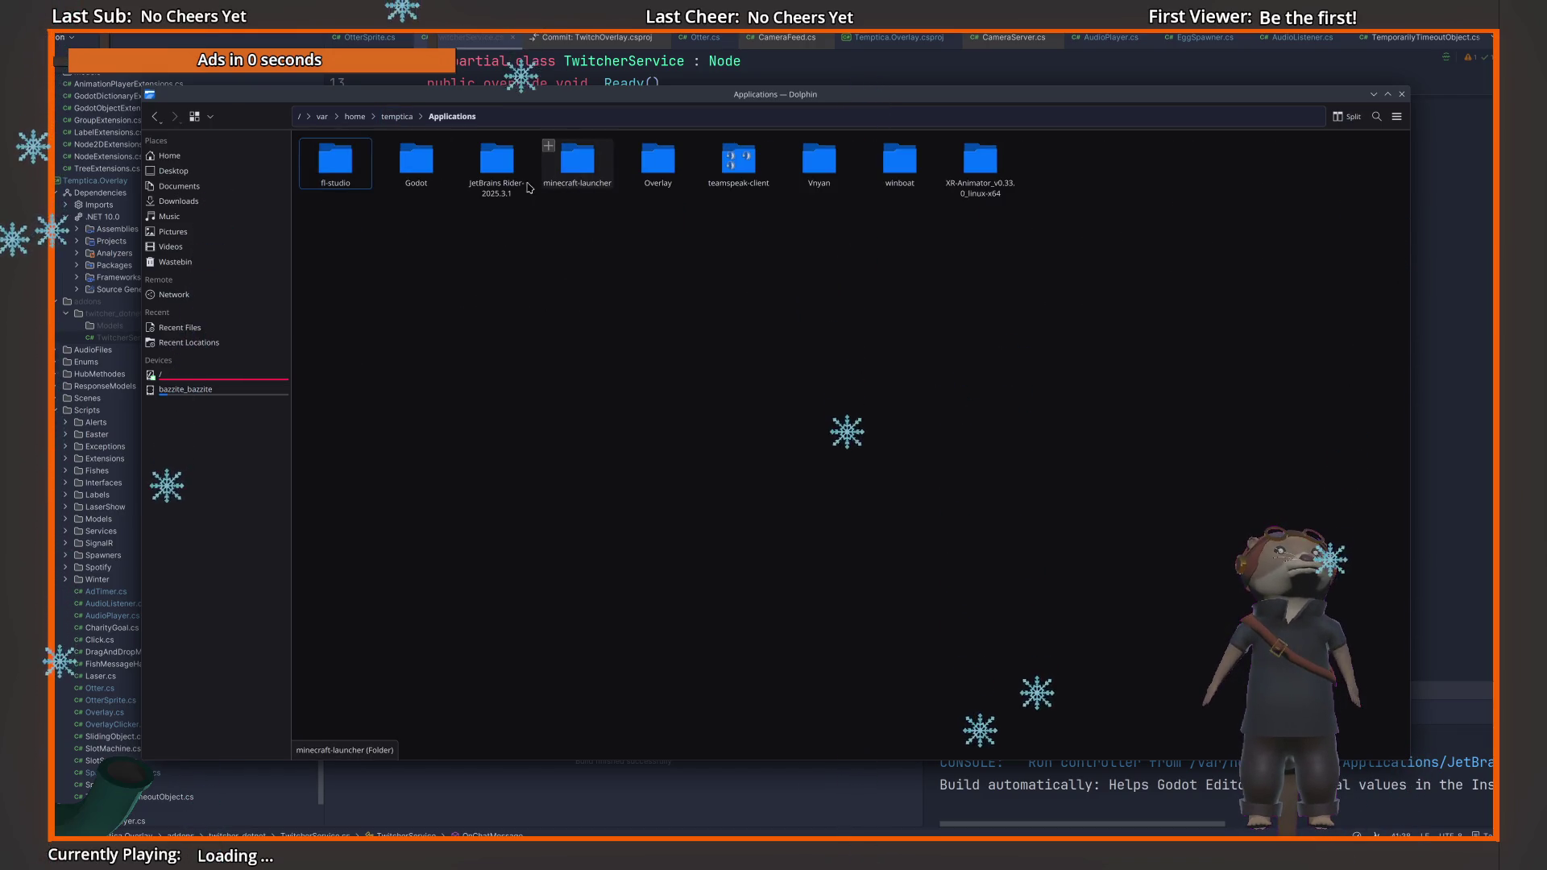
double_click(407, 173)
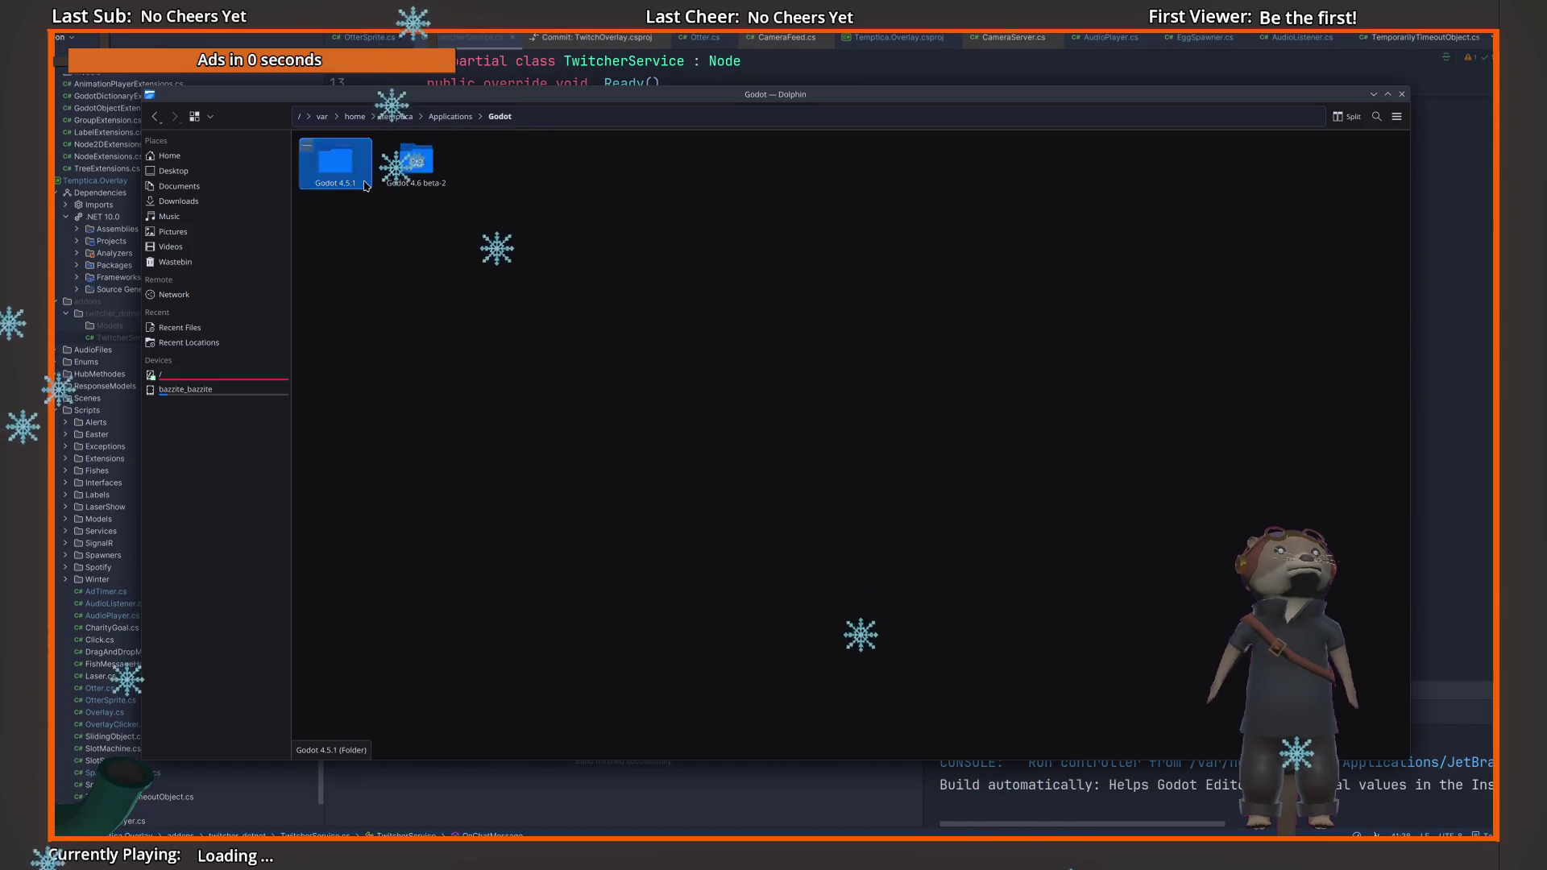
double_click(335, 161)
double_click(416, 161)
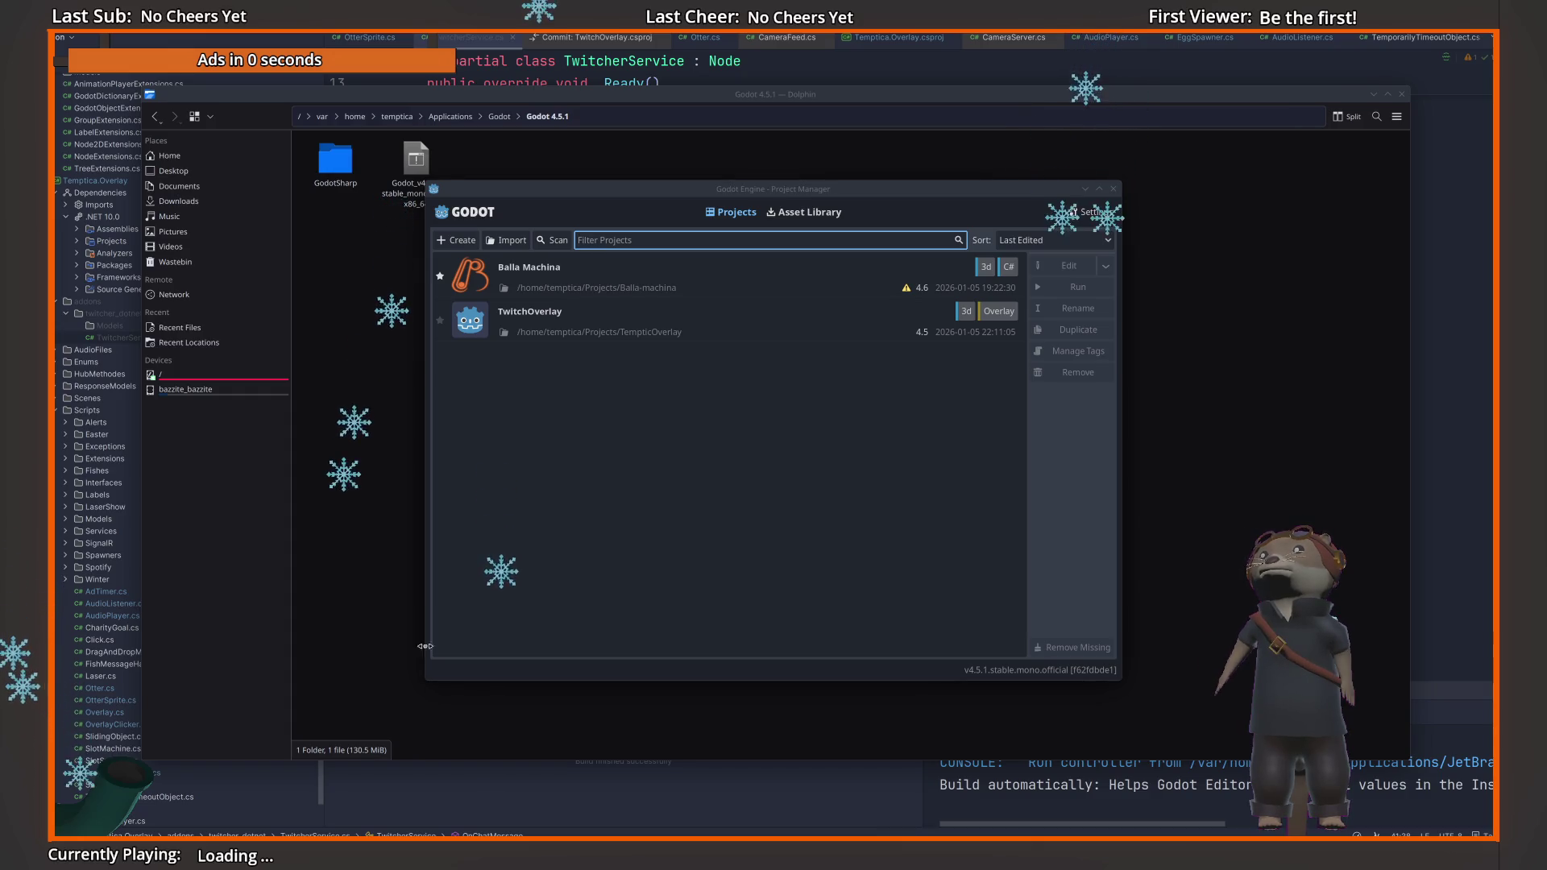
- Open the TwitchOverlay project from the Project Manager and place the caret on line 24
click(927, 318)
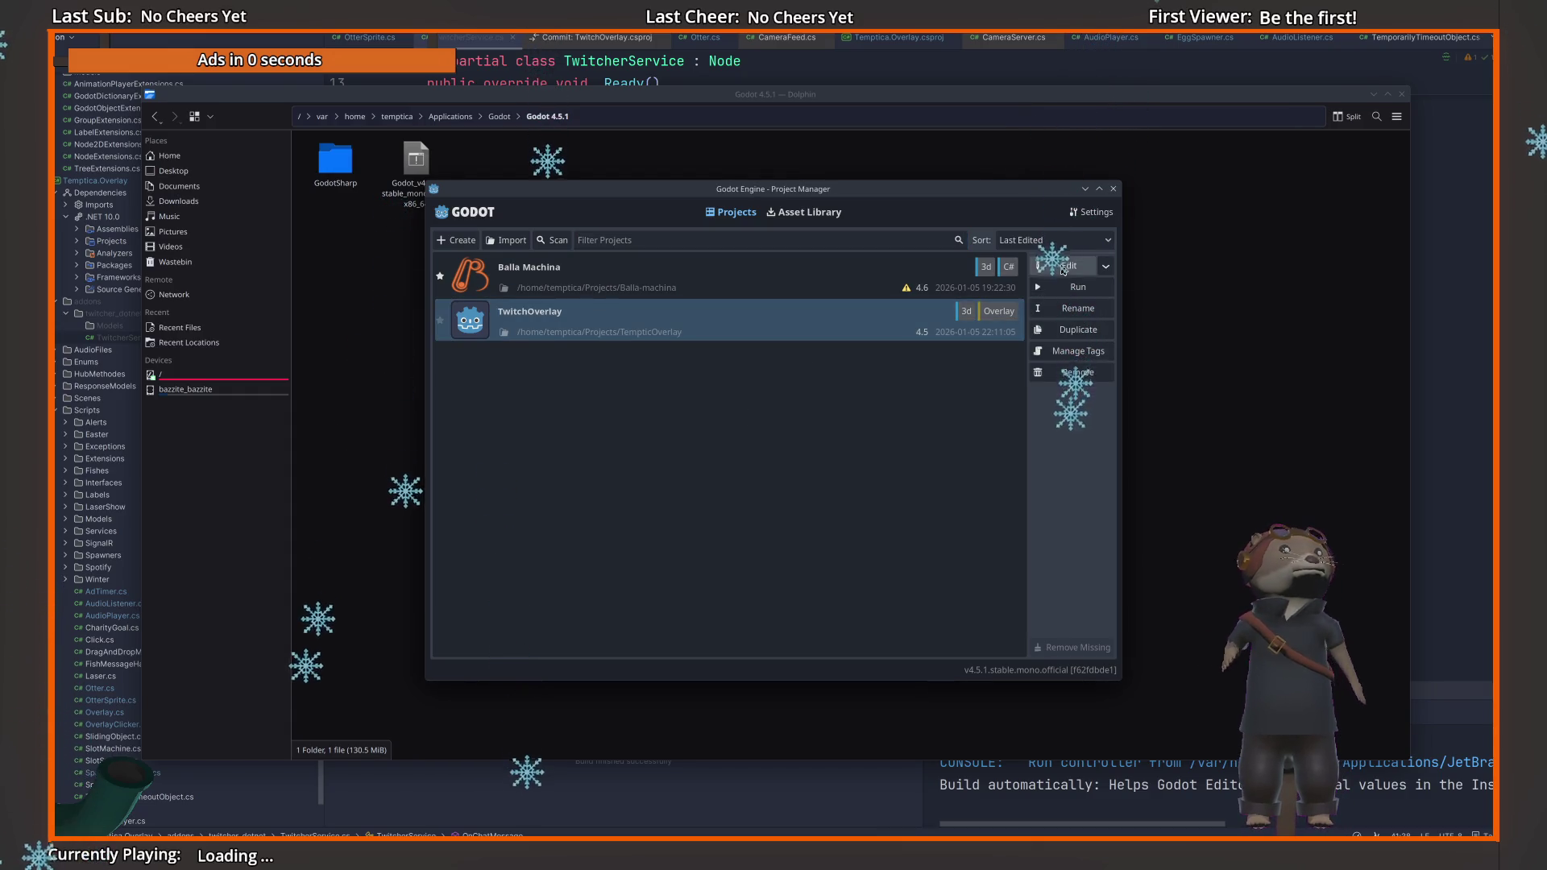
click(1063, 268)
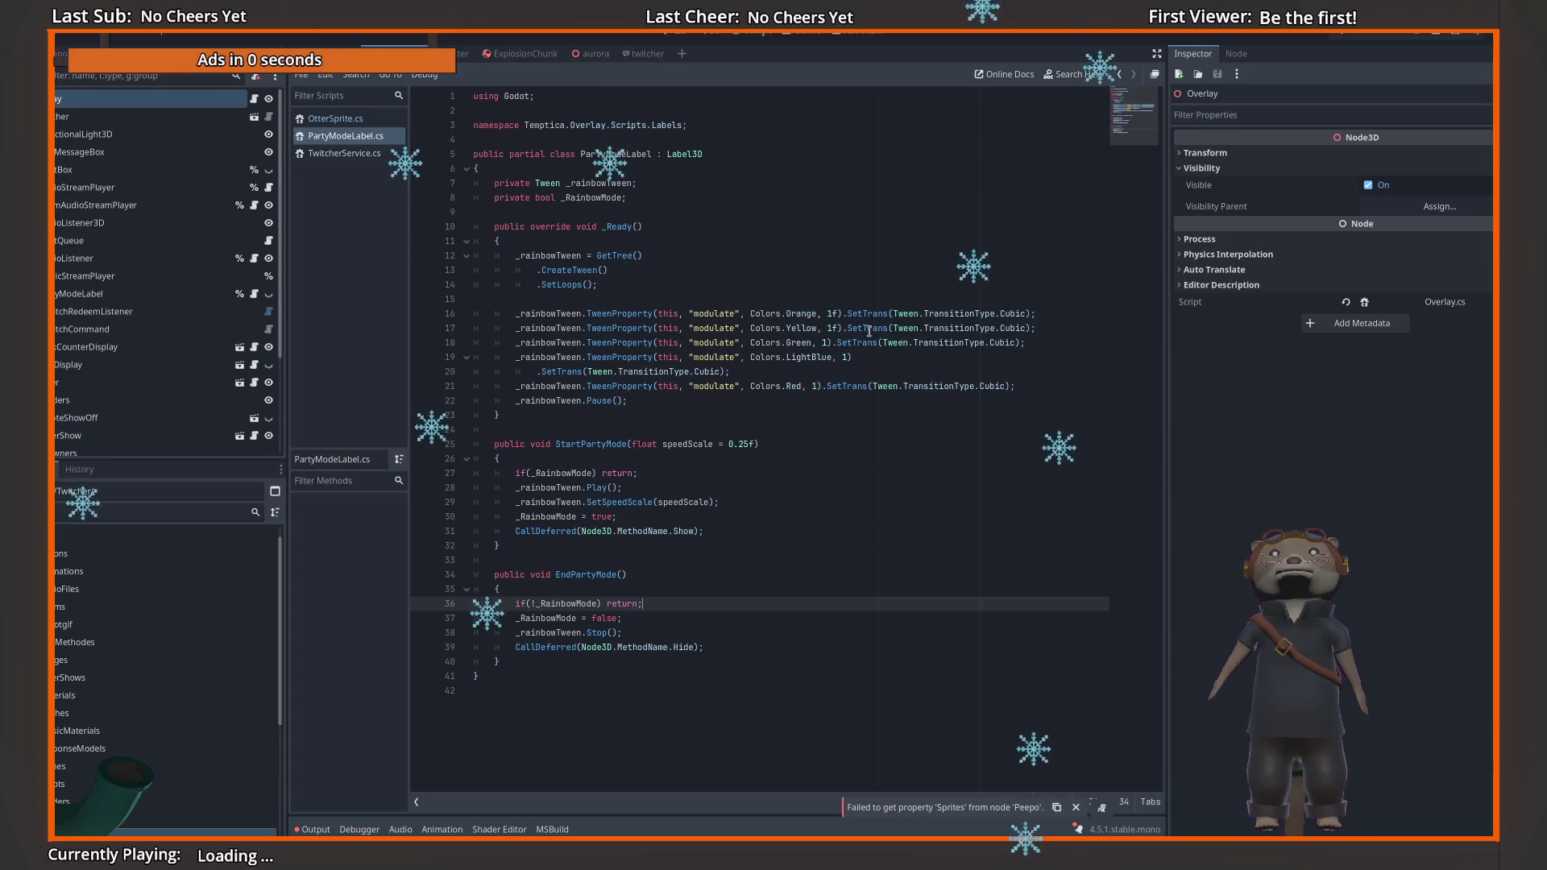
click(890, 435)
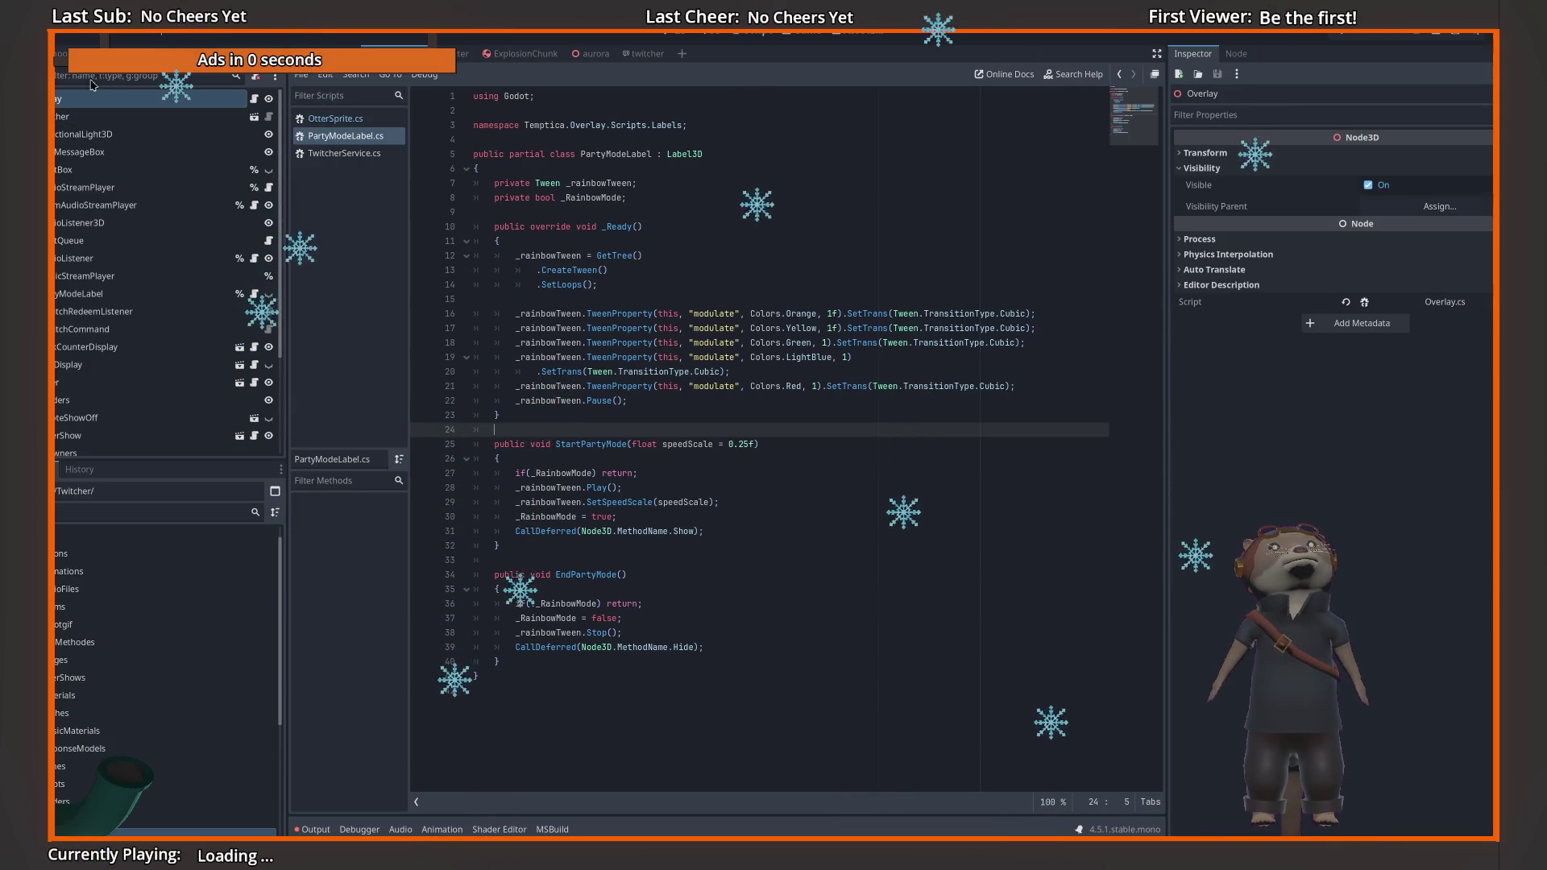
- Launch Twitcher Setup from Project > Tools and authorize the editor with Twitch
click(62, 36)
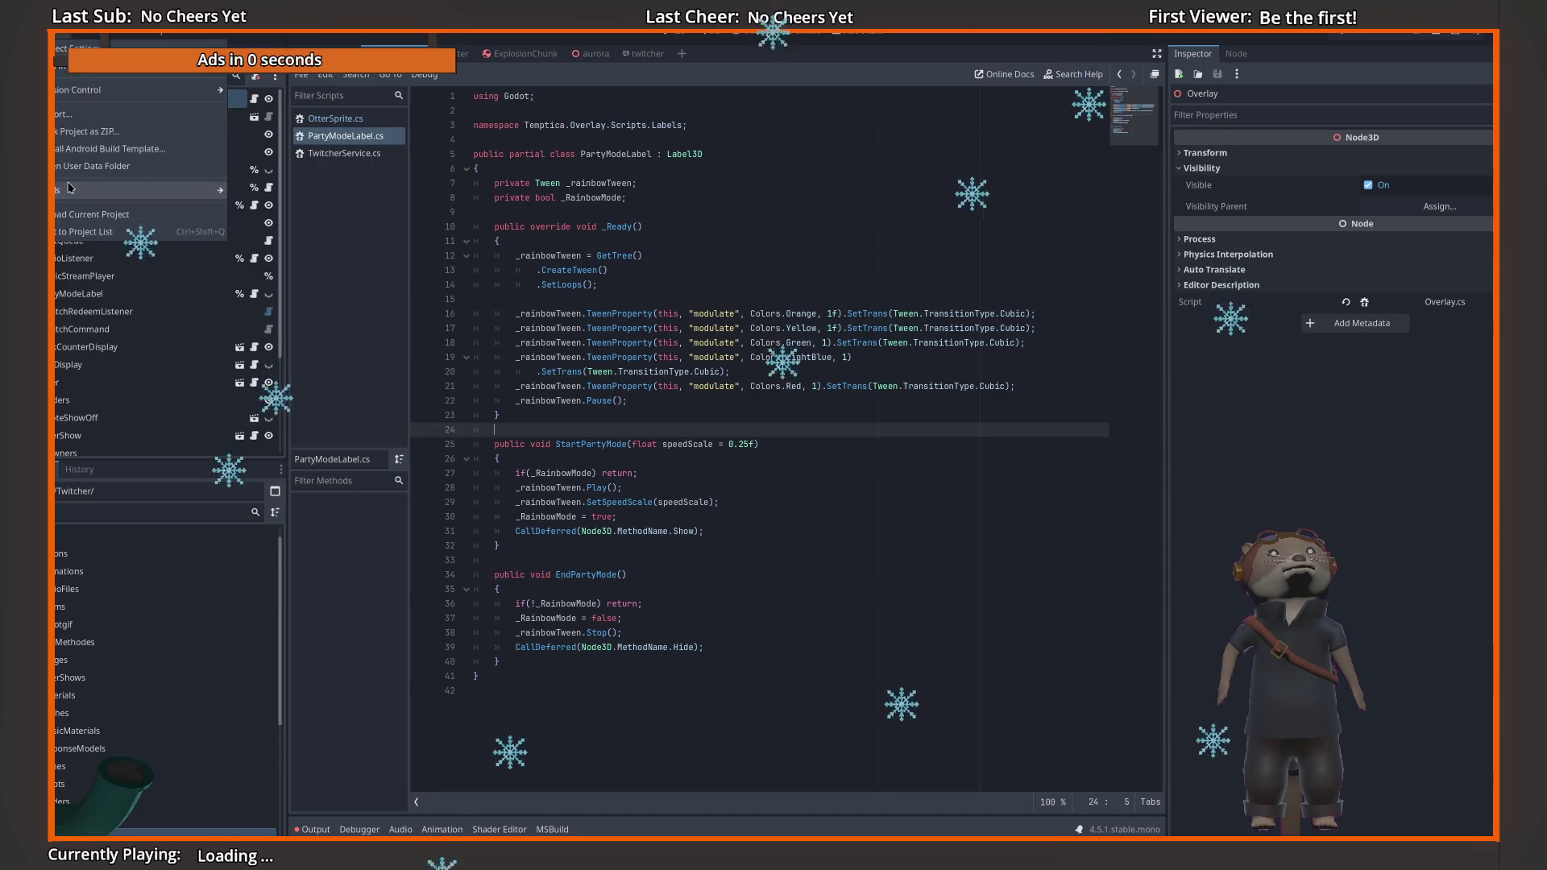
mouse_move(190, 191)
click(282, 276)
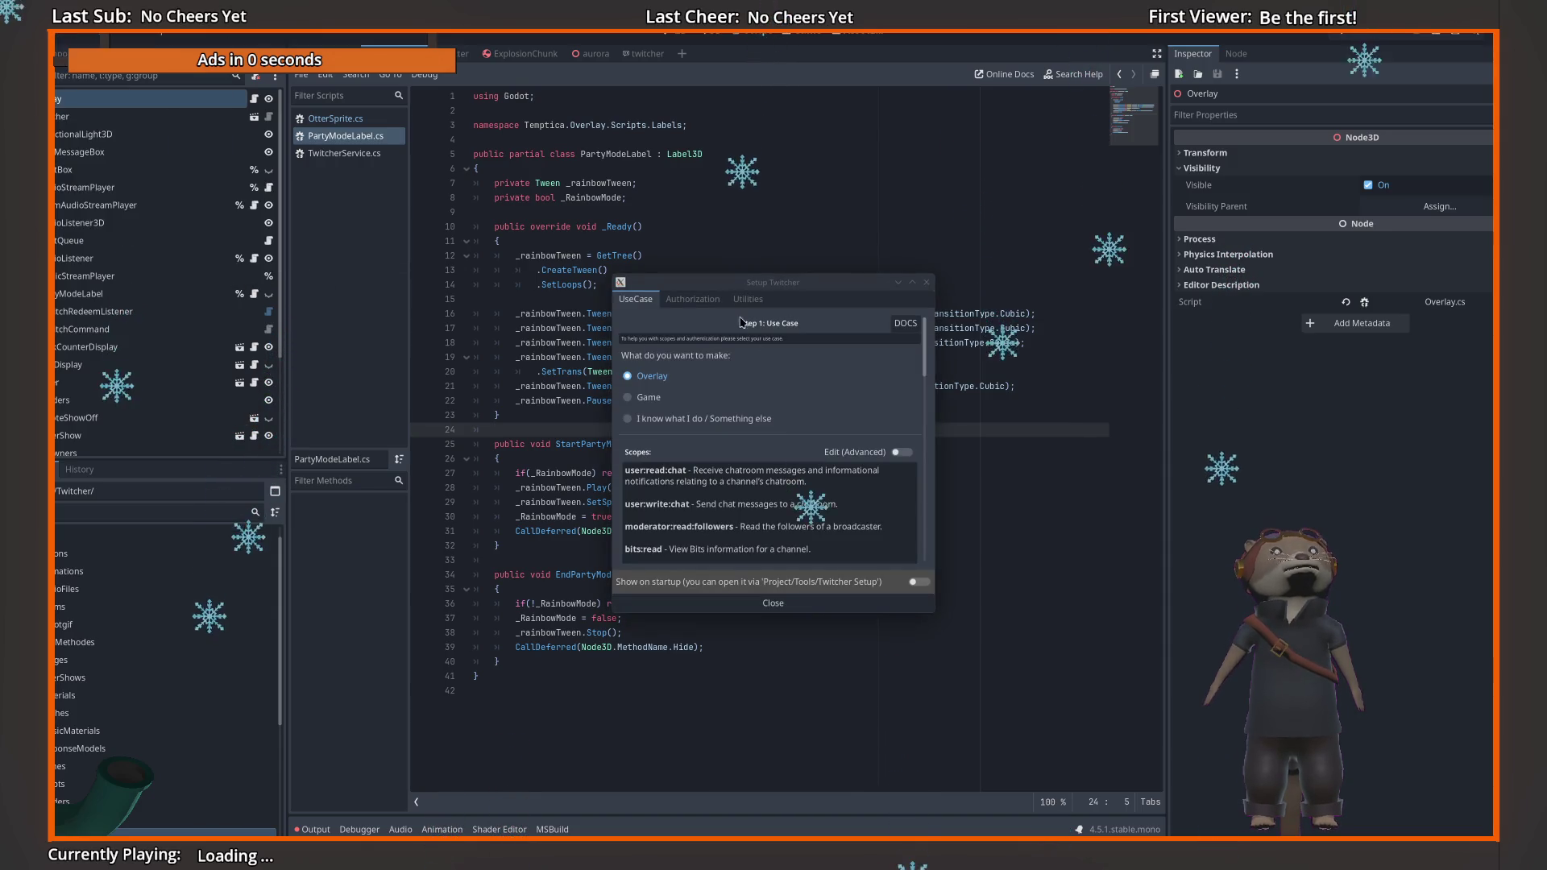
click(693, 299)
click(715, 539)
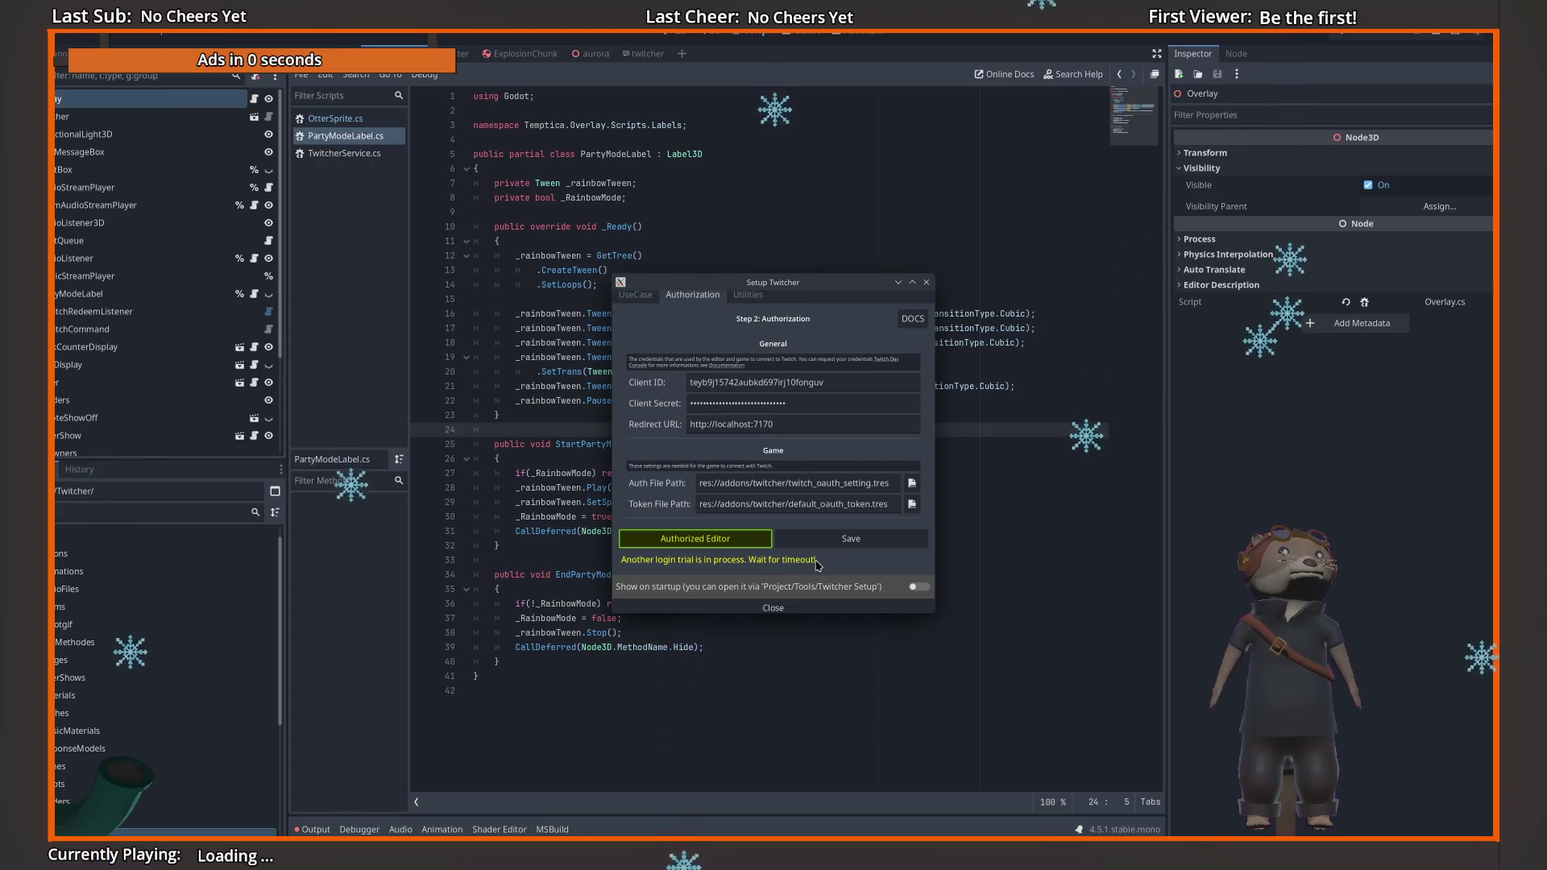
- In Utilities, set the rewards destination folder to res://Twitcher
click(758, 297)
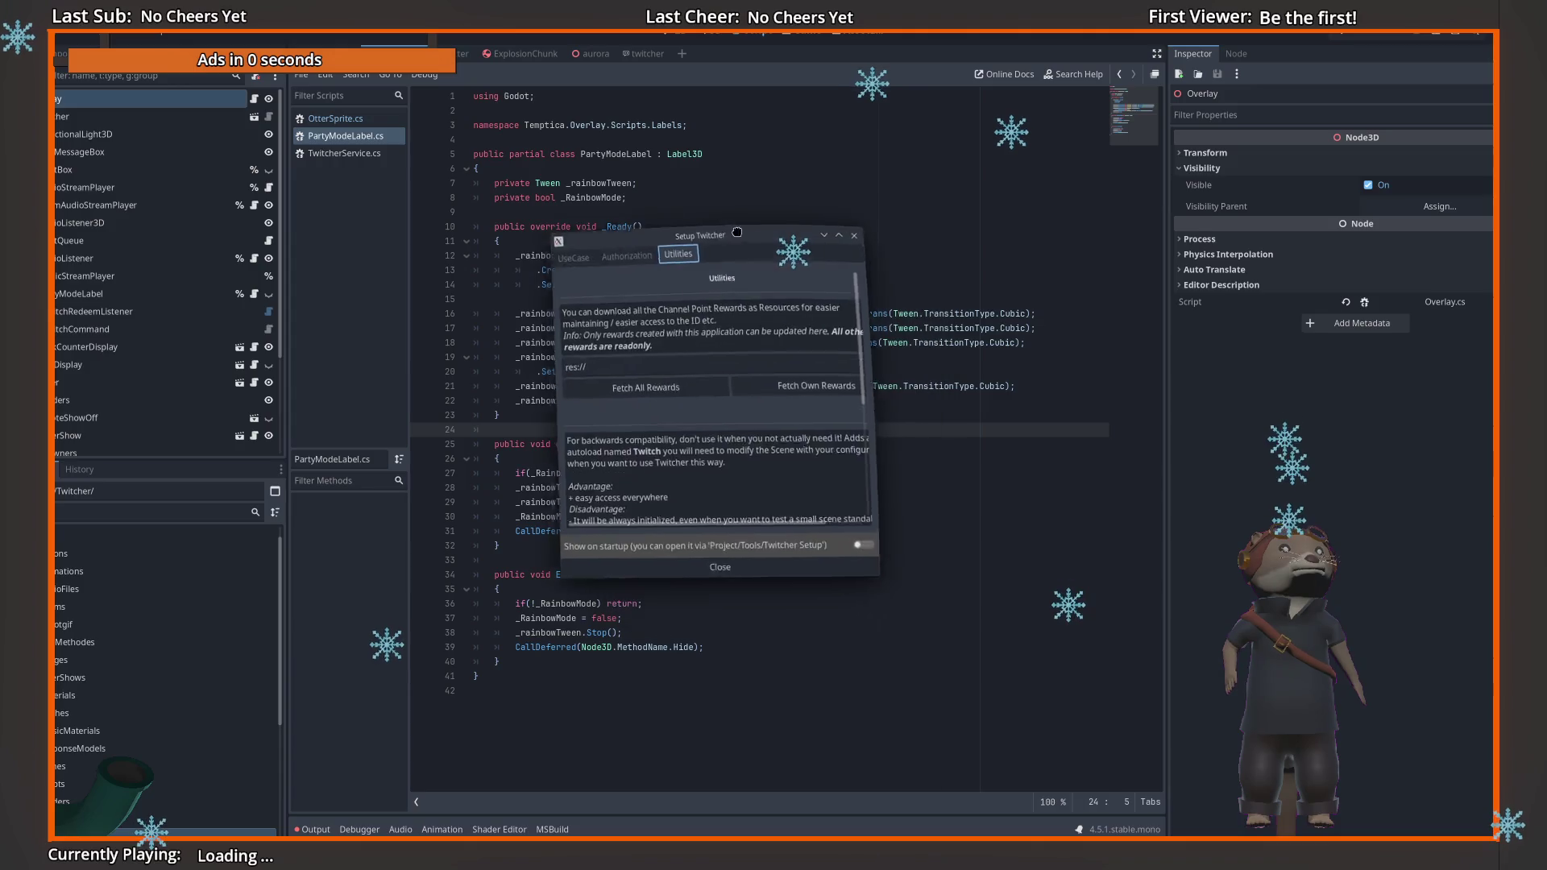
drag(821, 339, 1073, 339)
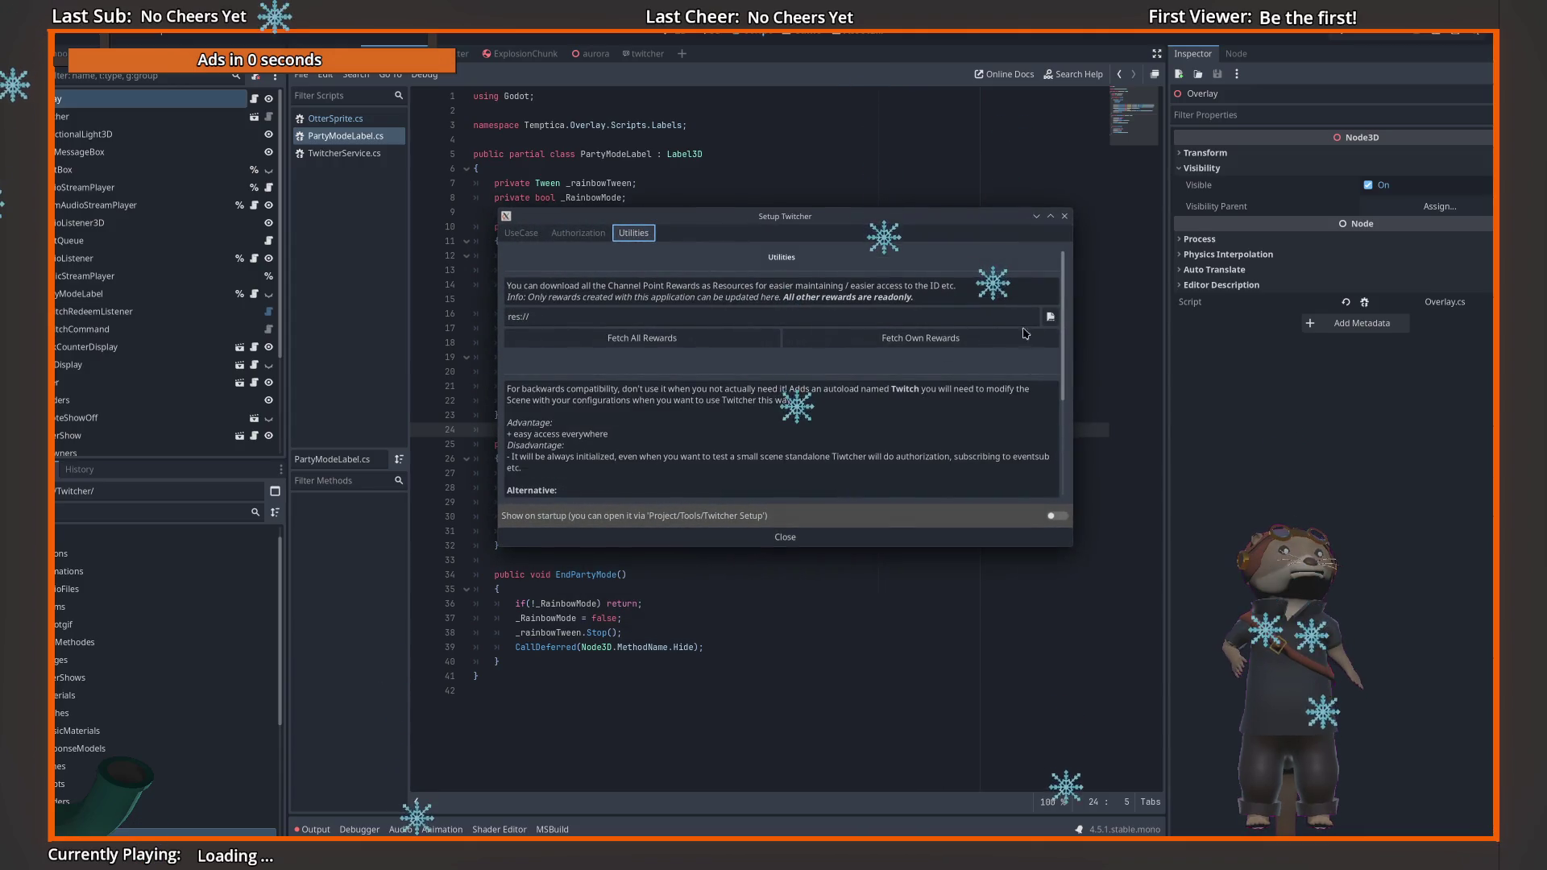
click(1050, 316)
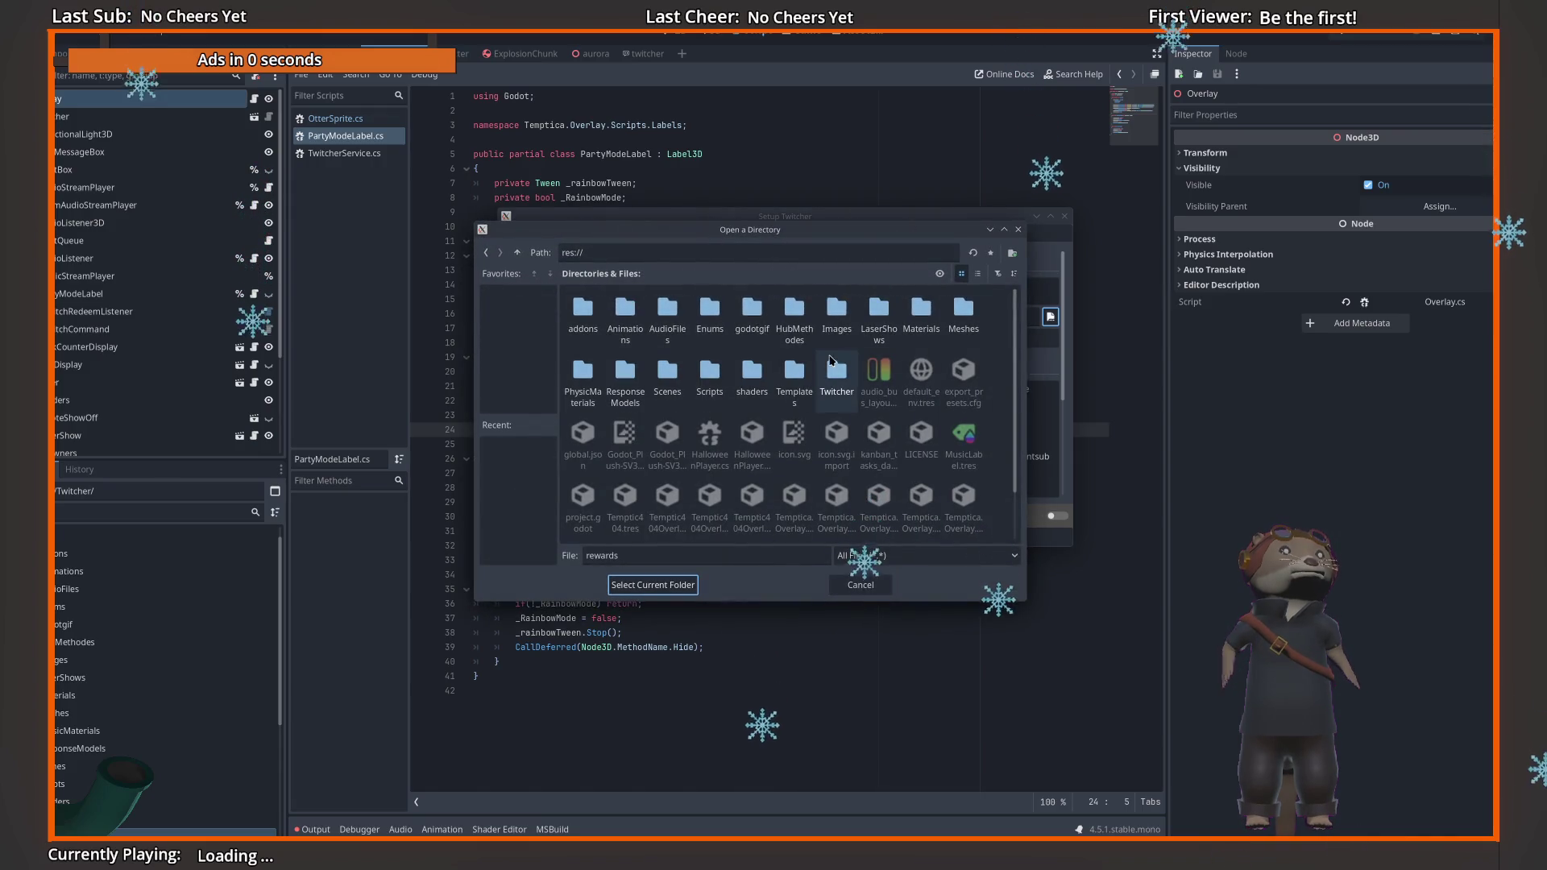
click(834, 369)
click(653, 585)
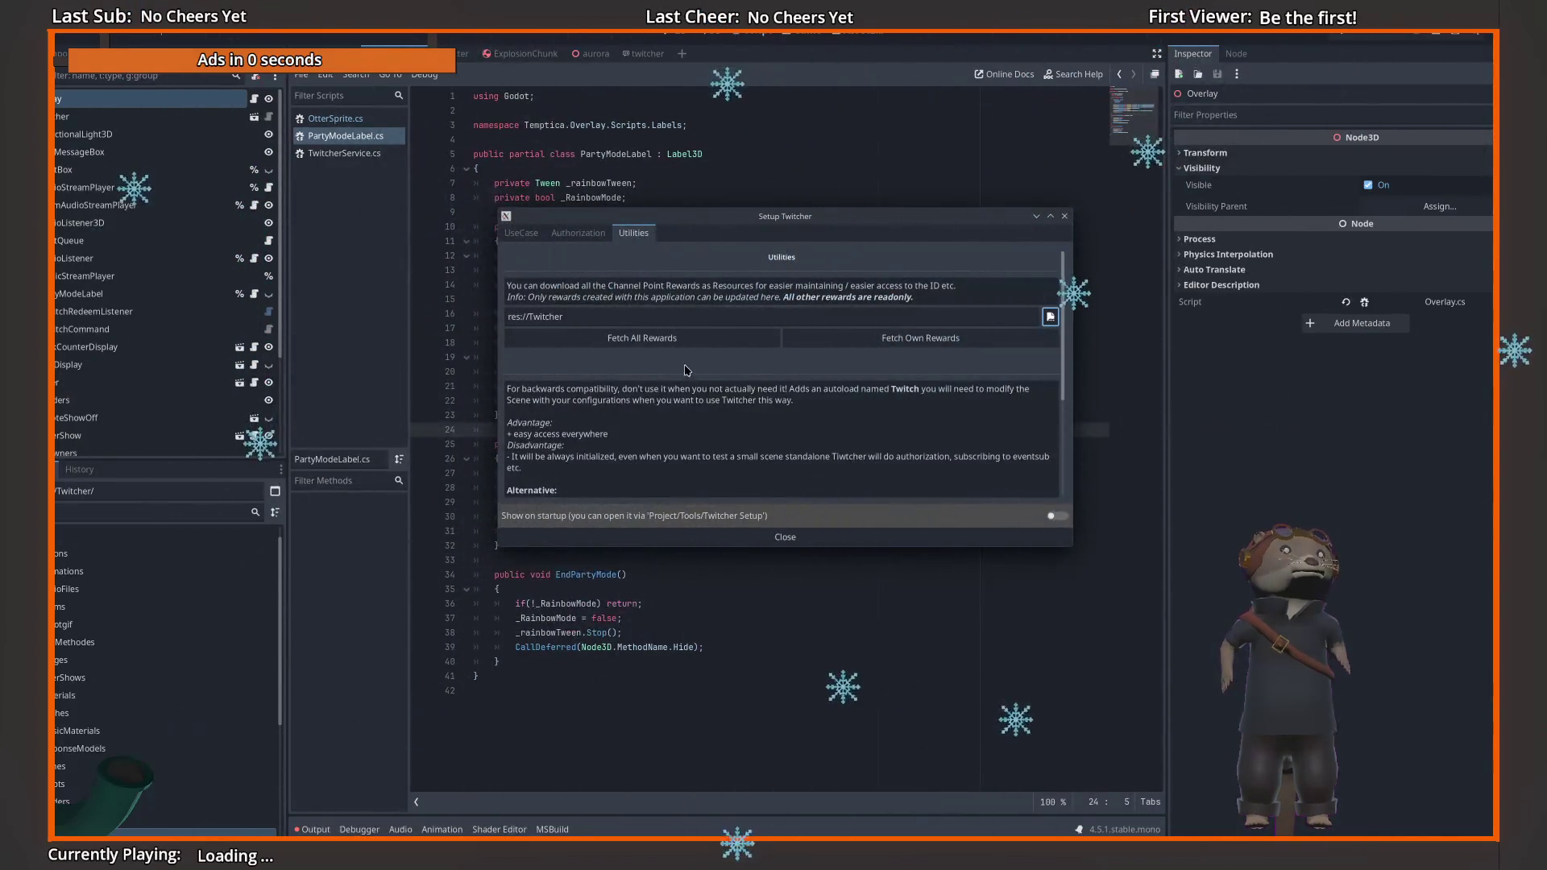
- Fetch all channel point rewards and scroll through the results
click(676, 345)
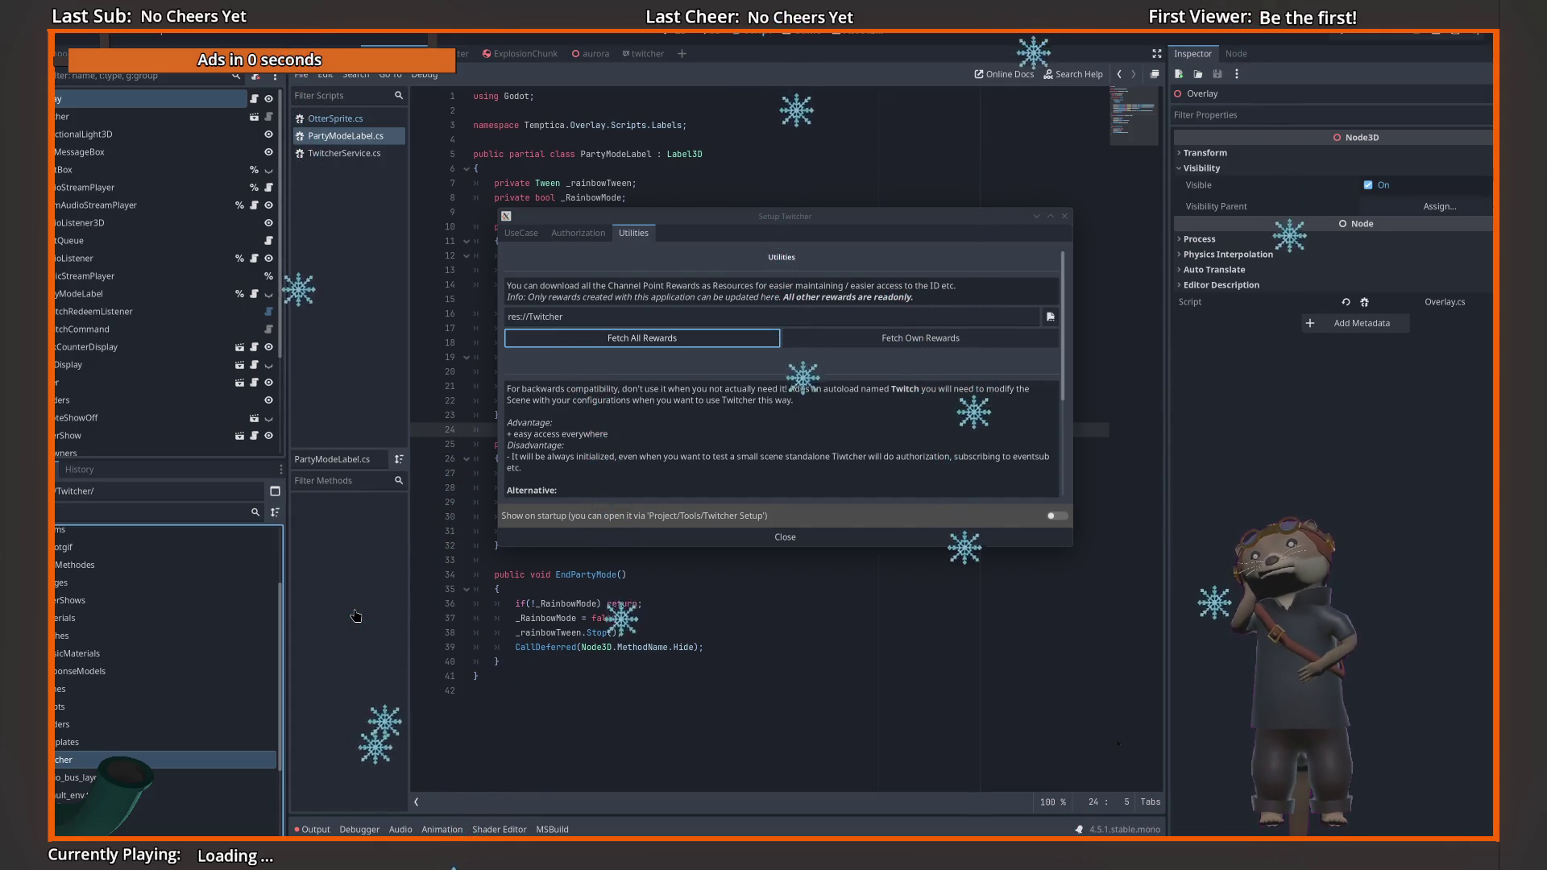
scroll(645, 454, down, 3)
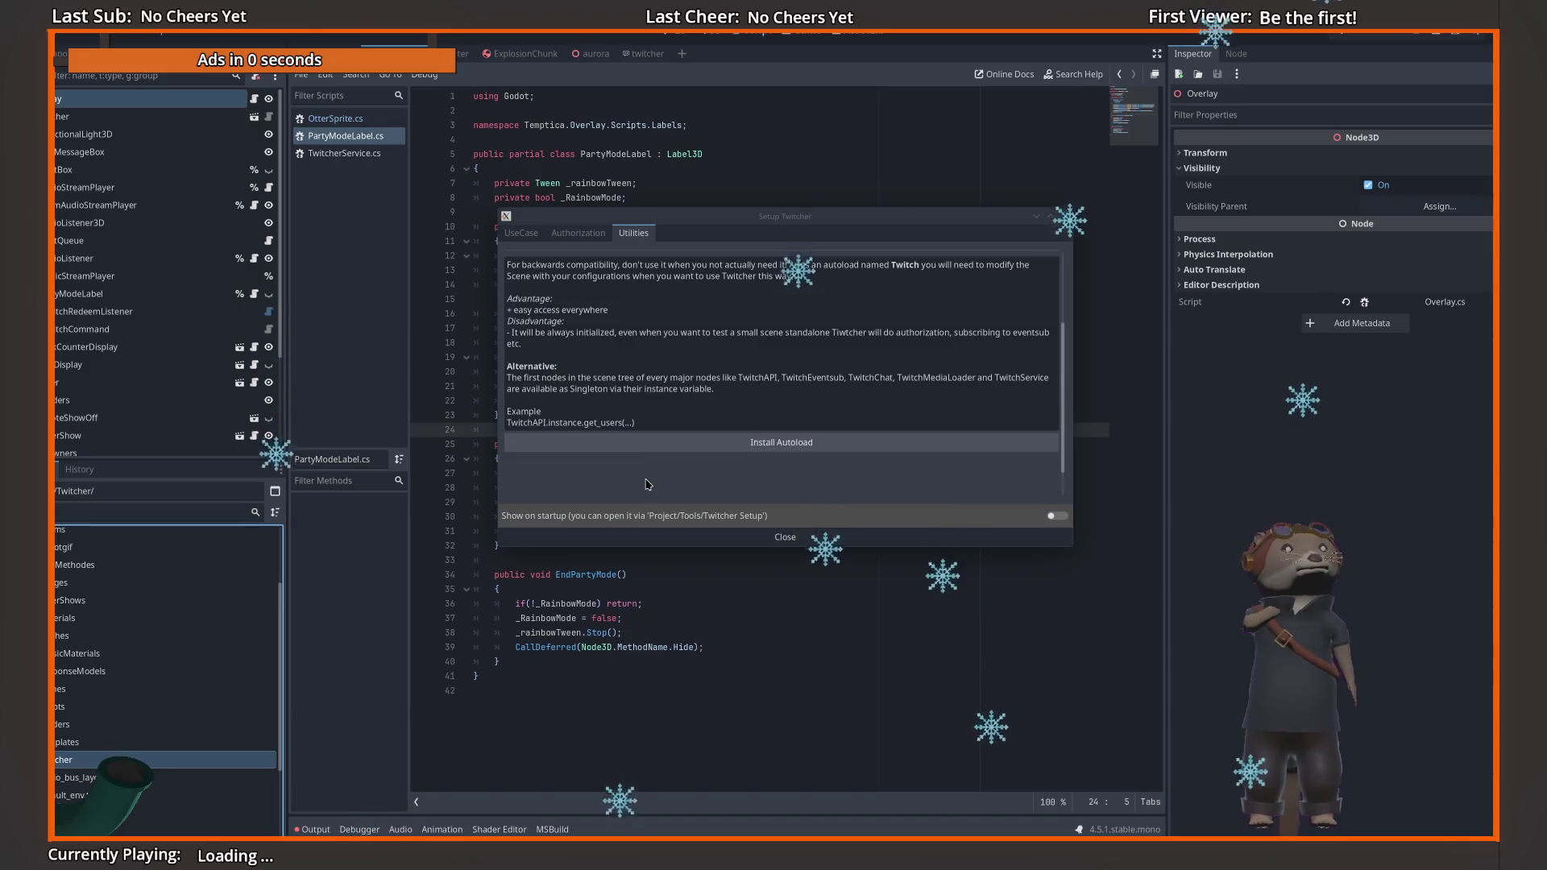
scroll(636, 382, up, 1)
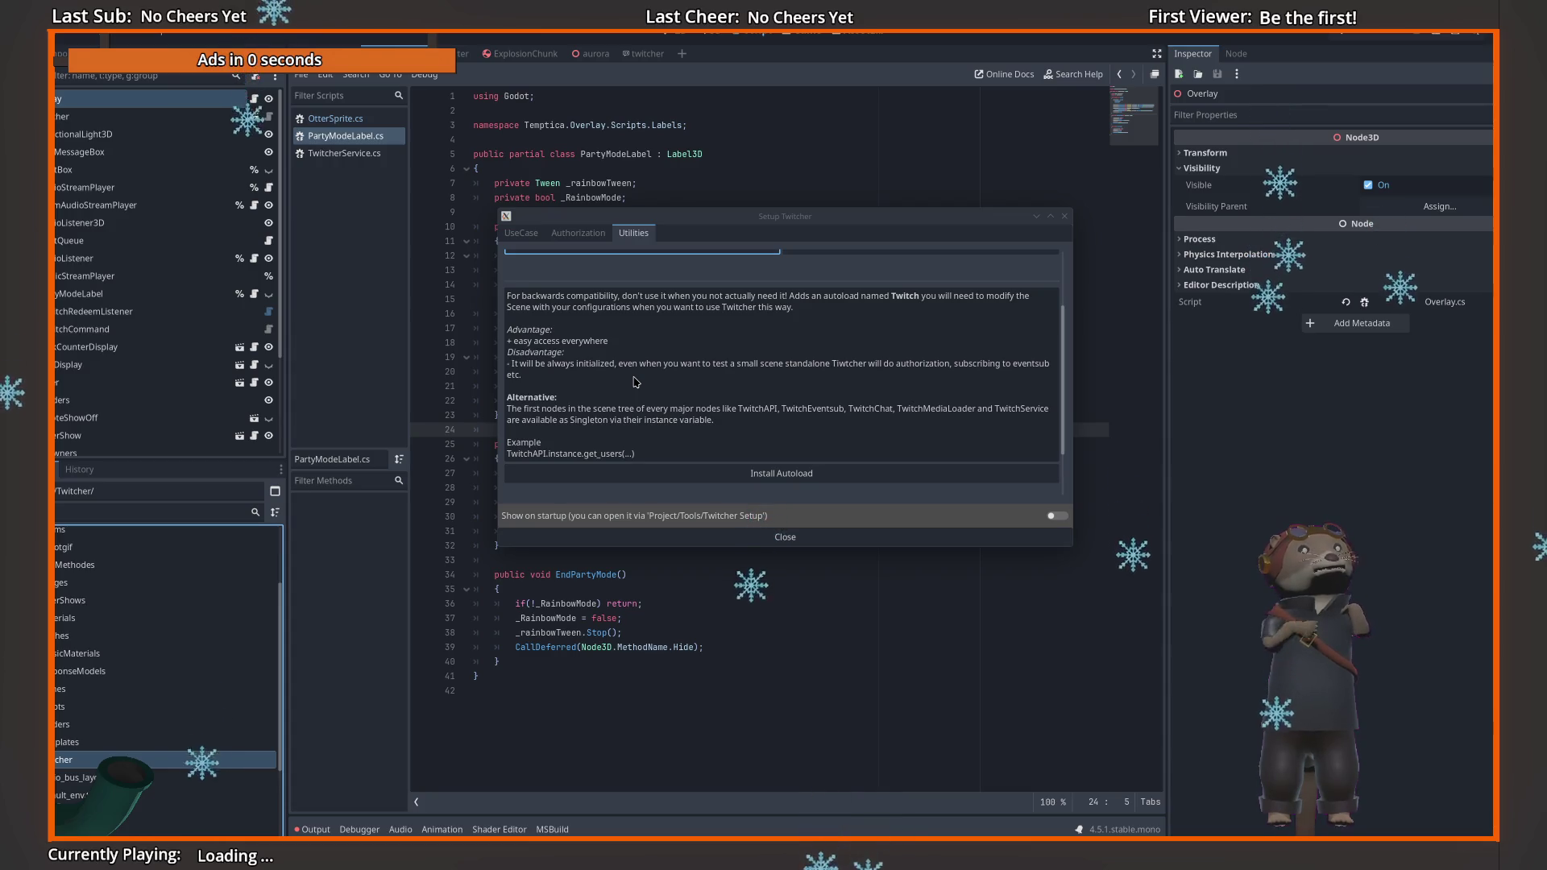
scroll(637, 383, up, 1)
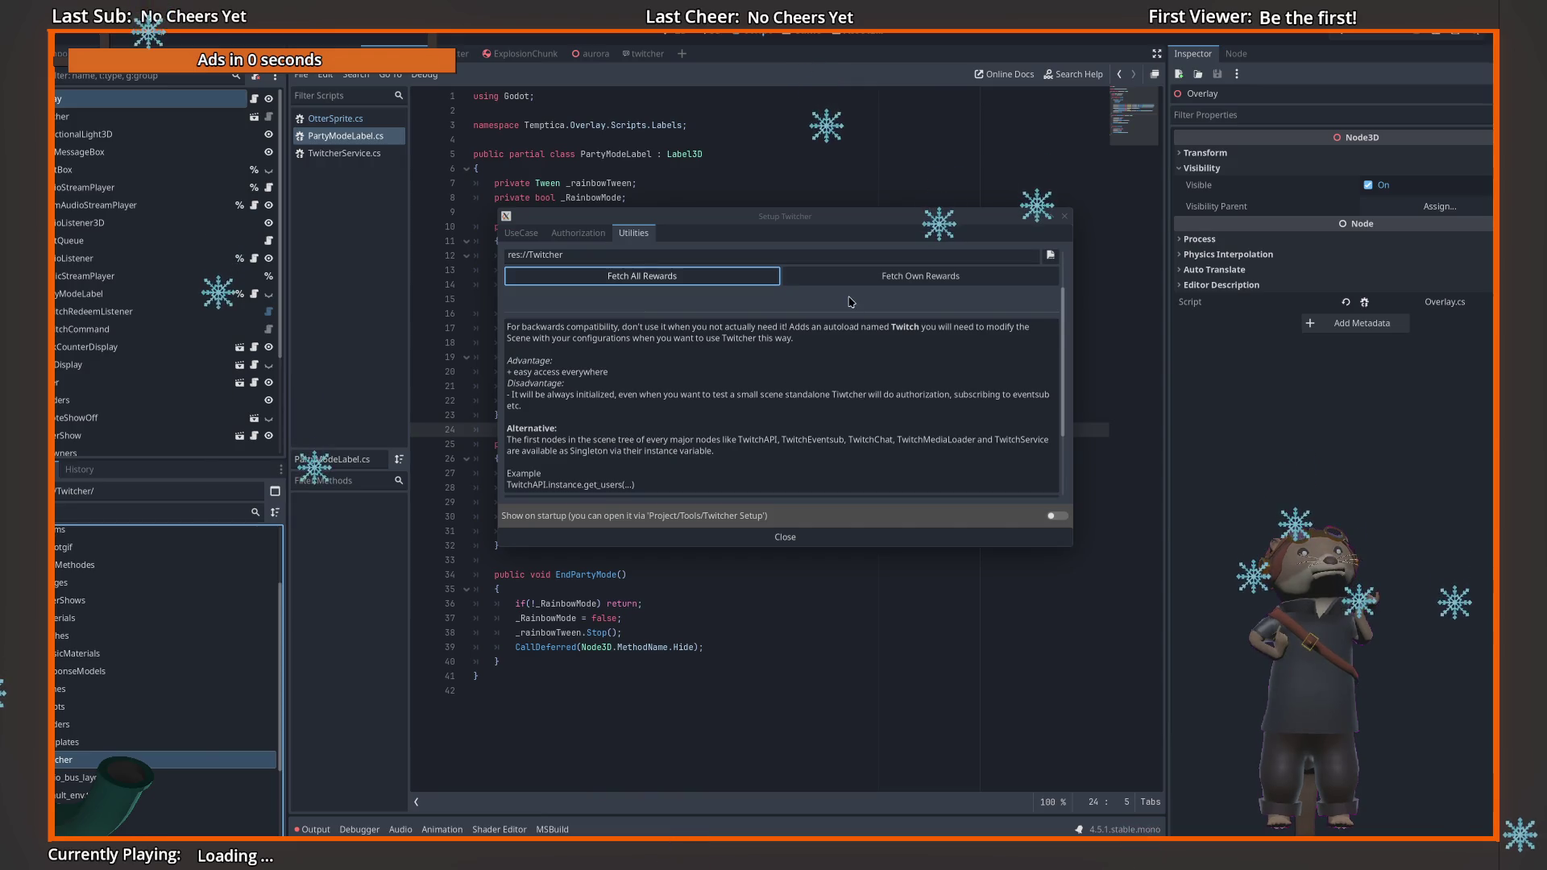
scroll(906, 350, down, 2)
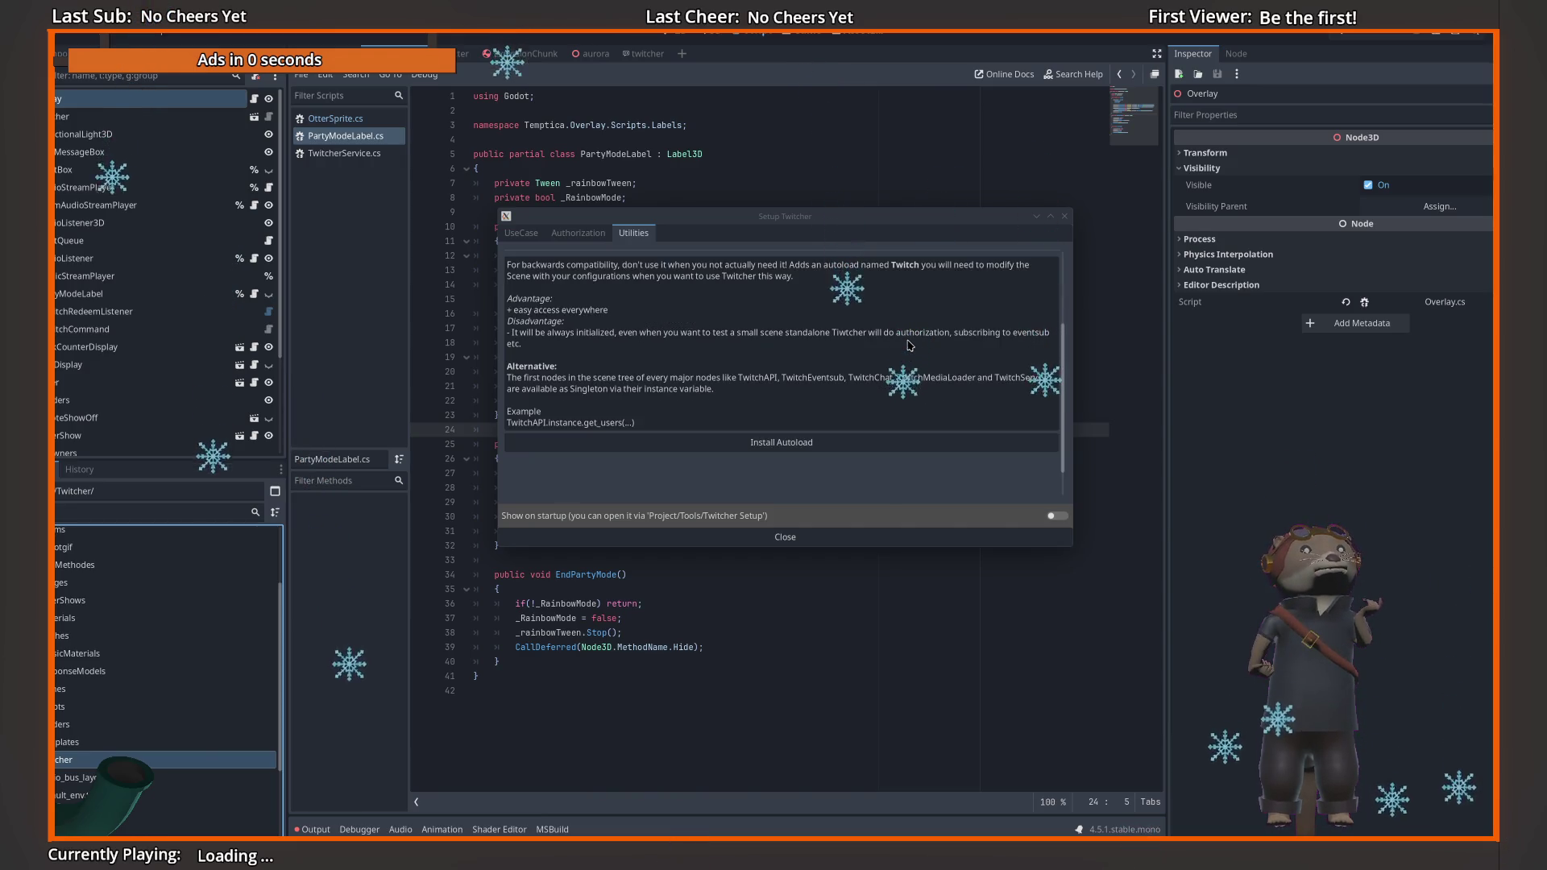
scroll(905, 333, up, 2)
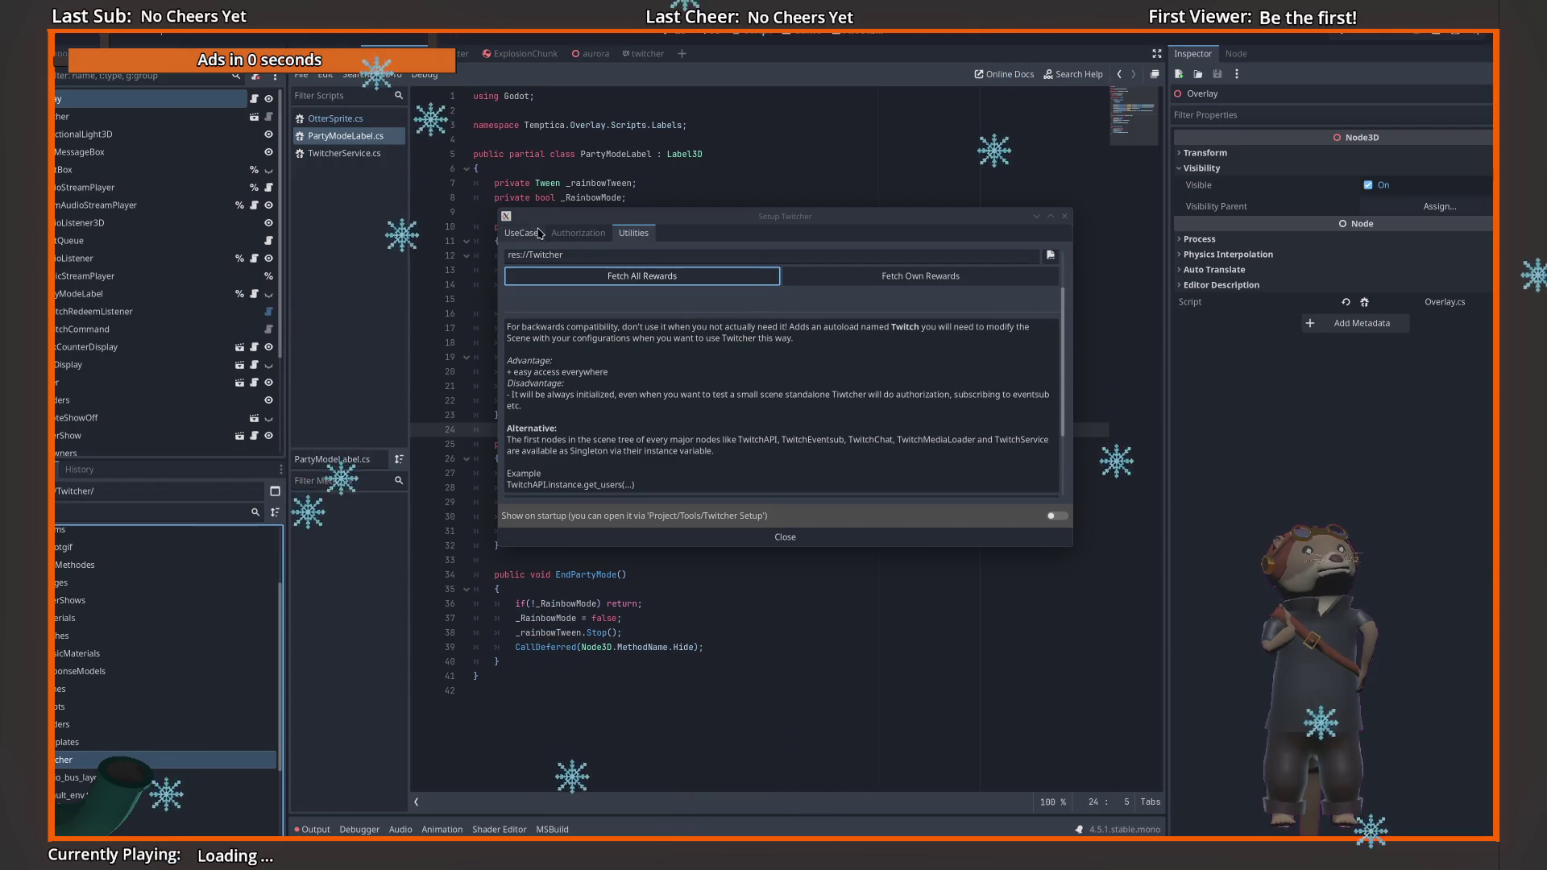
- Check the authorization and utilities pages, then return to the Use Case step
click(578, 233)
click(632, 236)
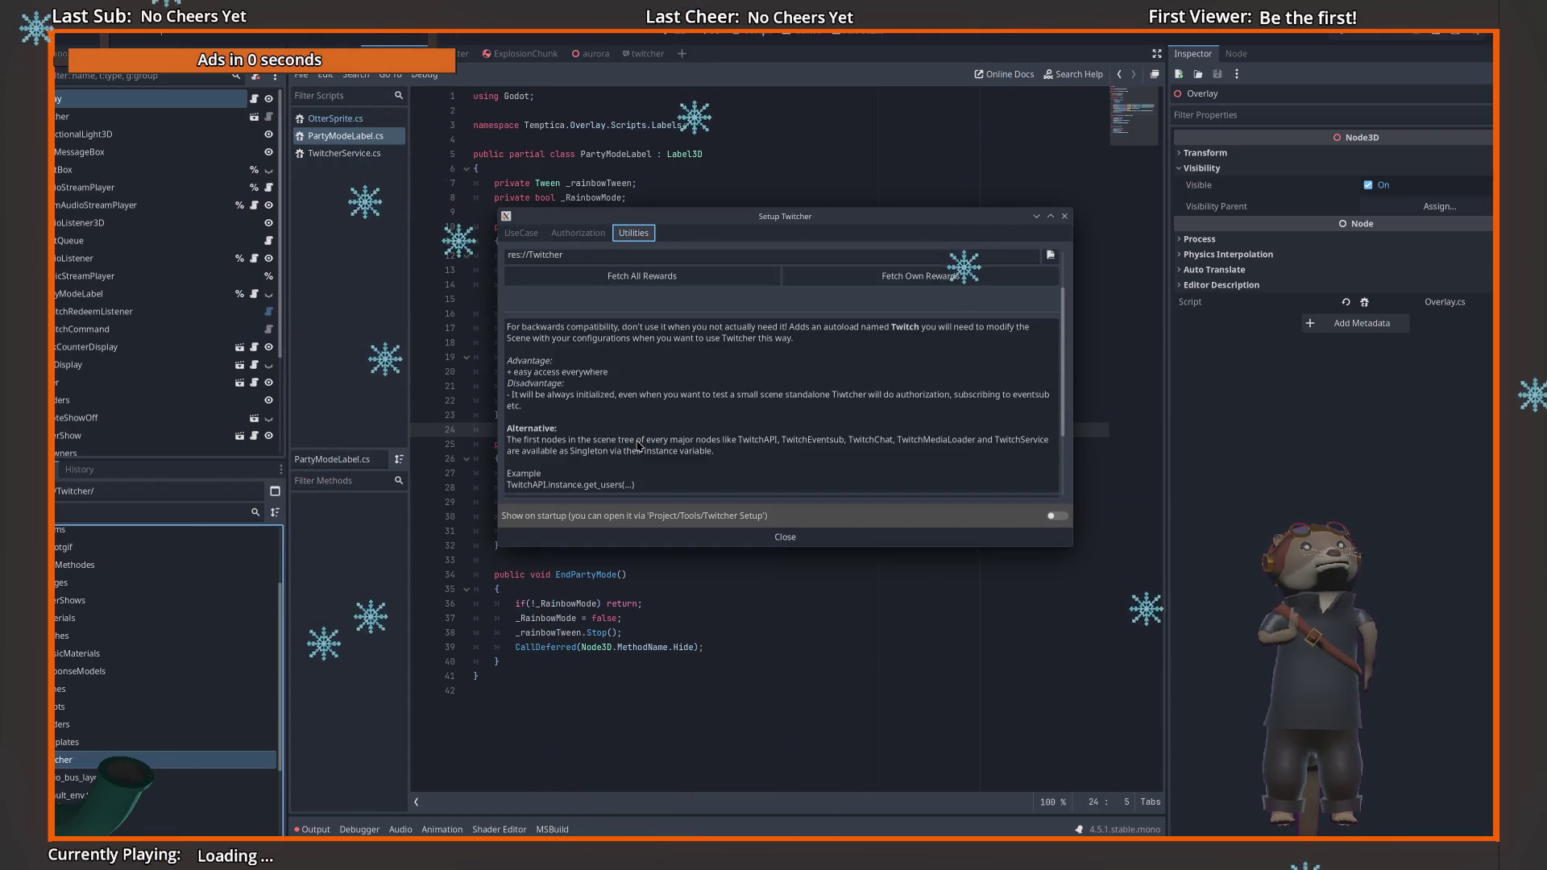
scroll(641, 442, down, 3)
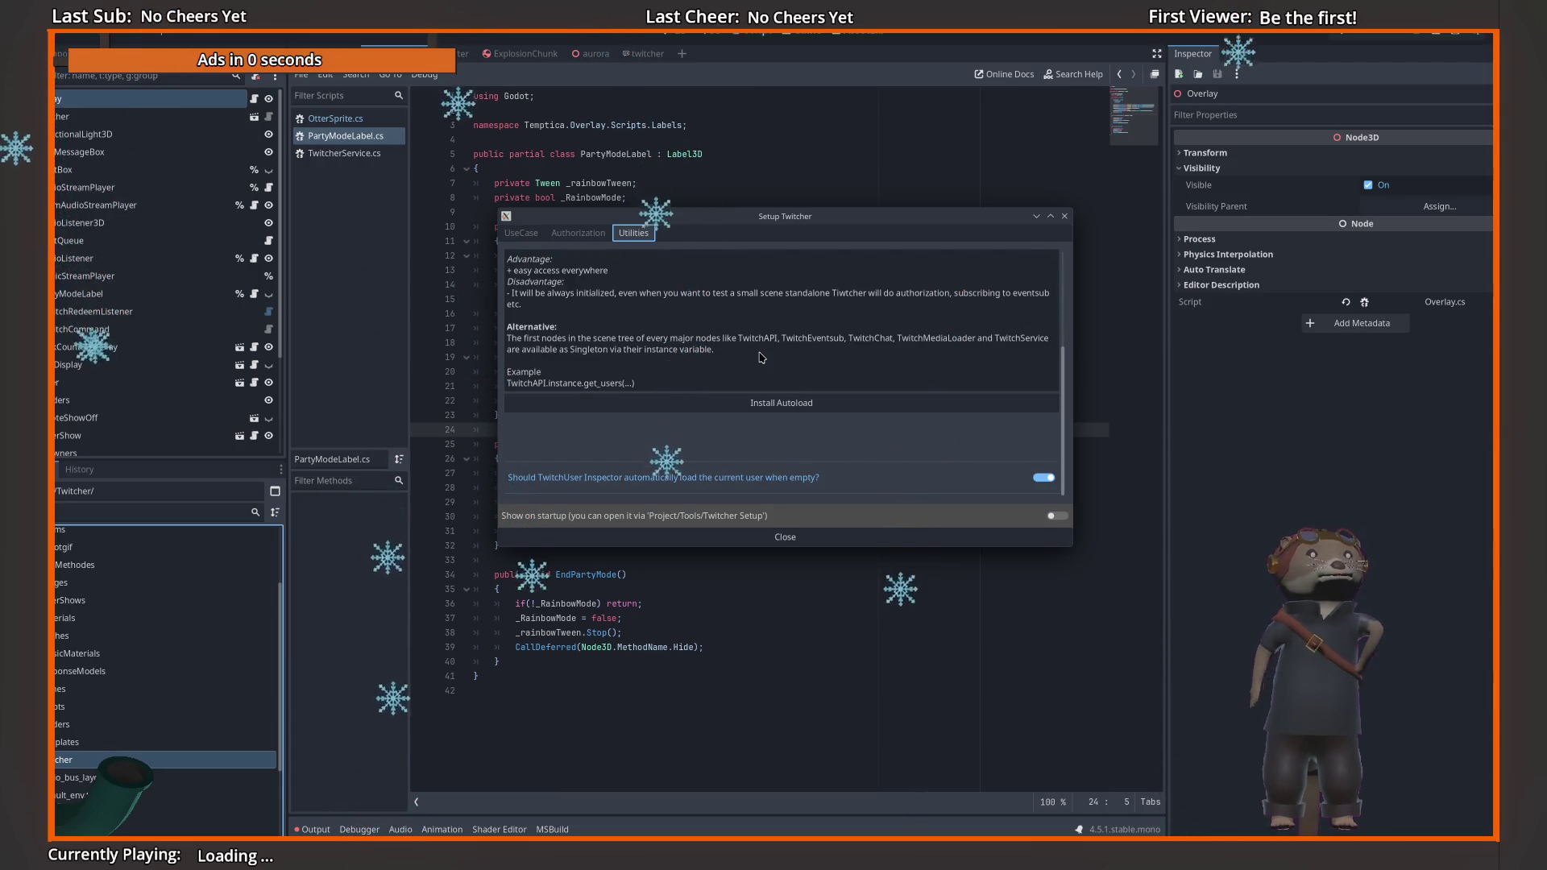
scroll(762, 357, up, 3)
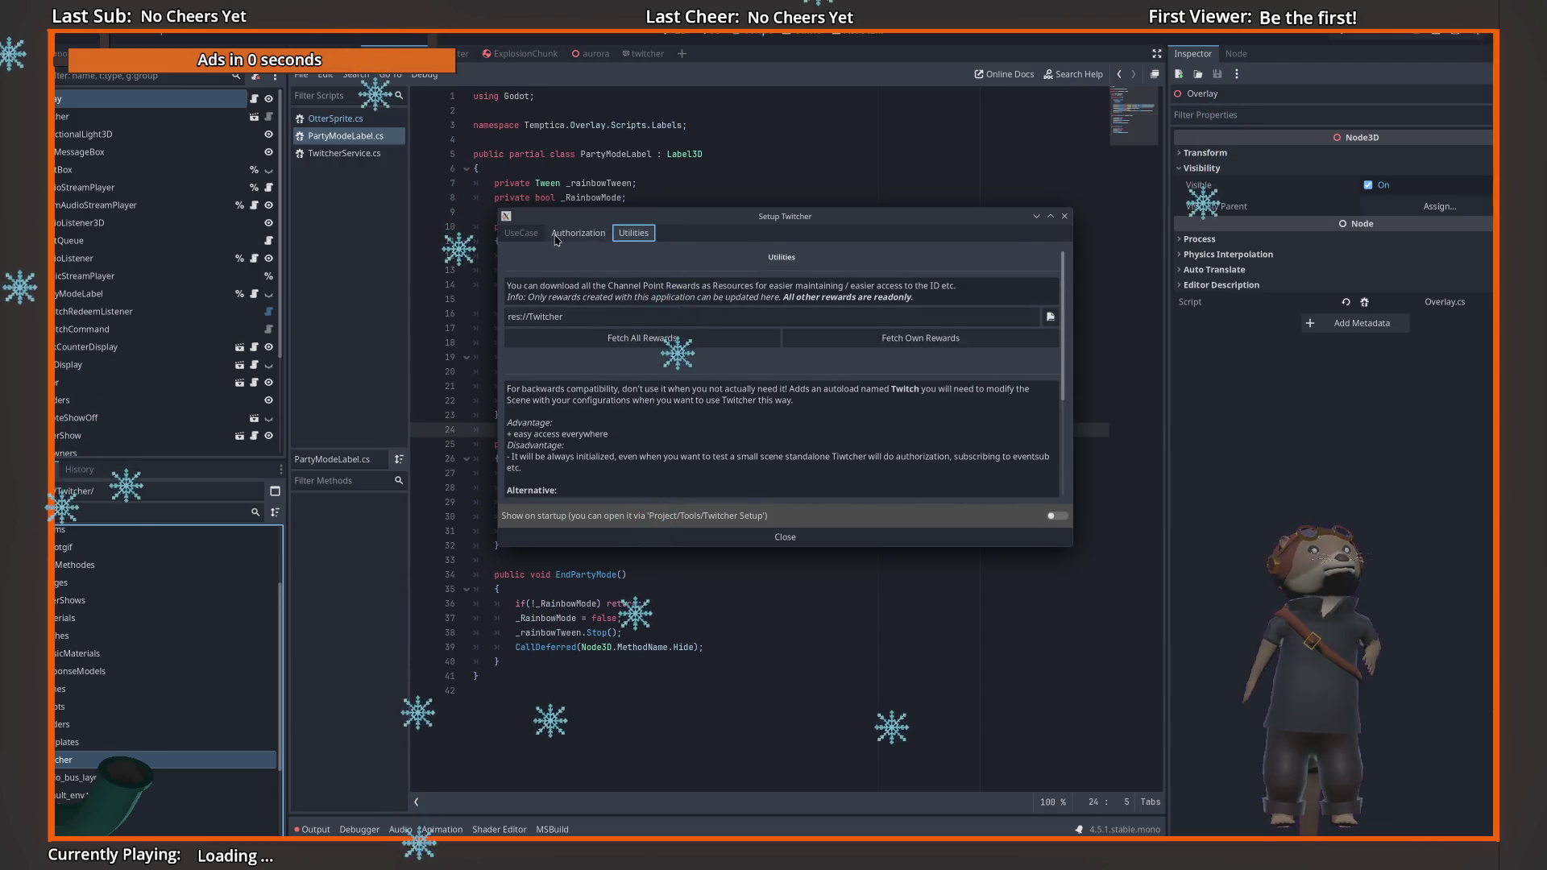
click(520, 233)
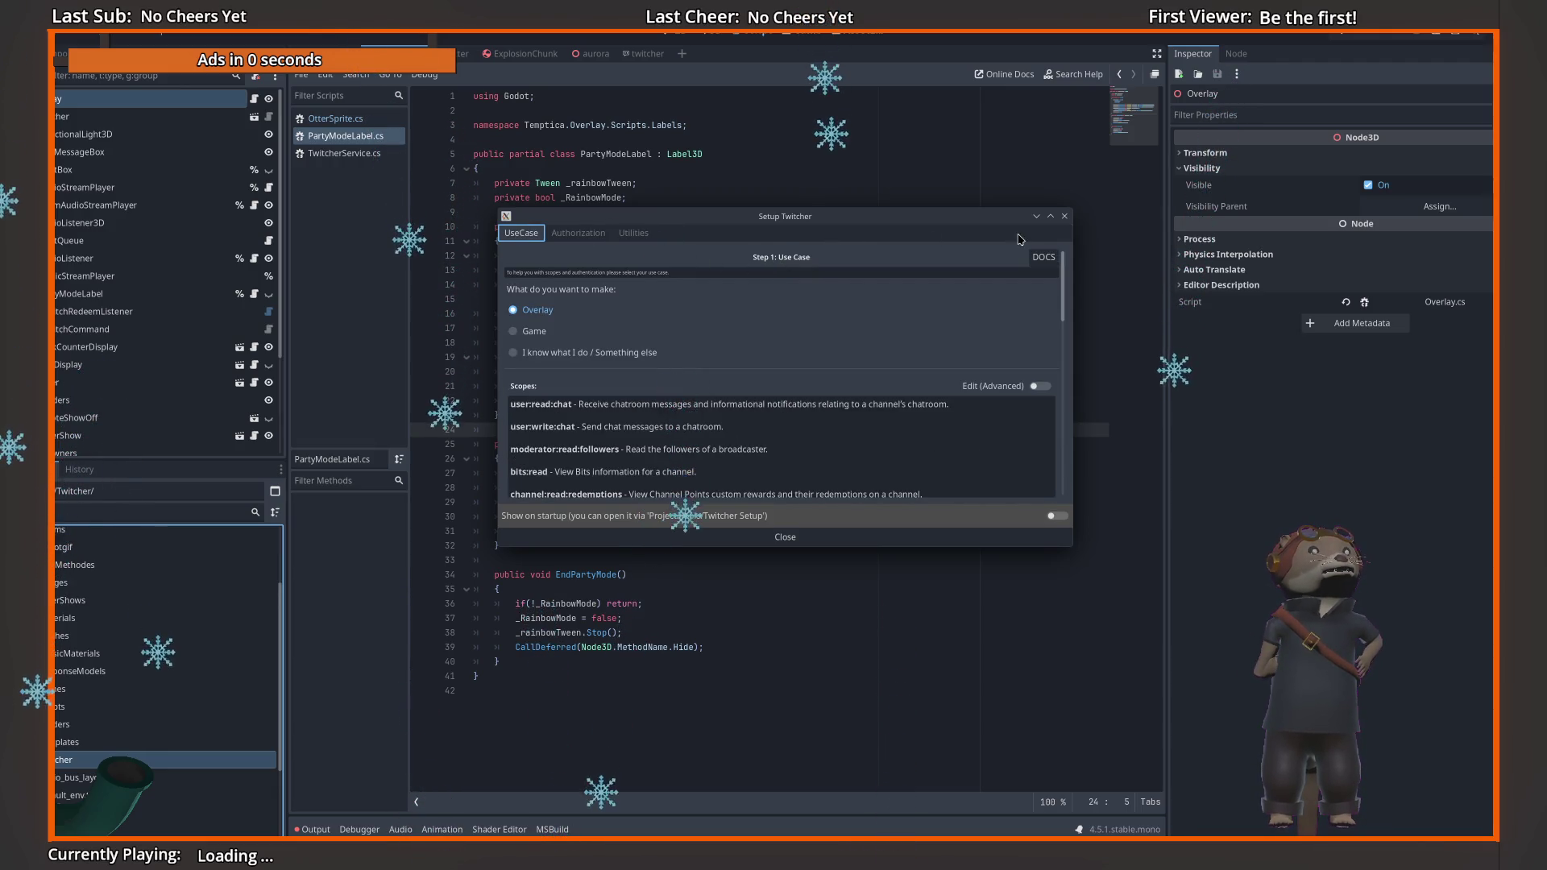
- Show the Overlay use case with scopes like user:read:chat, bits:read and channel:read:redemptions
scroll(1047, 225, down, 10)
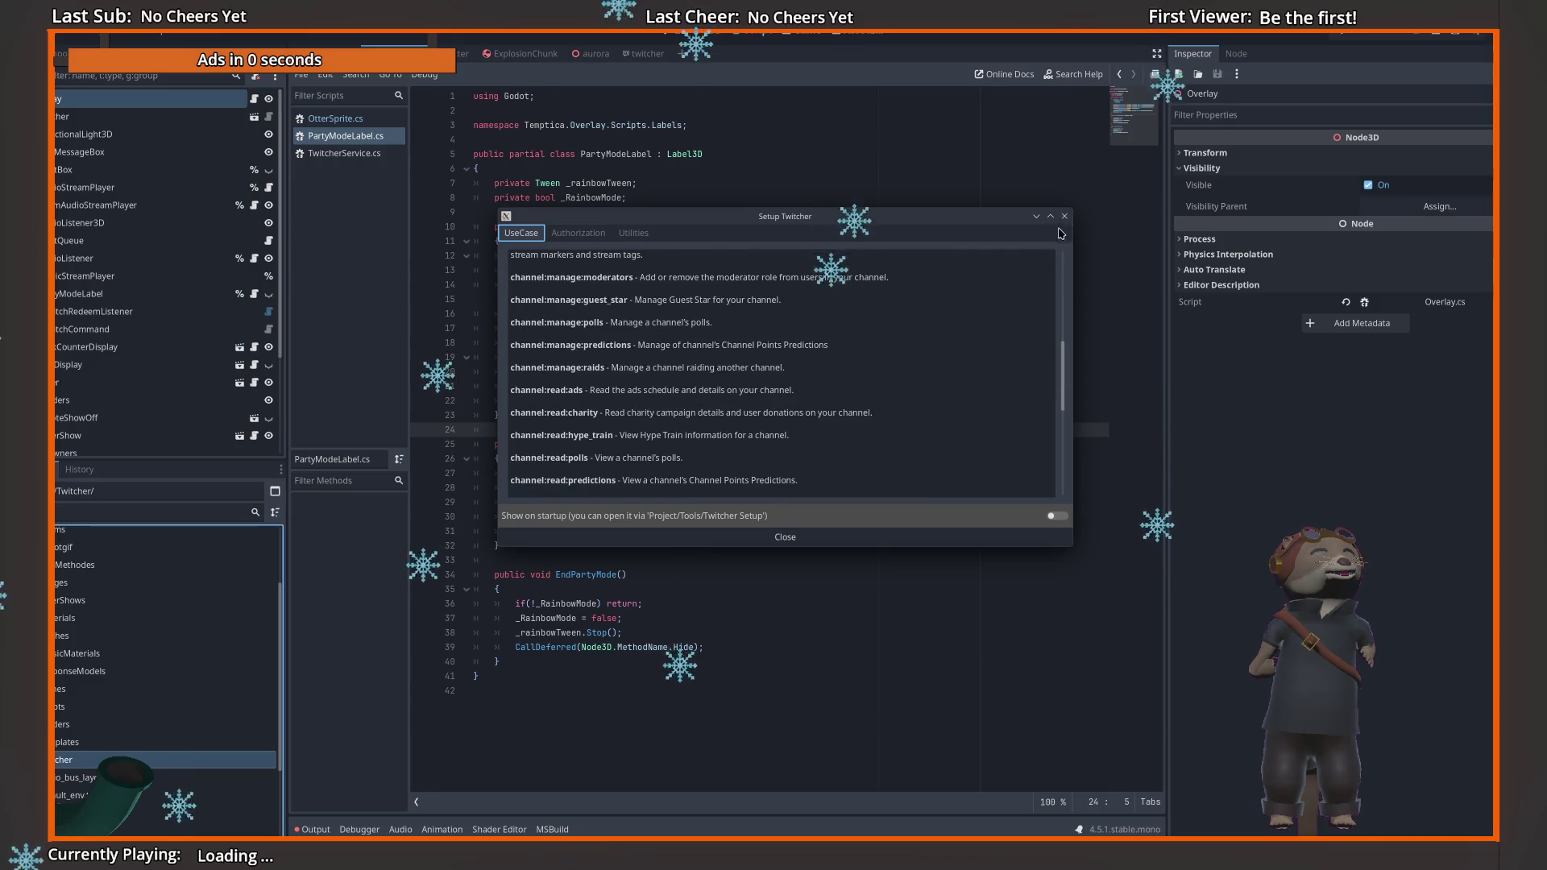
click(292, 783)
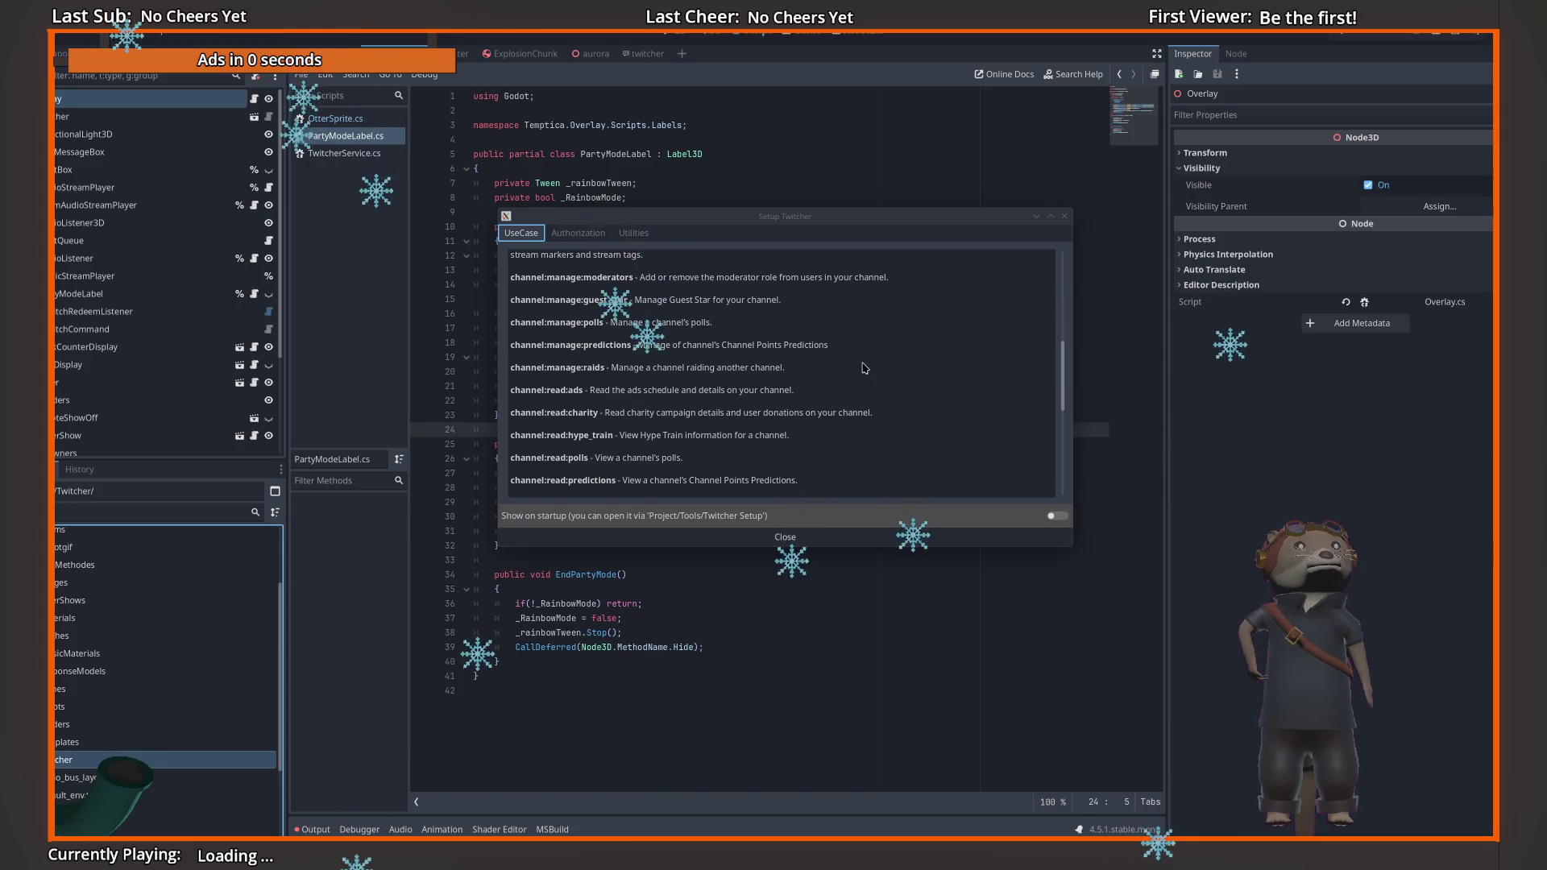
scroll(886, 347, down, 10)
scroll(894, 332, up, 20)
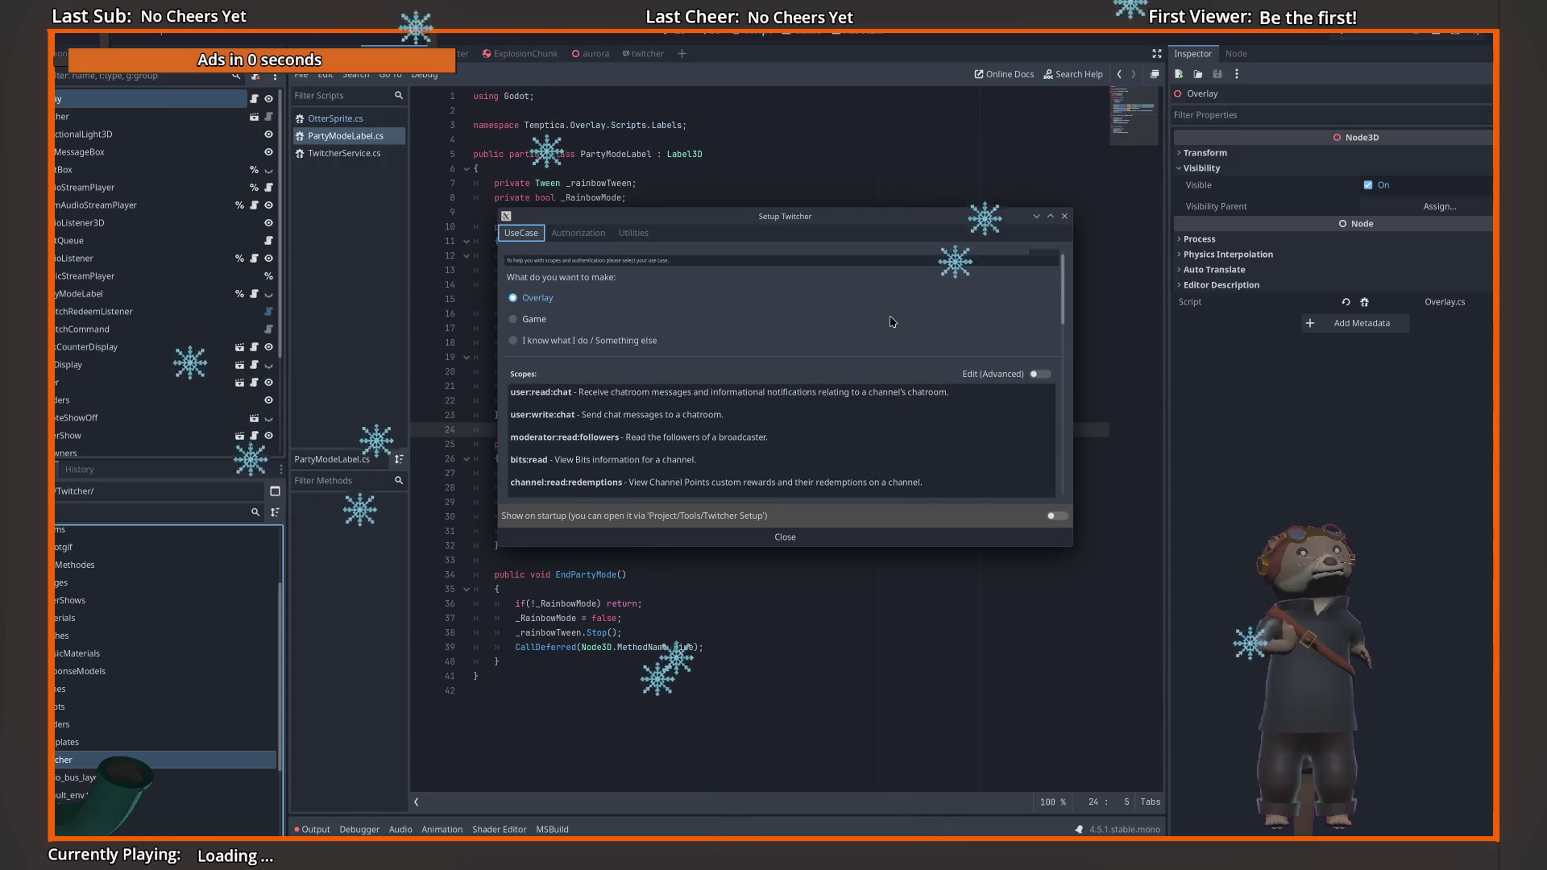
click(622, 235)
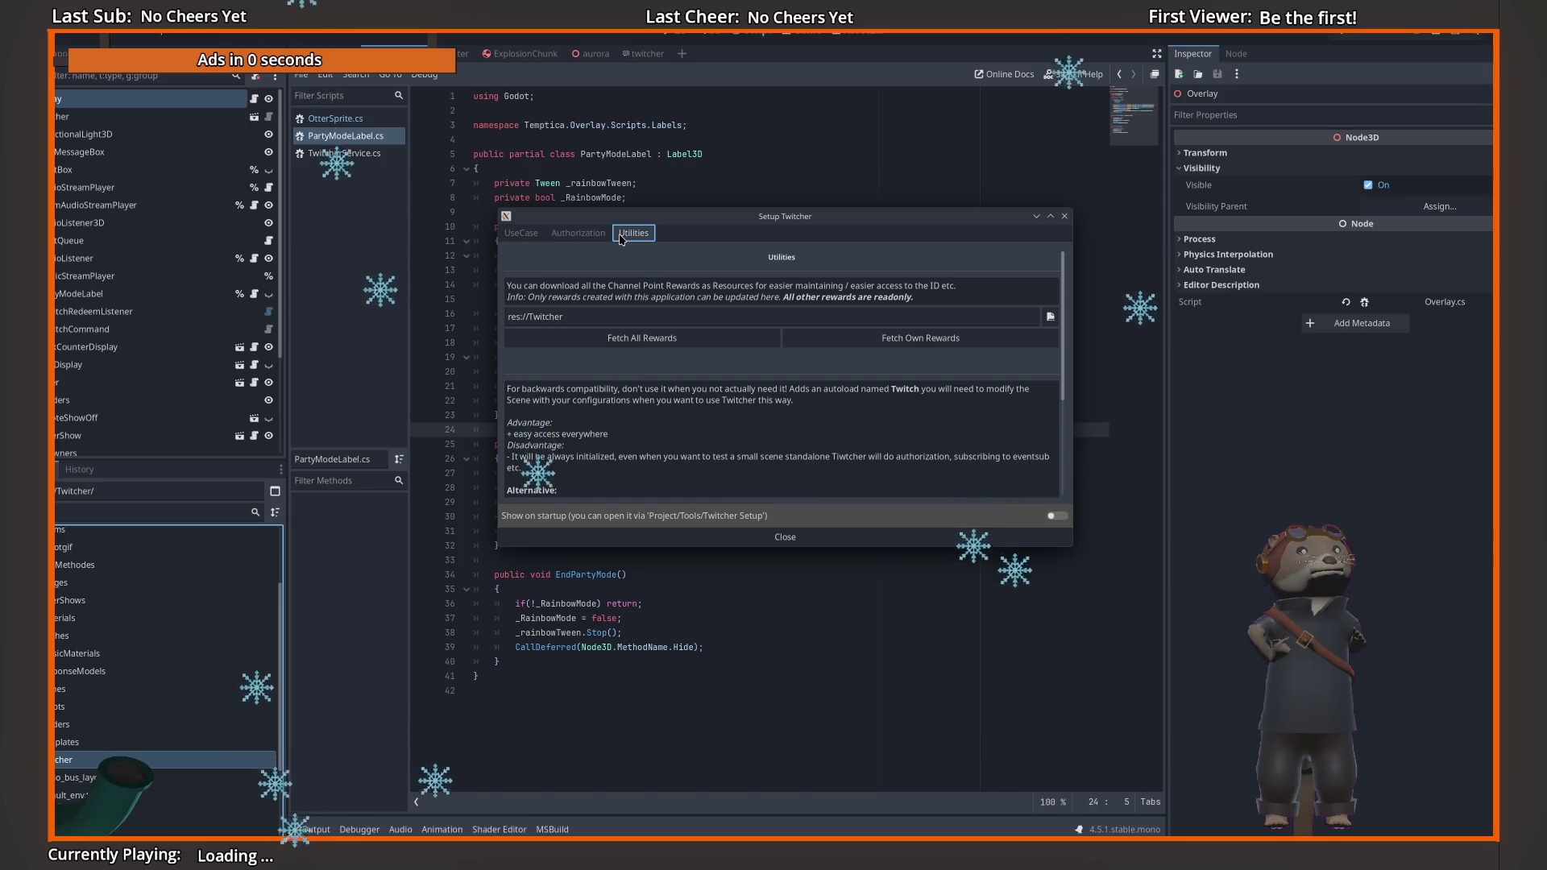
click(533, 235)
scroll(770, 410, down, 1)
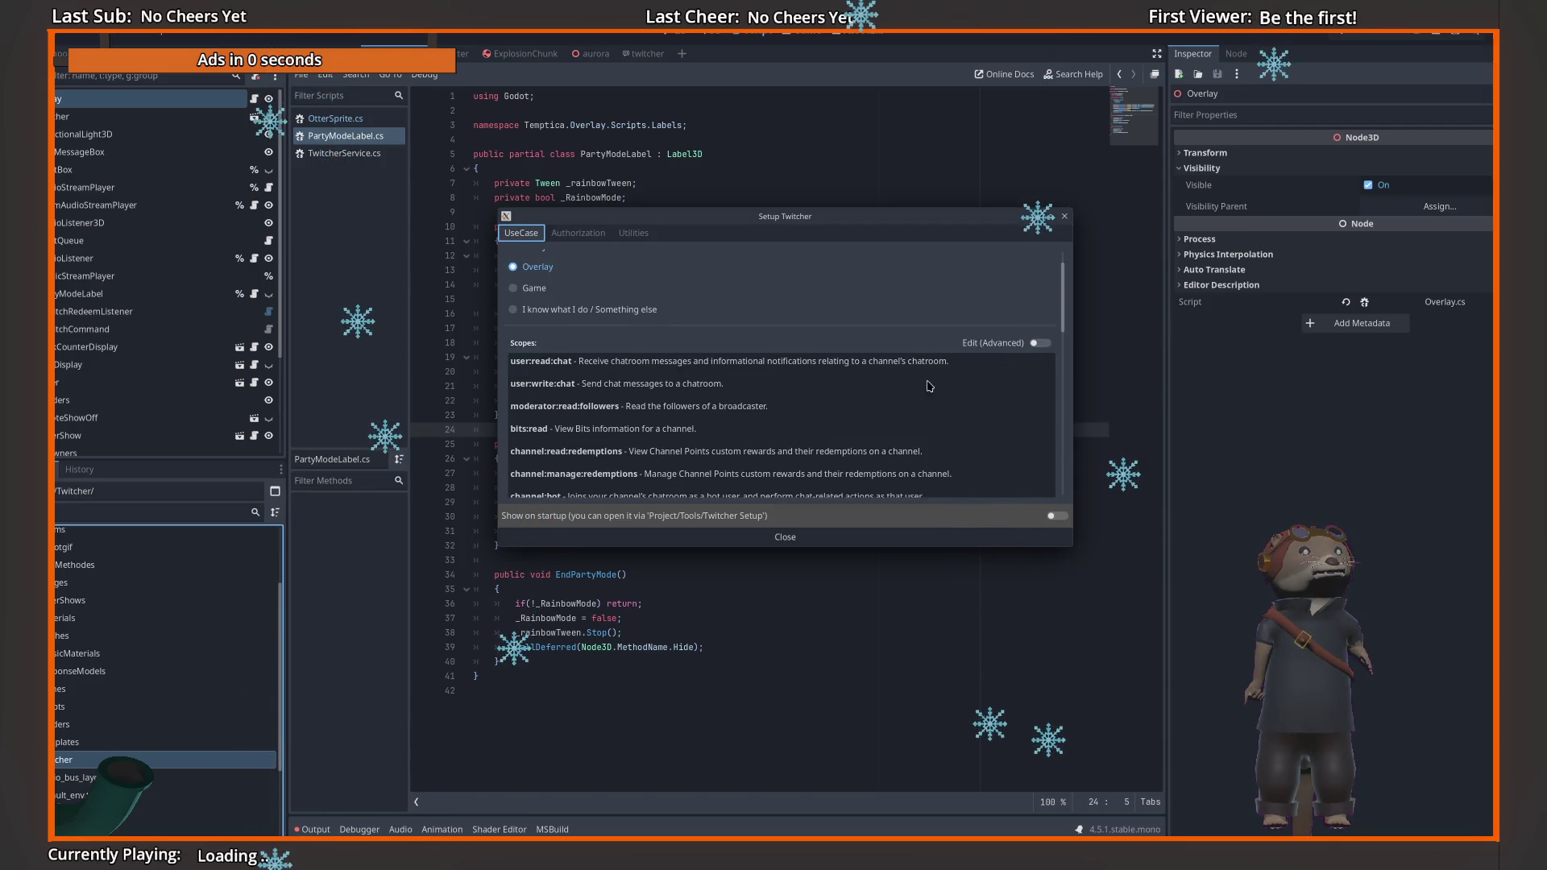
- Enable Edit (Advanced) and review the Analytics, Bits, Channel, Moderation and User scope checkboxes
click(1040, 345)
scroll(755, 425, down, 1)
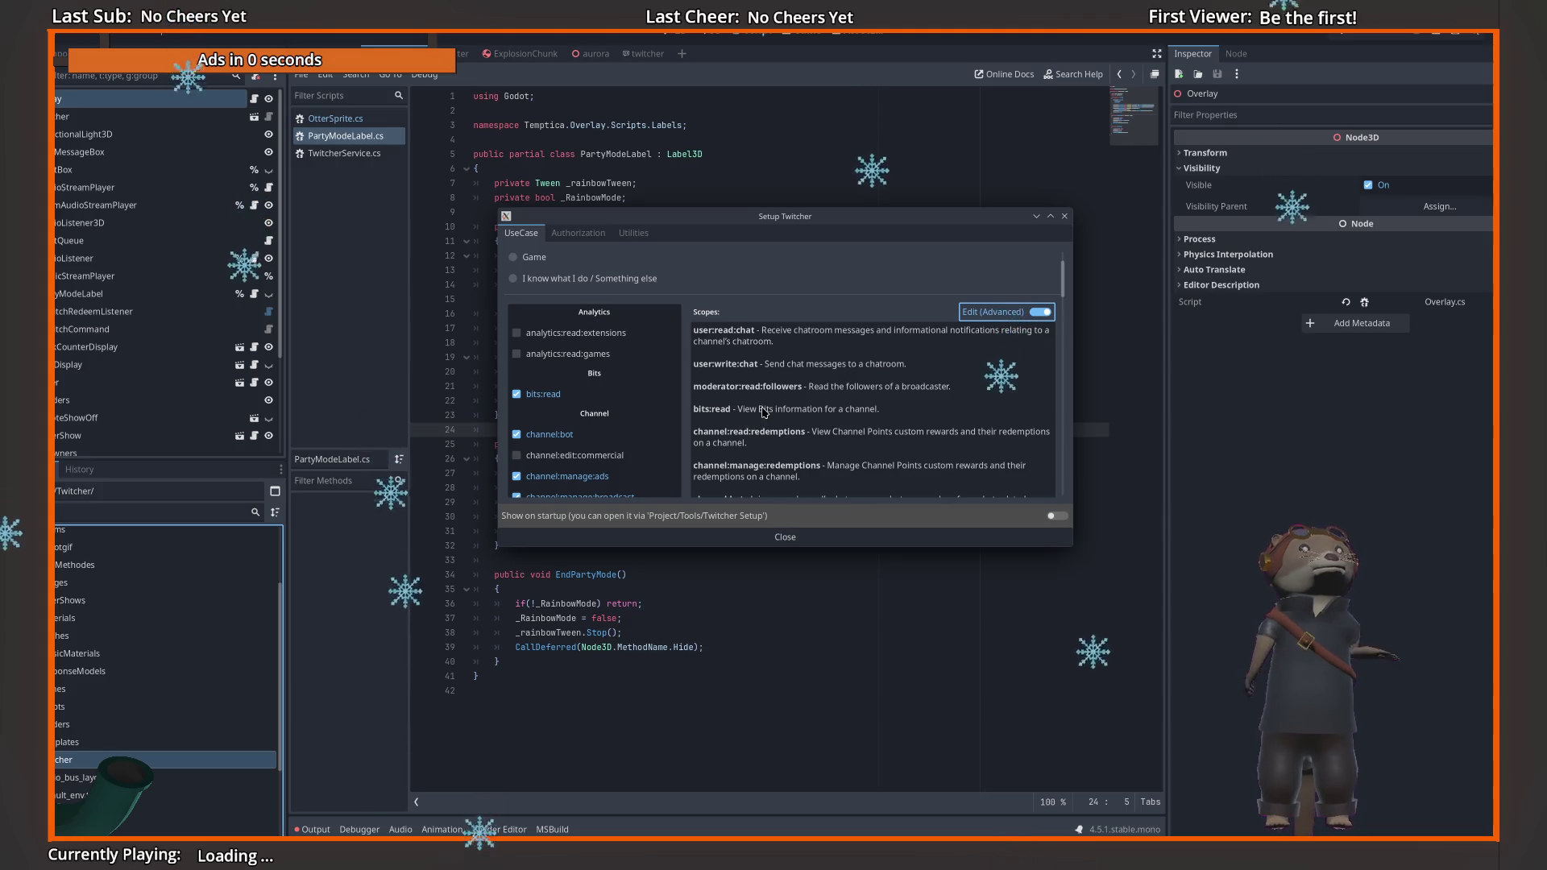
scroll(761, 415, down, 1)
scroll(763, 411, down, 2)
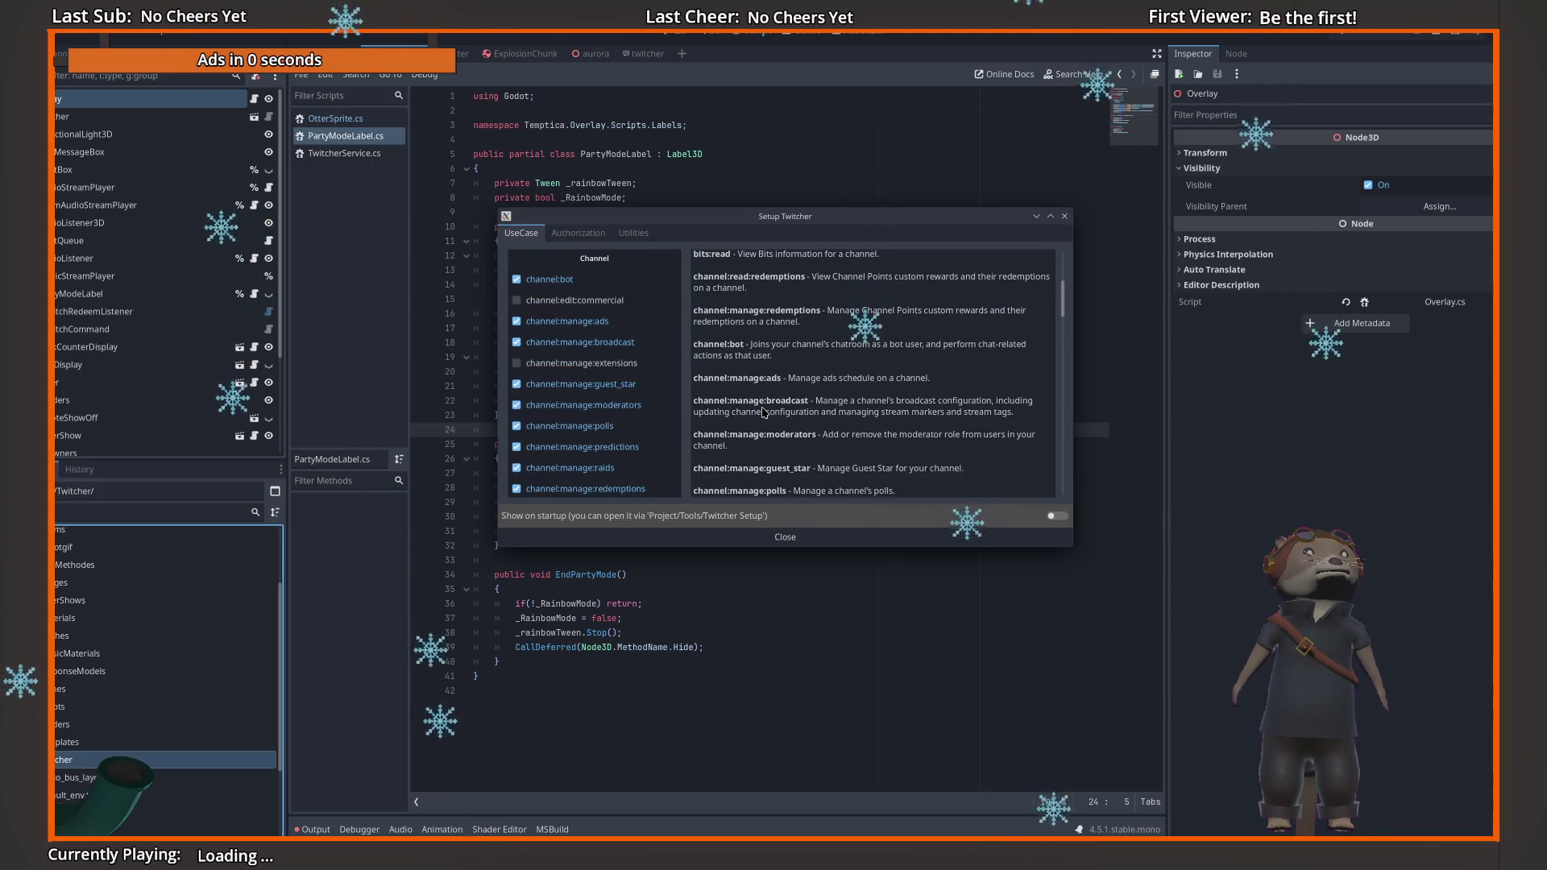
scroll(759, 407, down, 2)
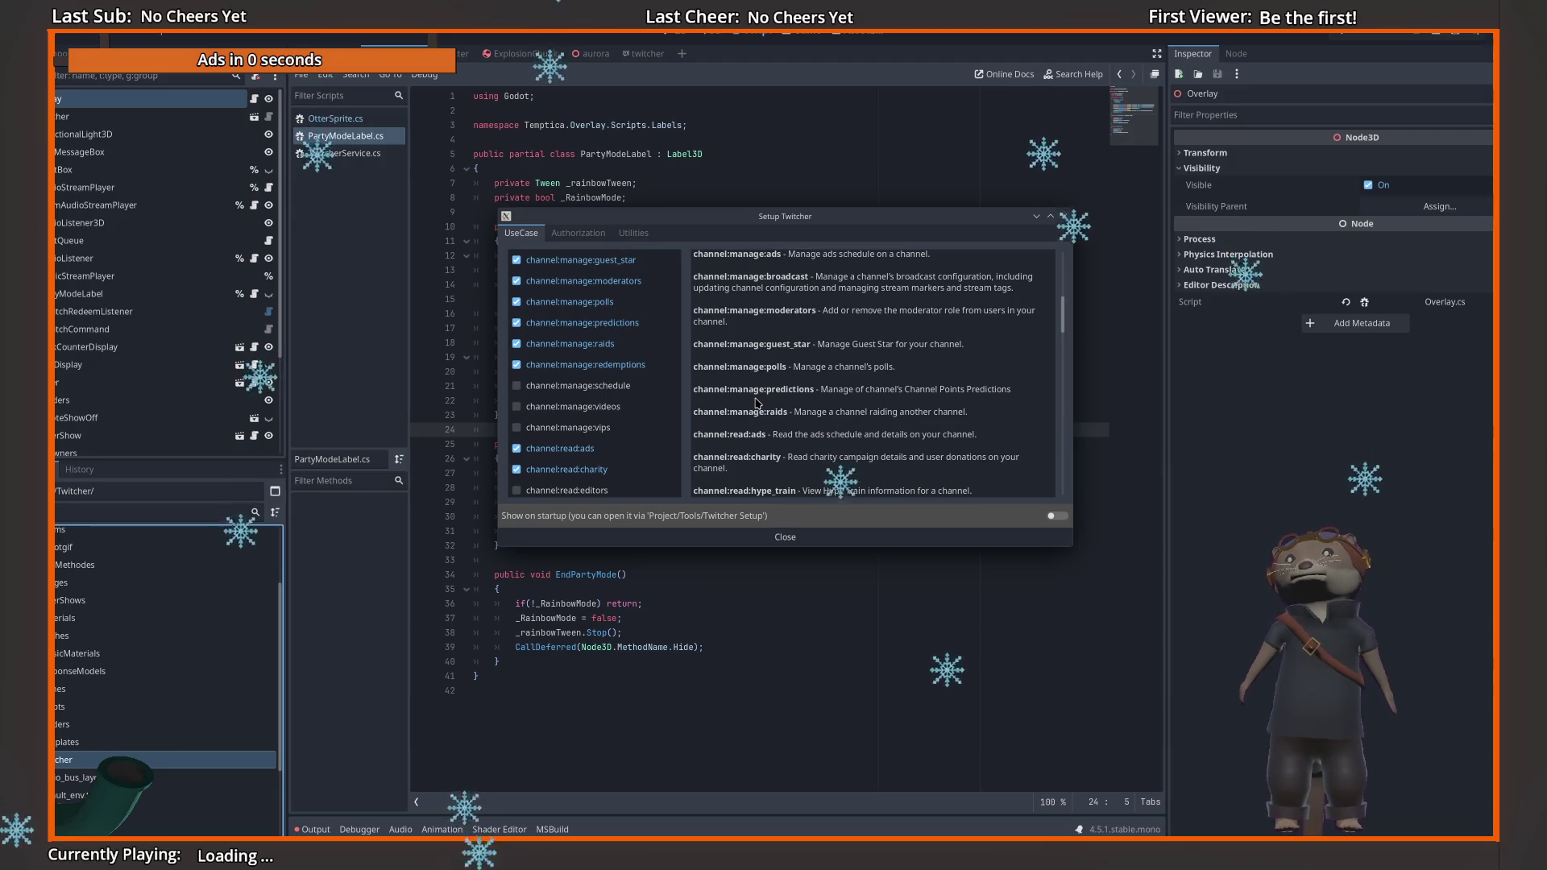
scroll(757, 403, down, 1)
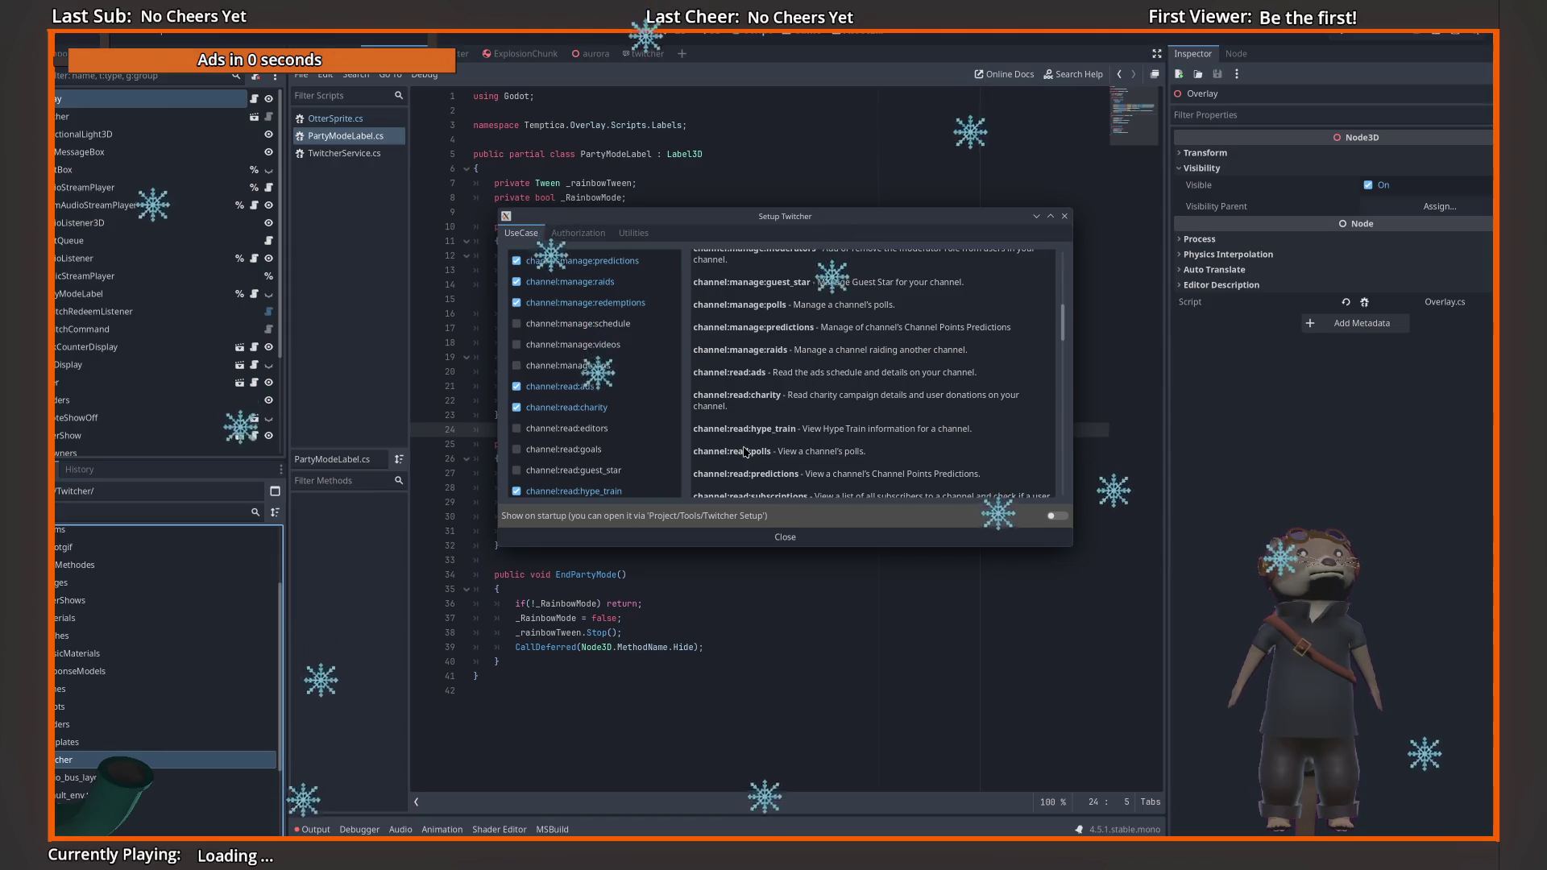
scroll(743, 439, down, 2)
scroll(743, 440, down, 4)
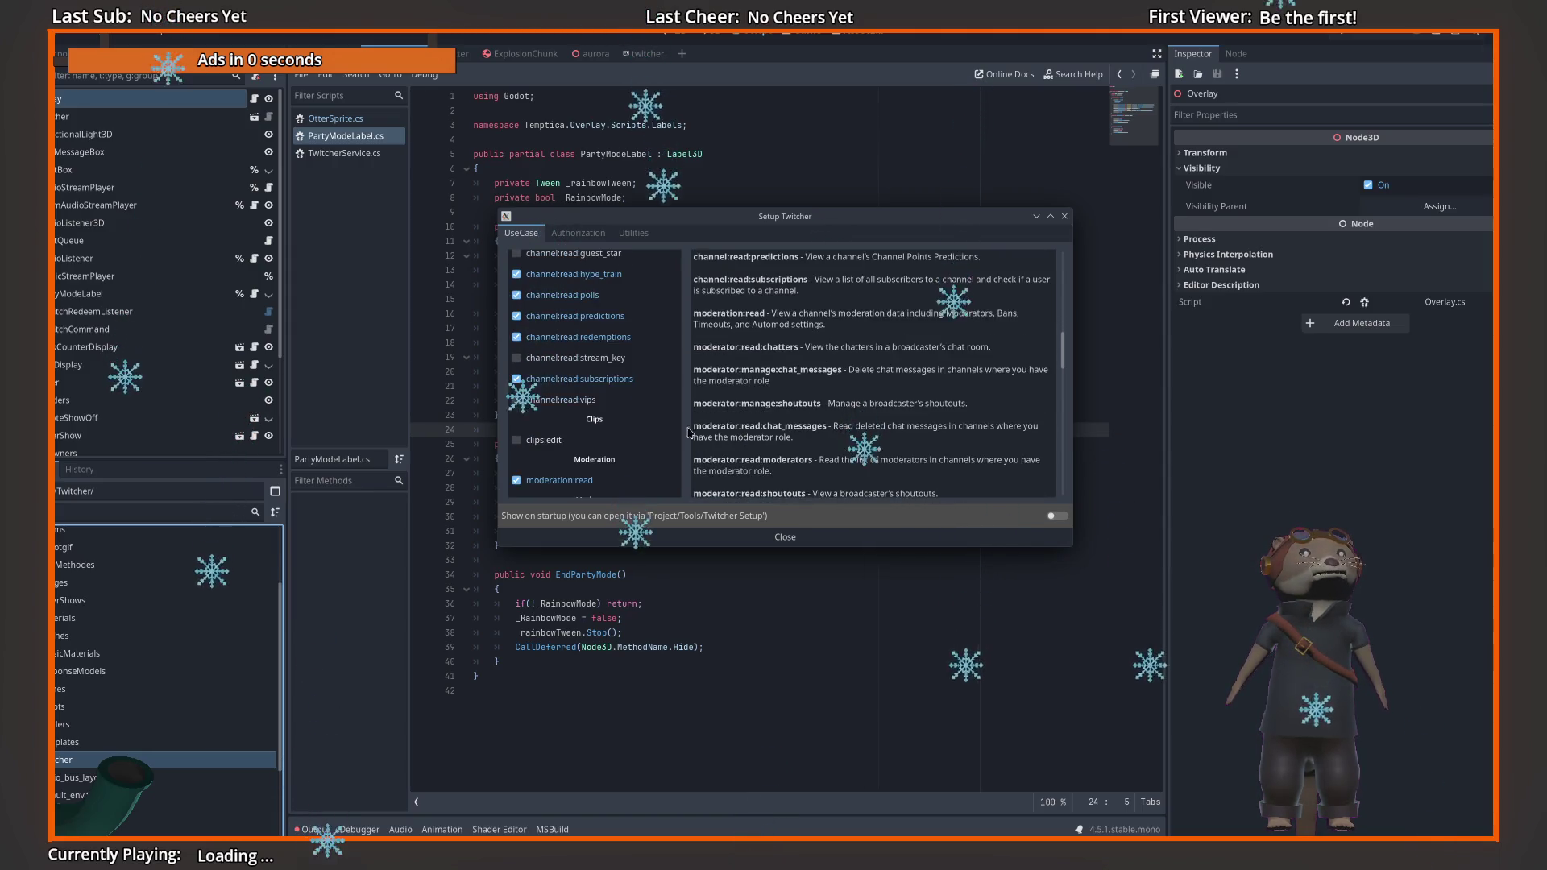
scroll(750, 415, down, 1)
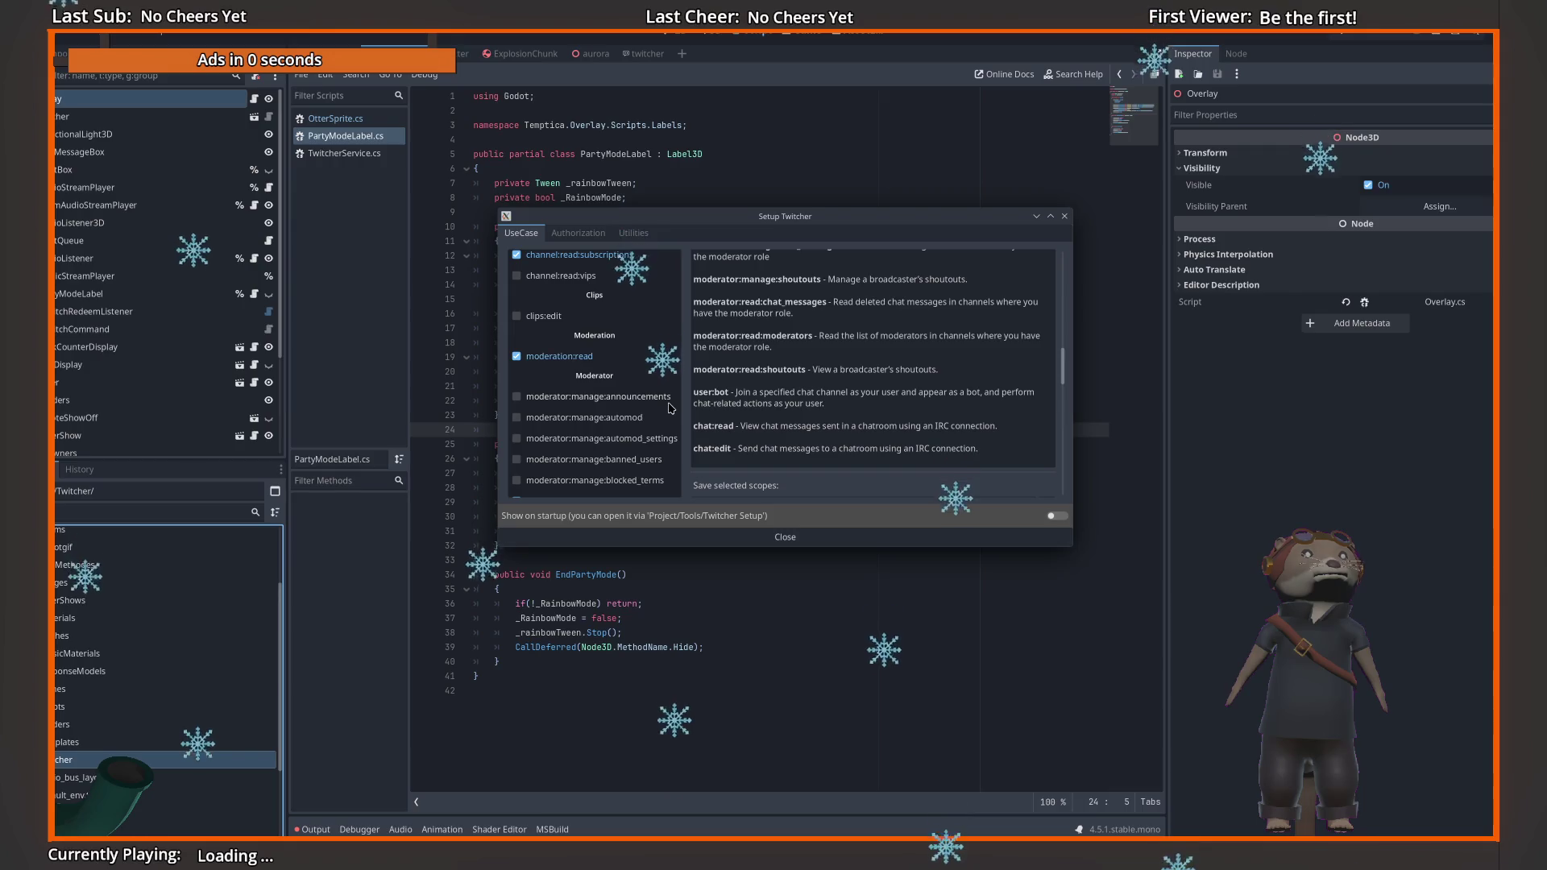
scroll(672, 408, down, 2)
scroll(672, 415, down, 3)
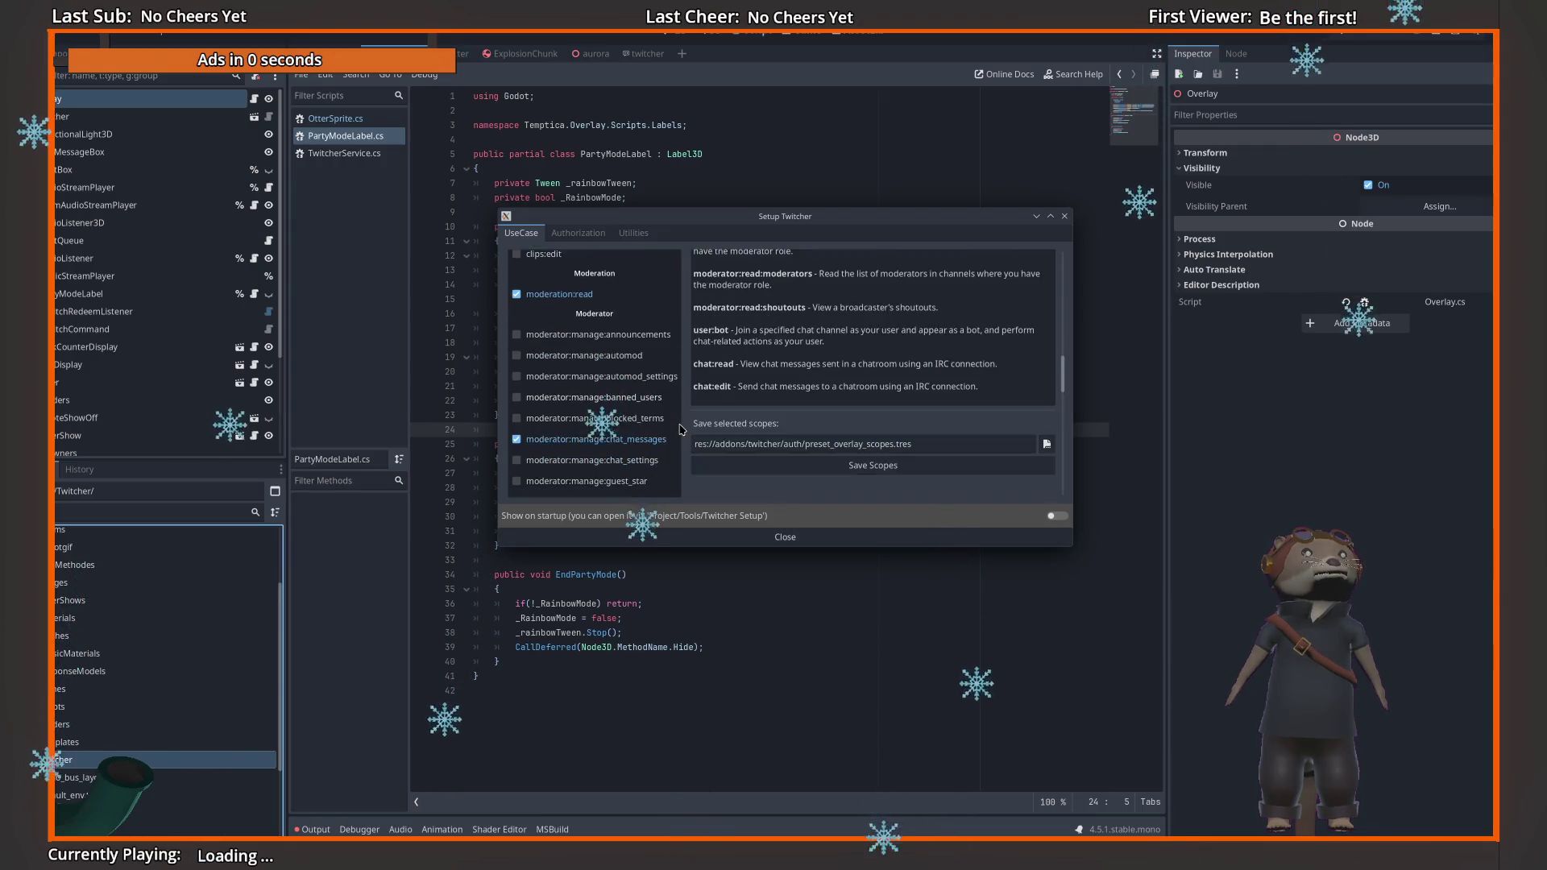
scroll(679, 429, down, 2)
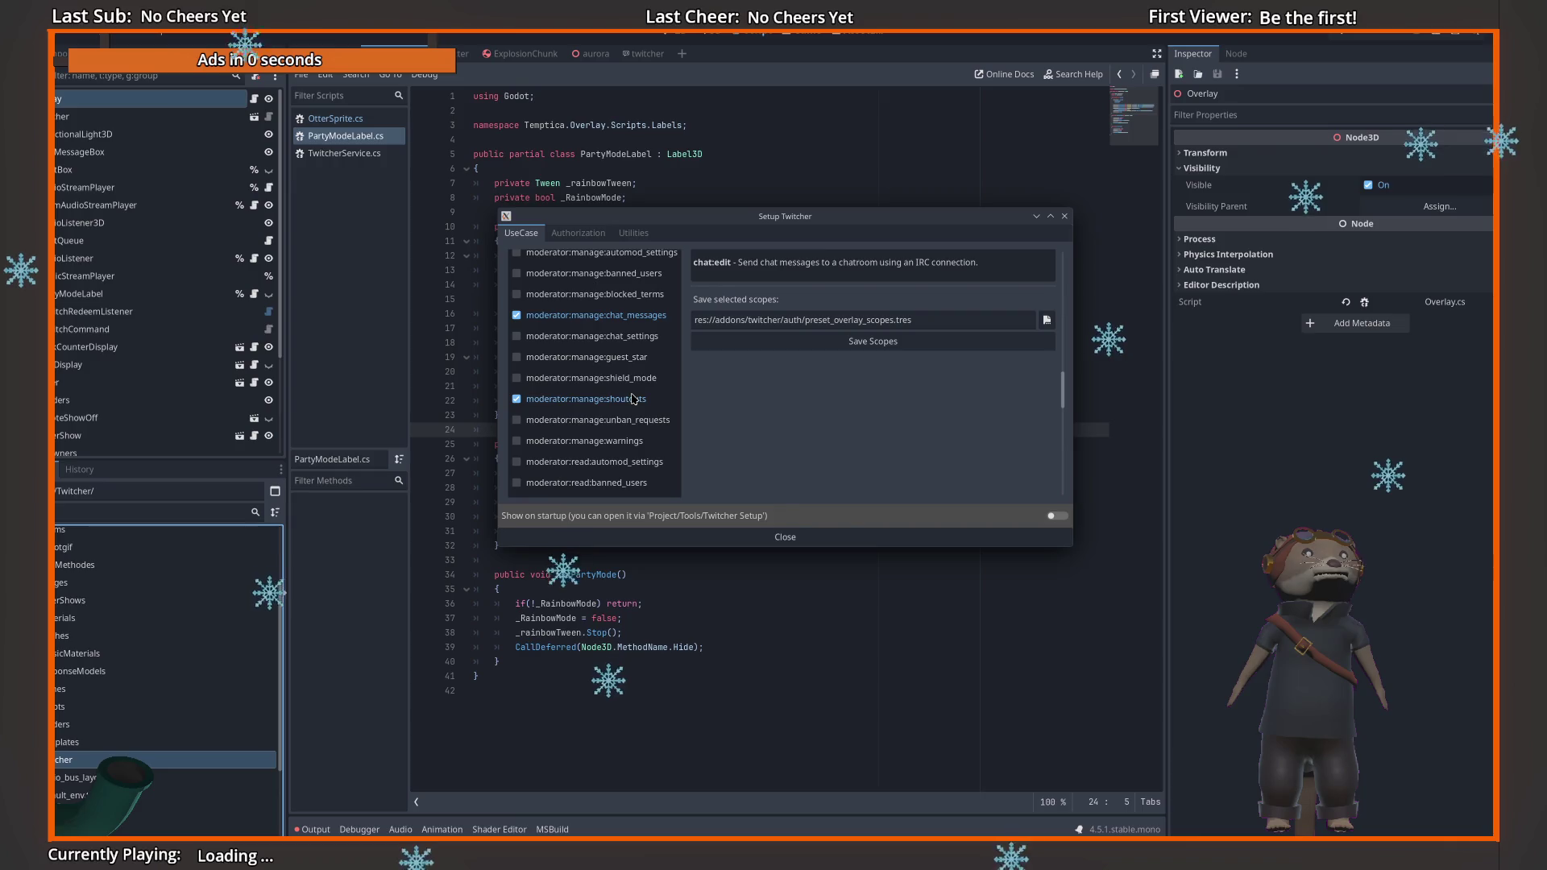
scroll(636, 347, down, 2)
scroll(636, 346, down, 3)
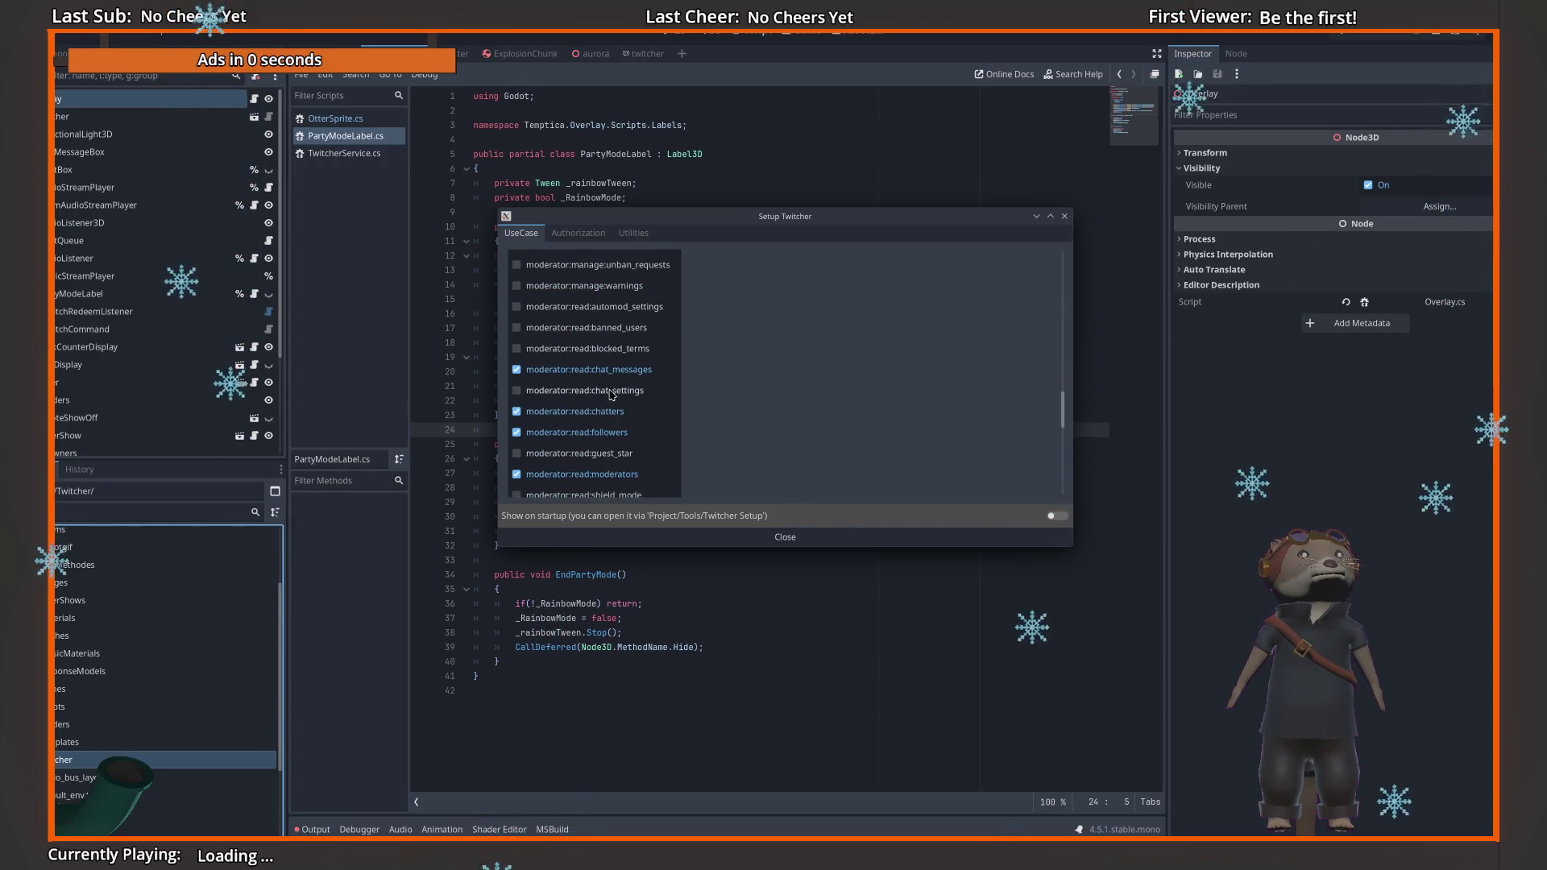
scroll(612, 395, down, 5)
scroll(629, 388, down, 3)
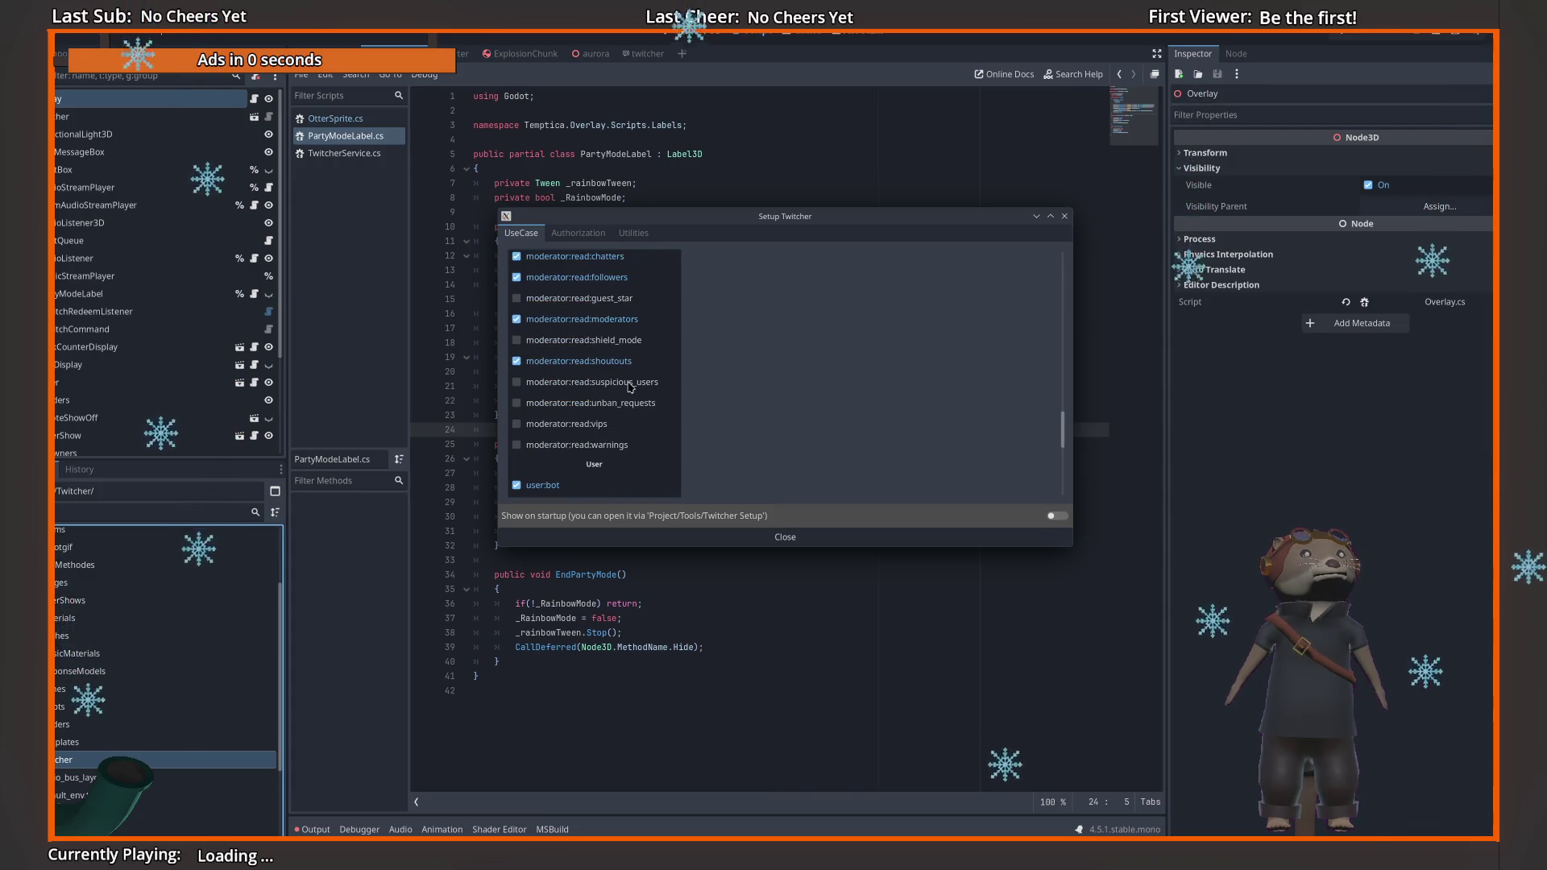
scroll(629, 387, down, 2)
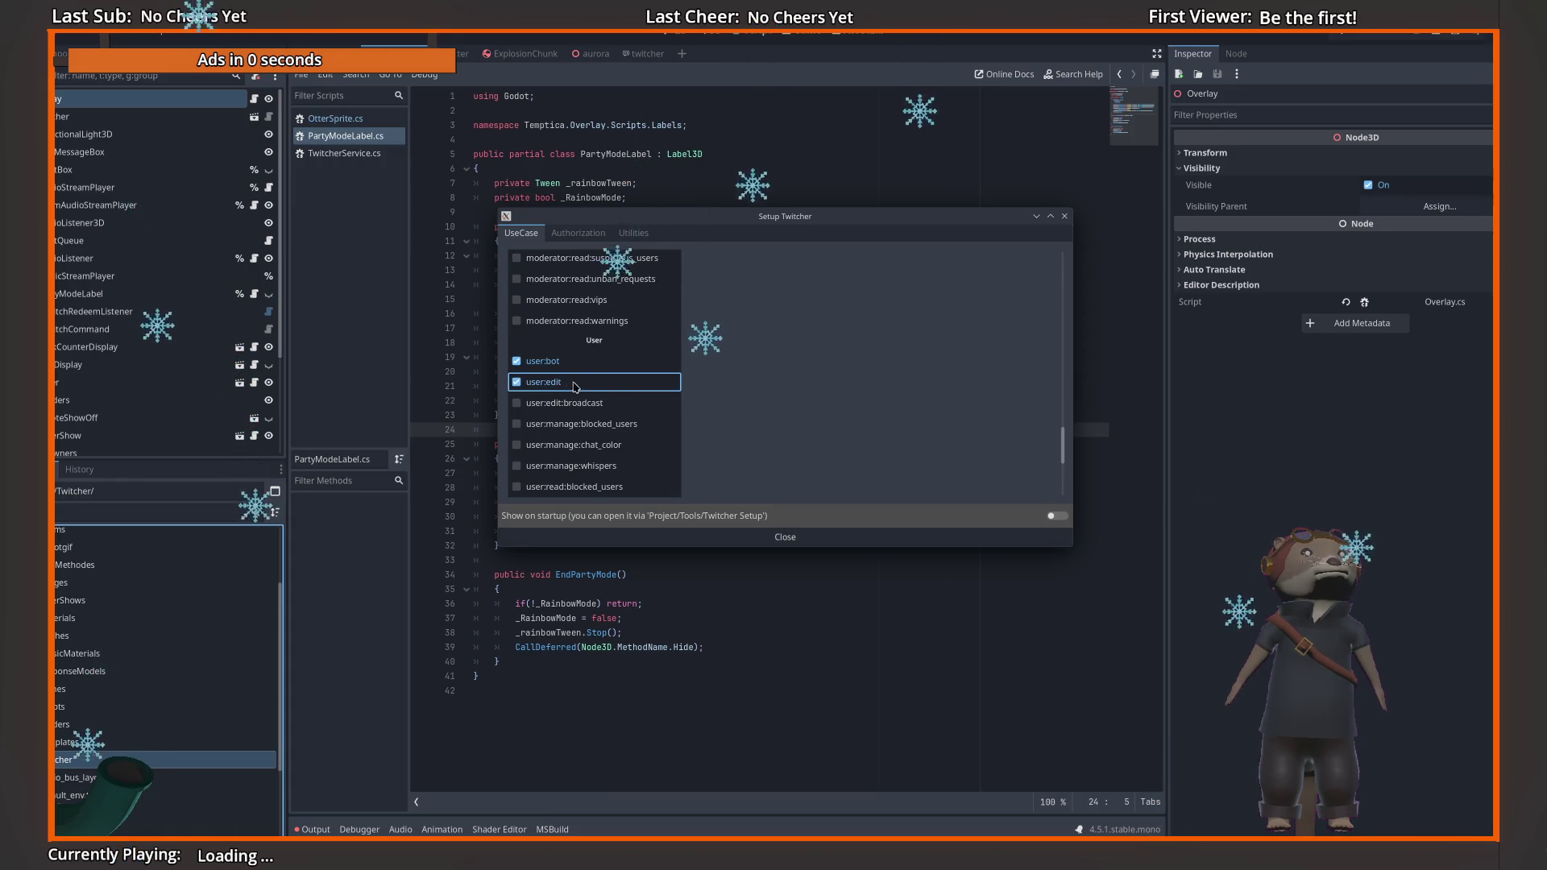
scroll(630, 384, down, 2)
mouse_move(603, 448)
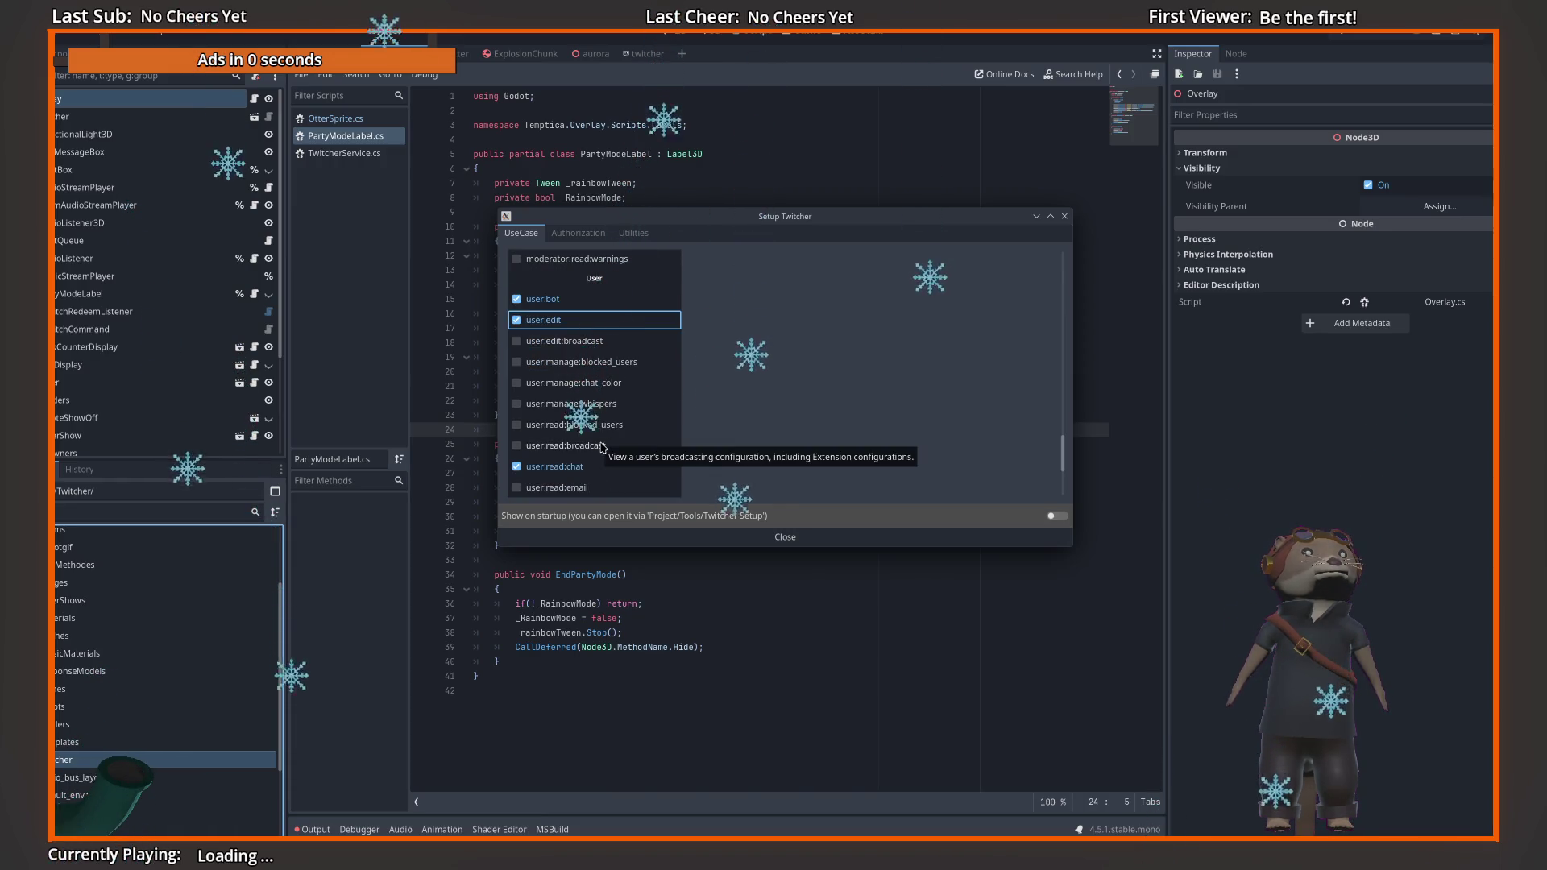
scroll(602, 448, down, 3)
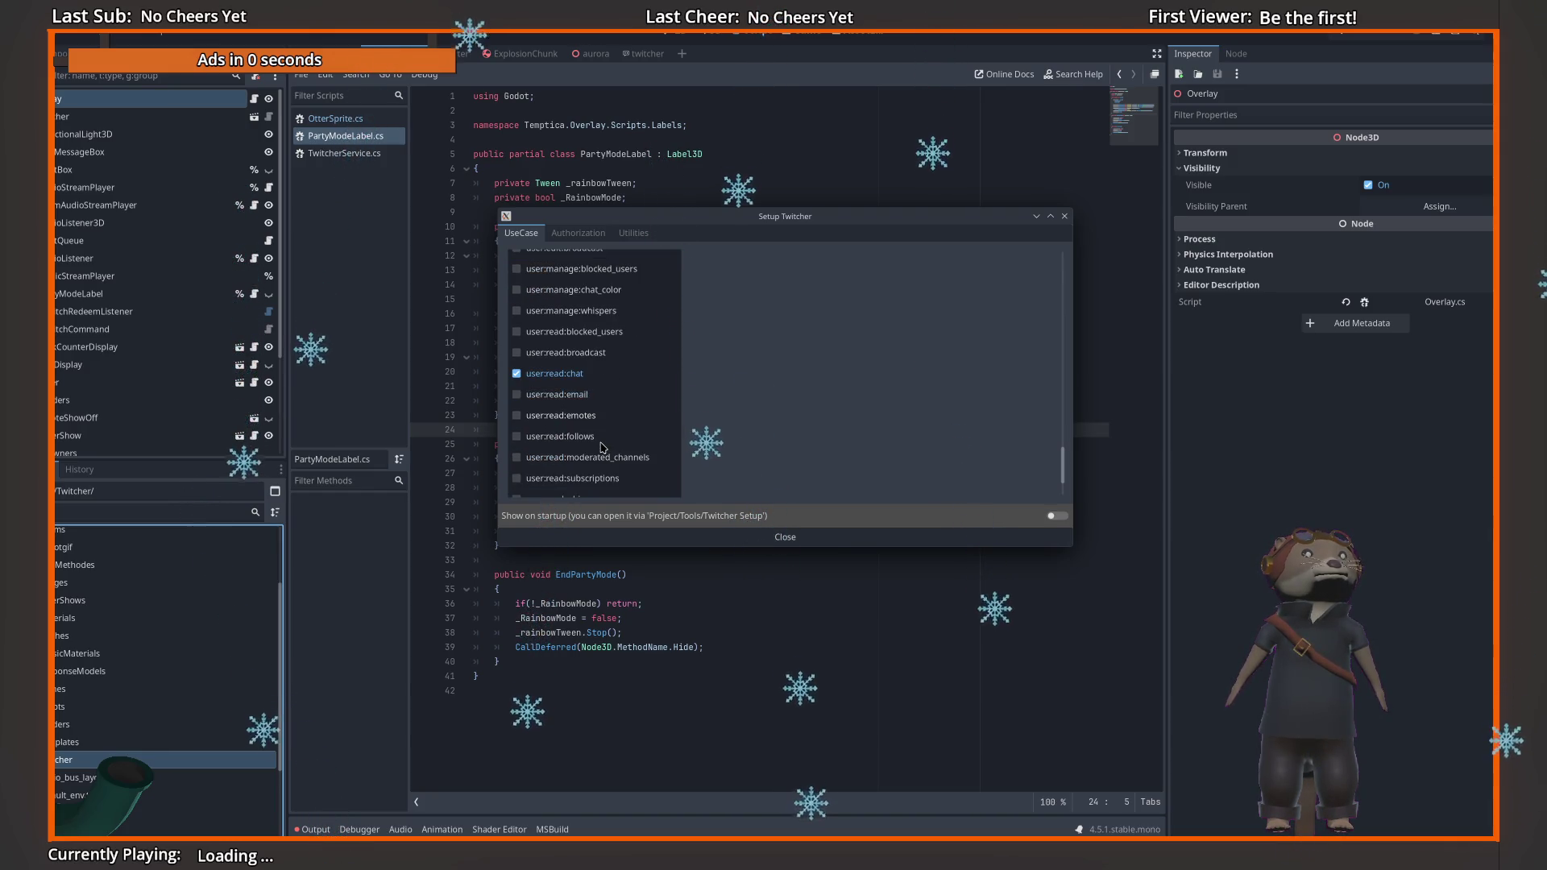
scroll(603, 448, down, 2)
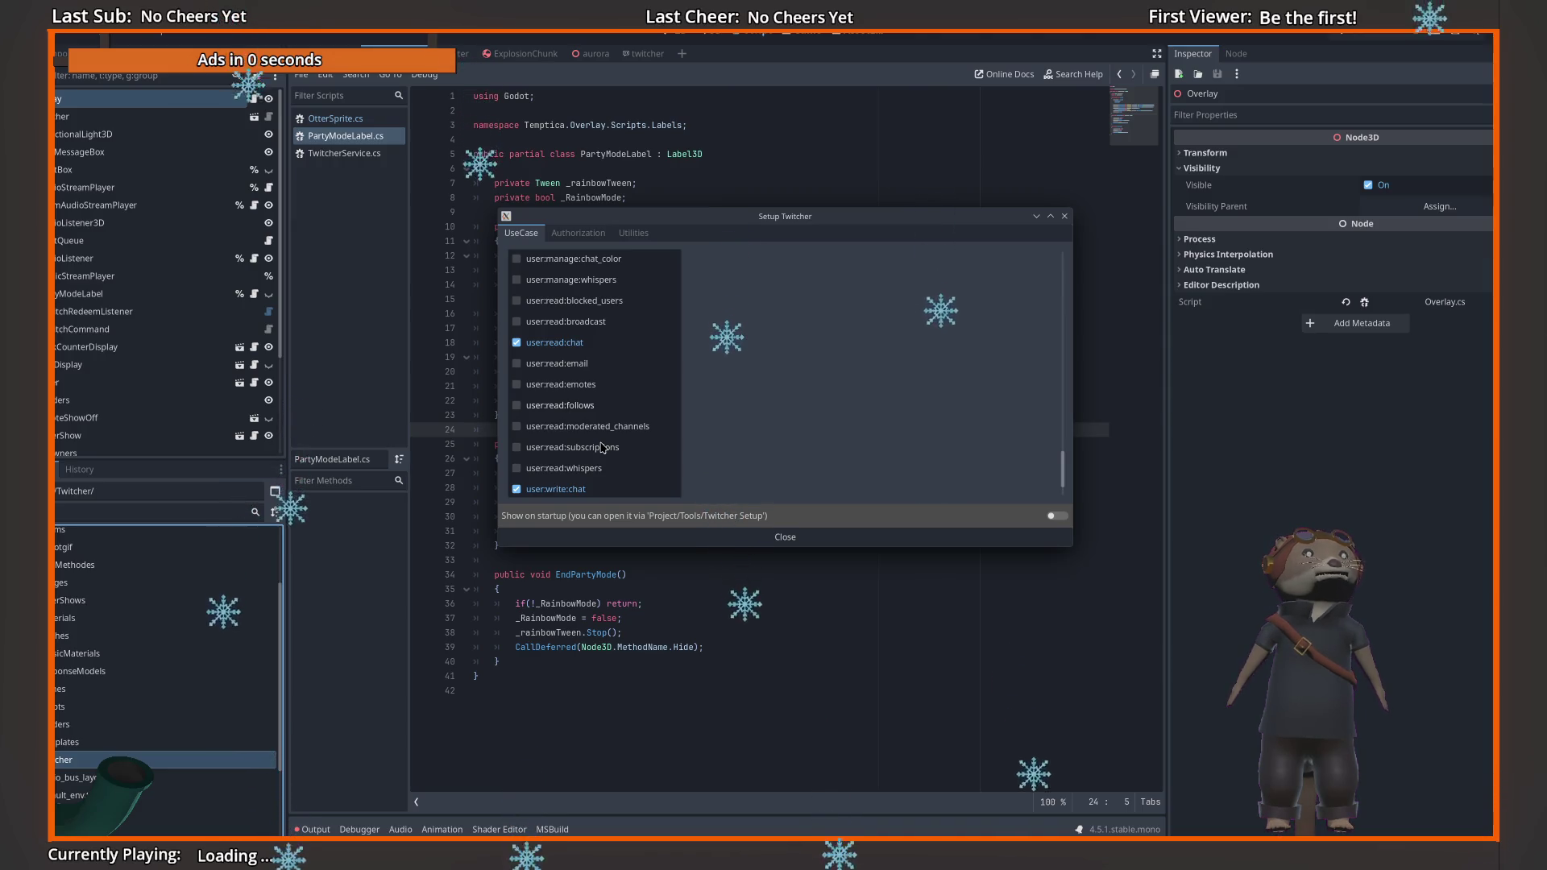
scroll(602, 448, down, 1)
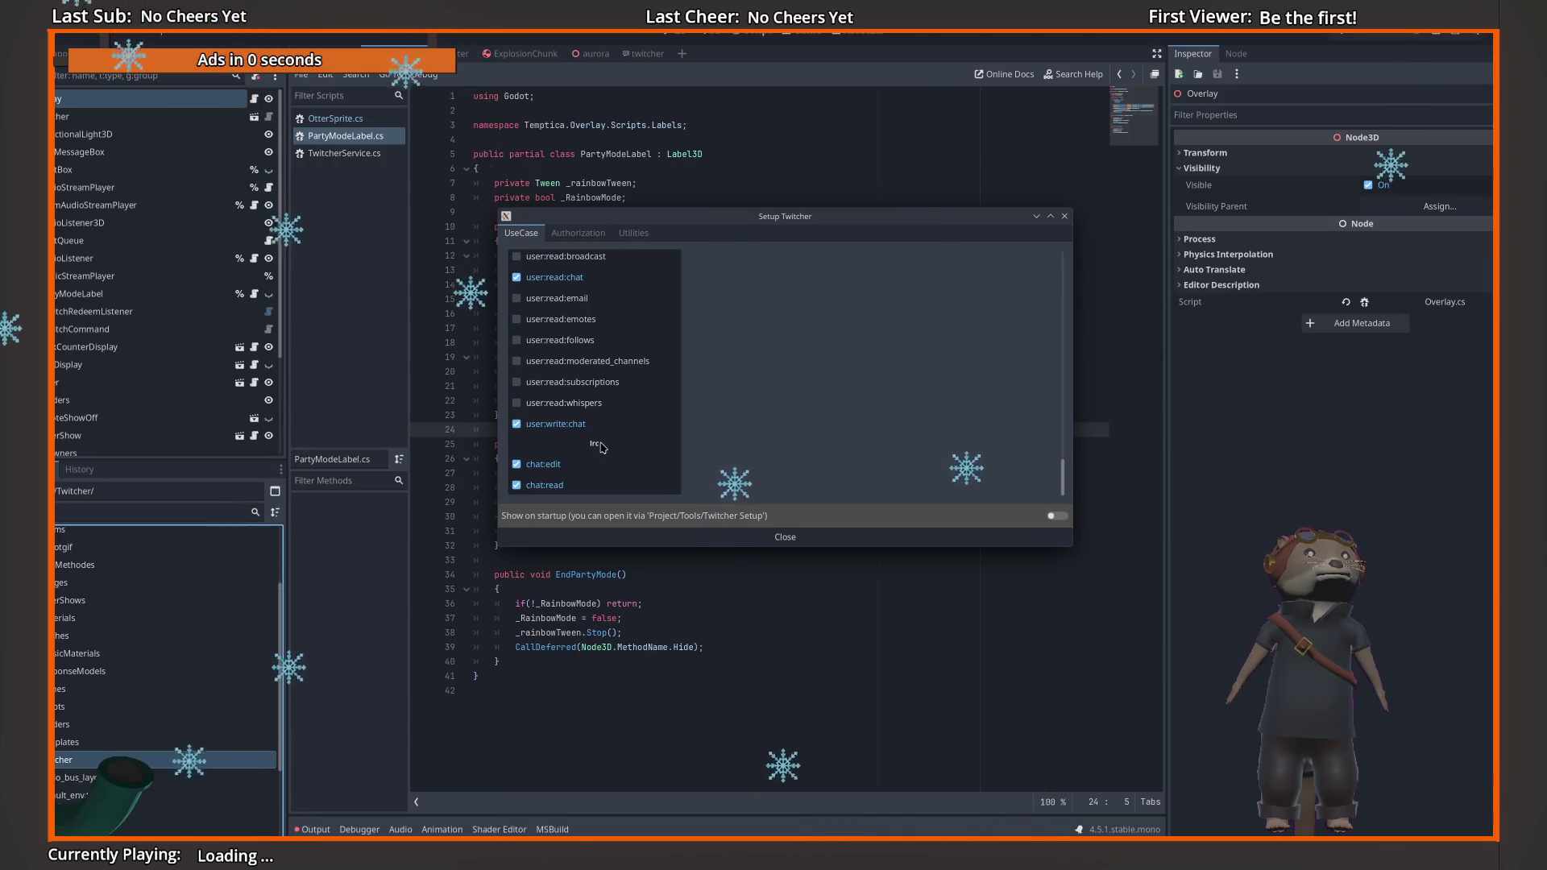
scroll(603, 448, up, 8)
scroll(603, 448, up, 10)
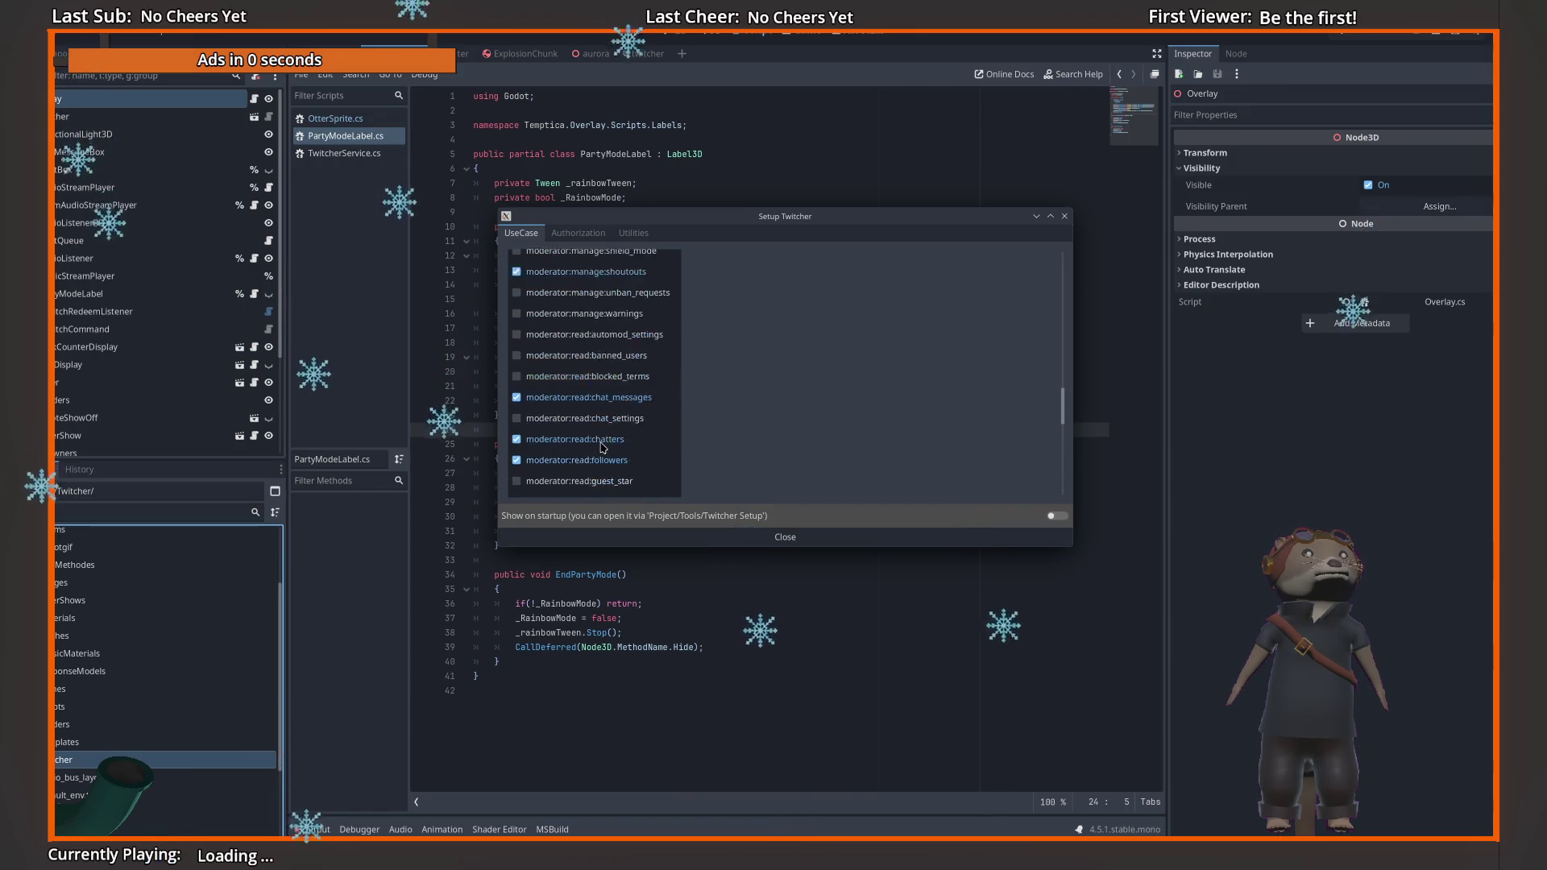
scroll(604, 443, up, 10)
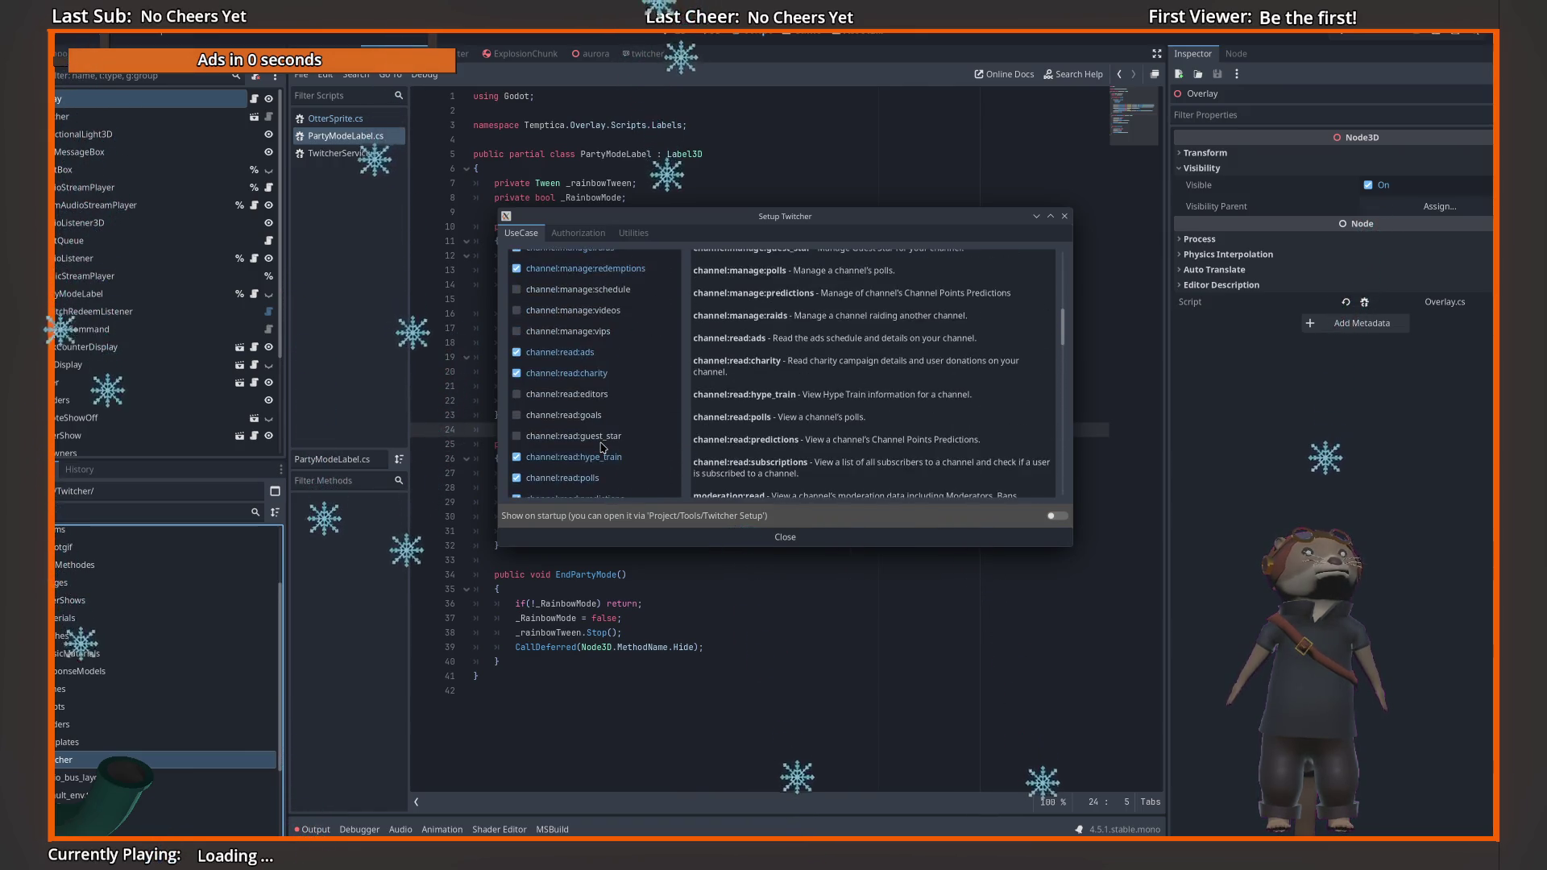
scroll(612, 427, up, 10)
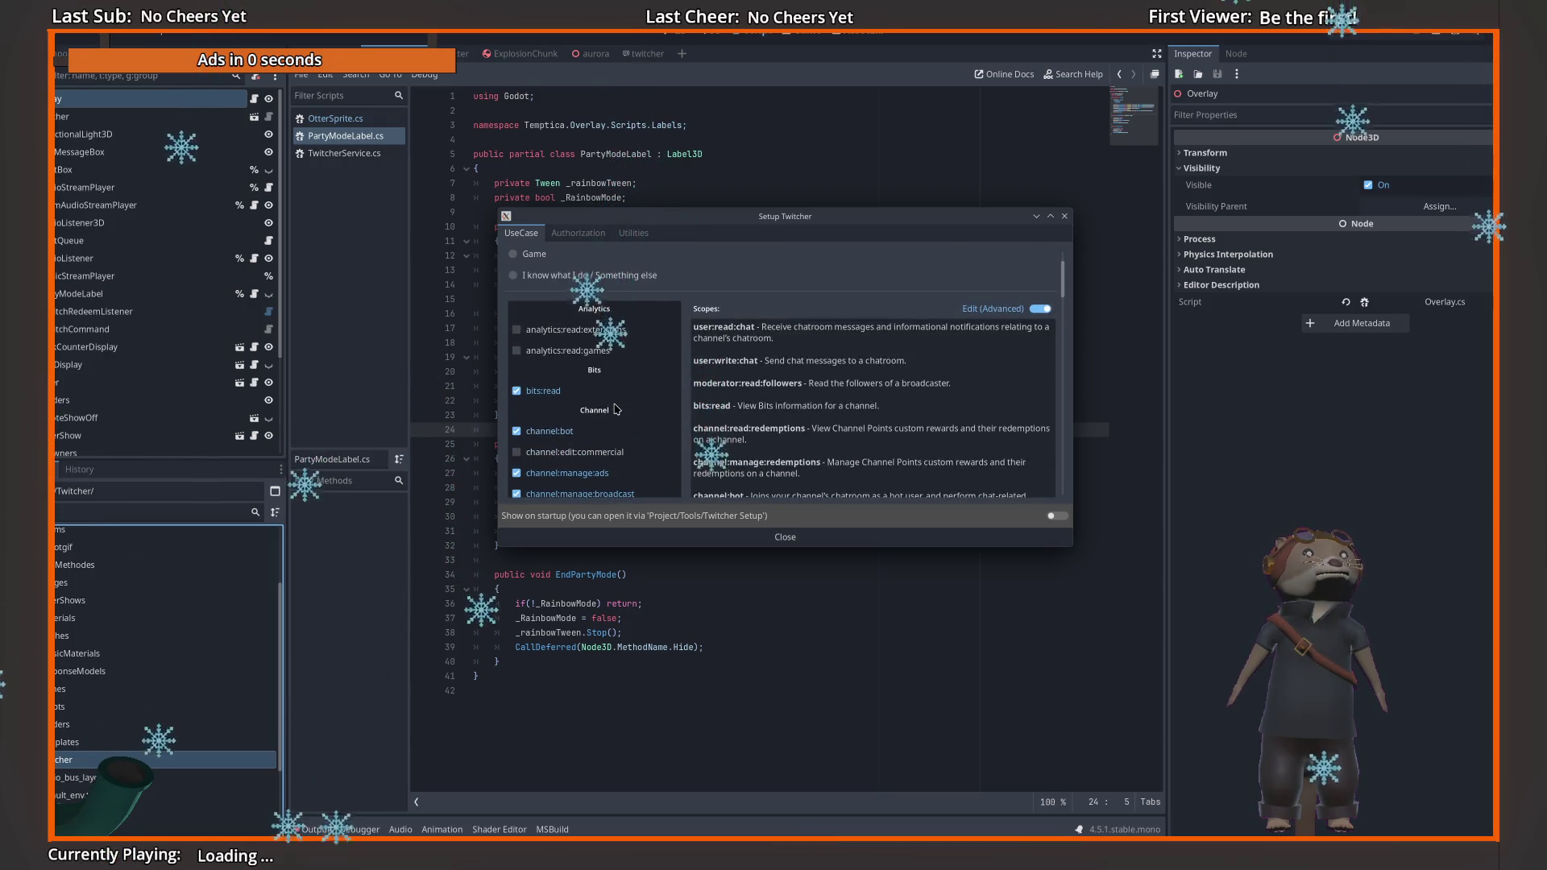
scroll(616, 409, down, 5)
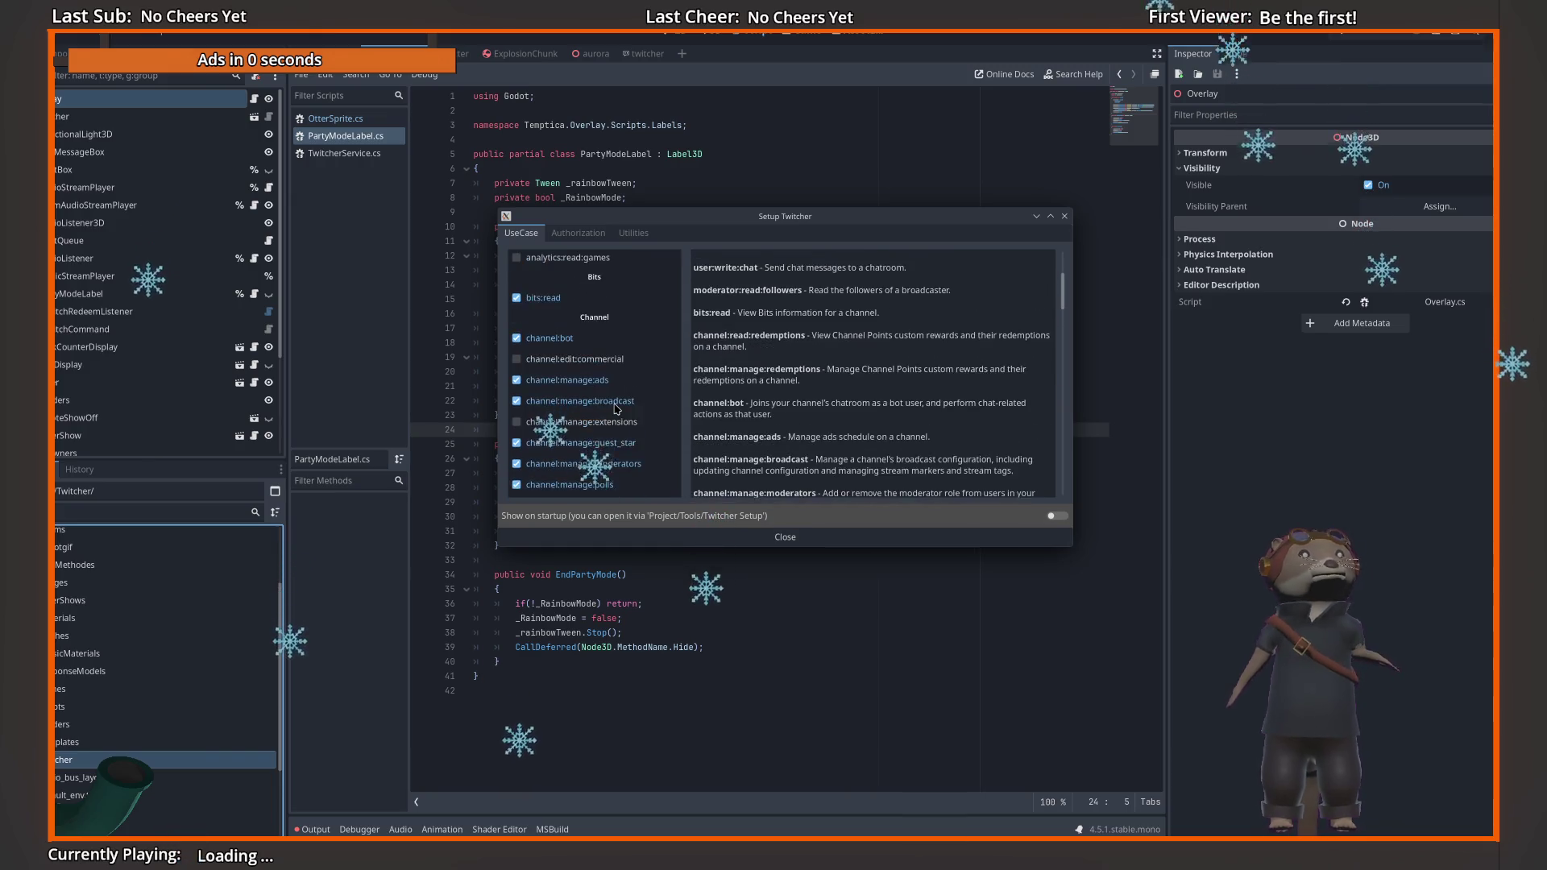
scroll(616, 409, down, 4)
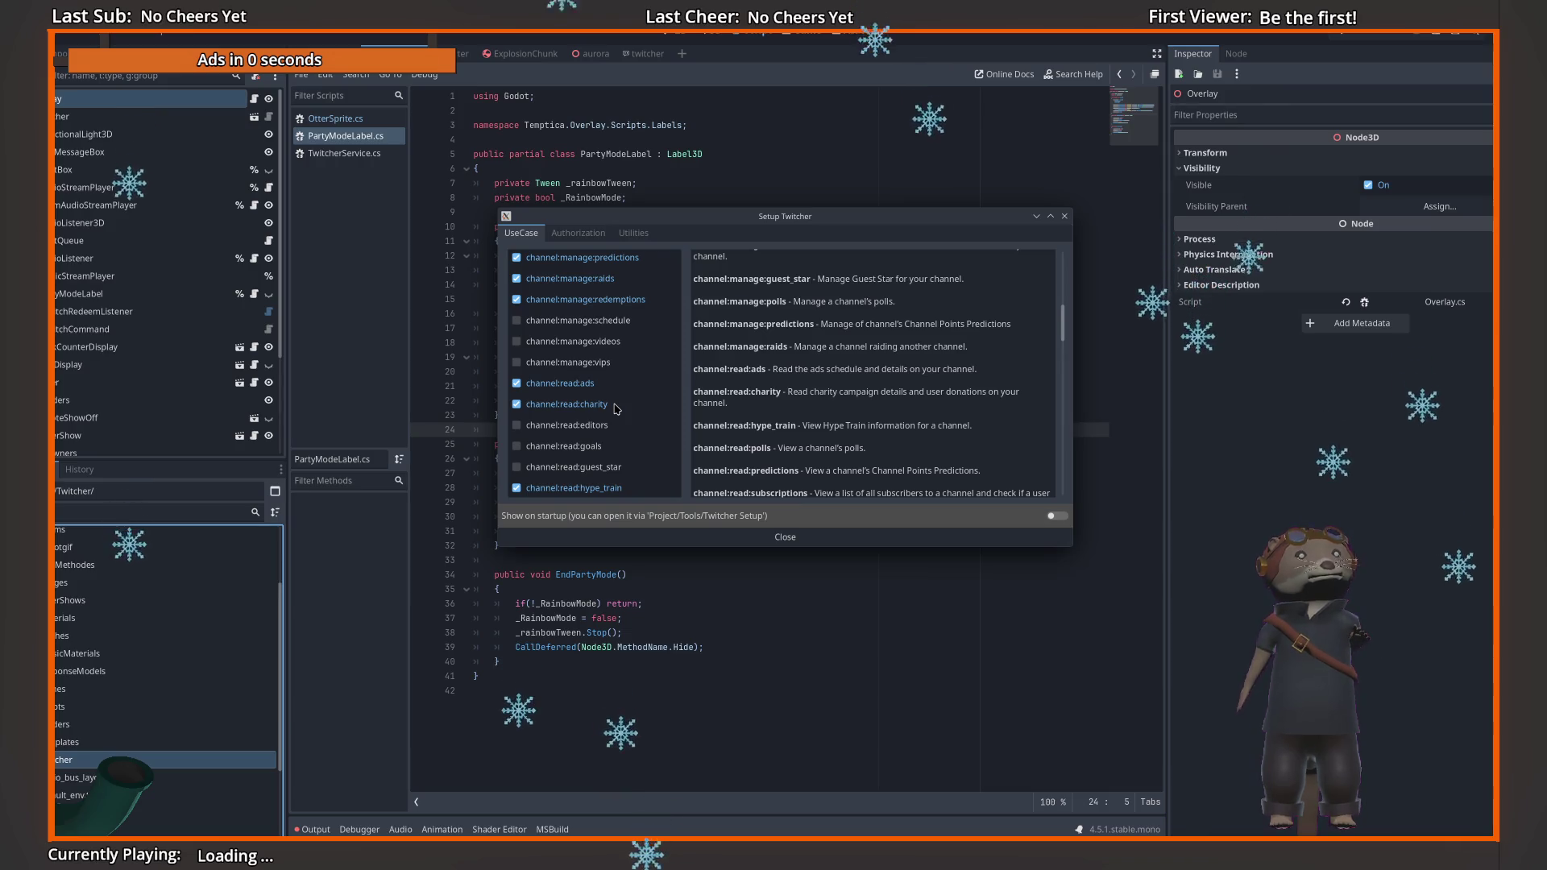
scroll(615, 409, down, 2)
scroll(616, 409, down, 3)
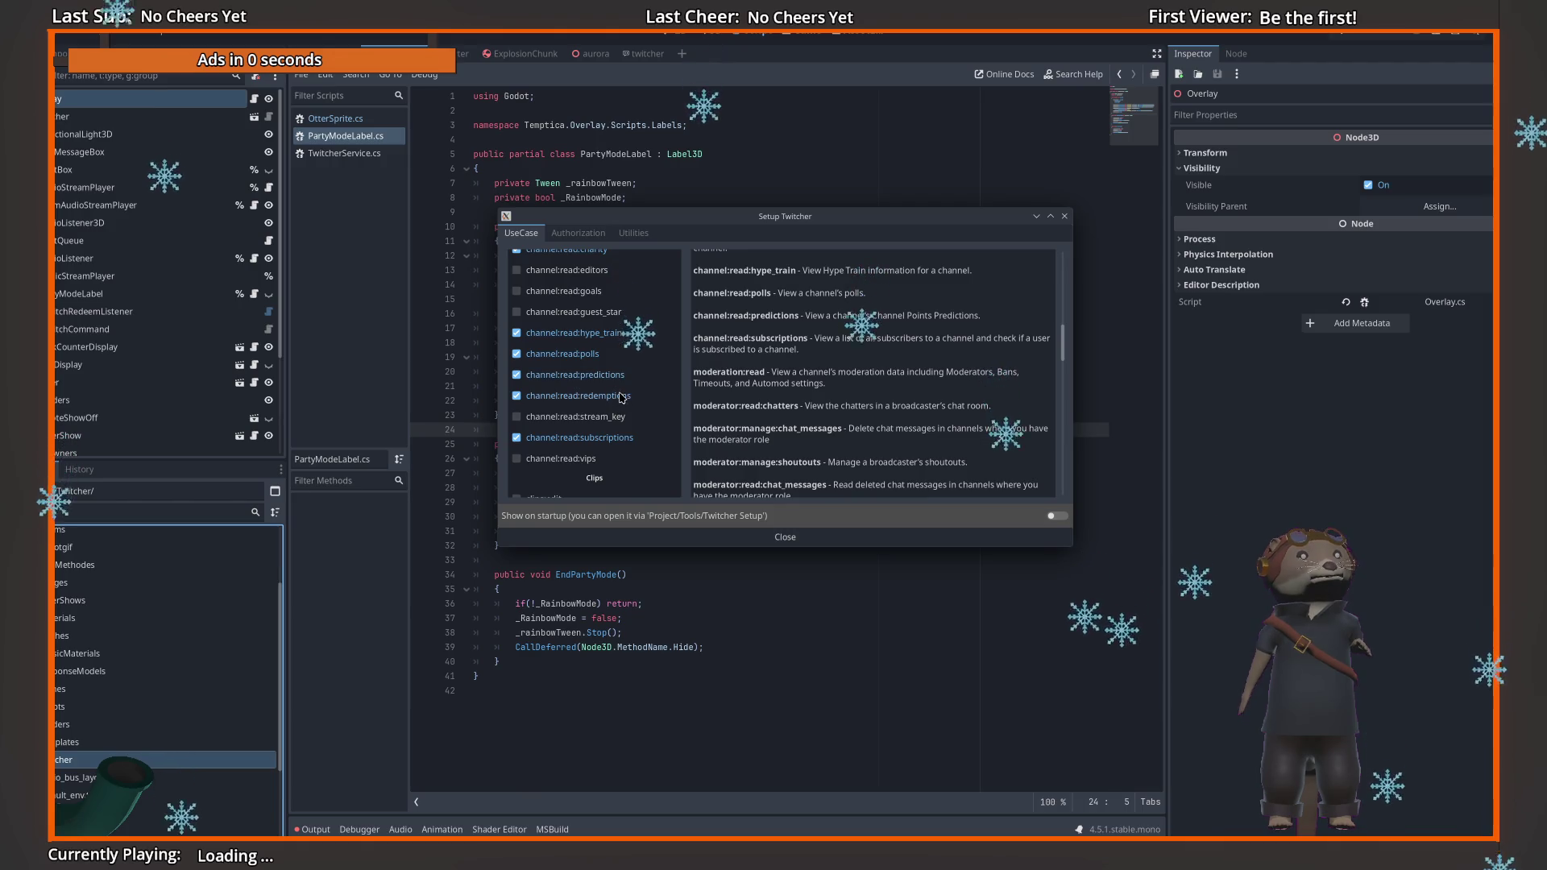
- In Utilities, run Fetch All Rewards and Fetch Own Rewards into res://Twitcher
click(642, 235)
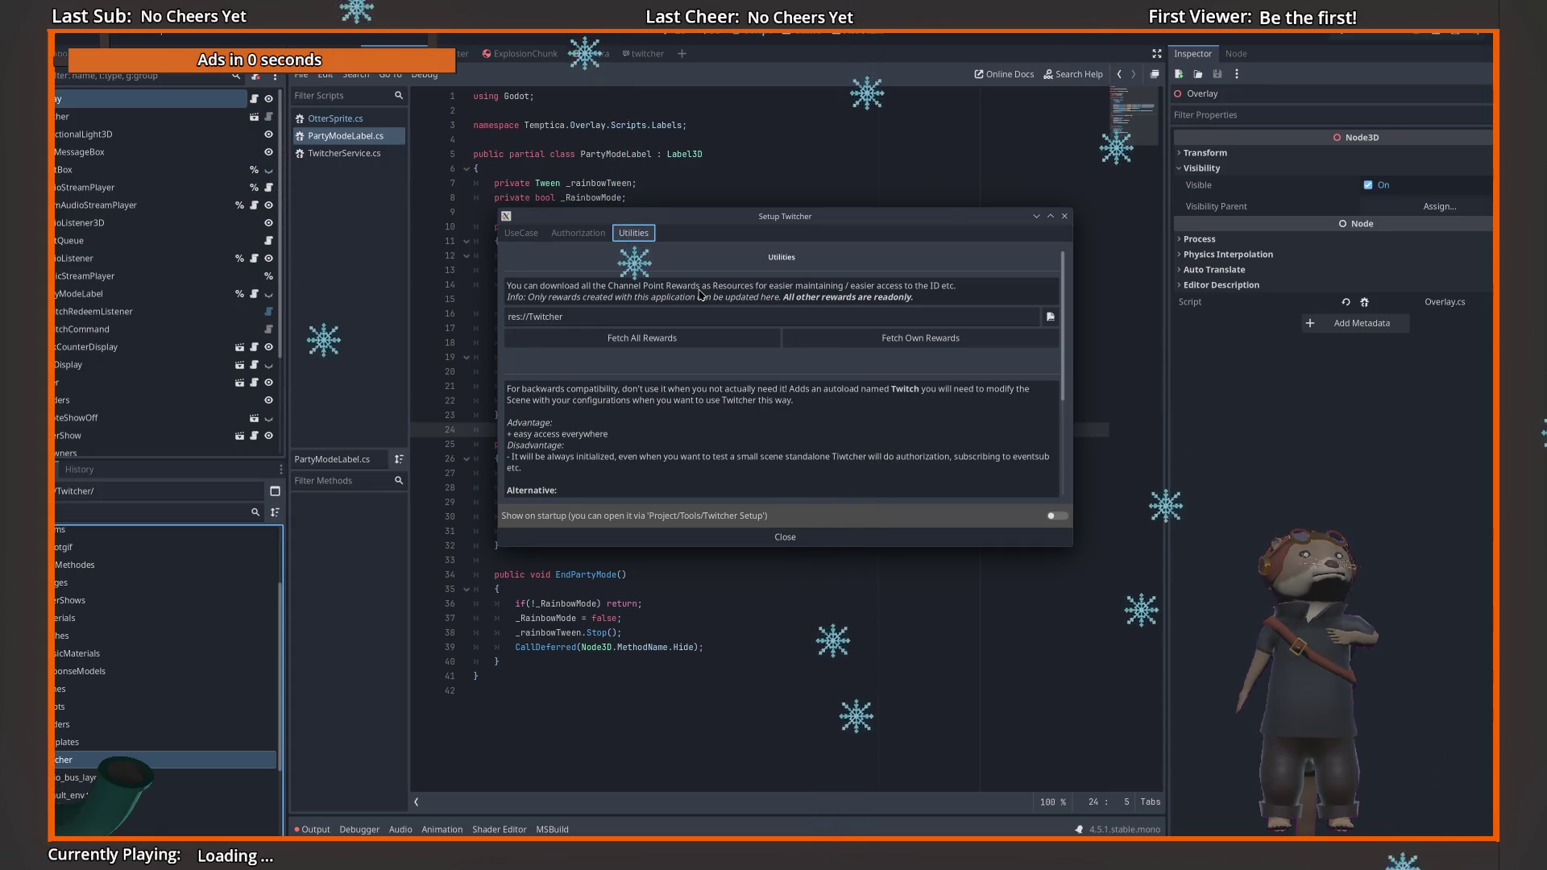
click(681, 340)
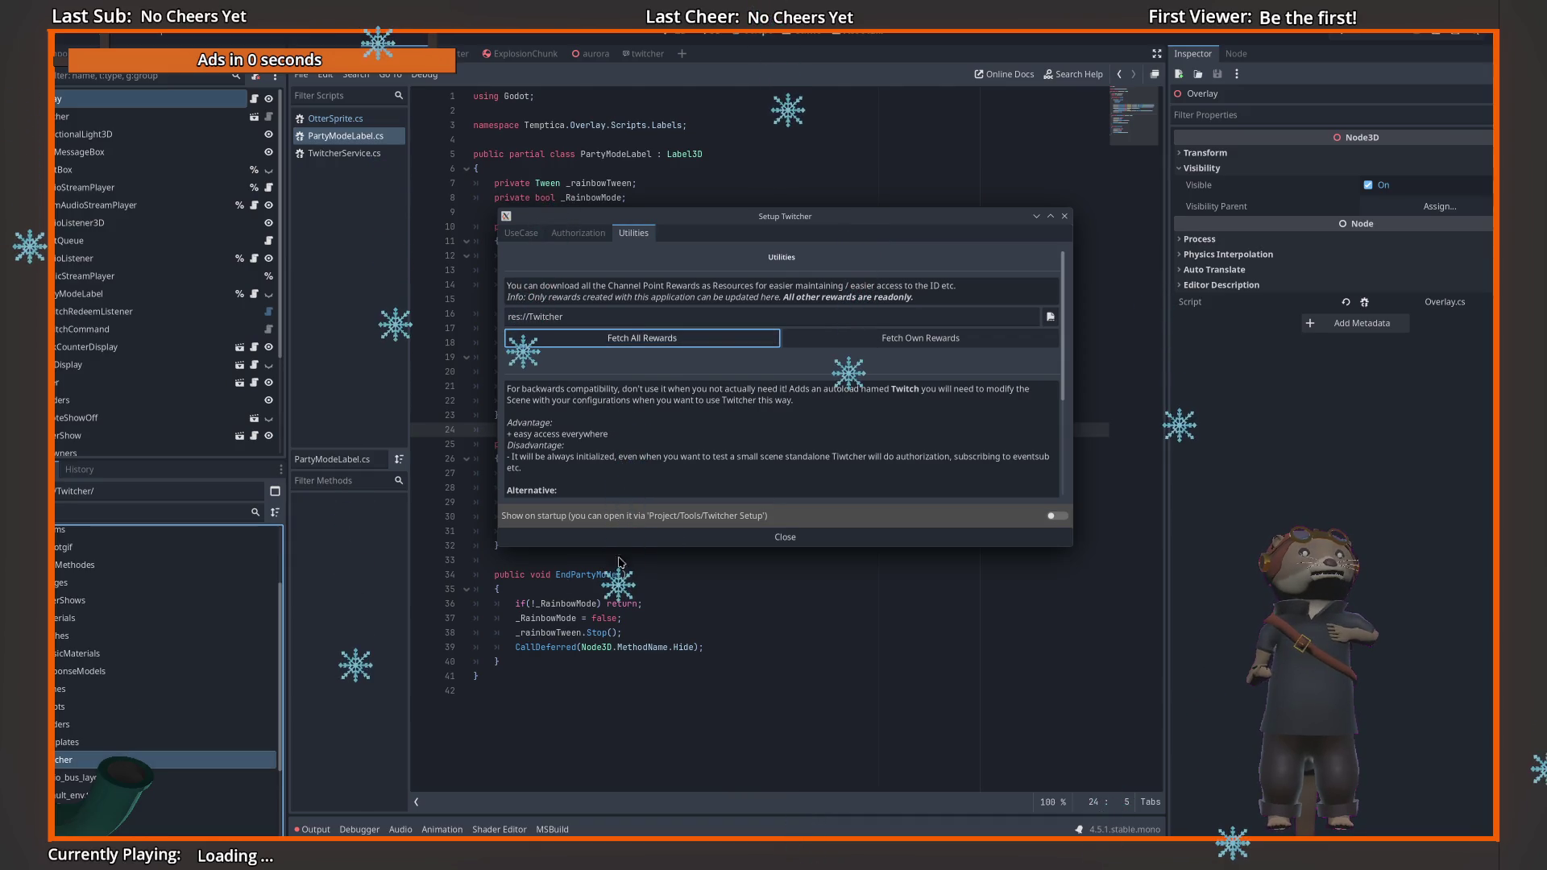
click(793, 339)
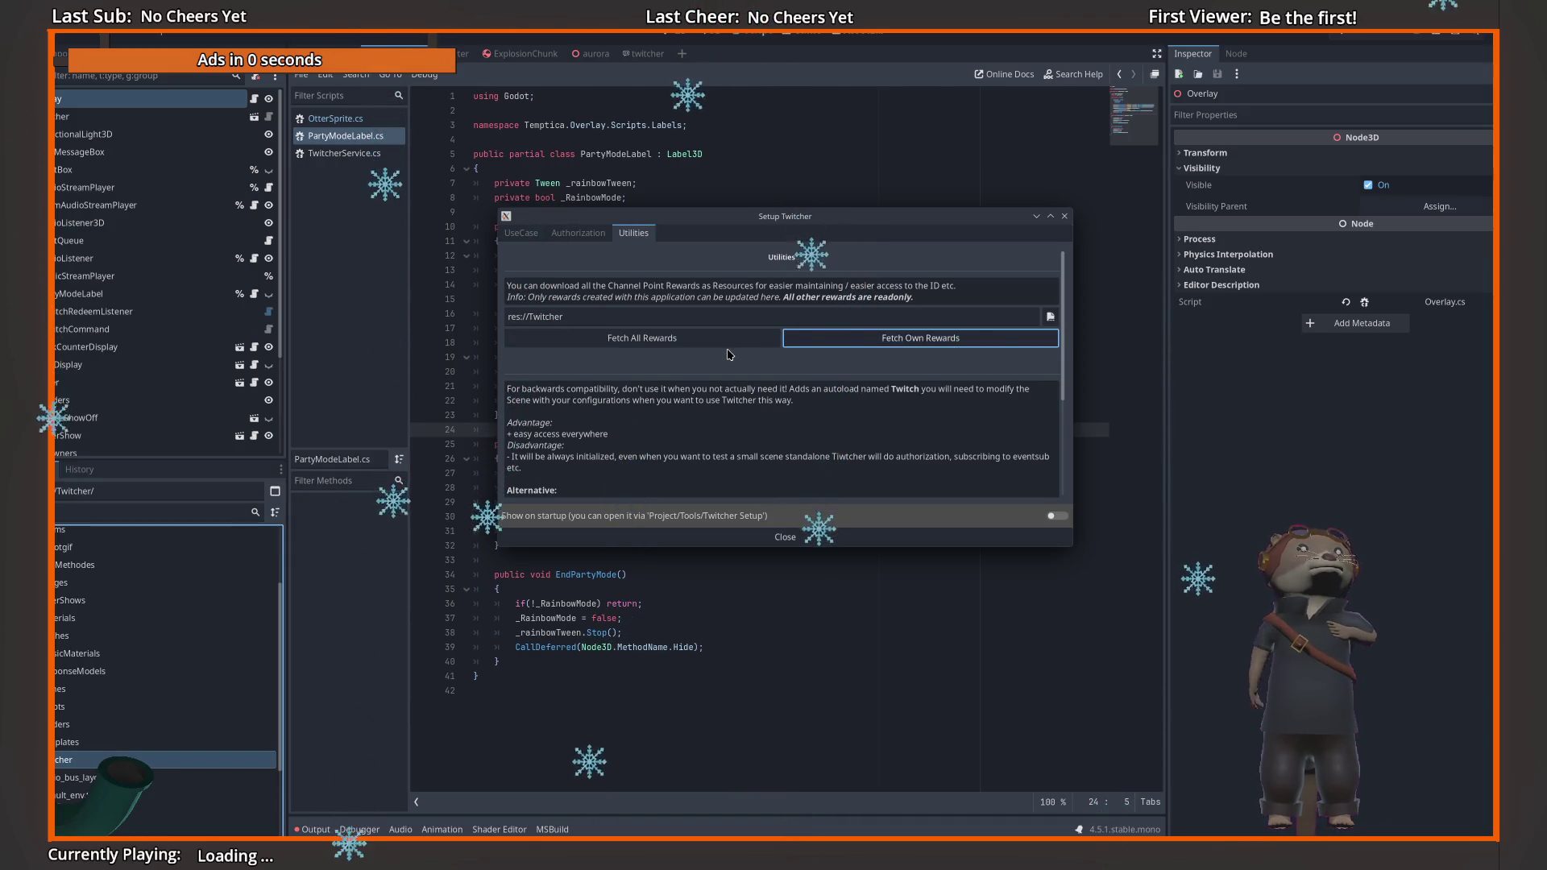
- Close the Setup Twitcher window, returning to PartyModeLabel.cs
click(578, 233)
click(622, 234)
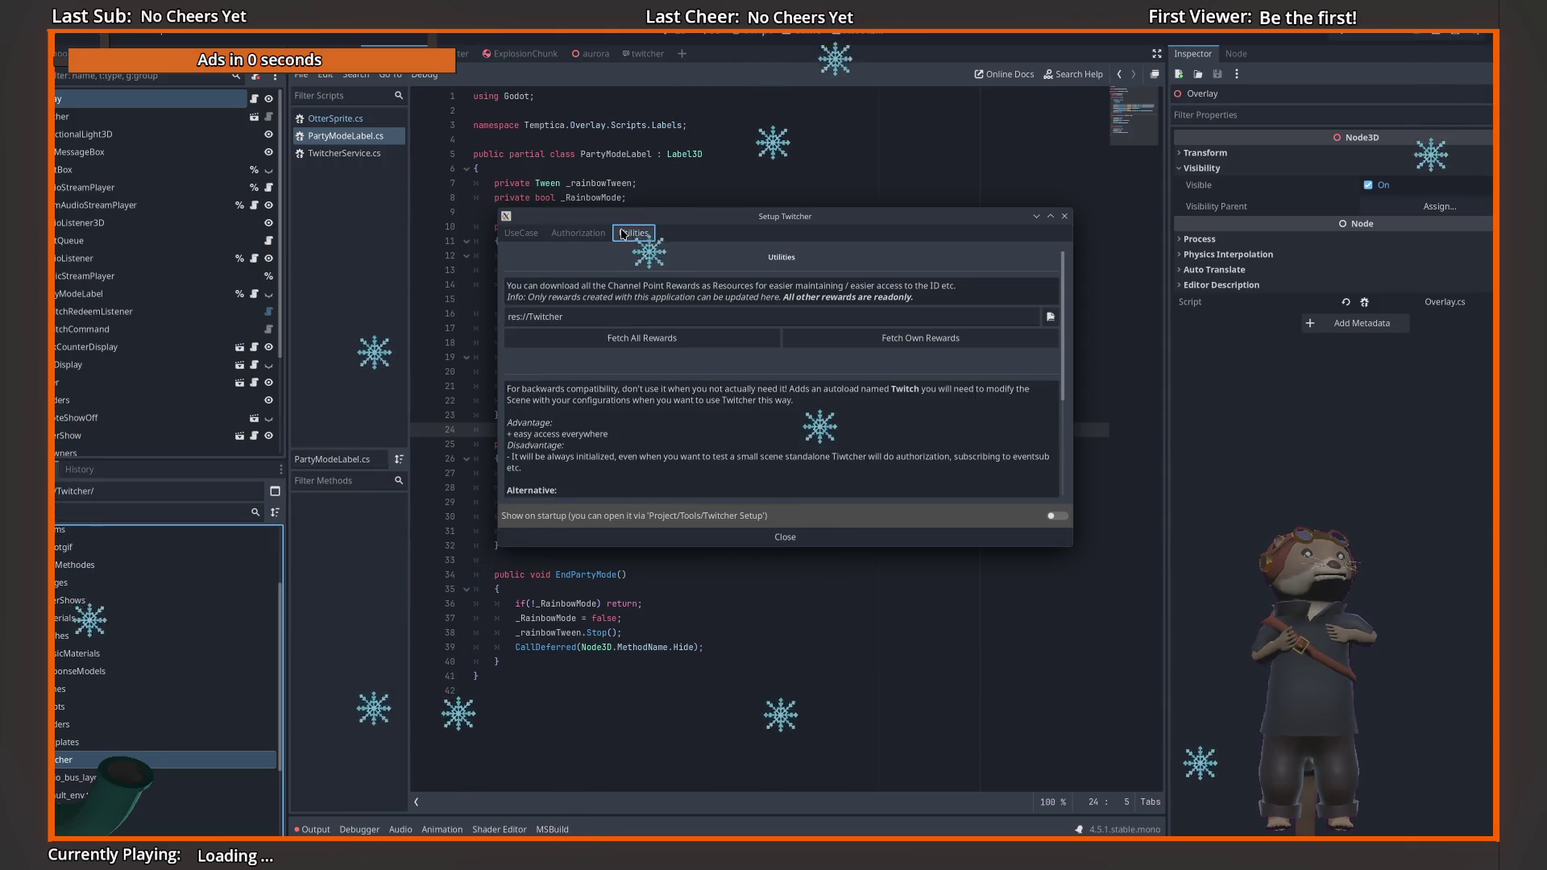
click(1037, 218)
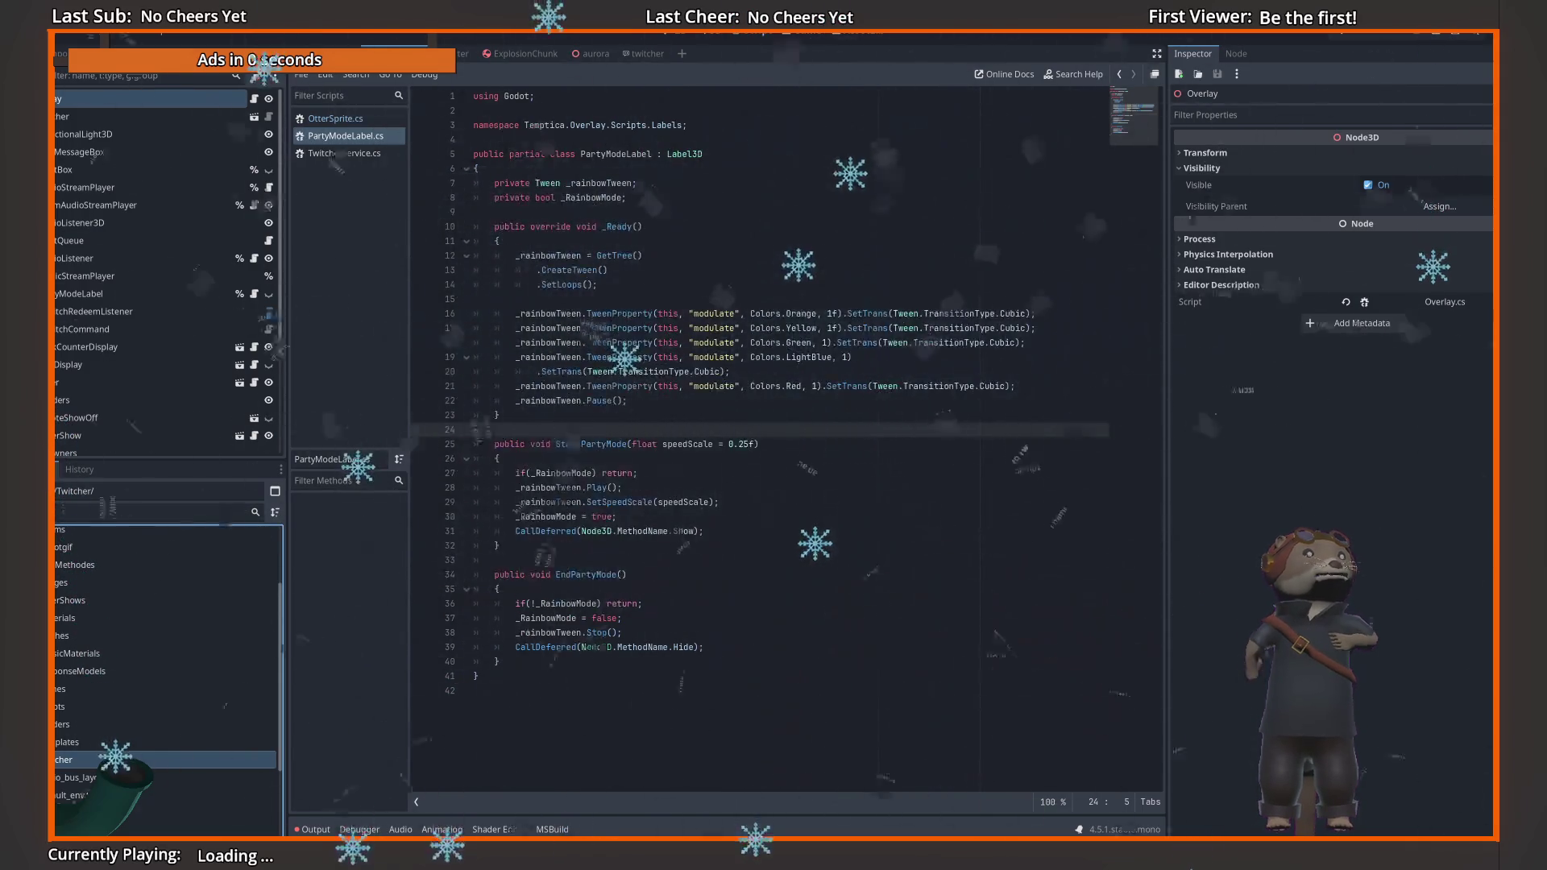
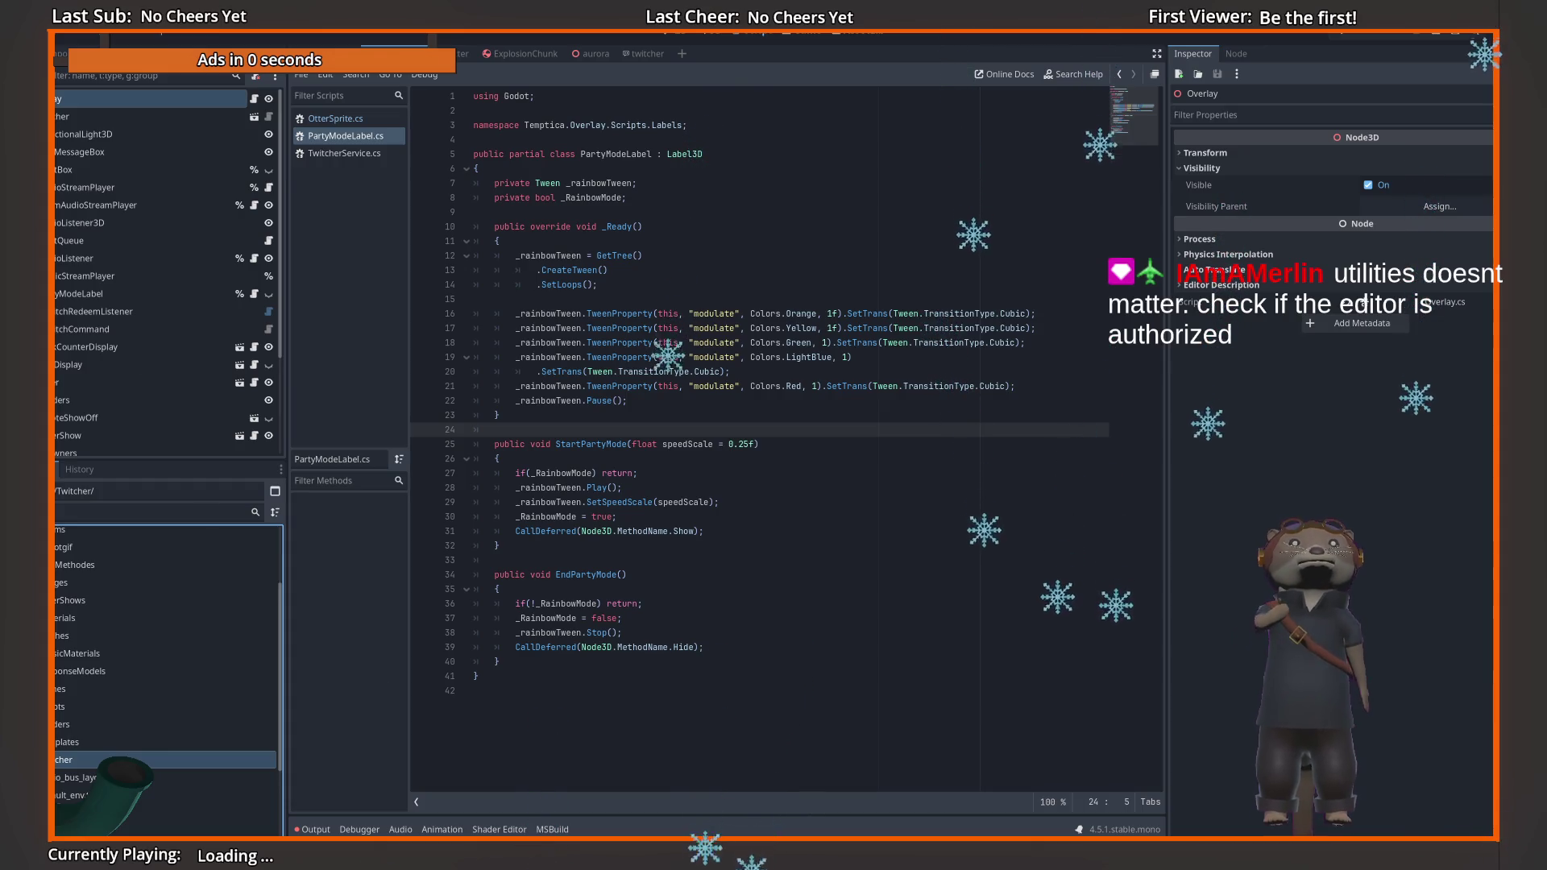
- Open Twitcher Setup and review its Use Case, Authorization and Utilities pages
click(76, 39)
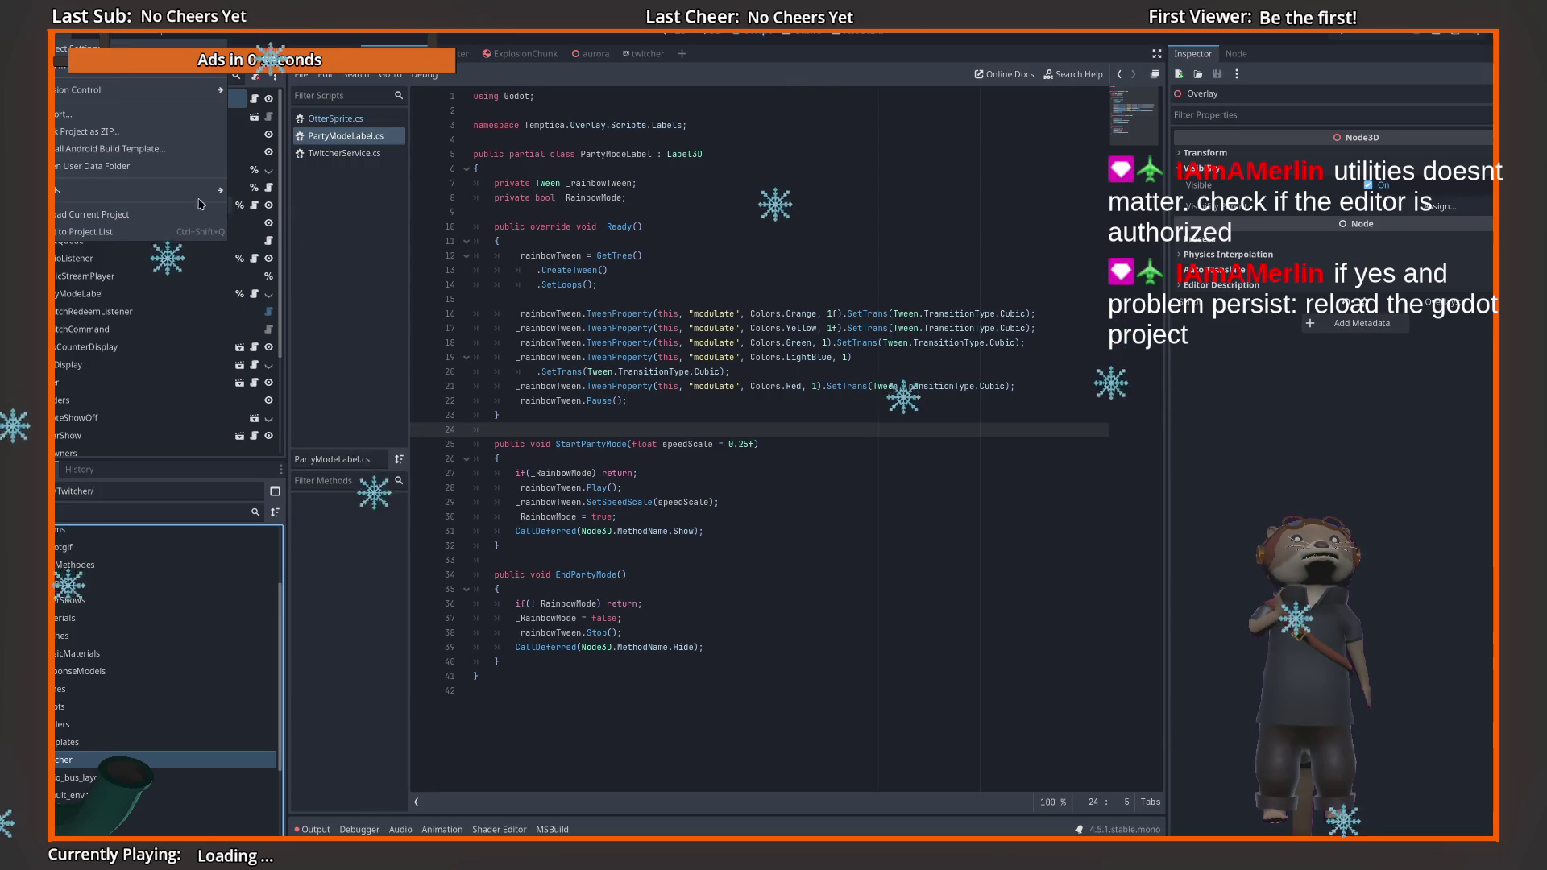
mouse_move(201, 191)
click(306, 282)
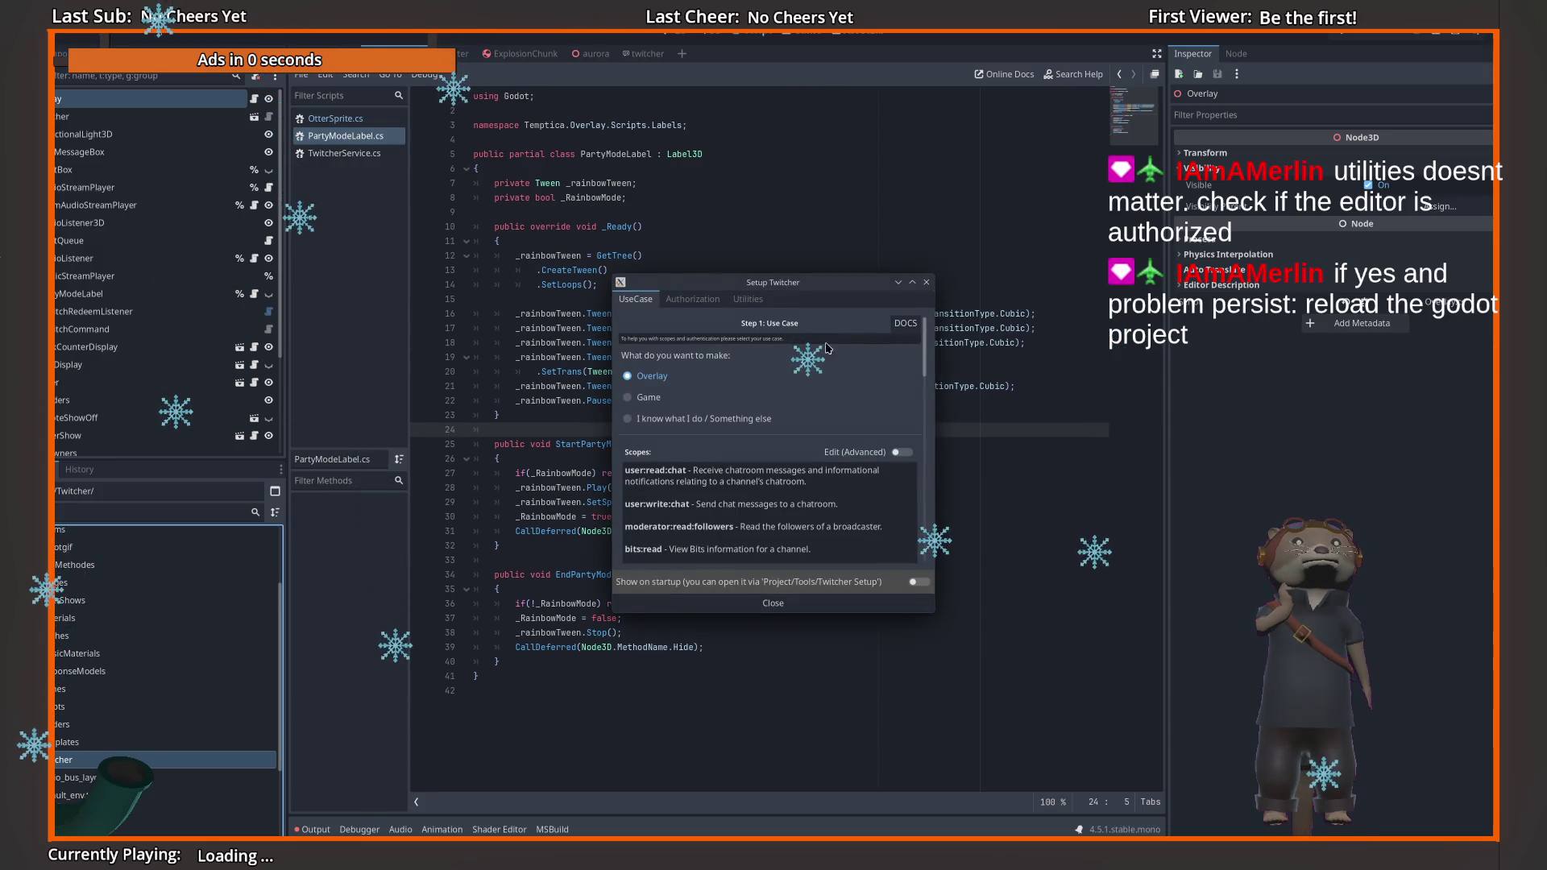
click(740, 301)
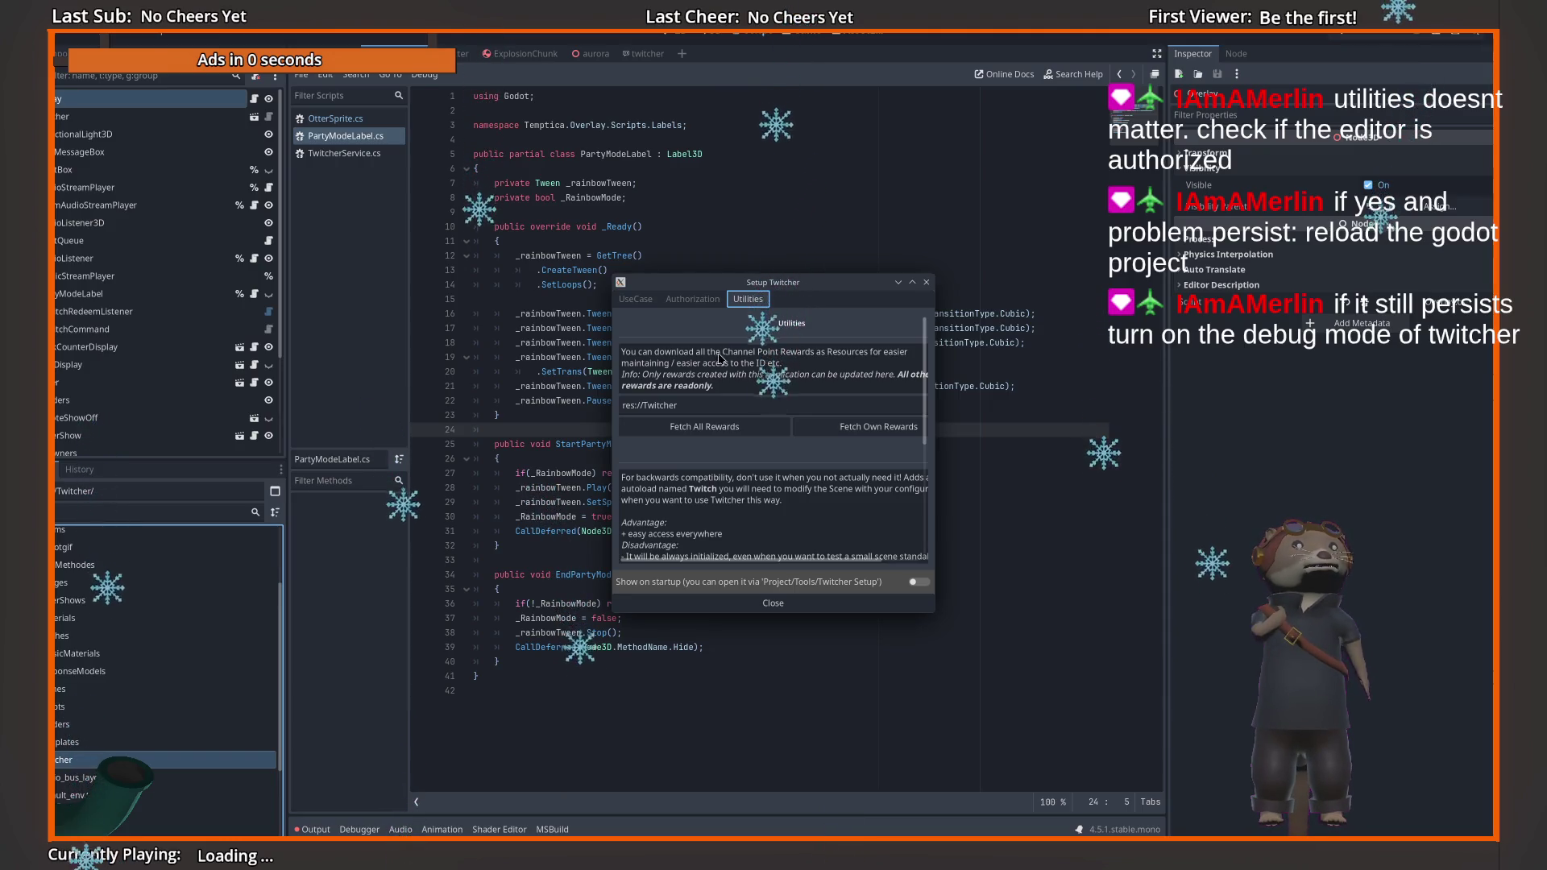
key(Left)
key(Left)
scroll(777, 428, down, 5)
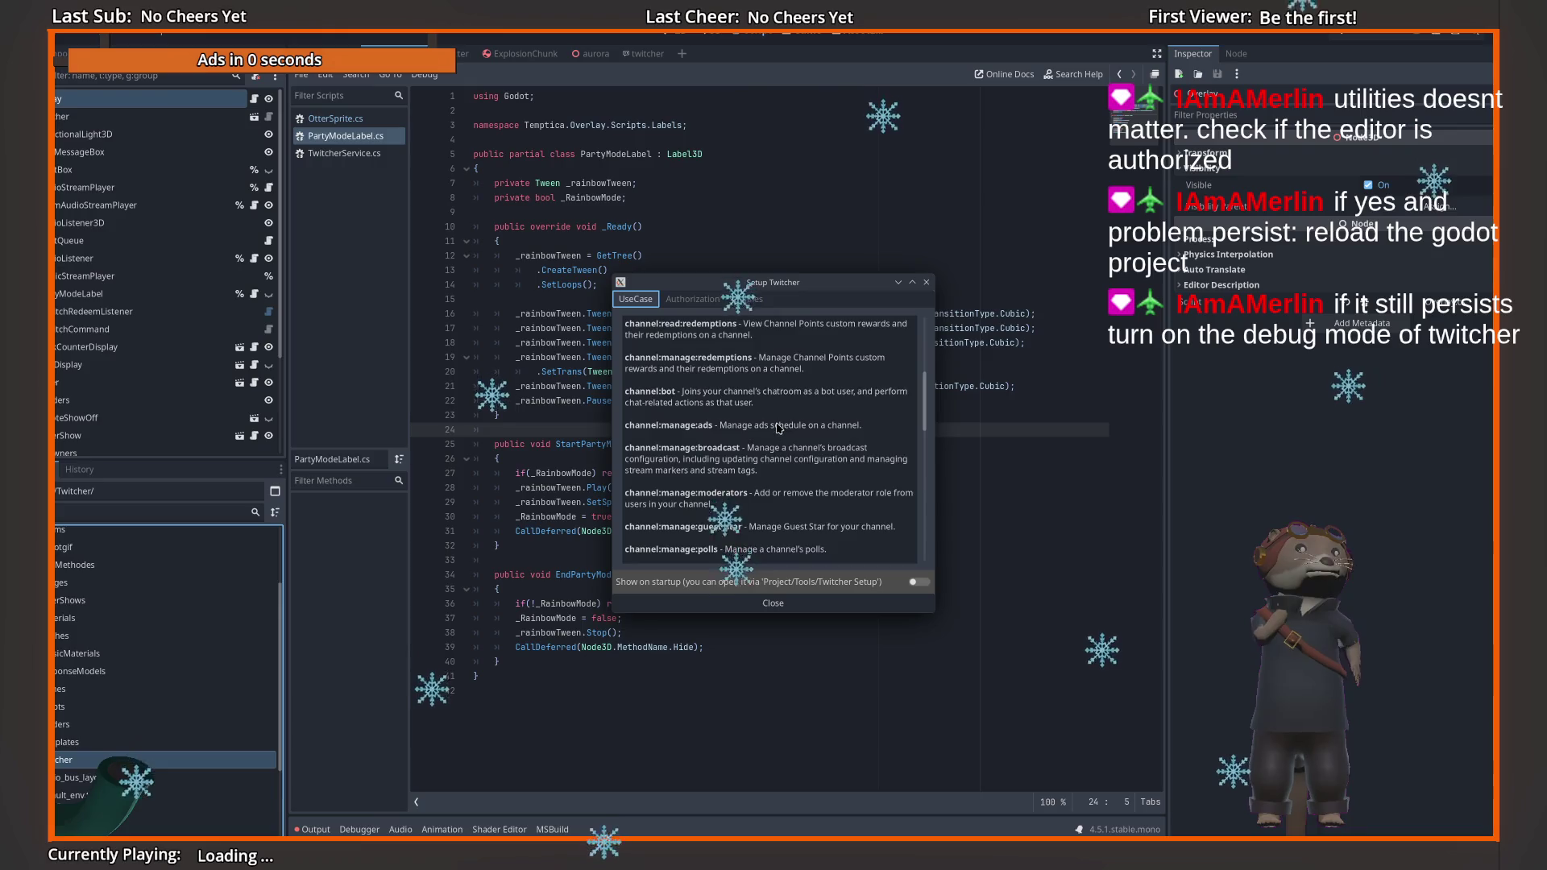
scroll(778, 428, down, 10)
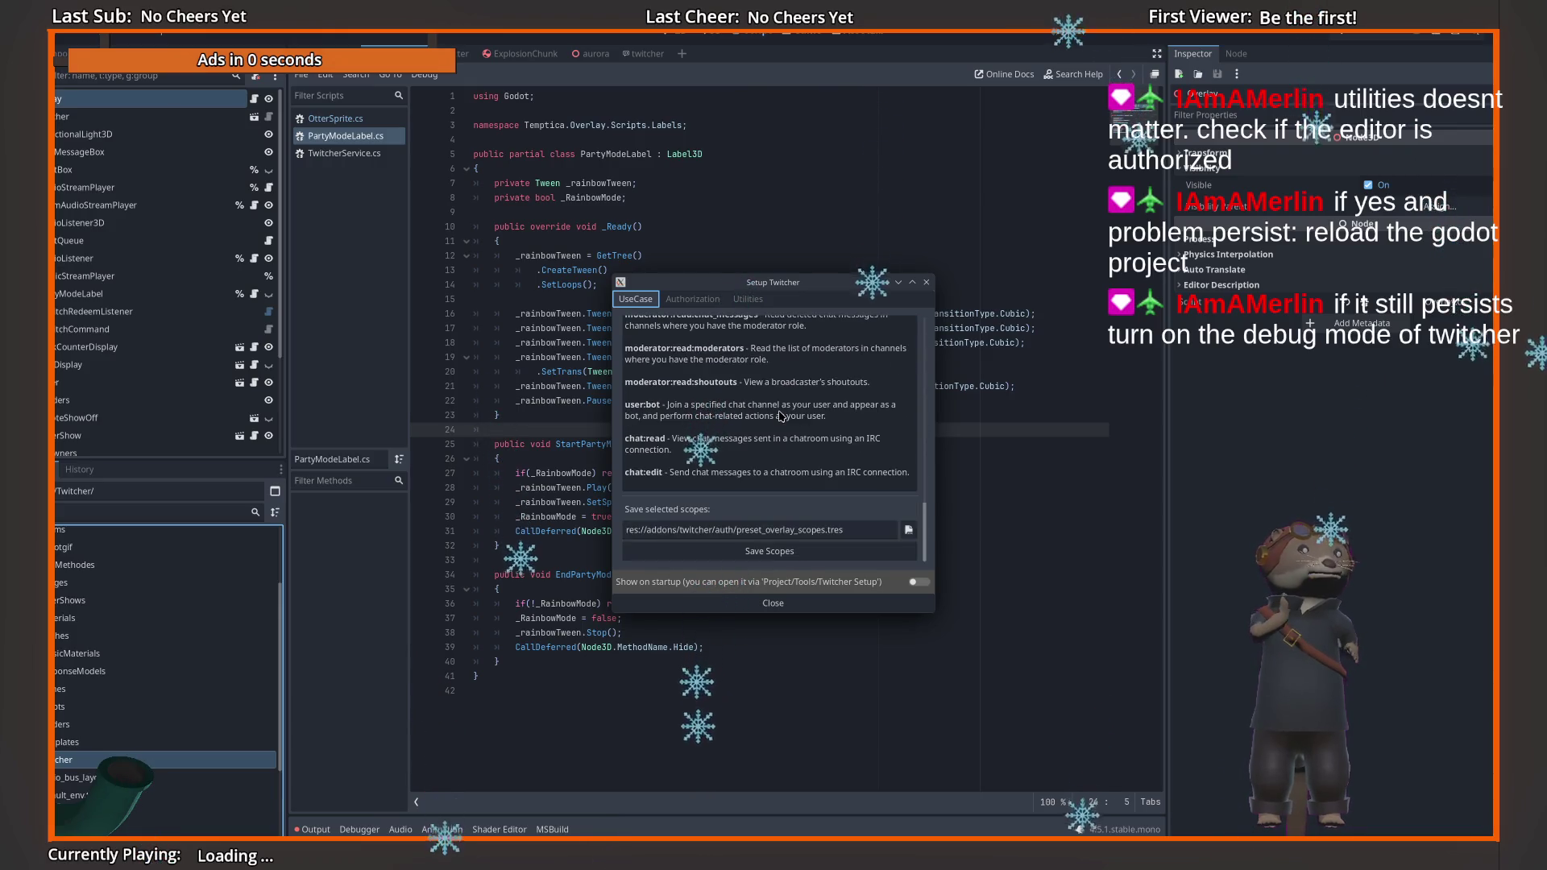
key(Right)
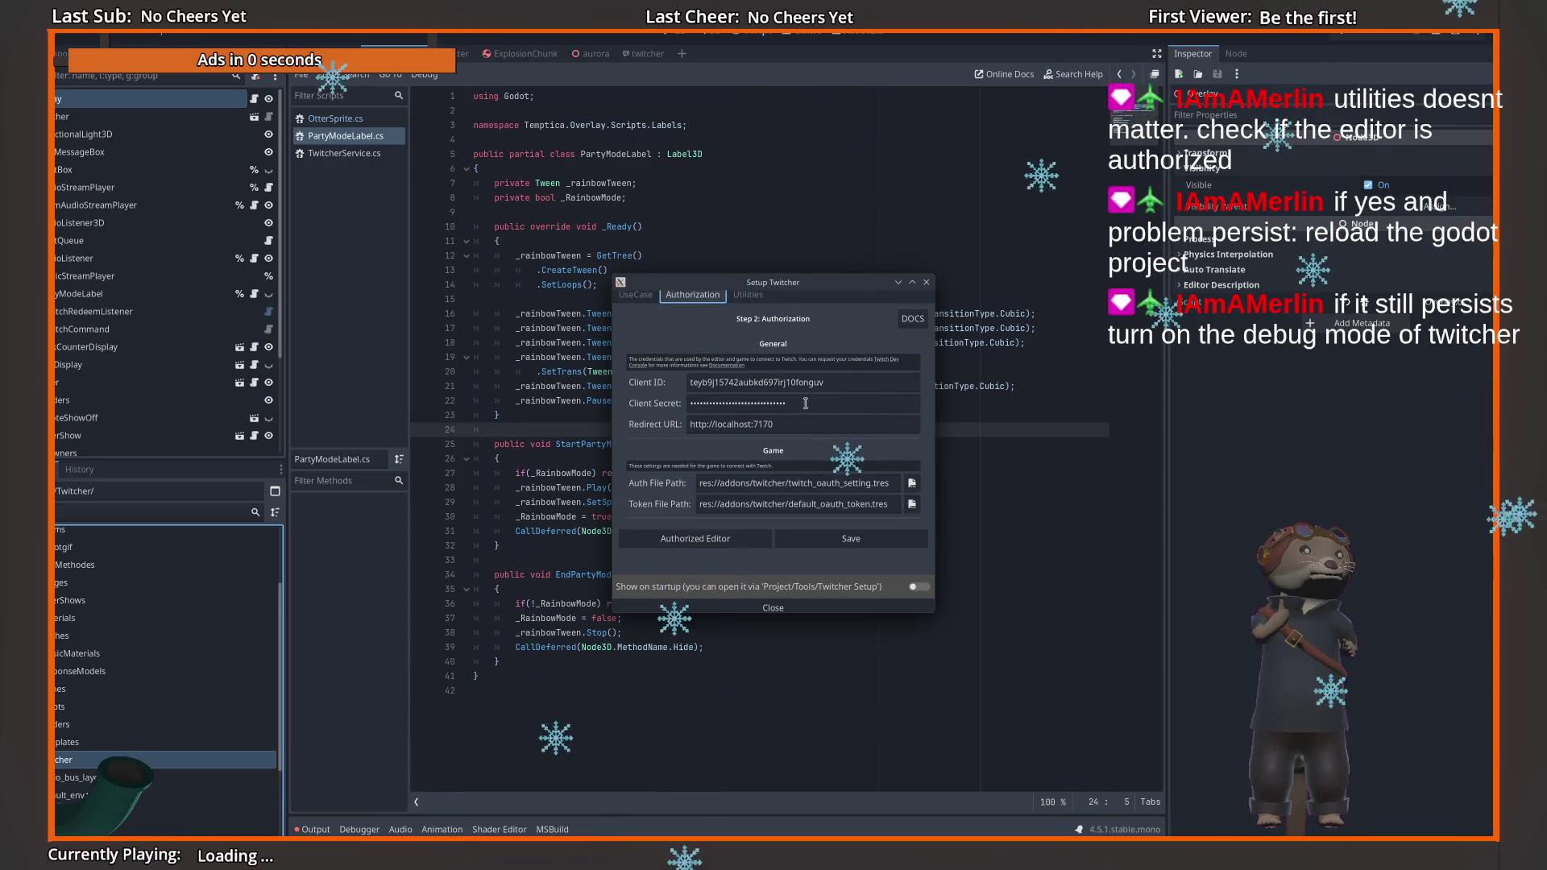
click(757, 301)
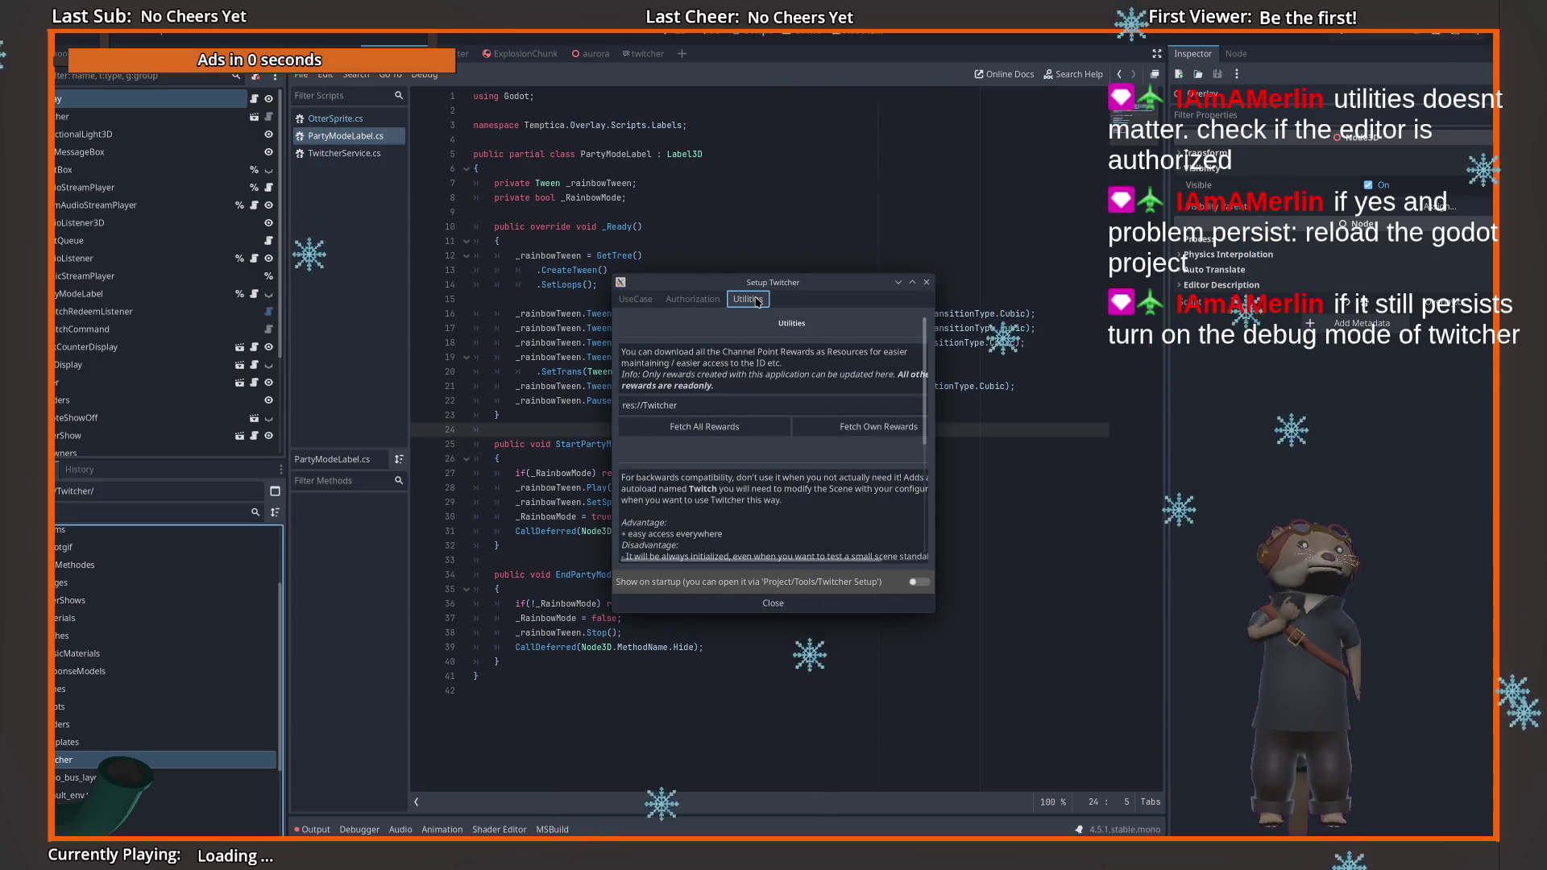
- Move the setup window up and left, enlarge it so all text fits, then close it
drag(725, 282, 514, 207)
drag(729, 534, 948, 626)
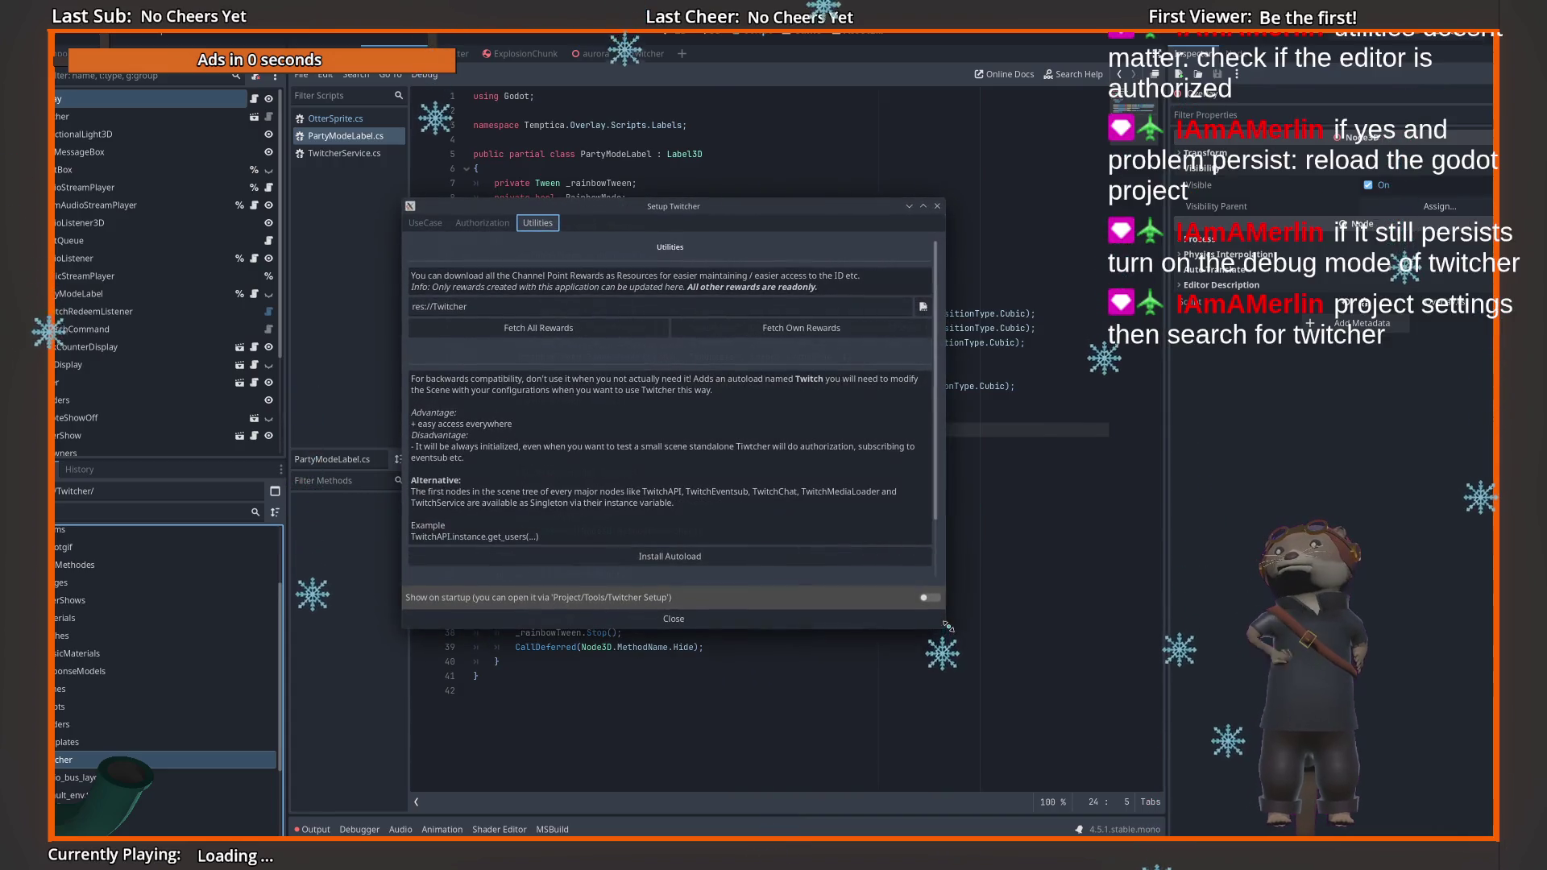
click(937, 206)
- Filter Project Settings by 'twitcher' and show the Twitcher Logs page, with every category off
click(61, 37)
click(72, 49)
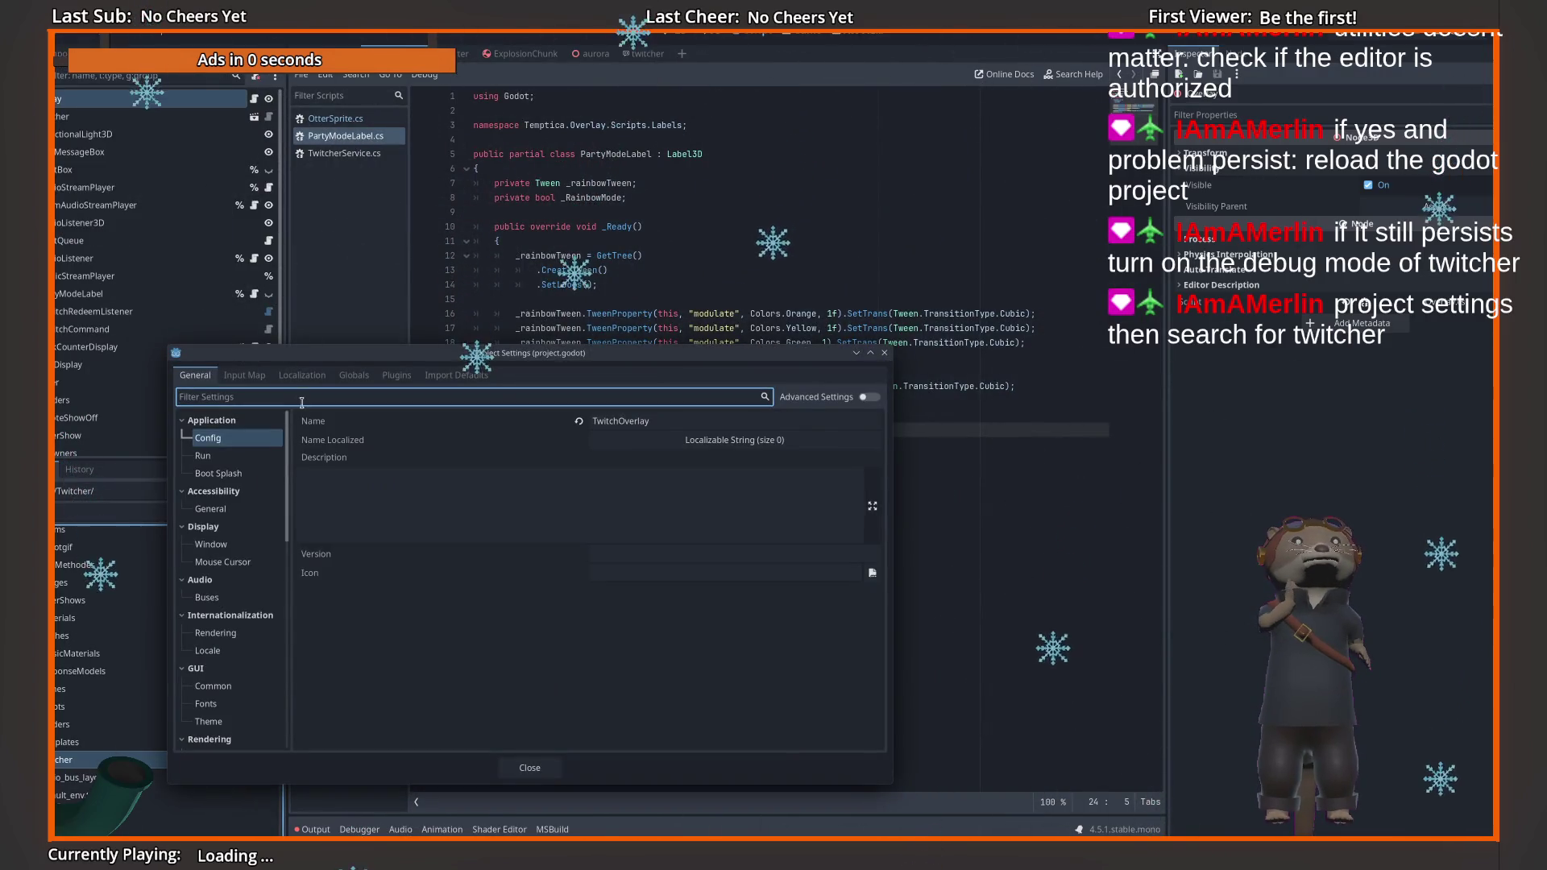
text(twutcg)
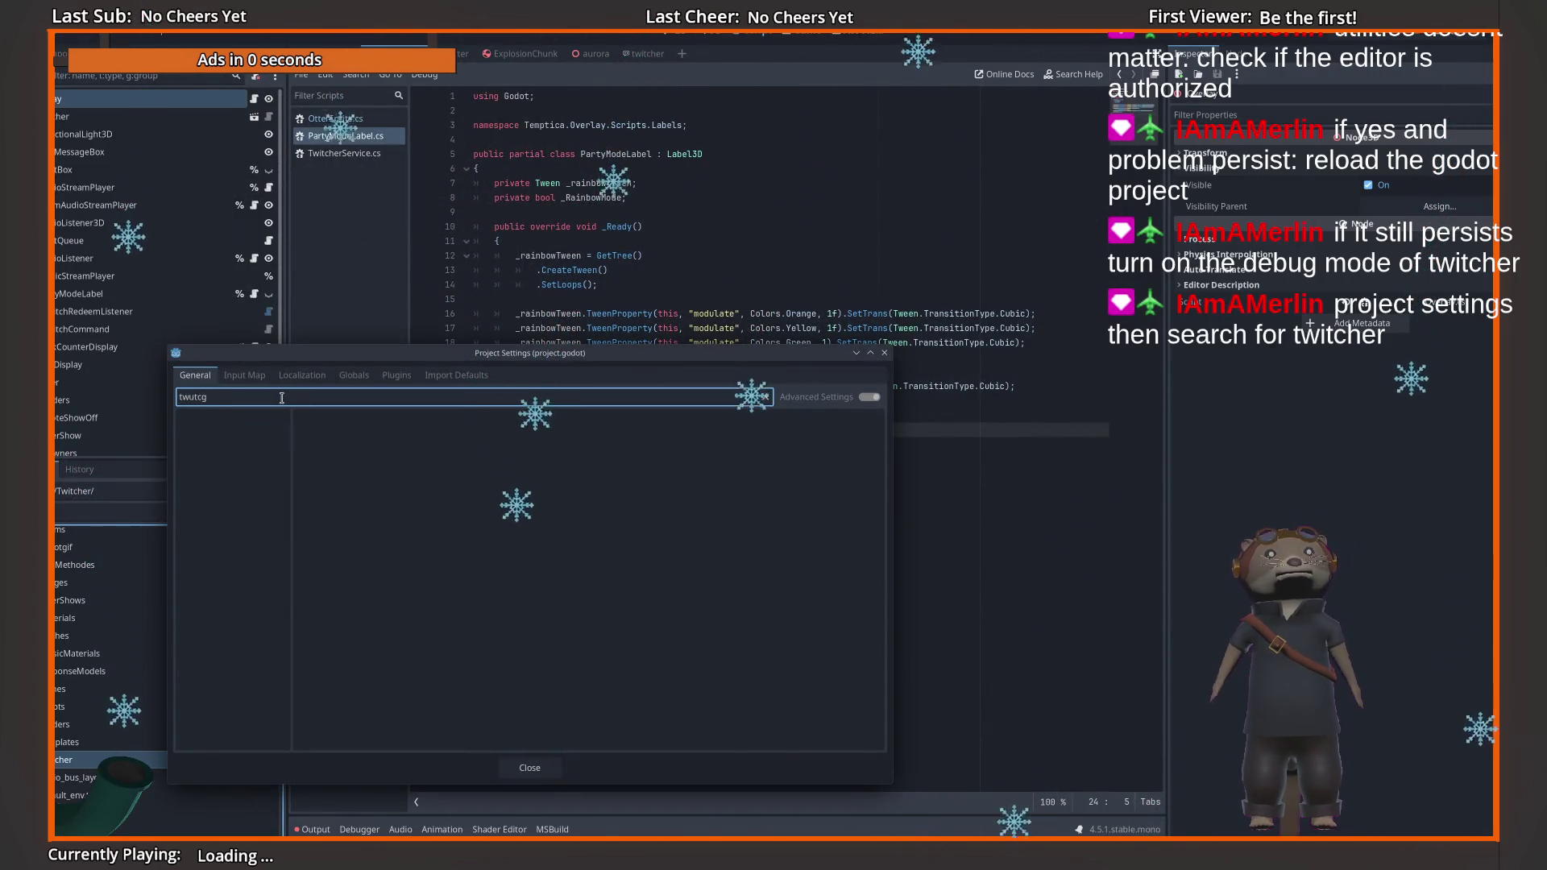
key(BackSpace)
key(BackSpace)
key(BackSpace)
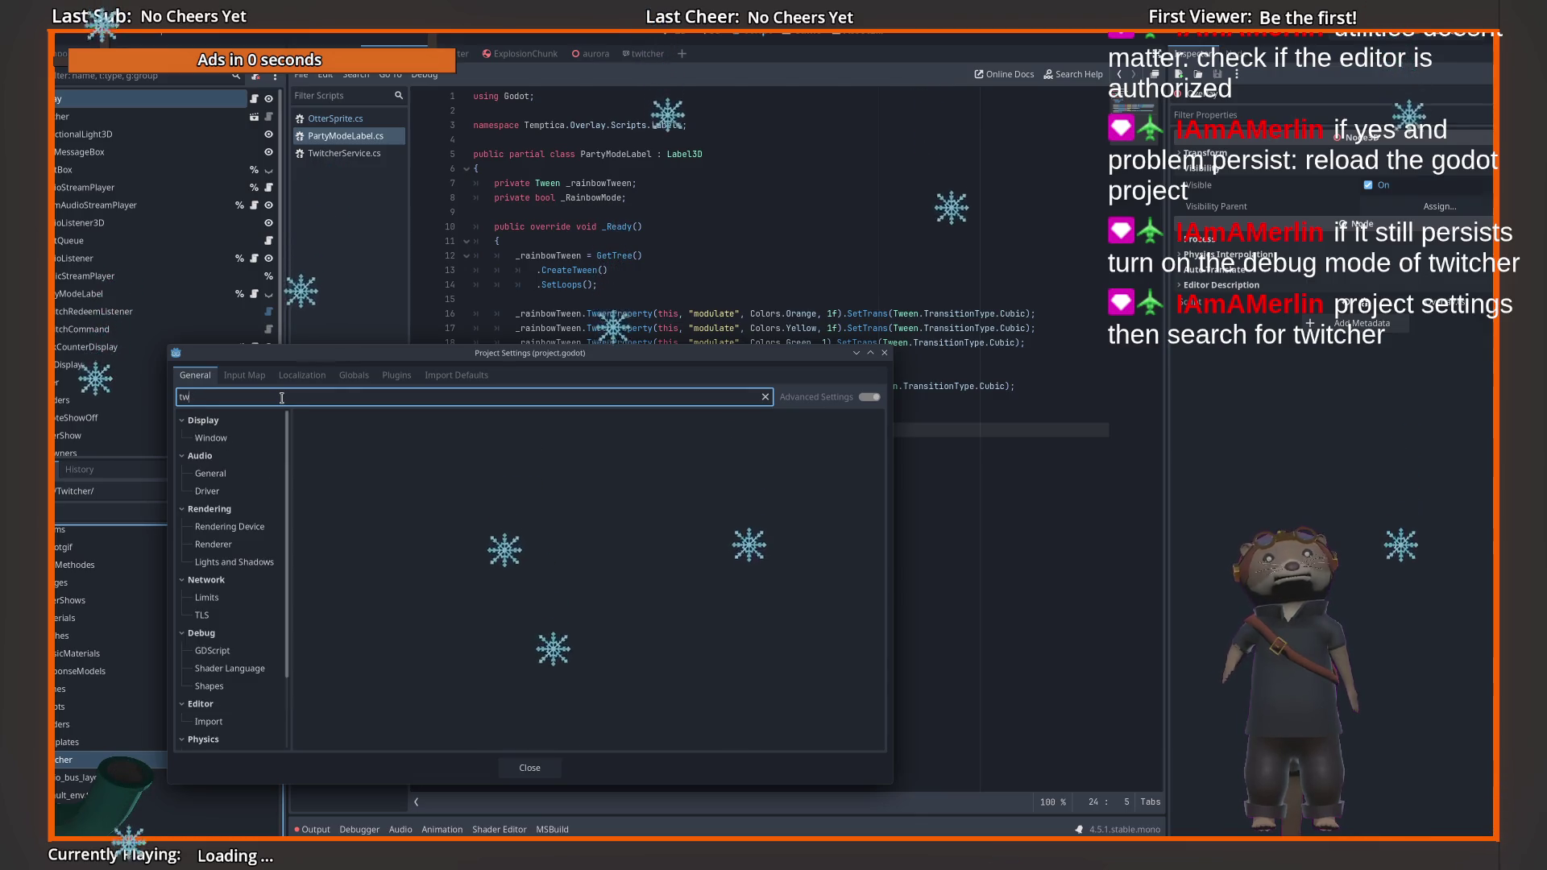
text(itcher)
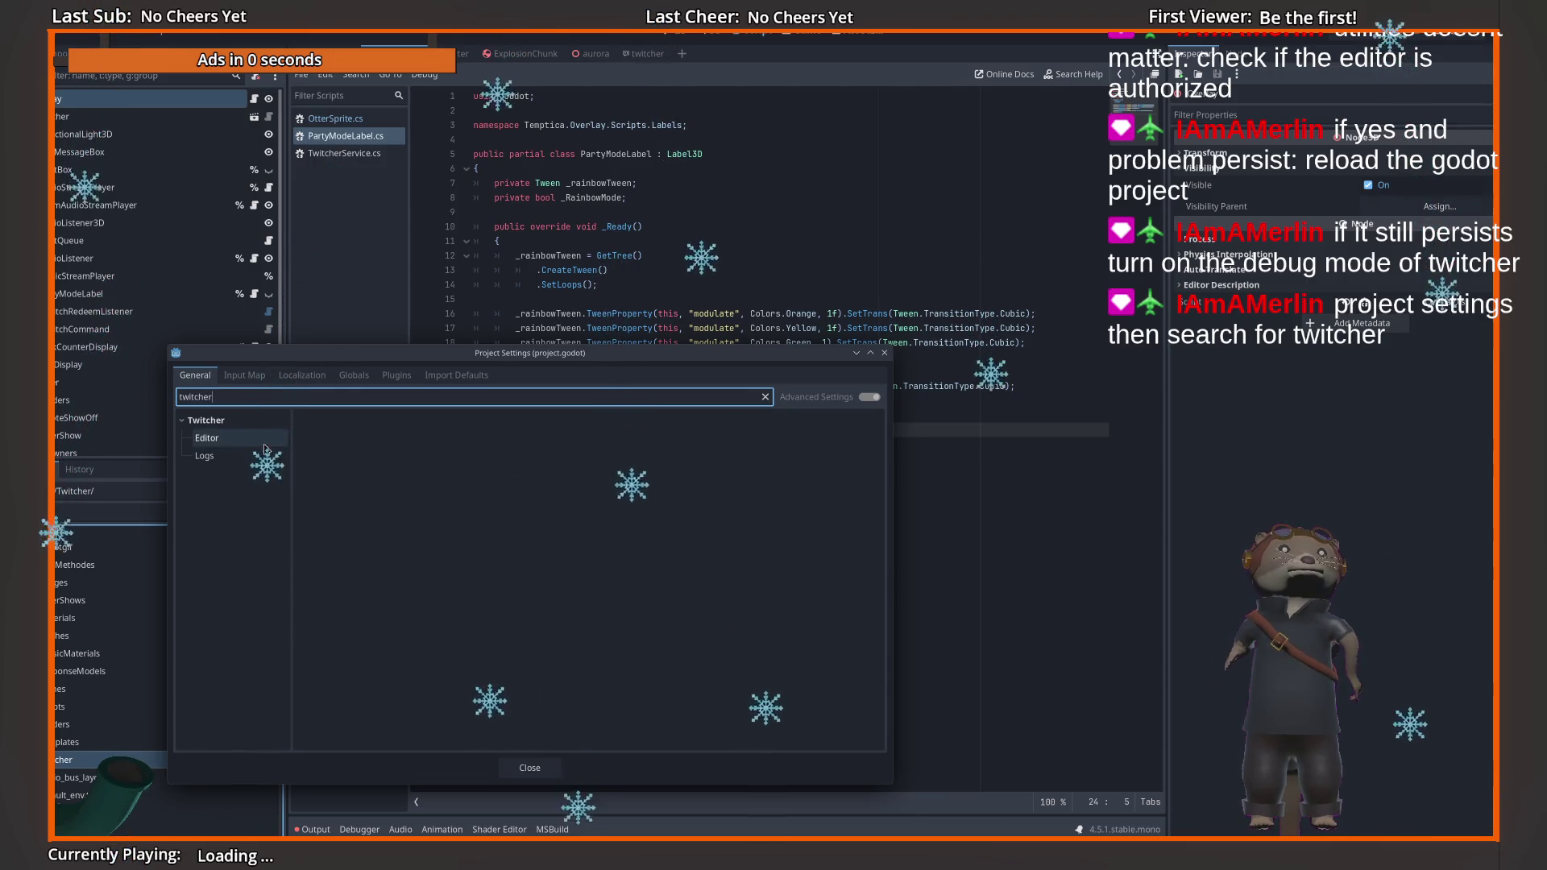
click(256, 437)
click(258, 461)
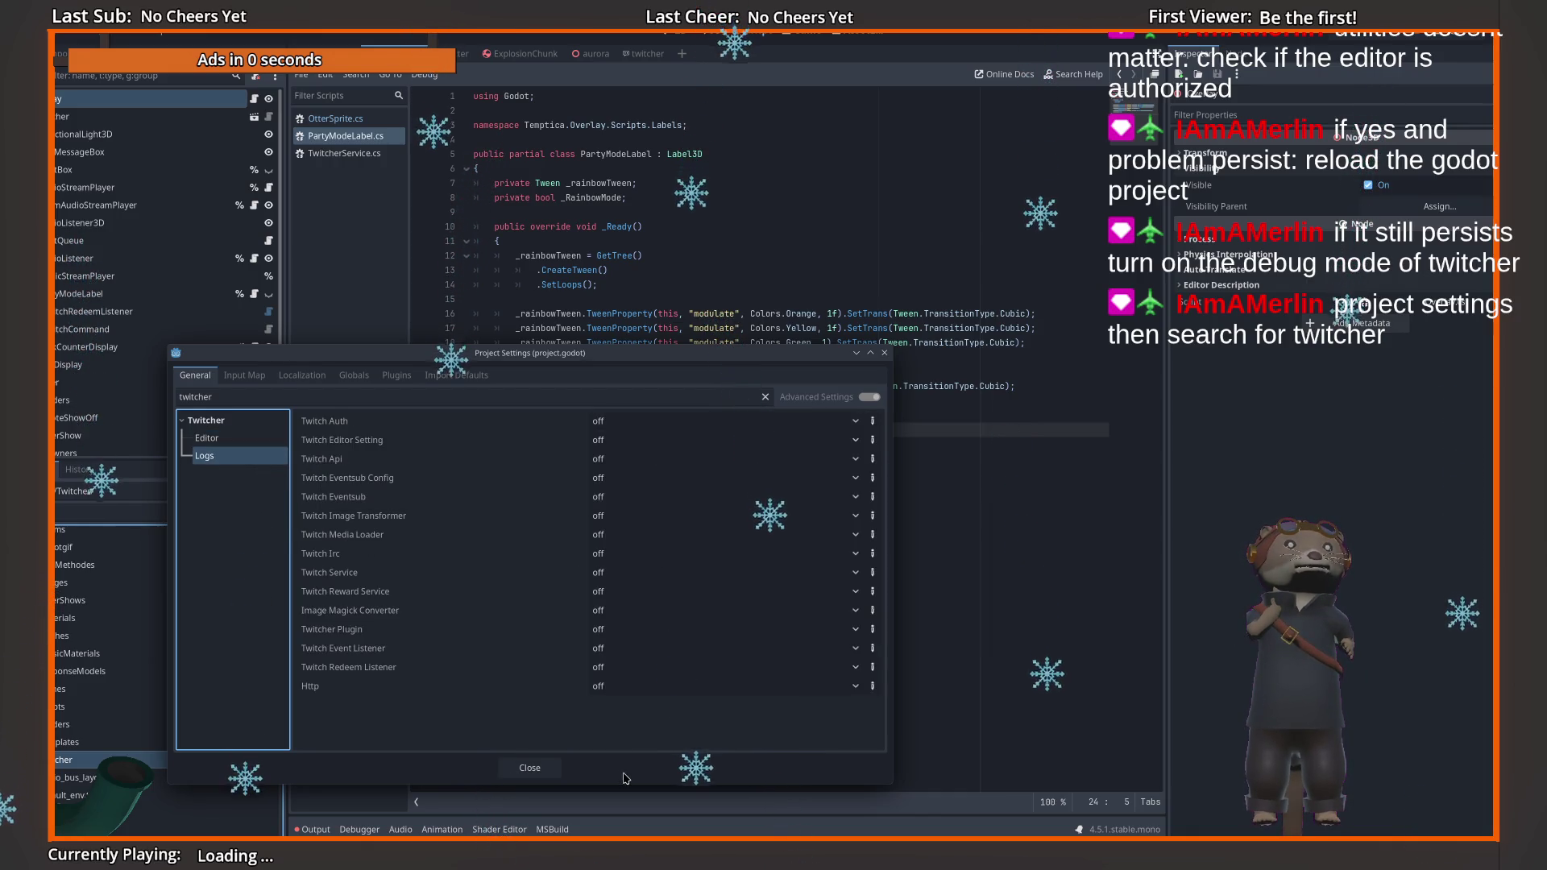
click(238, 439)
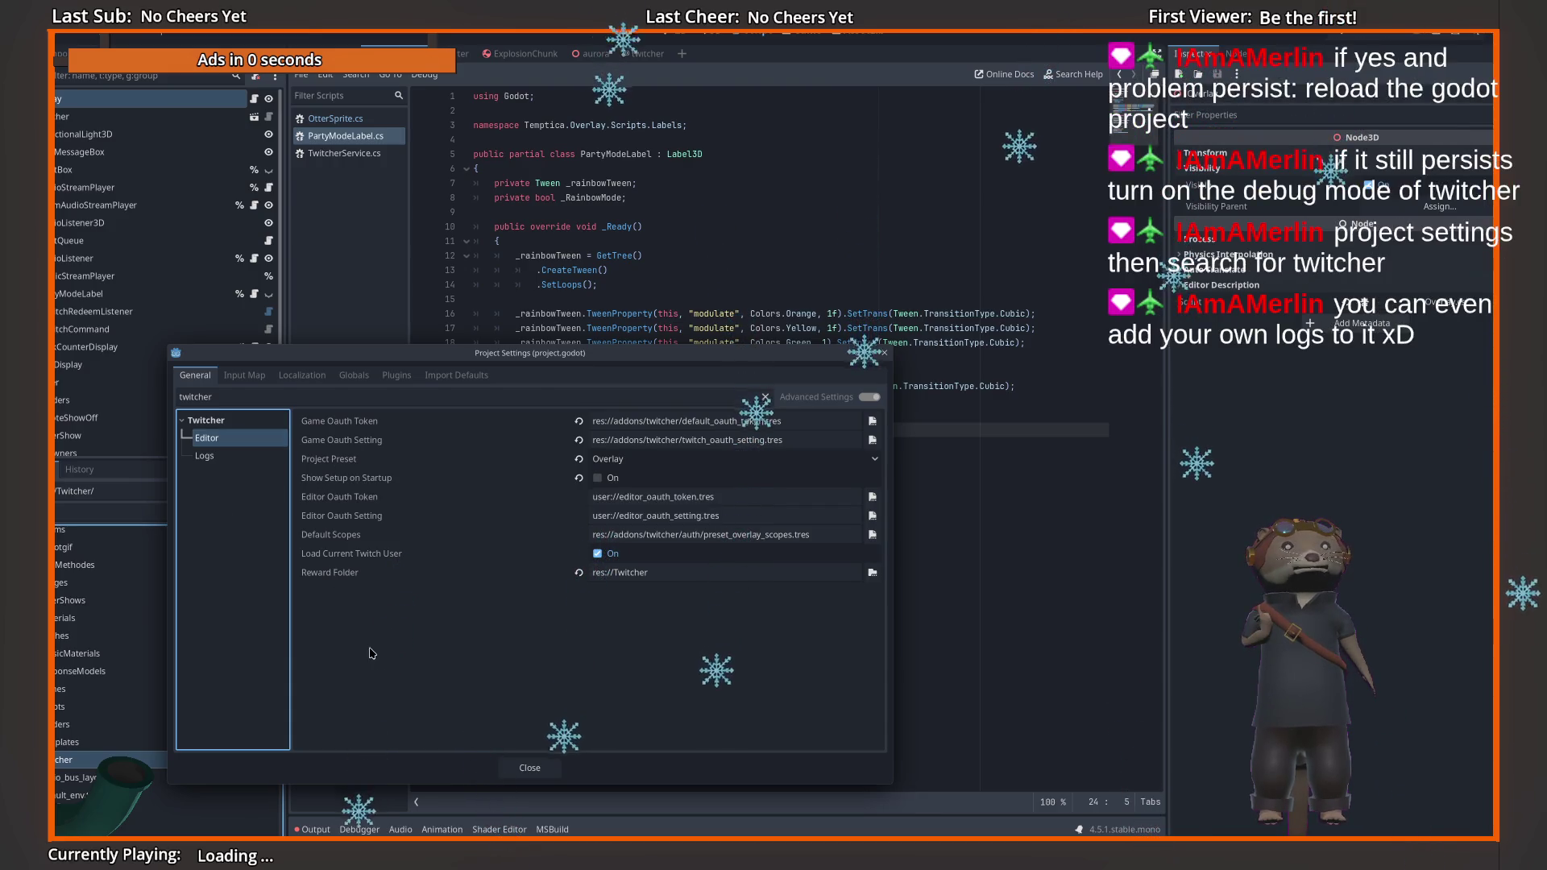
click(244, 458)
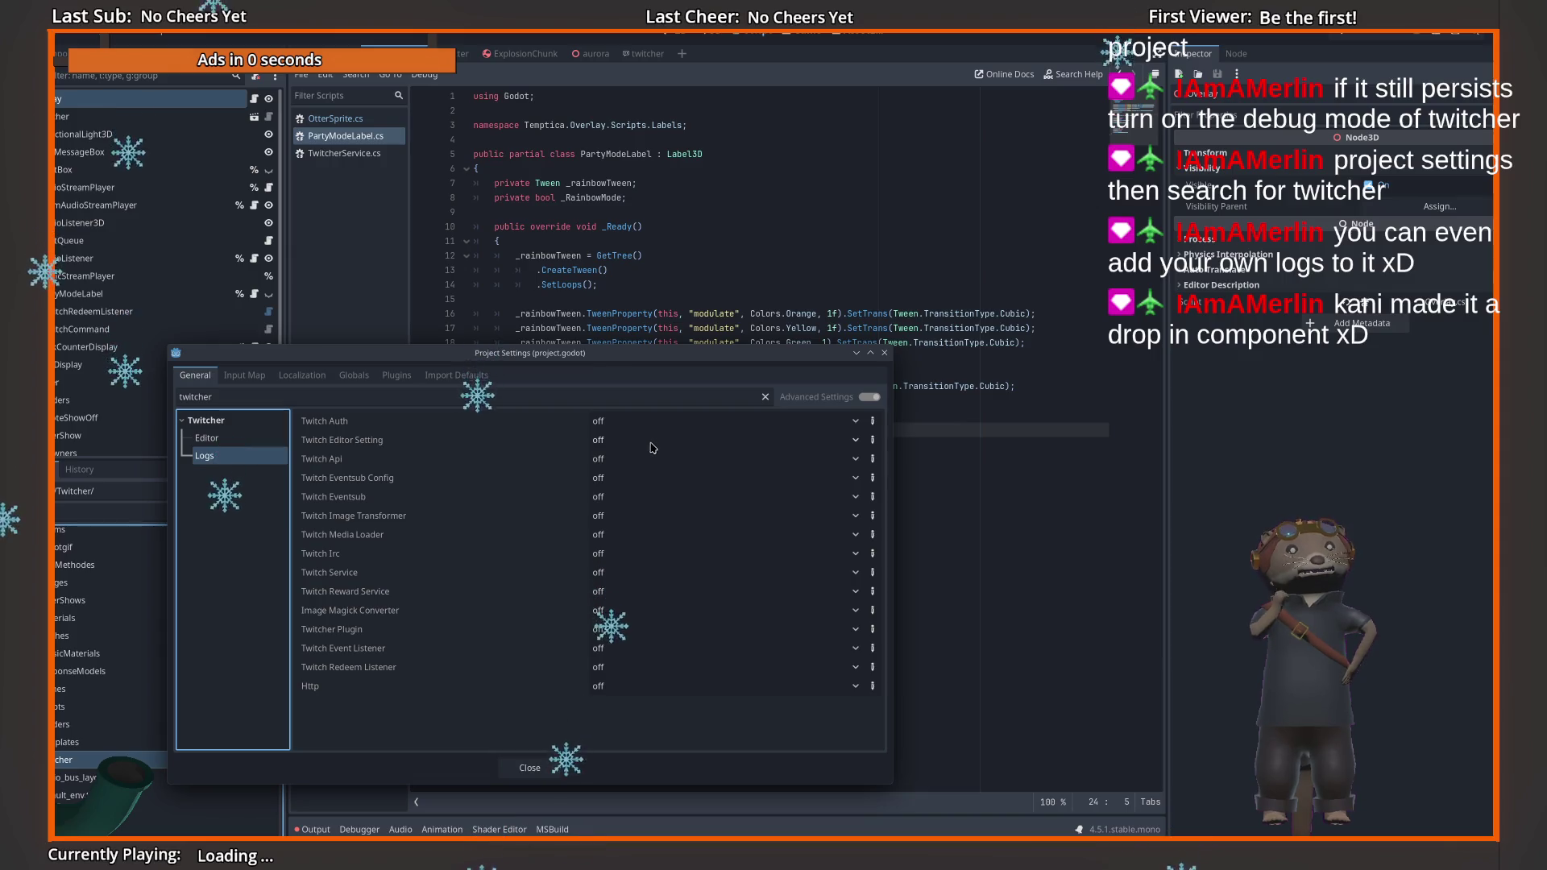
- Set the Twitch Editor Setting log level to debug, leaving Twitch Auth off
click(605, 442)
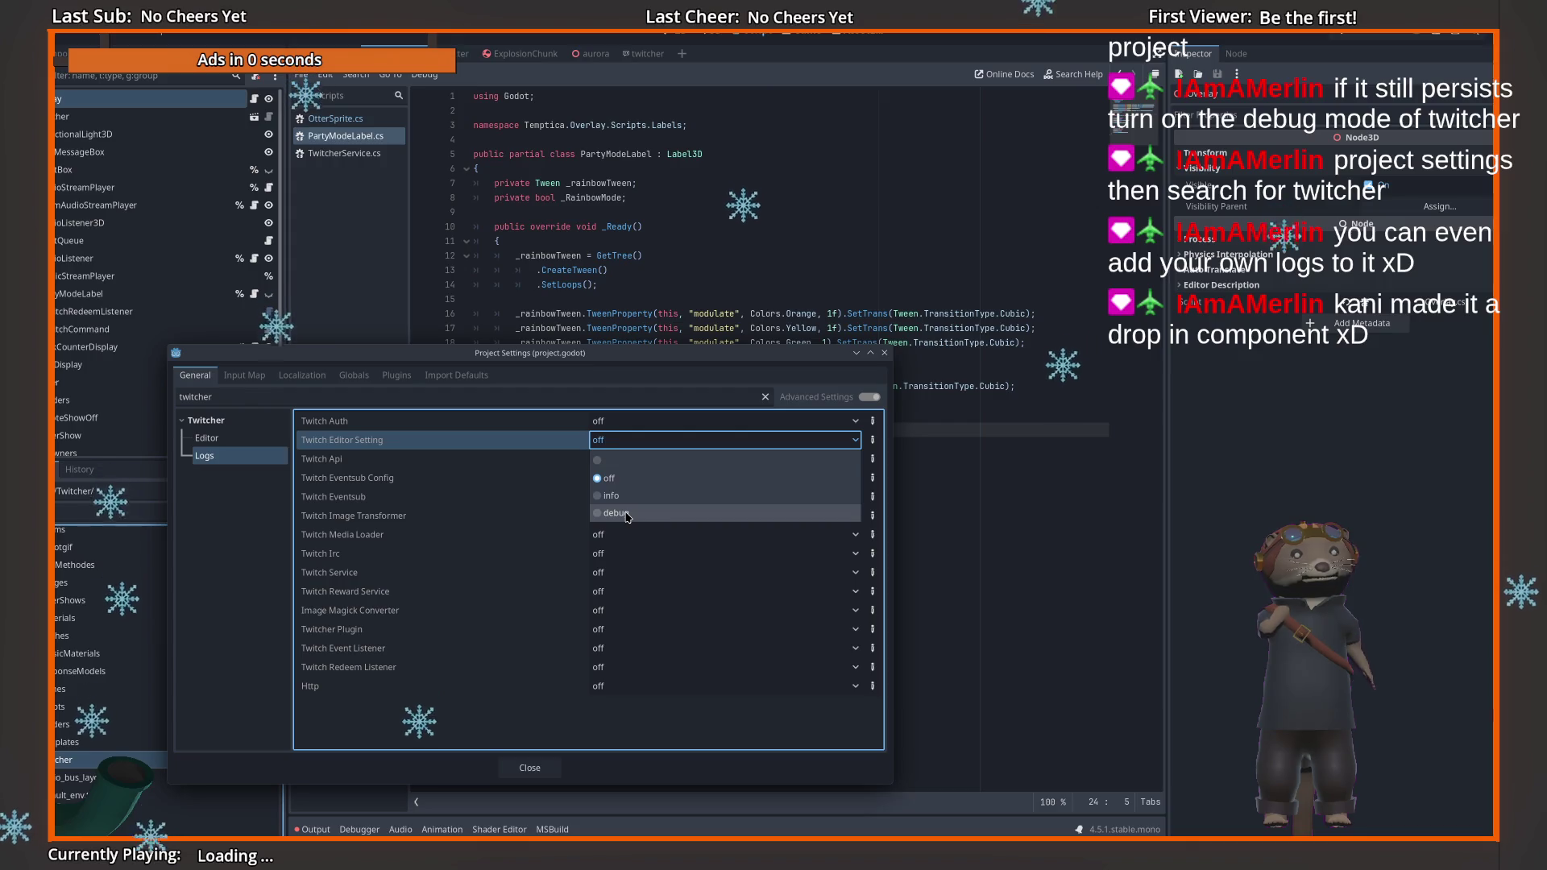
click(628, 515)
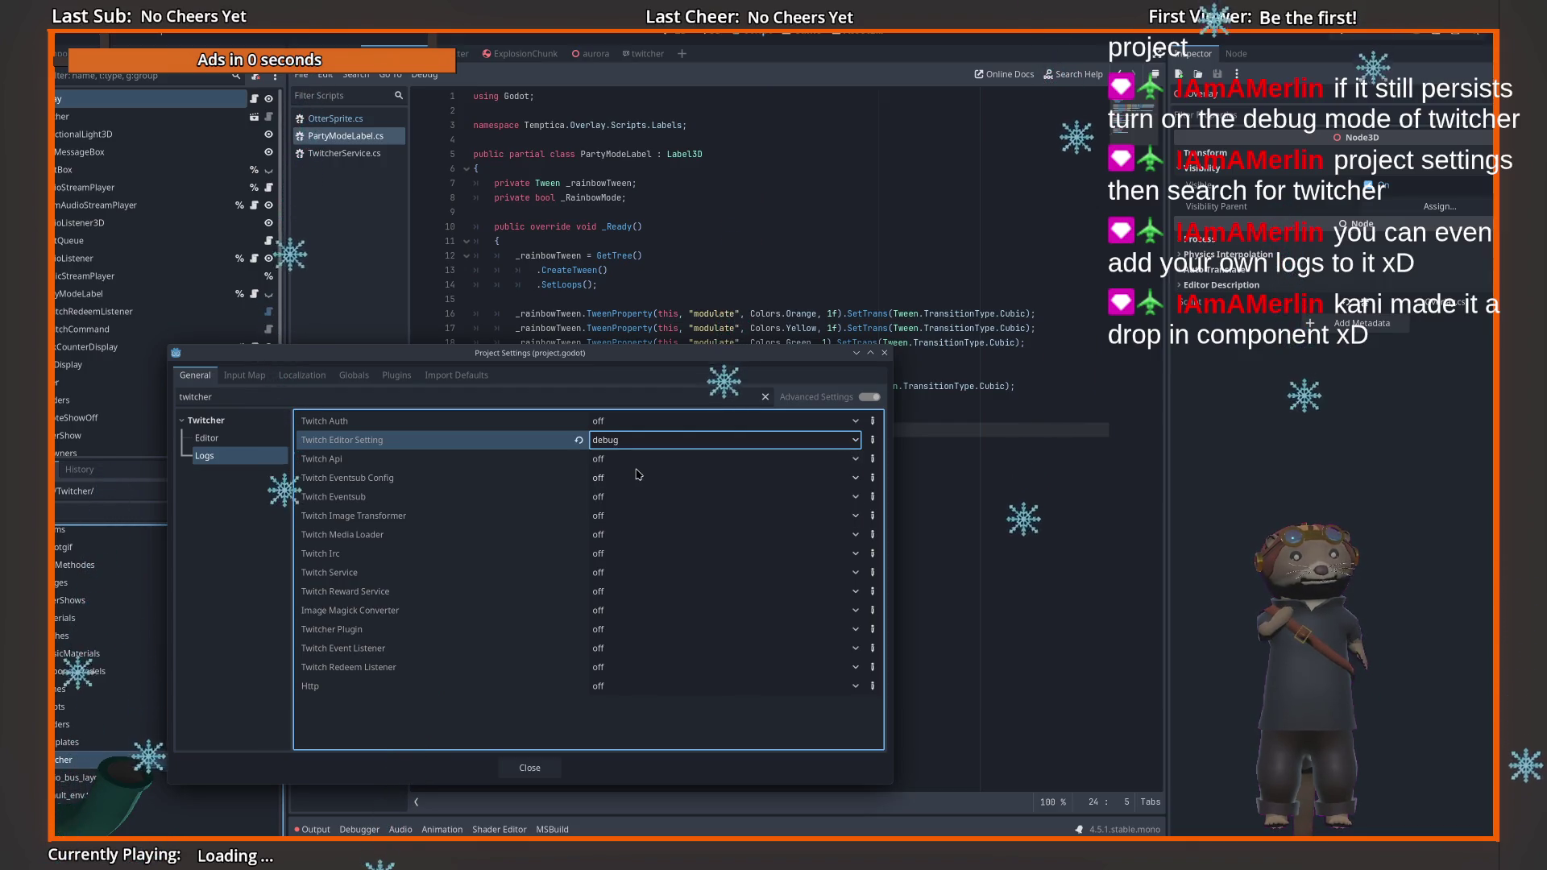
click(630, 420)
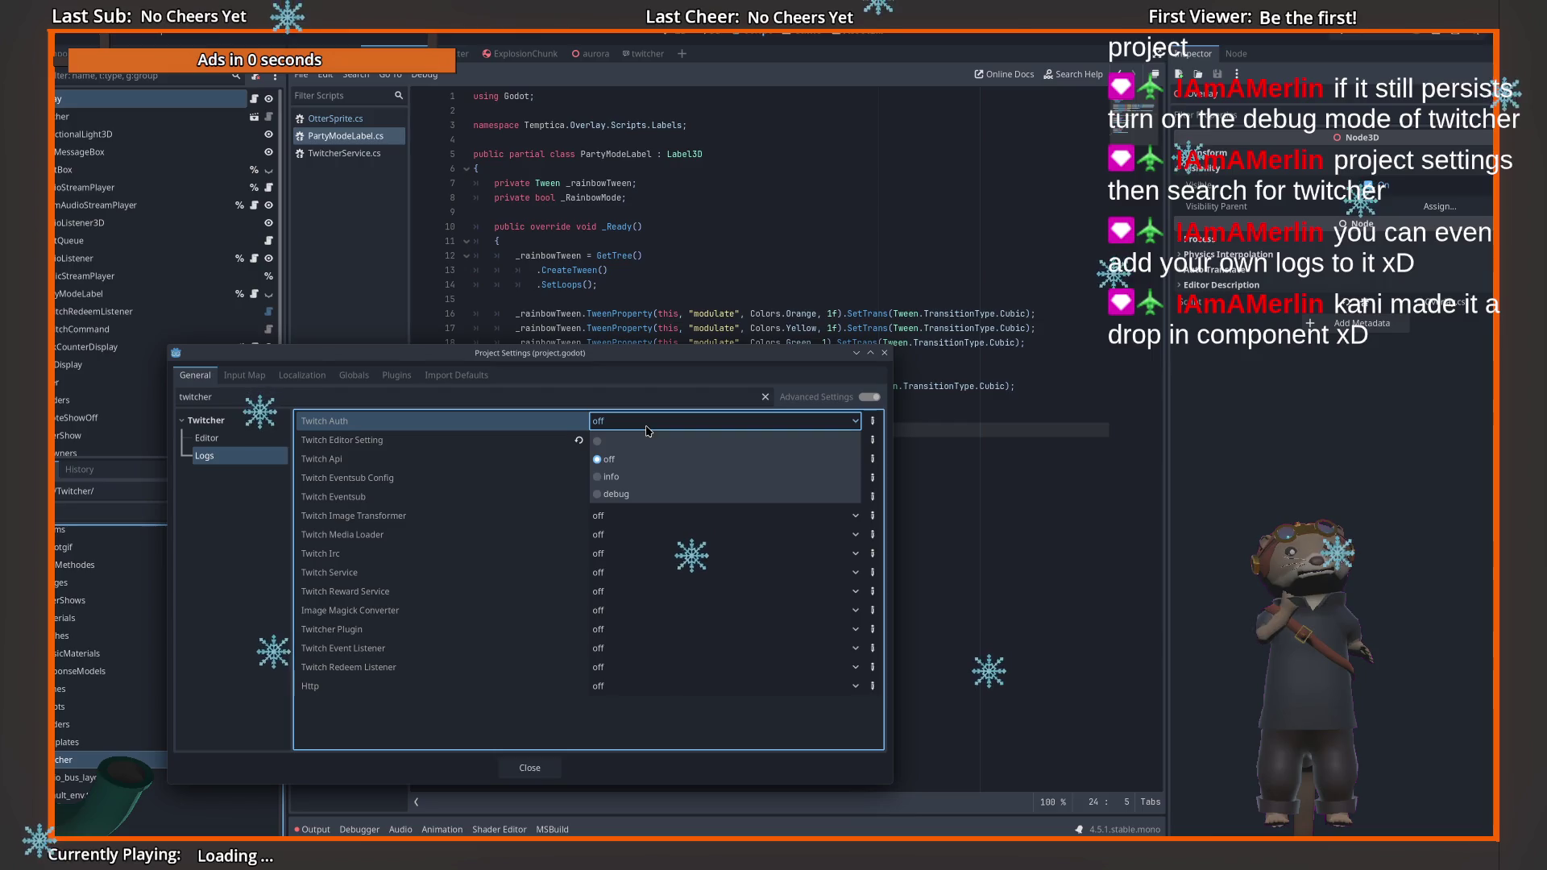
click(630, 495)
click(620, 461)
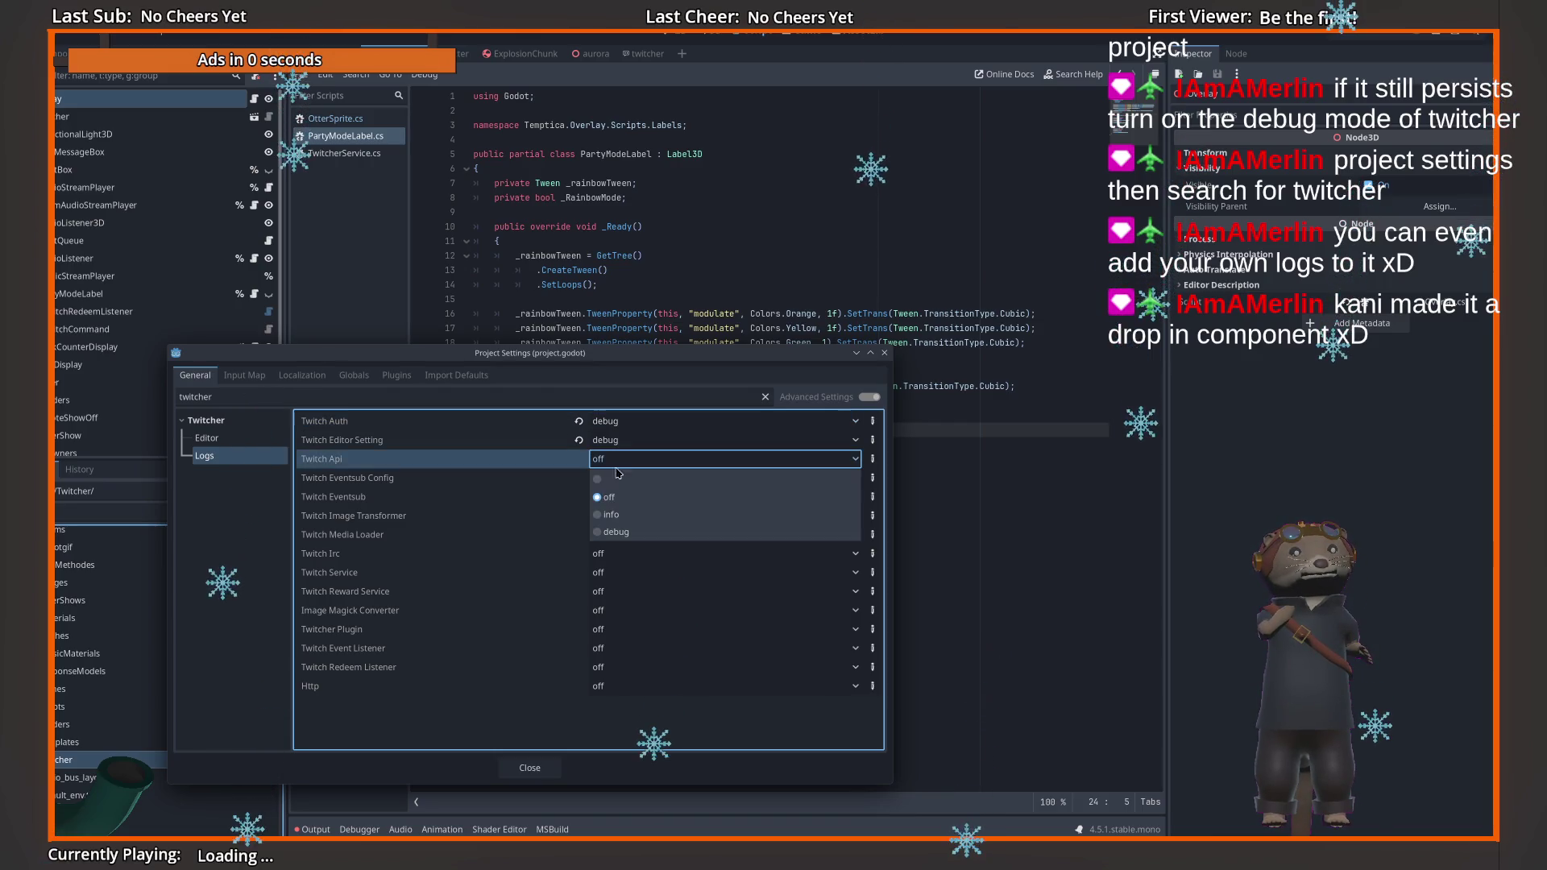
click(635, 427)
click(633, 426)
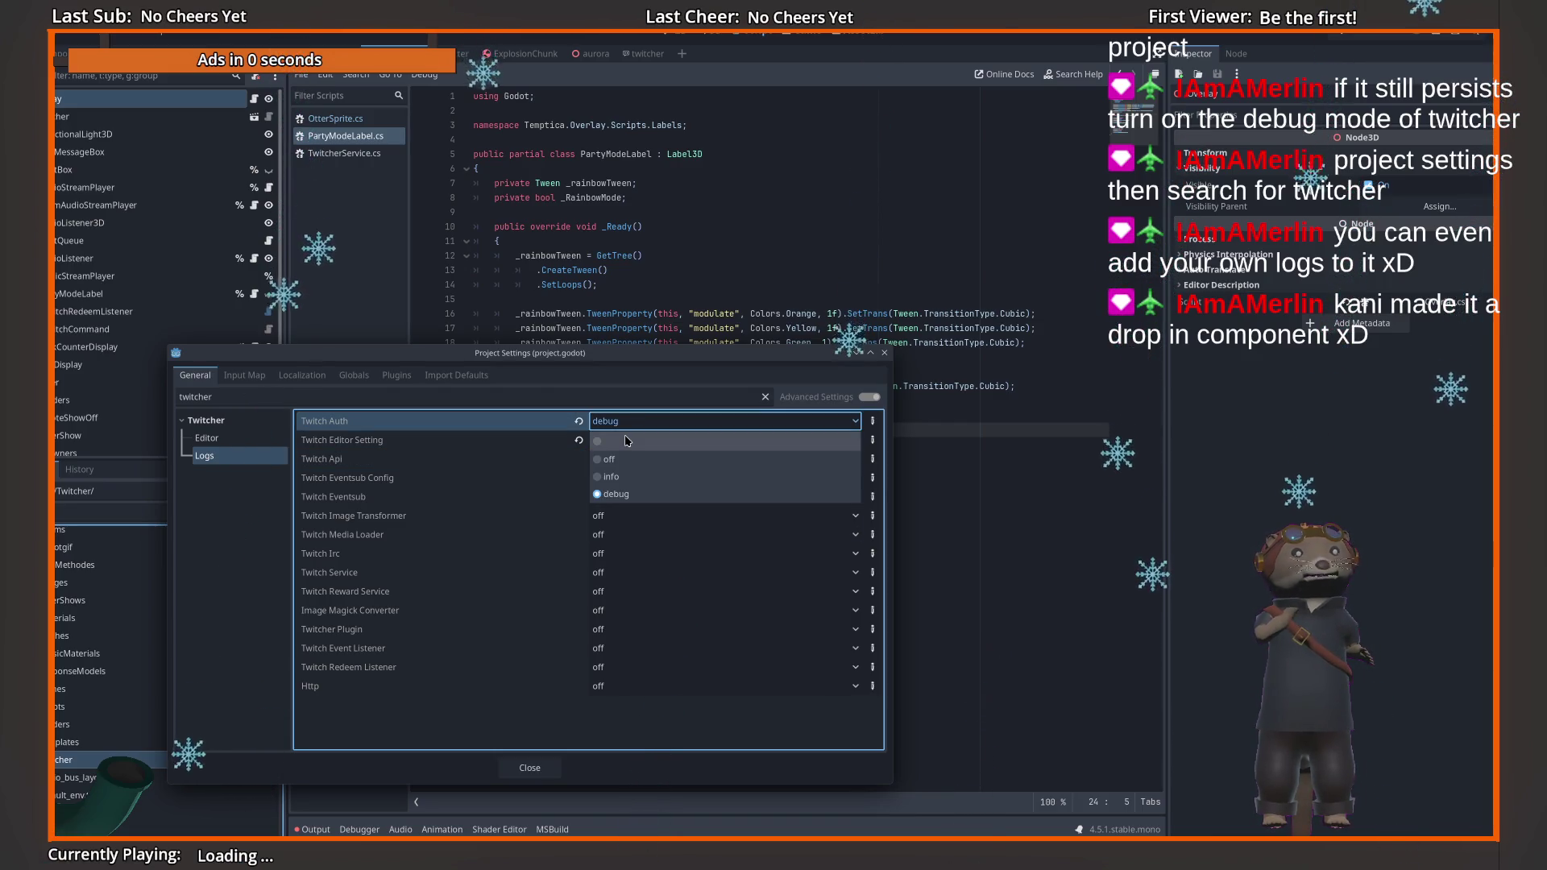
click(612, 440)
click(625, 420)
click(620, 461)
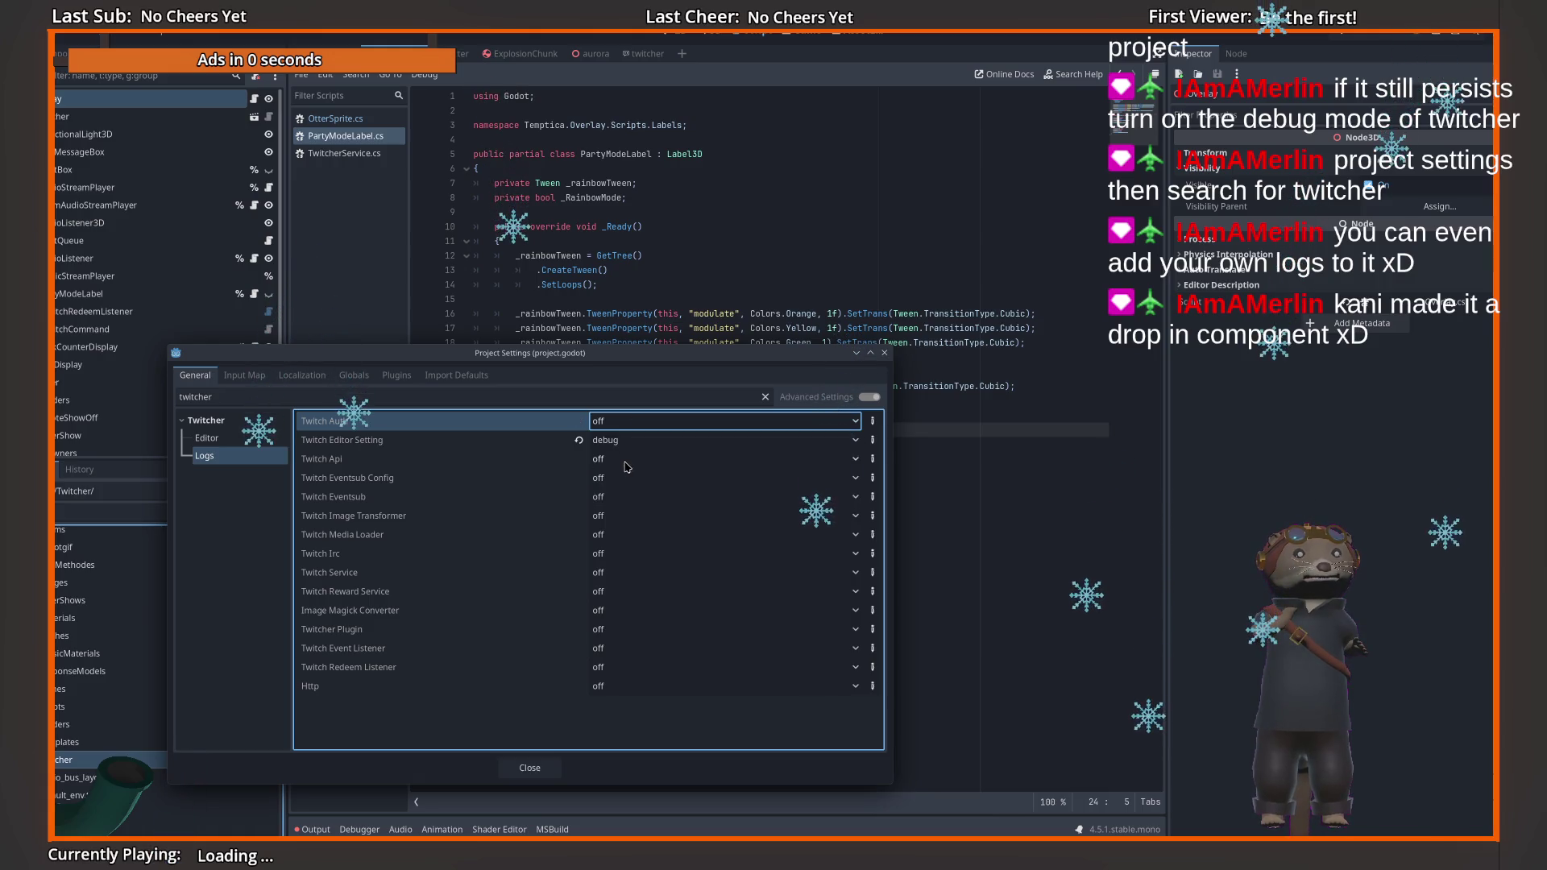
click(873, 421)
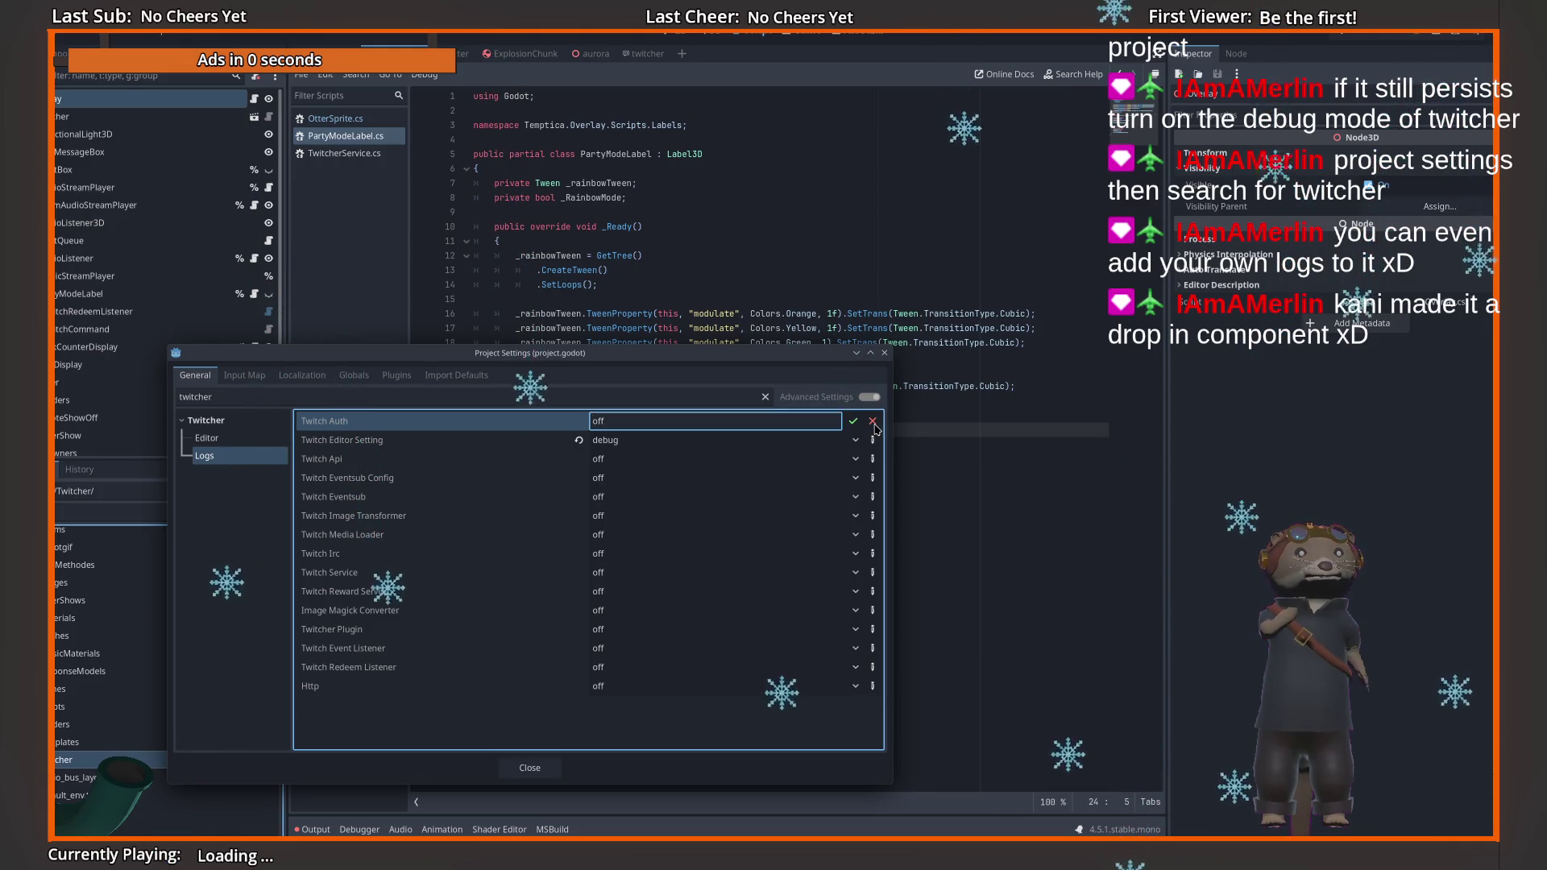
click(873, 421)
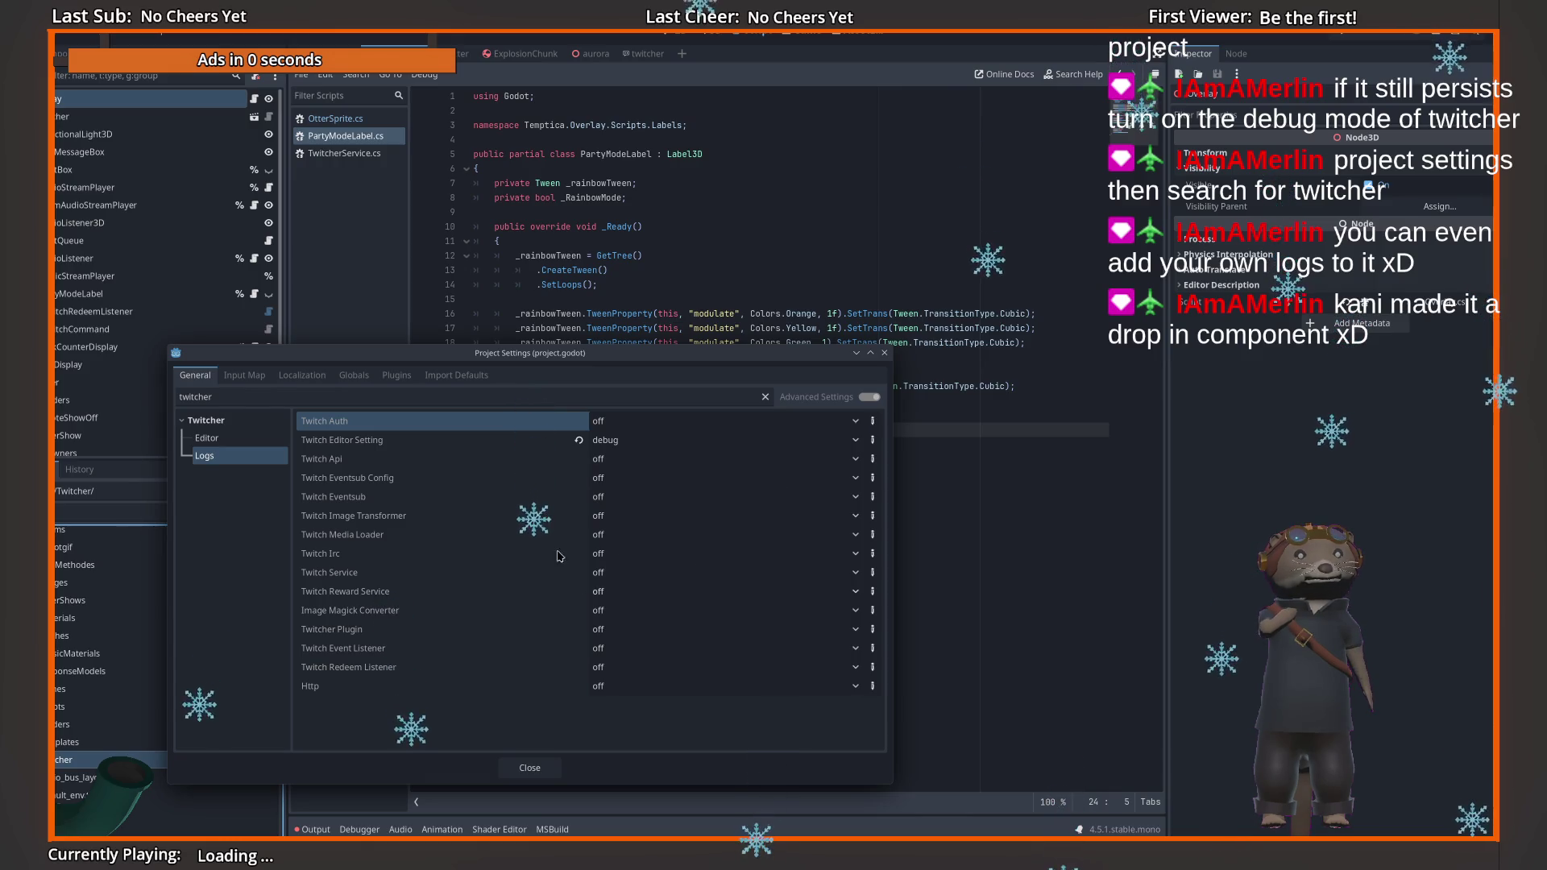
- Set the Twitcher Plugin log to debug, leave Reward Service off, and close Project Settings
click(601, 629)
click(620, 701)
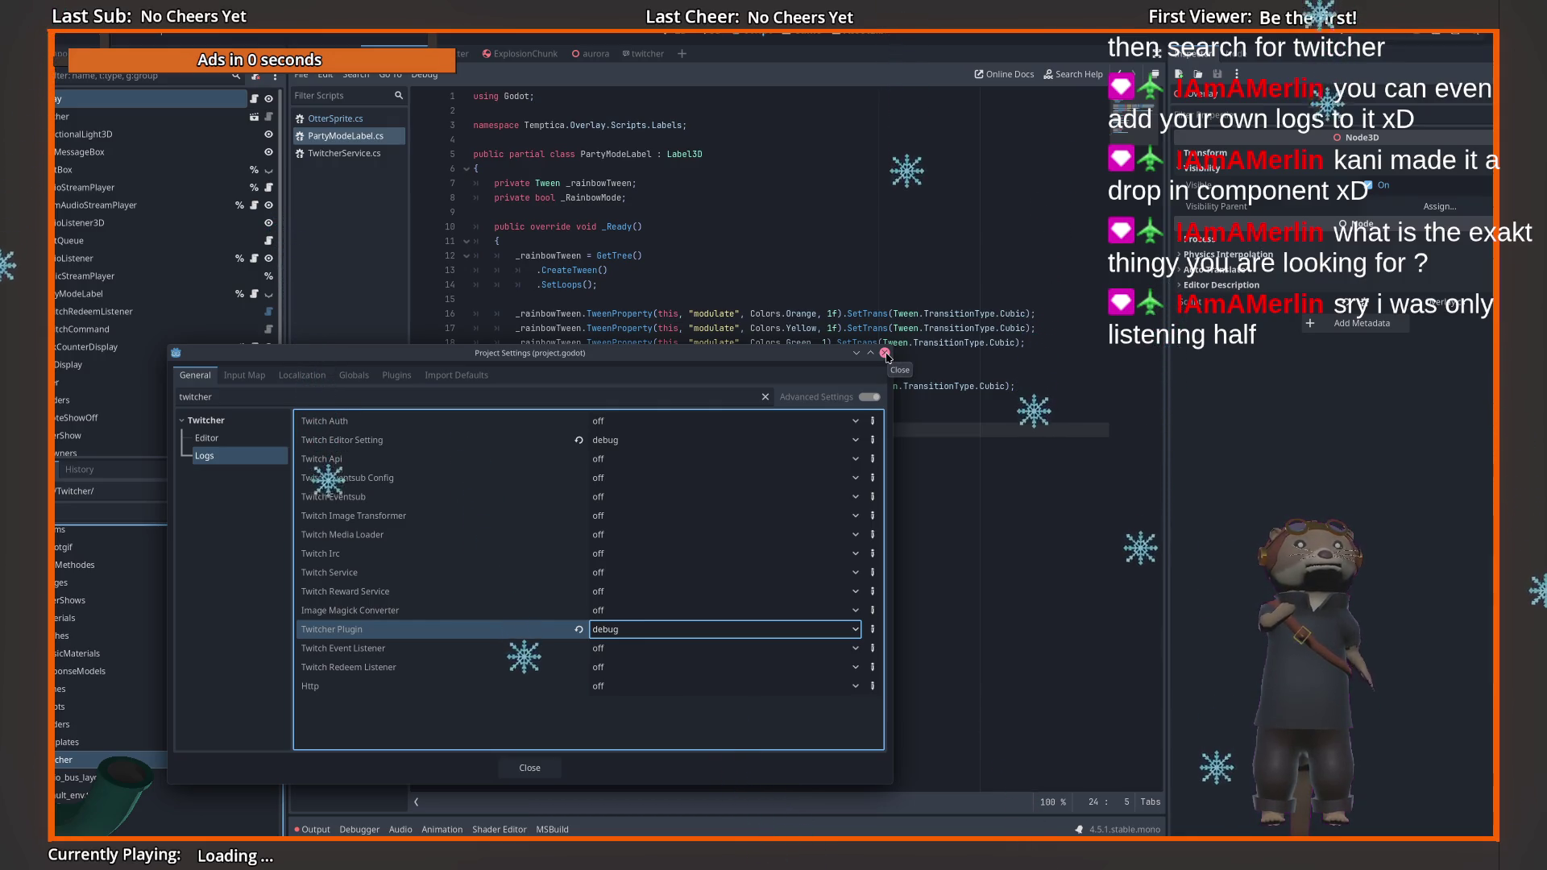
click(651, 593)
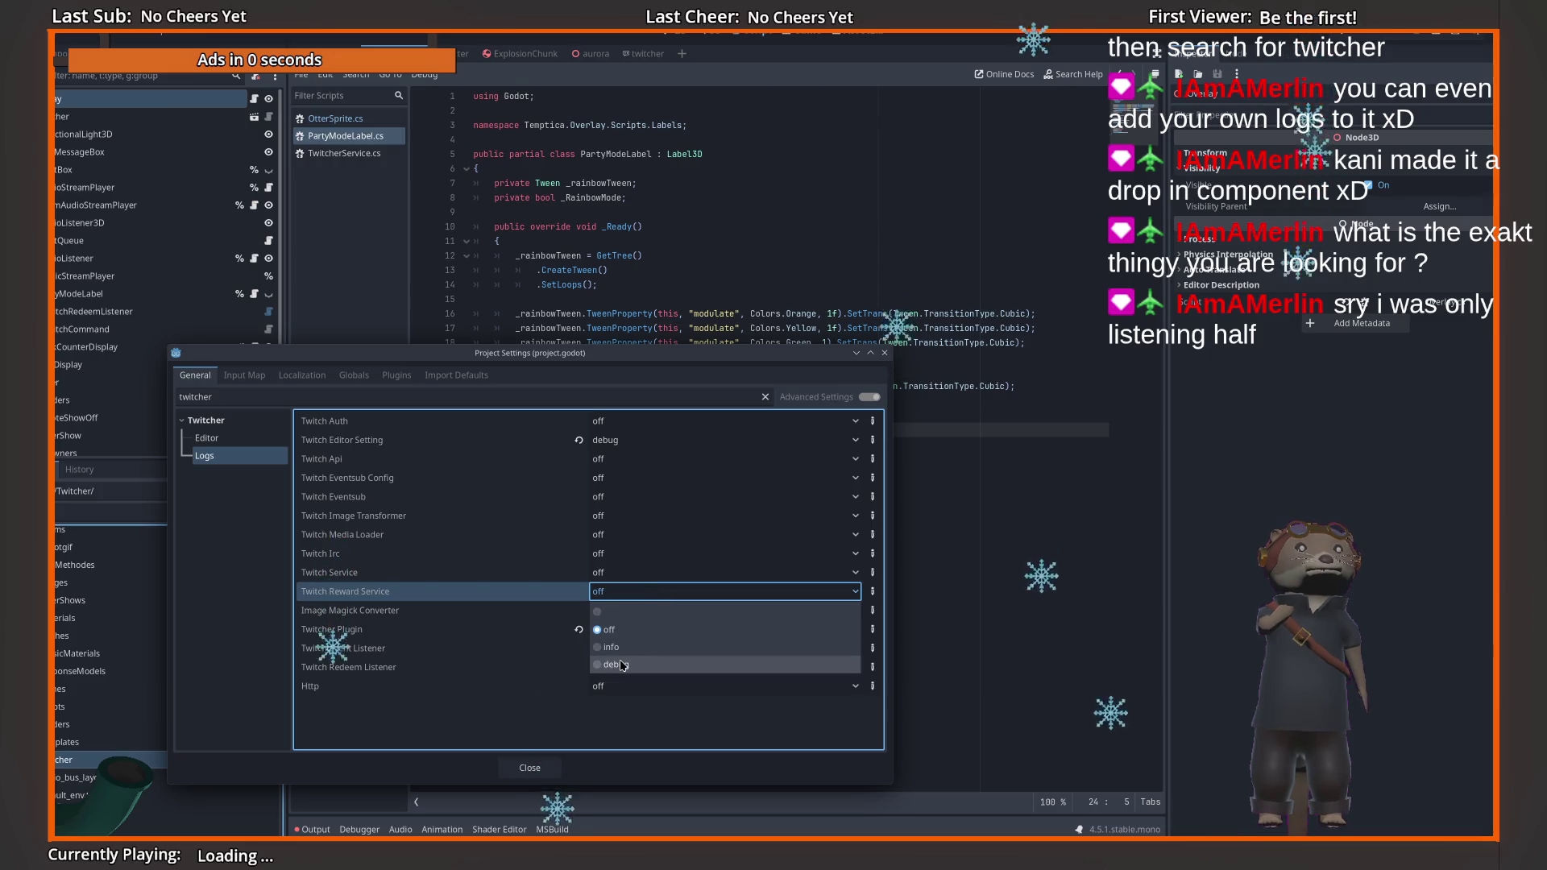
click(623, 578)
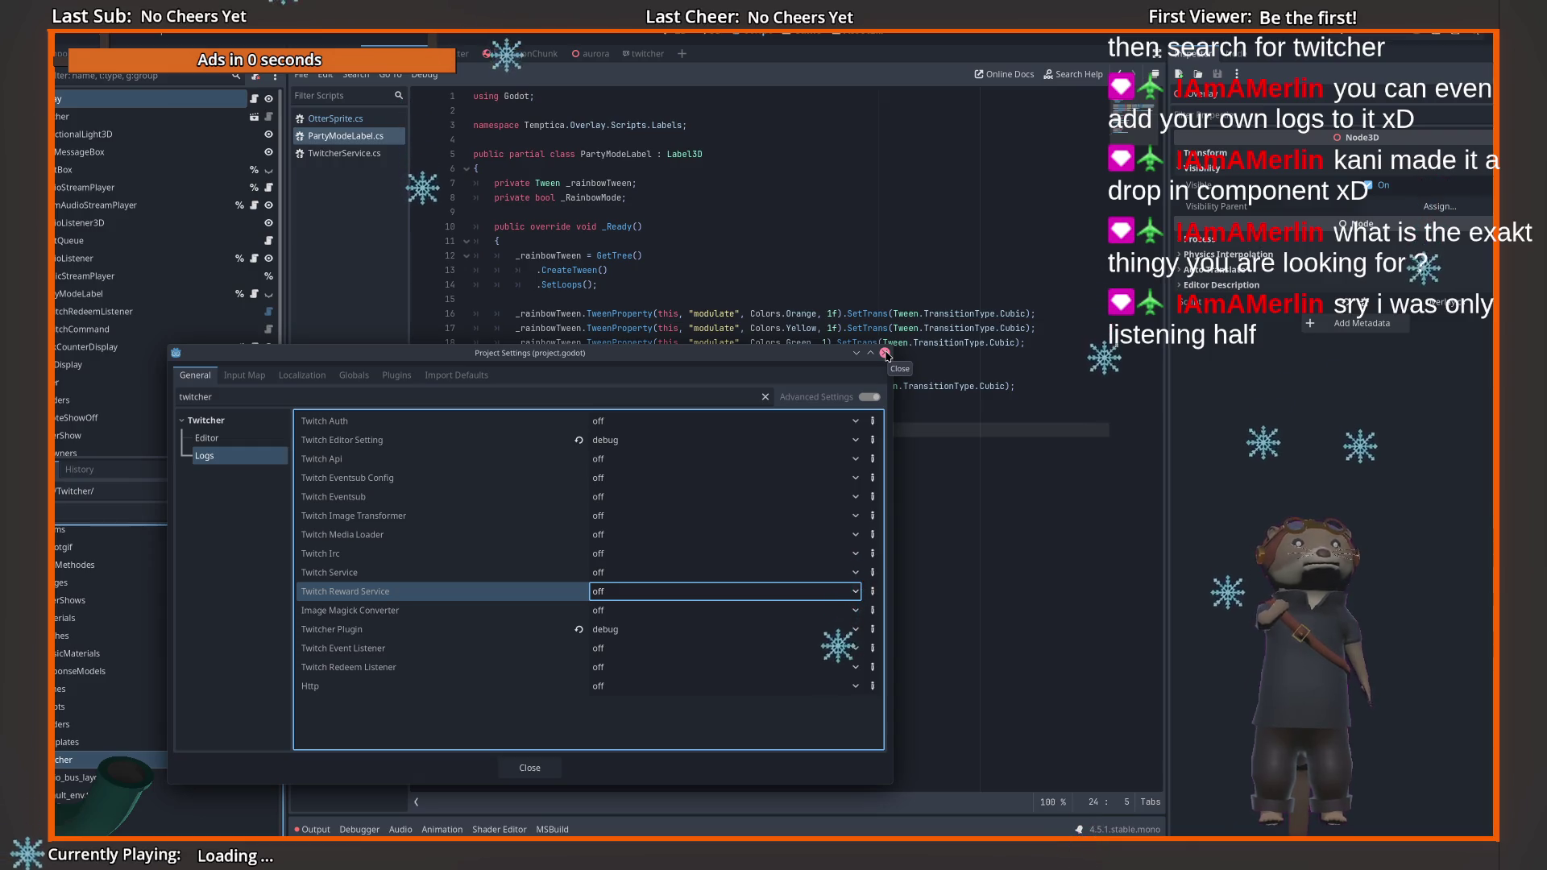
click(885, 351)
click(36, 31)
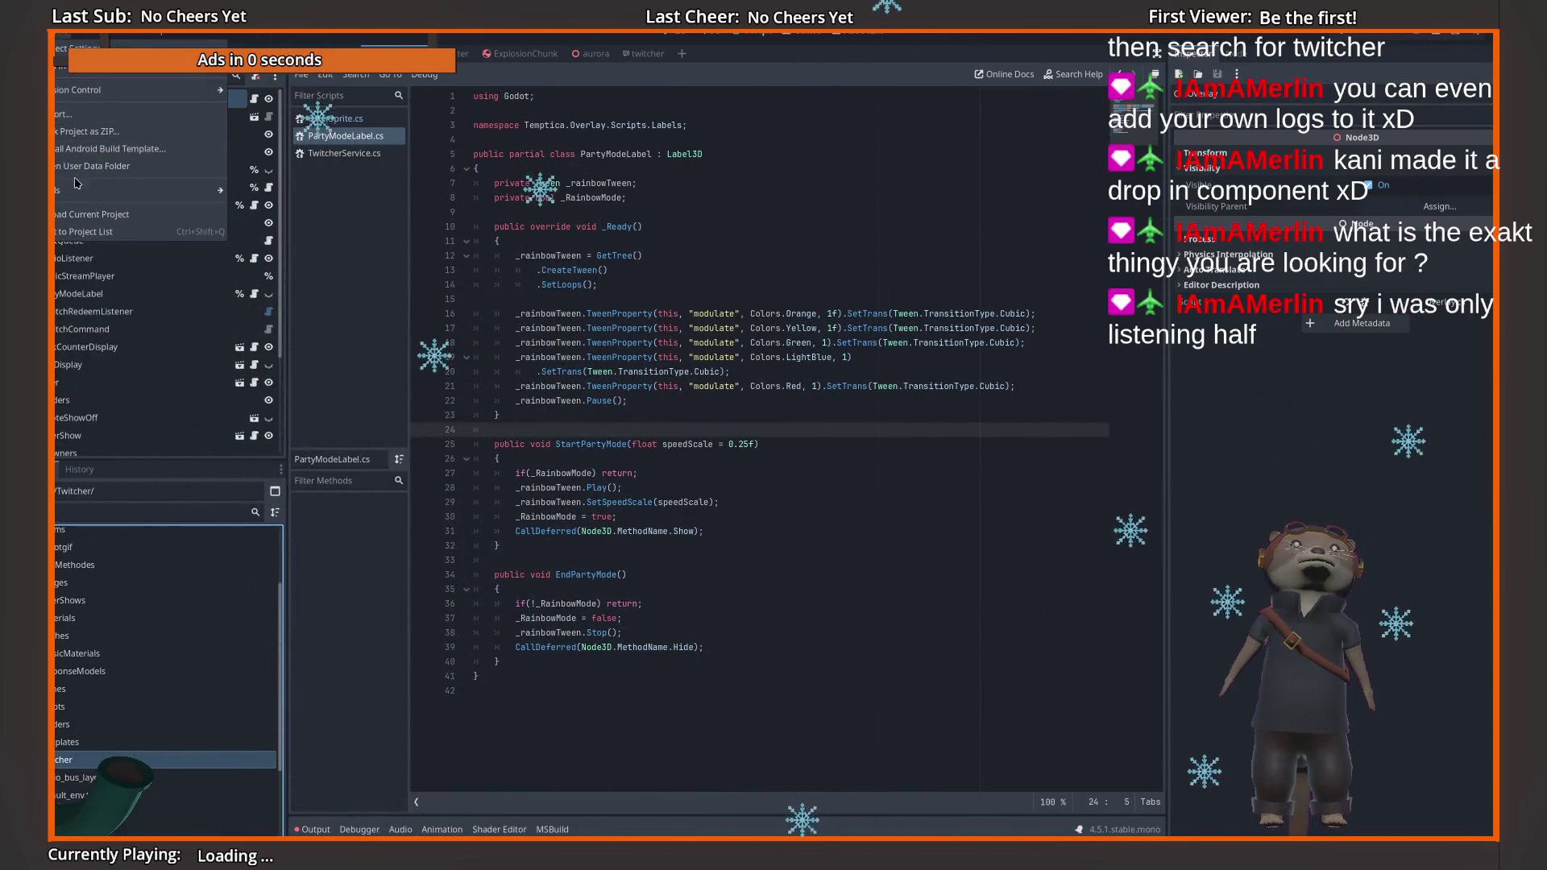
- Check the Twitcher setup's Utilities page, then reopen Project Settings
mouse_move(209, 190)
click(292, 278)
click(748, 300)
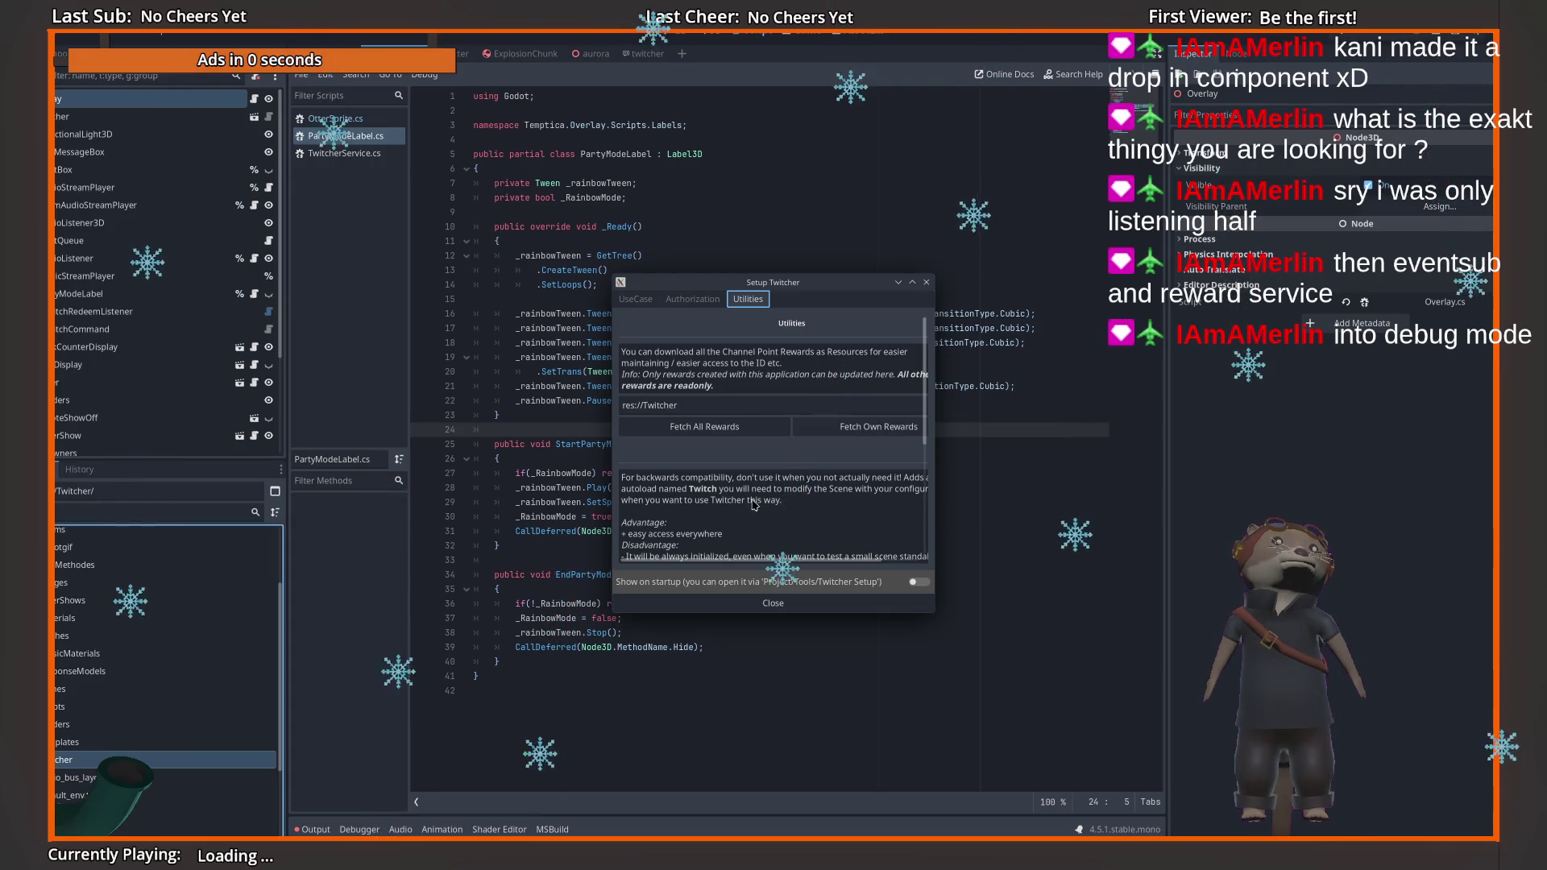
click(926, 282)
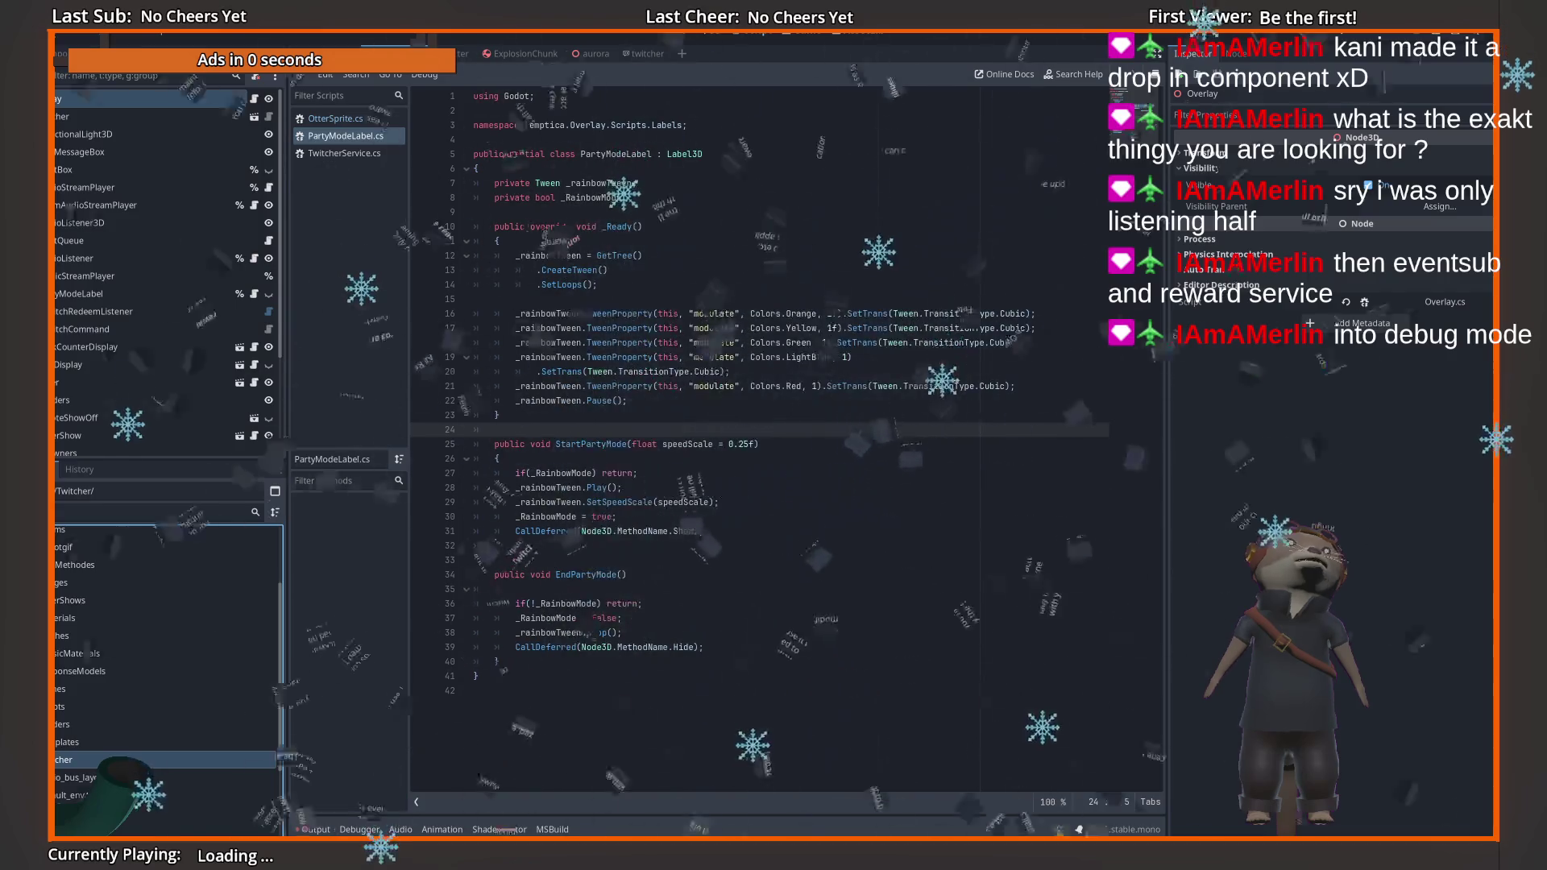
click(81, 37)
click(121, 80)
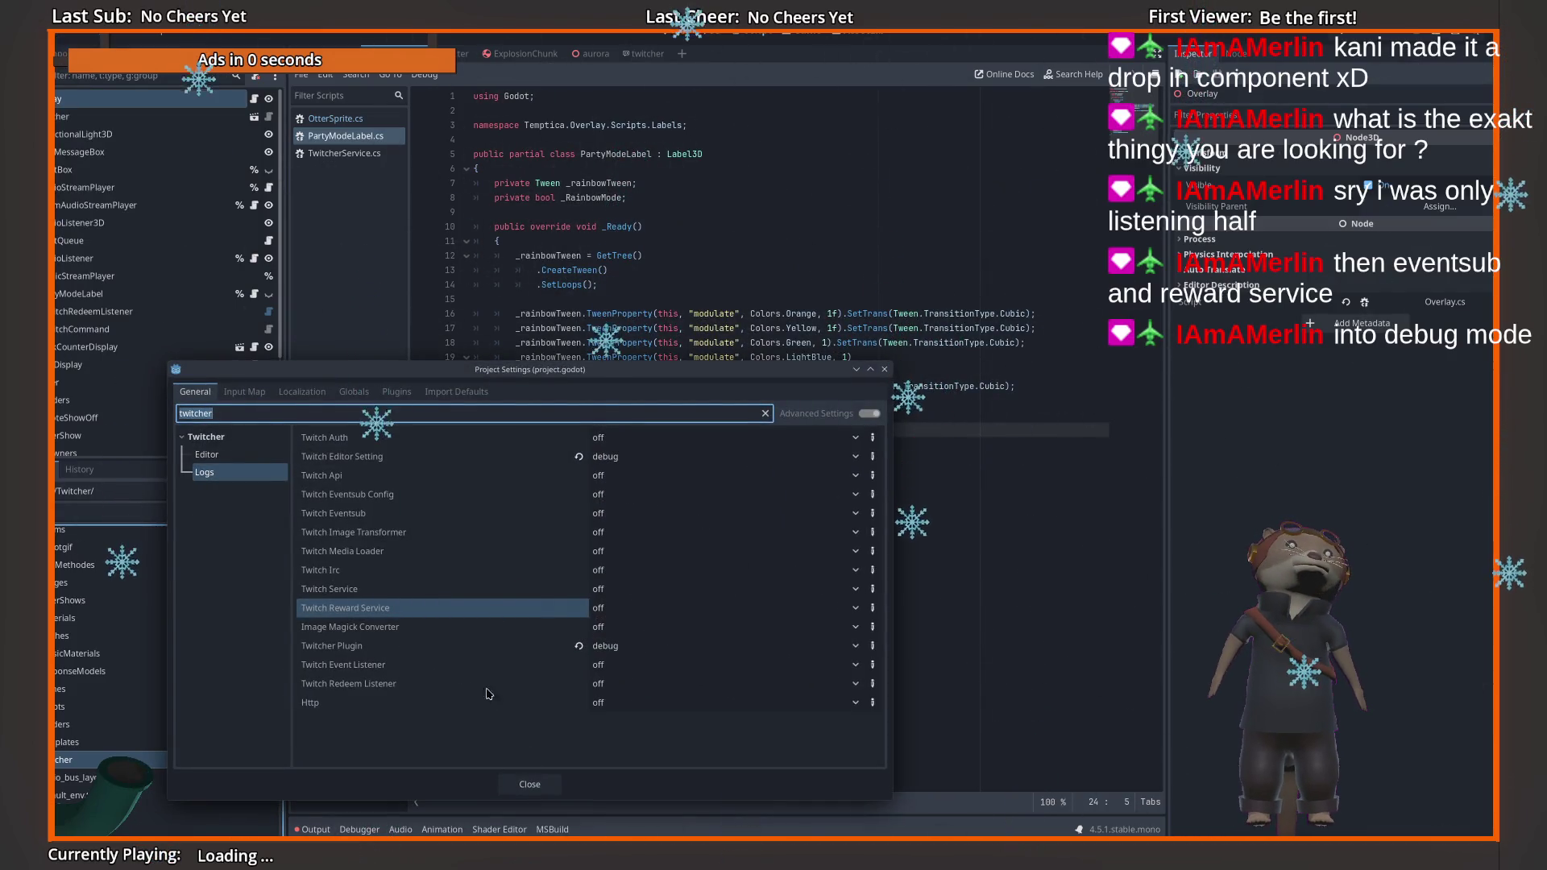
- Set Twitch Eventsub and Reward Service logs to debug, keep Redeem Listener off, and close Project Settings
click(613, 683)
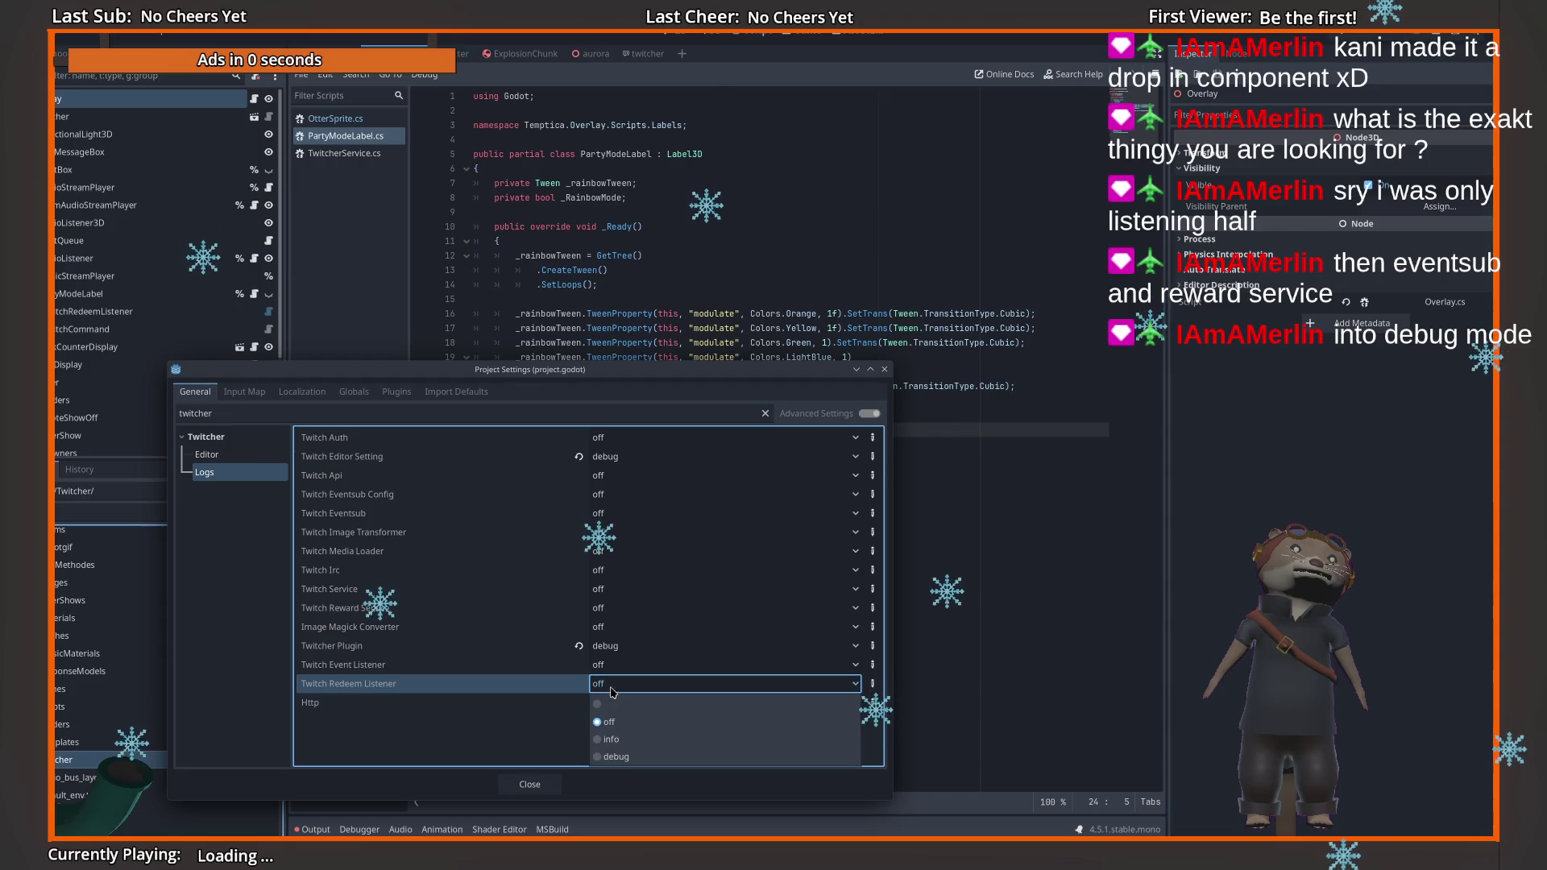
click(612, 757)
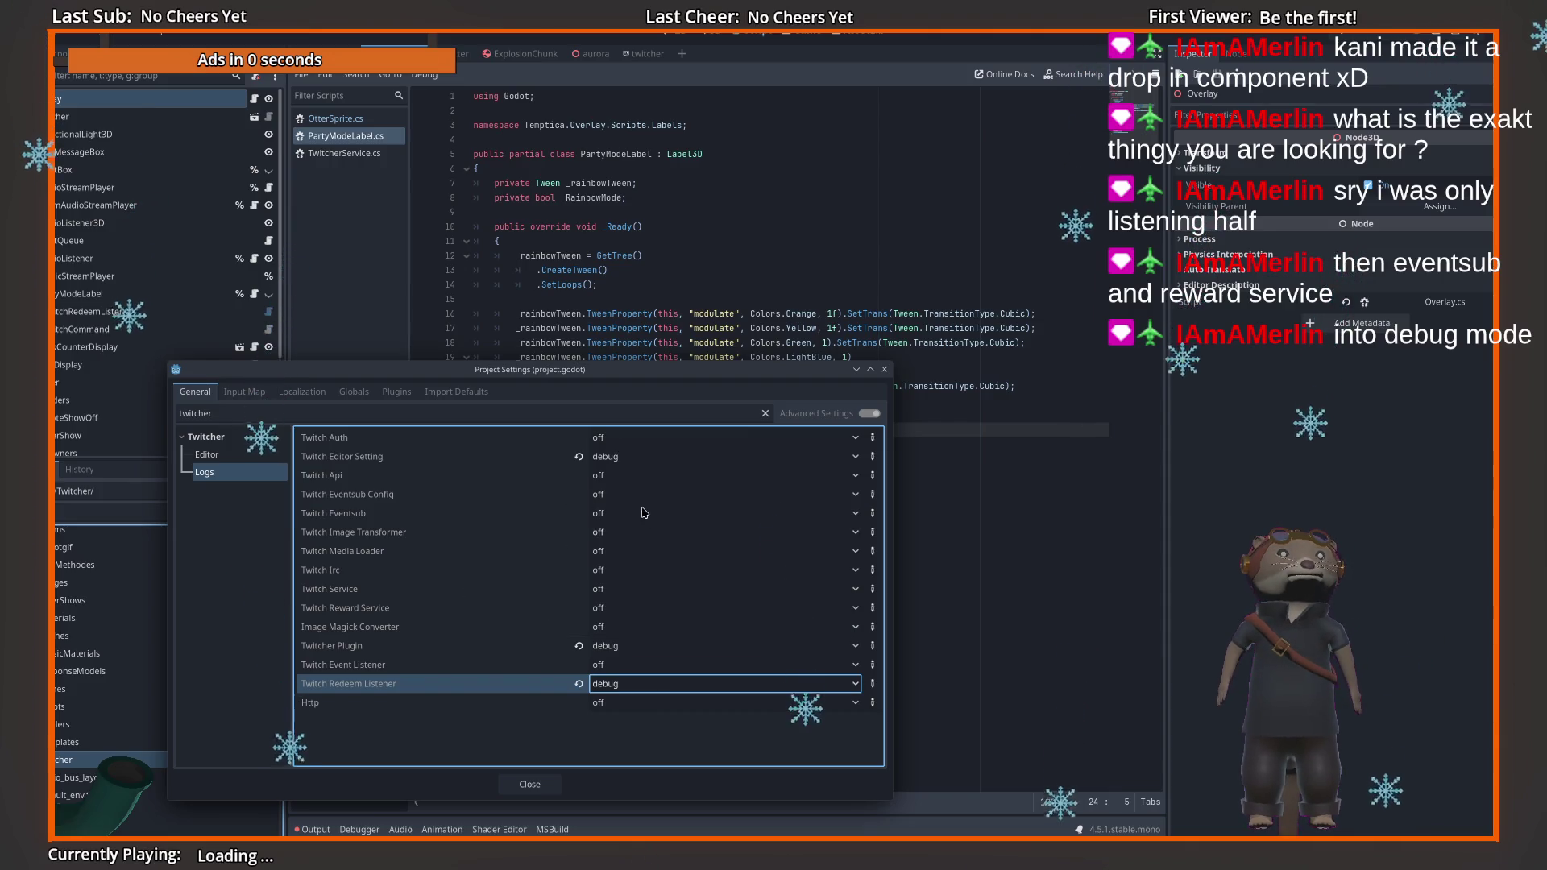
click(725, 514)
click(612, 587)
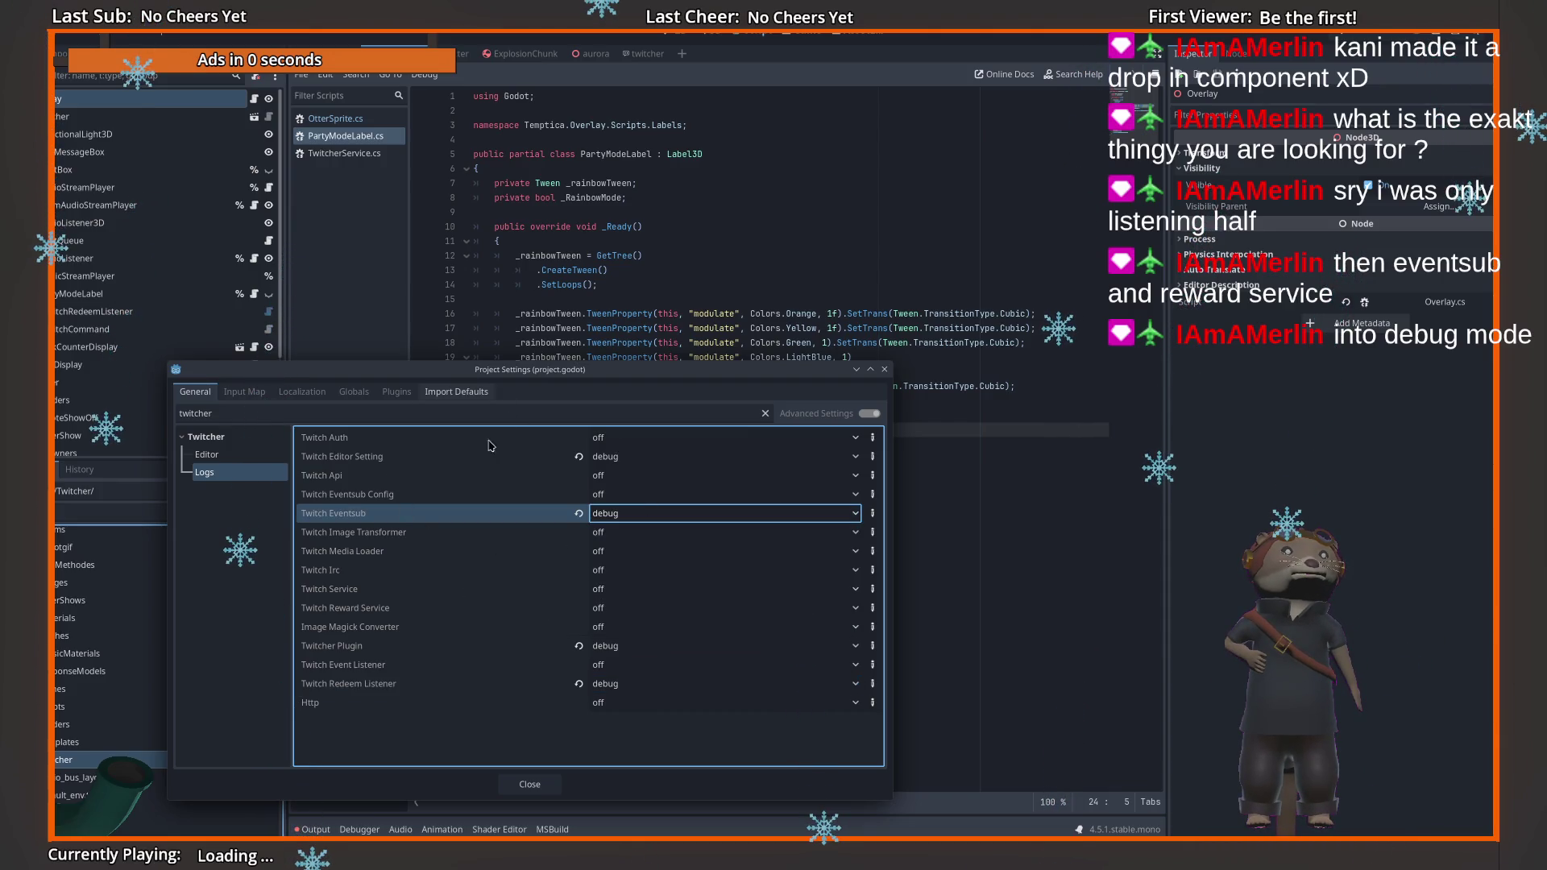
click(653, 615)
click(613, 681)
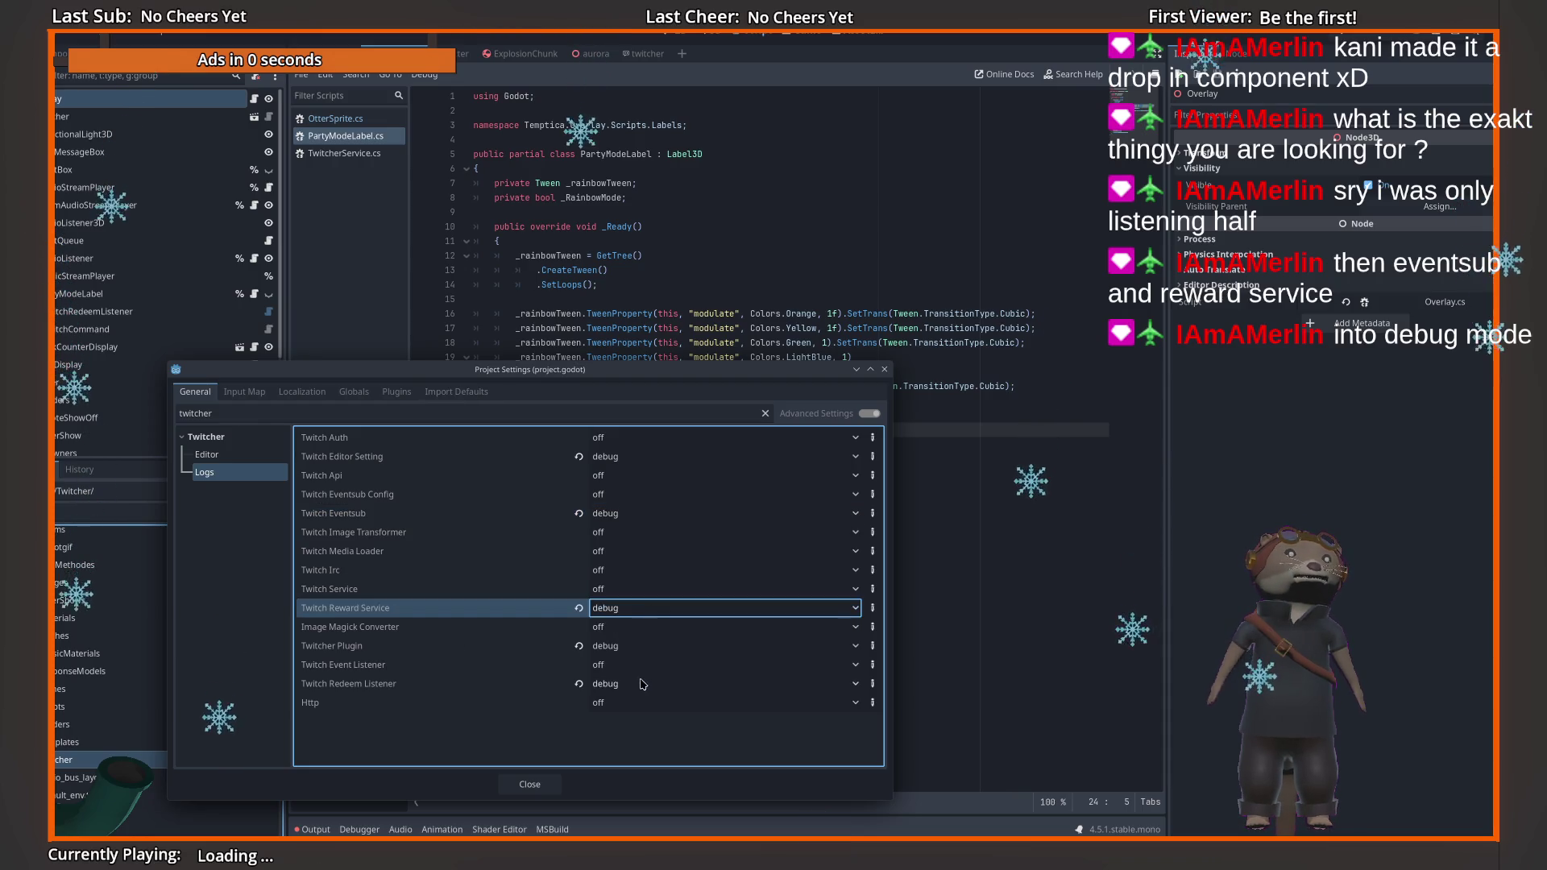
click(578, 683)
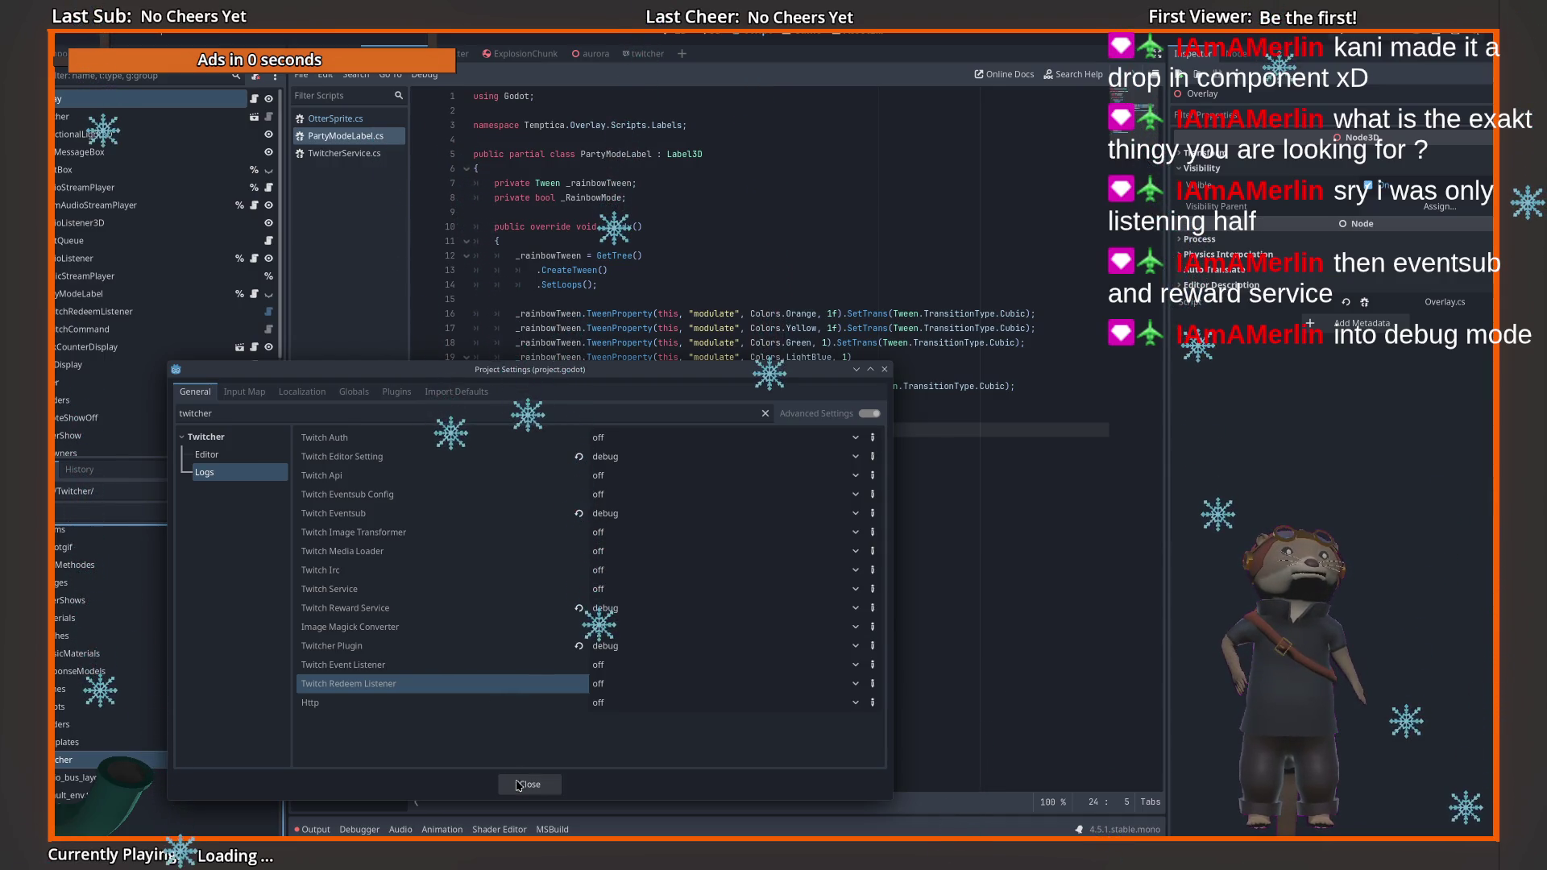
key(Escape)
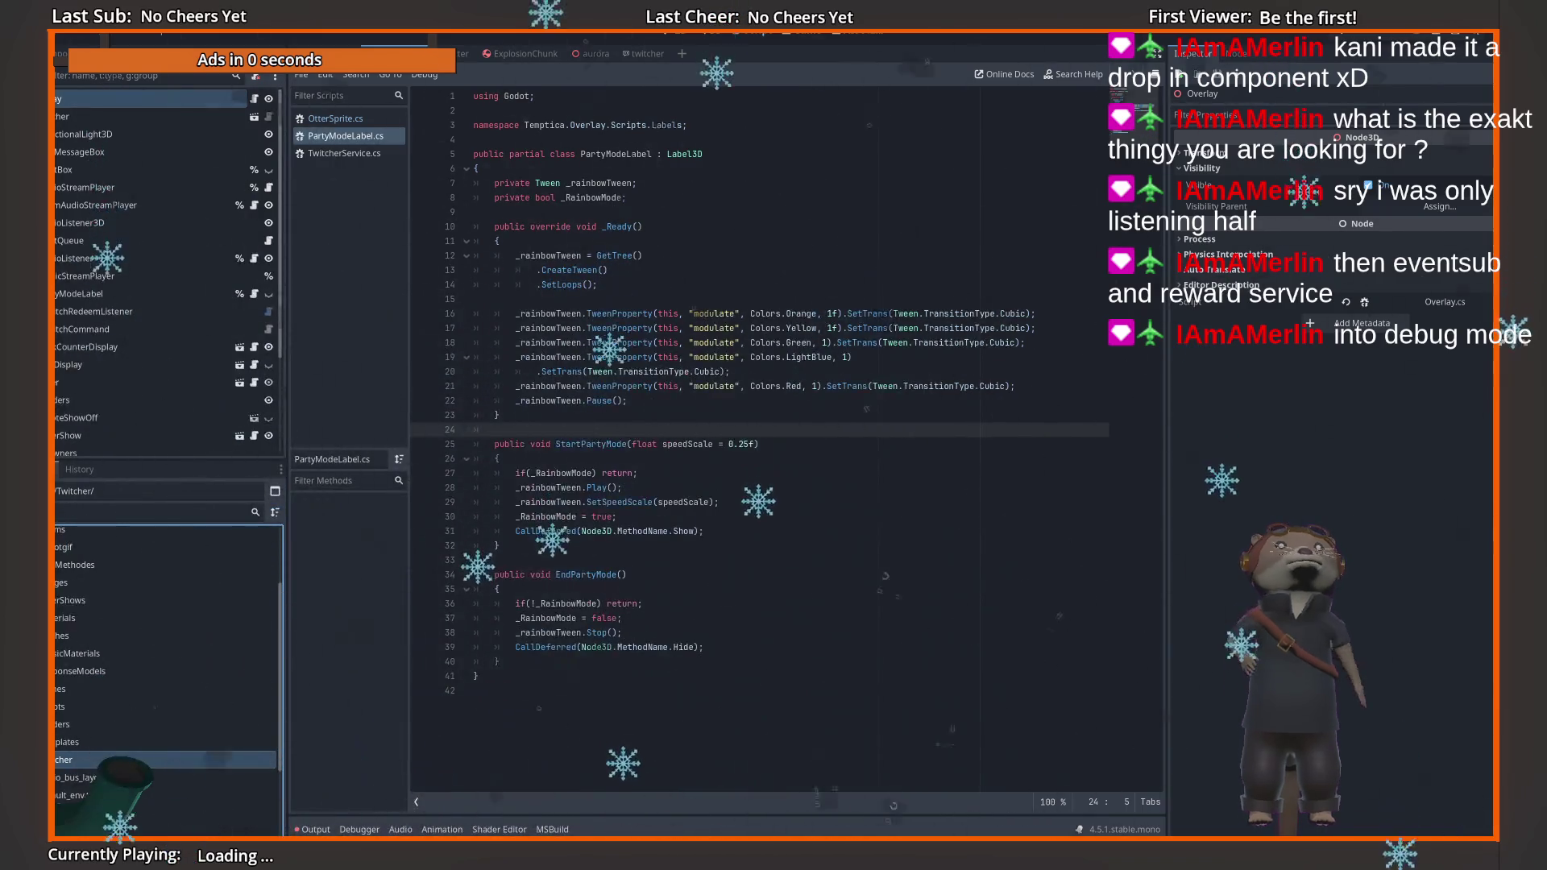
- Open Twitcher Setup, choose the option to fetch all channel rewards, and close it
click(57, 36)
click(349, 830)
click(348, 830)
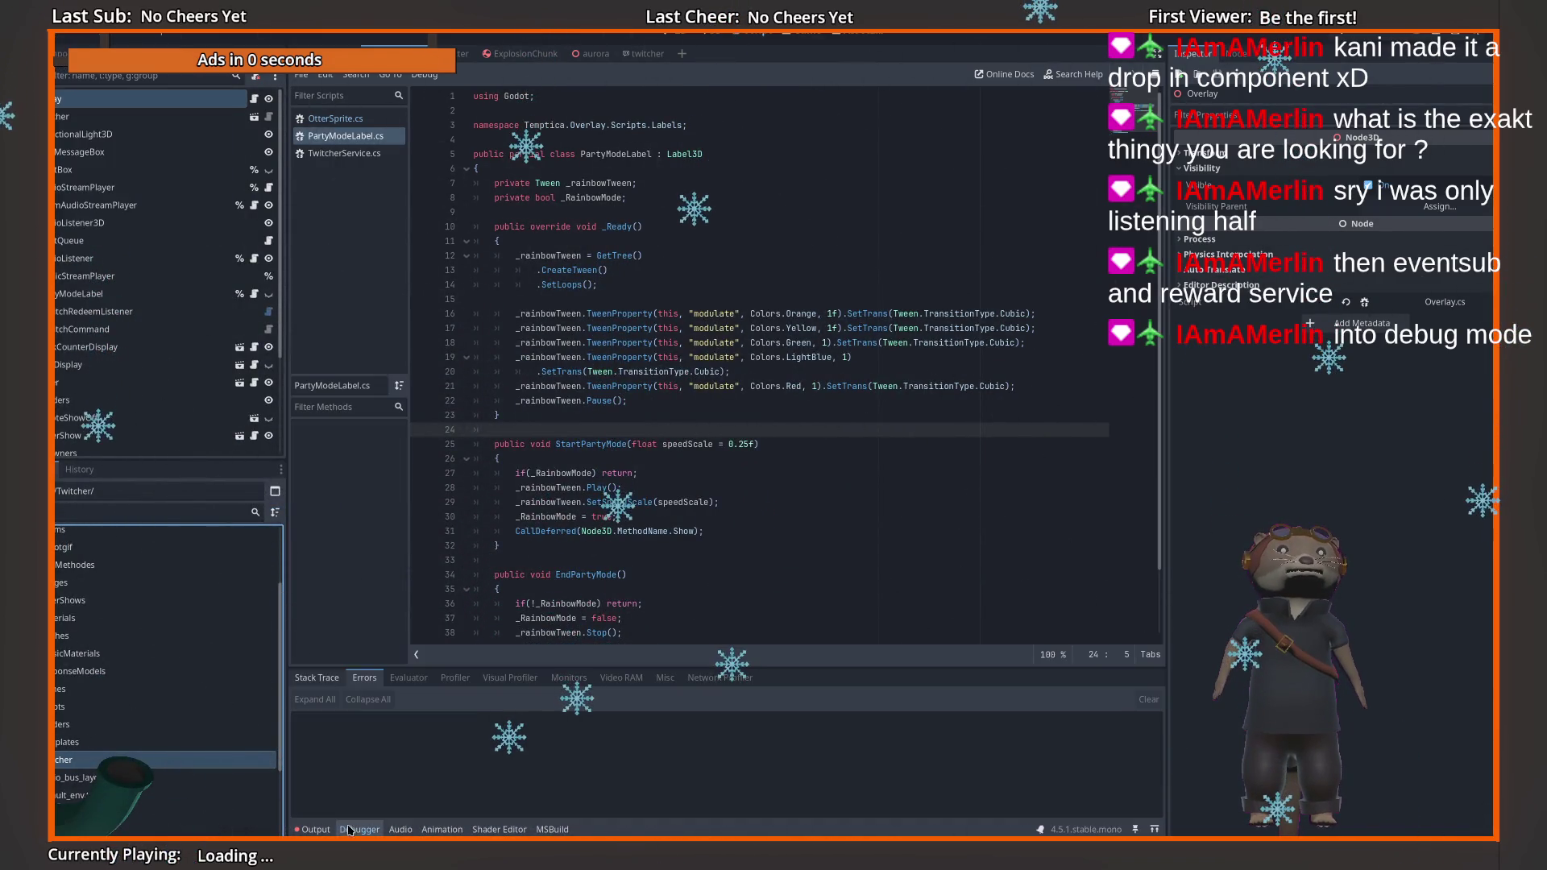
click(56, 36)
click(89, 77)
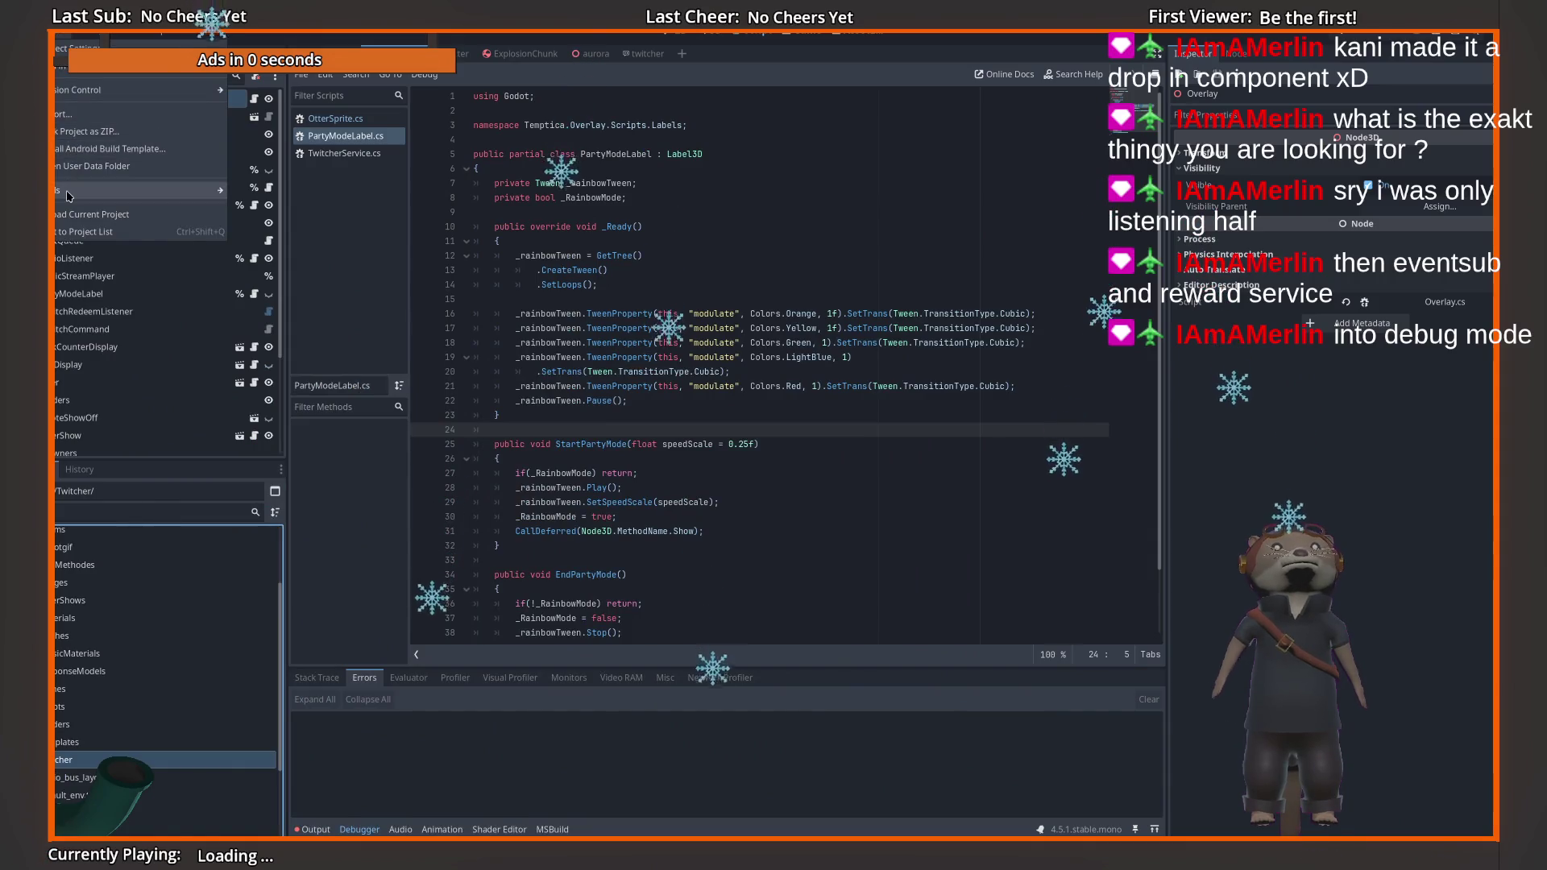
mouse_move(194, 190)
click(266, 276)
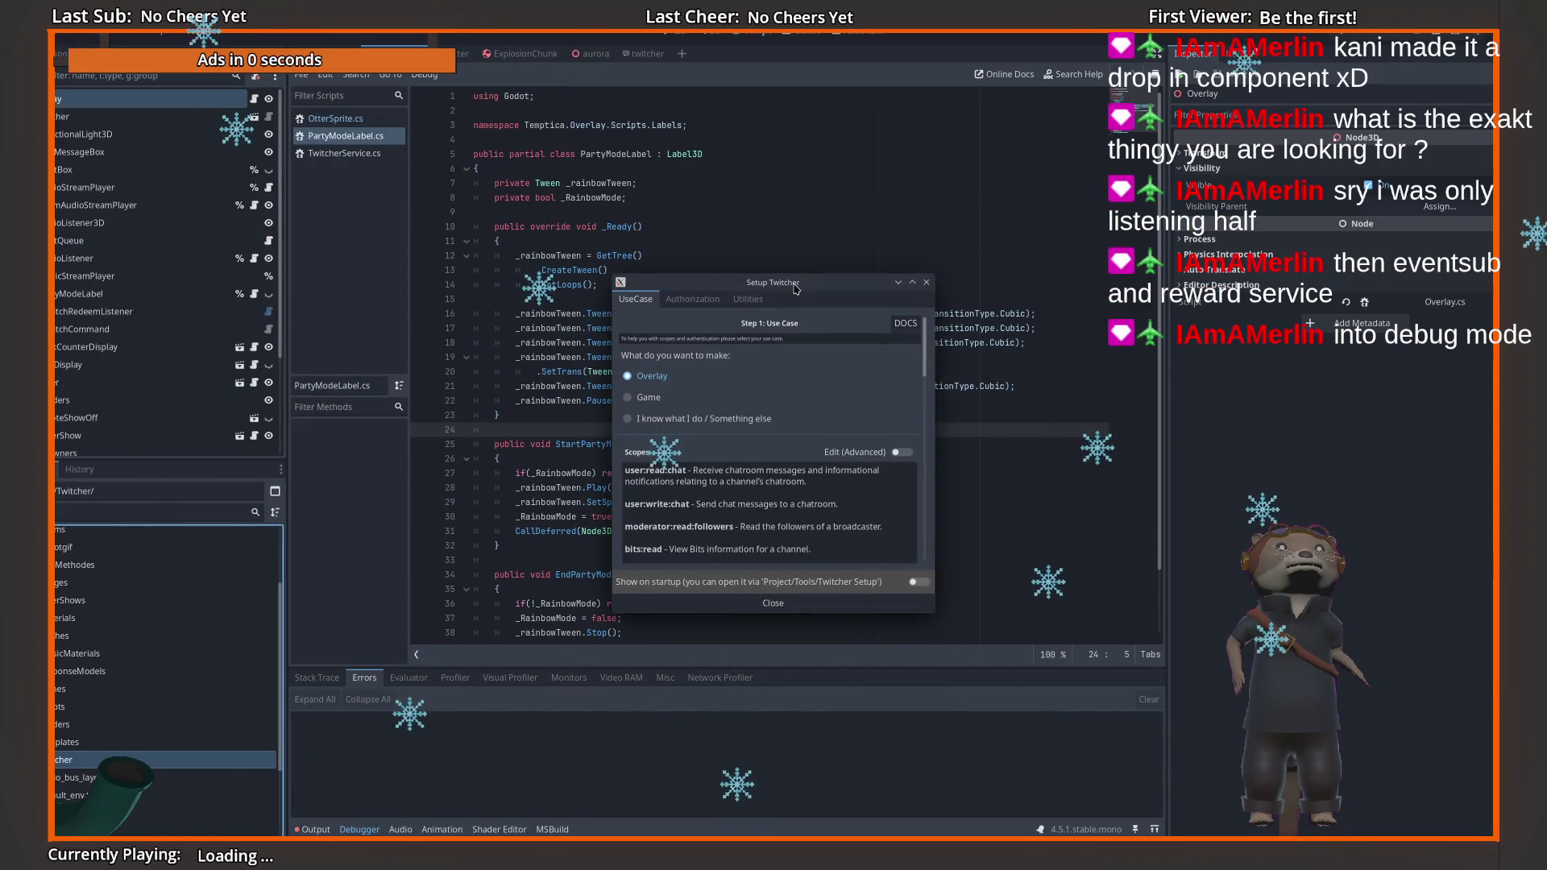
click(743, 433)
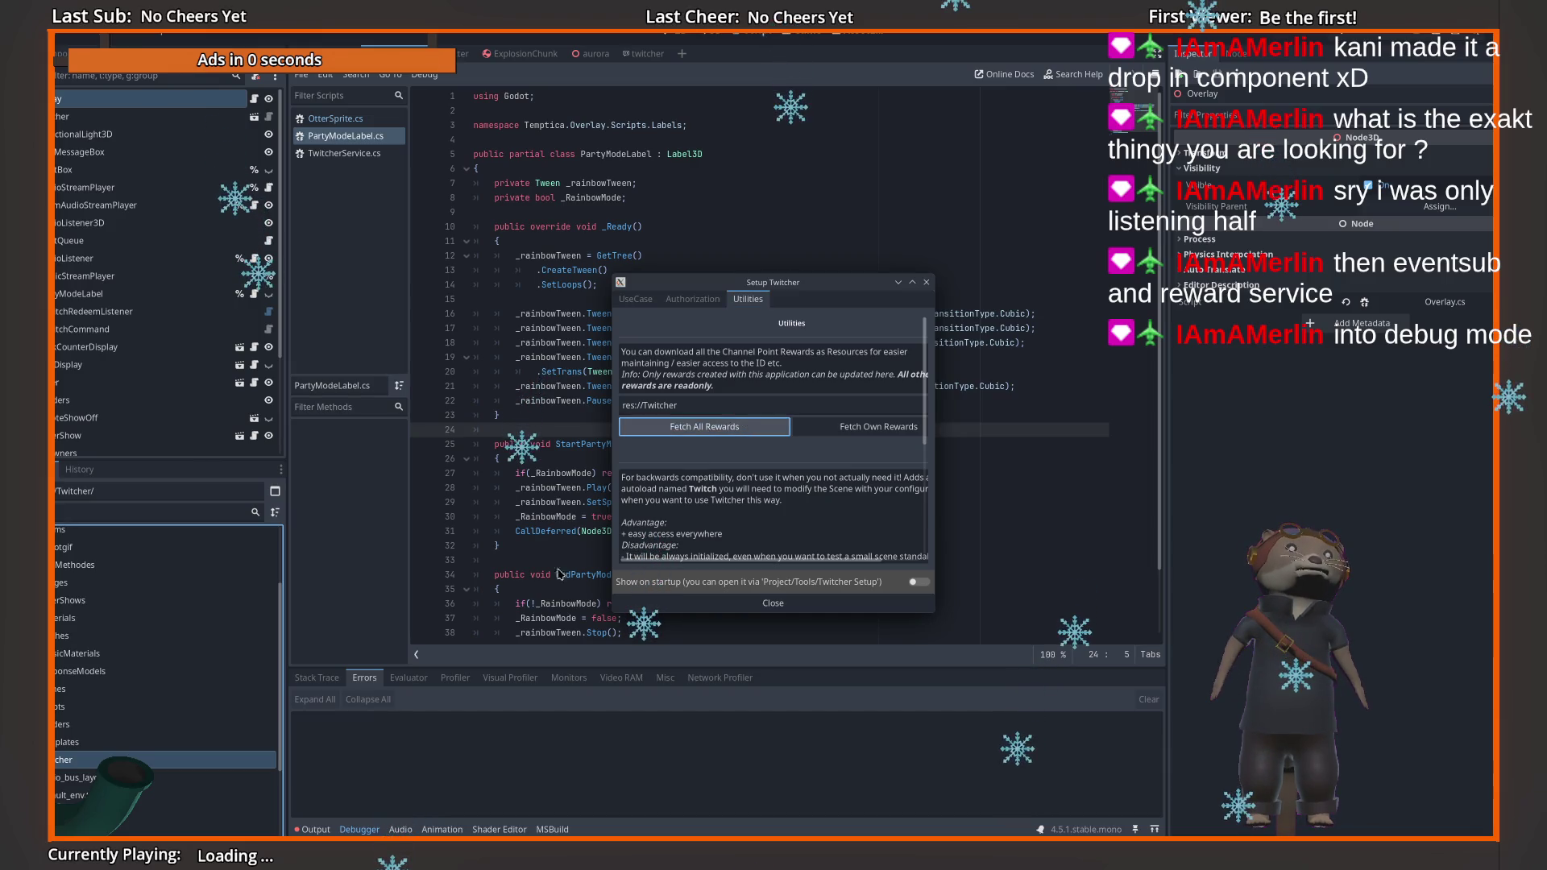
key(Escape)
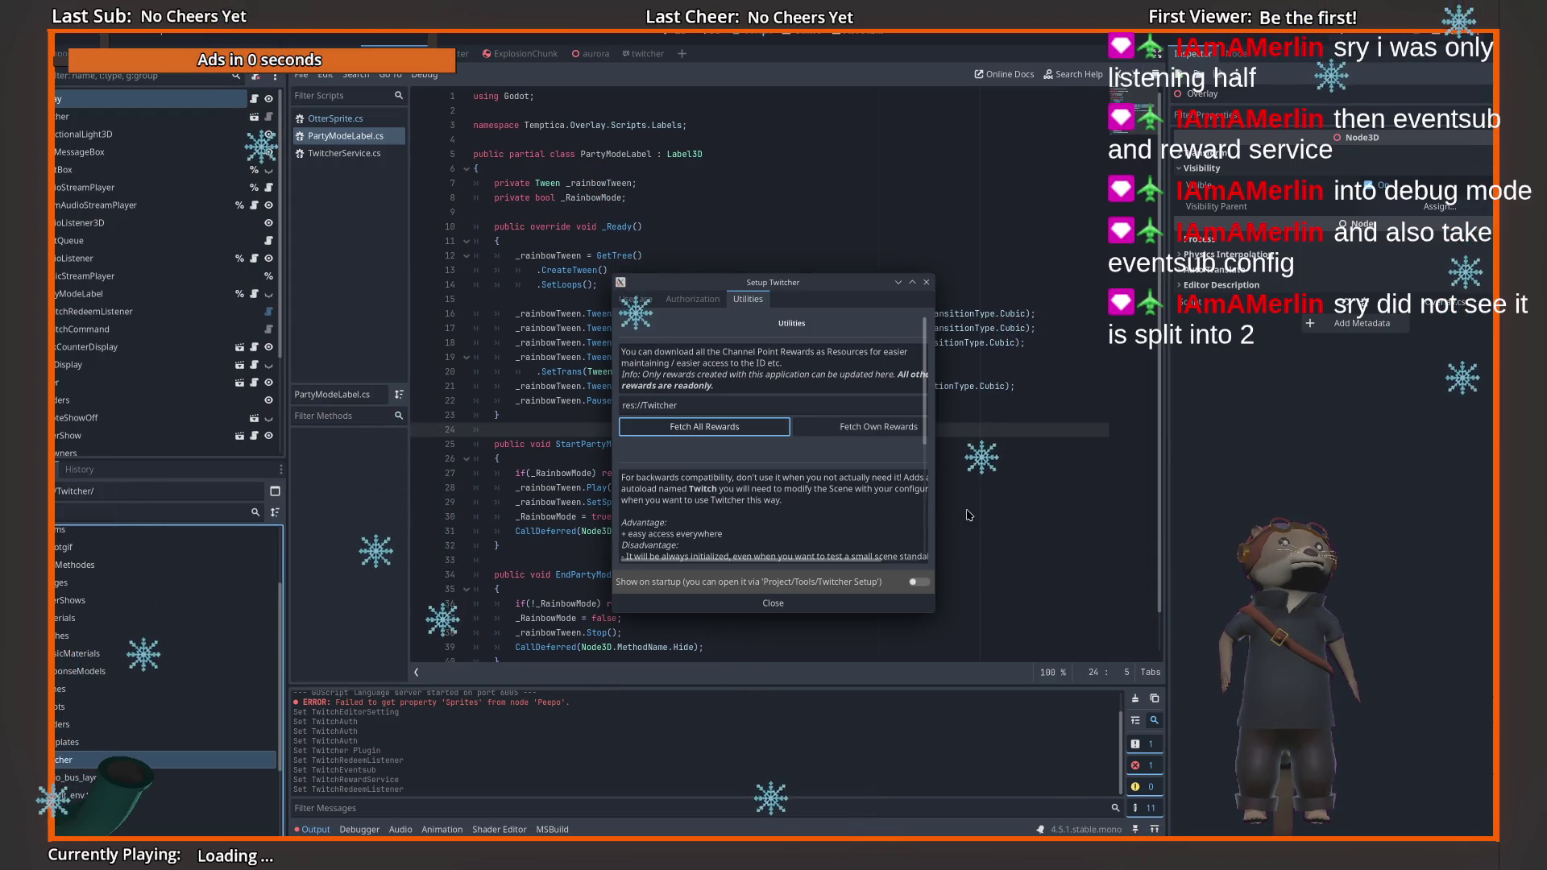
- Widen, heighten and move the Twitcher setup window up and left
drag(935, 499, 1191, 499)
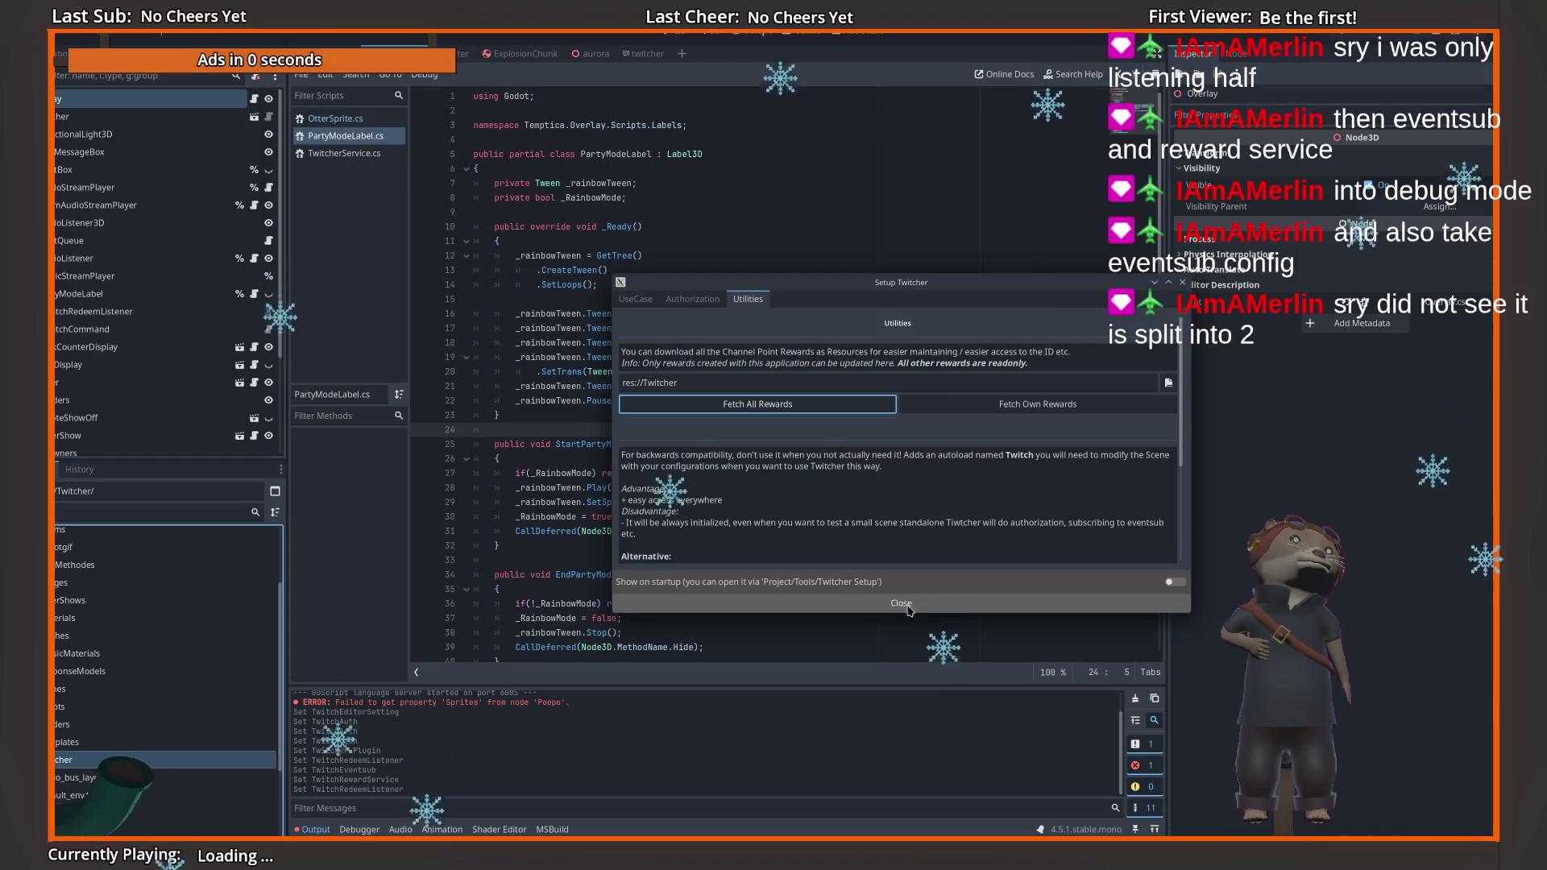
drag(908, 613, 913, 780)
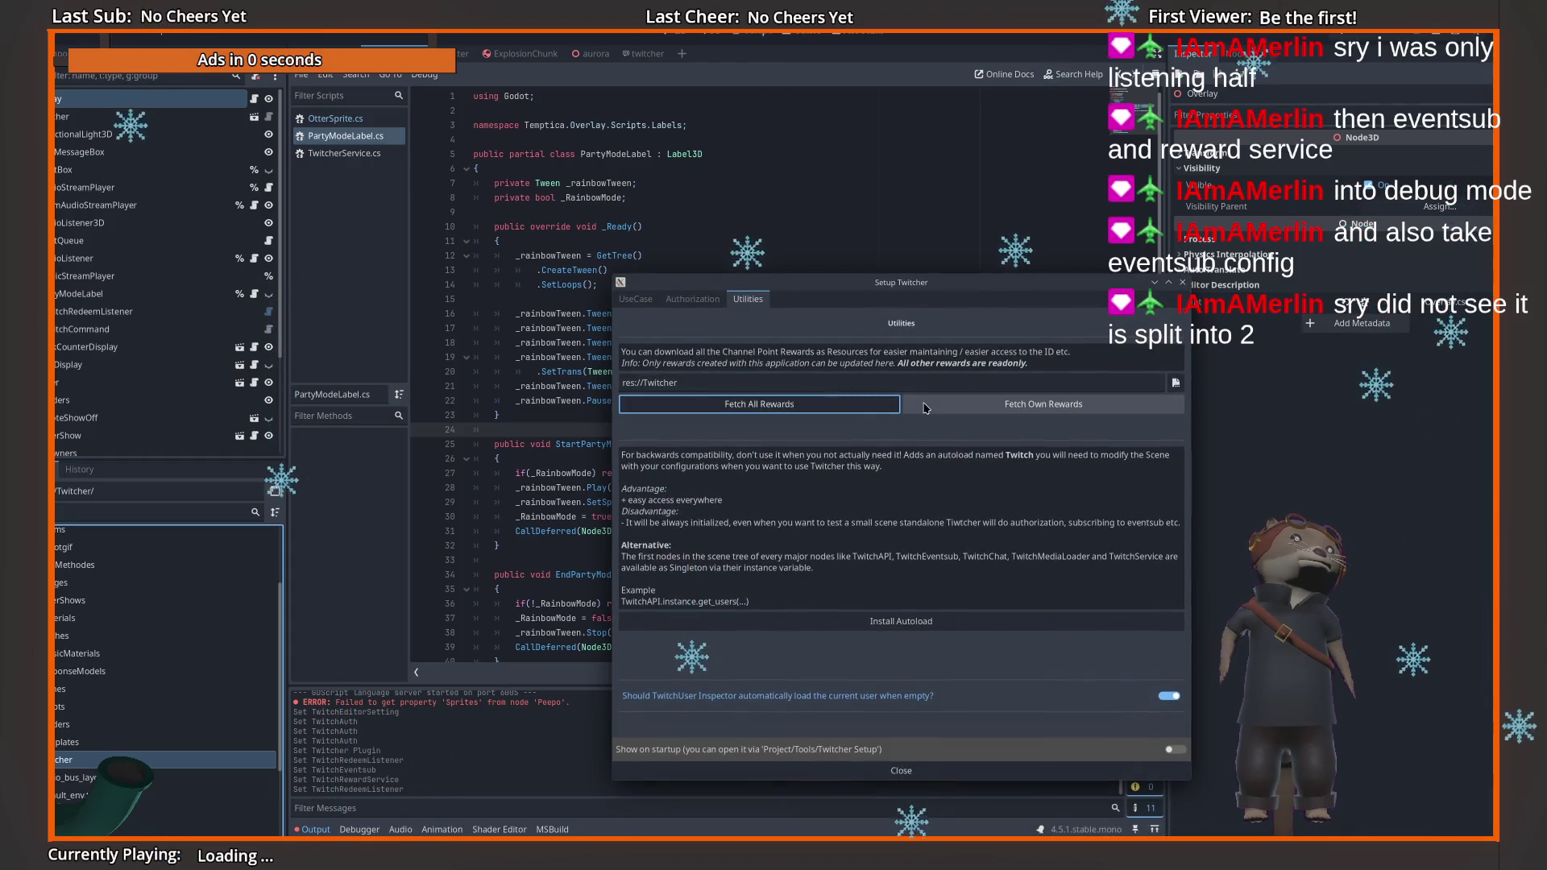
mouse_move(935, 284)
mouse_down()
mouse_move(713, 54)
mouse_move(732, 93)
mouse_up()
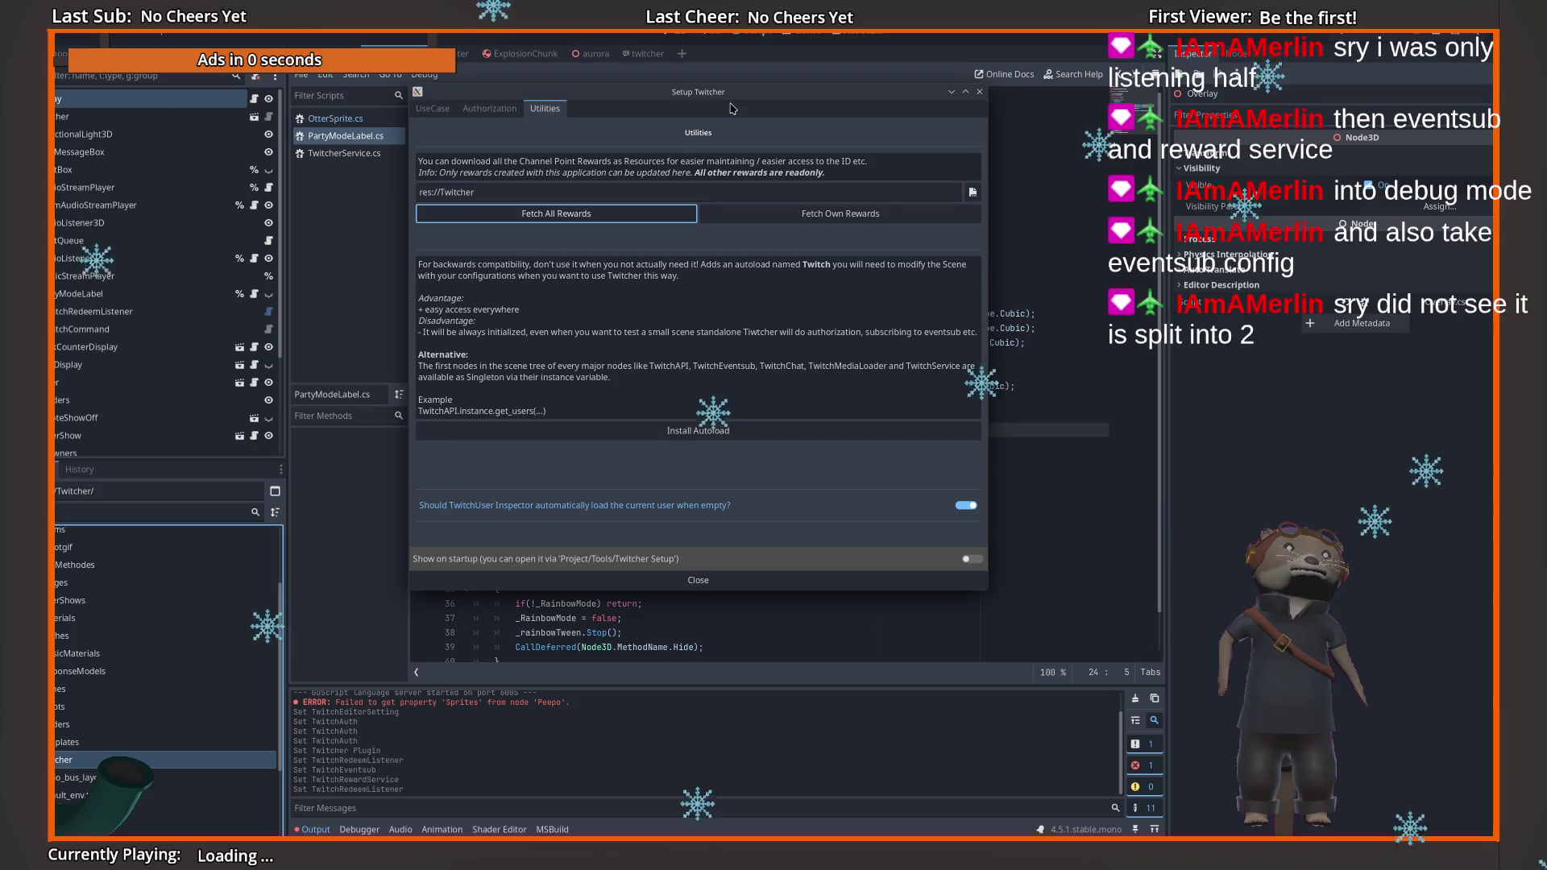
click(345, 831)
- Look through the debugger's Evaluator, Video RAM and Errors views, then clear the Output log
click(408, 677)
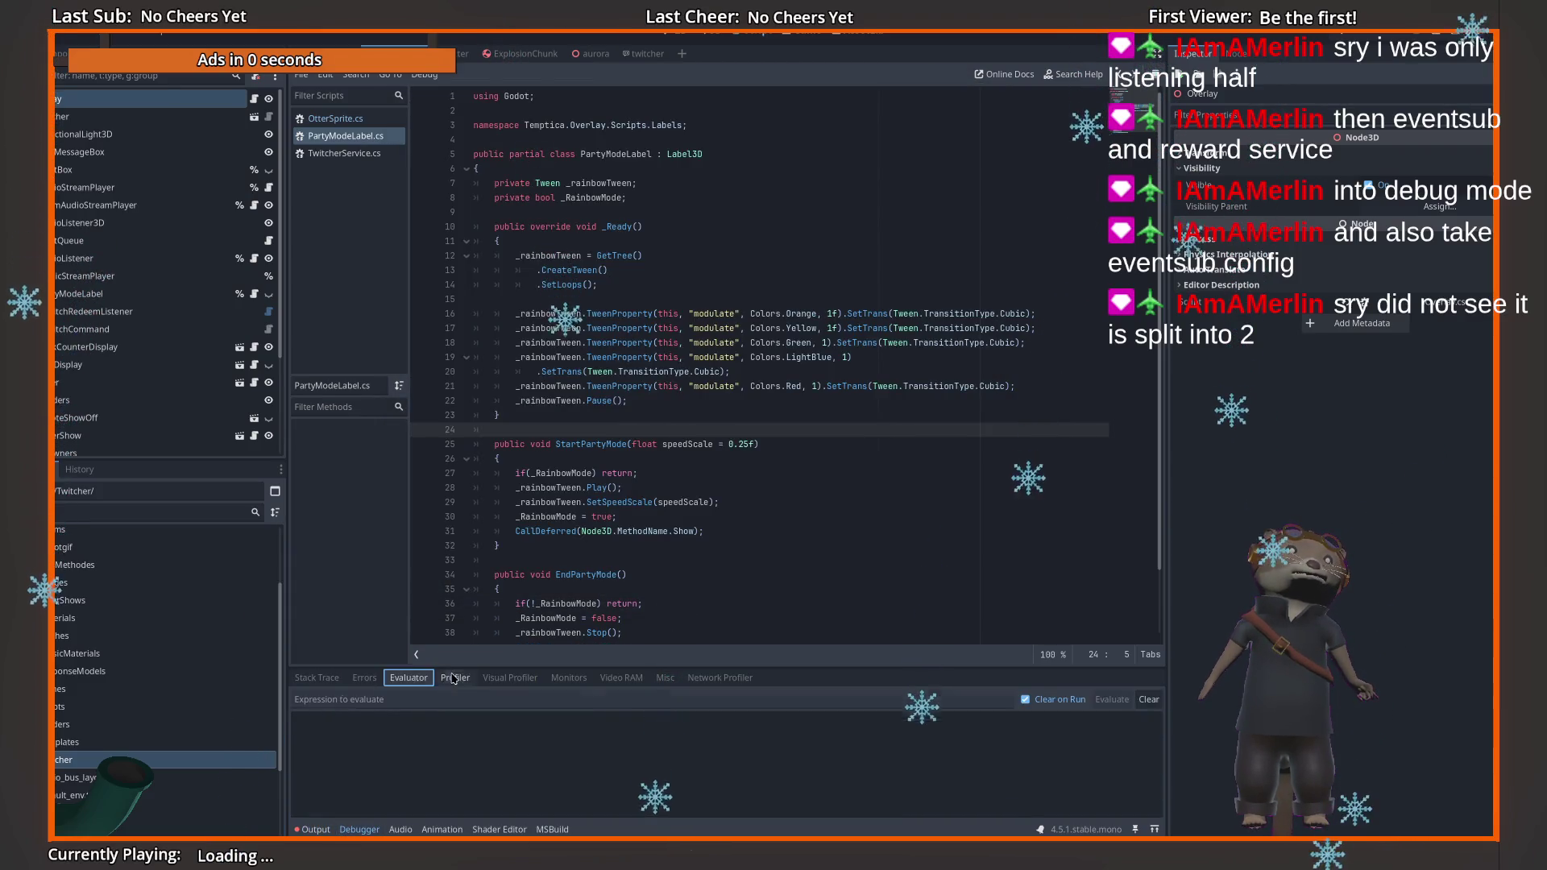
click(453, 679)
click(613, 679)
click(363, 677)
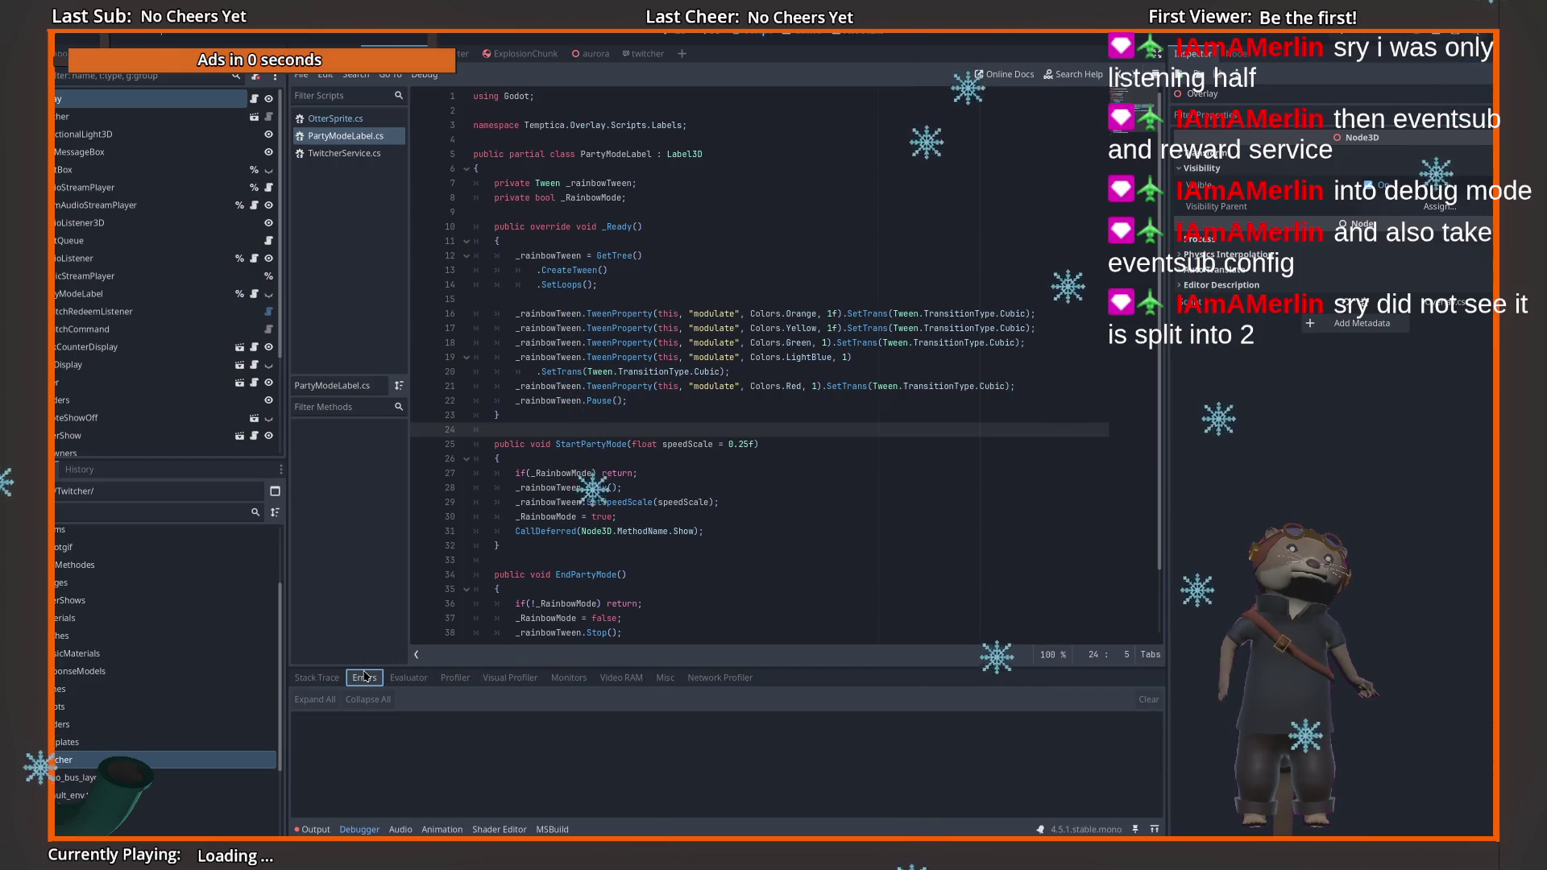
click(308, 830)
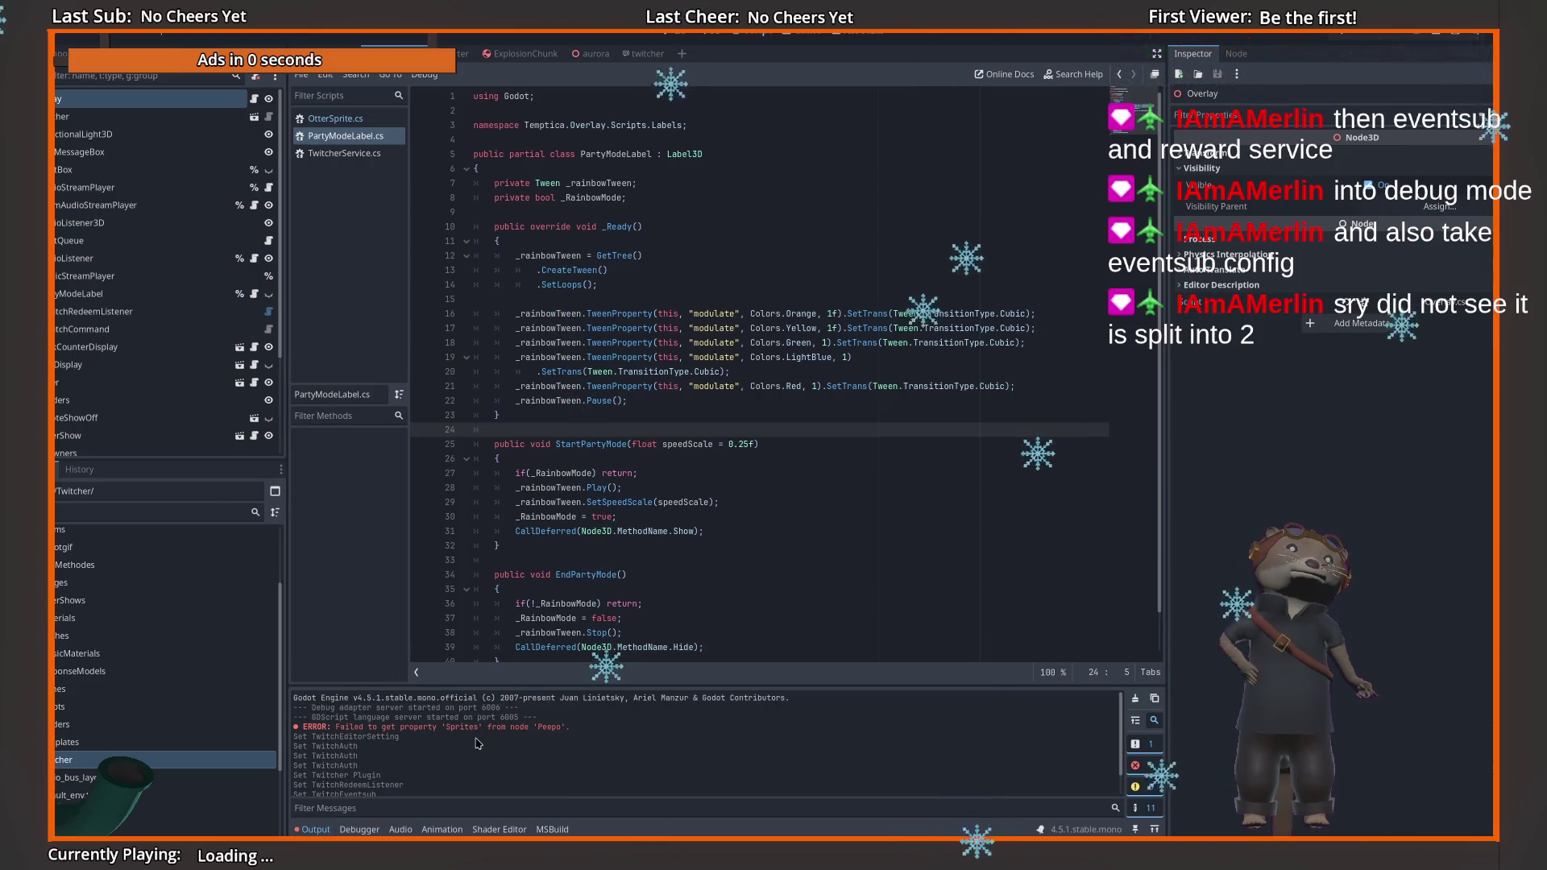
click(1136, 698)
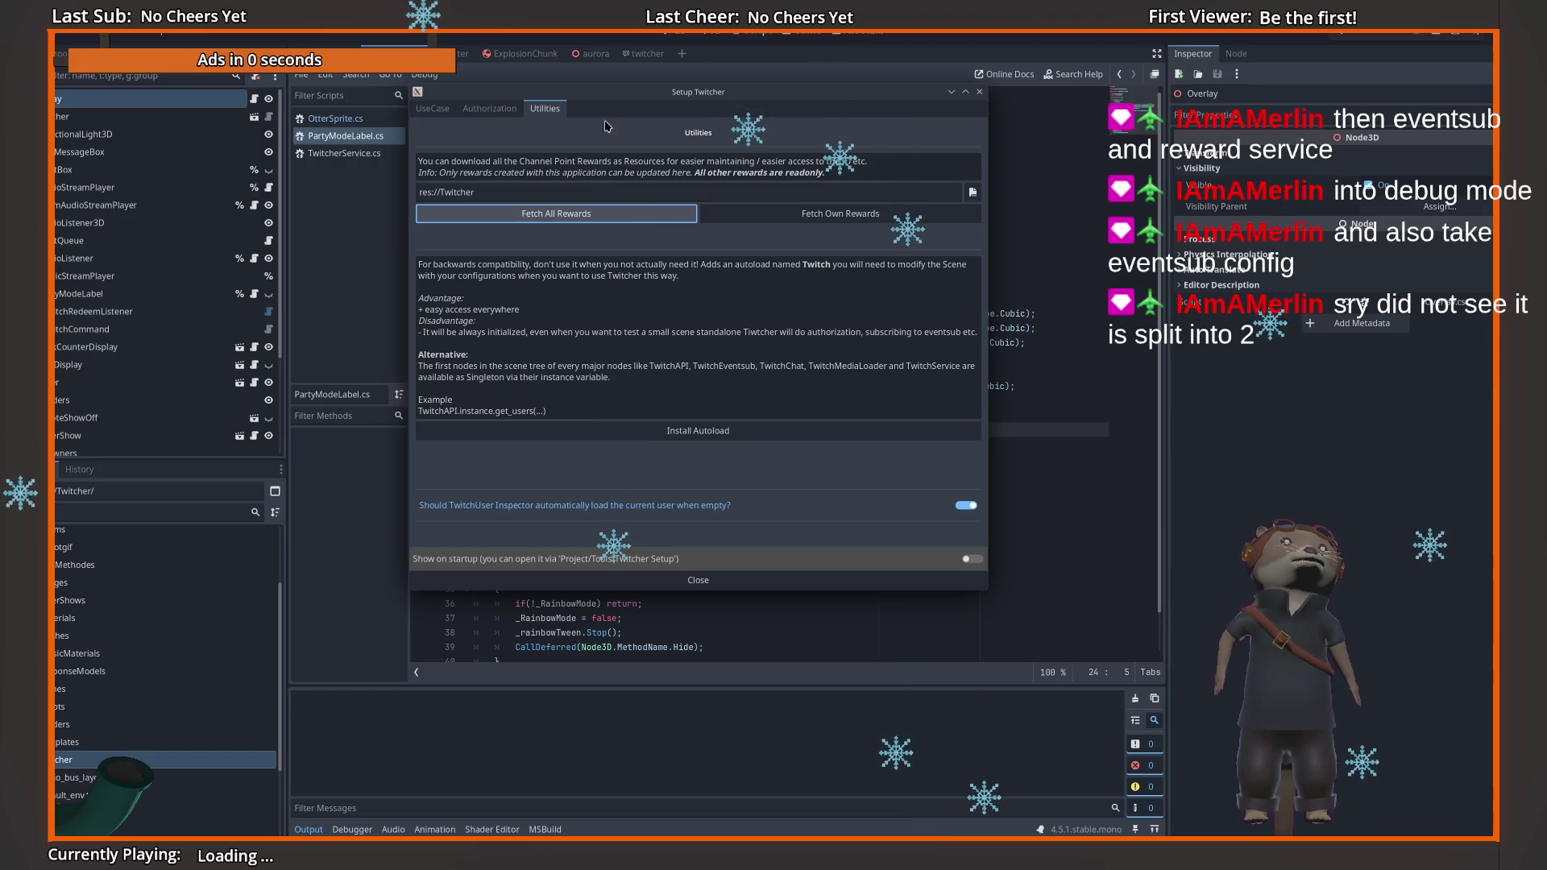
- Start editor authorization with Twitch on the Authorization page, retrying after the login-trial warning
click(606, 214)
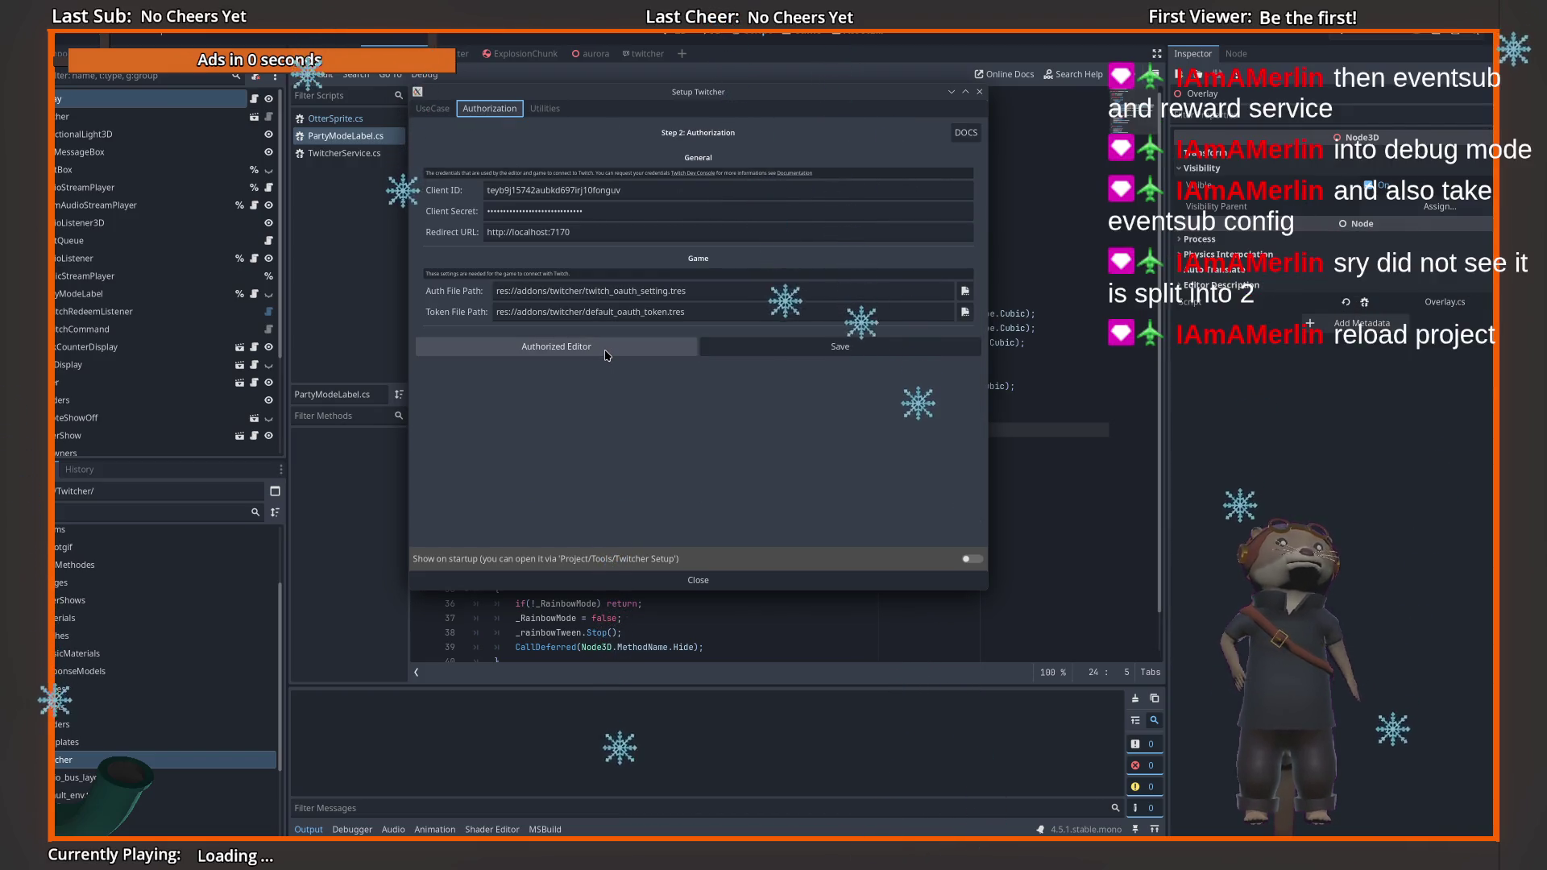
click(605, 351)
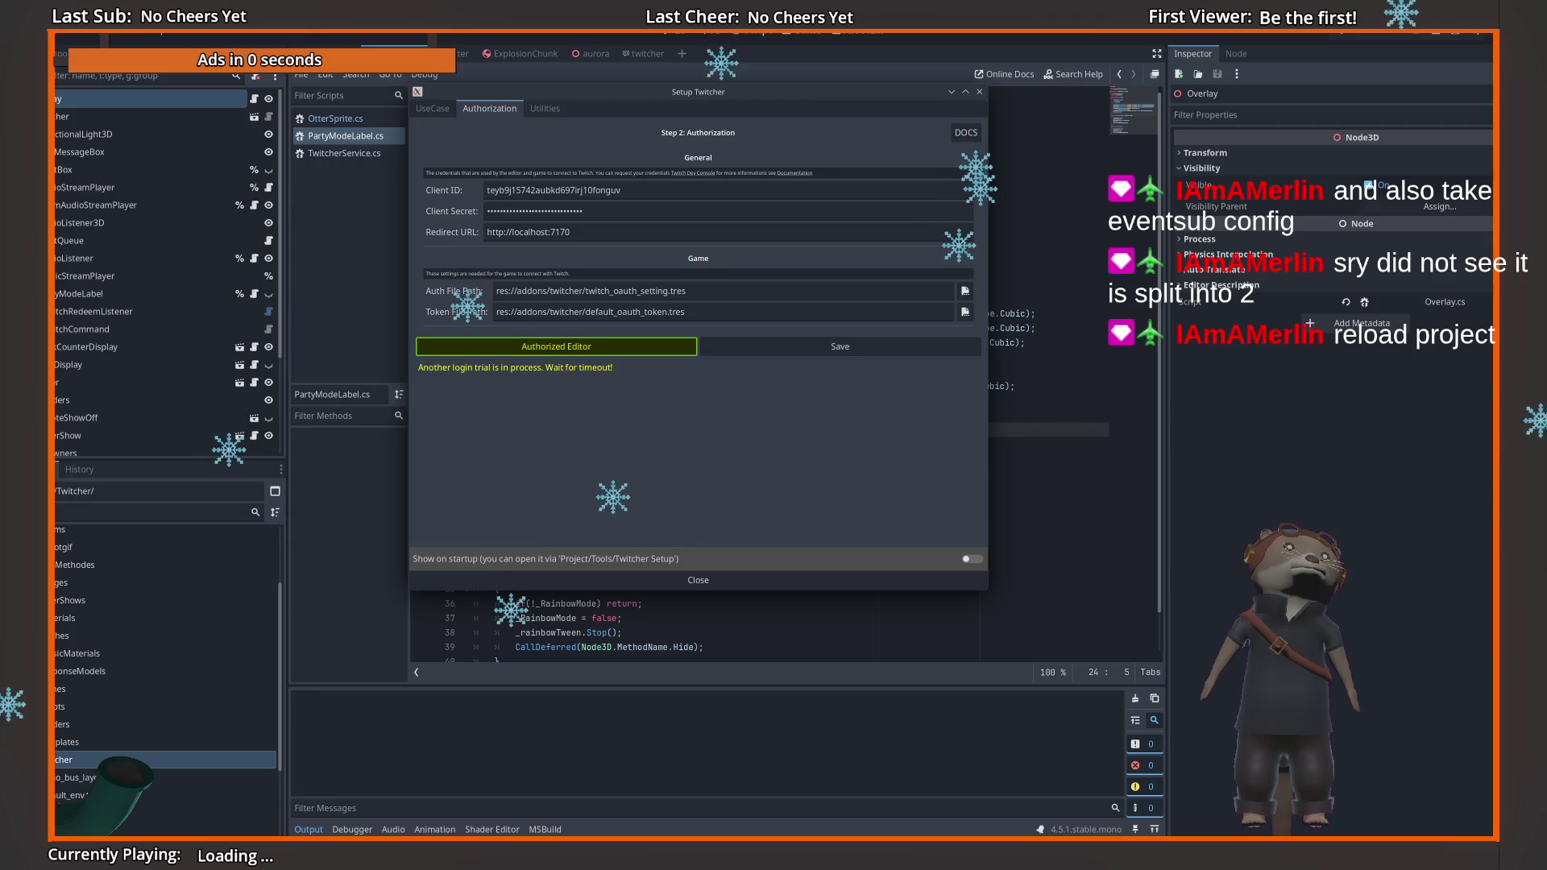
click(614, 375)
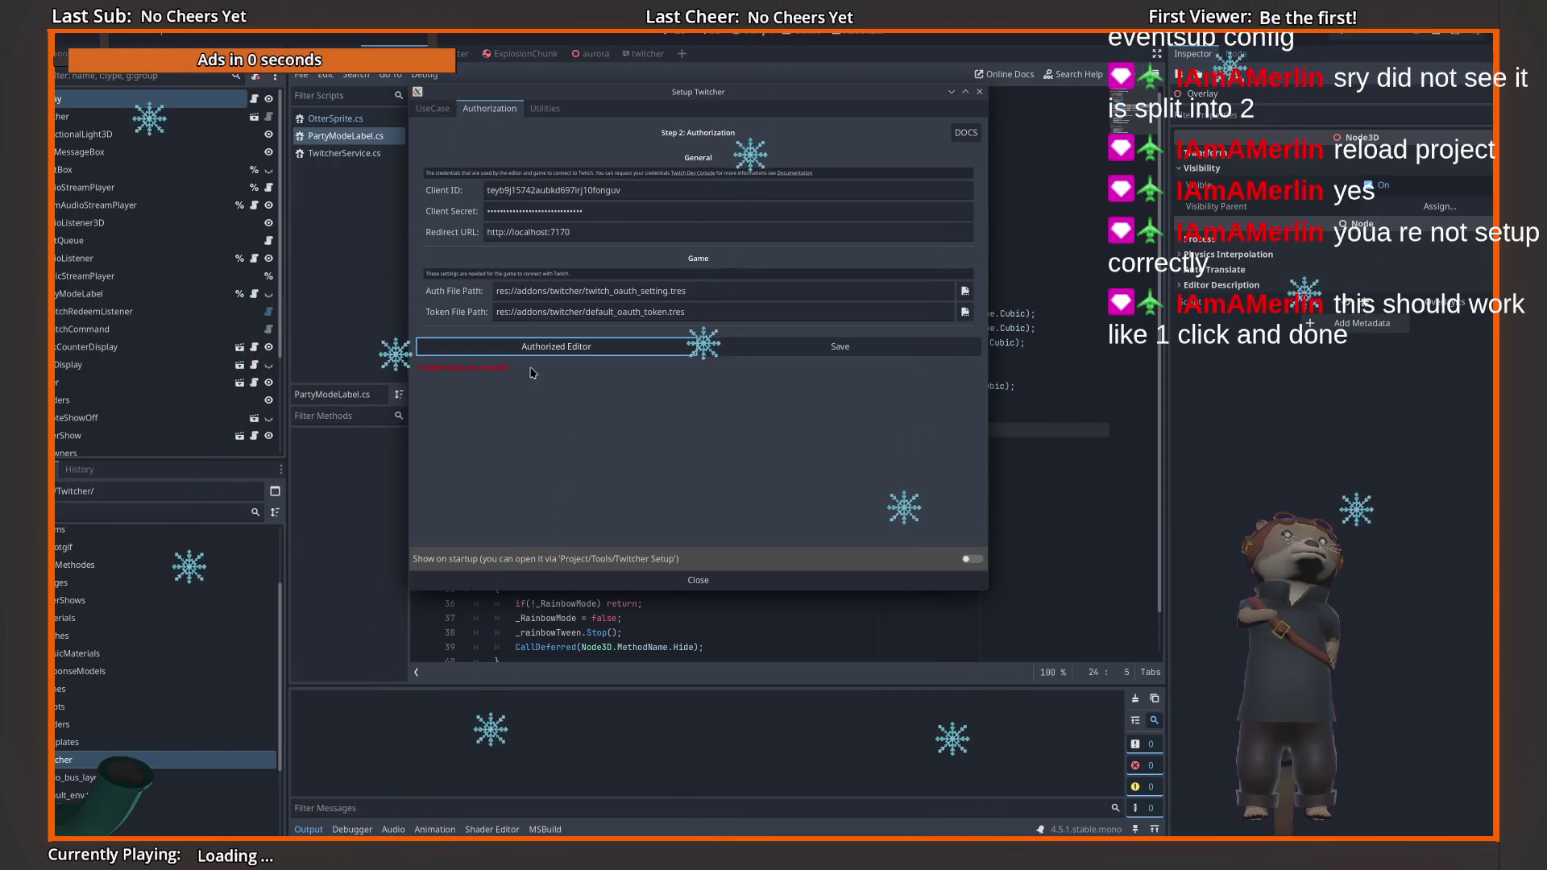
click(564, 346)
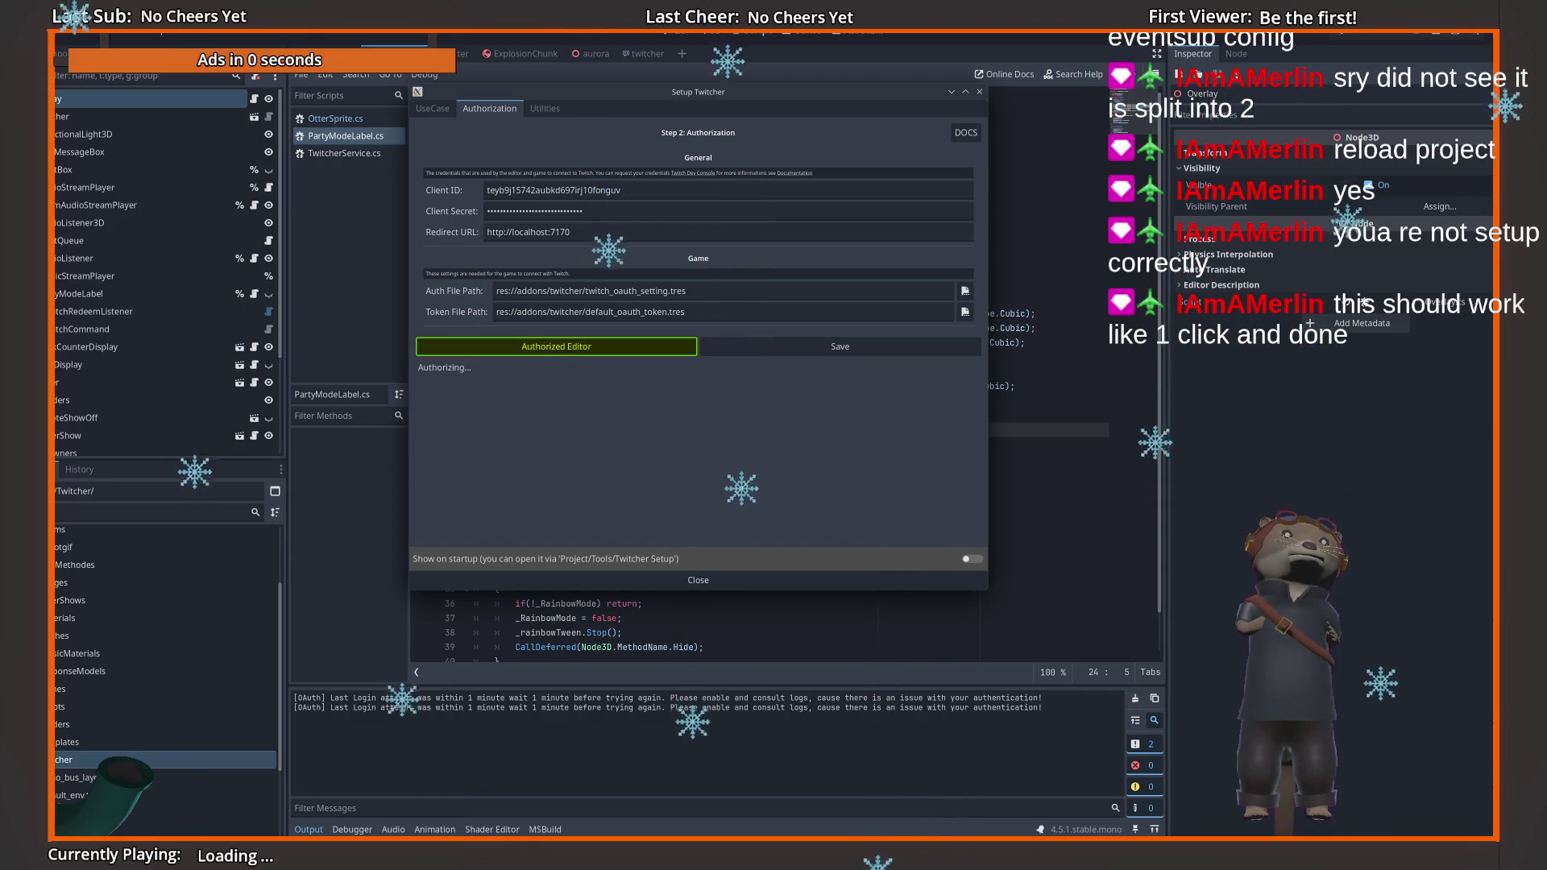
- Check the browser's Twitcher rewards docs, then return to Godot and close the Twitcher setup window
key(alt+Tab)
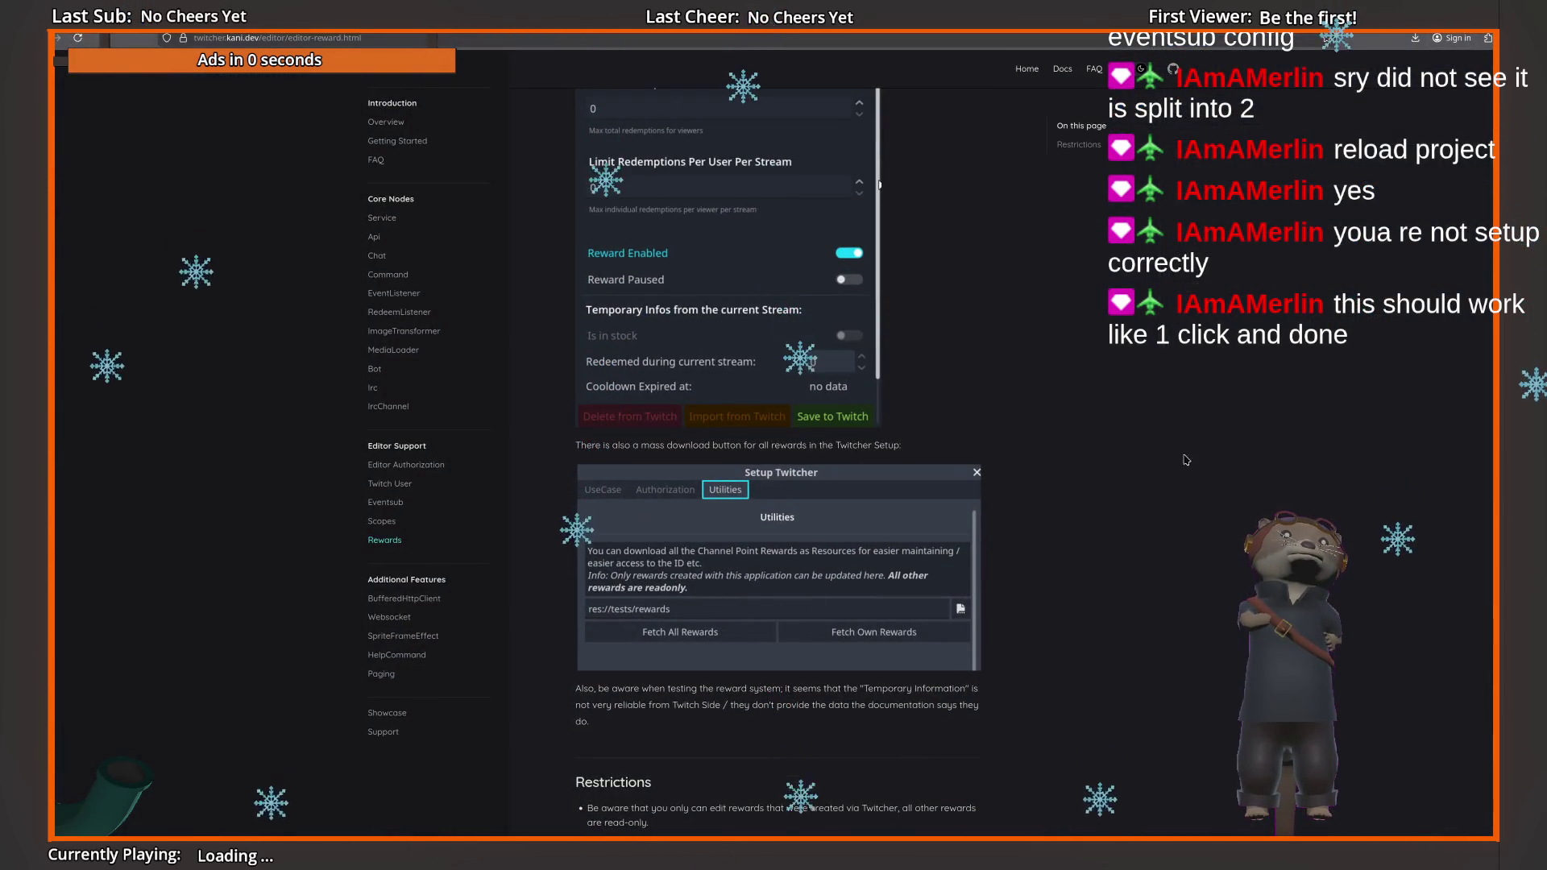
key(alt+Tab)
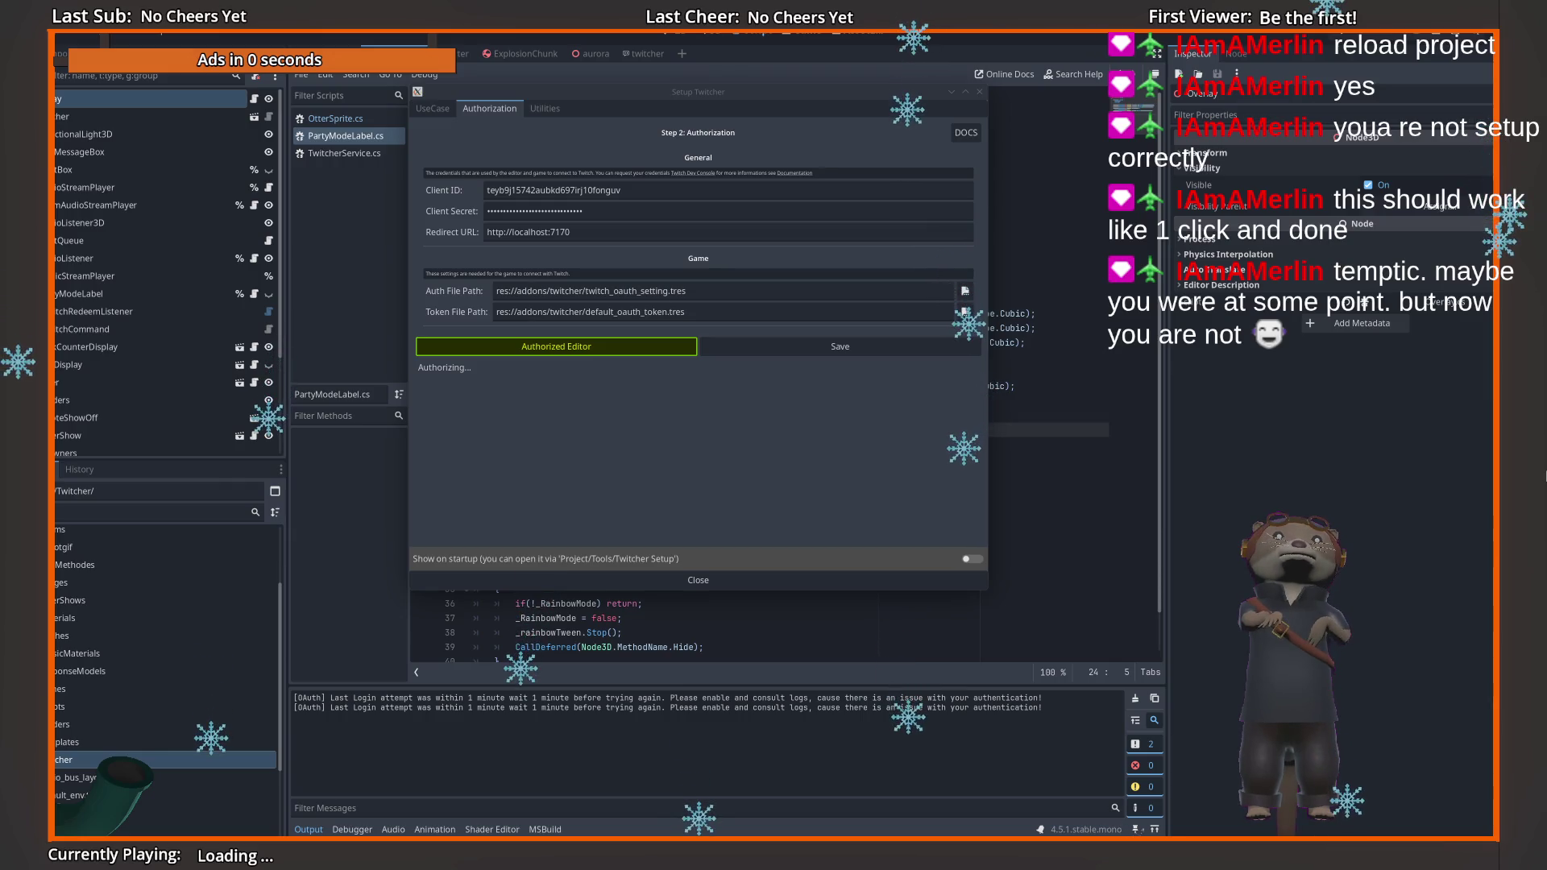
click(637, 482)
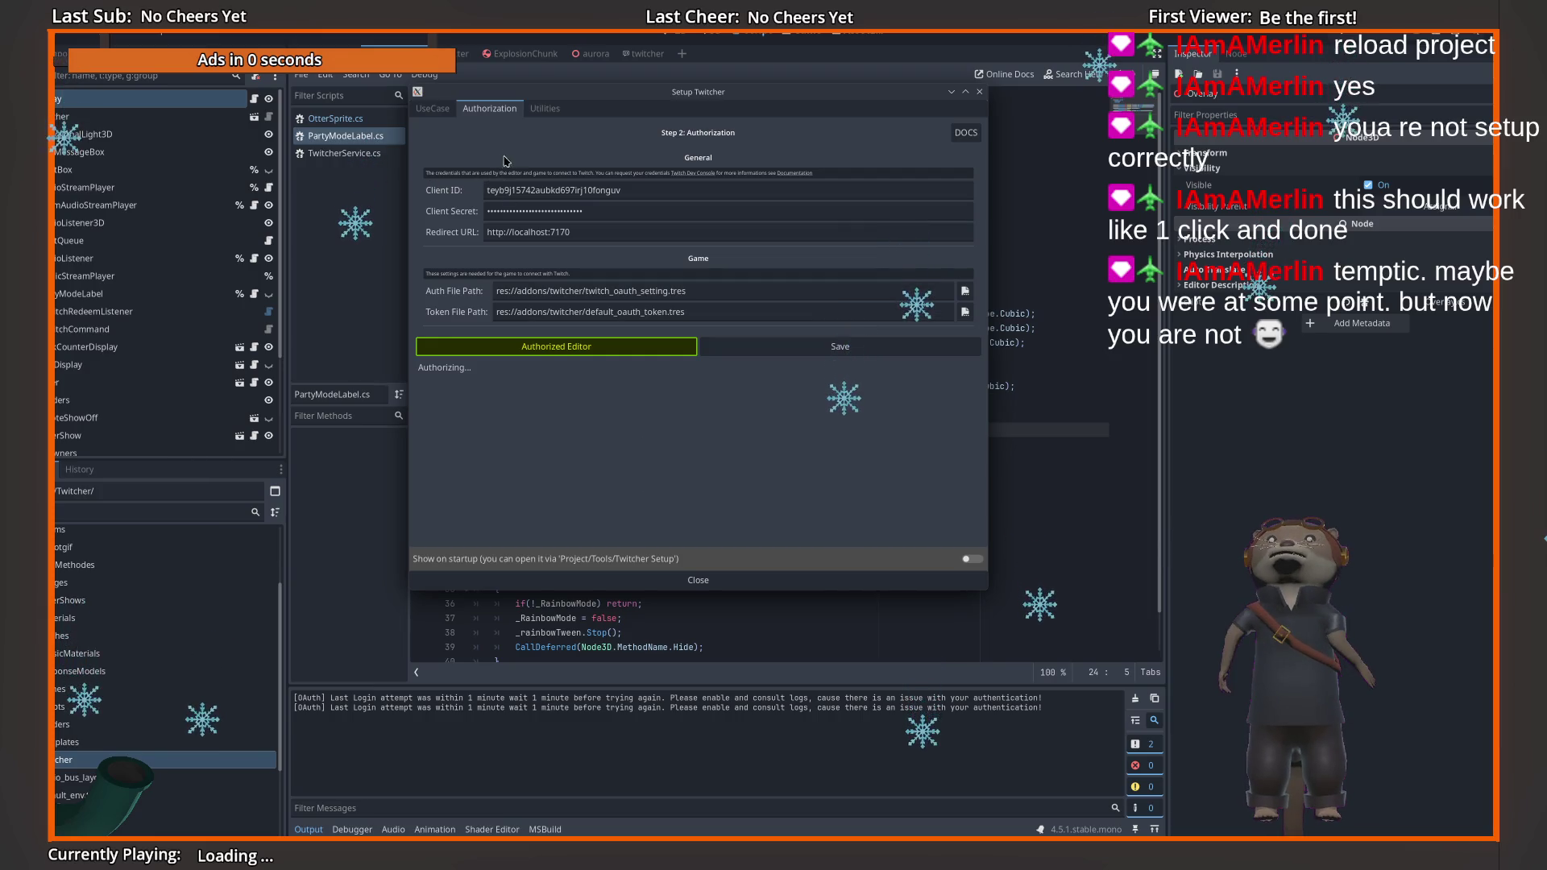
key(Escape)
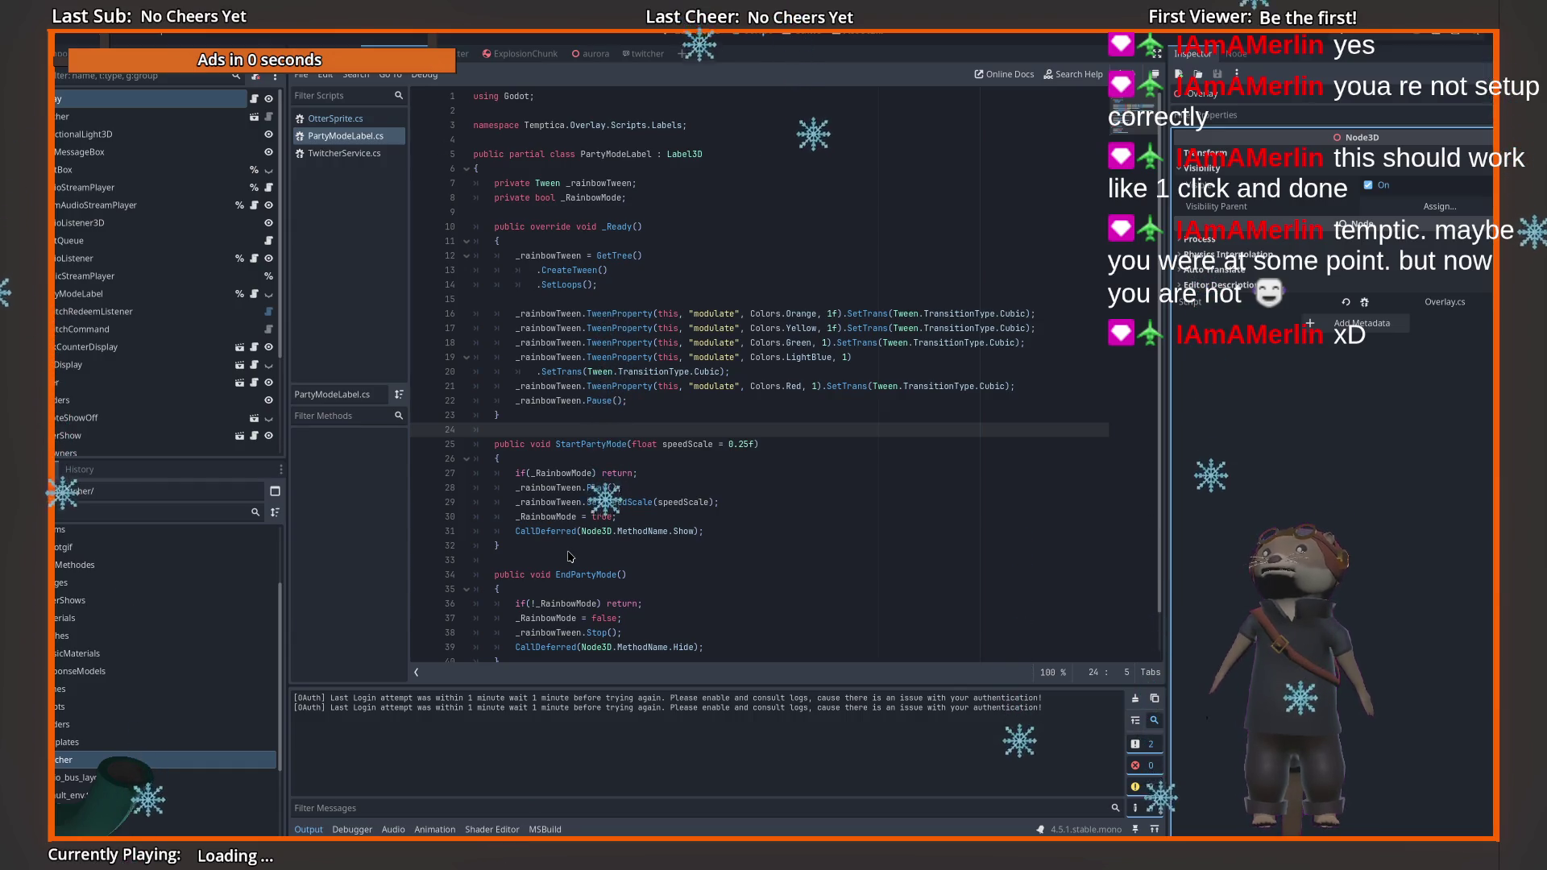
key(alt+Tab)
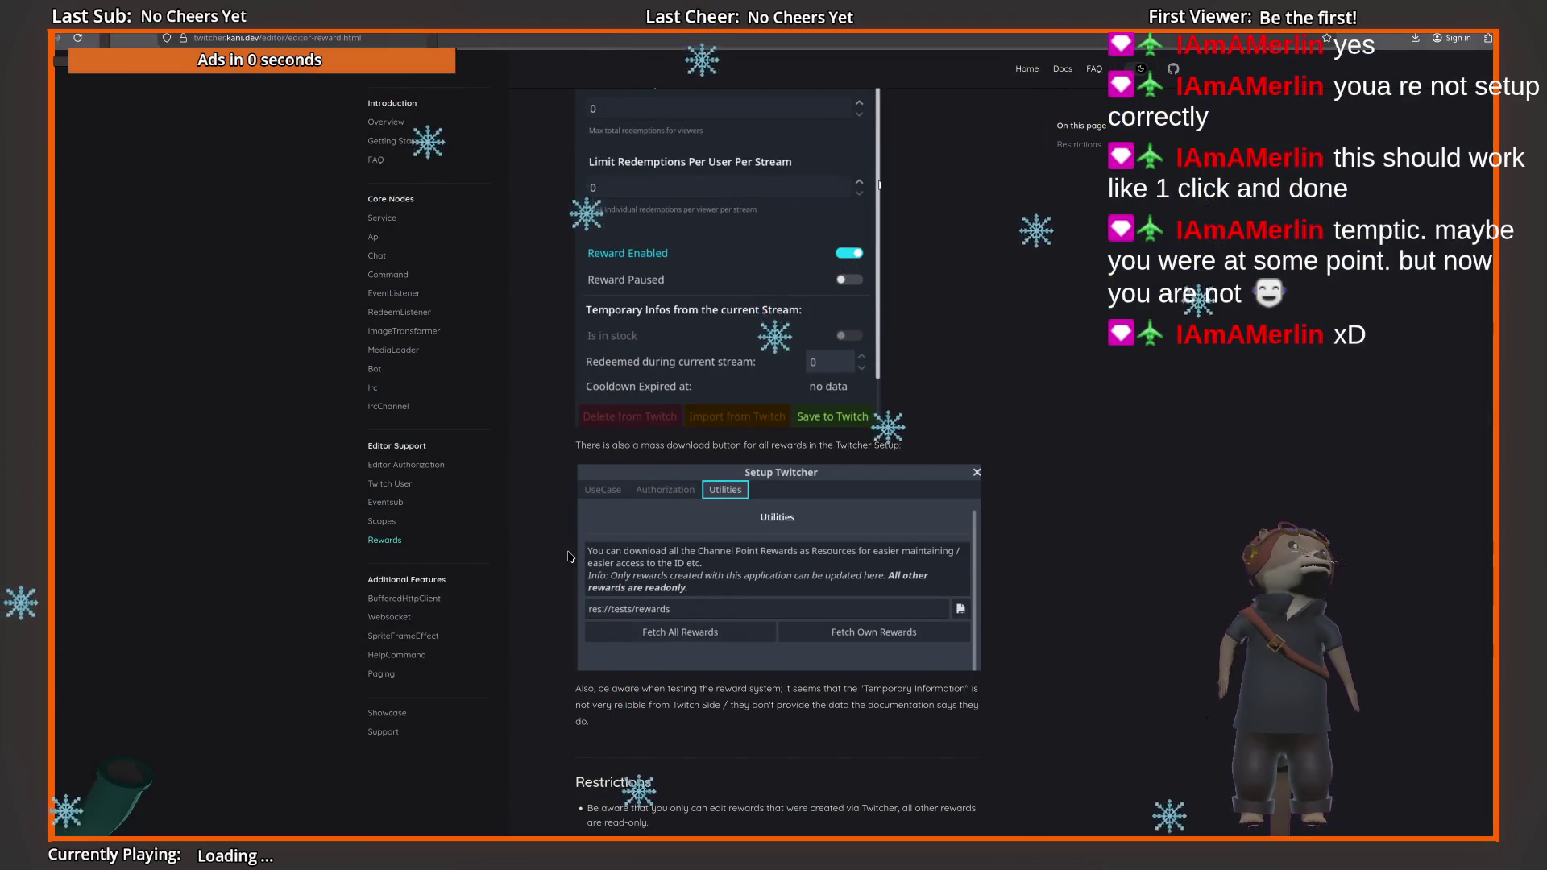
key(alt+Tab)
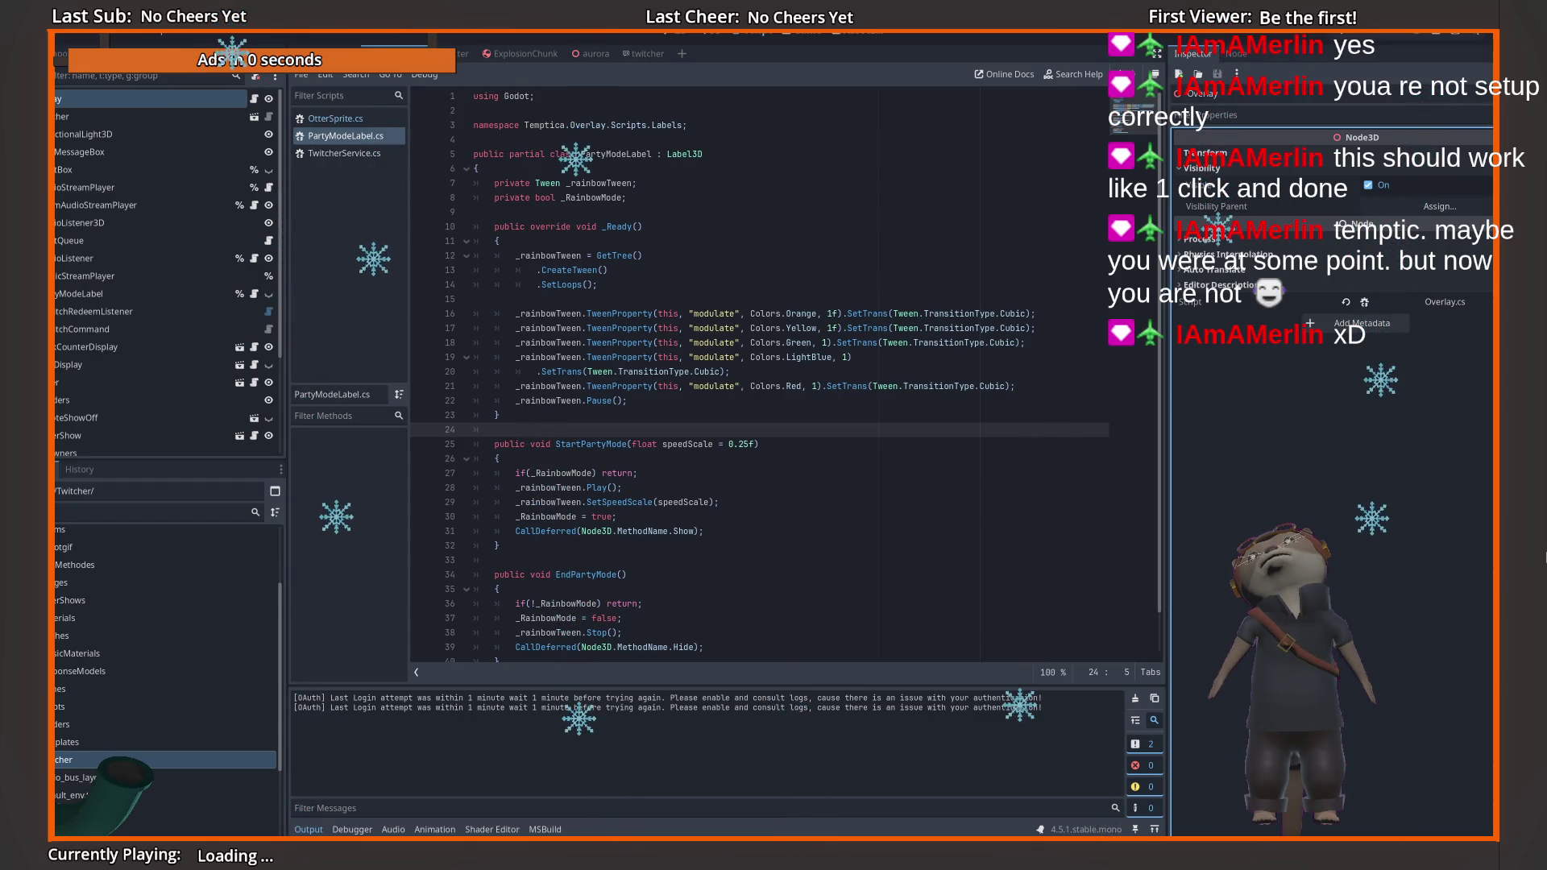
key(alt+Tab)
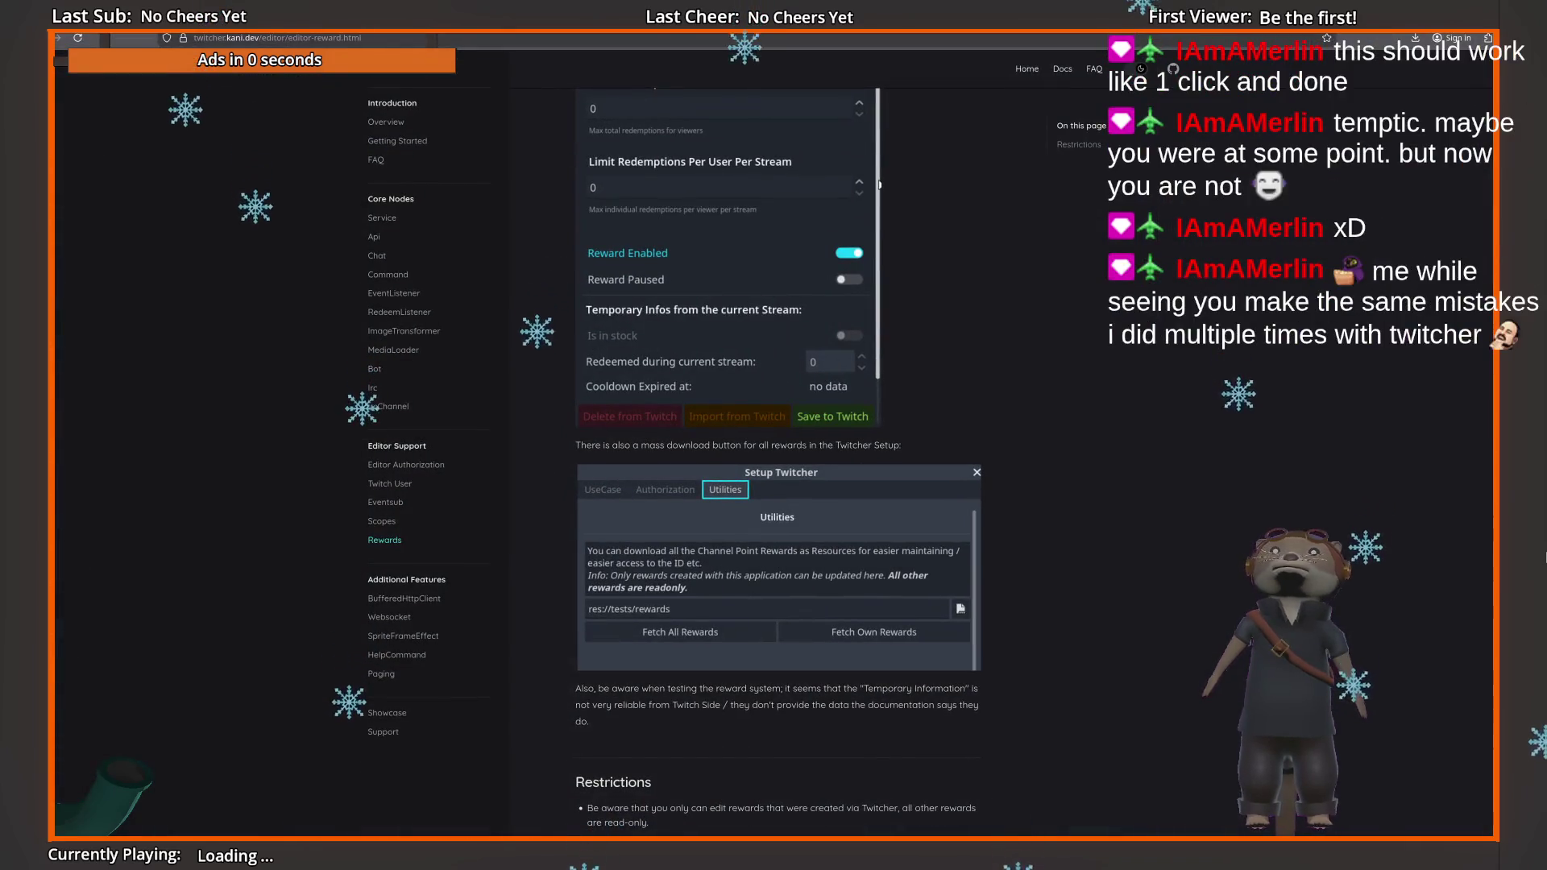
key(alt+Tab)
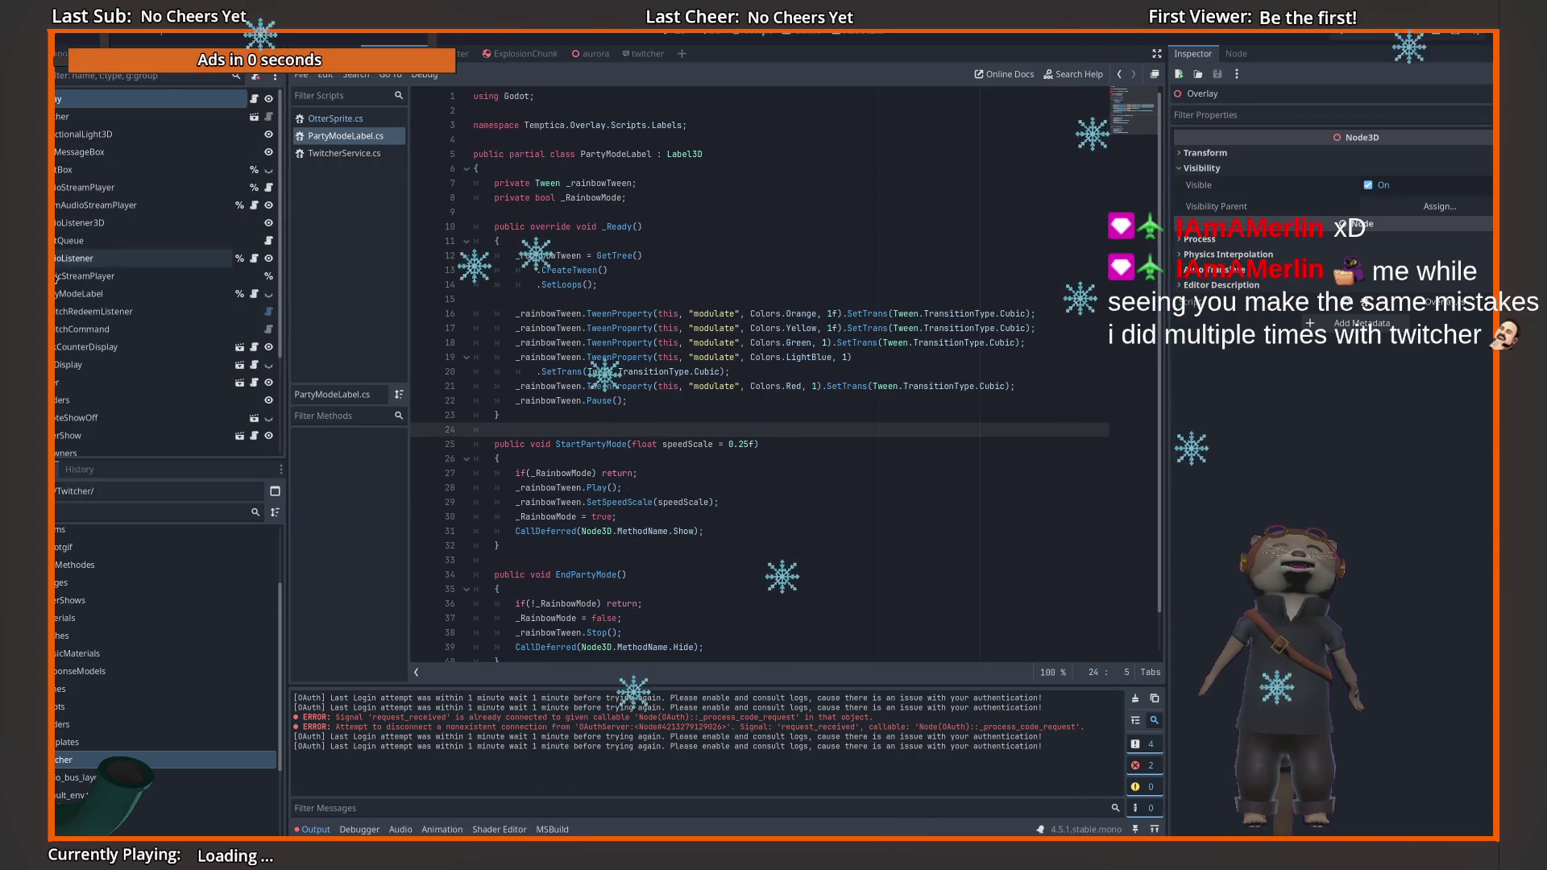
- Enter the client secret in the twitcher scene's TwitchAPI Oauth Setting
click(121, 116)
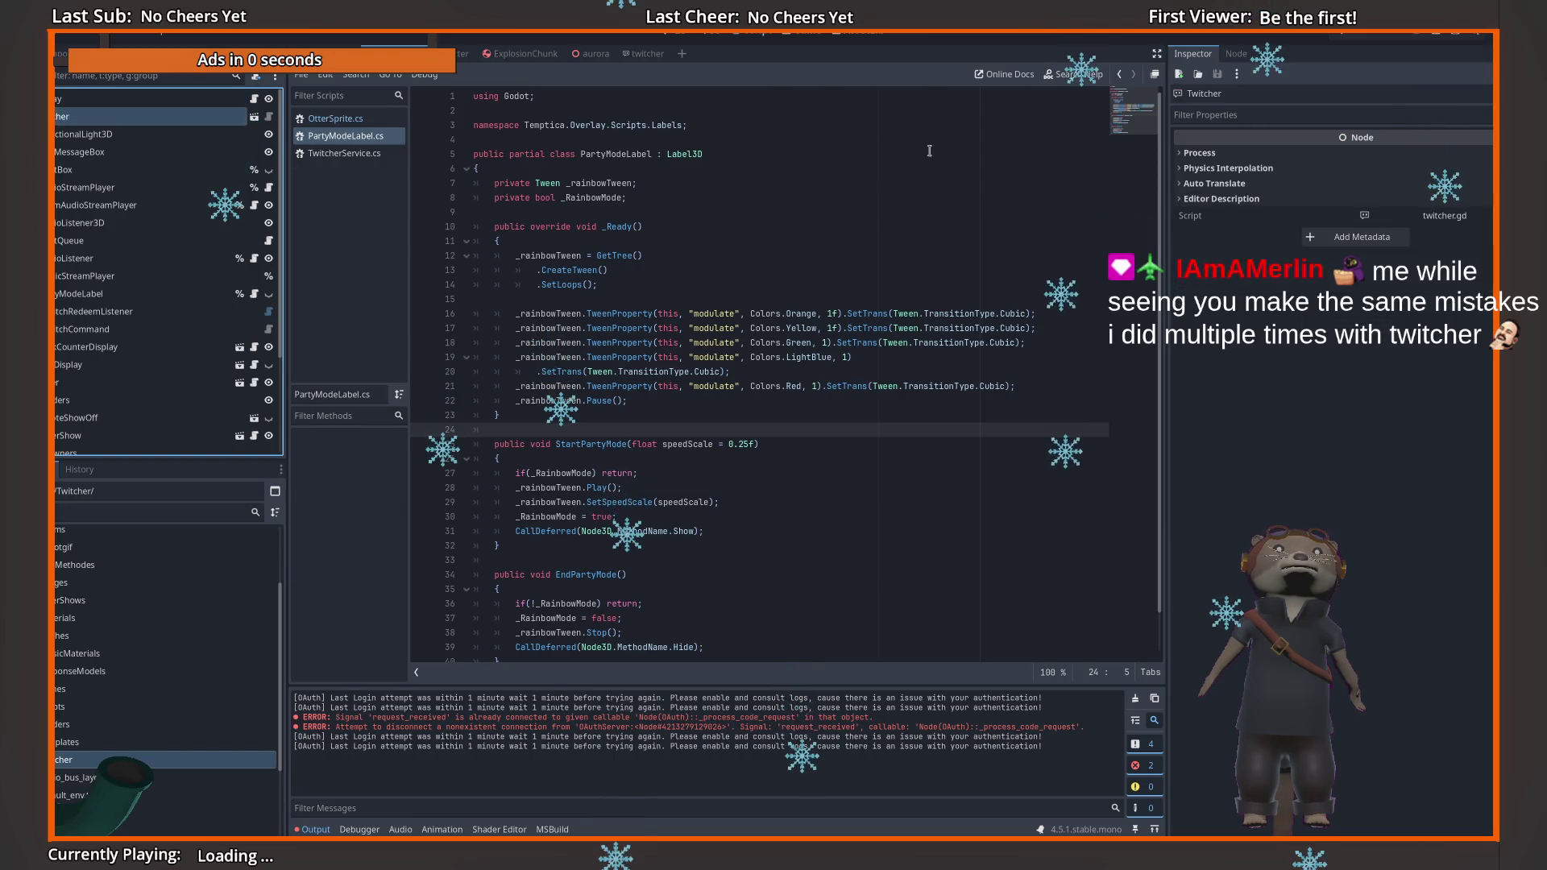
click(254, 115)
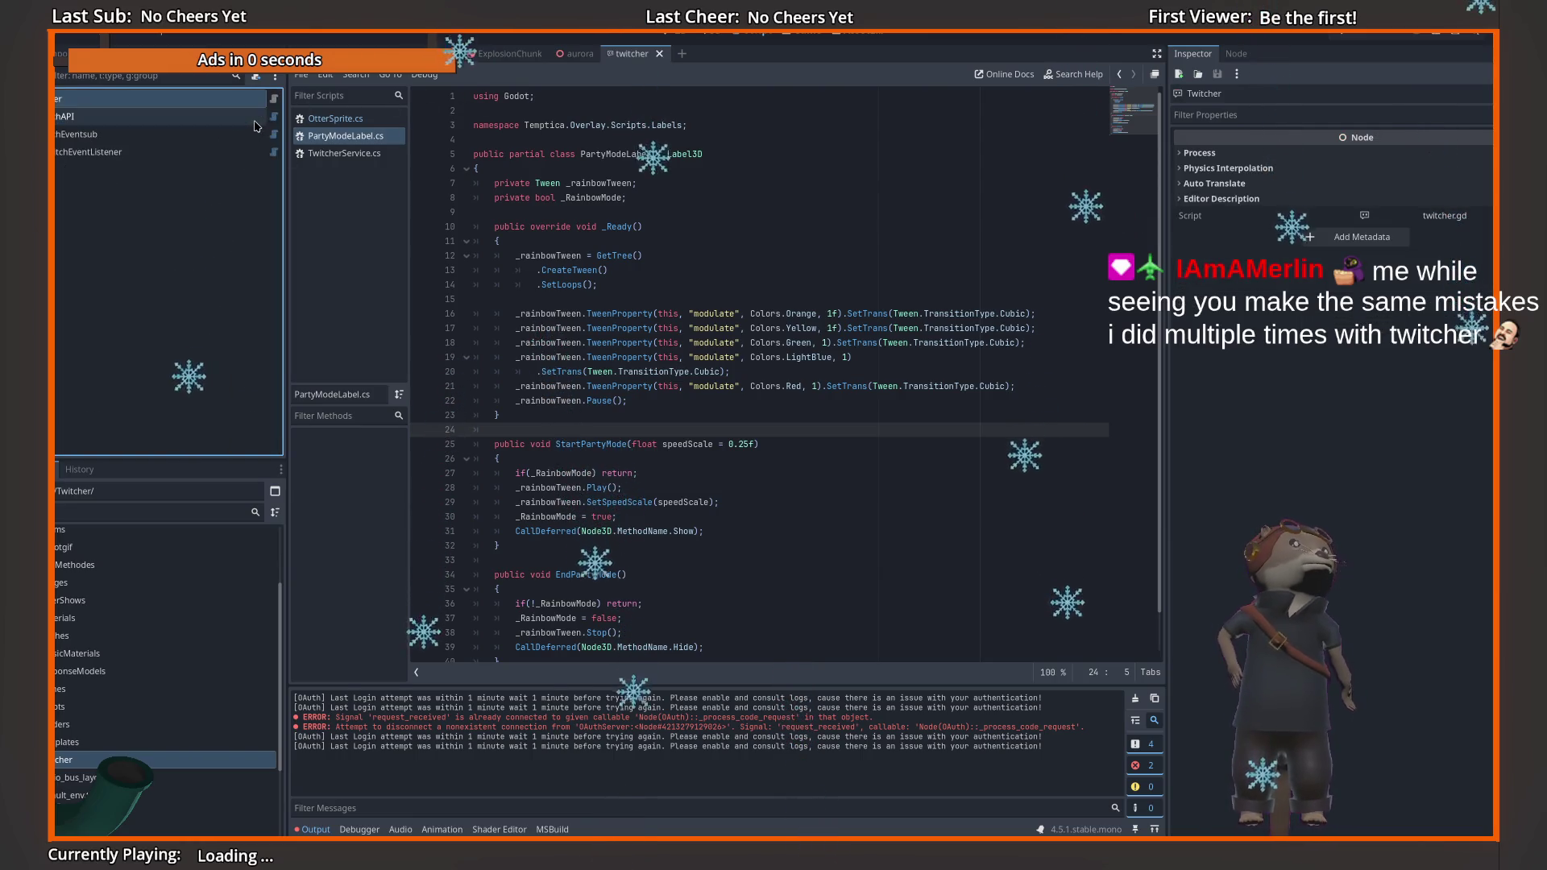
click(188, 119)
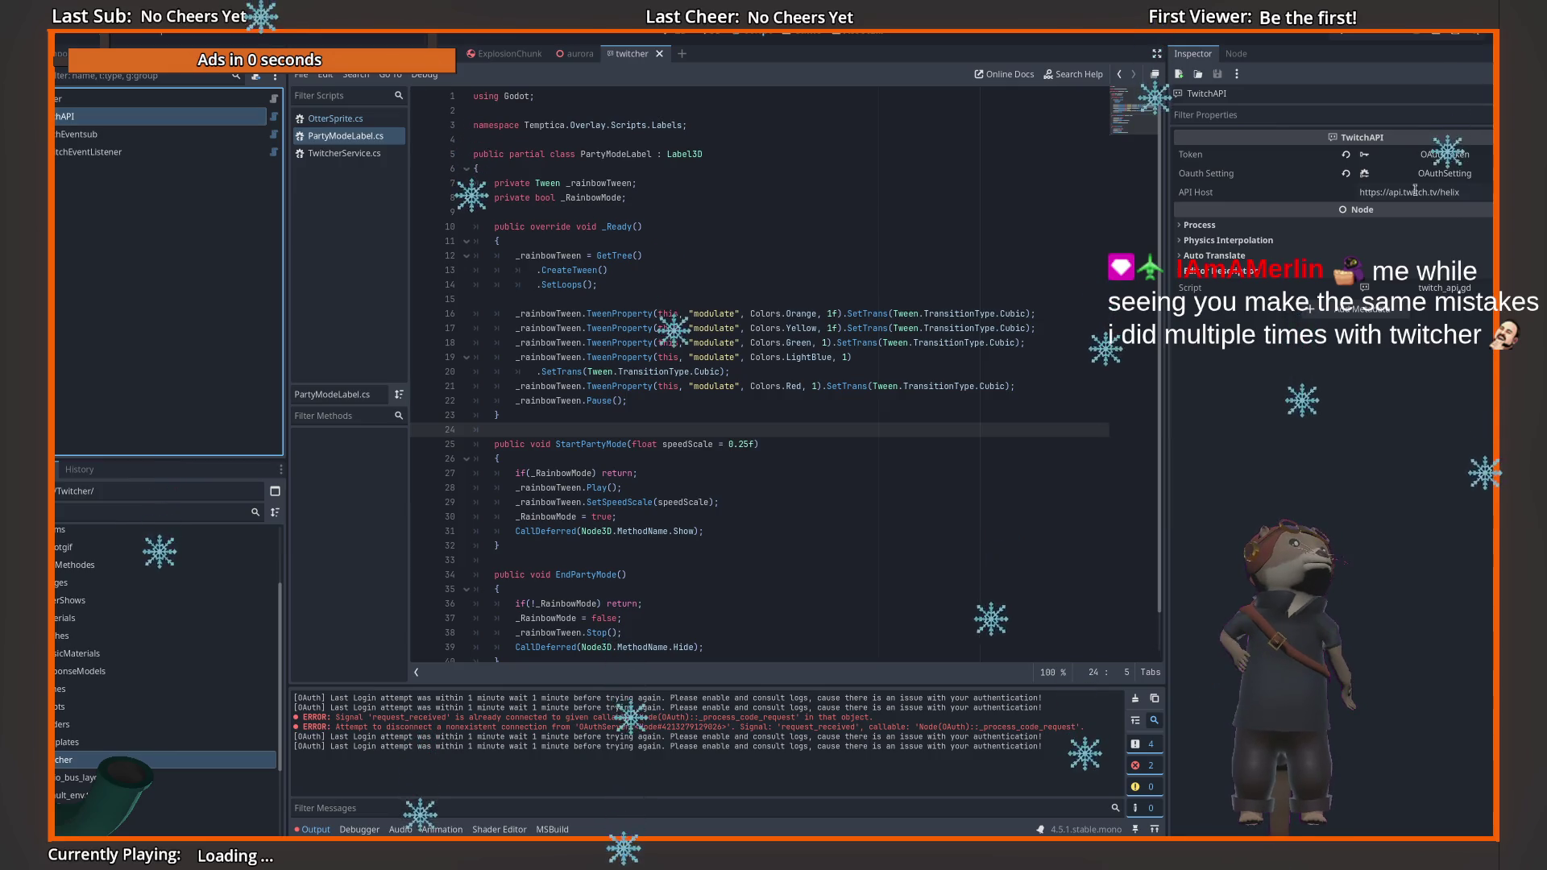
click(1444, 174)
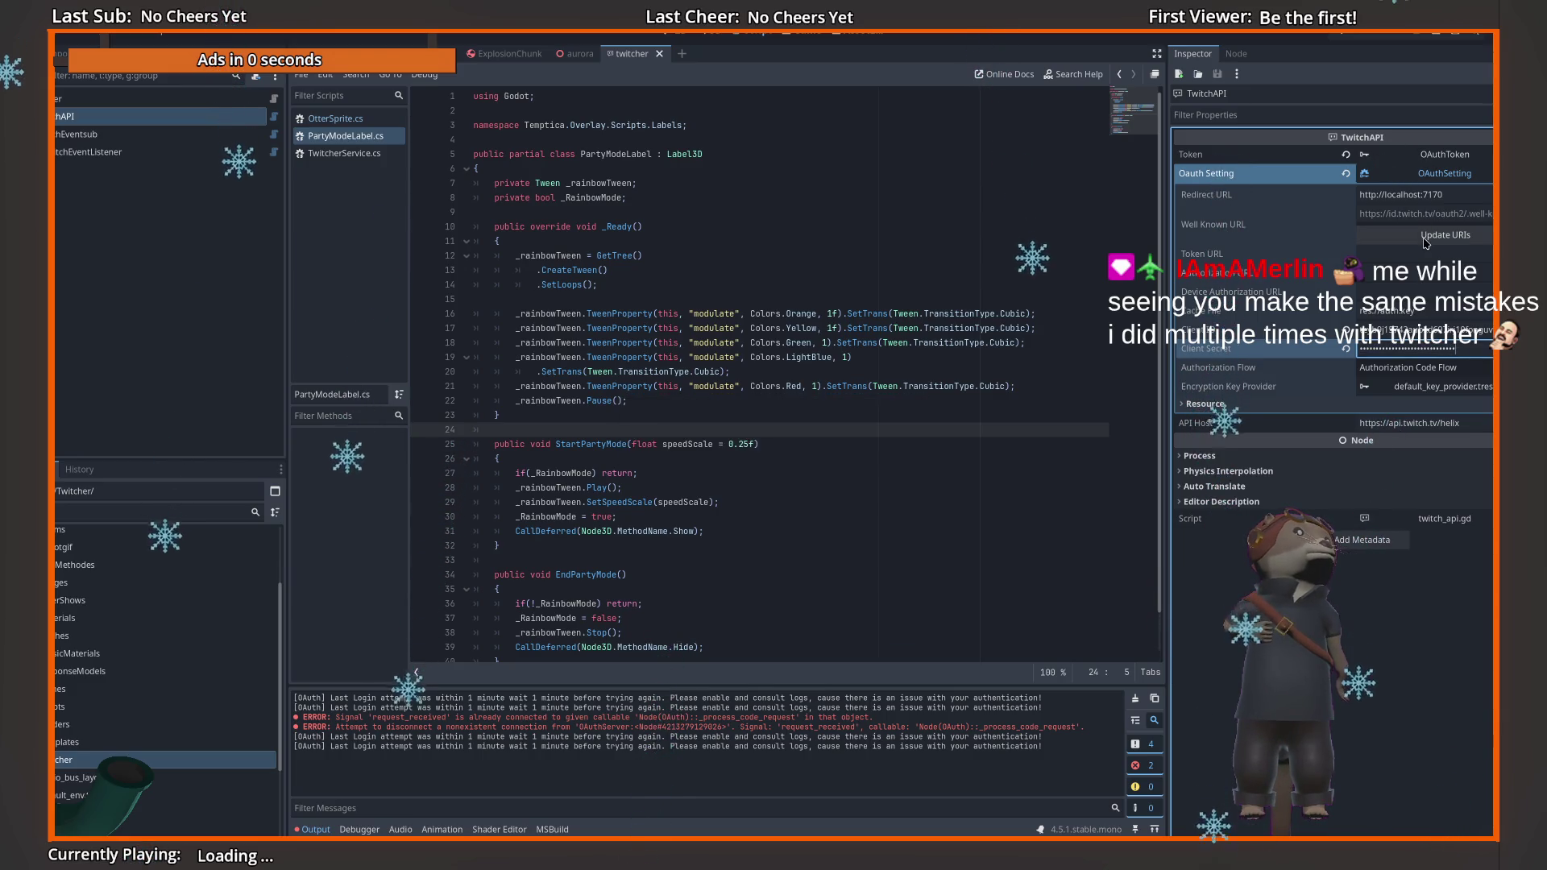
key(Return)
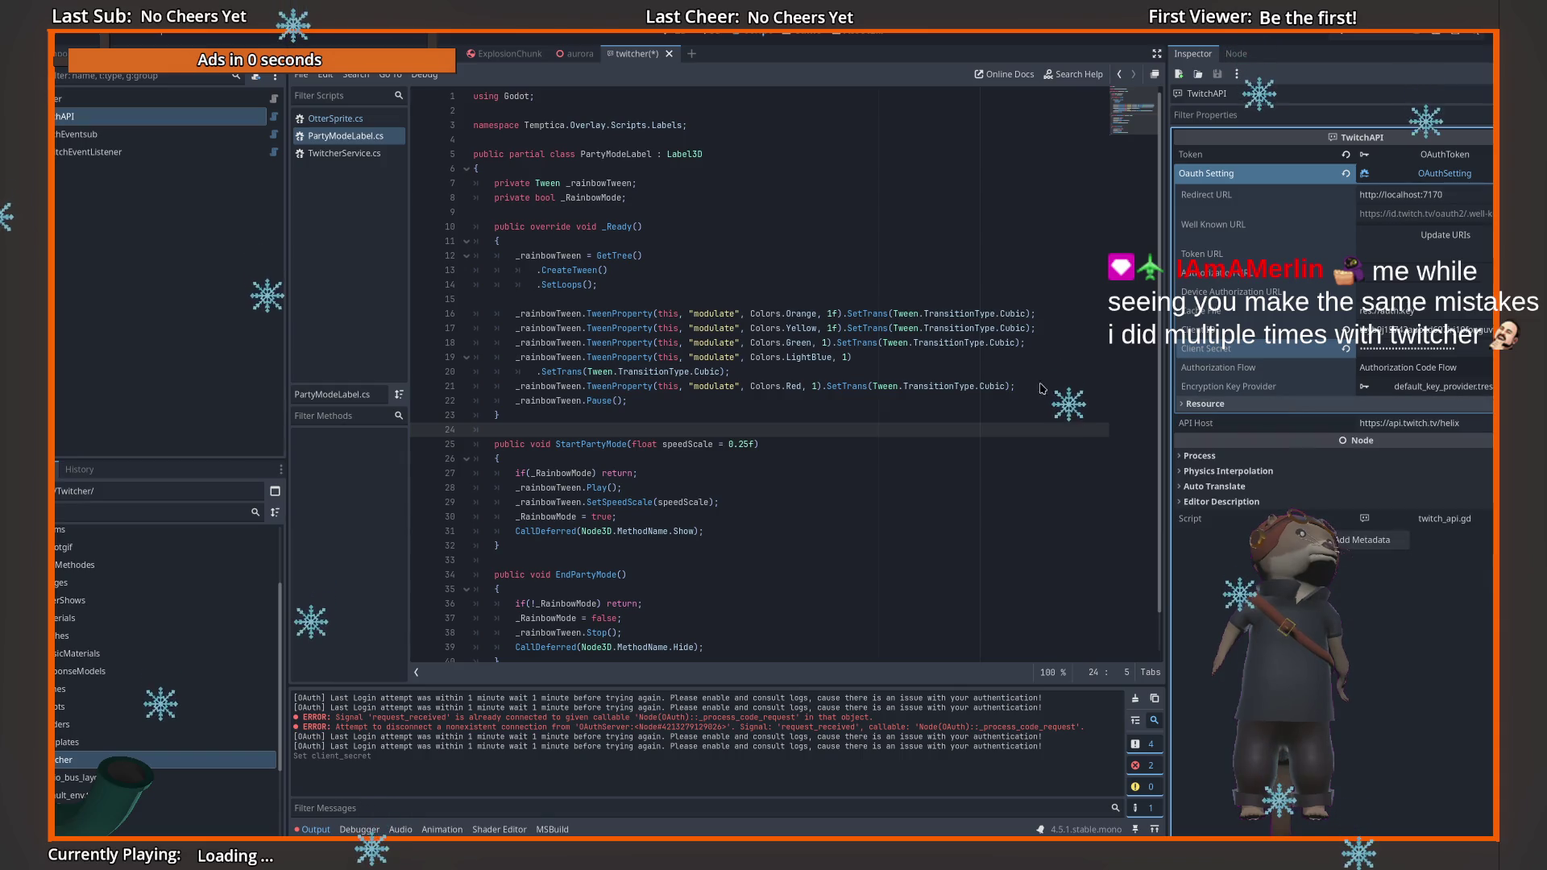
- Open the Twitcher setup wizard, then quit Godot with Save & Close on the twitcher scene
click(117, 239)
click(60, 33)
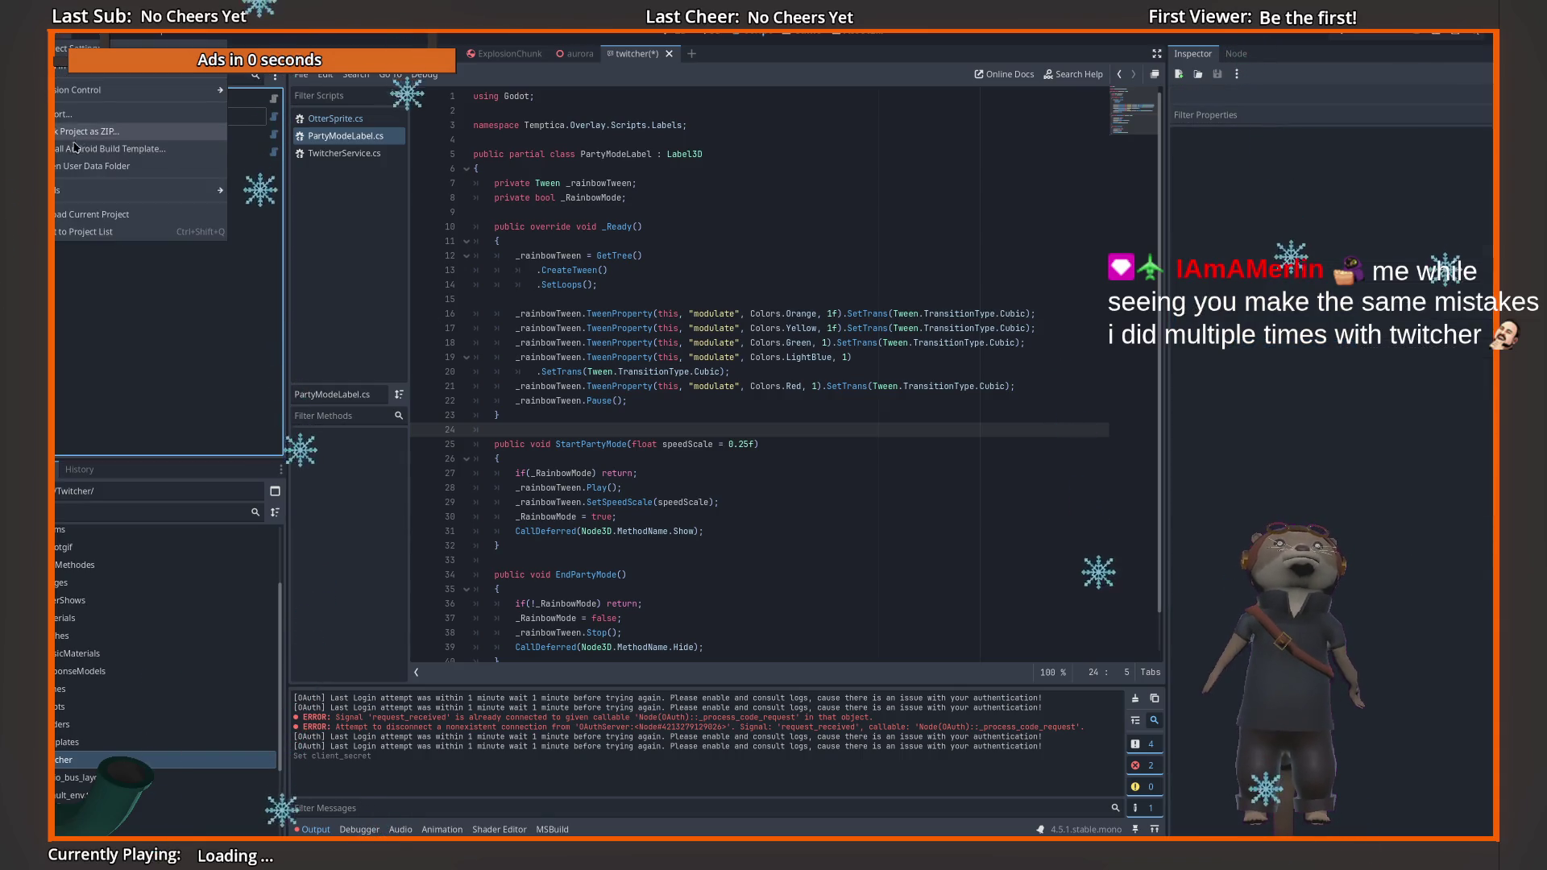
mouse_move(89, 192)
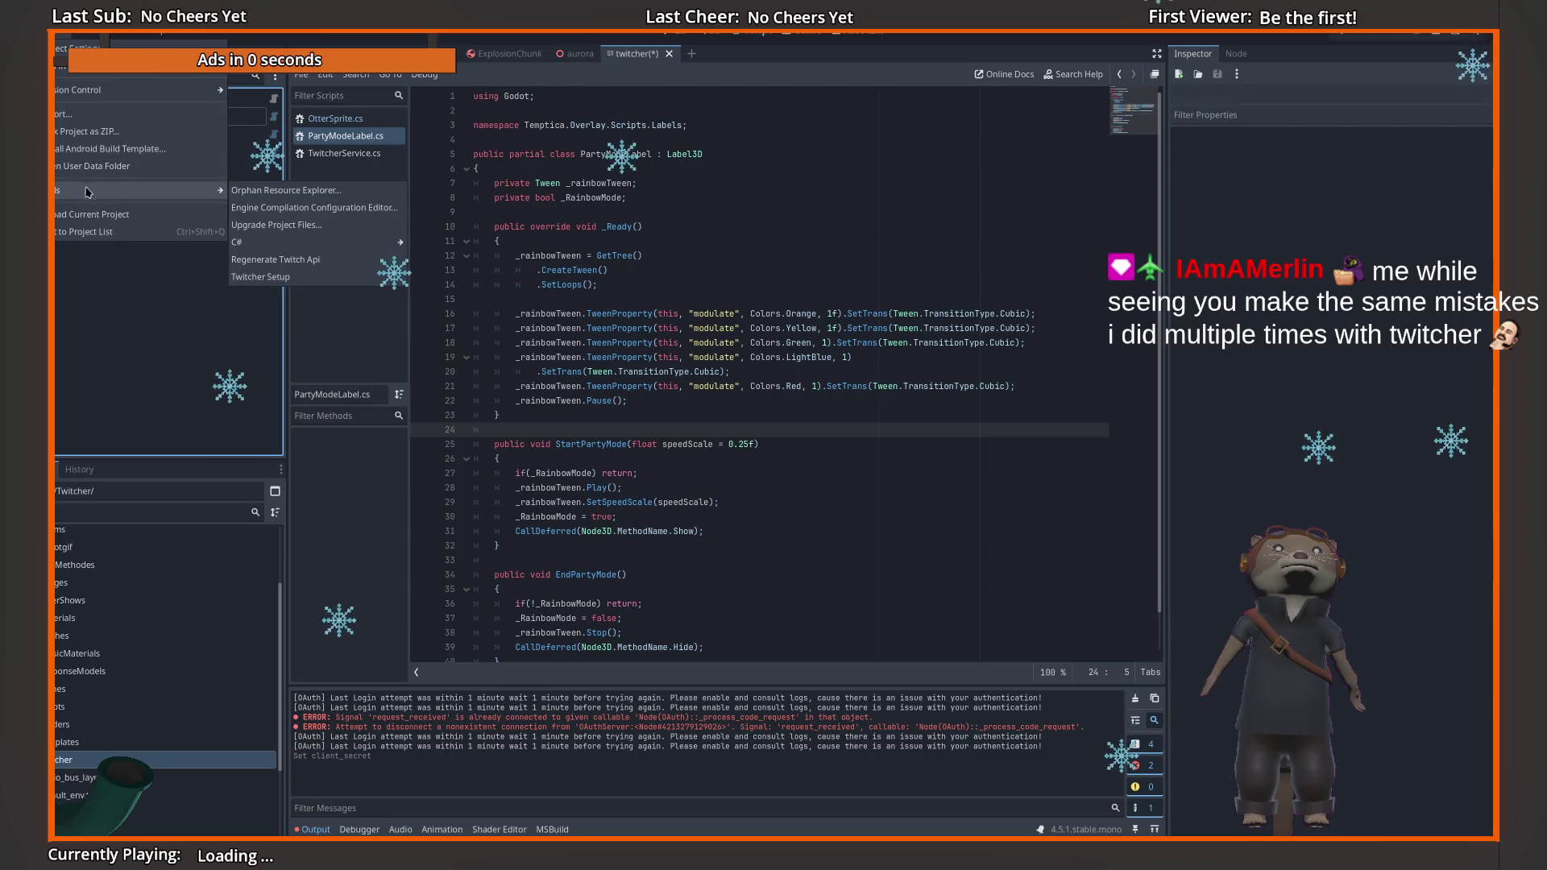
click(269, 276)
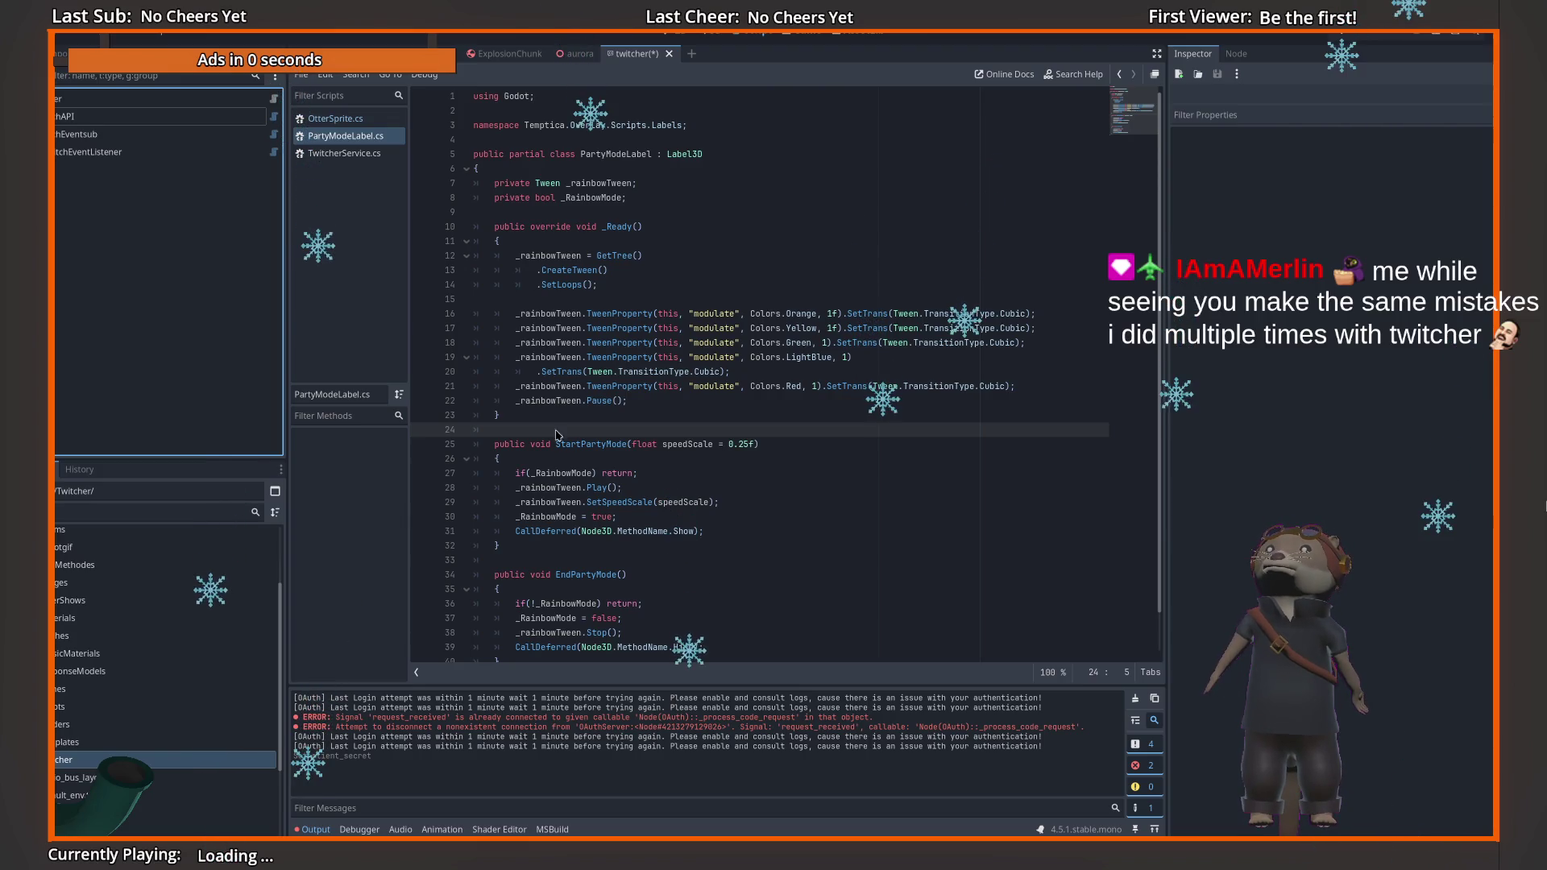
key(ctrl+shift+w)
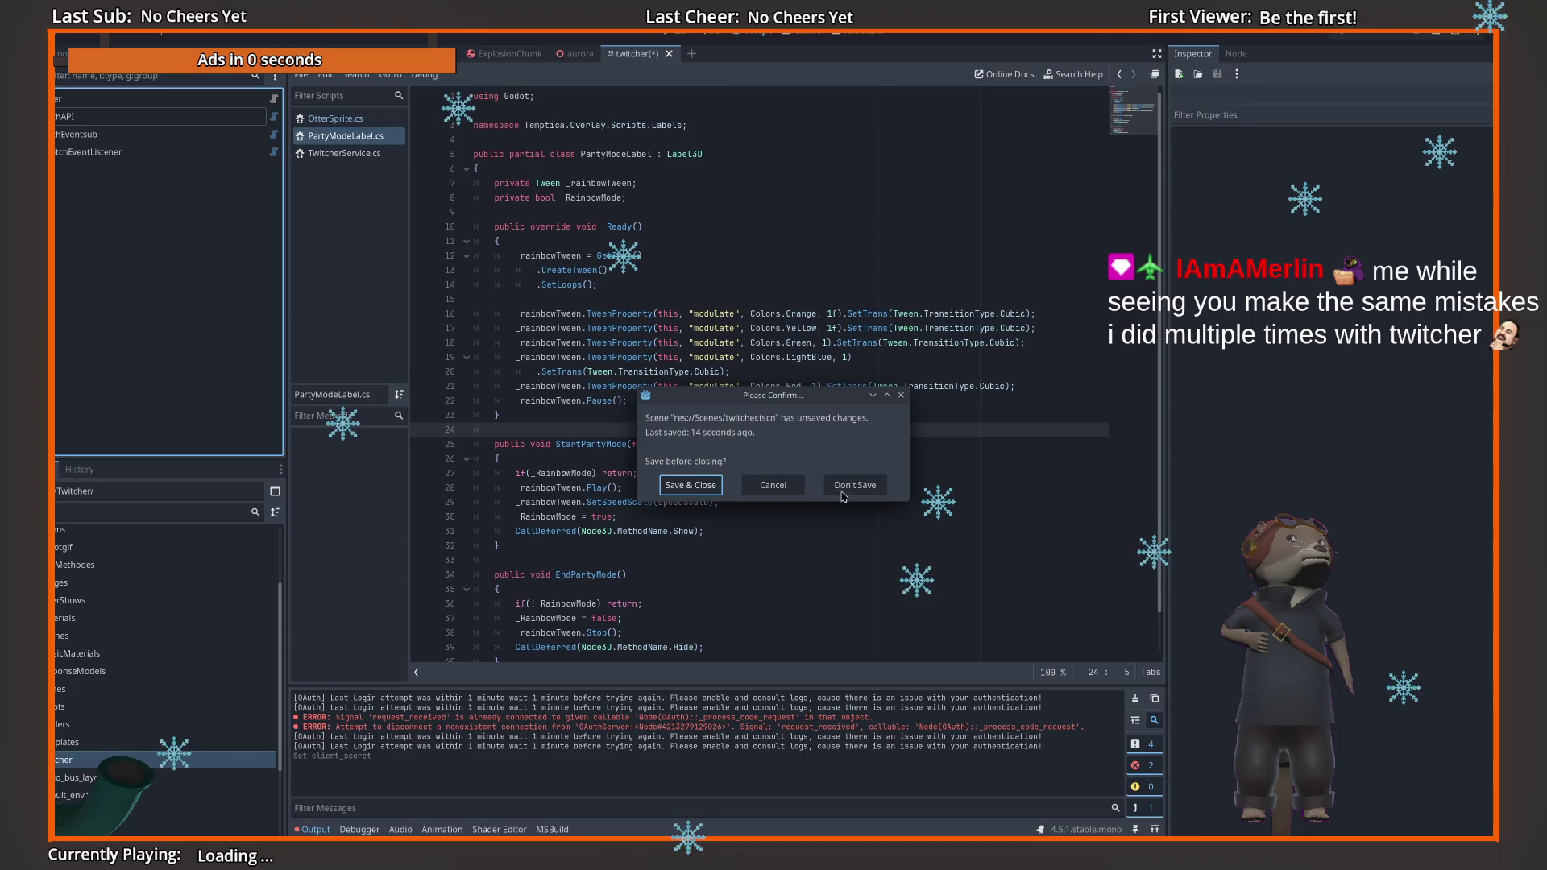
click(690, 485)
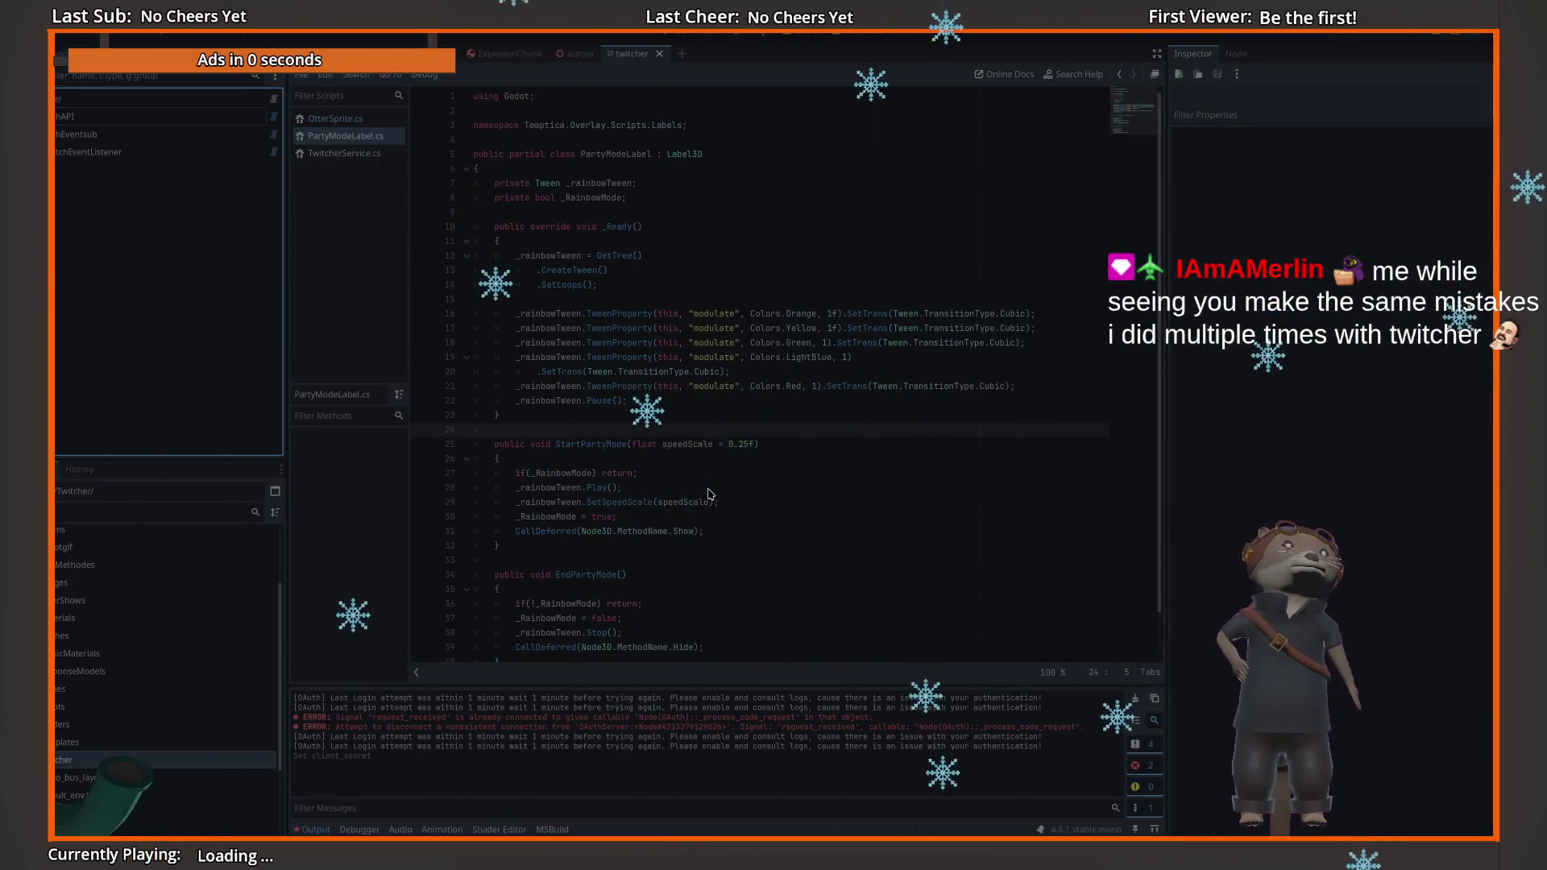
key(super)
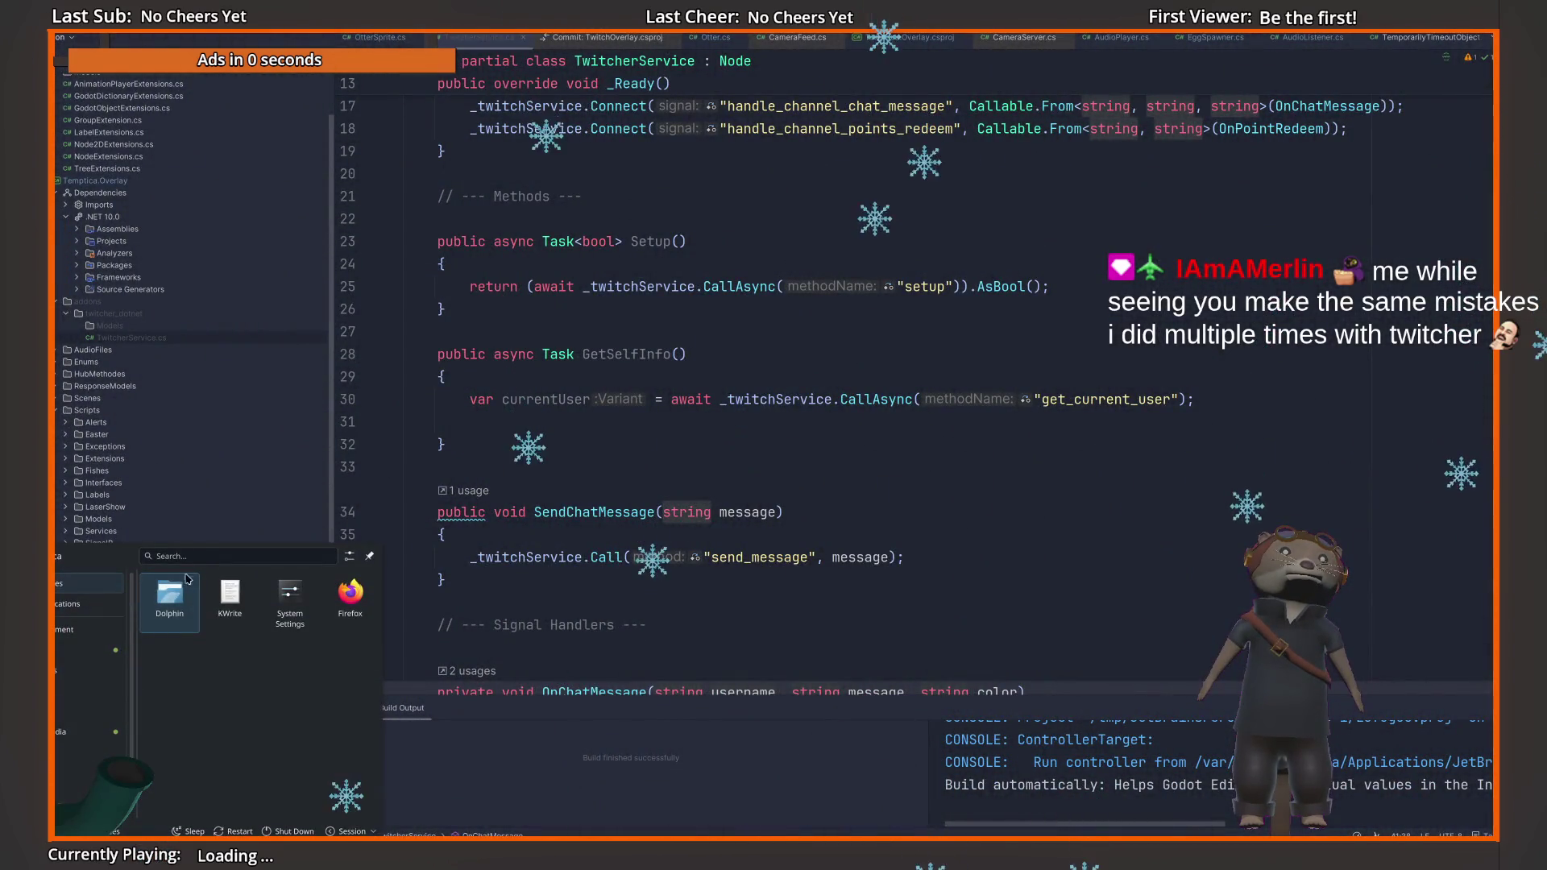
- Launch Godot 4.5.1 from the 'godot' launcher search and open the TwitchOverlay project for editing
text(godot)
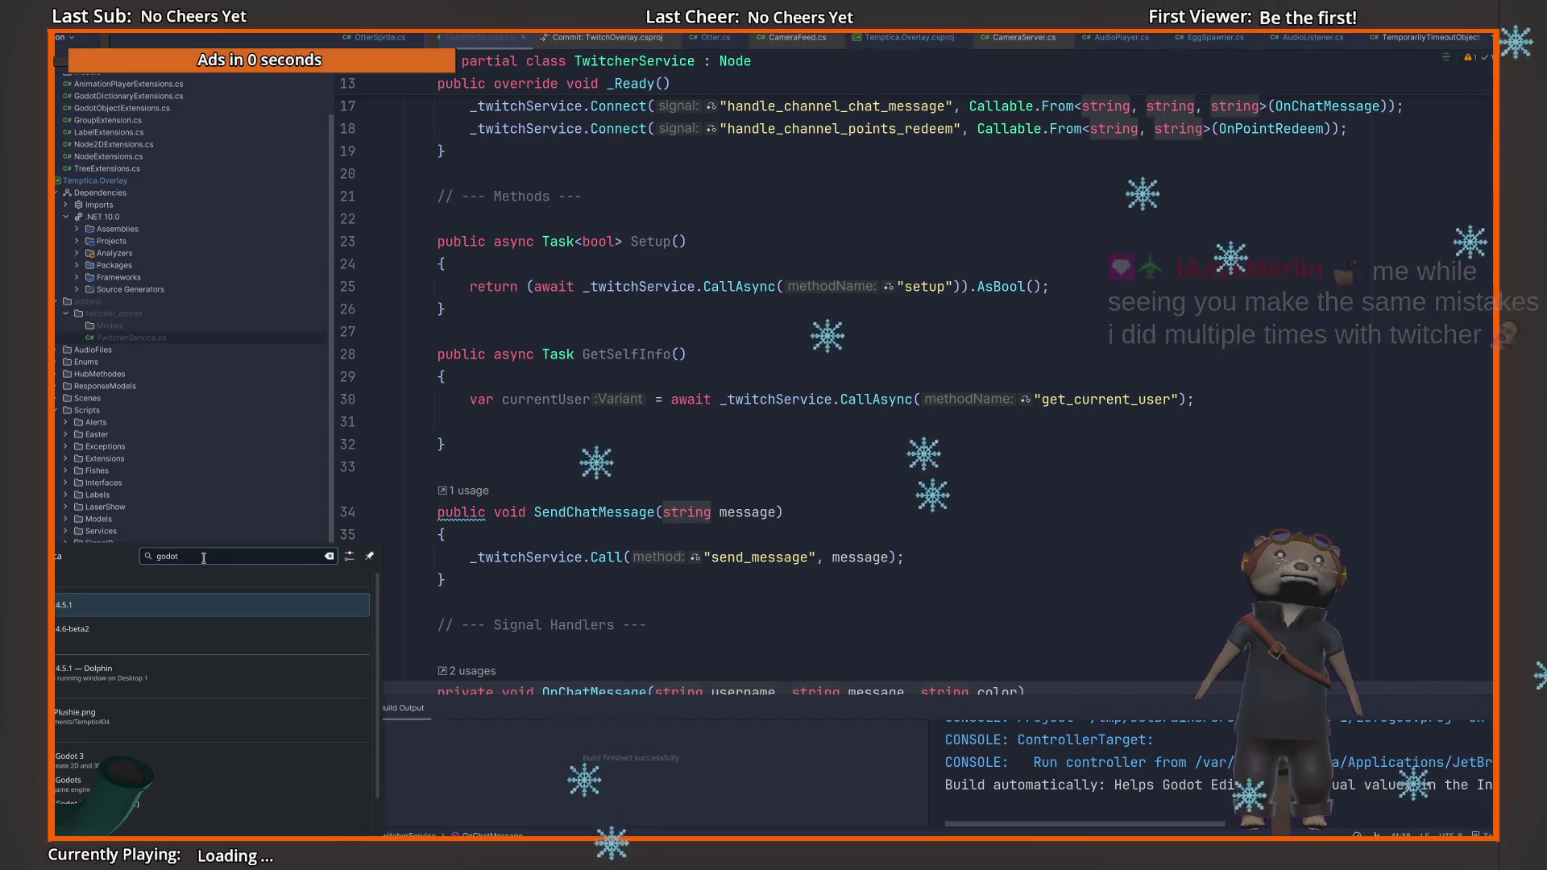
key(Return)
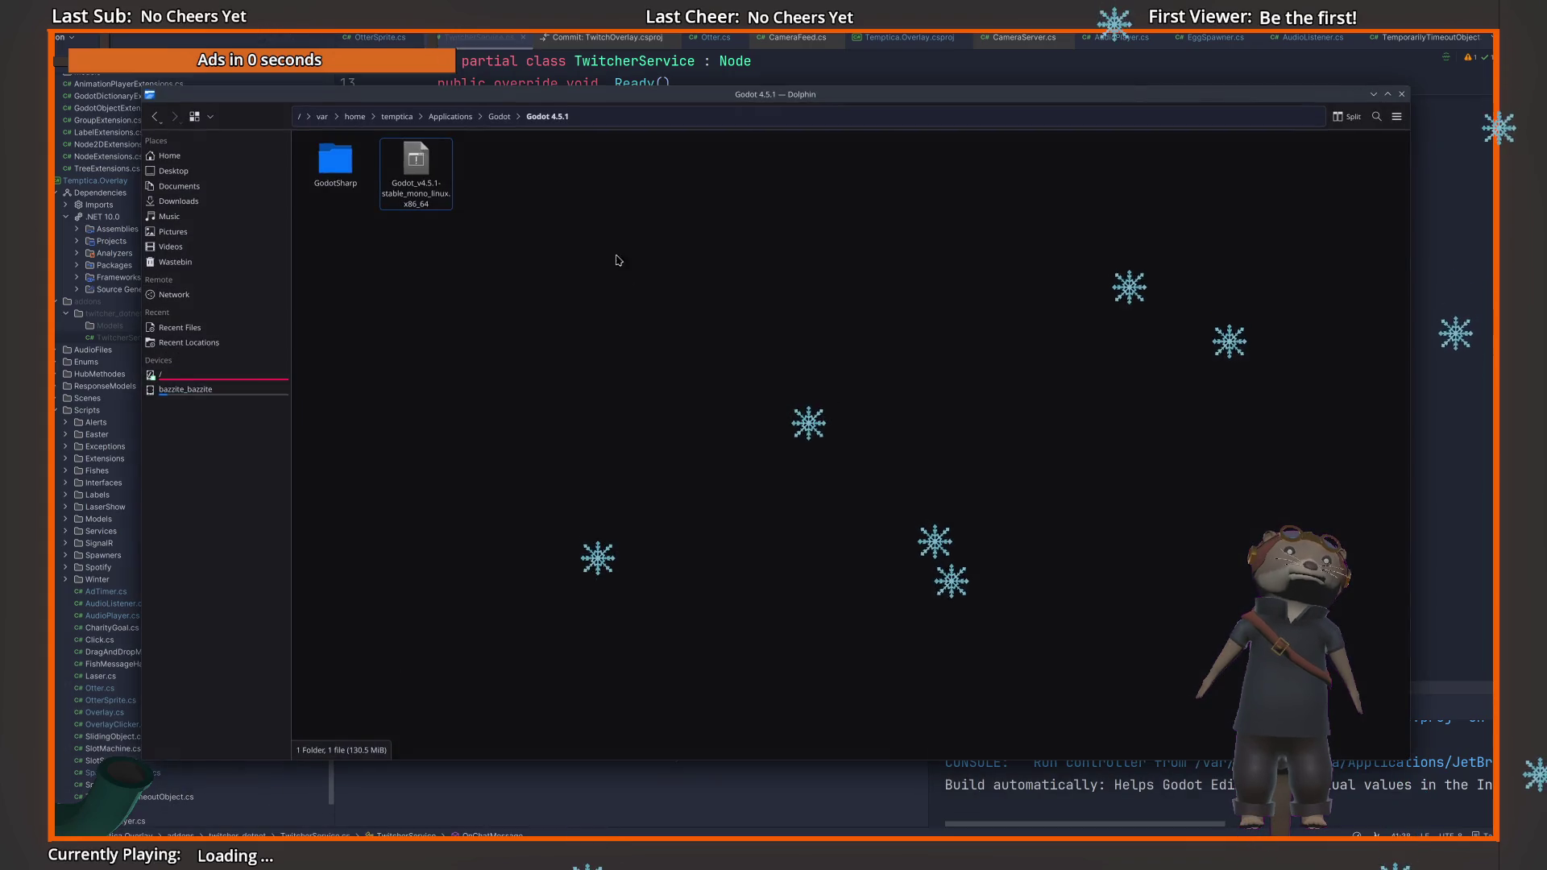
double_click(416, 165)
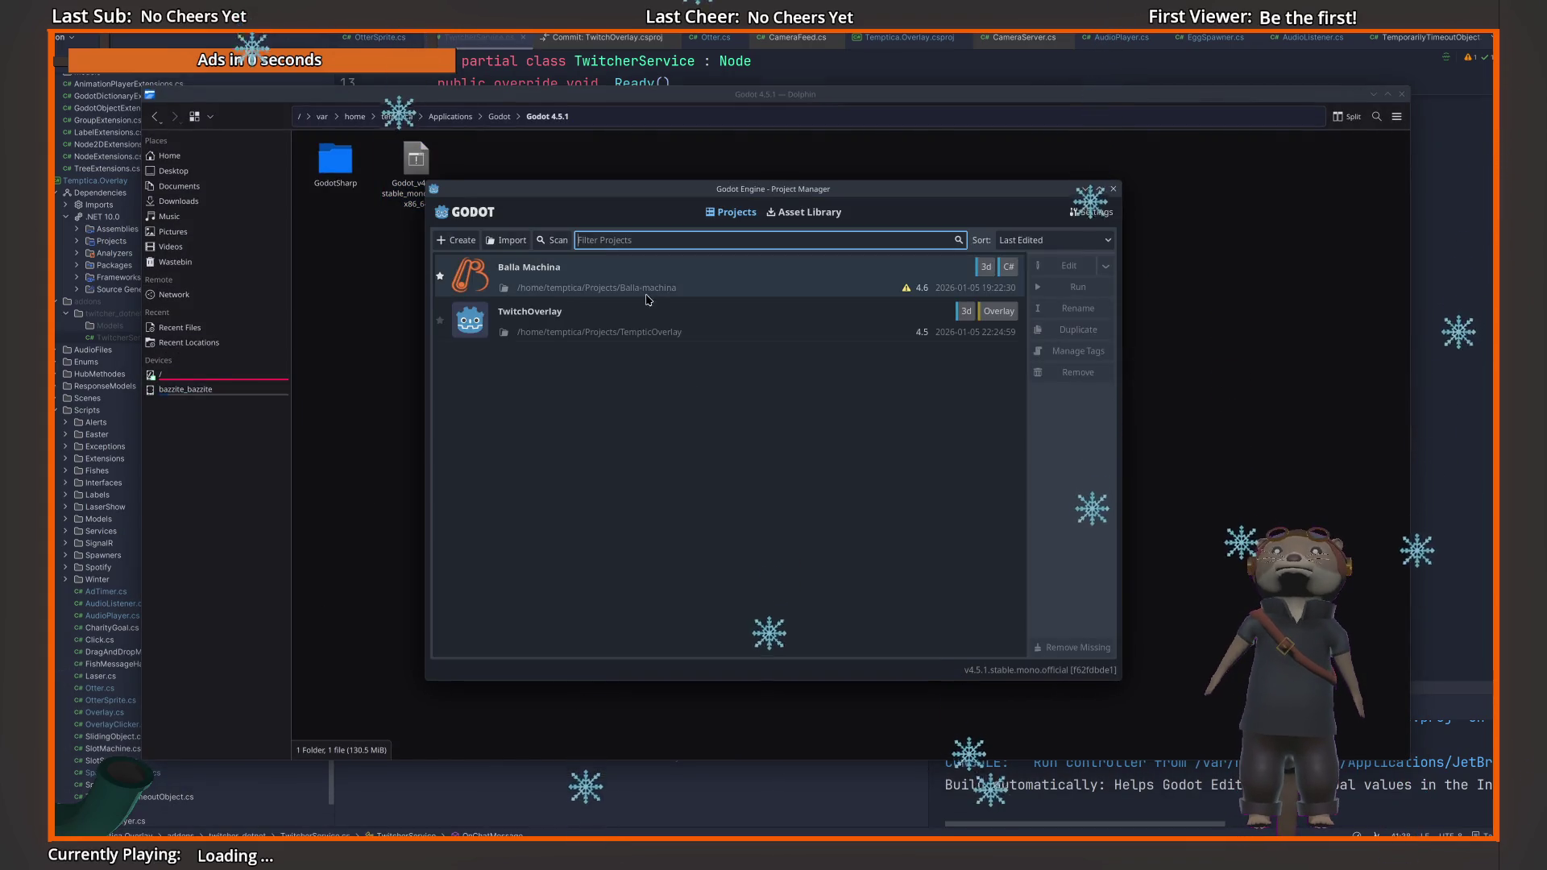
click(846, 322)
click(1079, 266)
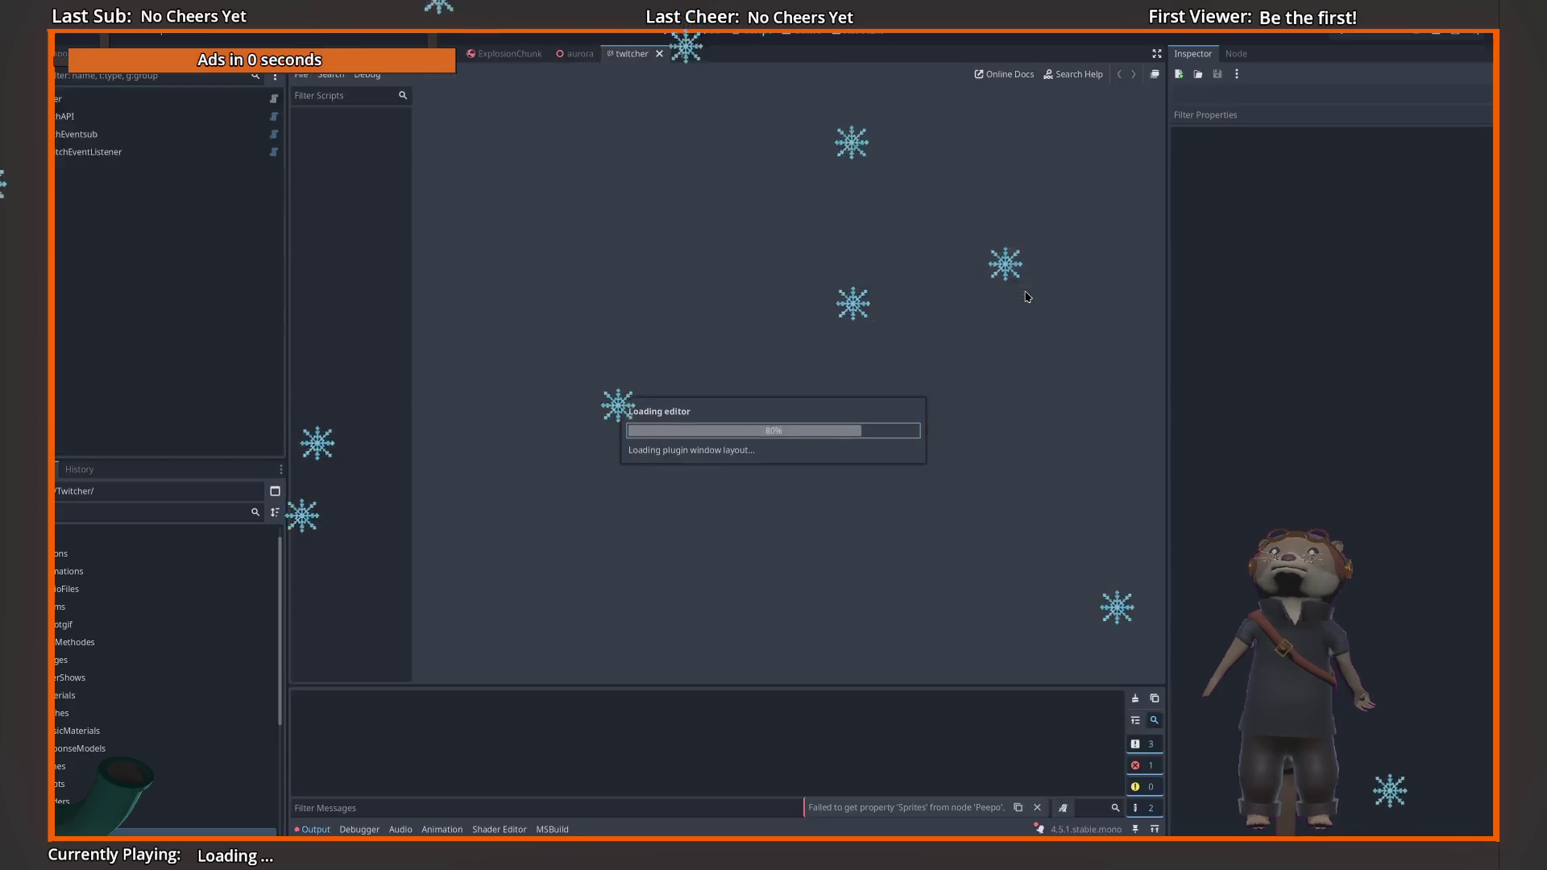
- Reopen Twitcher Setup, authorize the editor on its Authorization step, then view Utilities
click(72, 37)
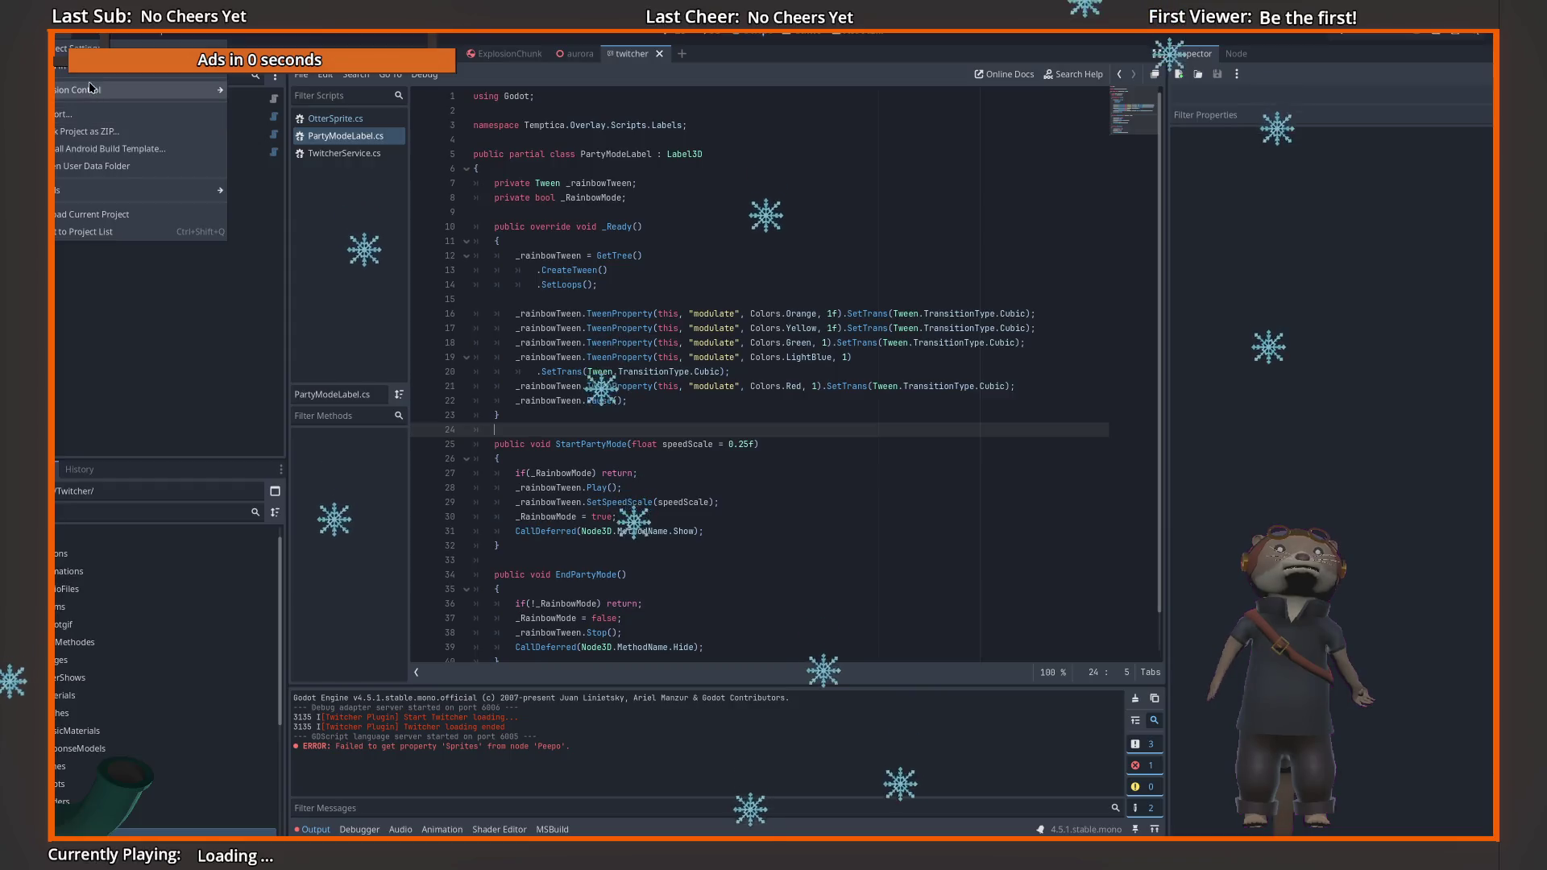
mouse_move(82, 190)
click(260, 277)
click(692, 299)
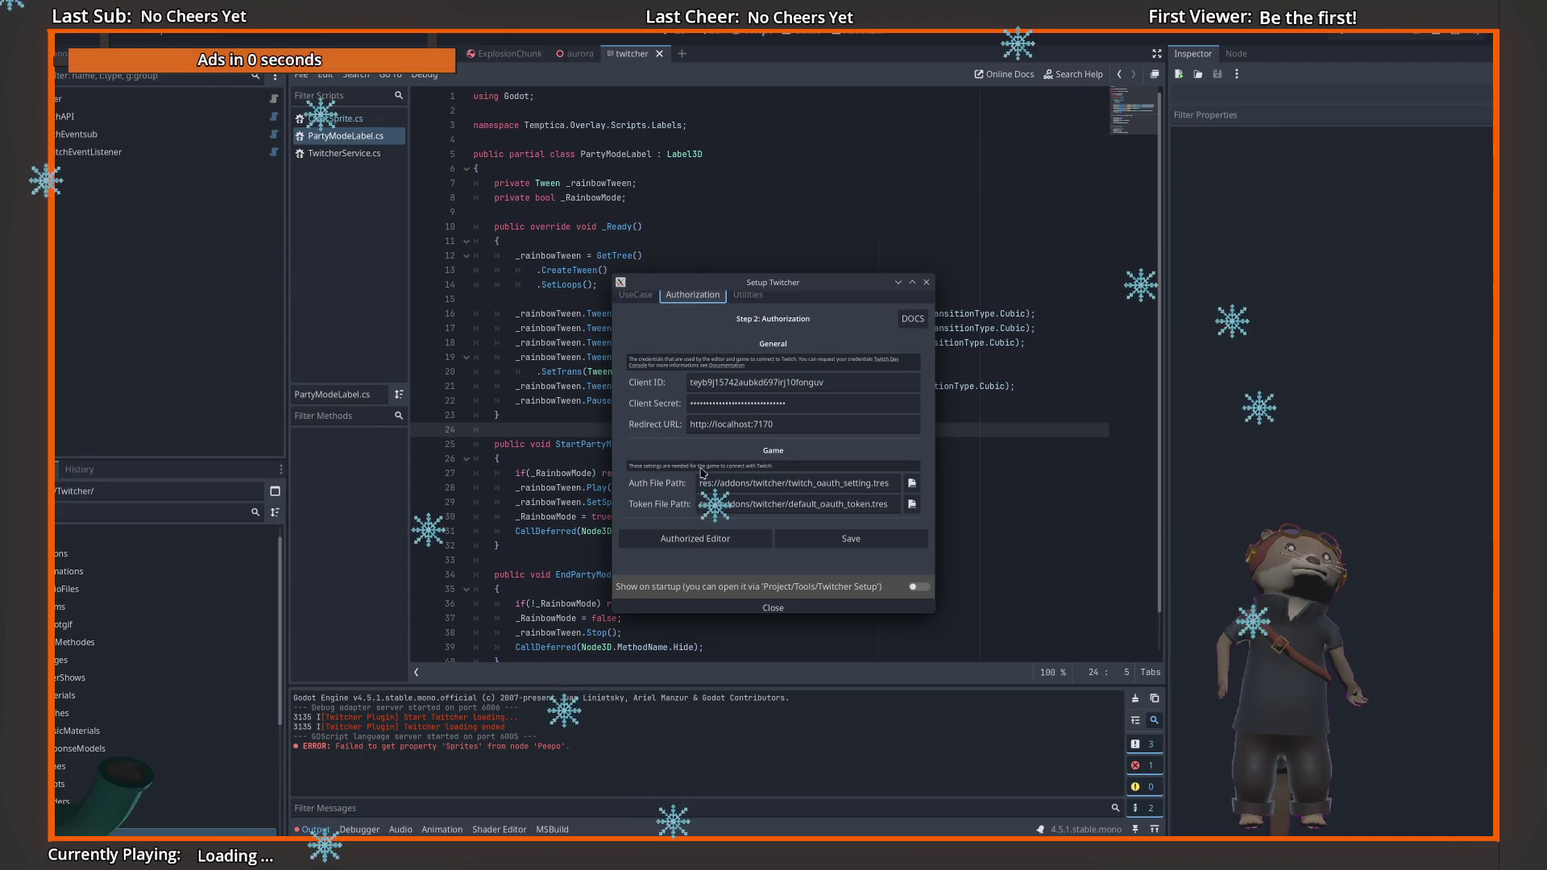
click(697, 544)
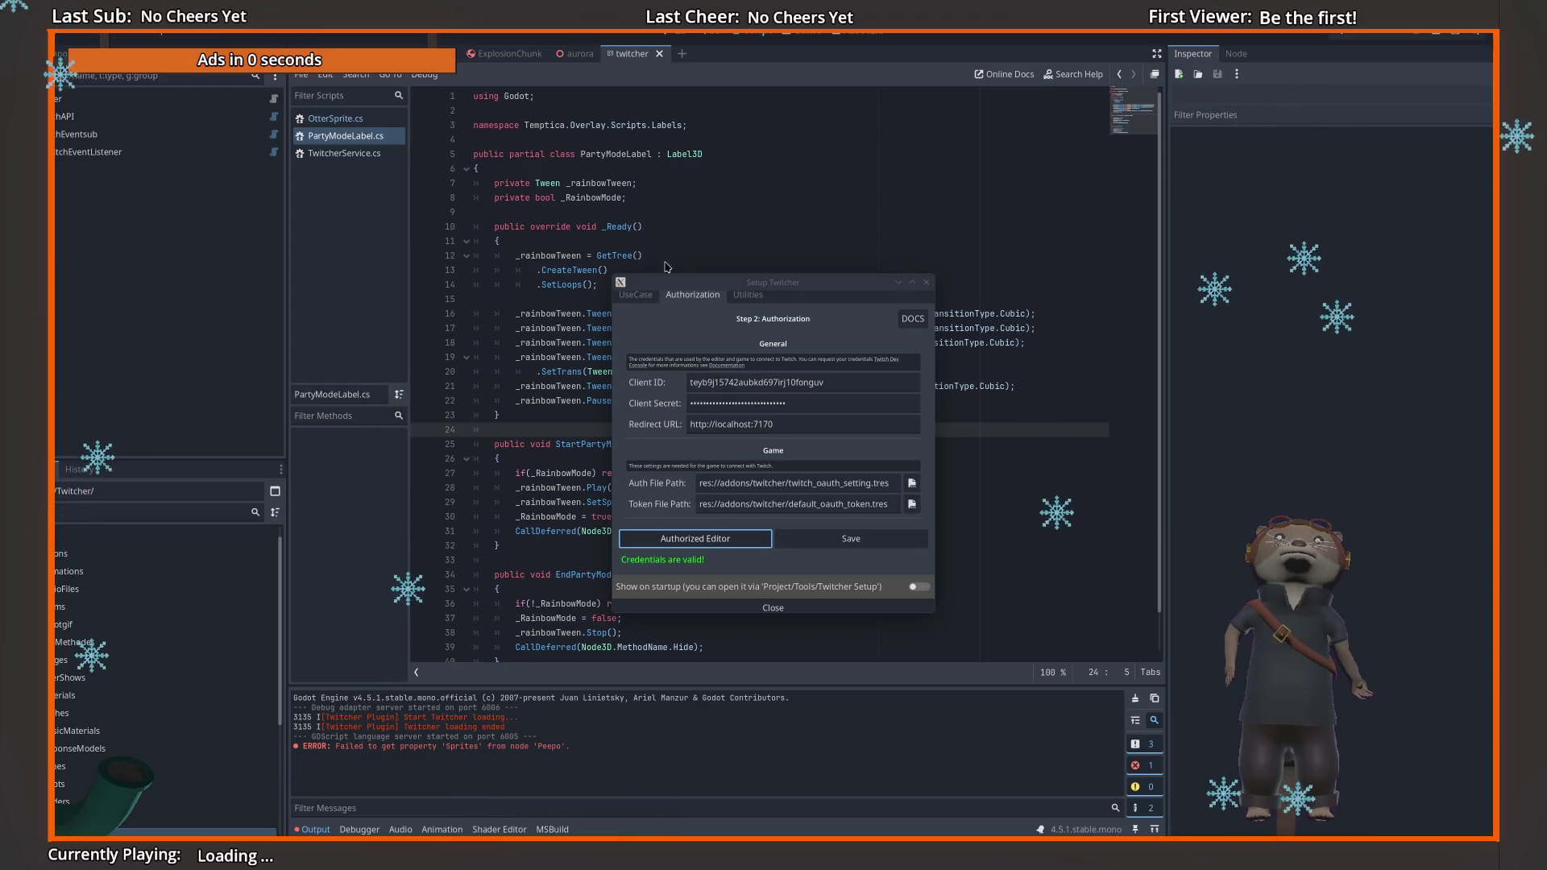
click(747, 296)
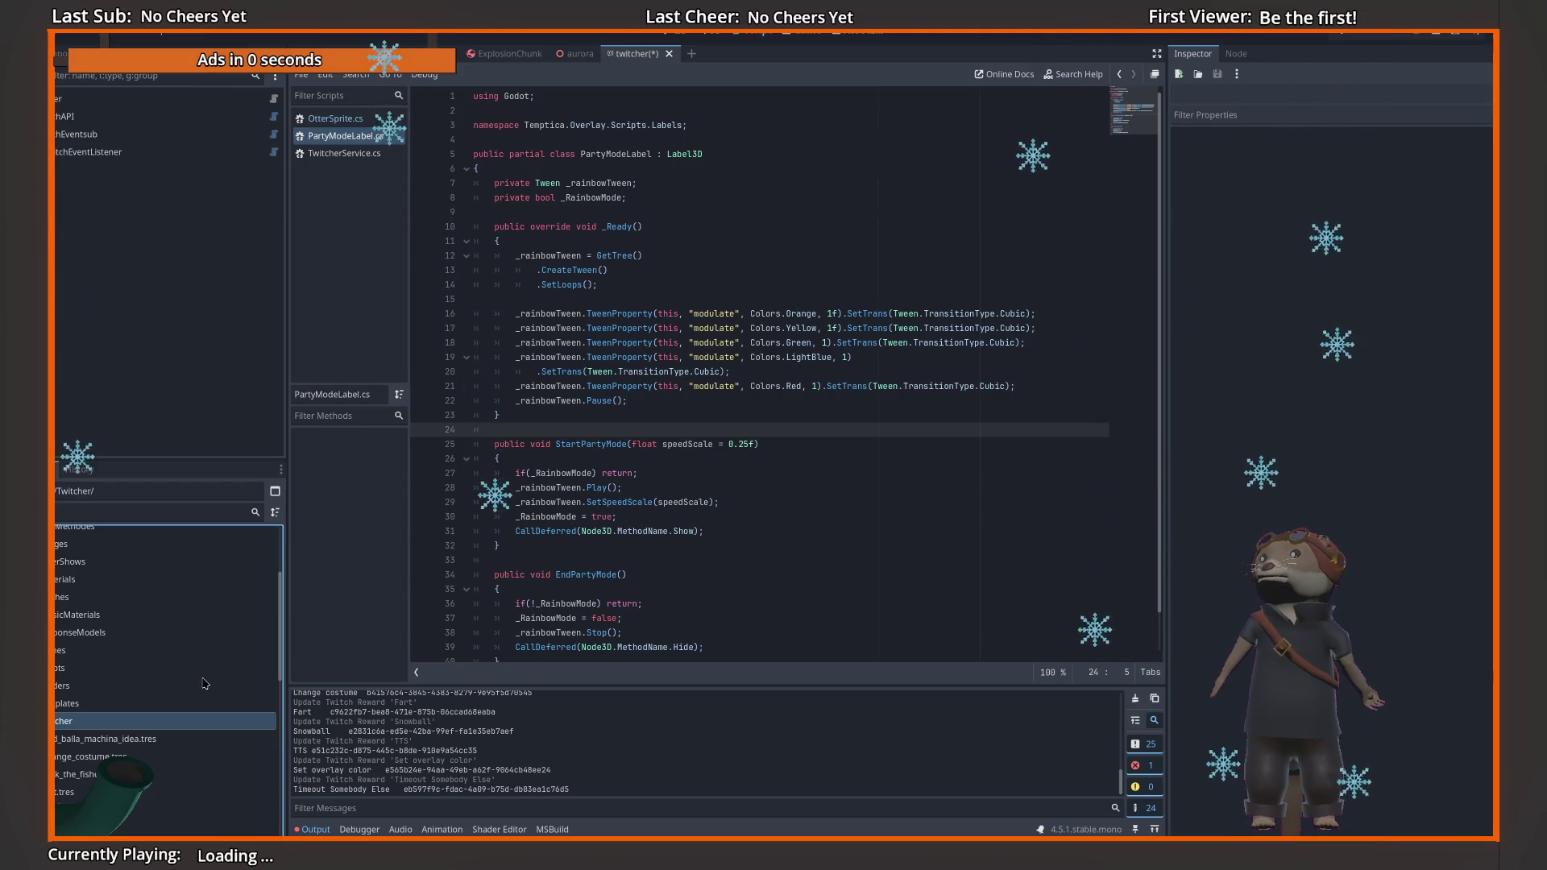
- Open the add_balla_machina_idea reward resource from FileSystem to review it
click(701, 459)
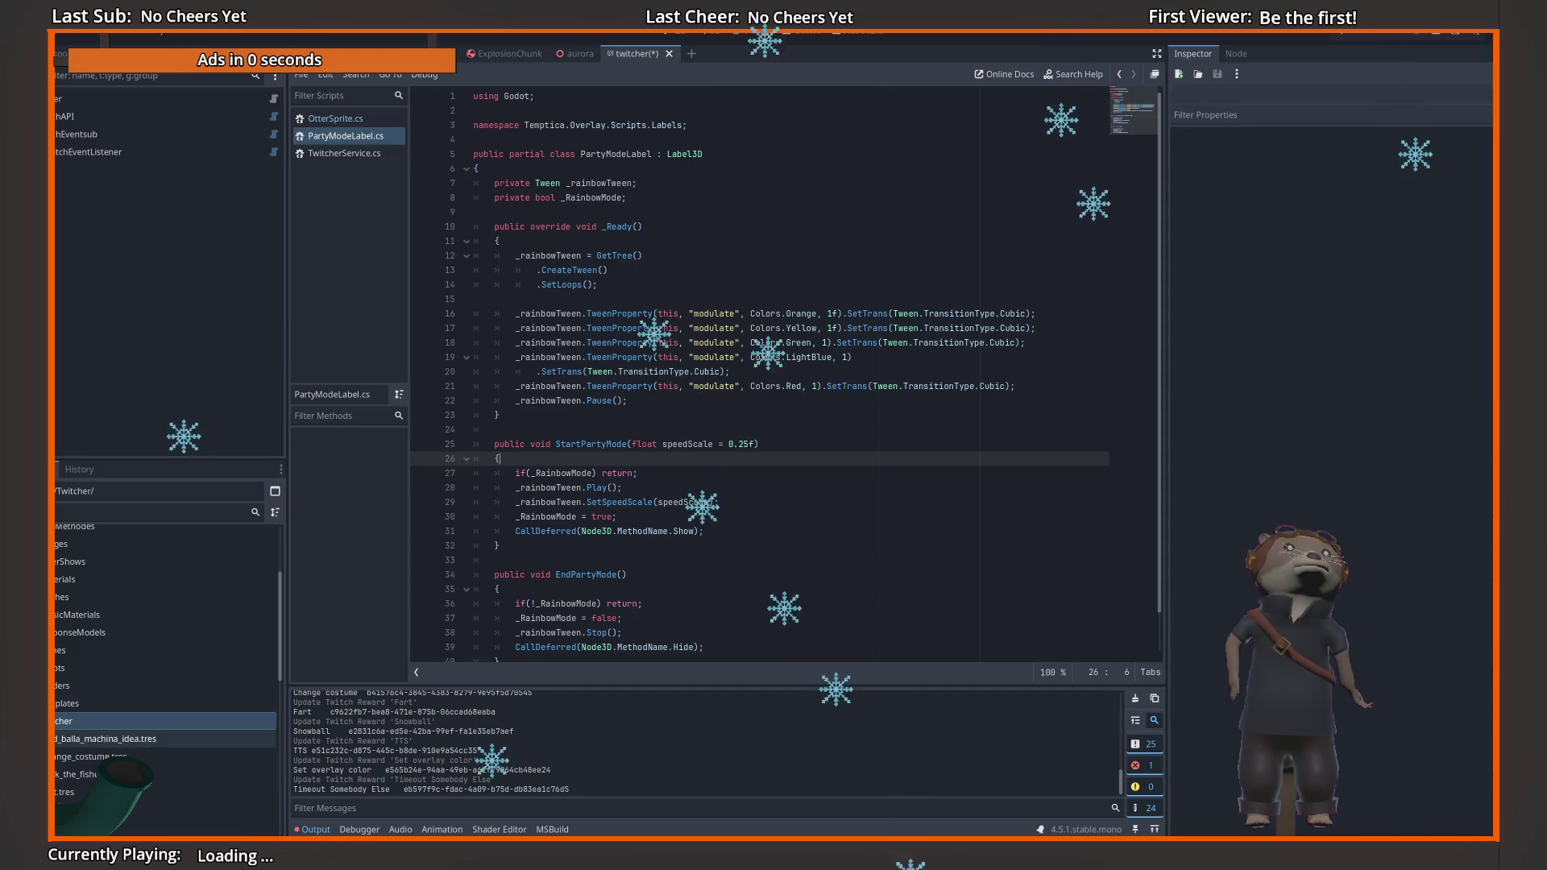
scroll(99, 743, down, 3)
double_click(132, 622)
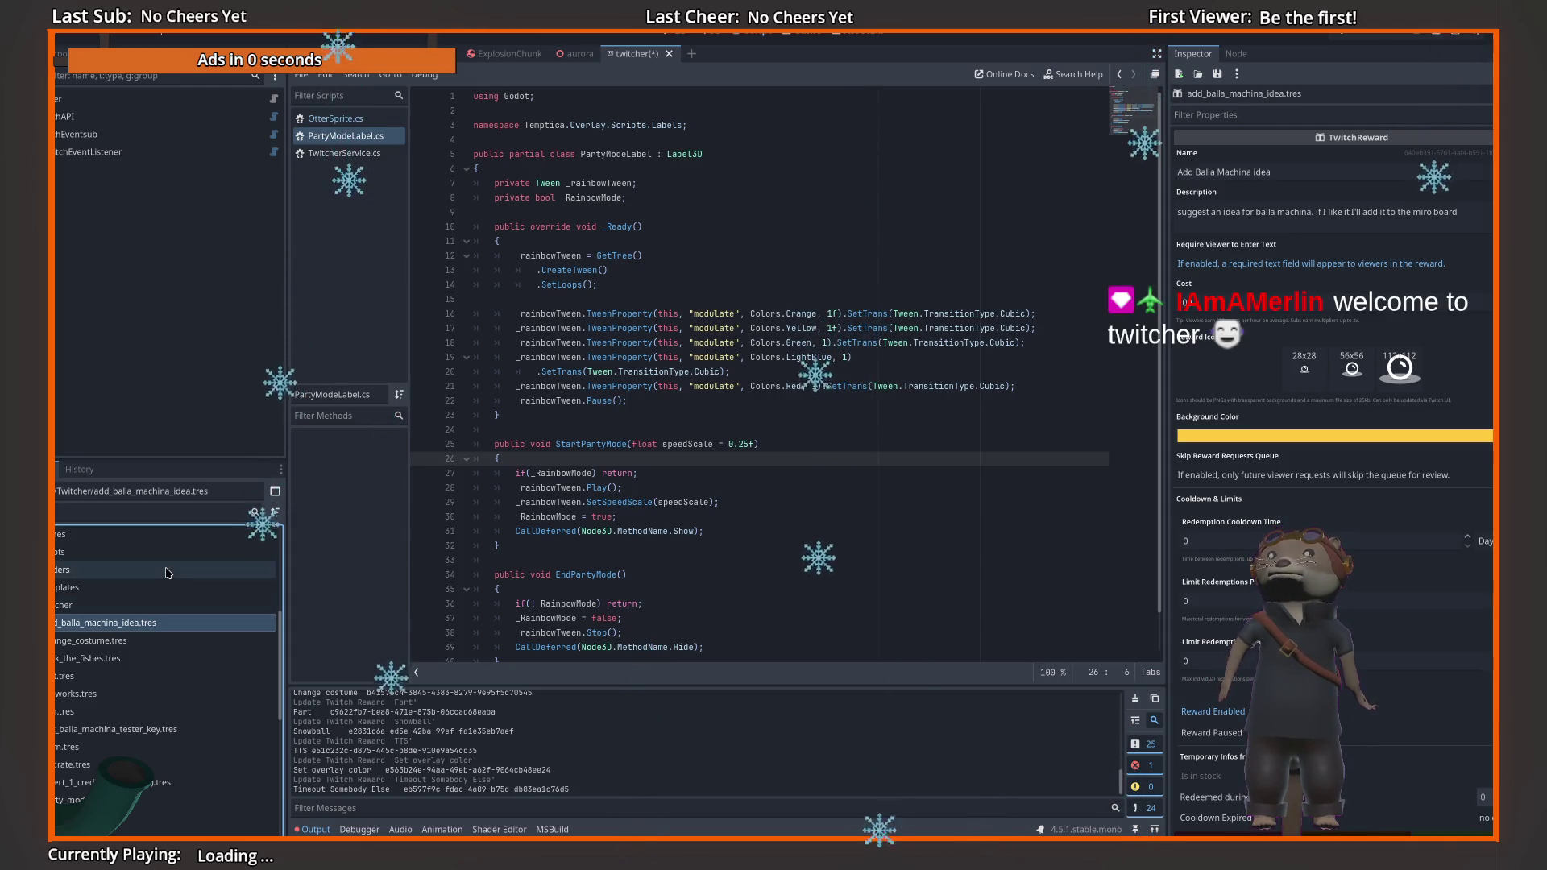
- Save the twitcher scene with TwitchEventListener selected, then switch to the aurora scene
click(147, 153)
key(ctrl+s)
click(592, 54)
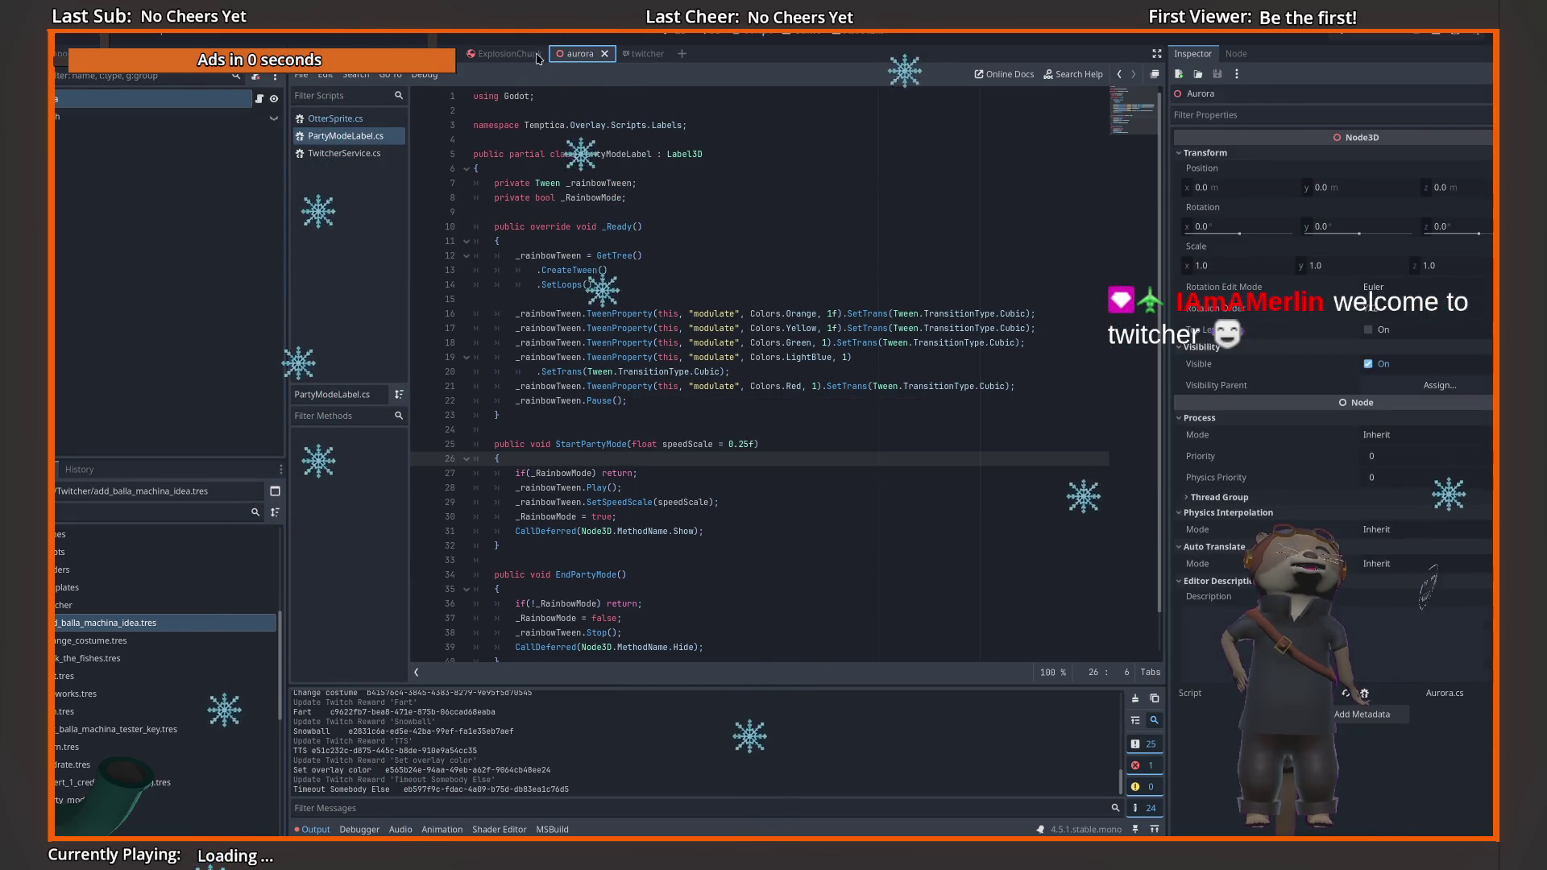
- Select TwitchRedeemListener and inspect its first Rewards to Listen entry
click(129, 330)
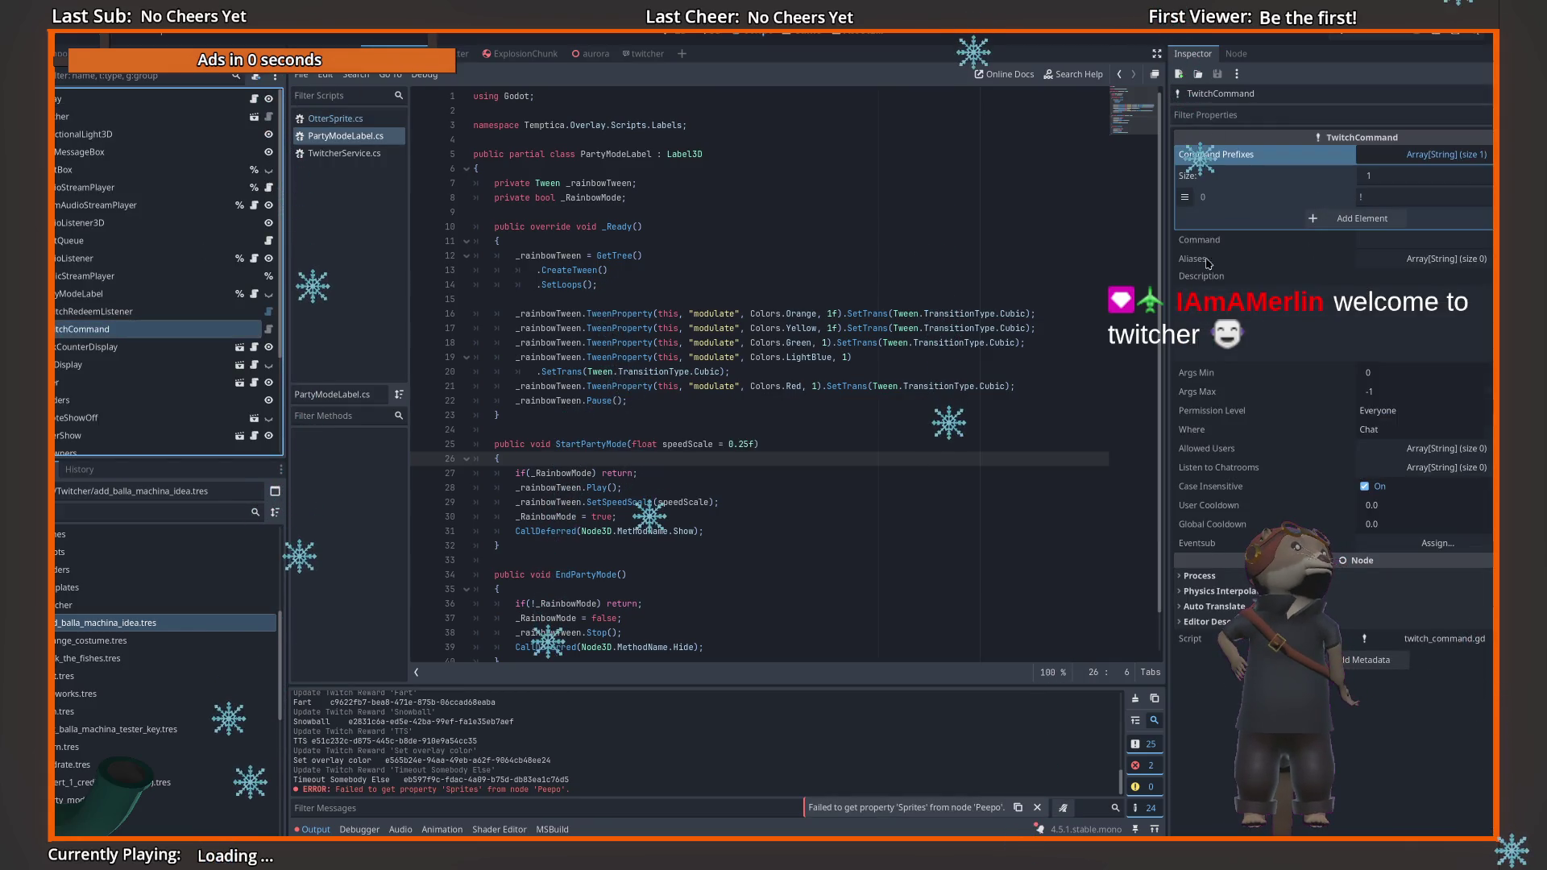
click(115, 314)
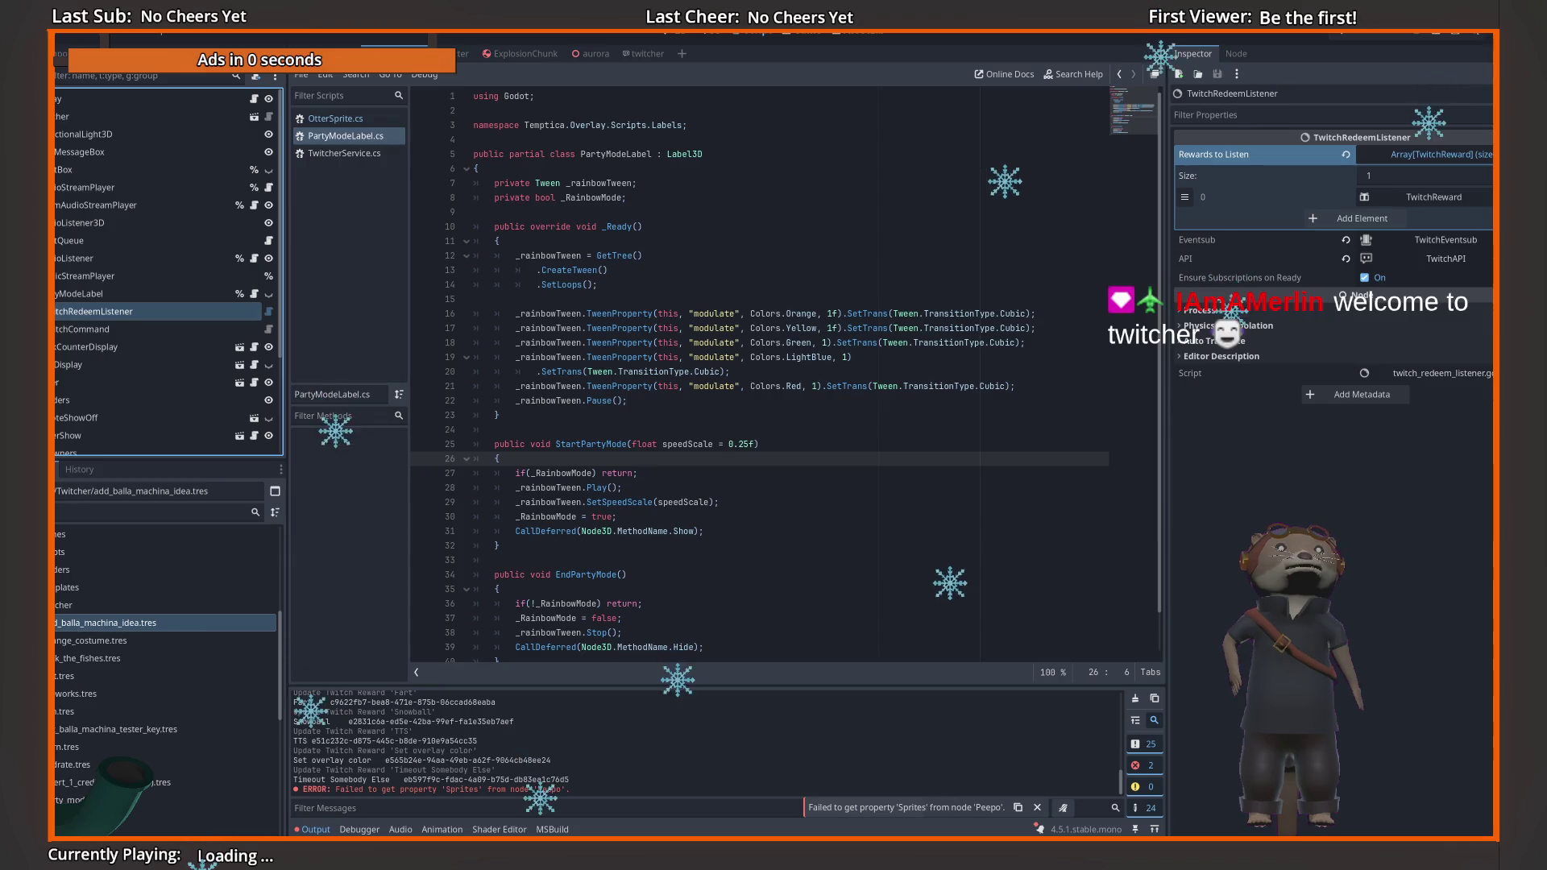
click(1424, 203)
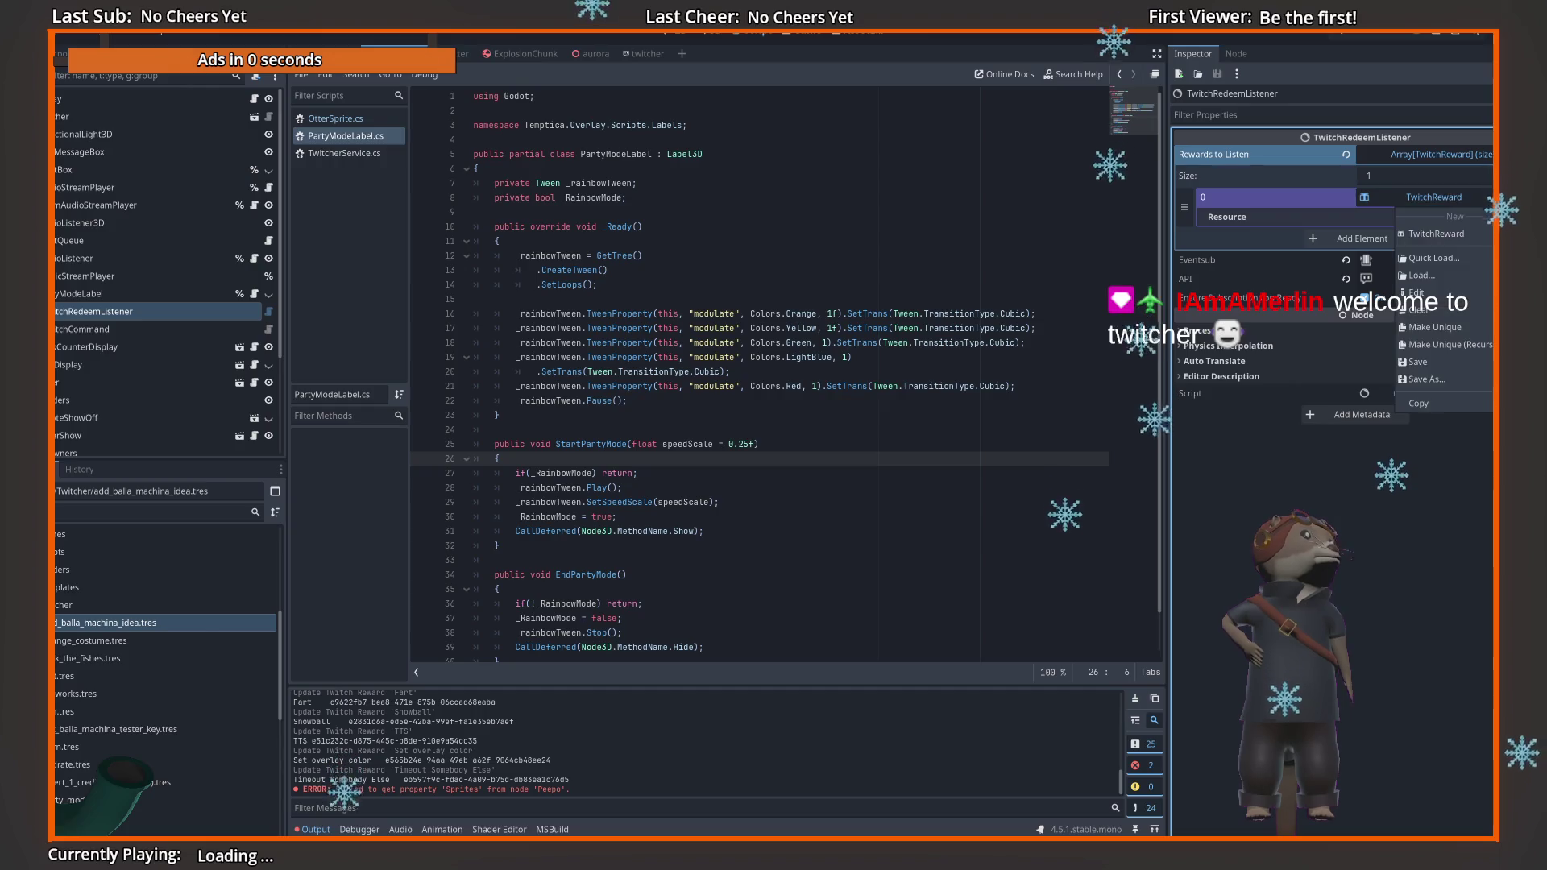
click(1466, 204)
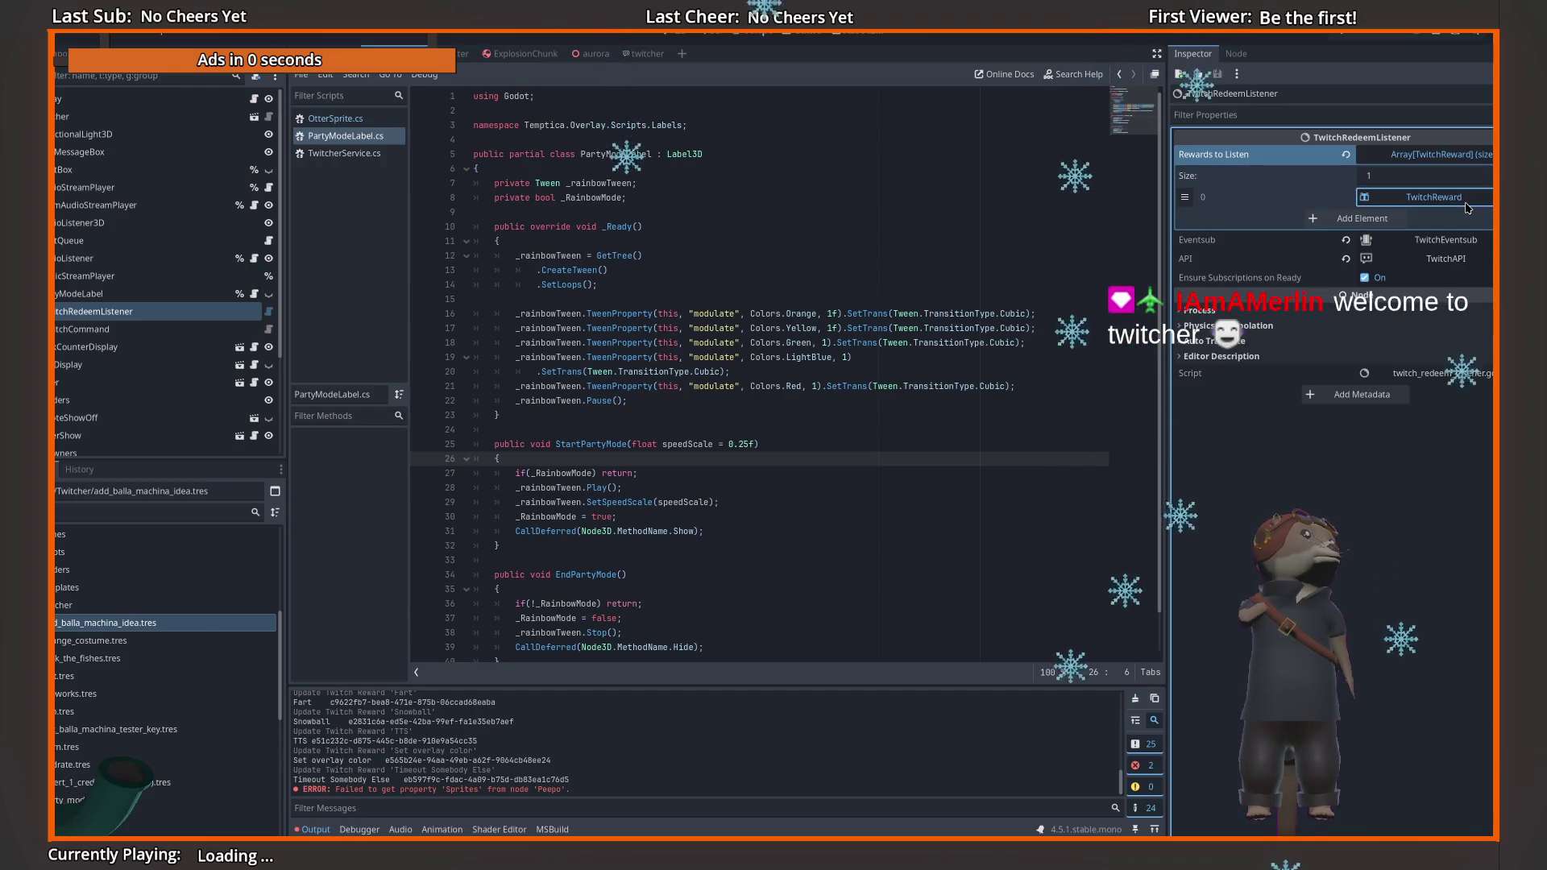
click(1466, 204)
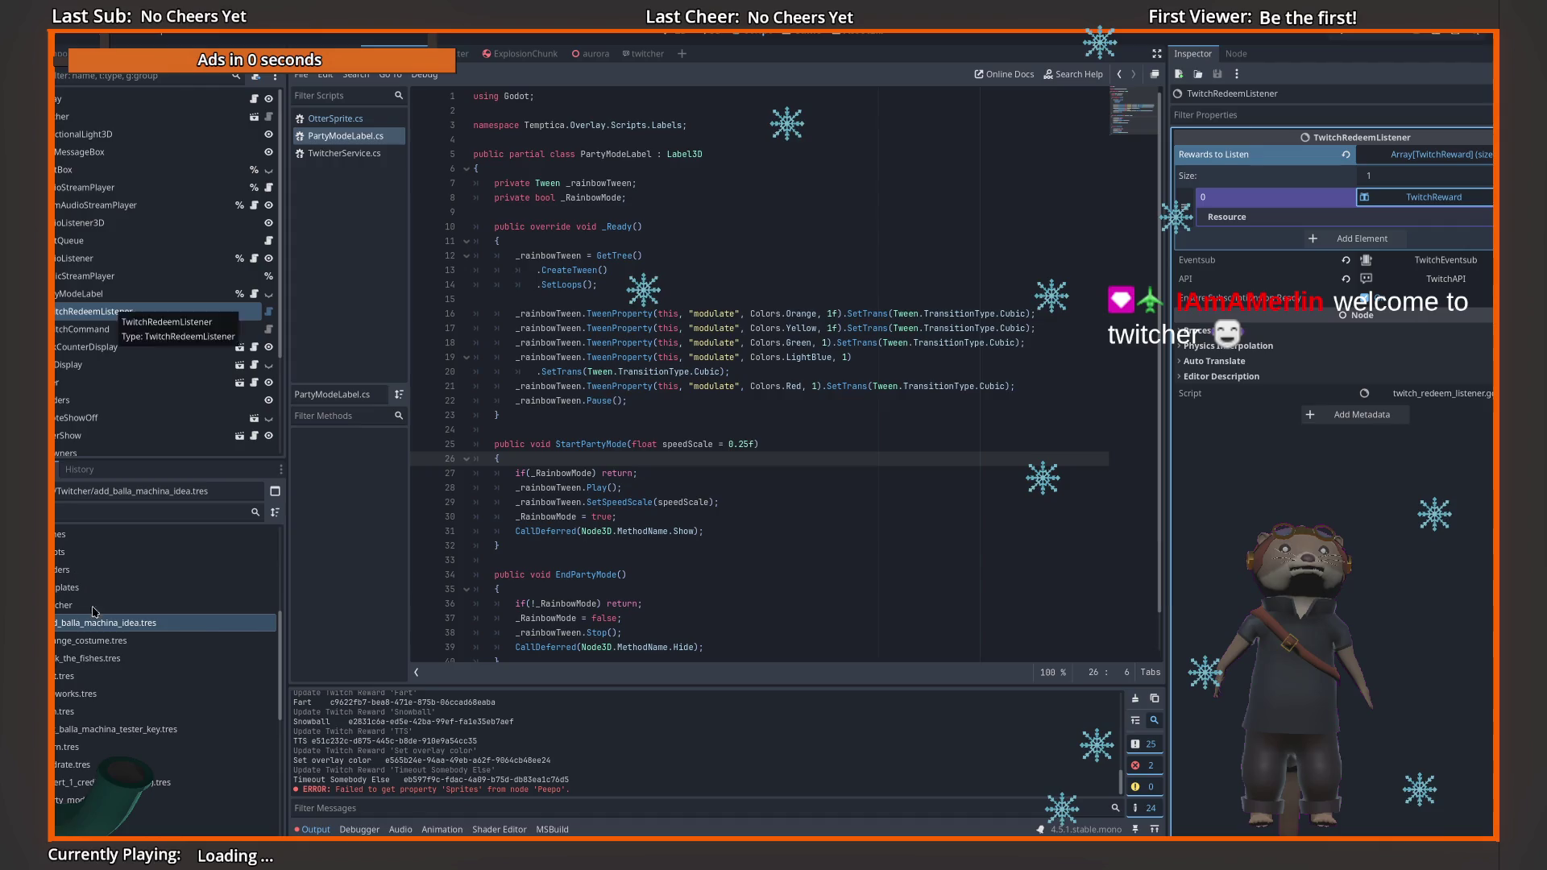
scroll(158, 649, down, 3)
scroll(158, 650, down, 2)
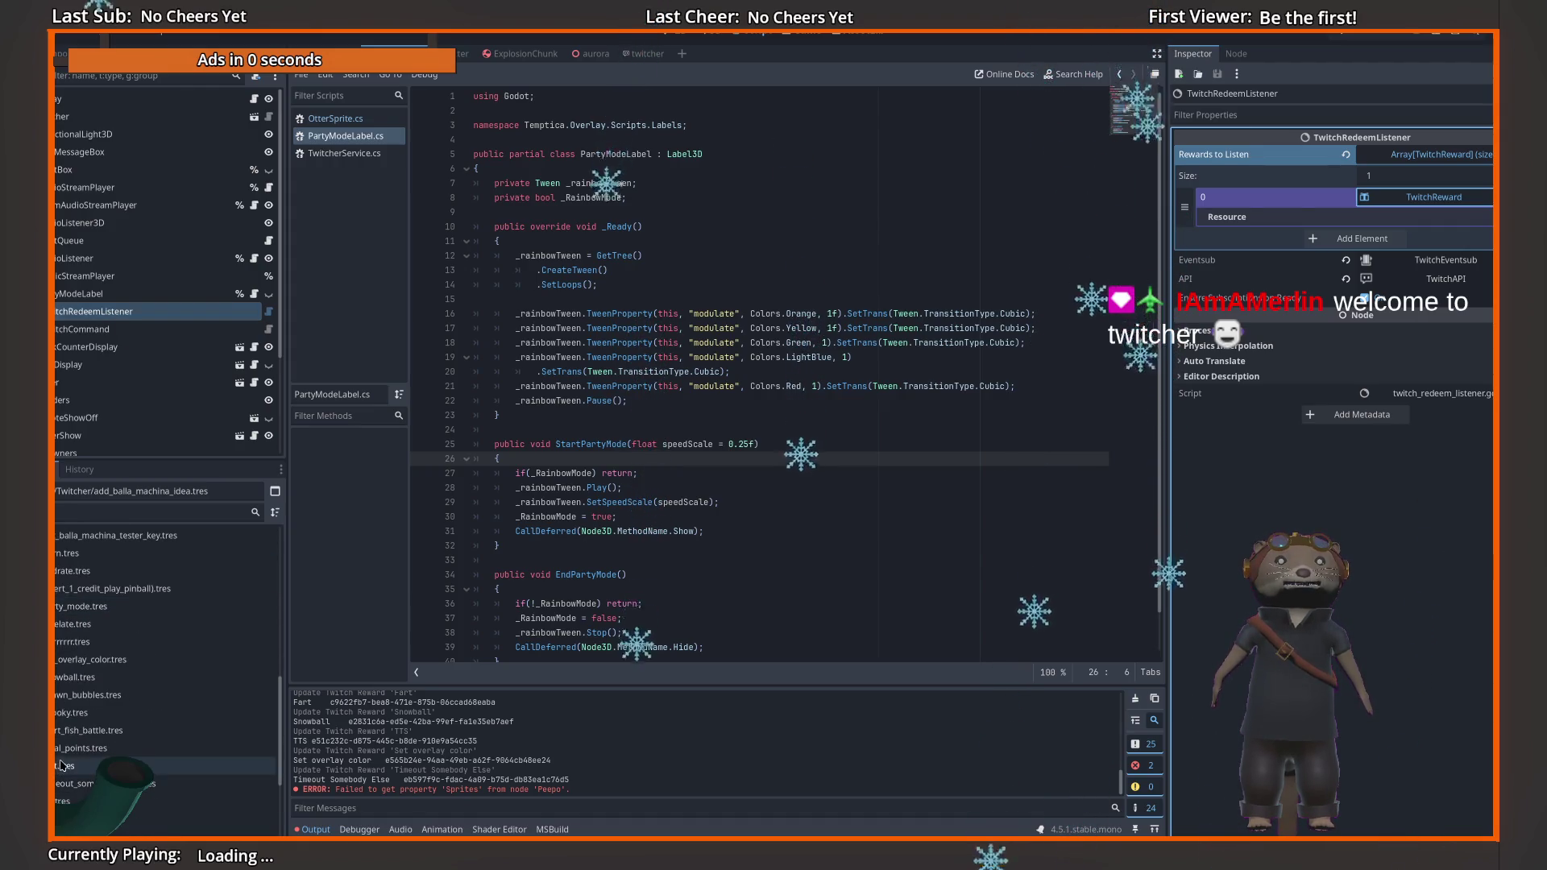
scroll(81, 726, up, 1)
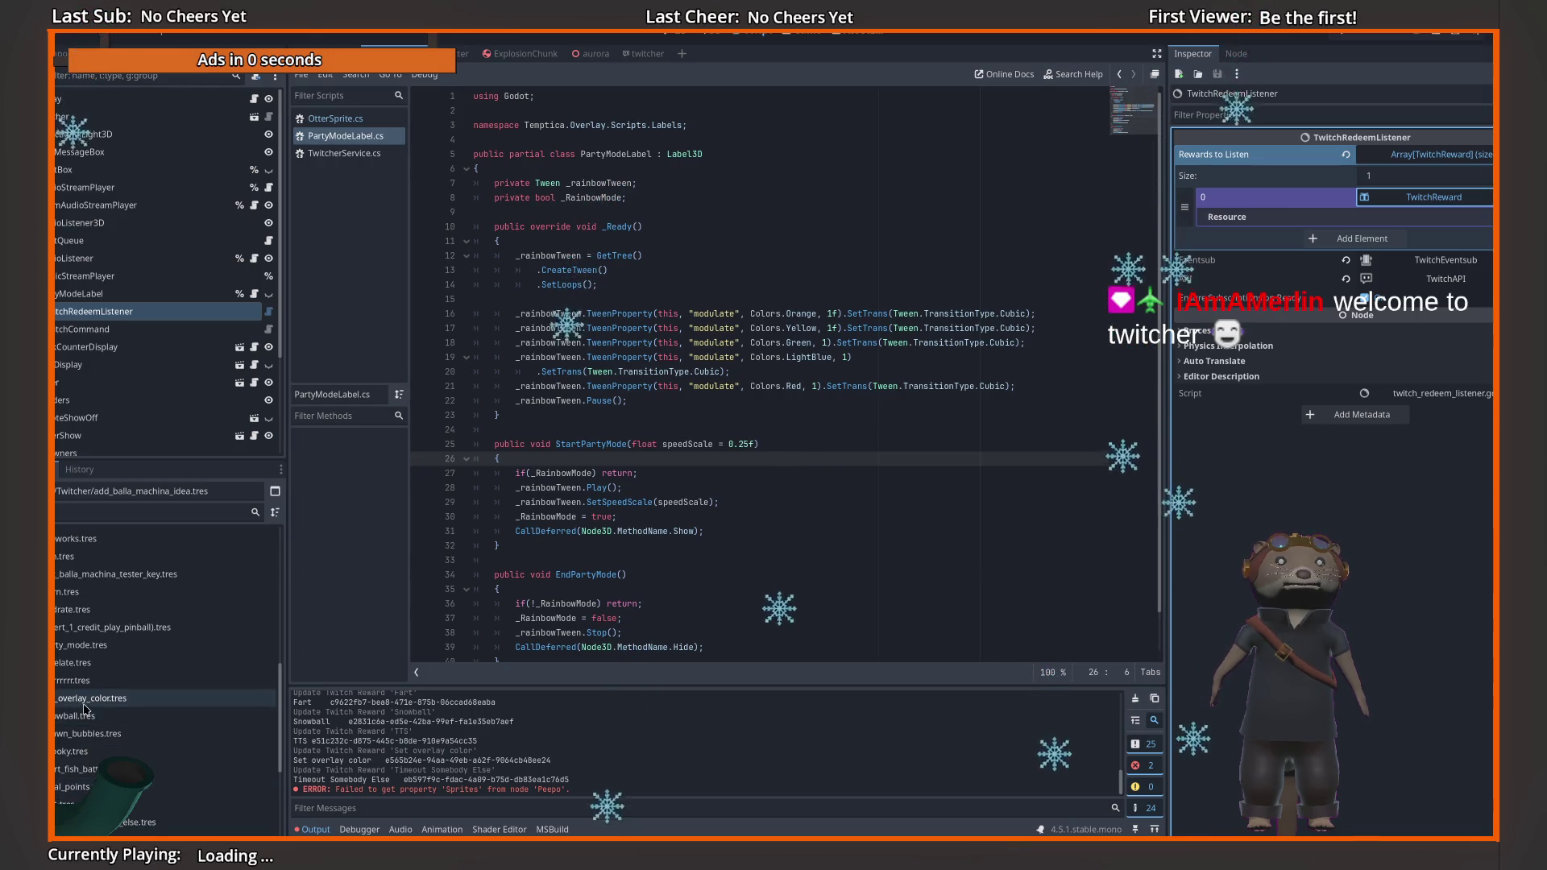
scroll(84, 708, up, 2)
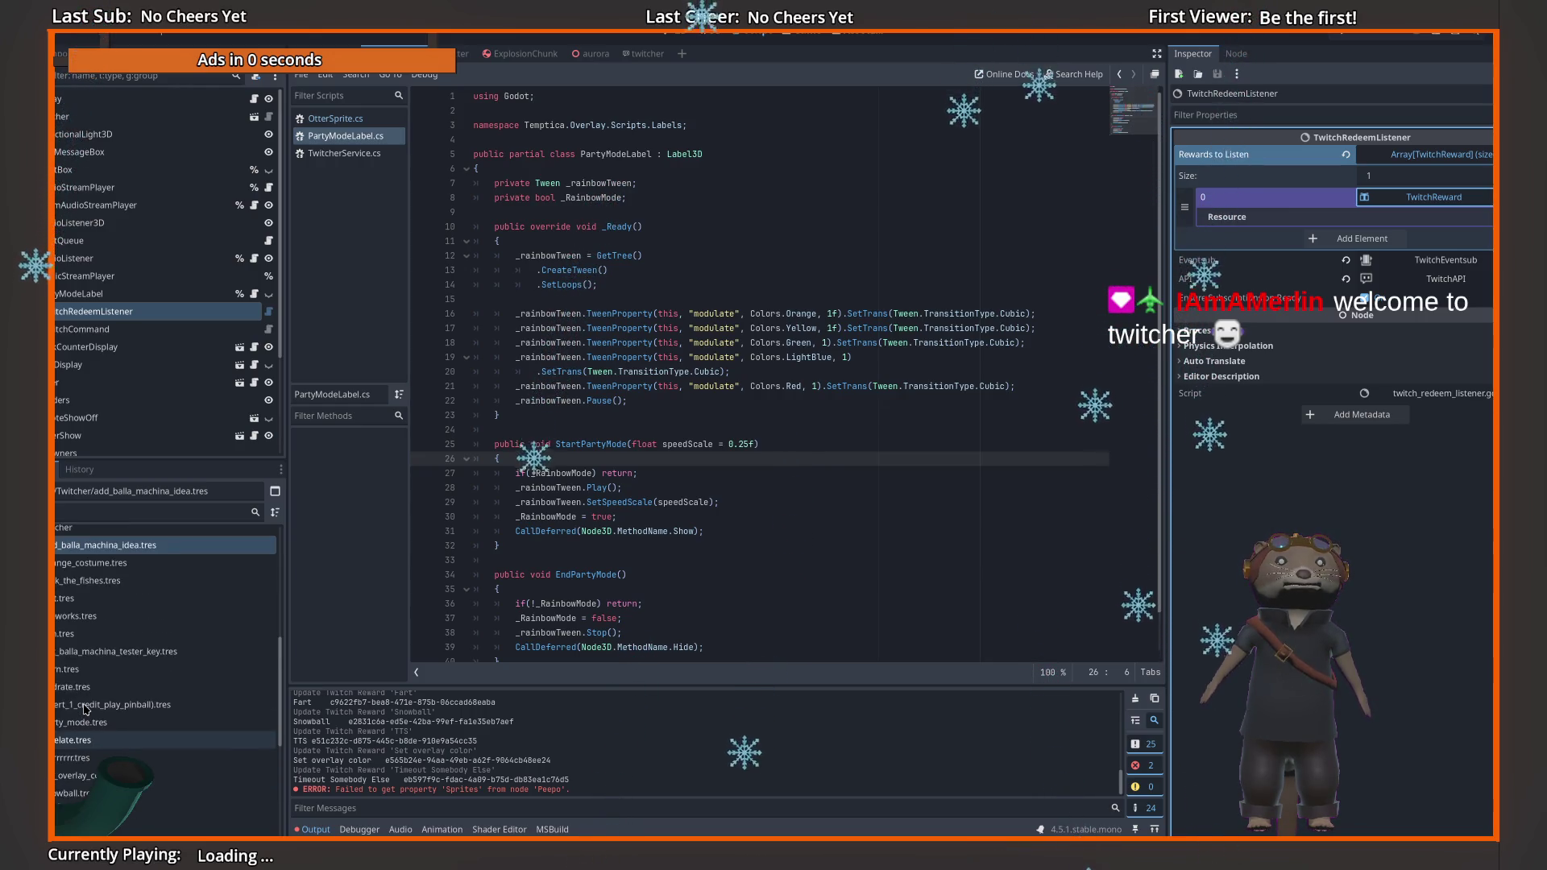
scroll(85, 708, up, 1)
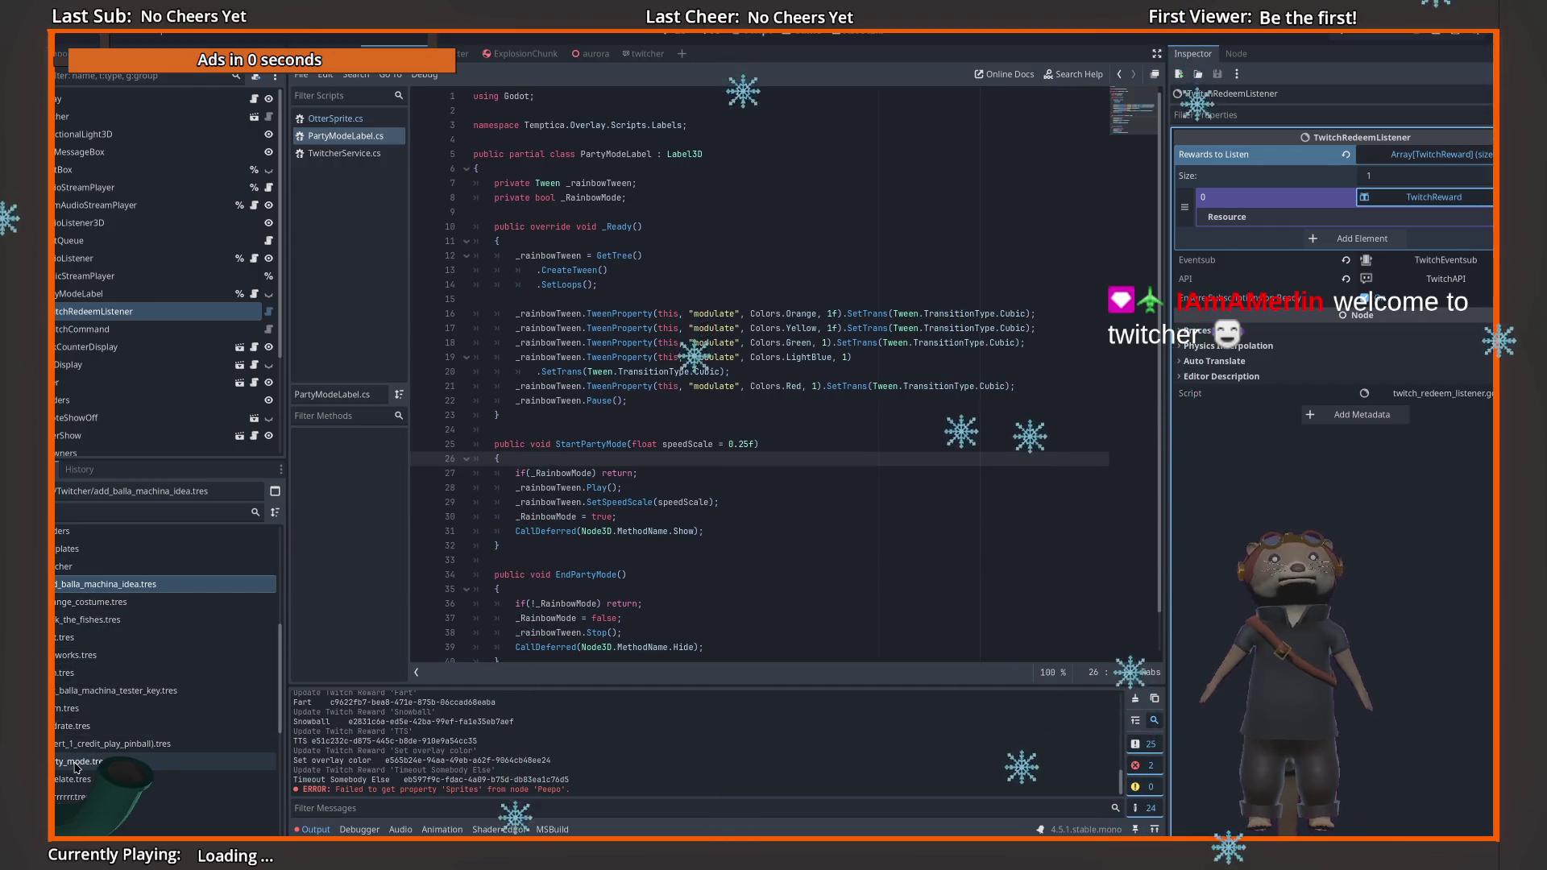
- Drop party_mode.tres into the listener's Rewards to Listen and expand its settings
drag(77, 768, 1425, 202)
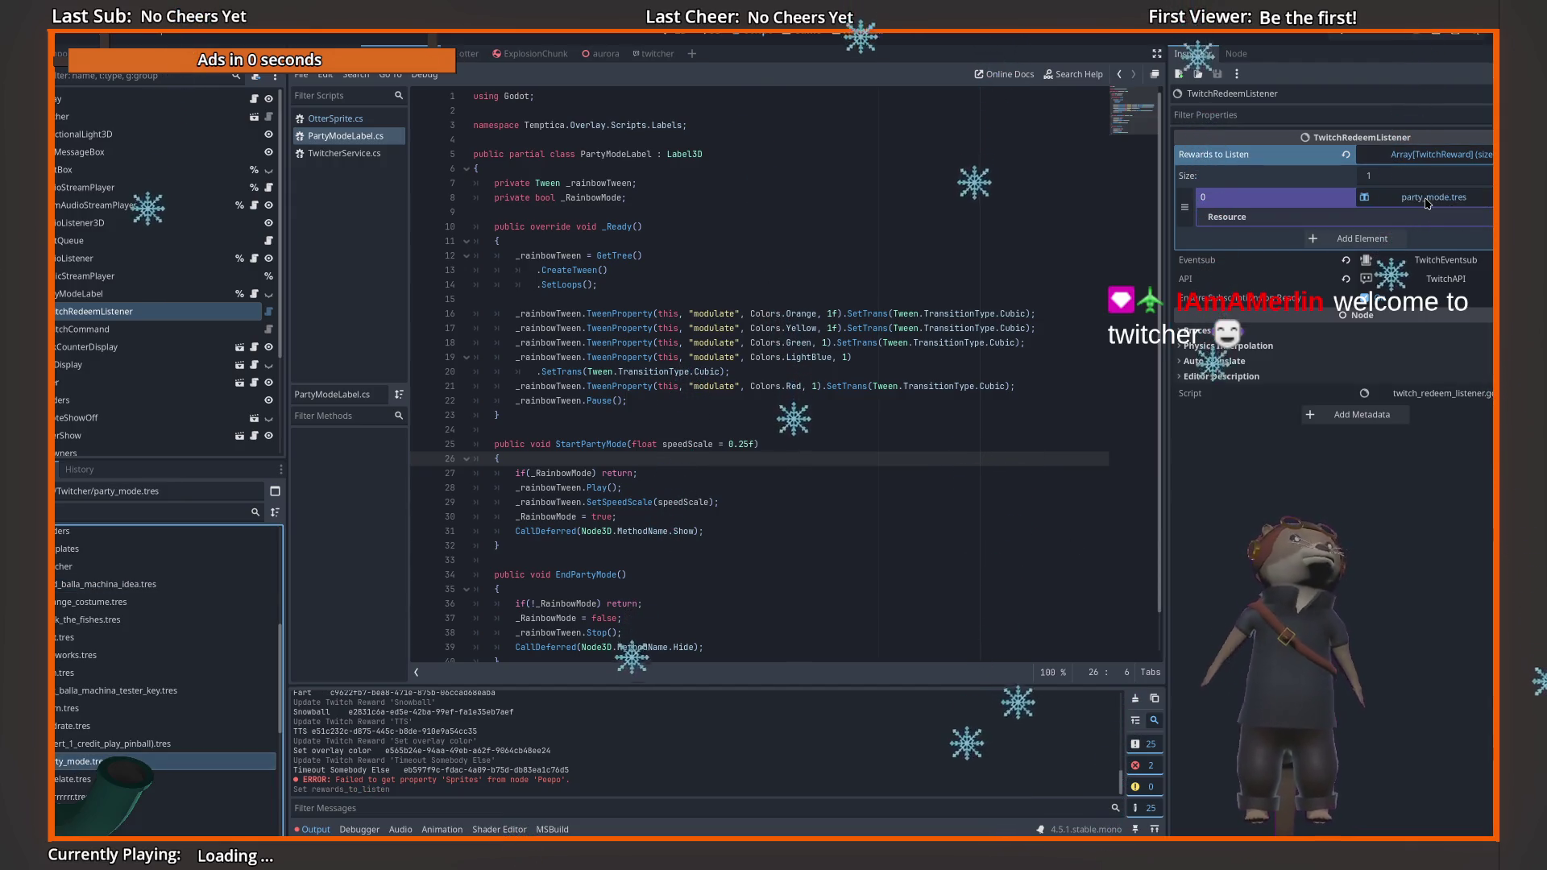
click(1425, 202)
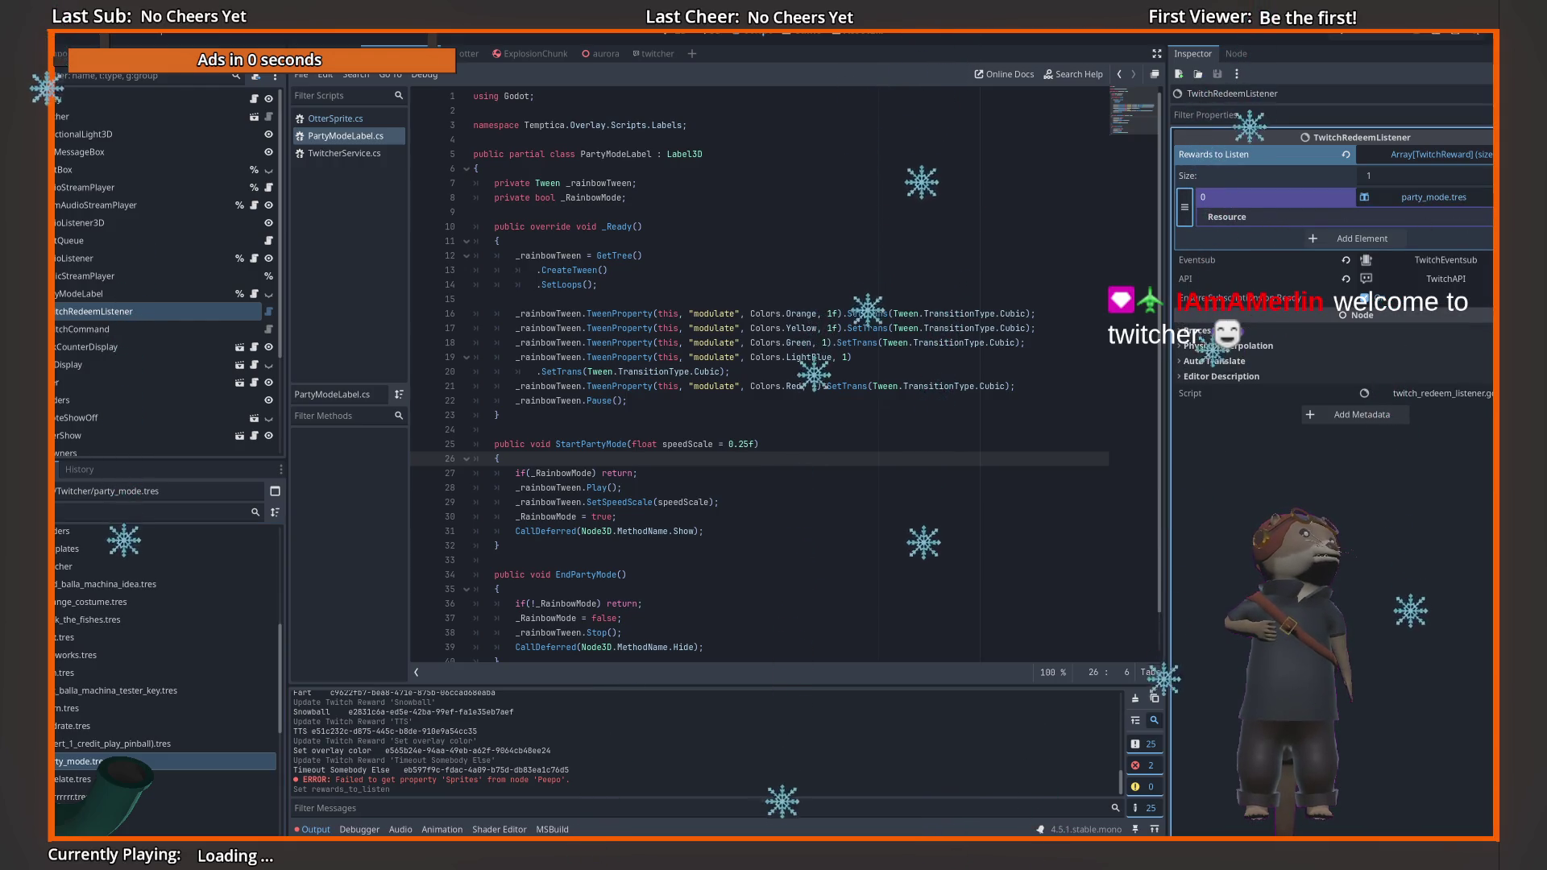
click(1487, 198)
click(1455, 203)
click(1406, 204)
click(1406, 204)
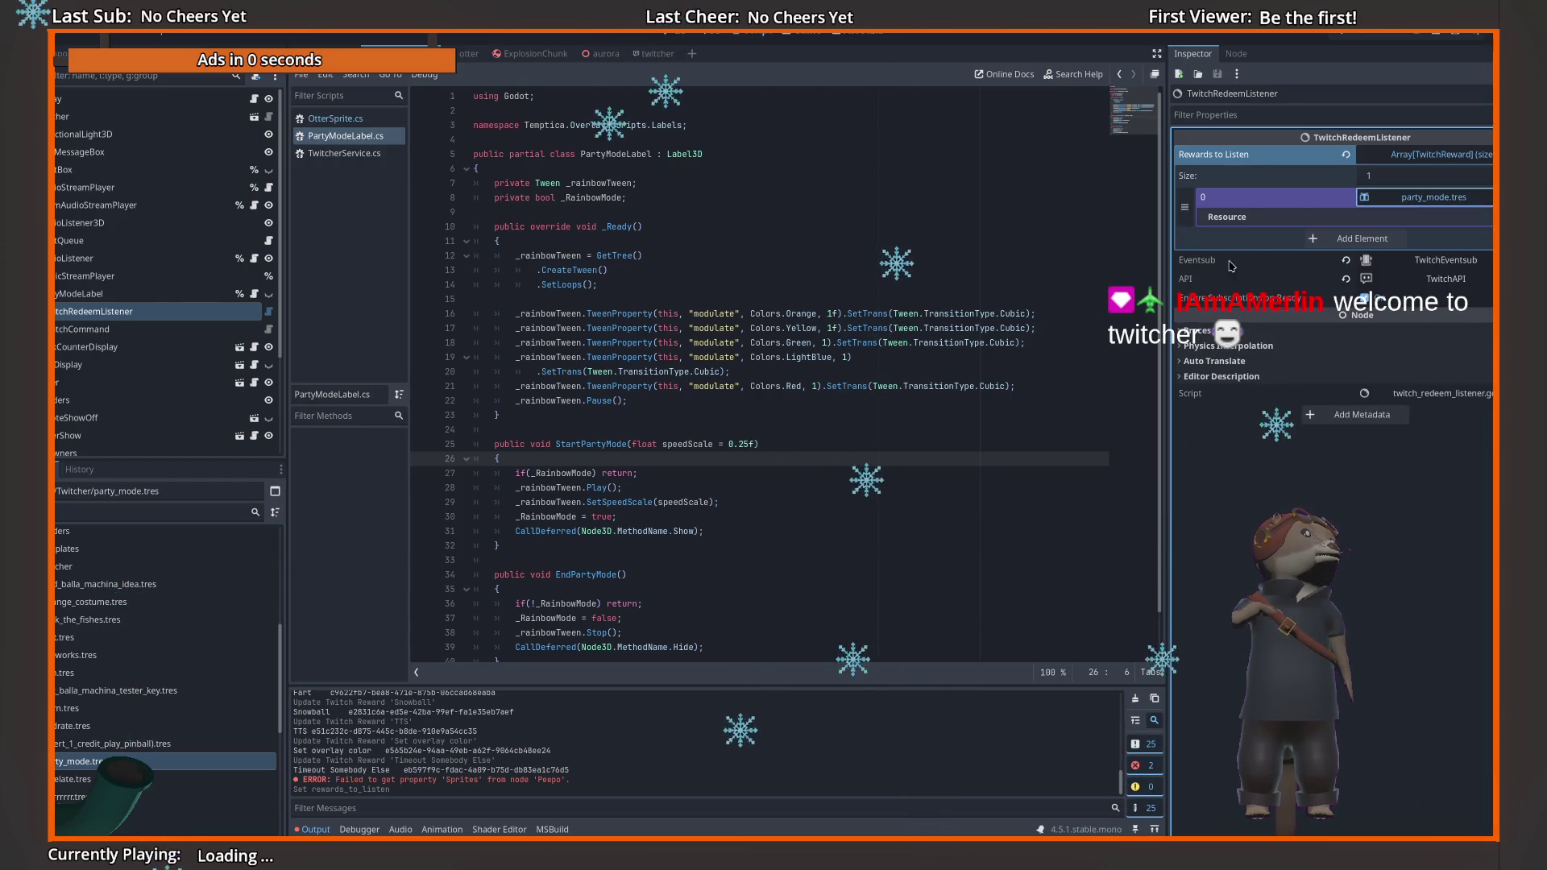
right_click(1456, 205)
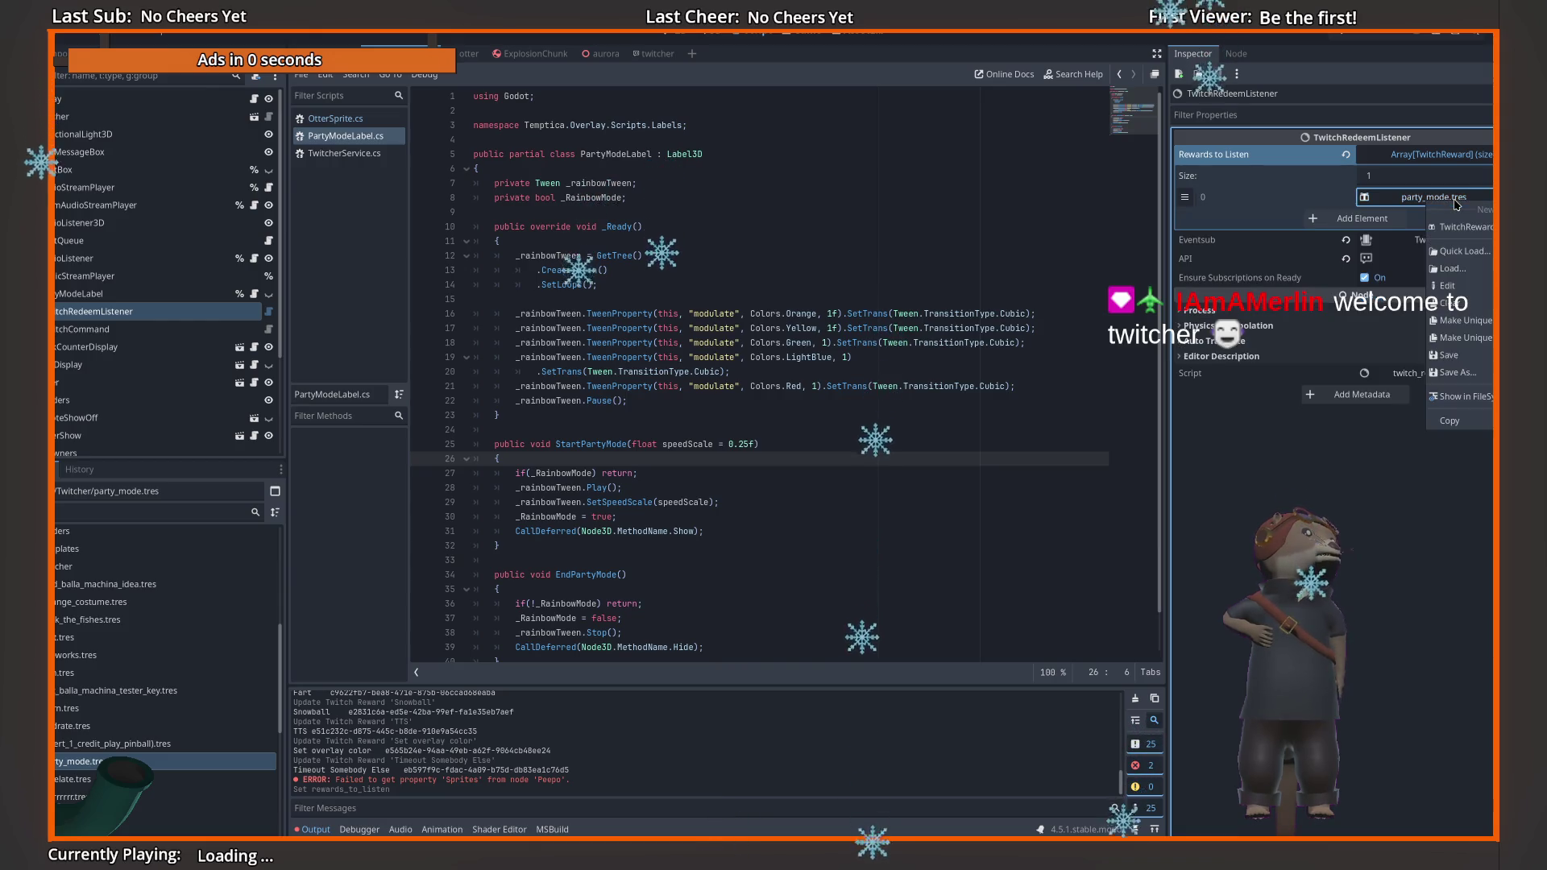
click(1361, 197)
click(1439, 201)
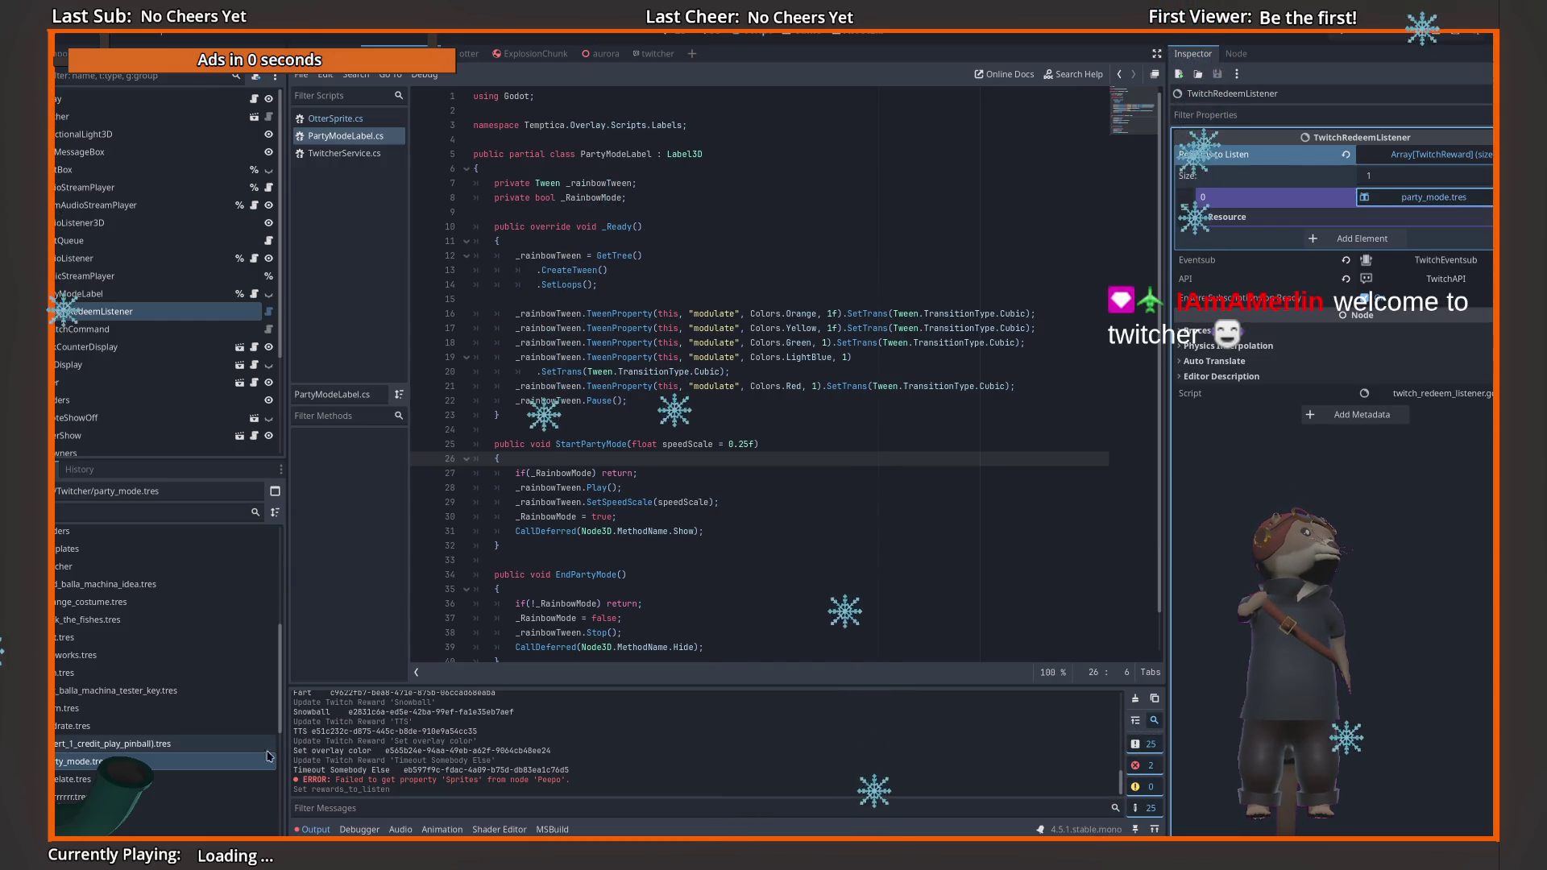
click(165, 762)
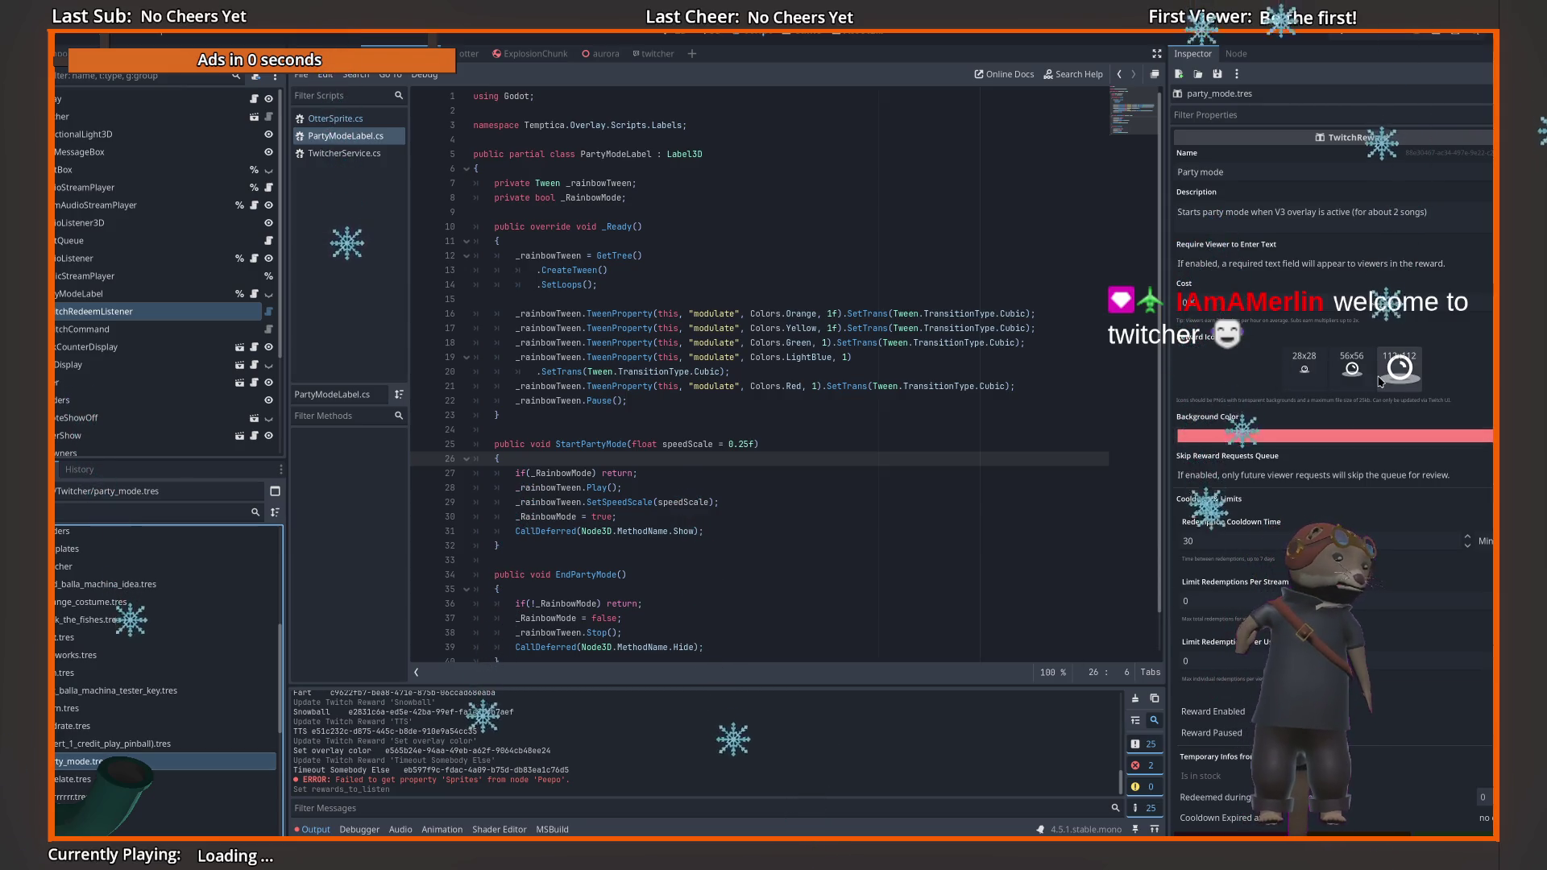
- Look over the party_mode.tres reward settings, including its 30 cooldown
mouse_move(1361, 386)
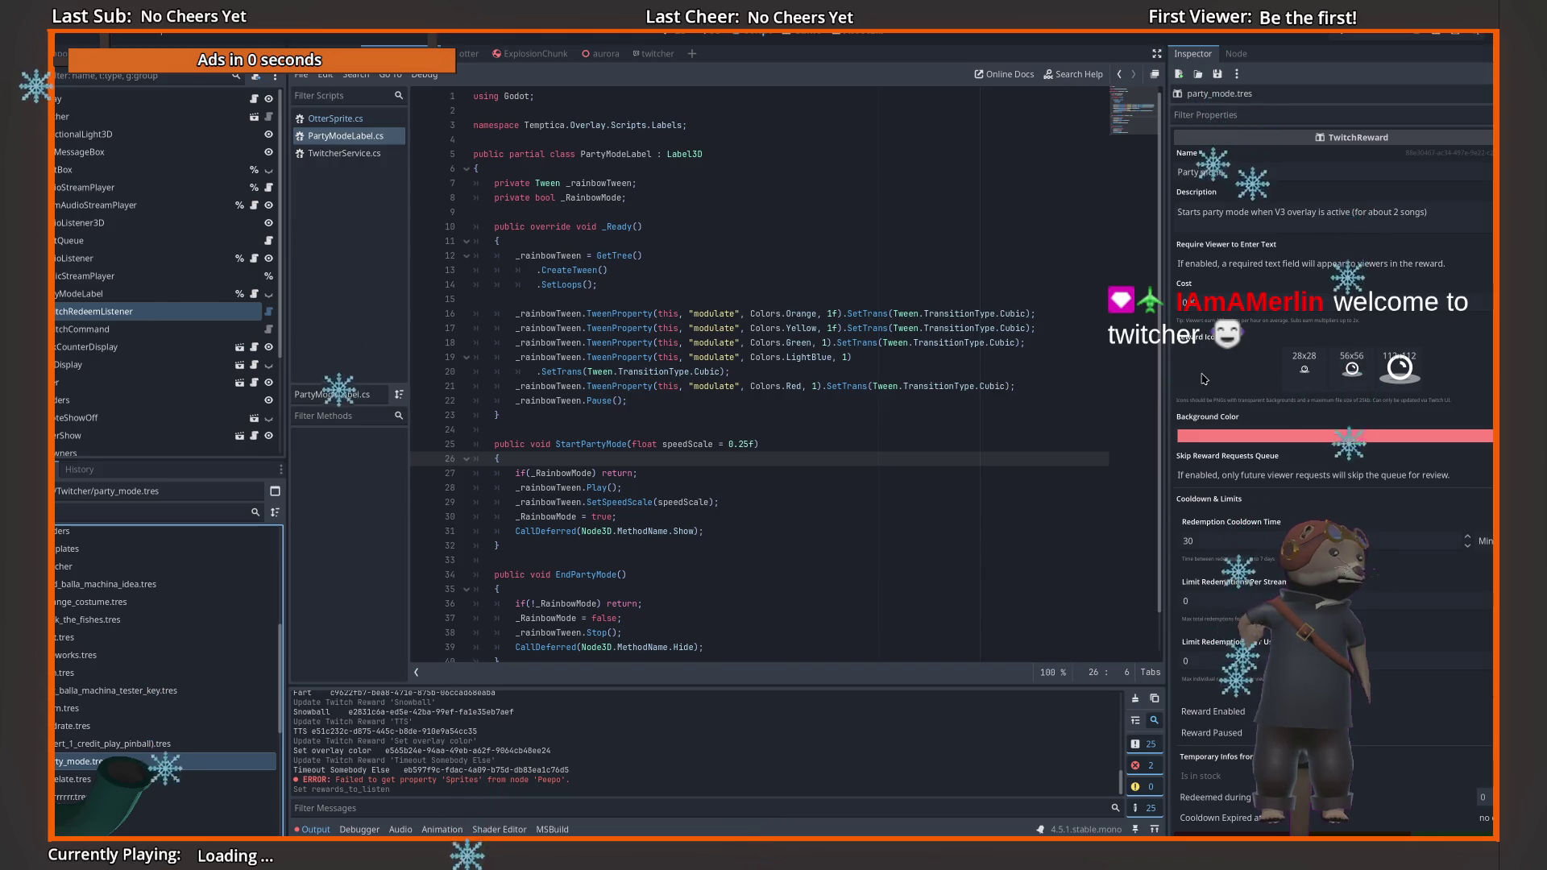
scroll(1222, 572, down, 2)
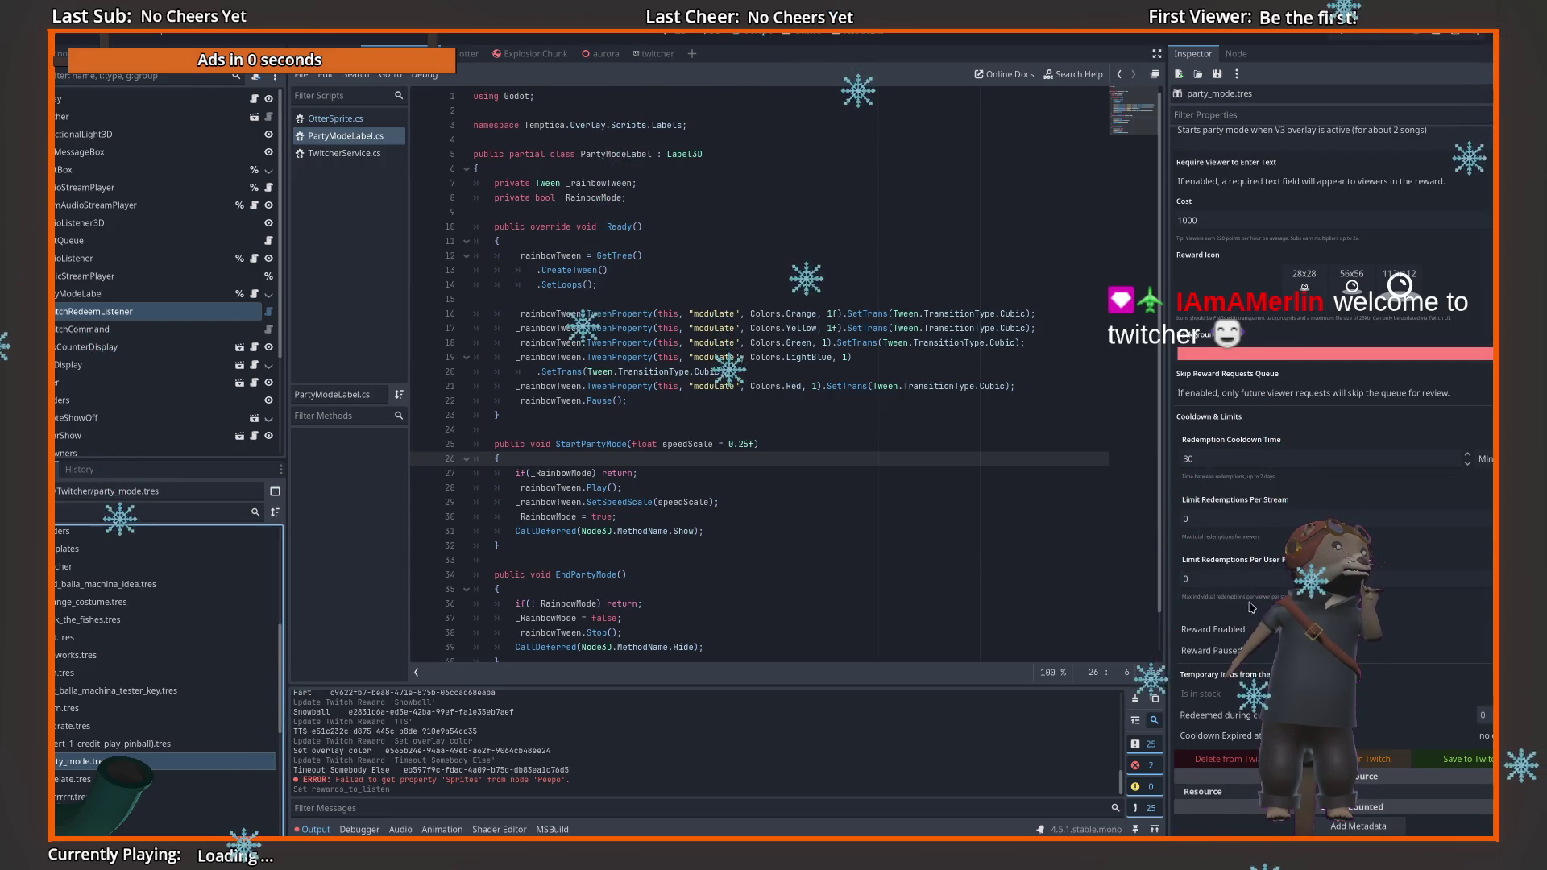
scroll(1258, 618, up, 2)
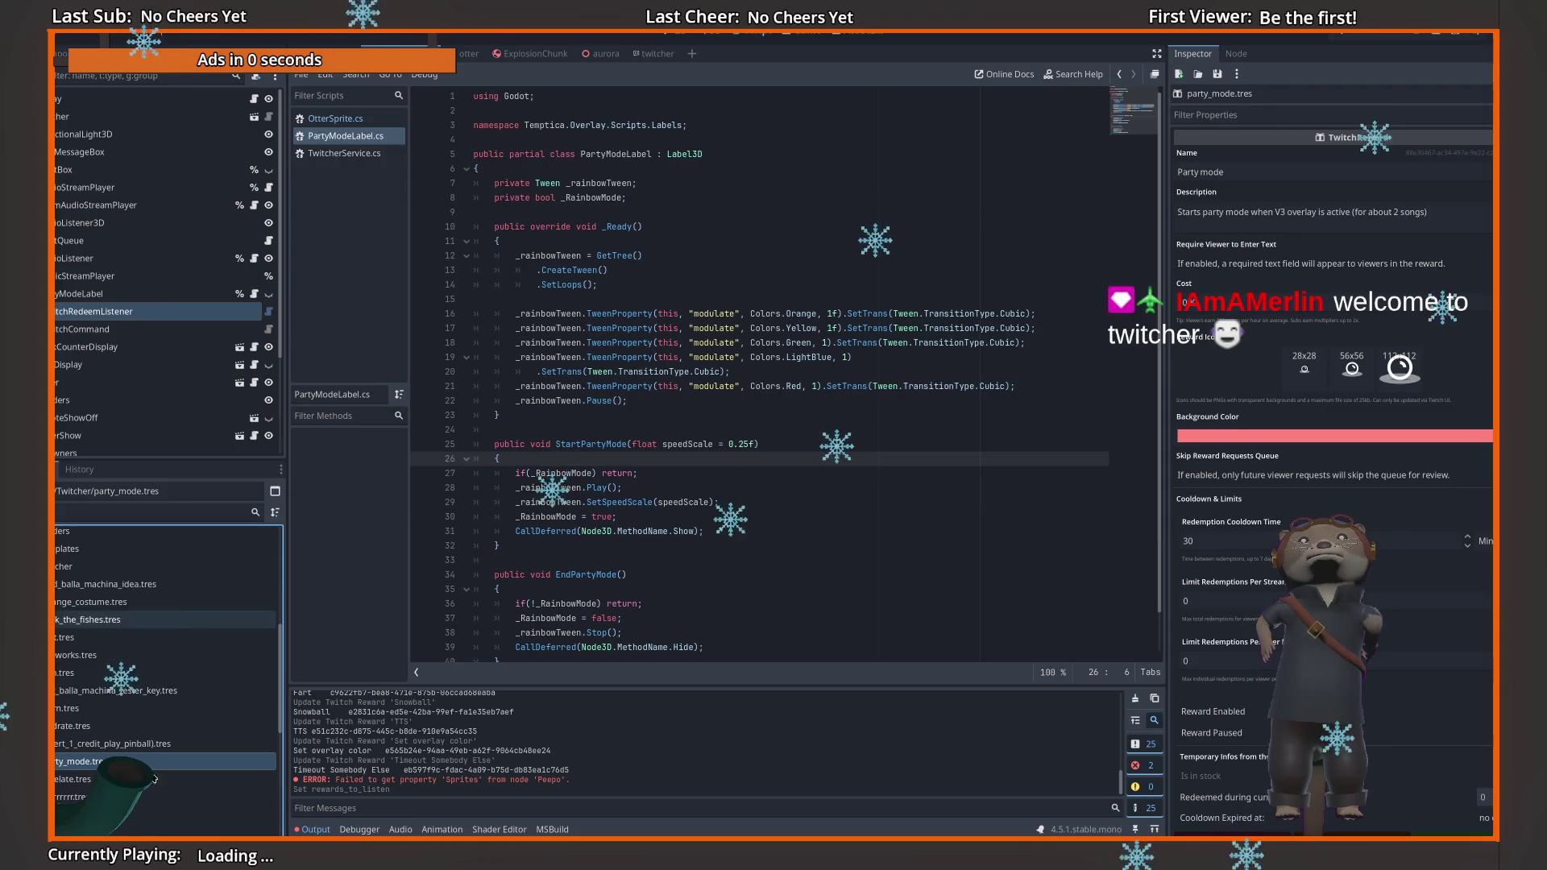
- Recheck TwitchRedeemListener's party_mode.tres entry, then select the TwitchCommand node
click(92, 311)
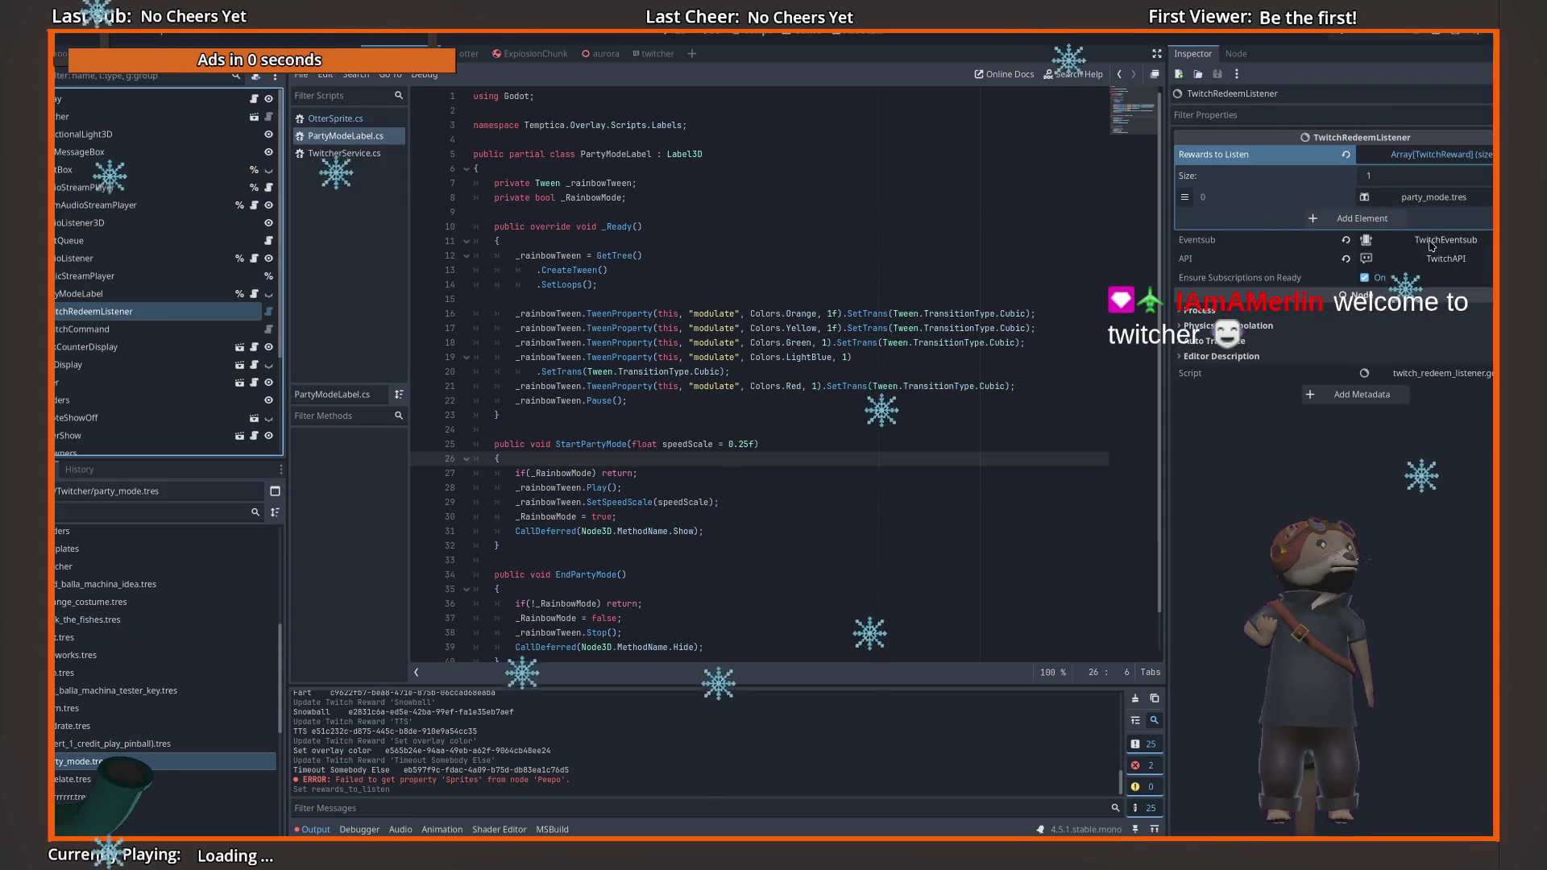
click(1428, 203)
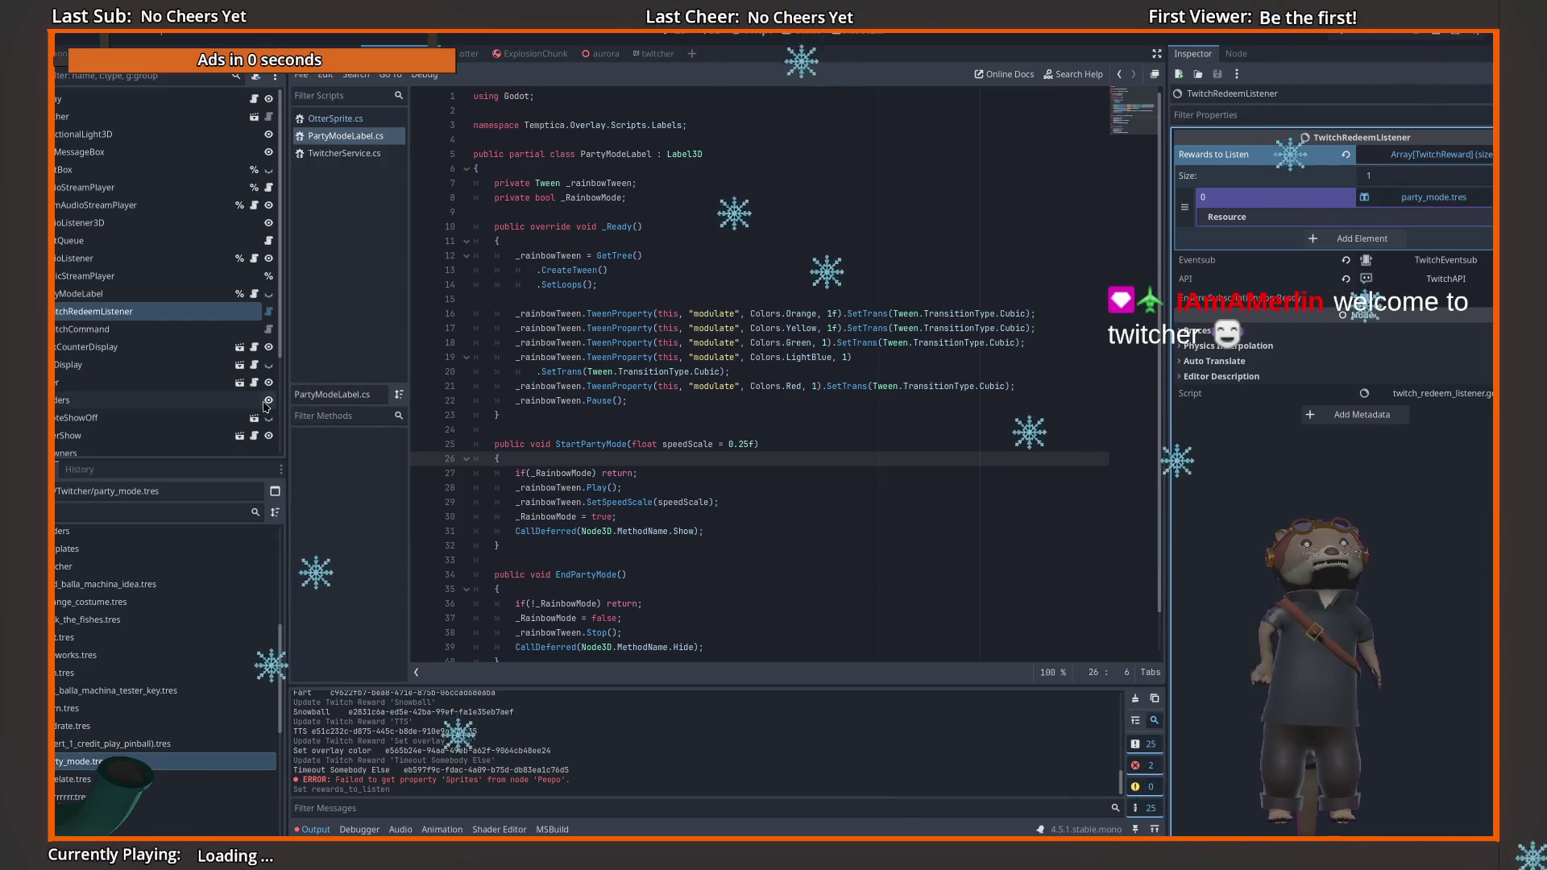
click(121, 329)
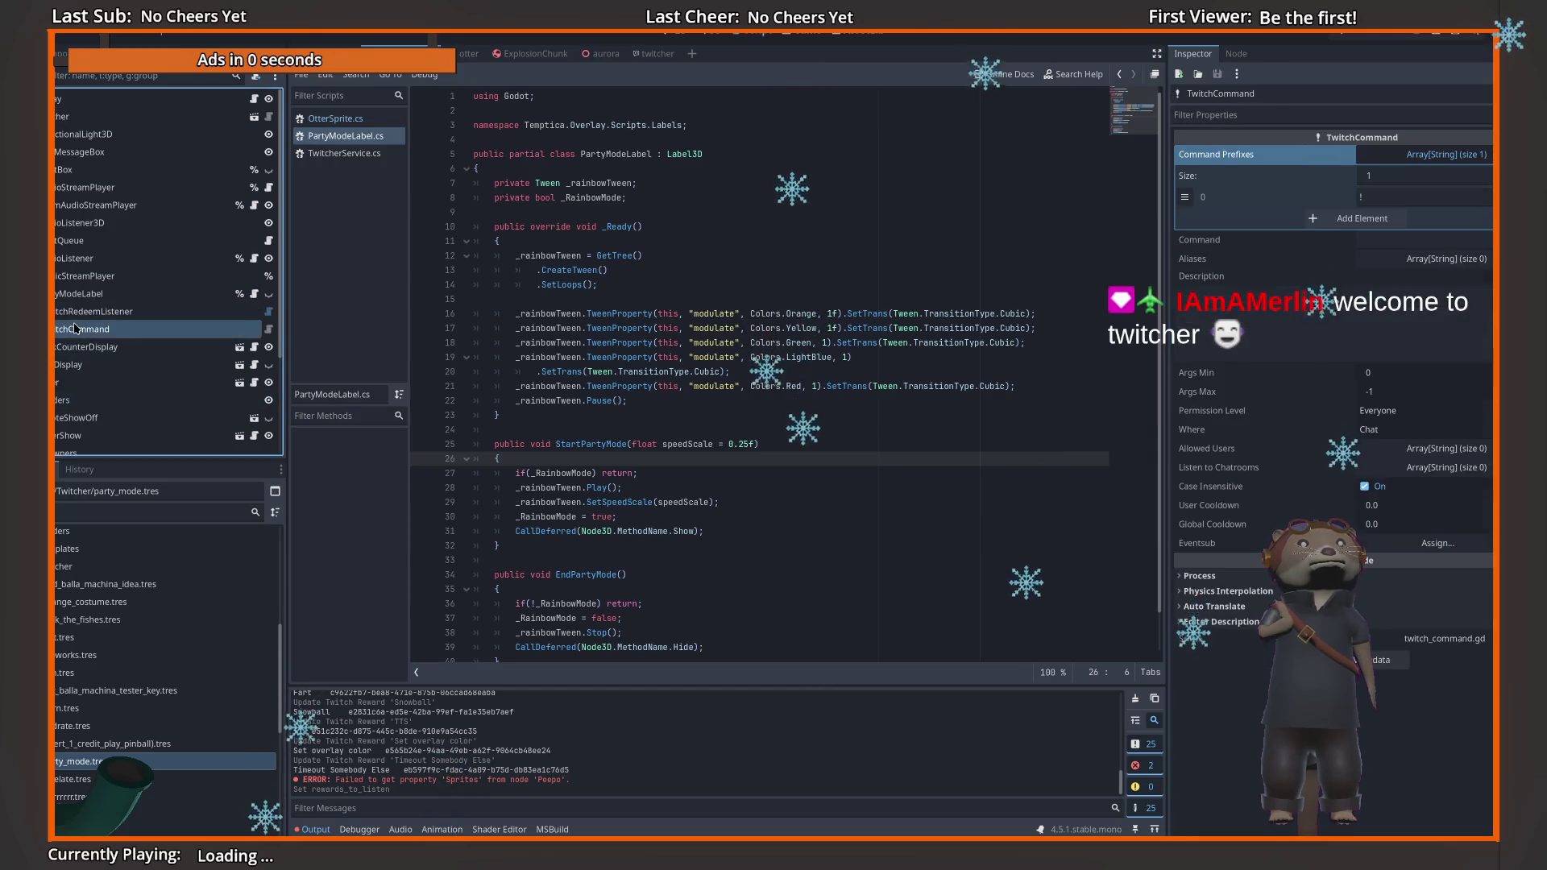
- Type startpartymode into the first command prefix and add two more '!' prefixes
click(1370, 197)
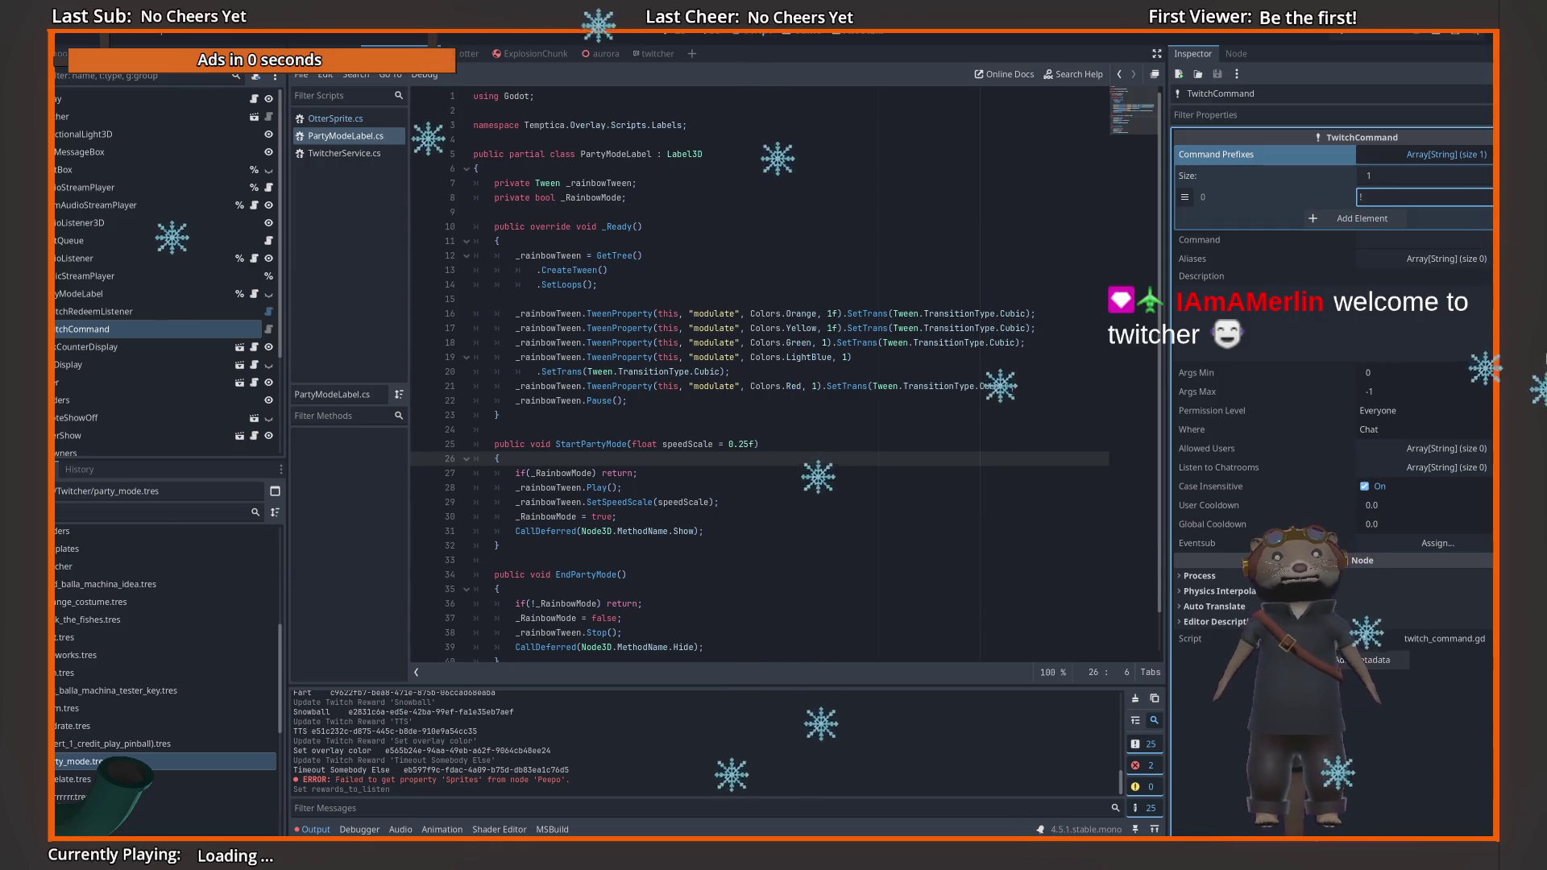
text(startpartymode)
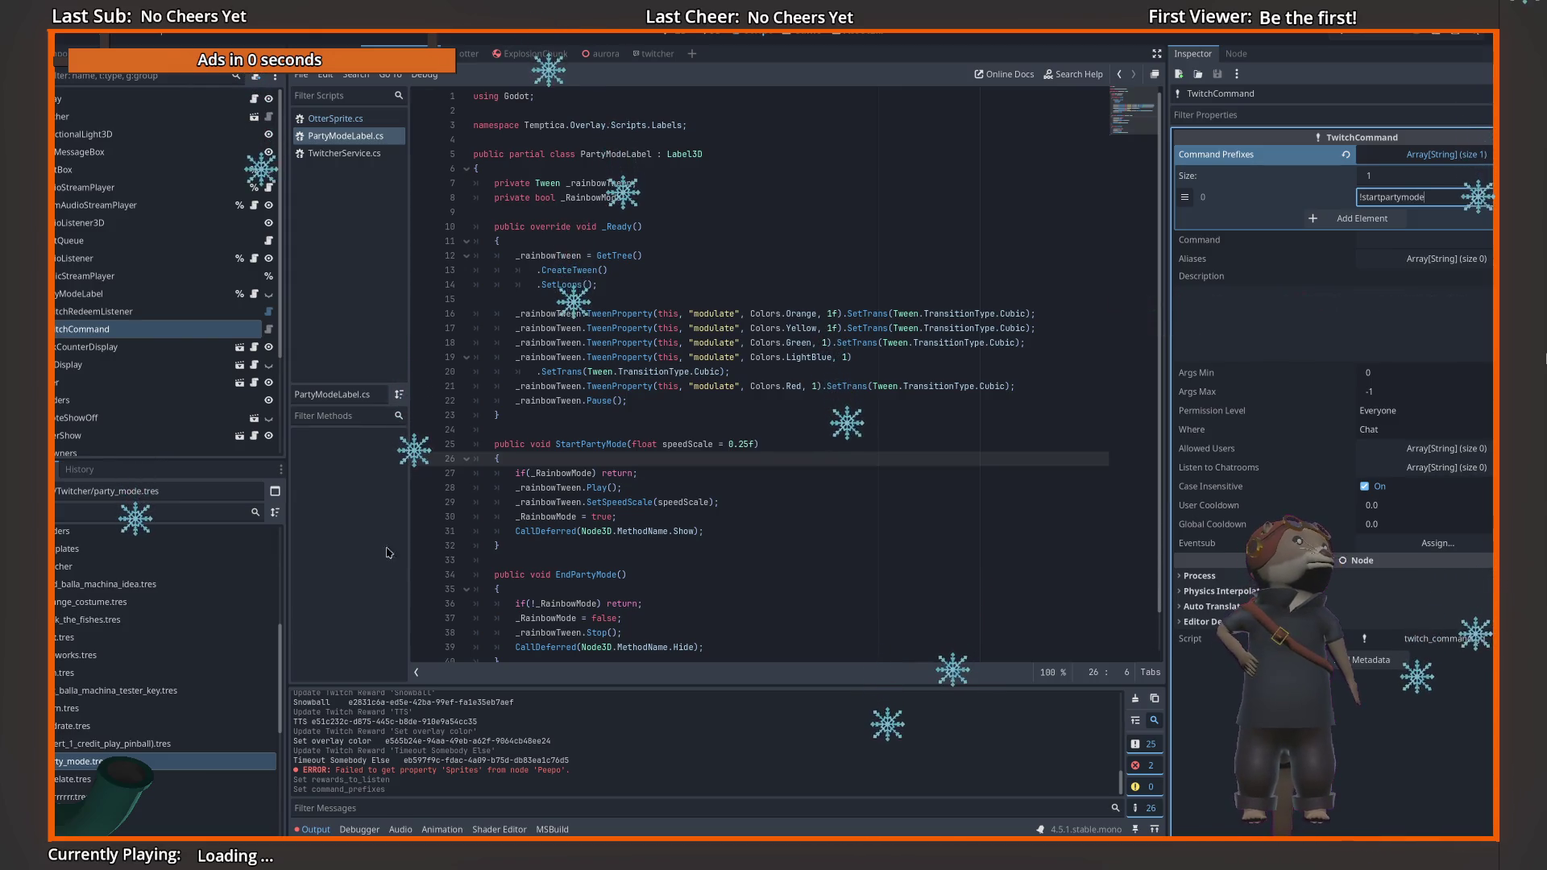
click(1406, 221)
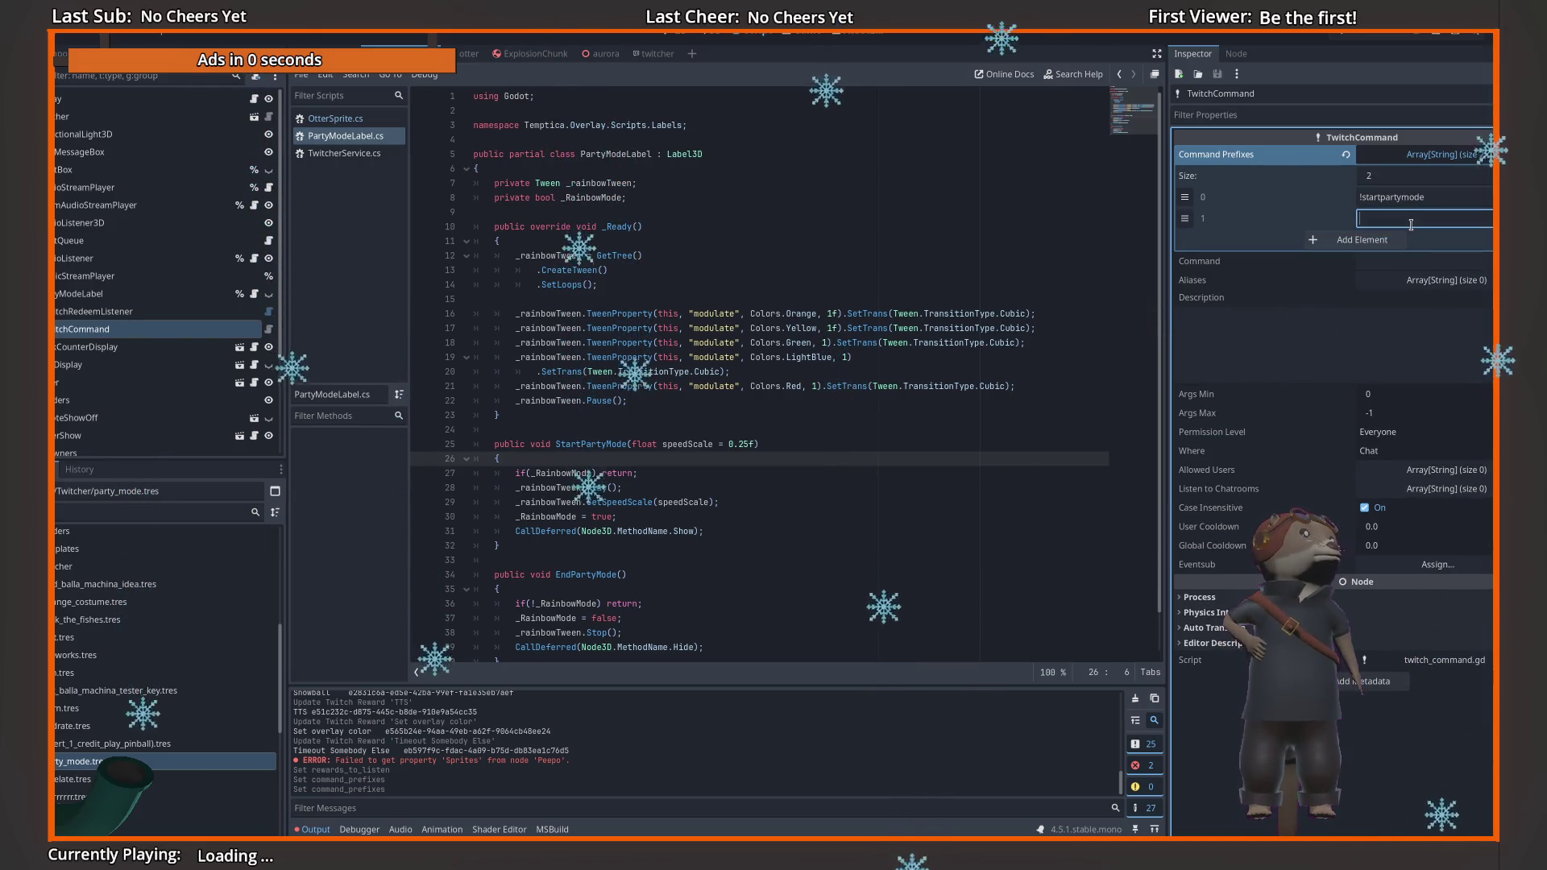
text(!)
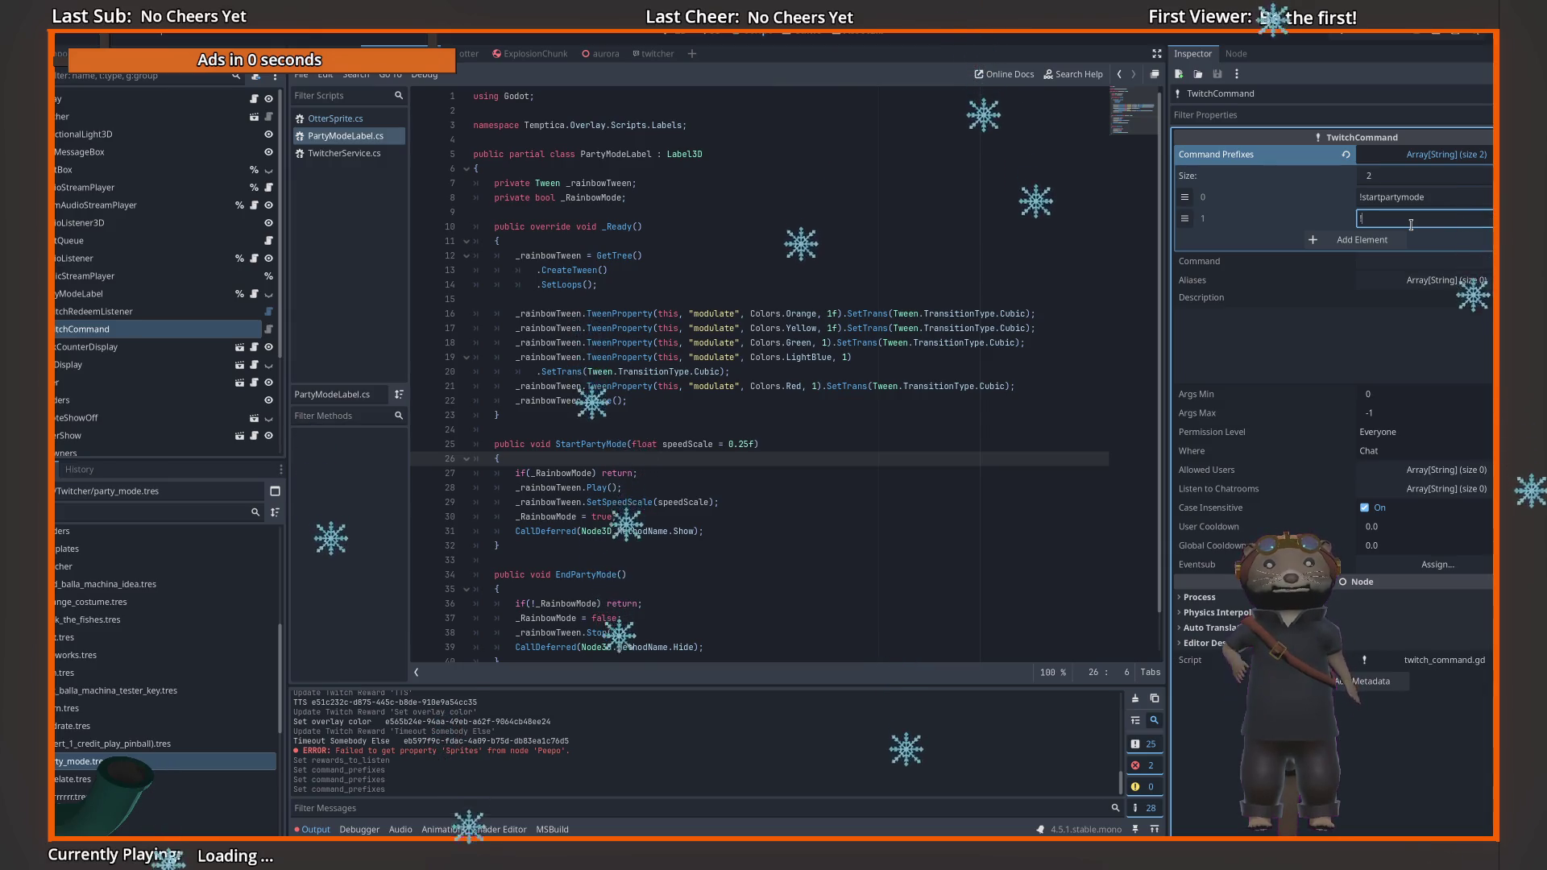
text(spm)
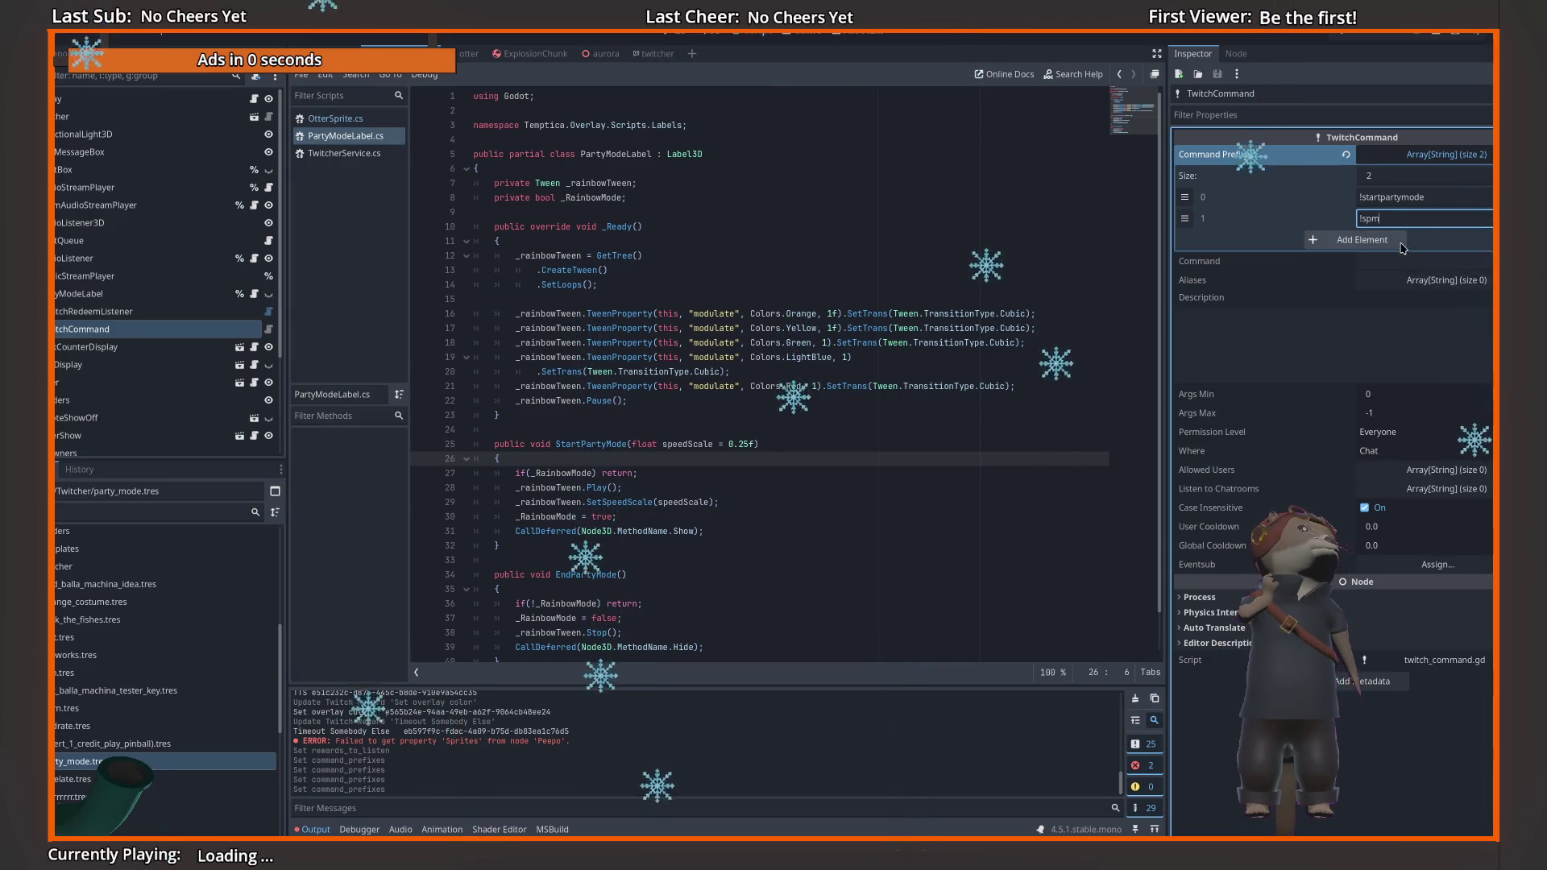
click(1400, 239)
text(!)
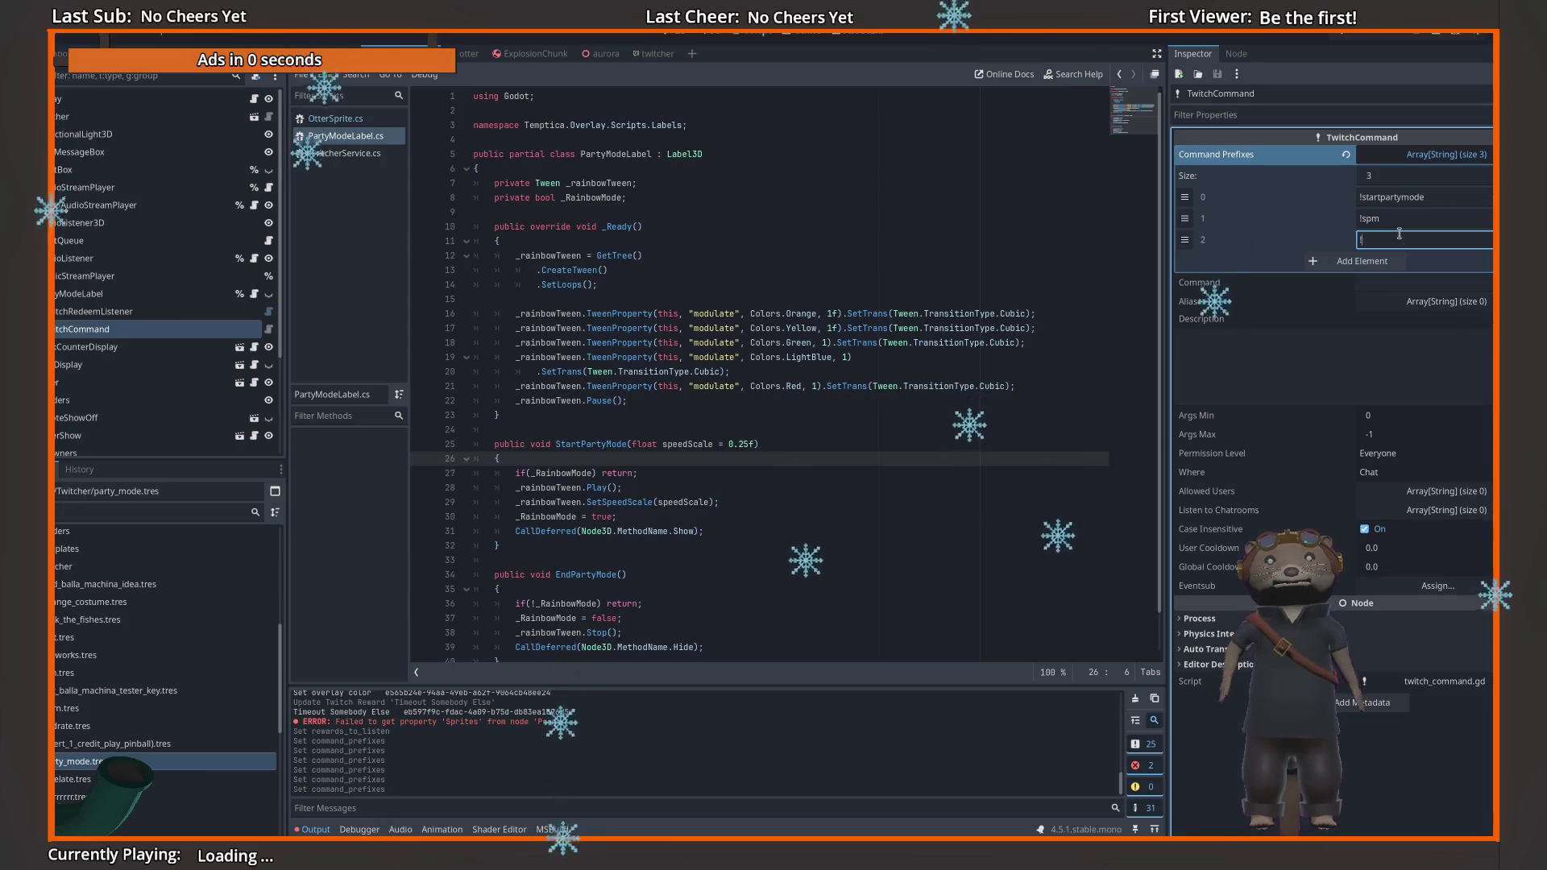
key(BackSpace)
key(BackSpace)
key(BackSpace)
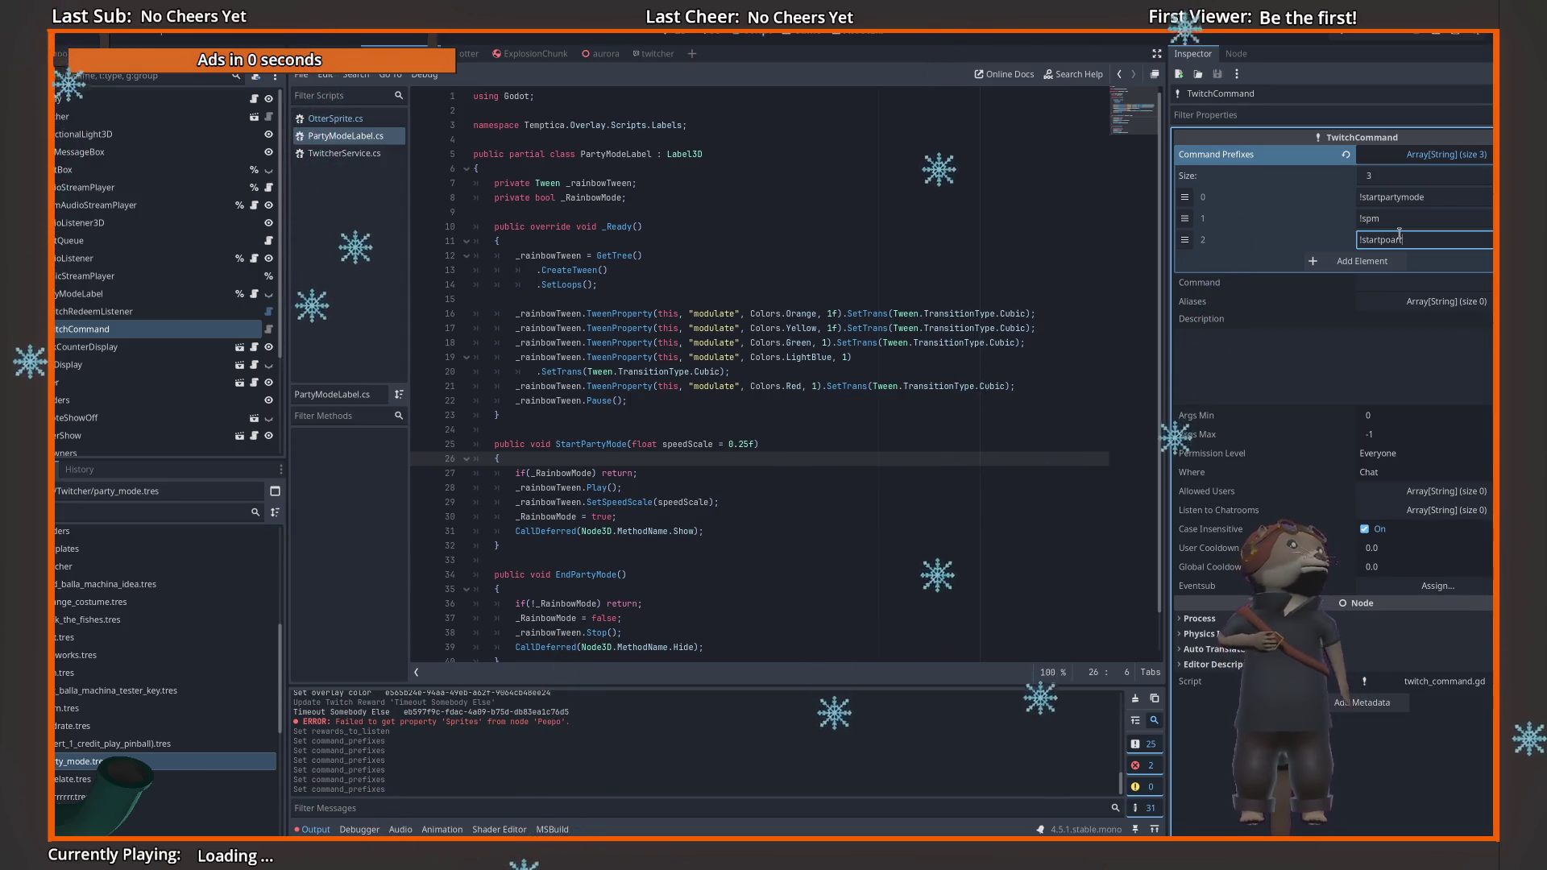
text(arty)
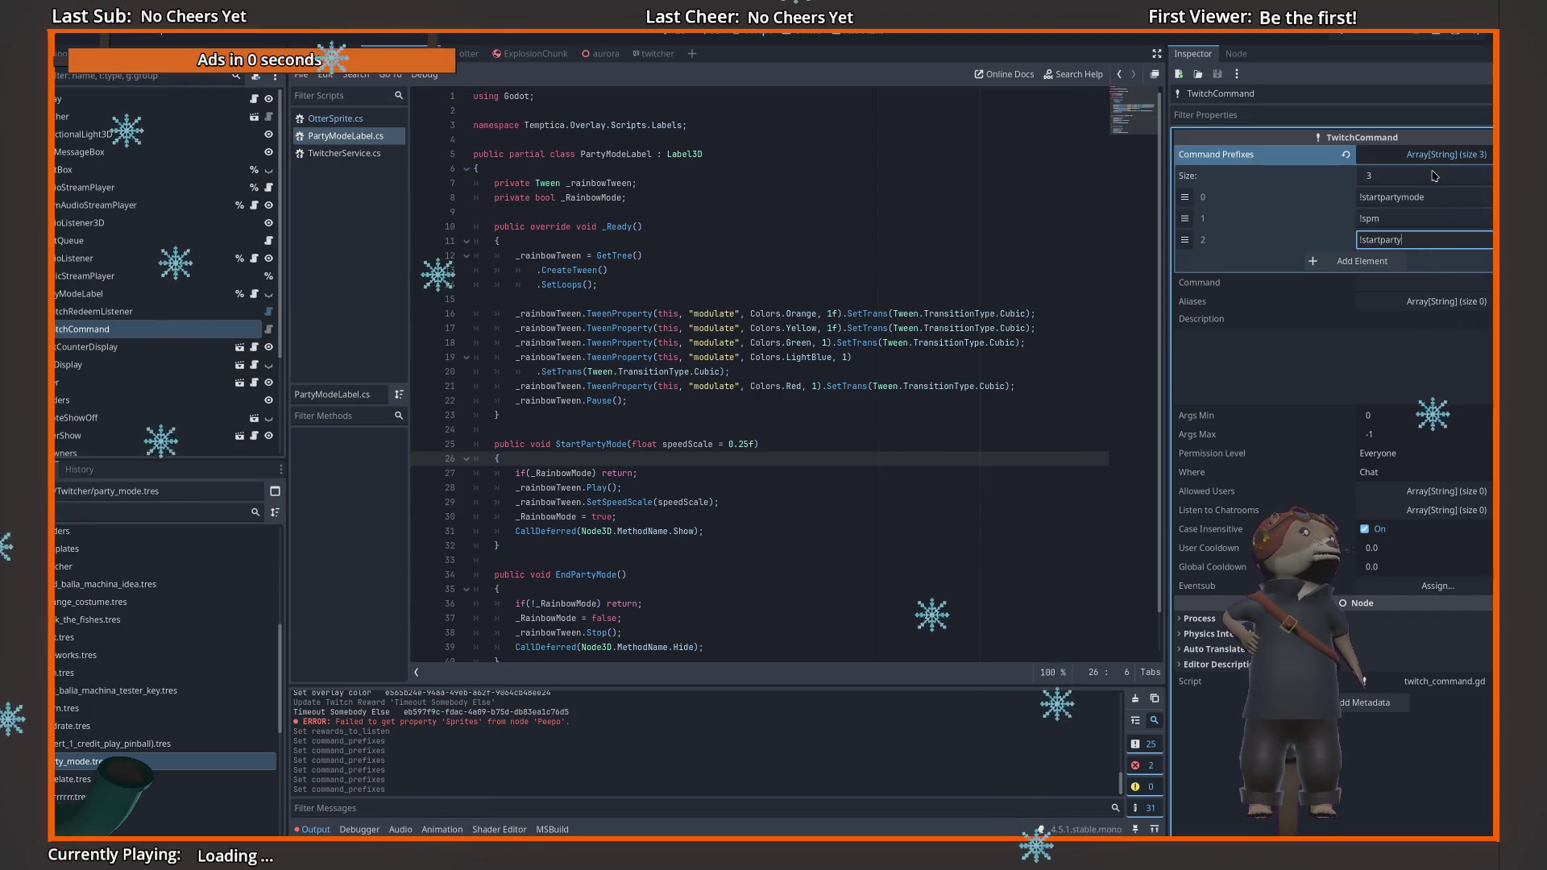
- Move startpartymode into the Command field, leaving a single '!' command prefix
click(1434, 197)
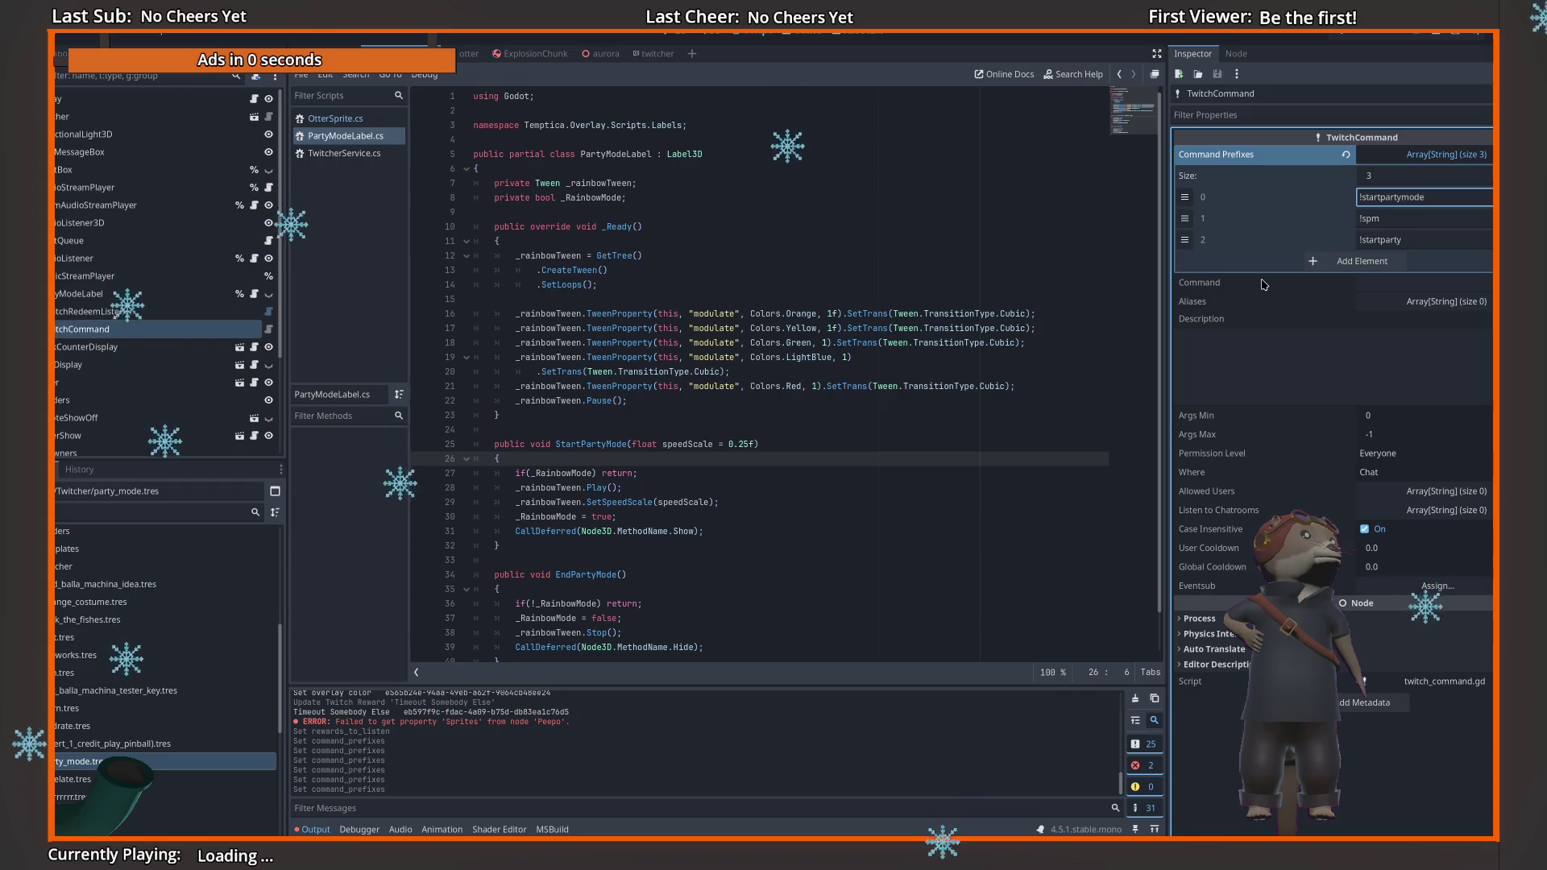
click(1432, 279)
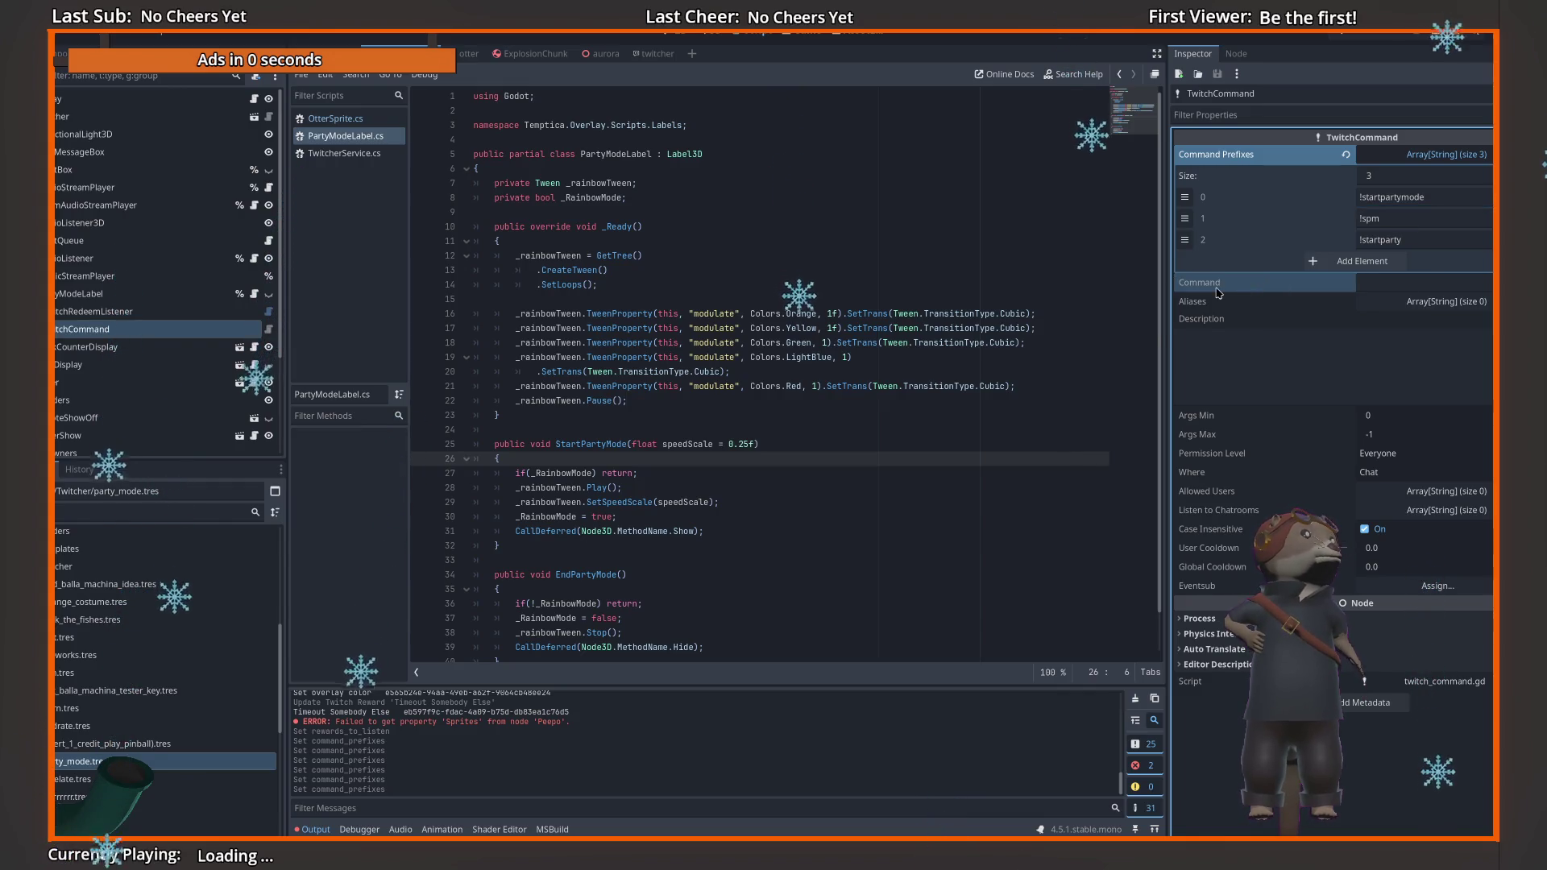
drag(1363, 199, 1386, 282)
drag(1387, 228, 1362, 223)
key(Return)
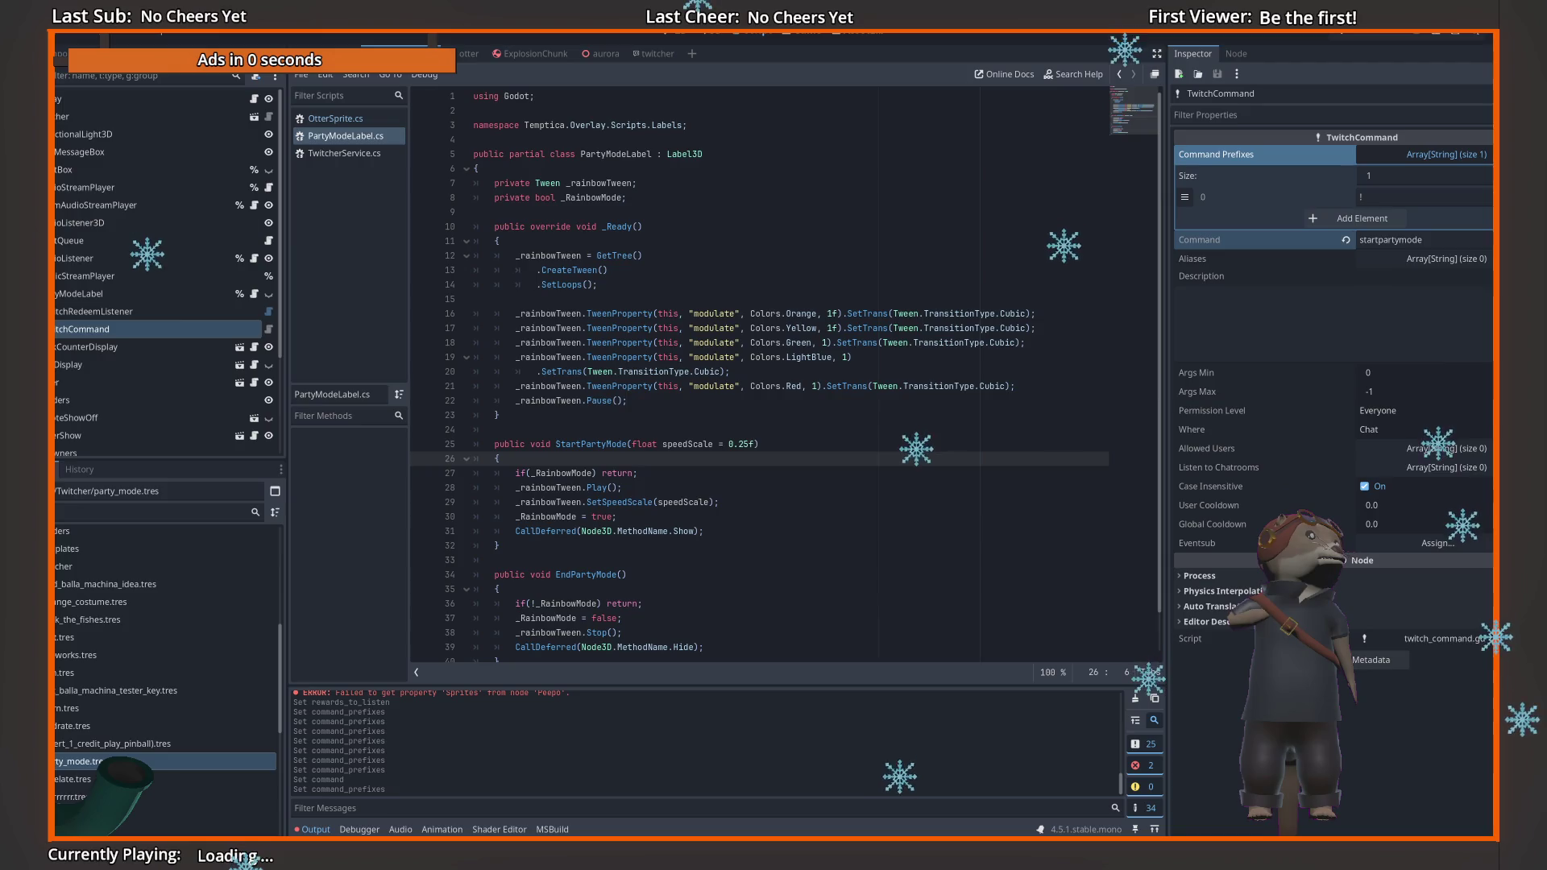
- Add two aliases, spm and startparty, to the startpartymode command
click(1414, 266)
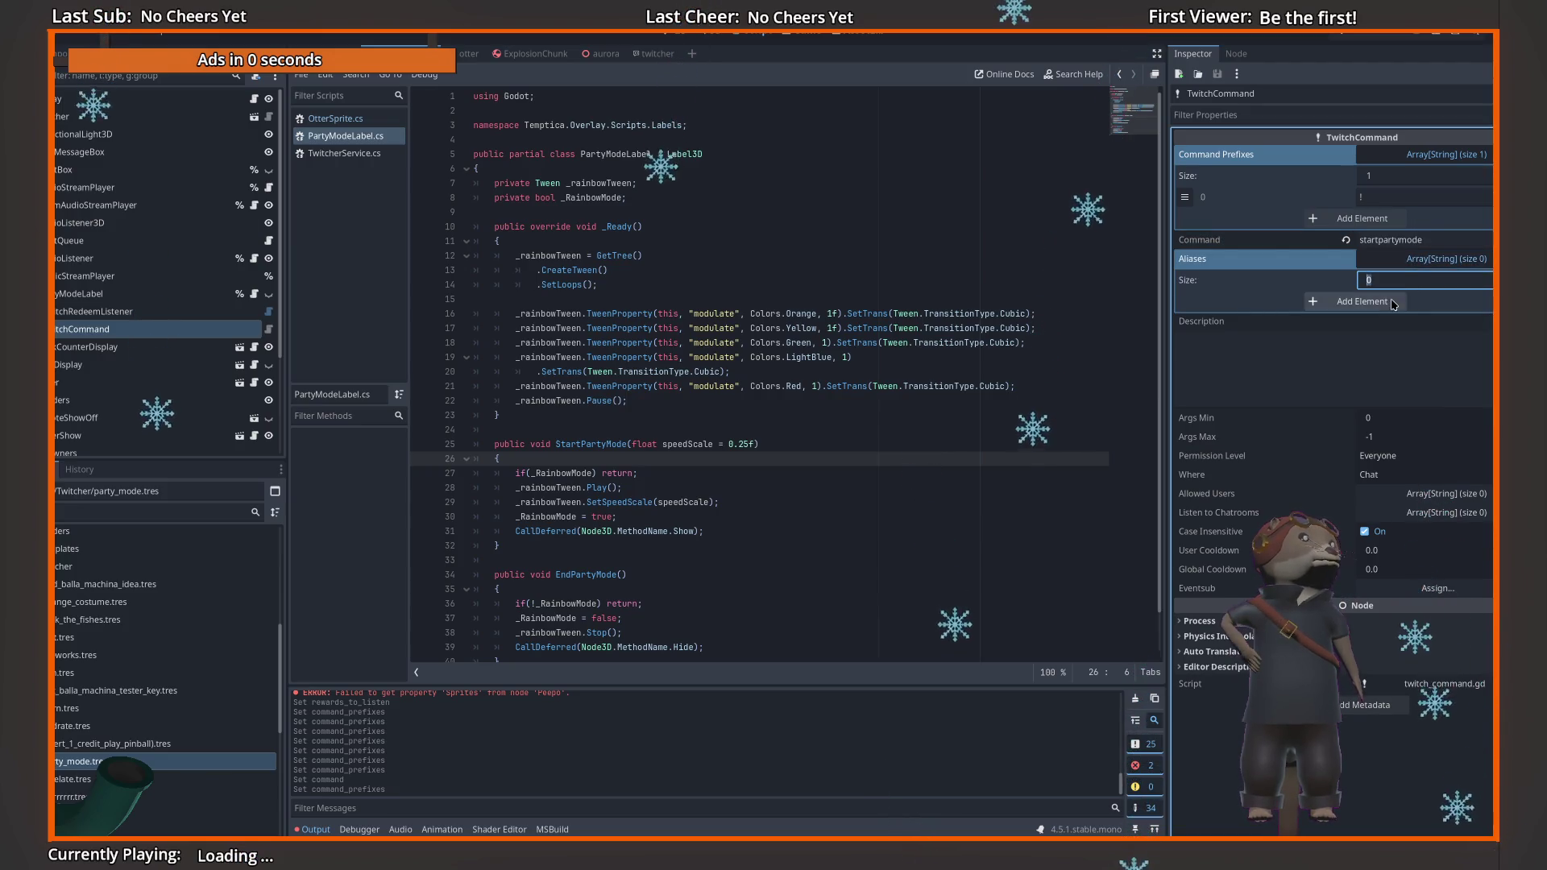
click(1385, 300)
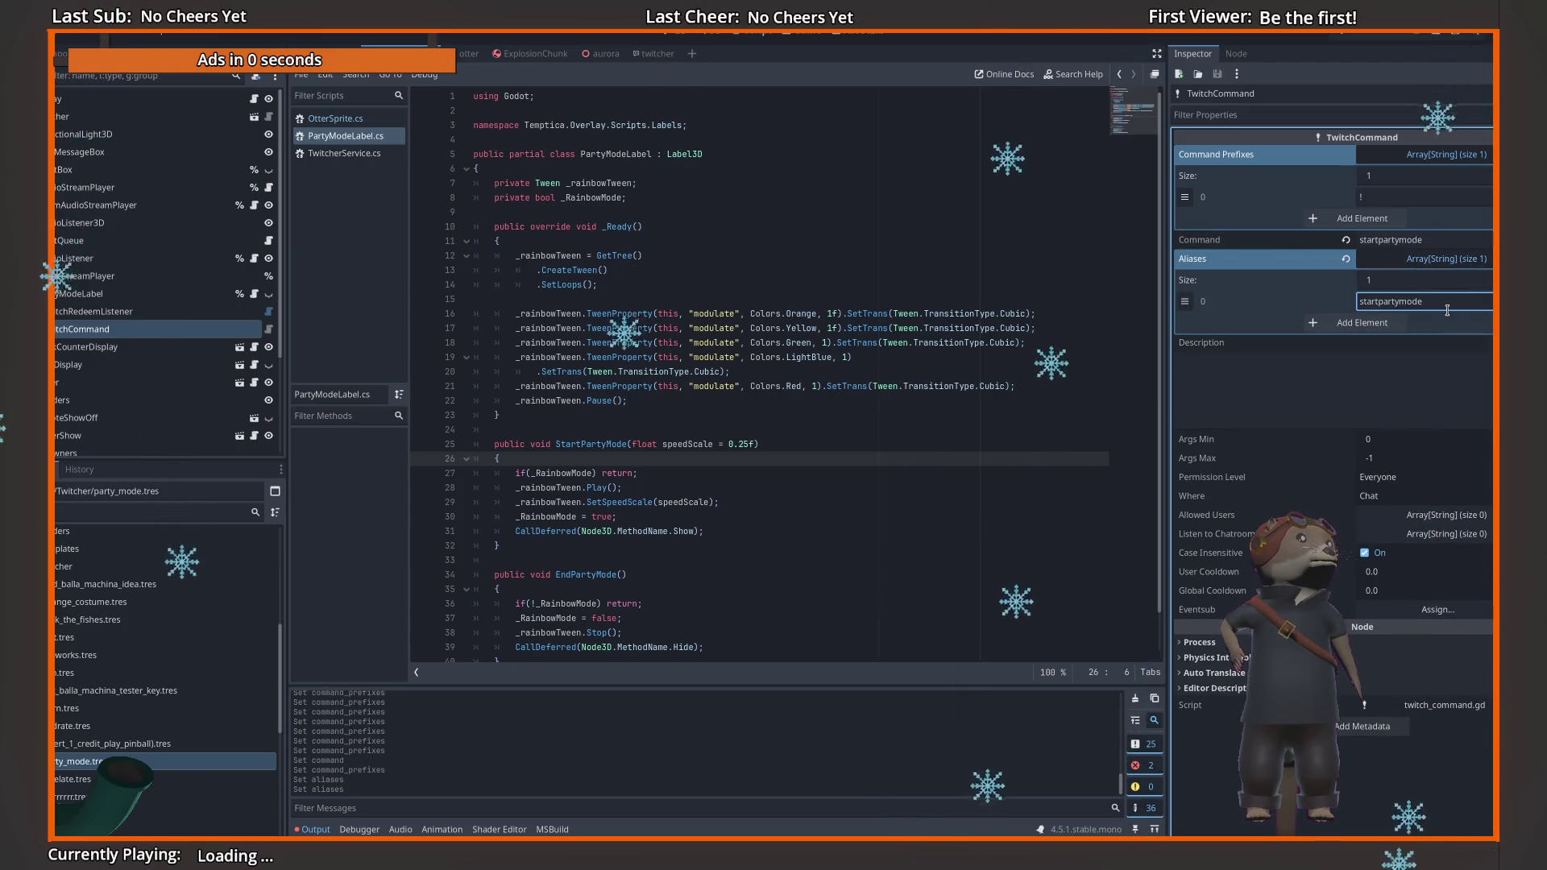
drag(1445, 301, 1306, 306)
text(spm)
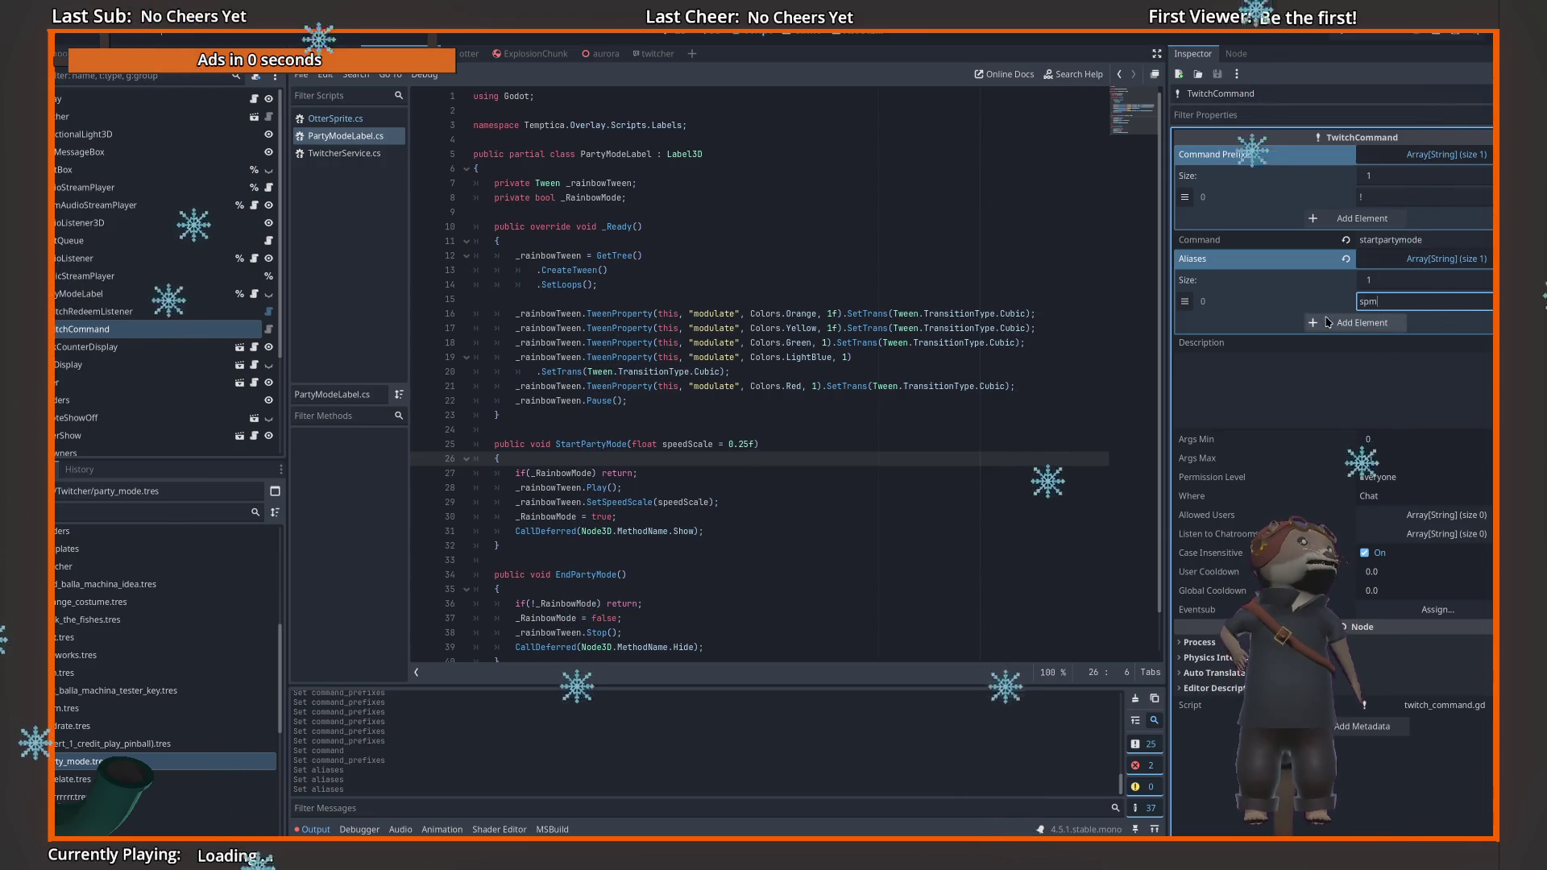
click(1374, 322)
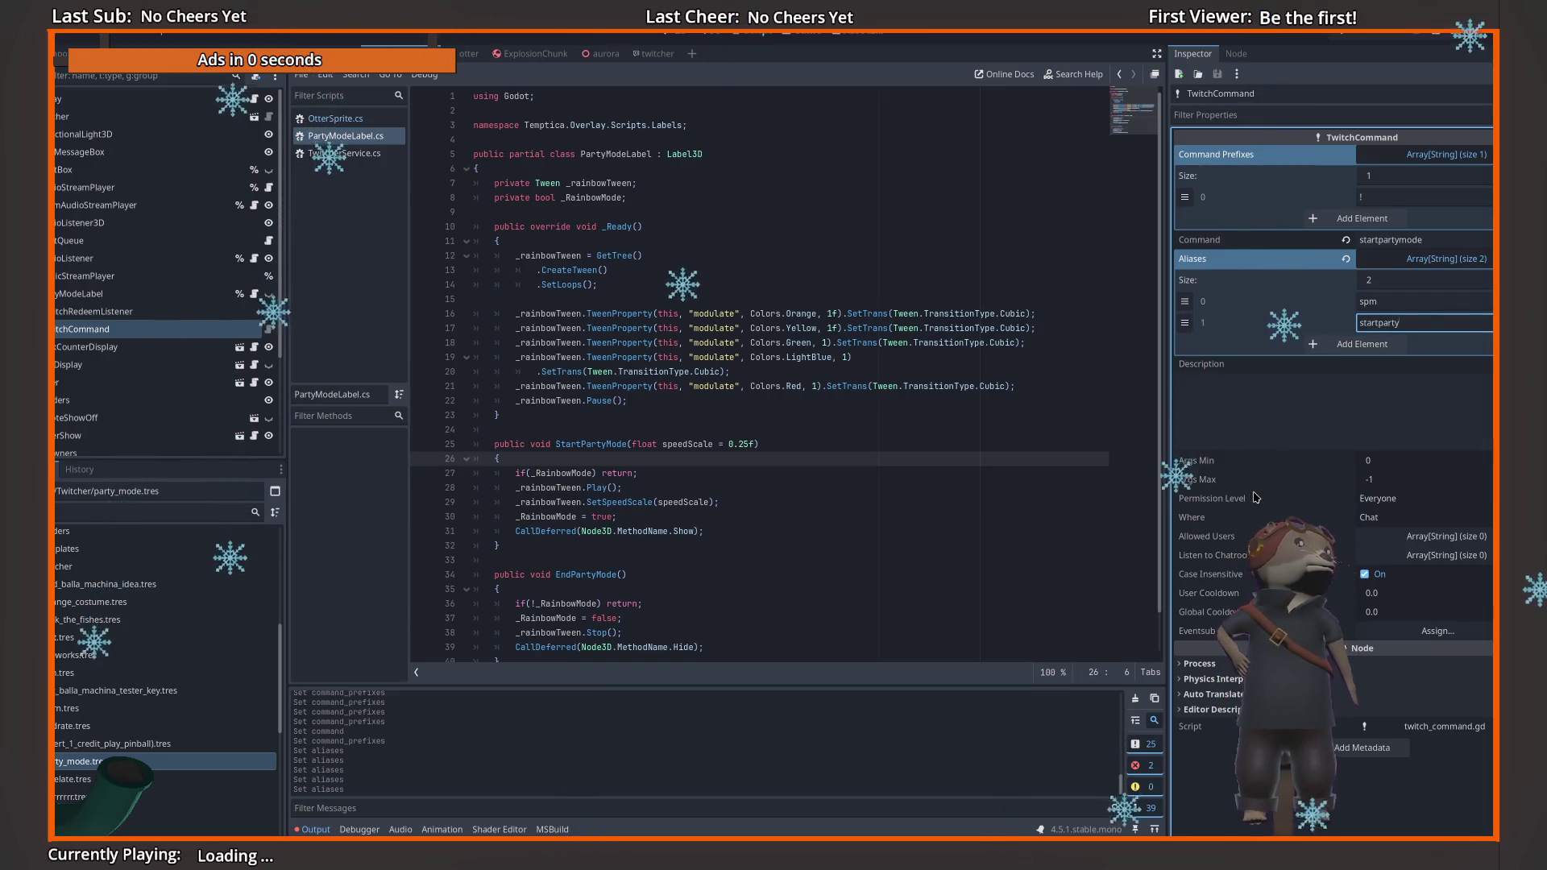
click(1379, 499)
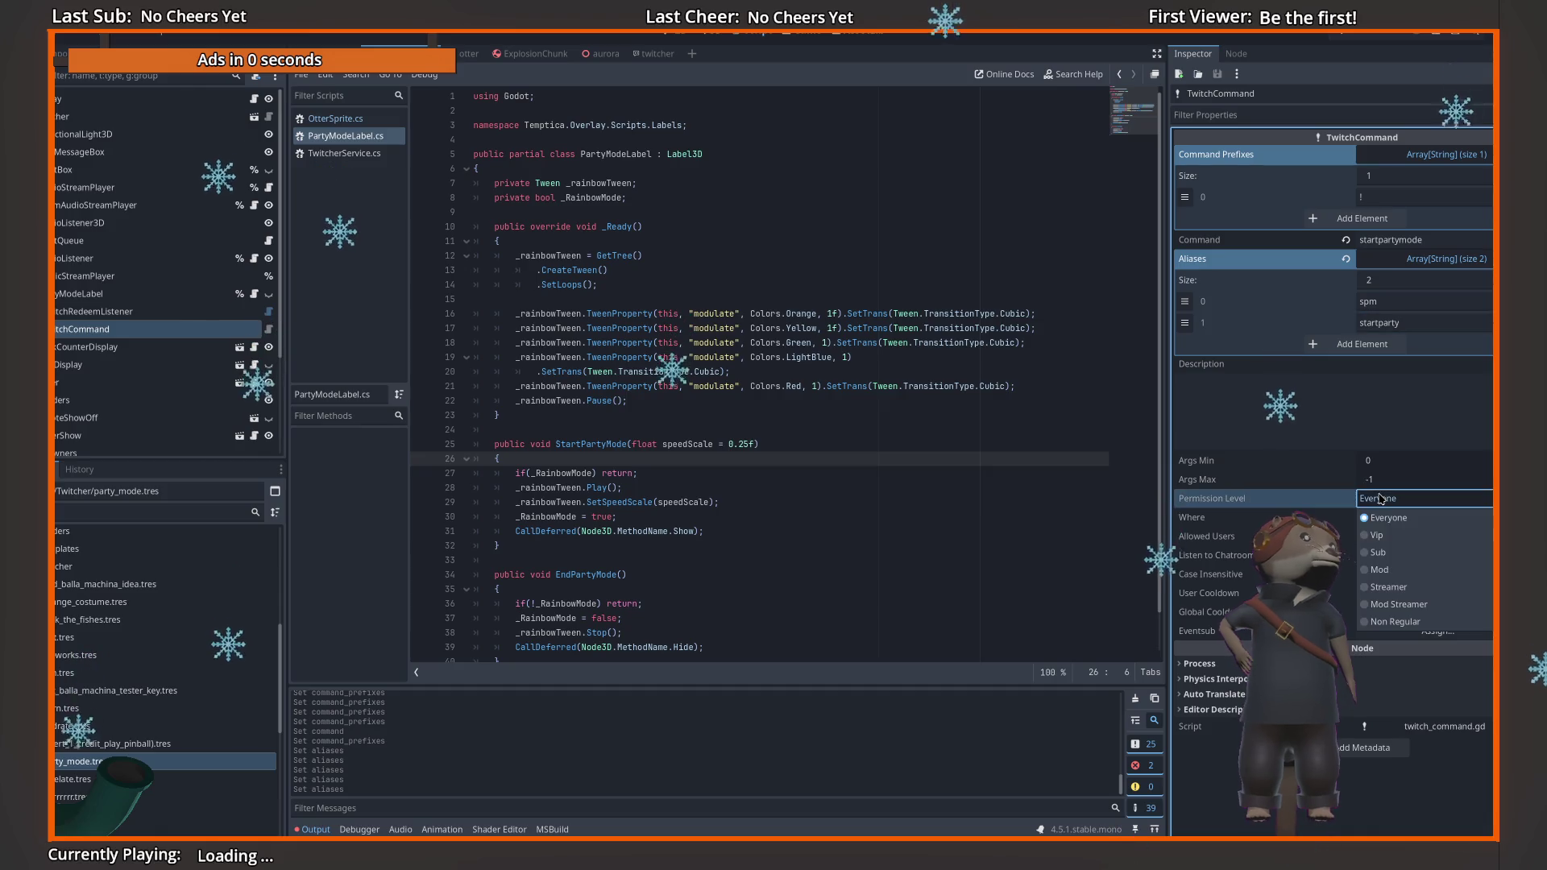
- Set the command's Permission Level to Mod and Where to Anywhere
click(1379, 570)
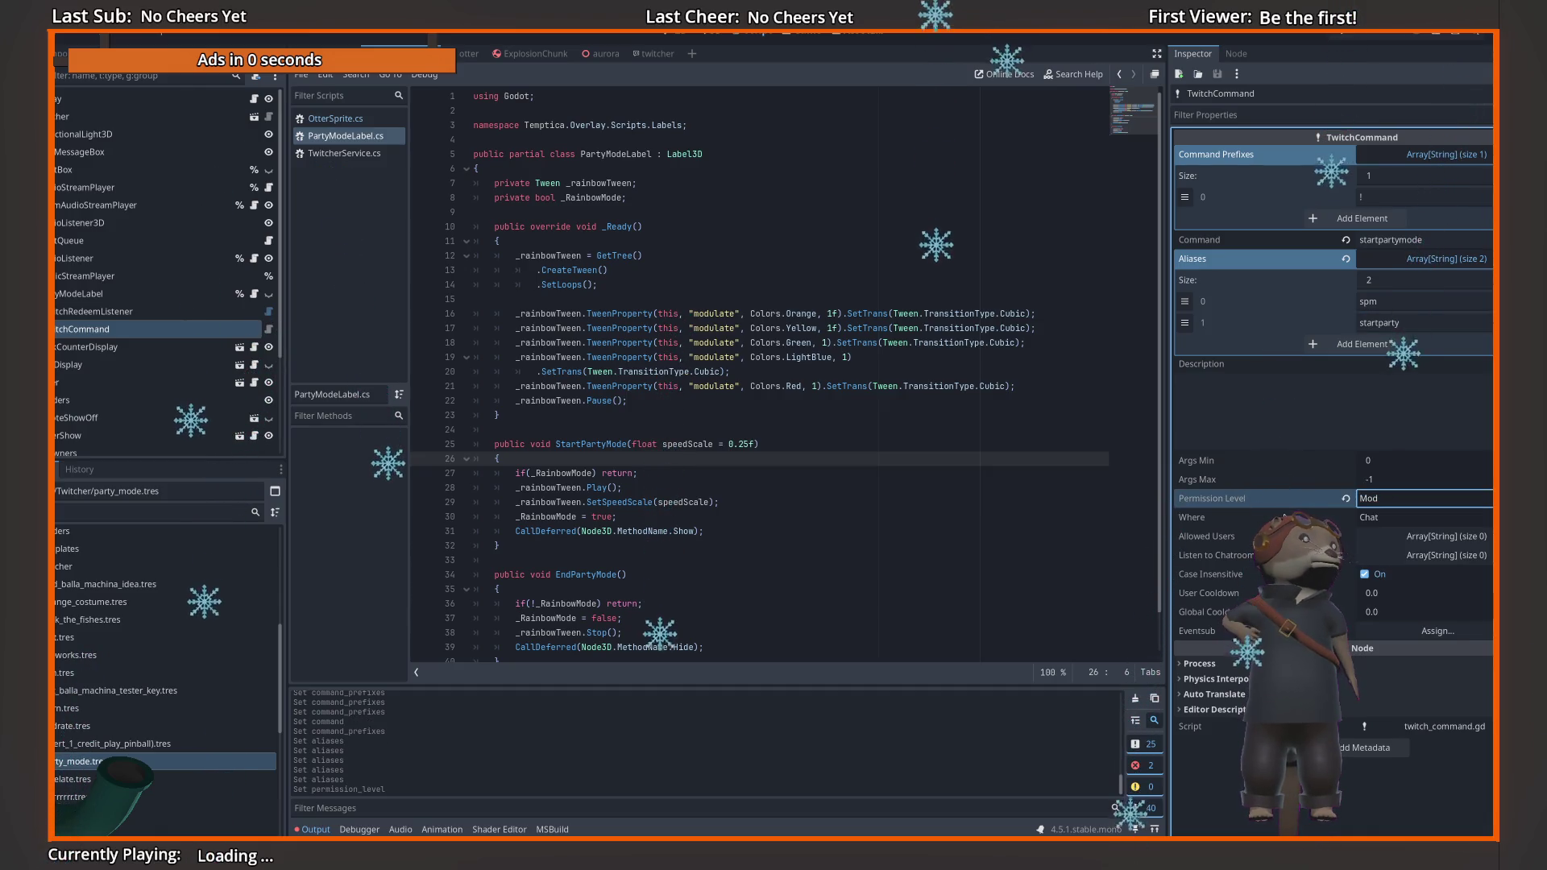
click(1424, 517)
click(1450, 536)
click(1393, 522)
click(1384, 590)
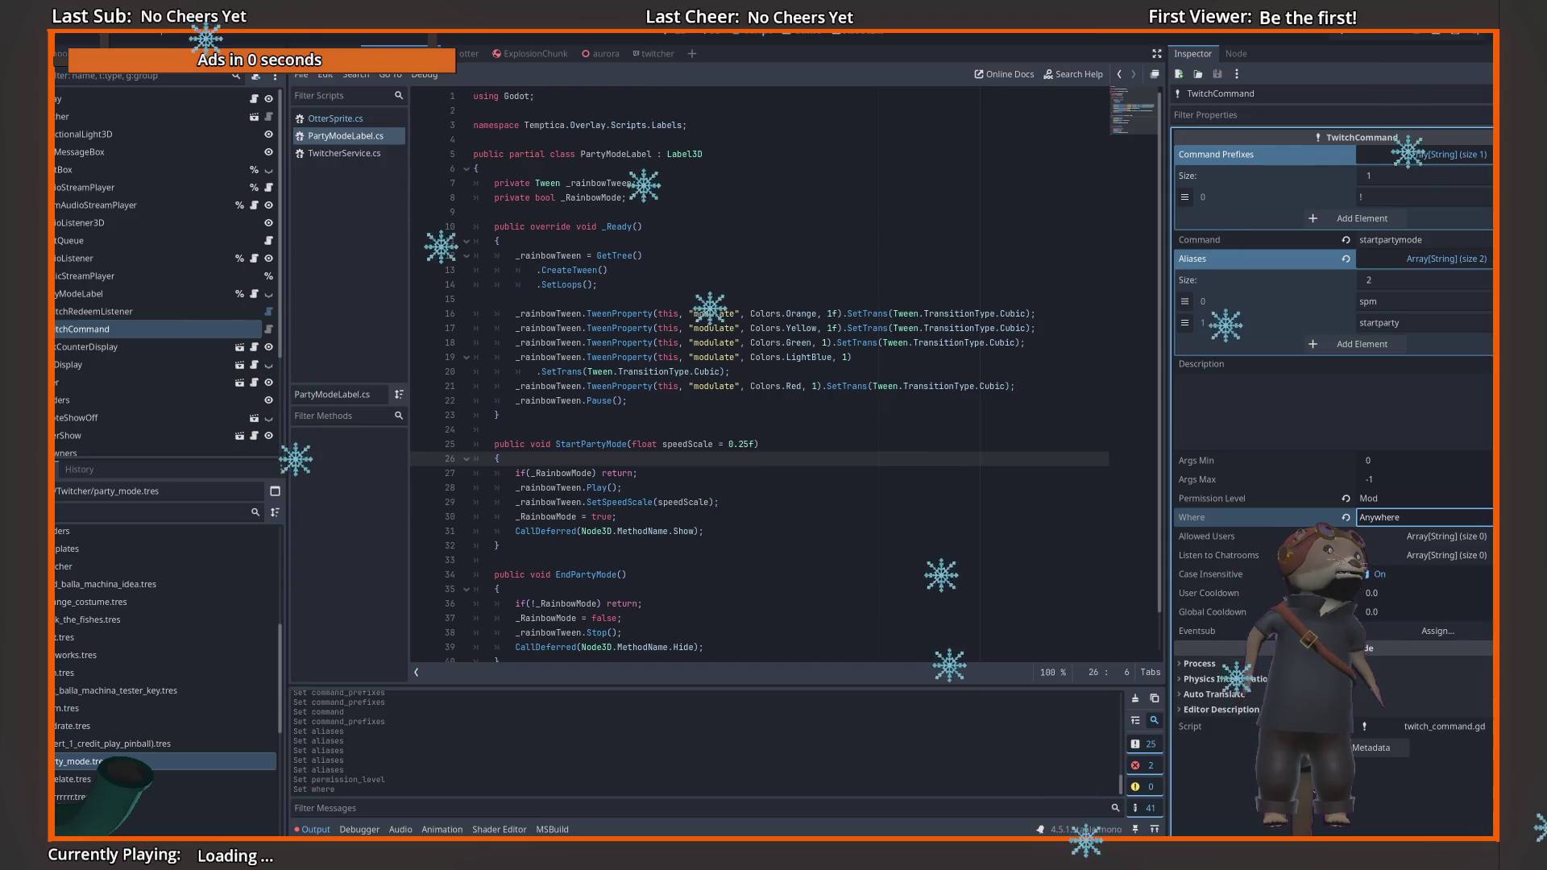
- Add a Listen to Chatrooms entry and type the channel name
click(1376, 556)
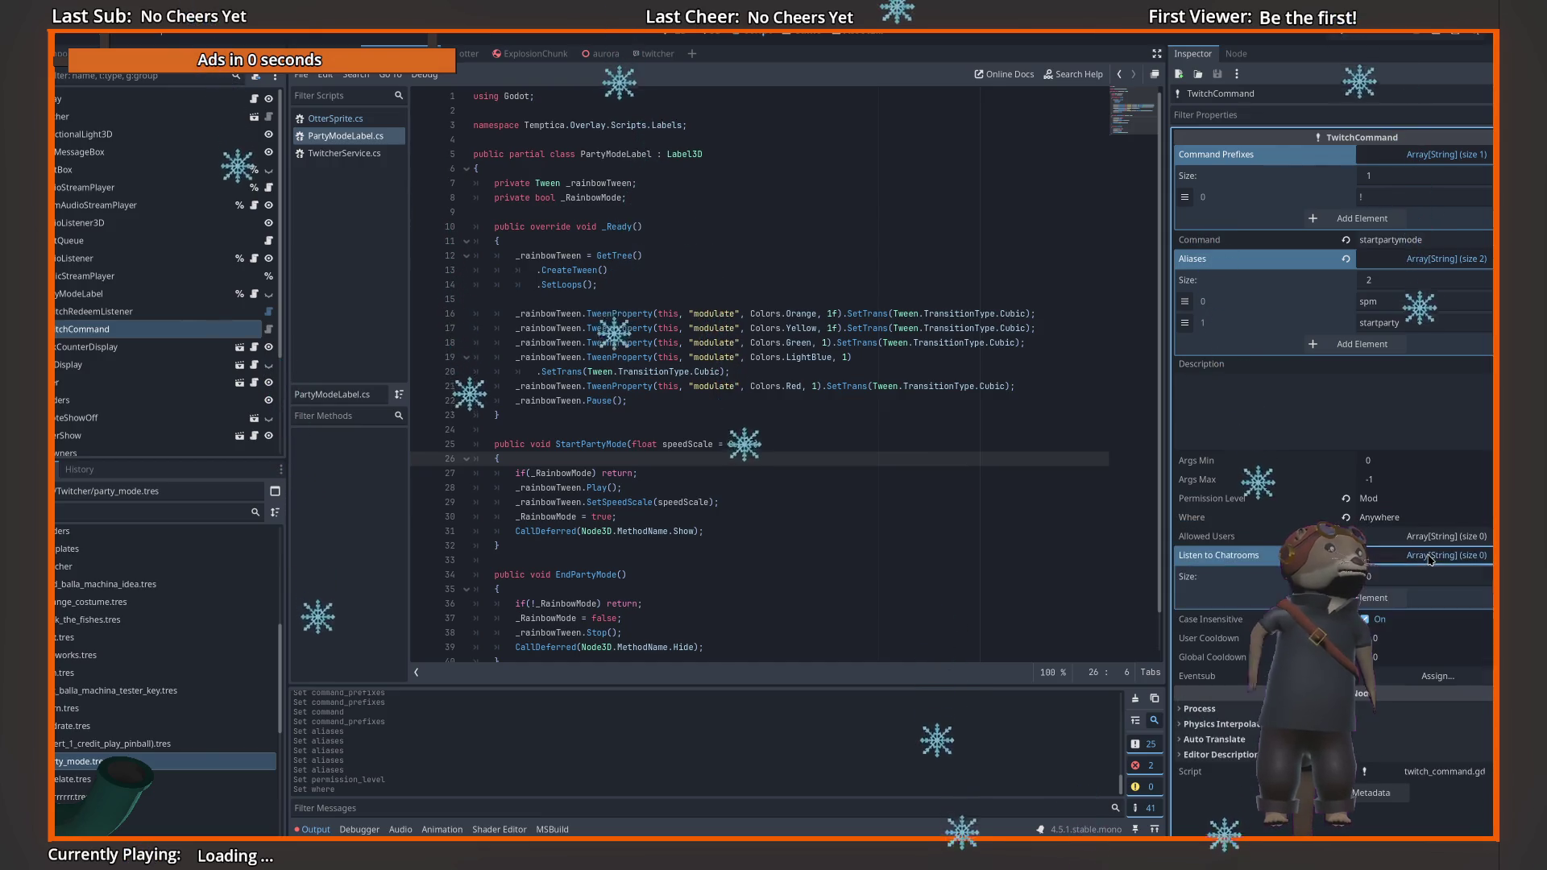
click(1379, 597)
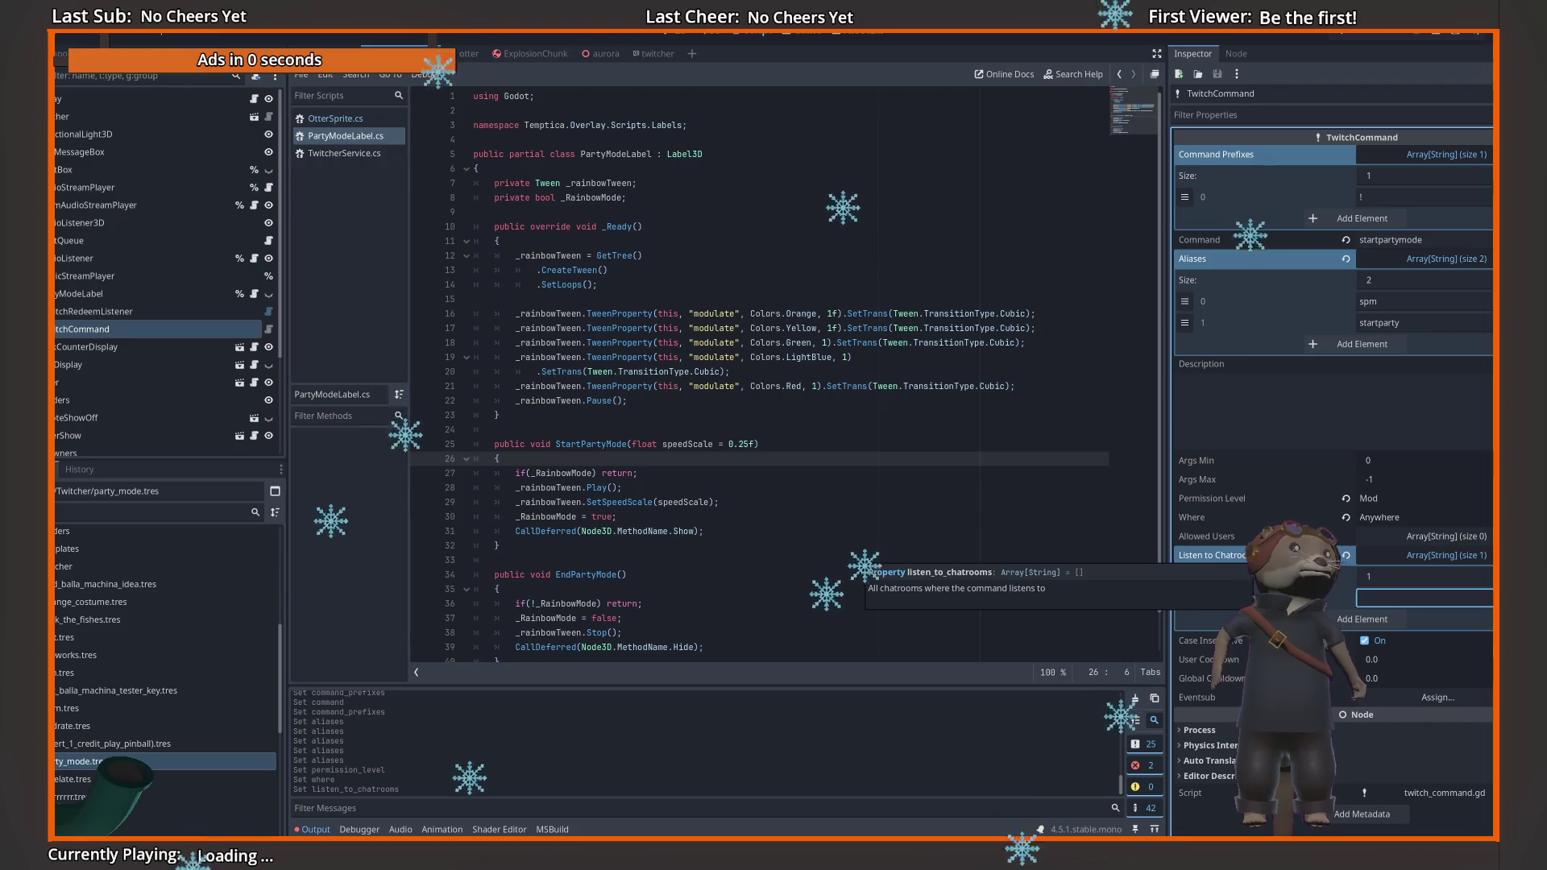
text(temptica)
- Finish the chatroom name ending in 404, then browse the Eventsub node picker without choosing
key(BackSpace)
text(404)
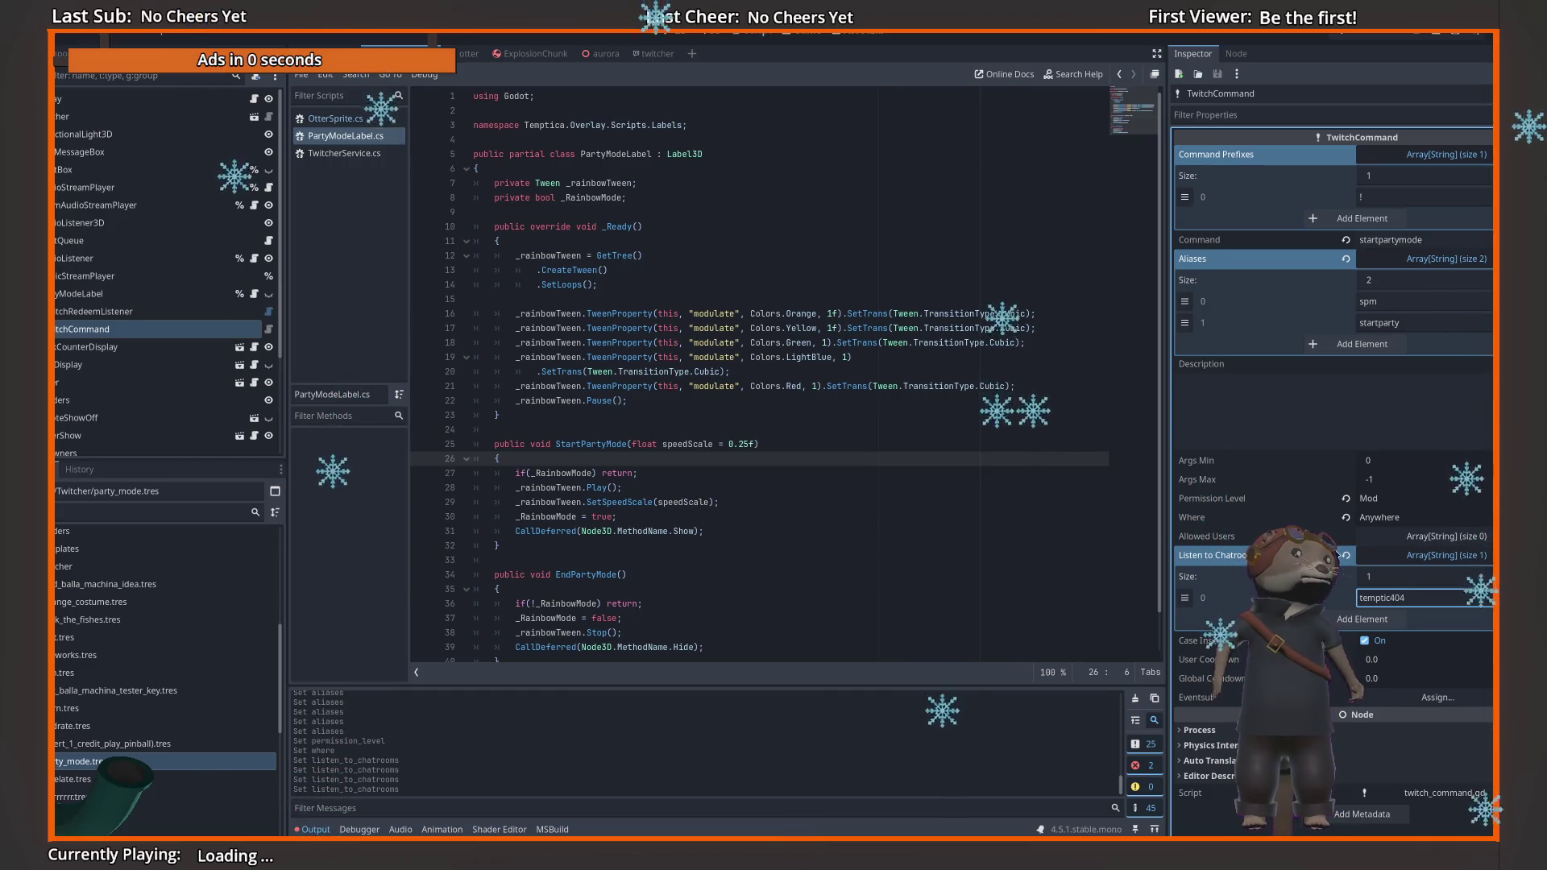
click(1447, 555)
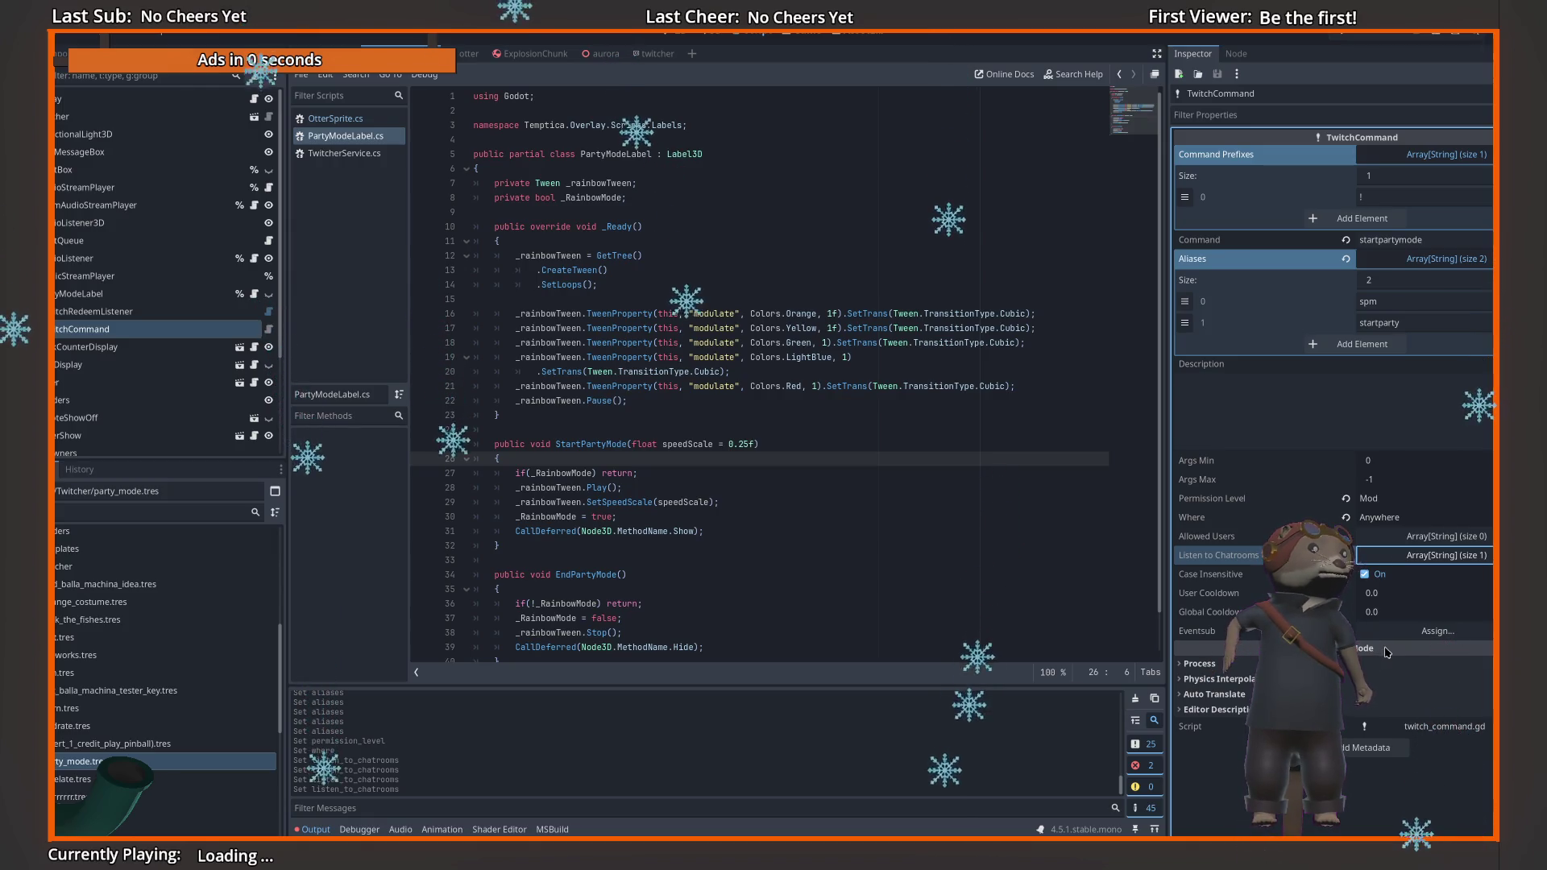
click(1428, 631)
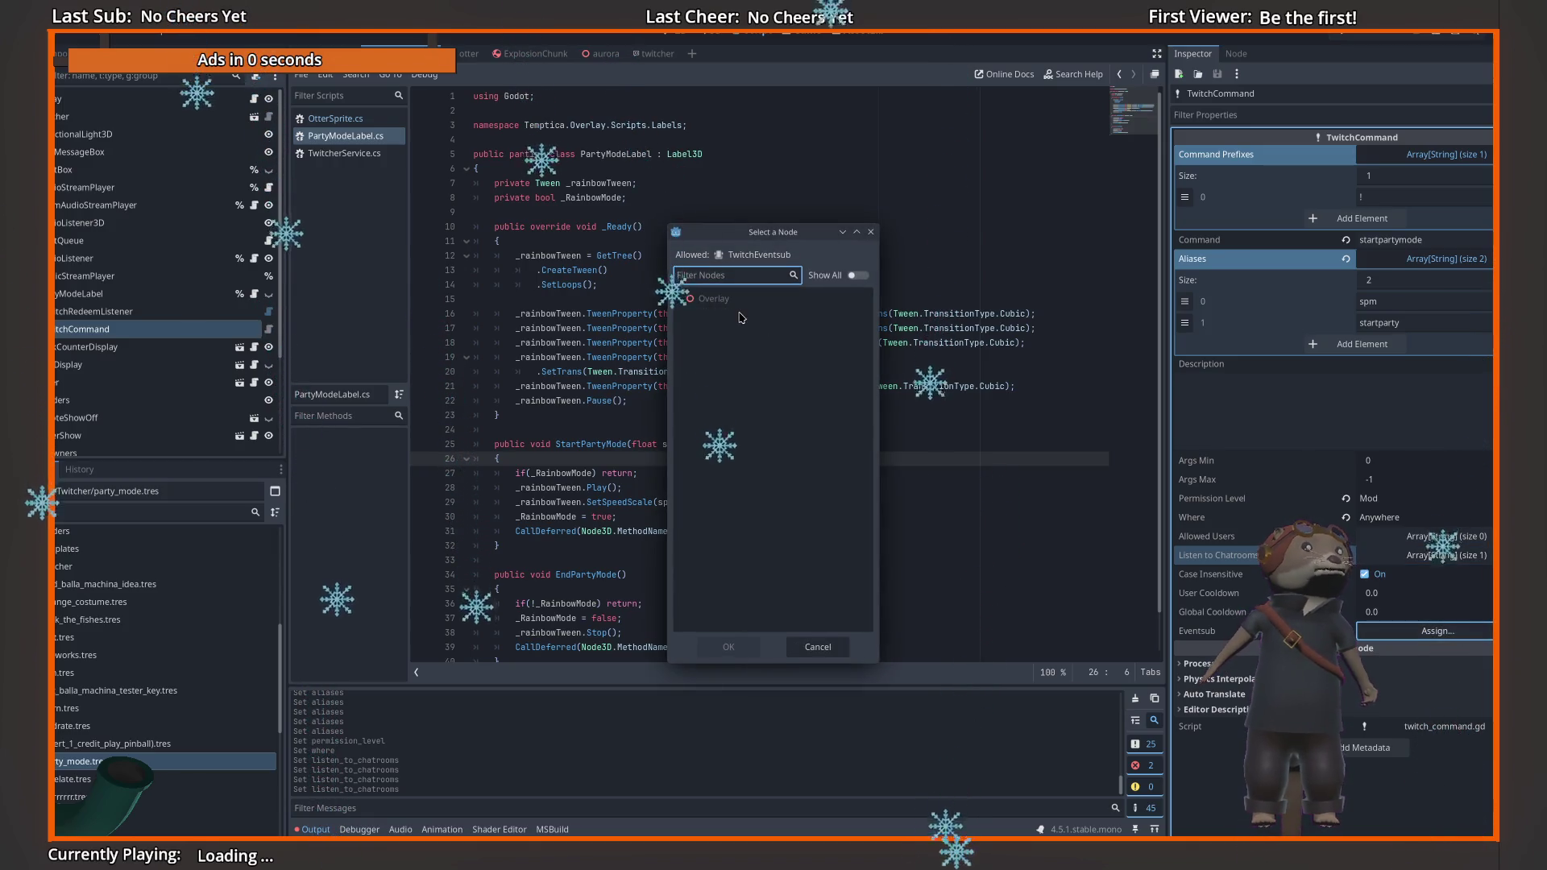
click(818, 647)
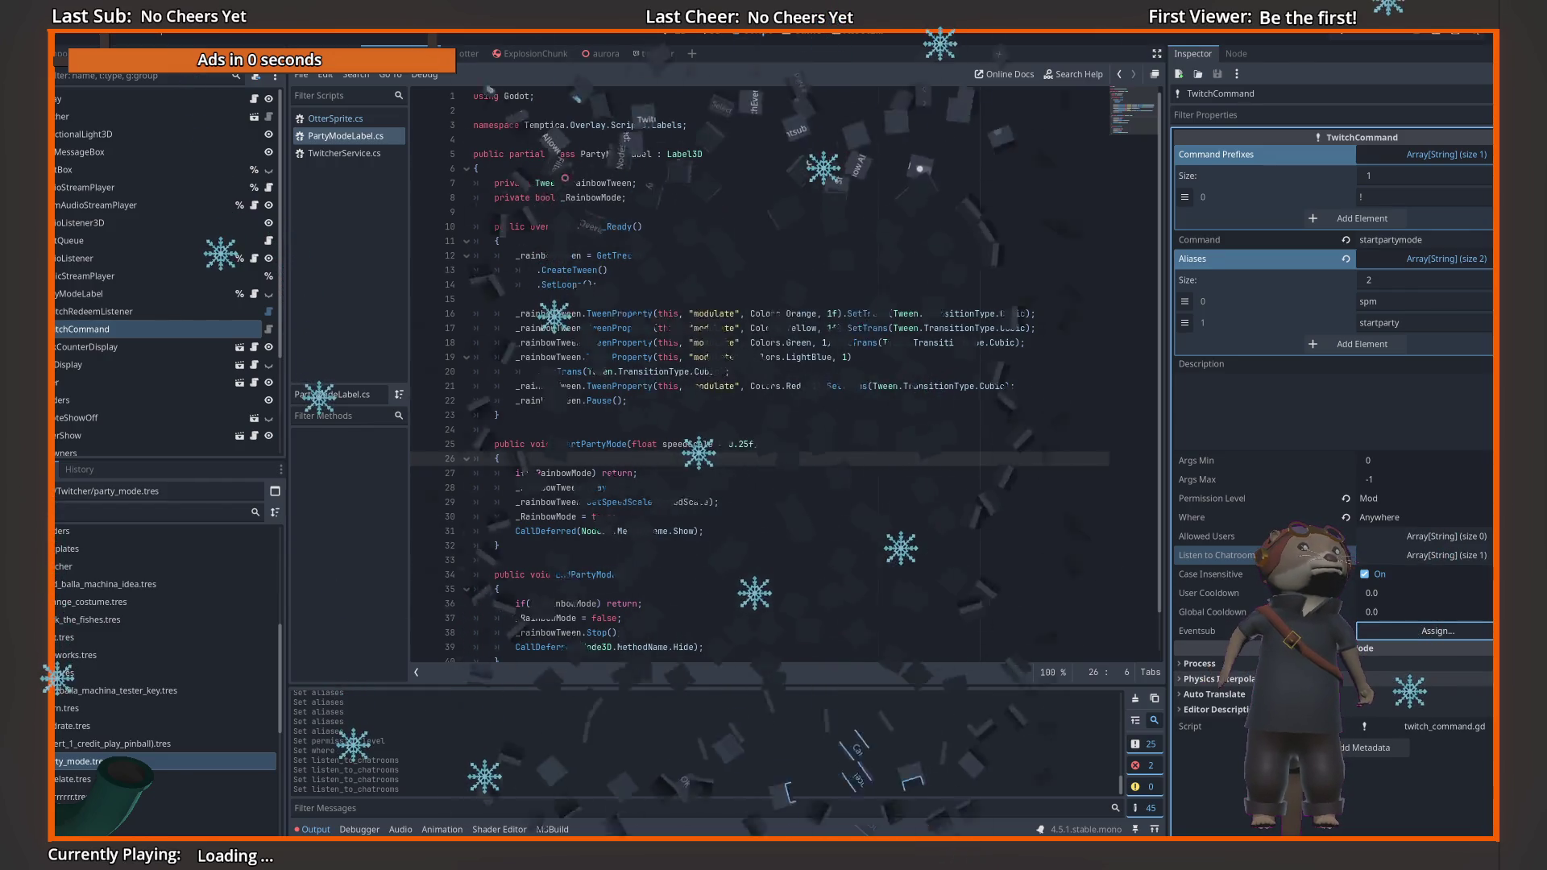
click(1380, 633)
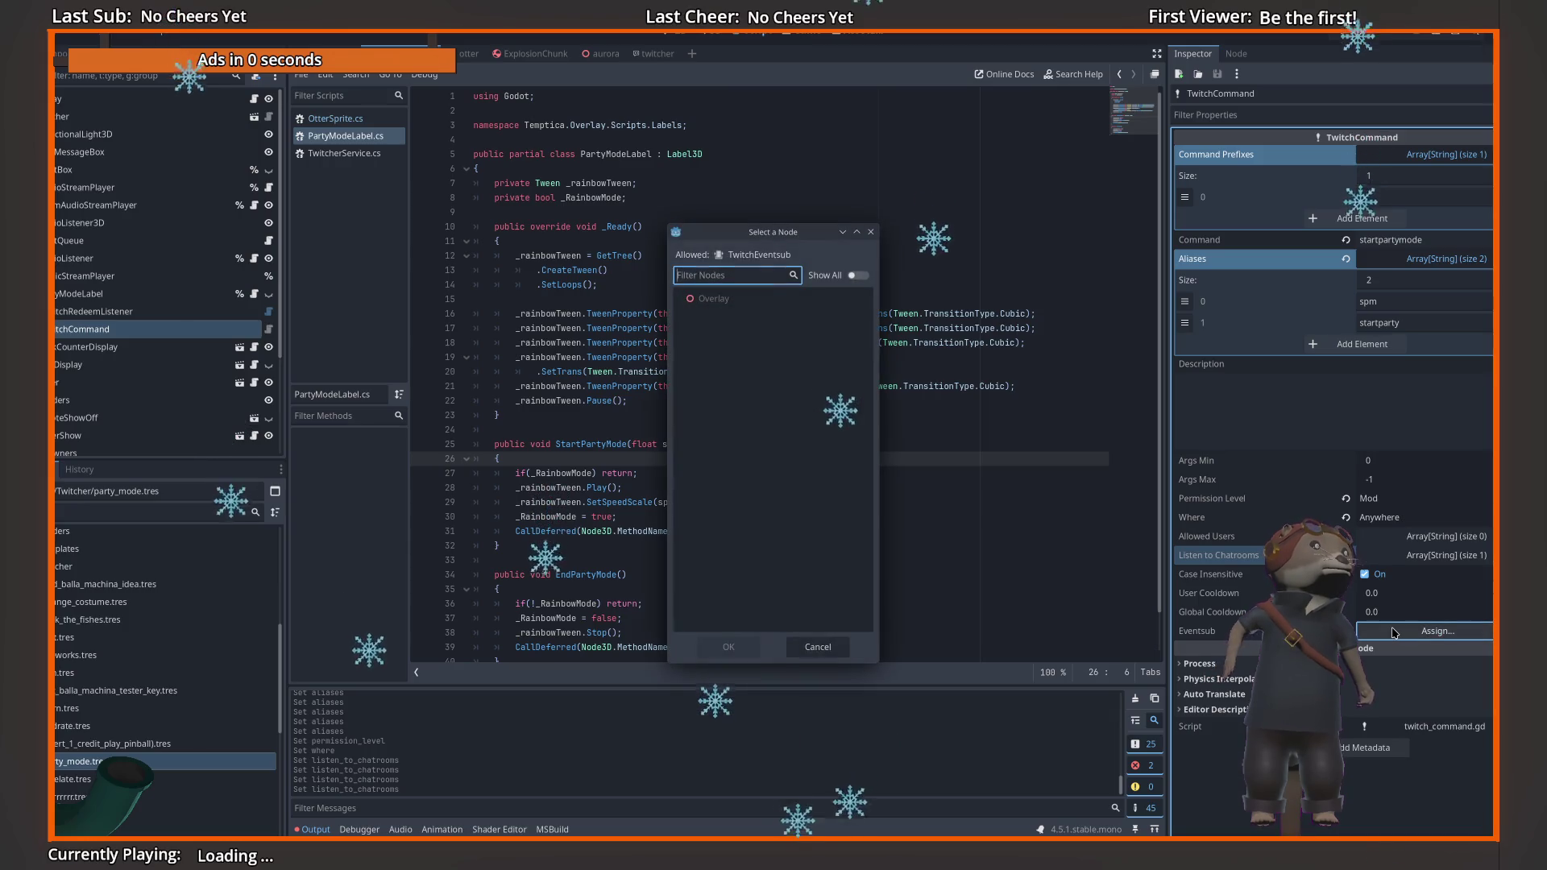
click(856, 274)
click(857, 319)
click(857, 275)
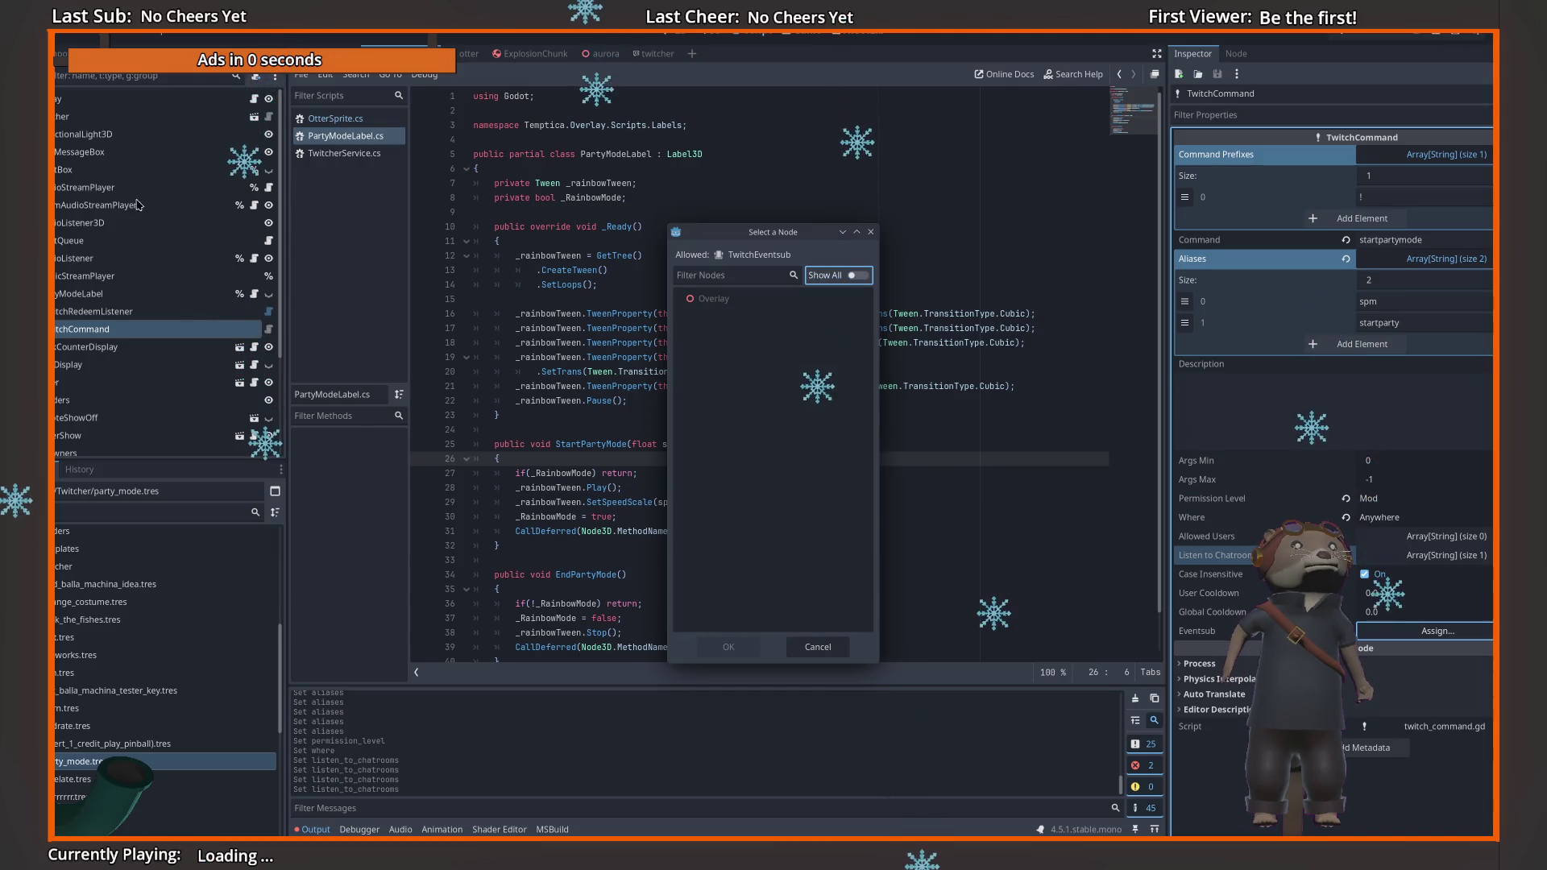
click(871, 232)
- Enable Editable Children on Twitcher and drag TwitchEventsub into the Eventsub property
right_click(108, 116)
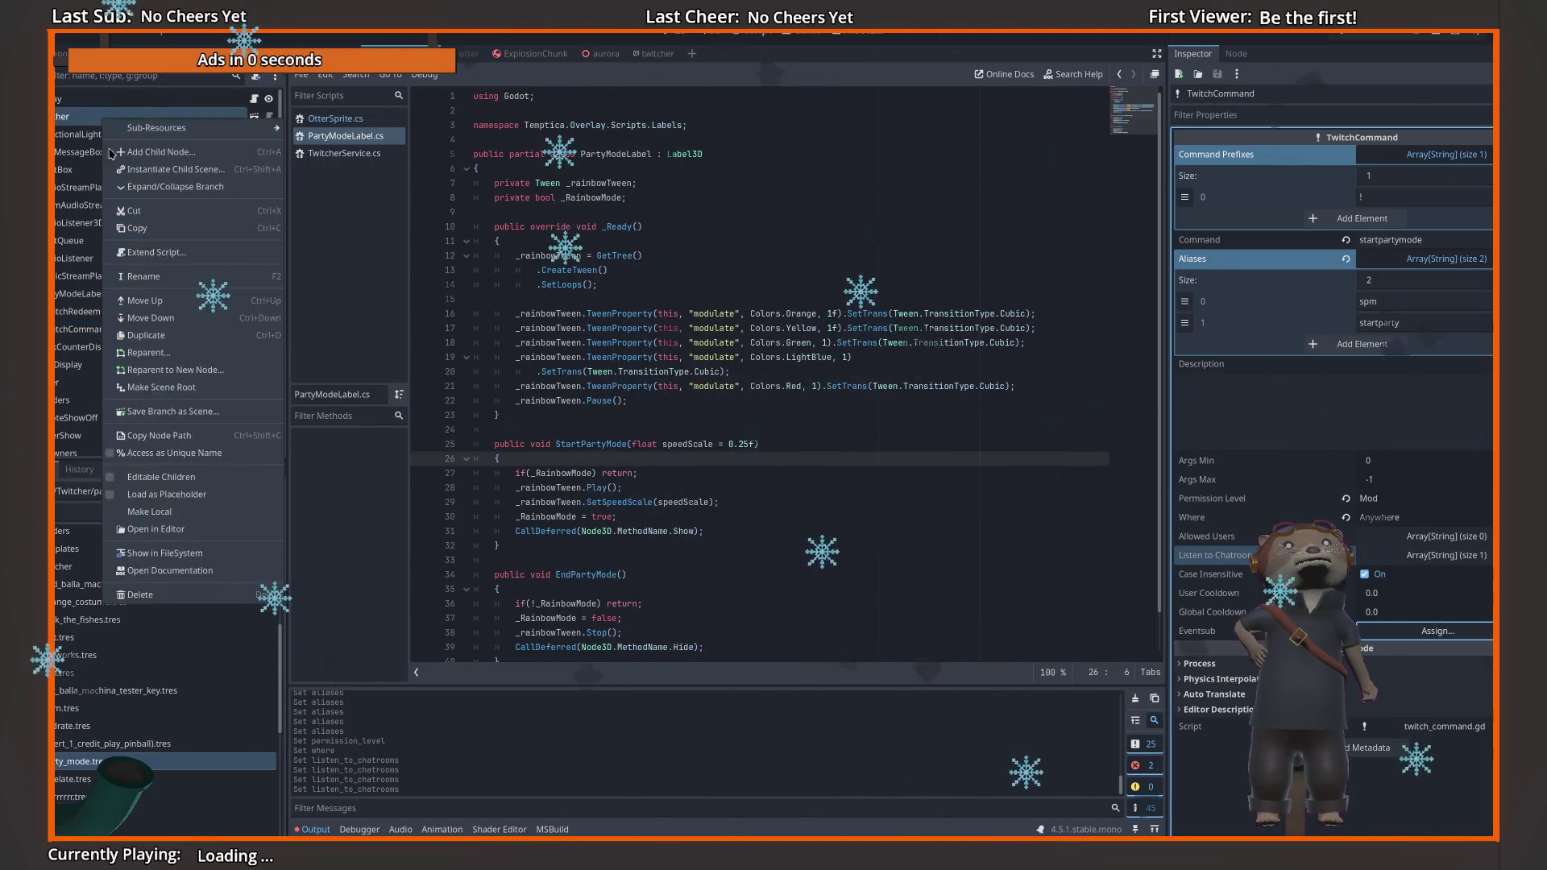
click(145, 478)
mouse_move(161, 152)
mouse_down()
mouse_move(162, 173)
mouse_move(1441, 635)
mouse_up()
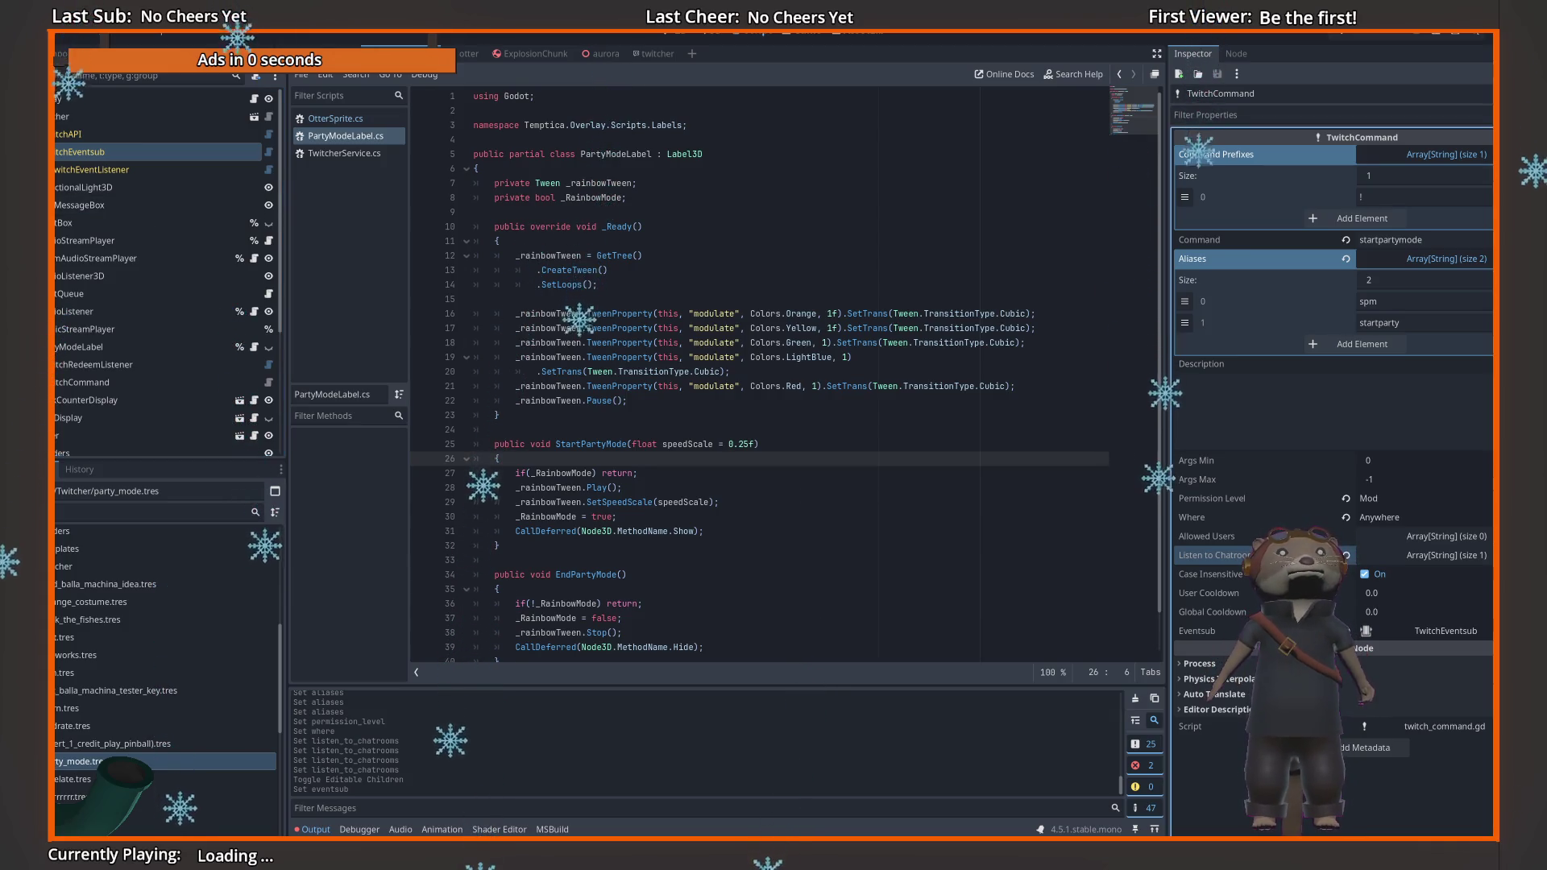
scroll(759, 360, down, 2)
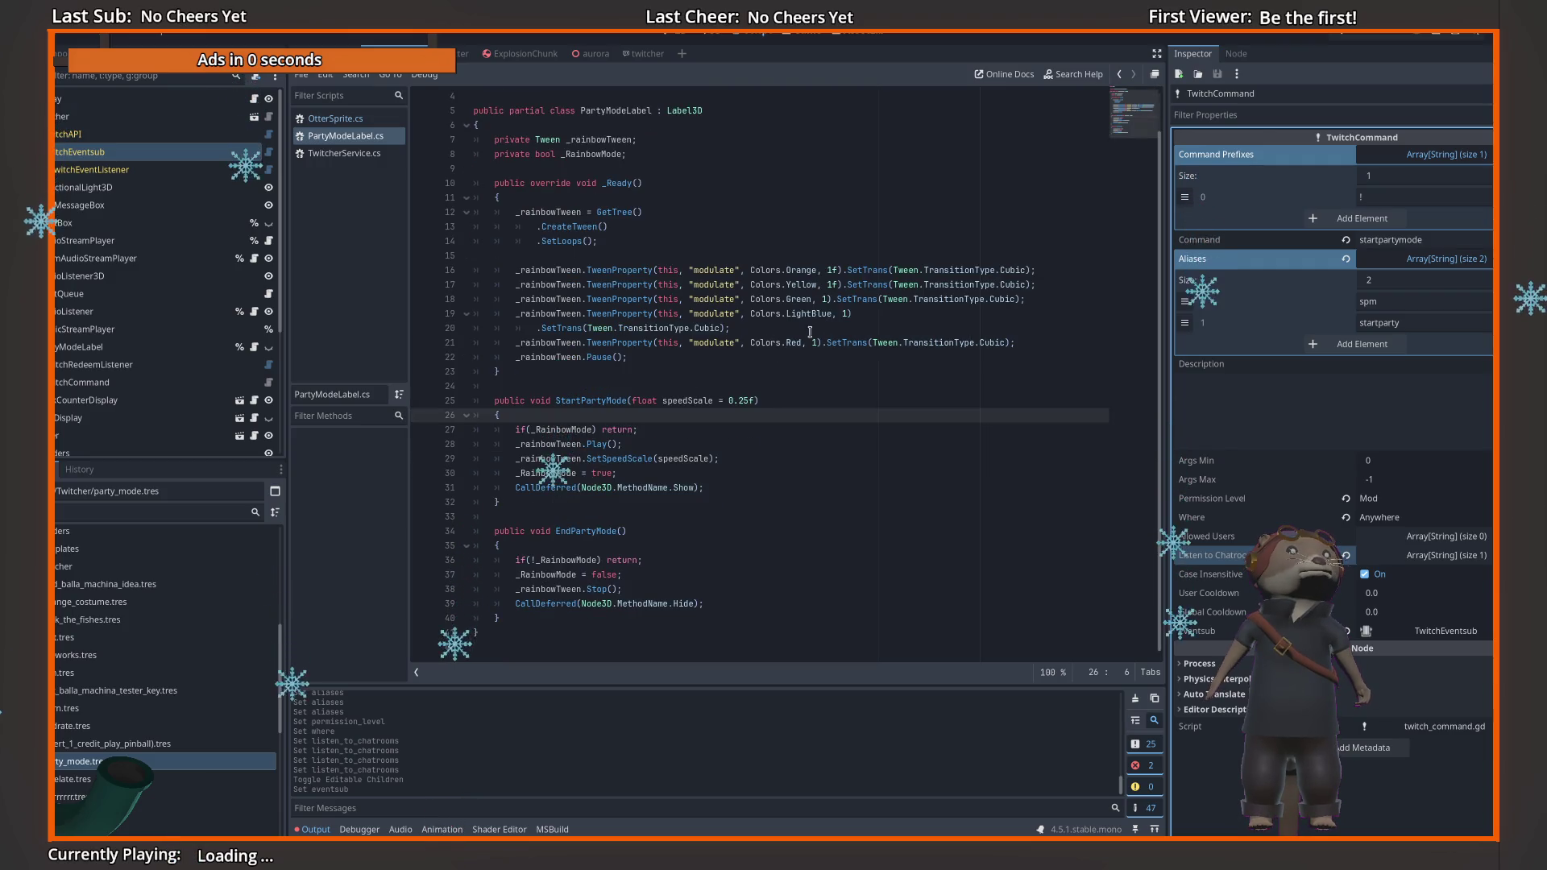
- Open the Connect dialog for TwitchCommand's command_received signal
click(1236, 53)
right_click(1261, 143)
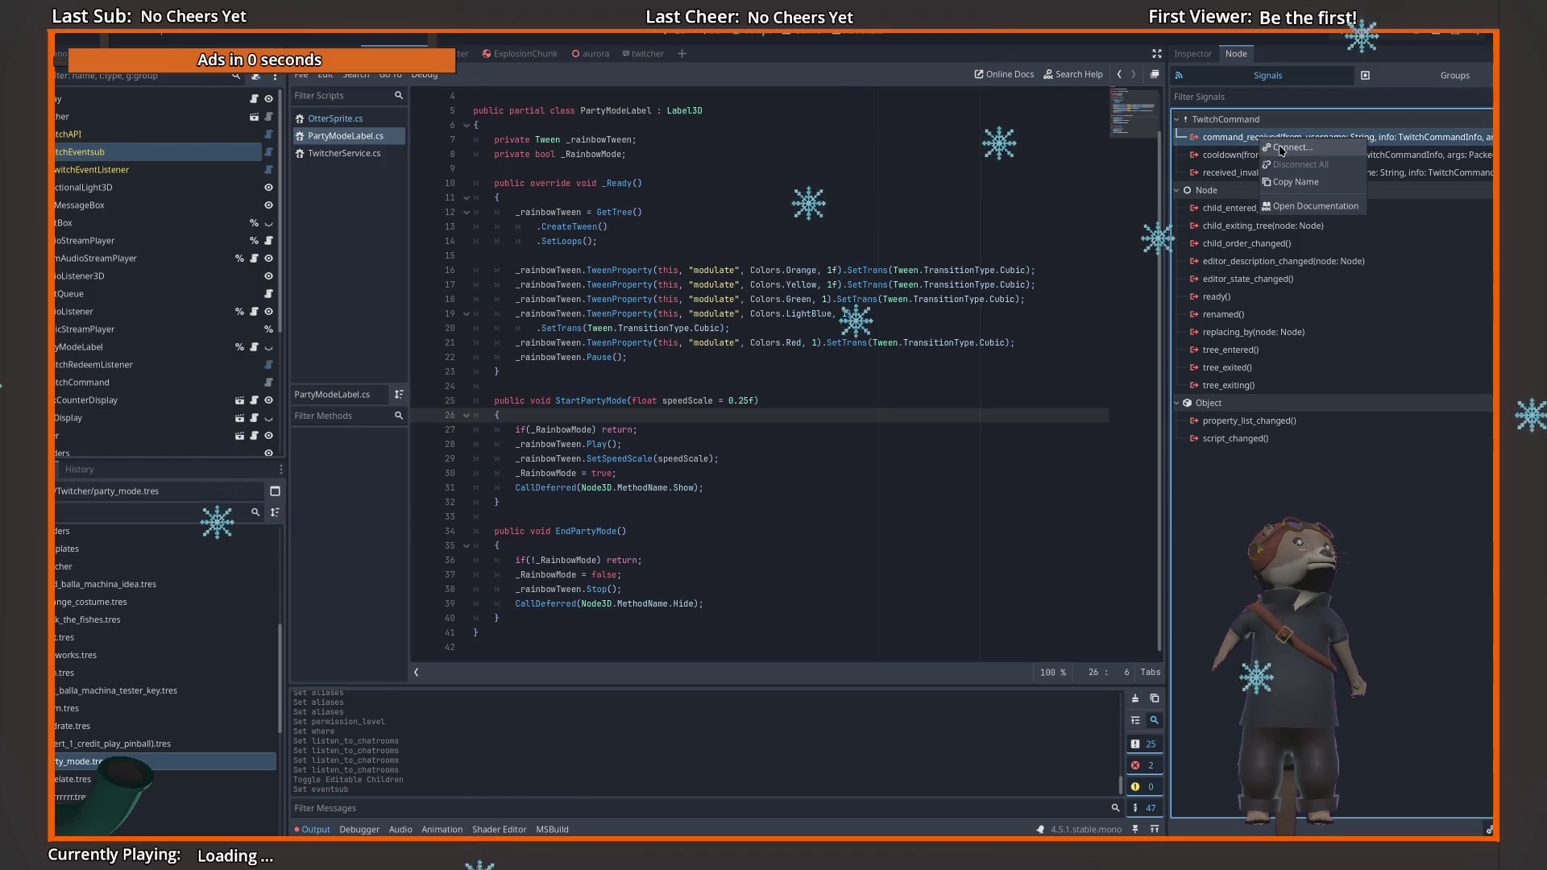
click(1285, 147)
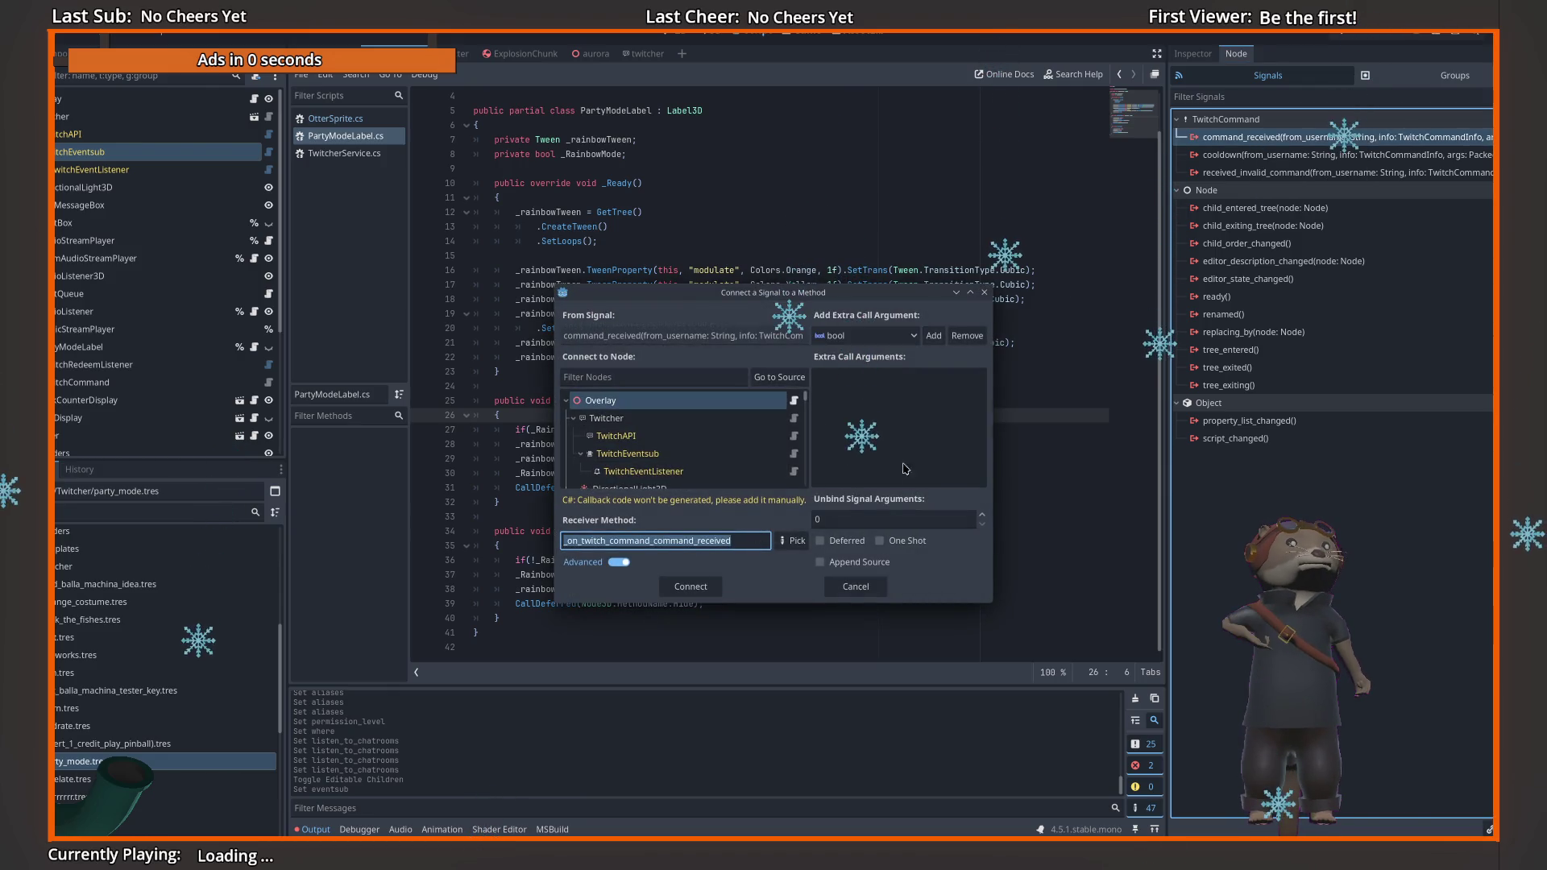
mouse_move(691, 299)
mouse_down()
mouse_move(921, 494)
mouse_move(876, 405)
mouse_move(801, 341)
mouse_up()
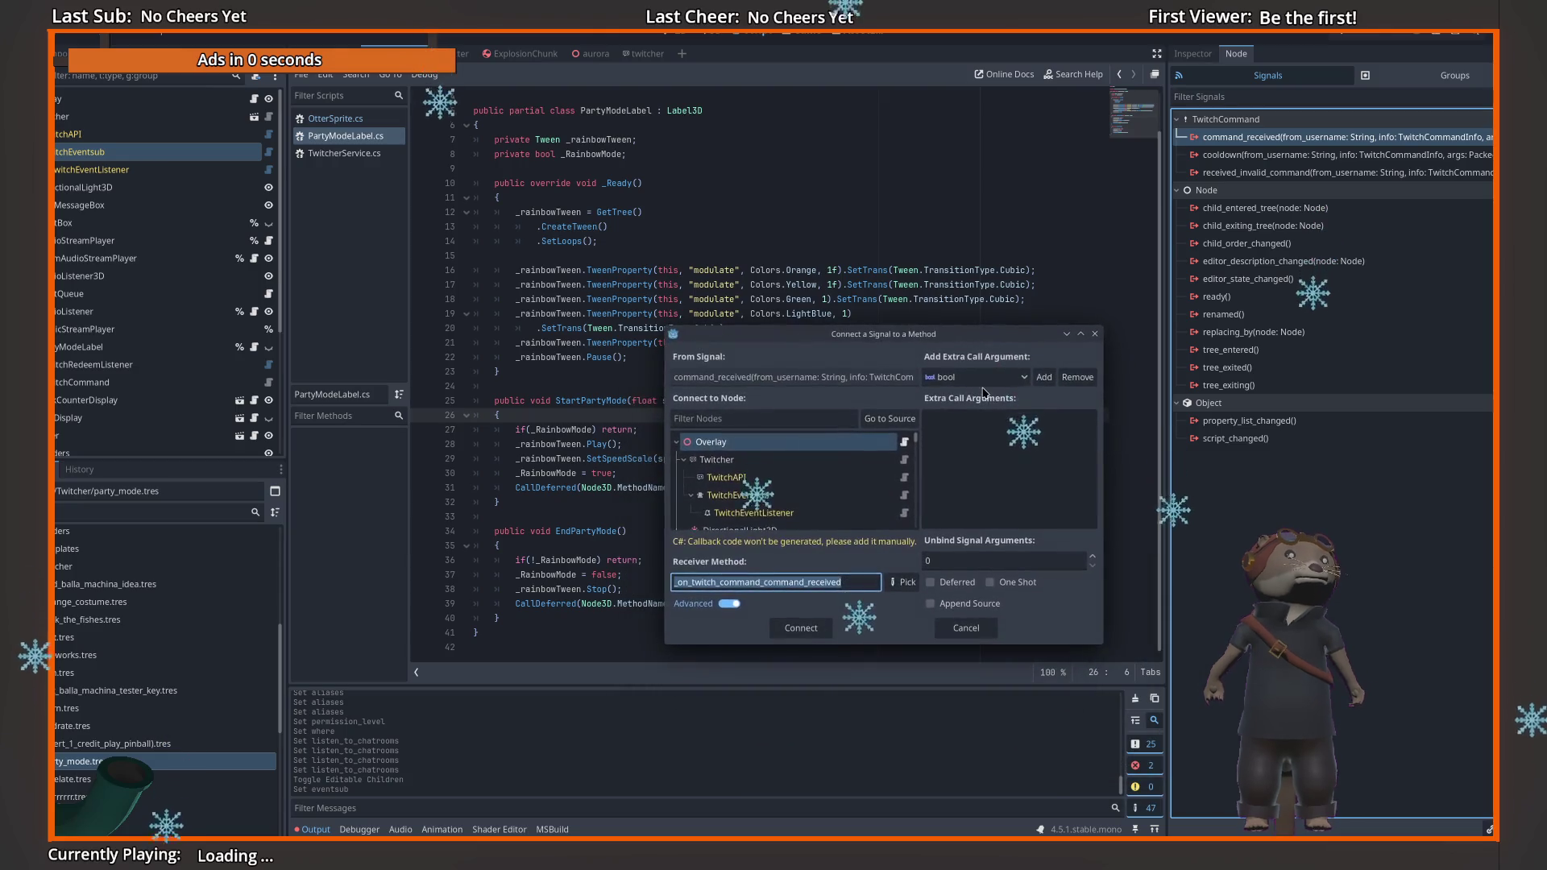
scroll(775, 483, down, 5)
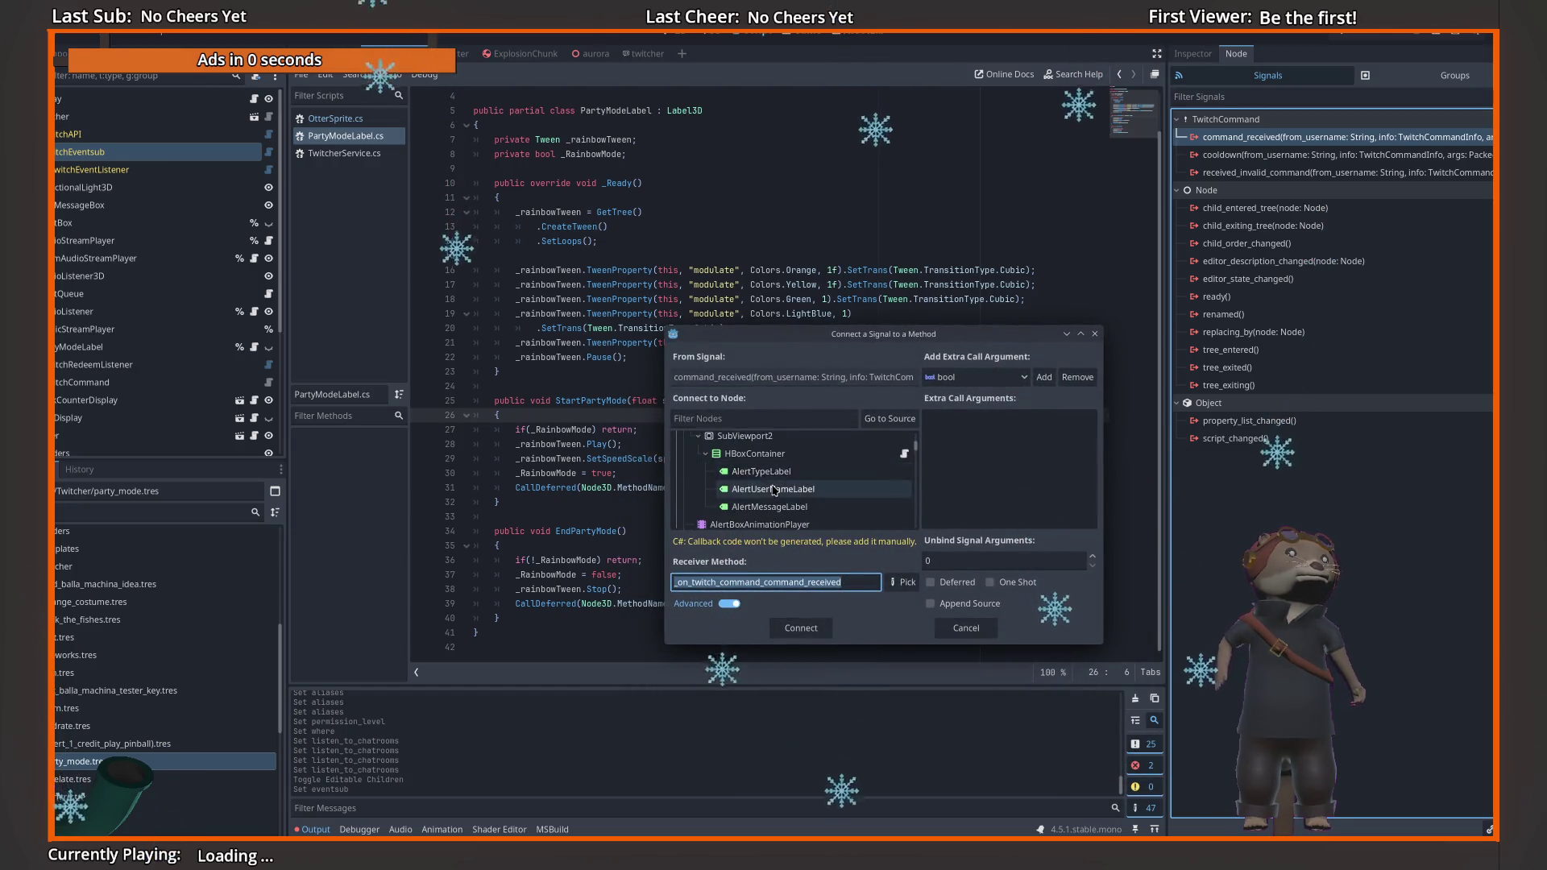
scroll(776, 483, down, 4)
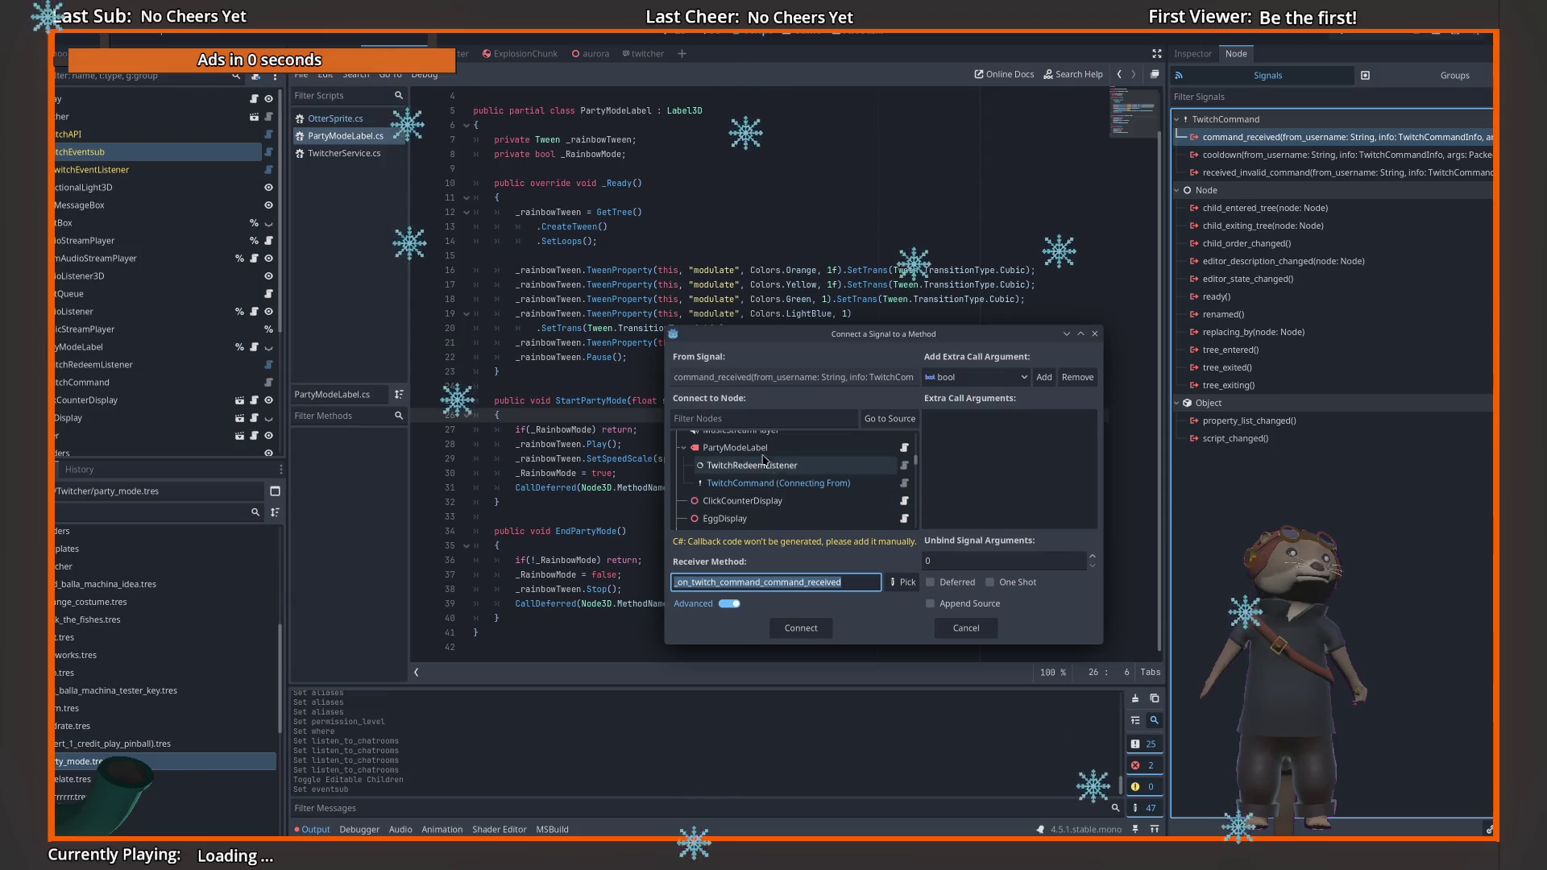
- Connect command_received to PartyModeLabel's StartPartyMode with a float 0.25 extra argument
click(757, 447)
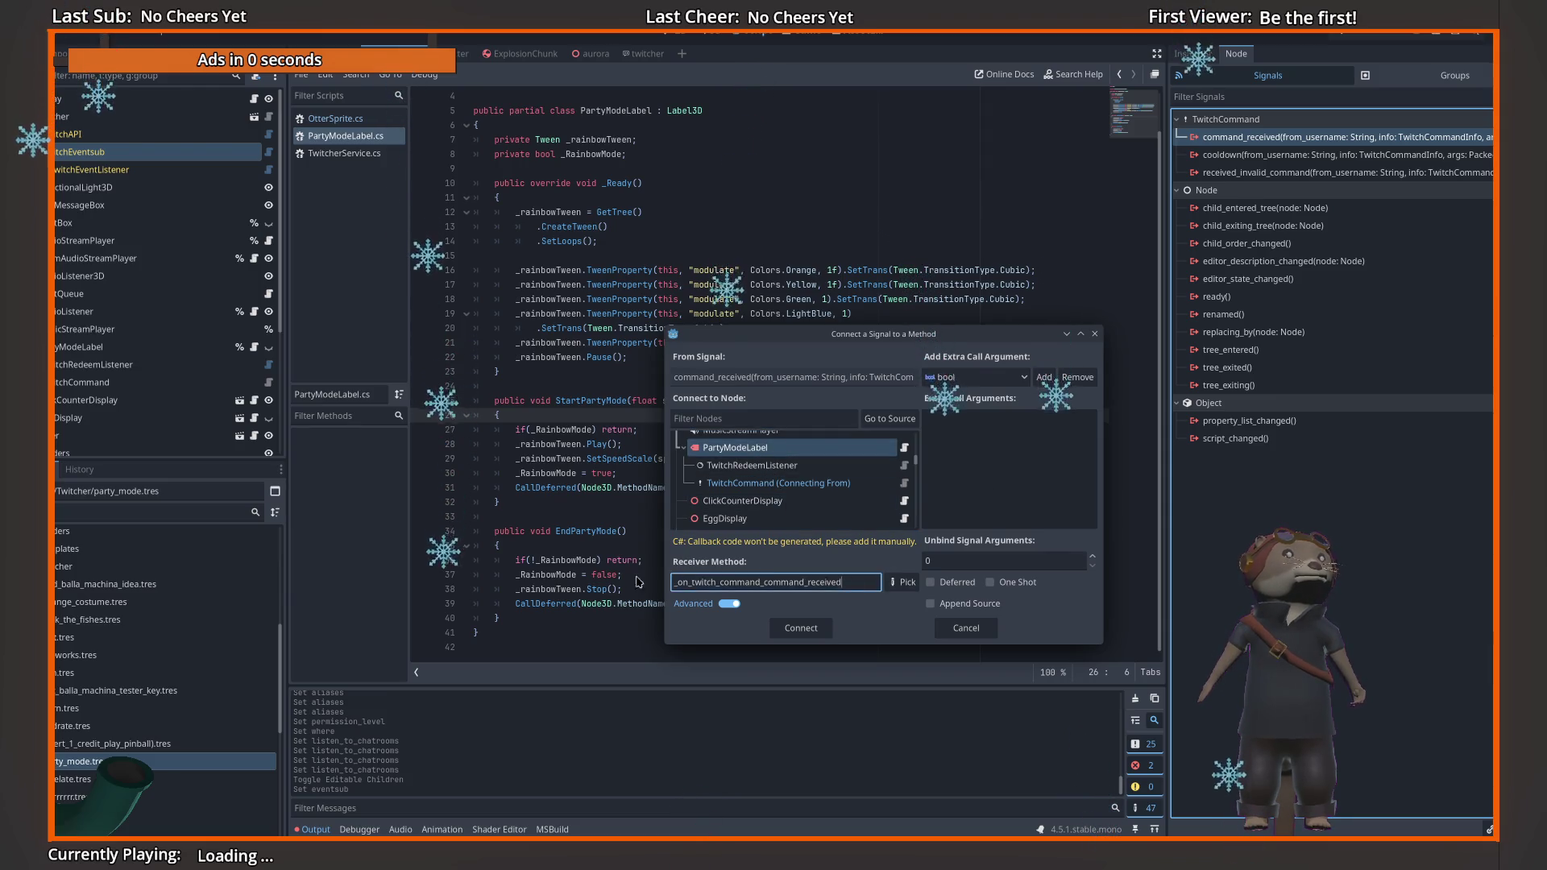
key(ctrl+a)
text(Star)
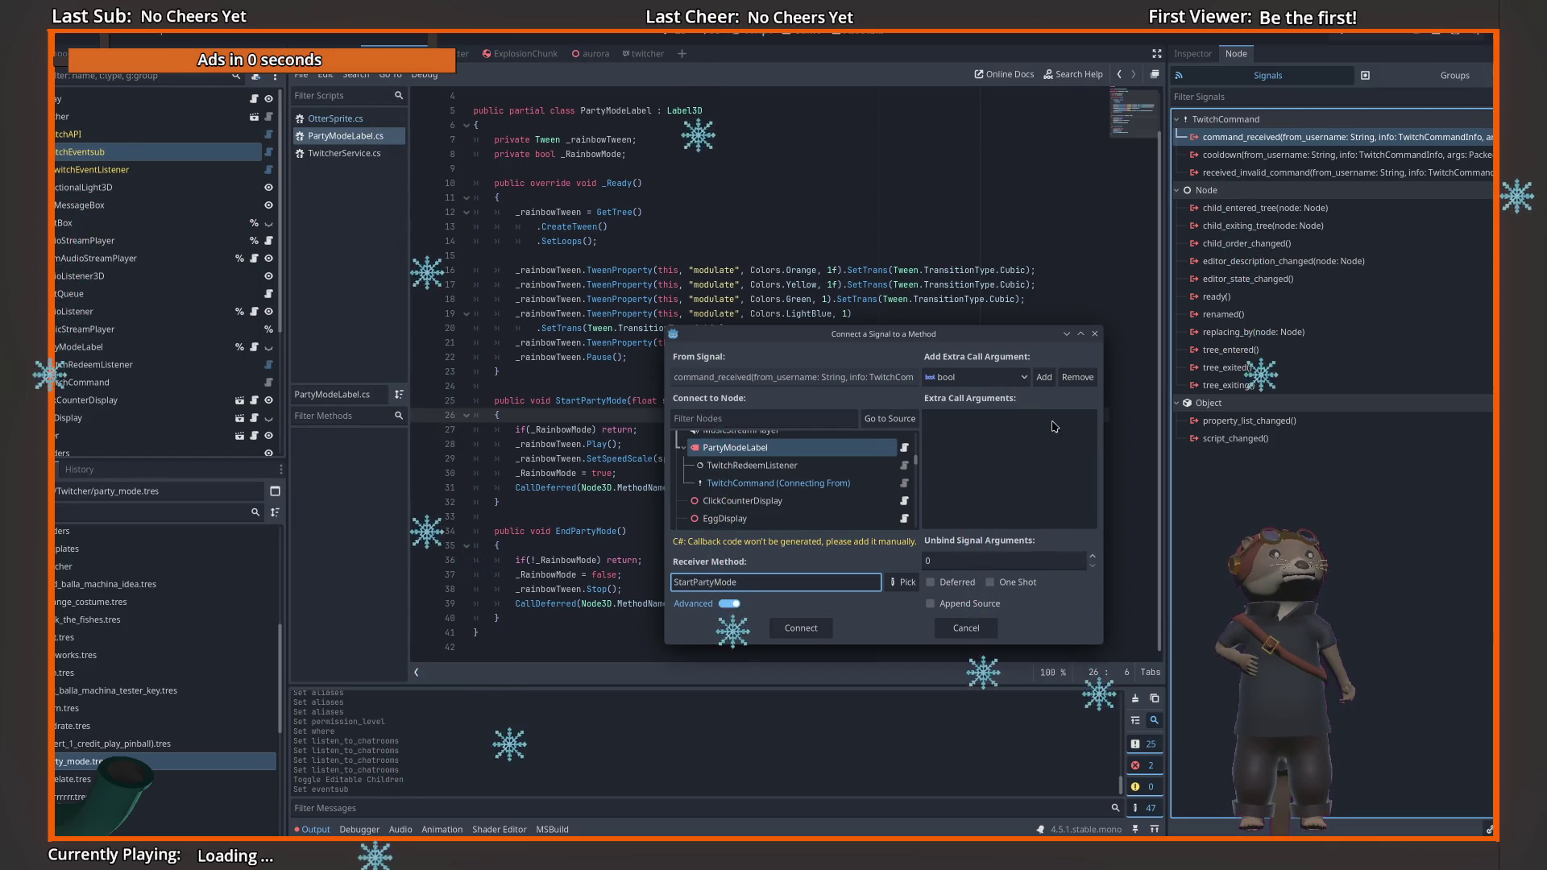
click(977, 377)
click(980, 282)
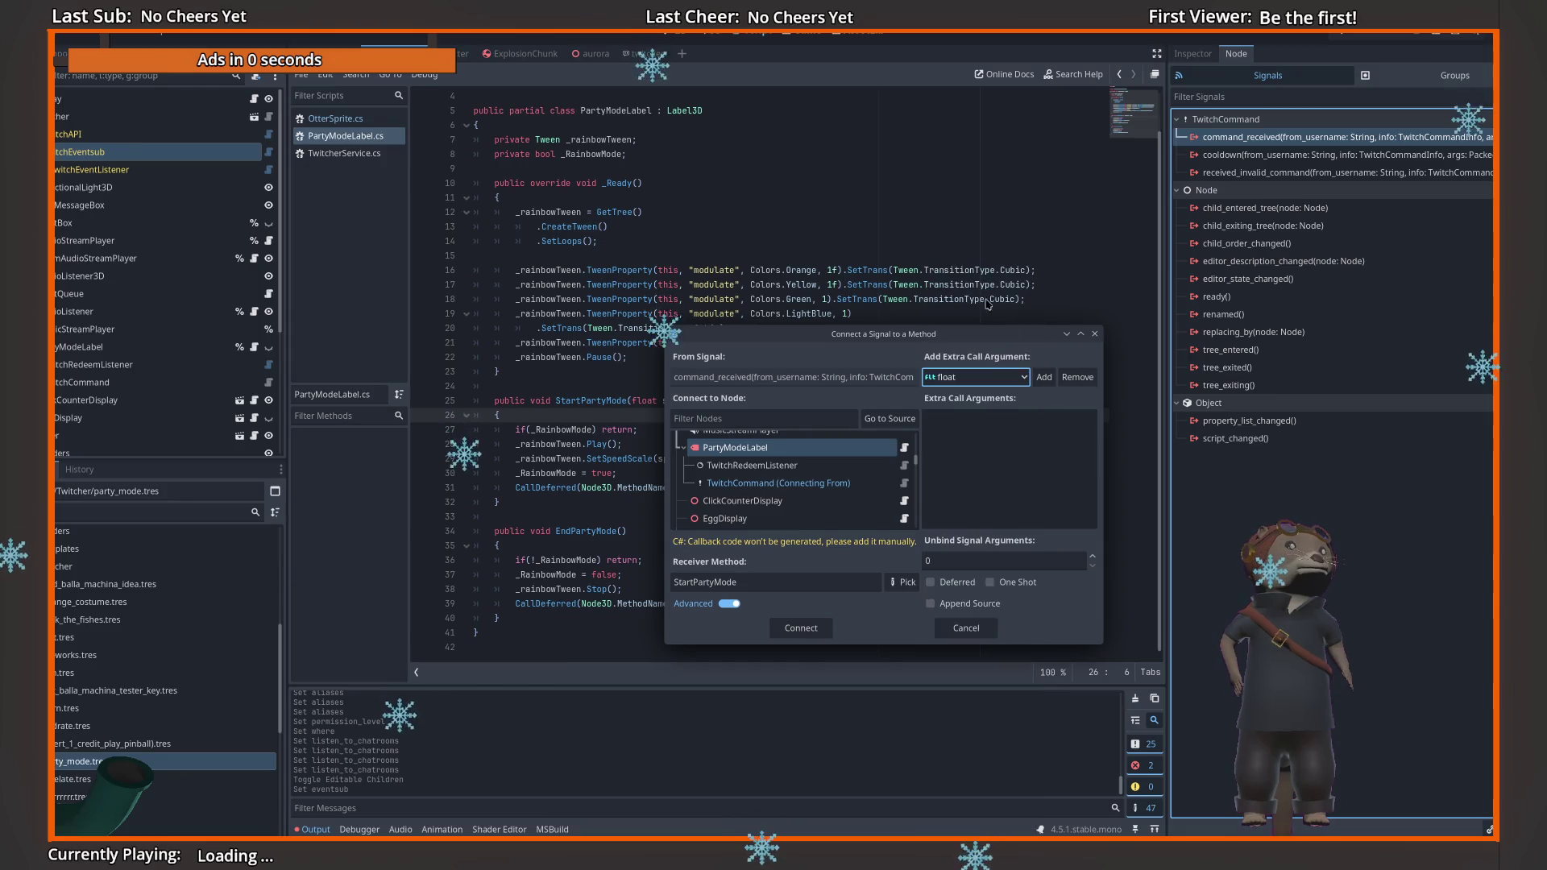
click(1045, 439)
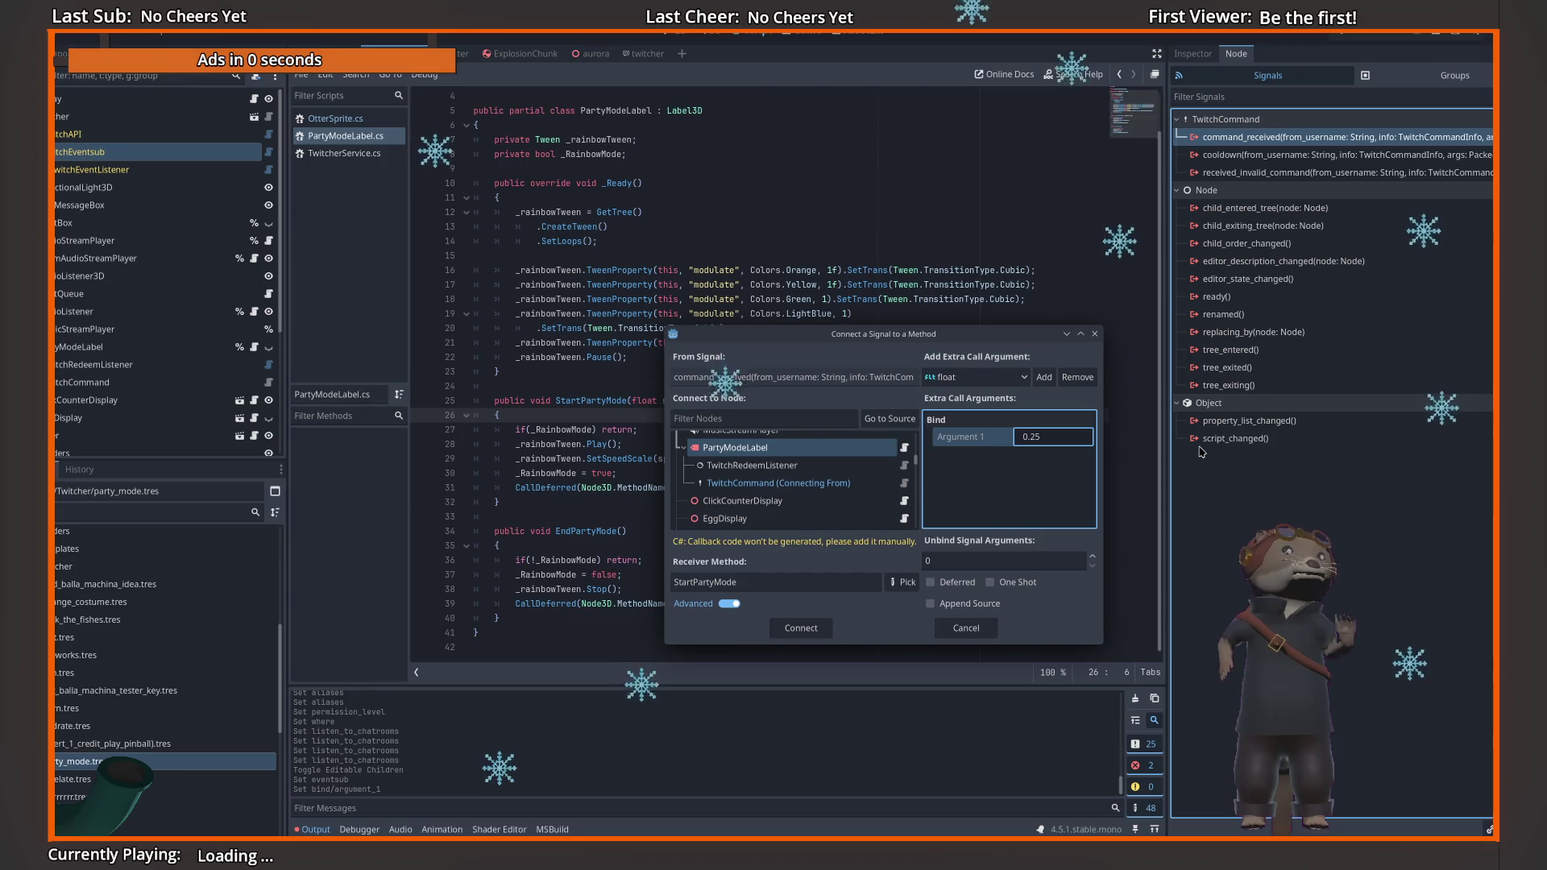
click(786, 626)
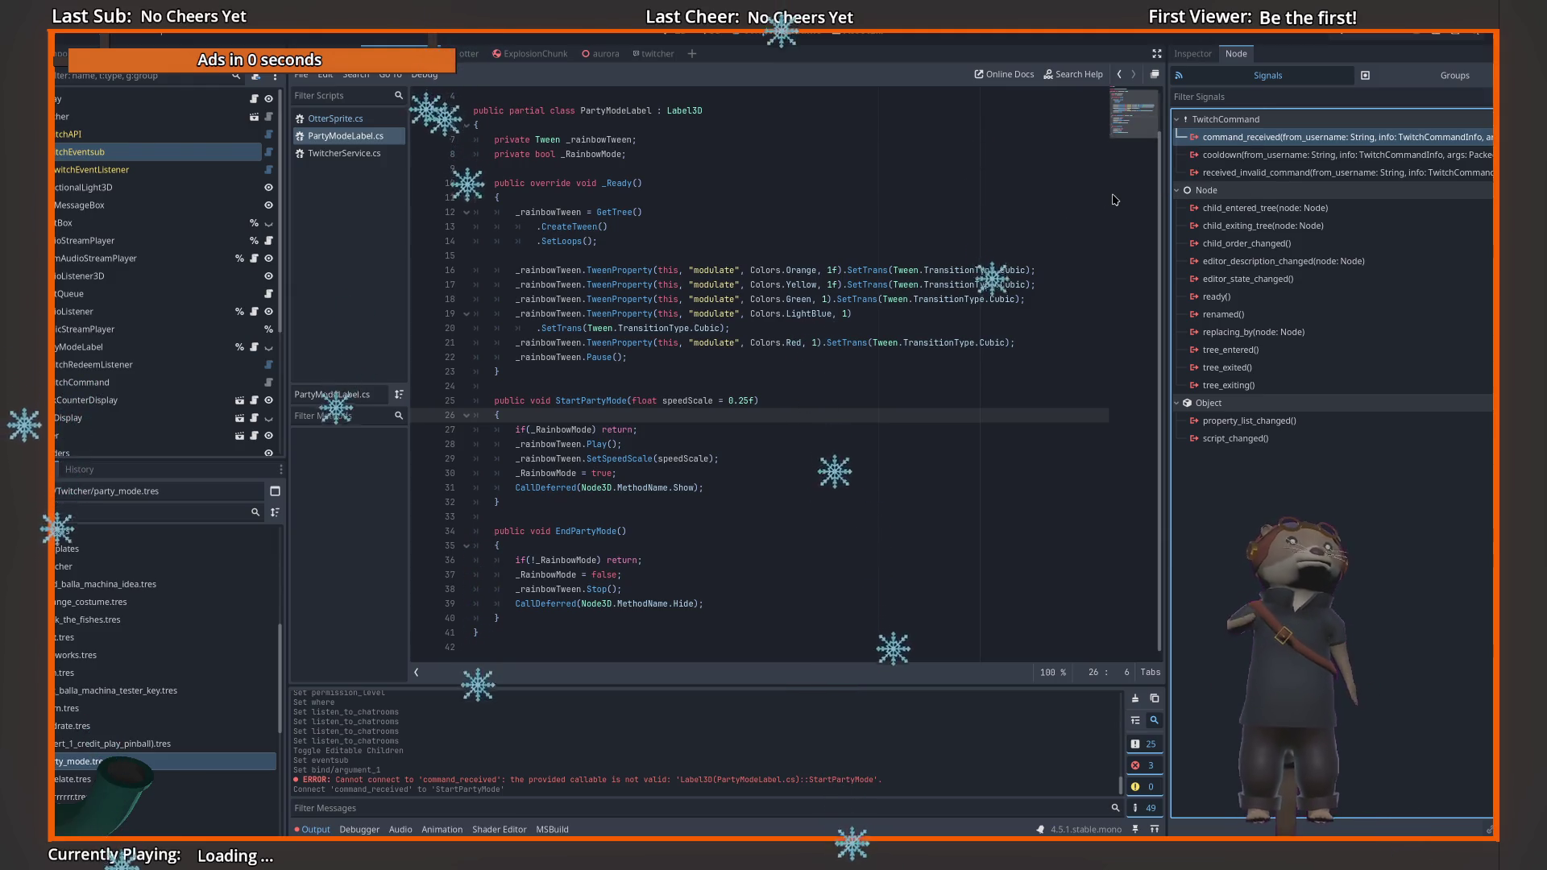
right_click(1222, 148)
- Connect command_received to PartyModeLabel's StartPartyMode without extra arguments
click(1253, 157)
scroll(696, 422, down, 10)
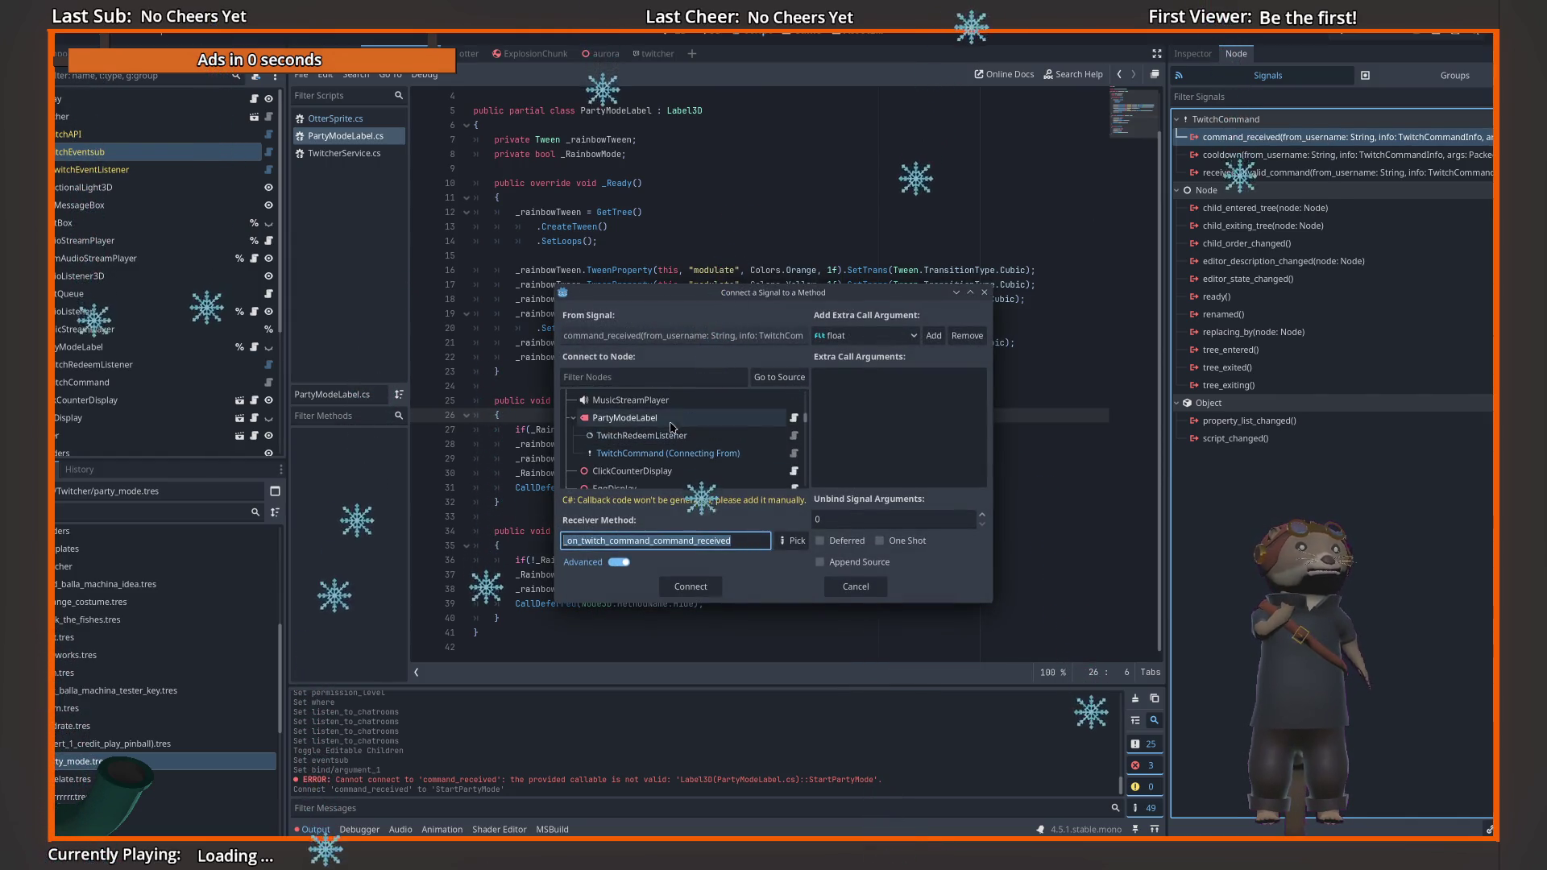
click(675, 420)
click(634, 539)
double_click(634, 539)
text(StartPartyM)
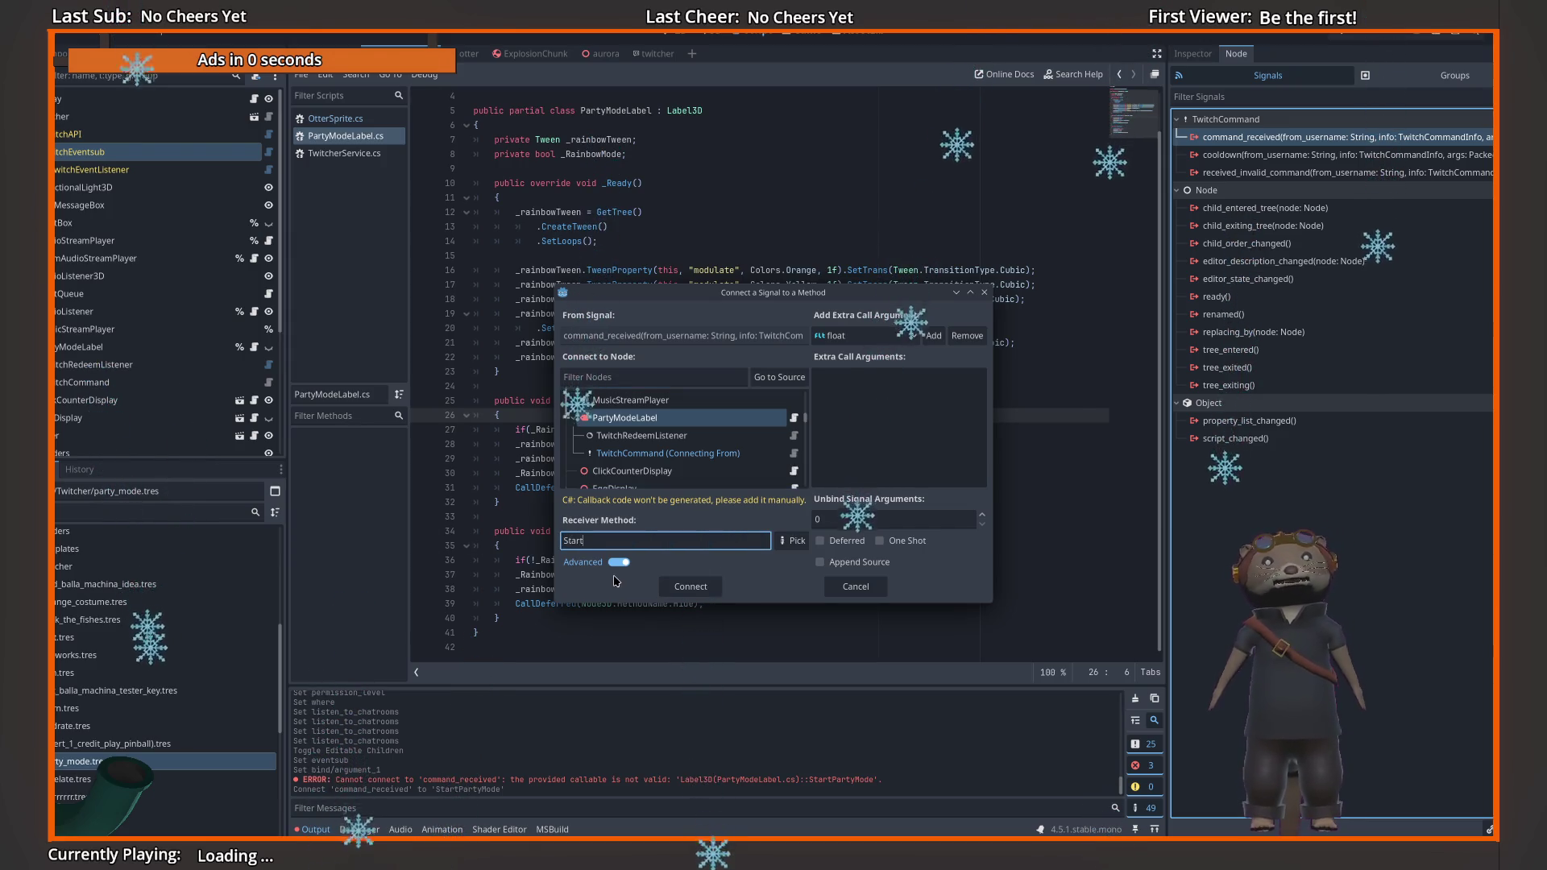
text(ode)
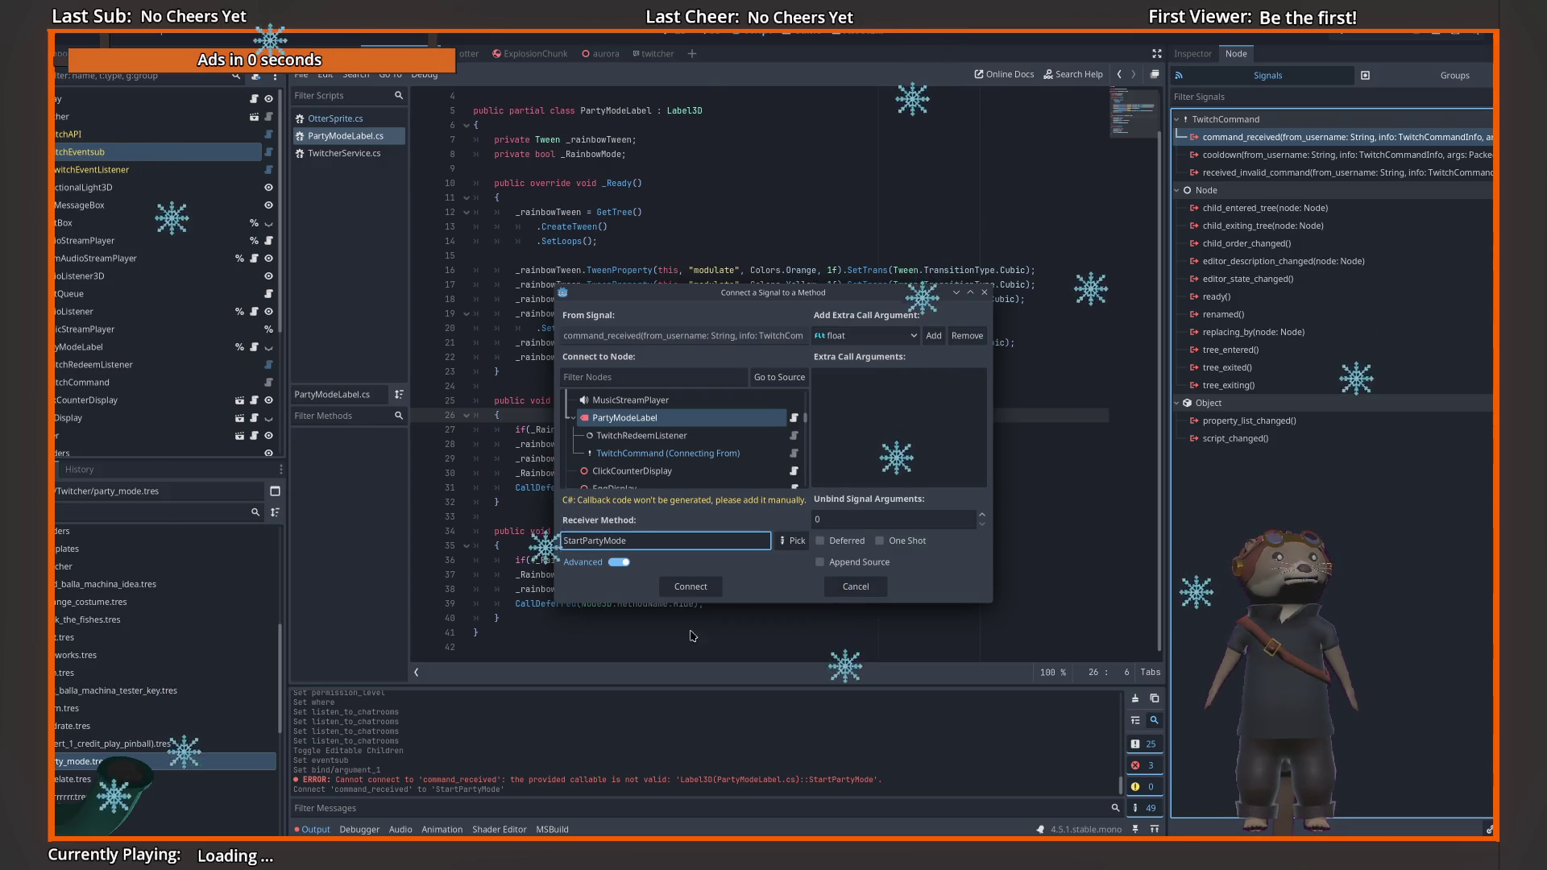
click(690, 586)
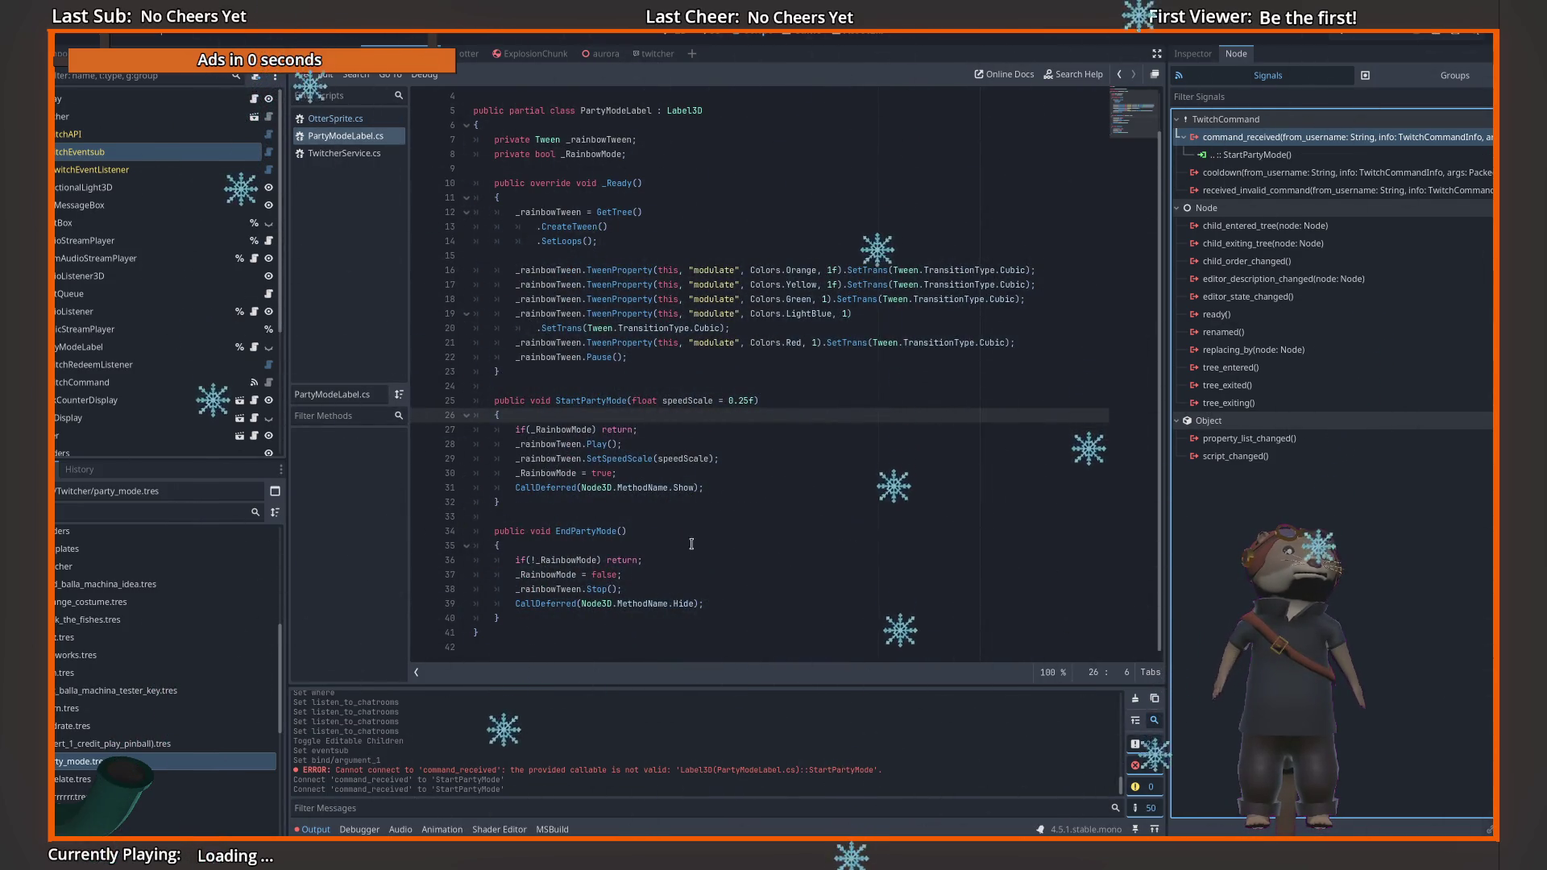
- Edit the StartPartyMode connection to add a float 0.25 argument, which breaks it
right_click(1276, 154)
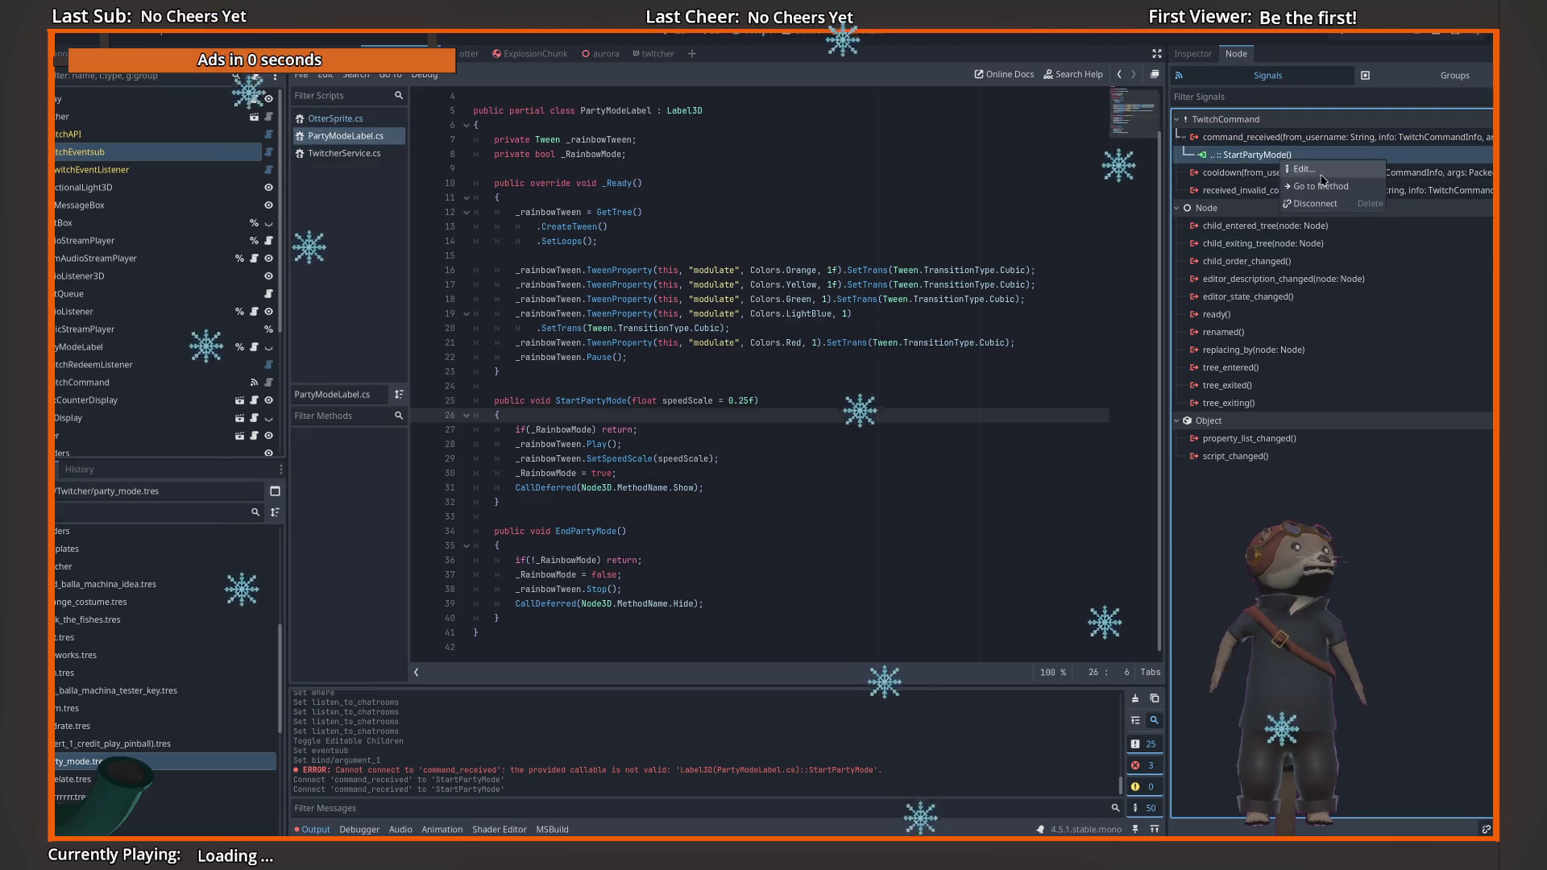
click(1305, 171)
click(908, 335)
click(908, 335)
click(933, 336)
click(934, 395)
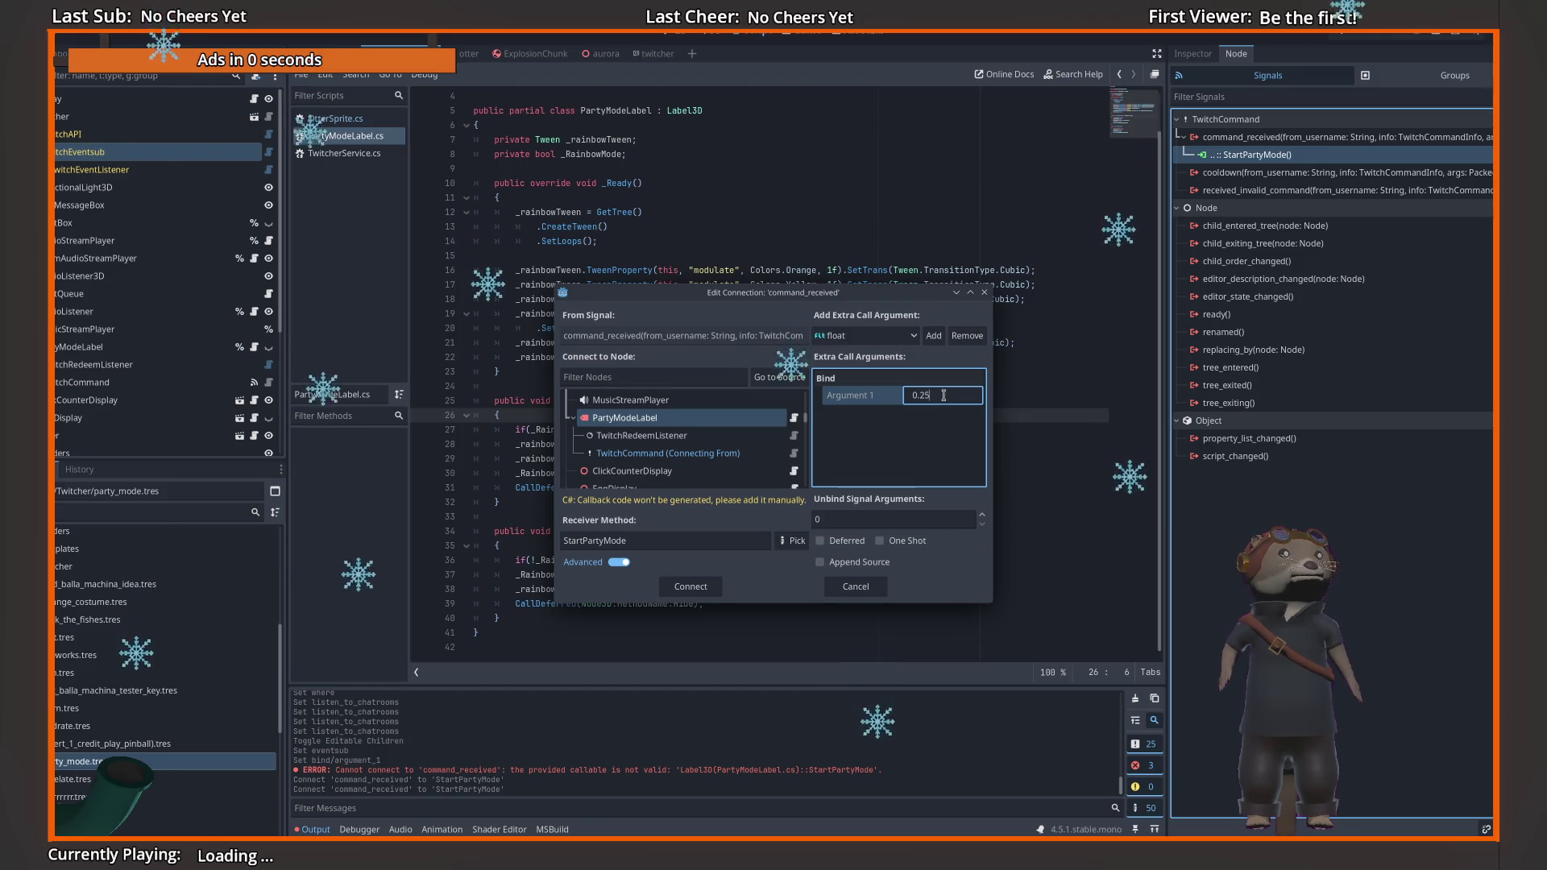
click(693, 588)
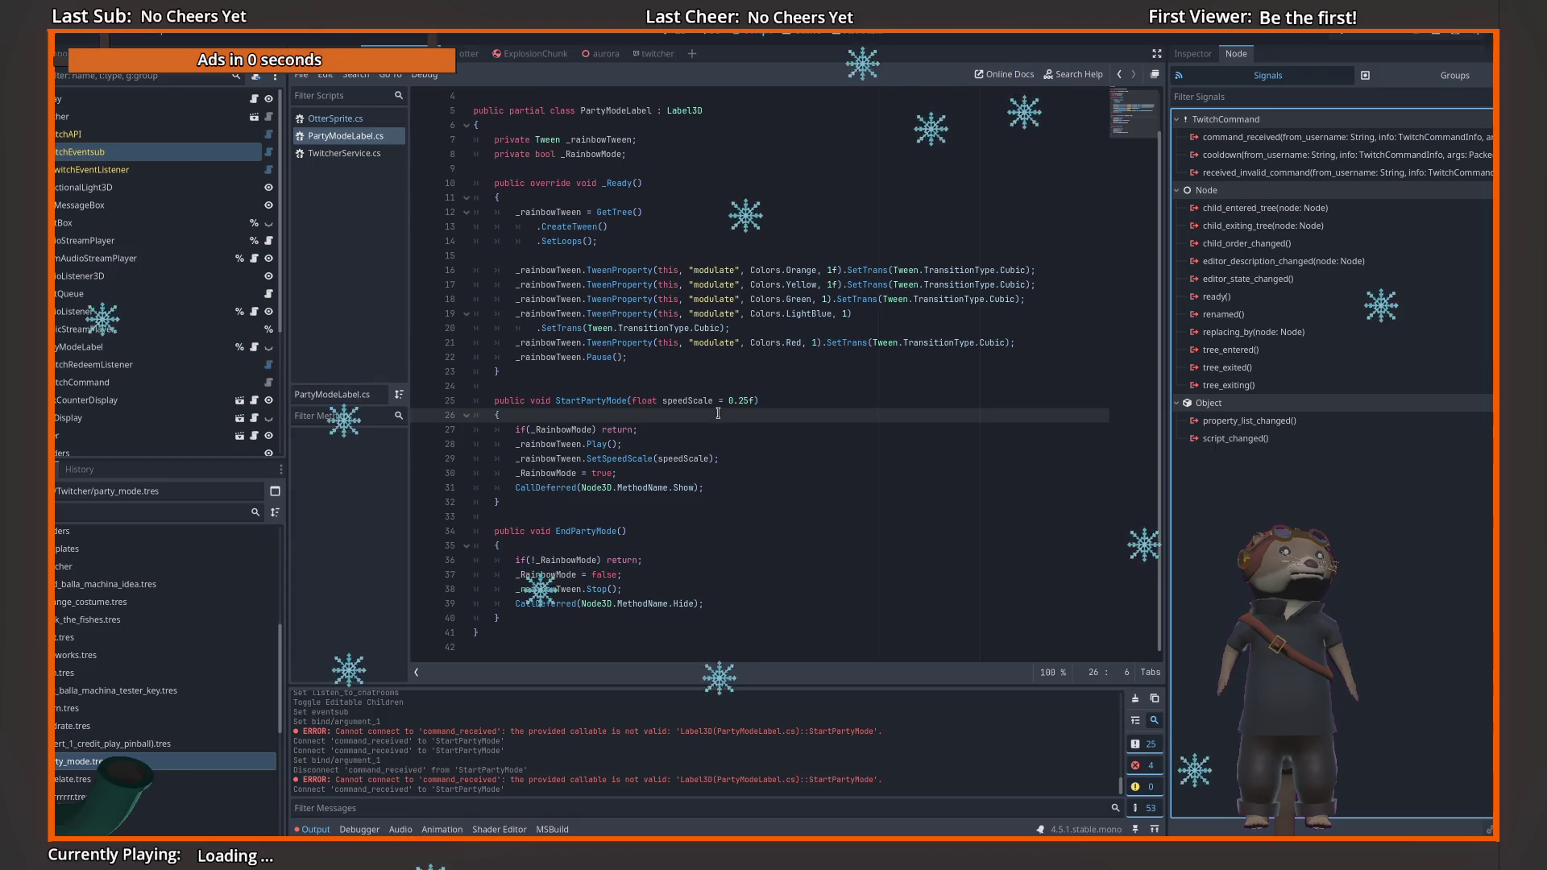
- Undo the disconnect to restore the StartPartyMode connection and save the scene
key(ctrl+z)
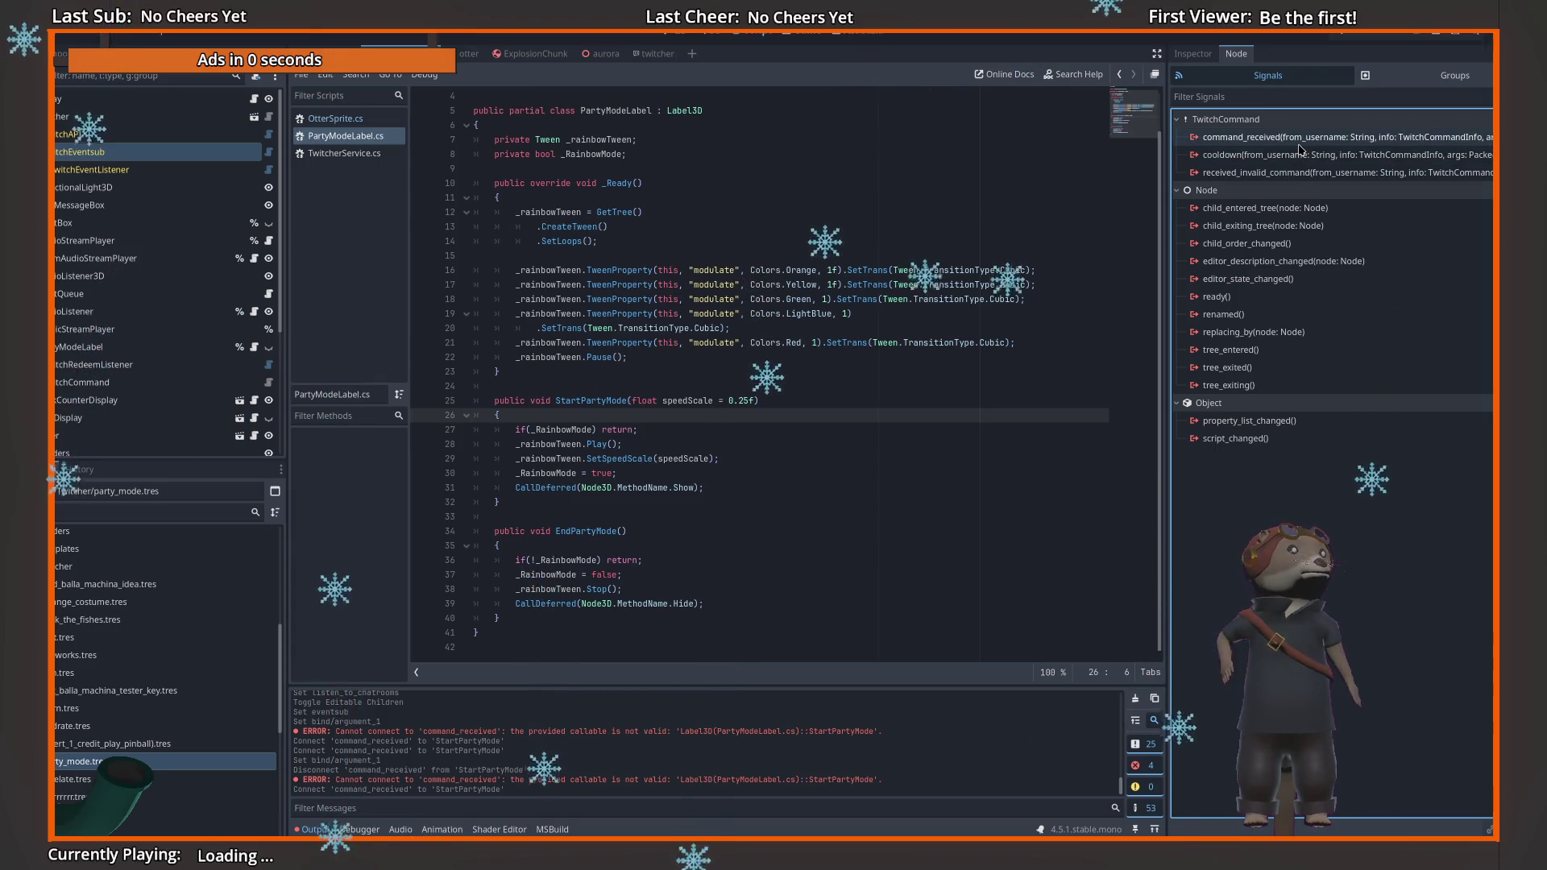
key(ctrl+z)
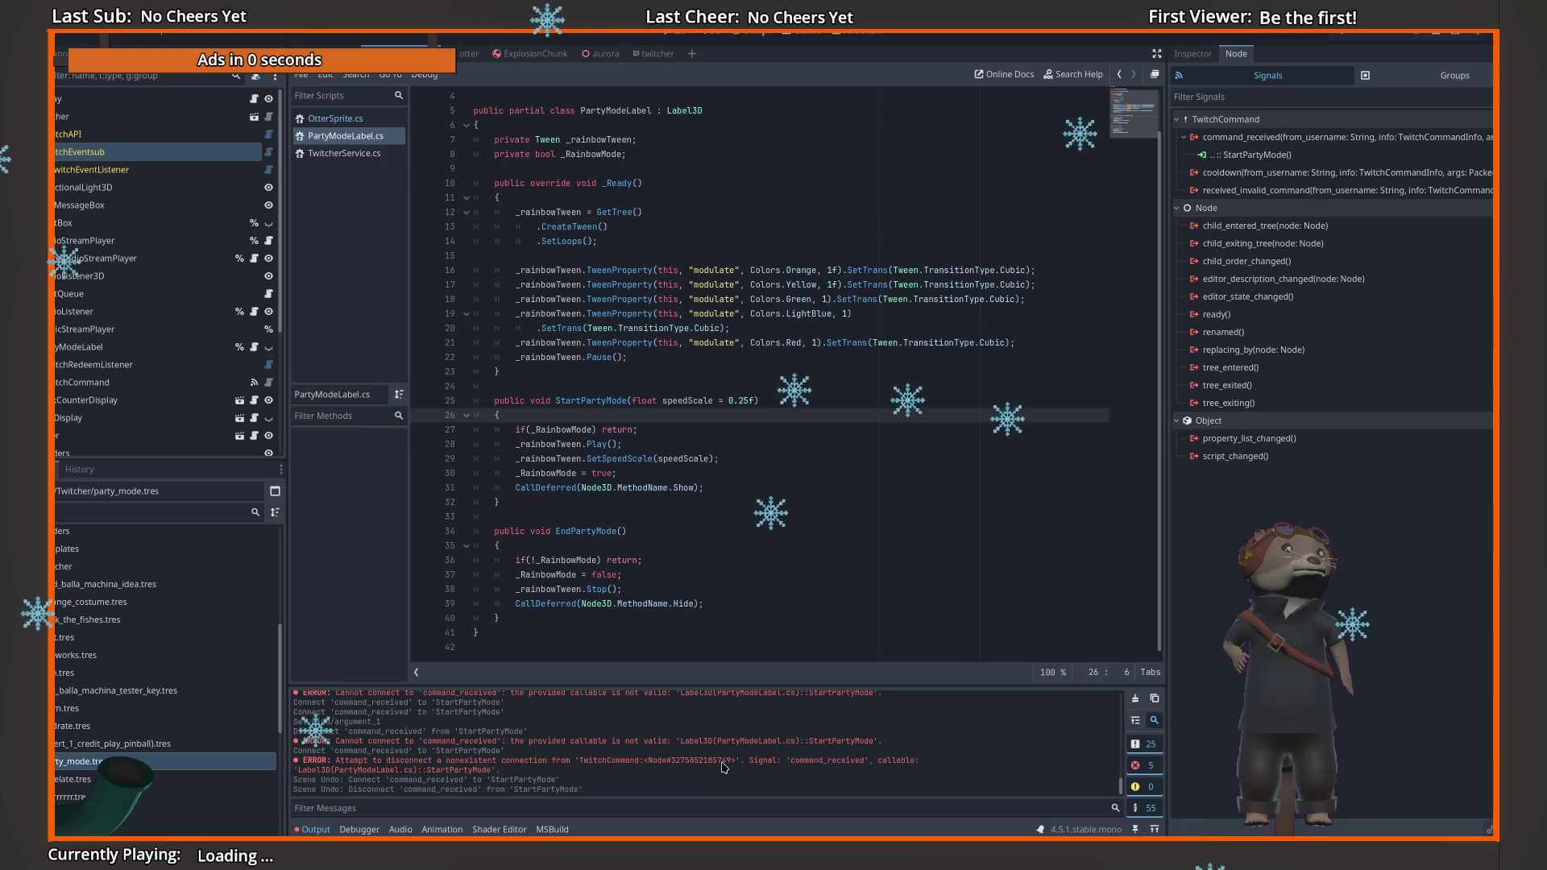
key(ctrl+s)
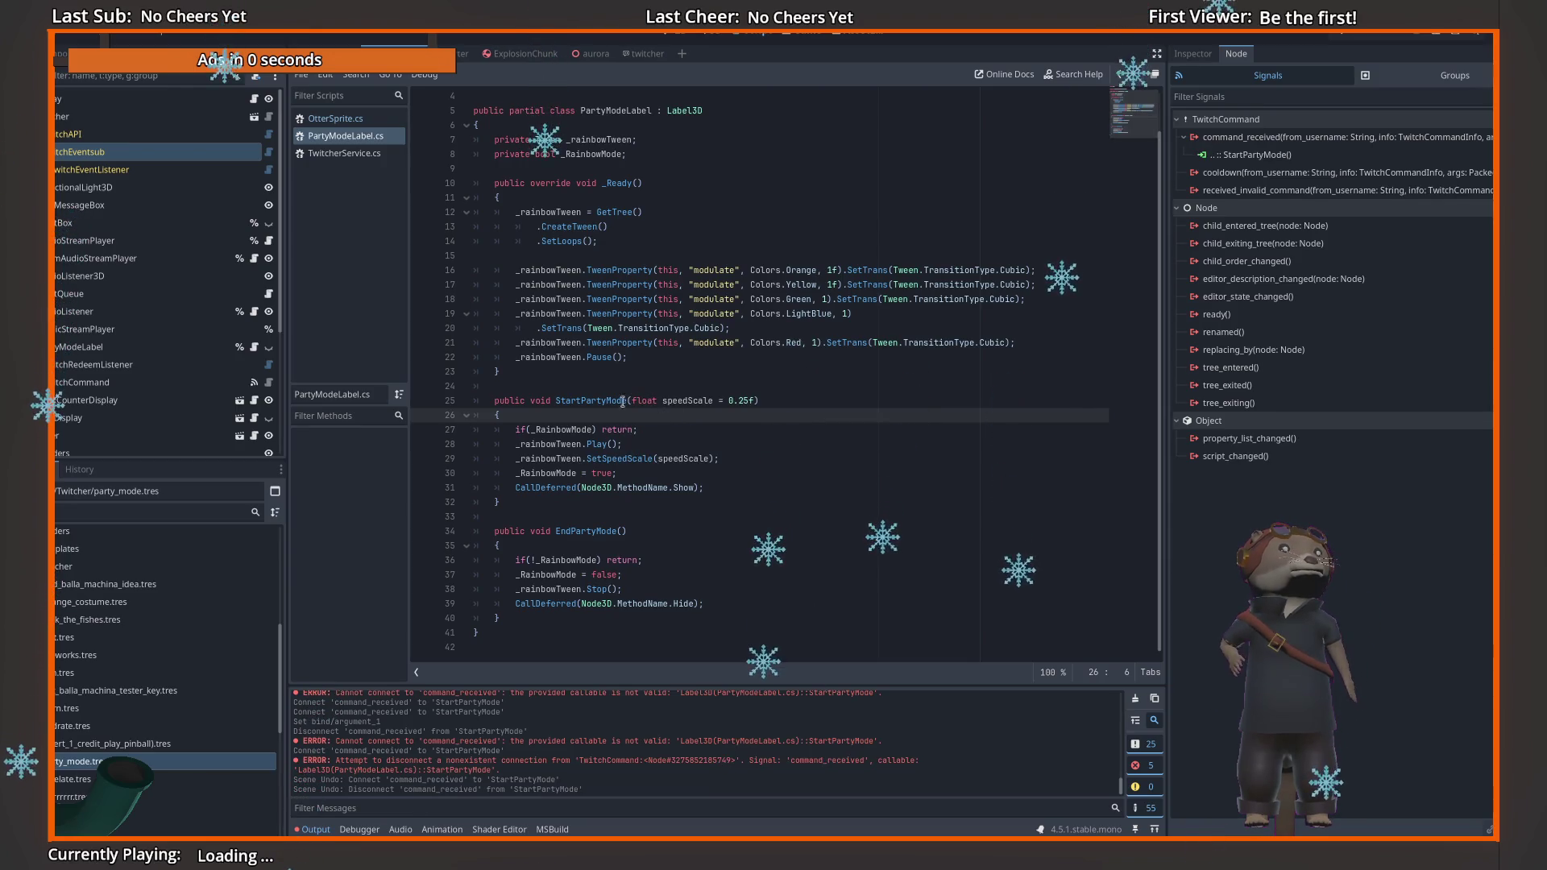
- Delete the float speedScale = 0.25f parameter from StartPartyMode in PartyModeLabel.cs
click(633, 400)
shift+click(757, 401)
key(BackSpace)
click(765, 506)
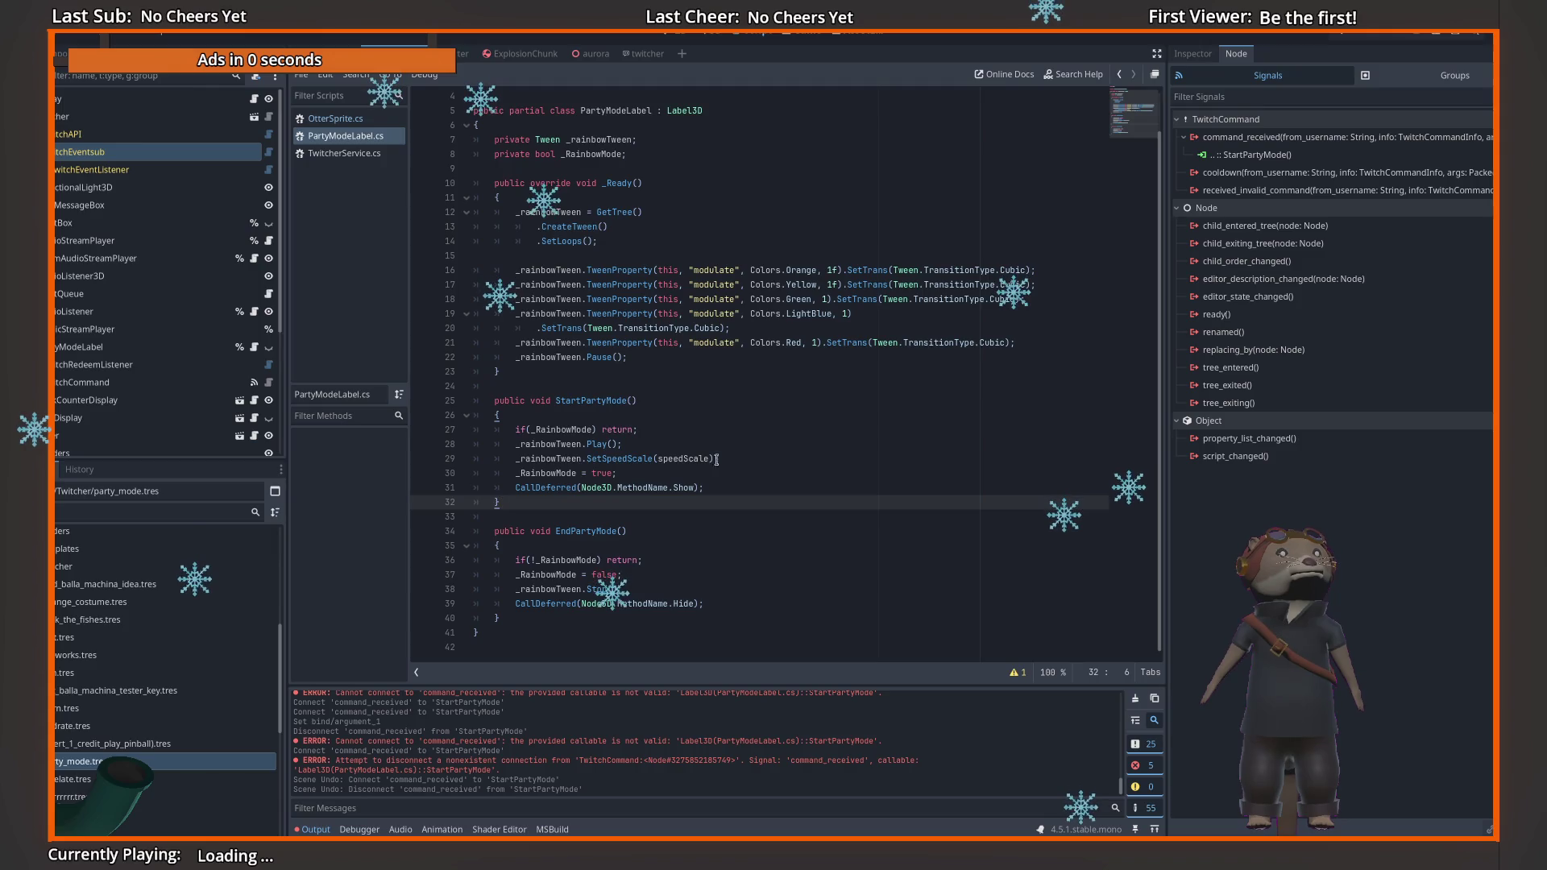
click(352, 154)
click(346, 135)
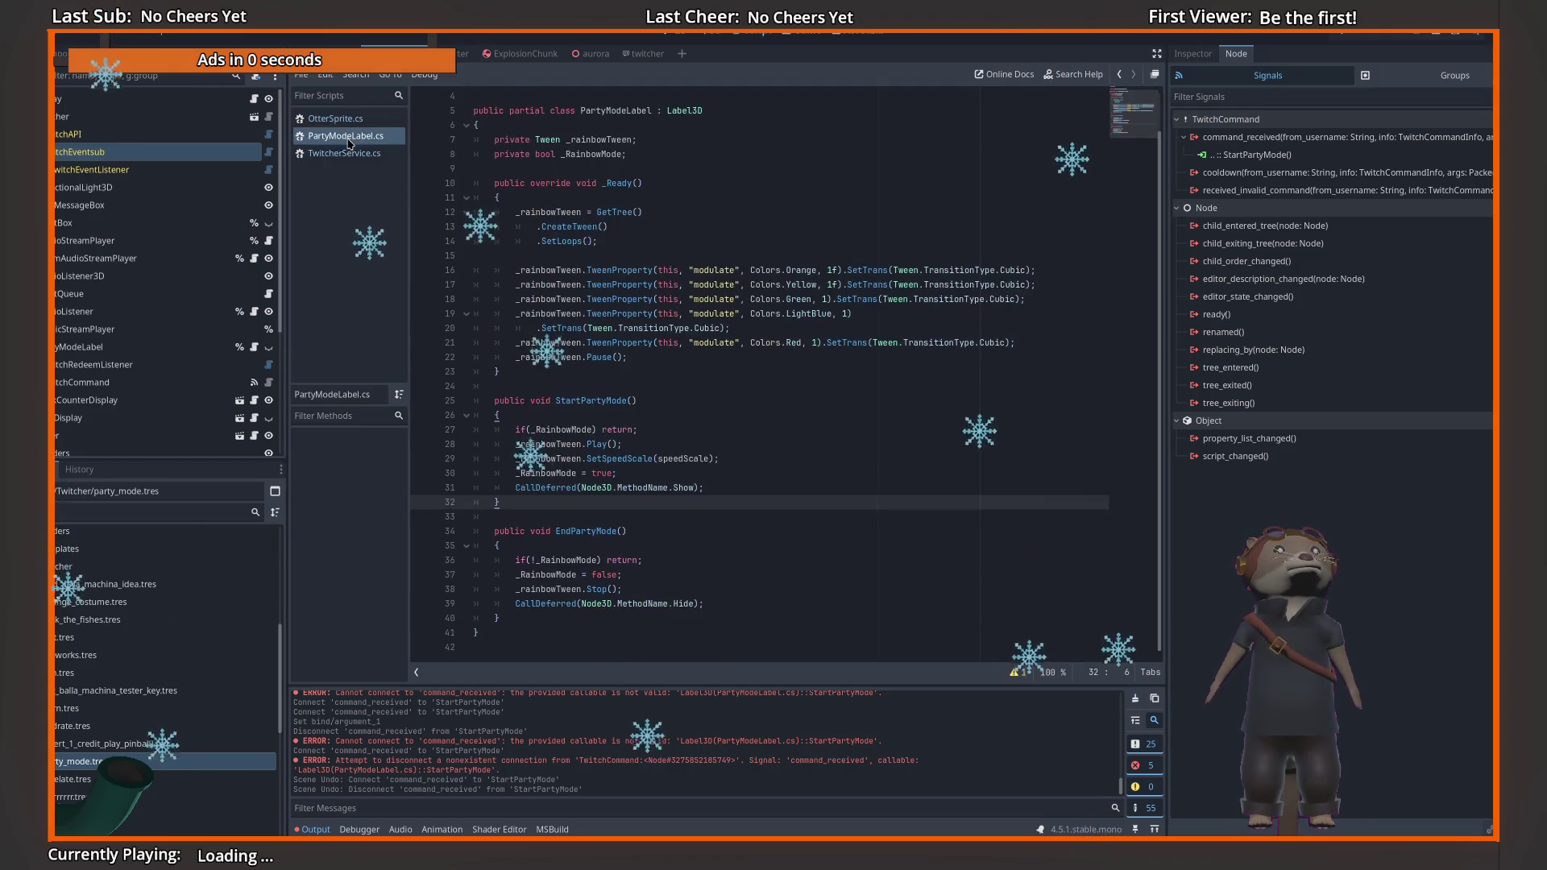
scroll(190, 185, down, 1)
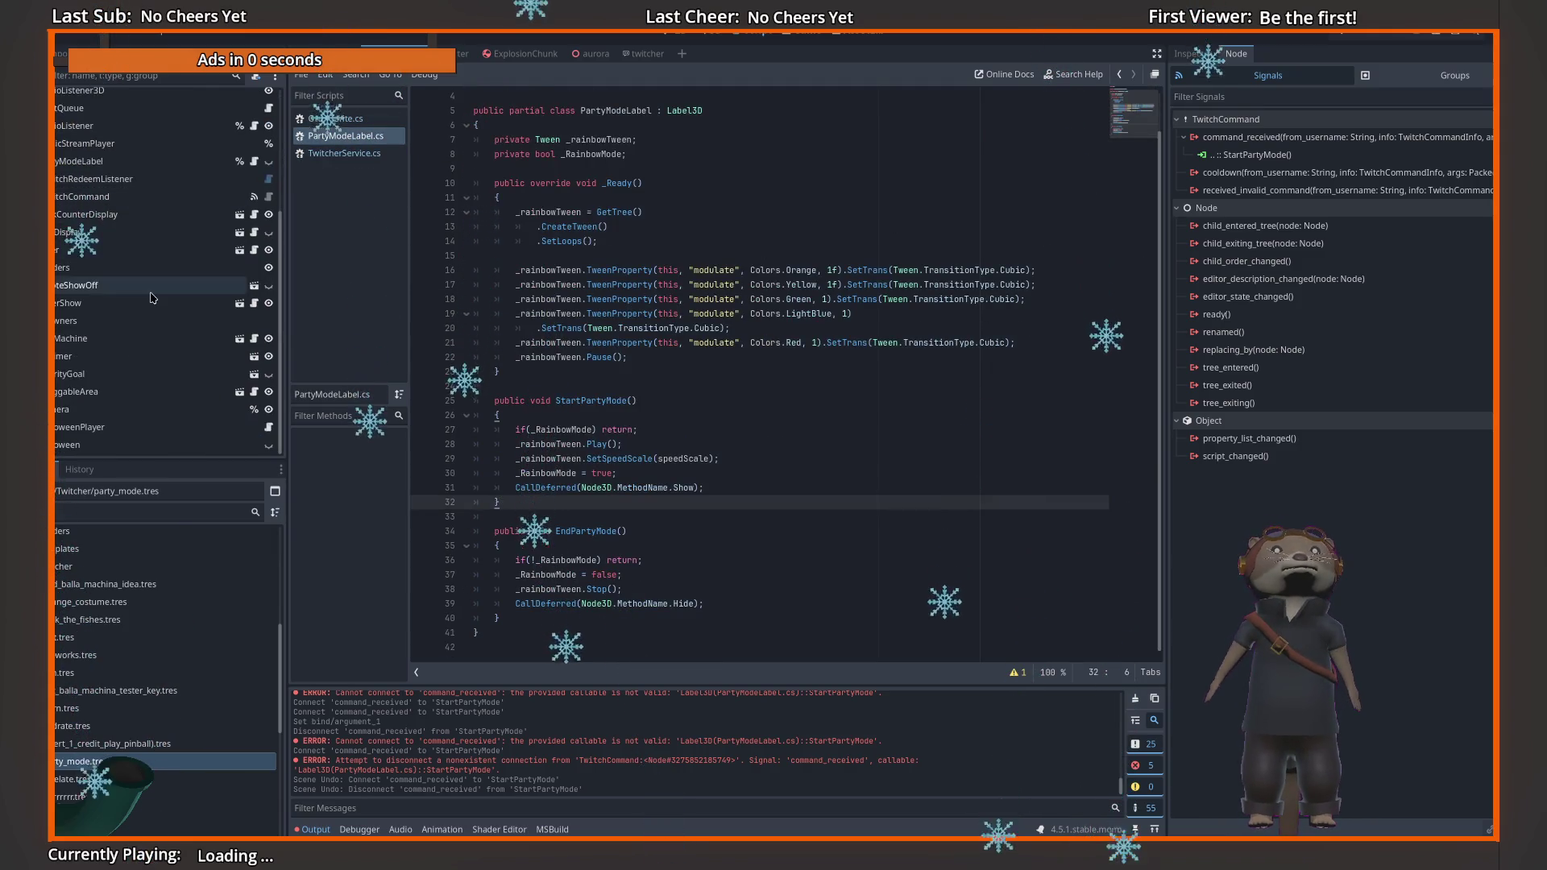
click(121, 360)
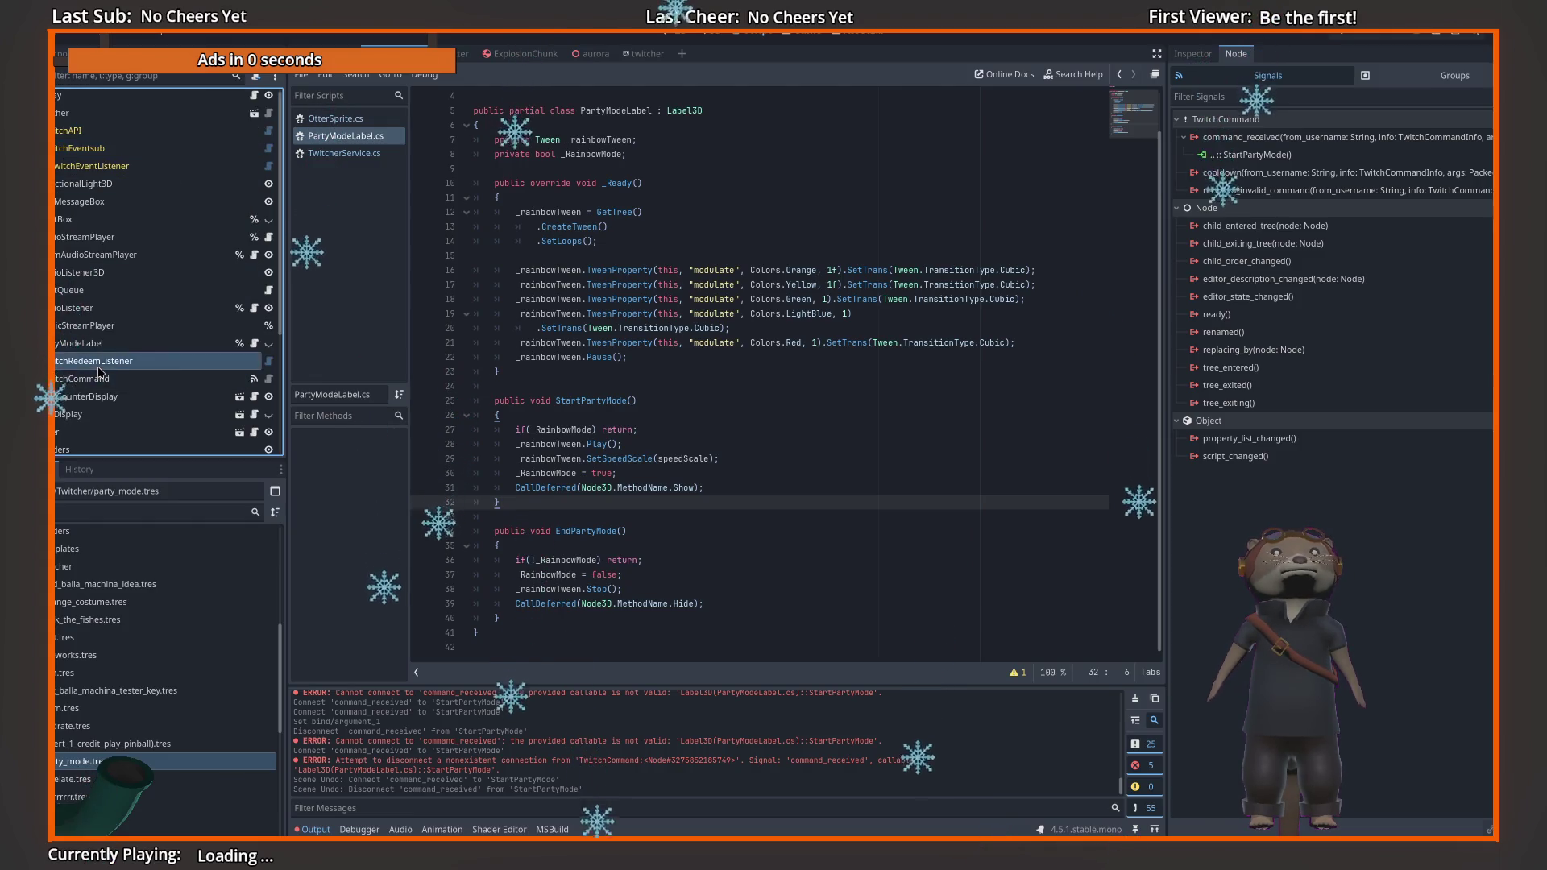
- Connect the redeemed signal to the StartPartyMode receiver method, then collapse the party mode label
right_click(1261, 146)
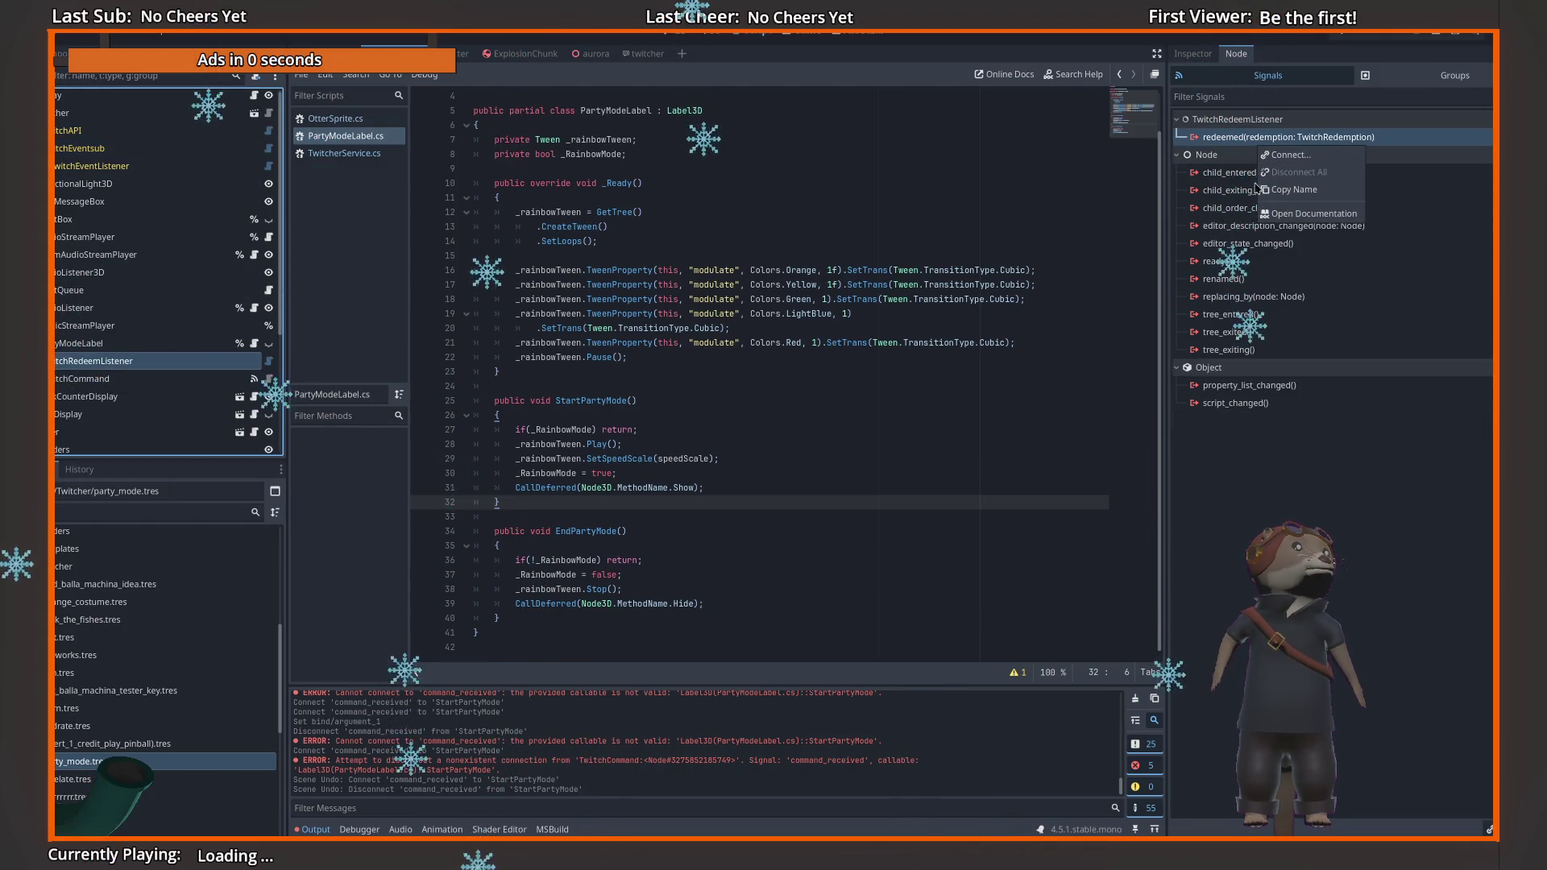
click(1292, 155)
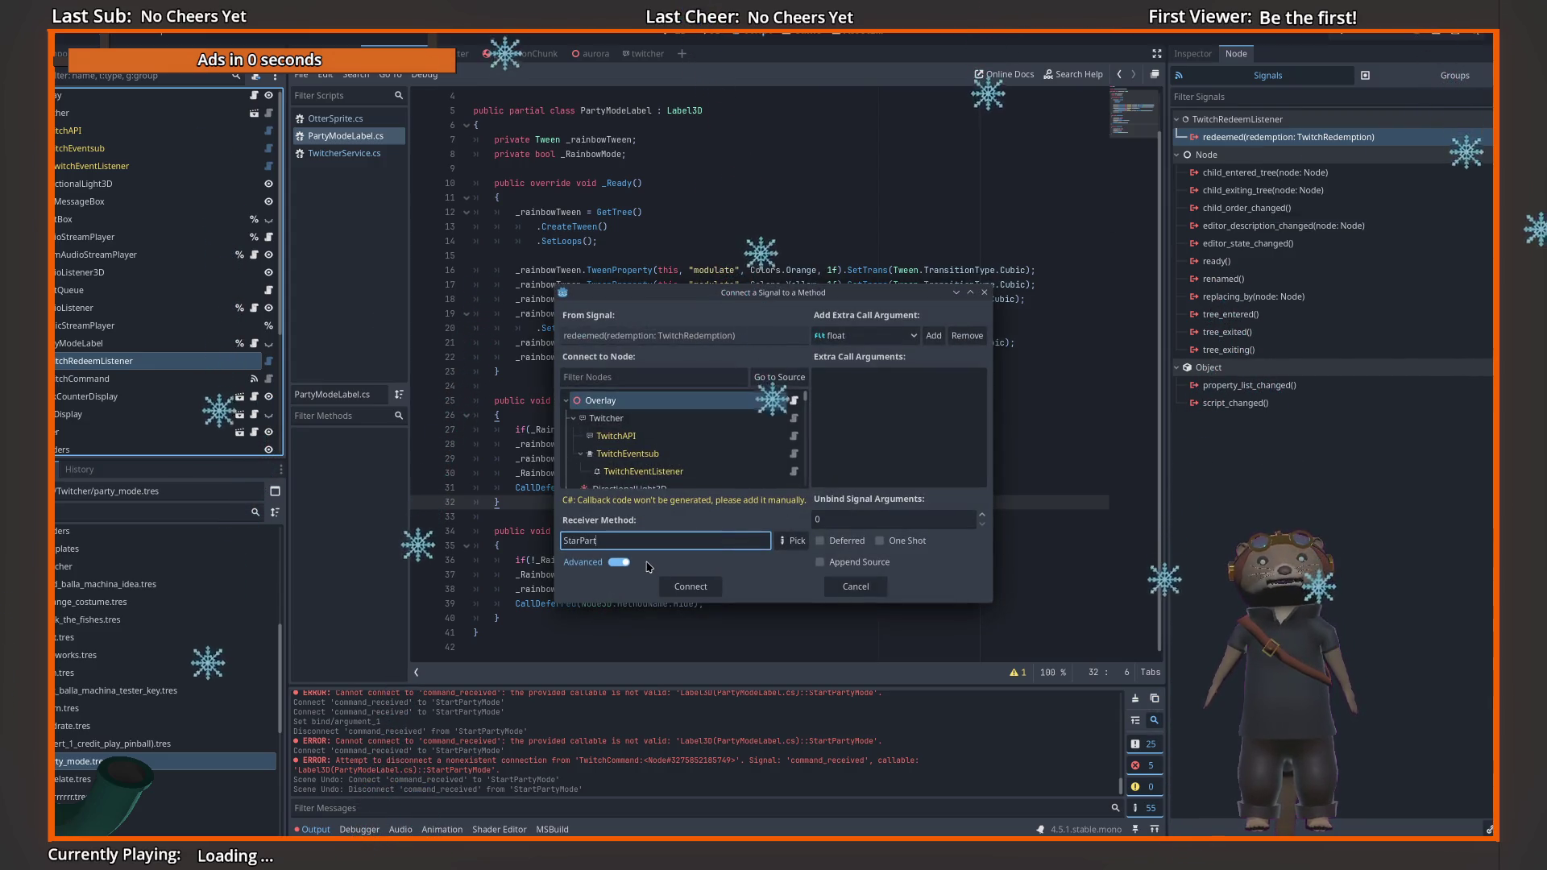
key(Left)
key(Left)
key(Left)
text(t)
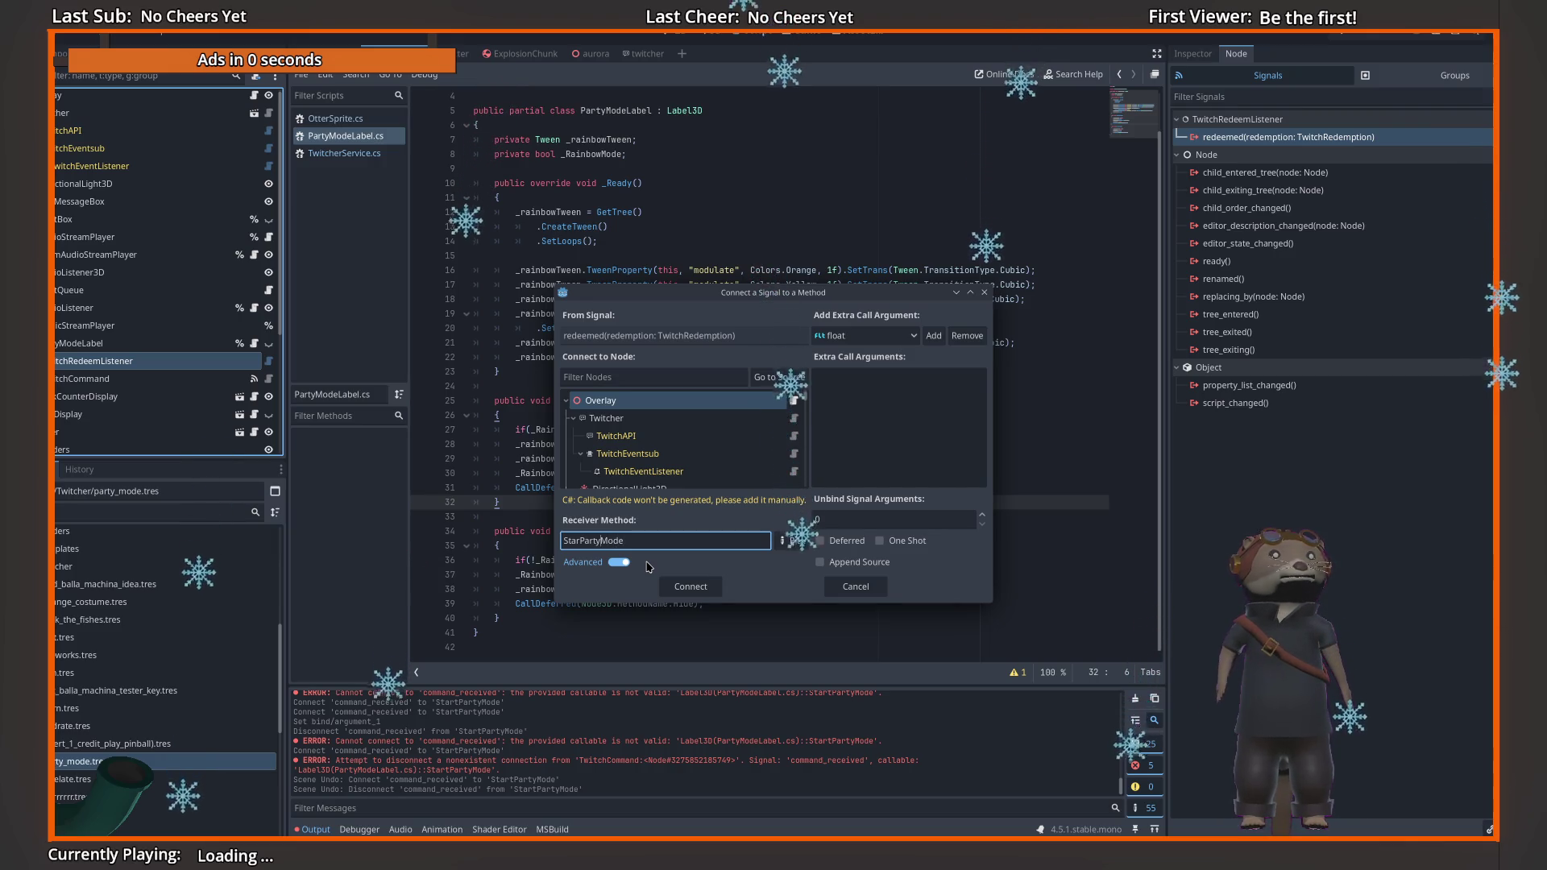
key(Return)
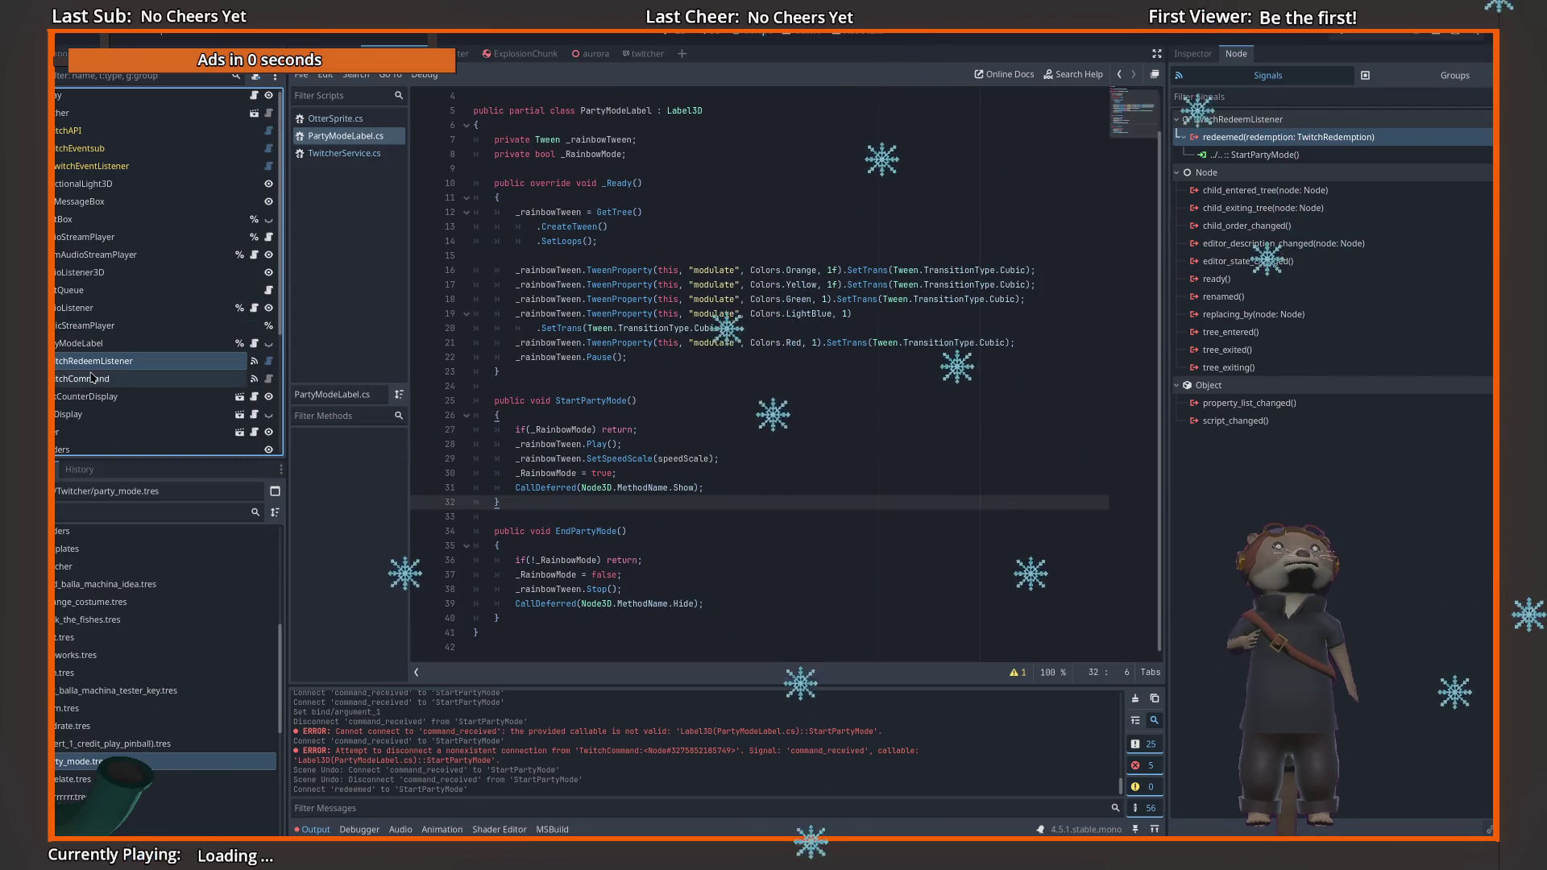
key(Delete)
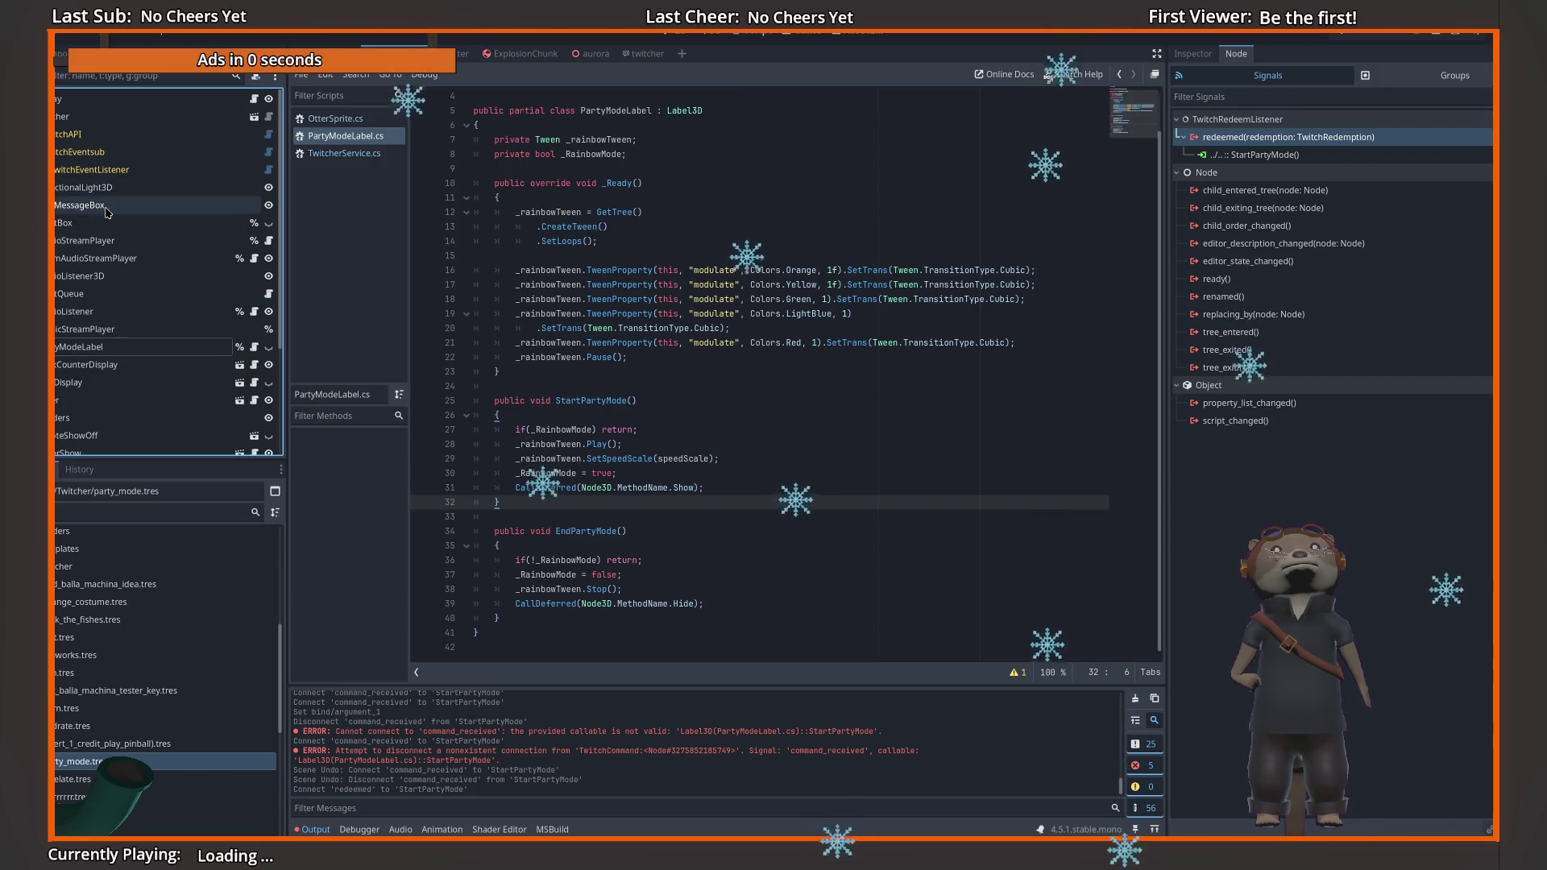
- Expand AlertBox and select its HBoxContainer to view the AlertLabels.cs script
click(53, 222)
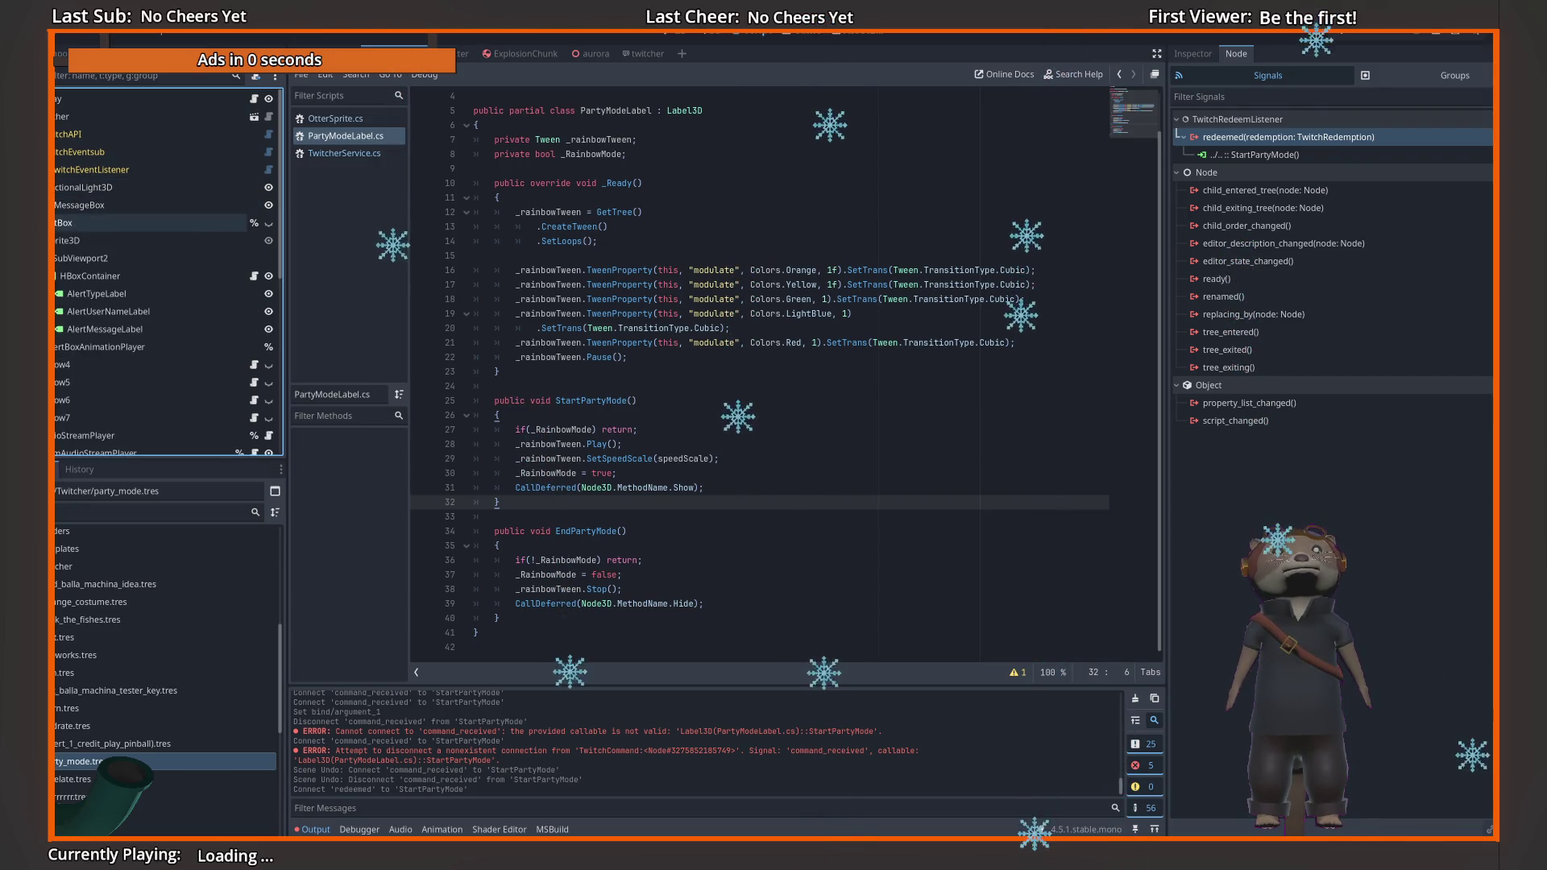
click(121, 223)
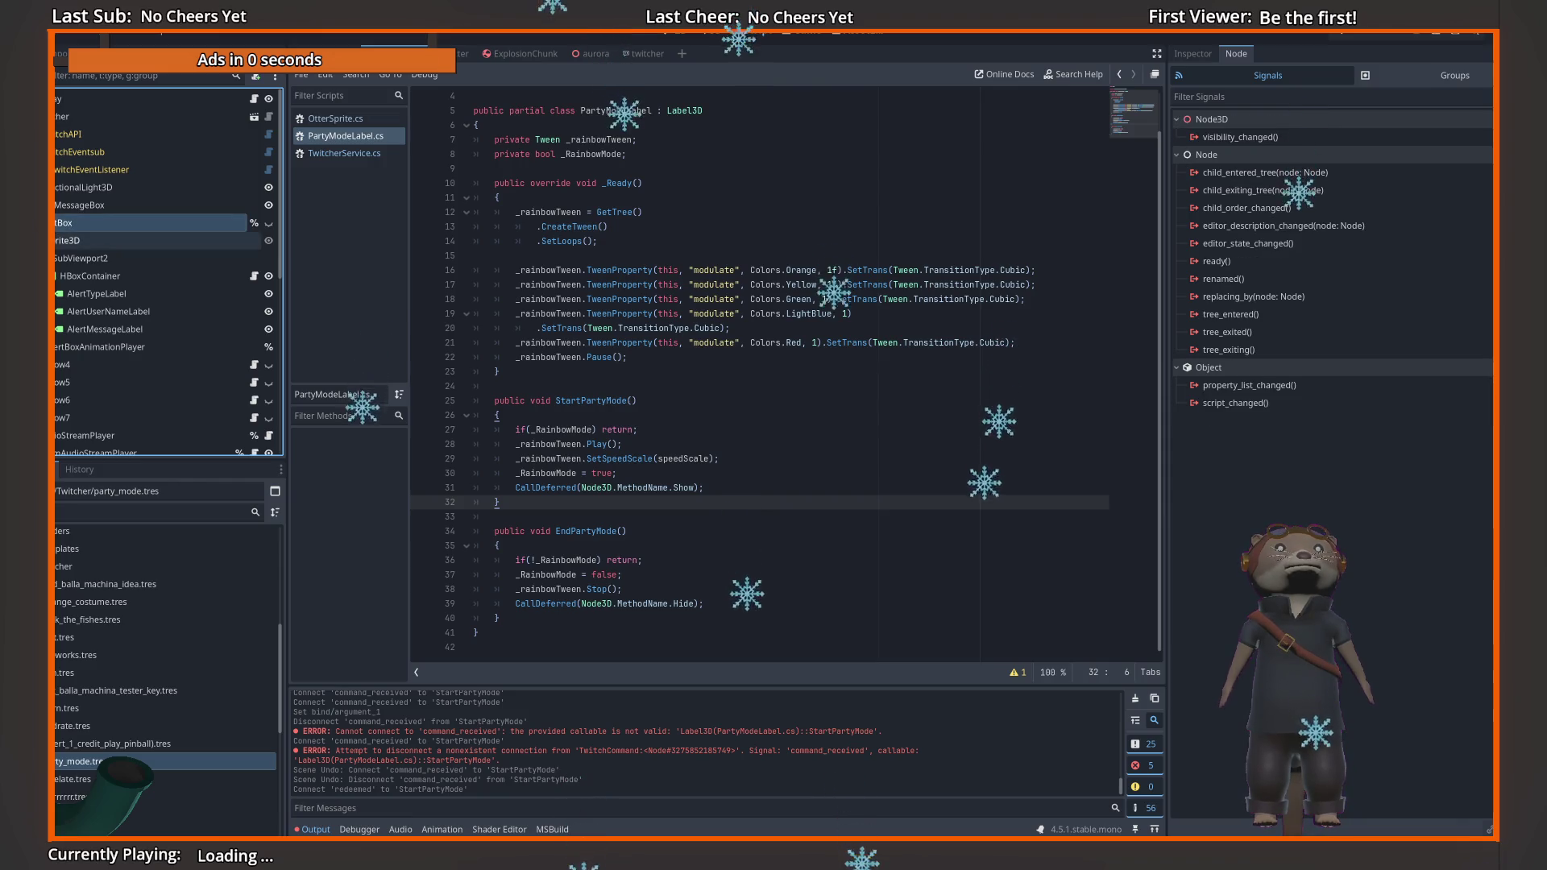
click(161, 276)
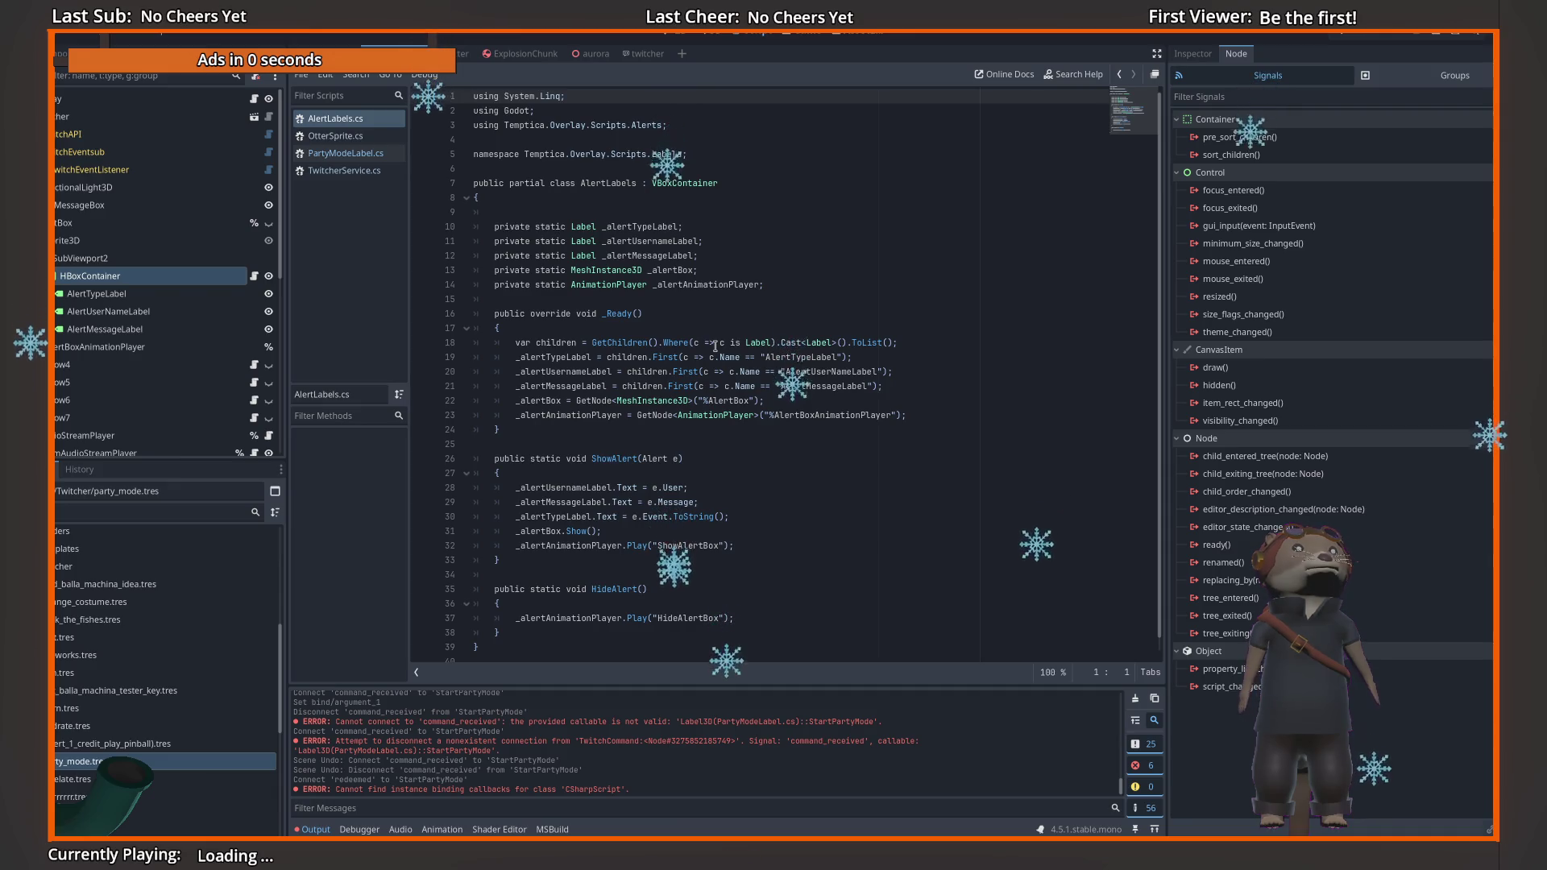
scroll(714, 347, down, 1)
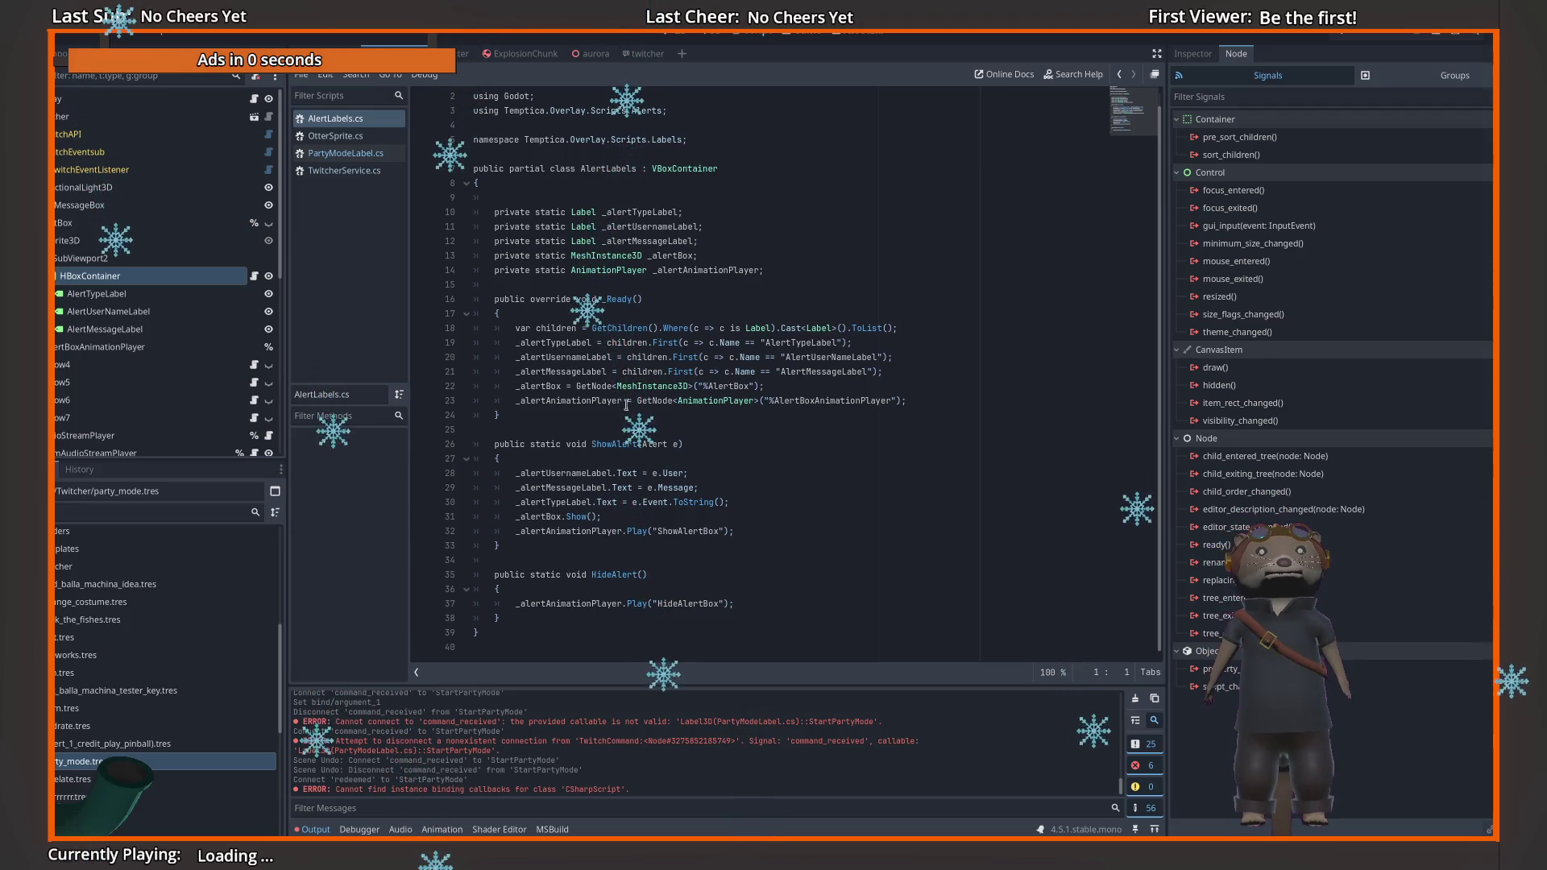
click(88, 619)
scroll(156, 431, down, 6)
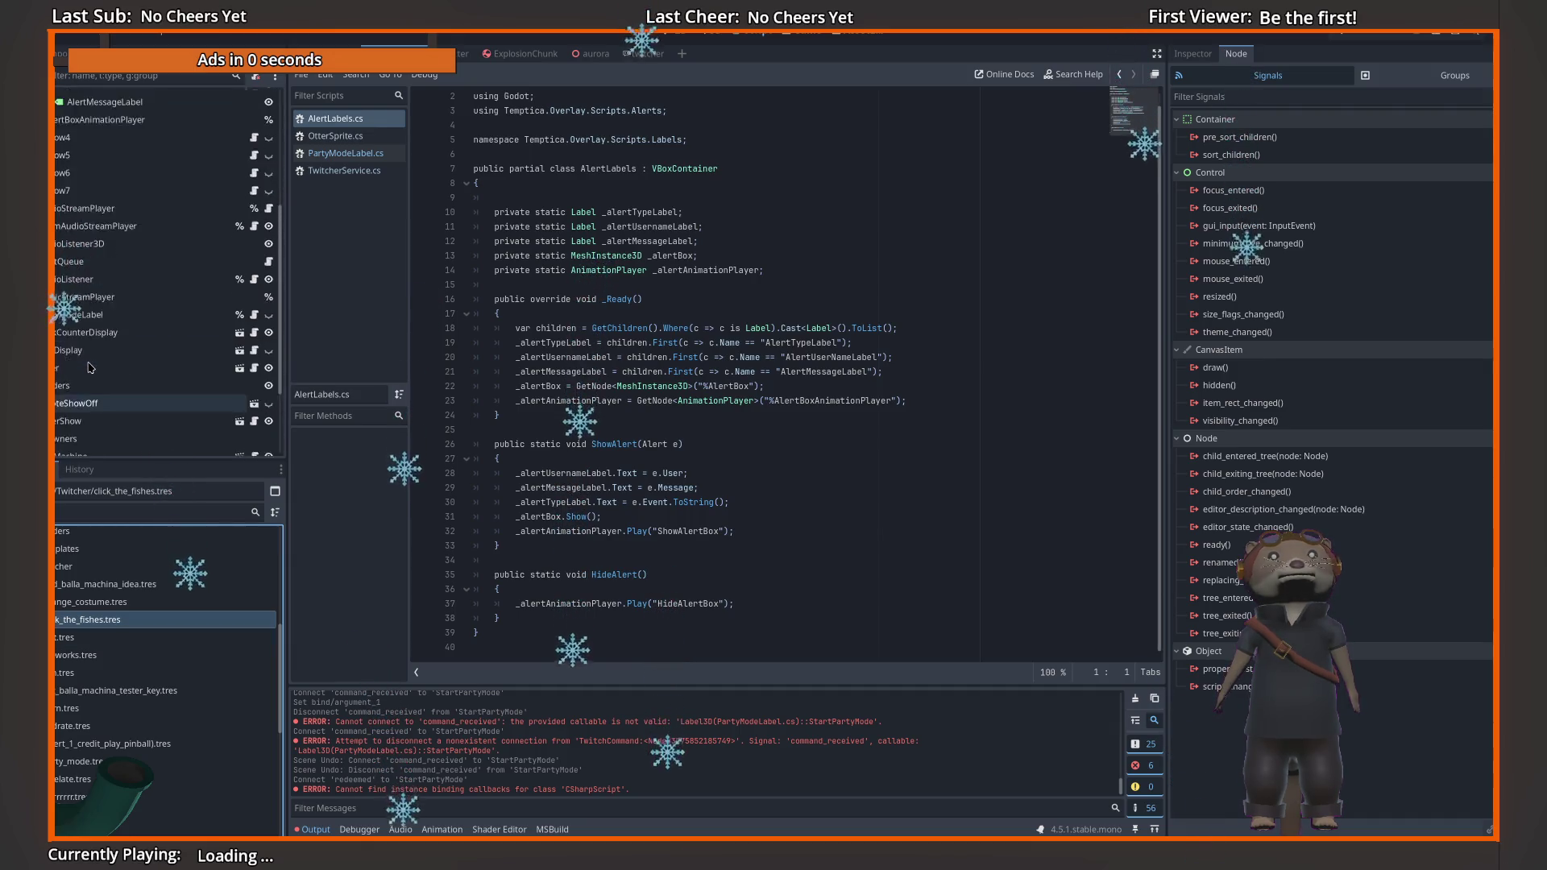
- Reselect the HBoxContainer under AlertBox and start adding a child node to it
click(121, 224)
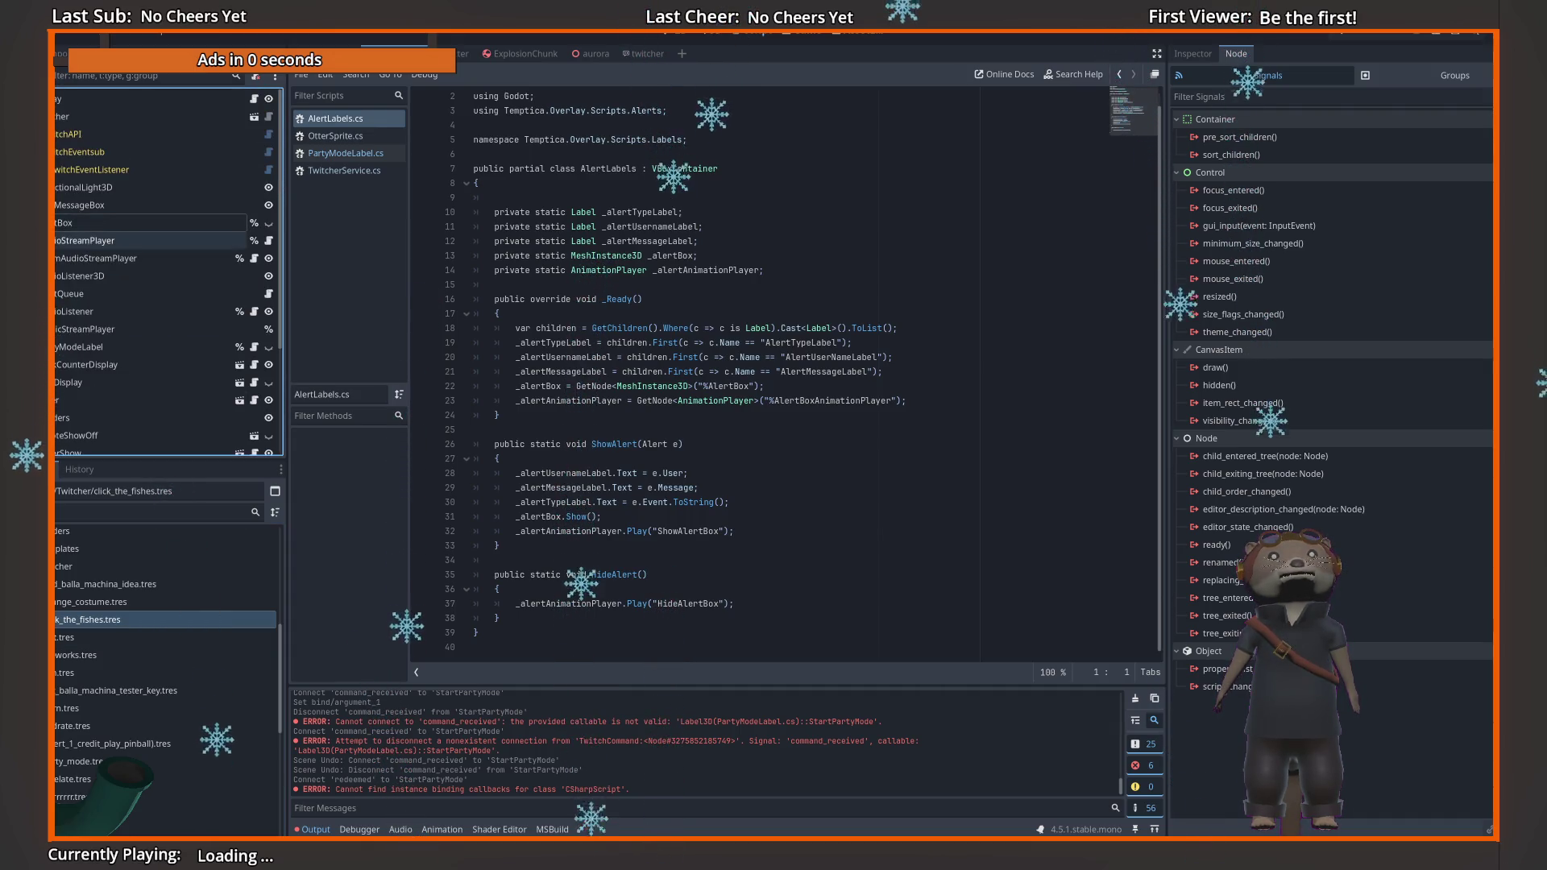
click(89, 275)
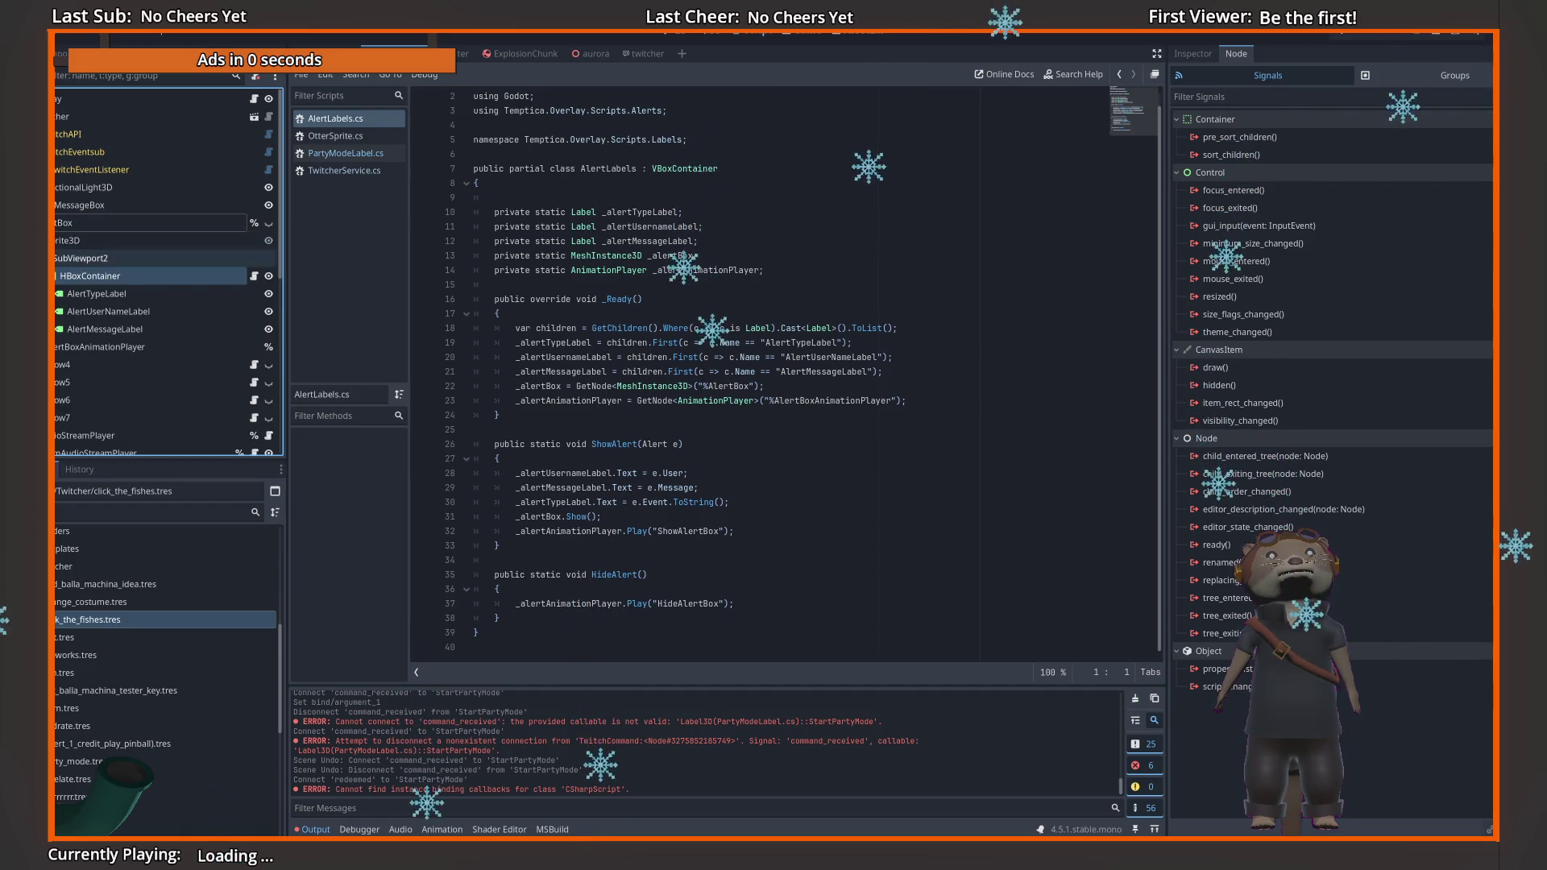
click(121, 222)
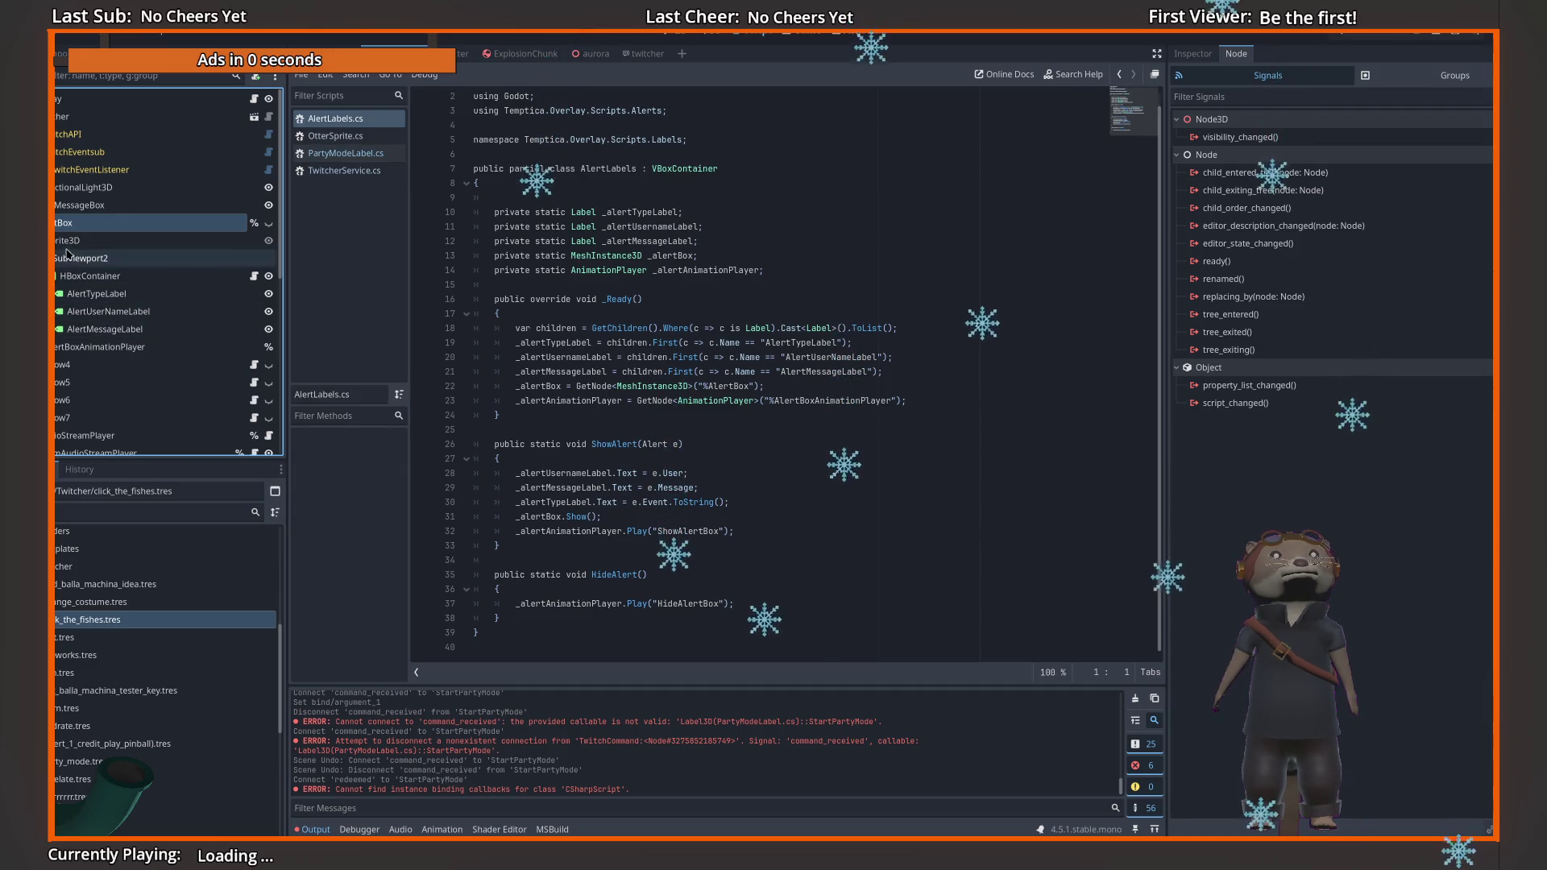
click(95, 276)
right_click(99, 277)
click(165, 310)
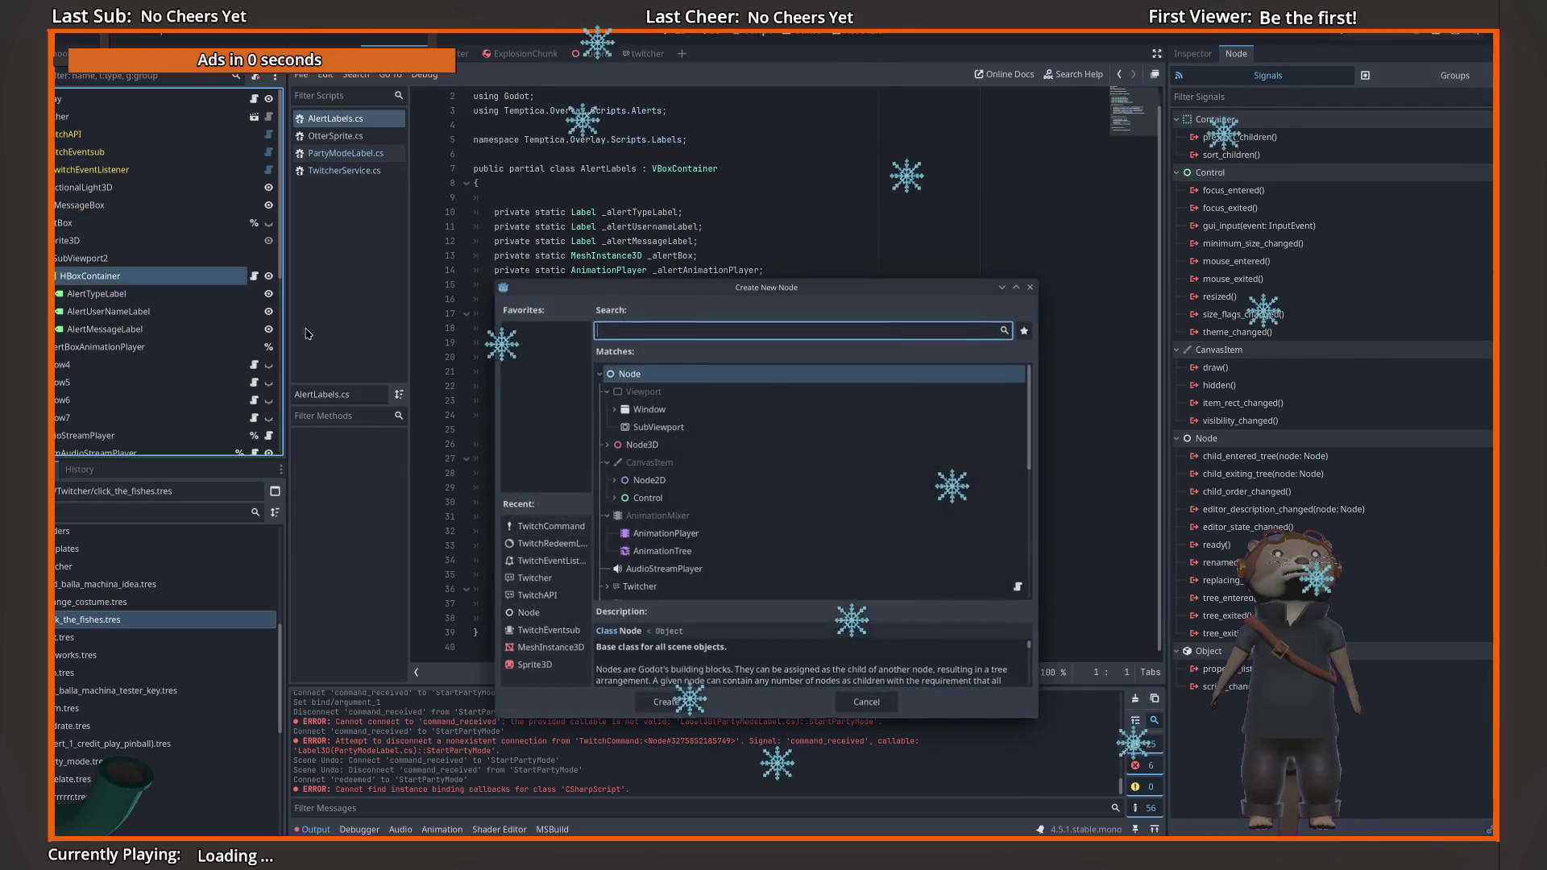
- Add a TwitchEventListener under HBoxContainer and set its Subscription to Channel Follow
text(event)
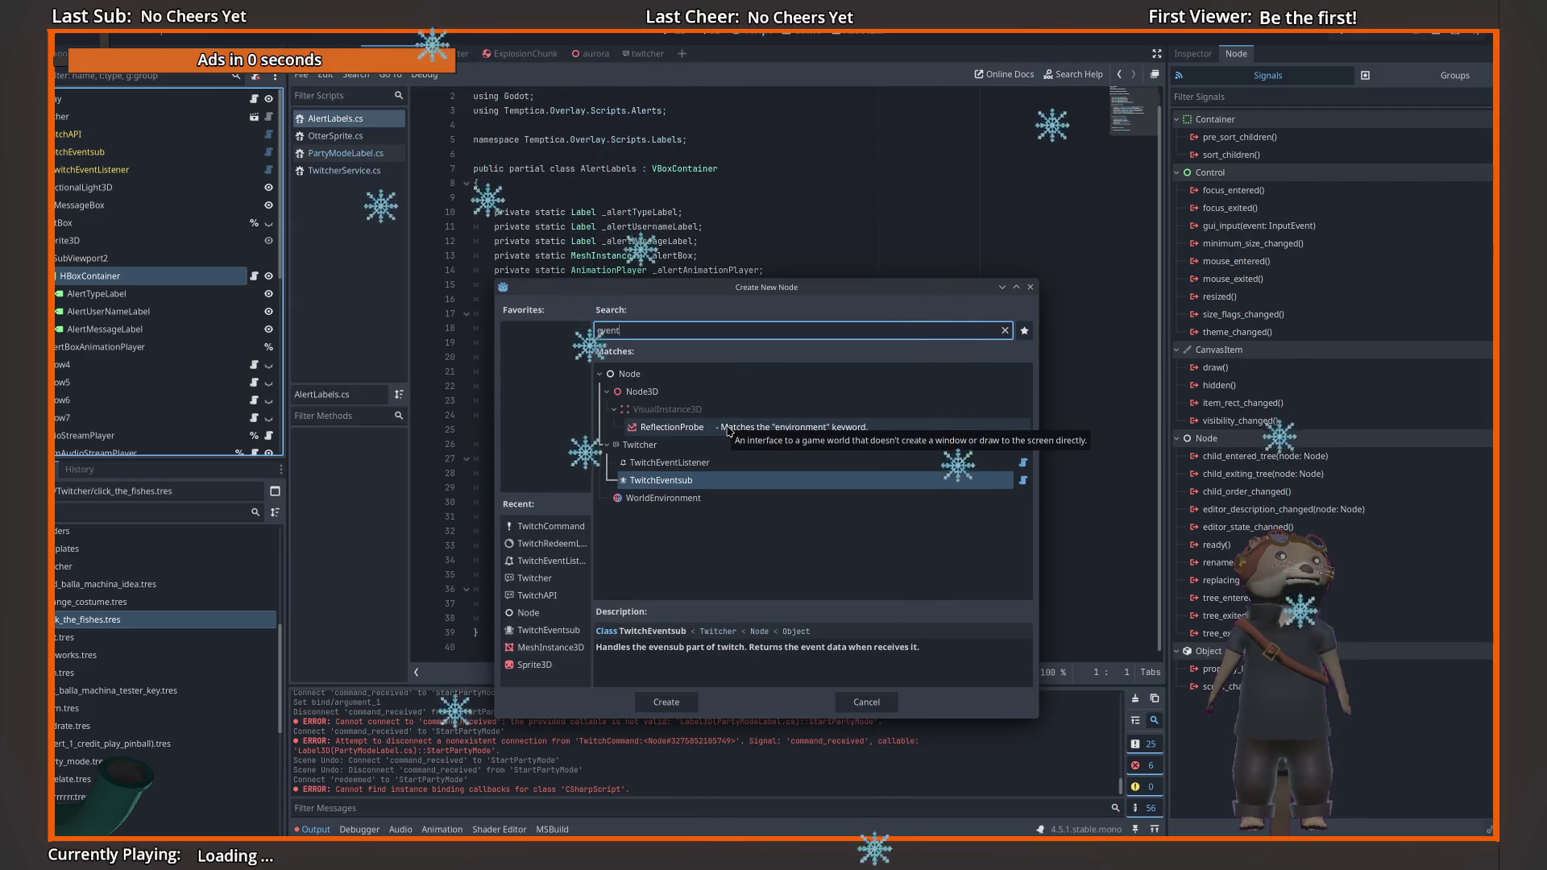
double_click(709, 462)
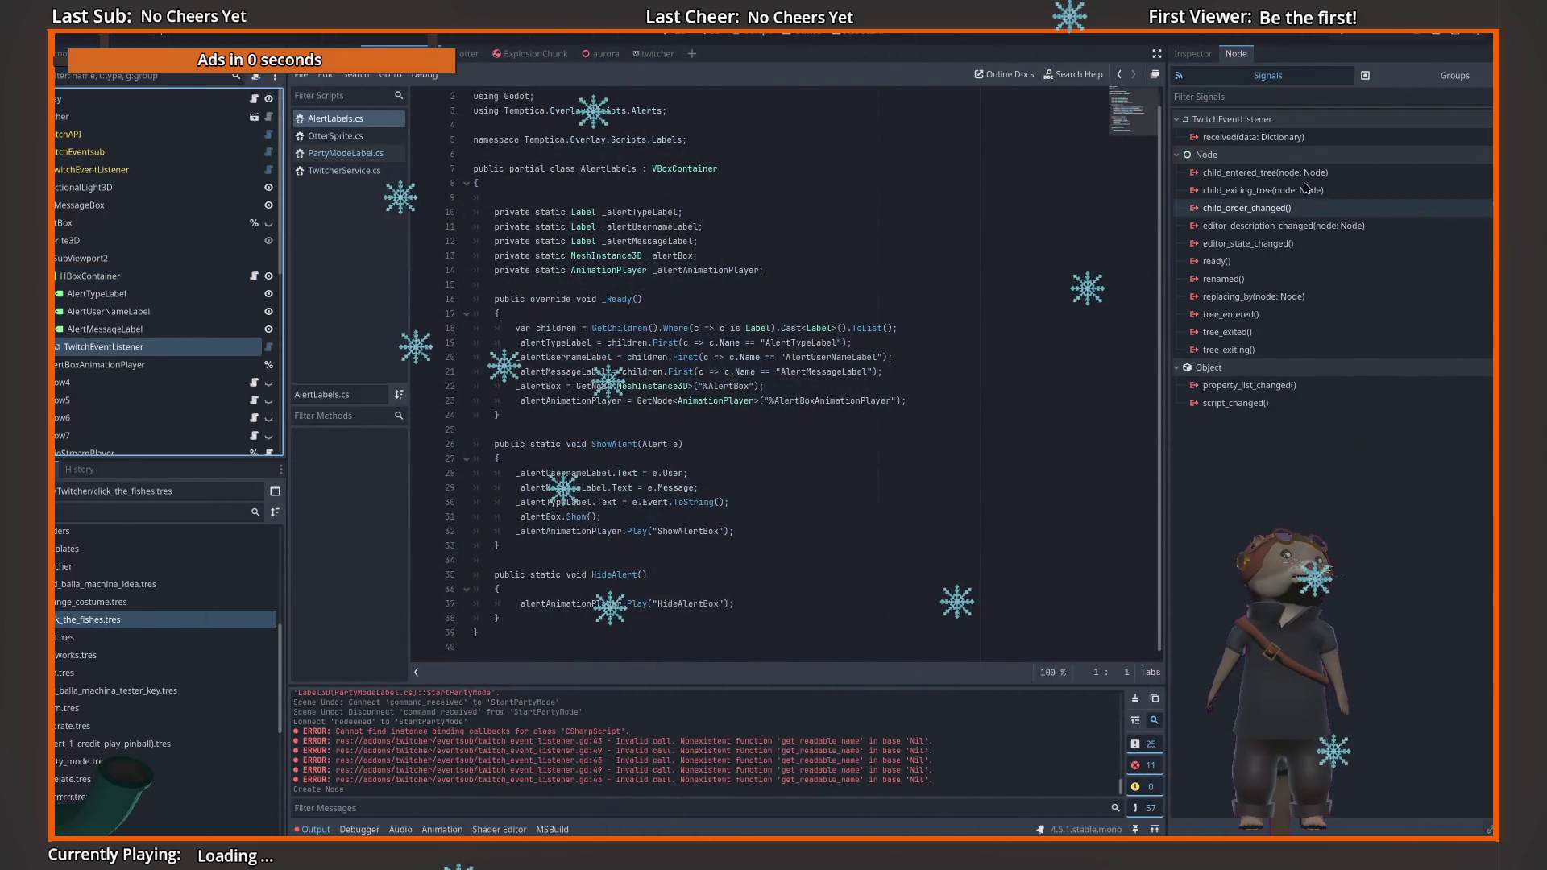
click(1192, 53)
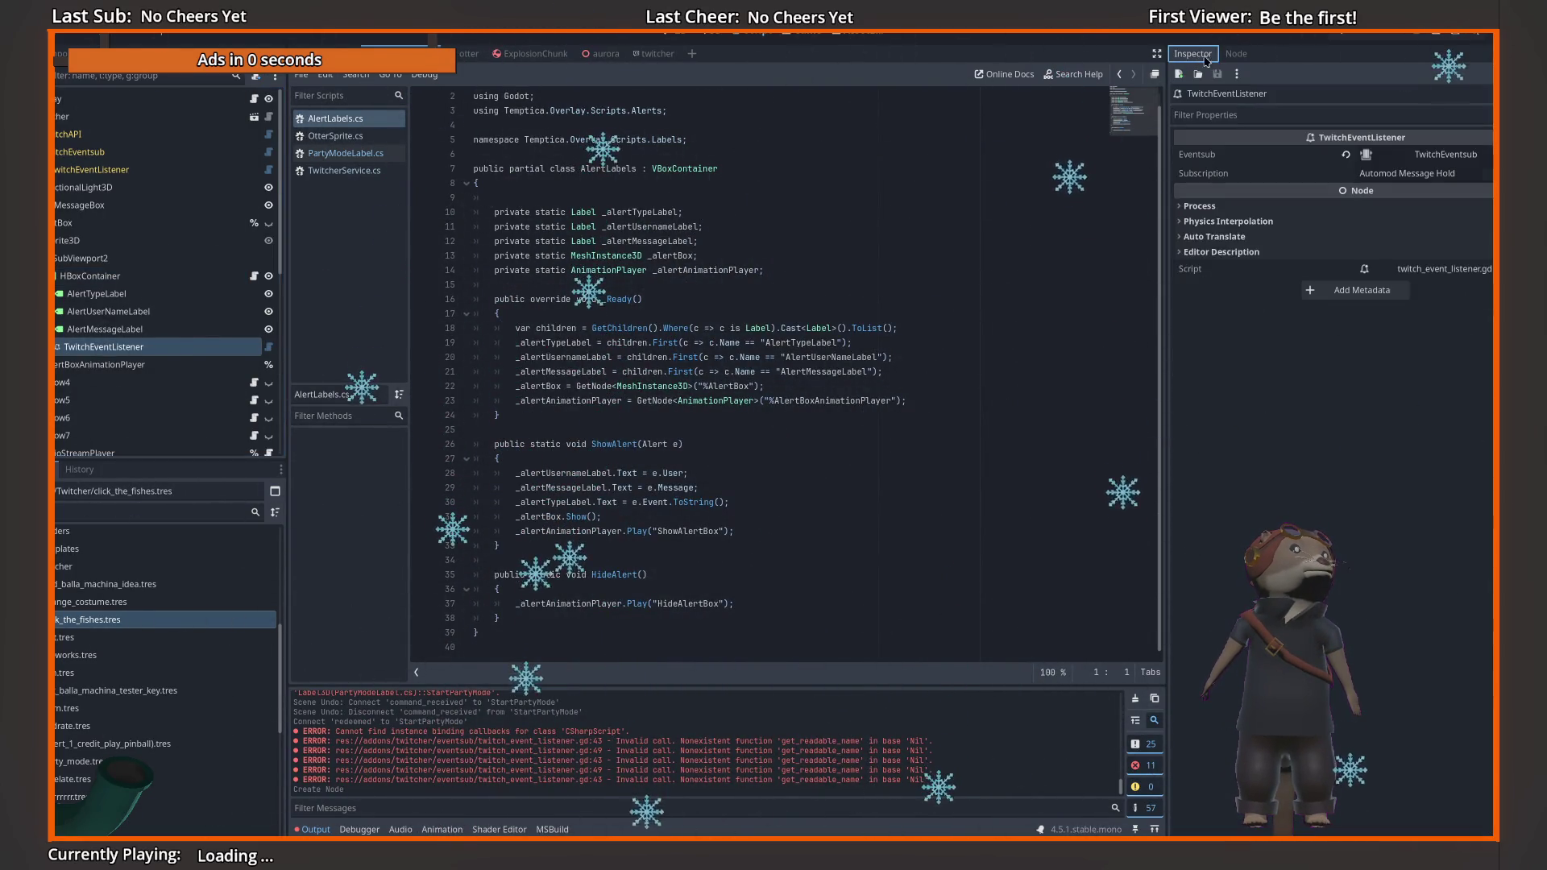
click(1429, 176)
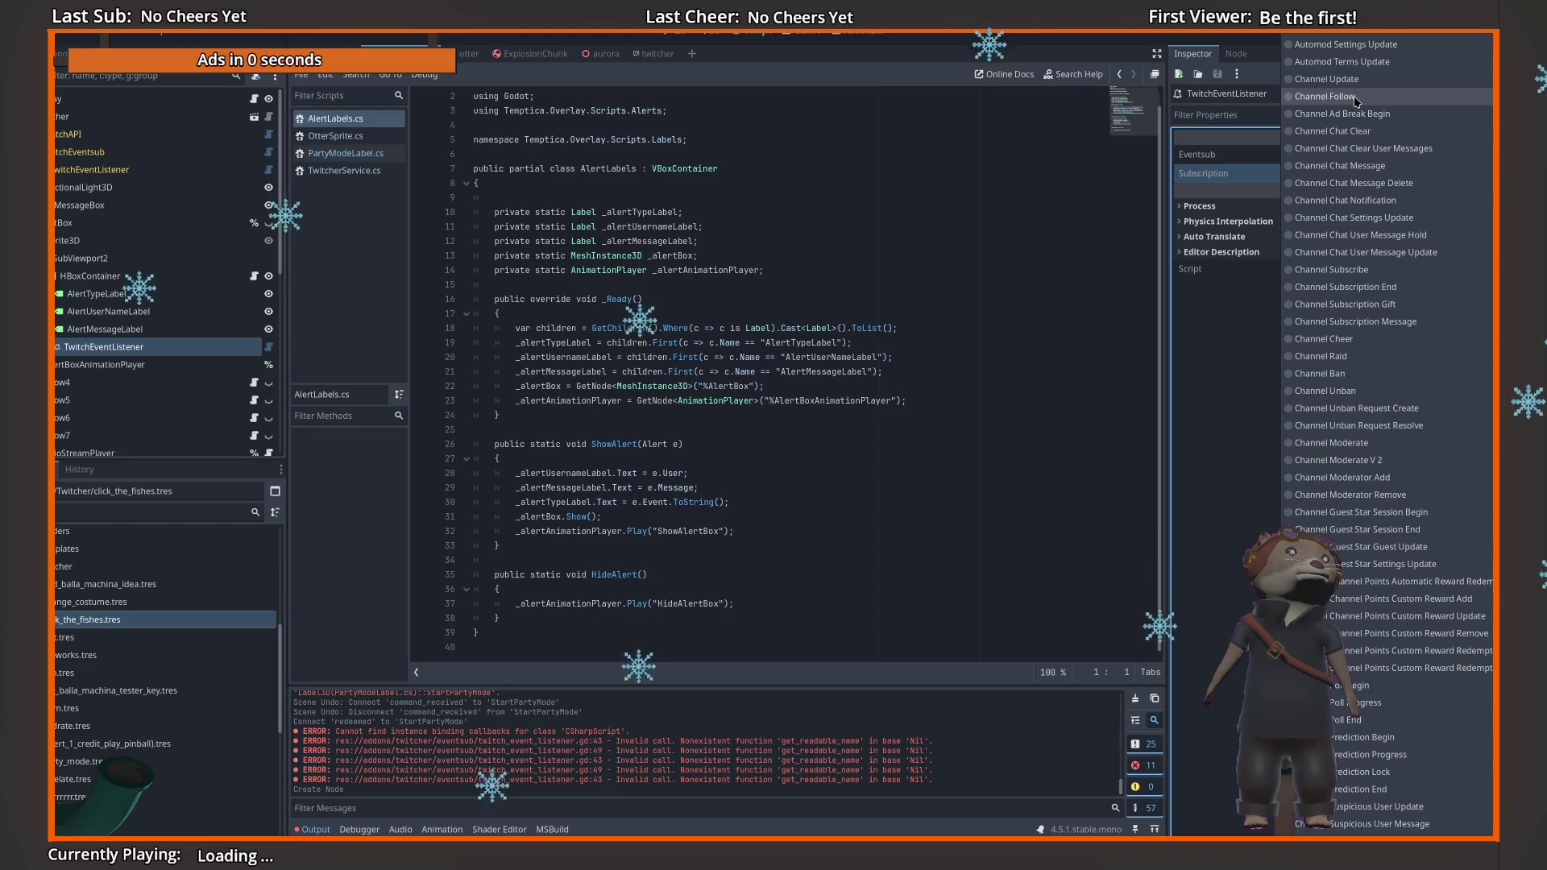
click(1357, 100)
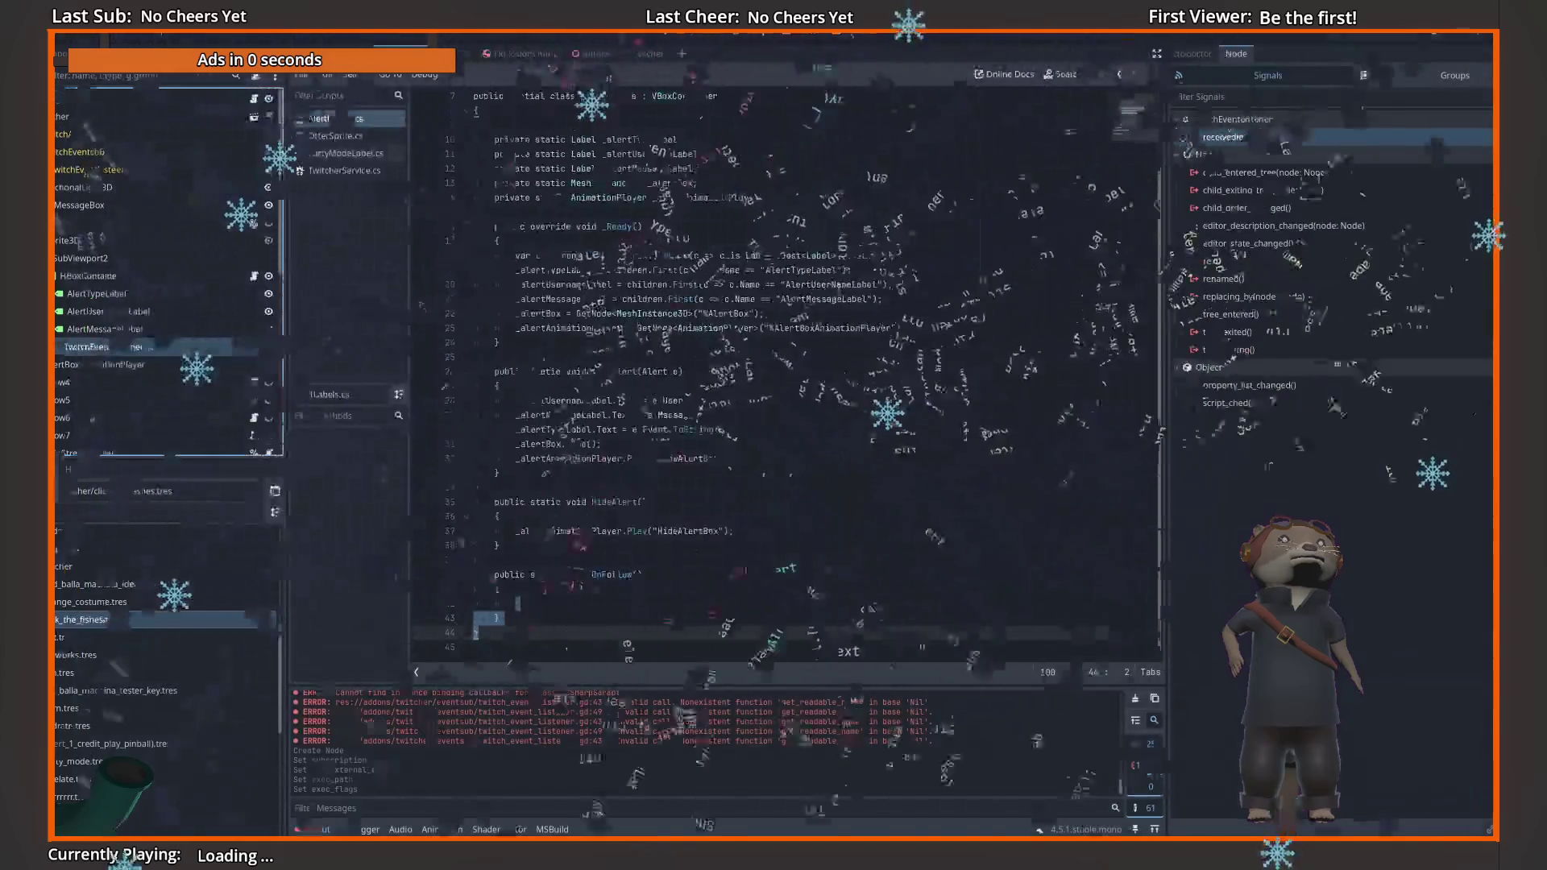
- Open AlertLabels.cs in Rider, maximized, with a narrower project tree
click(257, 106)
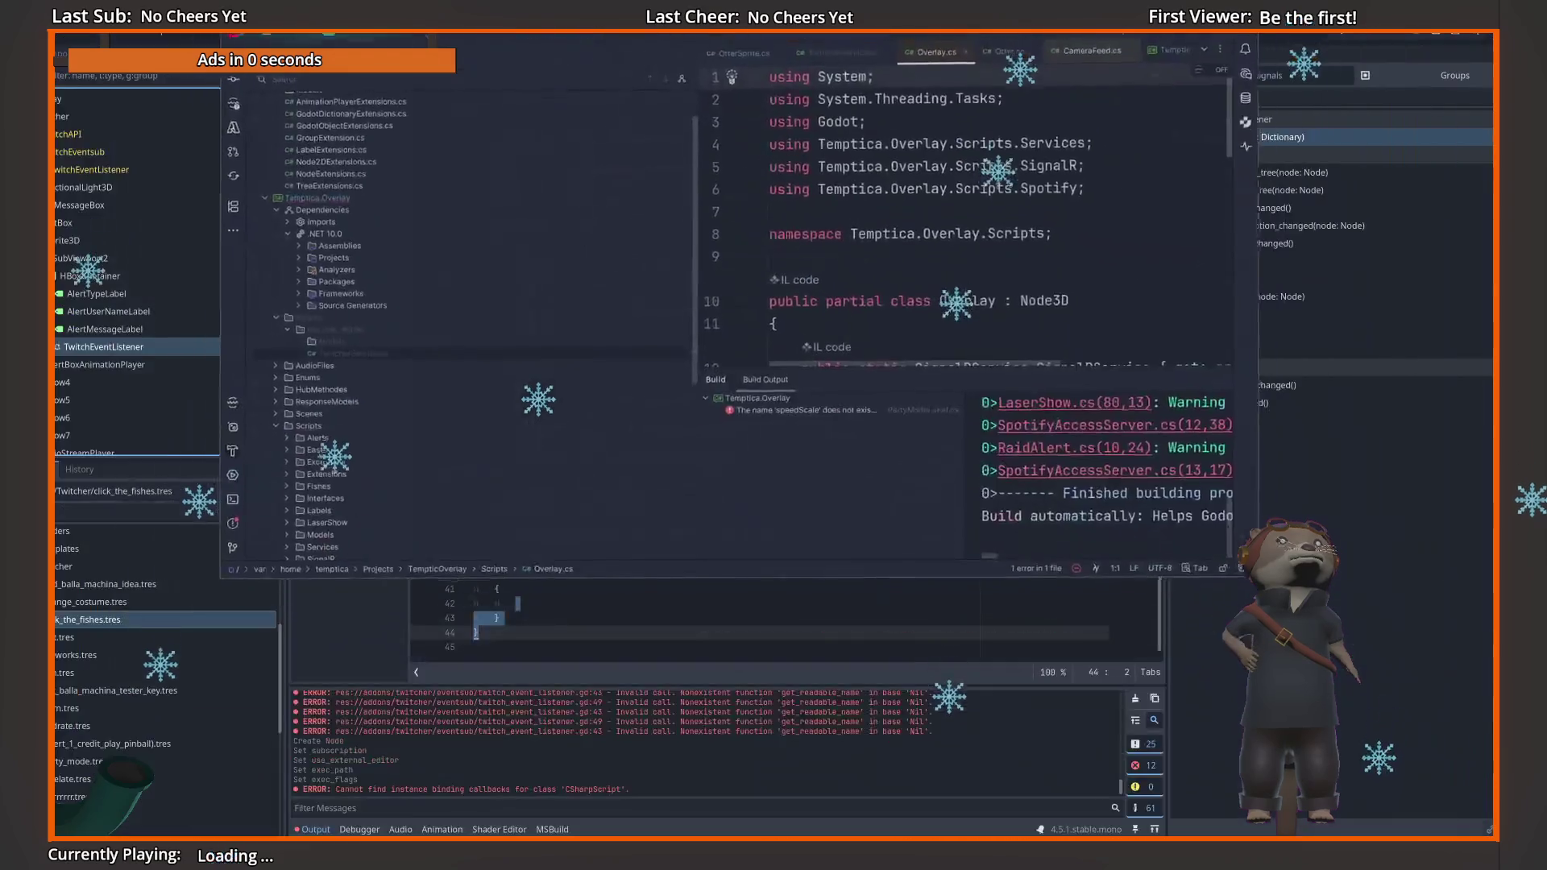
click(255, 278)
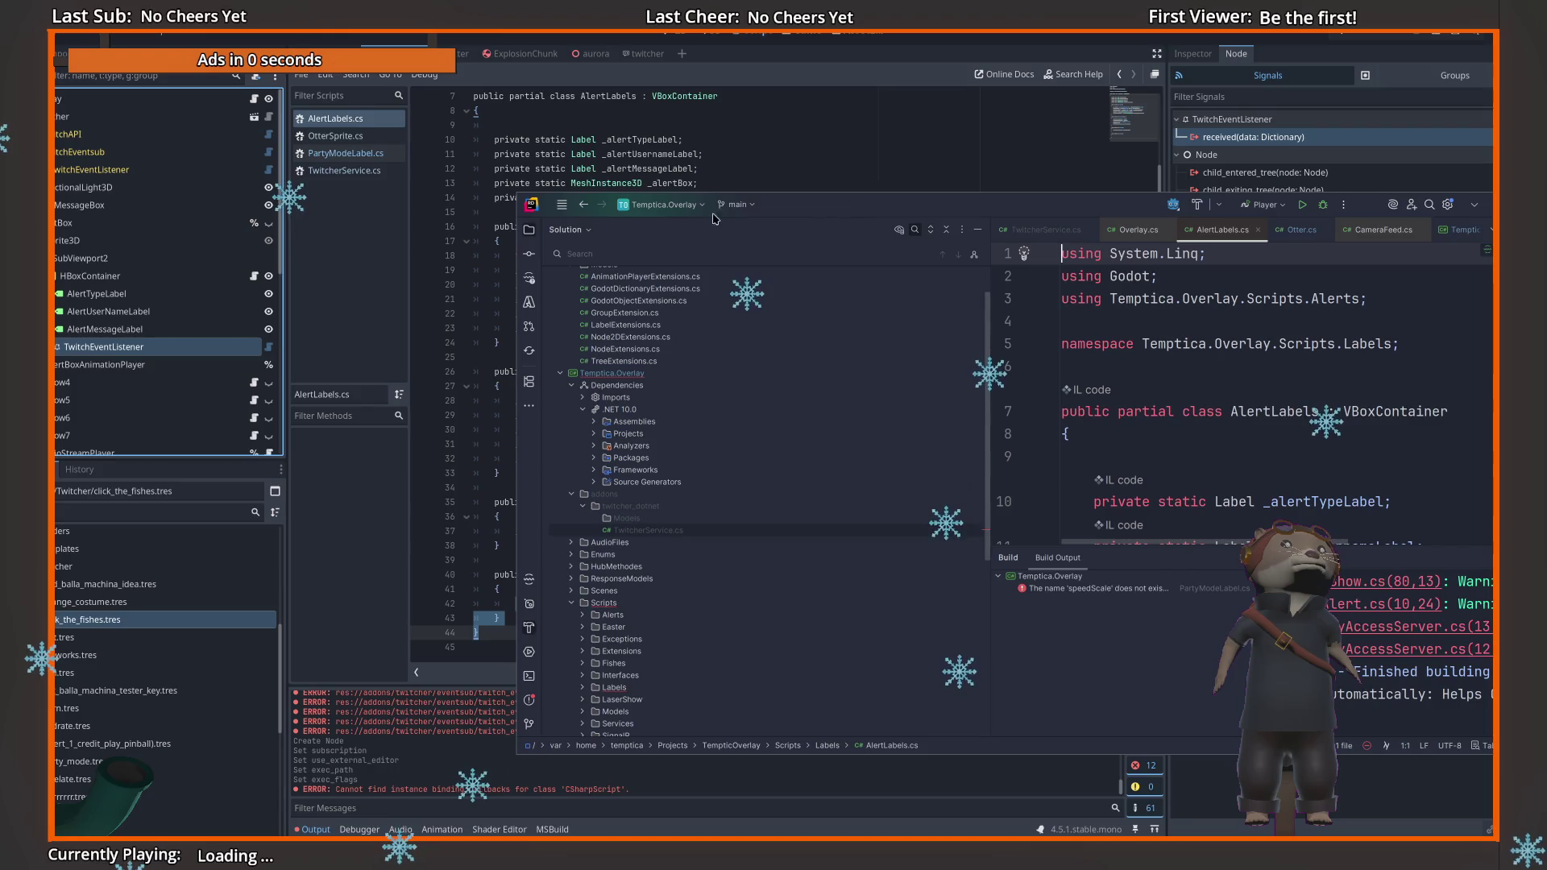
double_click(699, 209)
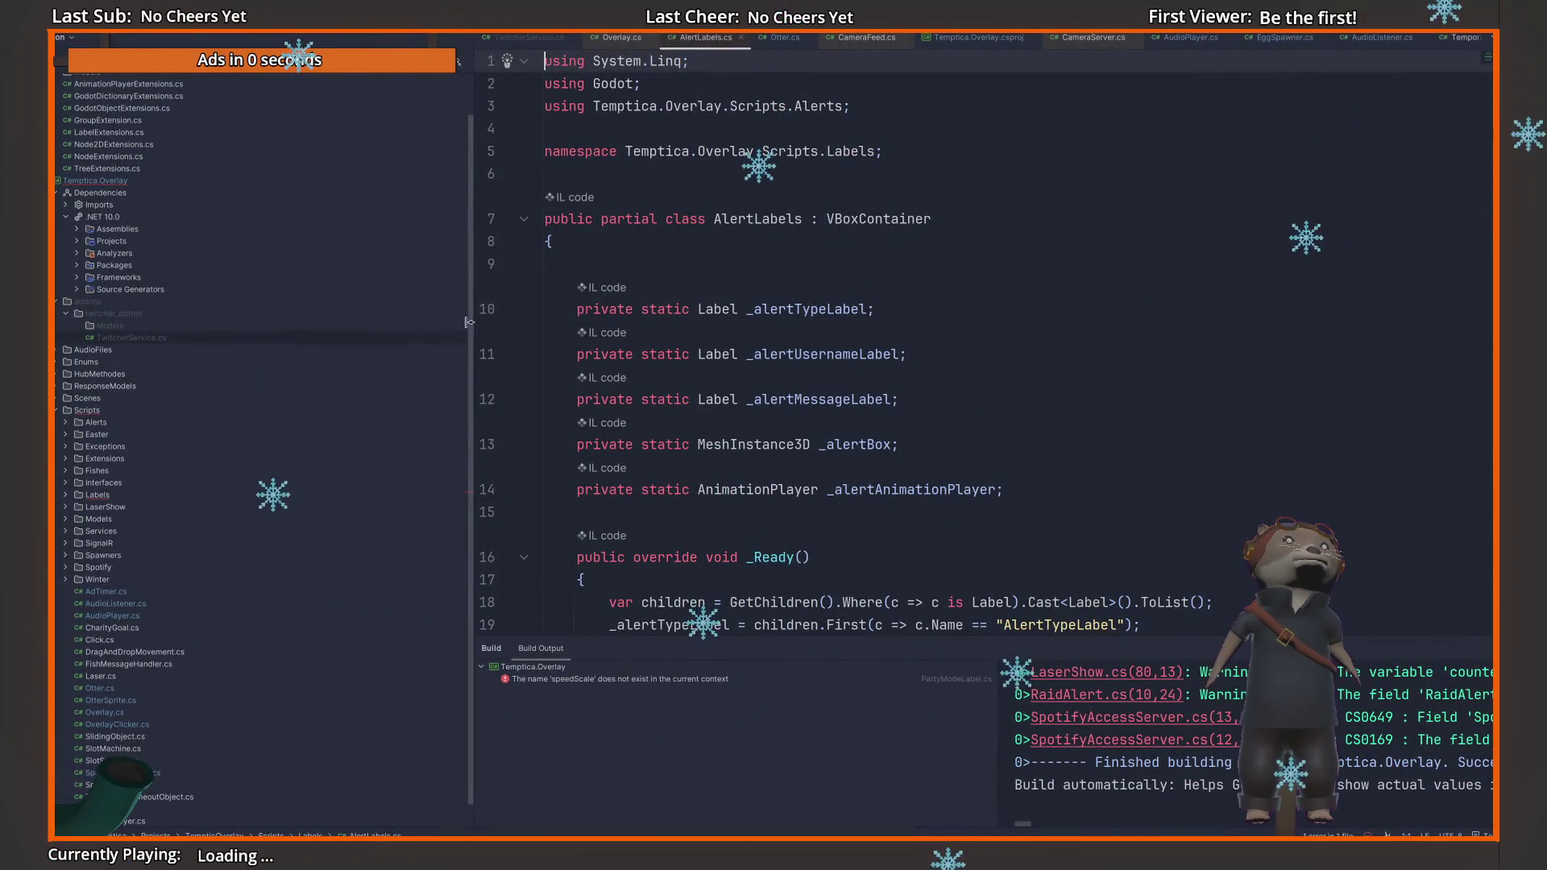
drag(475, 321, 343, 322)
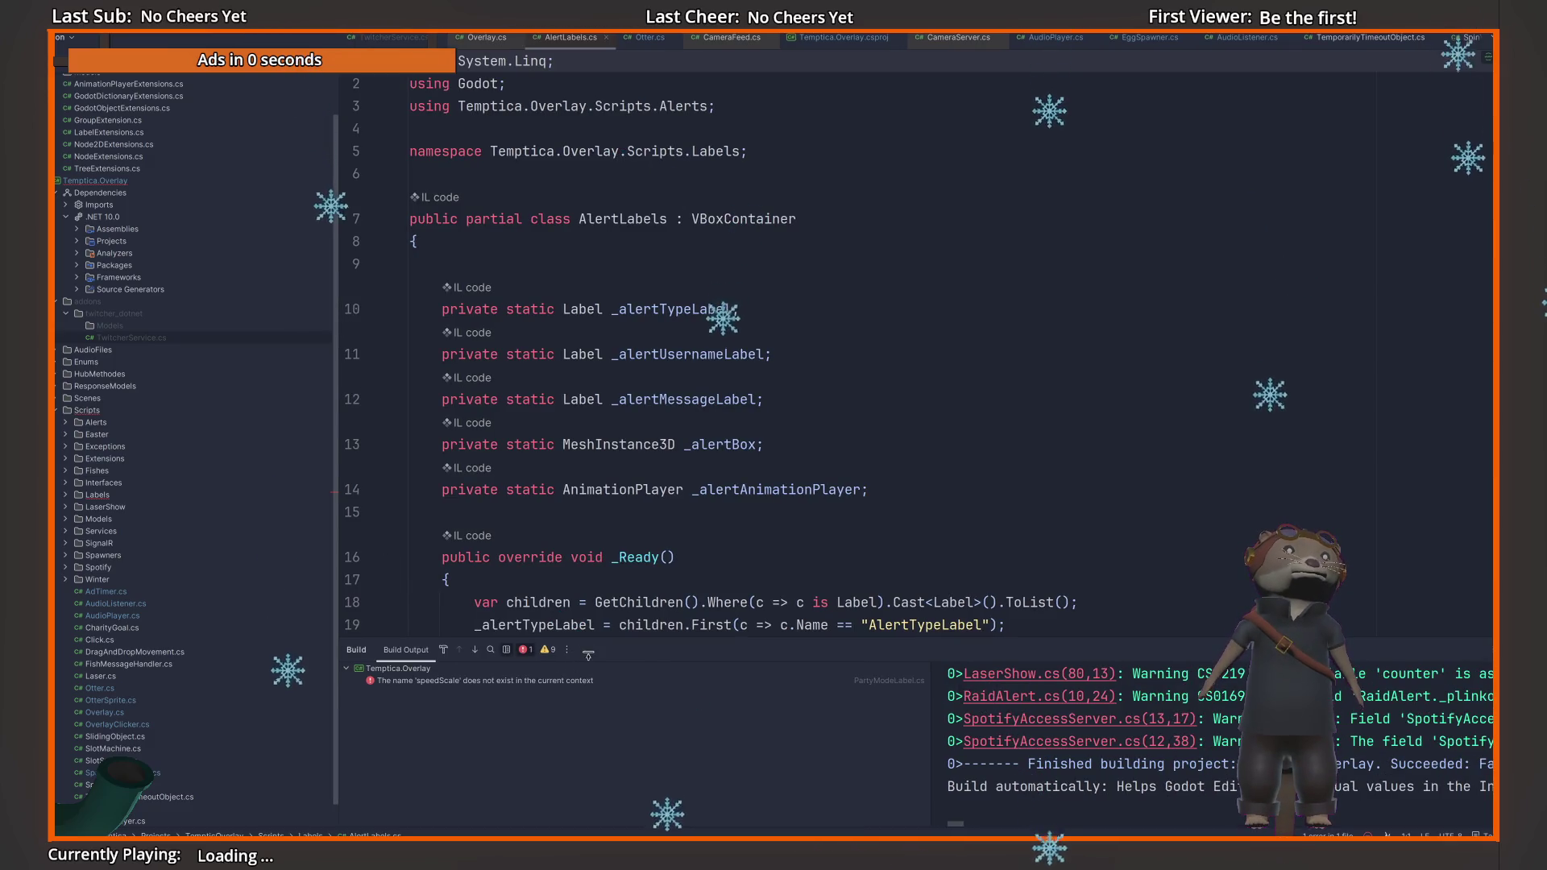
- Fix the undefined speedScale argument so StartPartyMode calls SetSpeedScale(0)
click(1055, 697)
scroll(725, 398, up, 2)
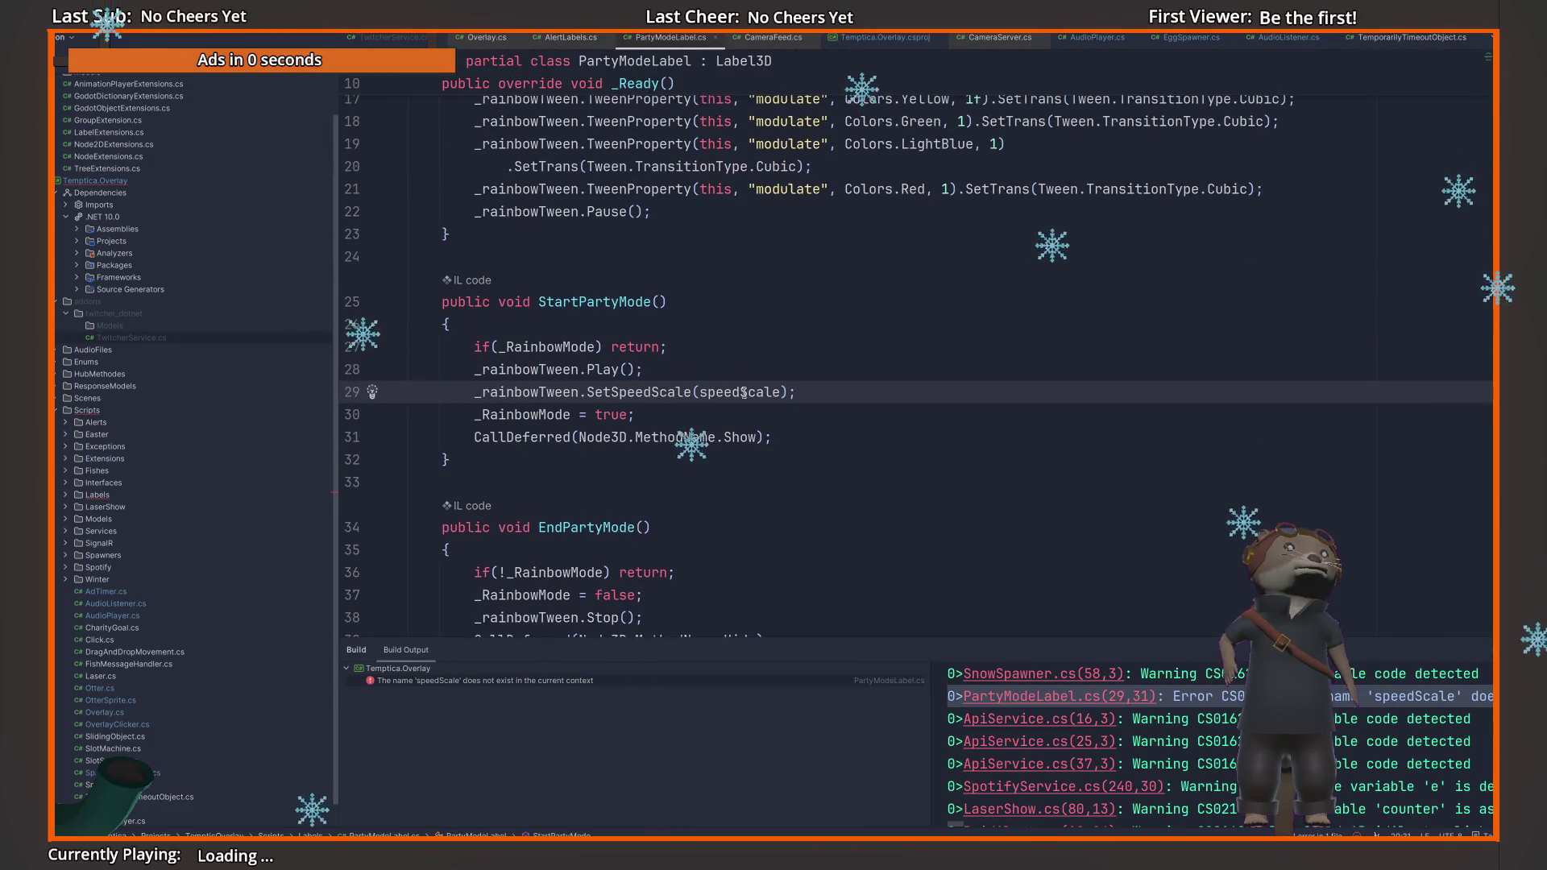
scroll(761, 428, up, 5)
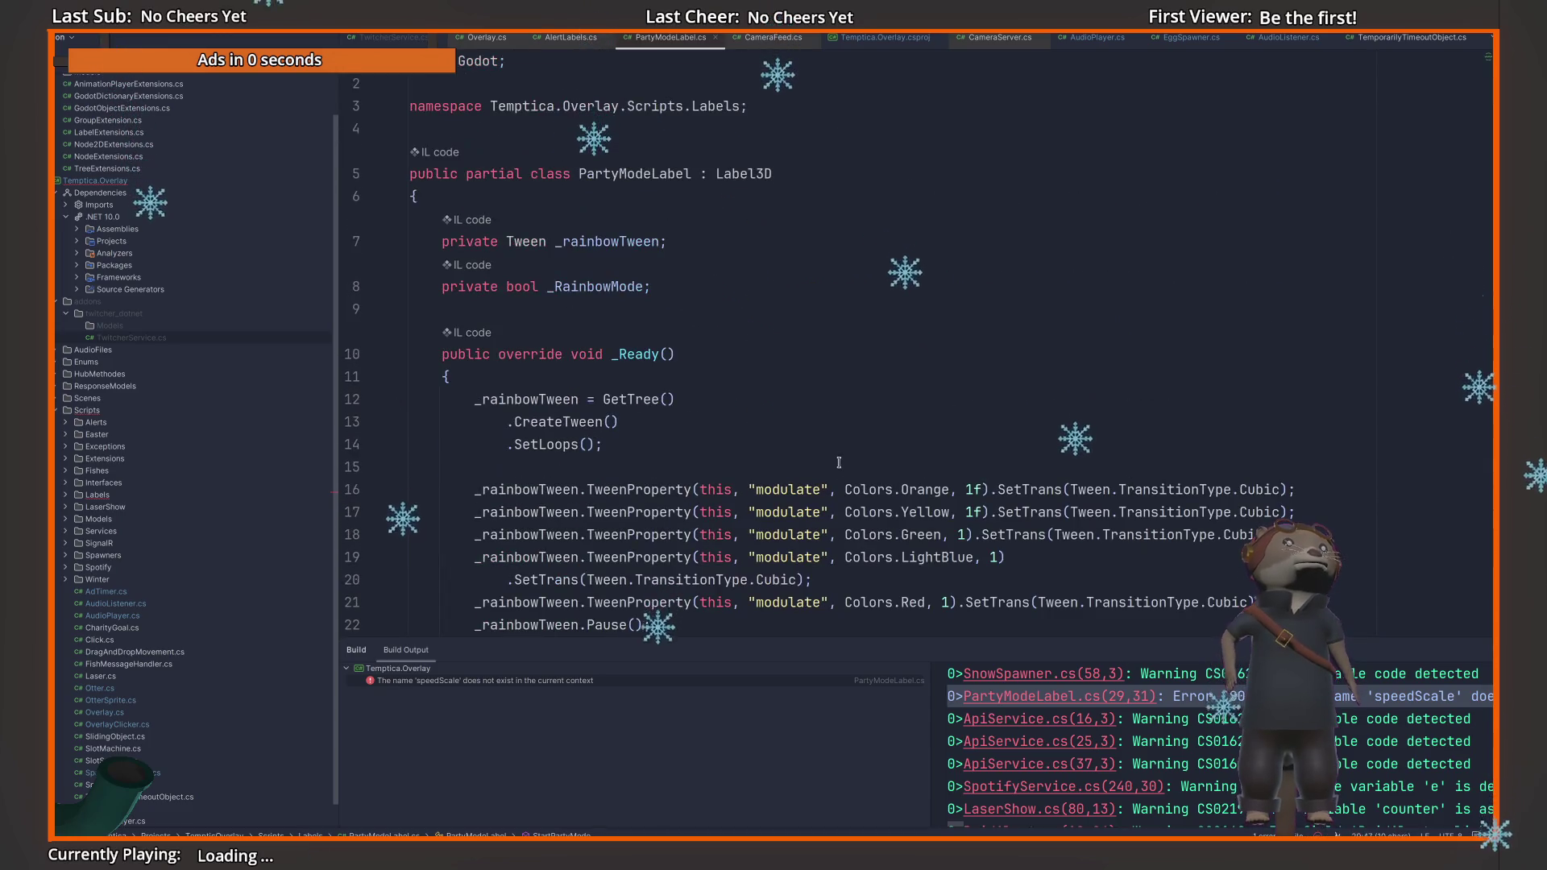
scroll(839, 462, down, 2)
scroll(838, 463, down, 3)
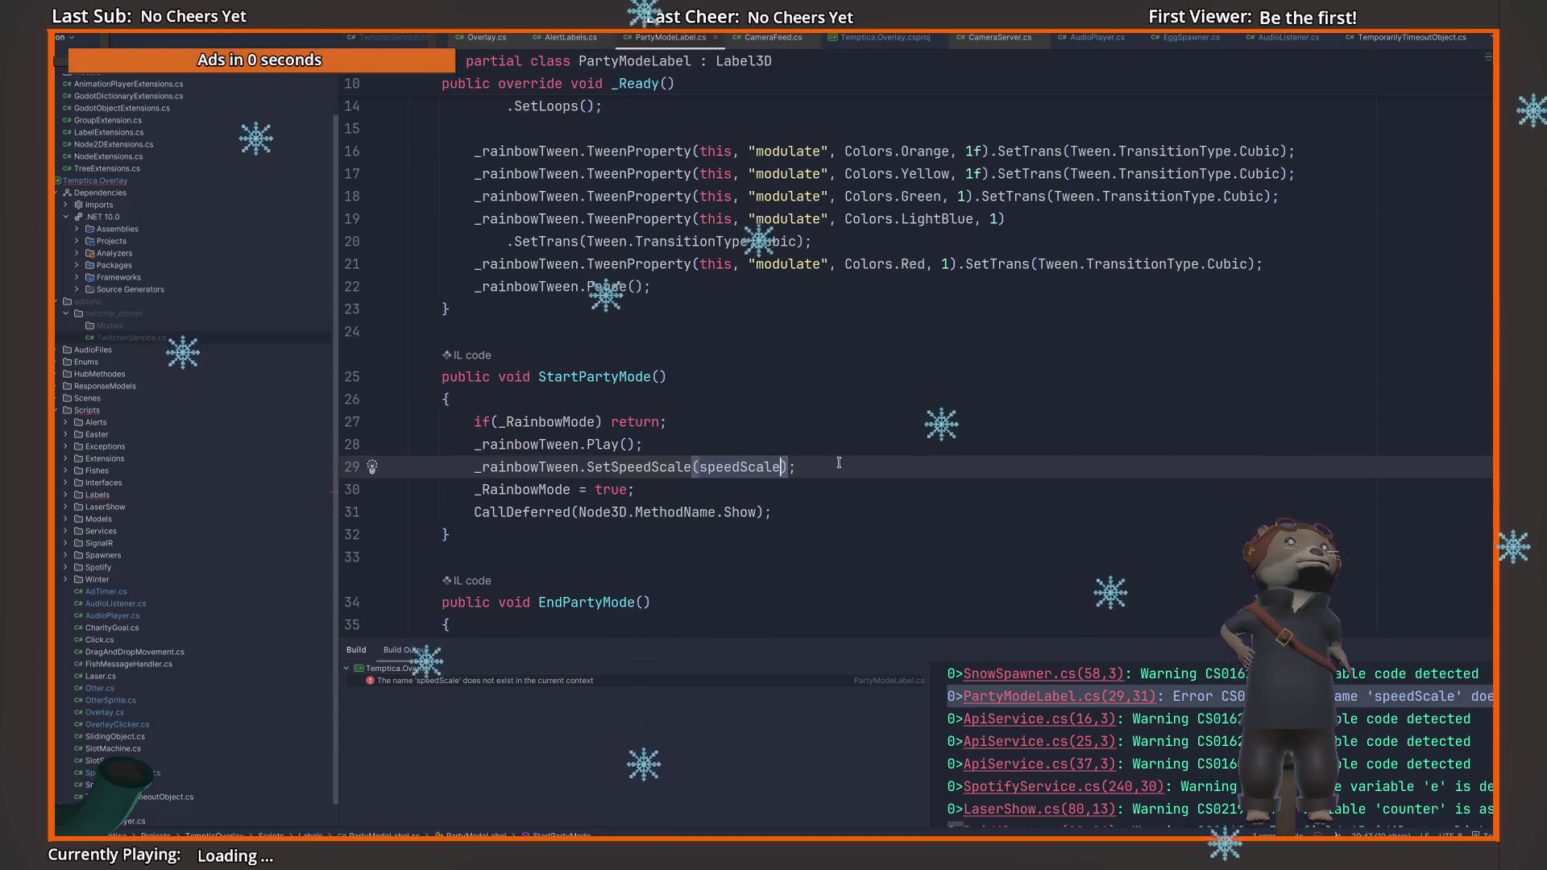
key(BackSpace)
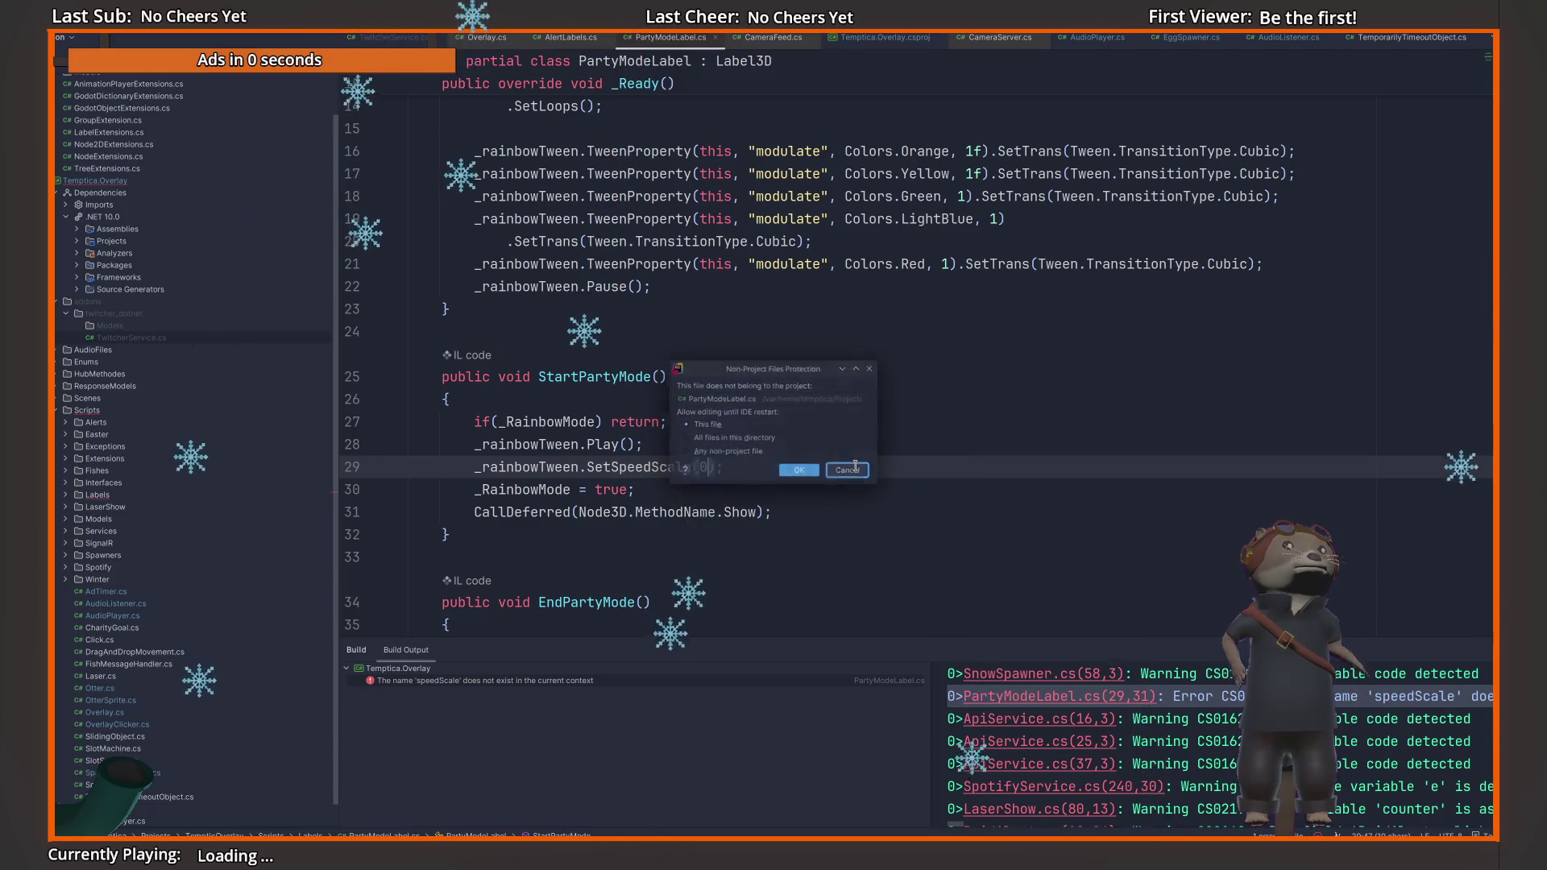
click(800, 472)
scroll(224, 386, up, 1)
key(Down)
key(Down)
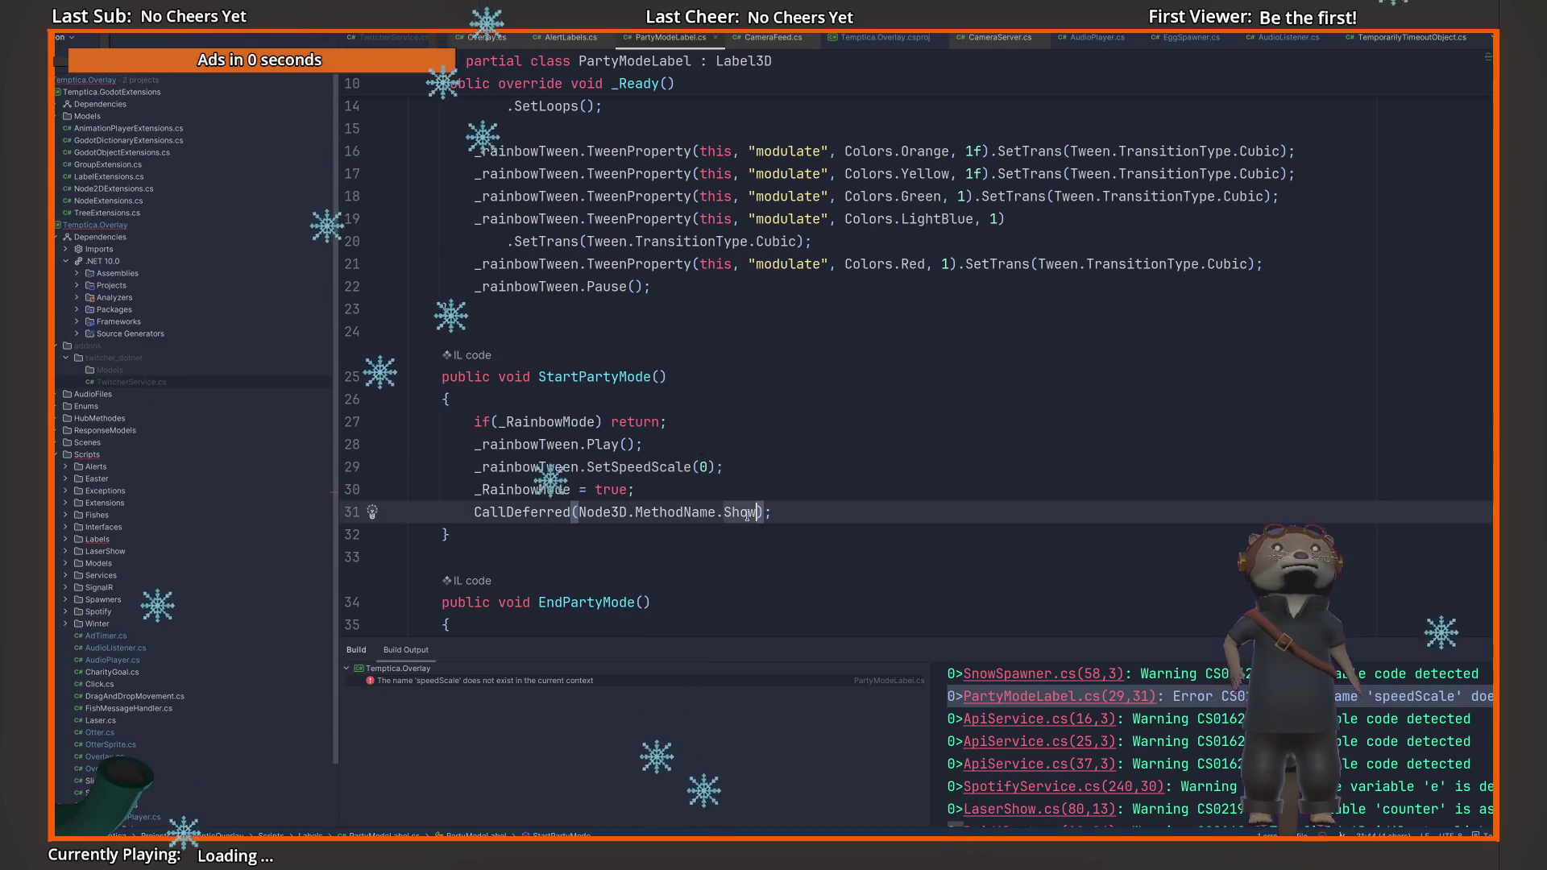
scroll(874, 242, up, 6)
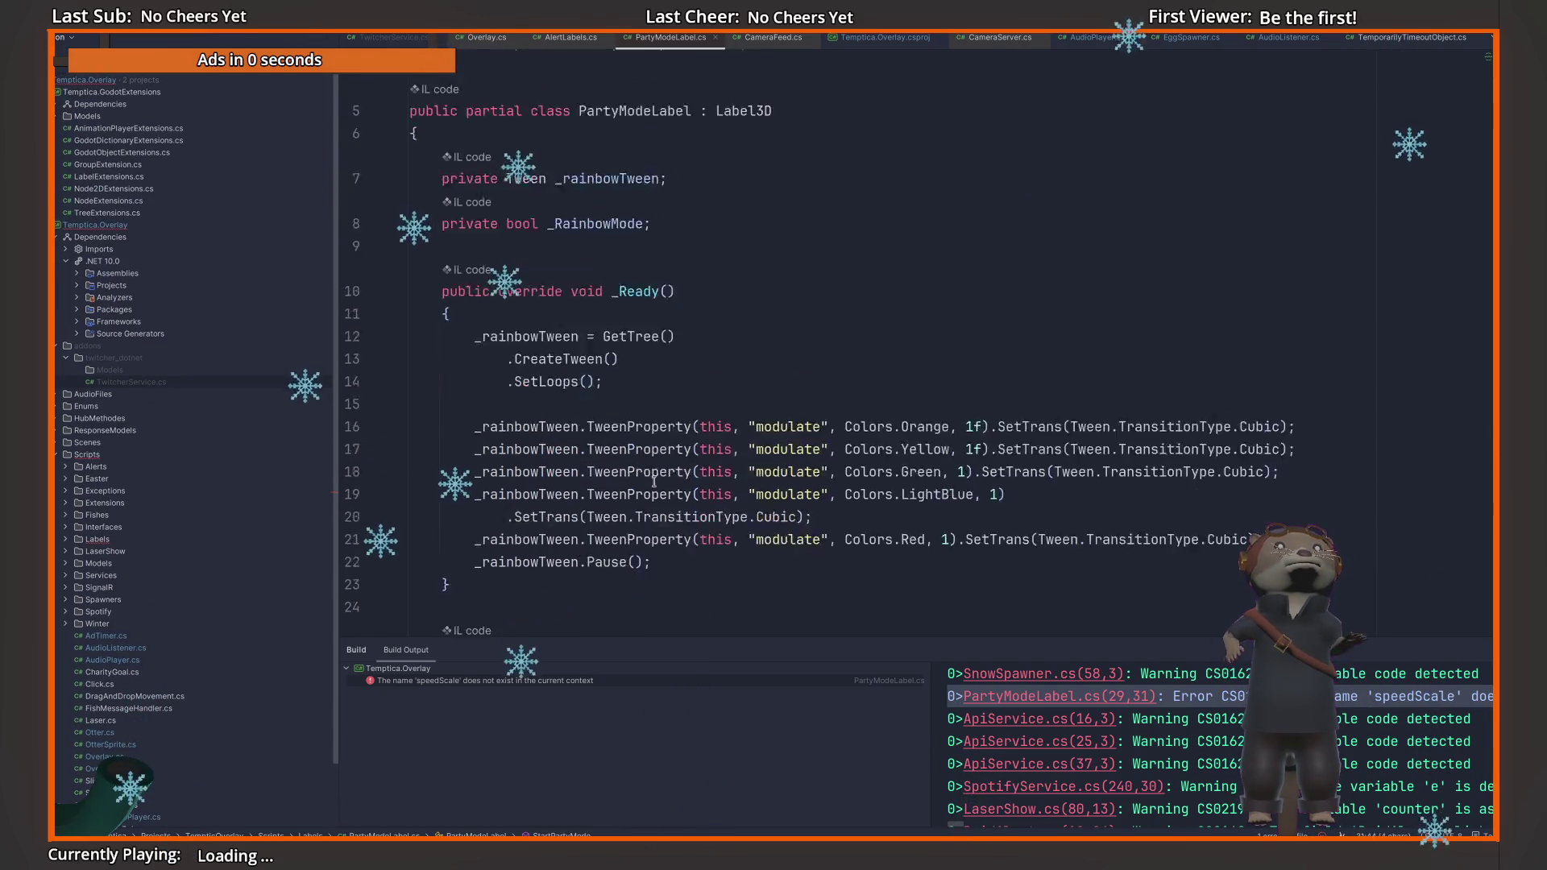
- Select the PartyModeLabel class name and run Find in Files on it with Ctrl+Shift+F
click(874, 241)
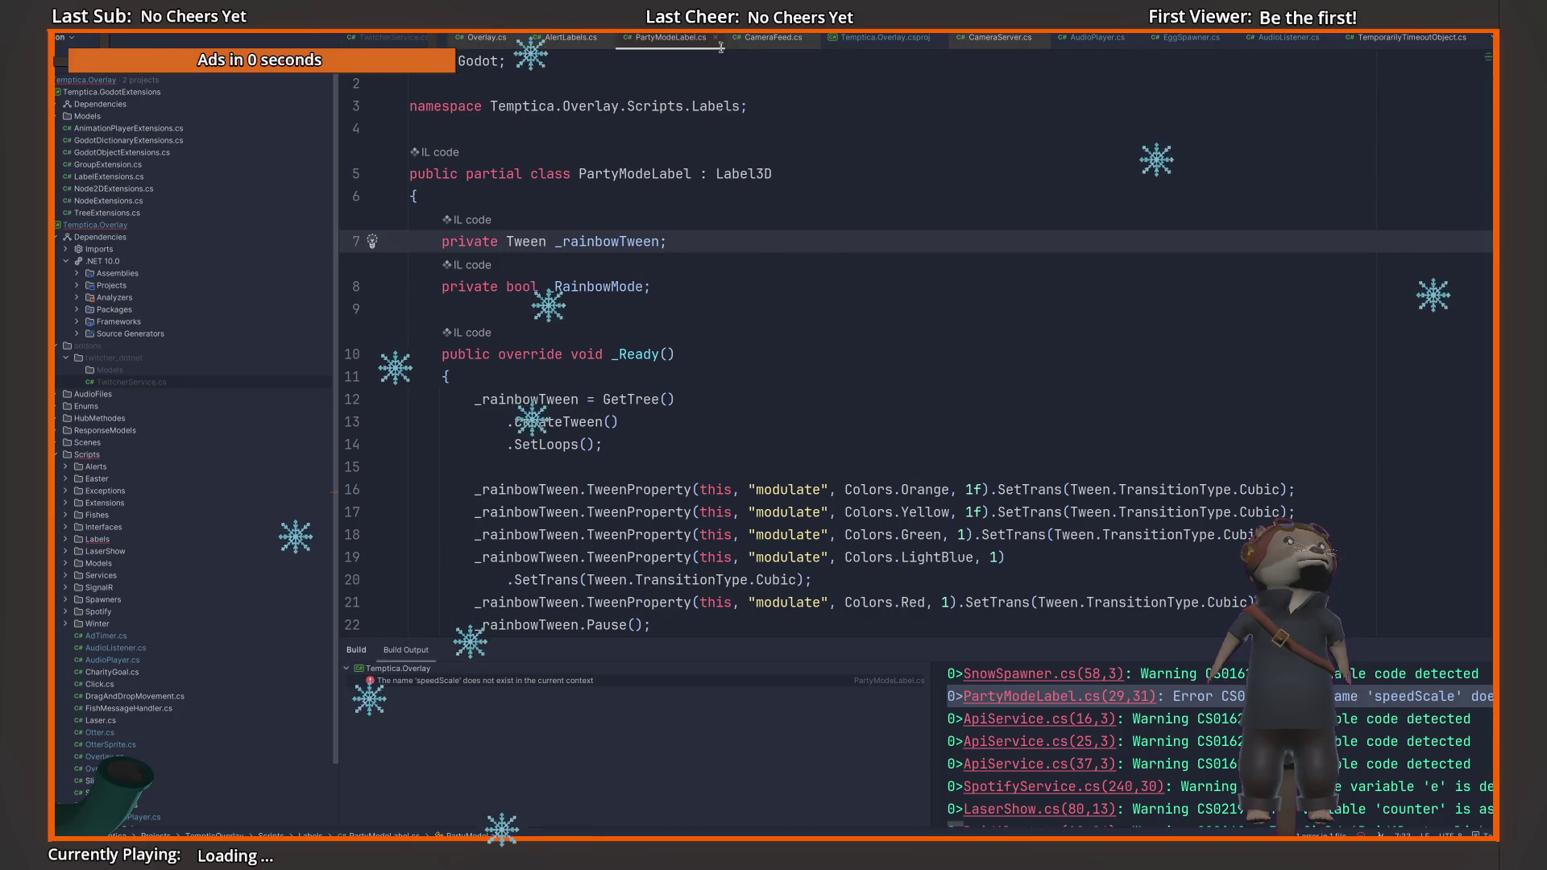
scroll(533, 322, down, 2)
scroll(533, 322, up, 2)
double_click(632, 173)
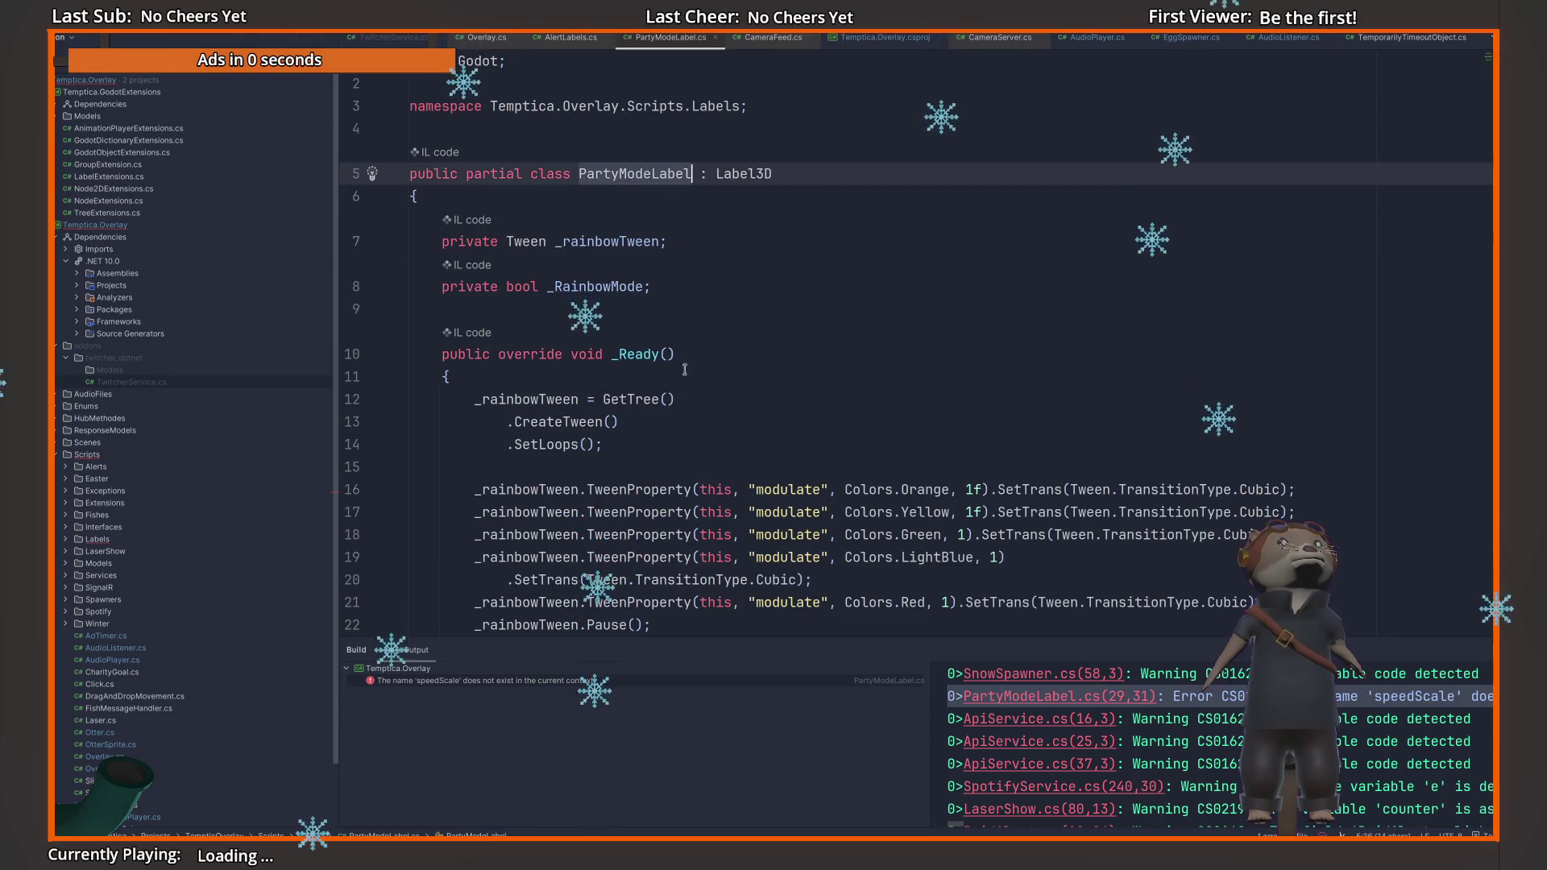
click(719, 422)
key(ctrl+shift+f)
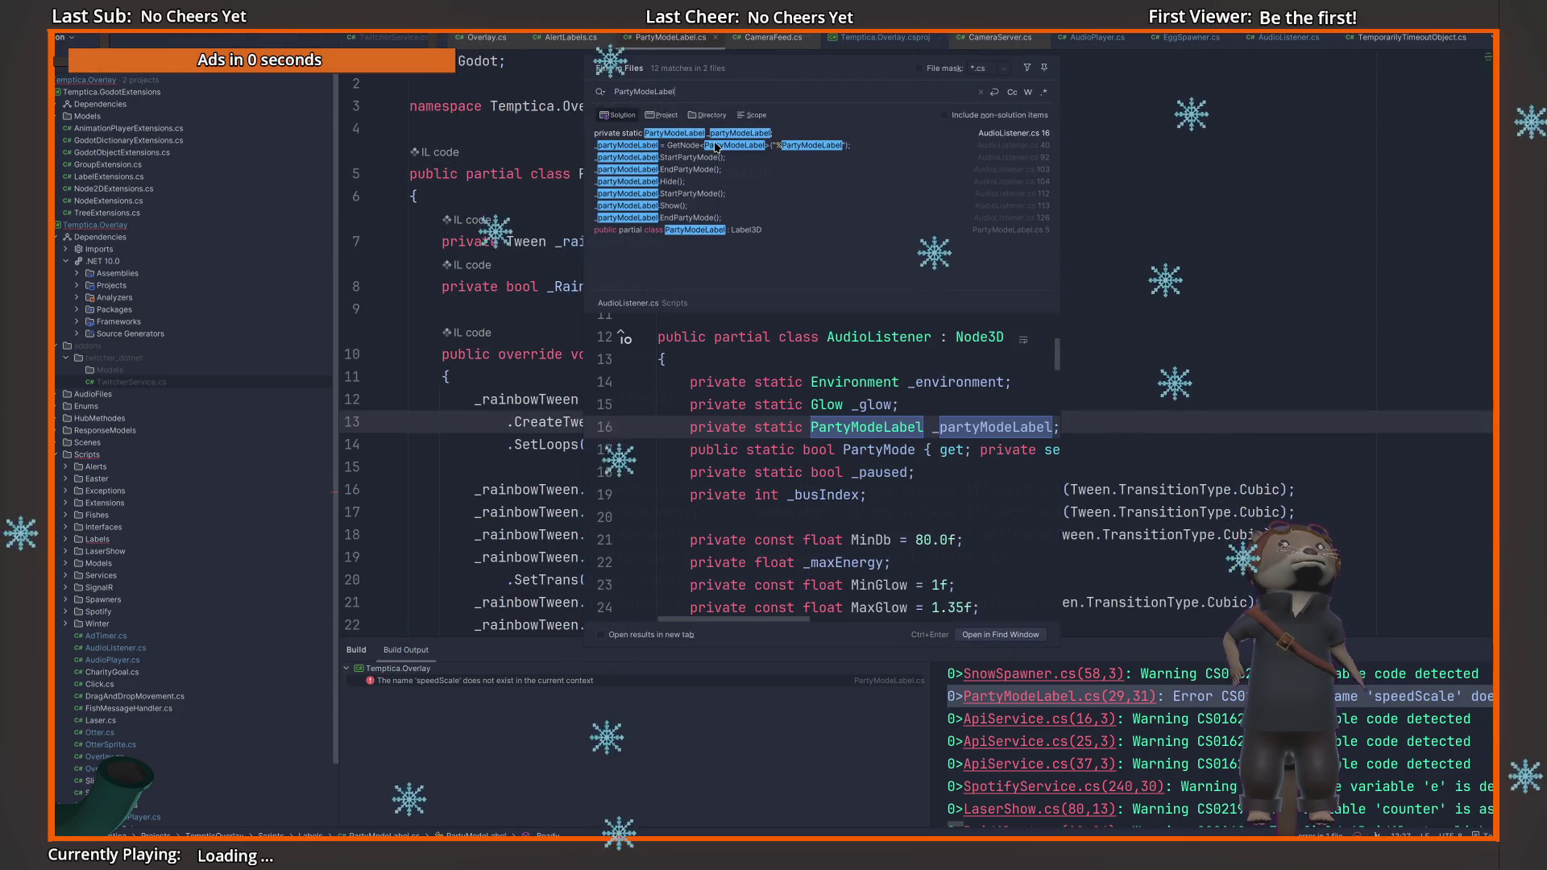
- Open the PartyModeLabel usage in AudioListener.cs, then return to PartyModeLabel.cs
key(Return)
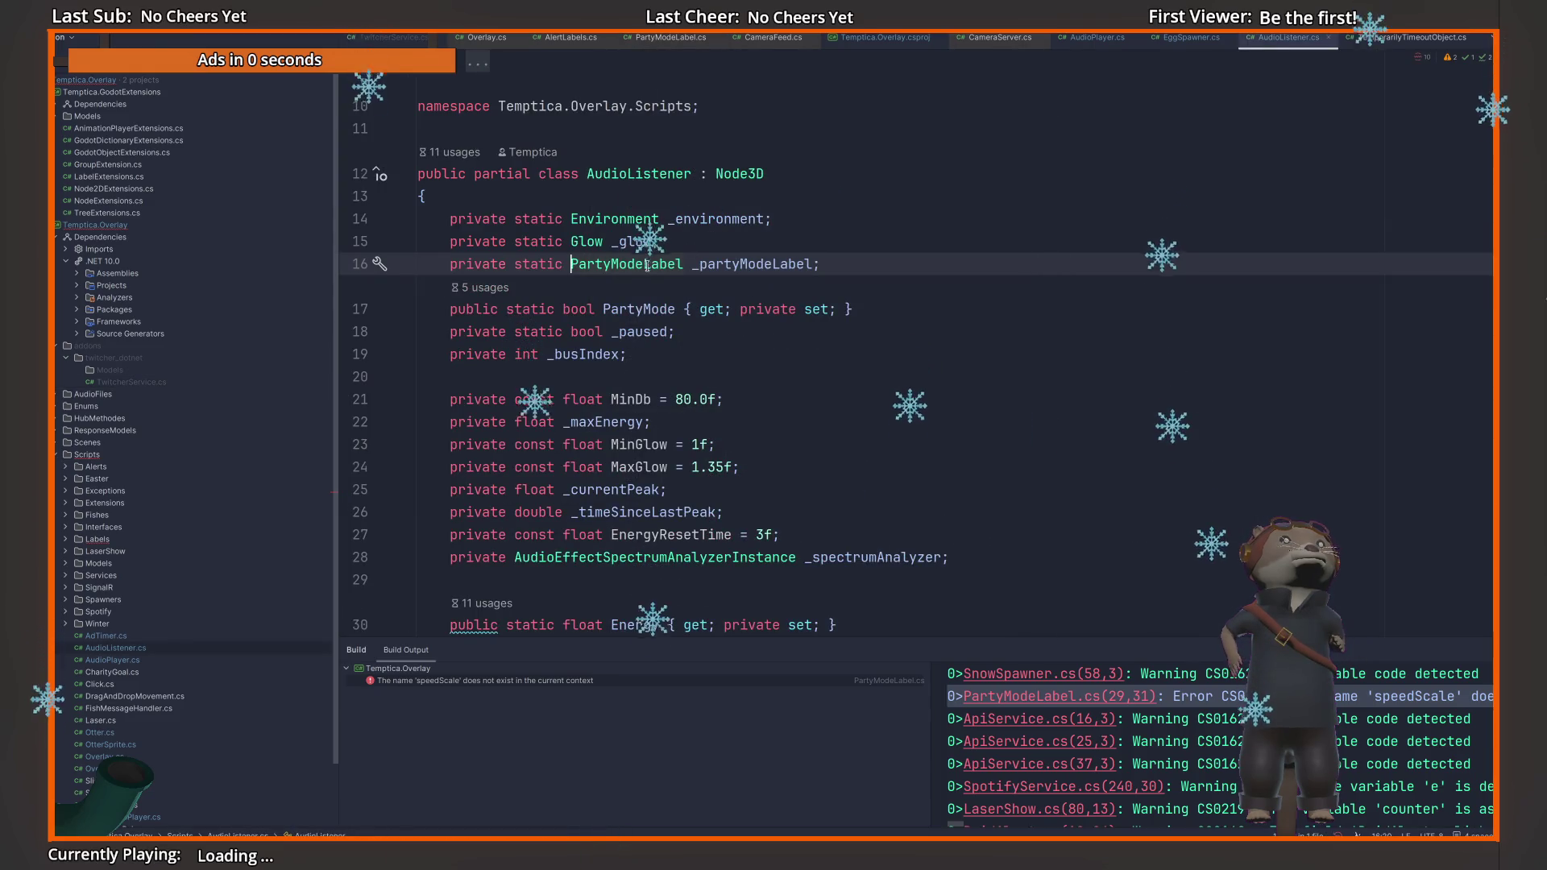
ctrl+click(648, 264)
scroll(700, 377, down, 7)
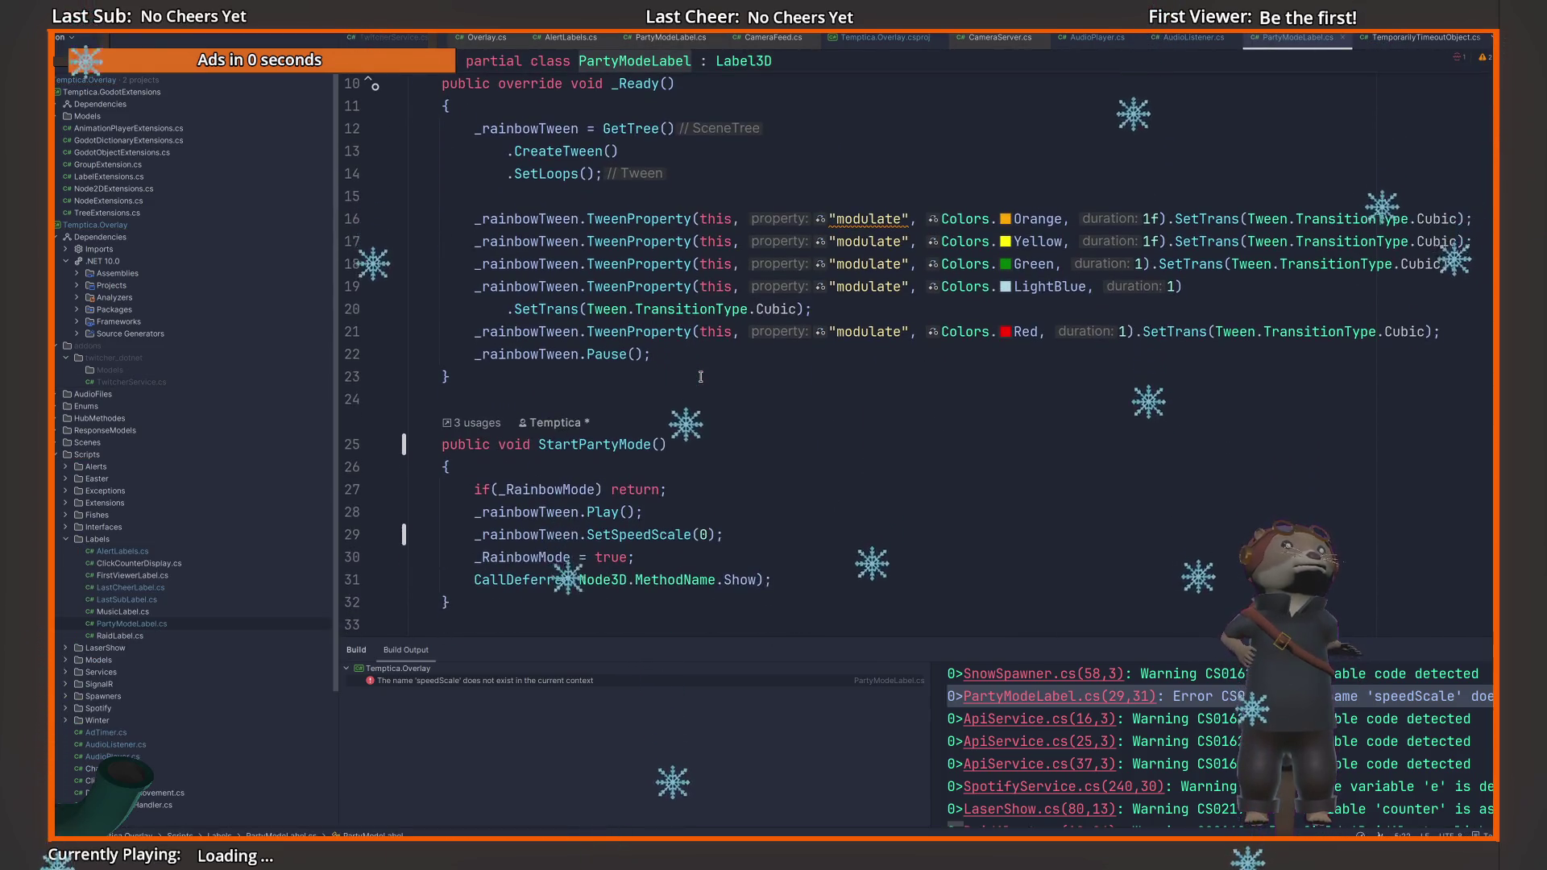
scroll(700, 377, up, 3)
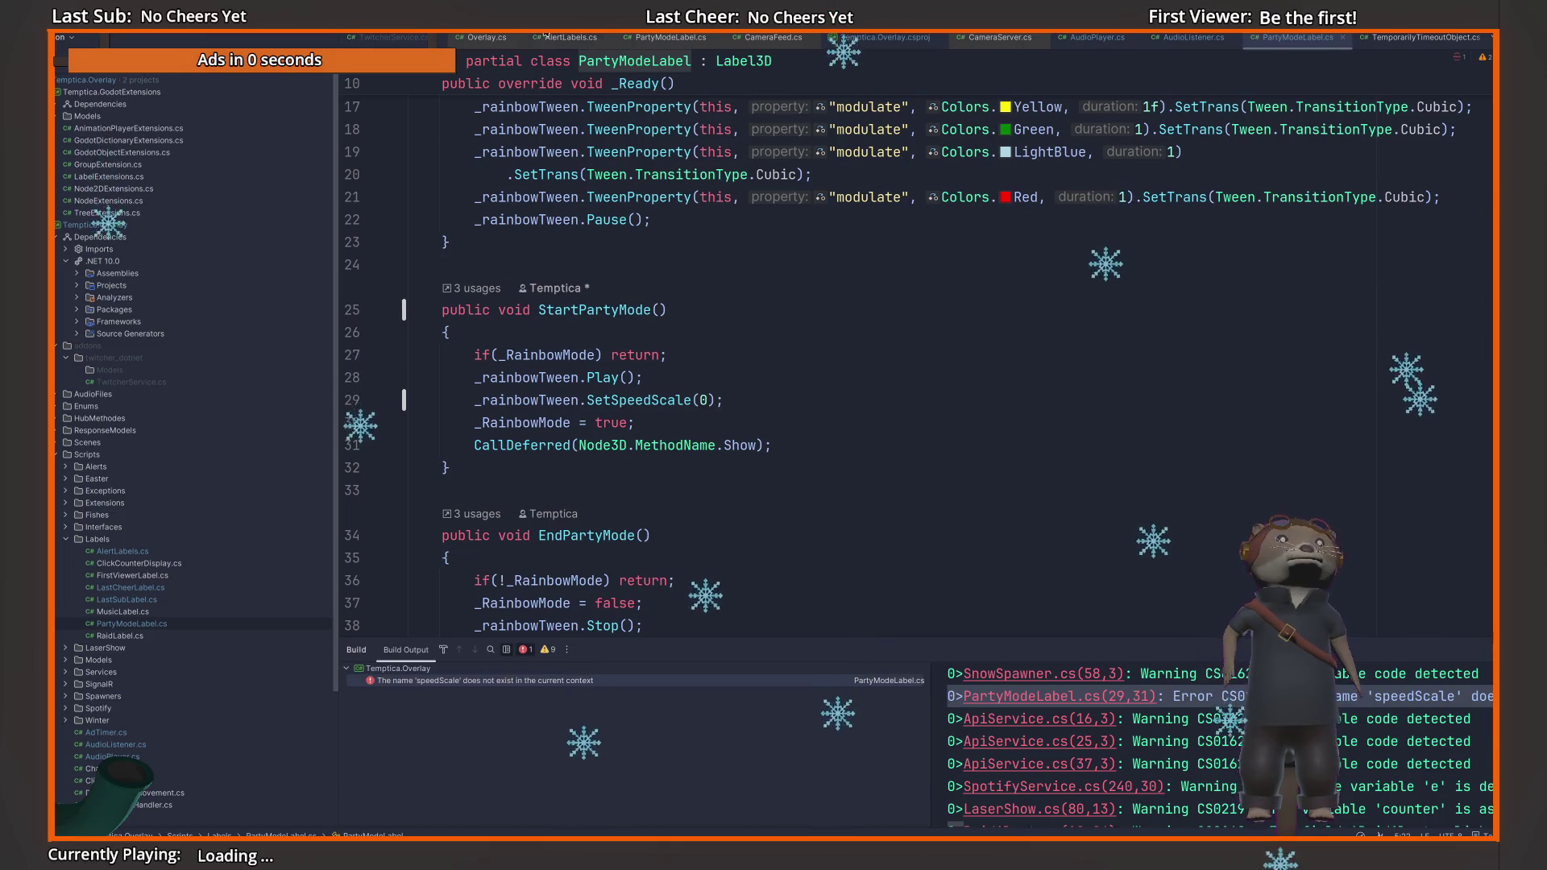
- Rebuild the overlay project in Rider and switch back to the Godot editor
key(super+Down)
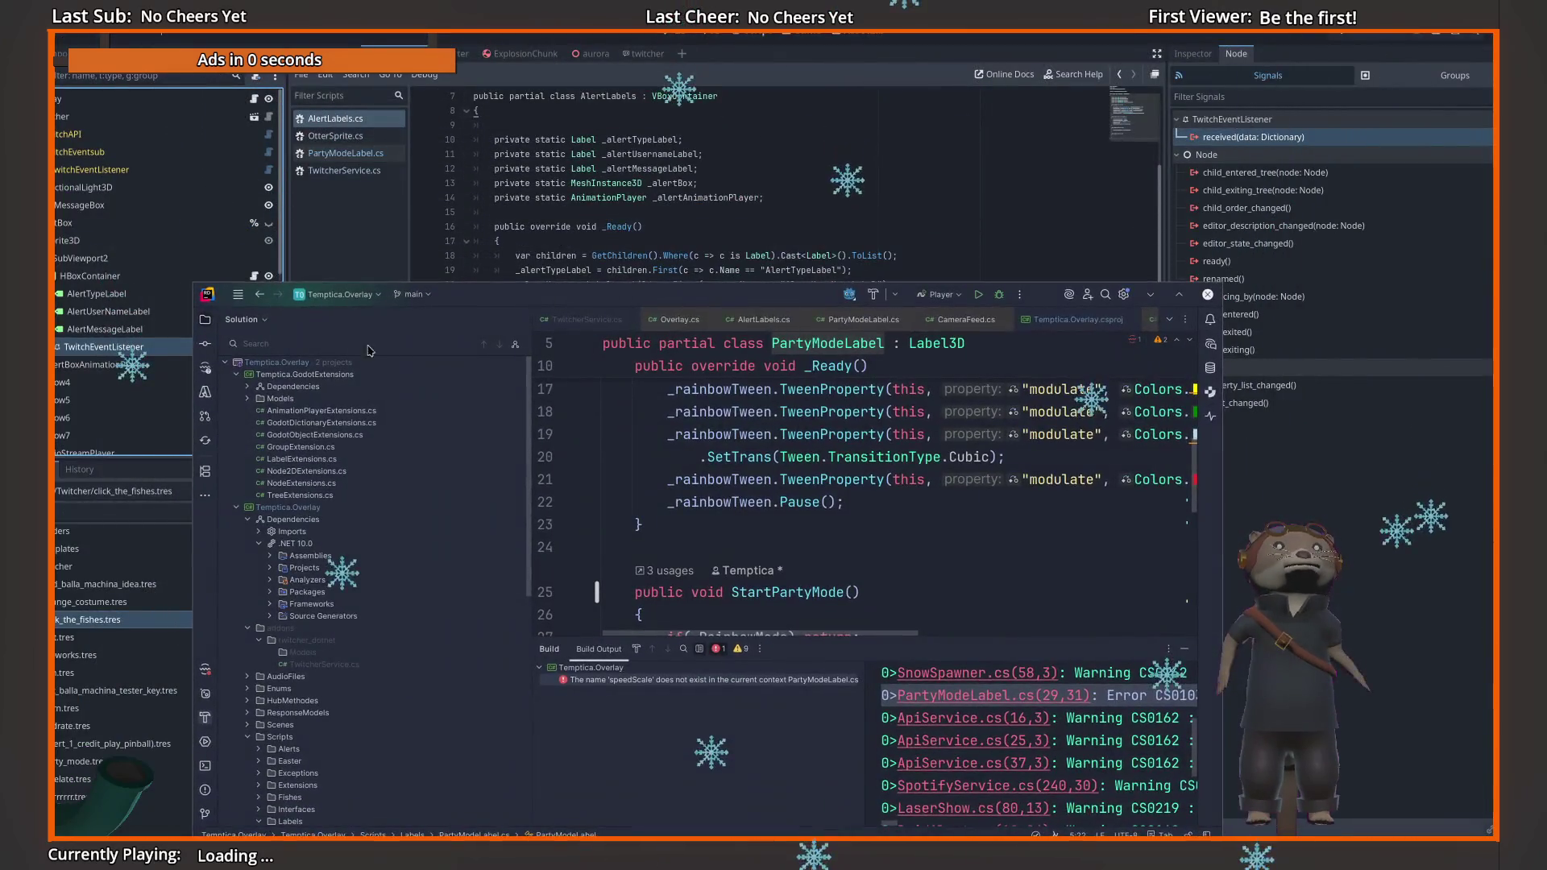
key(alt+Tab)
key(alt+Tab)
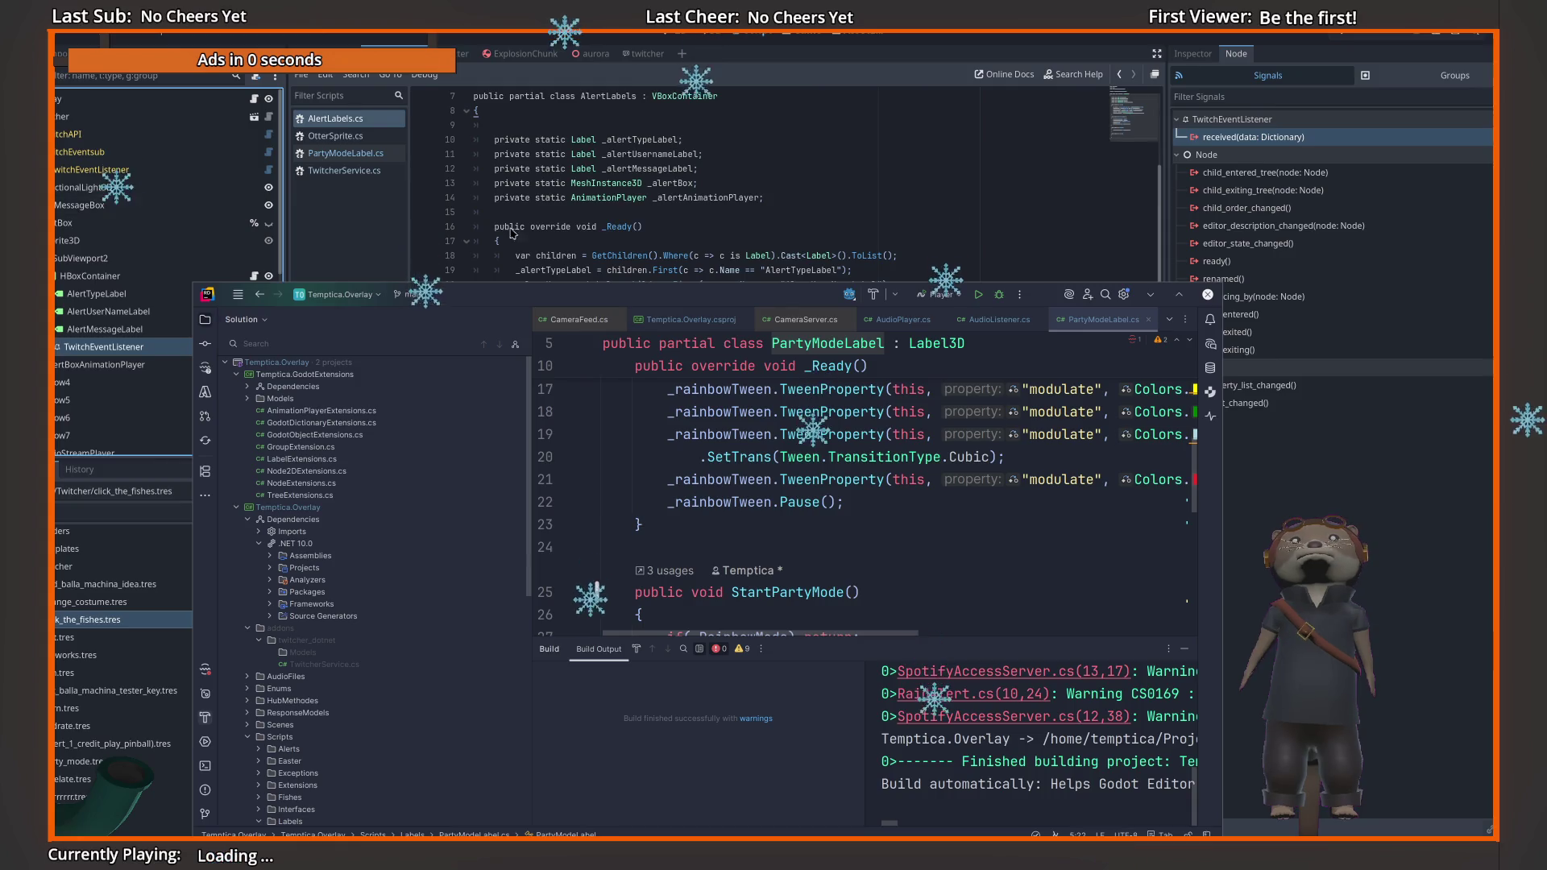
drag(822, 295, 787, 12)
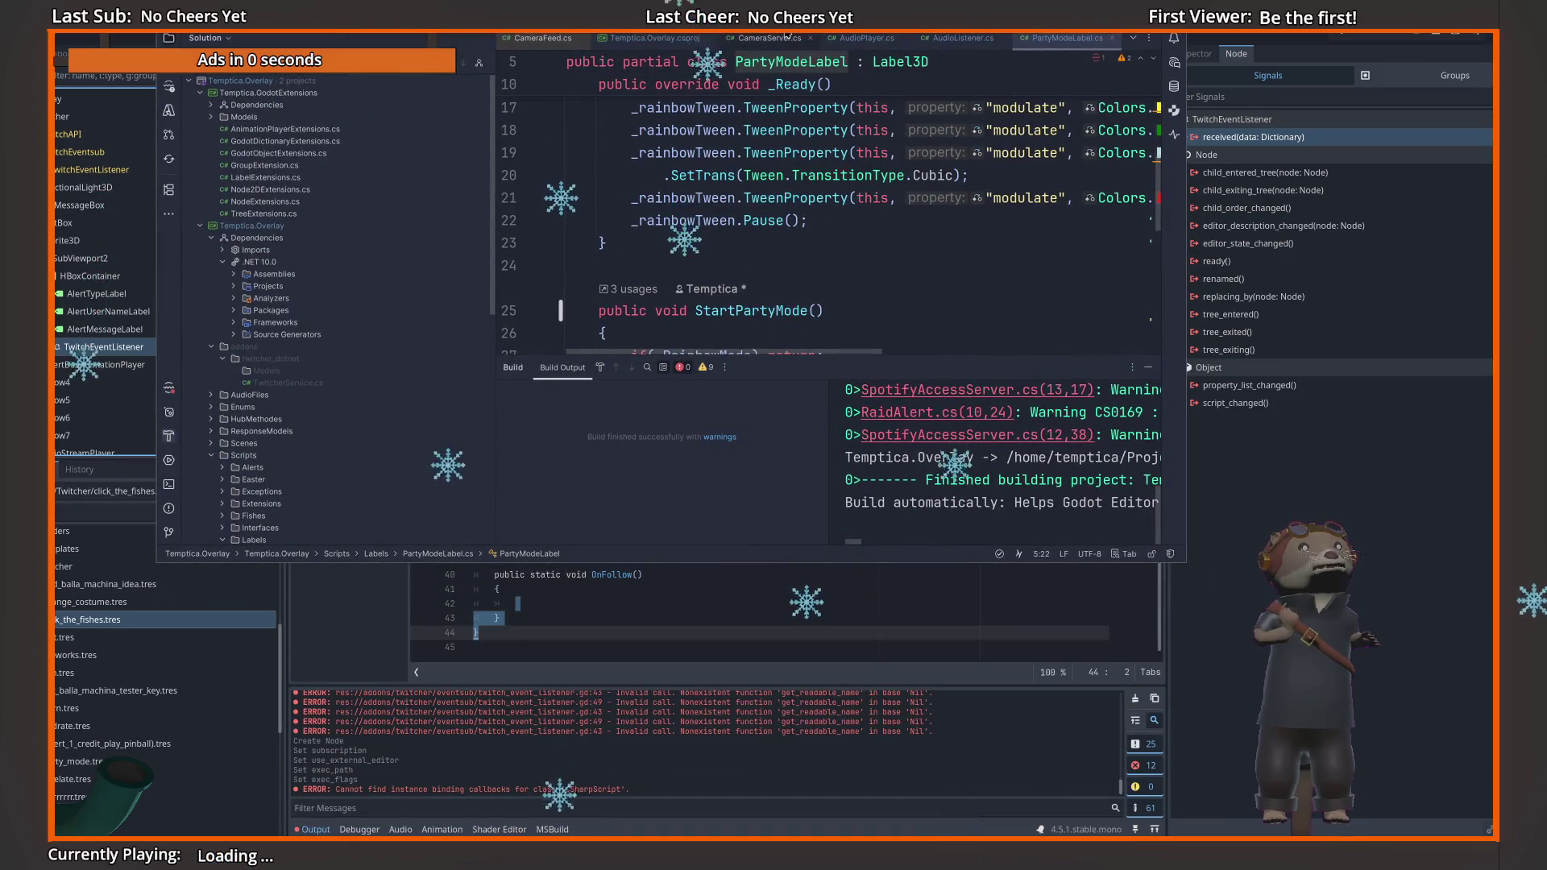
key(super+Up)
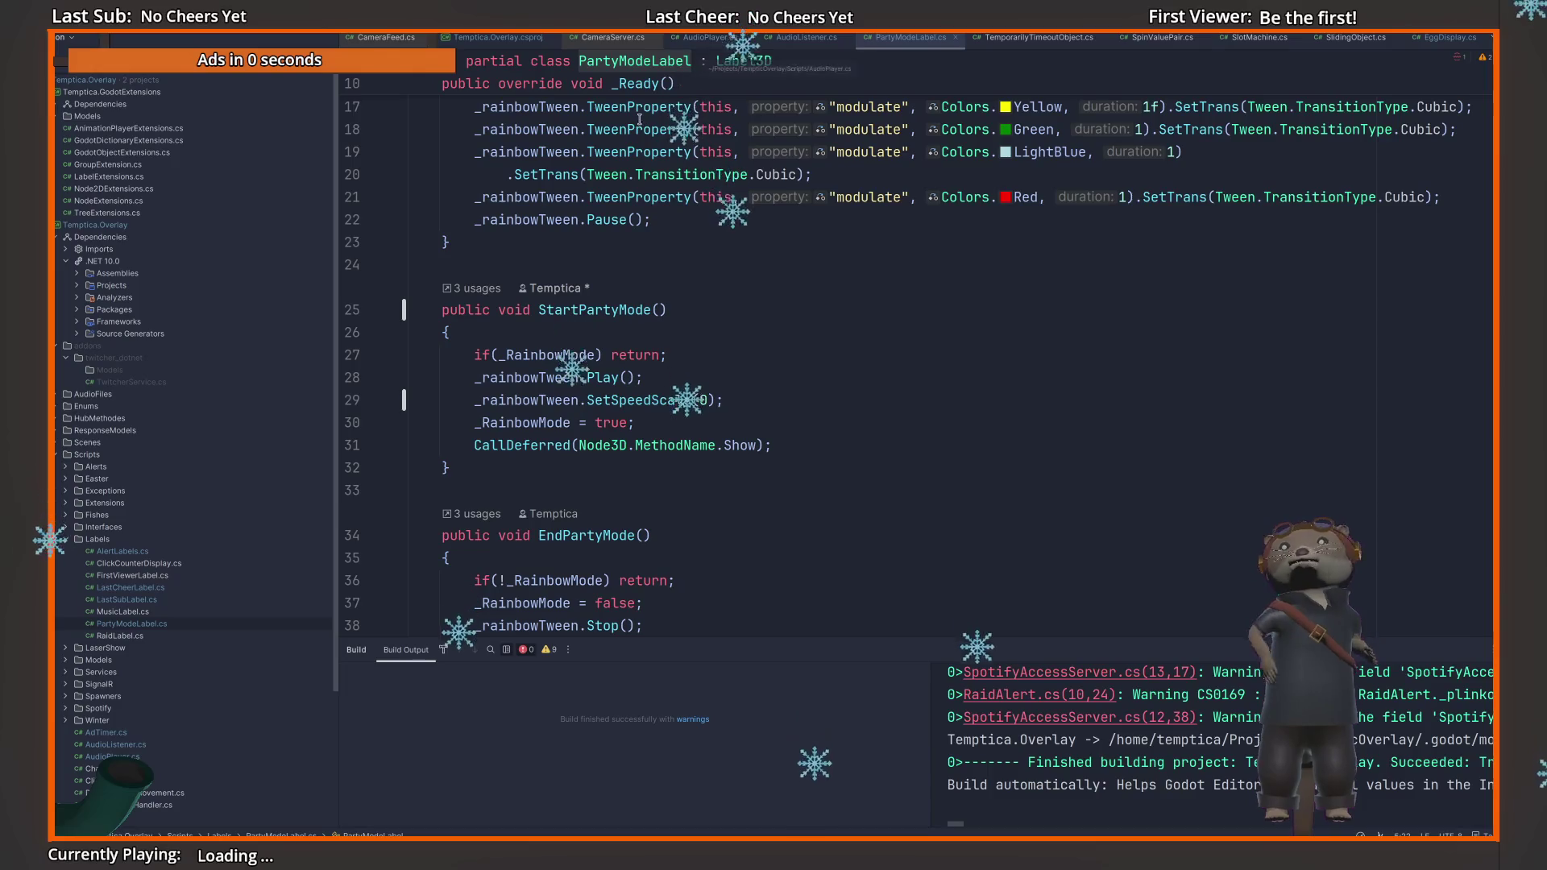
mouse_move(635, 120)
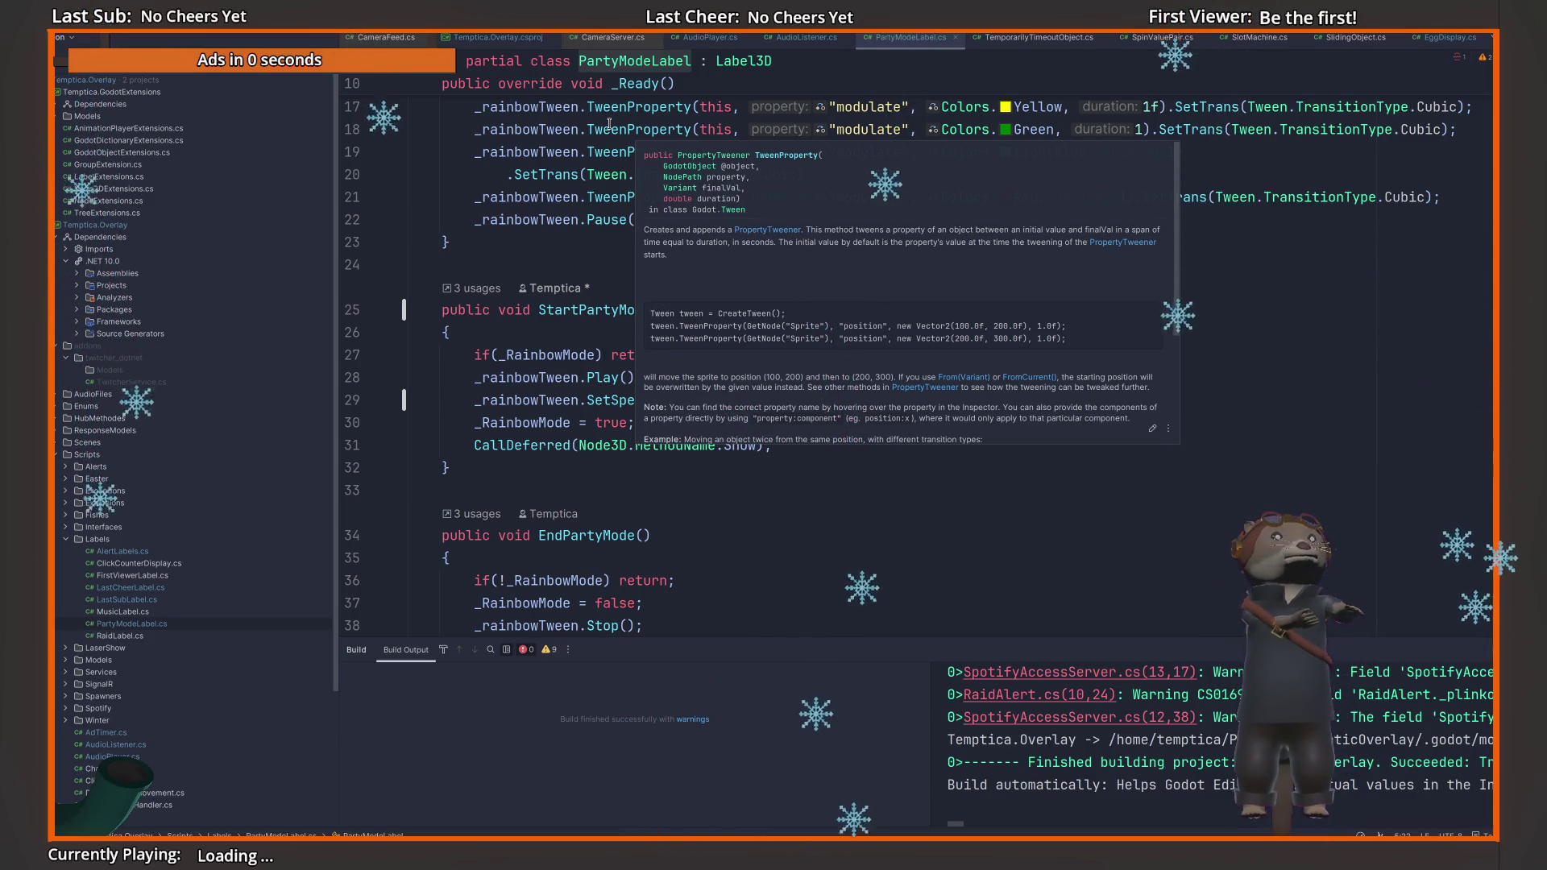
scroll(657, 579, down, 3)
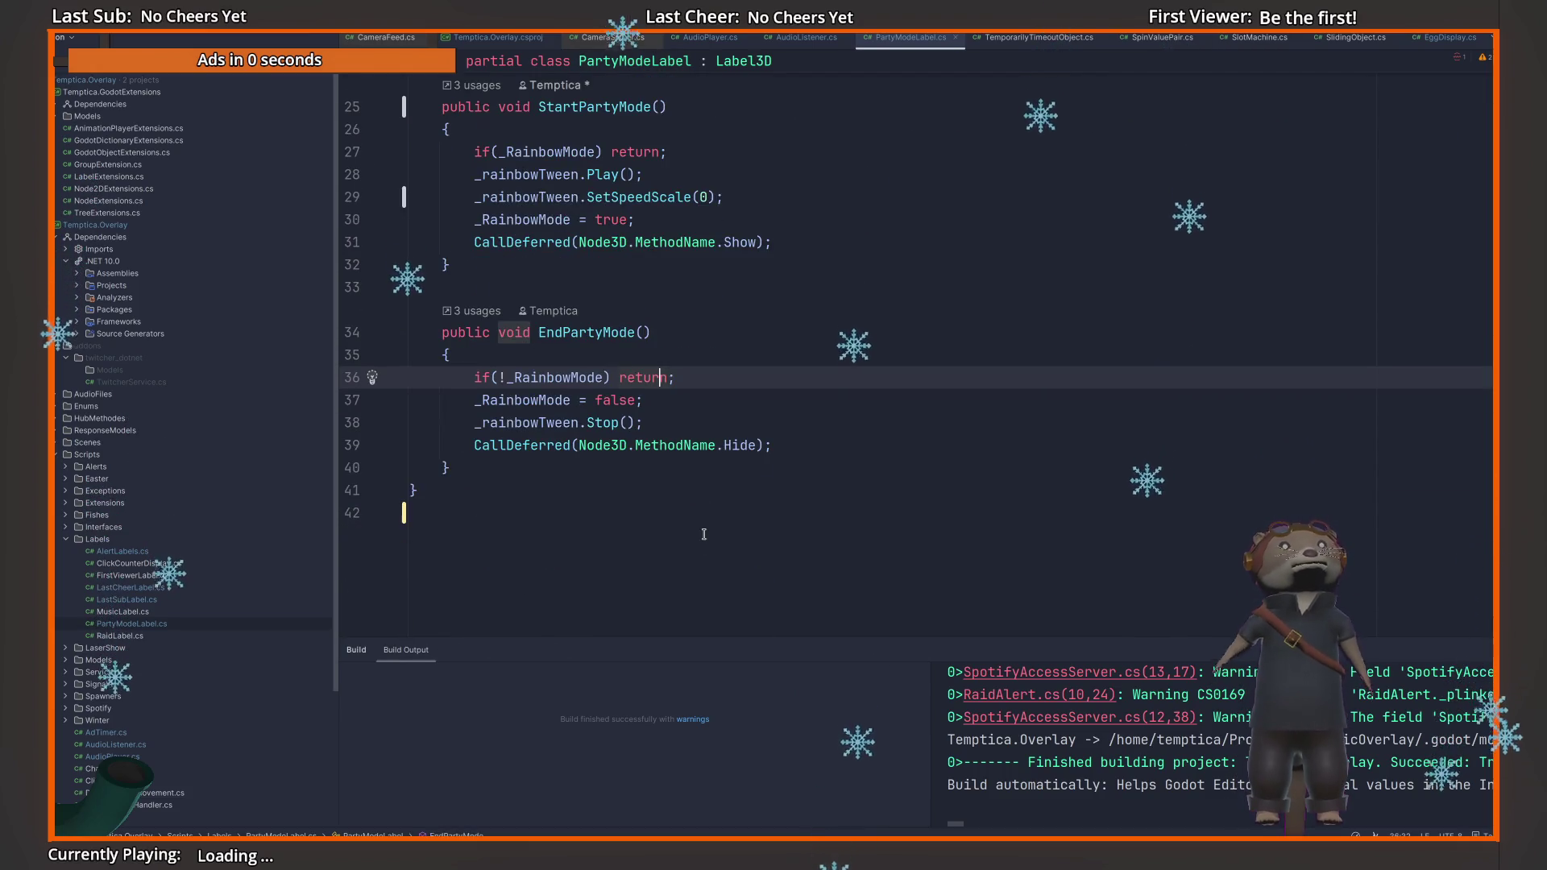
scroll(692, 548, up, 8)
scroll(703, 534, down, 3)
key(alt+Tab)
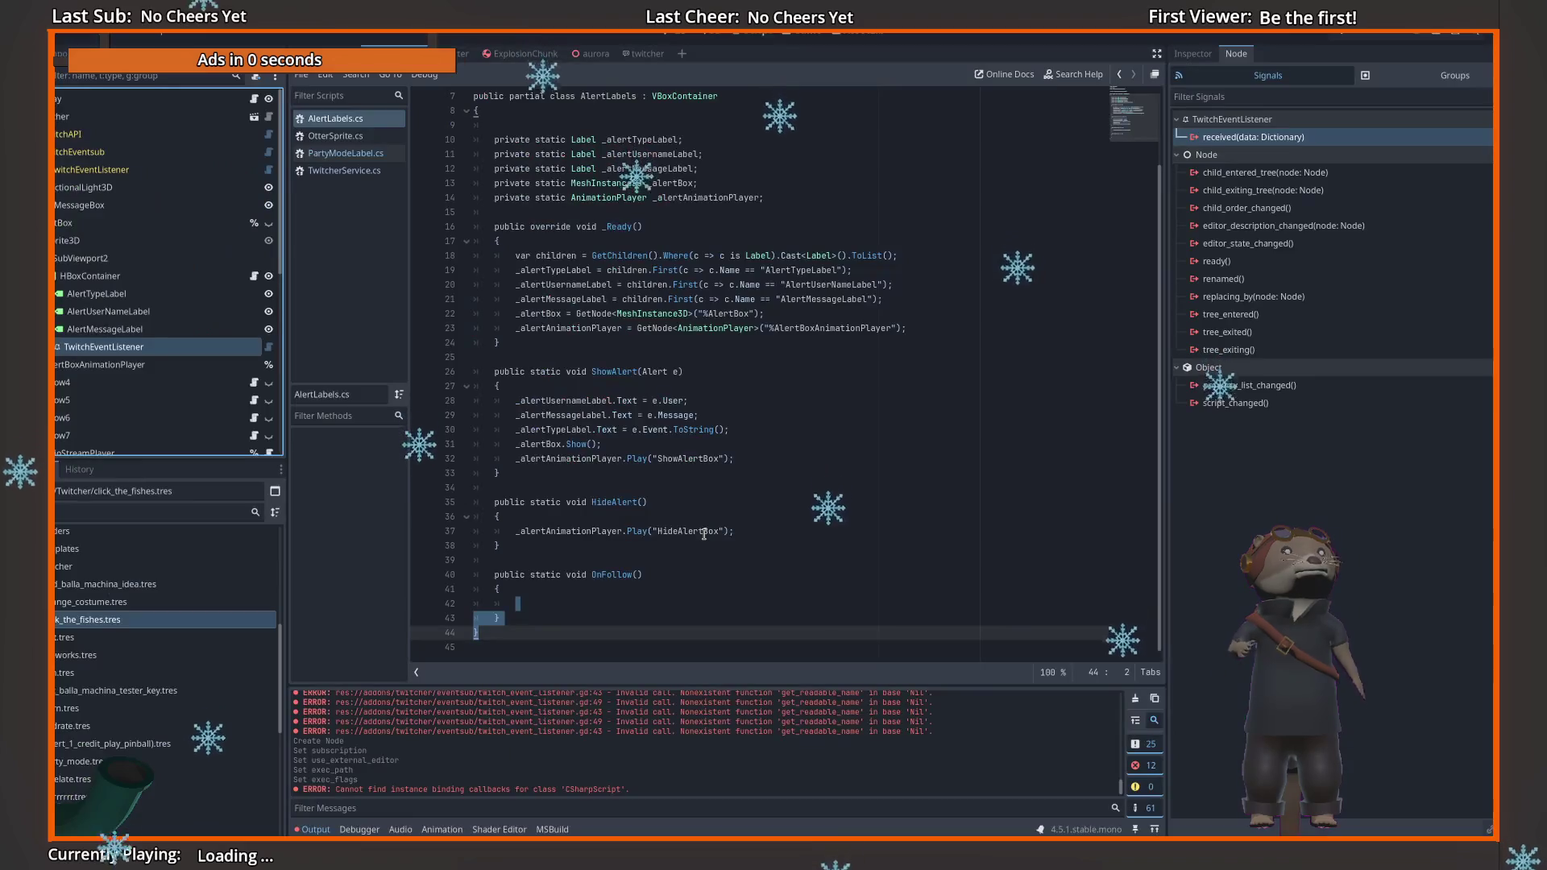
key(alt+Tab)
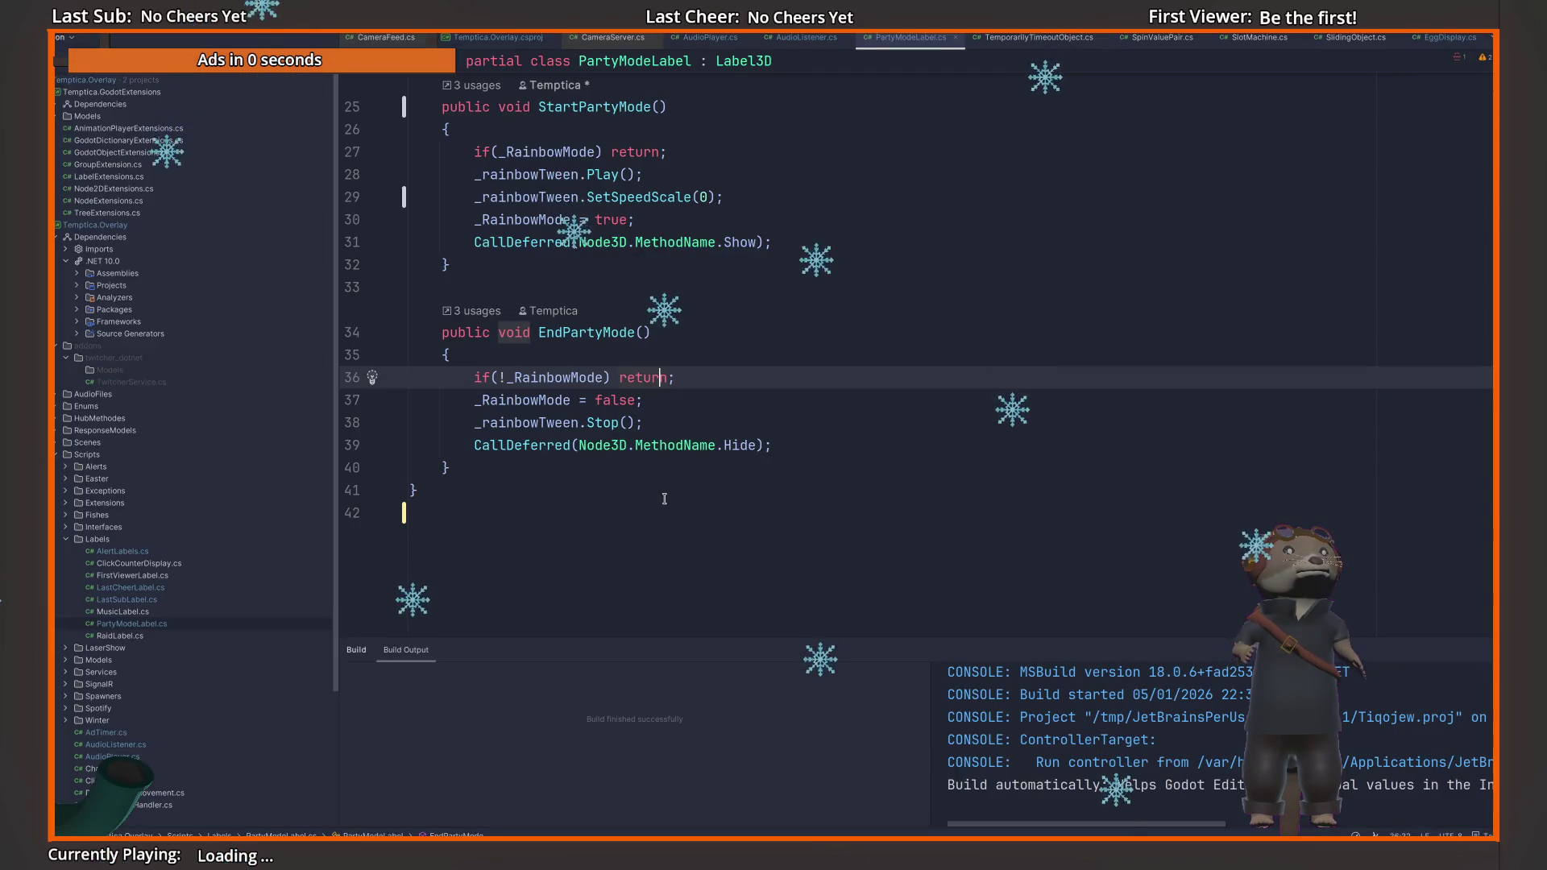
key(alt+Tab)
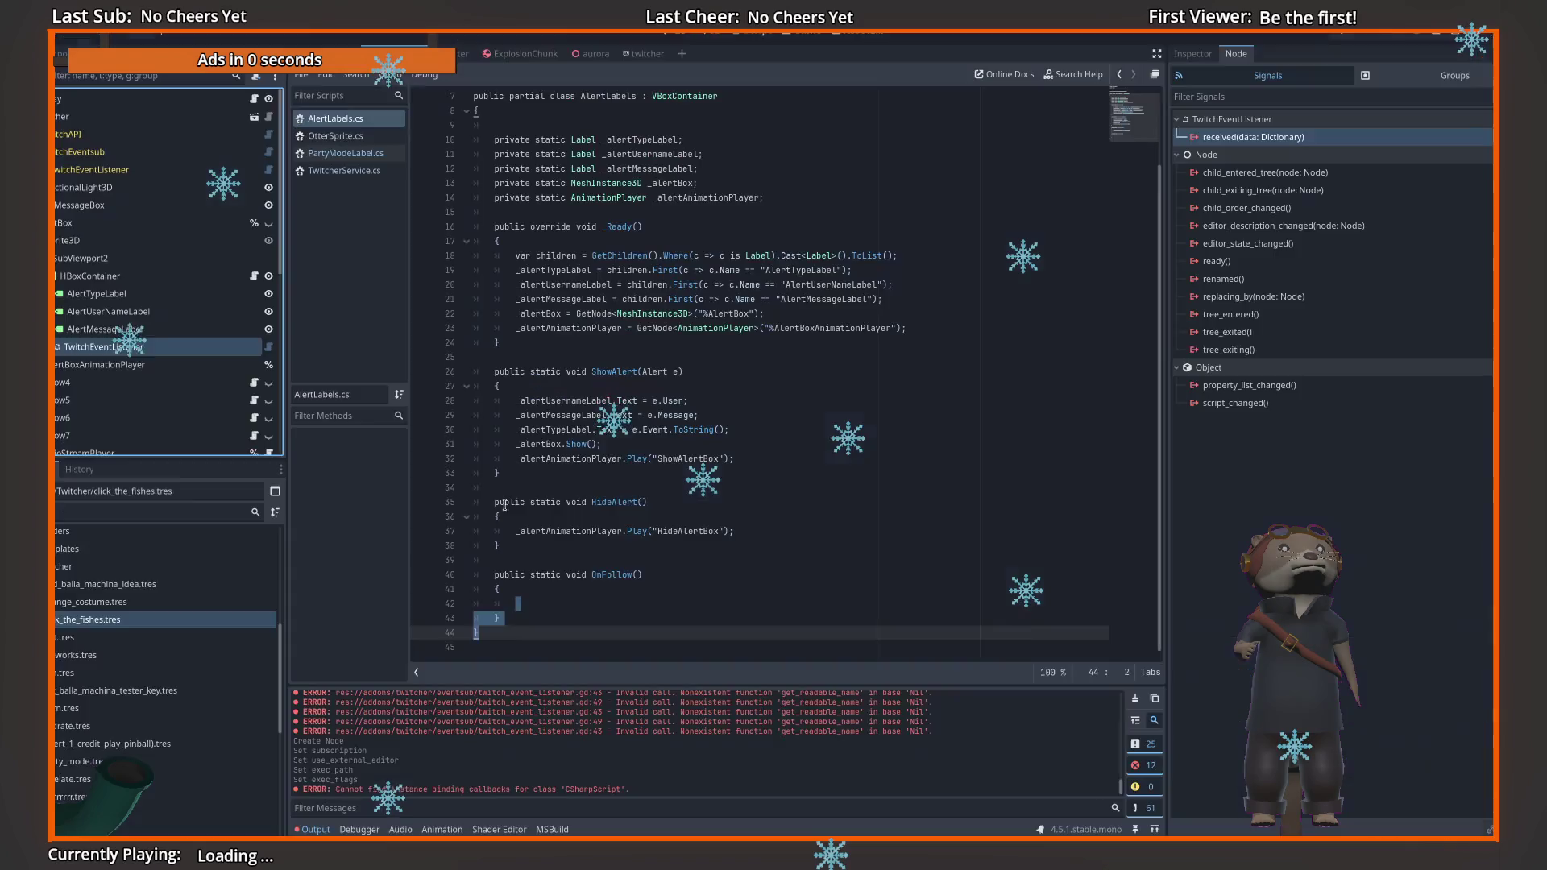
- Review HideAlert and the empty OnFollow, then open HBoxContainer's AlertLabels.cs script in Rider
click(636, 505)
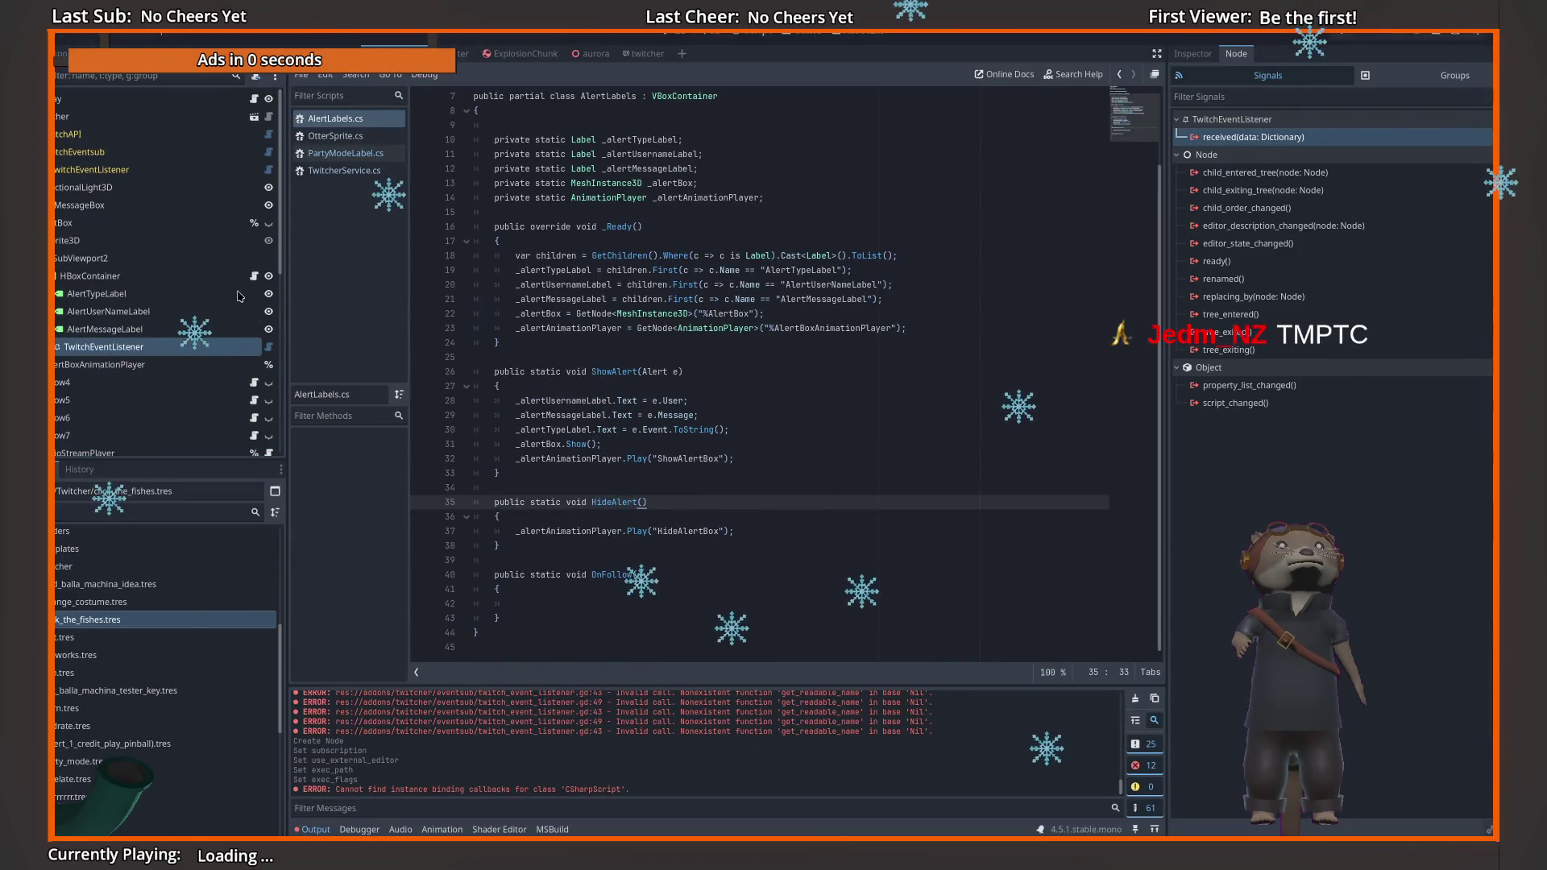
click(121, 276)
mouse_move(315, 32)
mouse_down()
mouse_move(316, 9)
mouse_move(329, 342)
mouse_up()
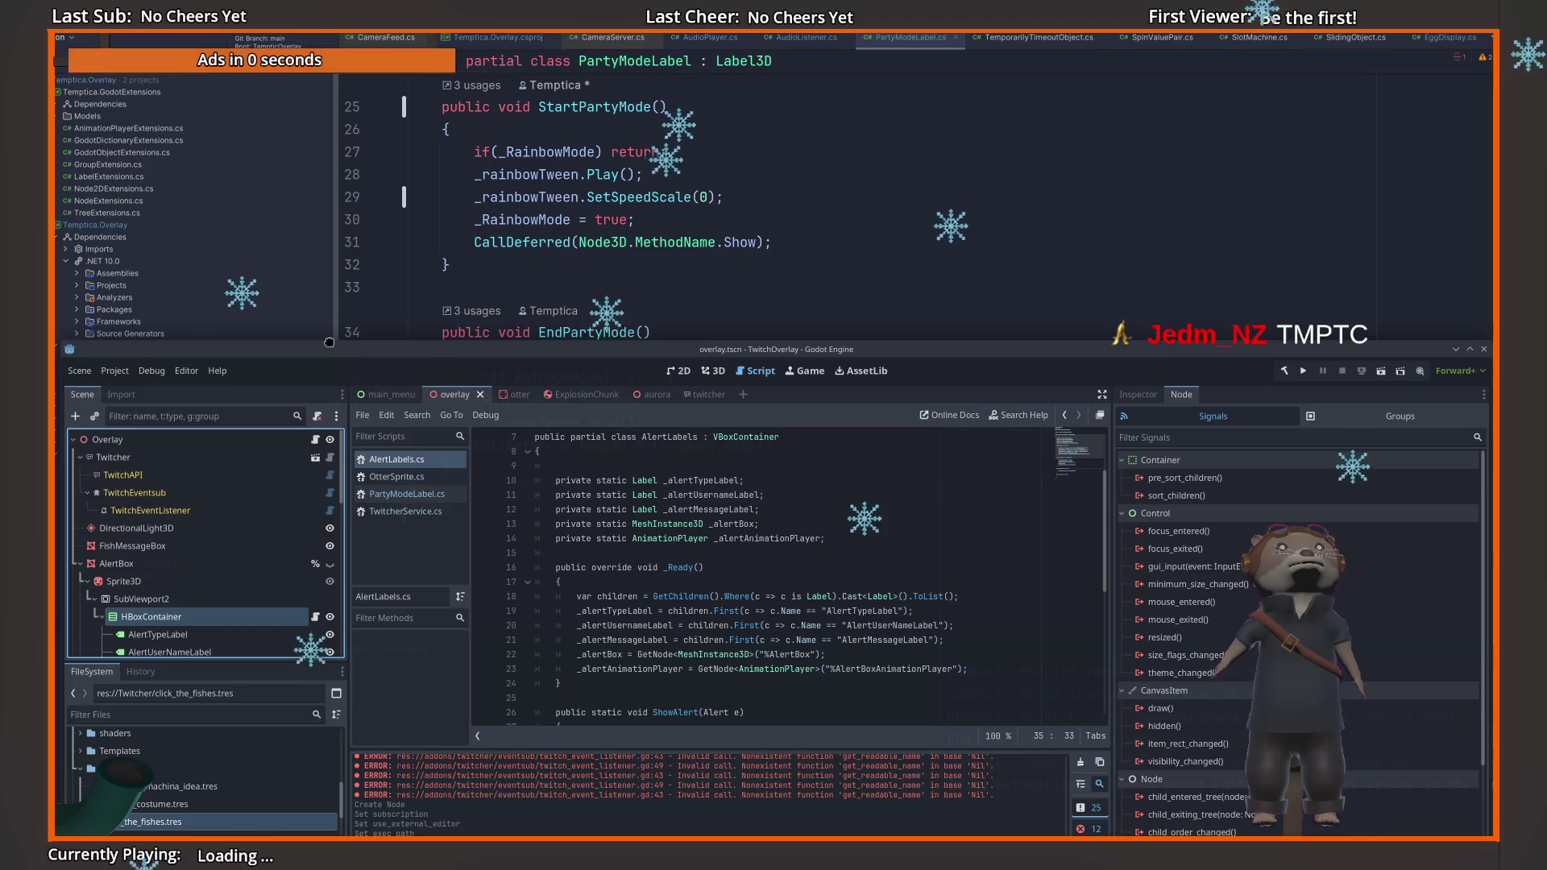
drag(329, 343, 322, 5)
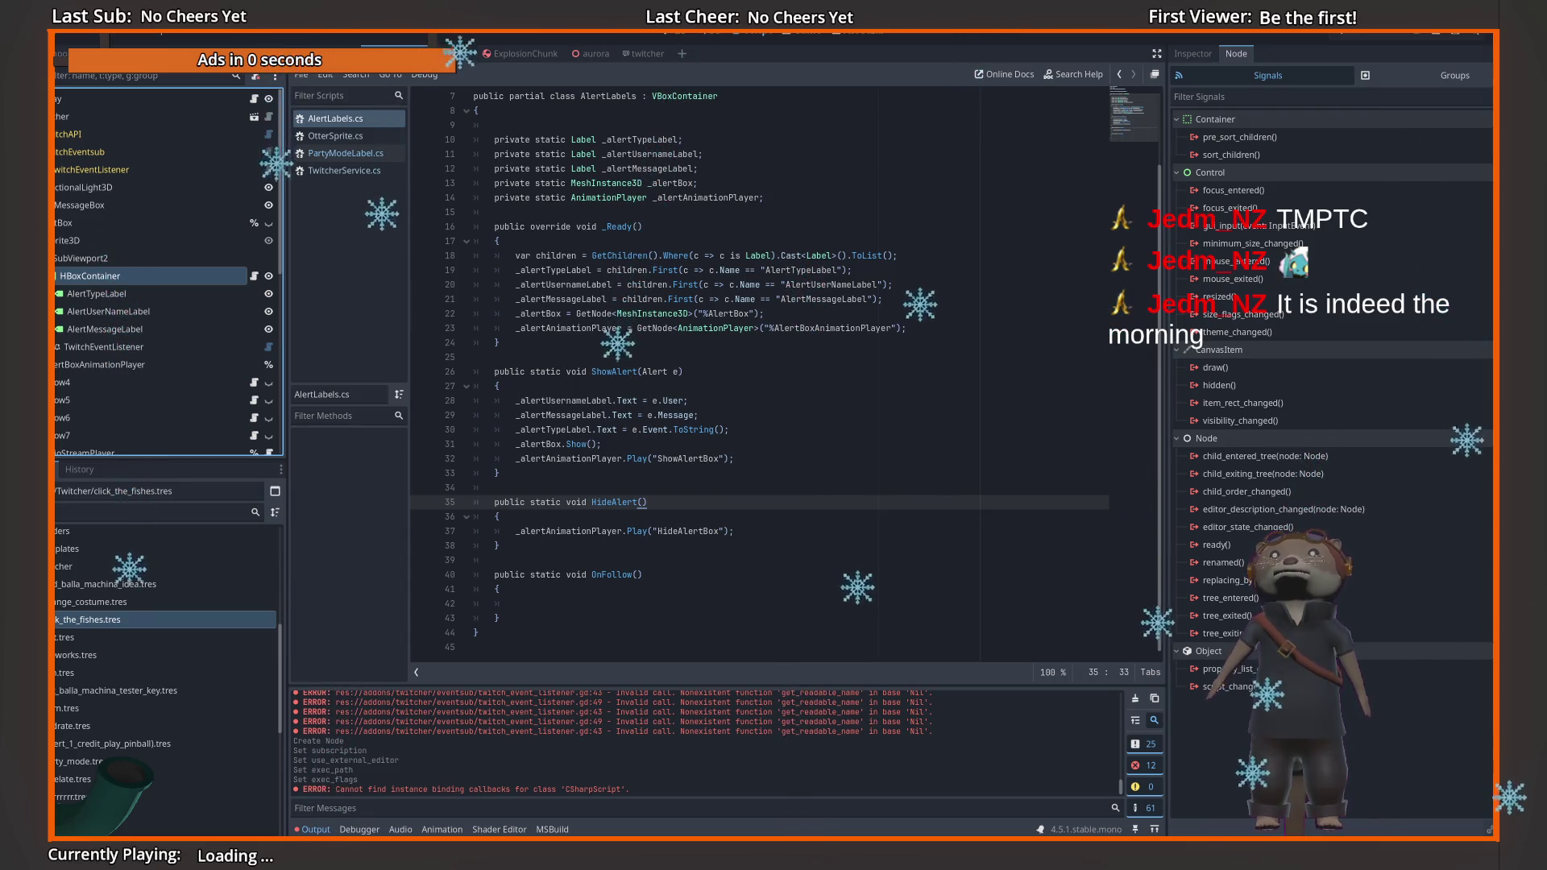
click(625, 502)
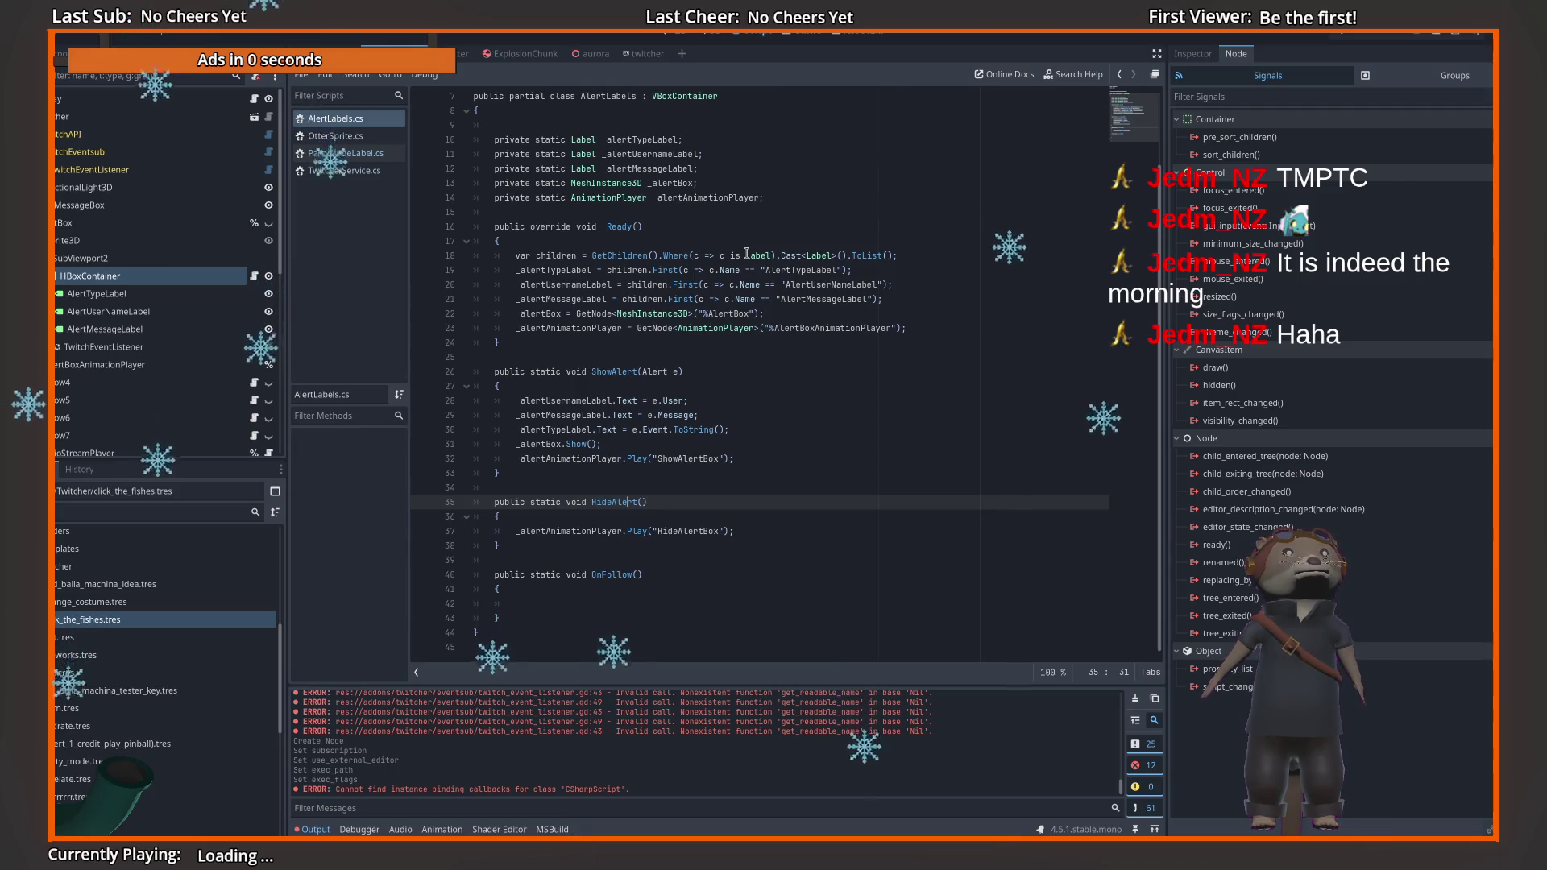
click(604, 609)
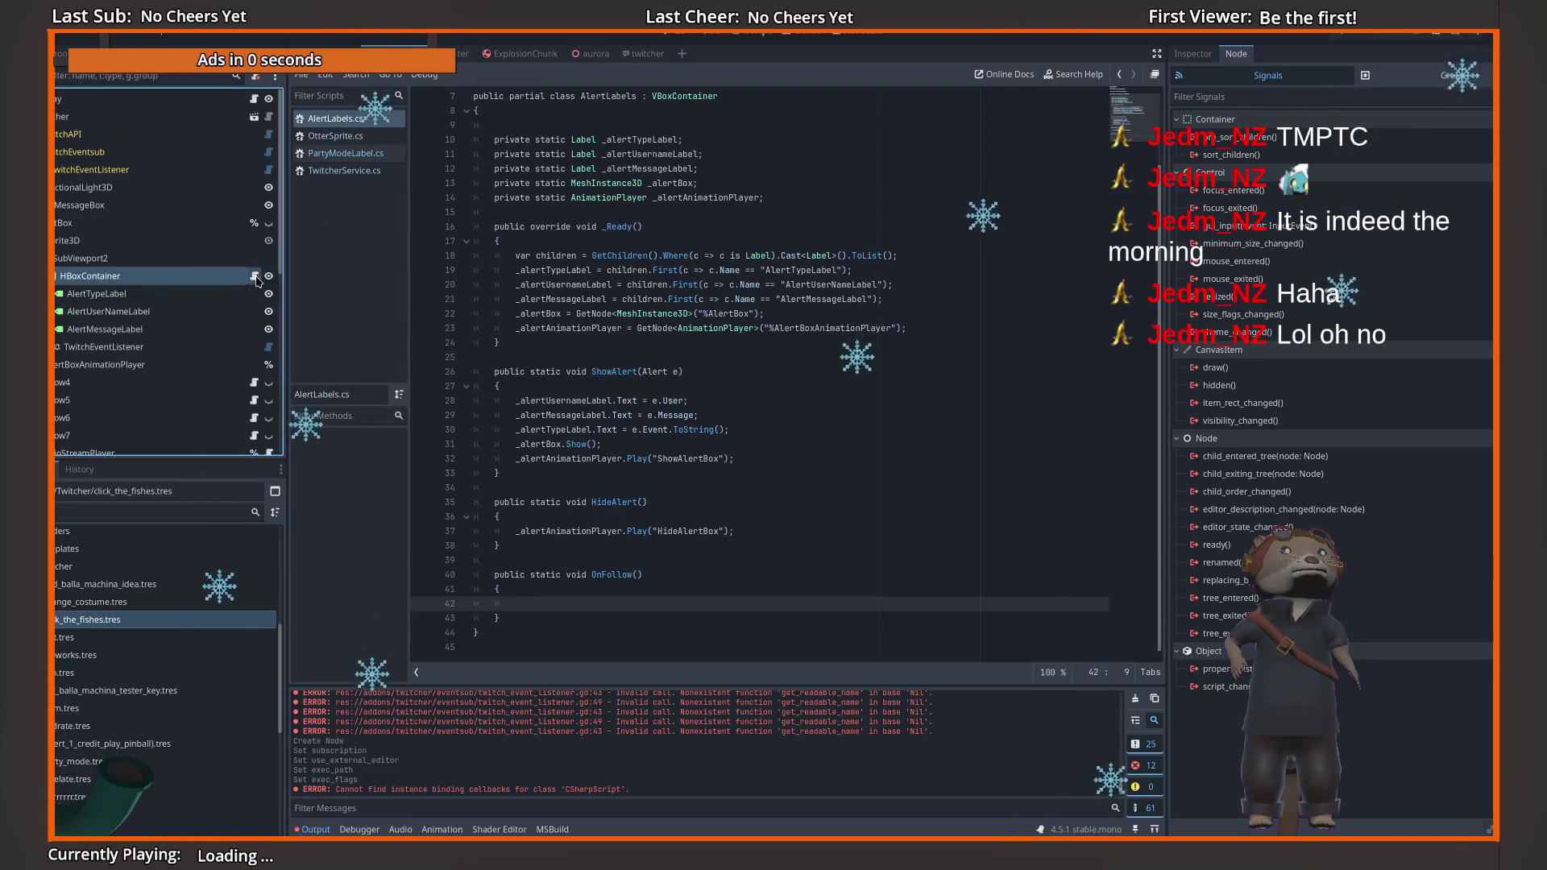
click(256, 276)
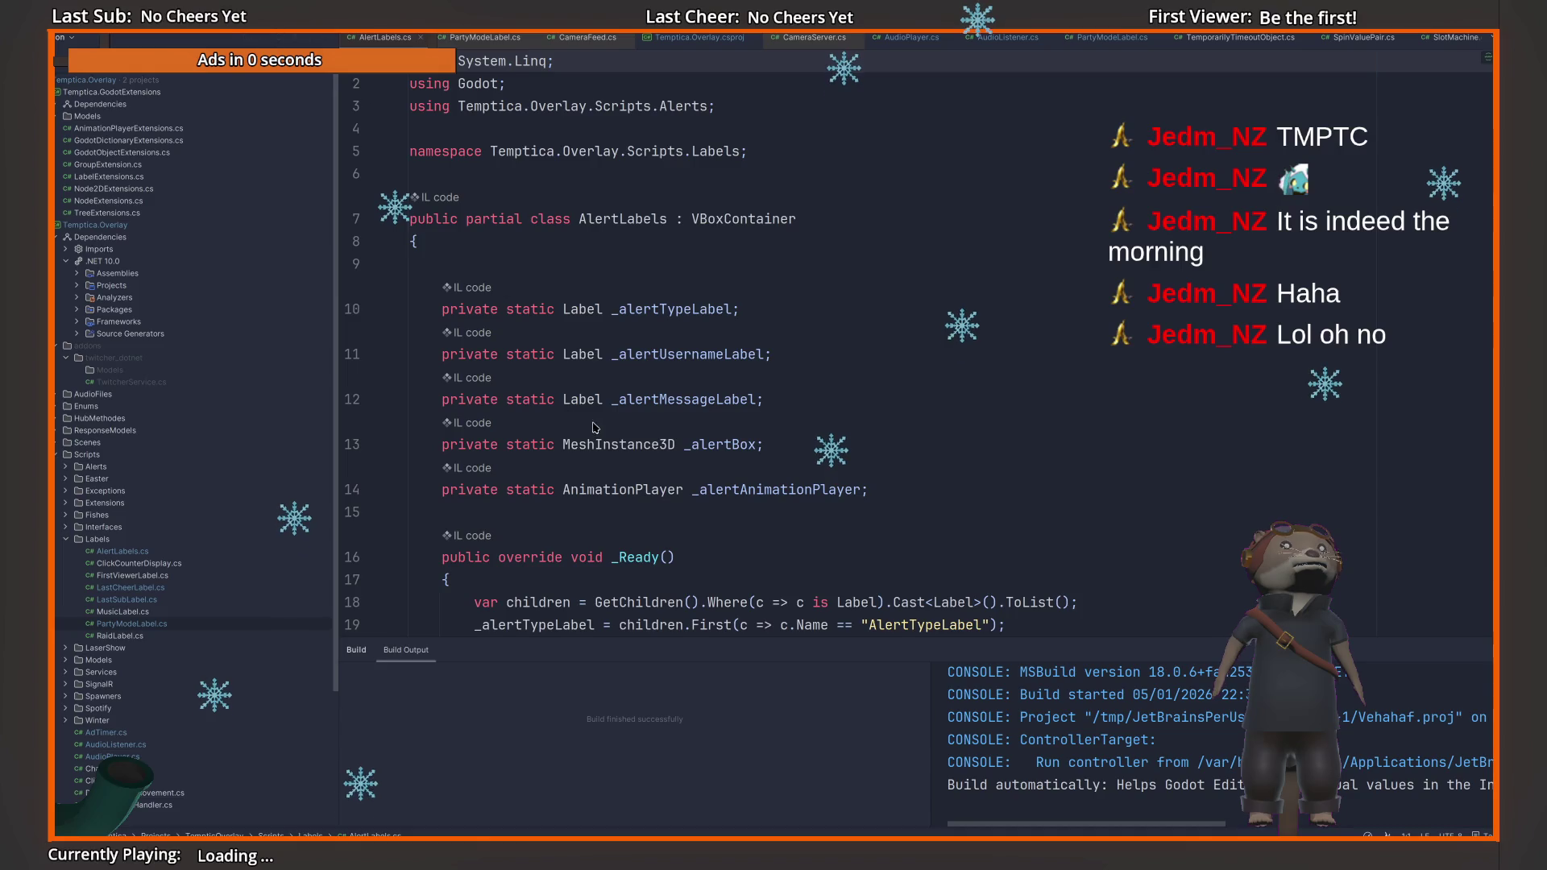
- Scroll to the empty OnFollow, check PartyModeLabel.cs line 37, then return to Godot
scroll(589, 427, down, 10)
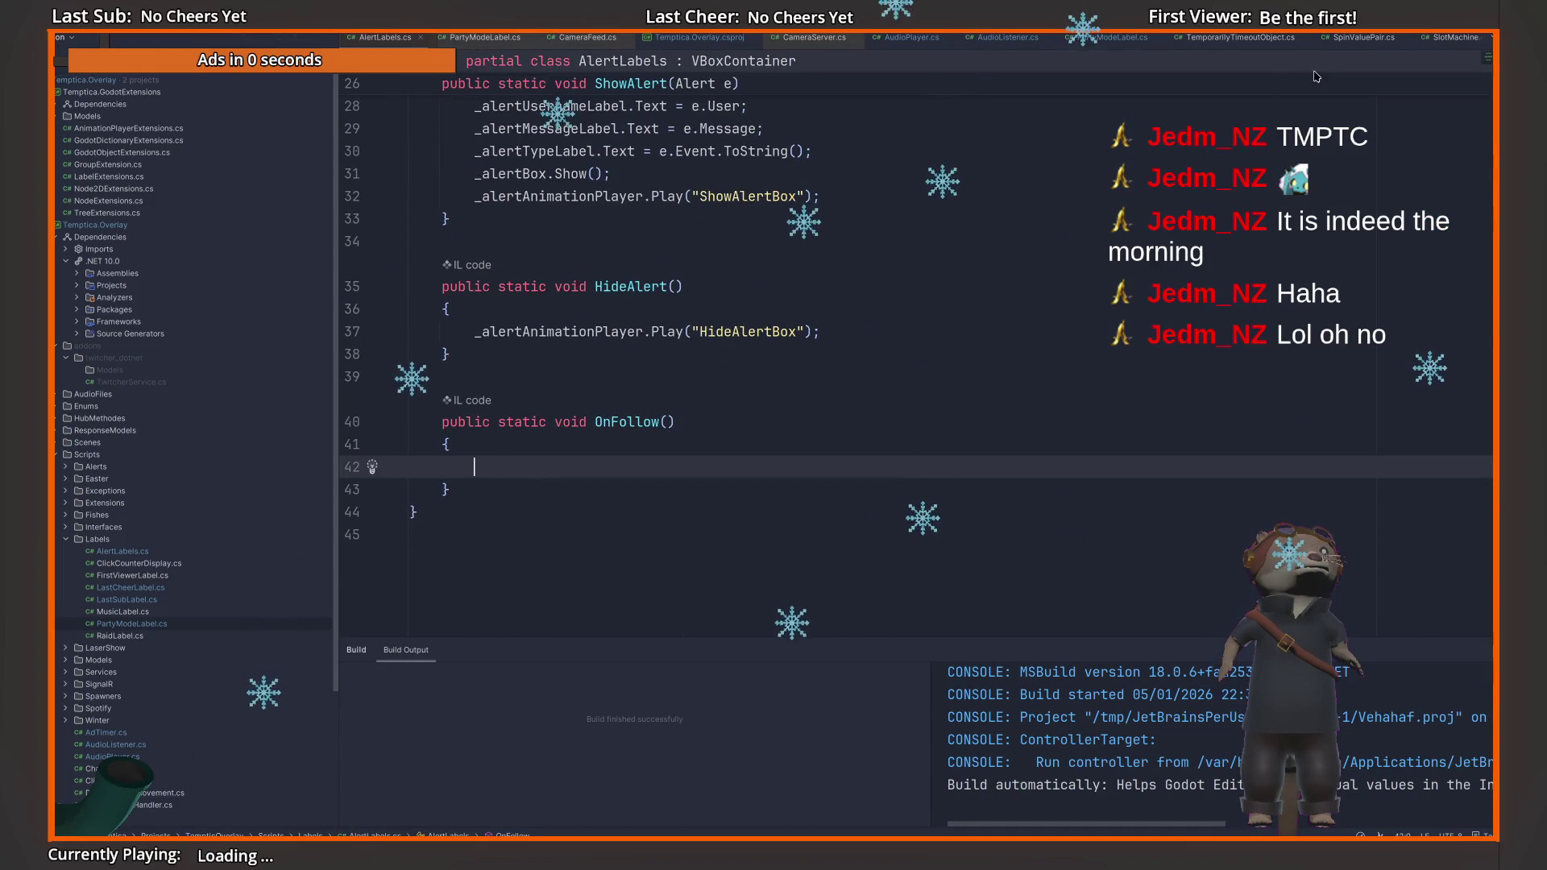
key(ctrl+Tab)
click(690, 400)
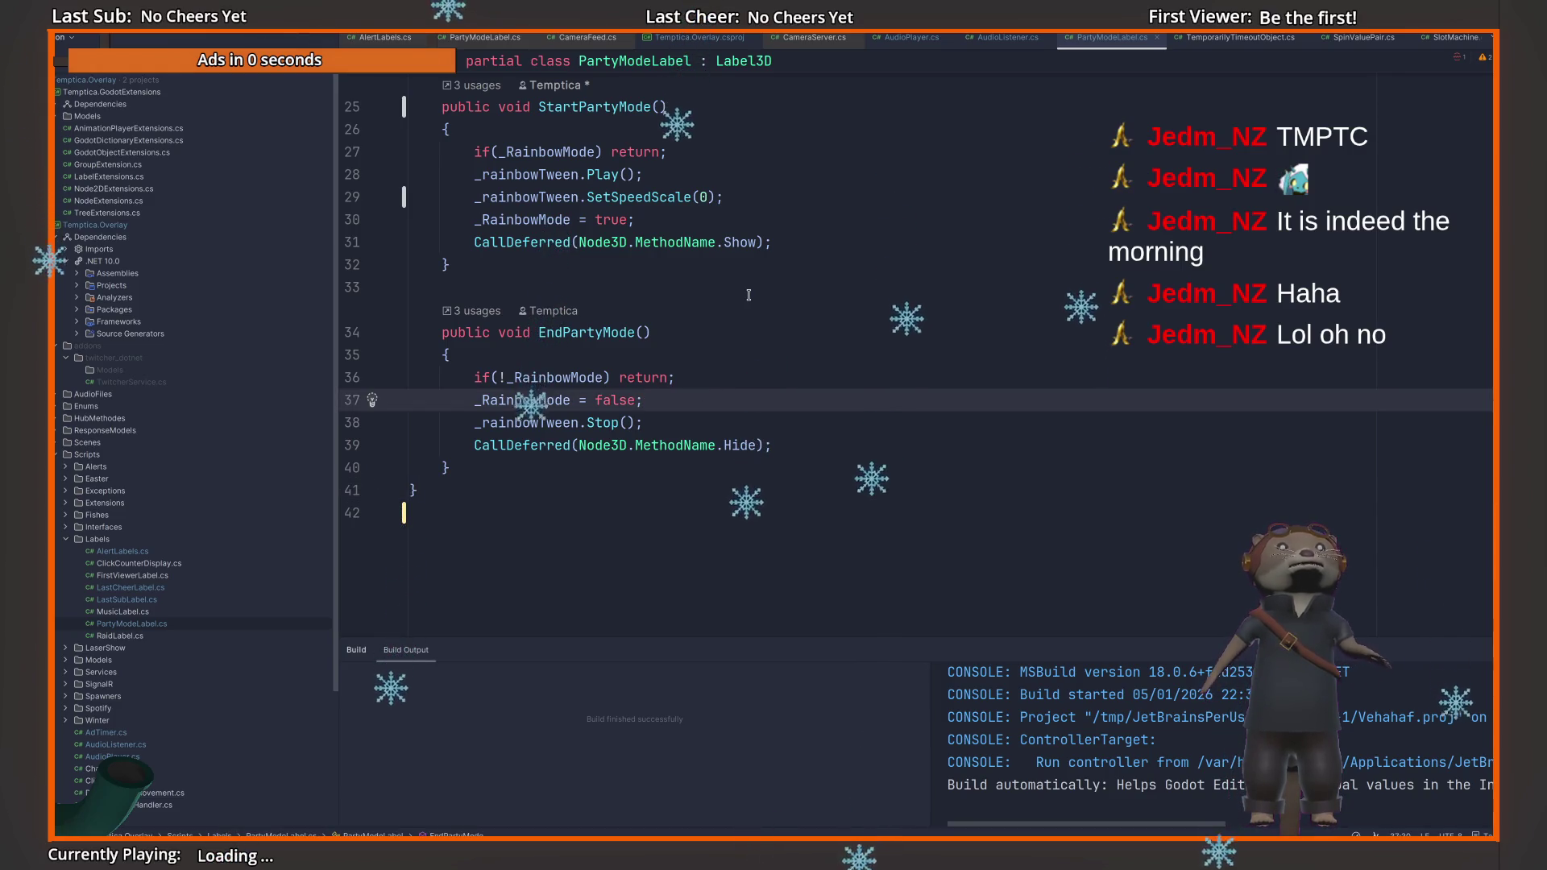
key(alt+Tab)
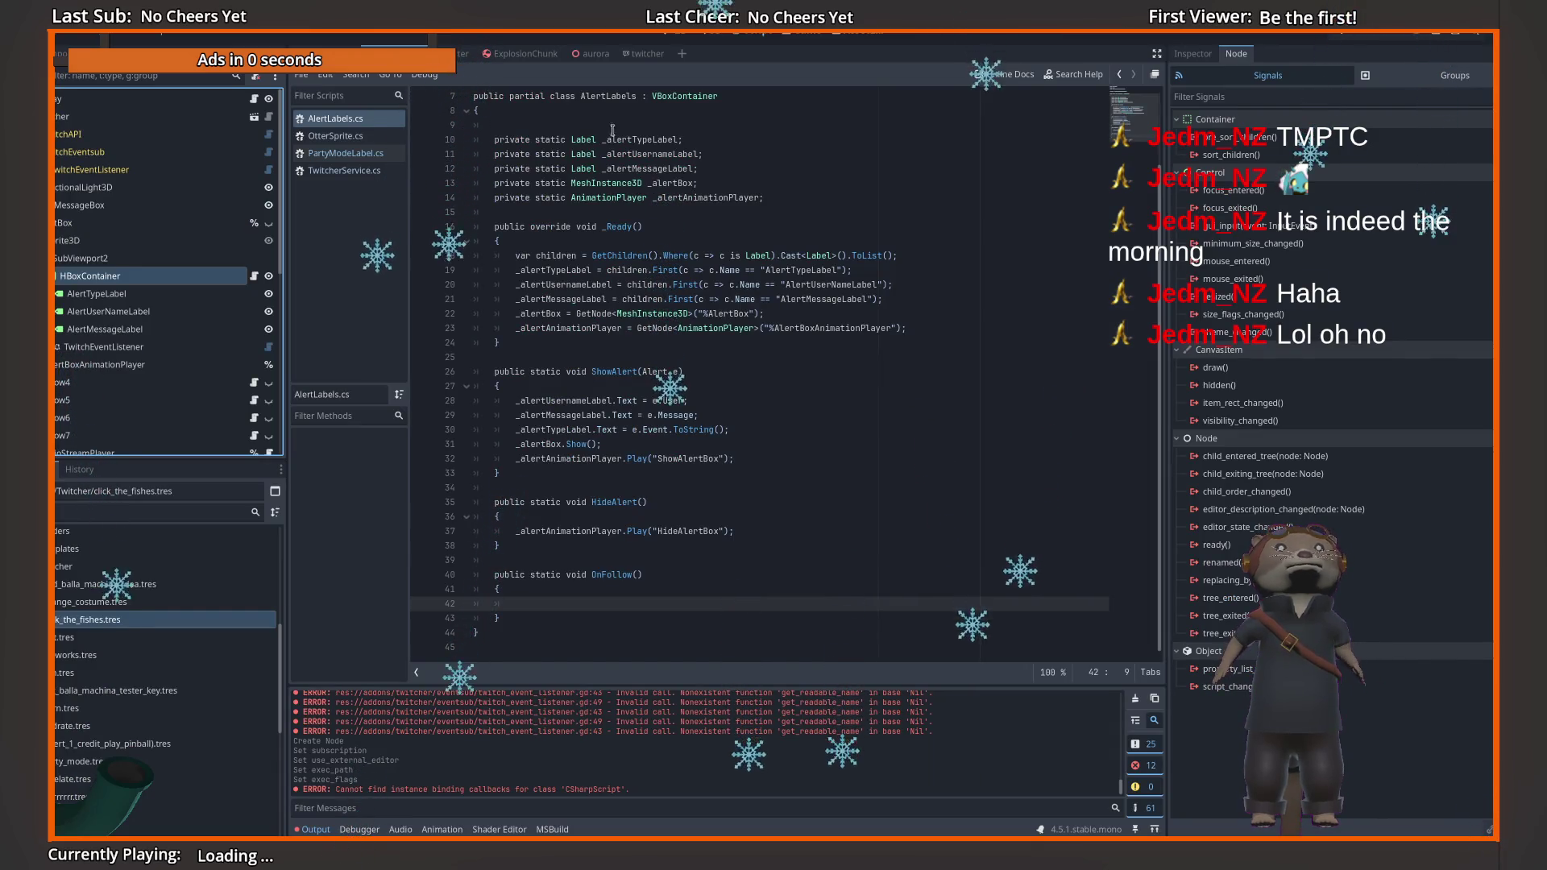
- Open Project Settings and clear the filter to browse all settings
click(70, 45)
click(69, 46)
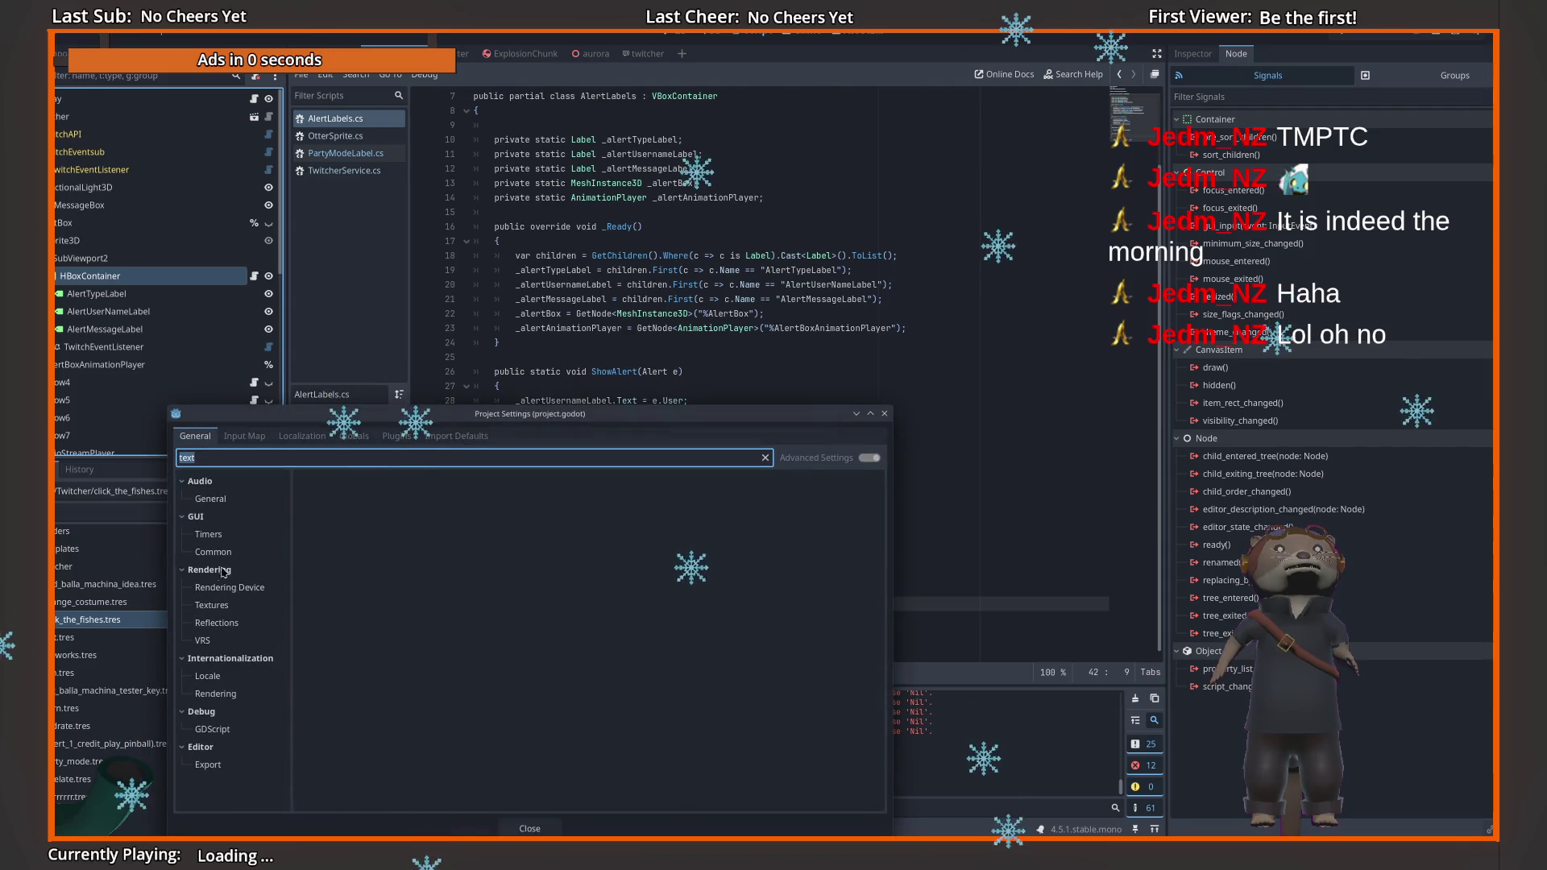
click(227, 505)
click(763, 459)
scroll(211, 543, down, 8)
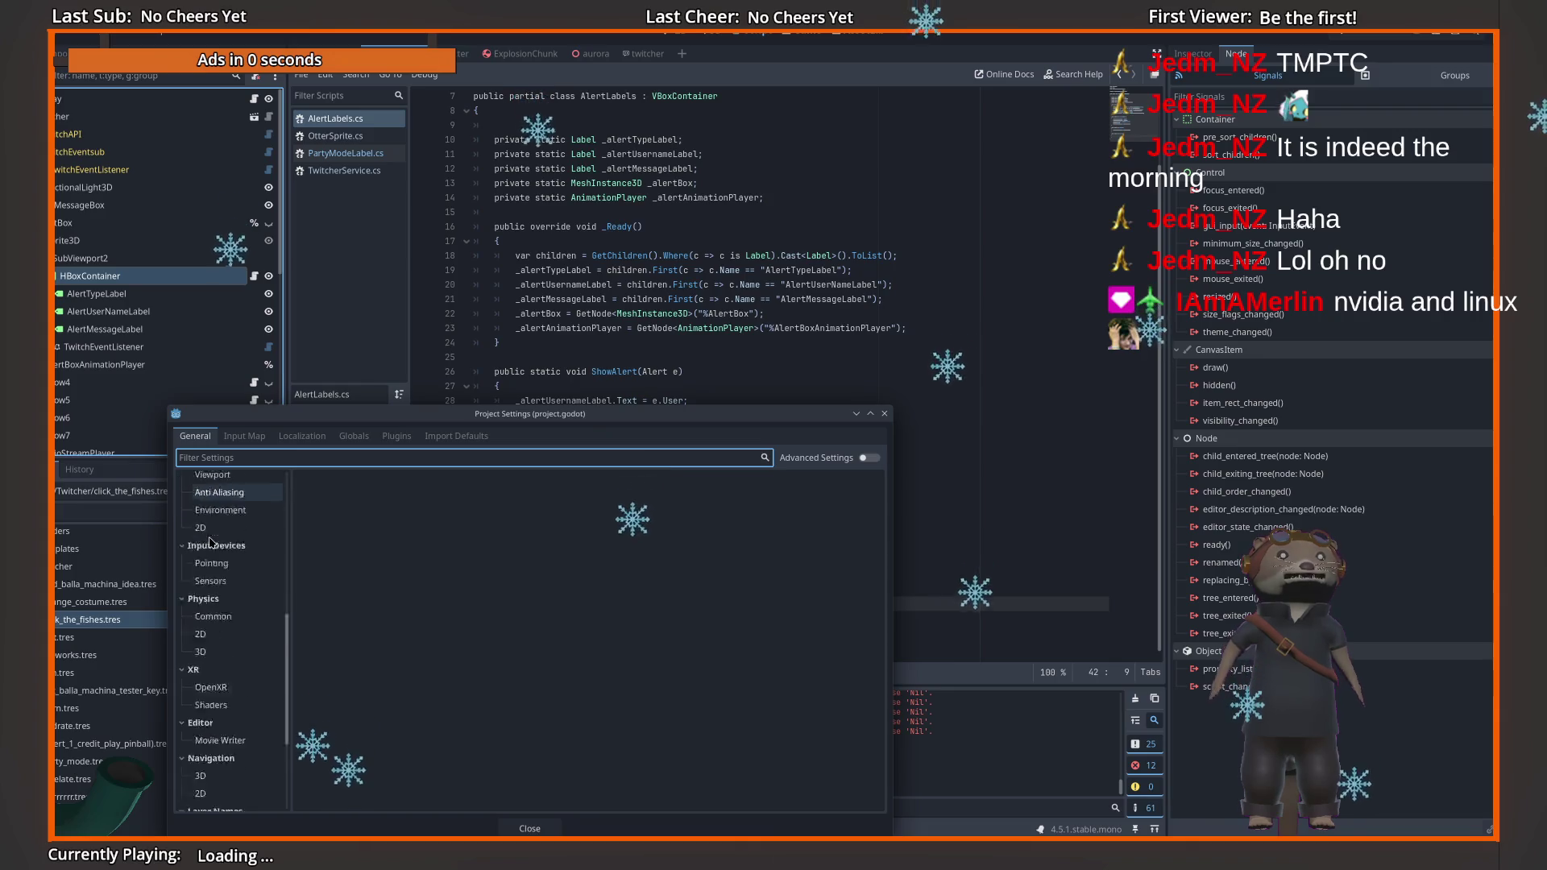
scroll(229, 749, down, 5)
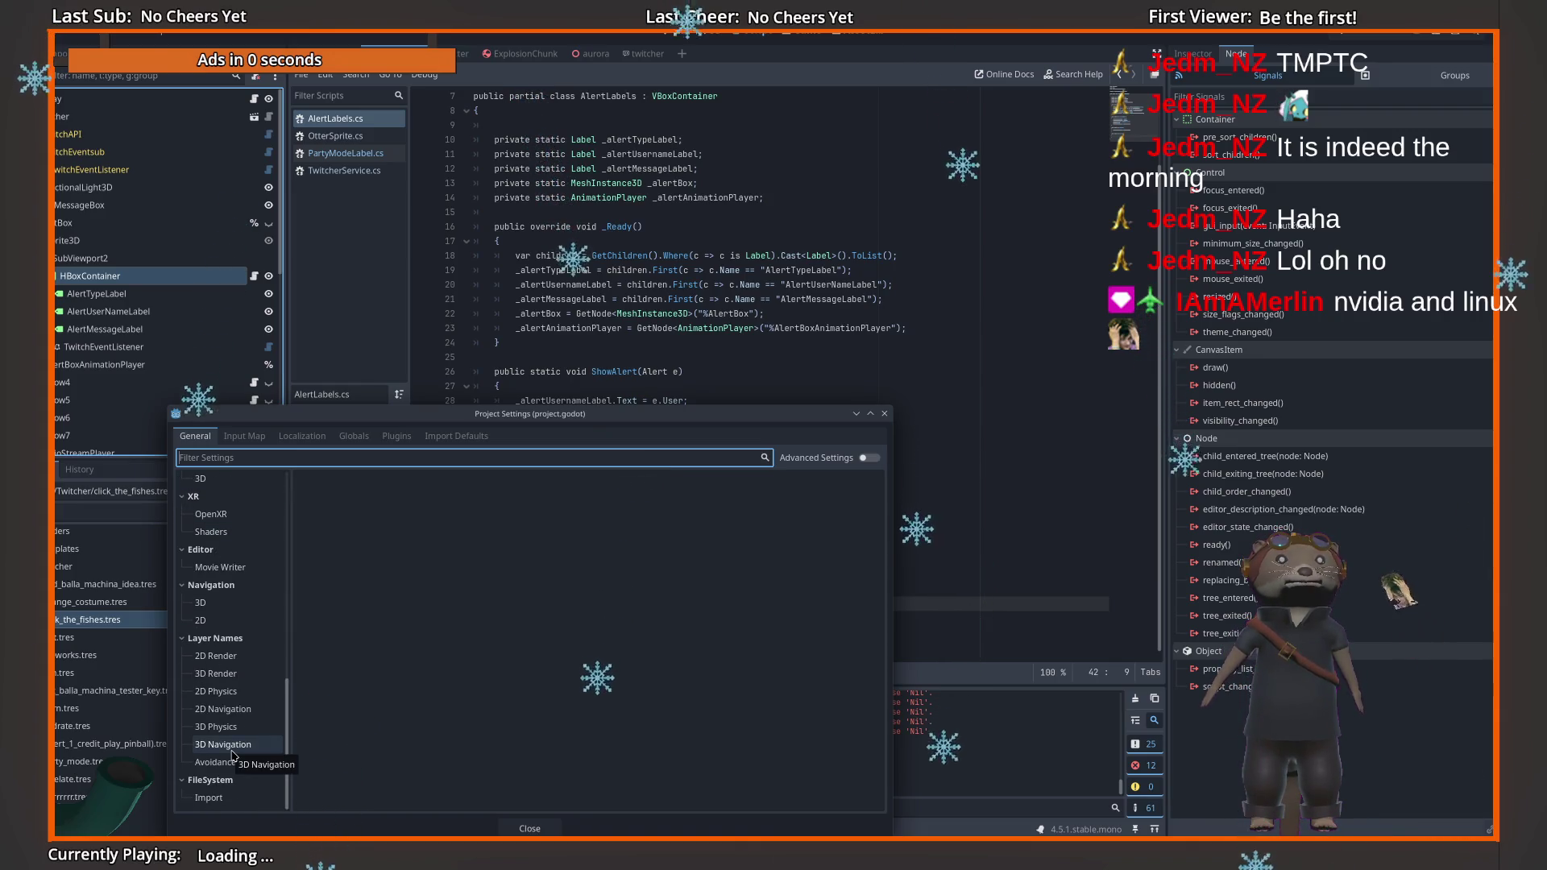
scroll(232, 755, up, 5)
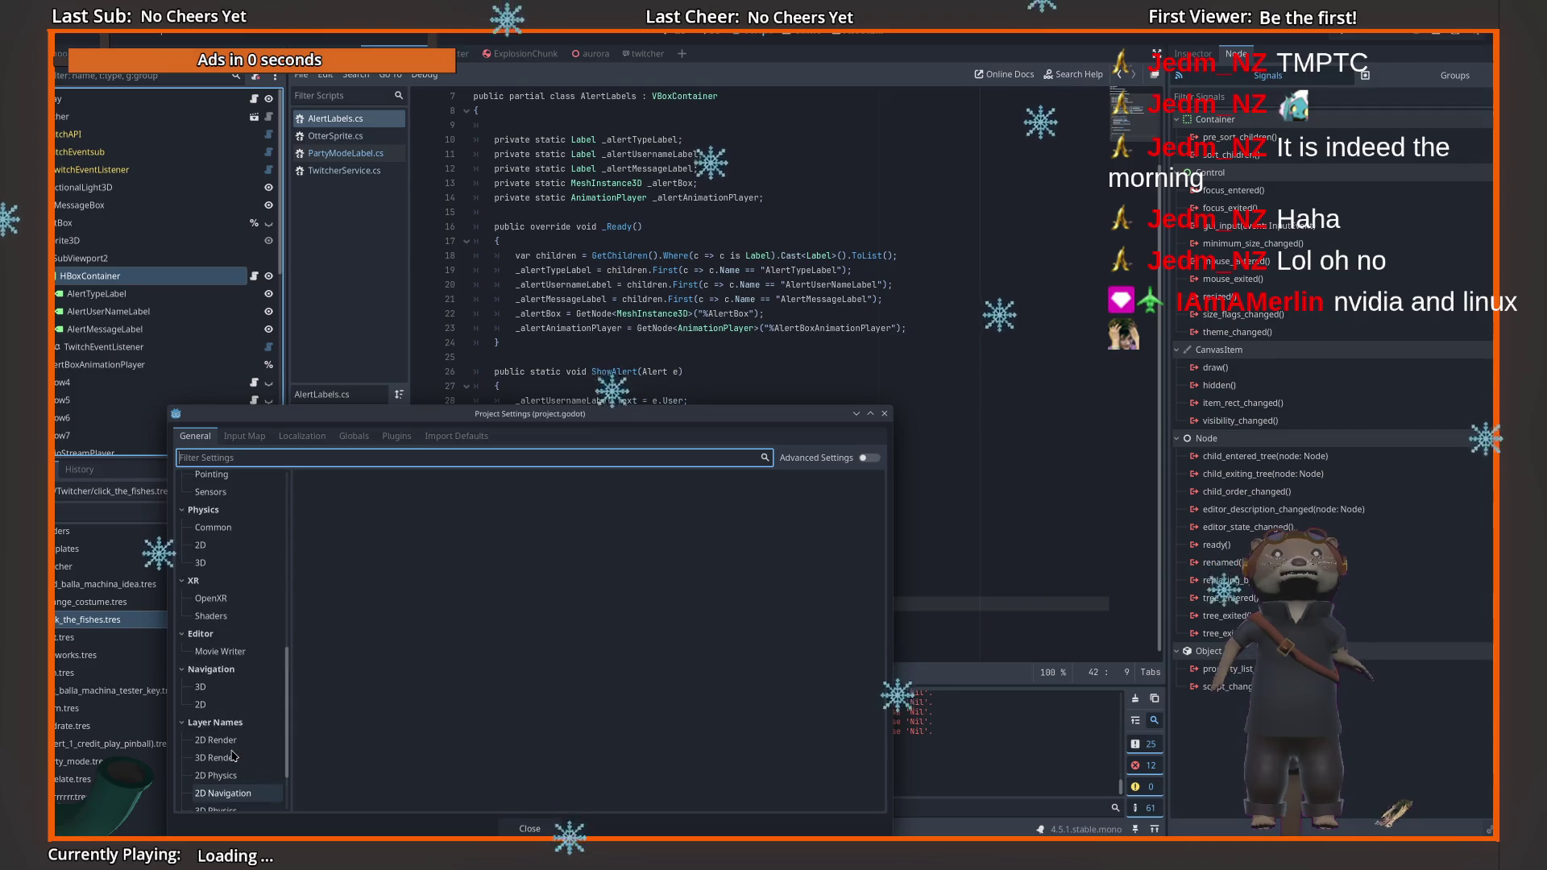
scroll(234, 755, up, 4)
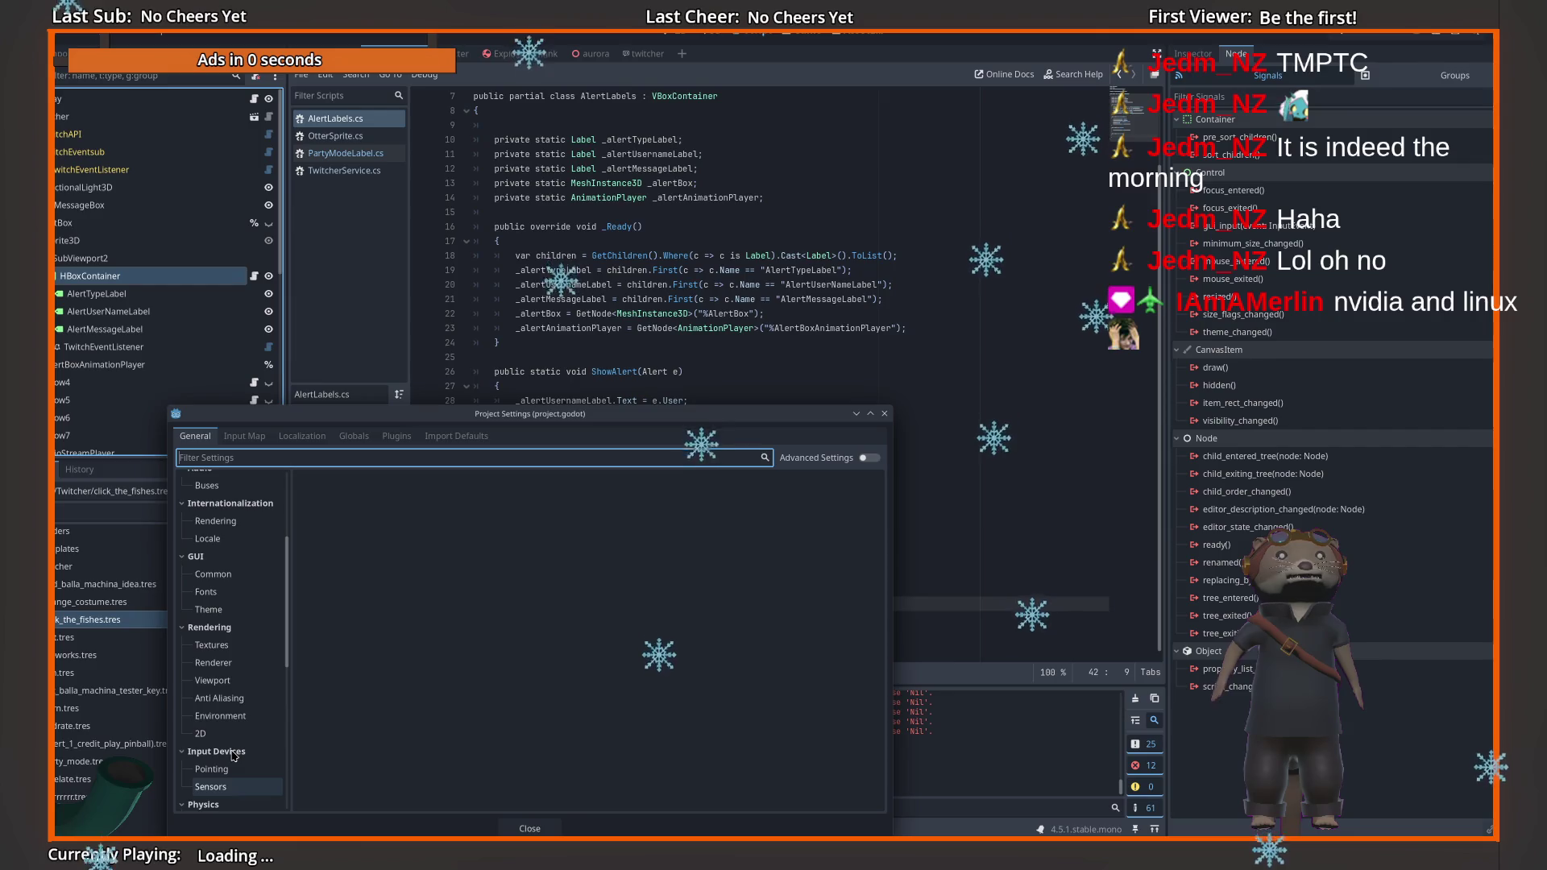
scroll(234, 755, up, 3)
scroll(232, 754, up, 2)
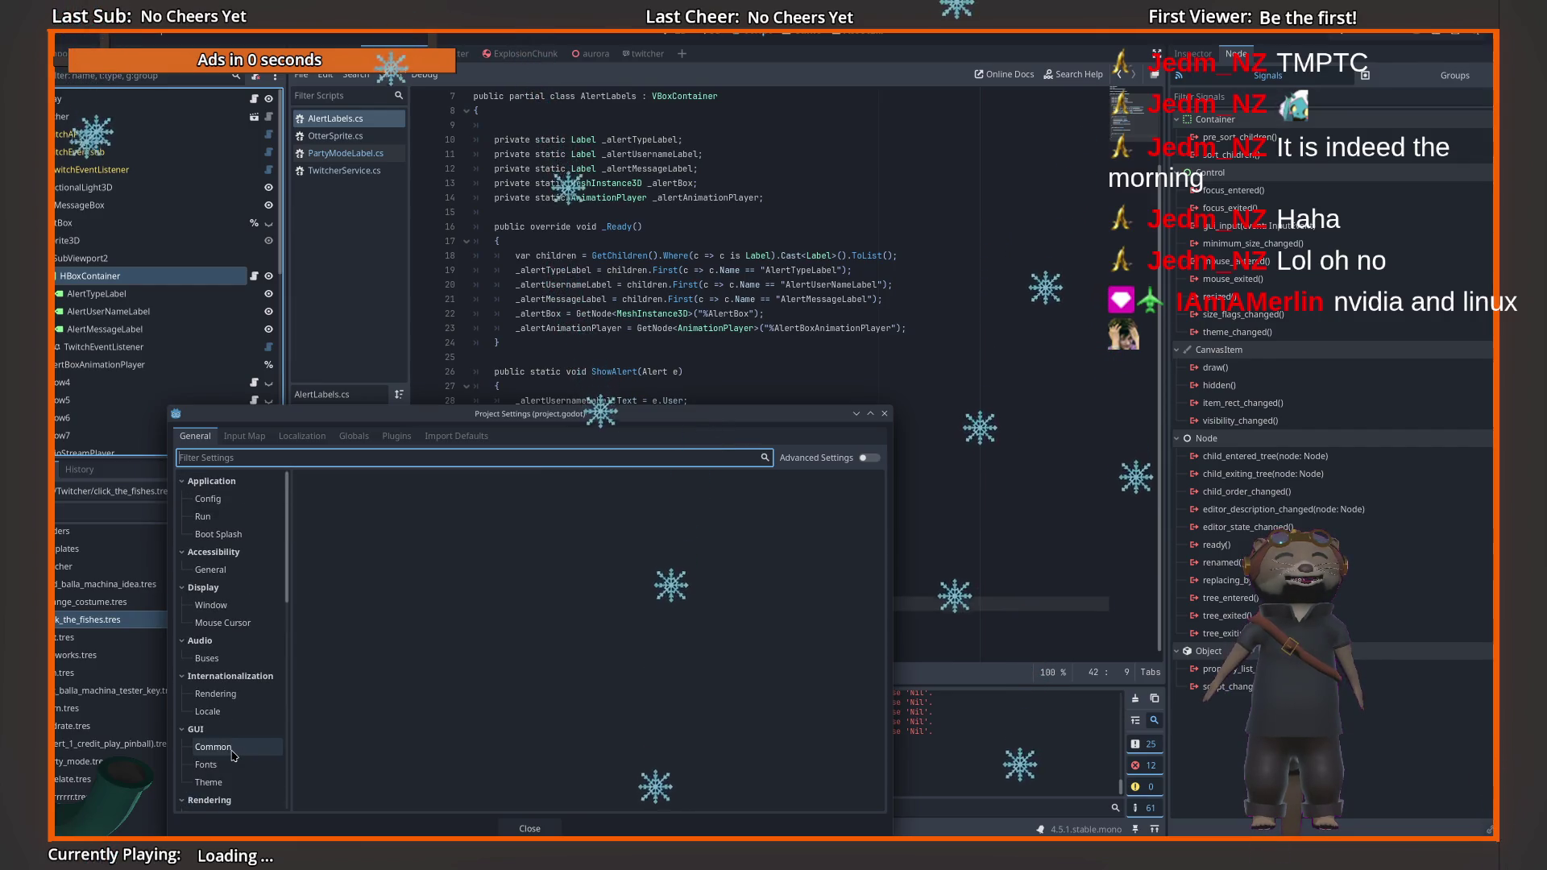
- Filter settings by 'project' and verify preset Overlay and assembly name Temptica.Overlay
click(263, 458)
text(.)
key(BackSpace)
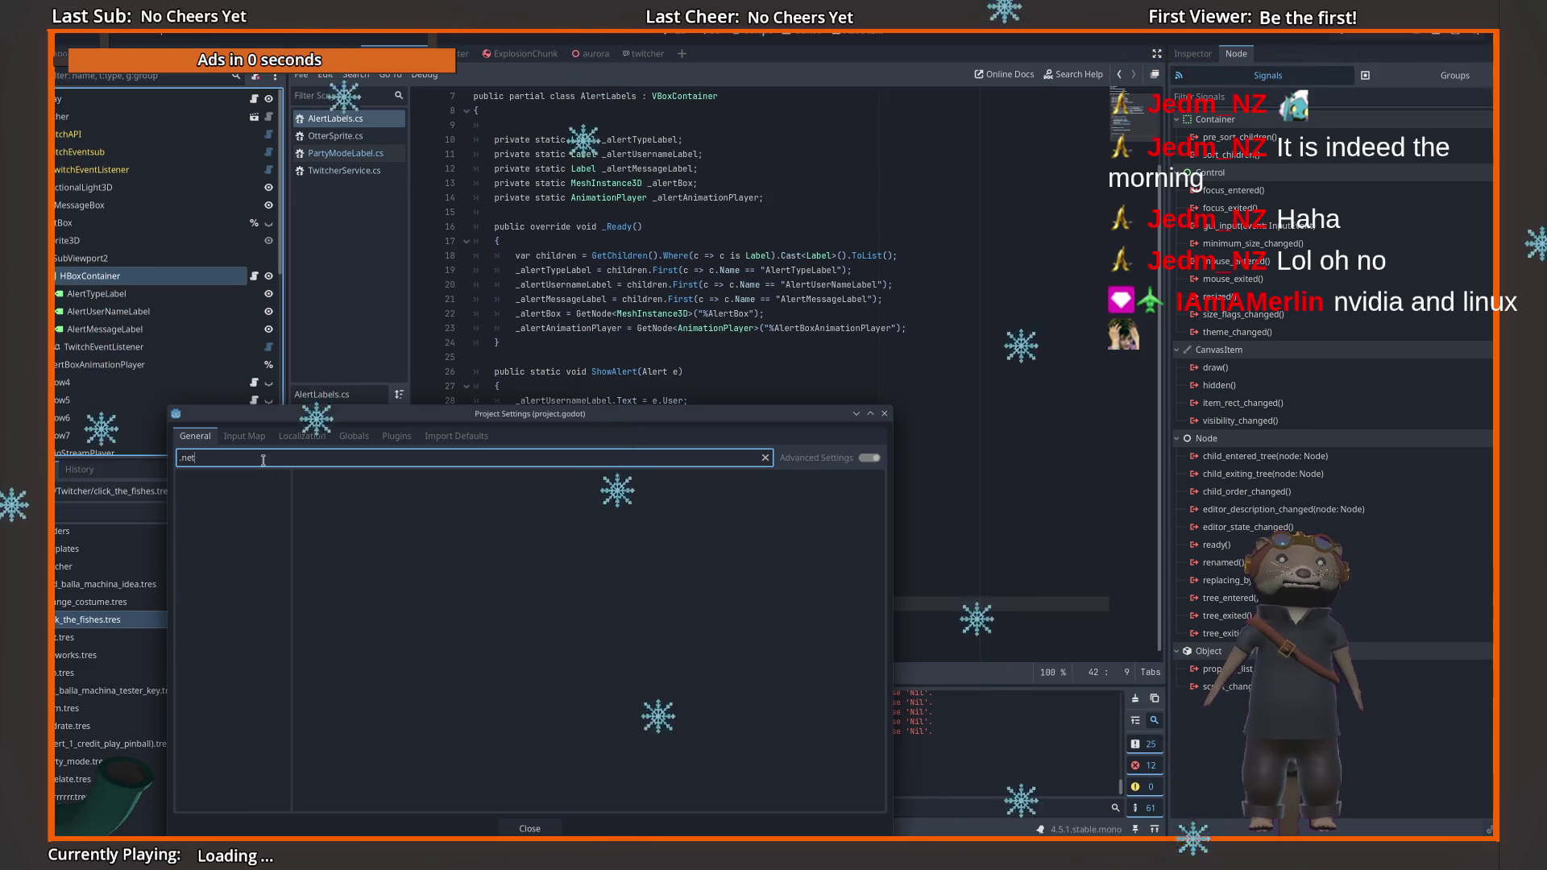
text(project)
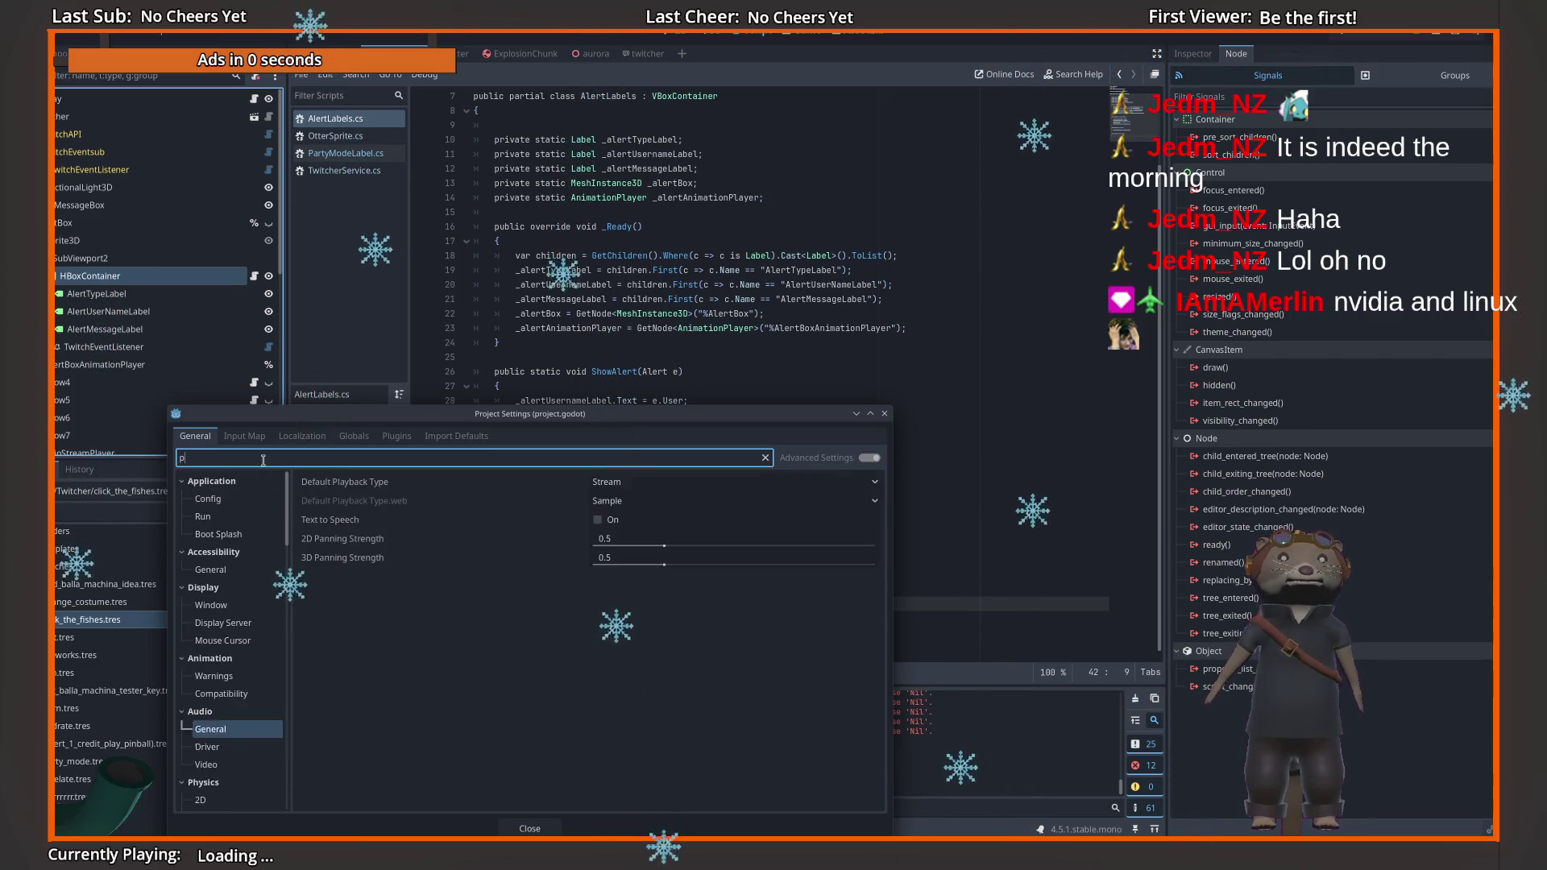
click(238, 501)
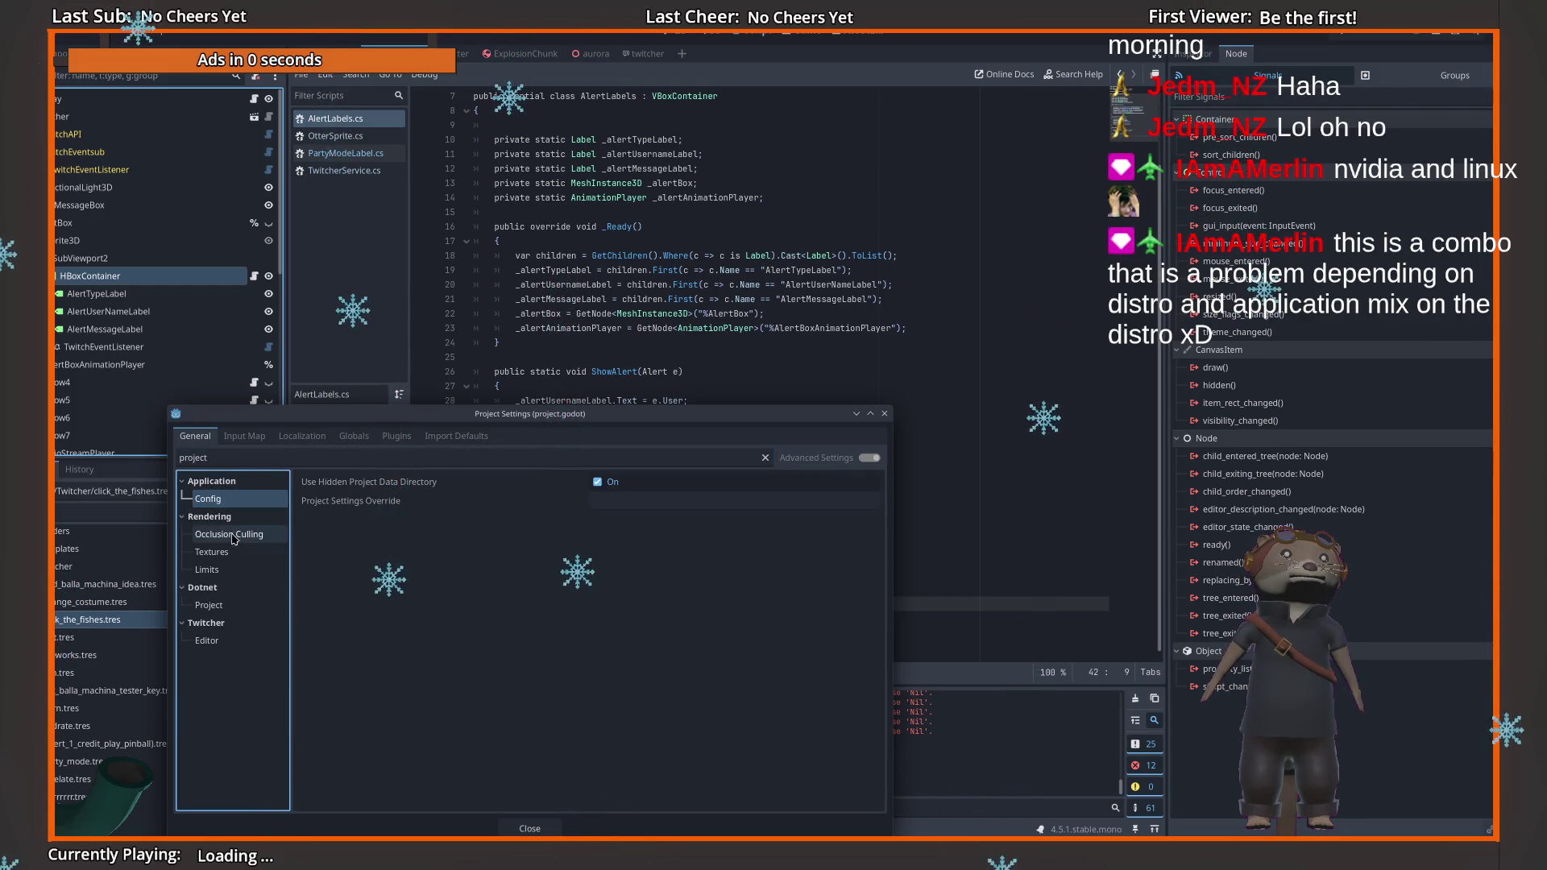
click(216, 636)
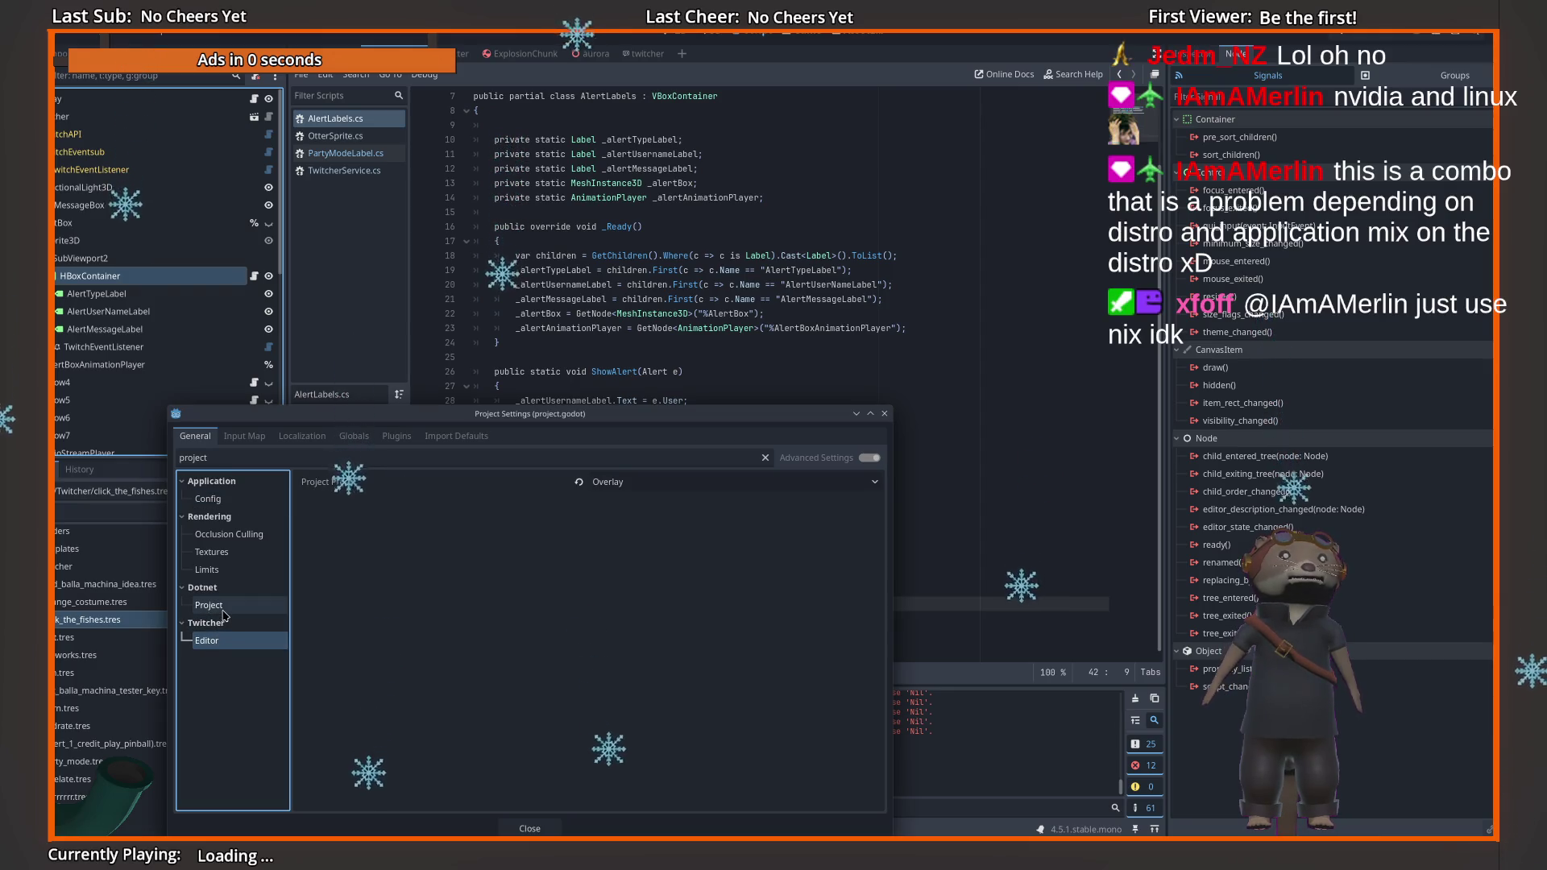
click(690, 483)
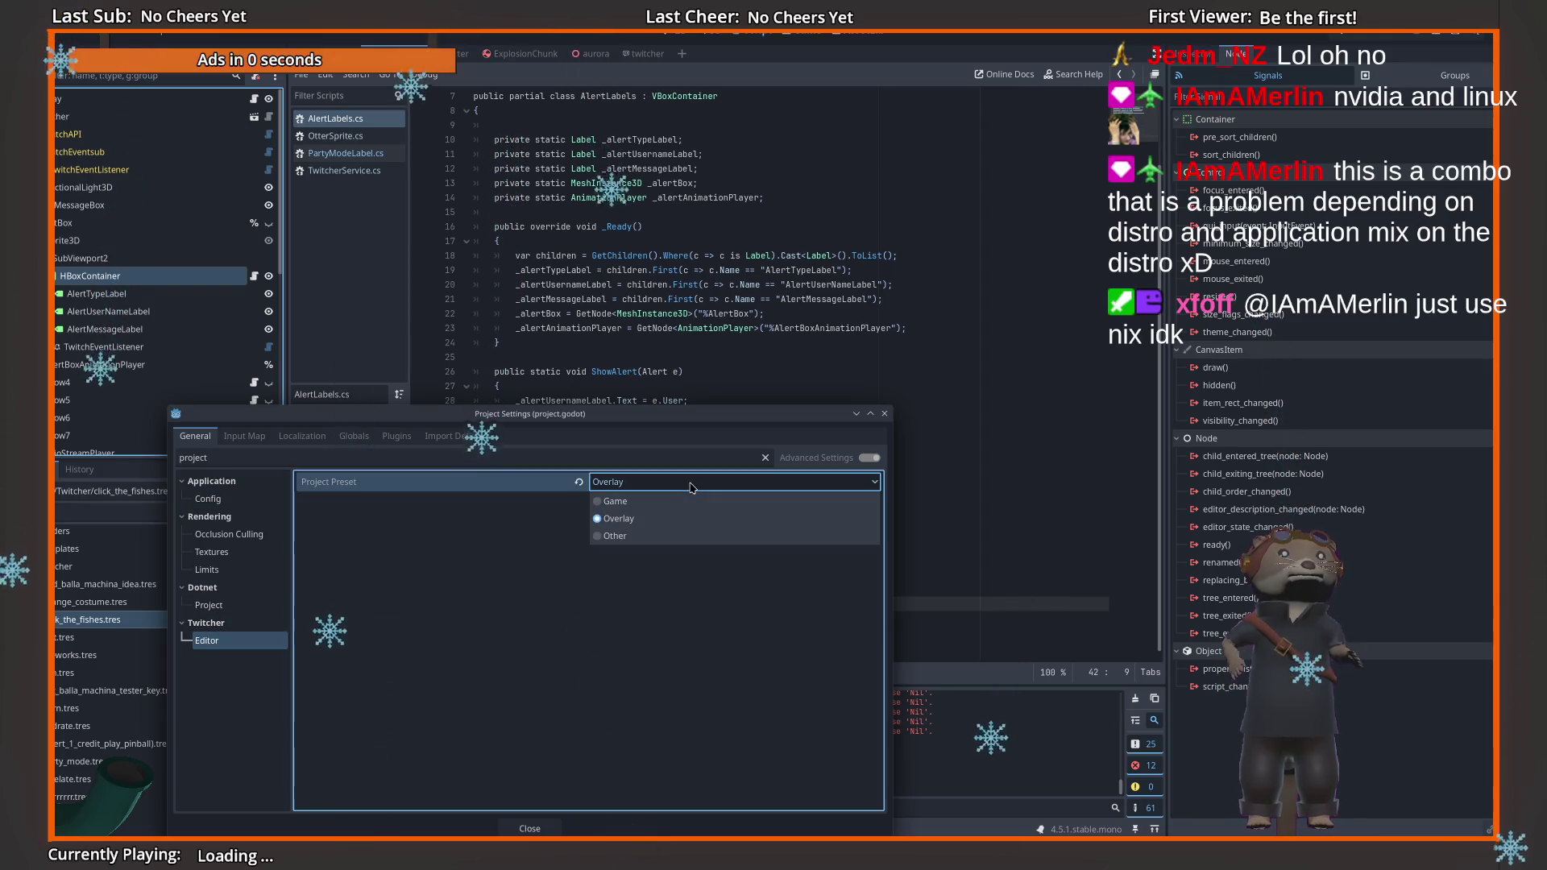
click(689, 486)
click(208, 605)
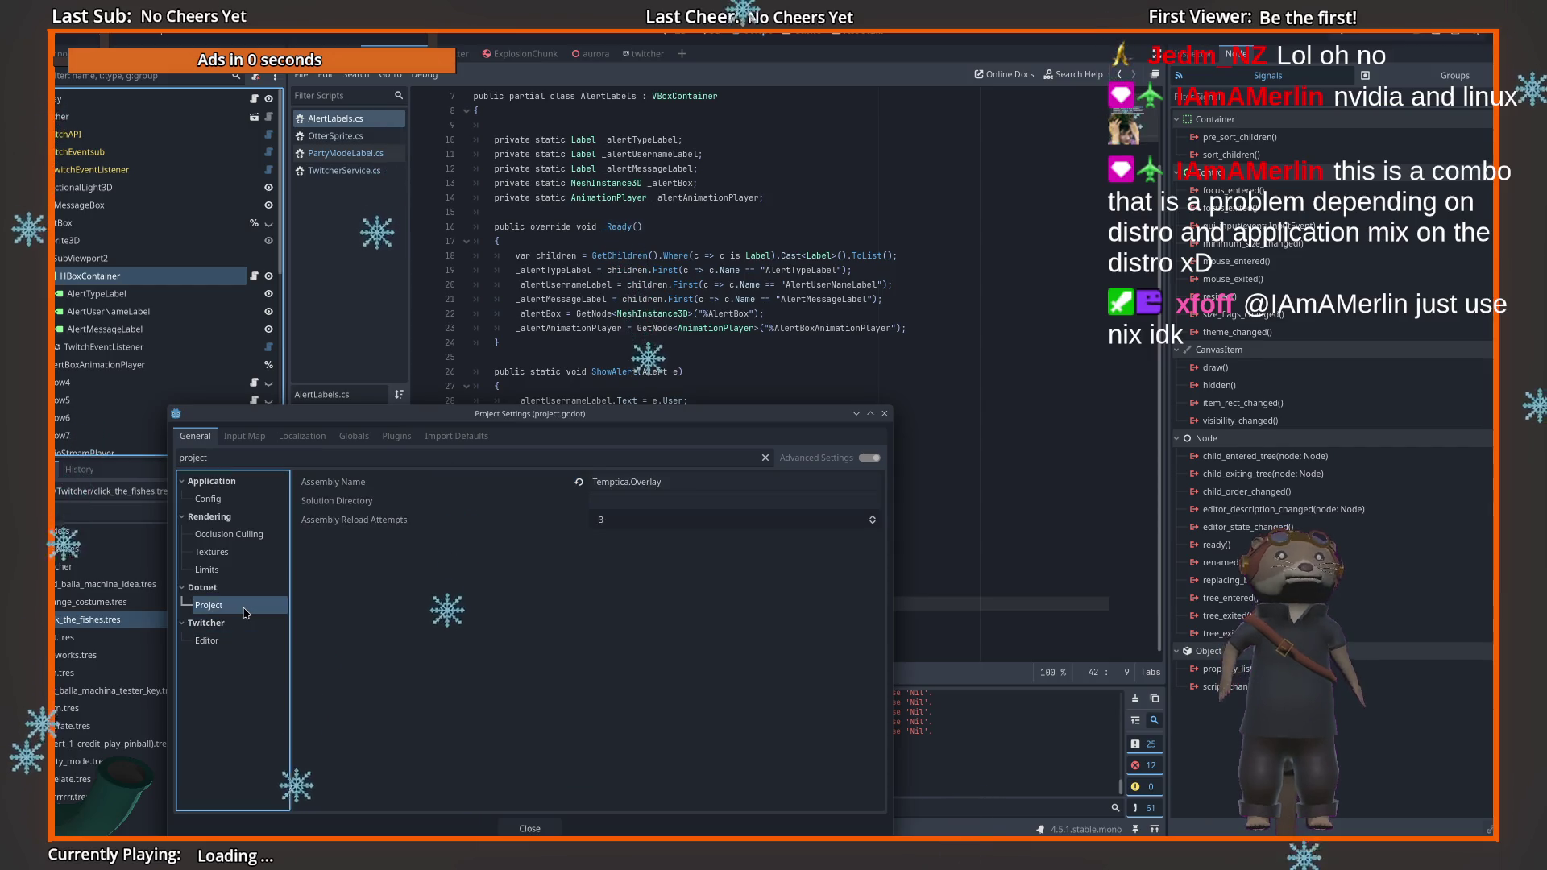
click(674, 482)
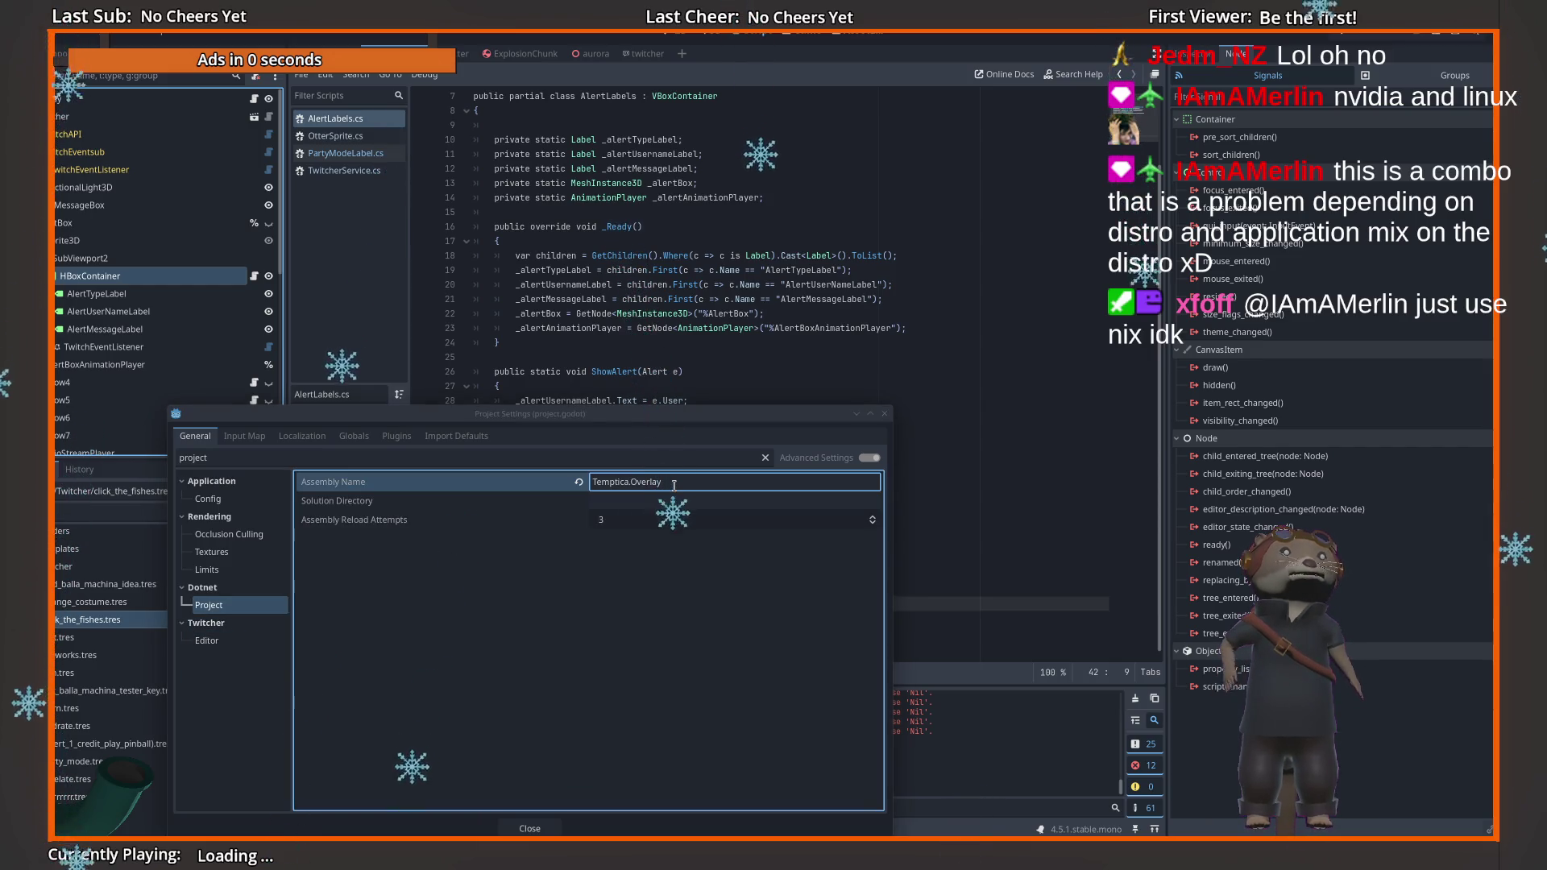
key(alt+Tab)
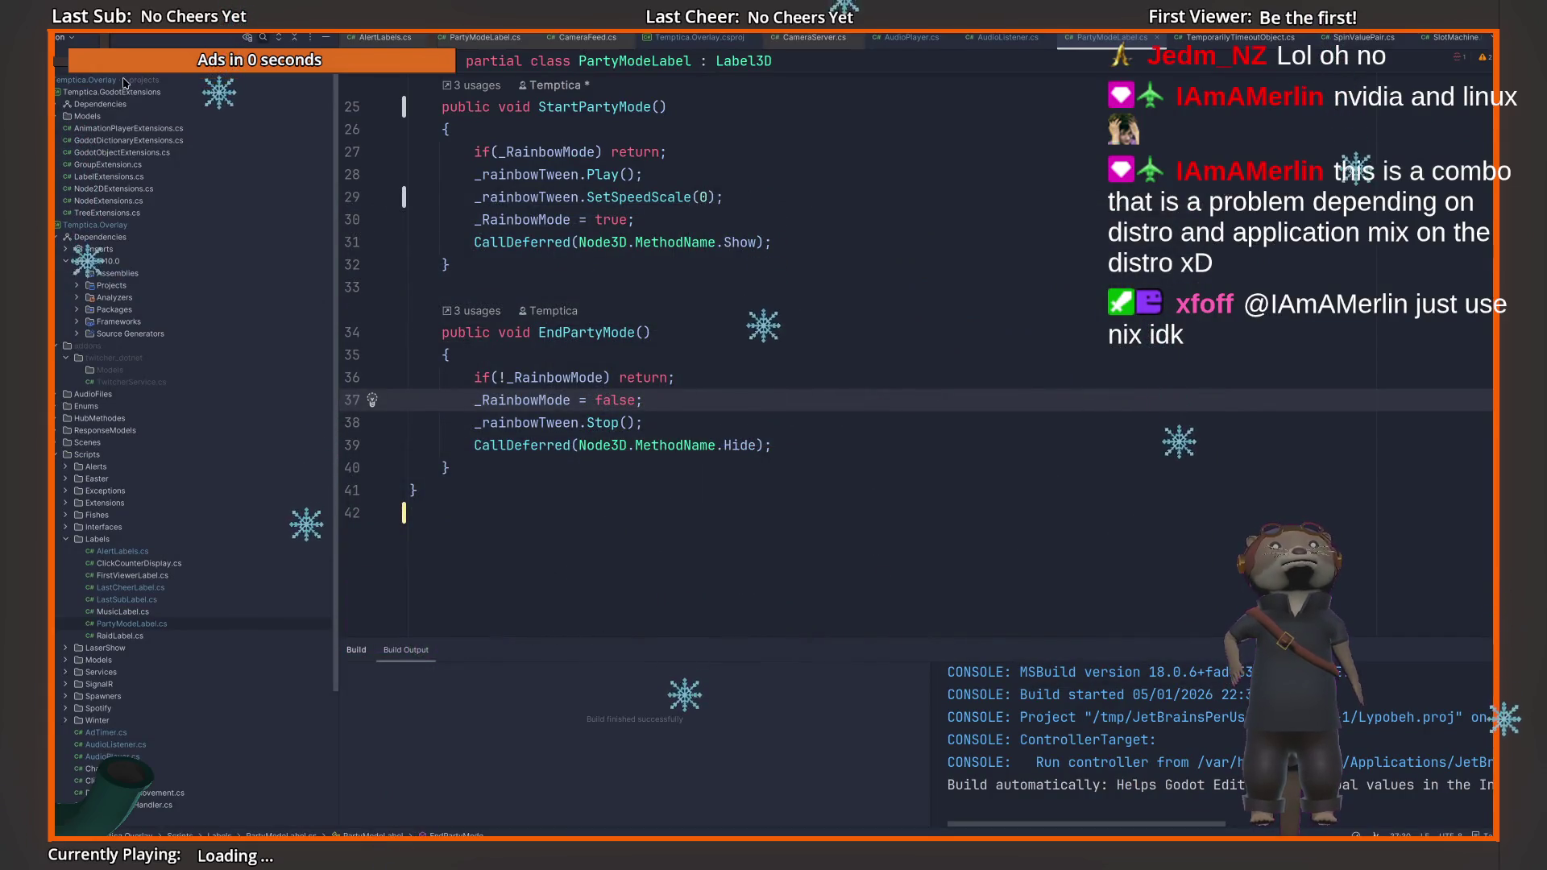
- Preview TwitcherService.cs and the Overlay.cs IL view, then close both
click(129, 229)
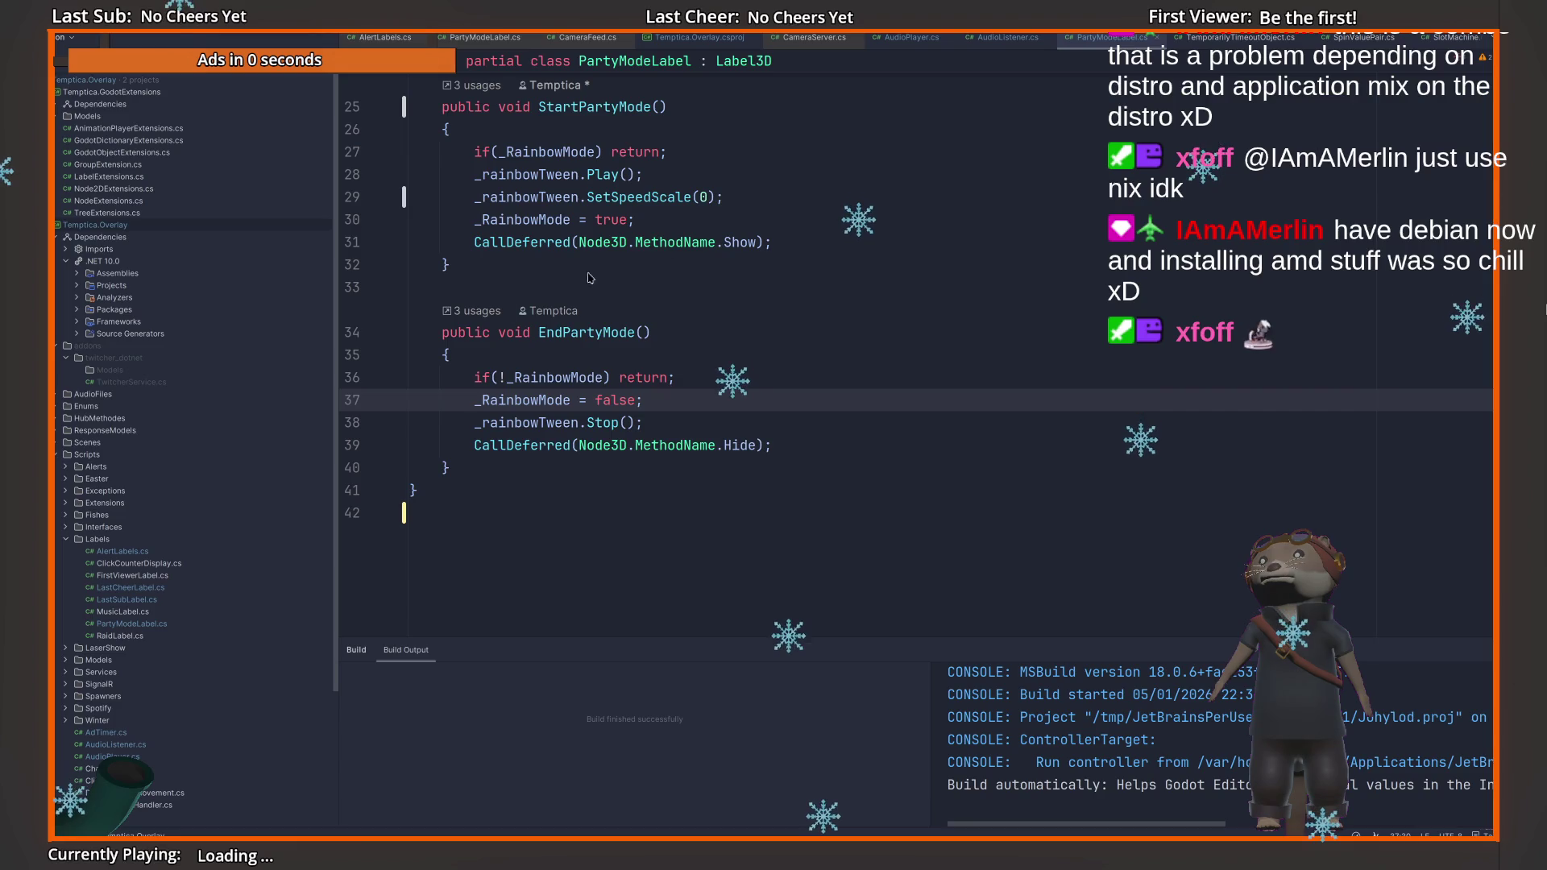
scroll(659, 441, up, 8)
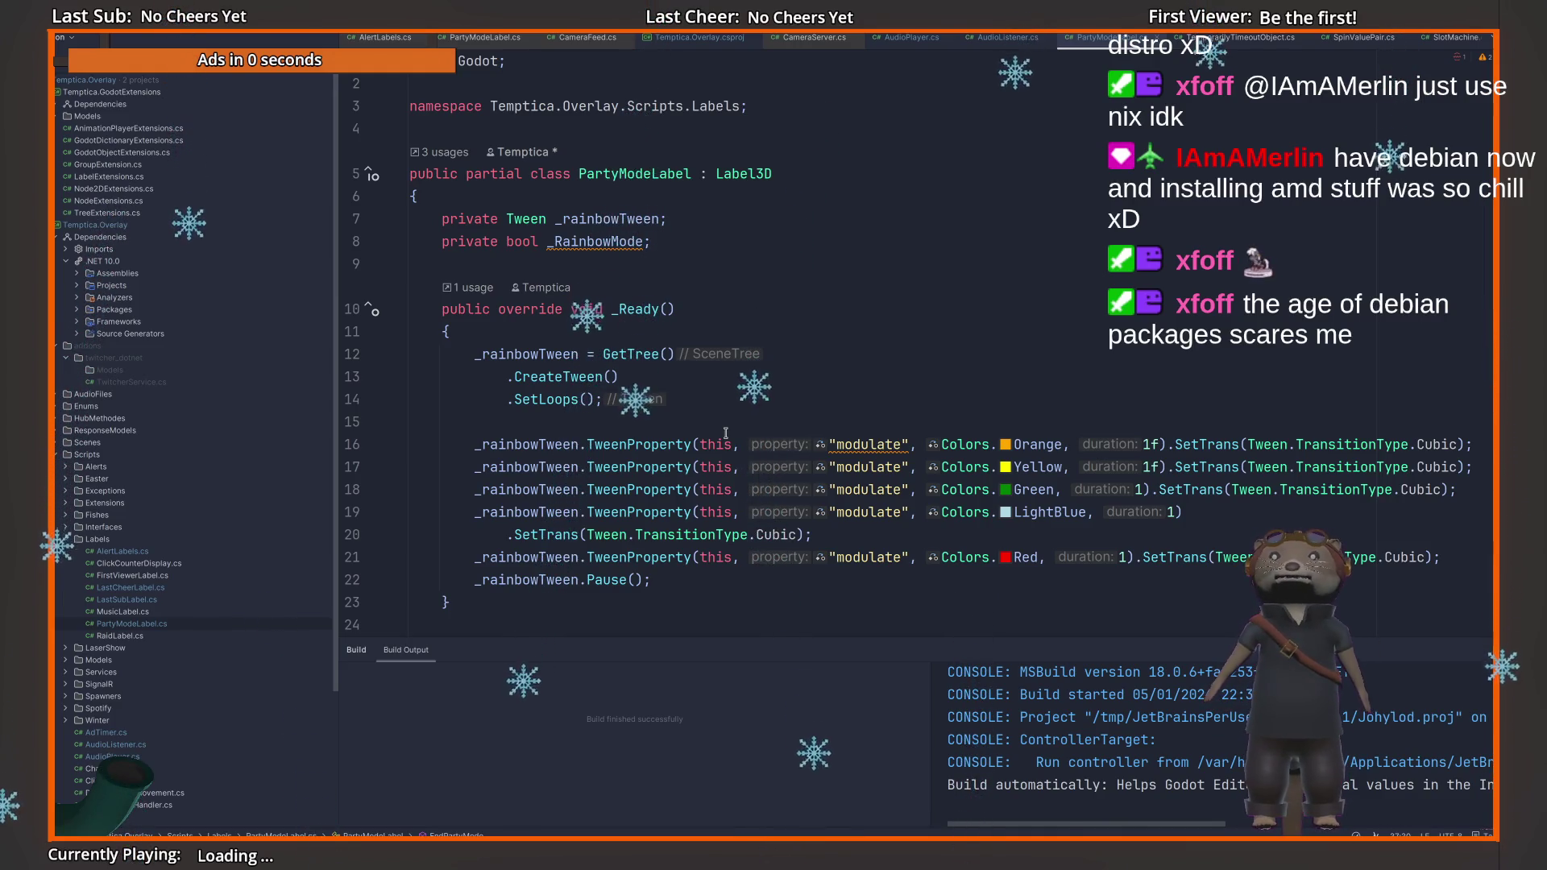
click(788, 163)
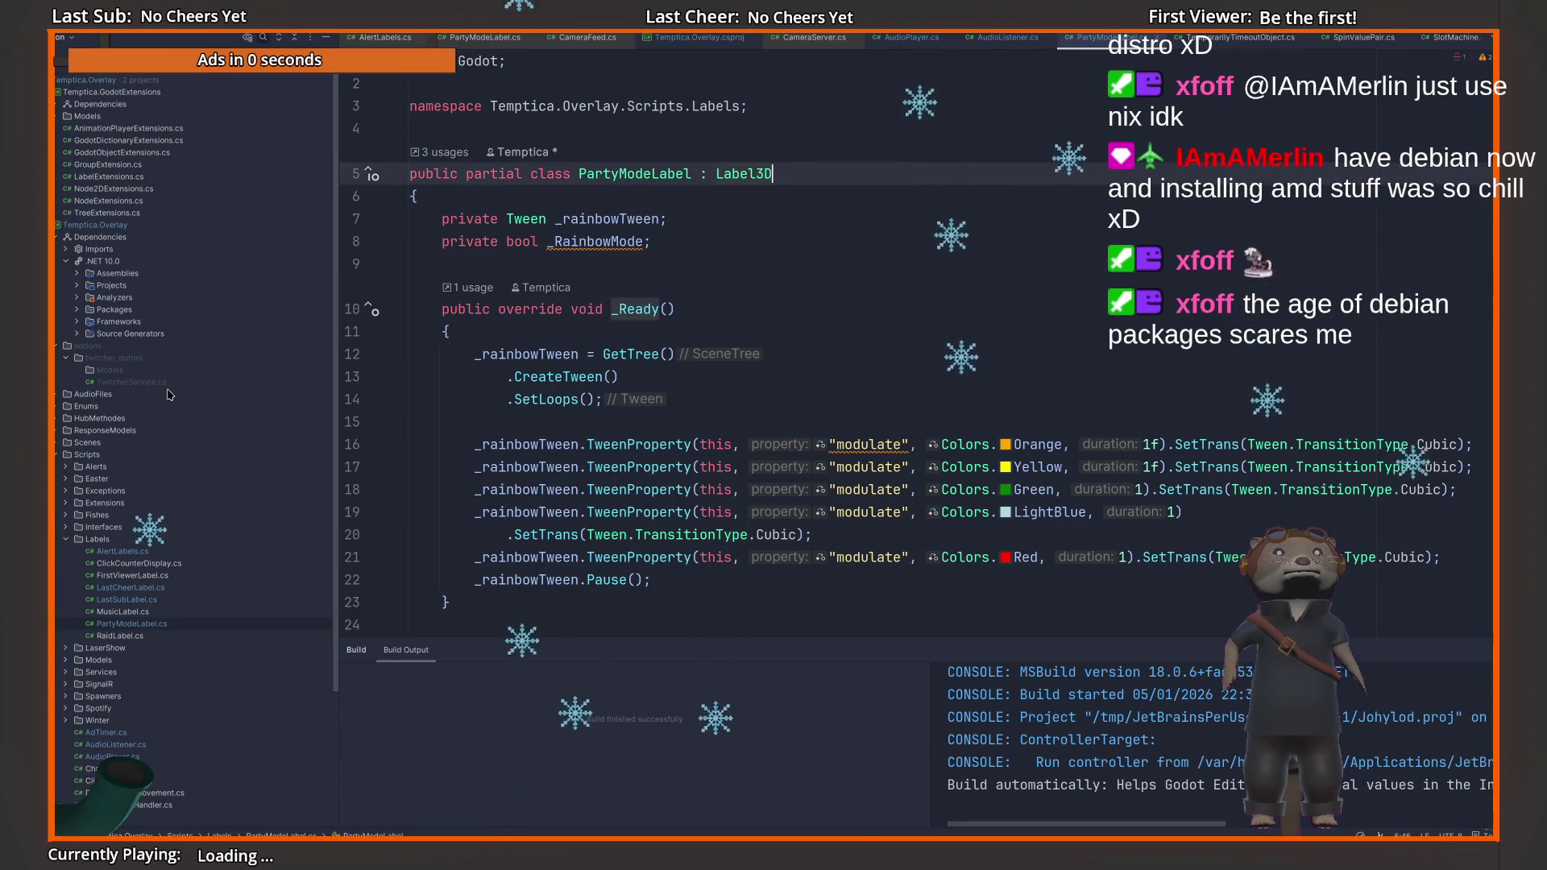
scroll(145, 355, down, 1)
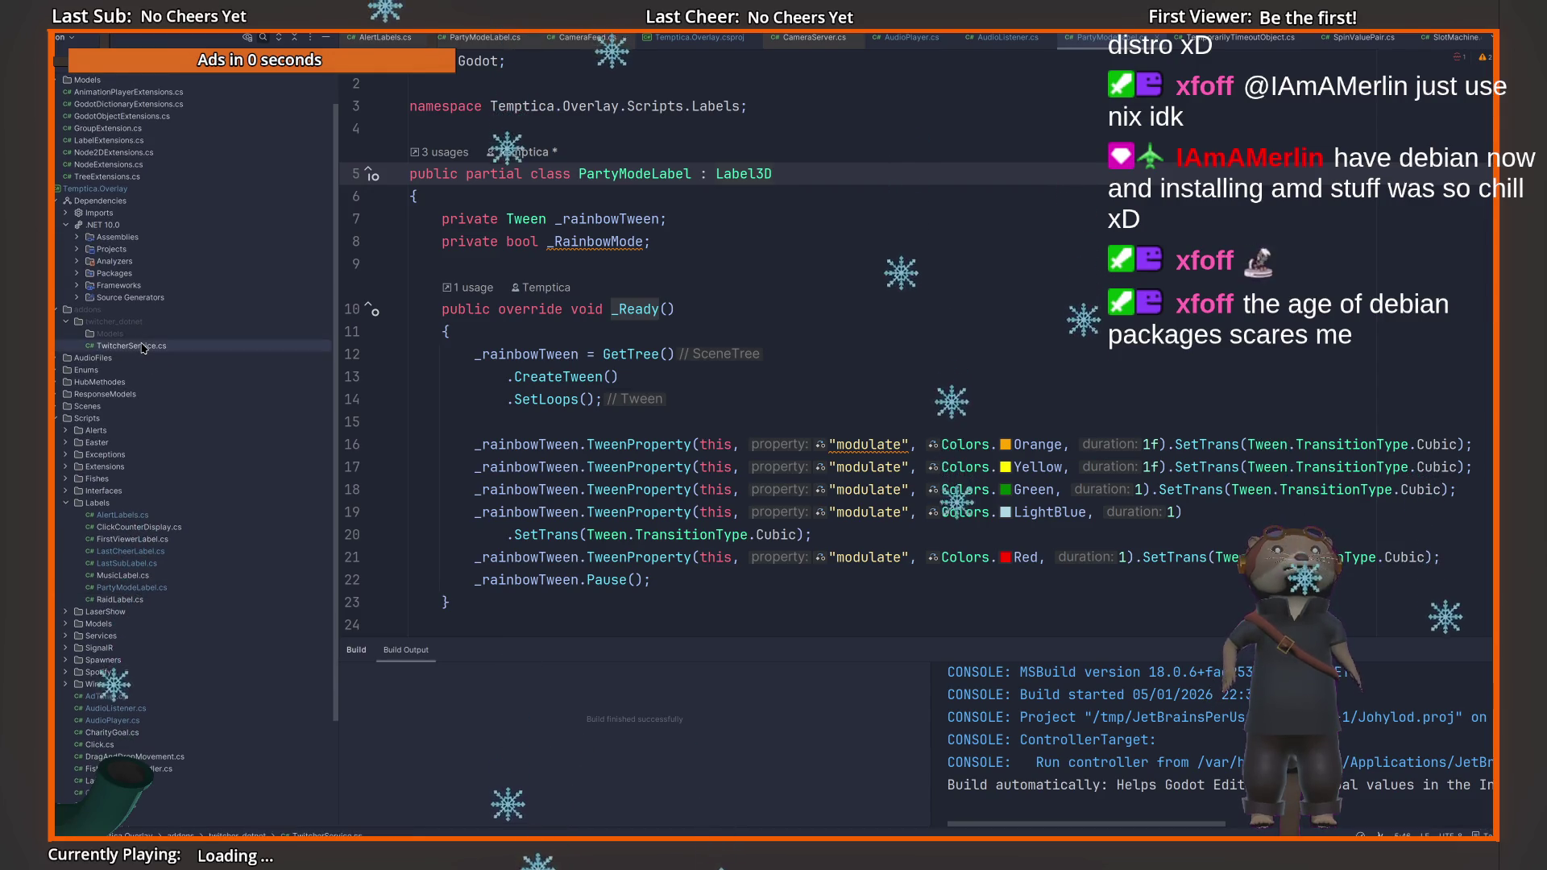
click(142, 347)
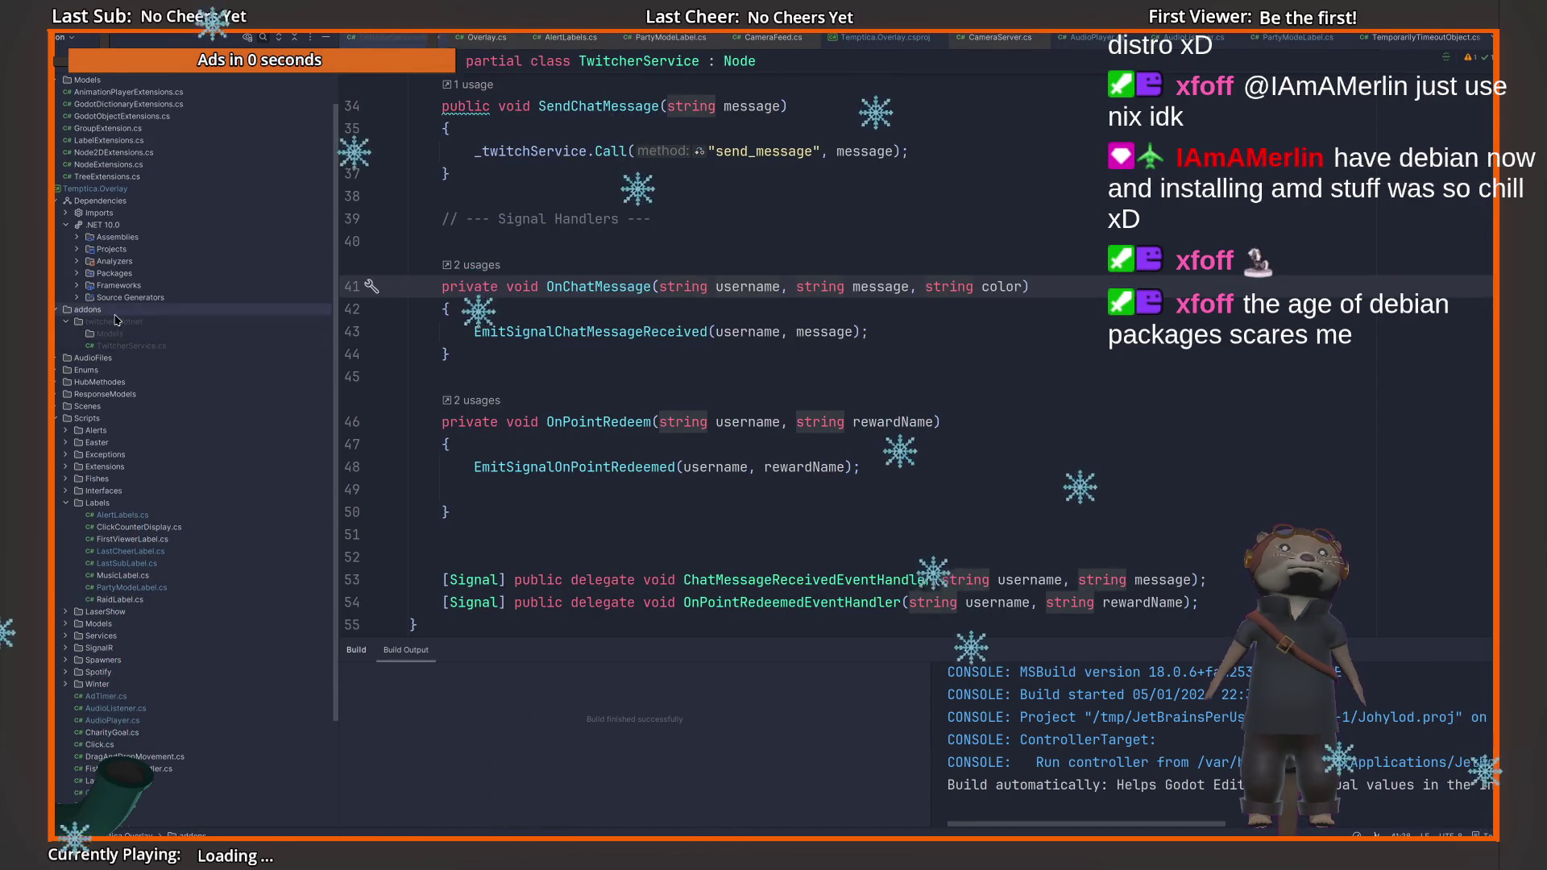
key(ctrl+F4)
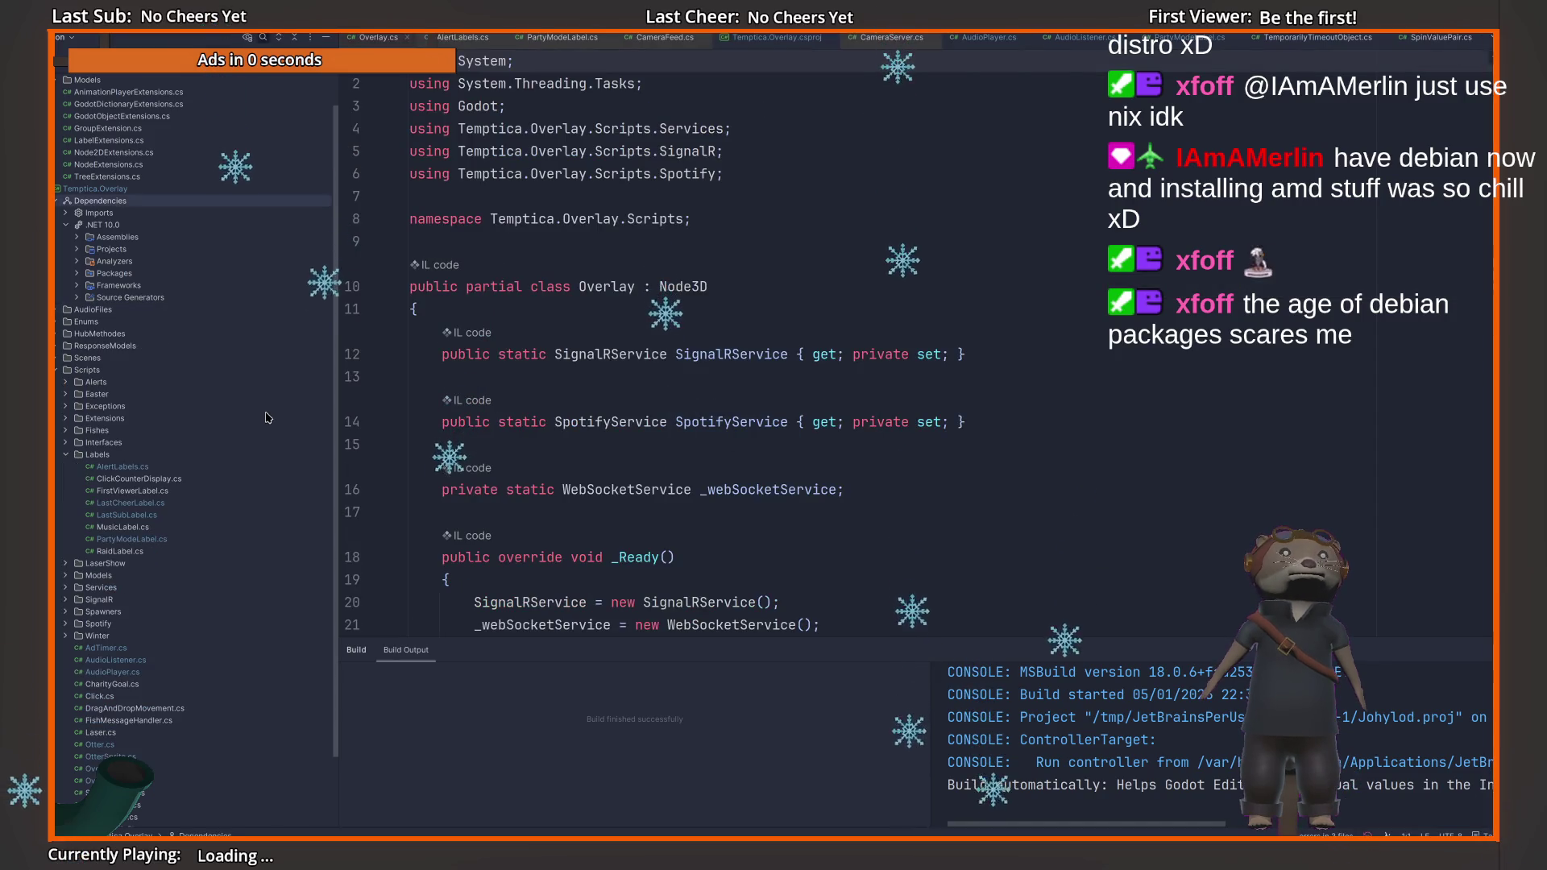
click(483, 399)
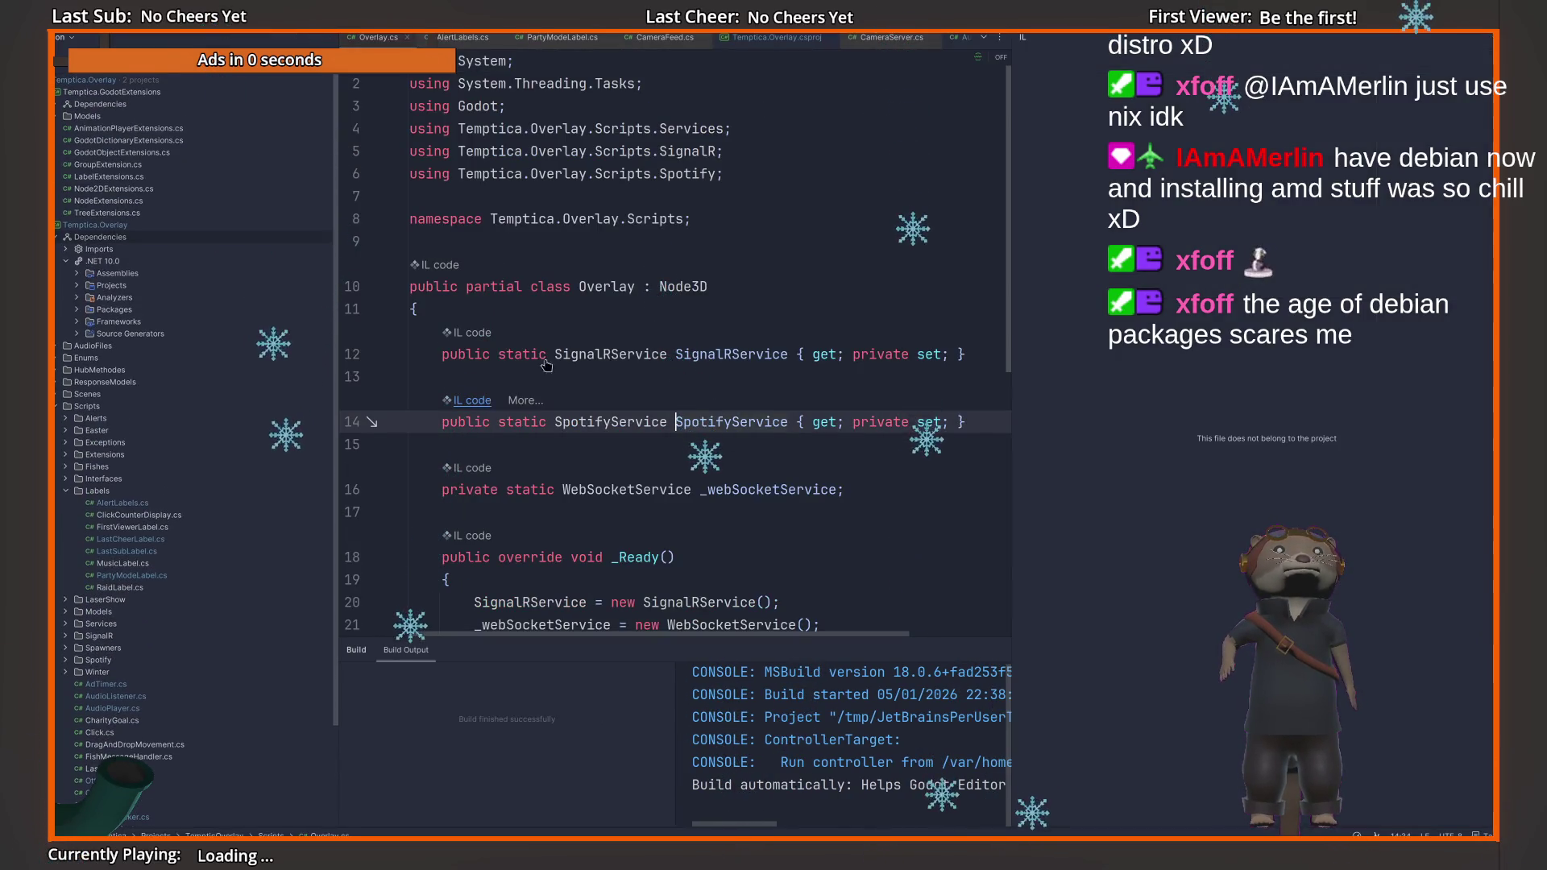
key(Escape)
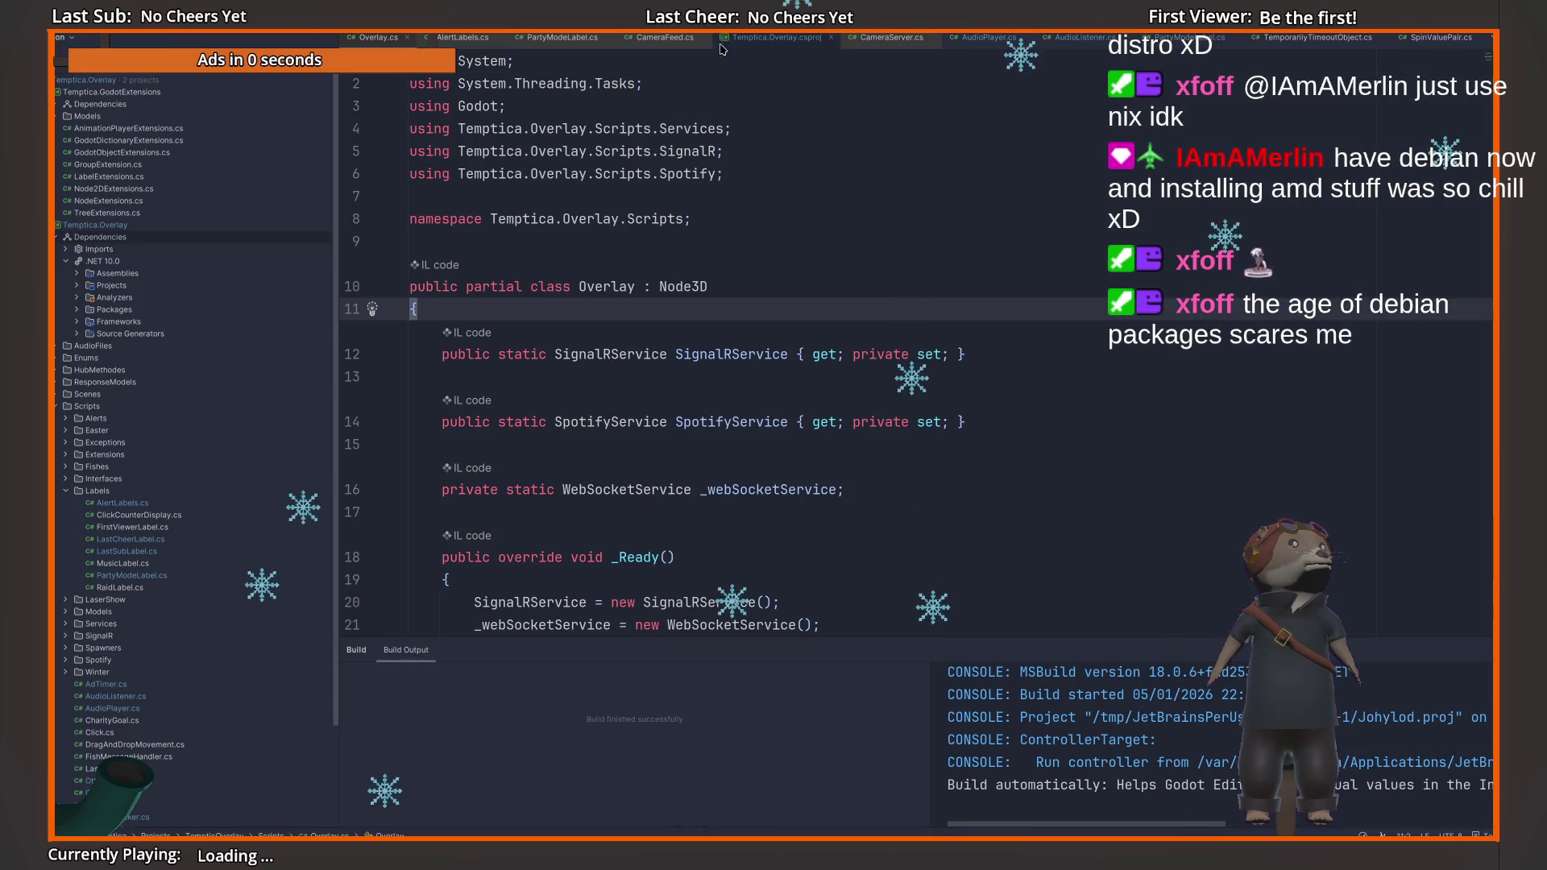
- Close the CameraFeed.cs, AlertLabels.cs, PartyModeLabel.cs and Overlay.cs tabs, then reopen PartyModeLabel.cs
click(705, 39)
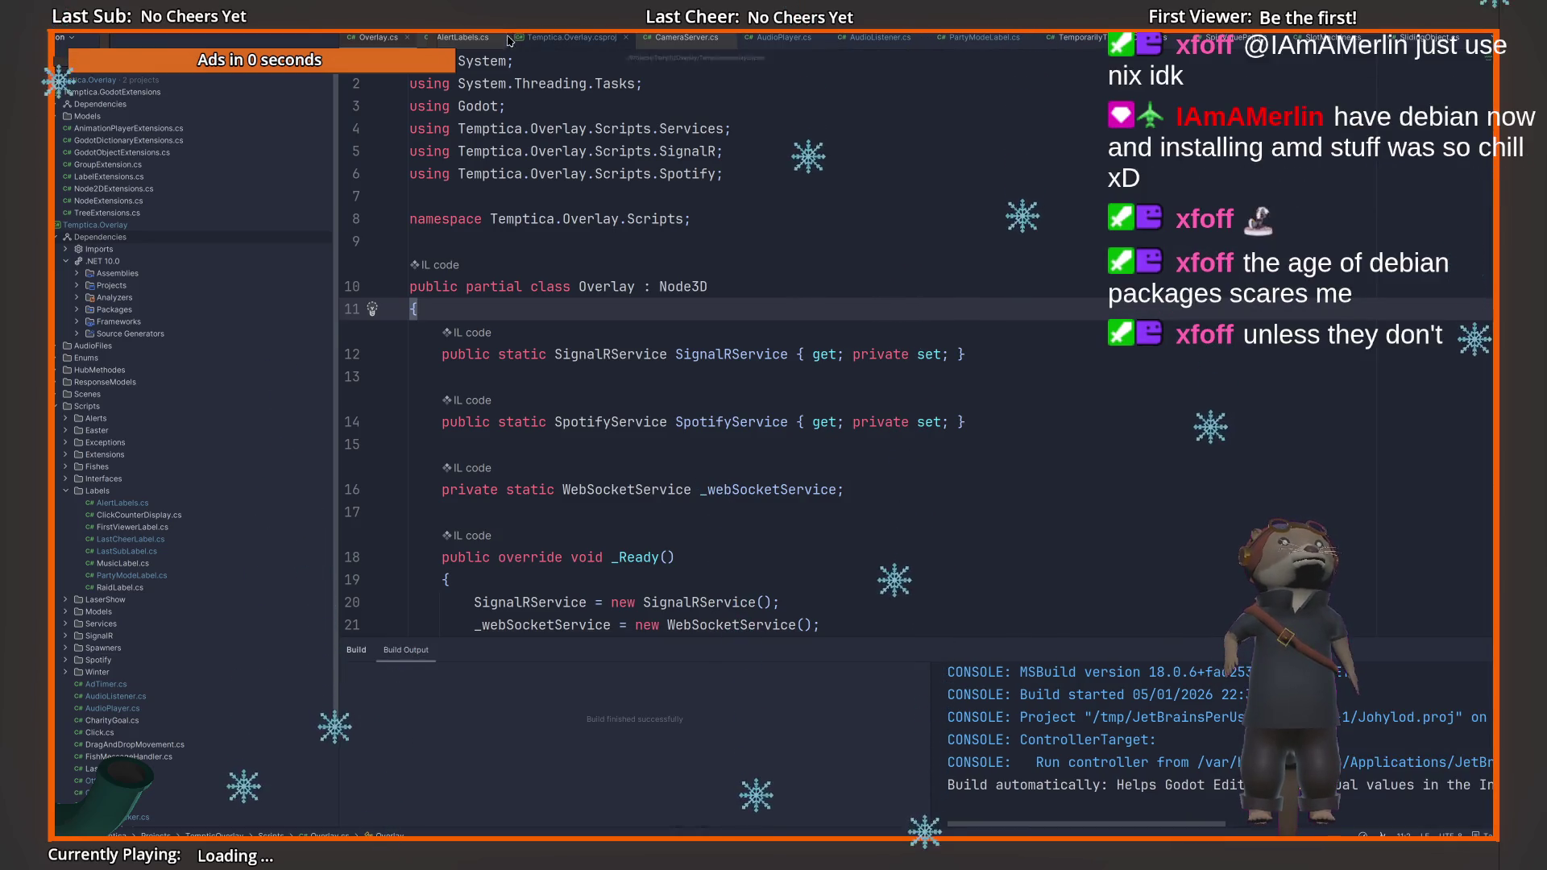
middle_click(424, 39)
middle_click(424, 38)
click(407, 38)
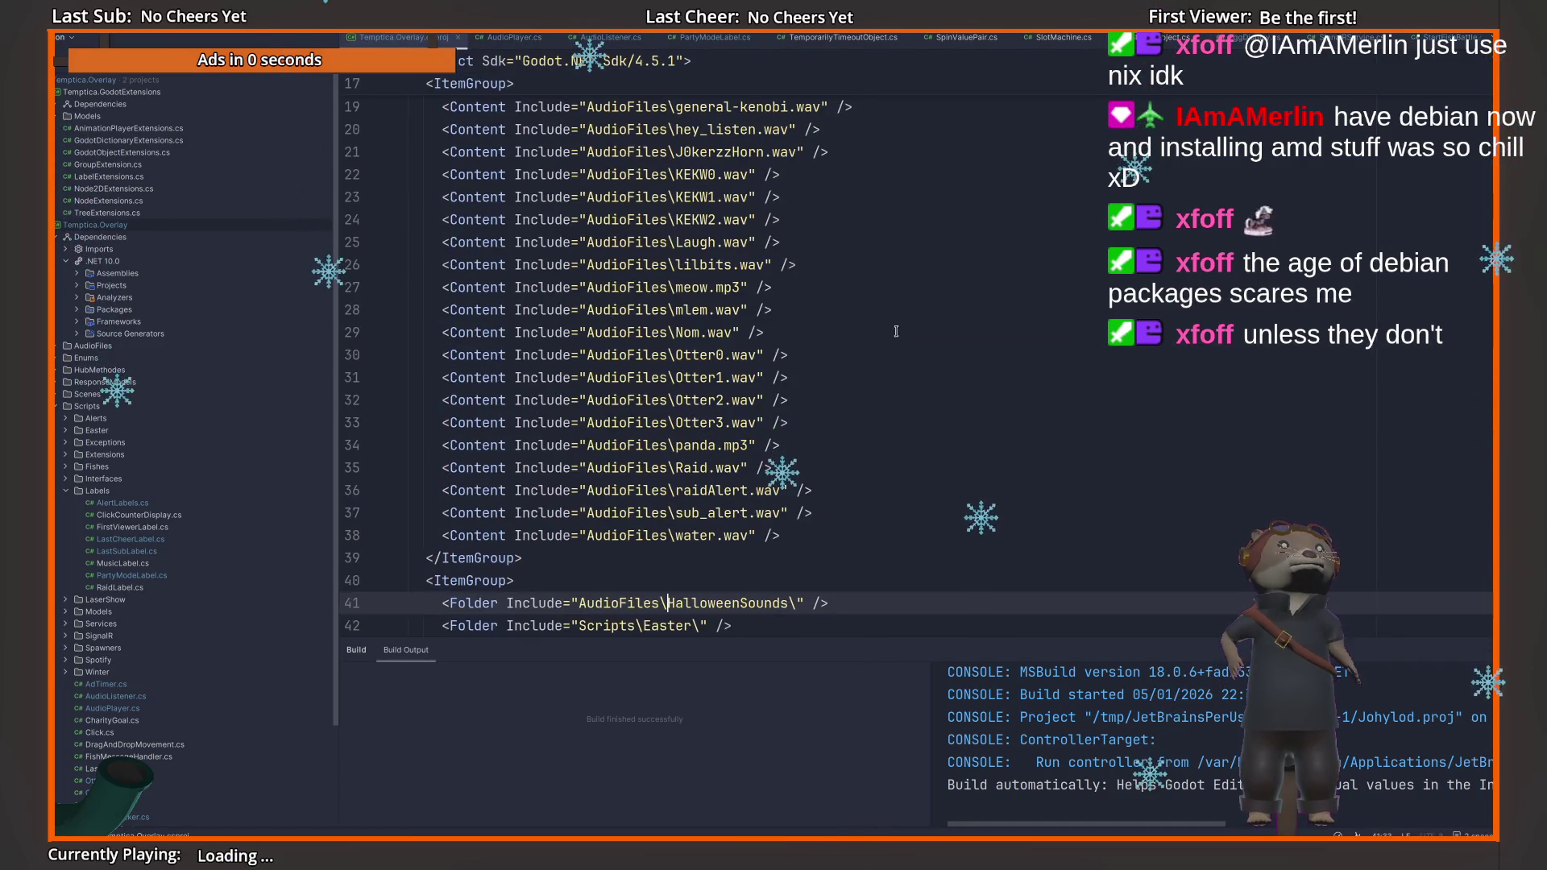
scroll(140, 597, down, 3)
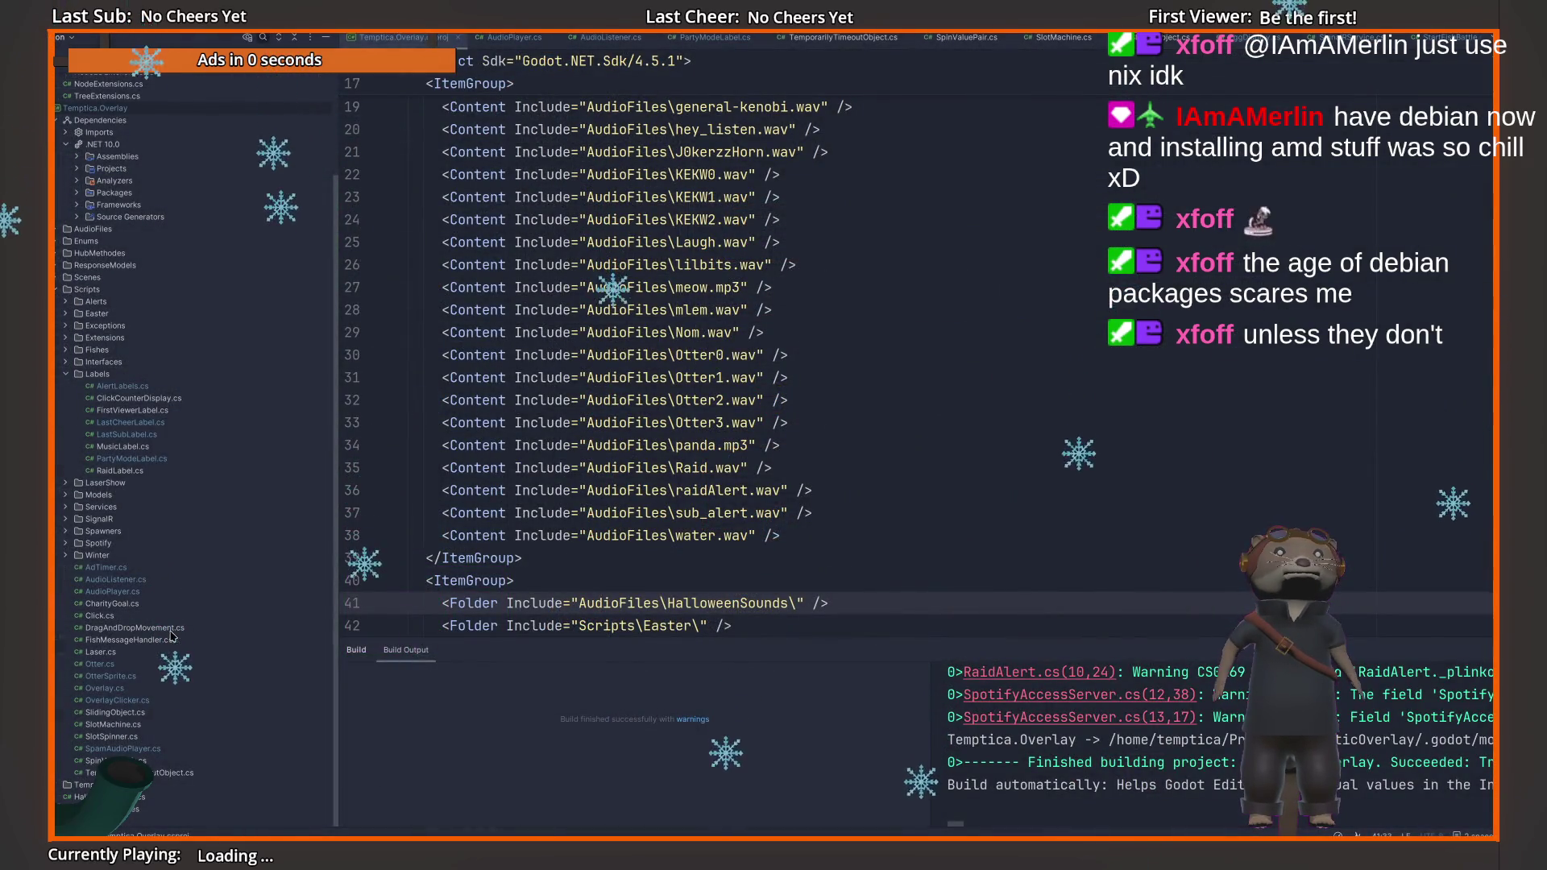
double_click(131, 458)
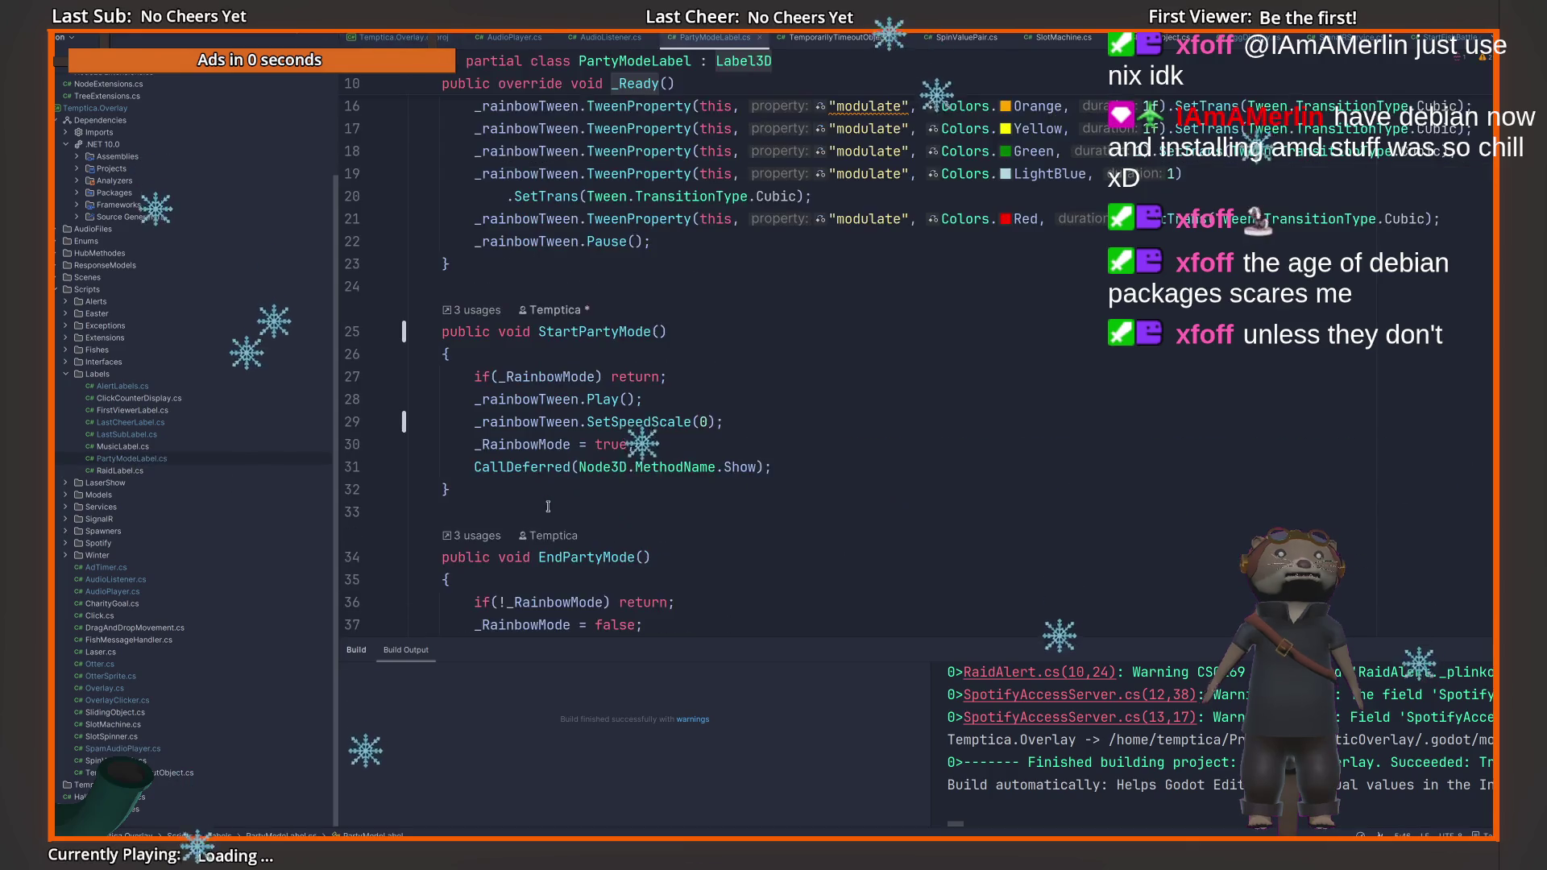
scroll(548, 505, down, 3)
- Write 'public void OnFollow(Dictionary data)' using Godot.Collections Dictionary, generating an empty body
click(495, 474)
key(Return)
key(Return)
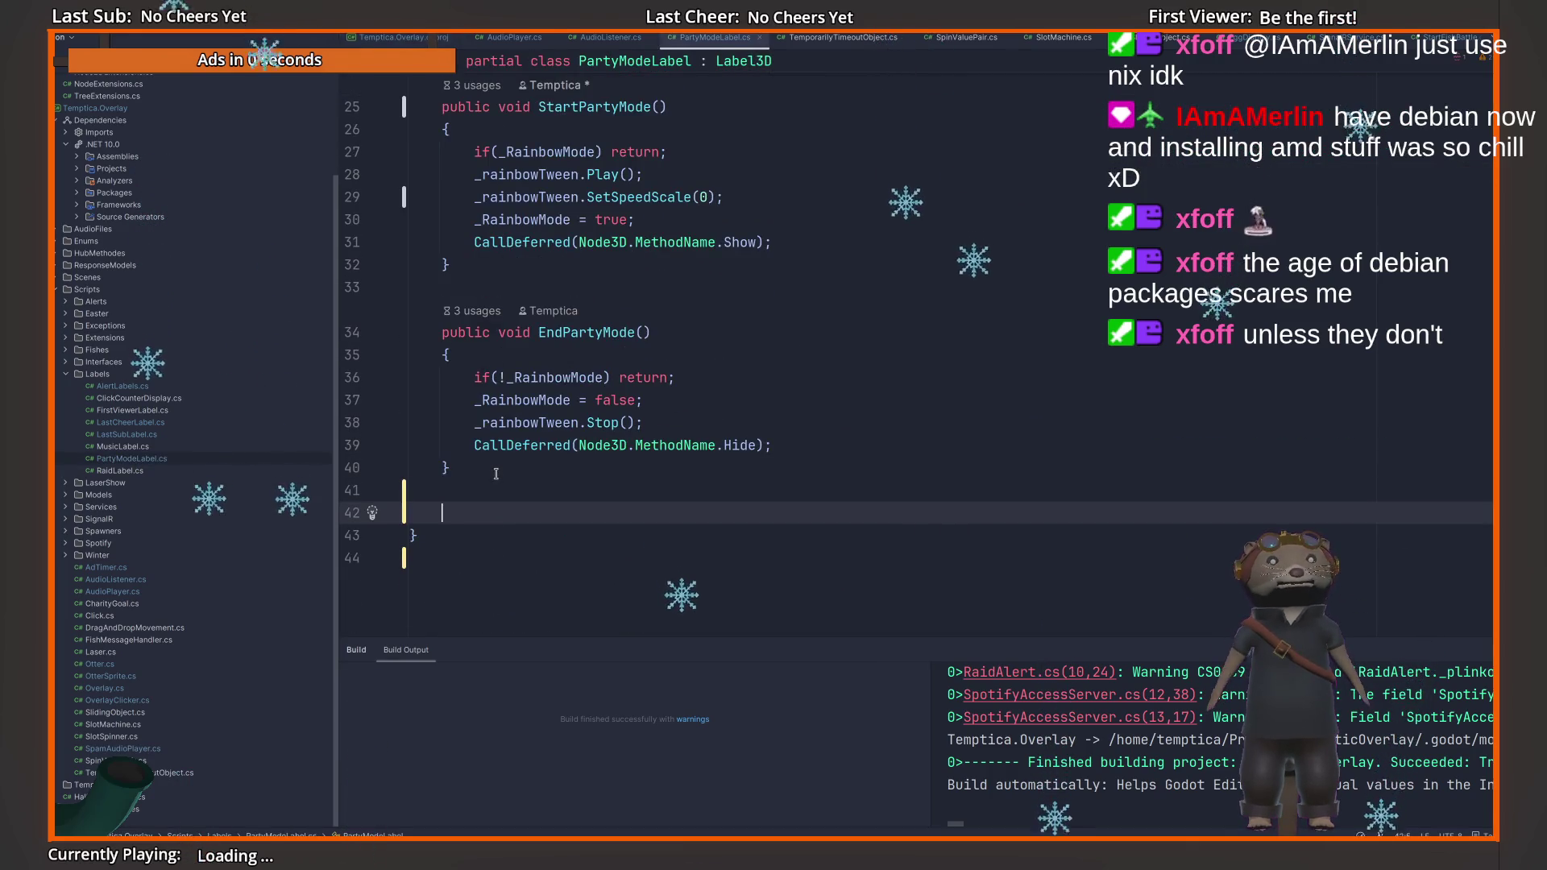
text(public void O)
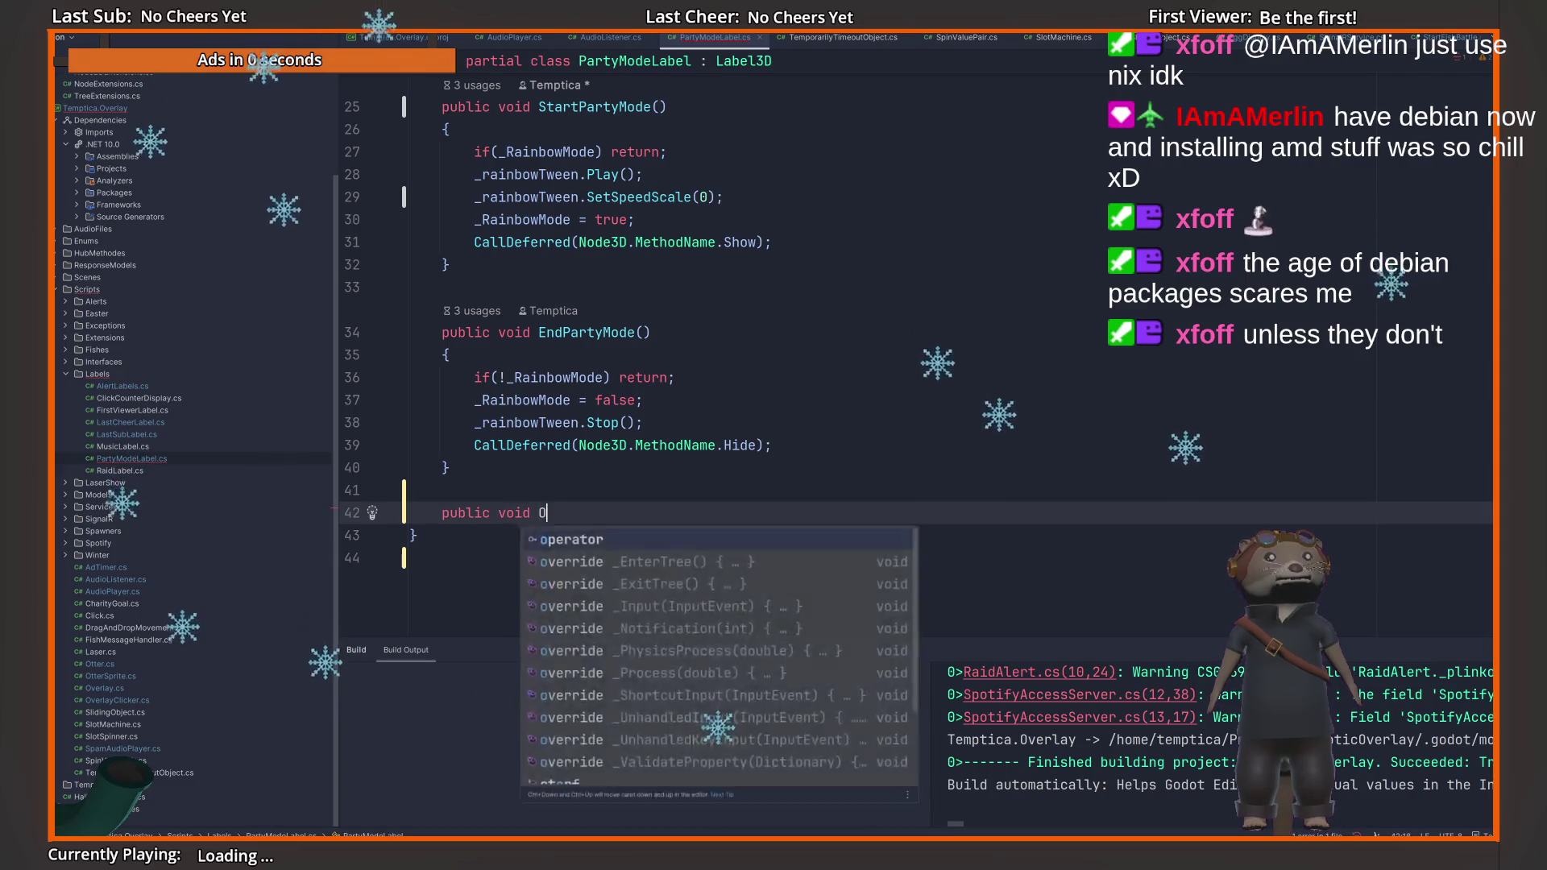
text(nFollow()
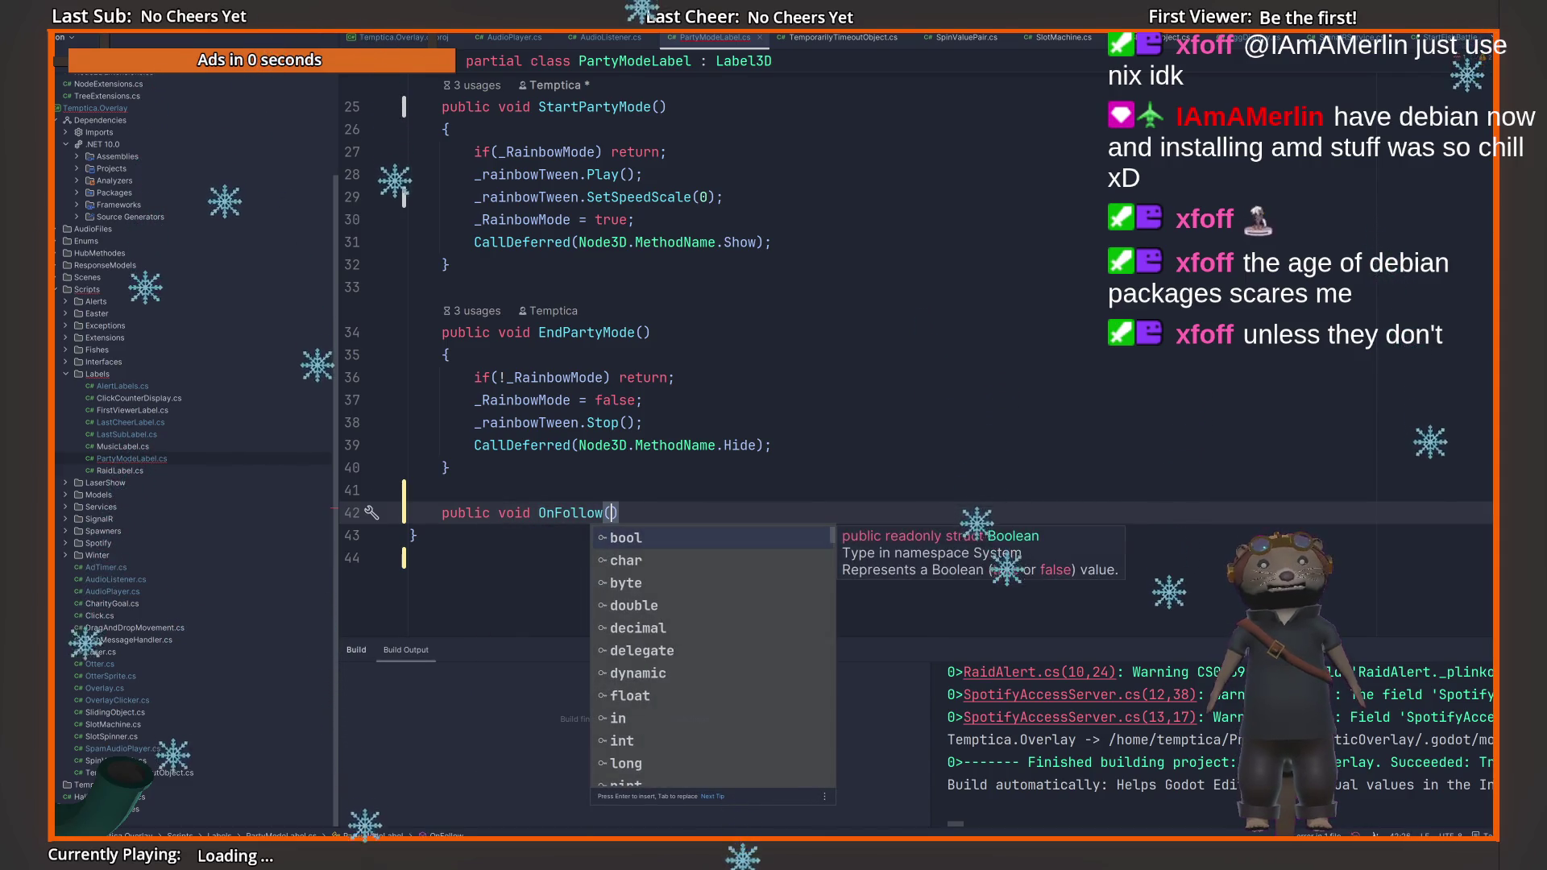
text(Dic)
key(BackSpace)
key(BackSpace)
key(BackSpace)
text(Lig)
key(Return)
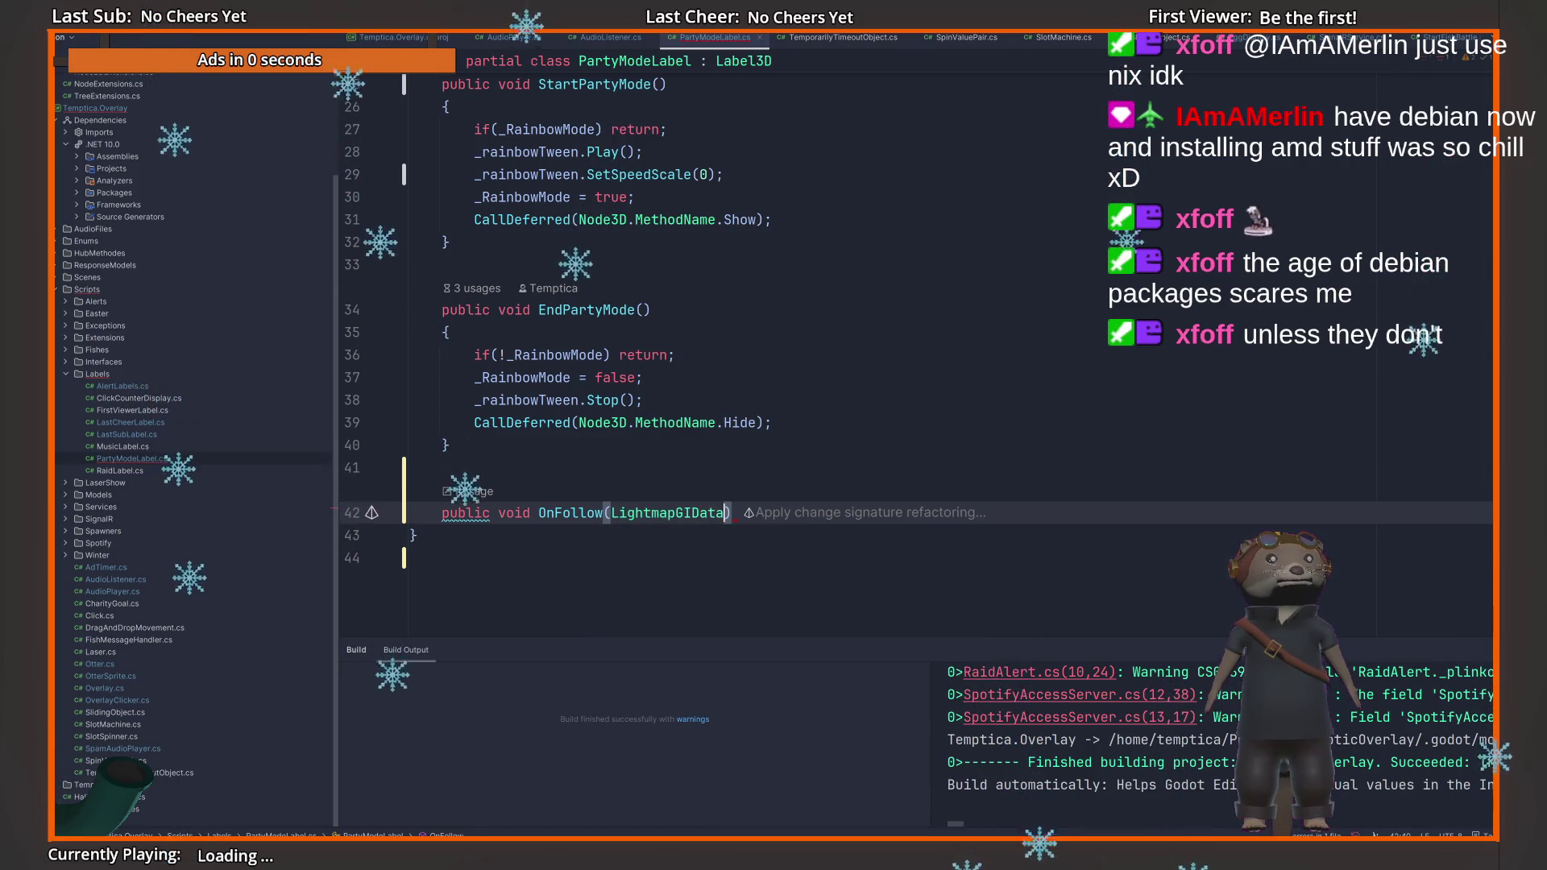
key(BackSpace)
key(BackSpace)
key(BackSpace)
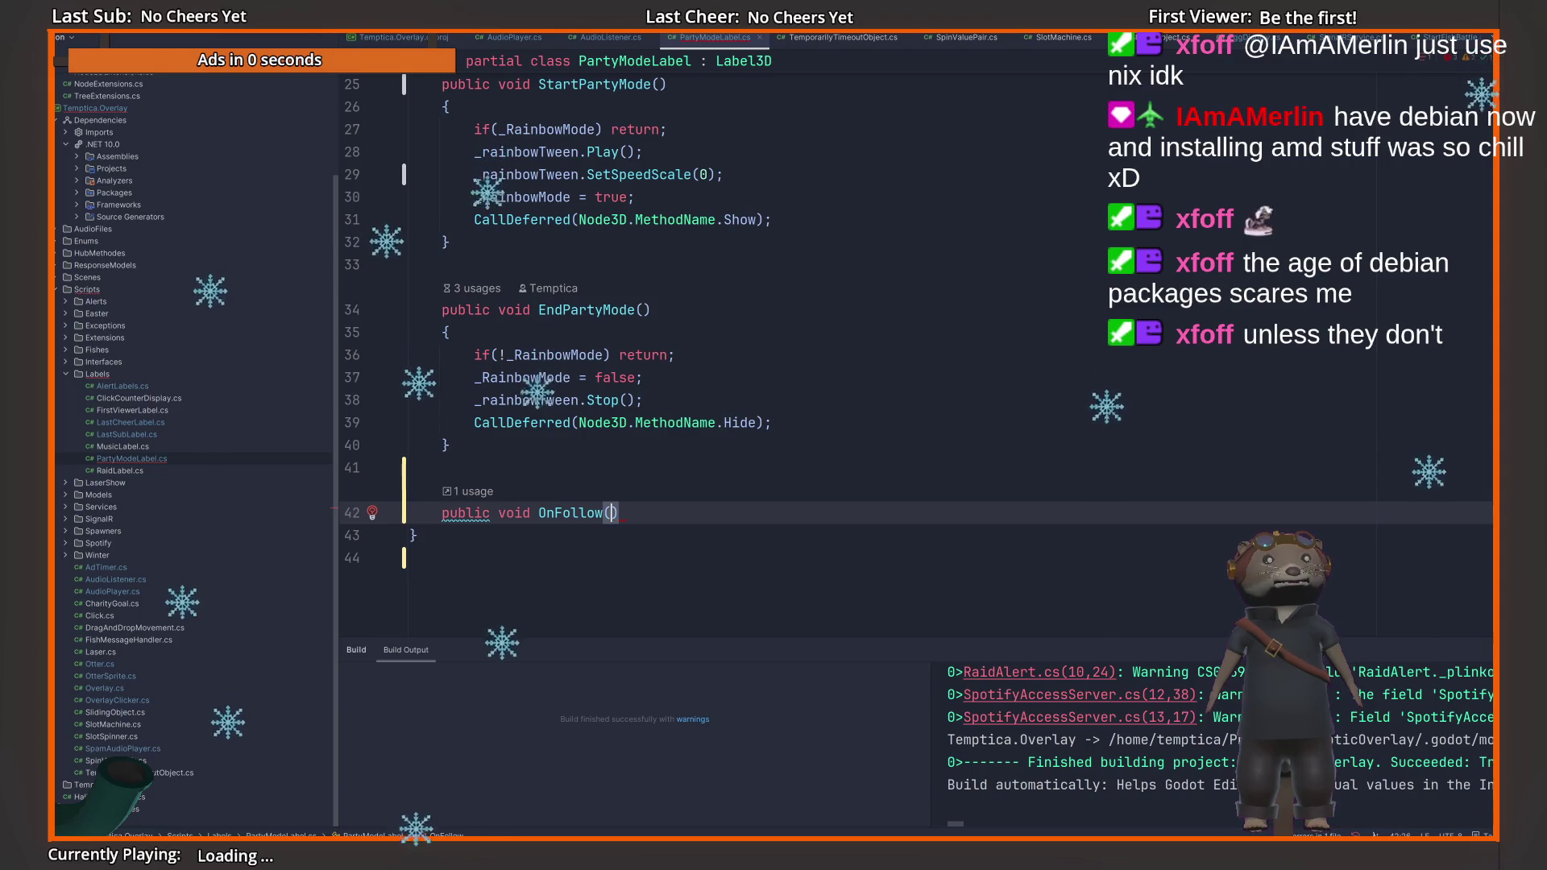
text(Dicti)
key(Down)
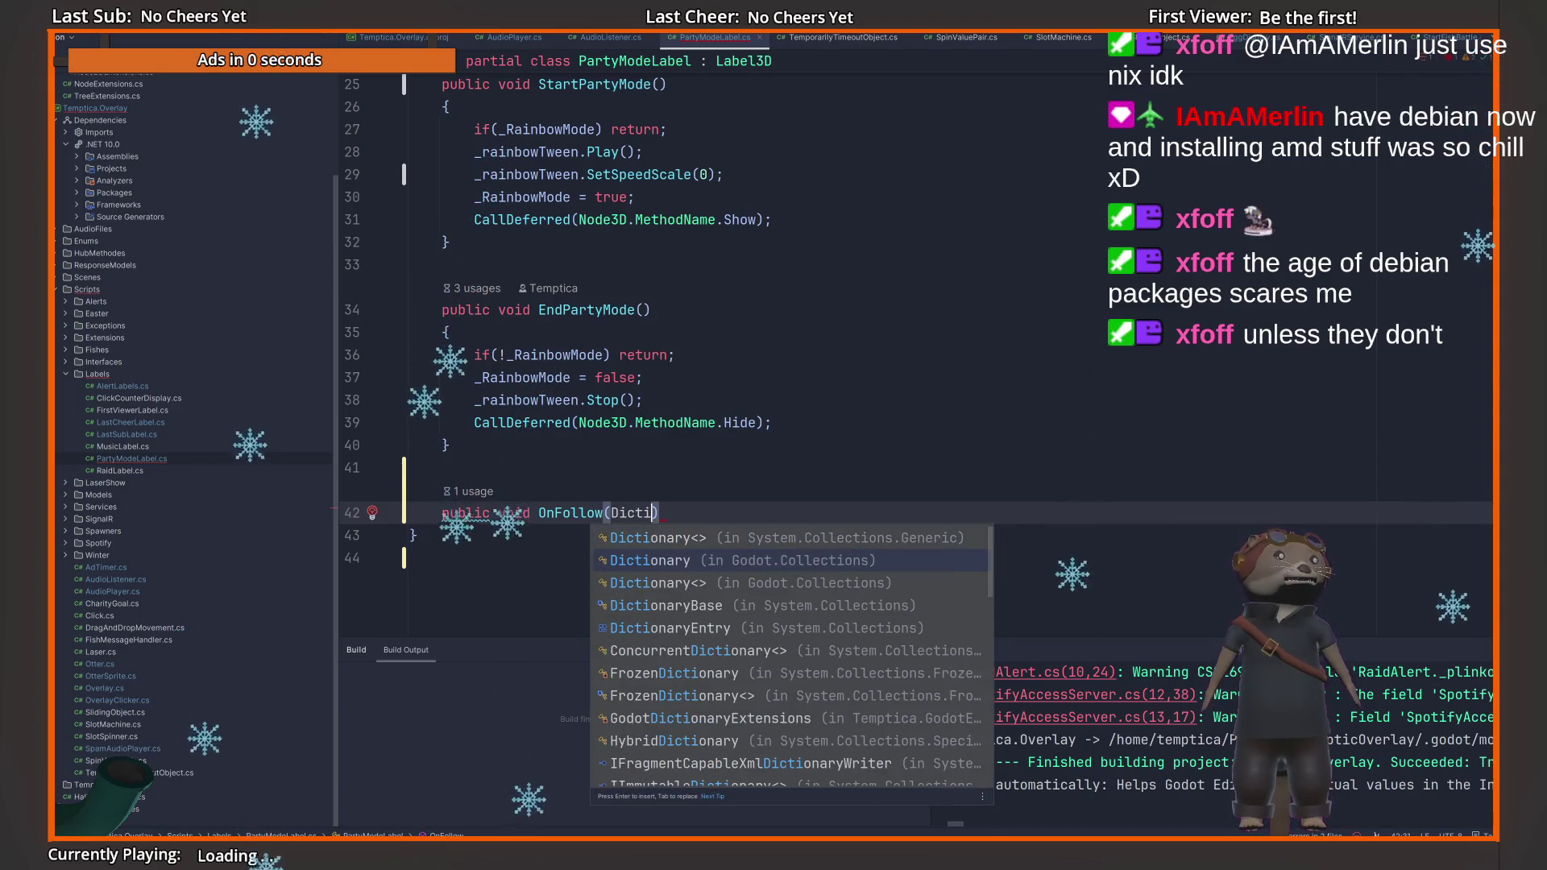
key(Return)
text(data)
key(ctrl+shift+Return)
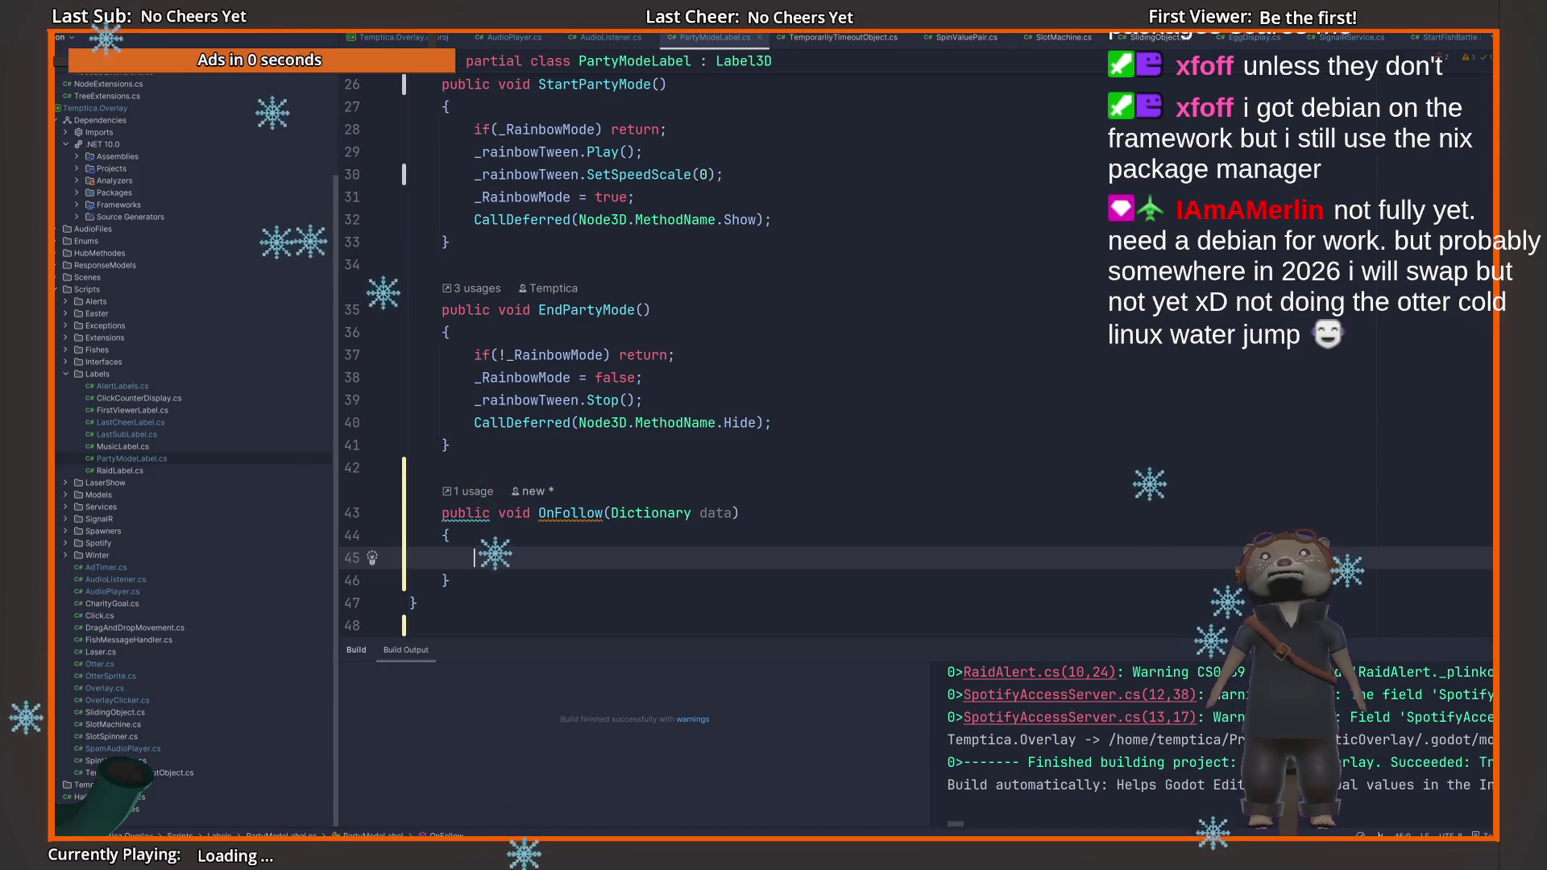
- Check the warning on OnFollow and open a new line inside its body
click(592, 514)
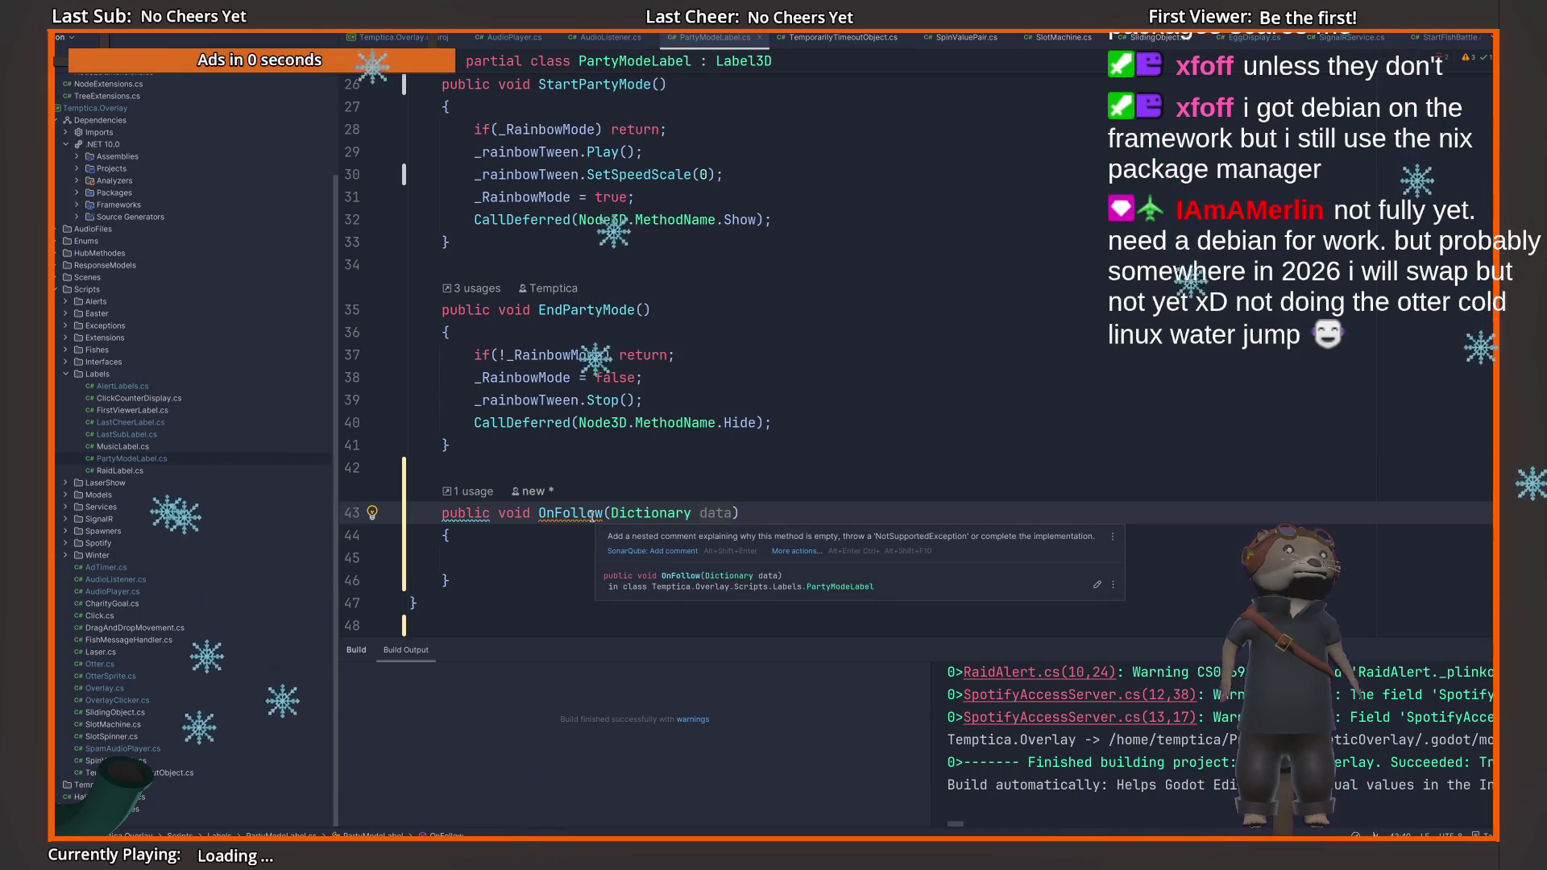
click(509, 540)
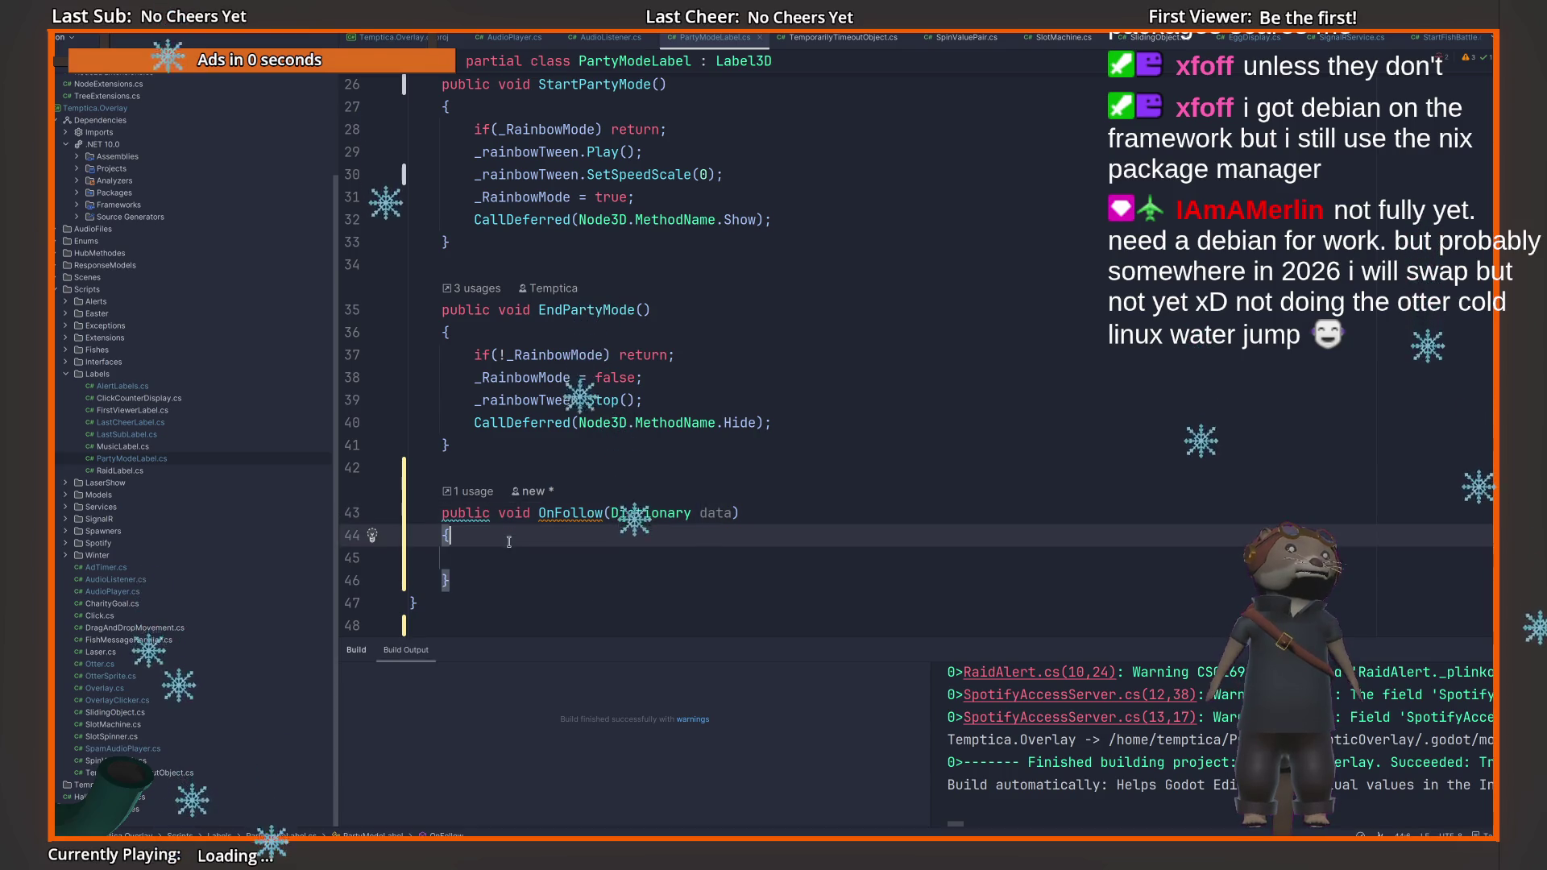
key(Return)
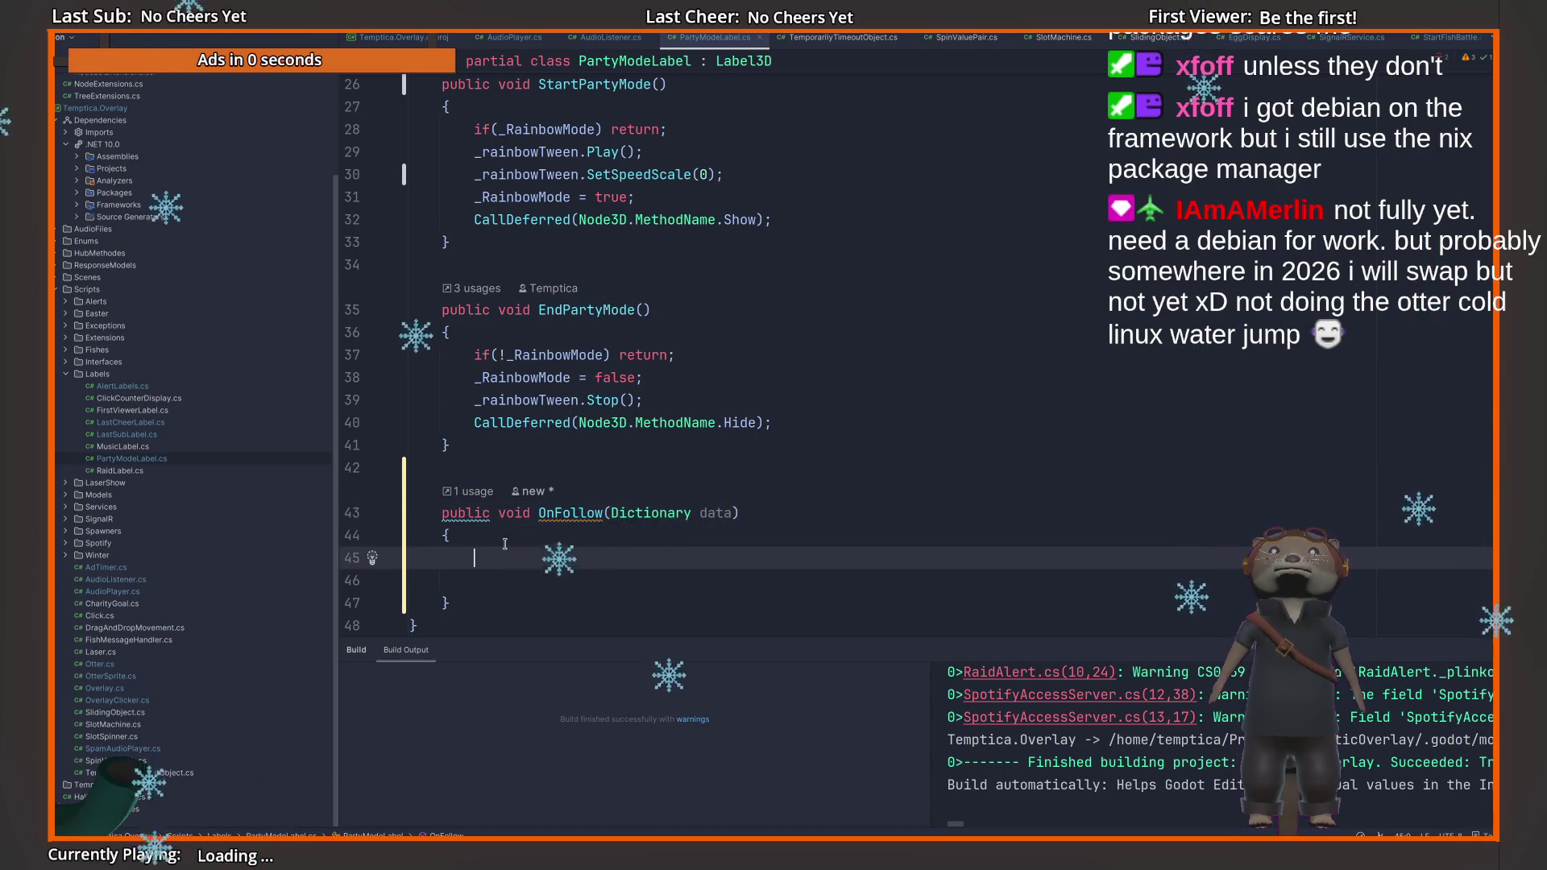
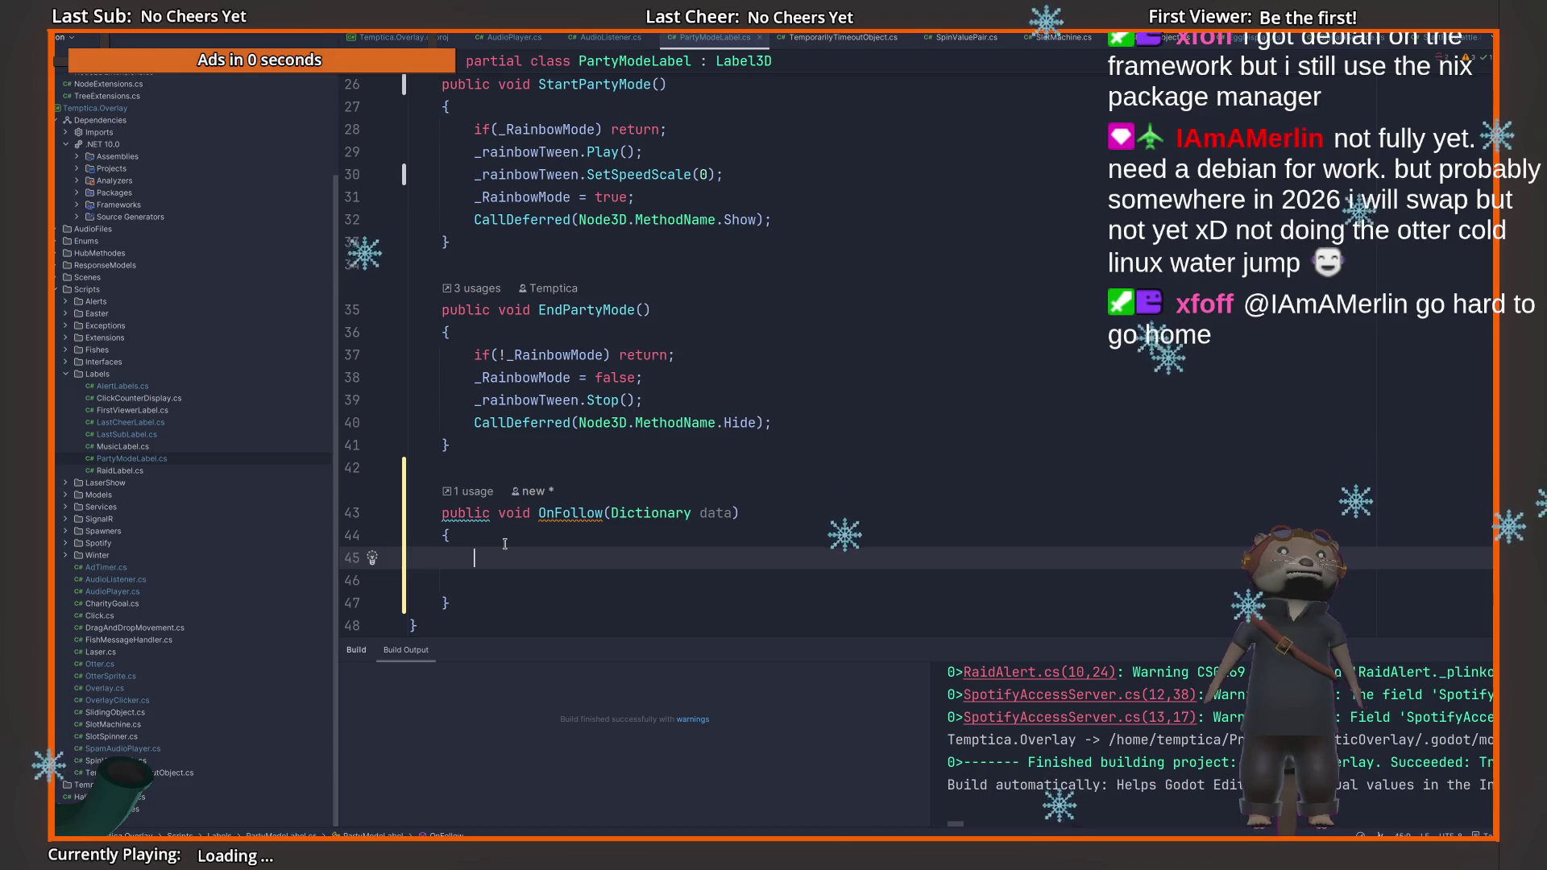
- Delete the blank line inside PartyModeLabel's OnFollow method and rebuild the project
key(Delete)
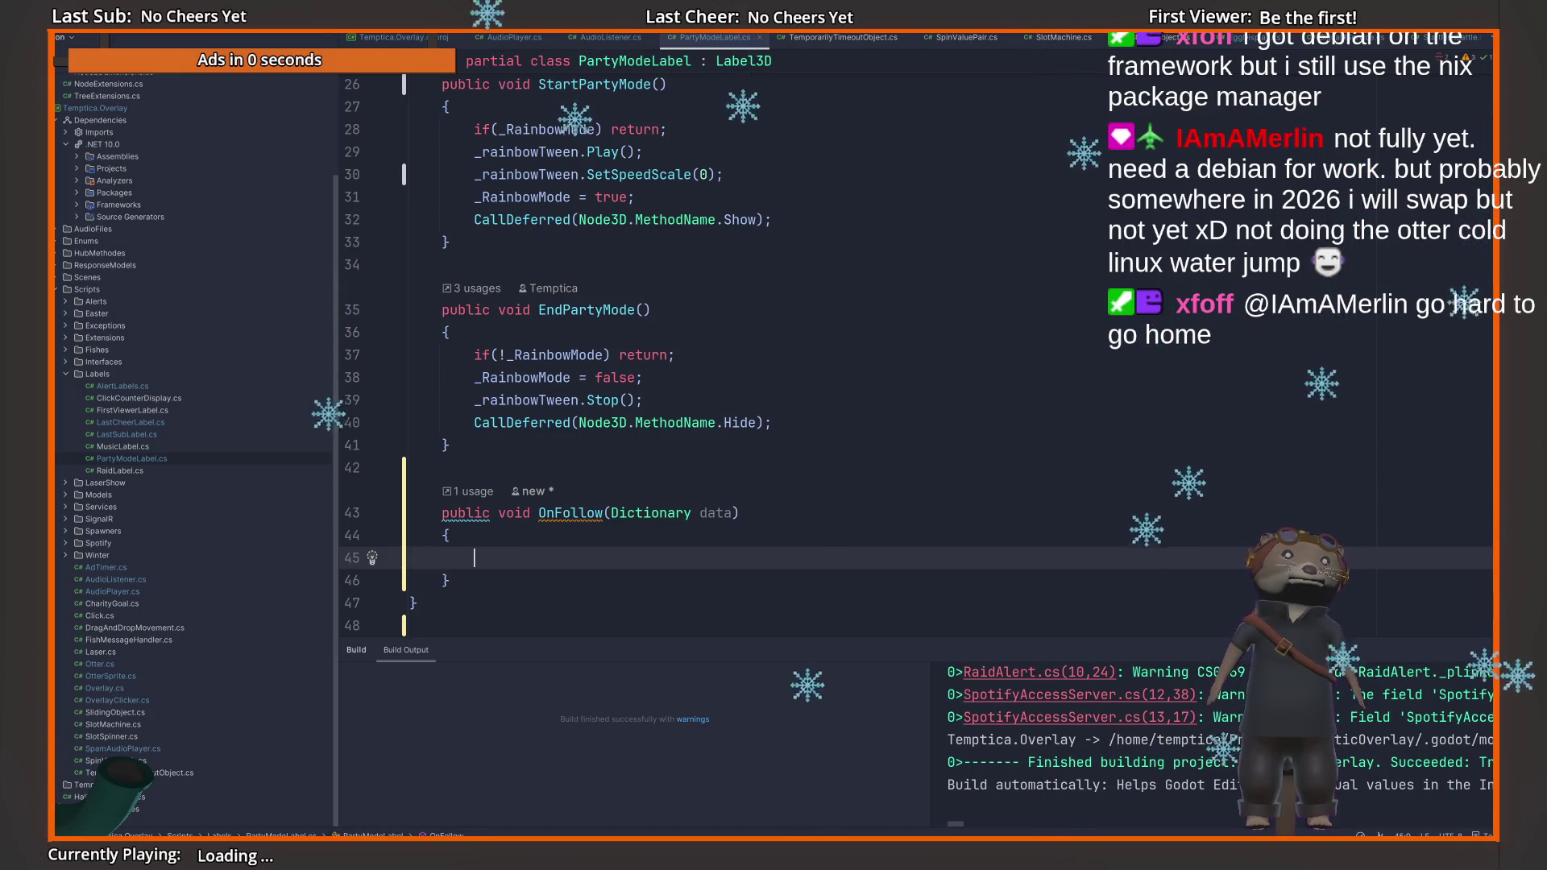
mouse_move(502, 835)
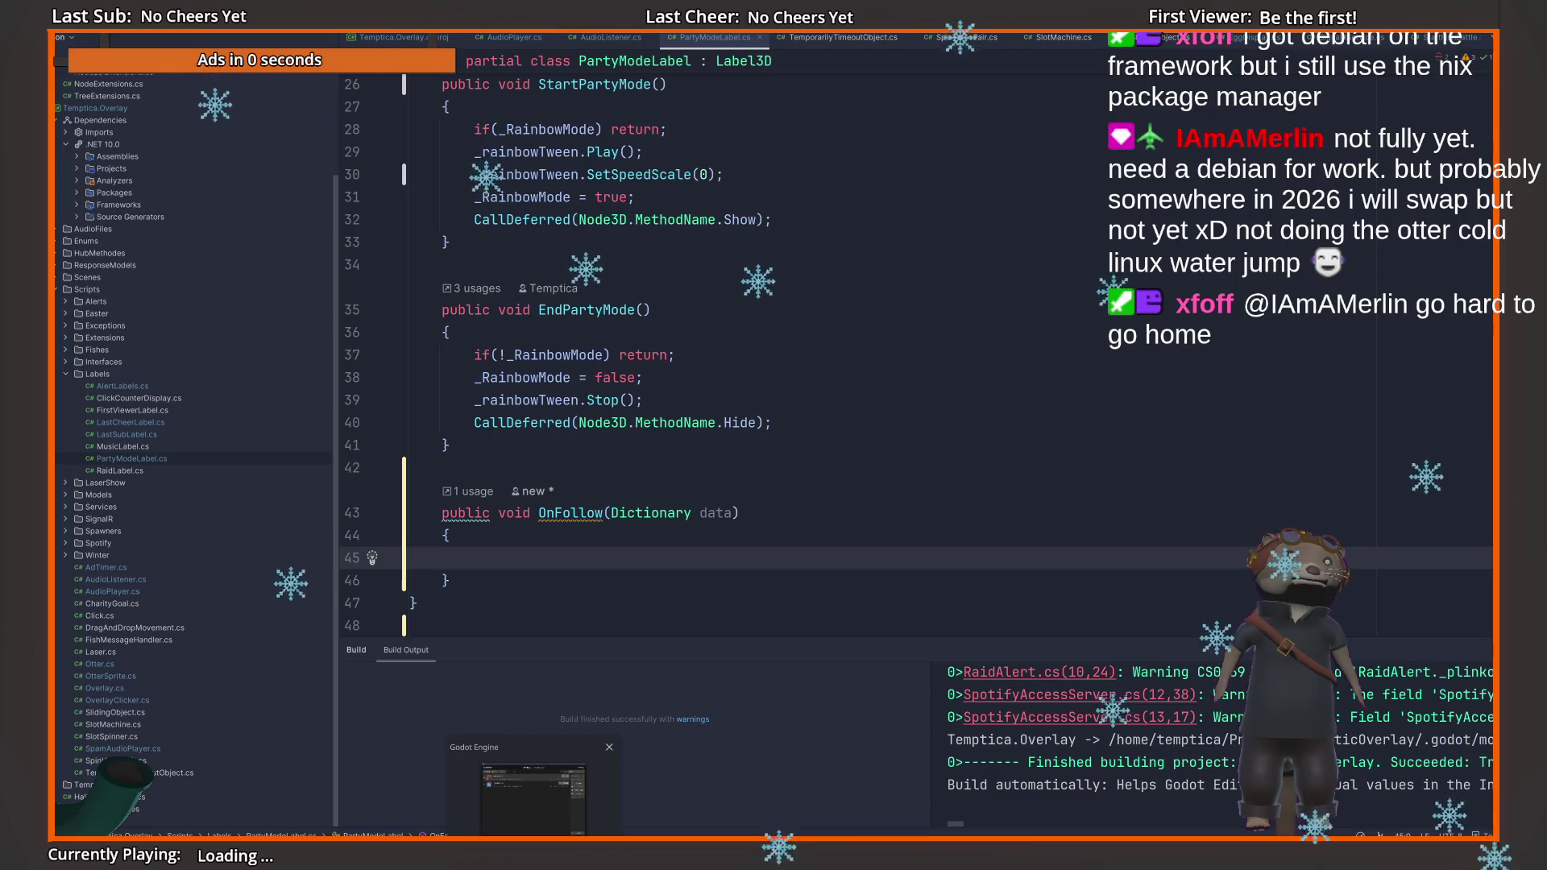
key(ctrl+shift+b)
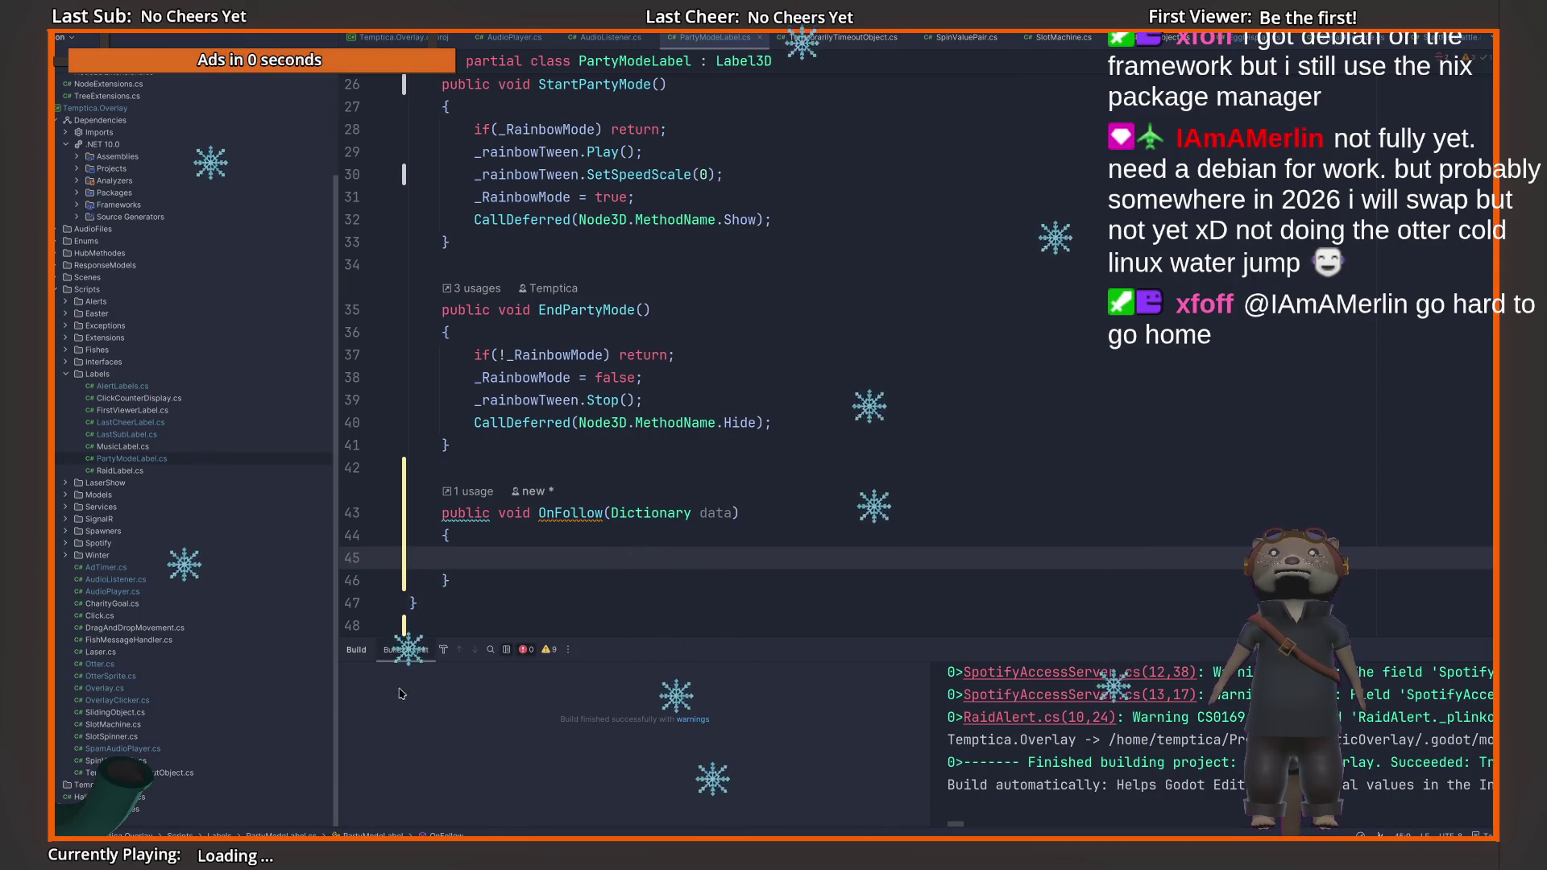
- Close the leftover Editor Settings, Project Manager and Project Settings windows
key(alt+Tab)
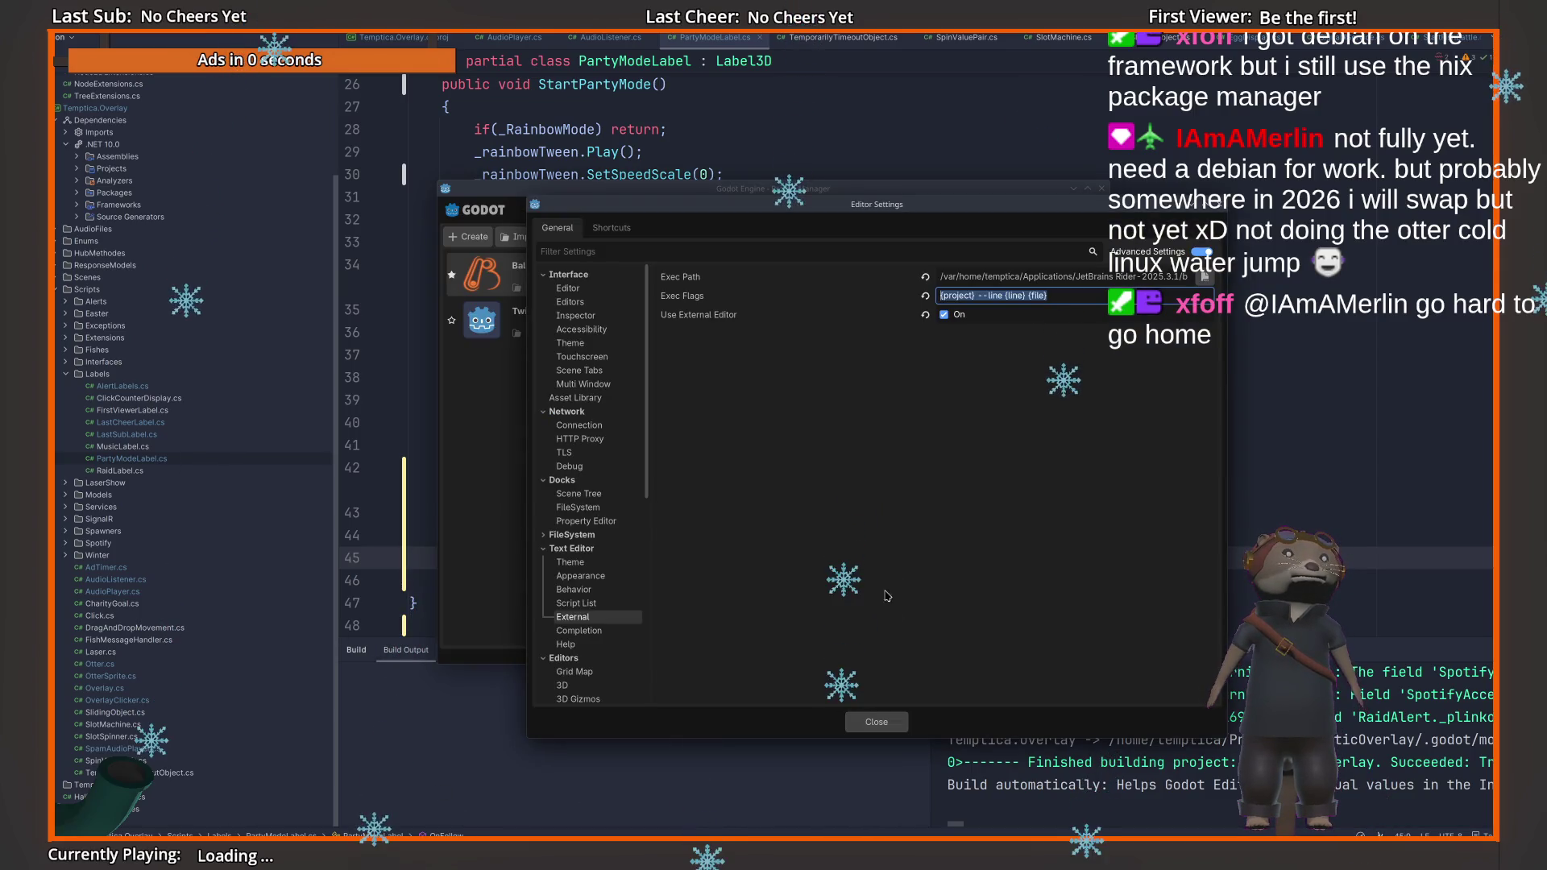
click(875, 722)
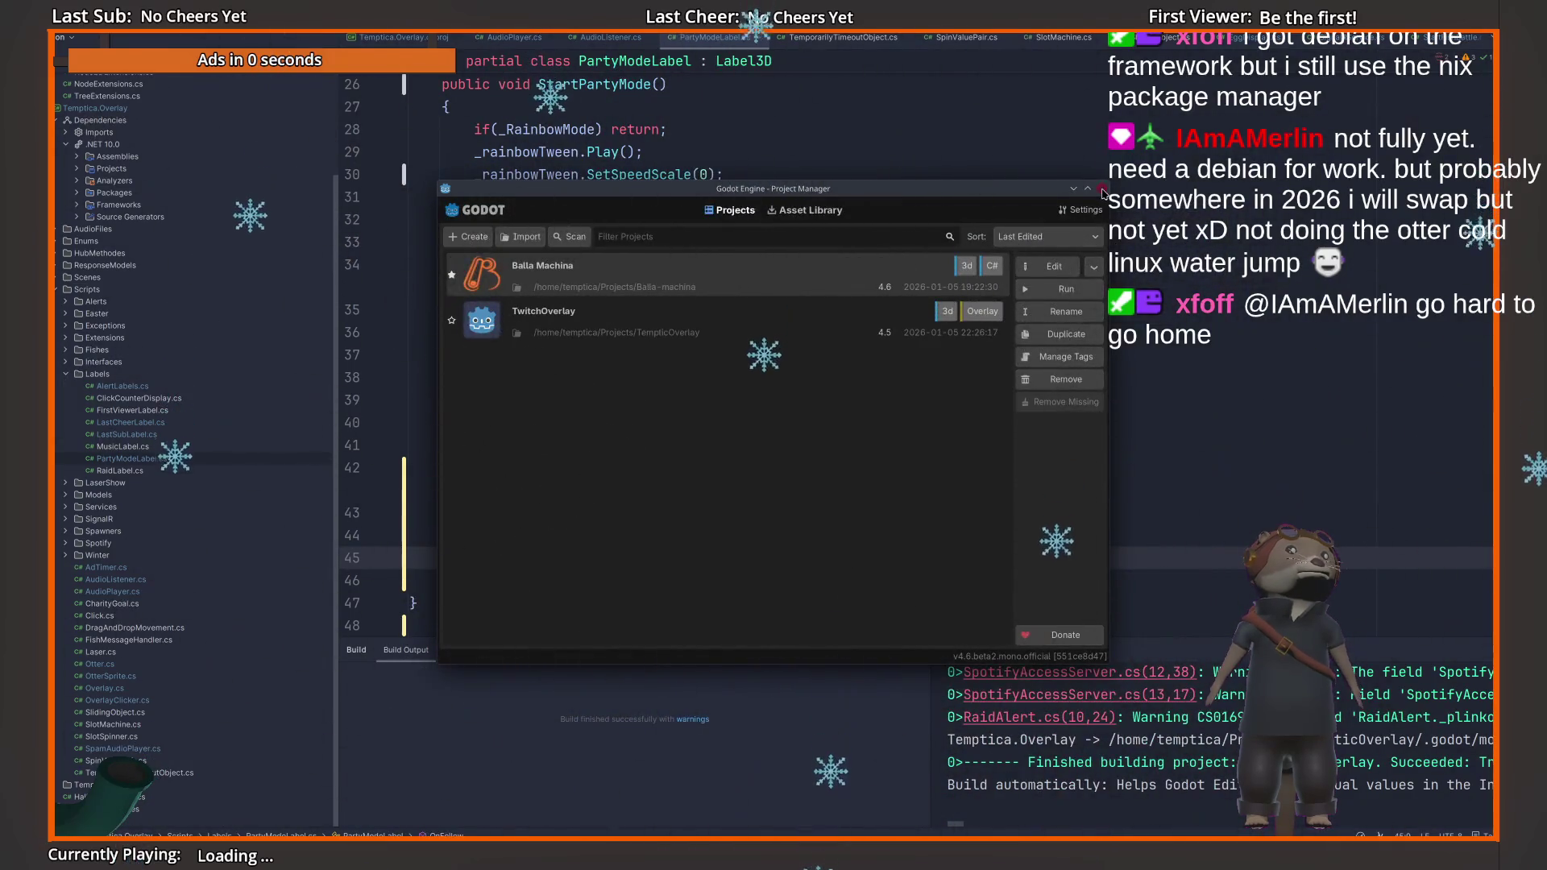
key(ctrl+q)
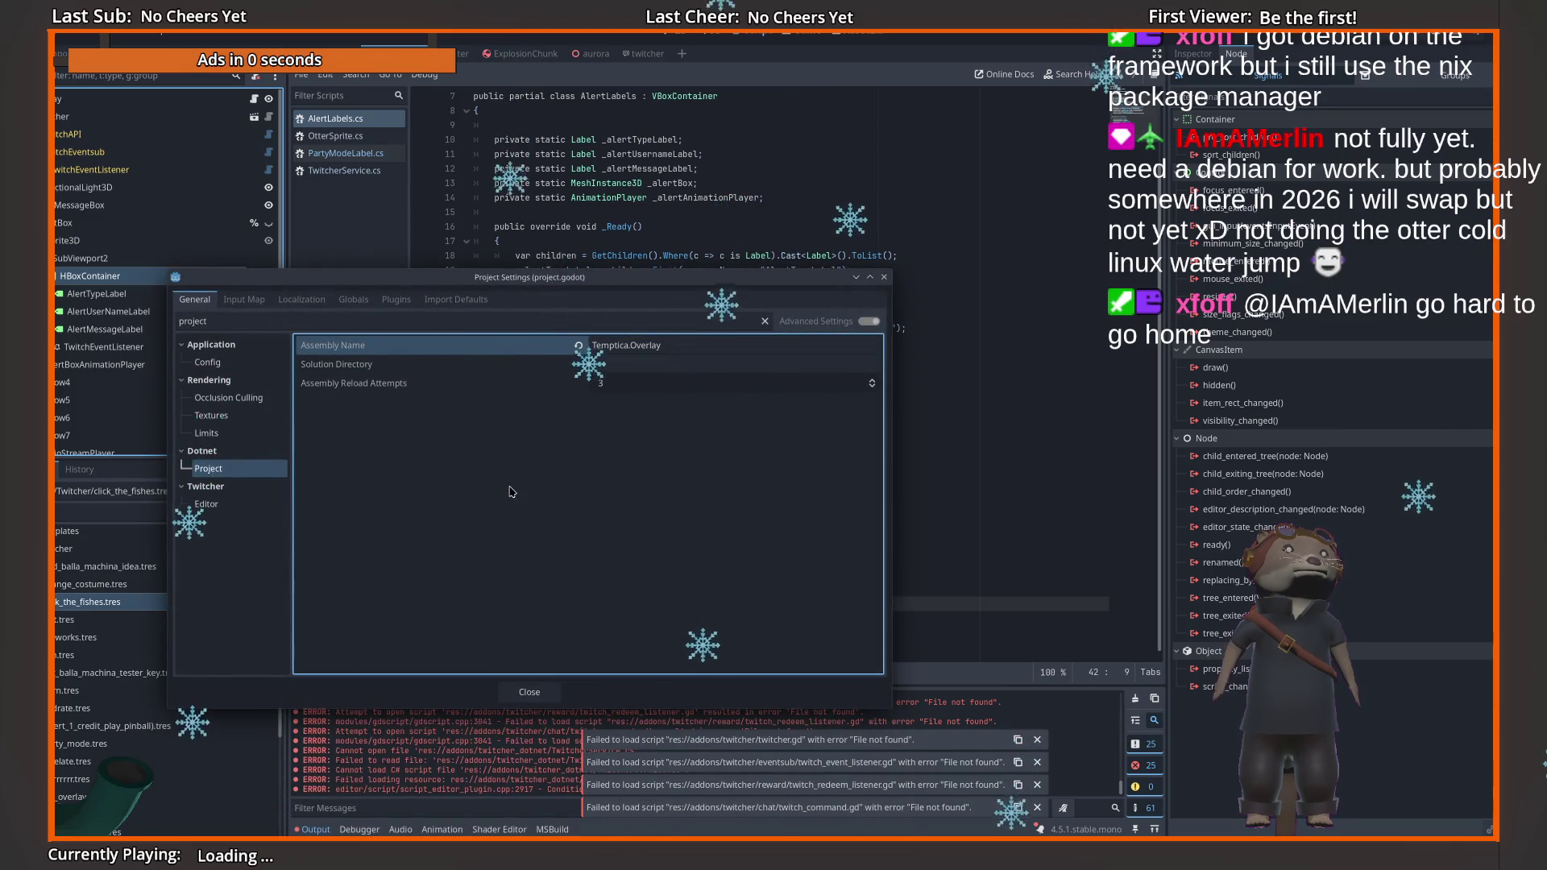
click(513, 698)
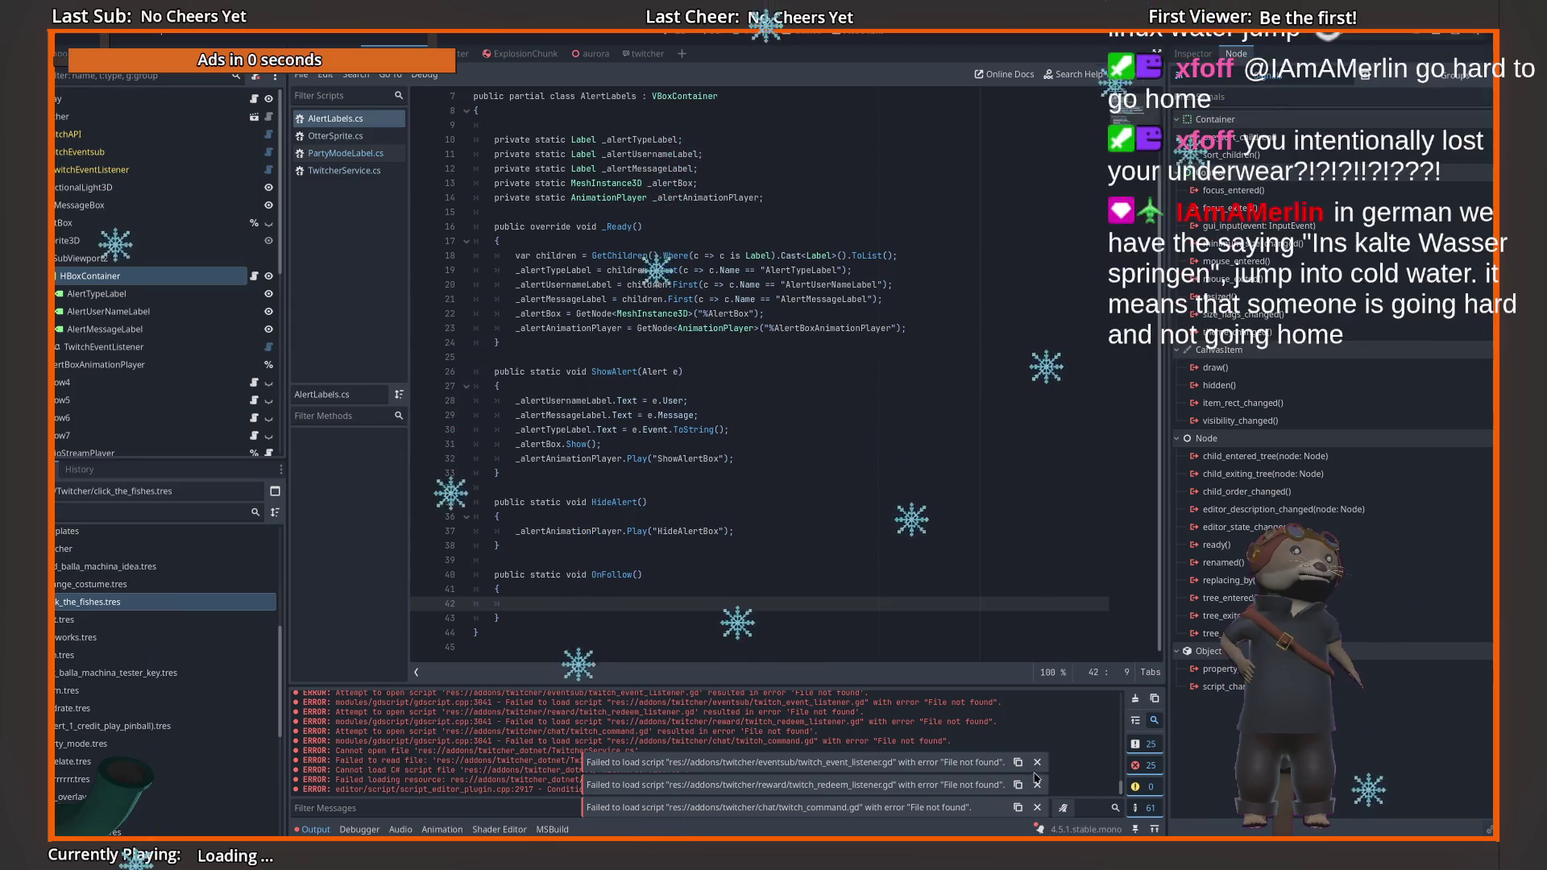
- Close the OtterSprite script from the Scripts list's context menu
click(655, 558)
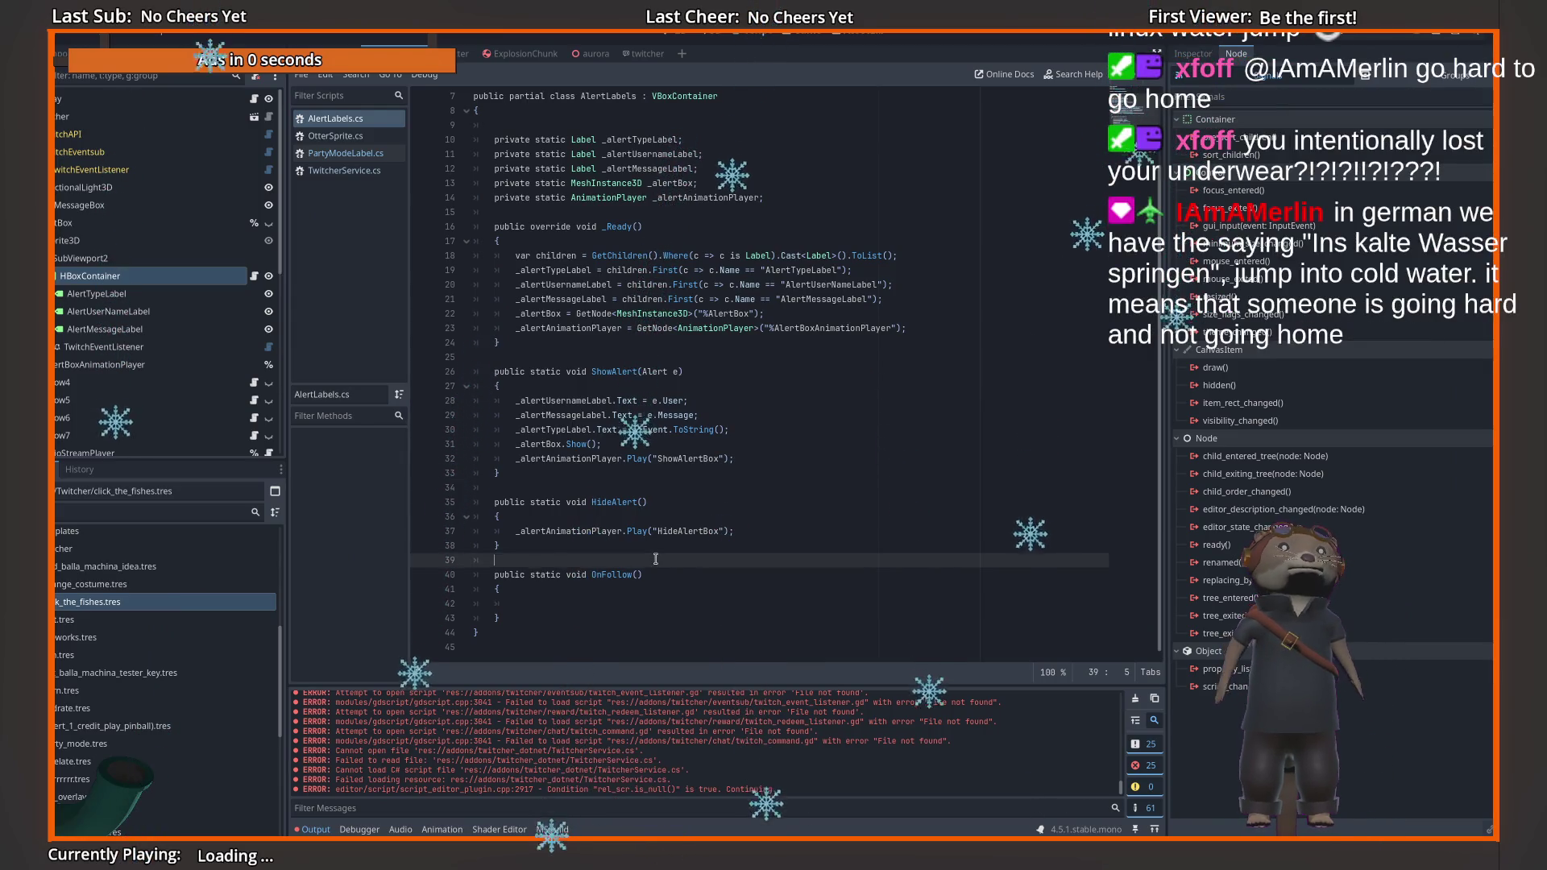
scroll(655, 558, up, 2)
right_click(351, 122)
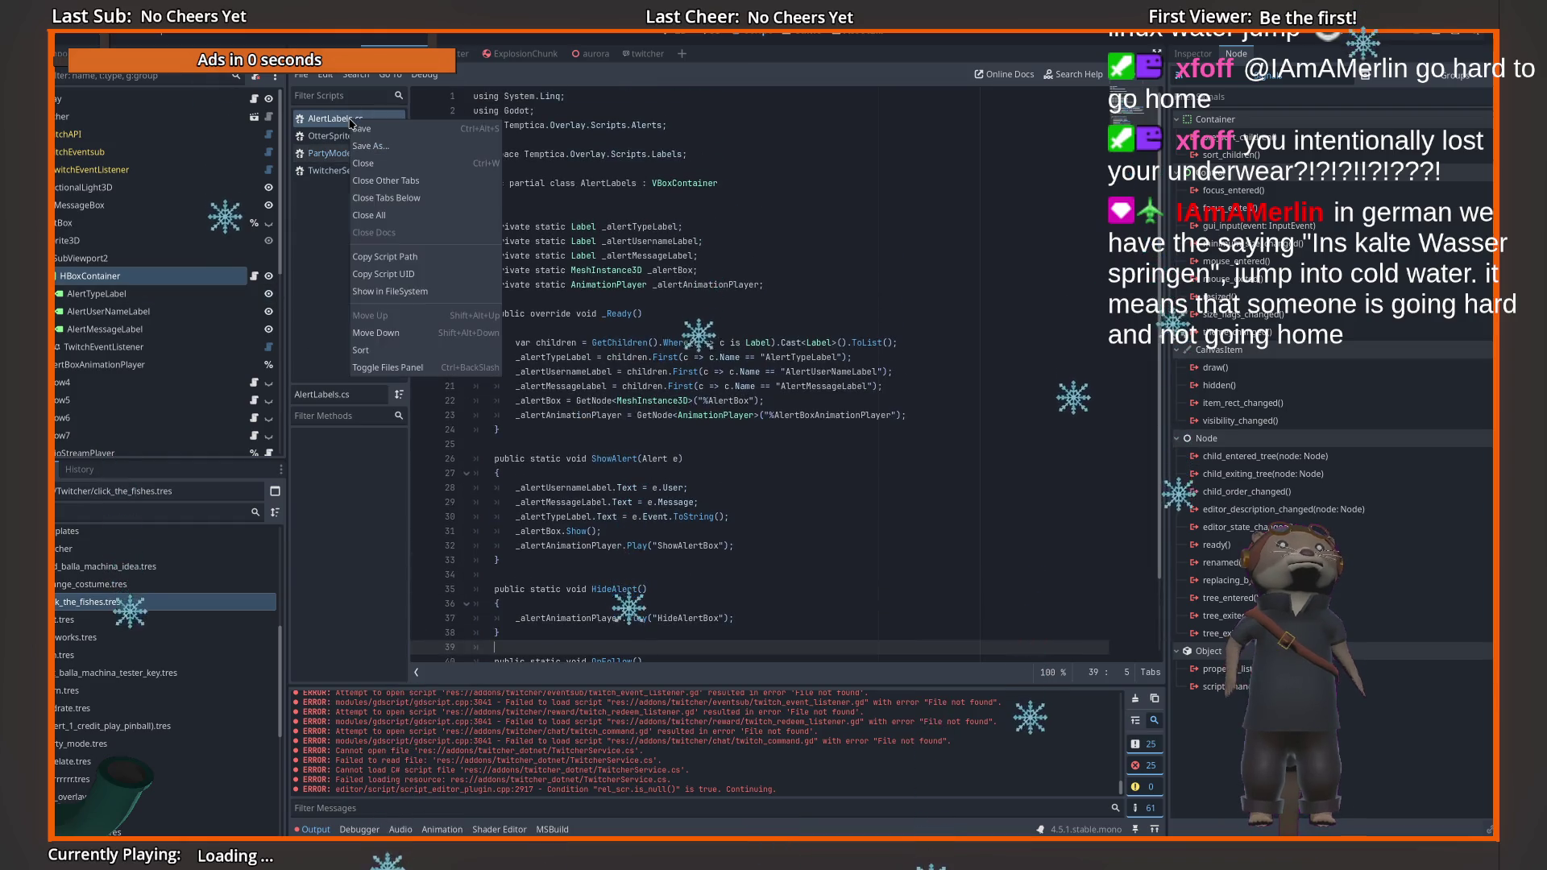
click(350, 124)
right_click(349, 125)
click(348, 135)
right_click(349, 135)
click(355, 169)
- Close the PartyModeLabel, TwitcherService and AlertLabels scripts, leaving the script editor empty
right_click(354, 136)
click(370, 184)
right_click(355, 136)
click(376, 185)
right_click(354, 118)
click(384, 173)
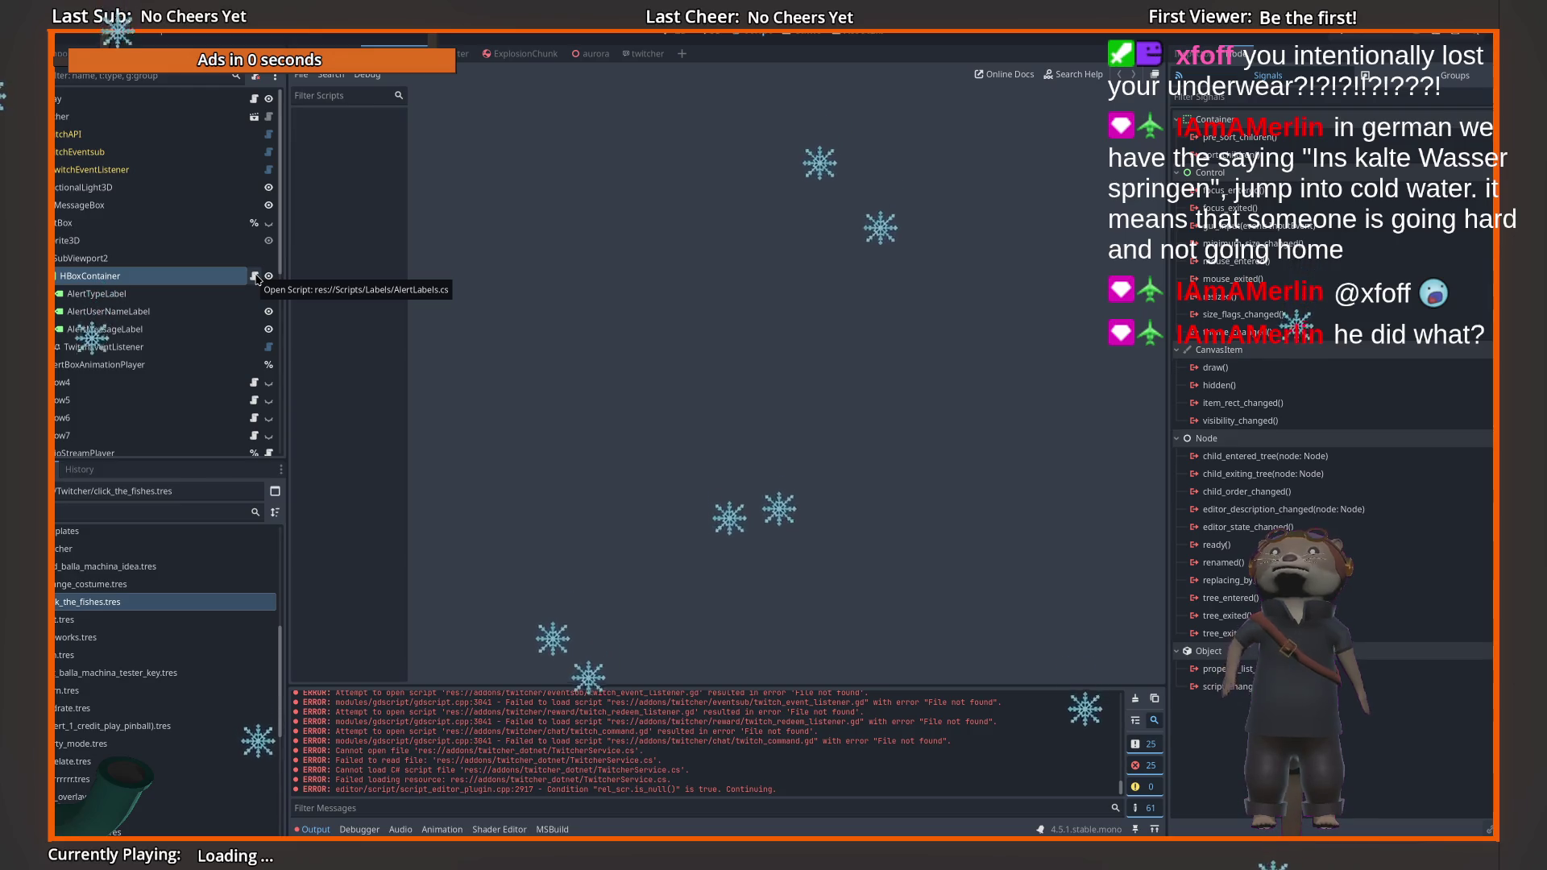
- Open AlertLabels.cs in Rider from HBoxContainer's script icon, inspect the empty OnFollow, then return to Godot
click(256, 278)
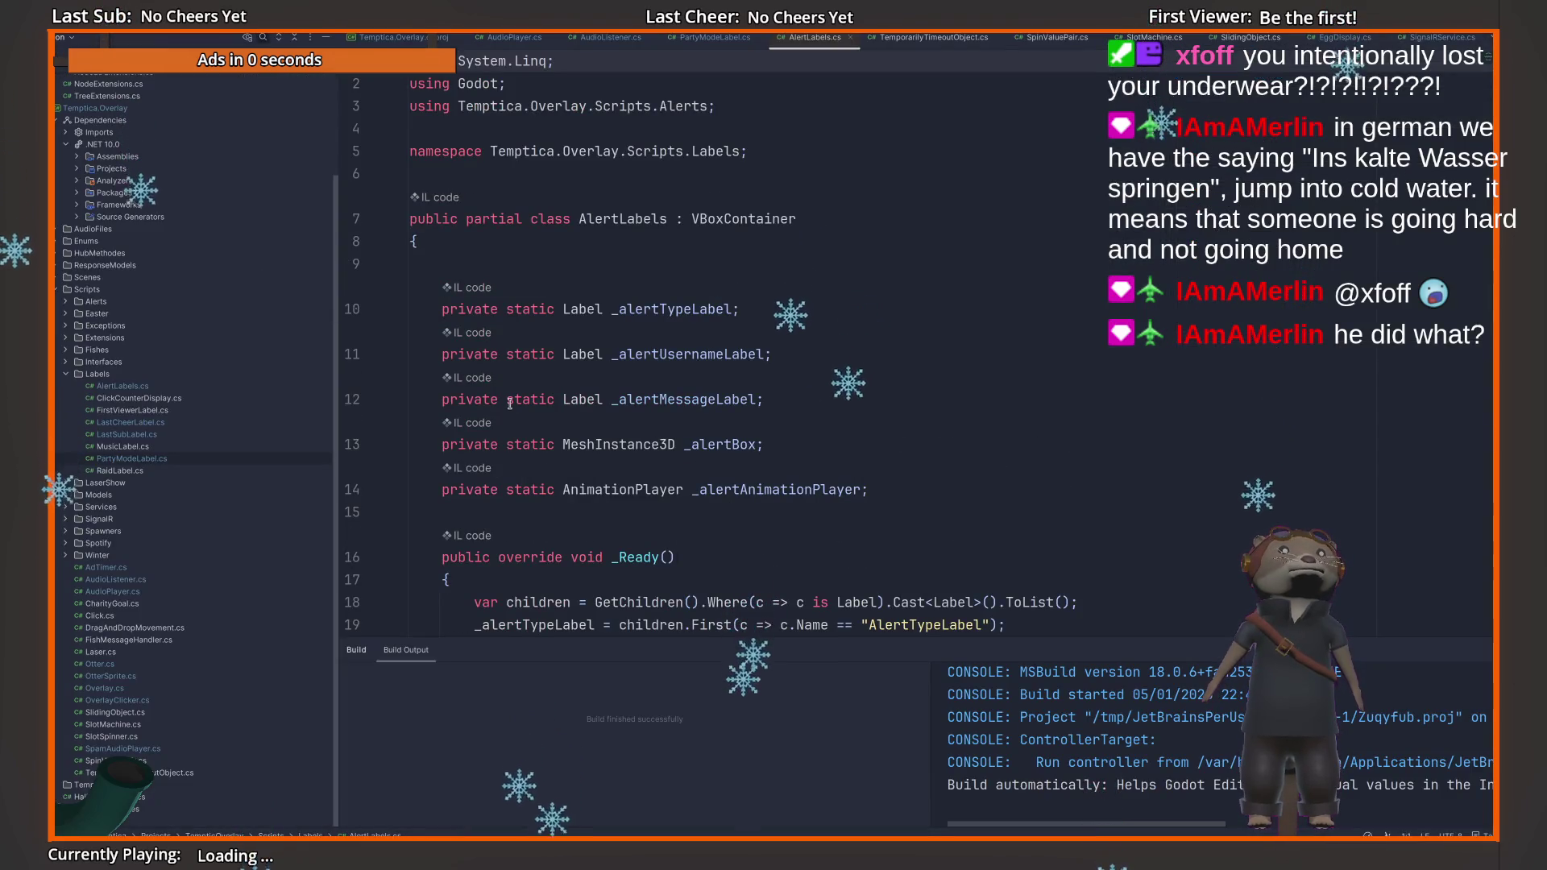
right_click(817, 38)
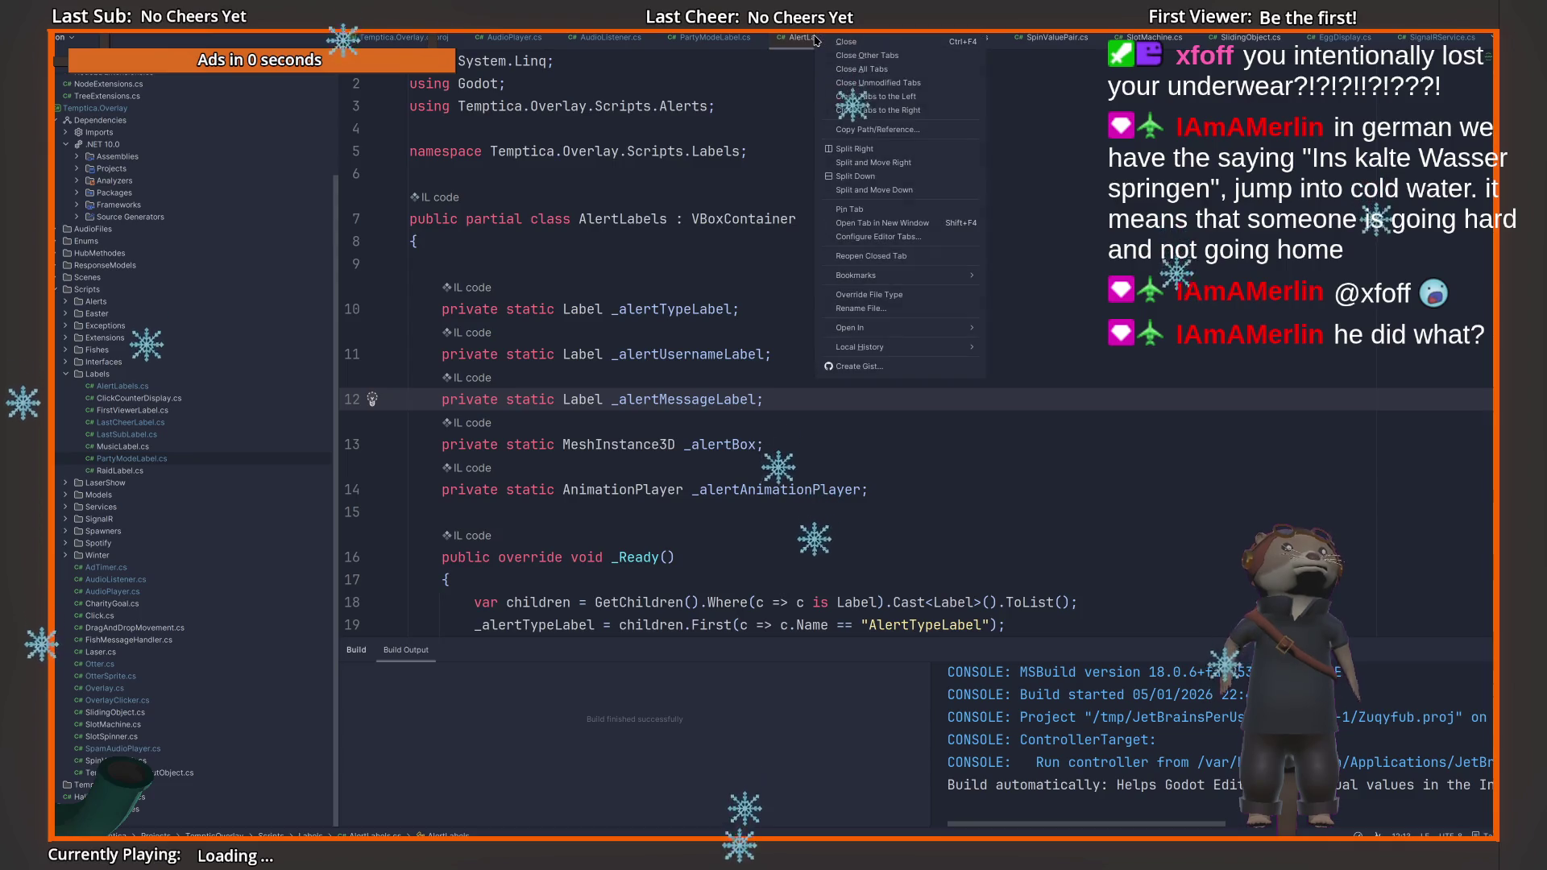
click(766, 113)
scroll(557, 442, down, 10)
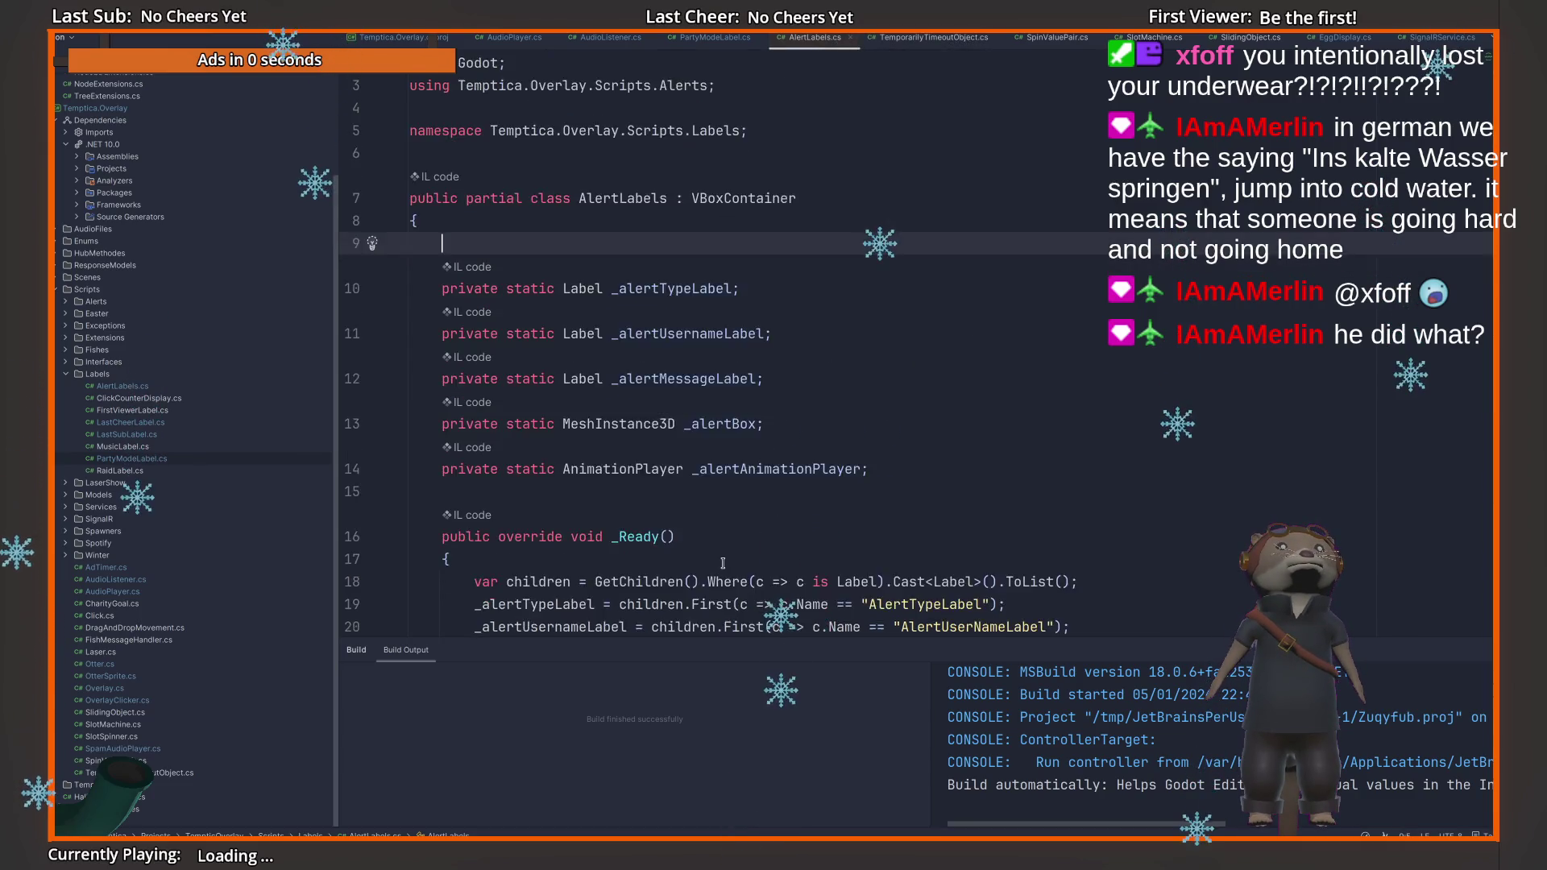
click(558, 442)
key(ctrl+space)
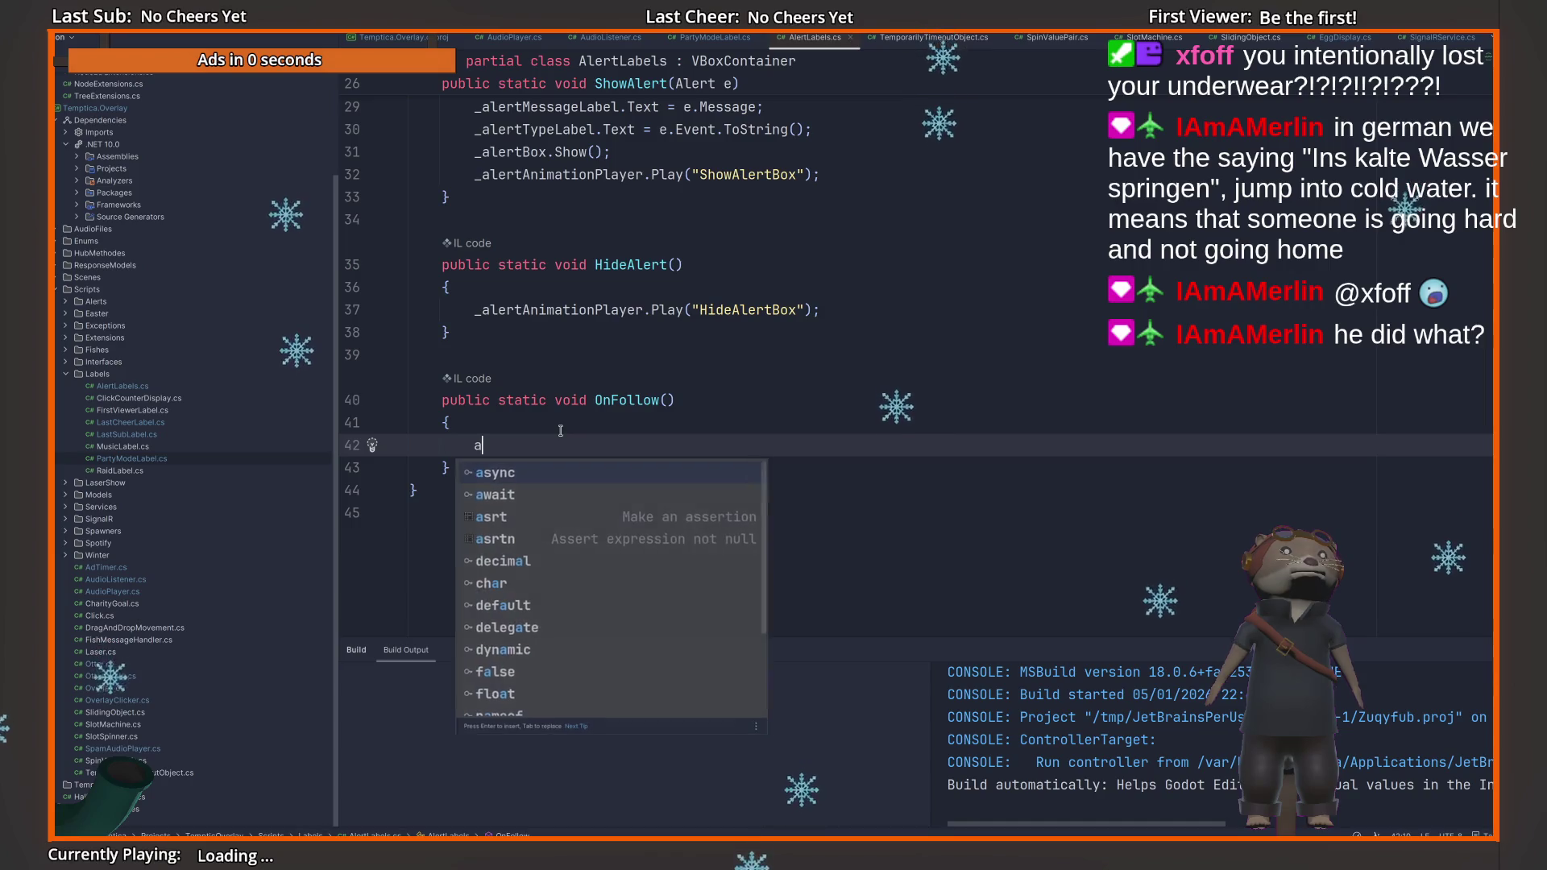
key(Escape)
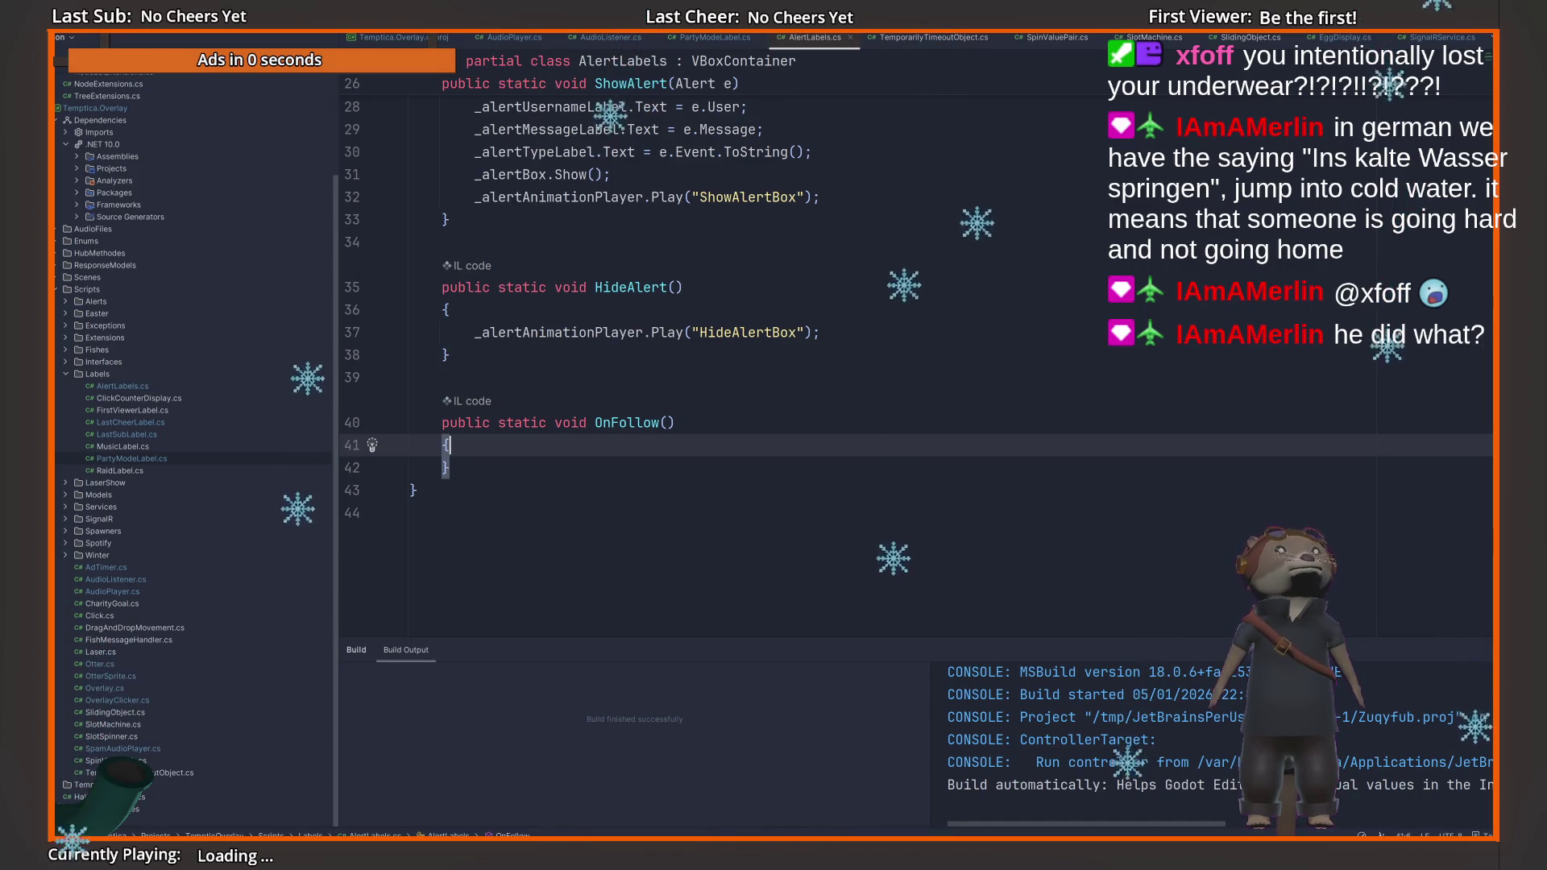
scroll(806, 323, up, 1)
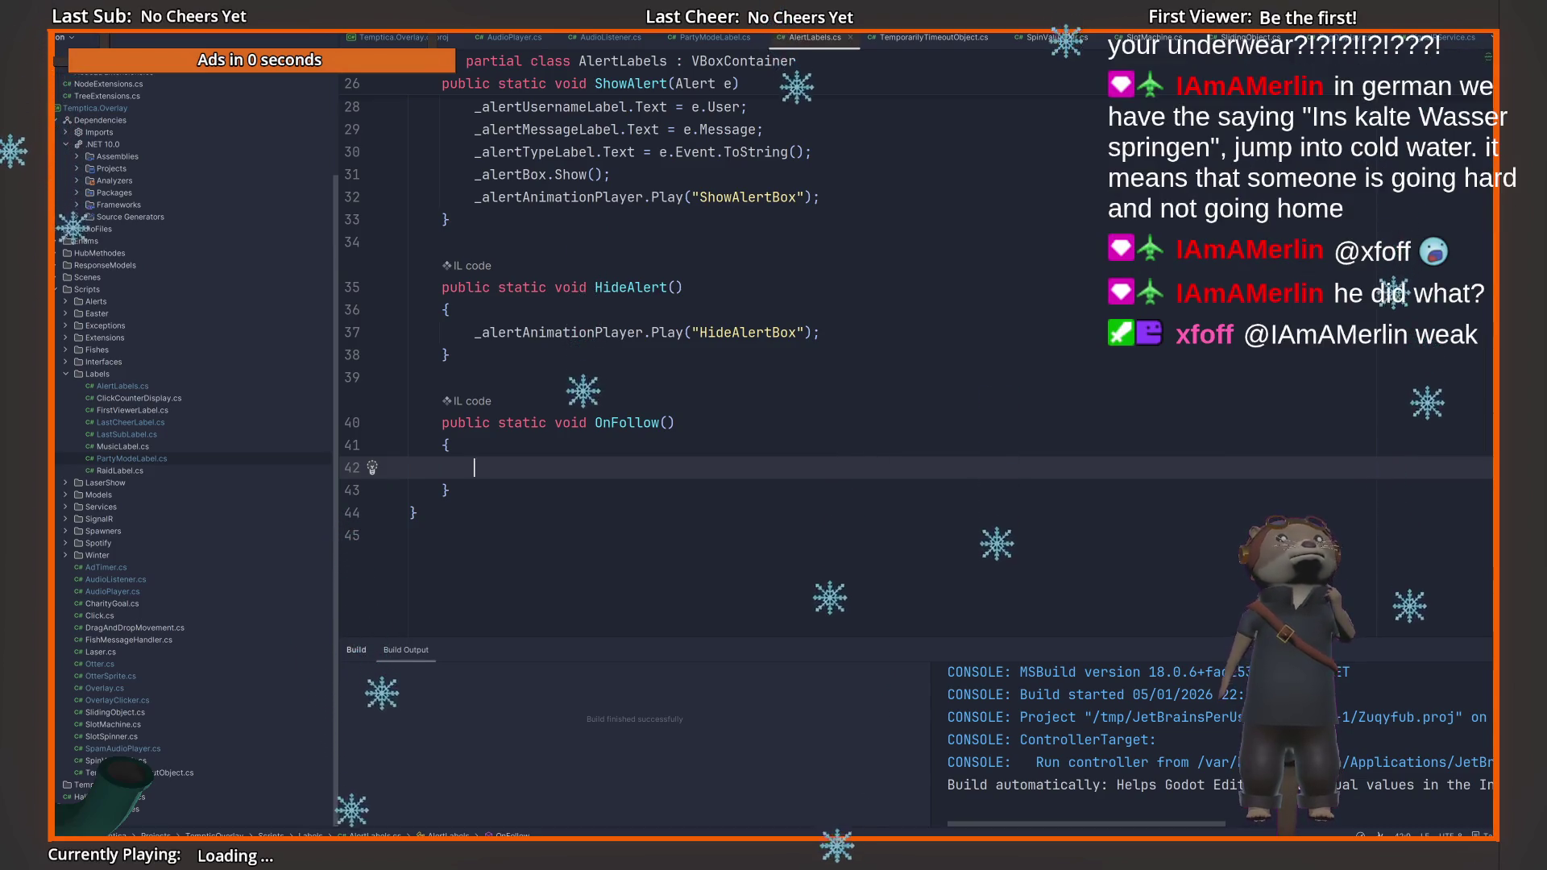
key(alt+Tab)
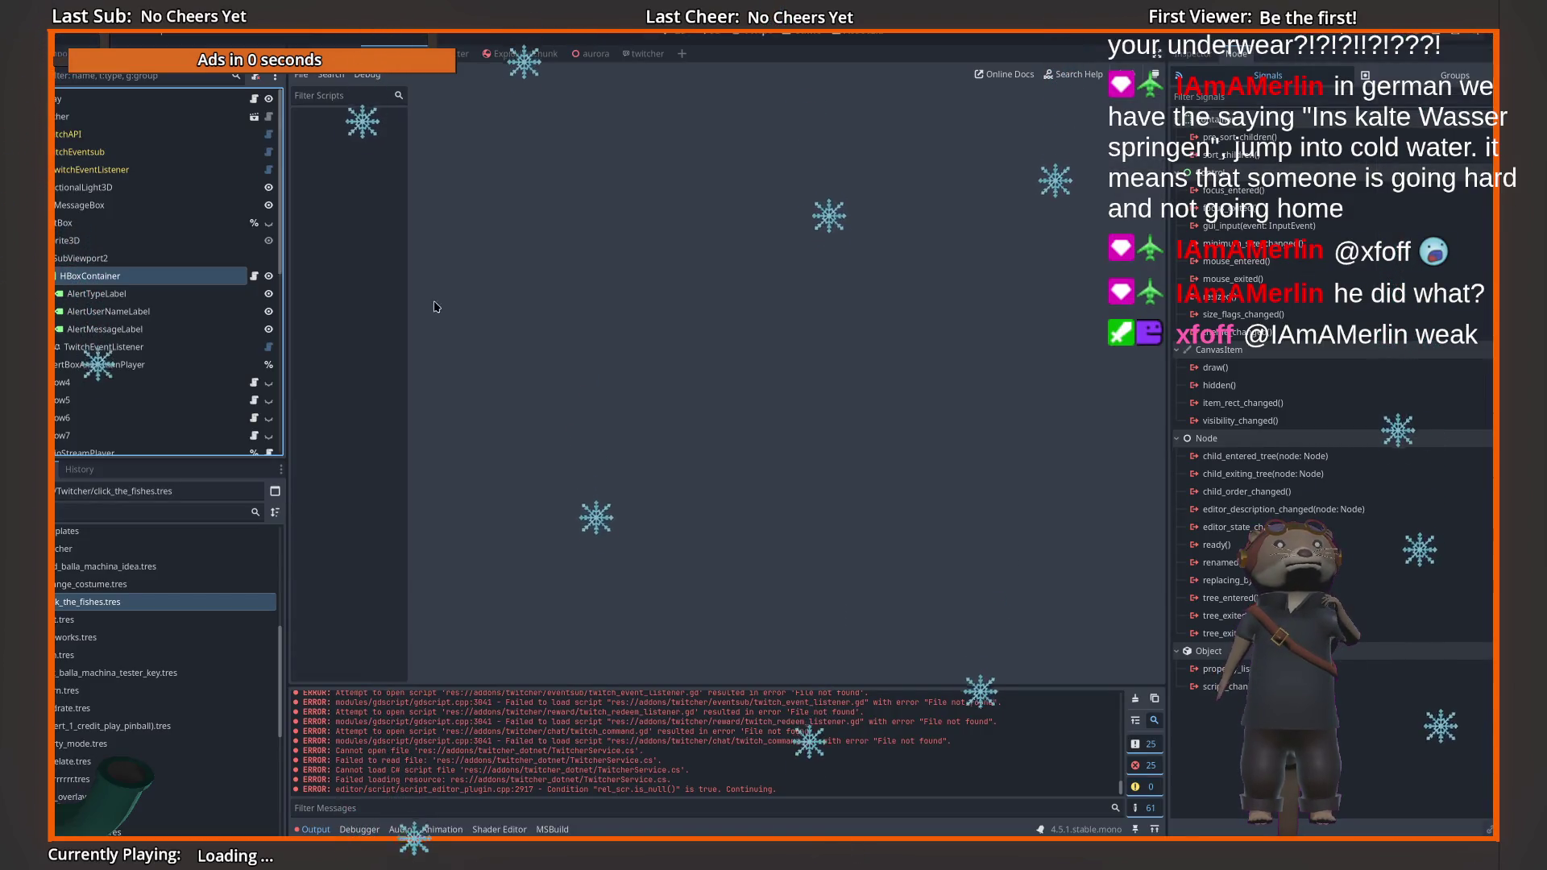
- Select the TwitchEventListener node in the Scene dock, leaving HBoxContainer's name unchanged
key(F2)
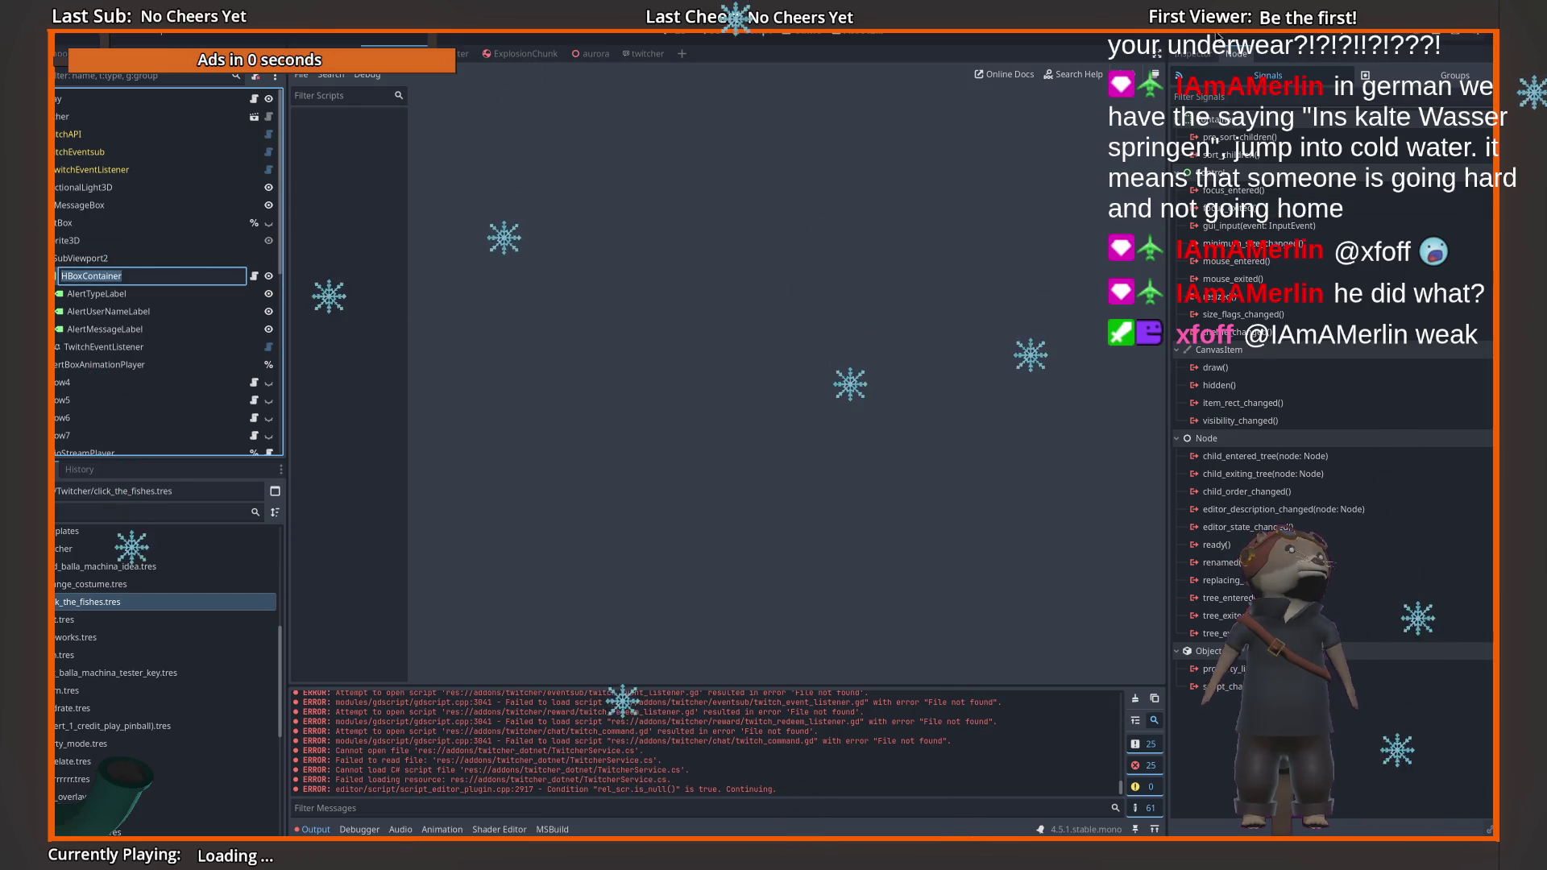
key(Escape)
click(1184, 54)
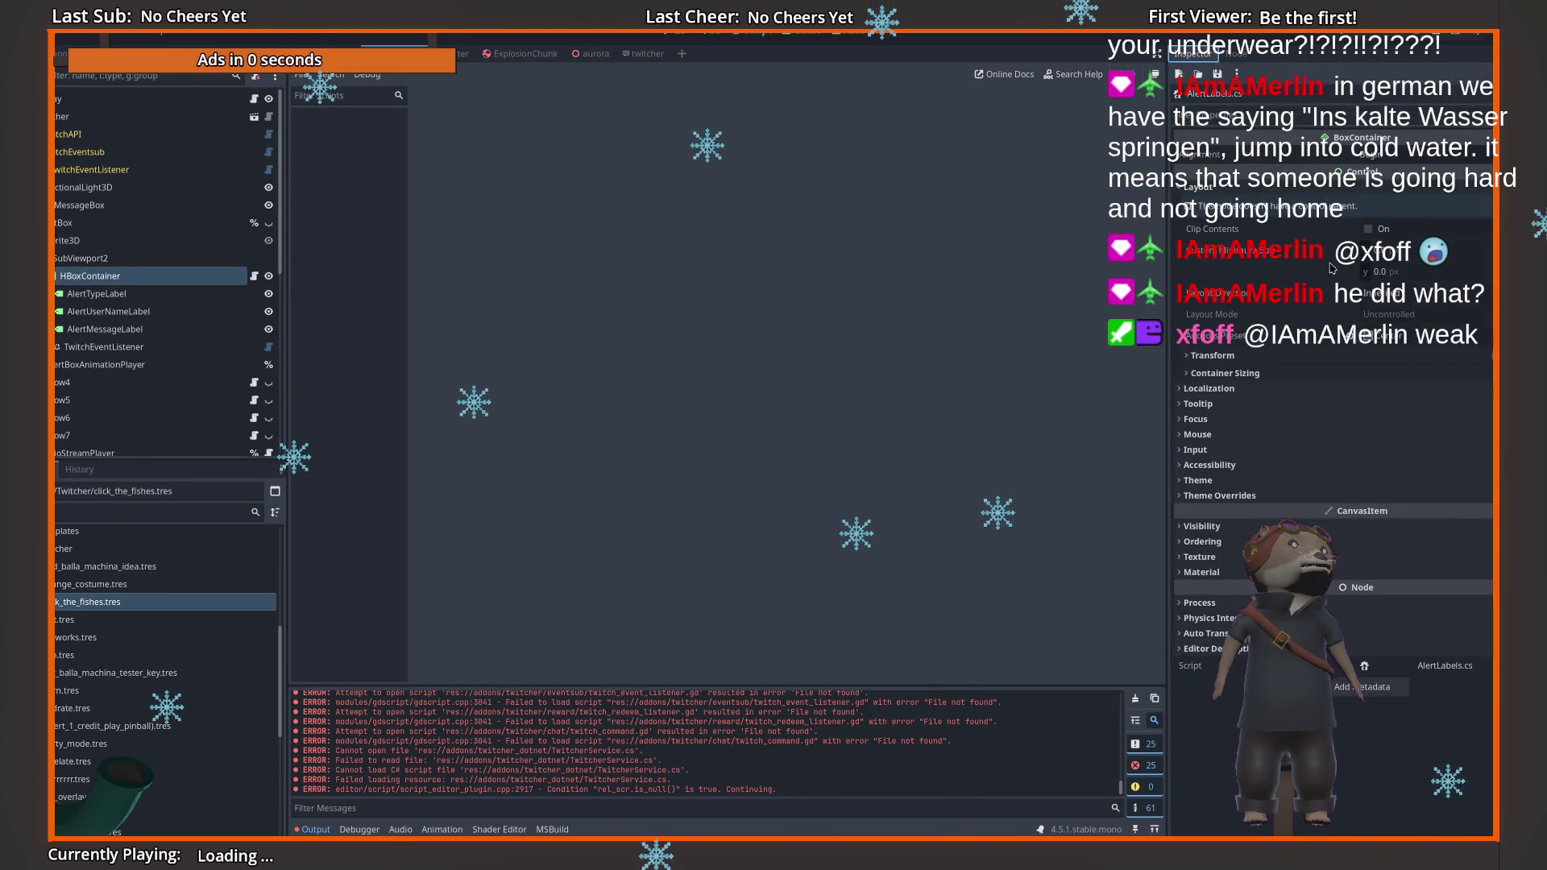
click(145, 365)
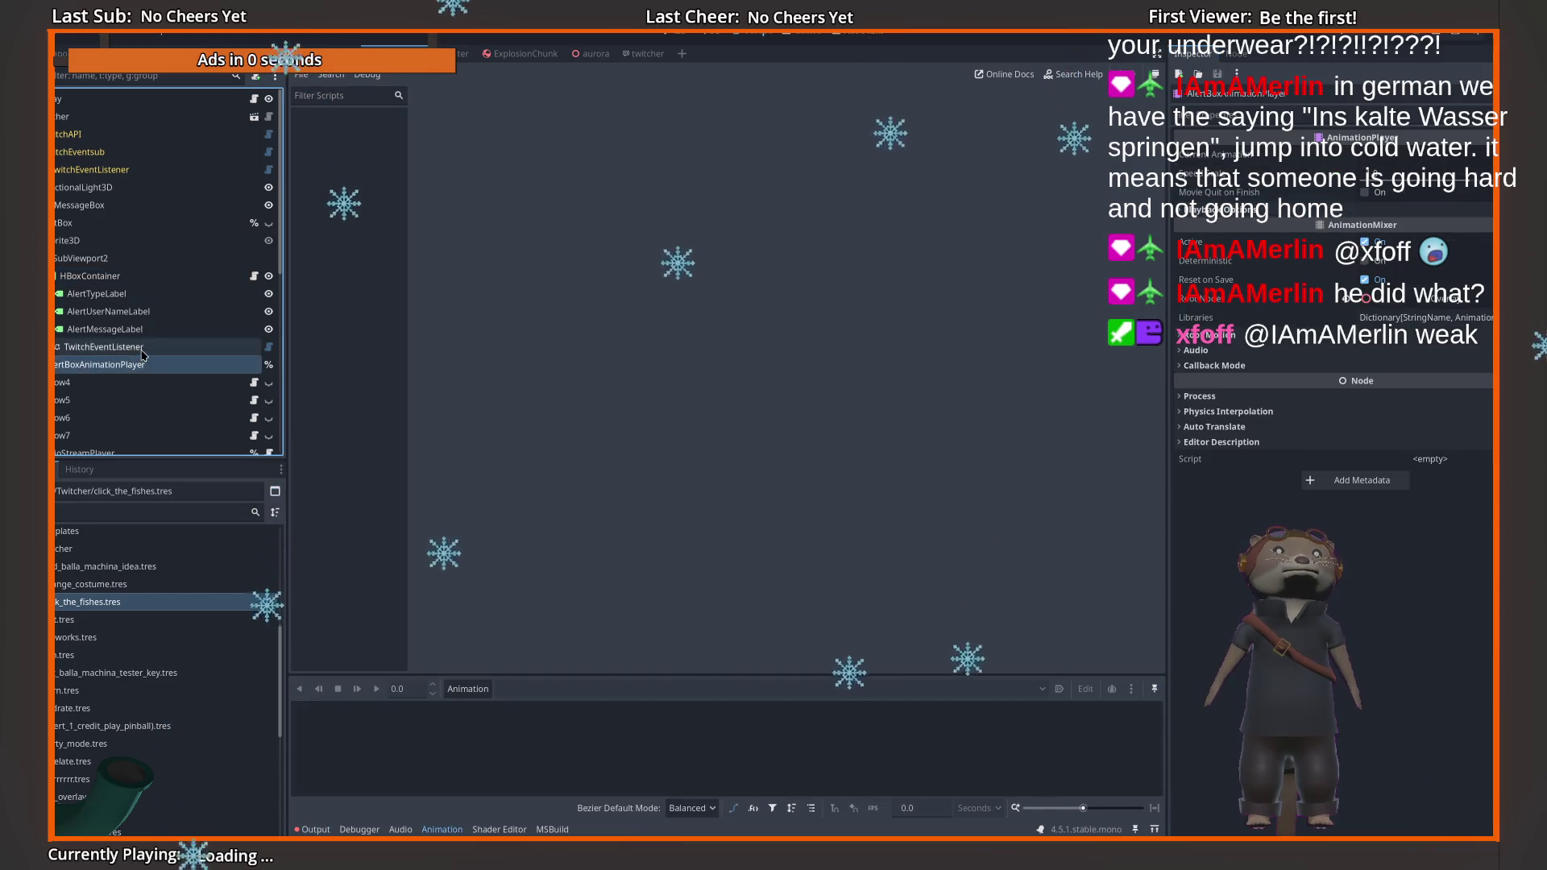
click(143, 351)
- Rename TwitchEventListener to FollowEventListener
click(172, 344)
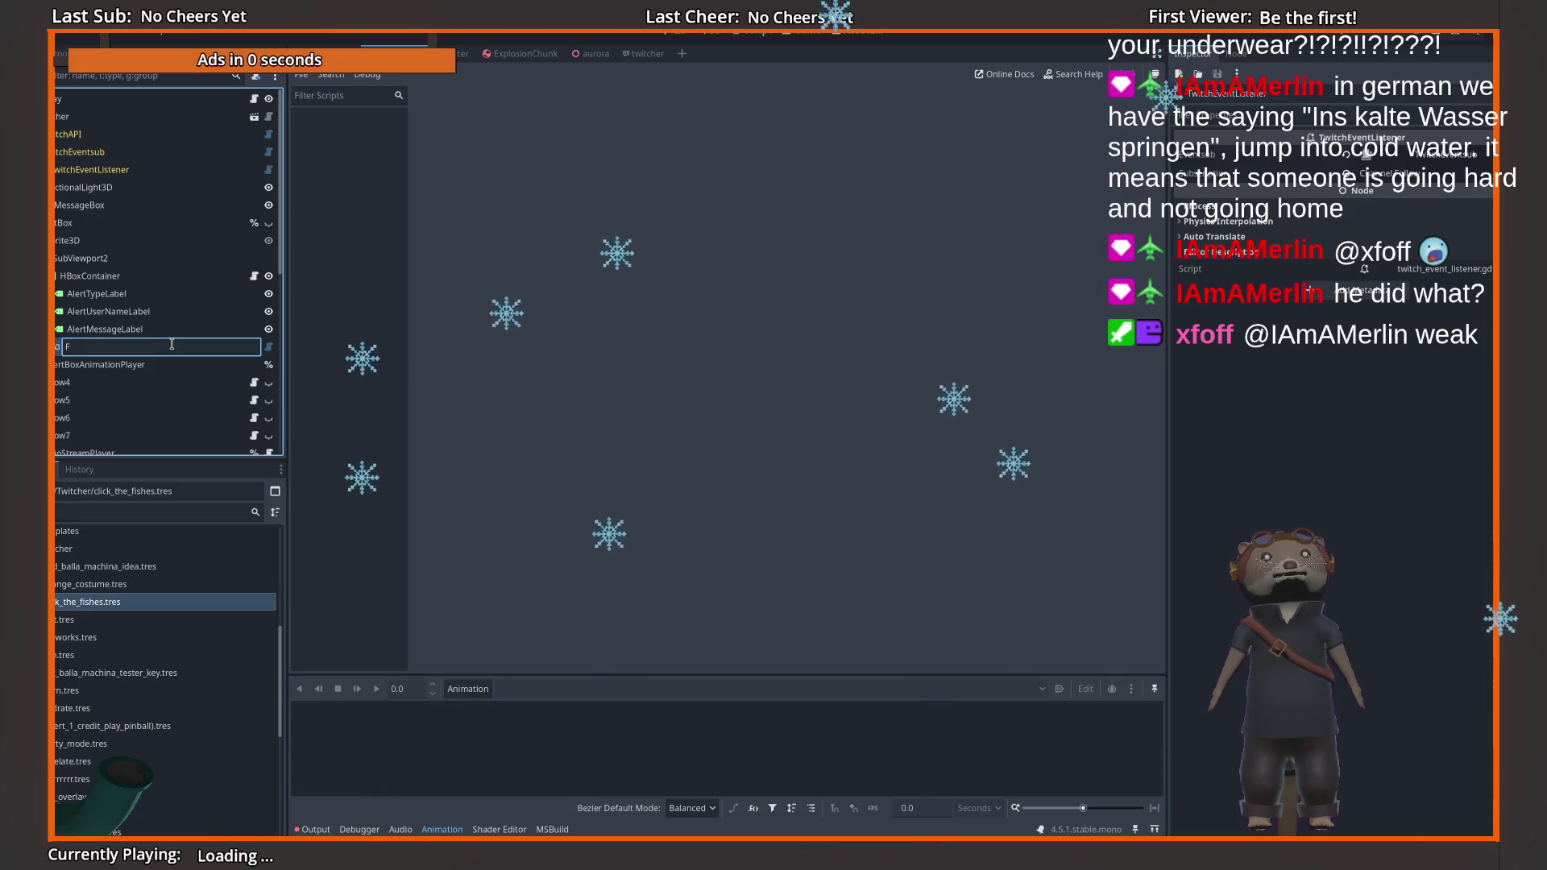
text(Listener)
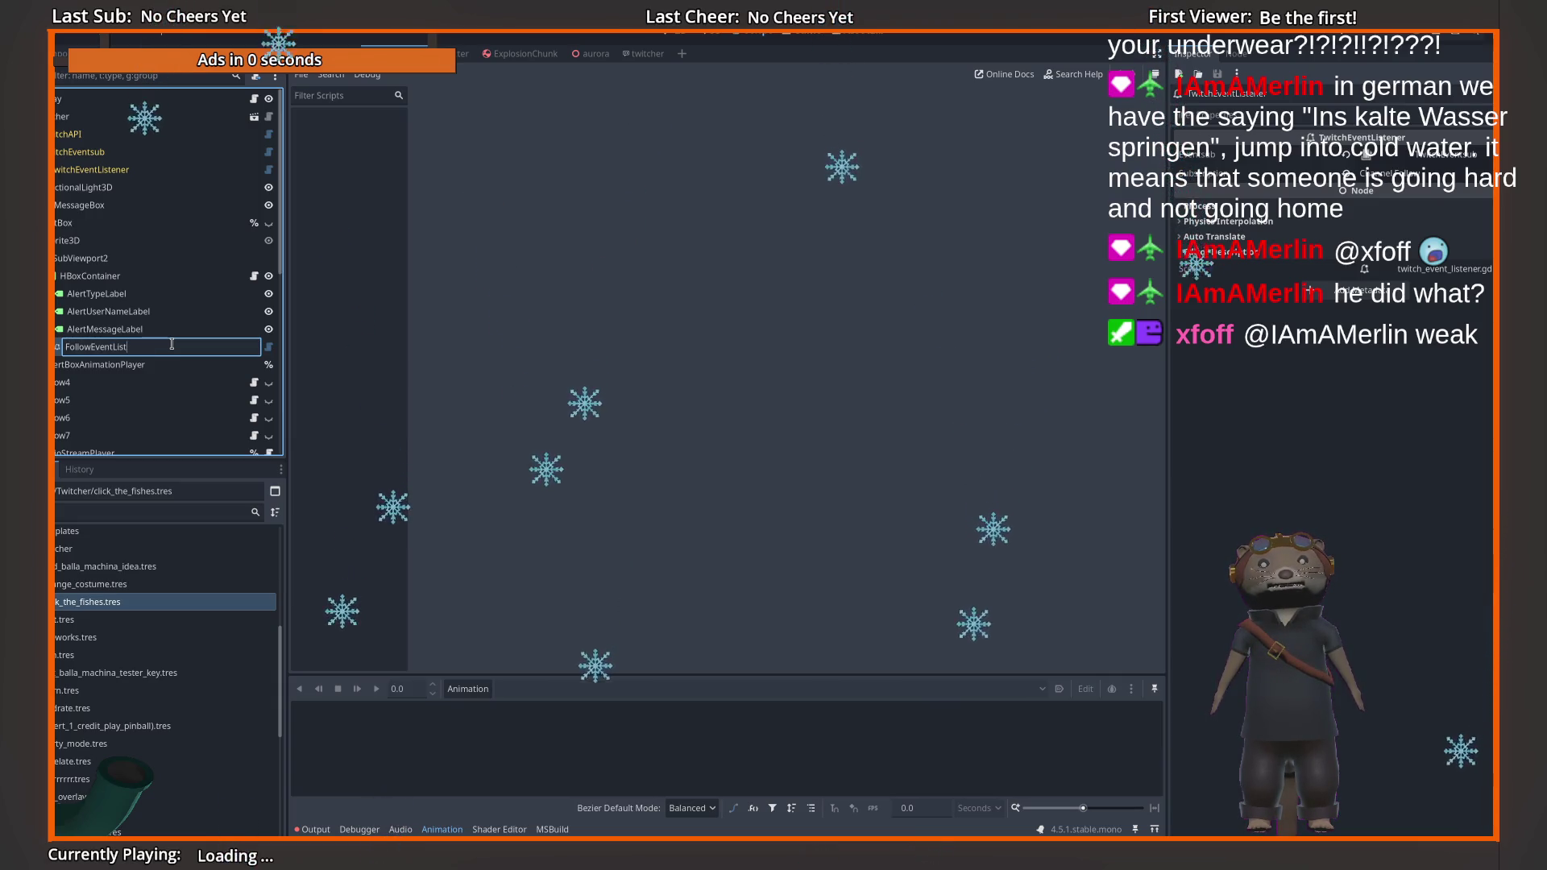
key(Return)
scroll(191, 294, down, 2)
scroll(185, 290, down, 3)
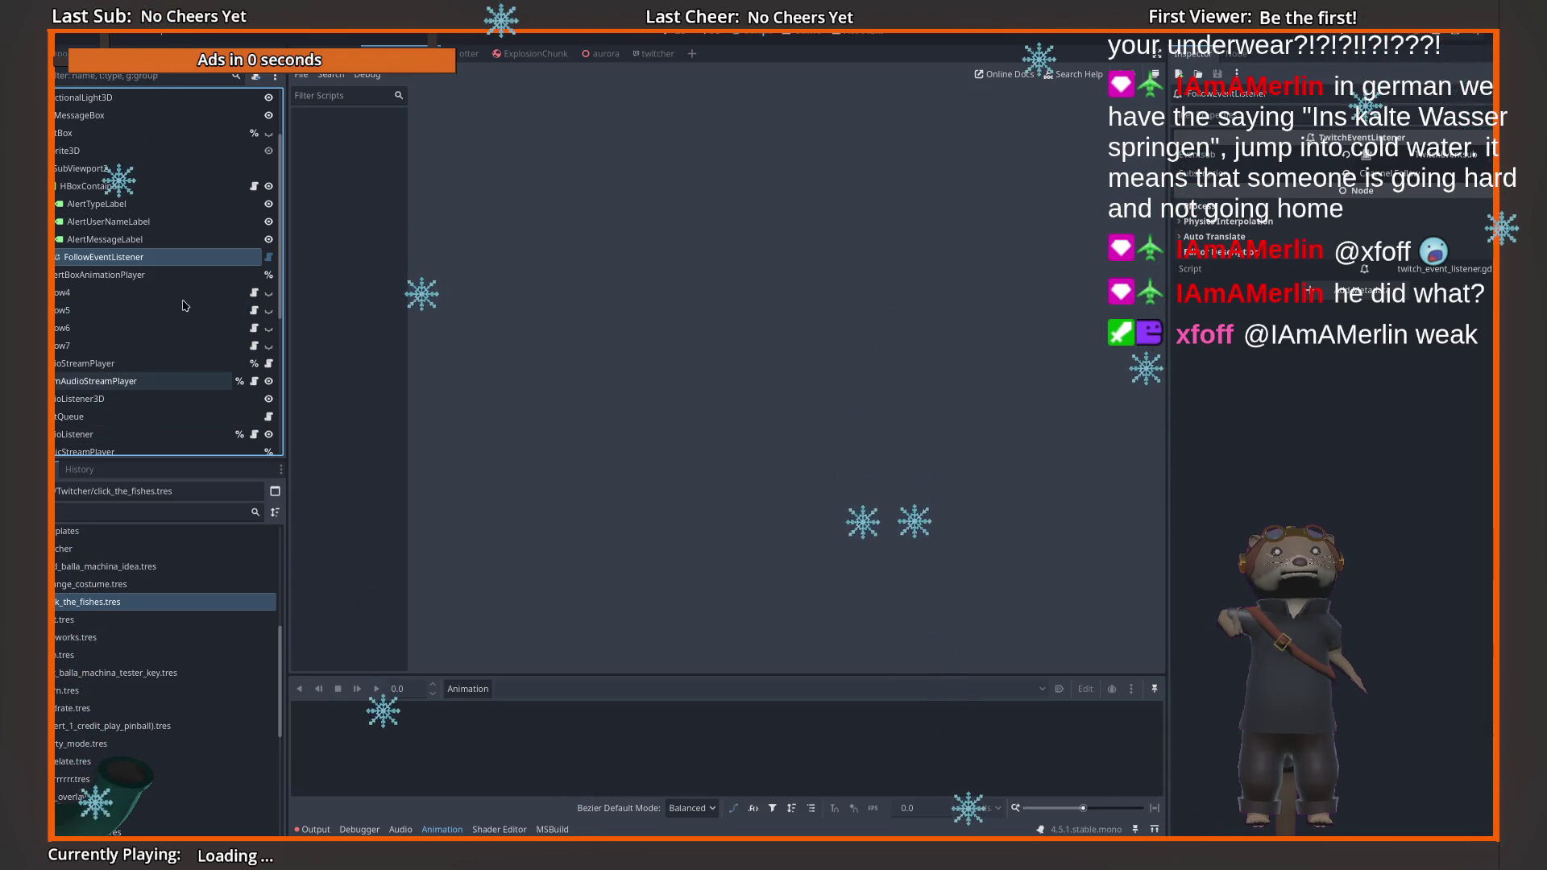
double_click(184, 259)
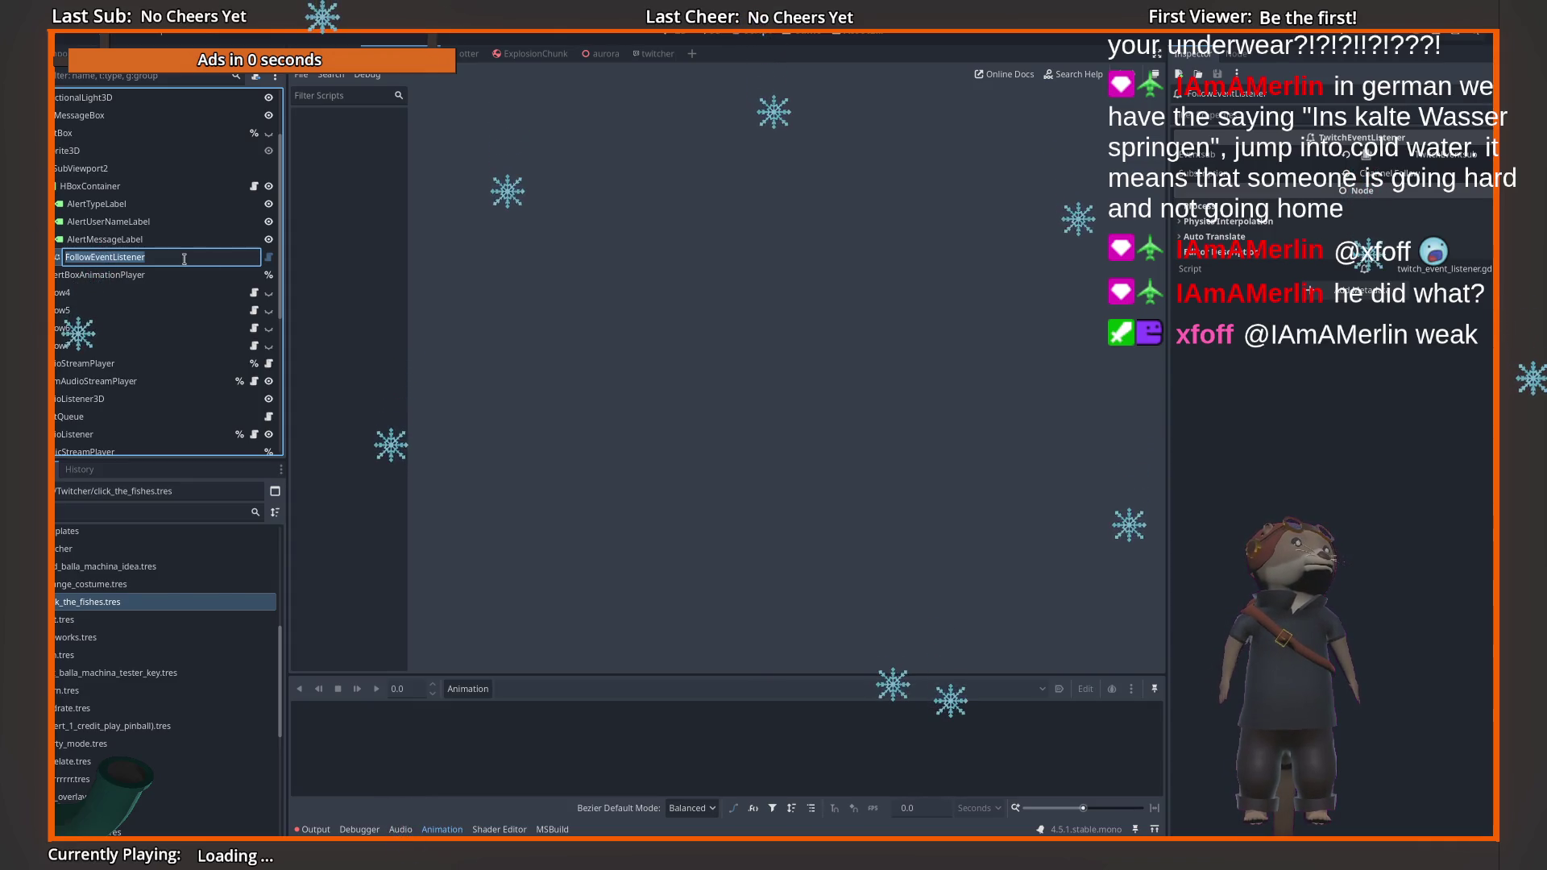
key(Return)
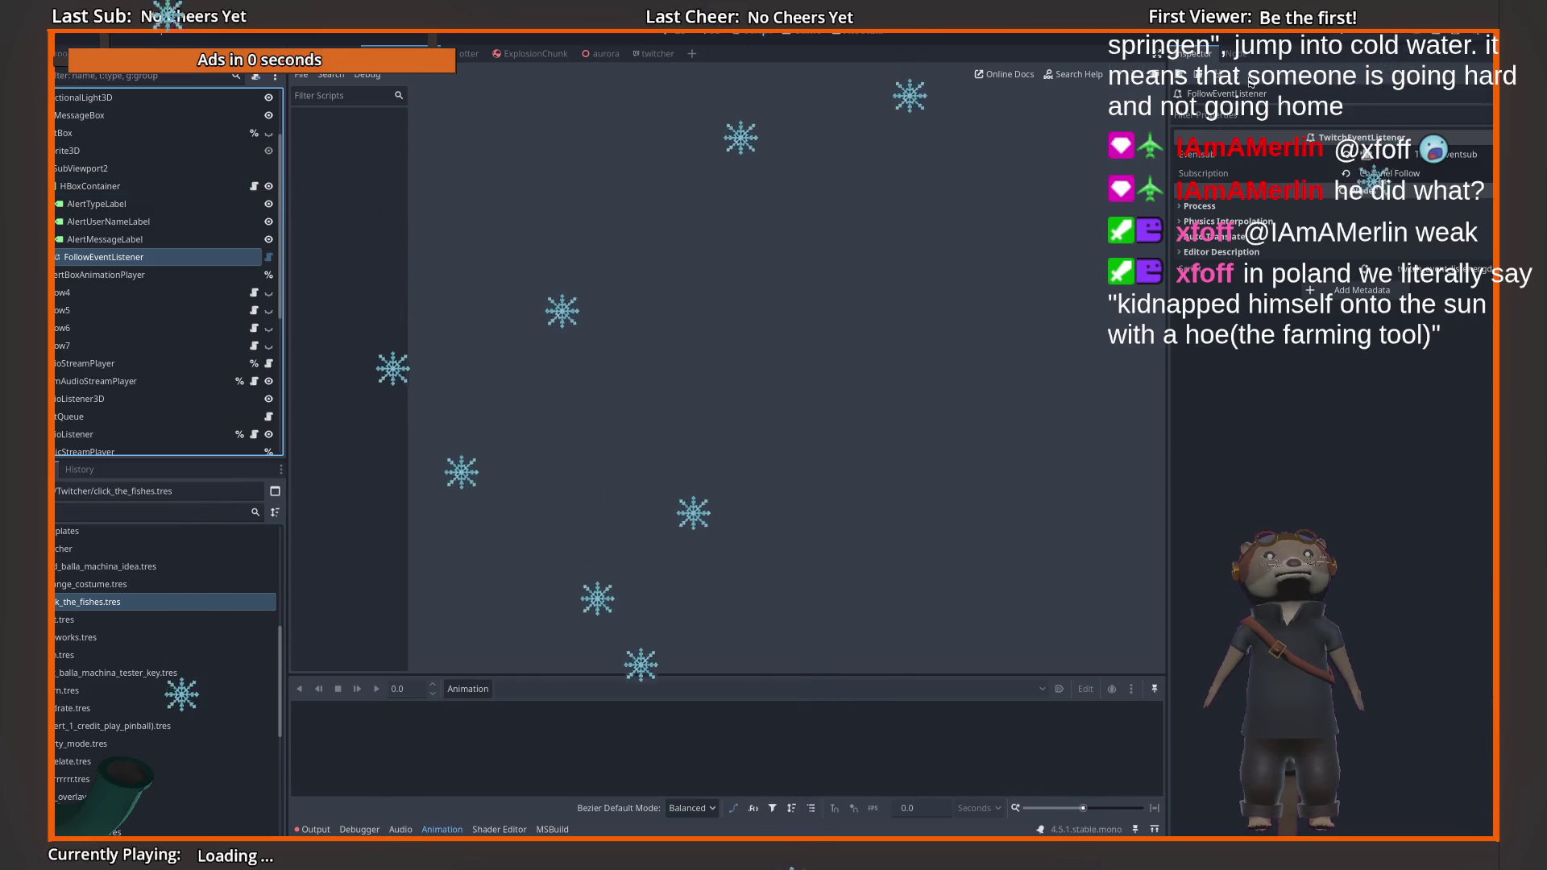
- Connect the received signal to HBoxContainer with the receiver method named OnFollow
click(1239, 56)
right_click(1269, 139)
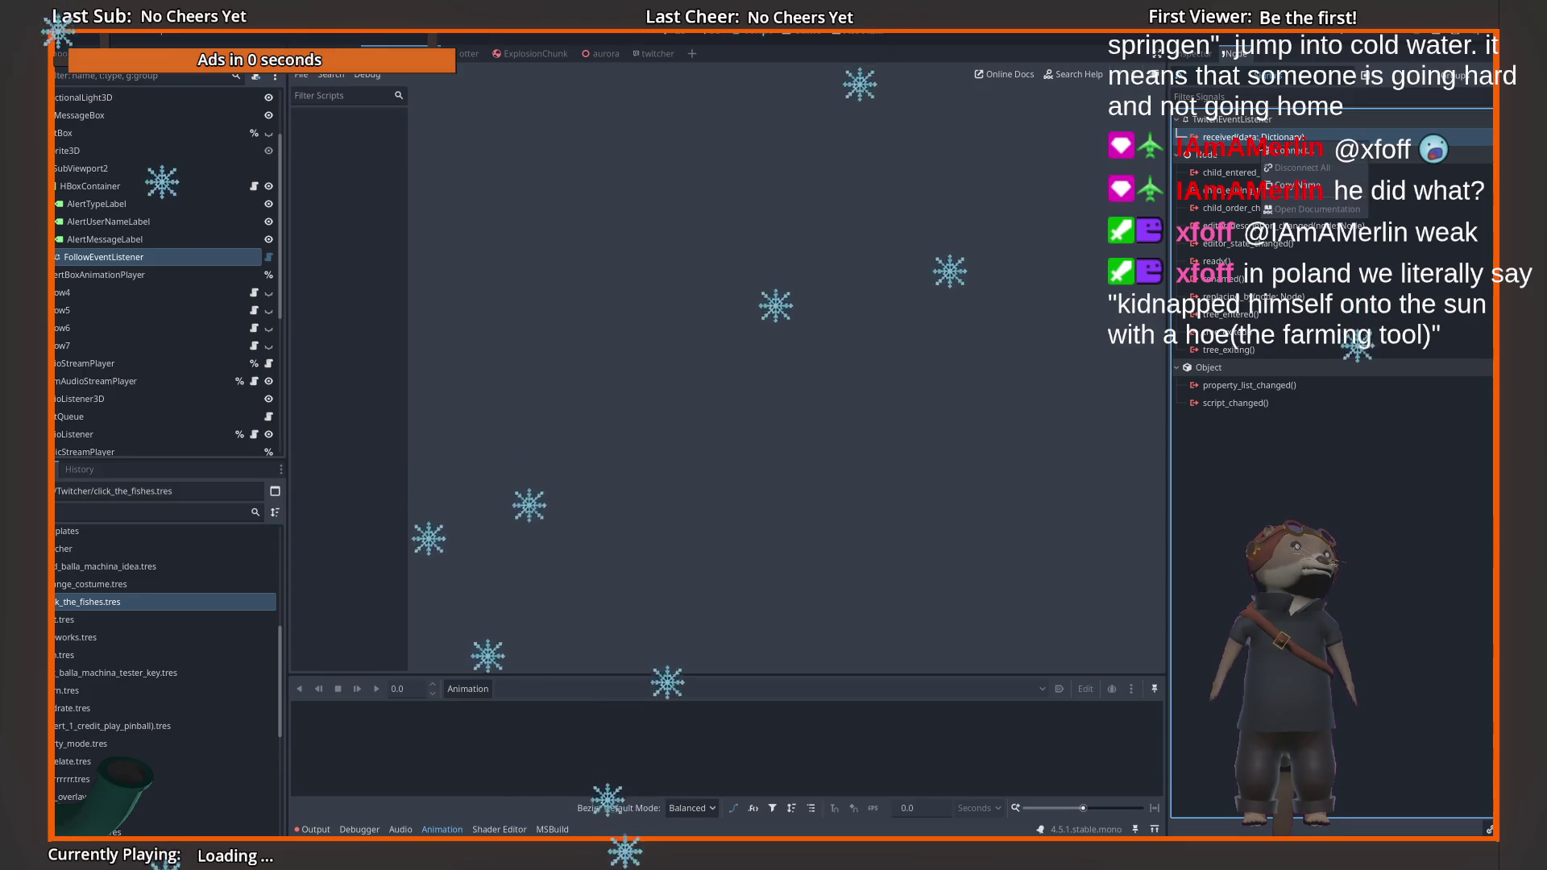
click(1271, 153)
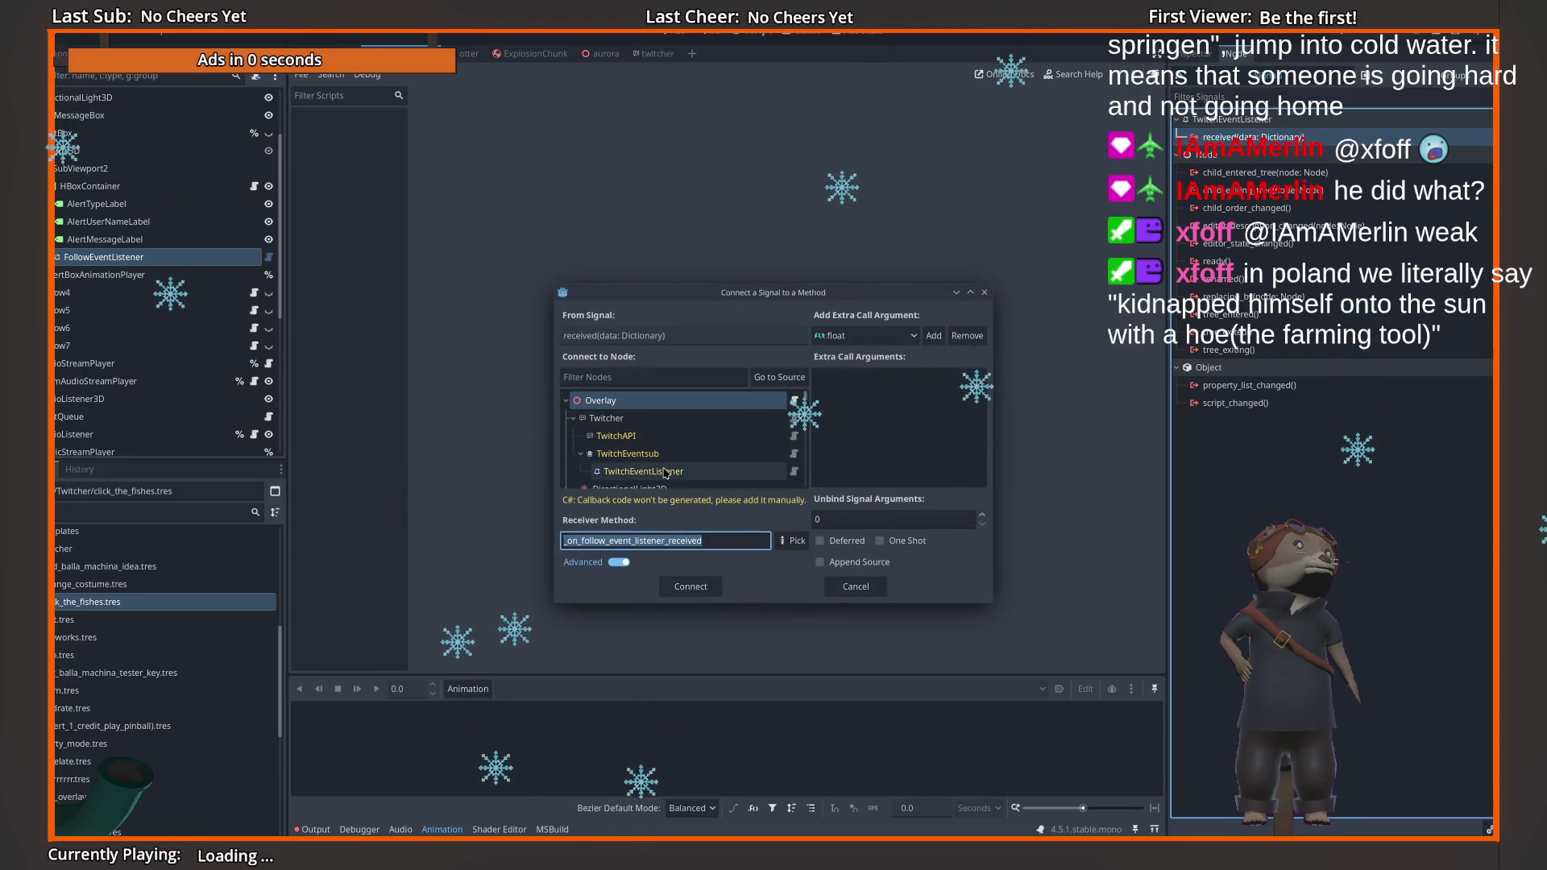
scroll(665, 473, down, 5)
mouse_move(731, 305)
mouse_down()
mouse_move(512, 145)
mouse_move(436, 144)
mouse_up()
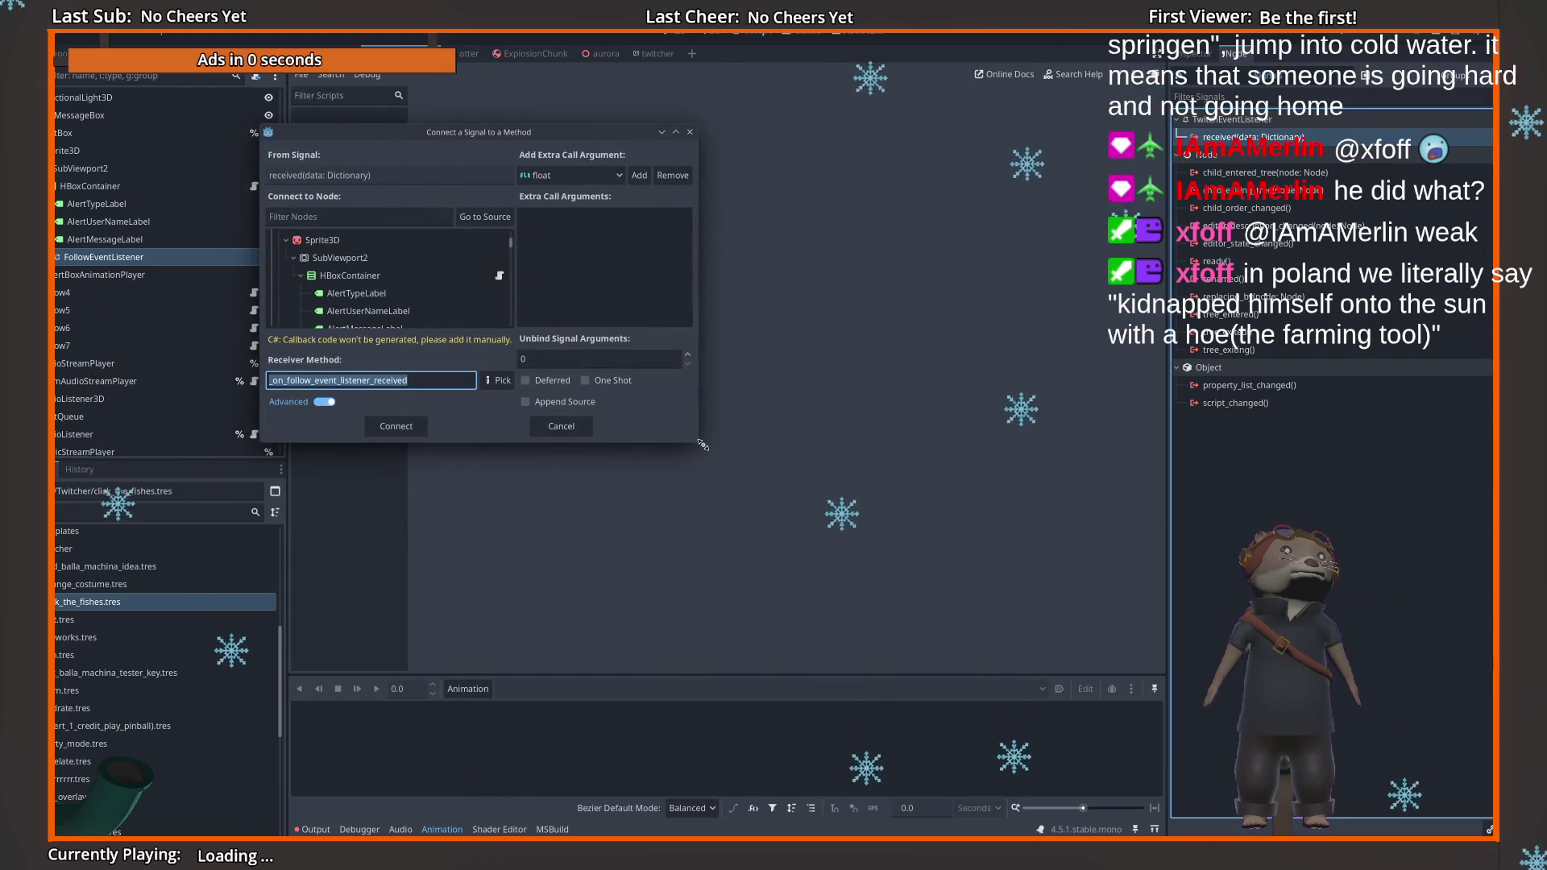
drag(701, 444, 1065, 652)
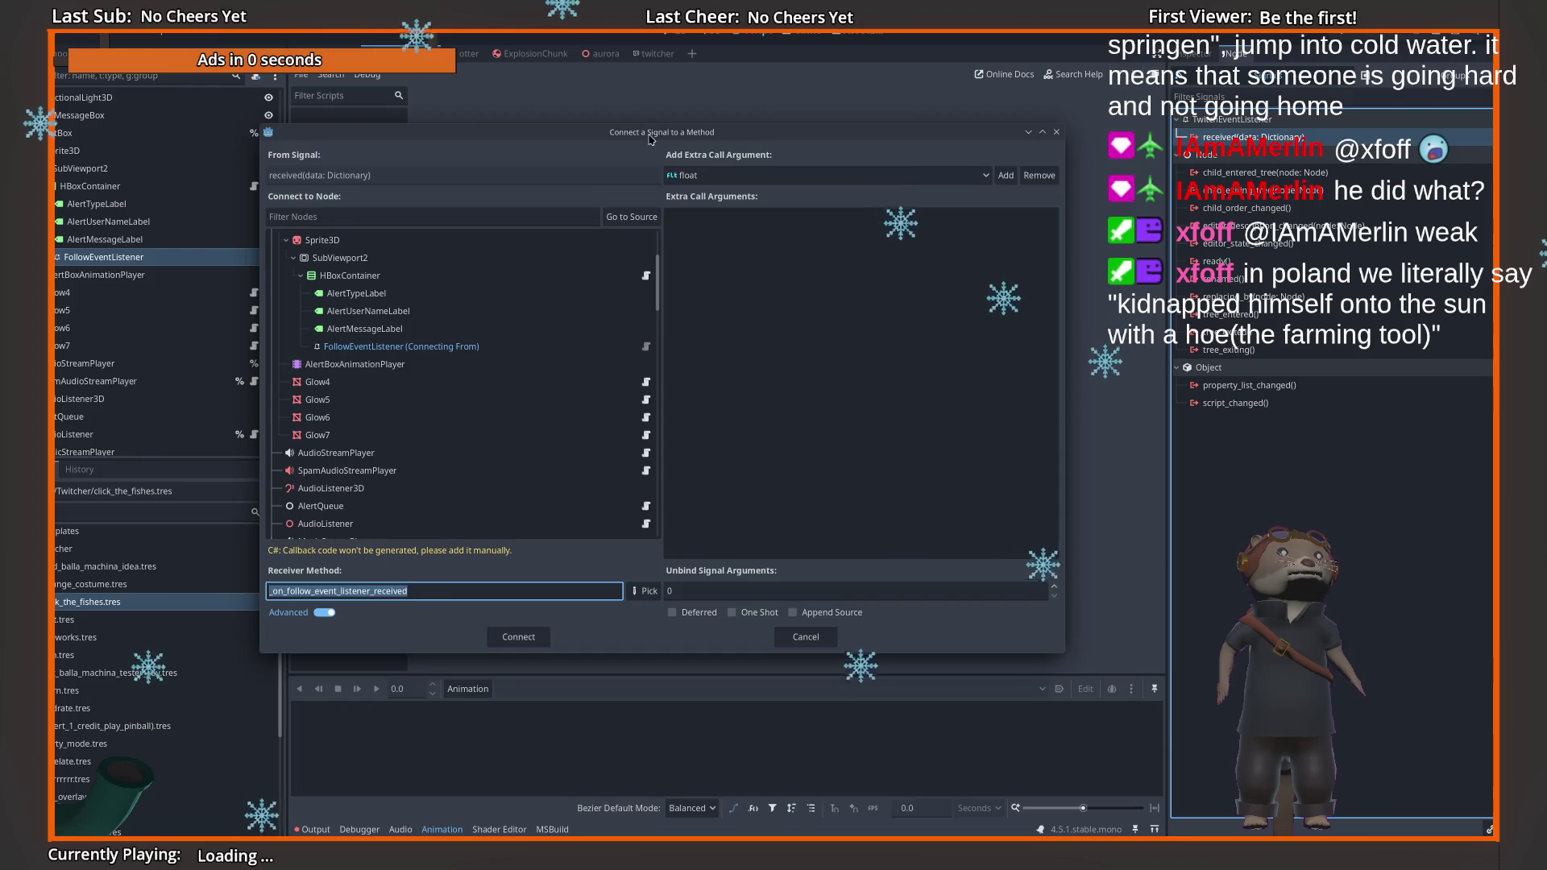
drag(651, 139, 780, 146)
click(516, 281)
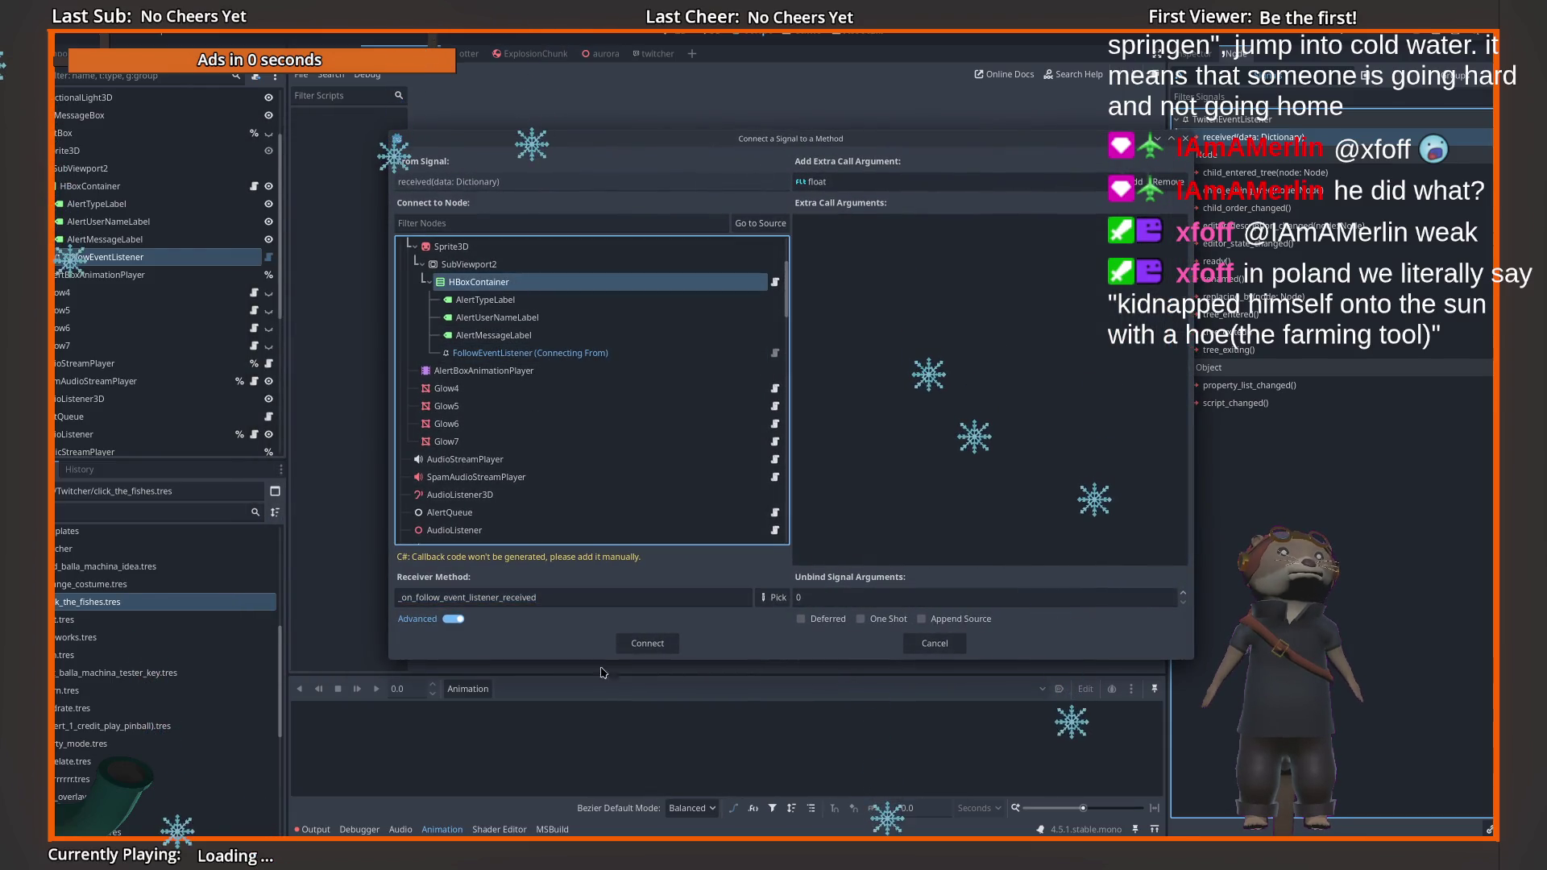
click(571, 597)
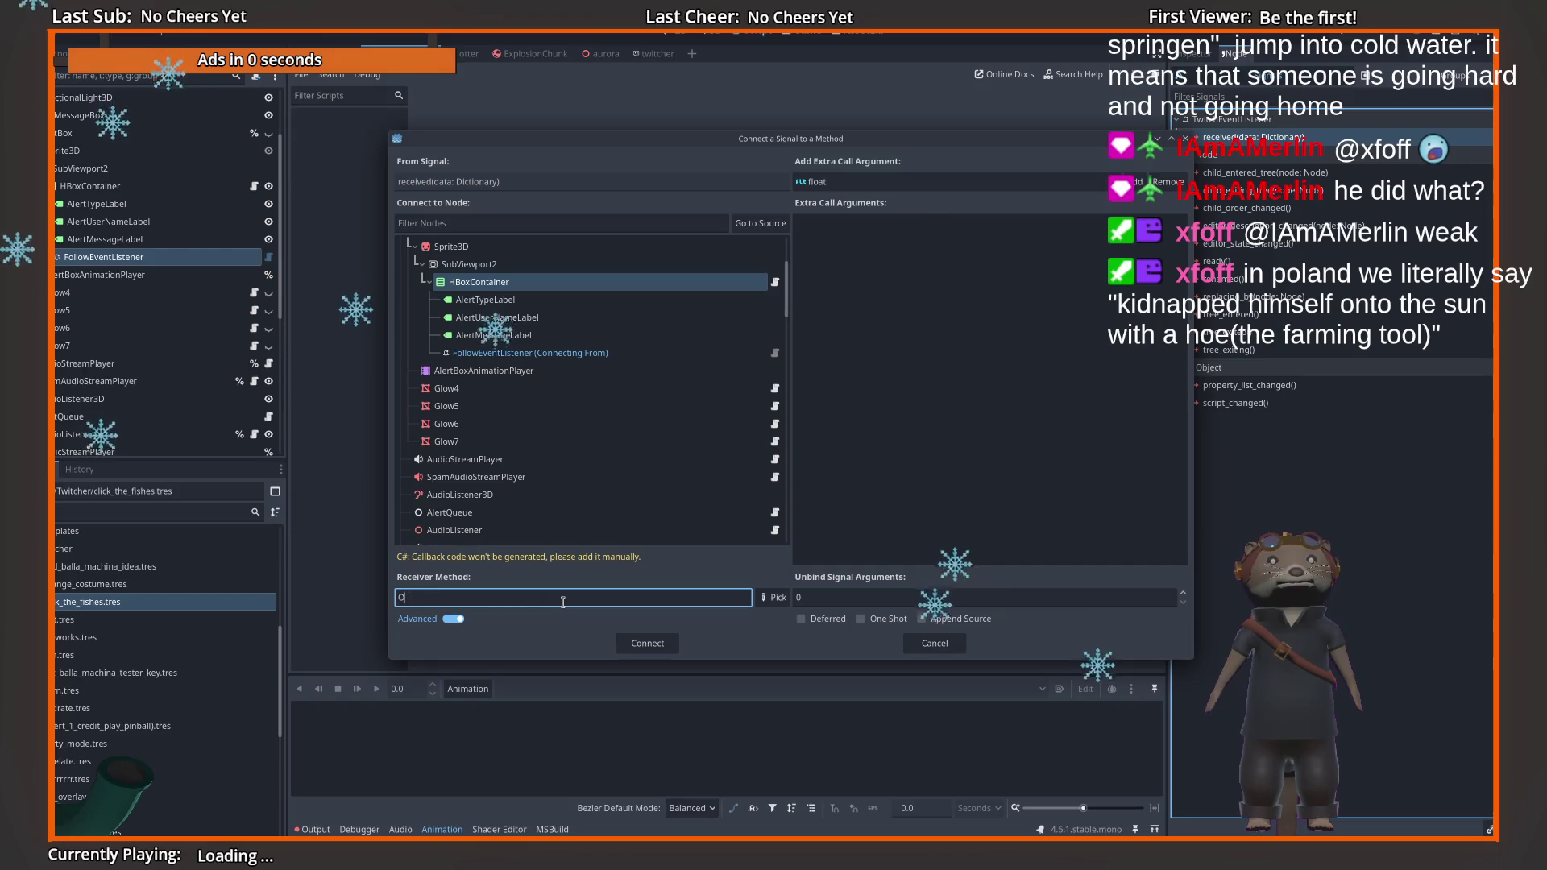
text(ow)
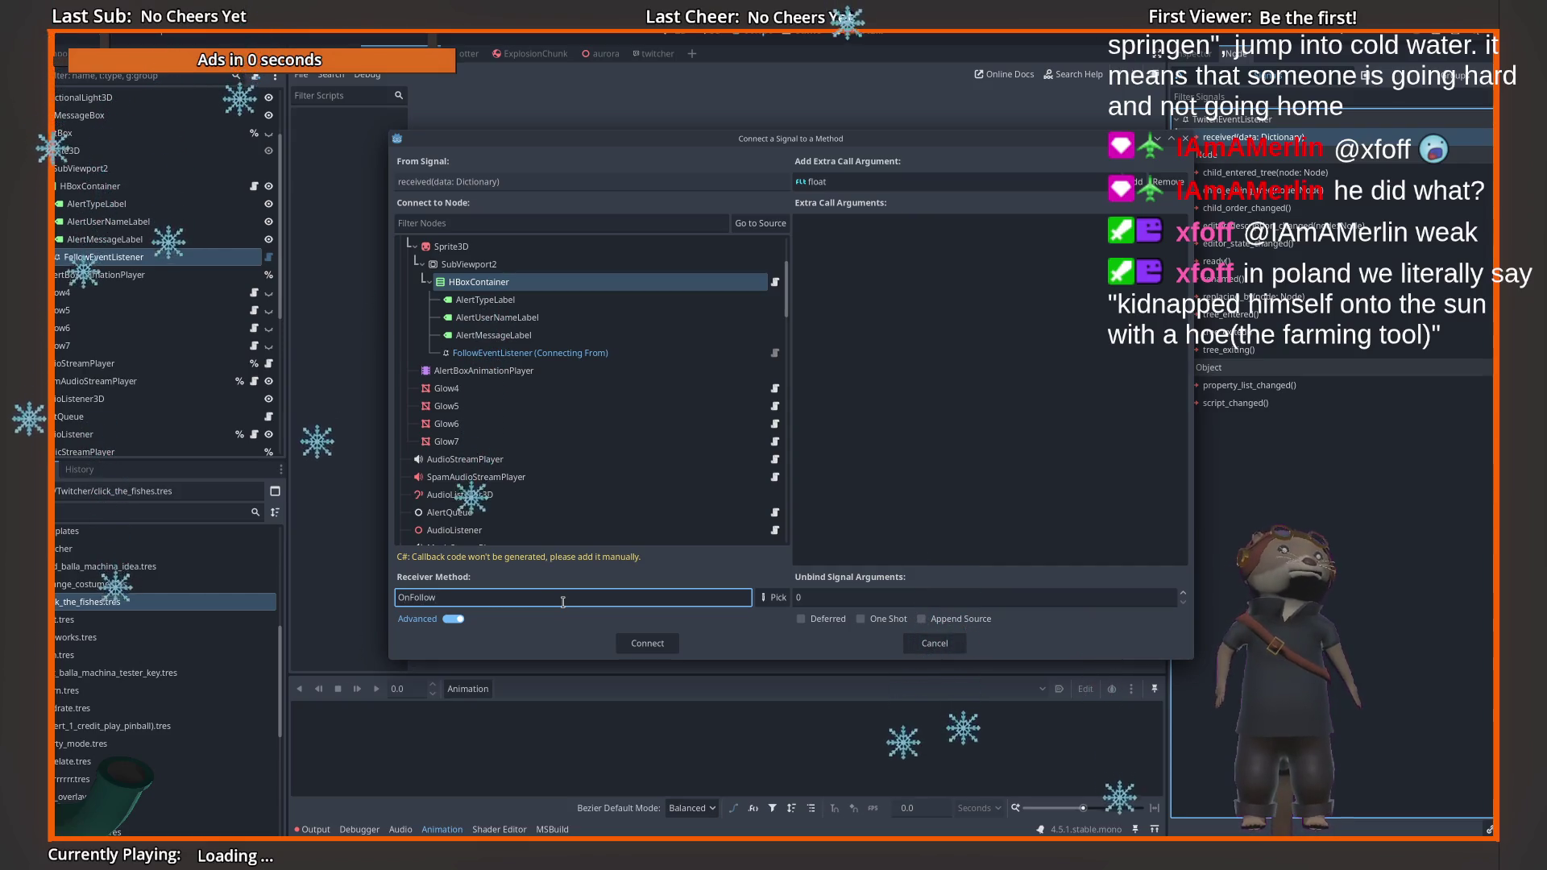
click(638, 645)
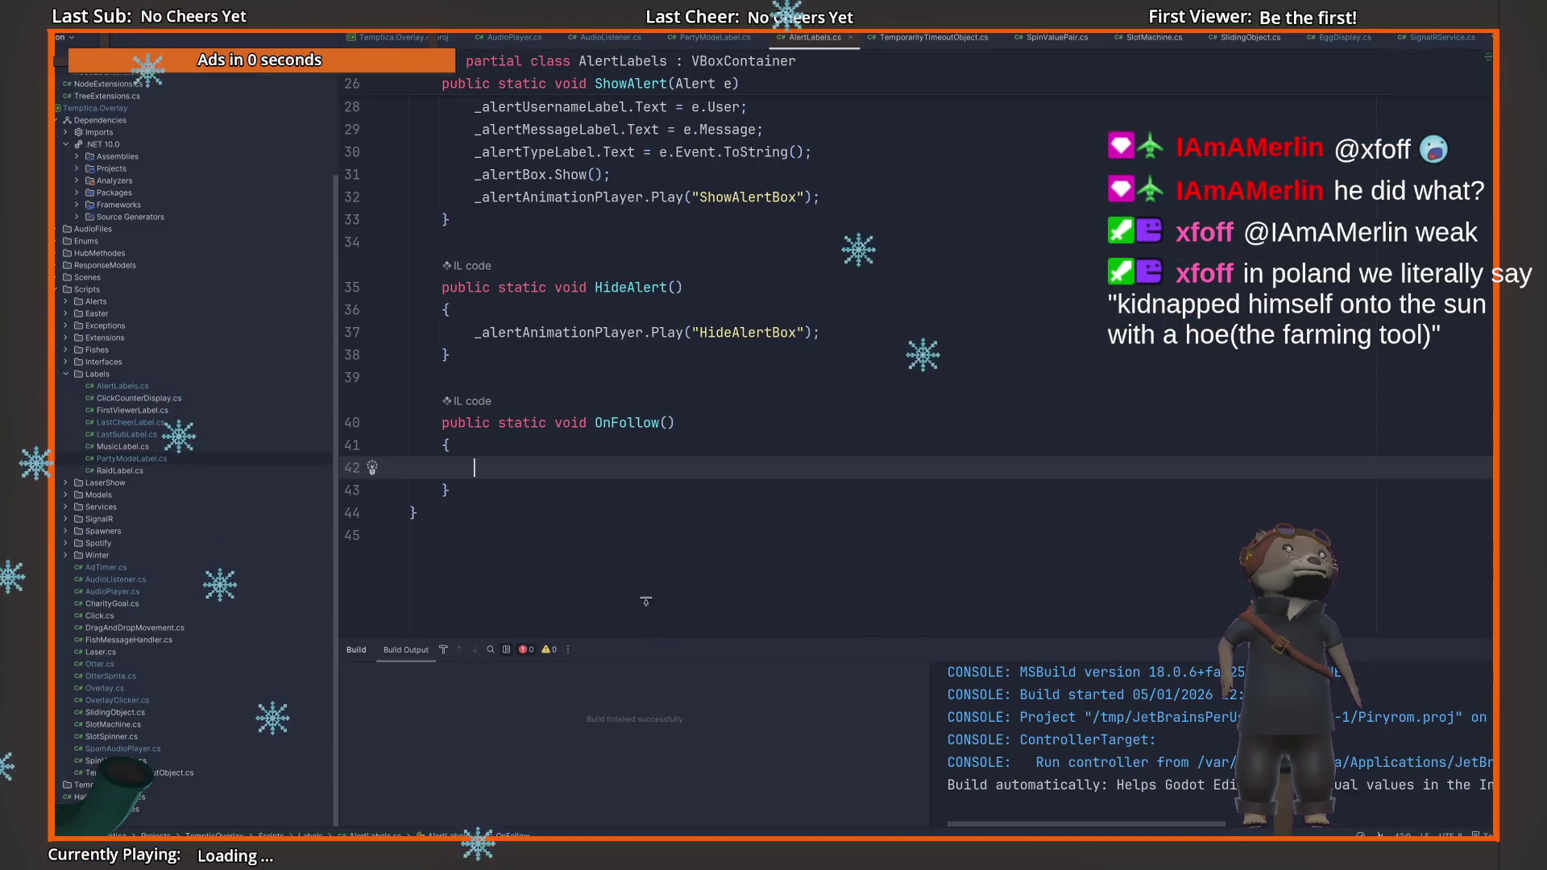
- Inspect the OnFollow signature in PartyModeLabel.cs and check HBoxContainer in Godot
click(668, 424)
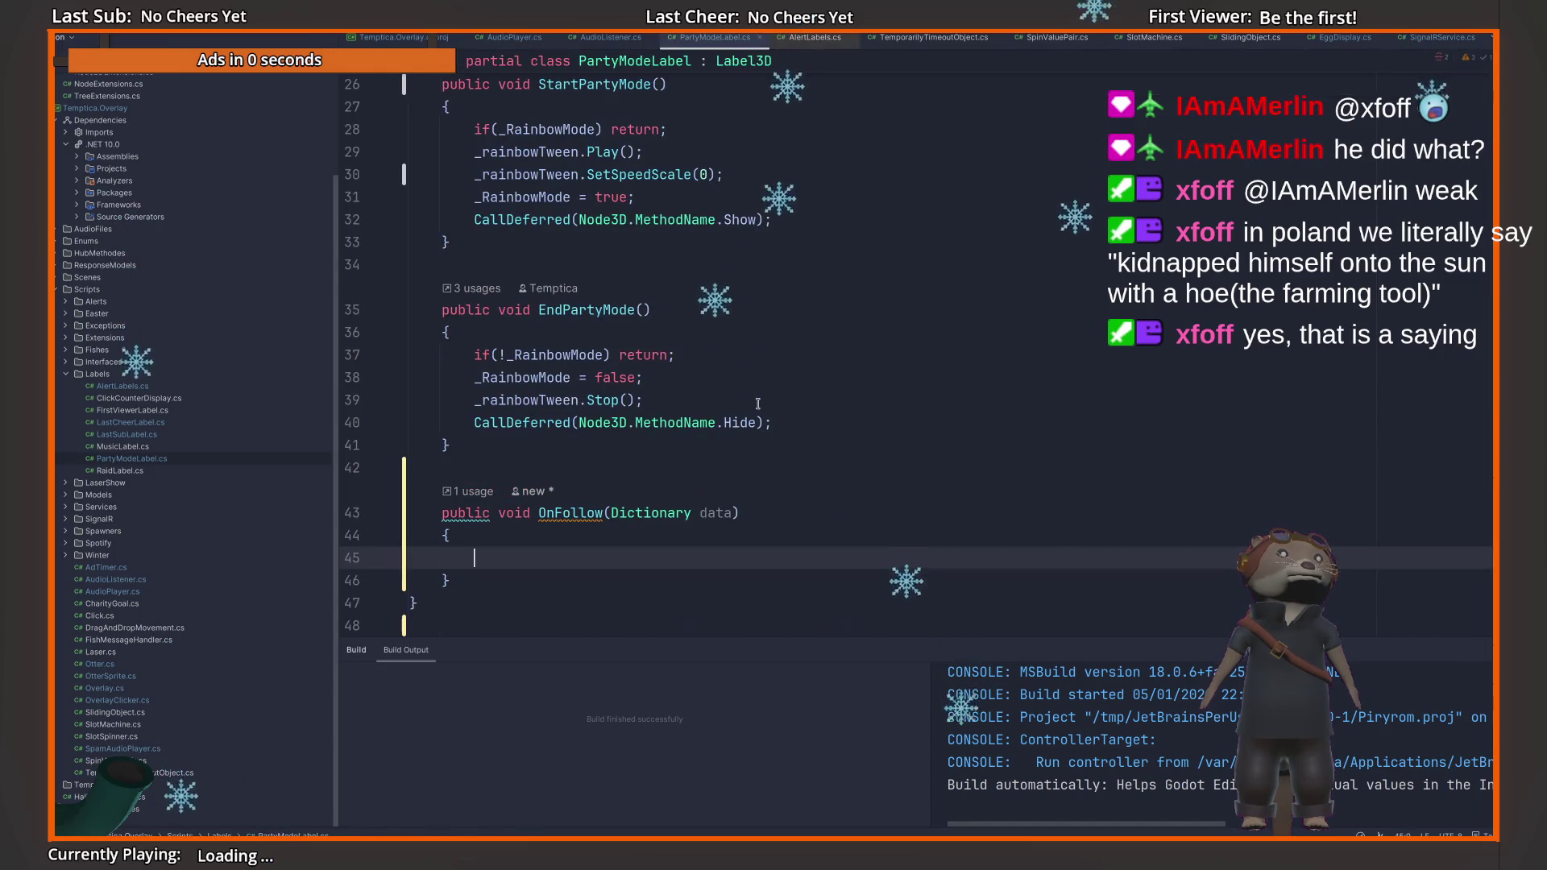
click(610, 512)
click(739, 512)
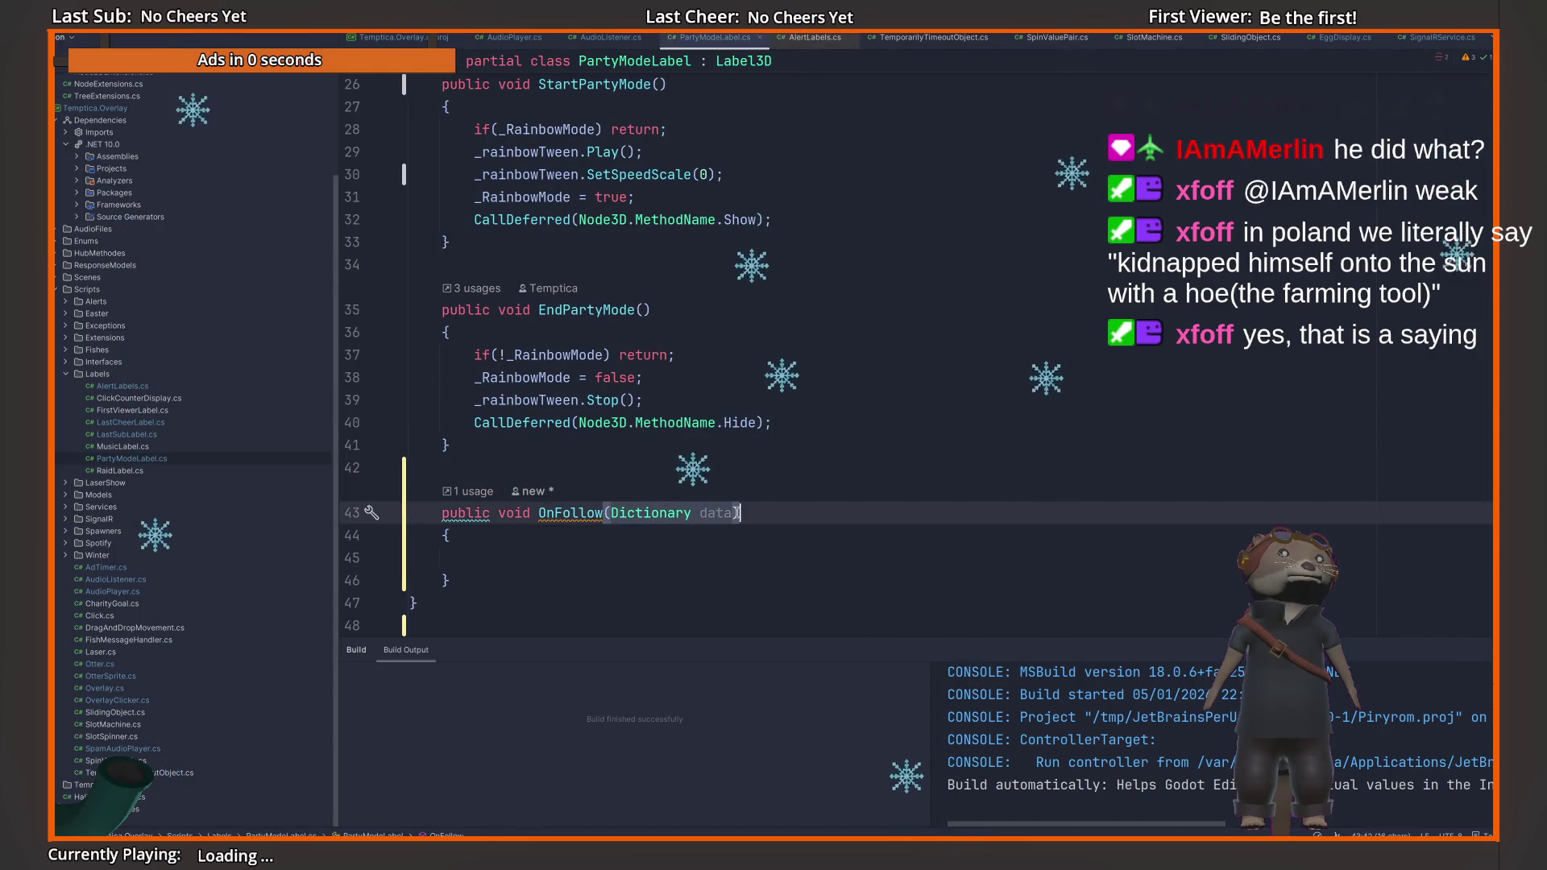
click(815, 473)
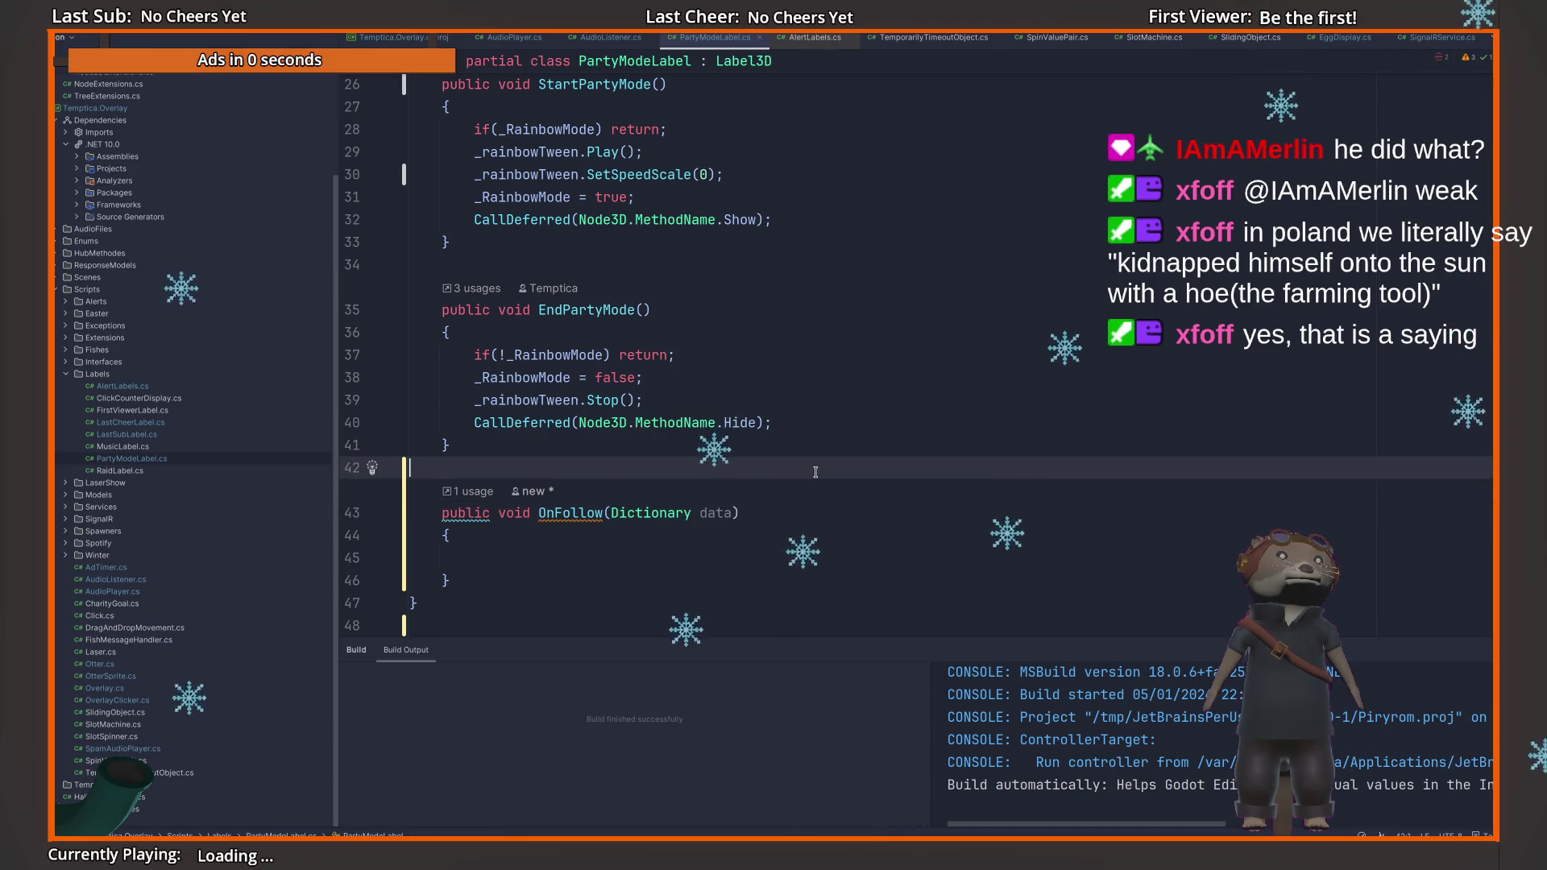
key(alt+Tab)
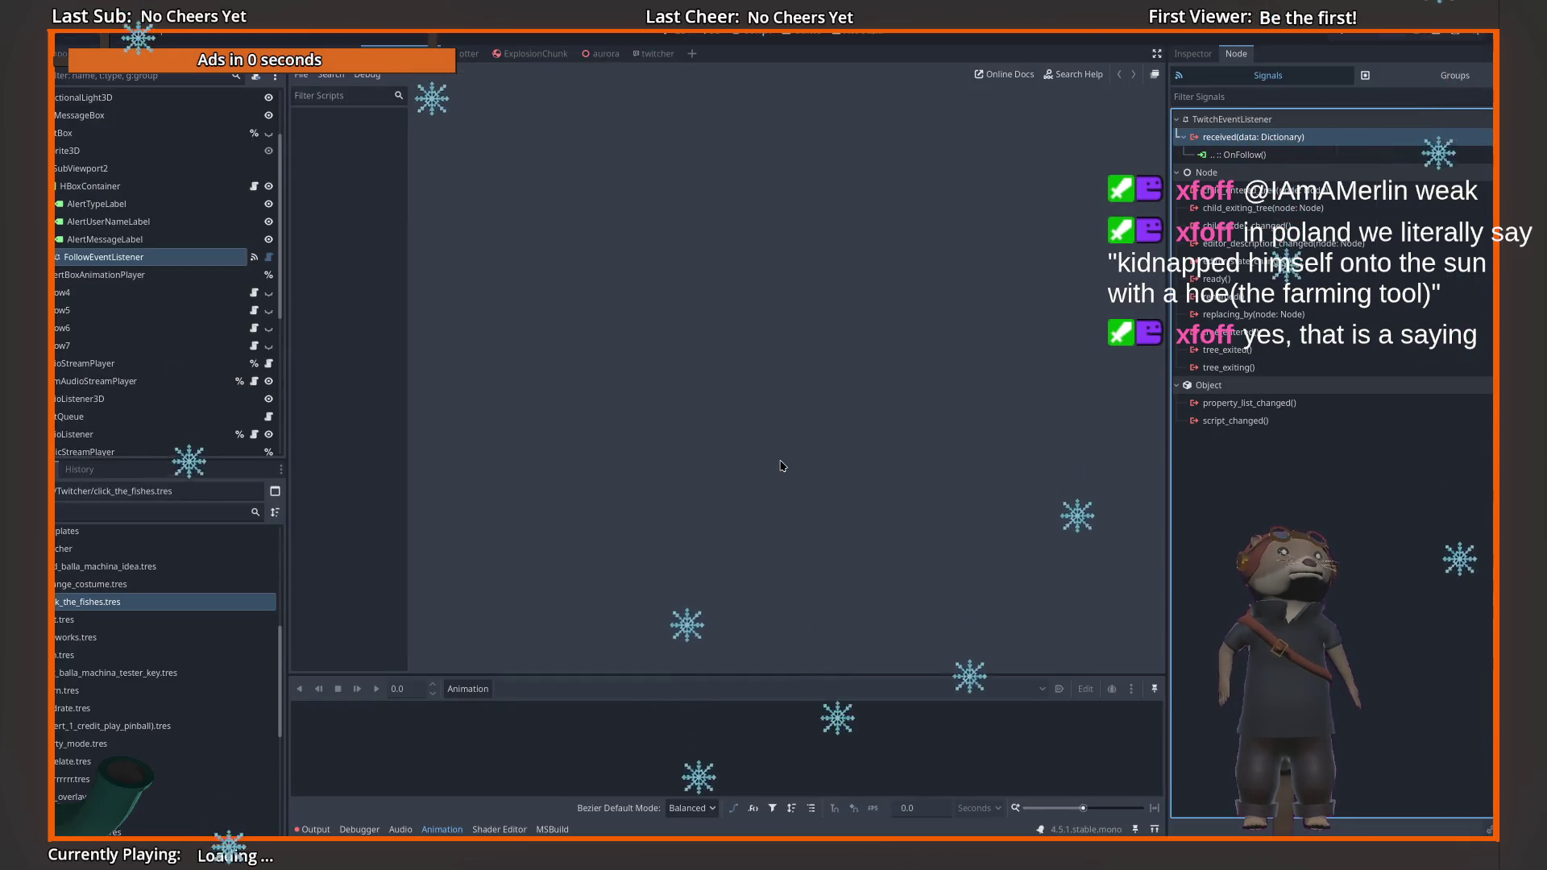
click(92, 186)
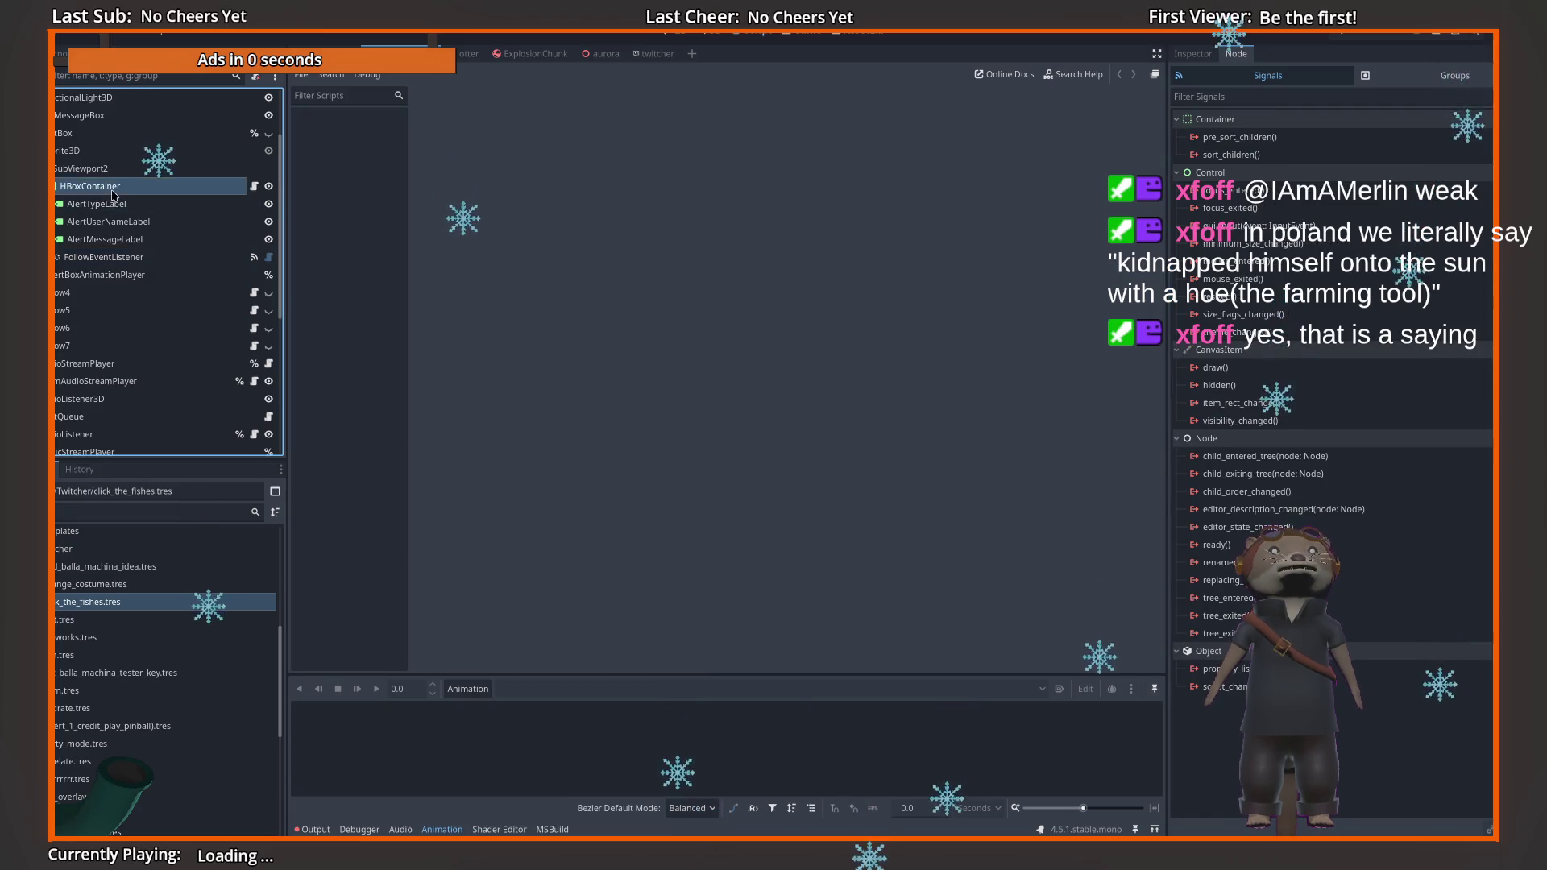
key(alt+Tab)
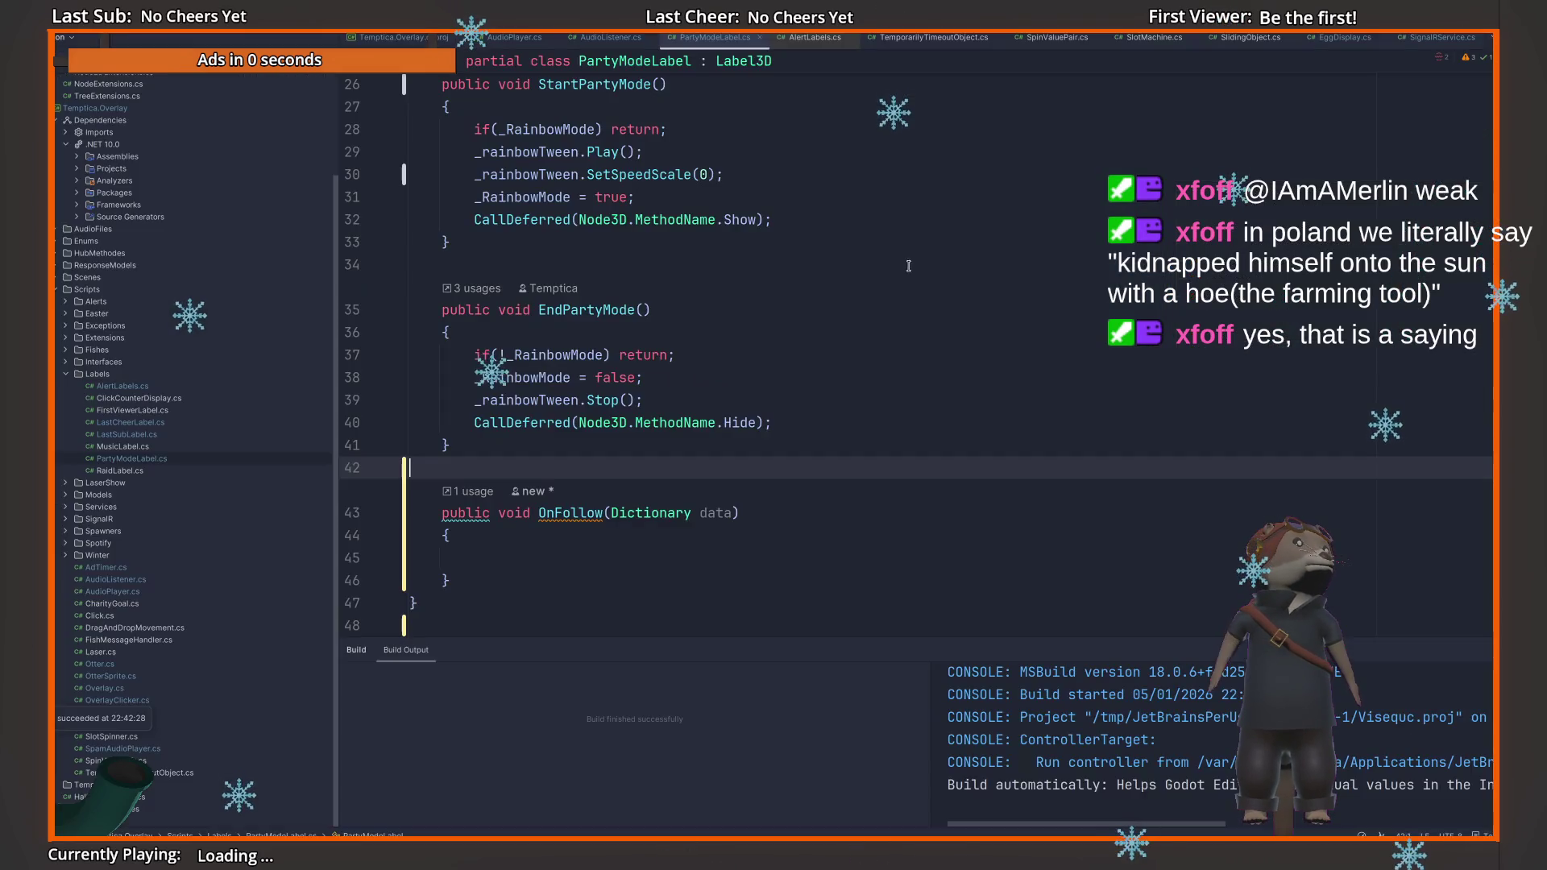
- Delete the stray OnFollow method from PartyModeLabel.cs
click(521, 522)
click(526, 562)
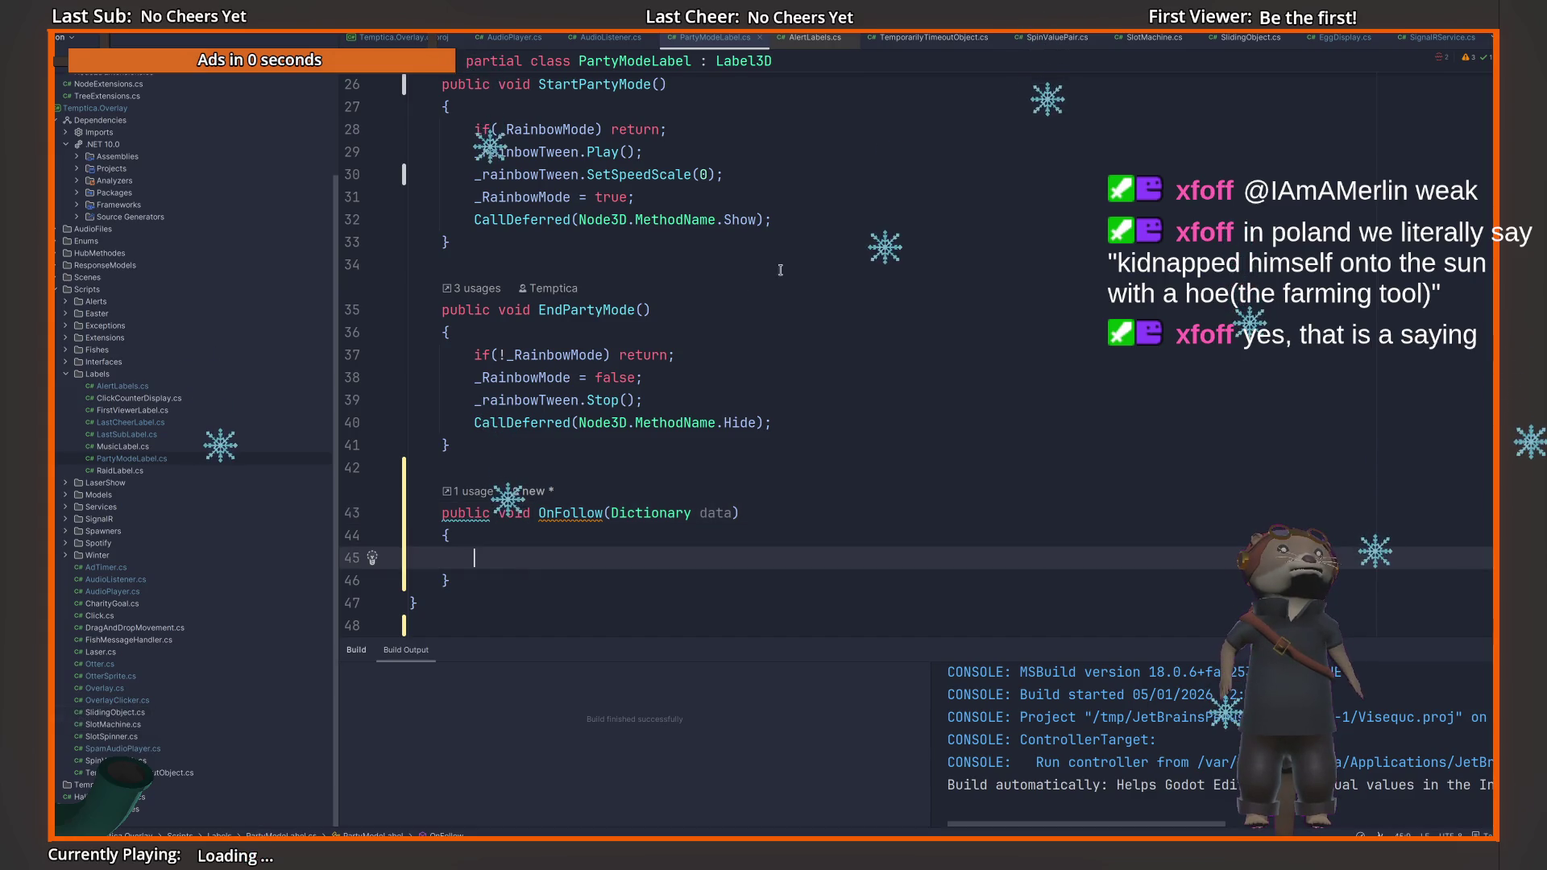
click(827, 40)
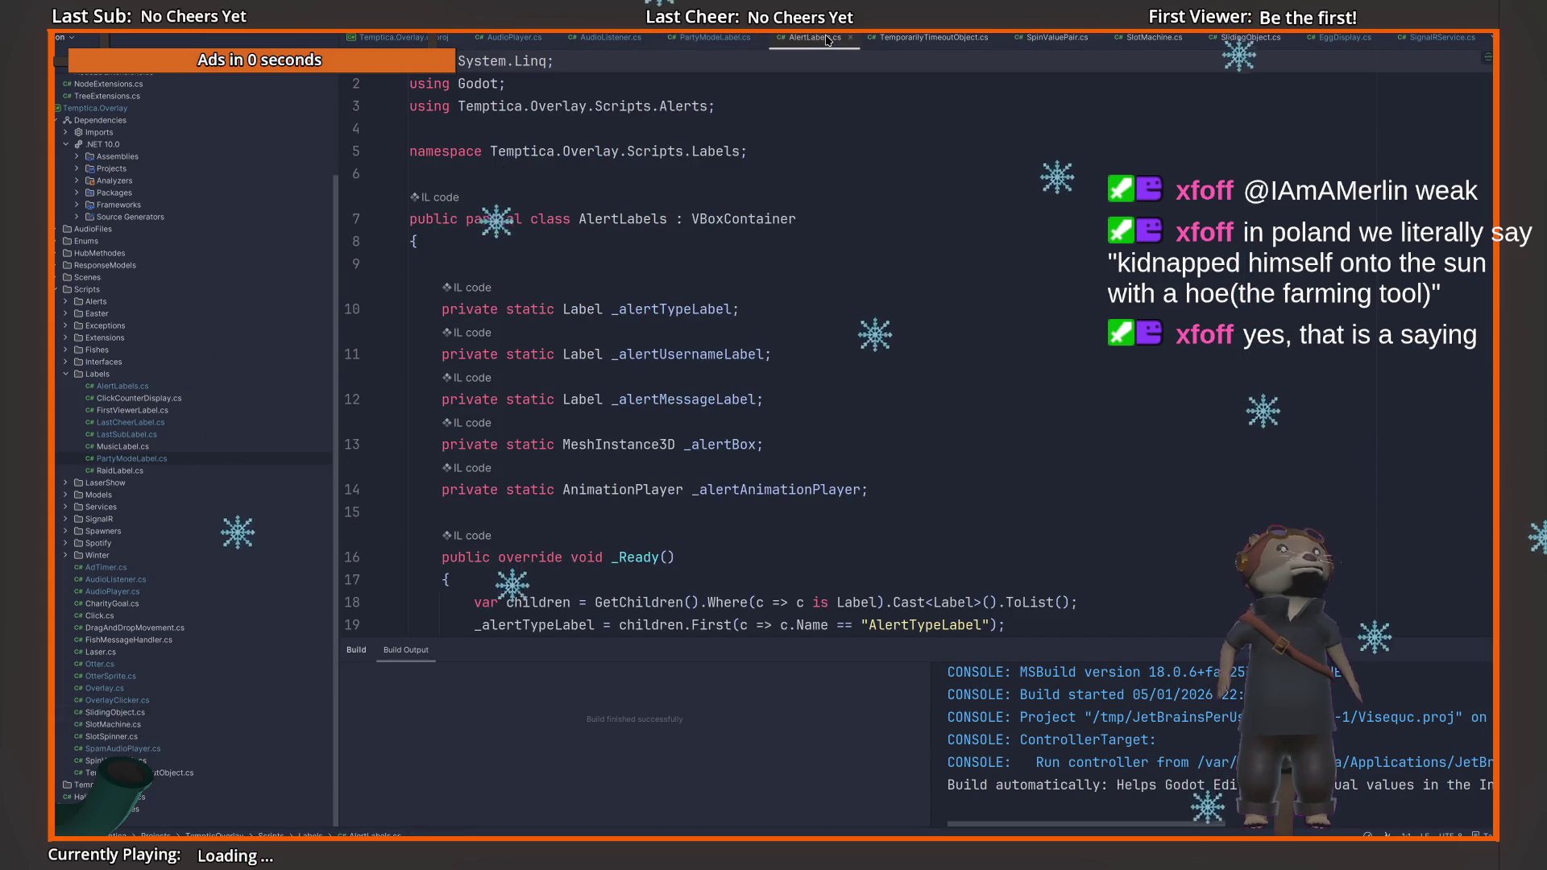
click(743, 43)
click(852, 40)
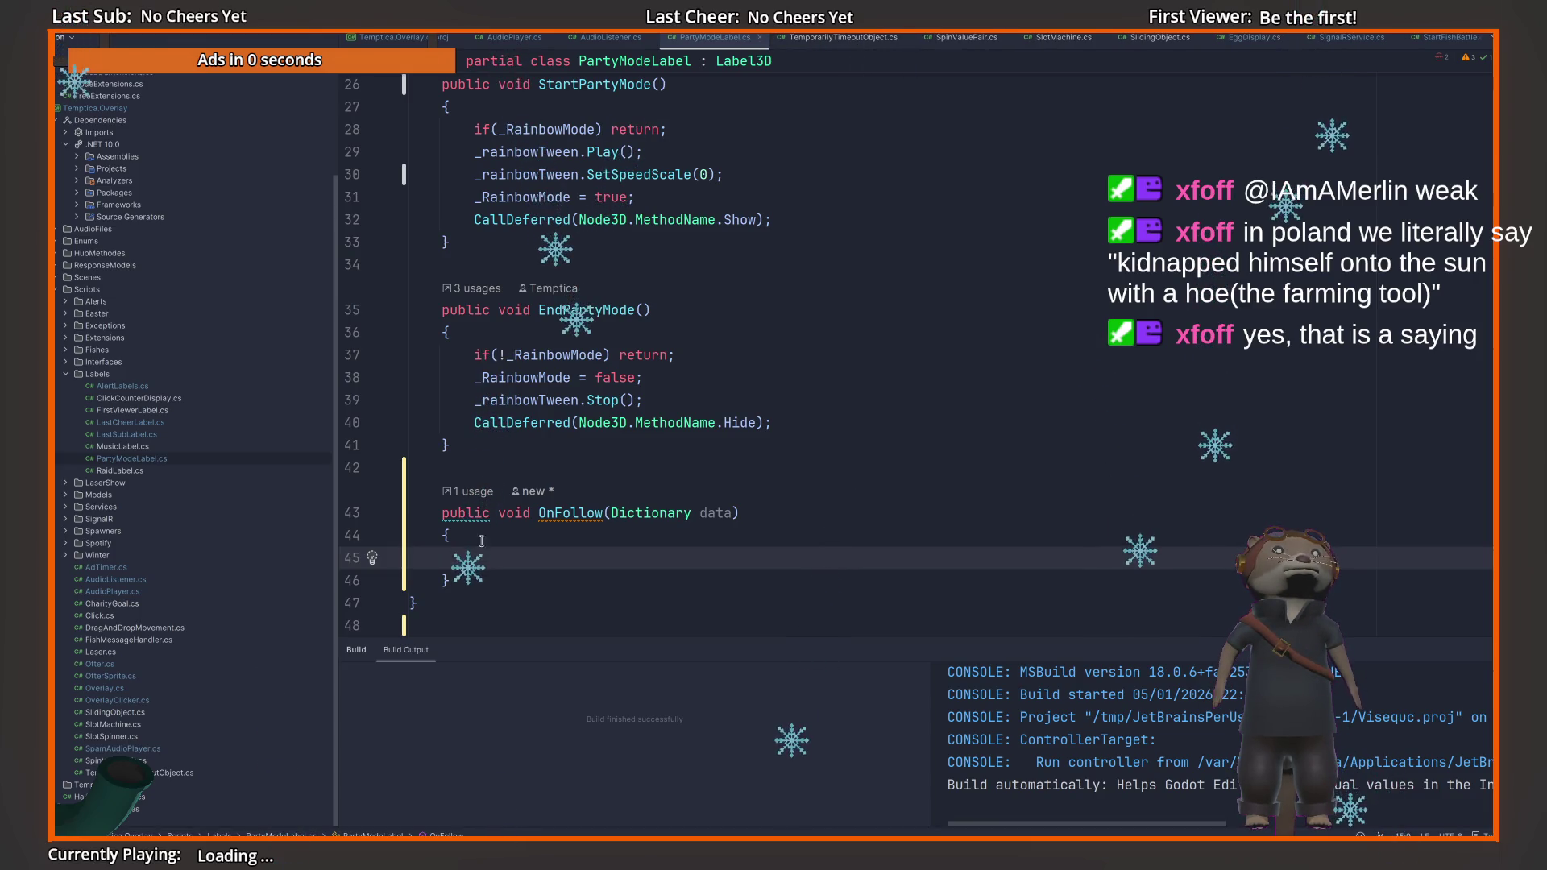
drag(447, 573, 446, 516)
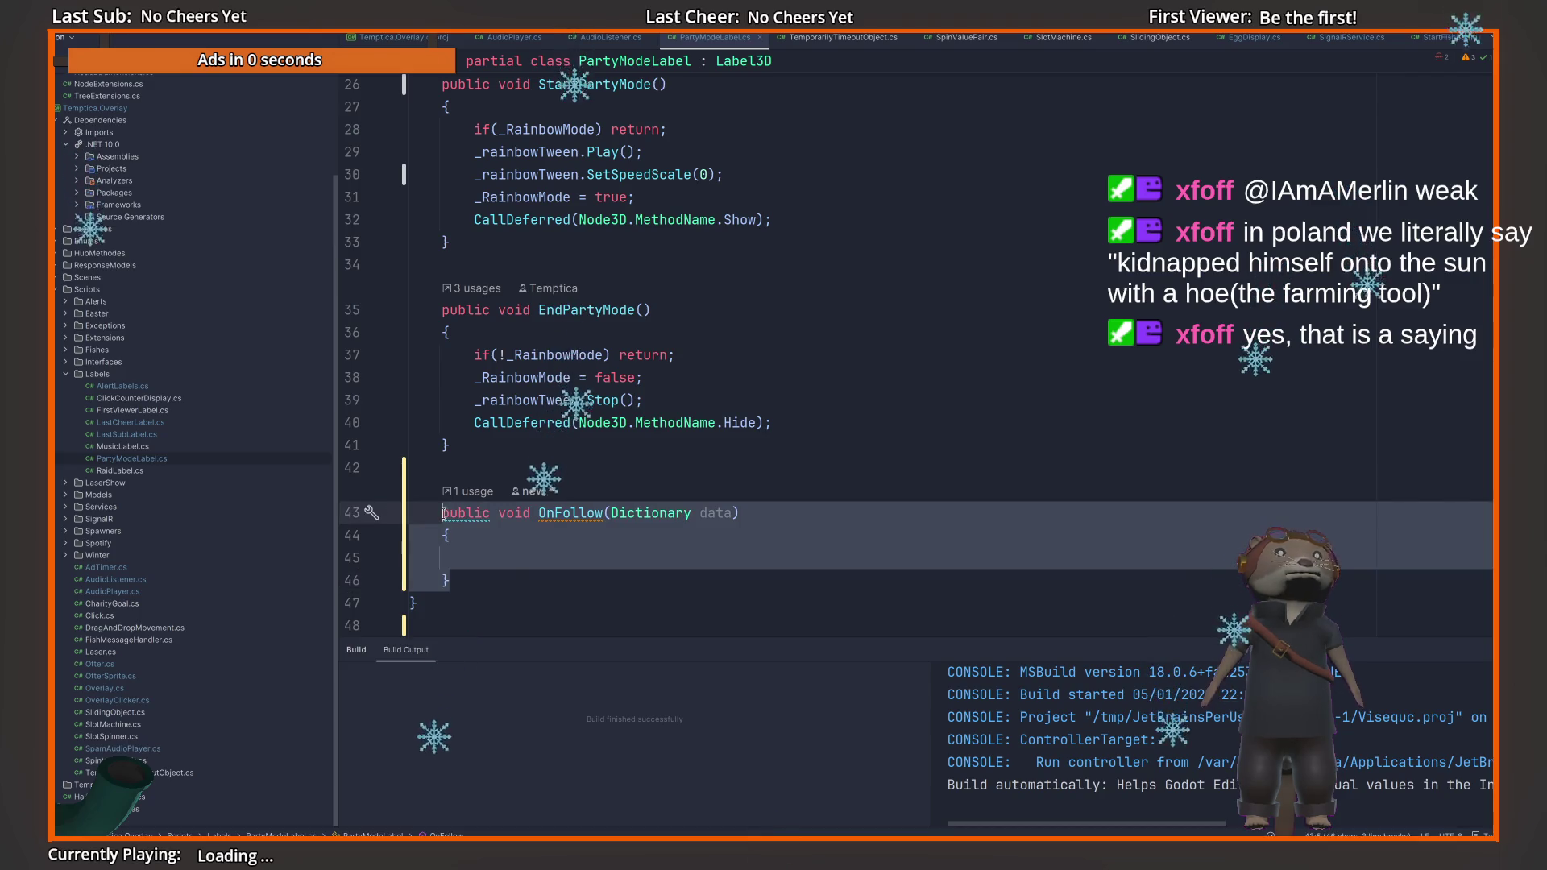
key(BackSpace)
key(BackSpace)
key(BackSpace)
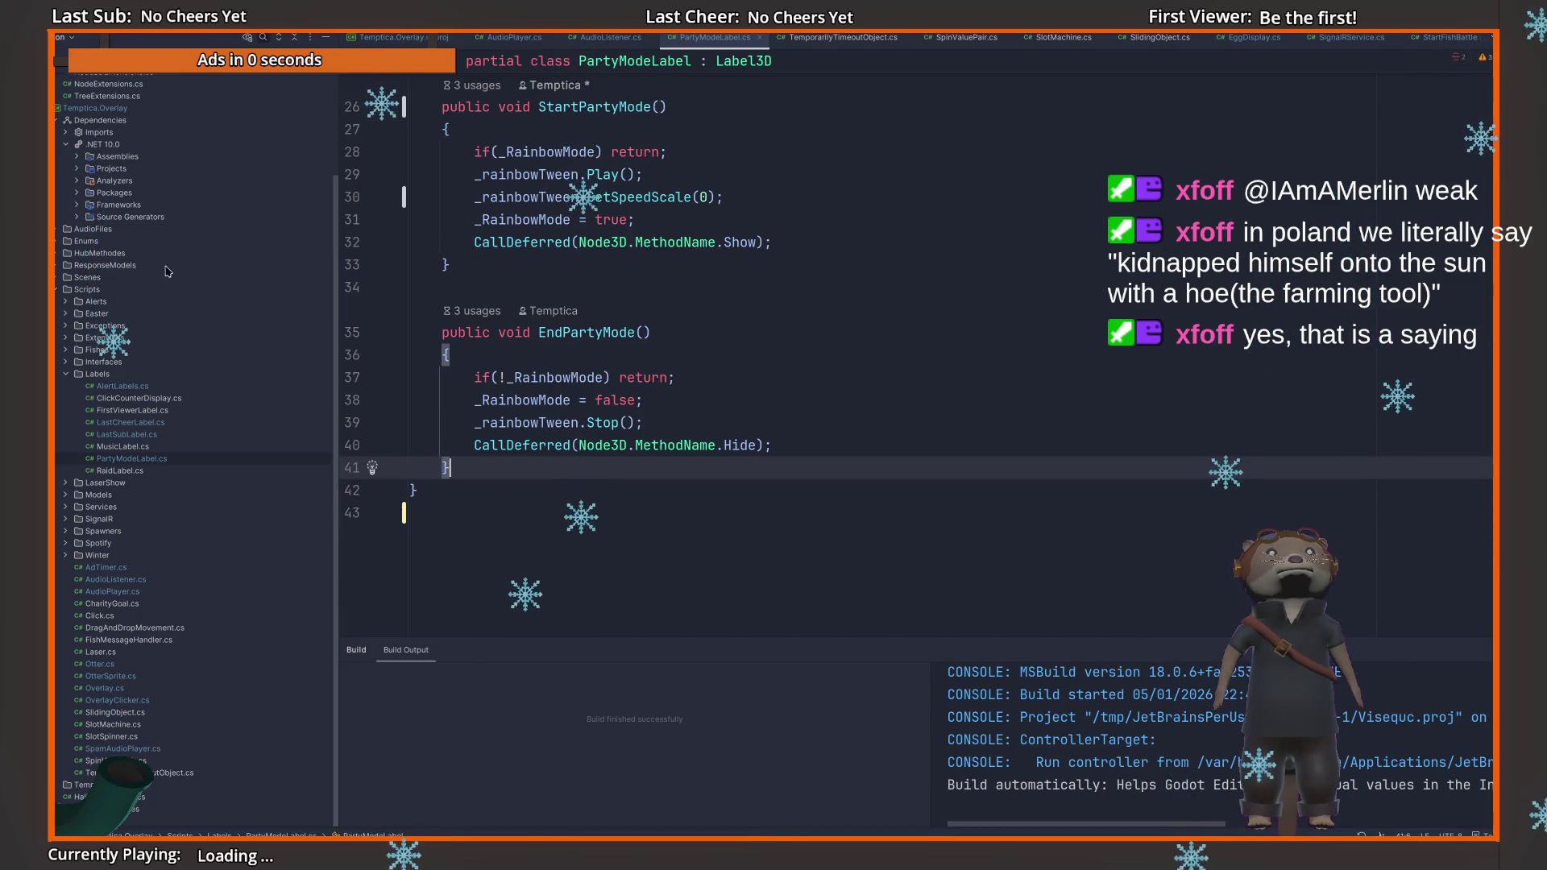
- In AlertLabels.cs, restore OnFollow(Dictionary data) and import Godot.Collections.Dictionary
double_click(121, 386)
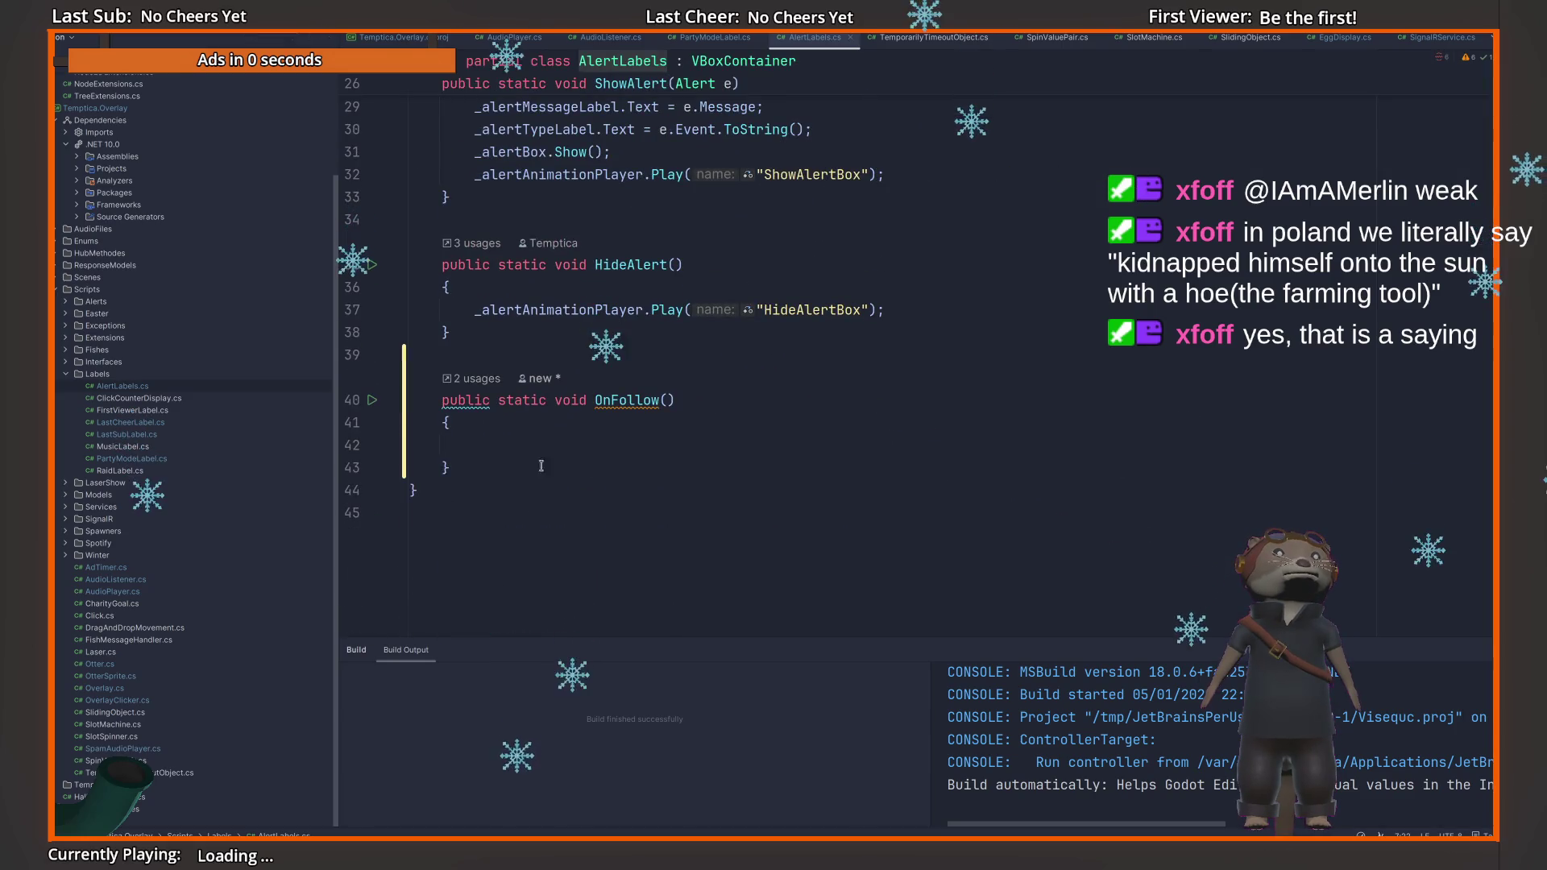
key(ctrl+z)
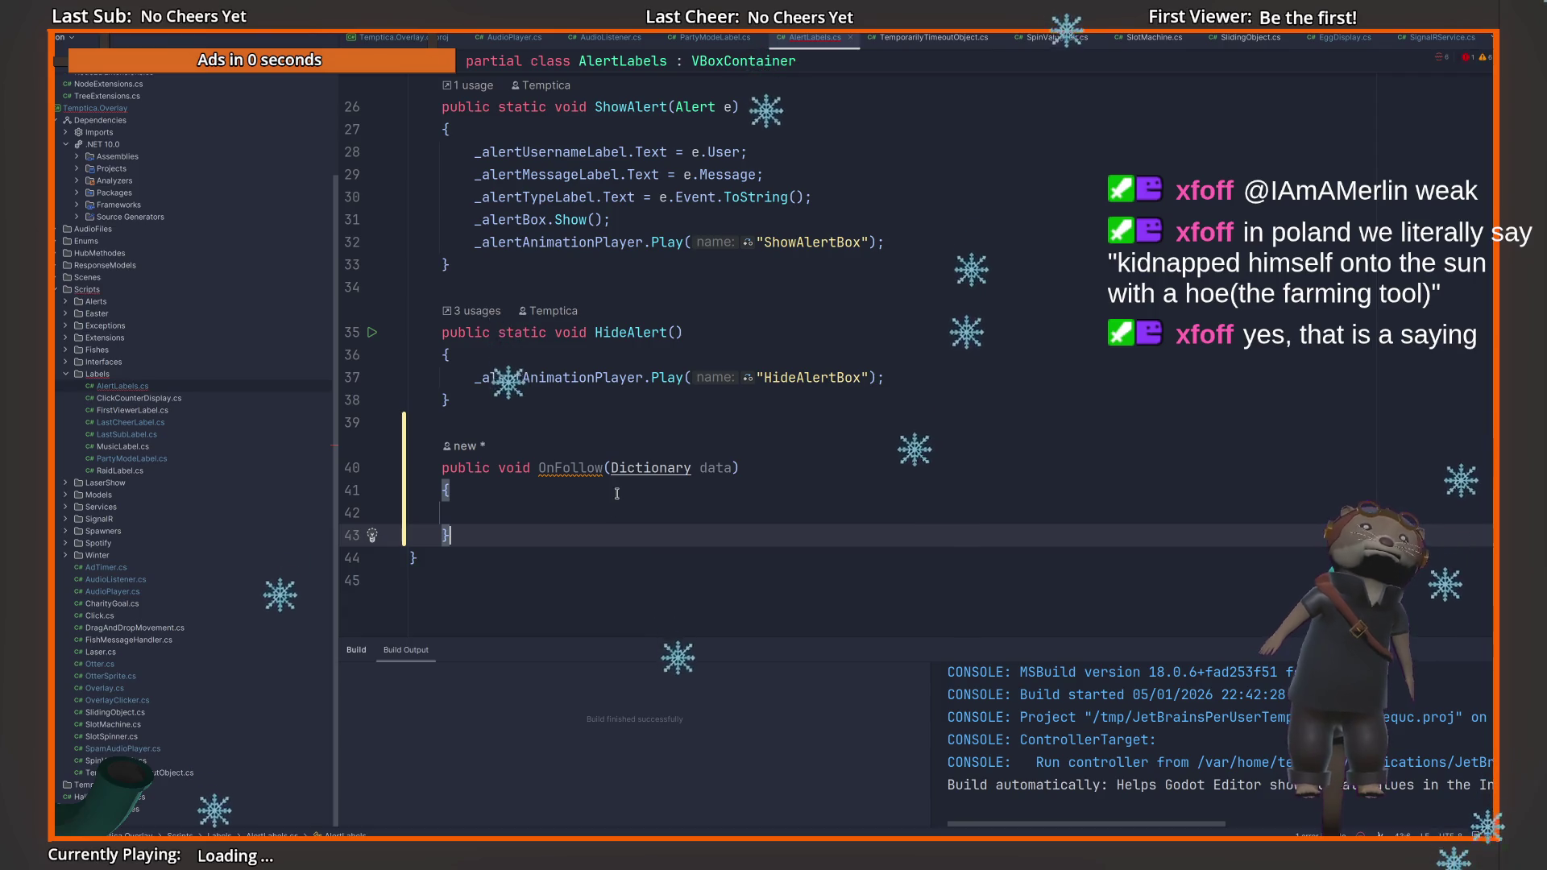
click(698, 468)
key(alt+Return)
key(Down)
key(Up)
key(Down)
key(Return)
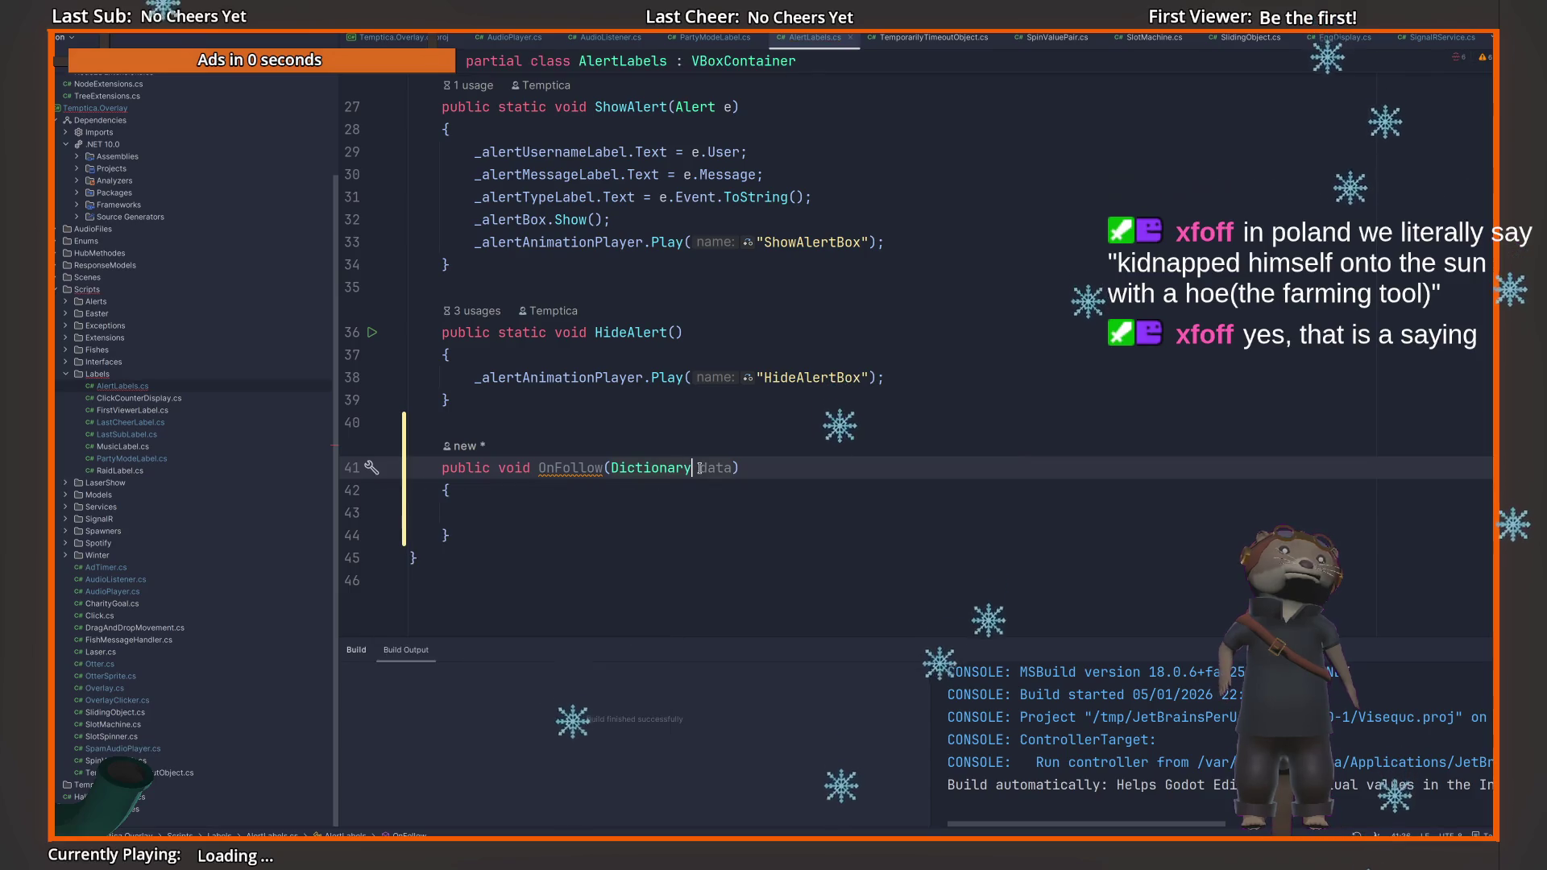
key(alt+Tab)
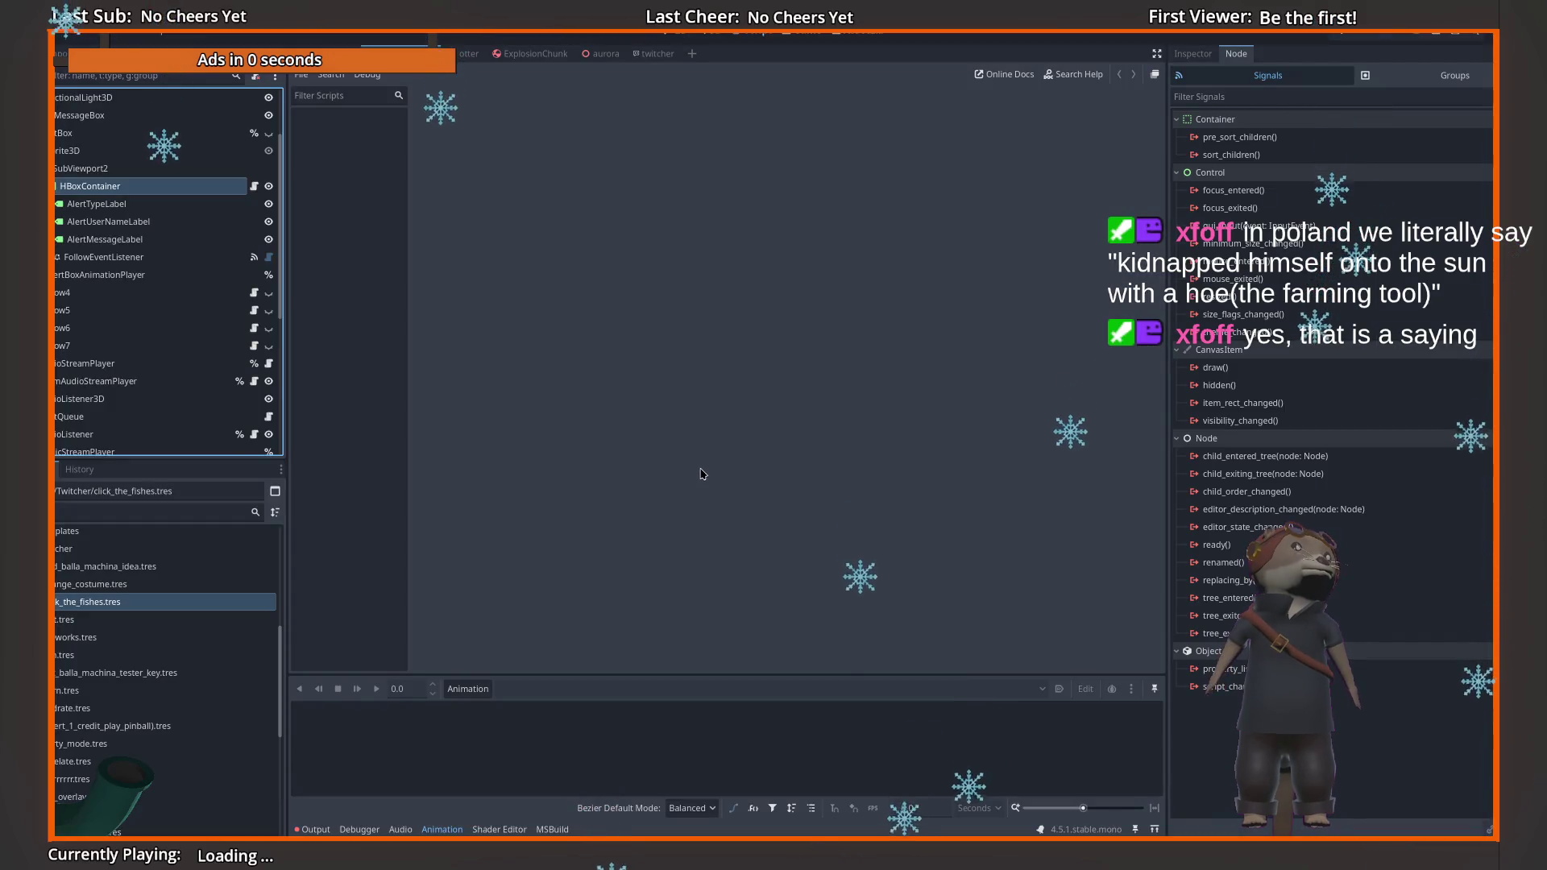
- Select FollowEventListener and show its signal connections in the Node dock
click(1194, 53)
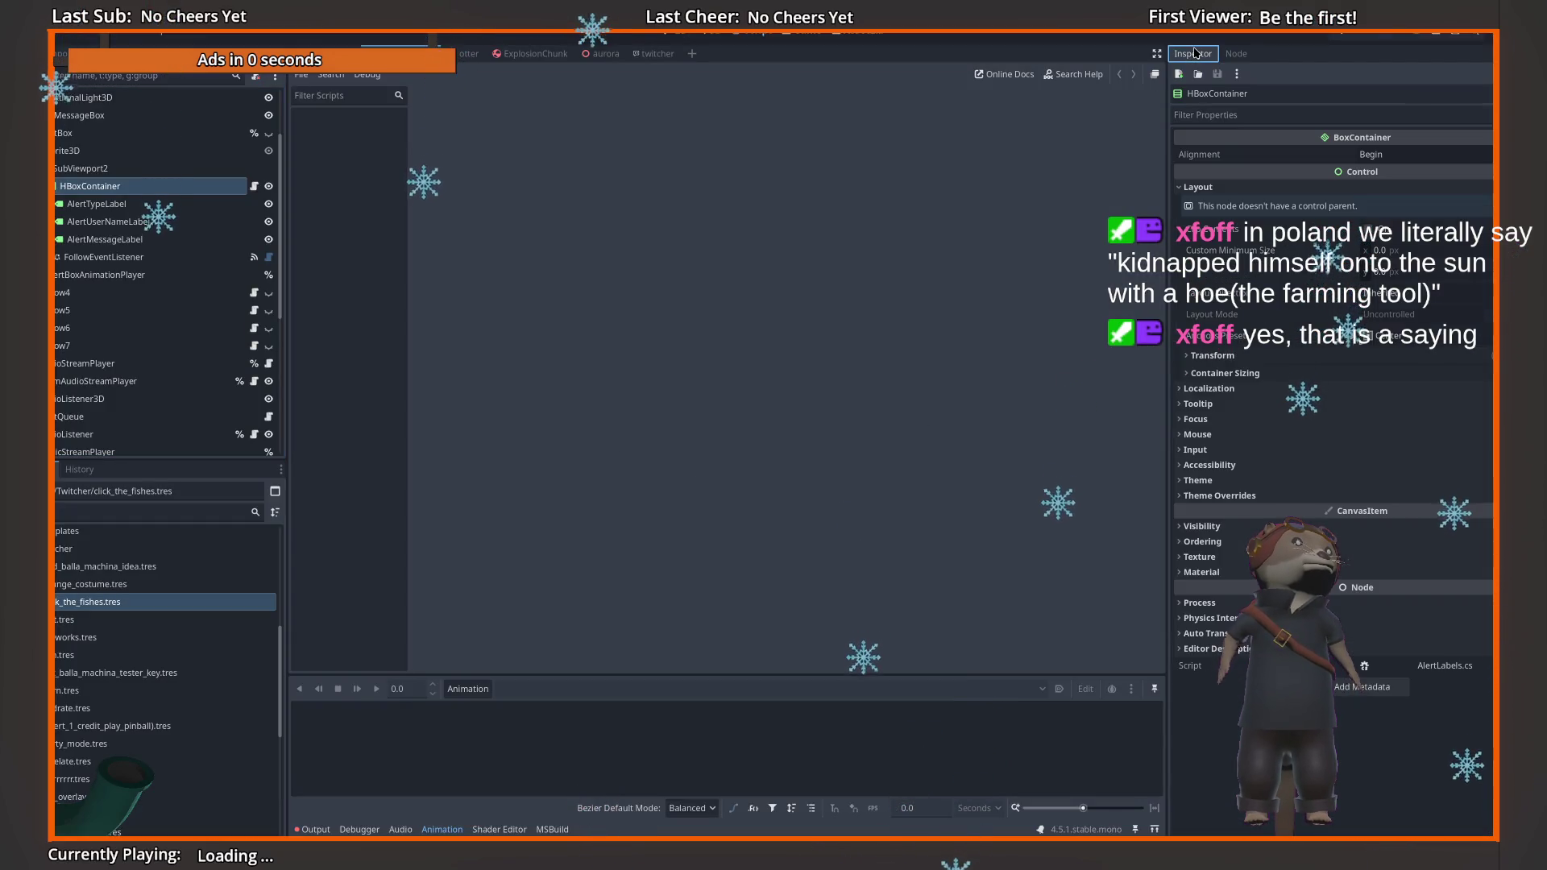
click(123, 257)
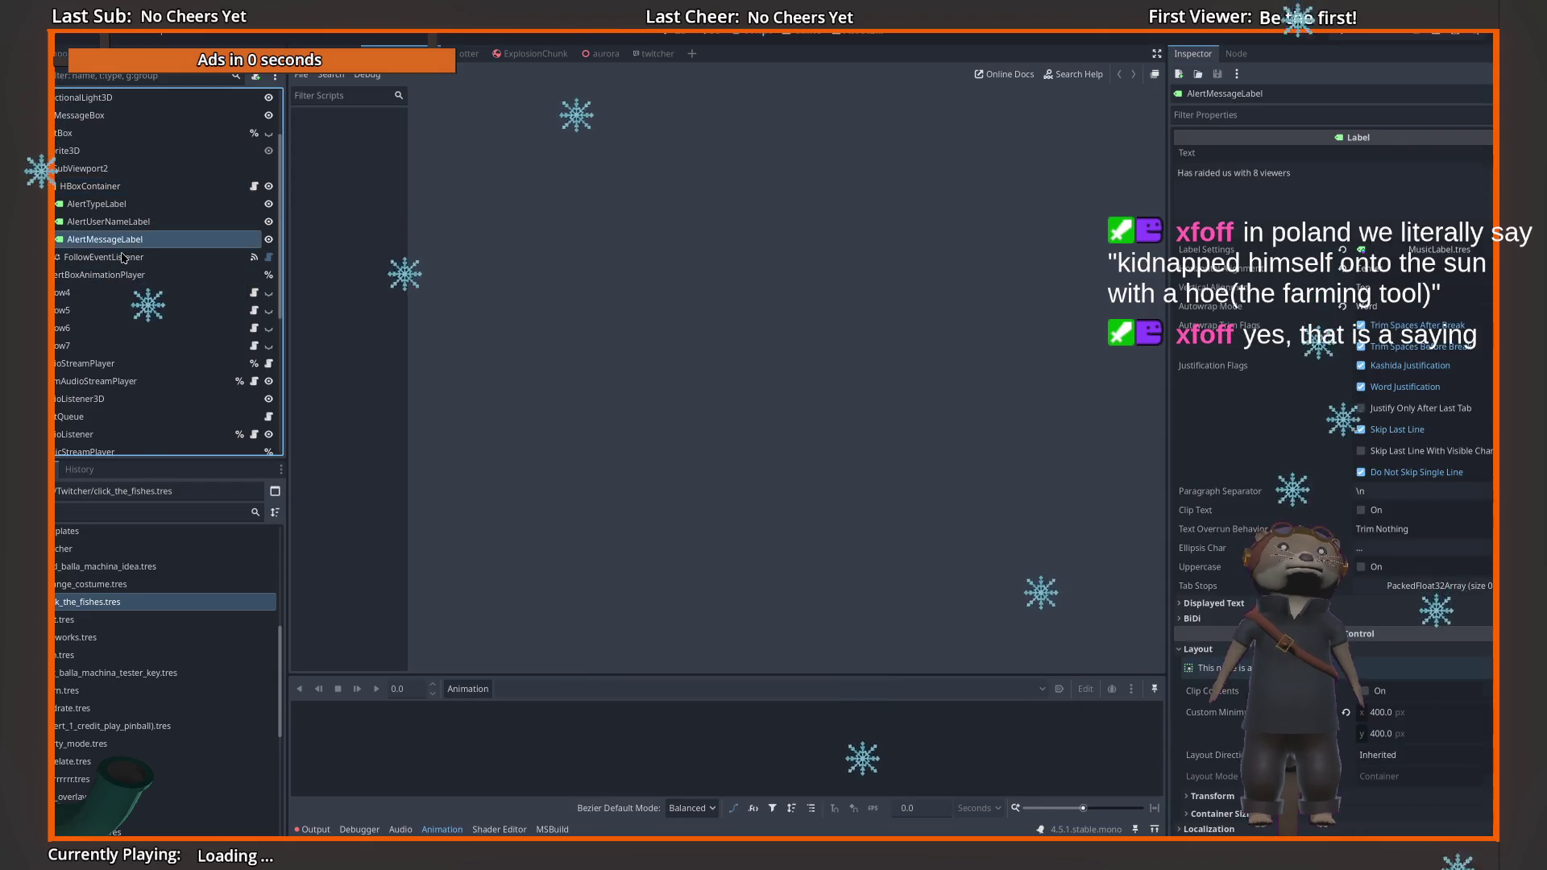
click(128, 194)
click(133, 257)
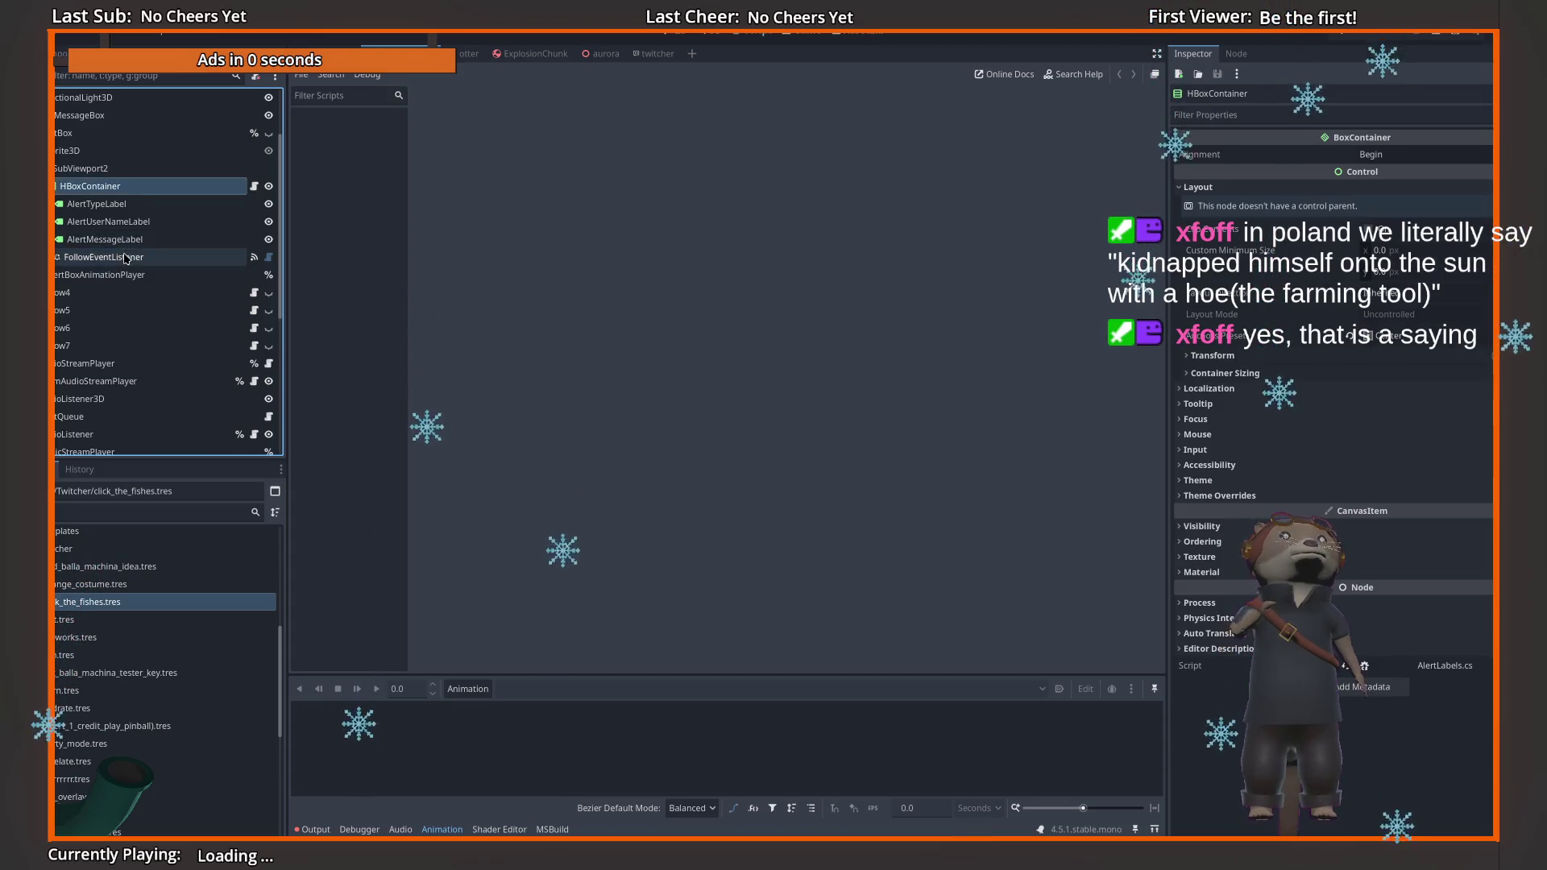
click(1236, 53)
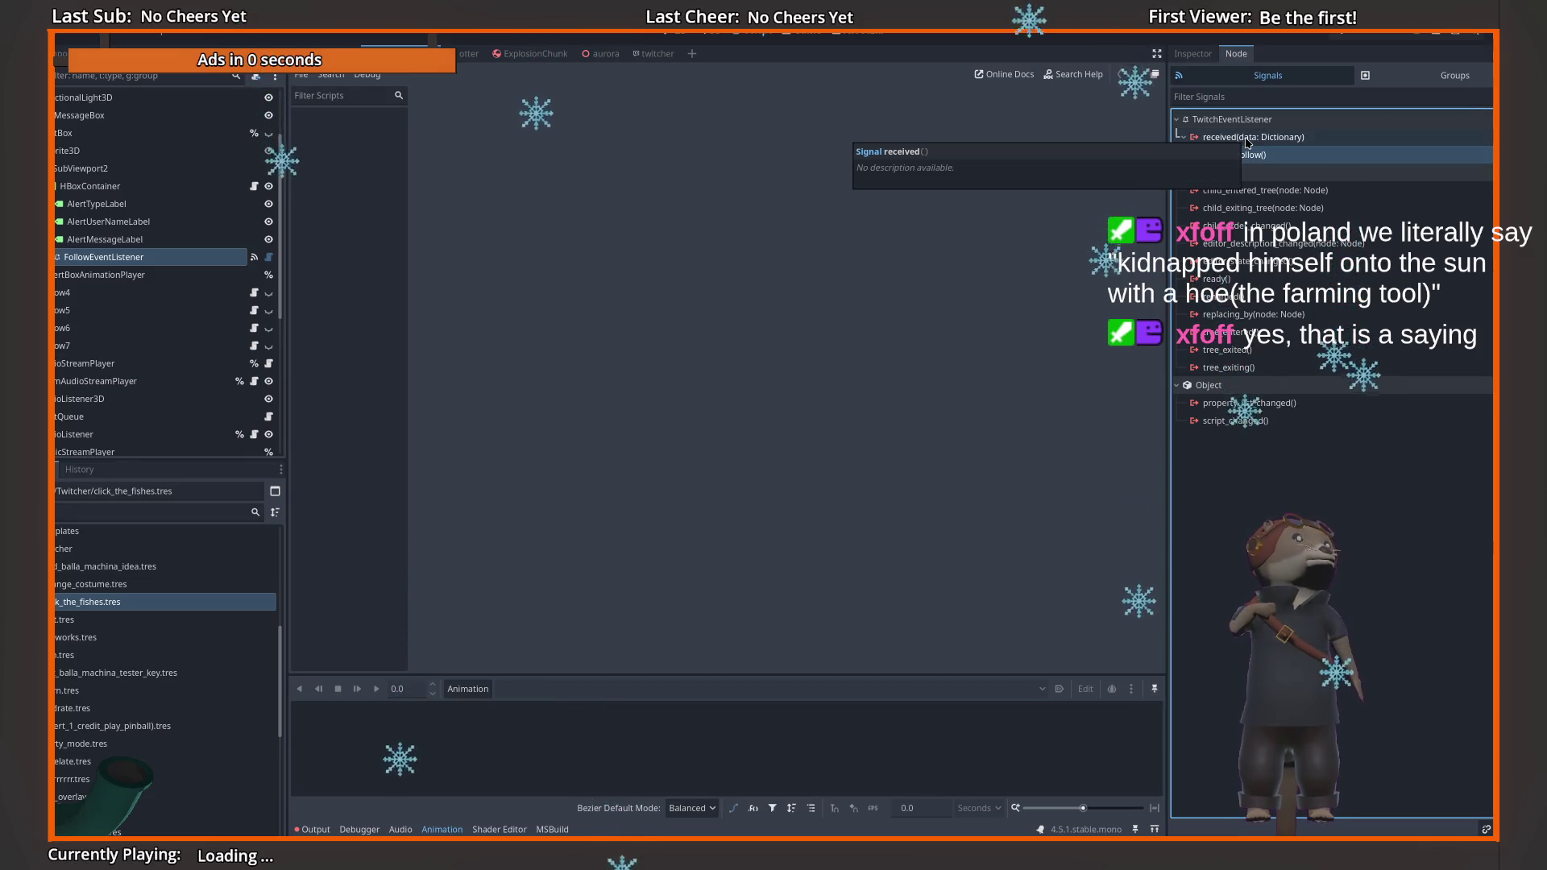
- Edit the received-to-OnFollow connection, adding then removing a Dictionary extra argument
right_click(1243, 154)
click(1255, 164)
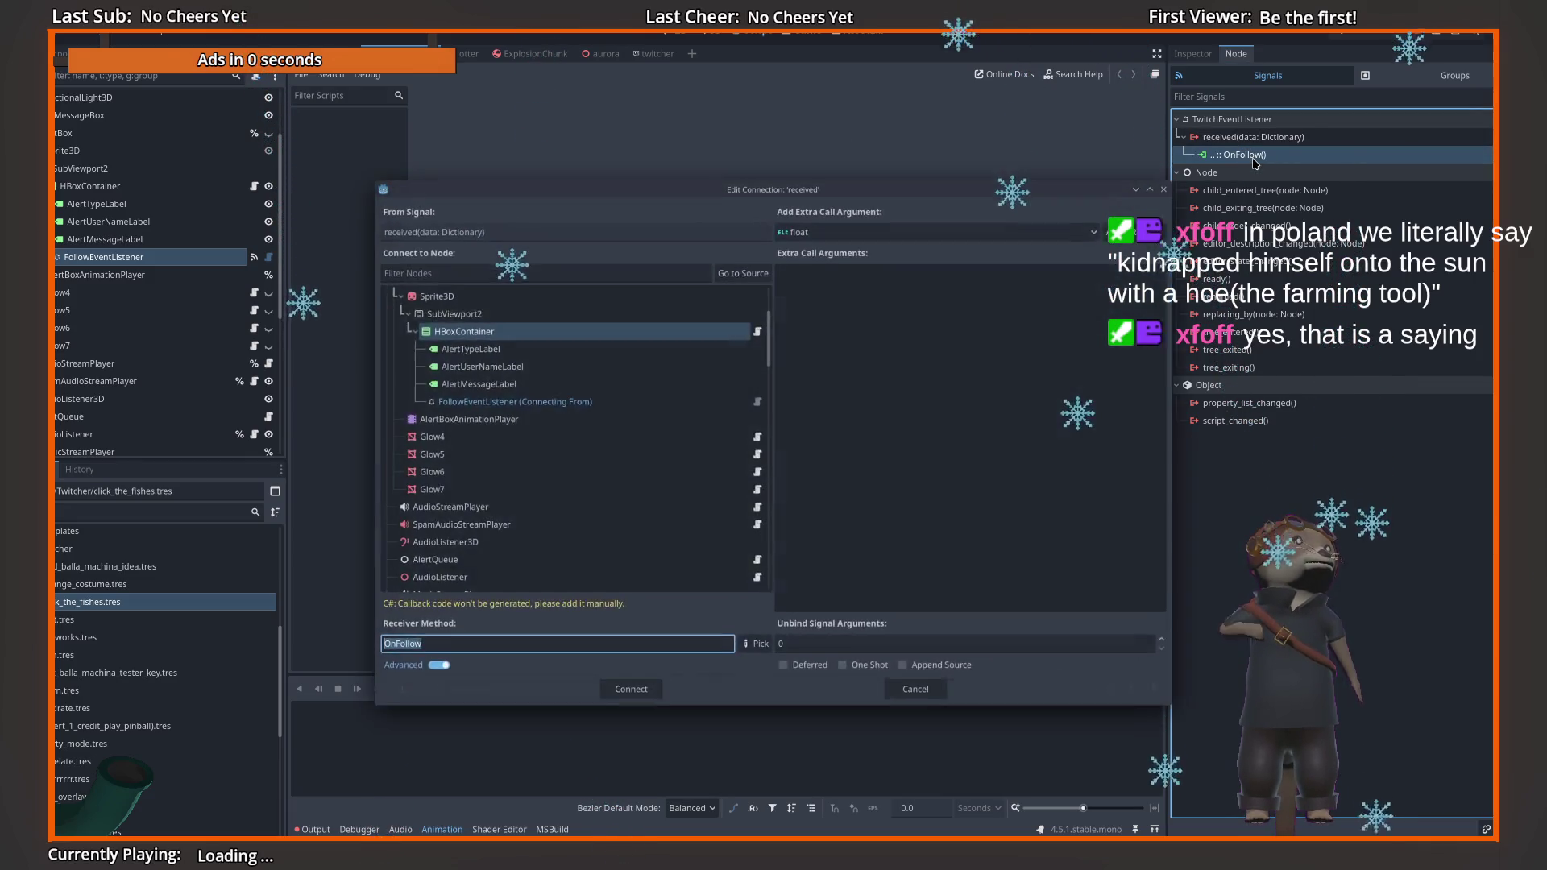
click(838, 232)
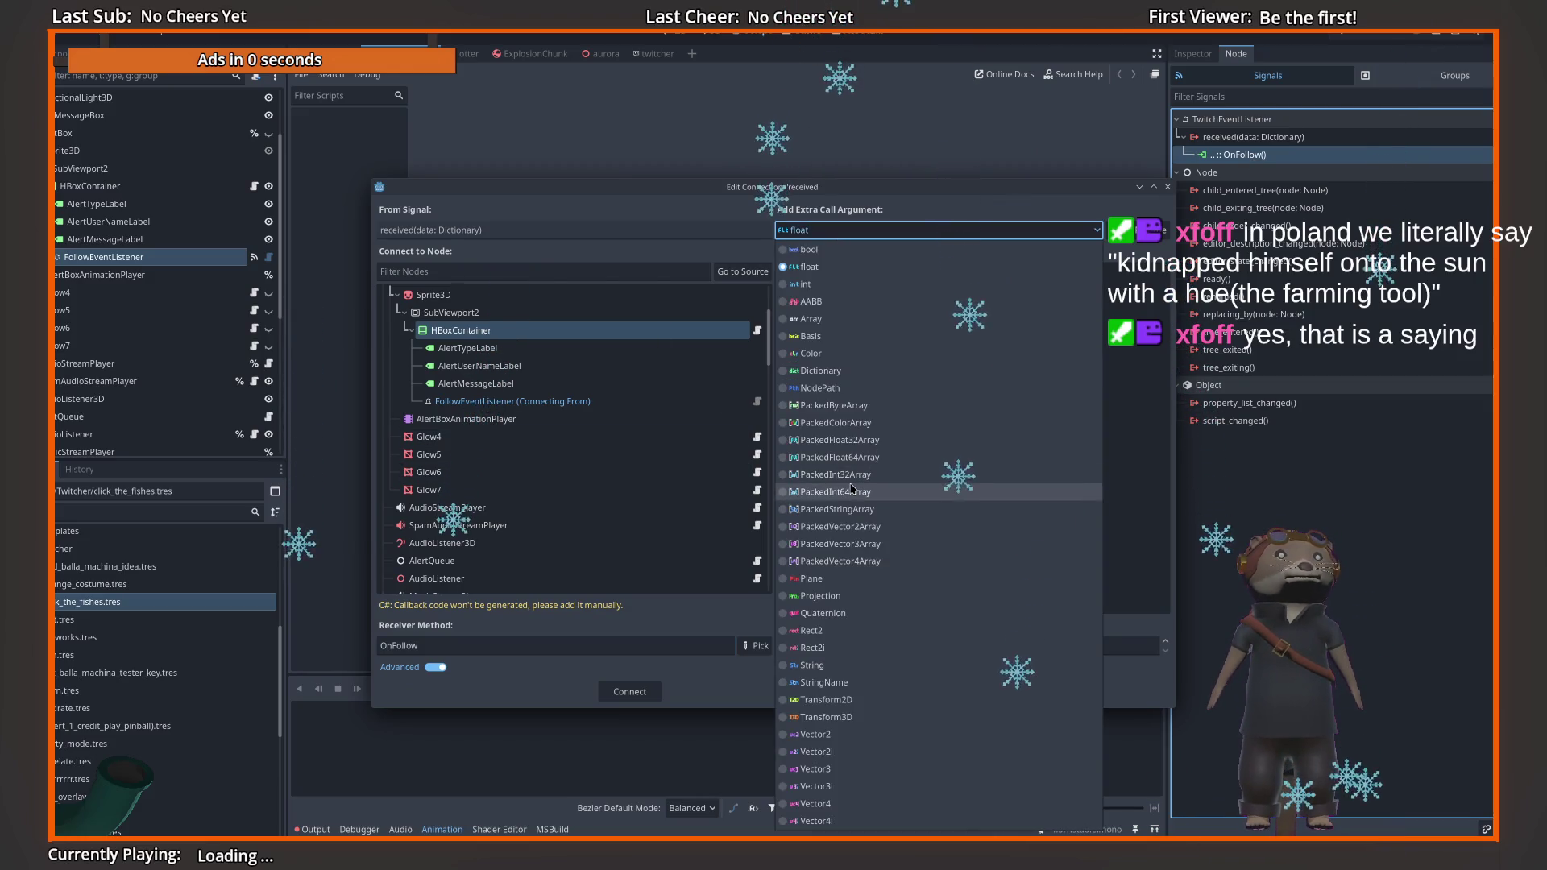
click(820, 371)
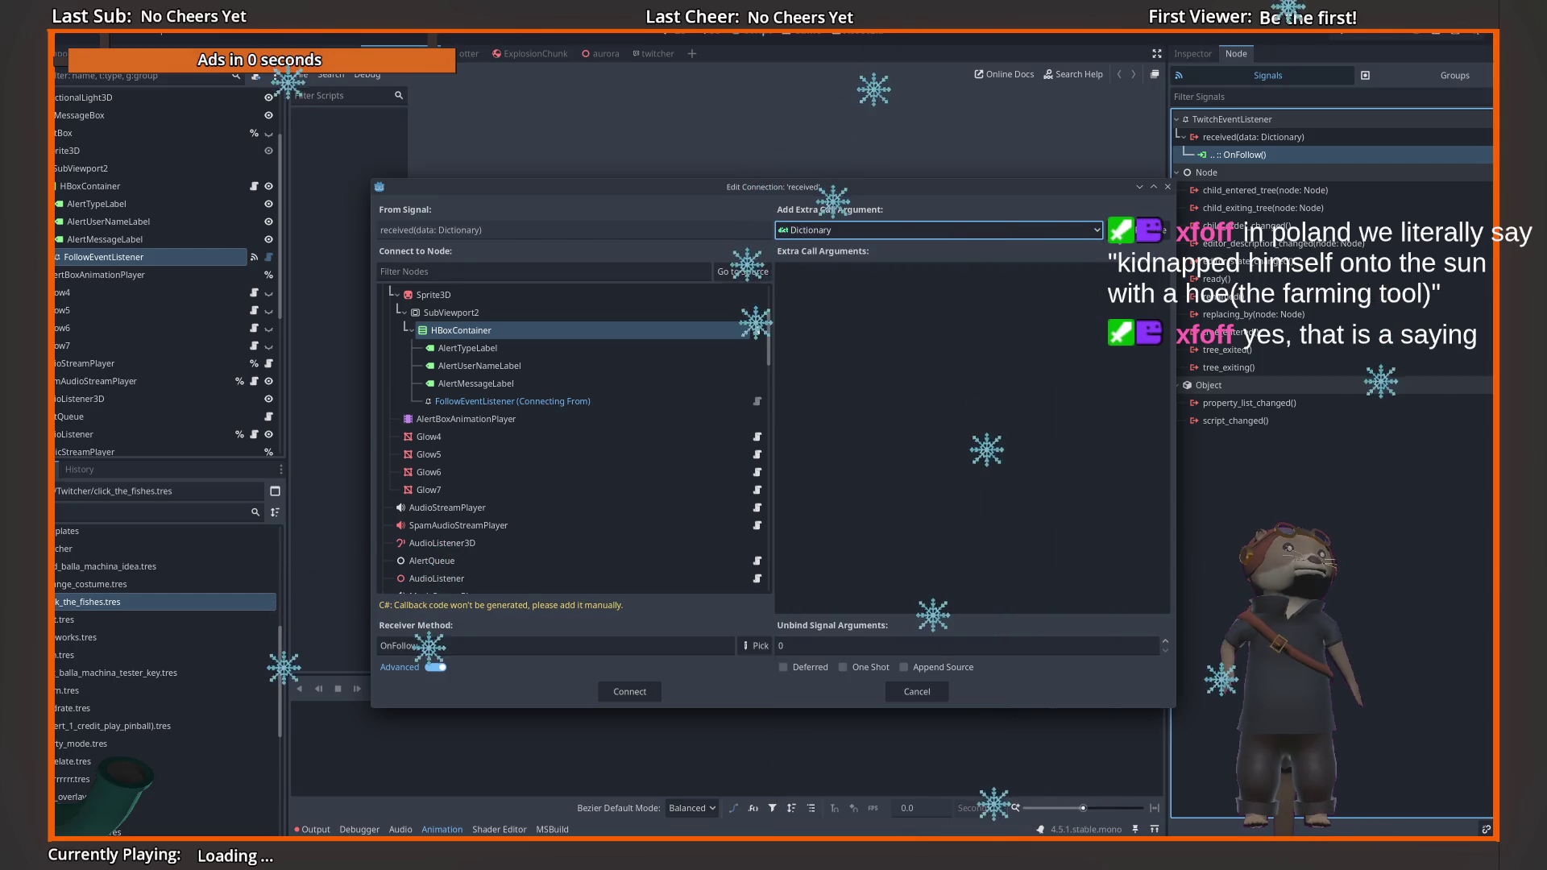
click(1120, 230)
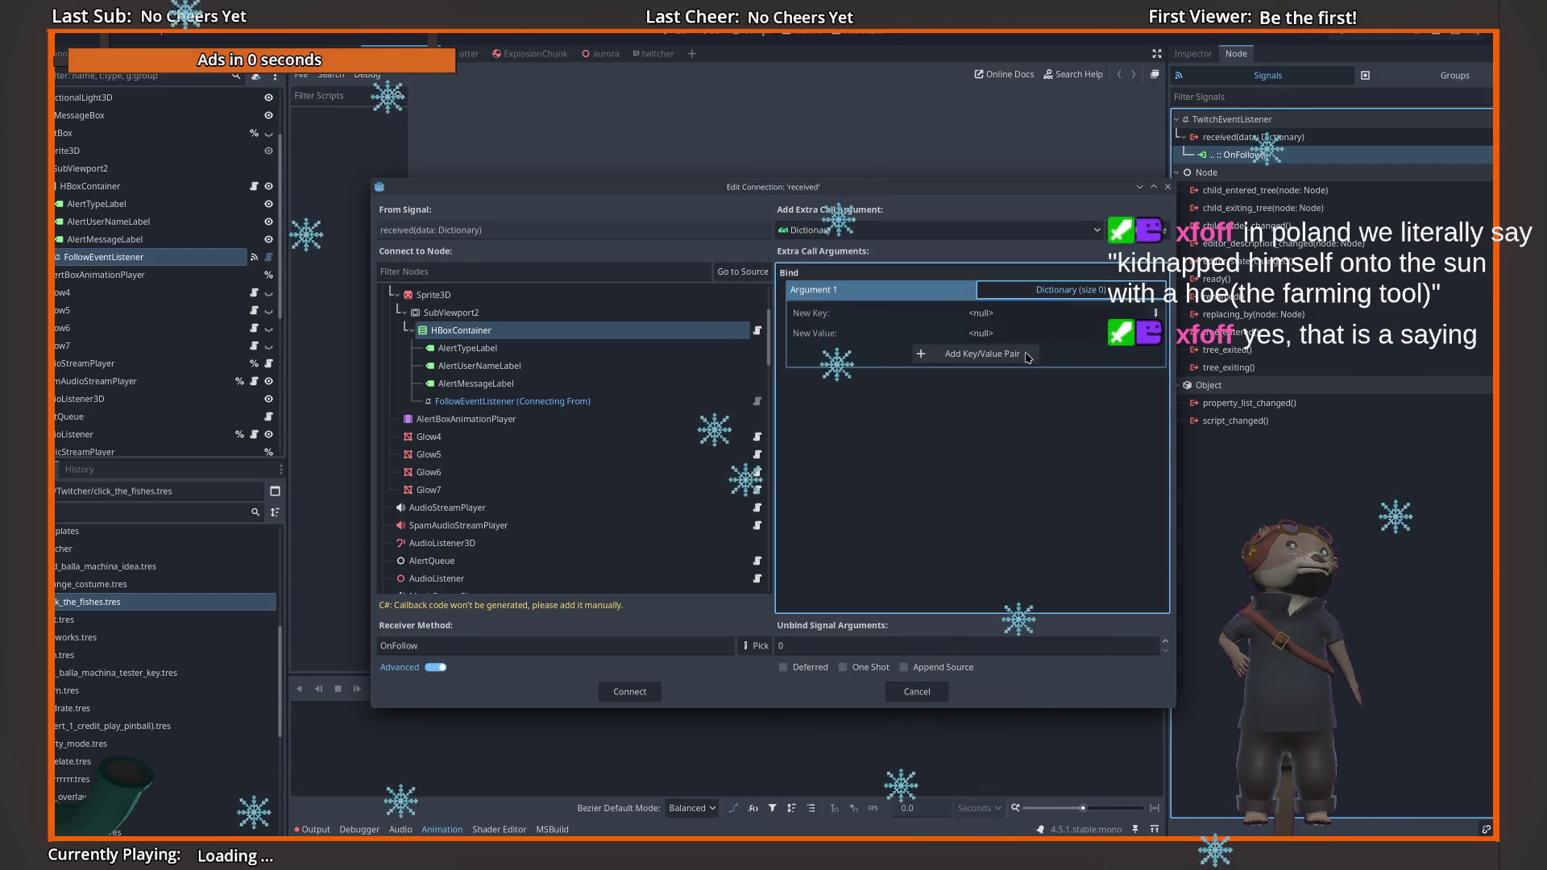
click(1147, 240)
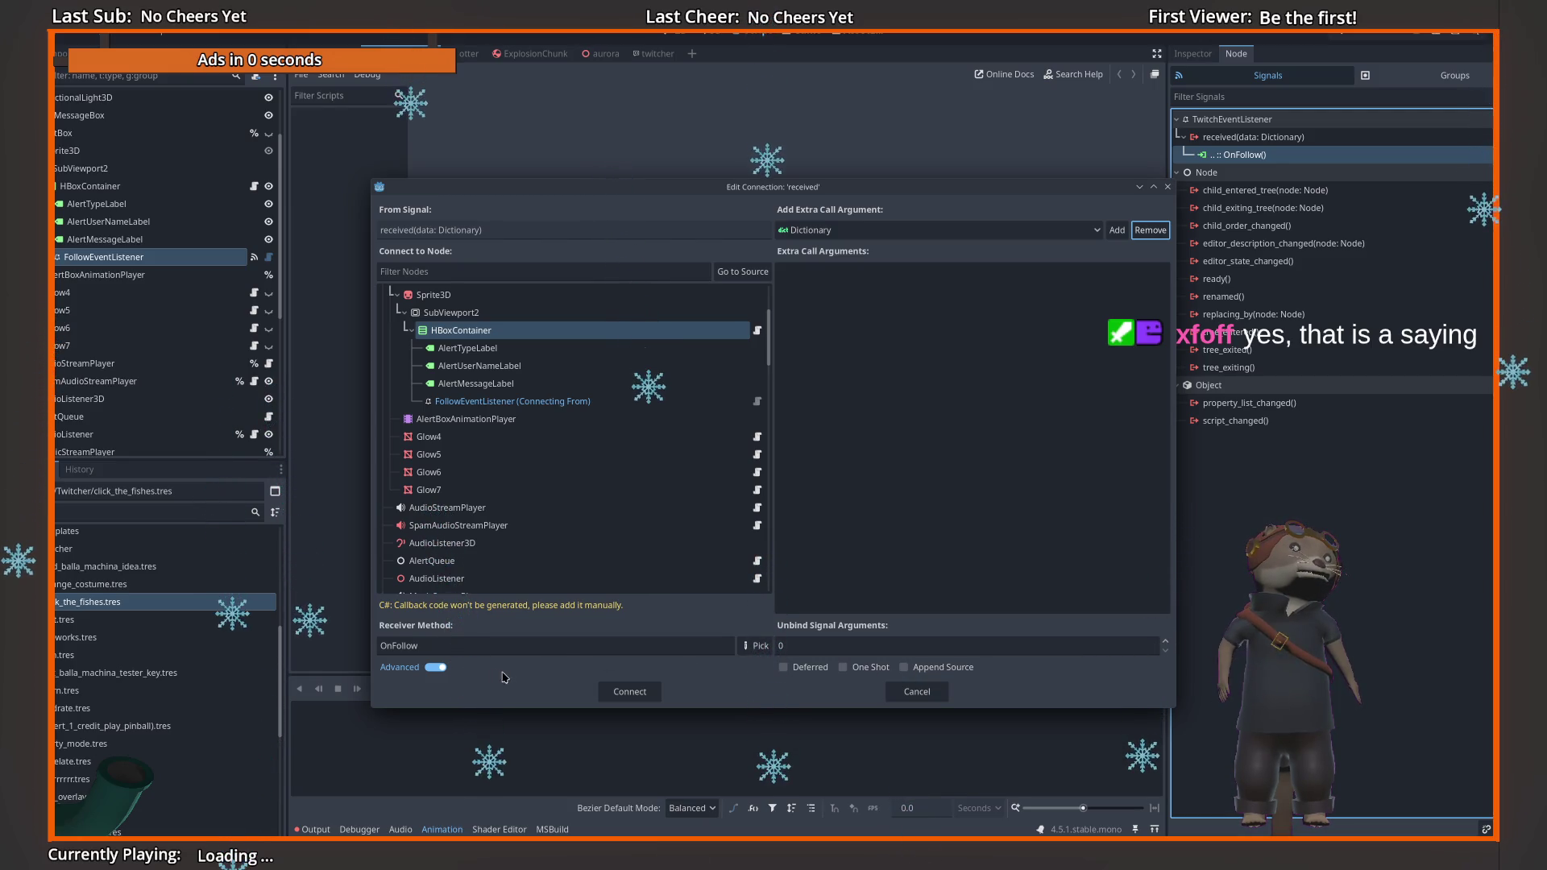
click(435, 667)
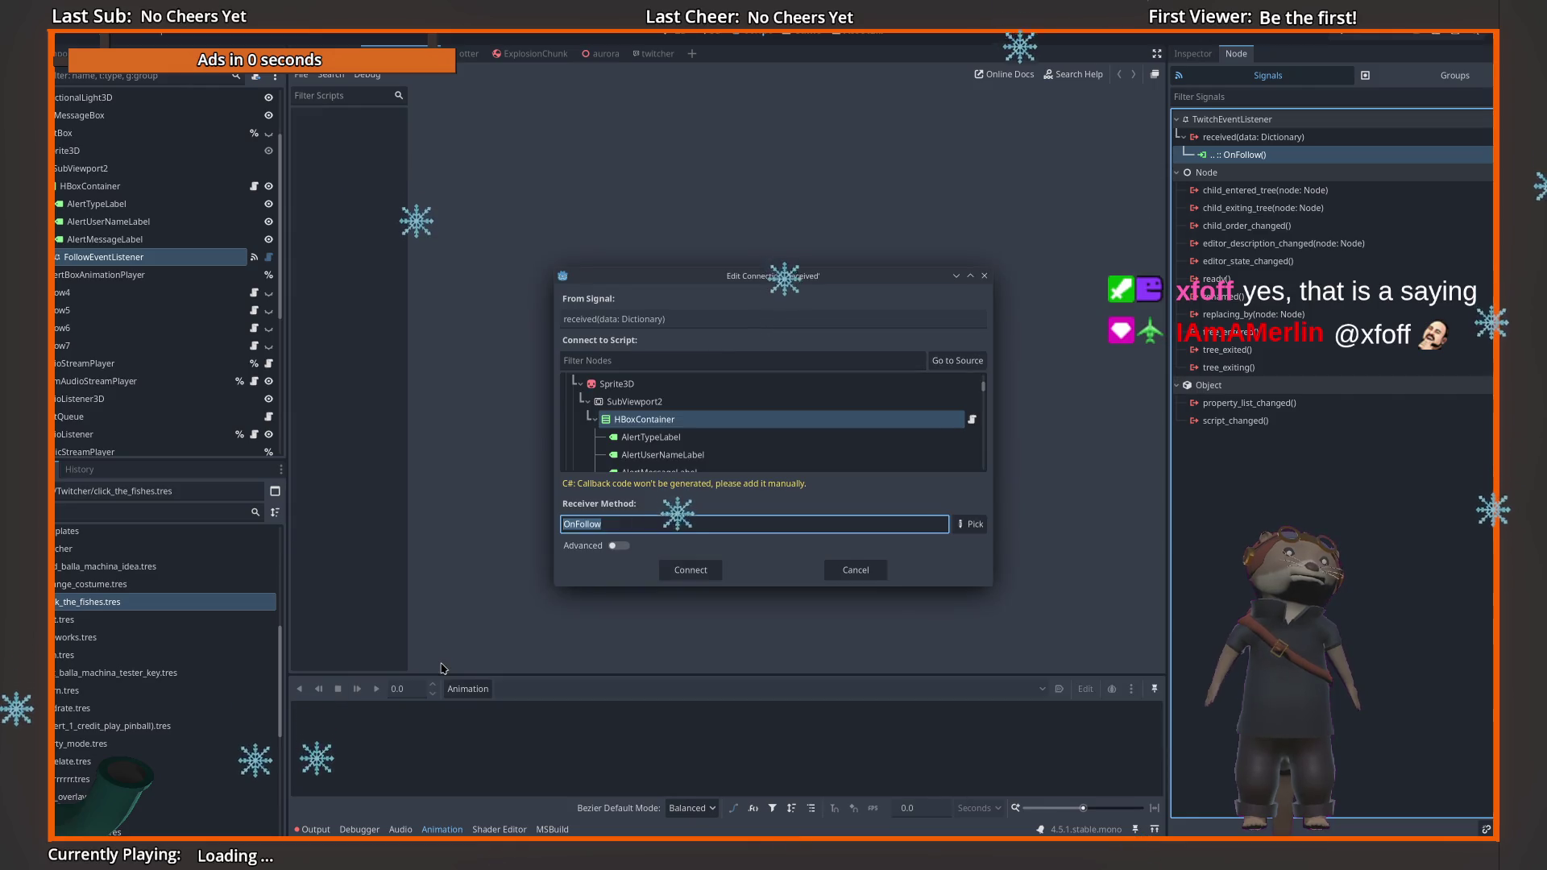
click(686, 570)
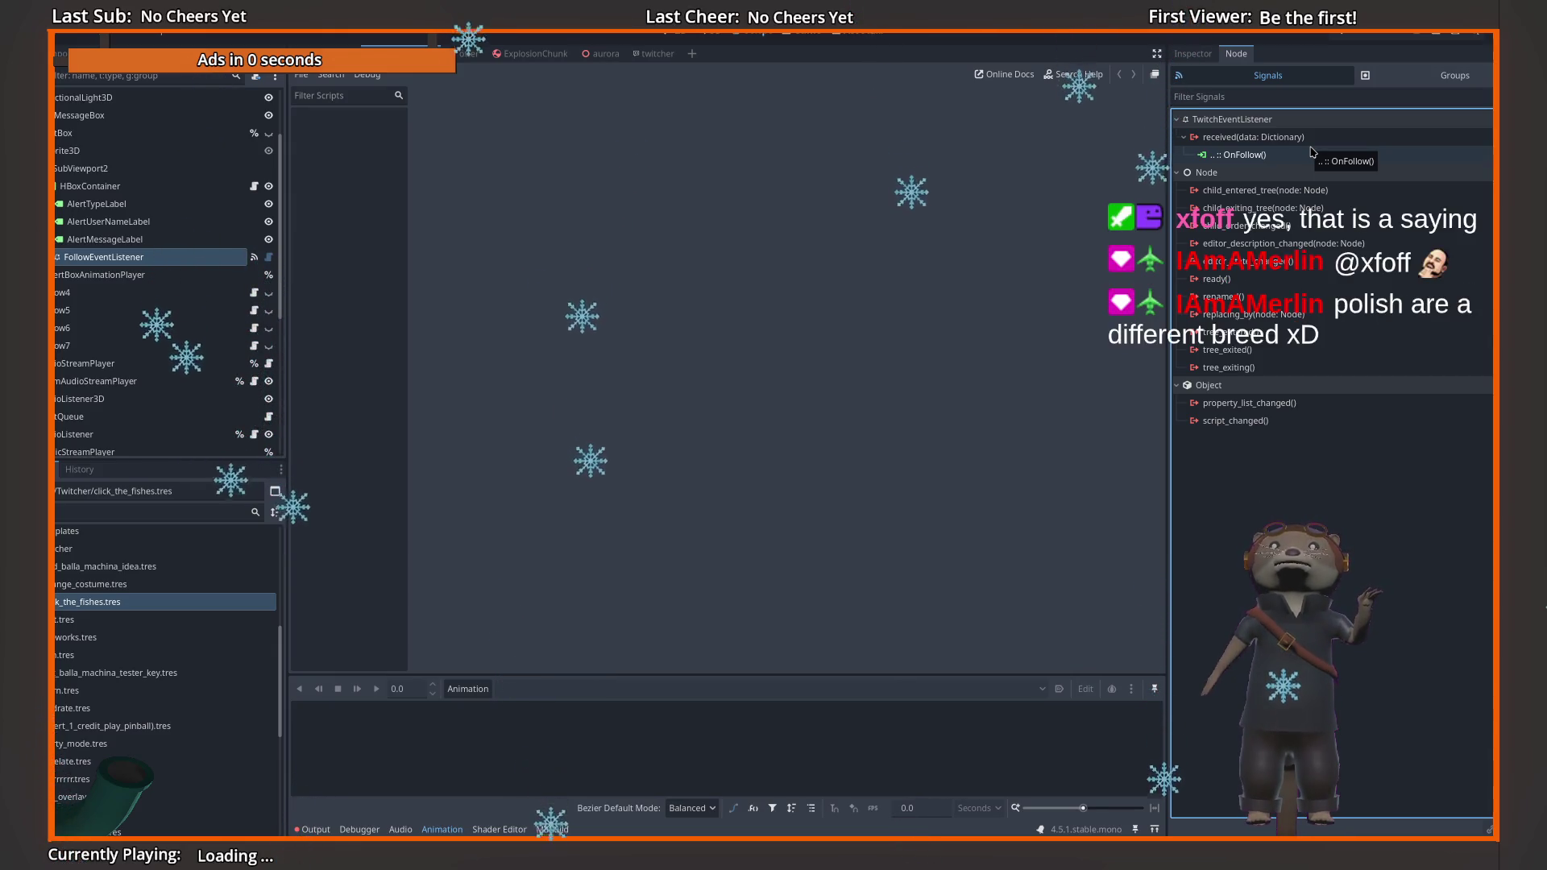
- Reopen the OnFollow connection to browse the receiver's methods, then confirm it
right_click(1311, 151)
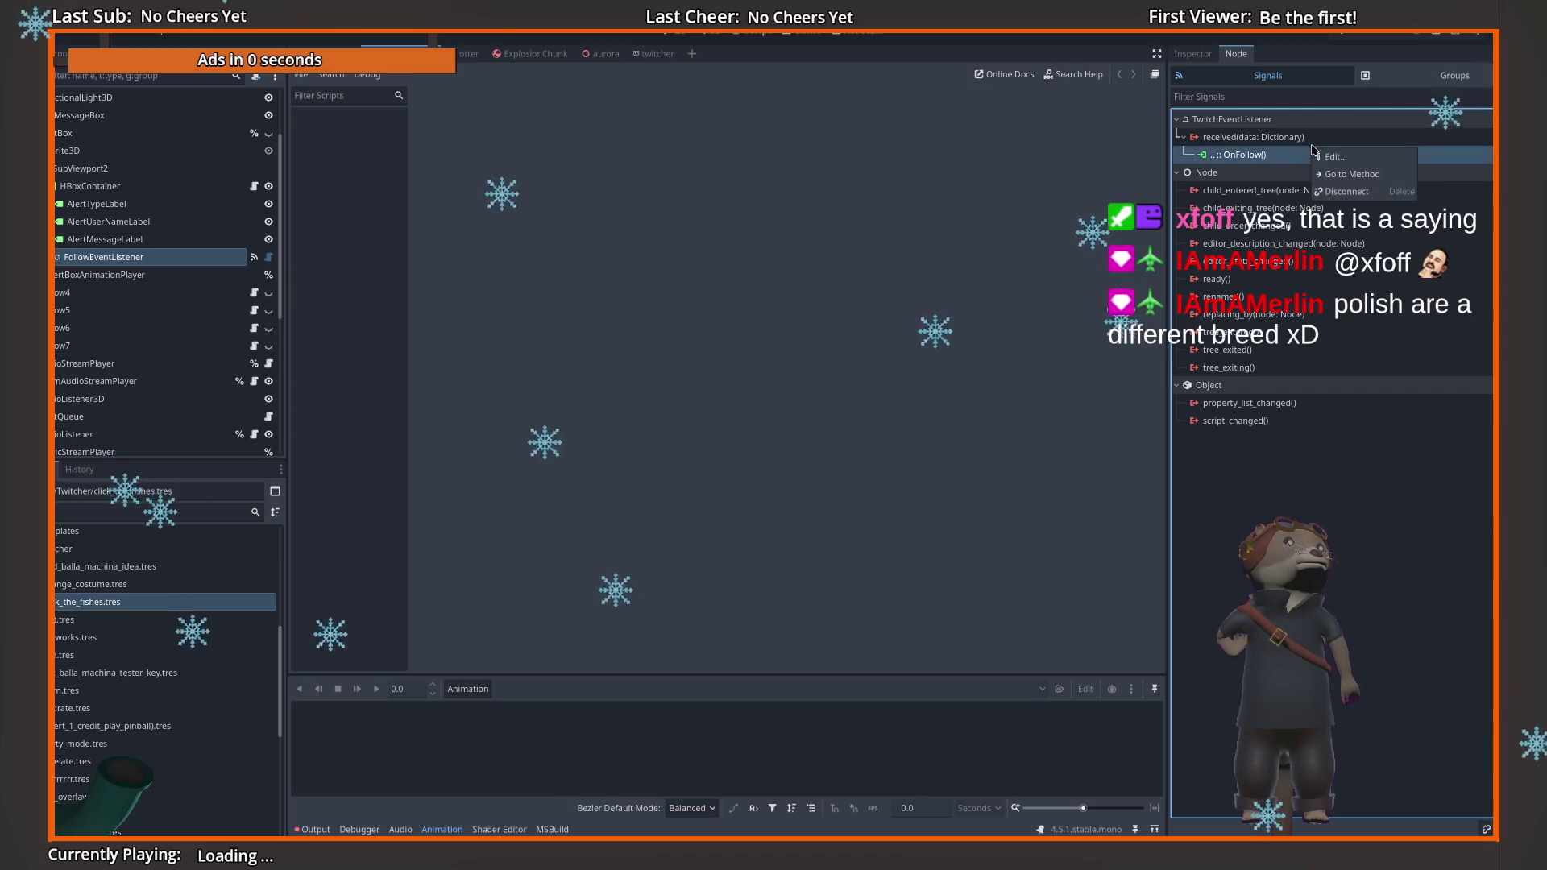
click(1330, 157)
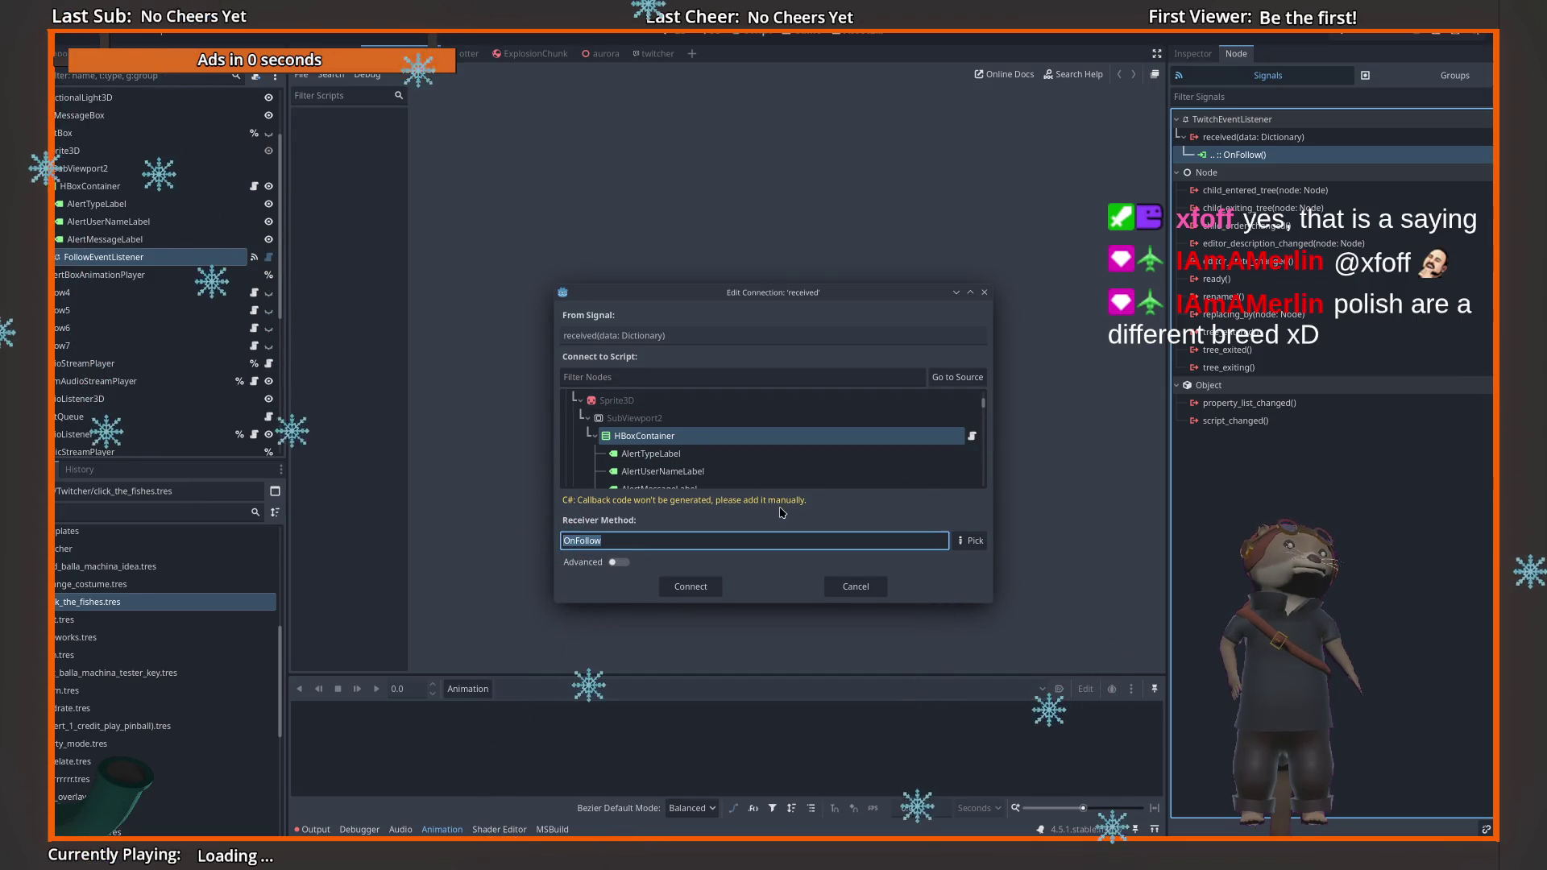
click(969, 540)
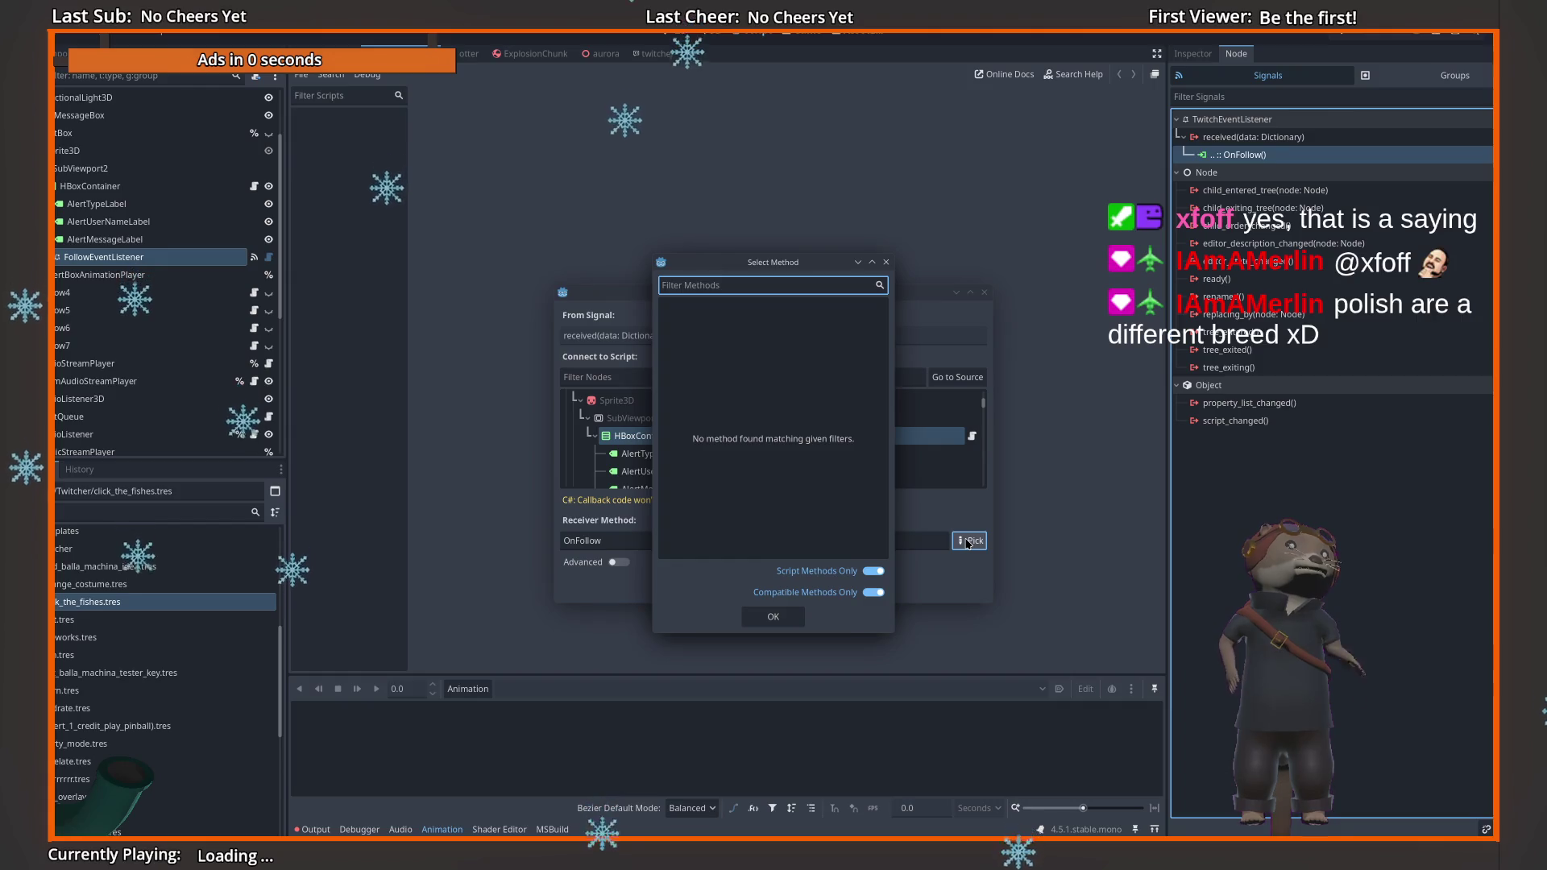
key(Escape)
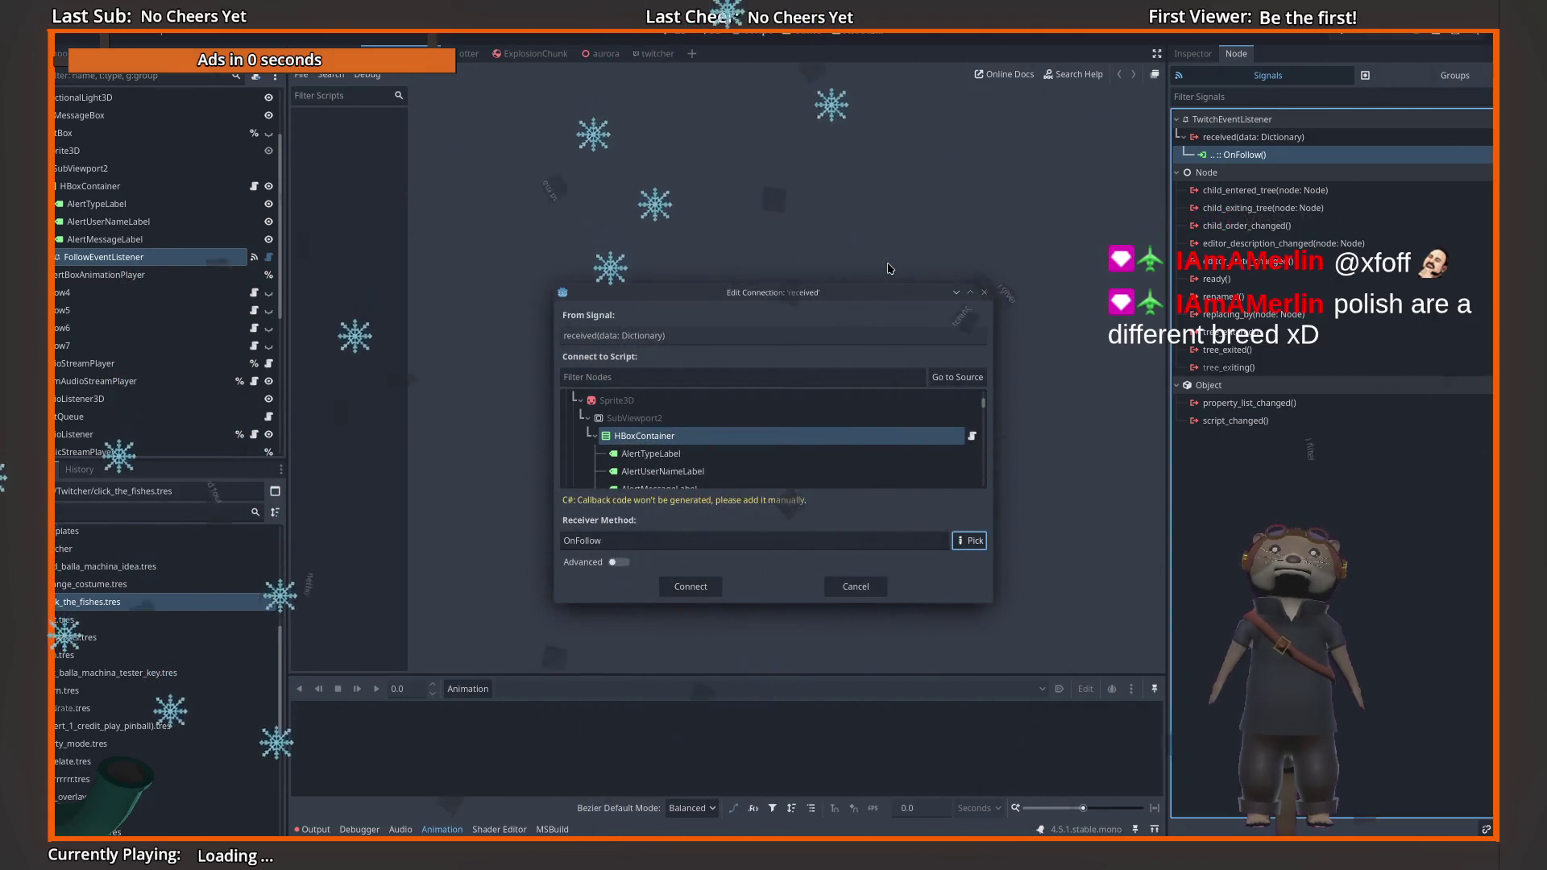
click(679, 586)
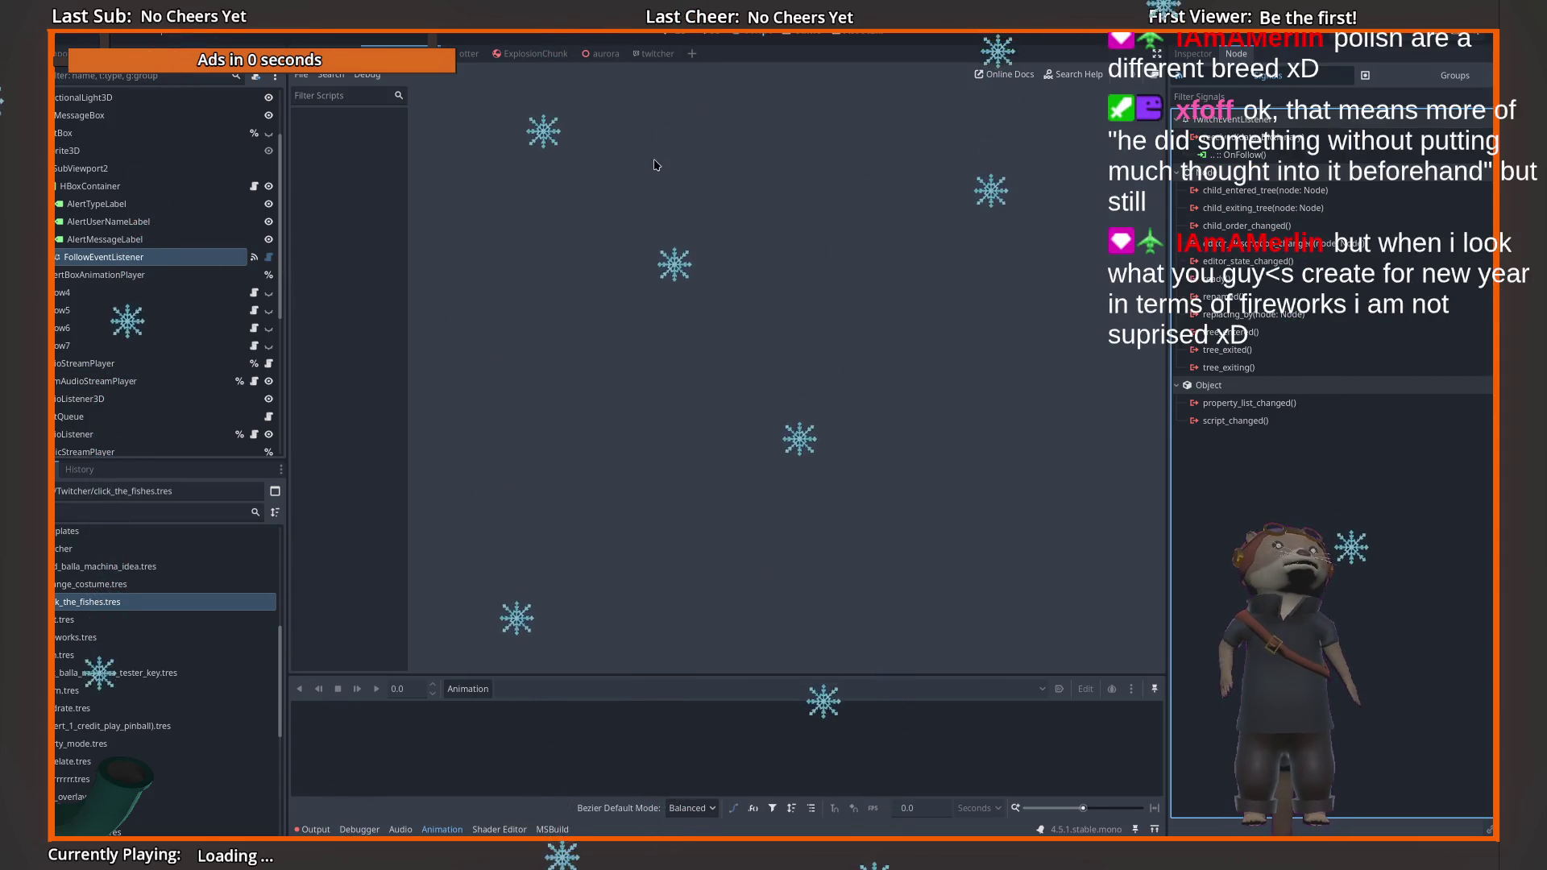
- Check HBoxContainer's and FollowEventListener's signals, then switch to the Twitcher Rewards docs page
click(234, 190)
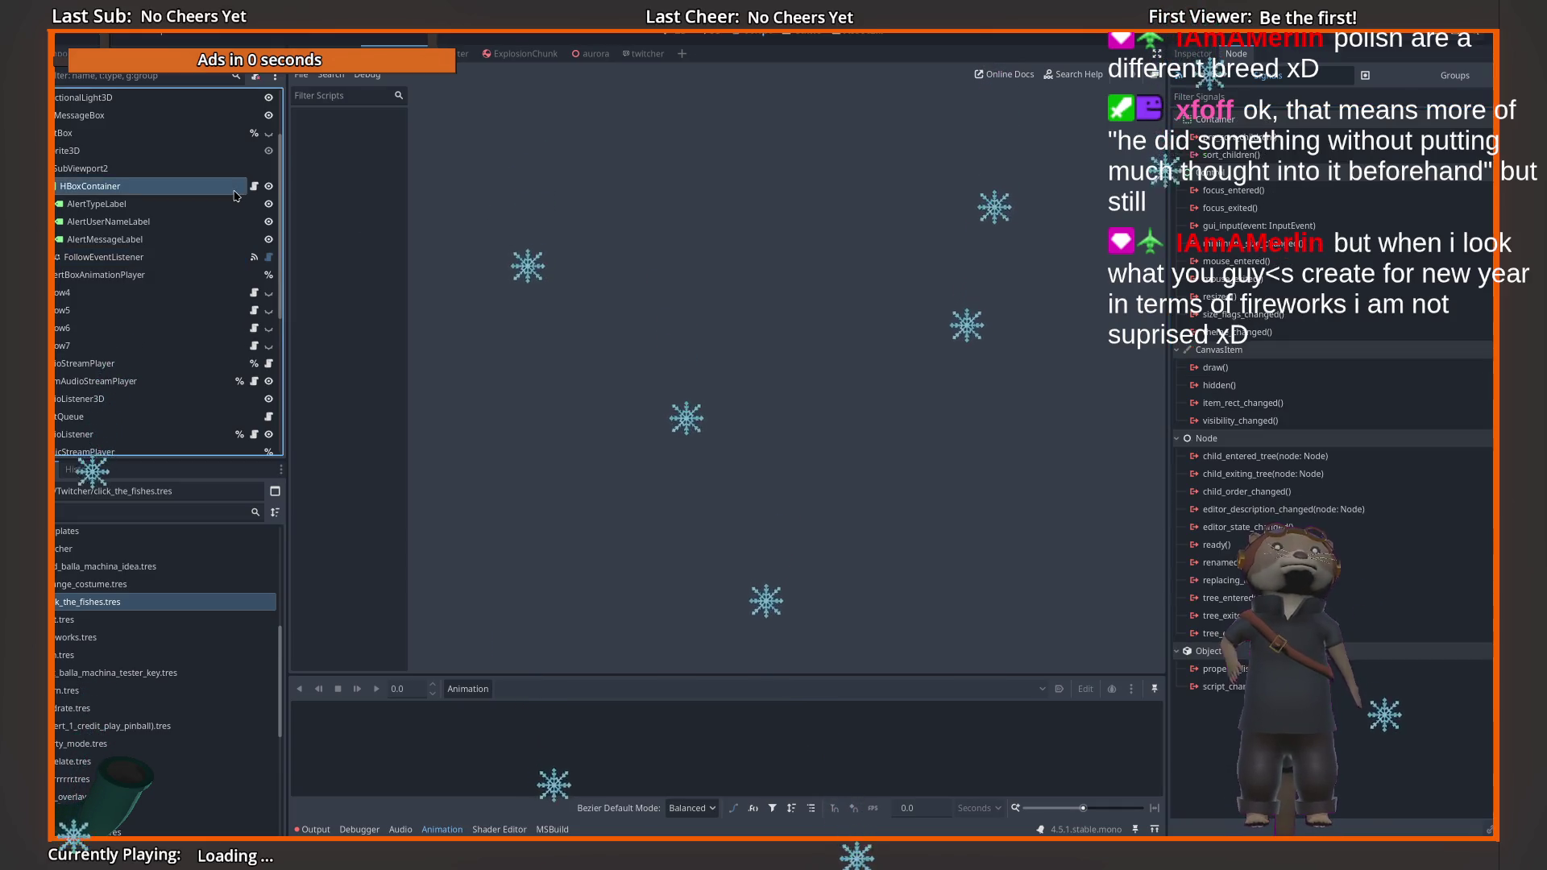
click(130, 256)
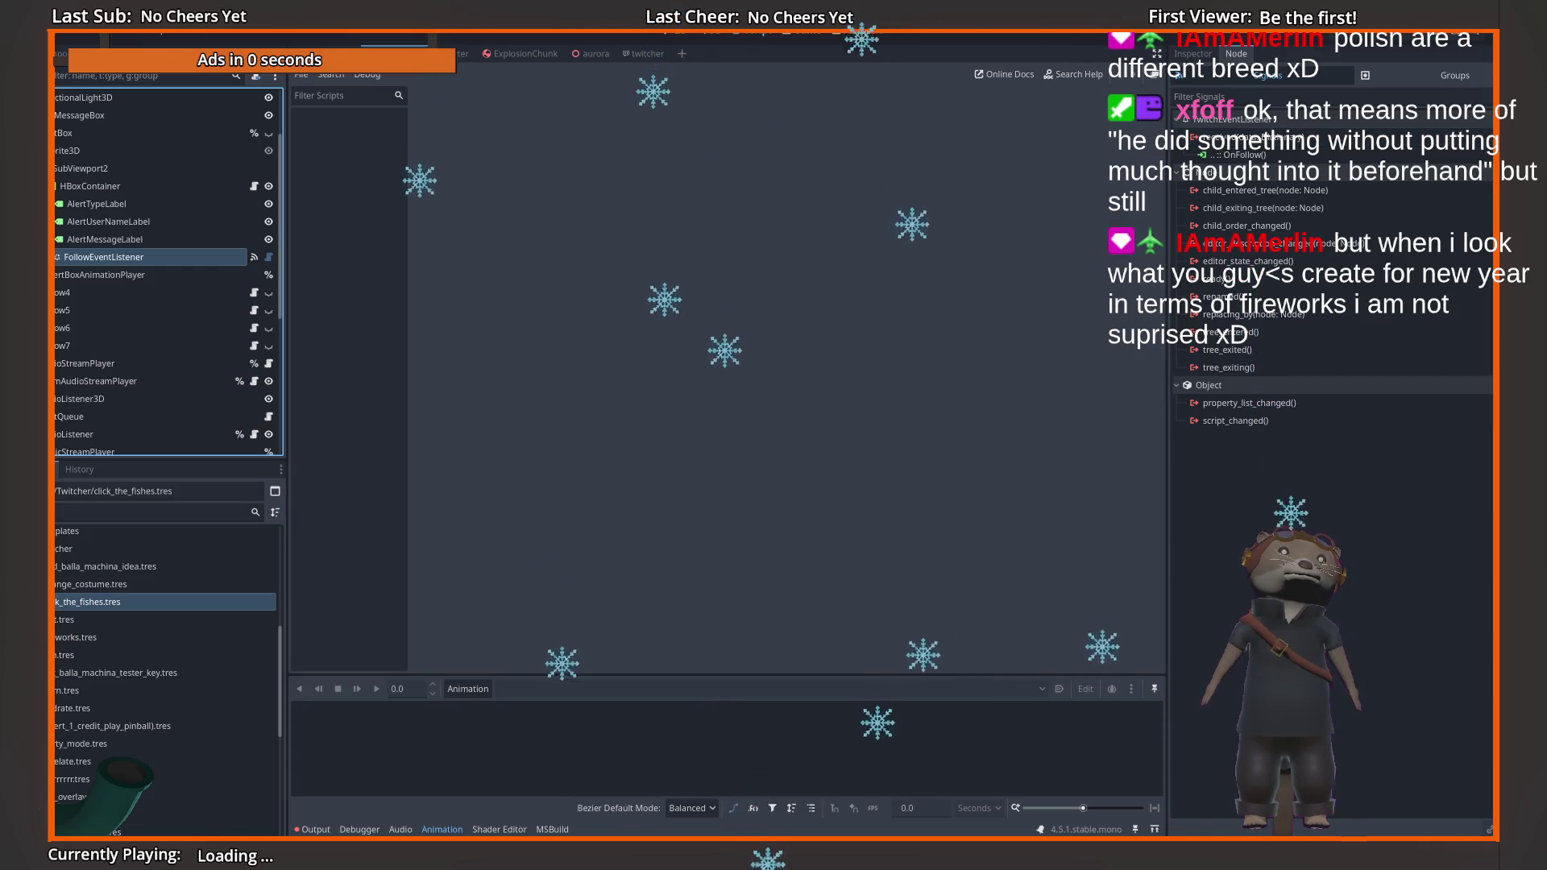
key(alt+Tab)
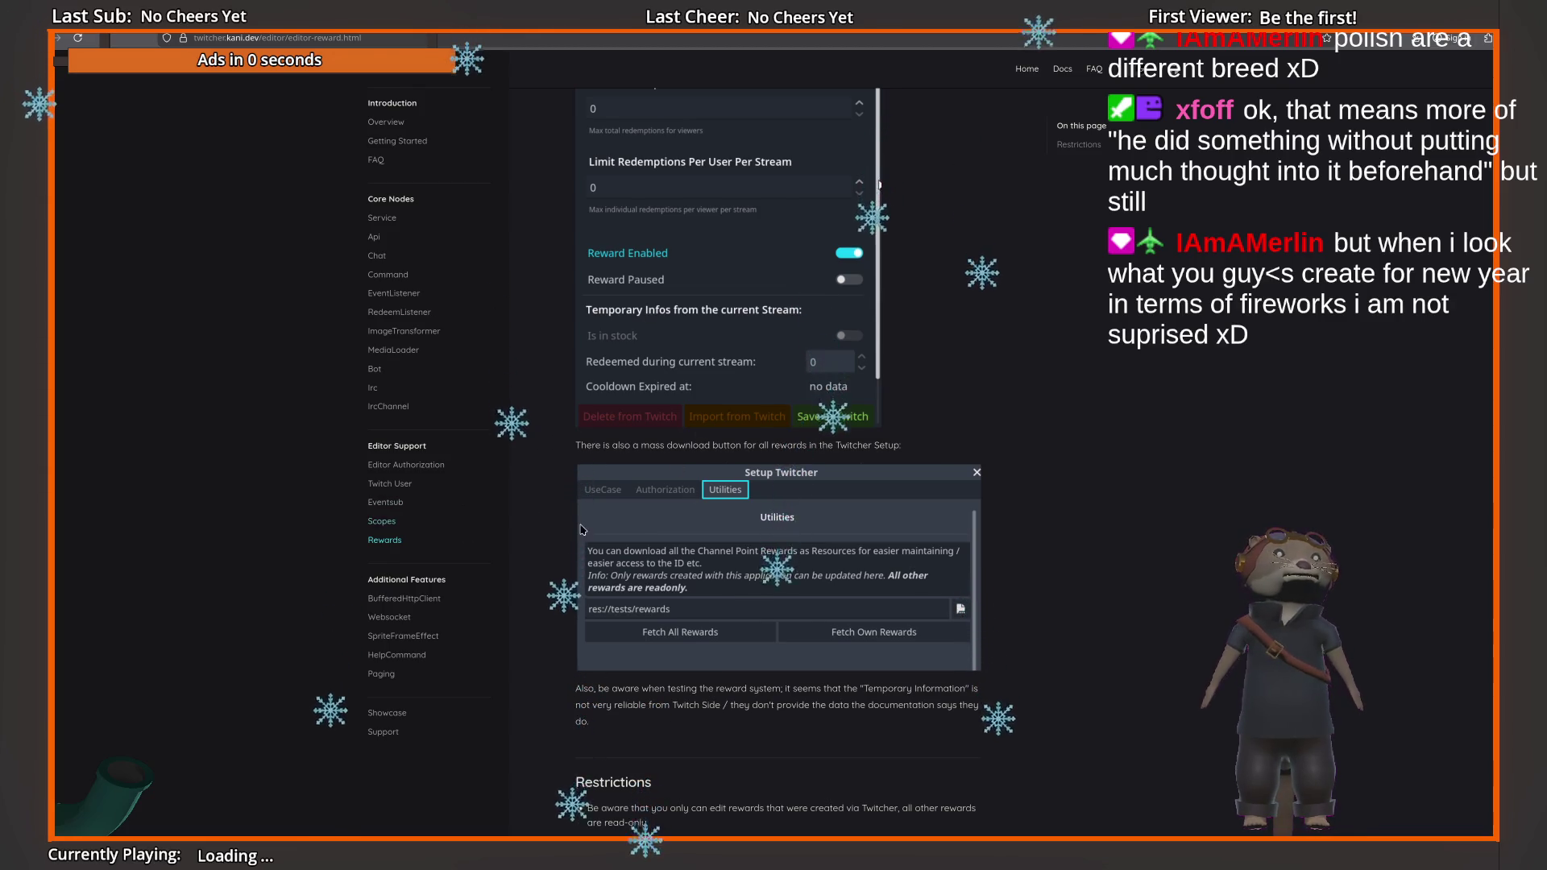
- Read the EventListener docs page down to Methods and Usage Example, then return to Godot
scroll(601, 487, up, 3)
scroll(572, 363, up, 2)
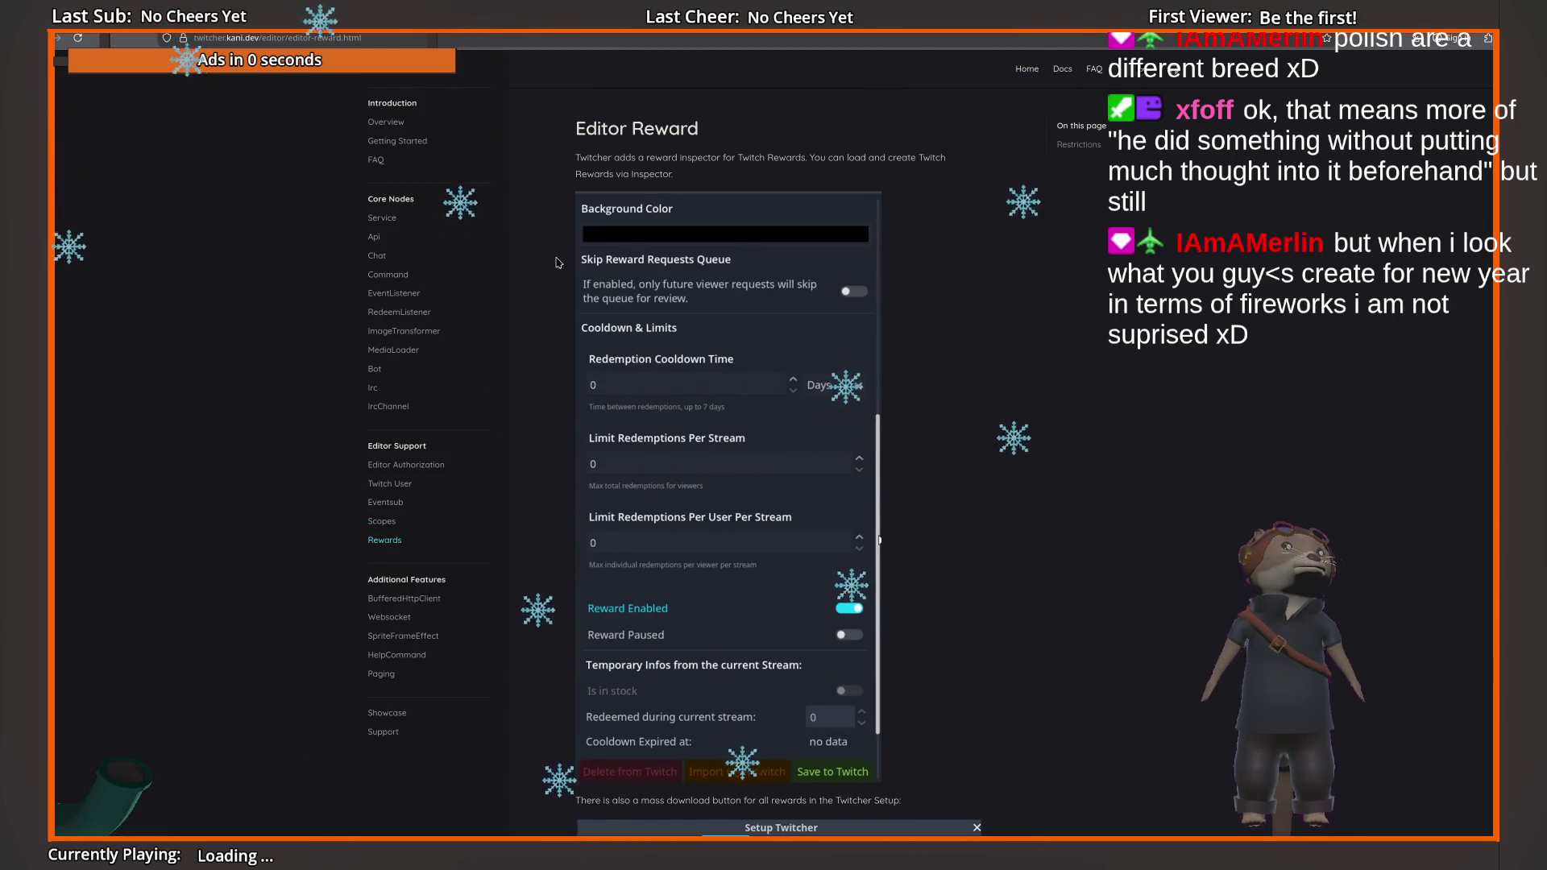
scroll(554, 274, down, 5)
scroll(554, 274, down, 2)
scroll(550, 297, up, 2)
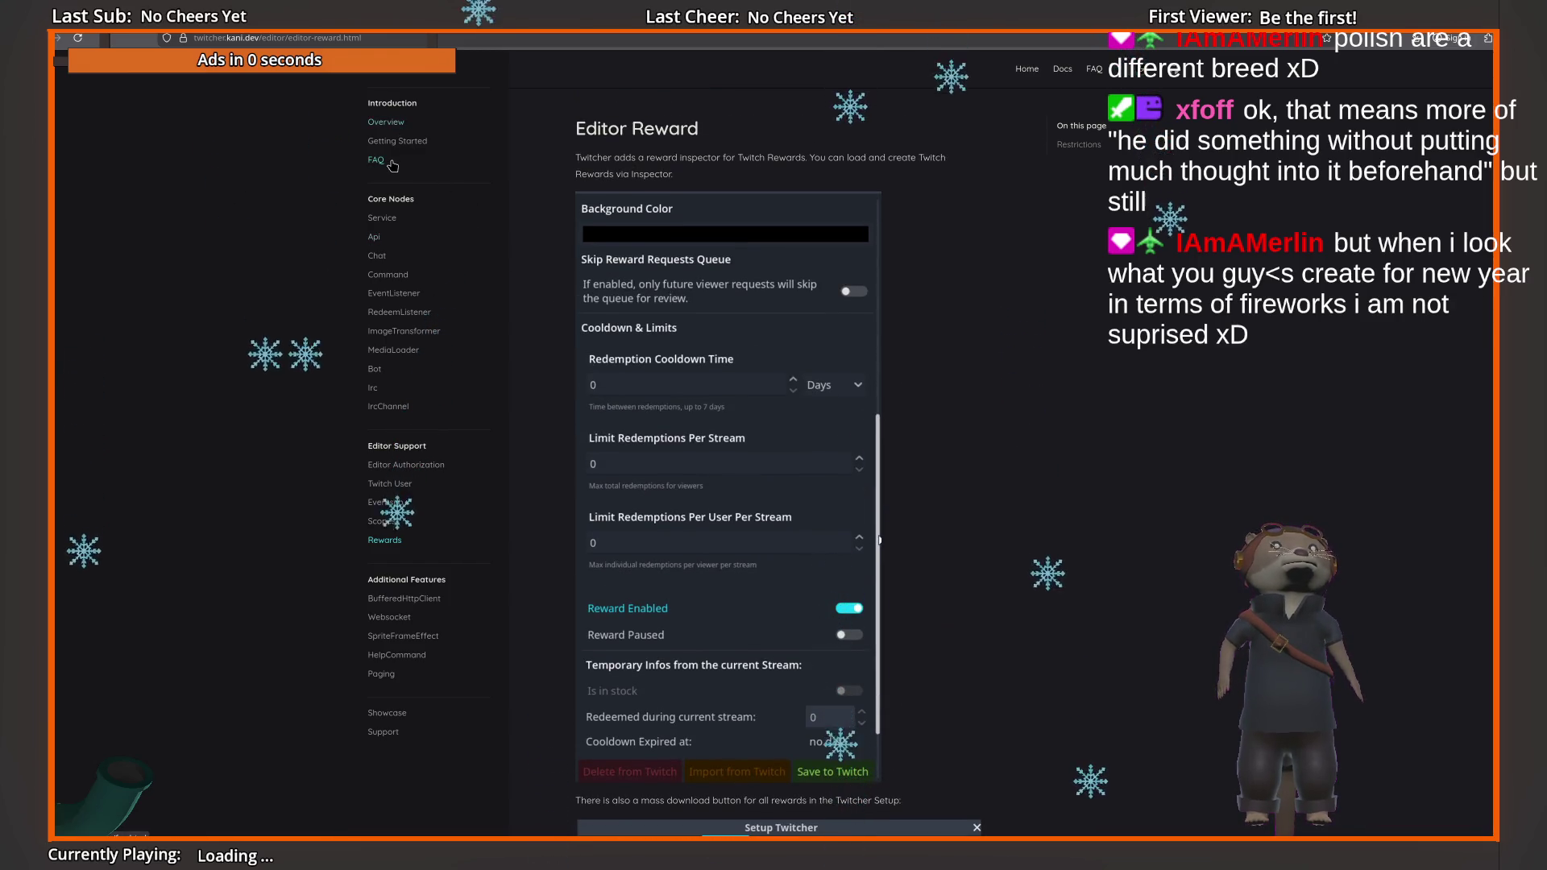
click(393, 291)
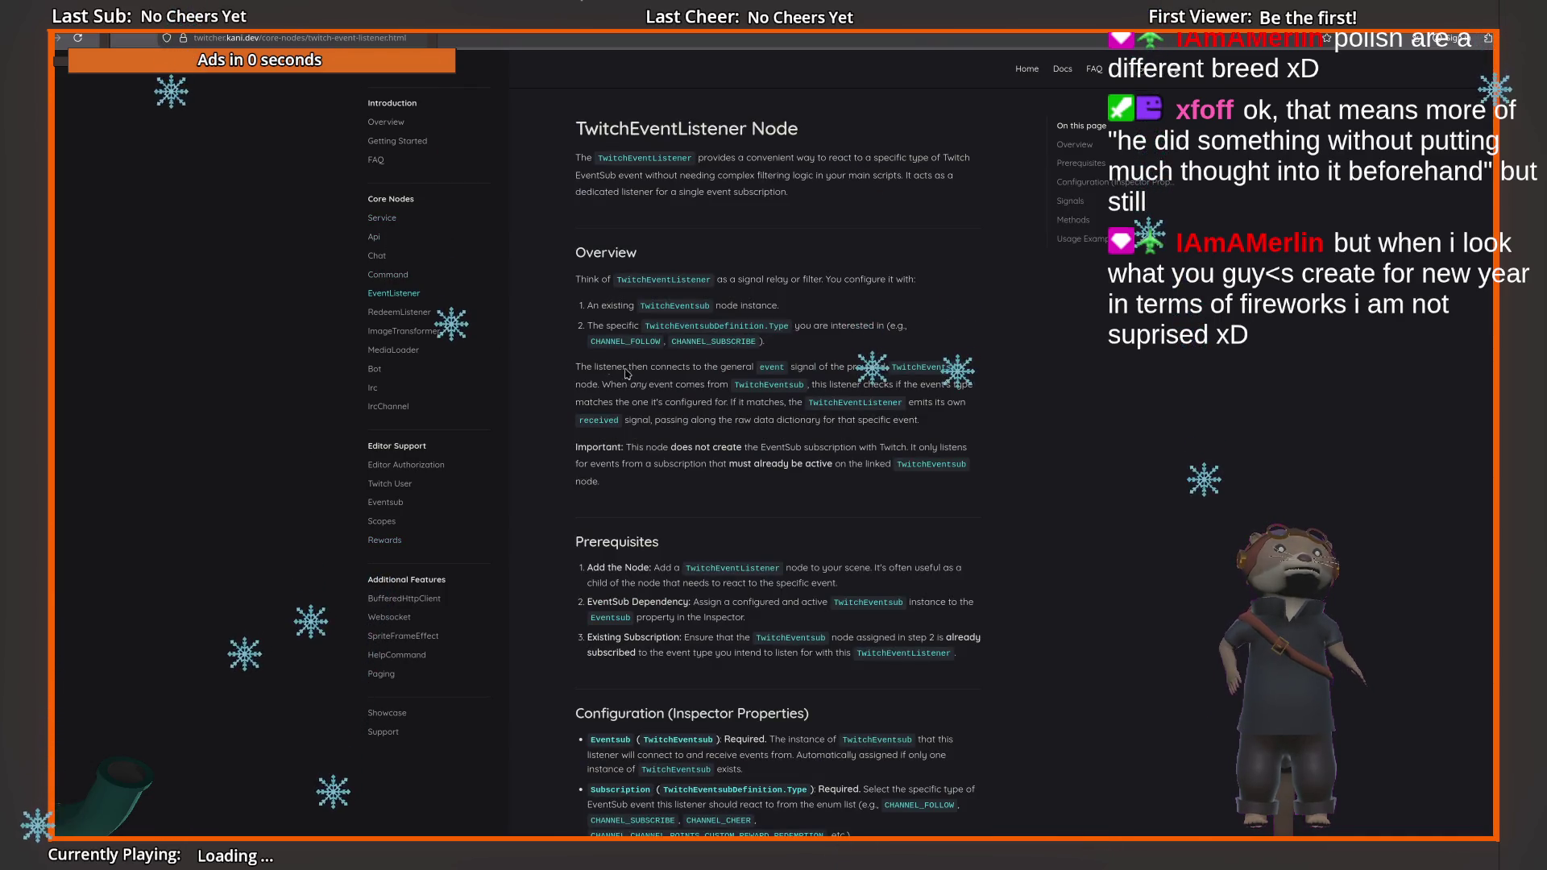
scroll(651, 371, down, 8)
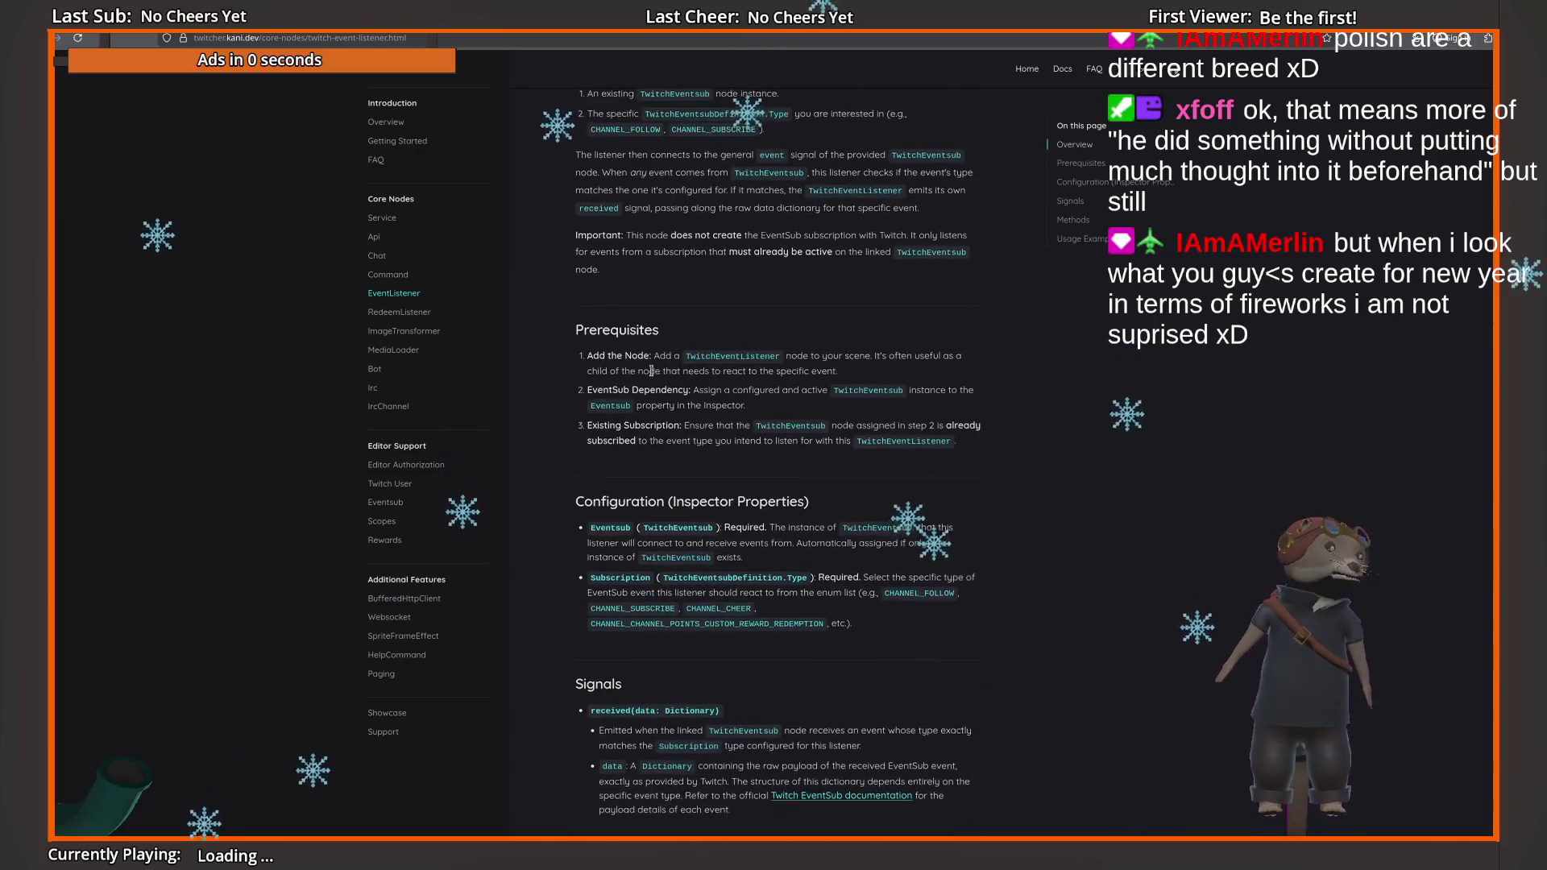
scroll(658, 401, down, 3)
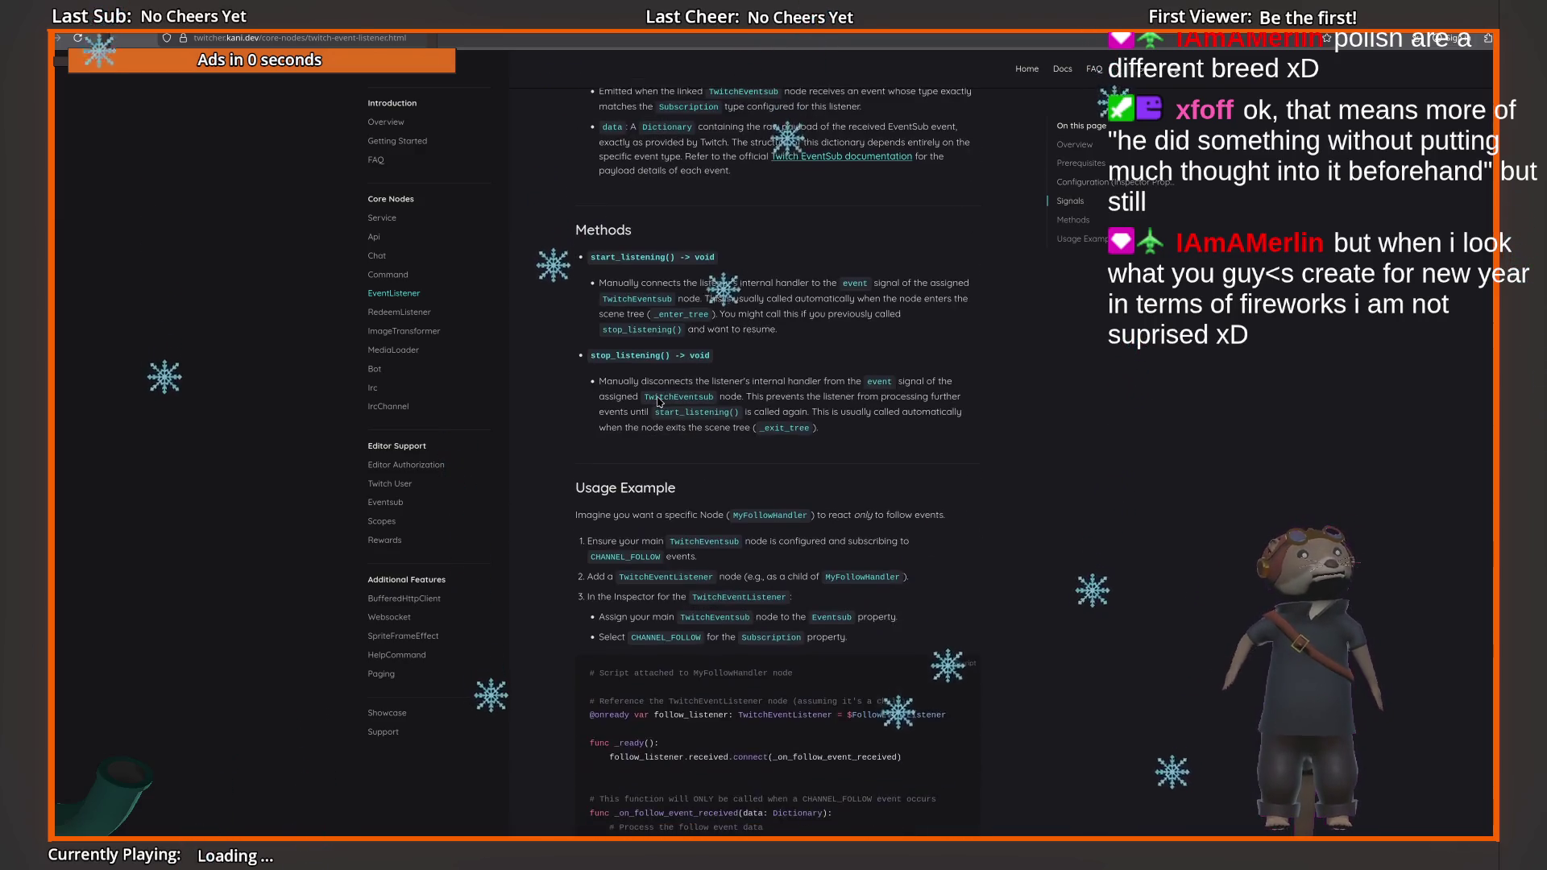
scroll(657, 397, down, 2)
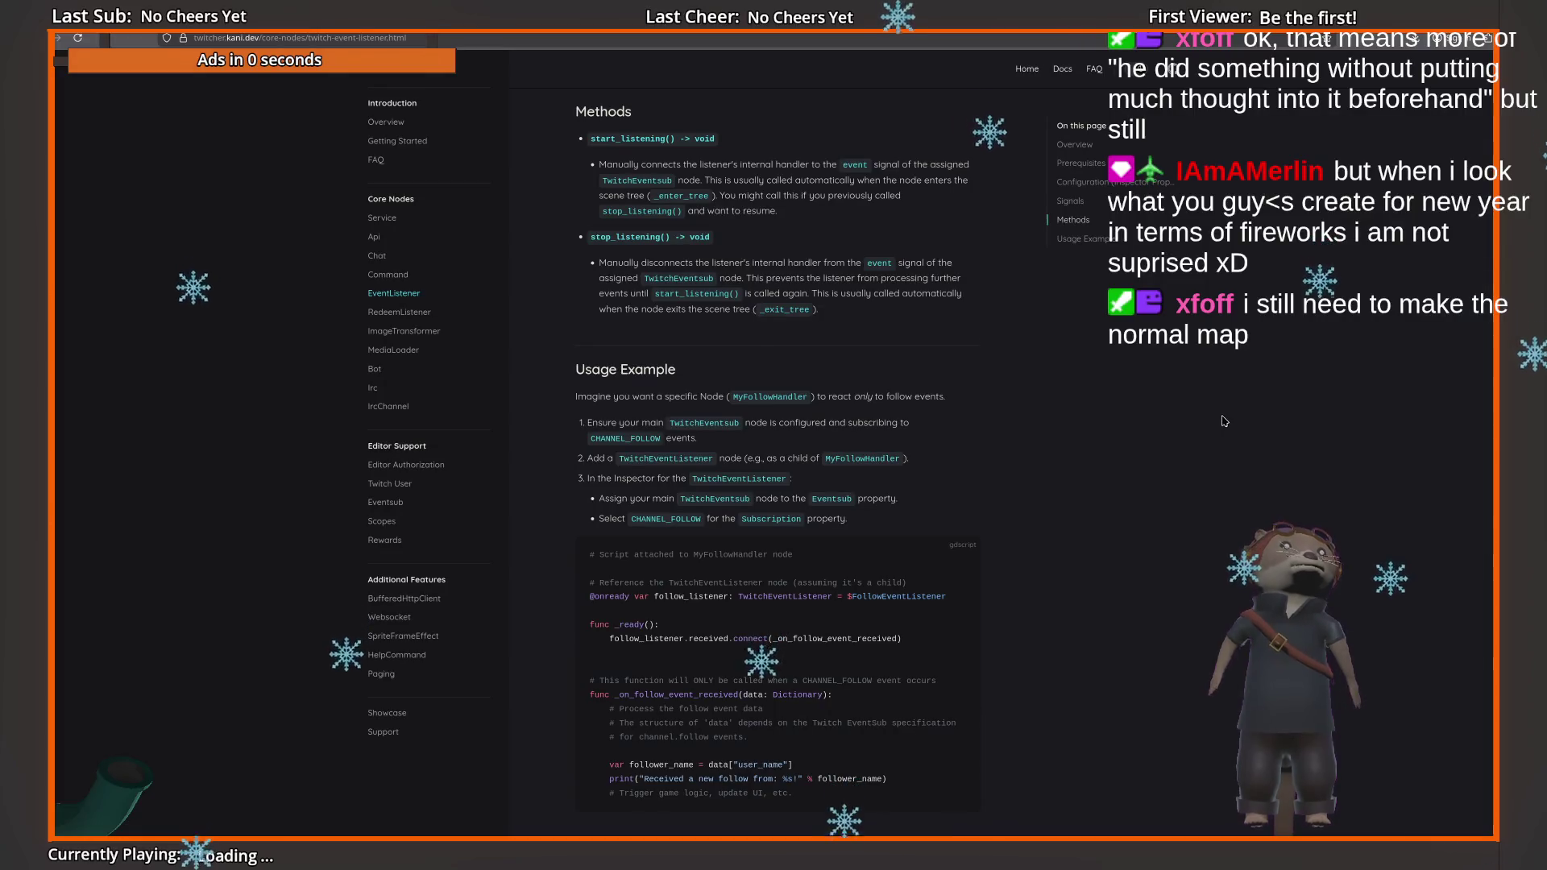
key(alt+Tab)
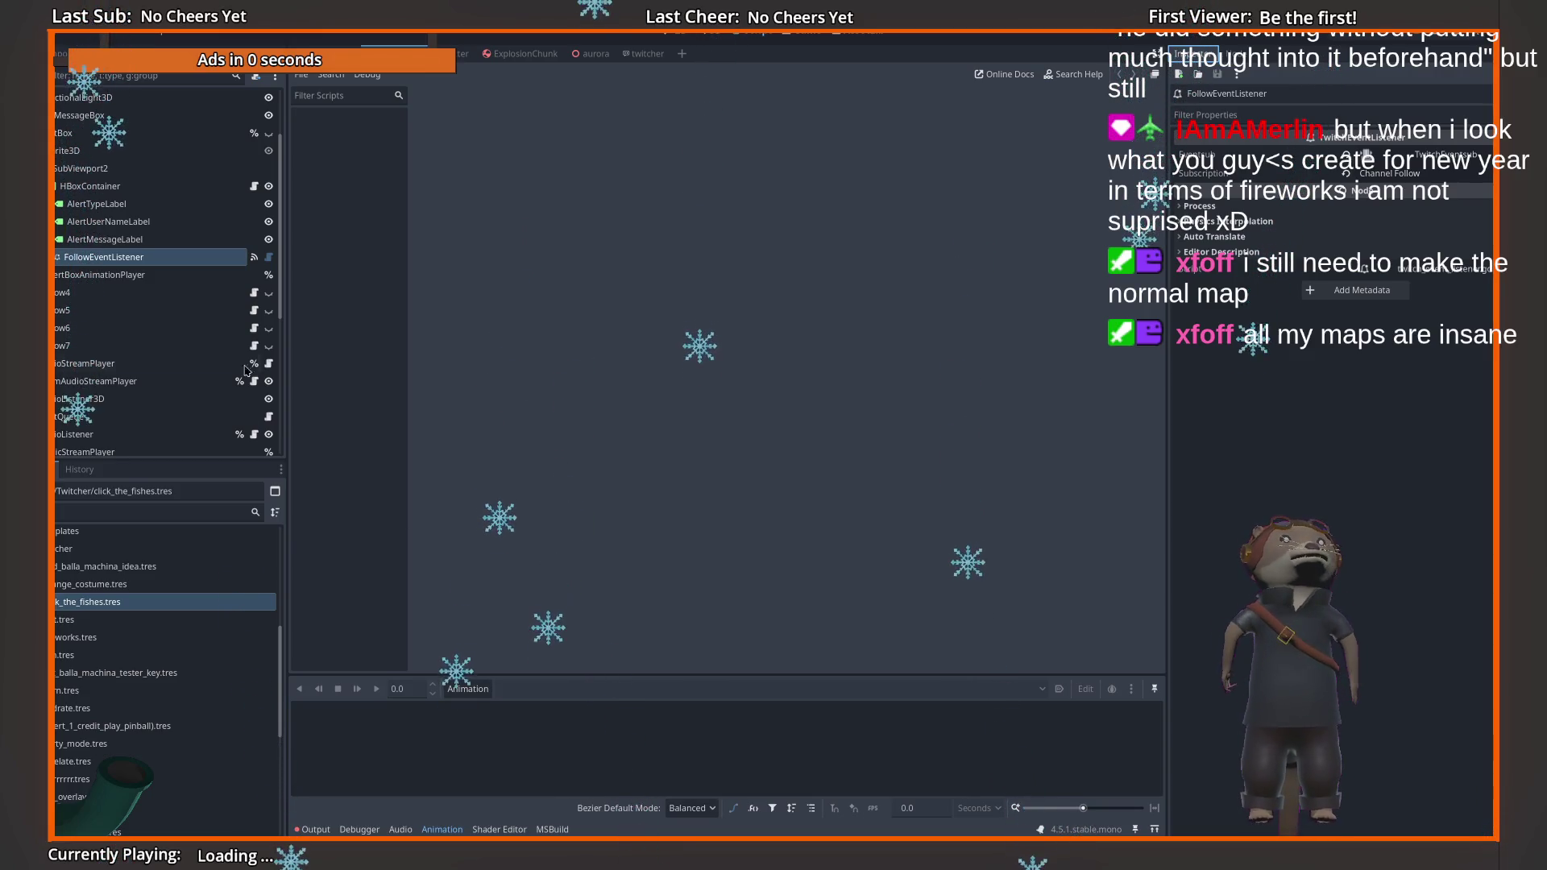
- Select TwitchEventsub and expand Subscriptions and element 0, showing Channel Follow
scroll(95, 176, up, 3)
click(95, 169)
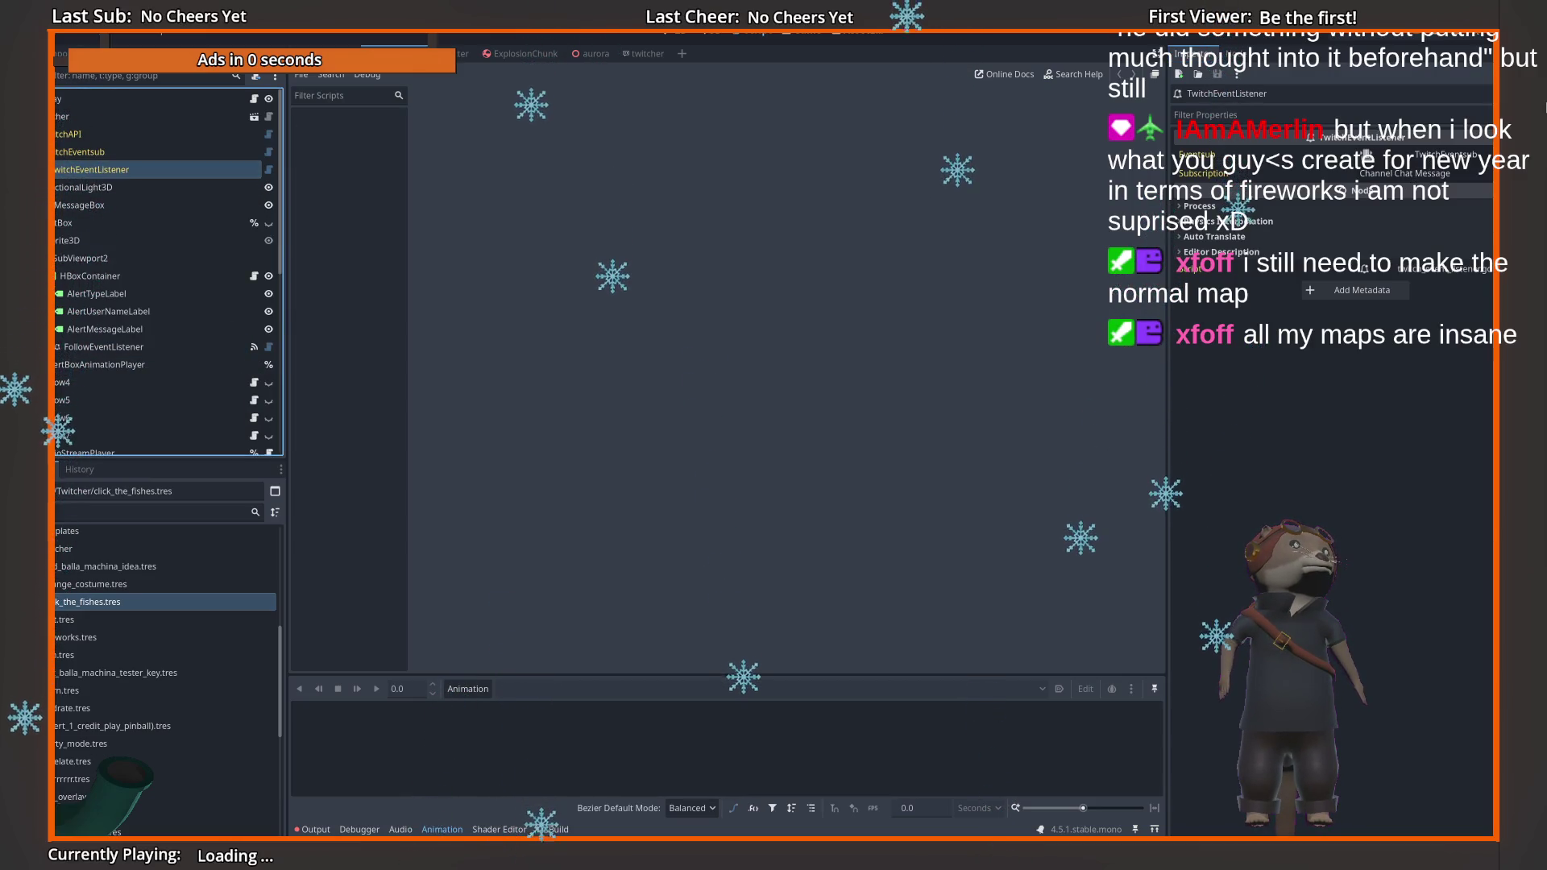
click(95, 151)
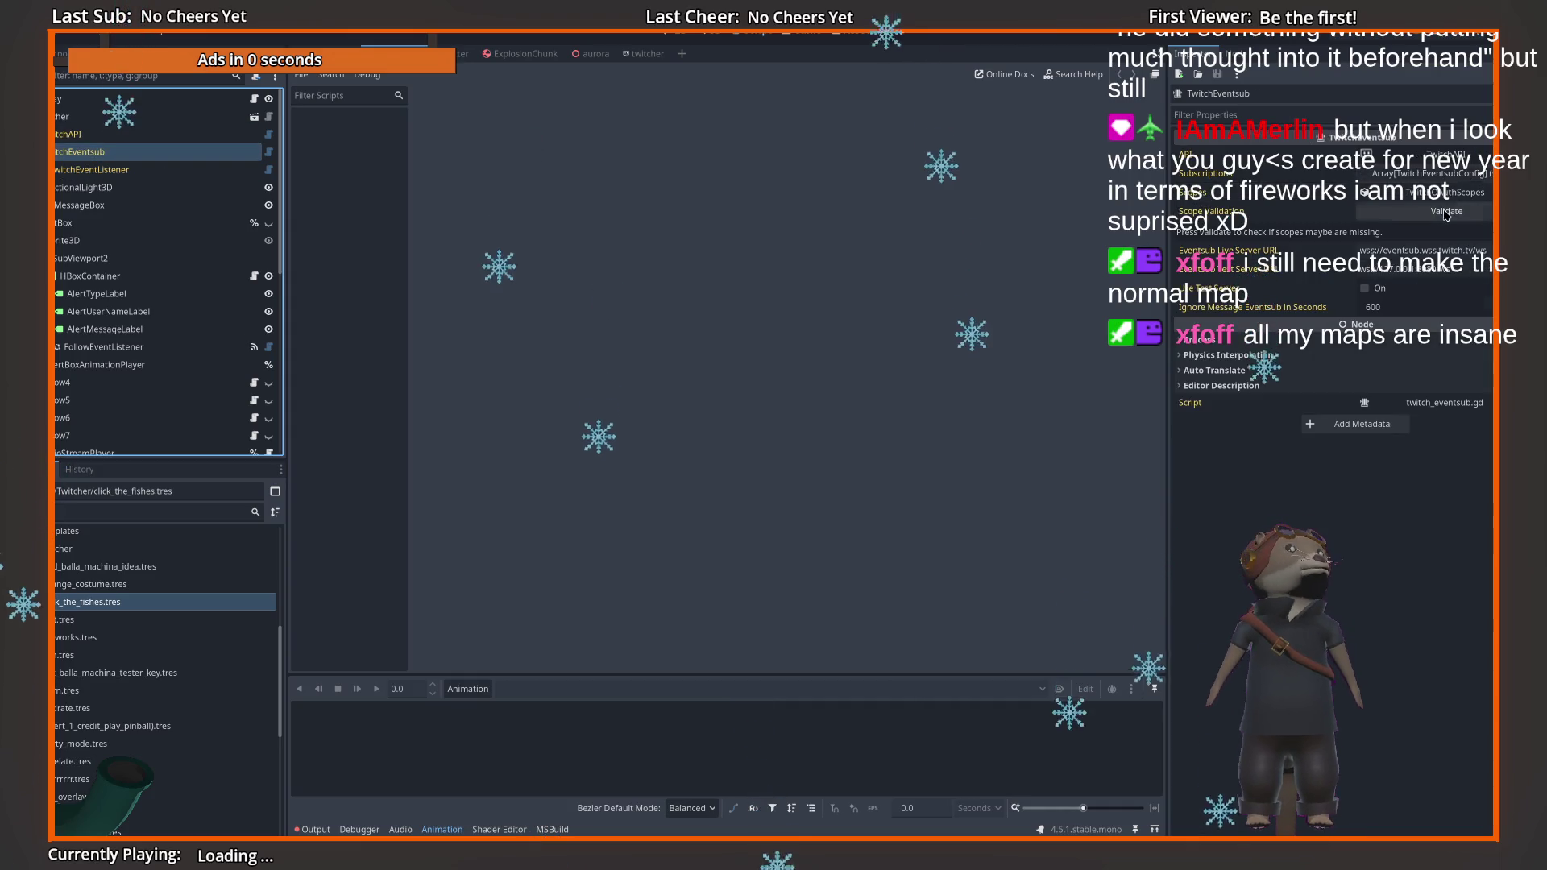
click(1436, 176)
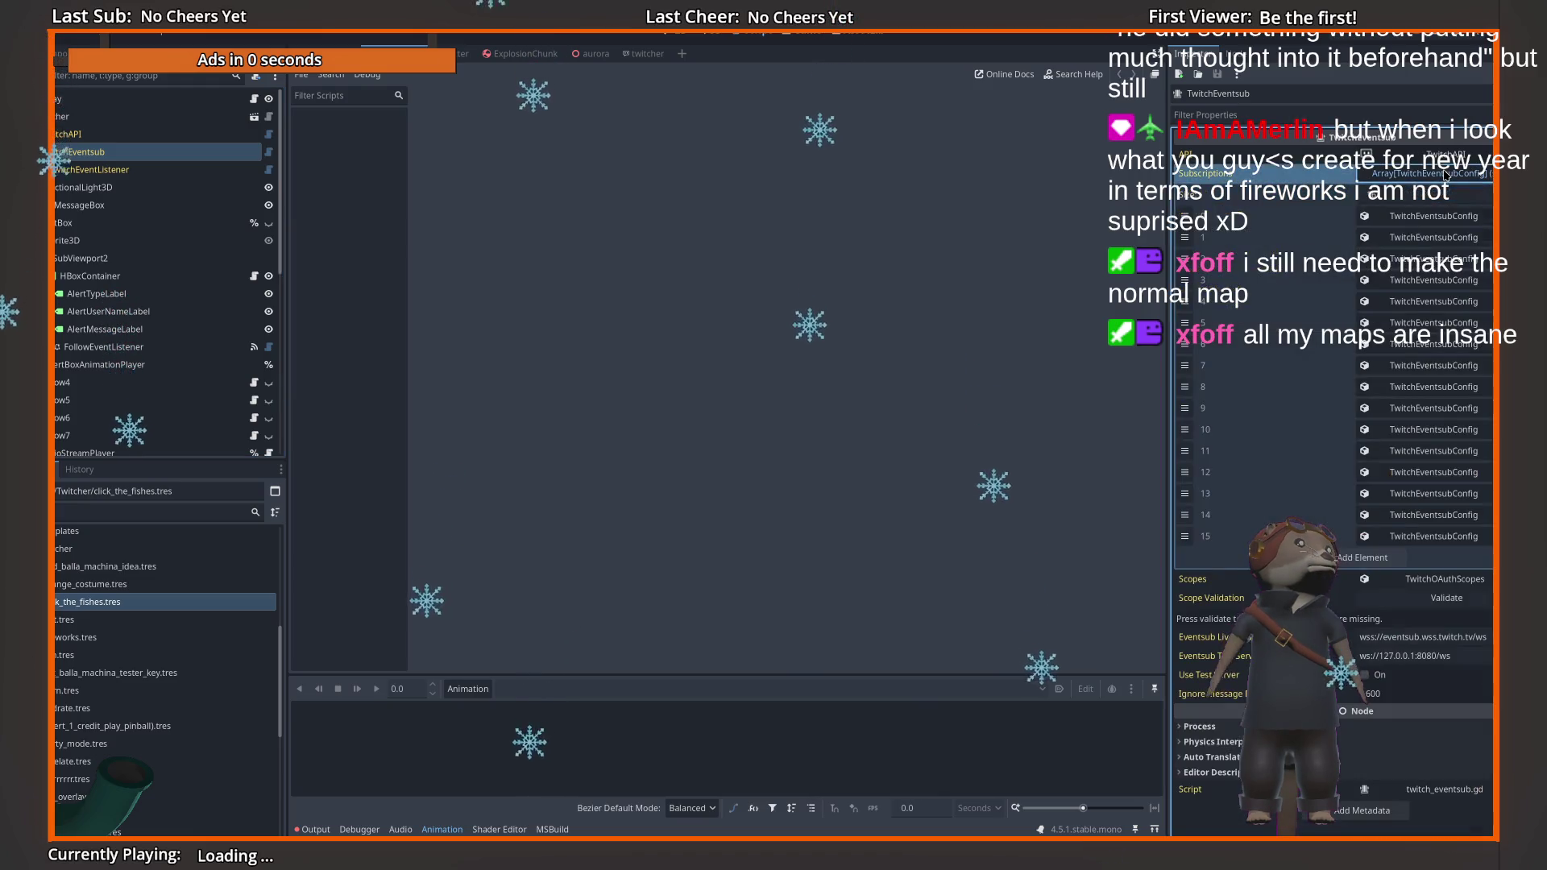
click(1434, 216)
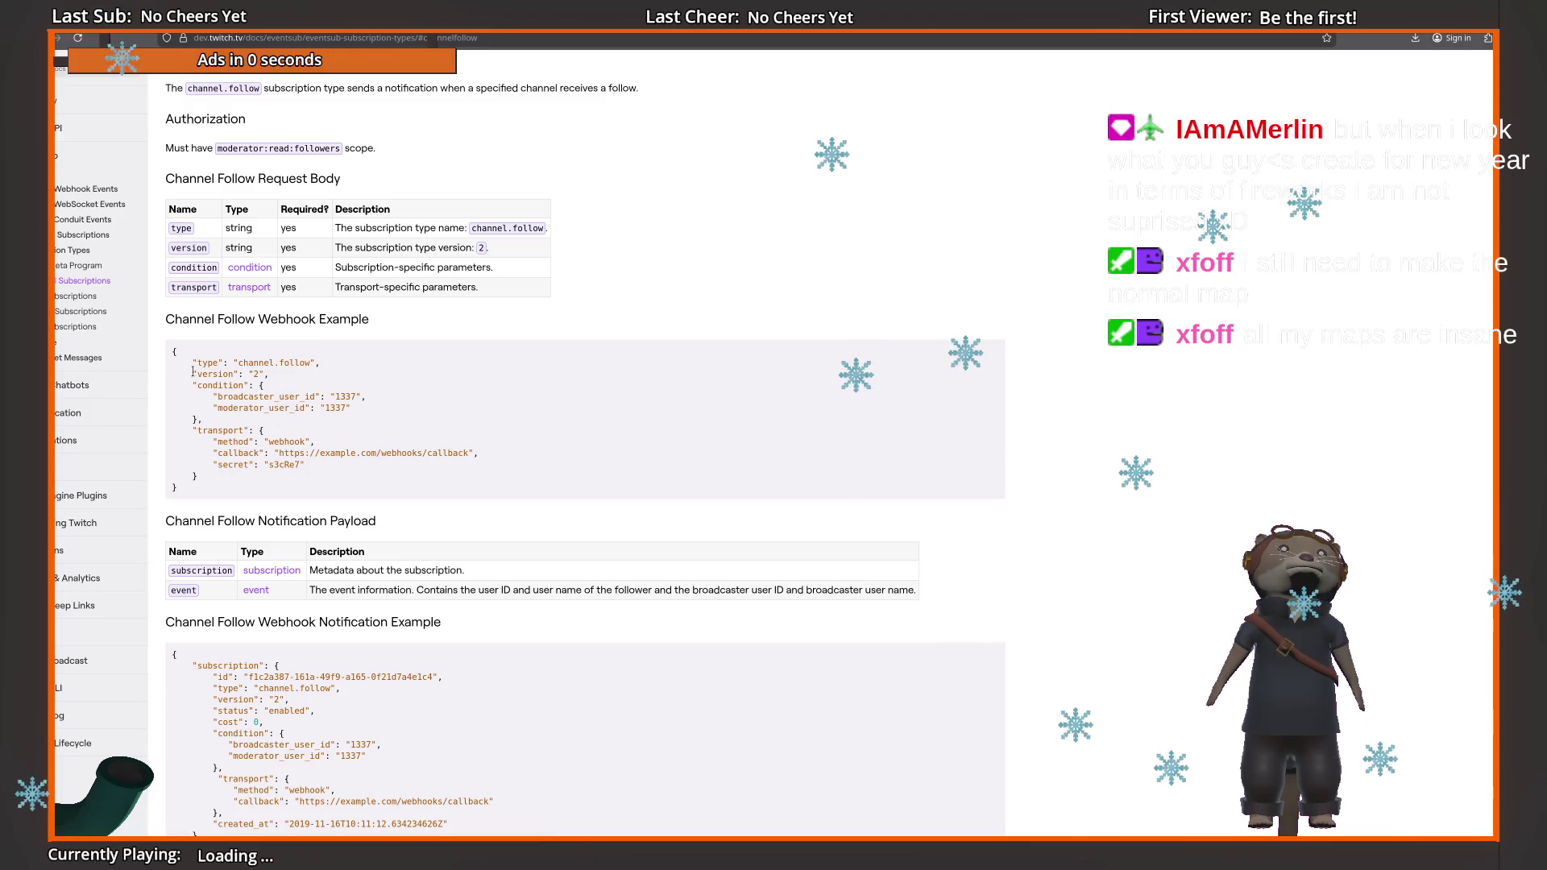
- Read through the channel.follow webhook and notification payload examples, then switch back to the editors
mouse_move(198, 363)
mouse_down()
mouse_move(322, 399)
mouse_move(275, 439)
mouse_up()
click(321, 406)
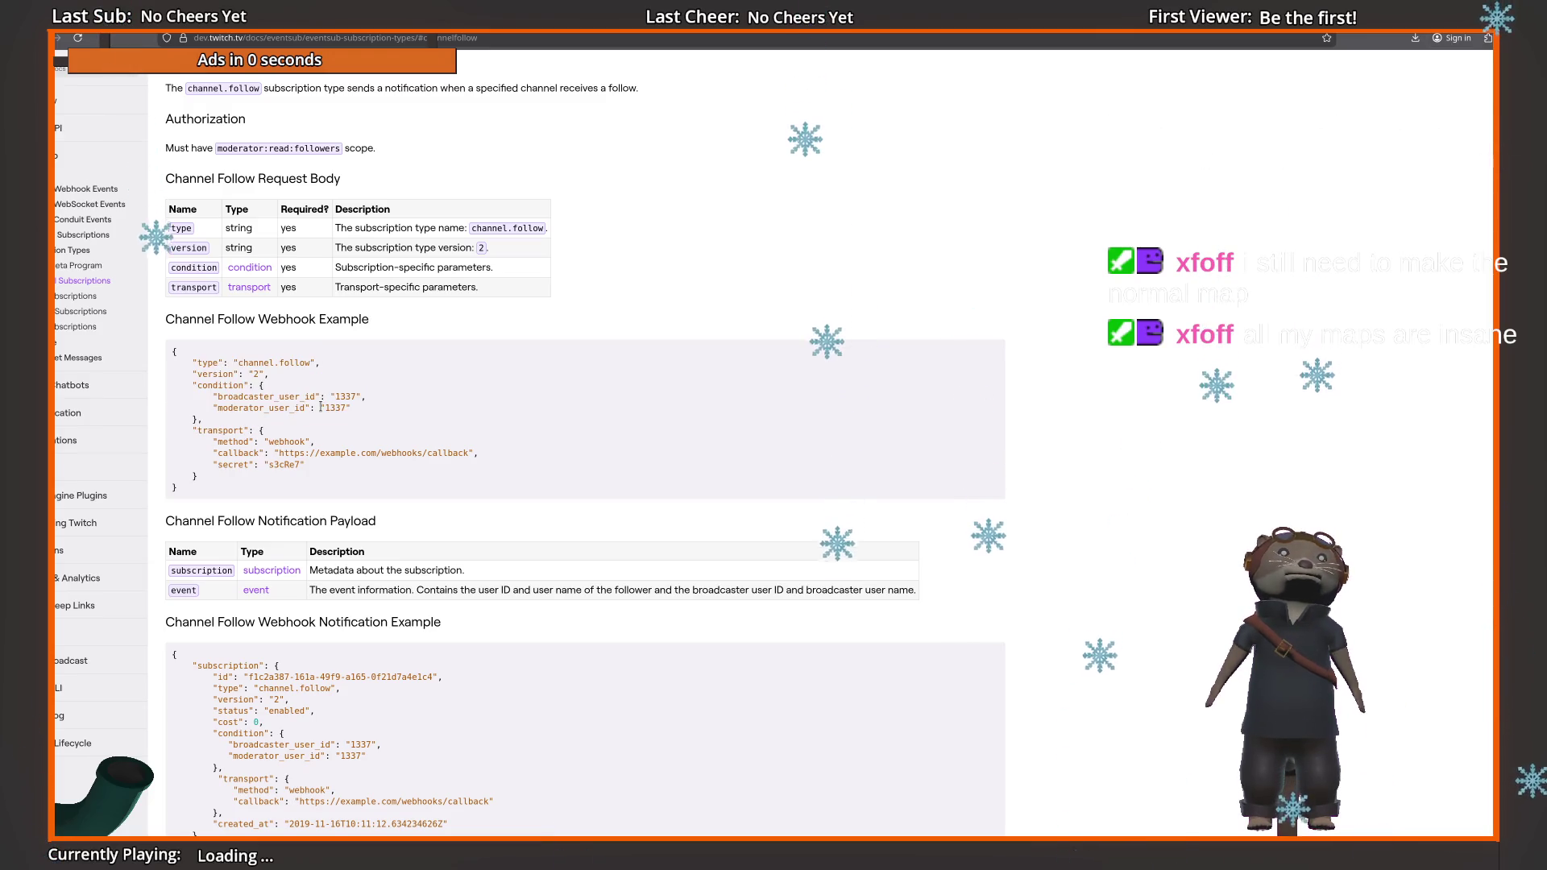
scroll(320, 407, down, 3)
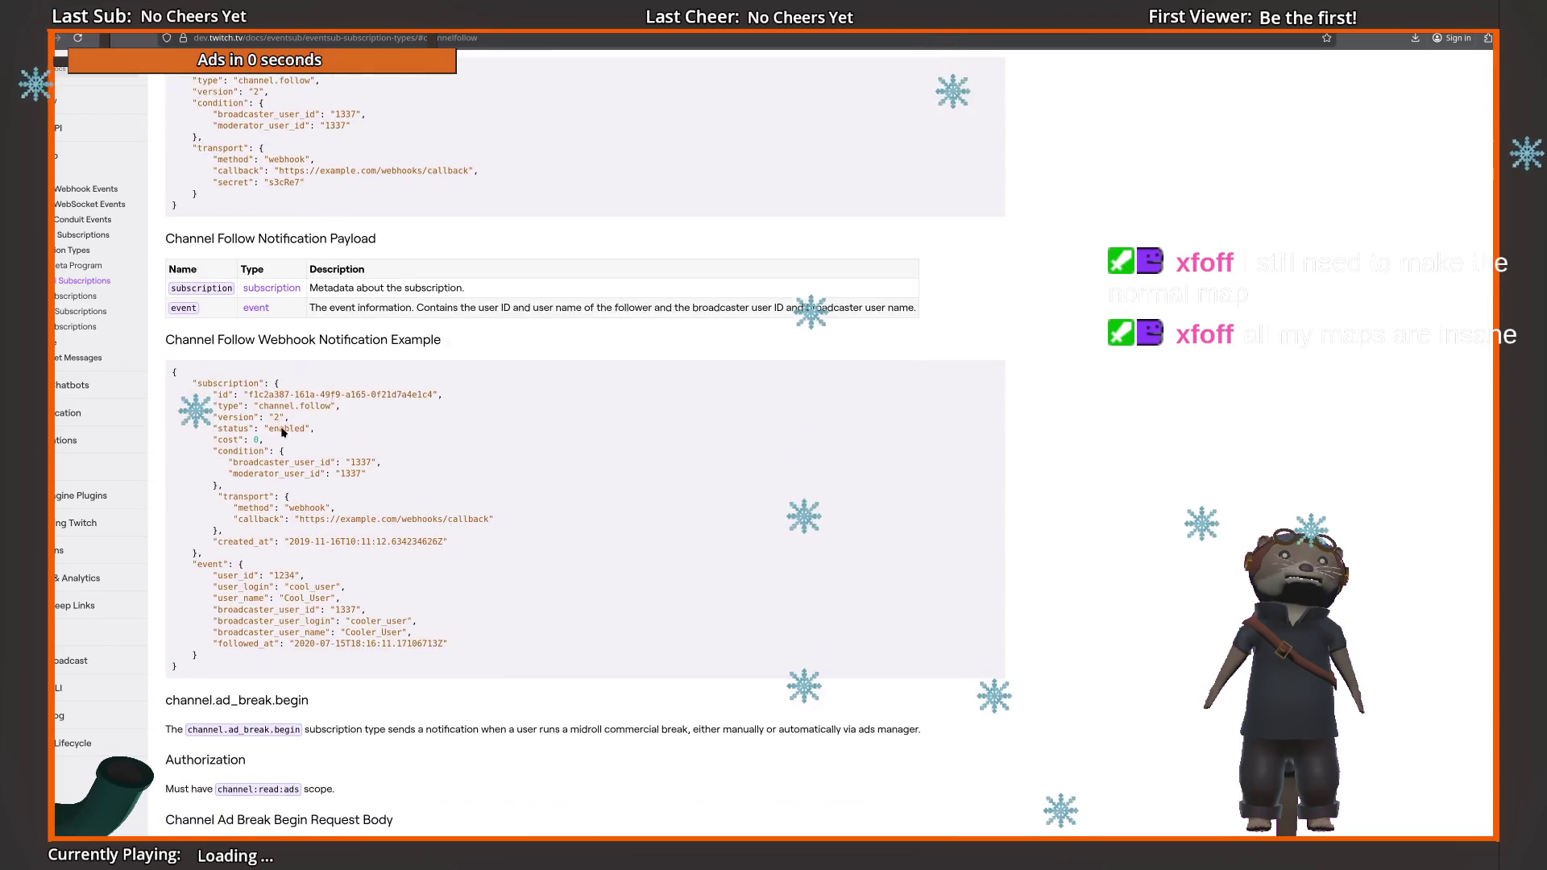
scroll(282, 425, up, 5)
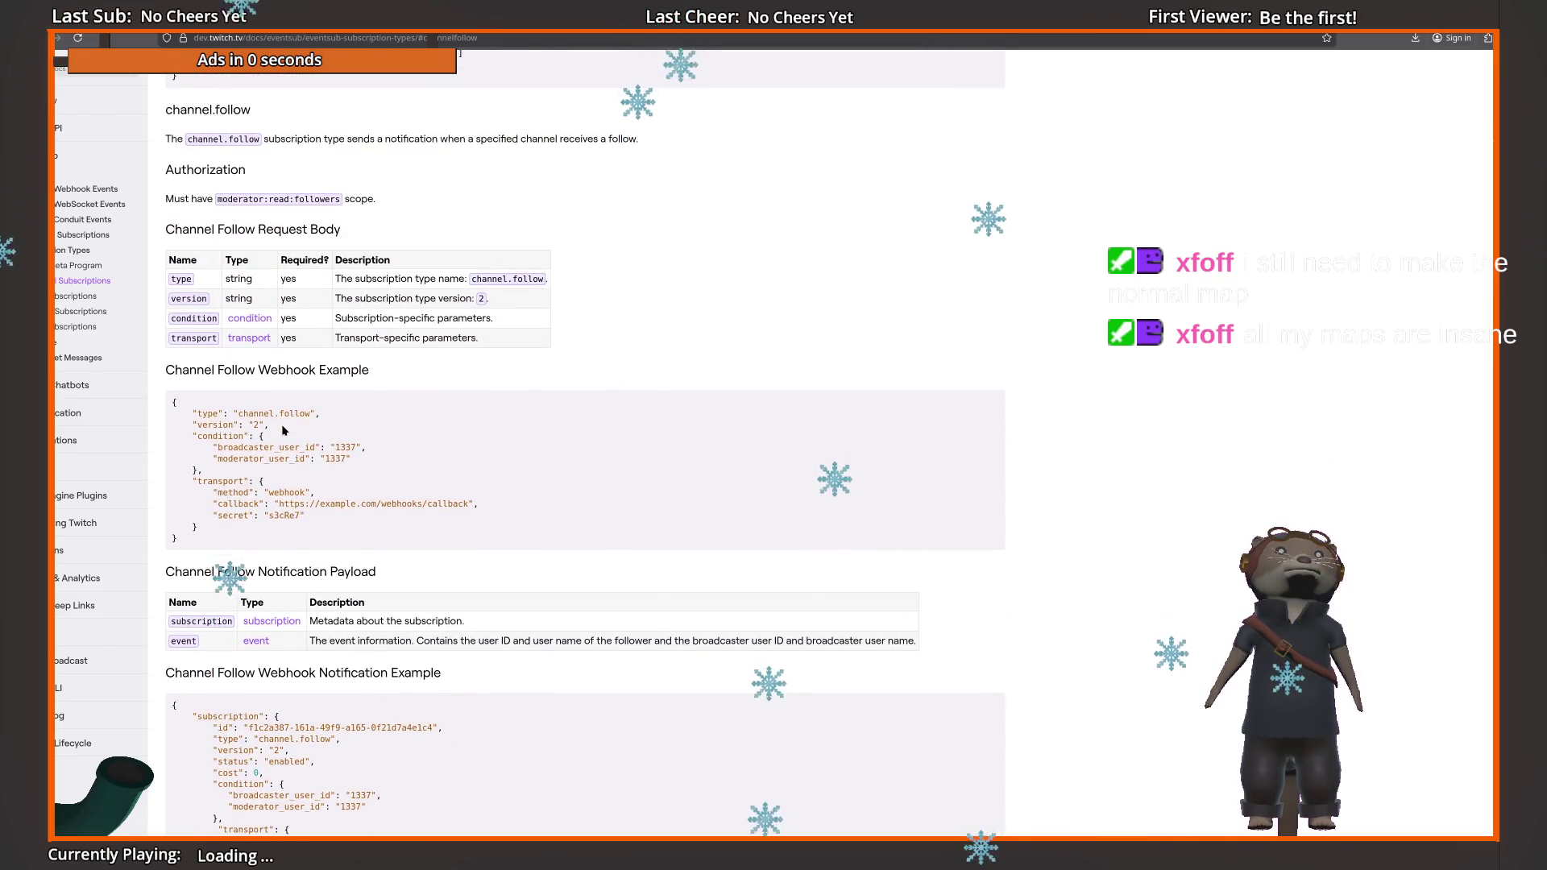
scroll(282, 425, down, 3)
scroll(282, 424, down, 2)
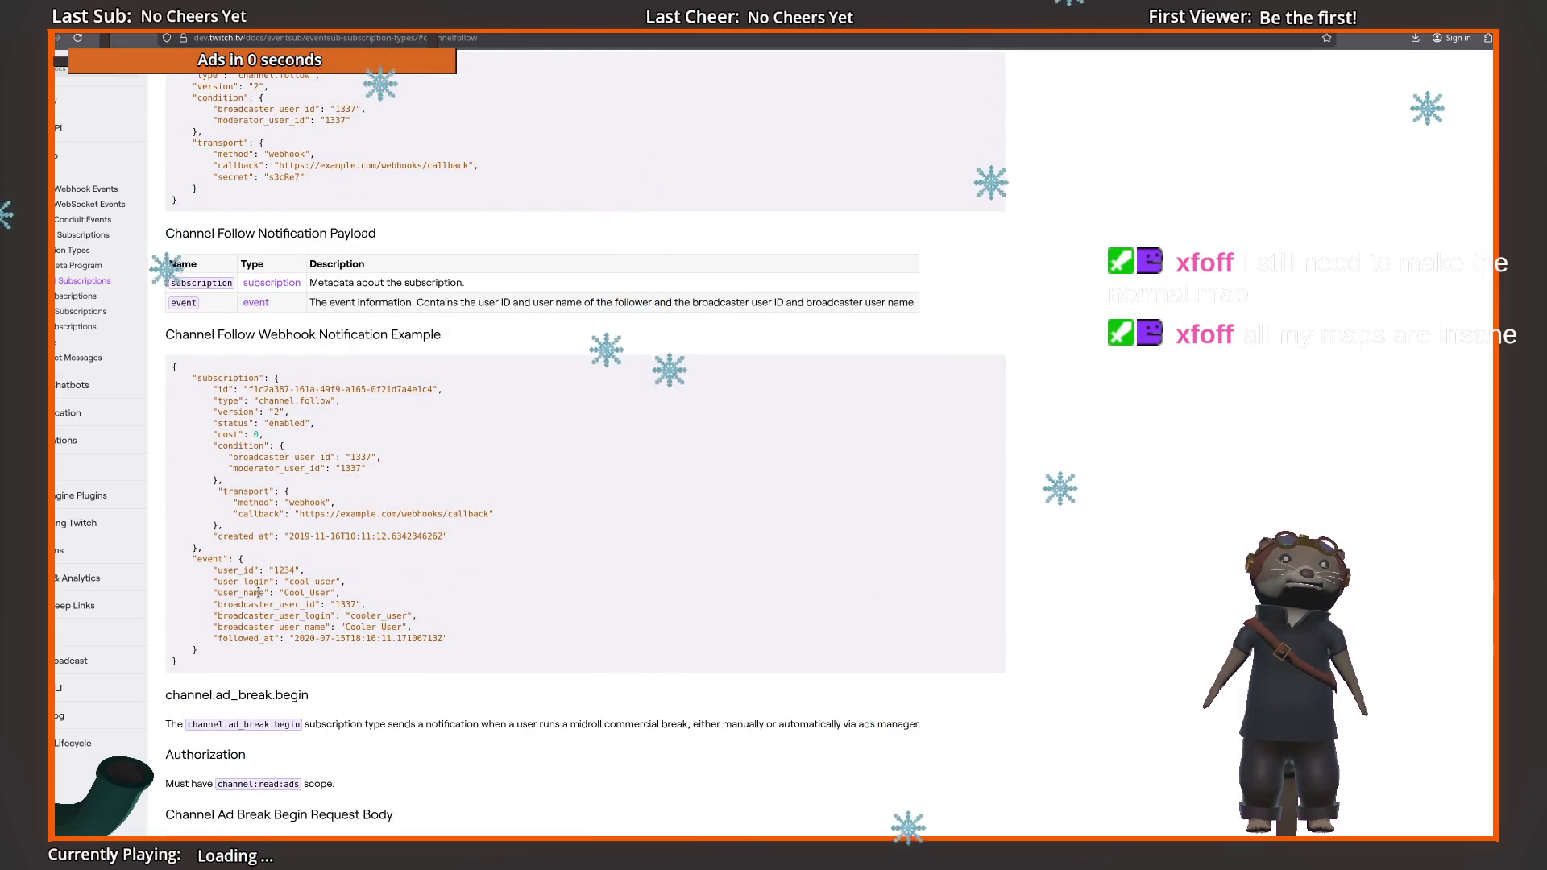
click(449, 581)
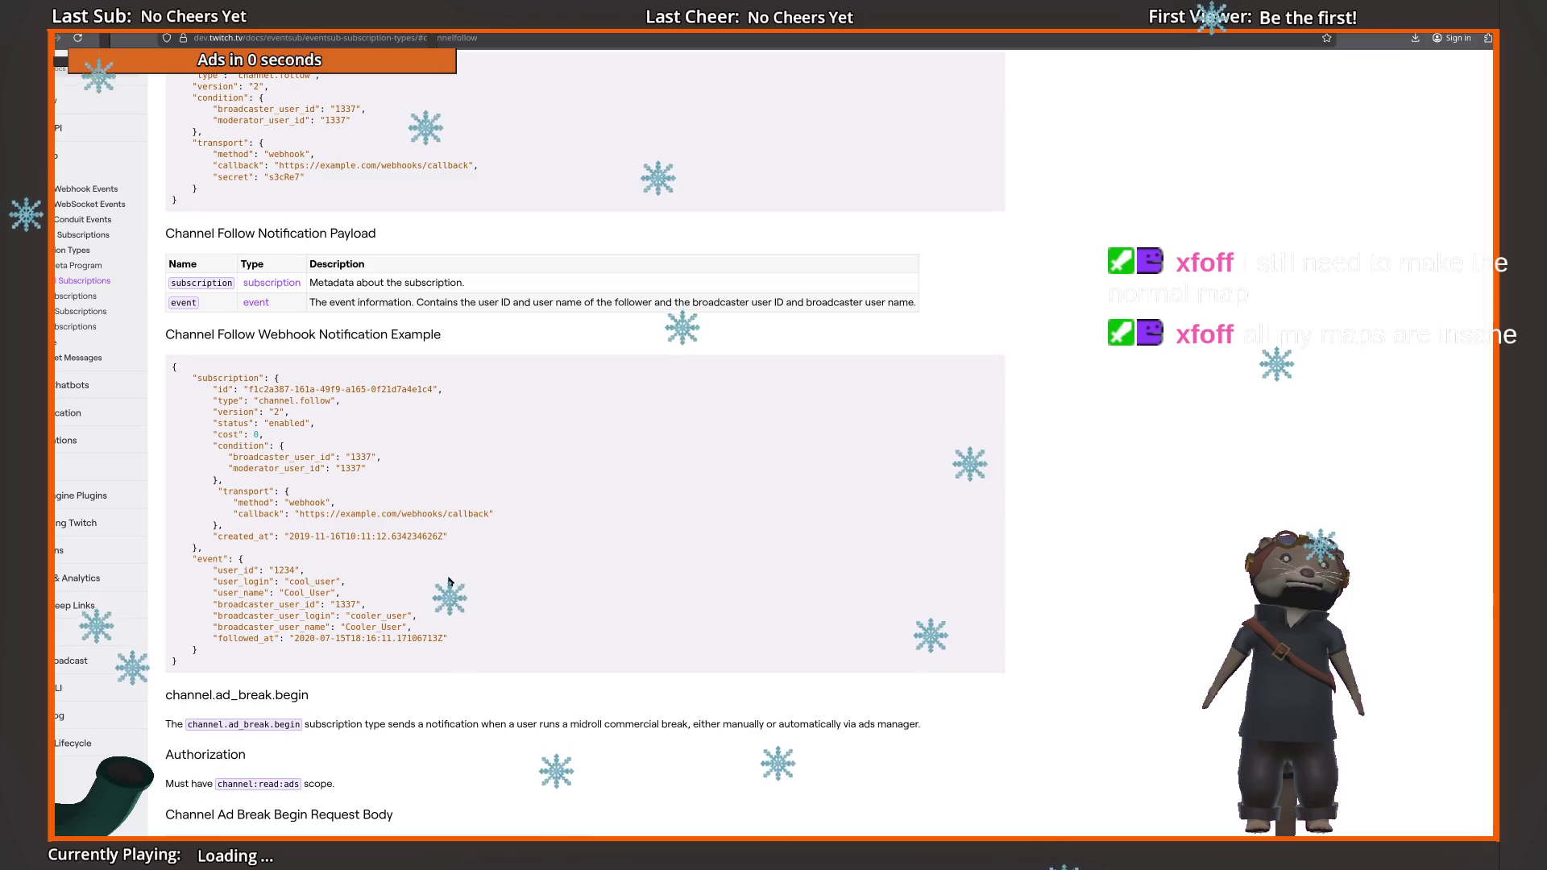
key(alt+Tab)
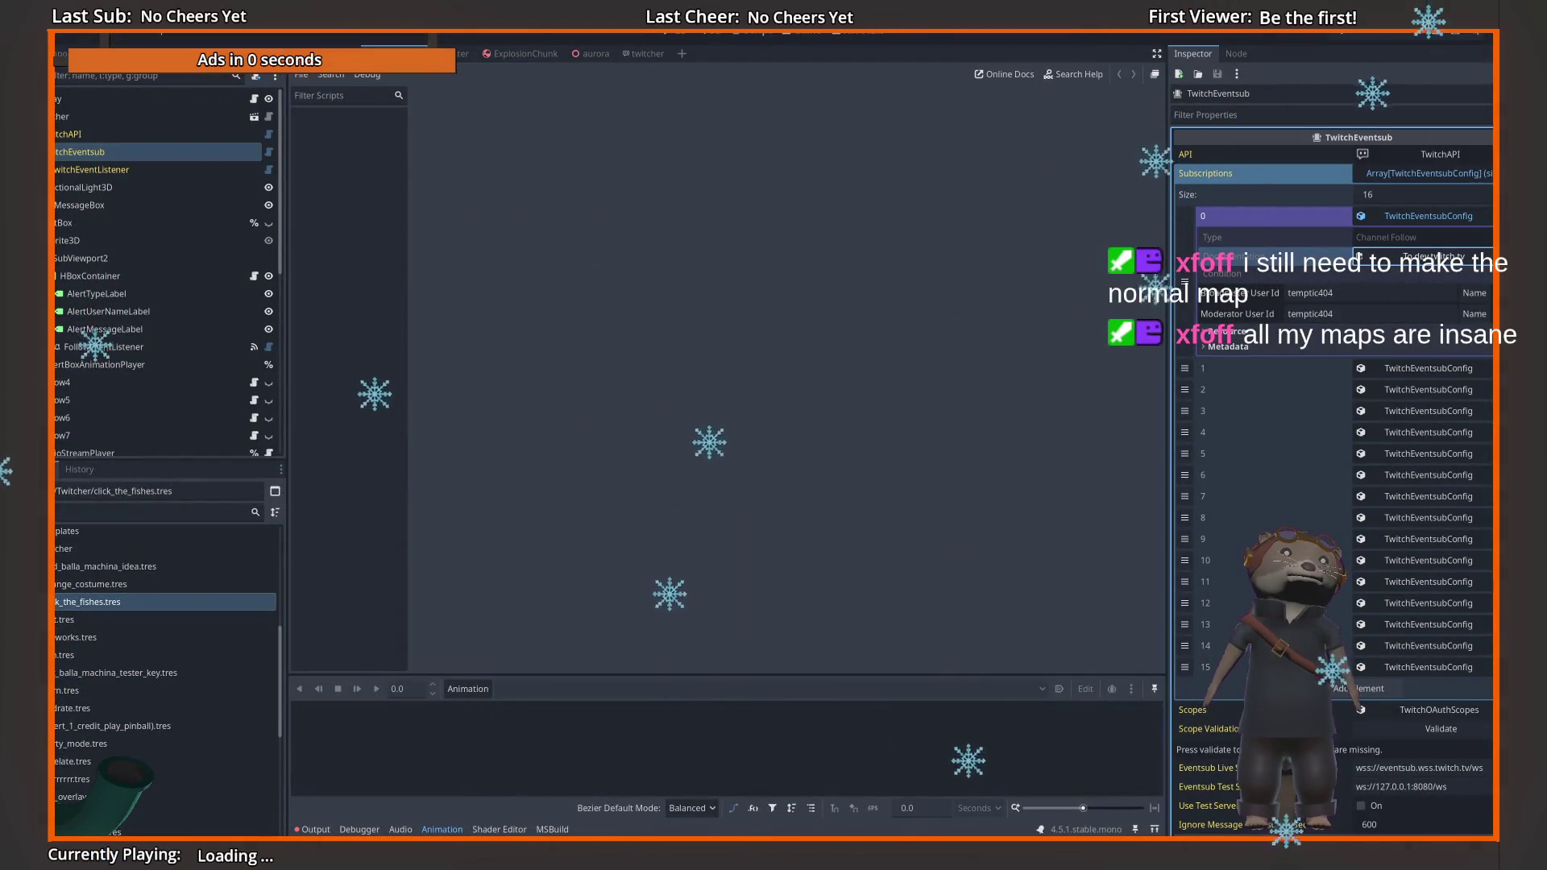
key(alt+Tab)
- Remove the blank line under the AlertLabels class's opening brace
scroll(621, 499, up, 5)
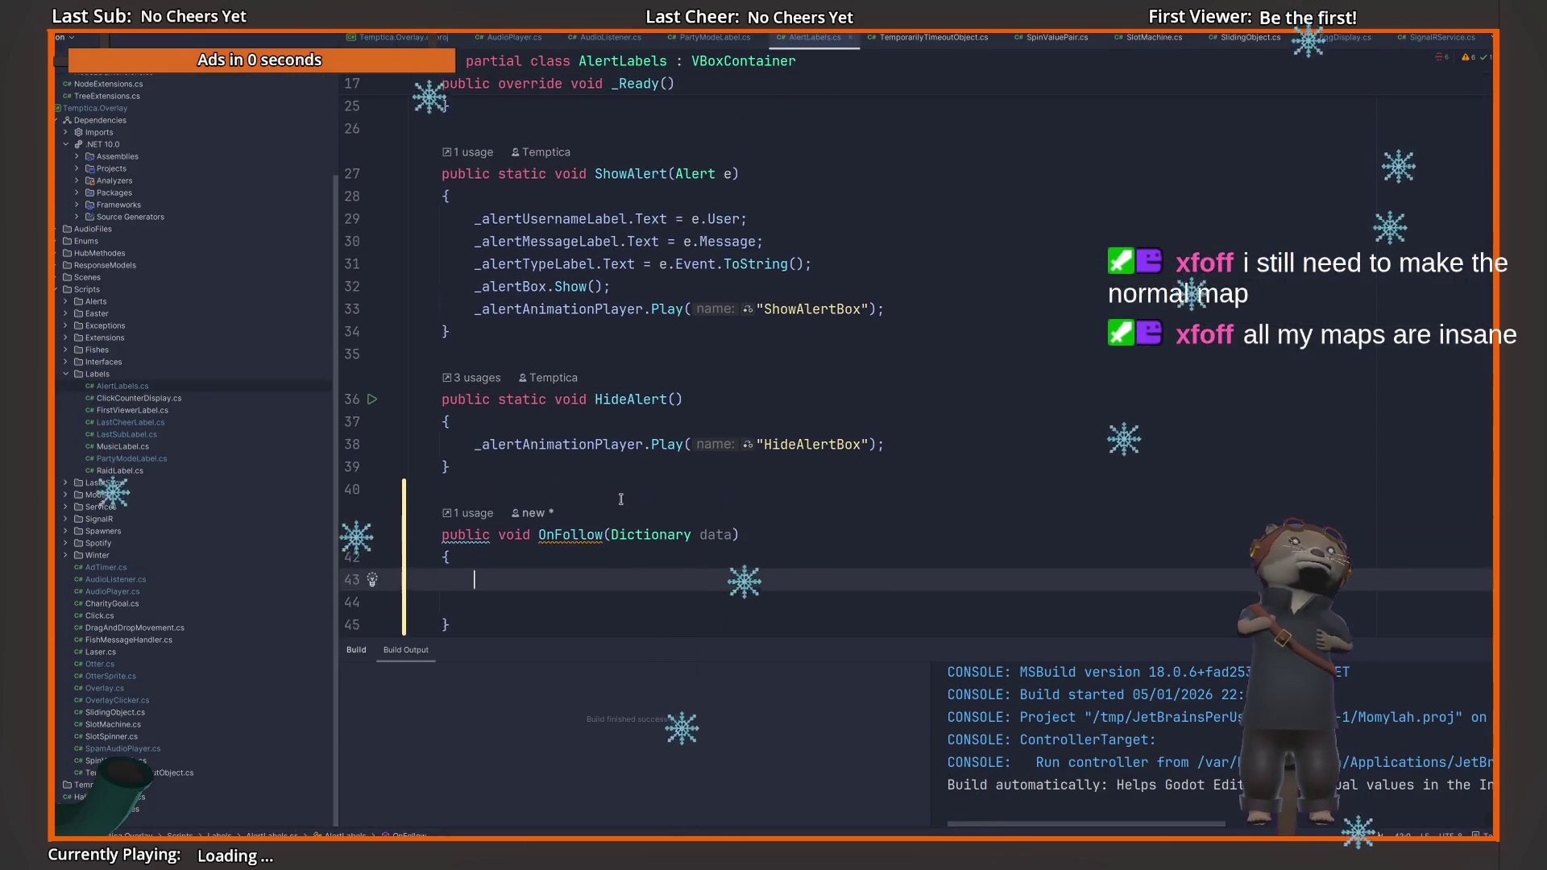
scroll(621, 499, down, 5)
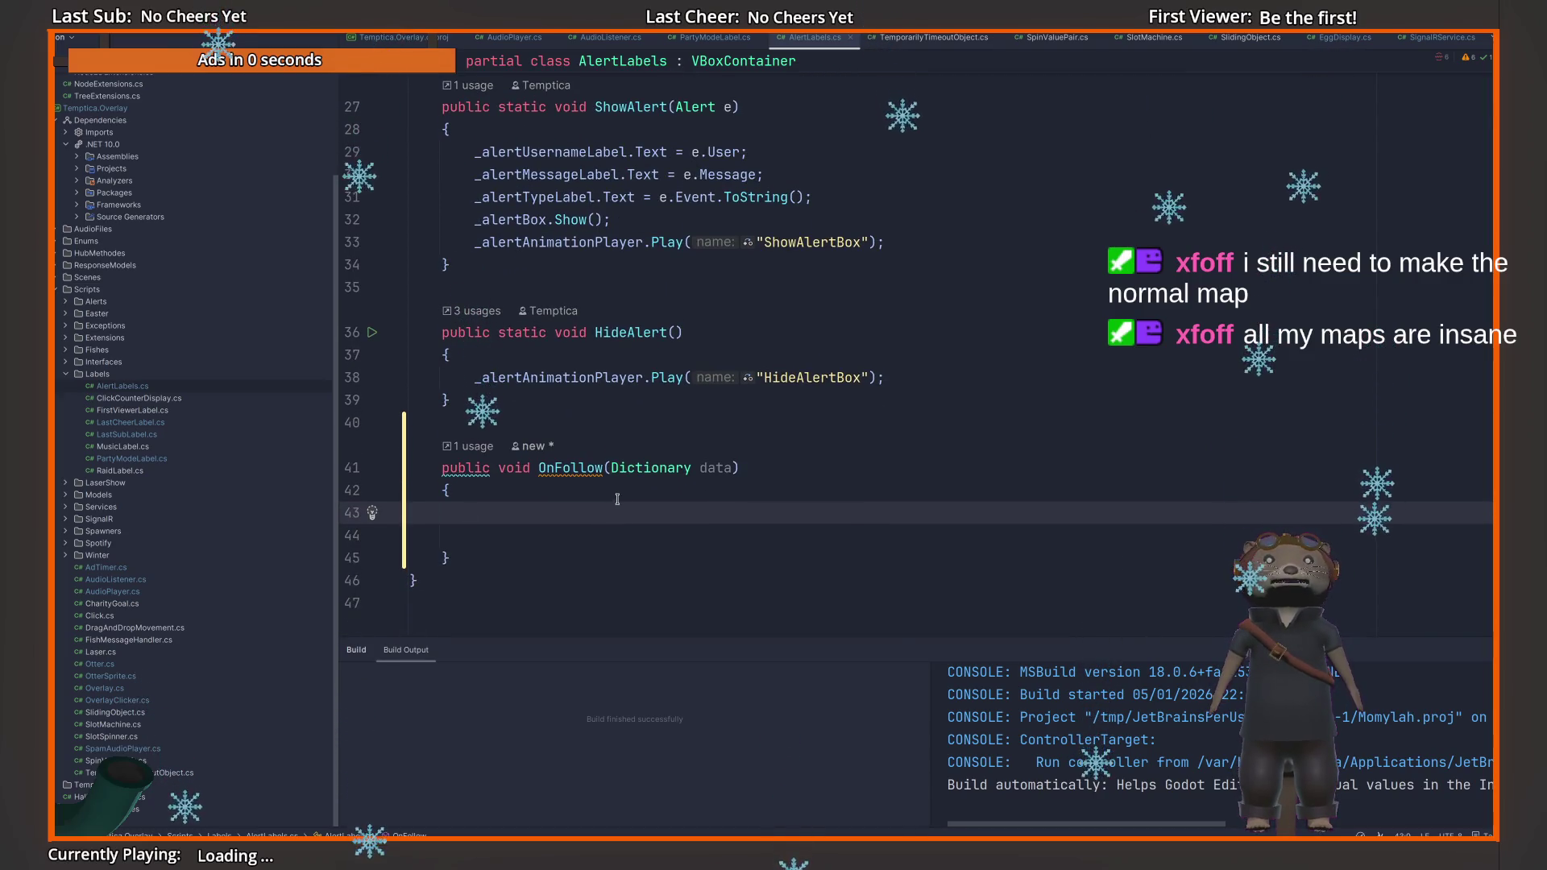
scroll(617, 499, up, 7)
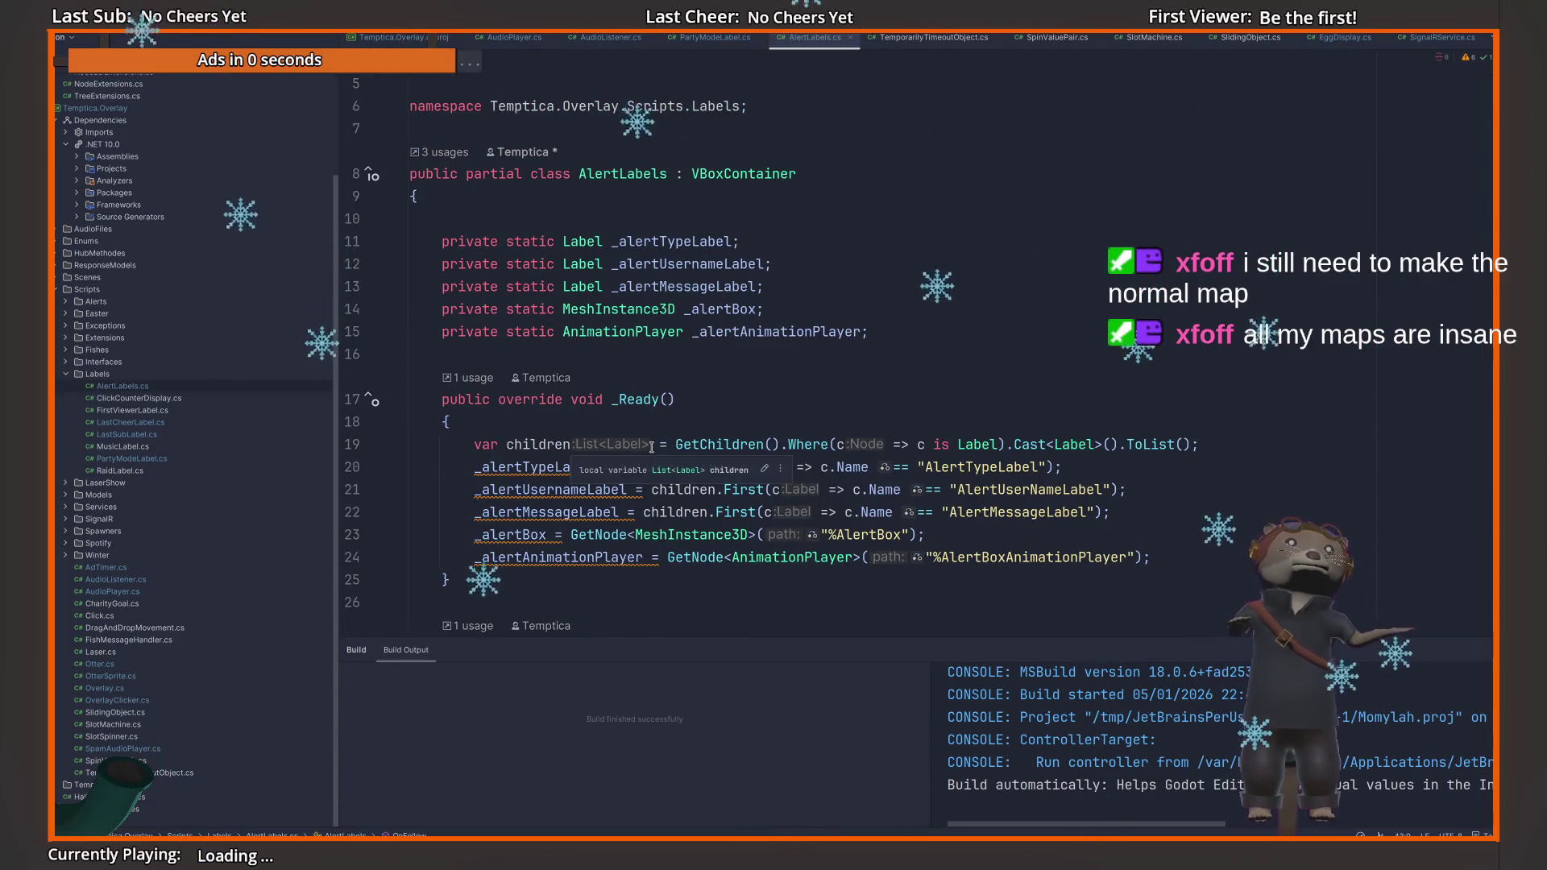
click(540, 226)
key(BackSpace)
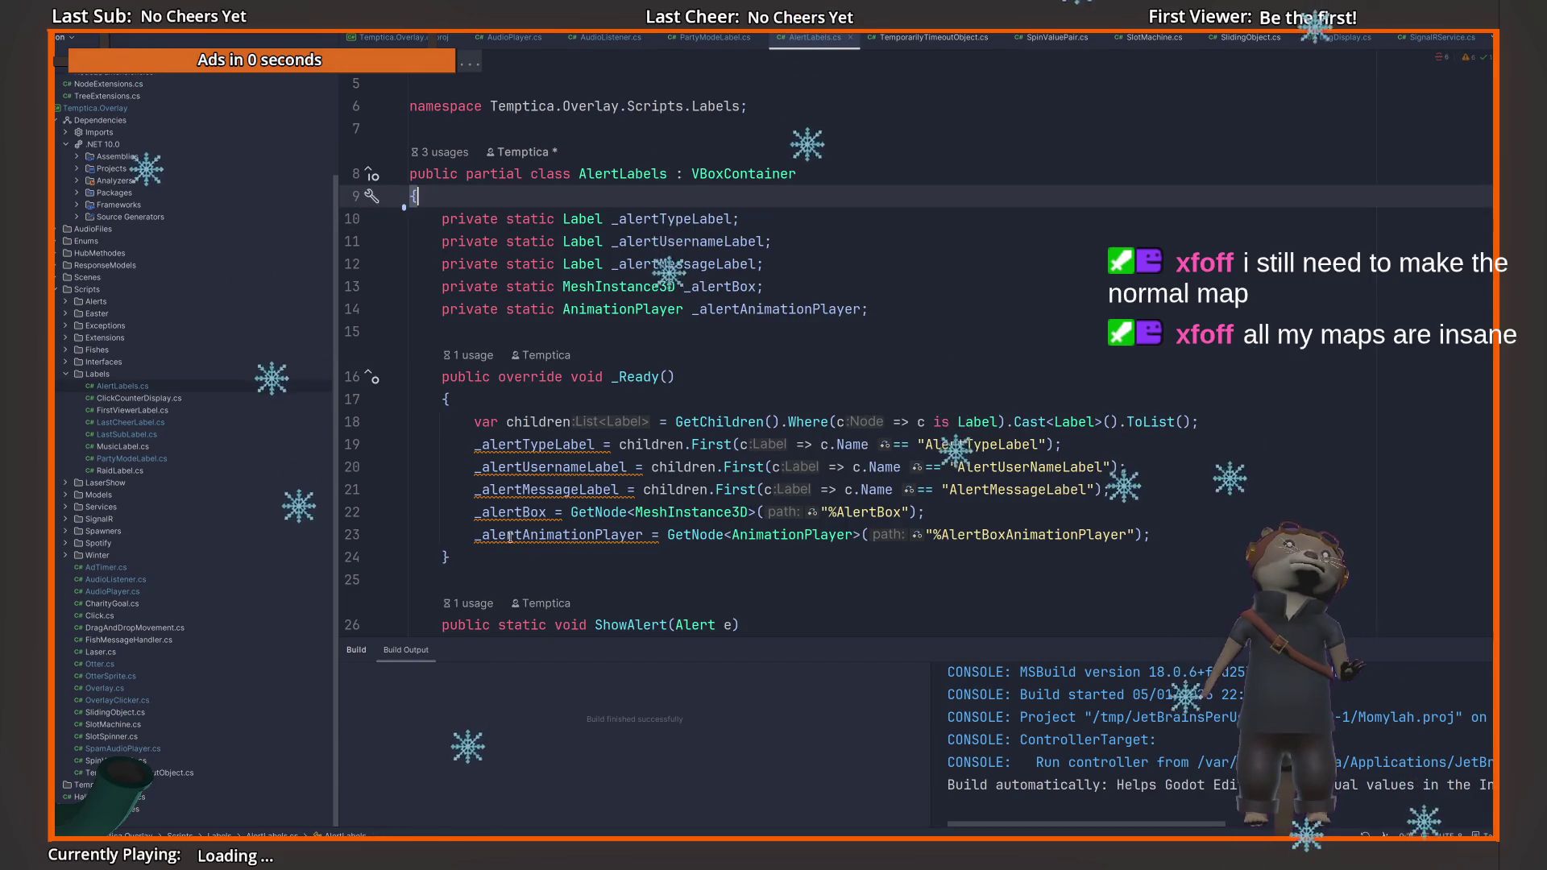
- Fill OnFollow with ShowAlert(new FollowAlert("A new otter")) using code completion
scroll(510, 537, down, 7)
click(497, 555)
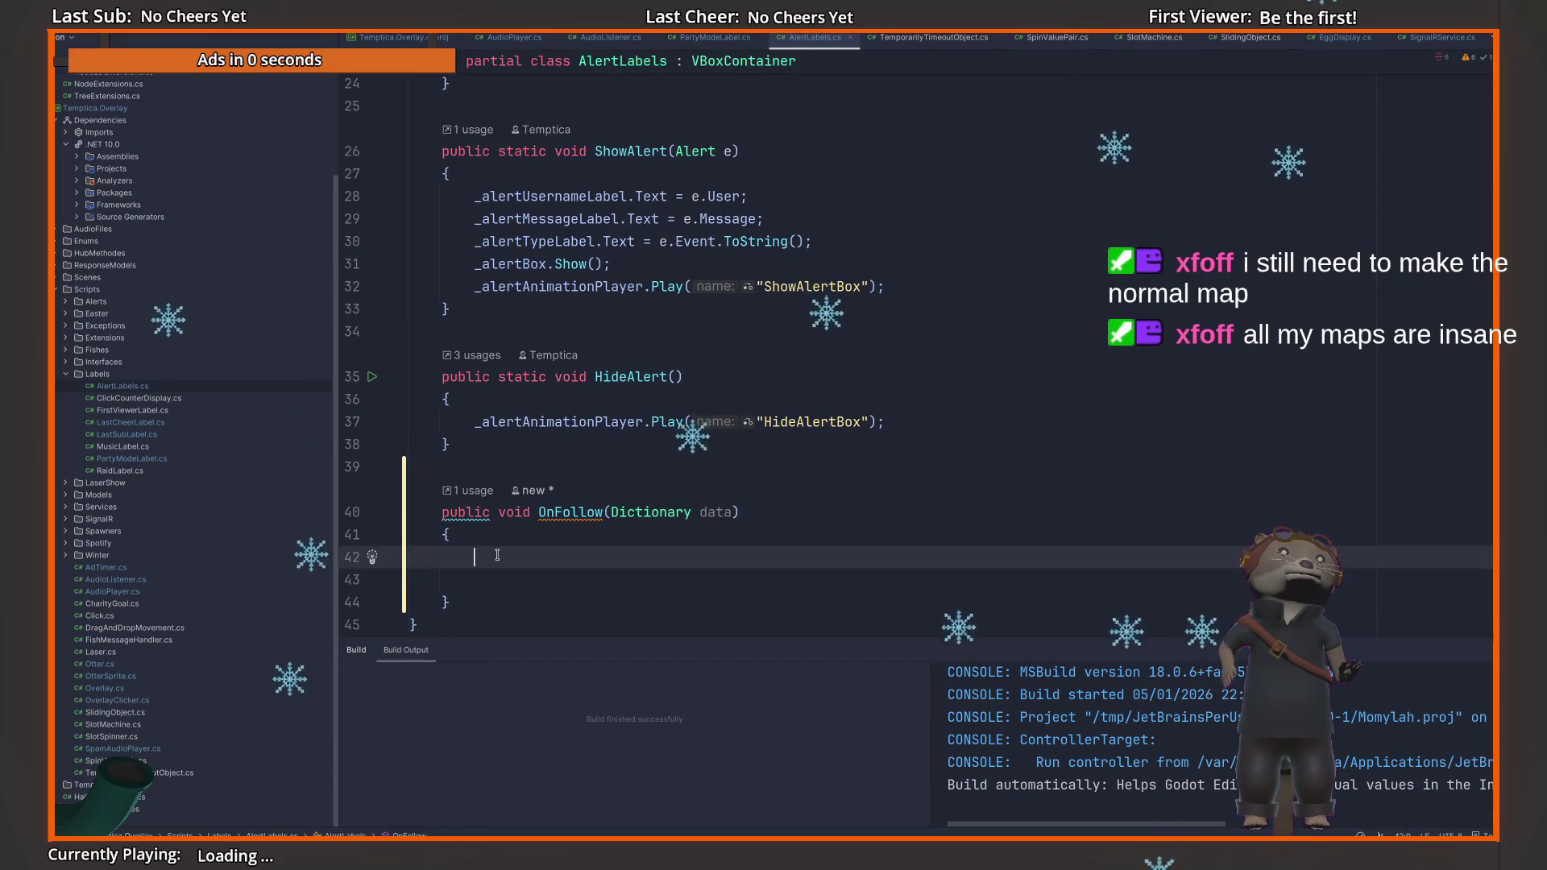
text(howa)
key(Return)
text(new Al)
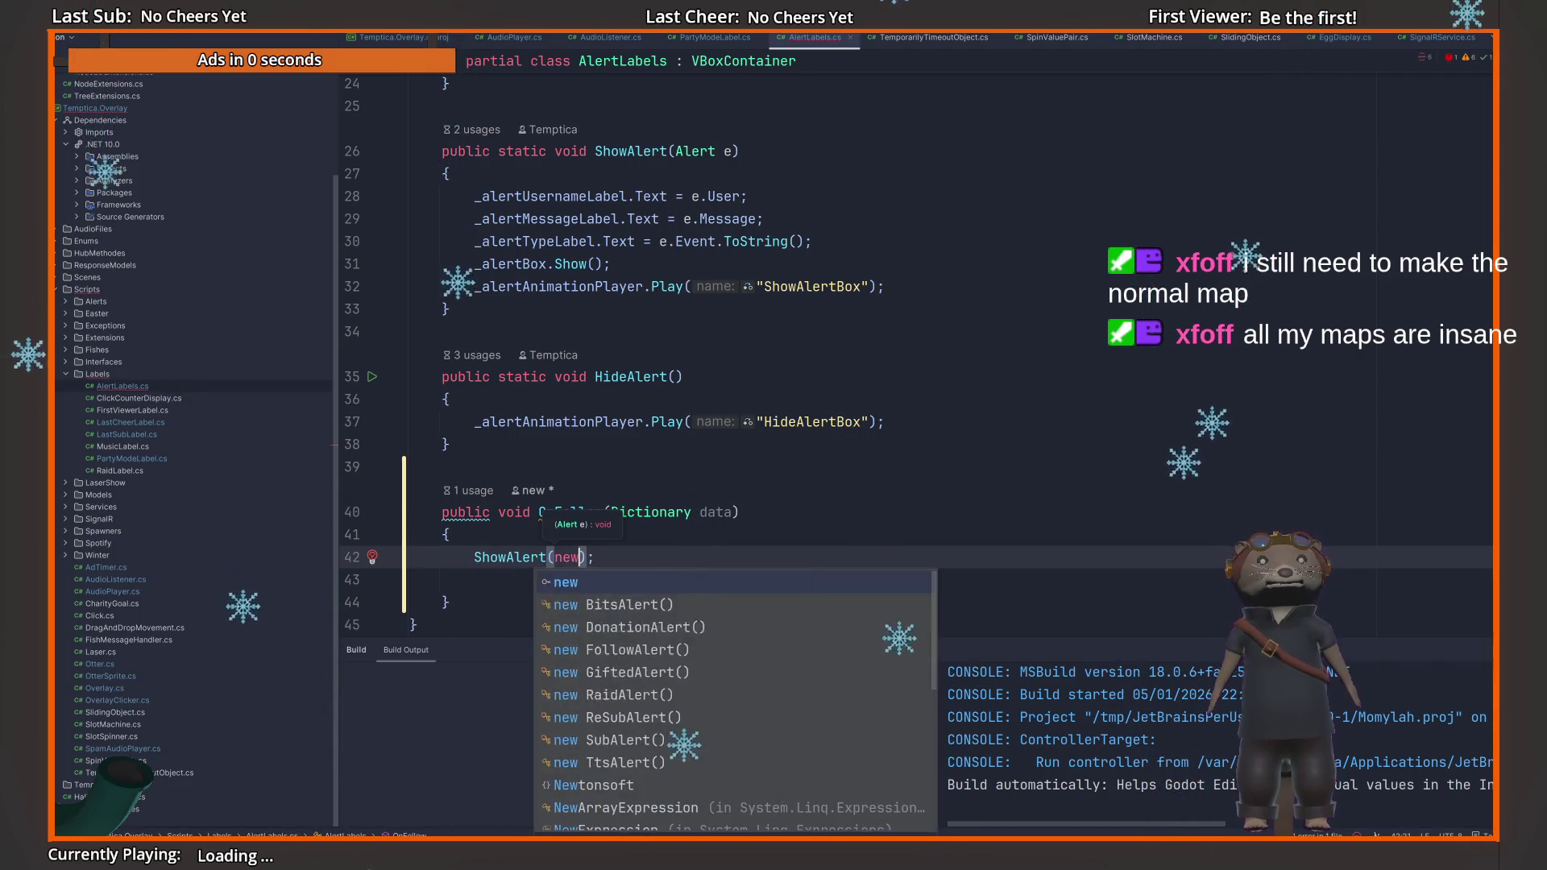
key(BackSpace)
key(BackSpace)
text(Follo)
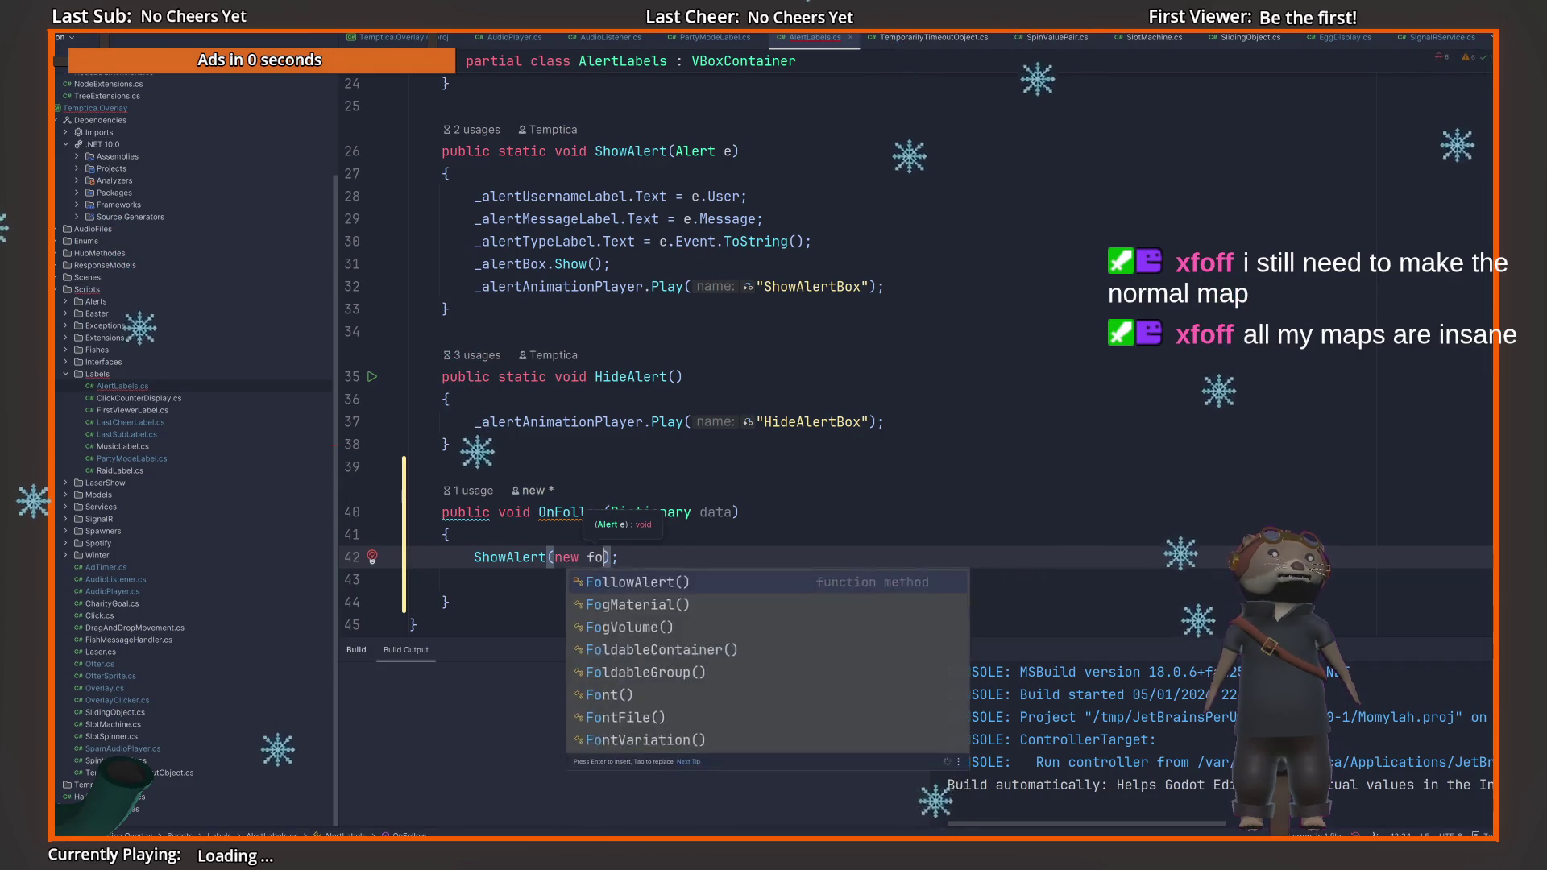
key(Return)
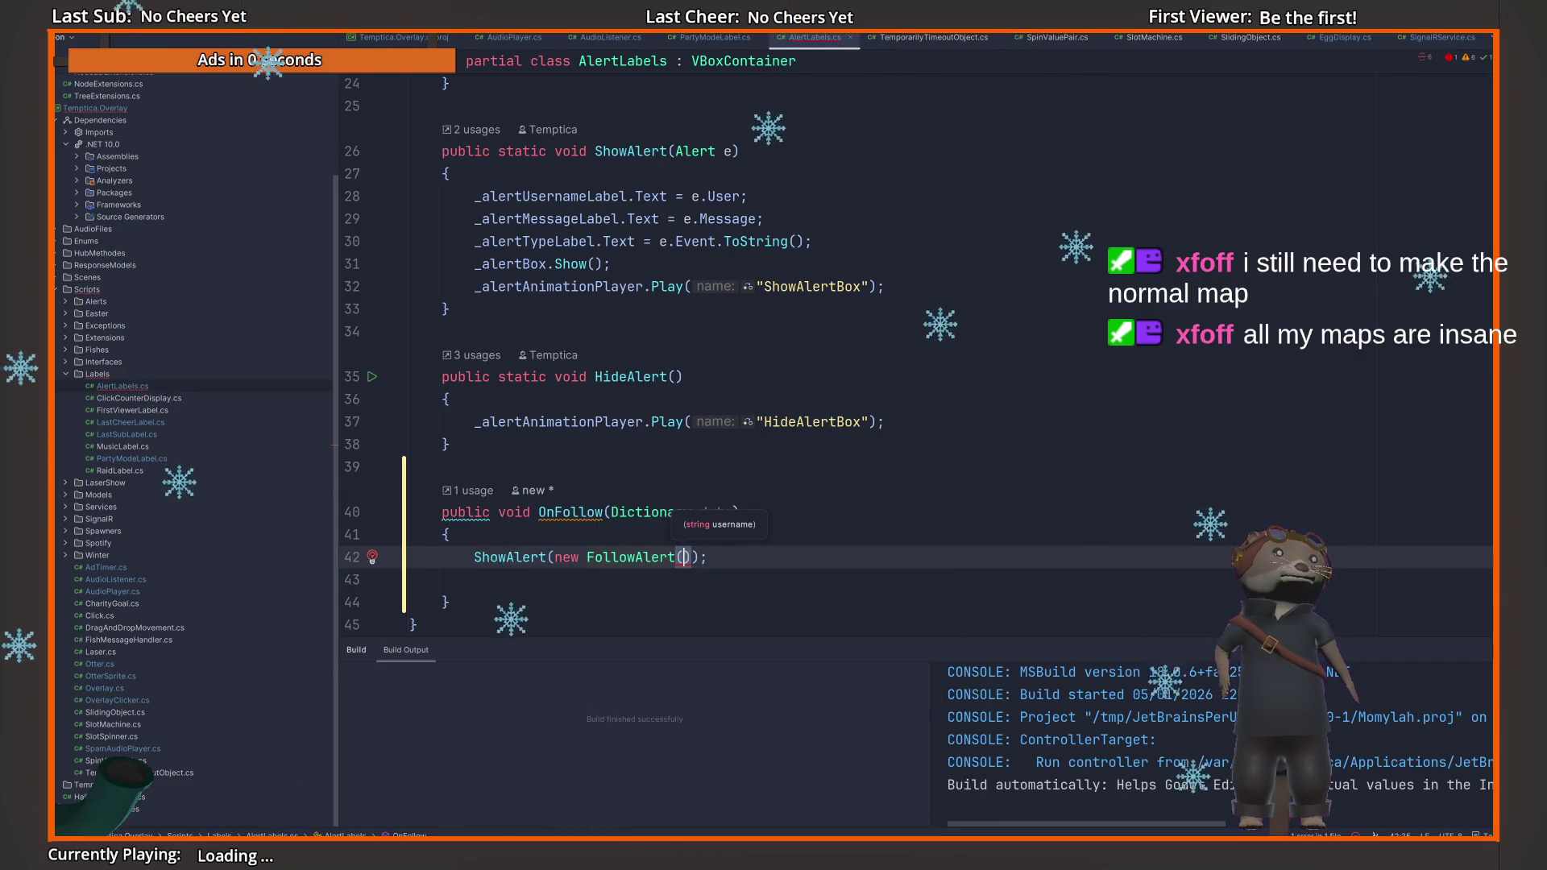
text(")
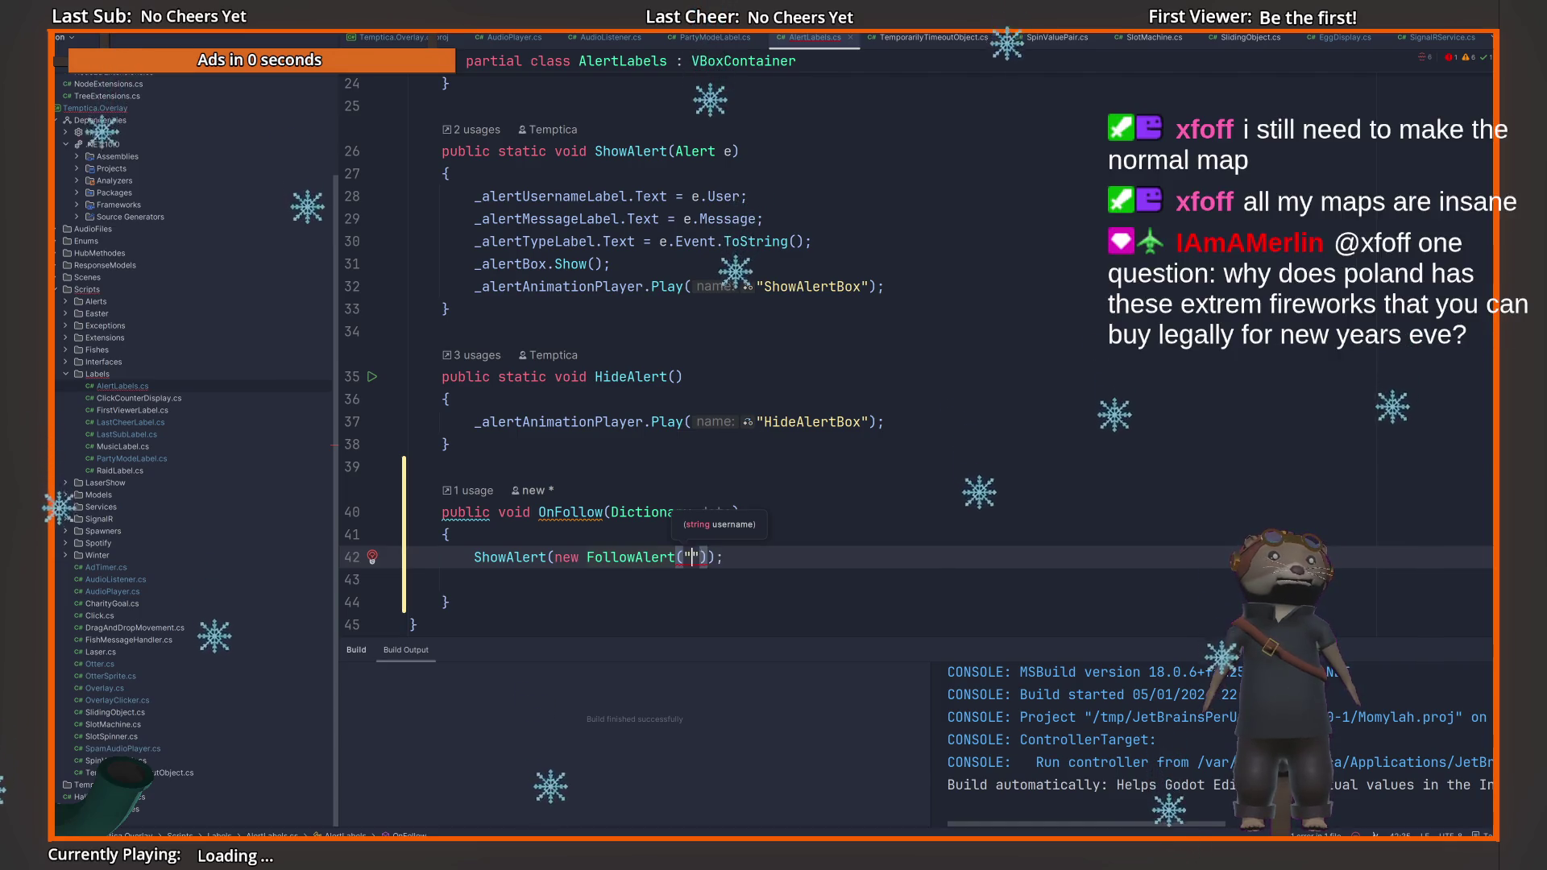
text(A)
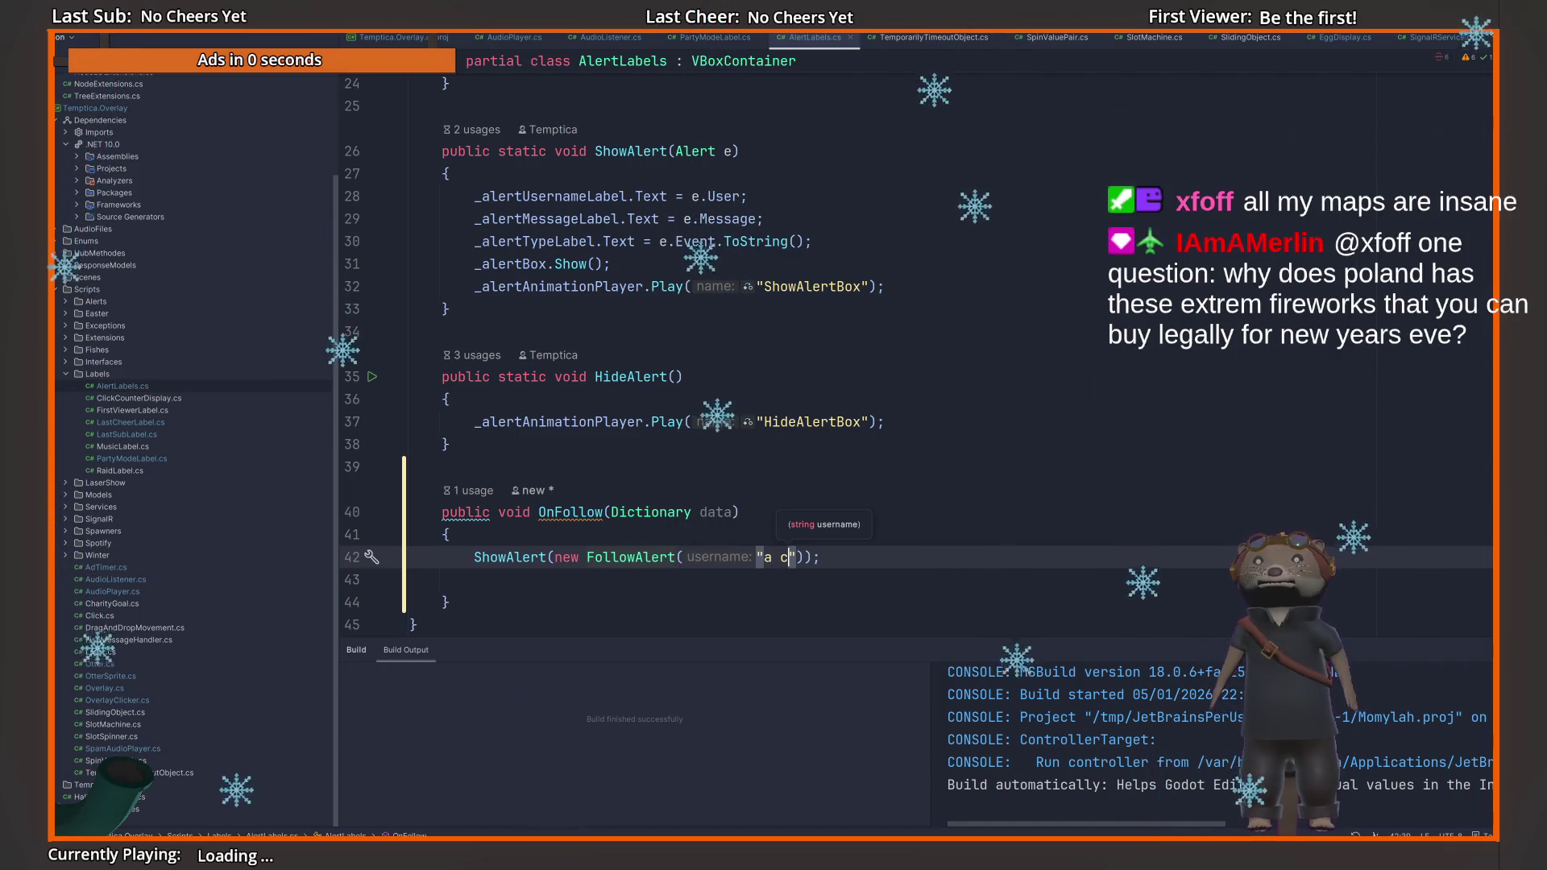
text( cute otte)
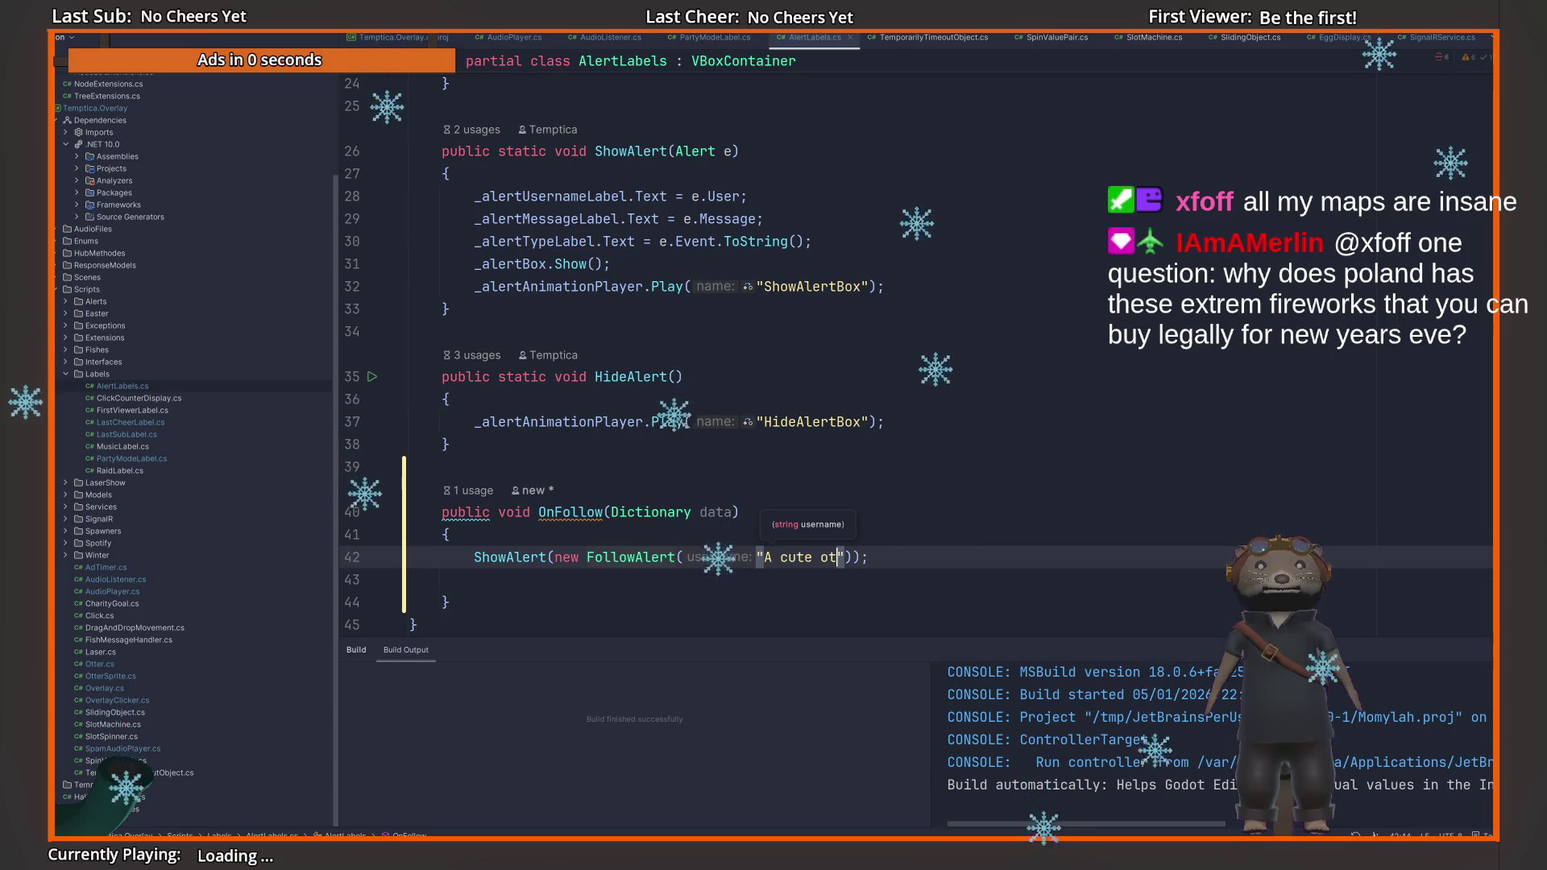
key(BackSpace)
key(BackSpace)
key(BackSpace)
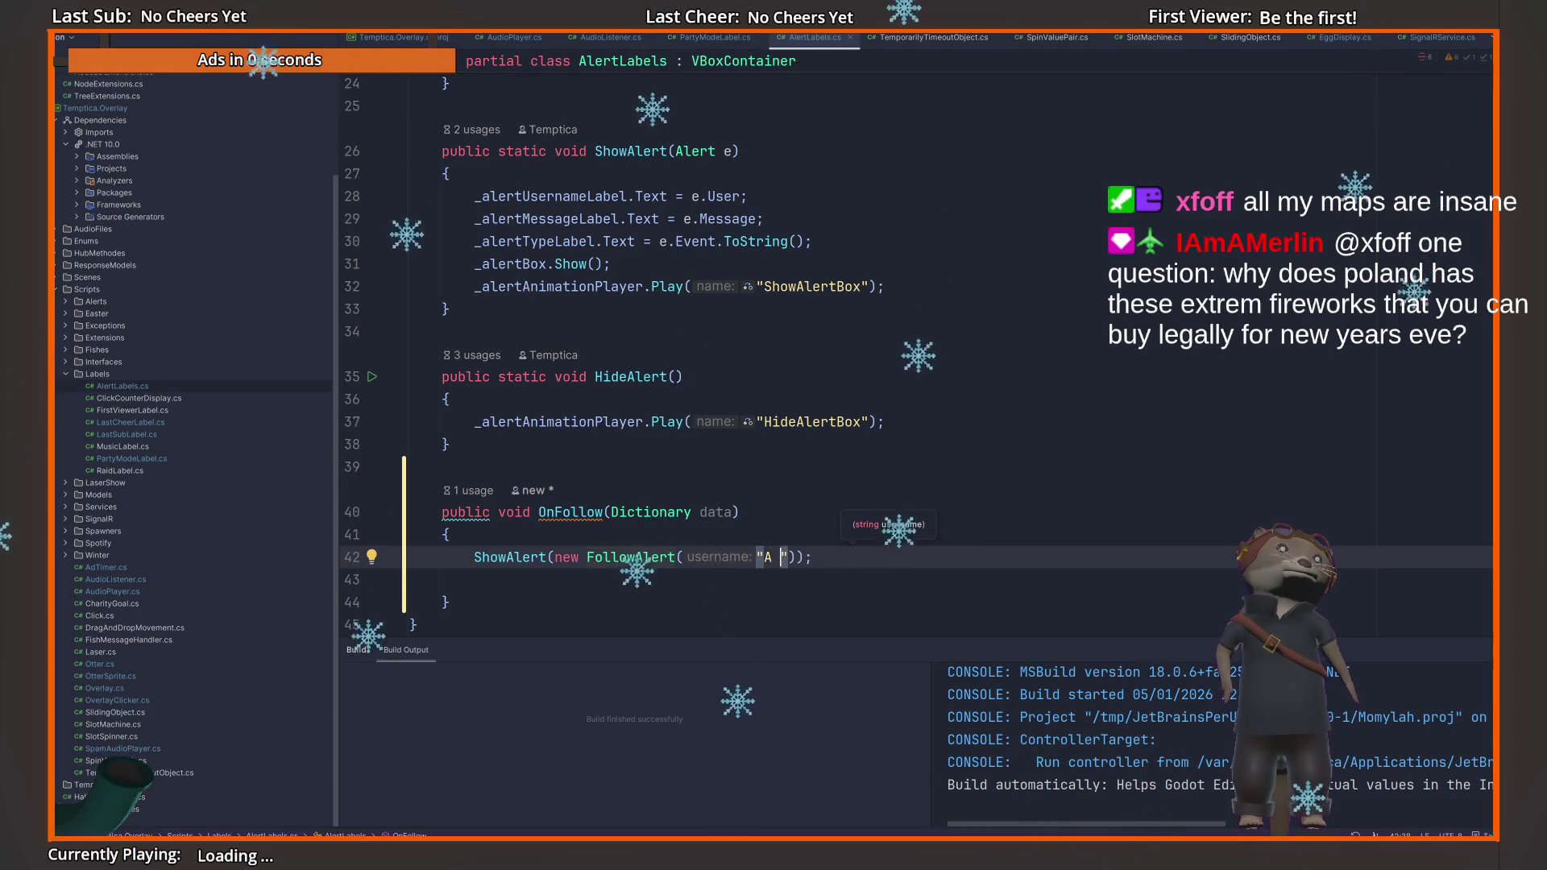
text(new otter)
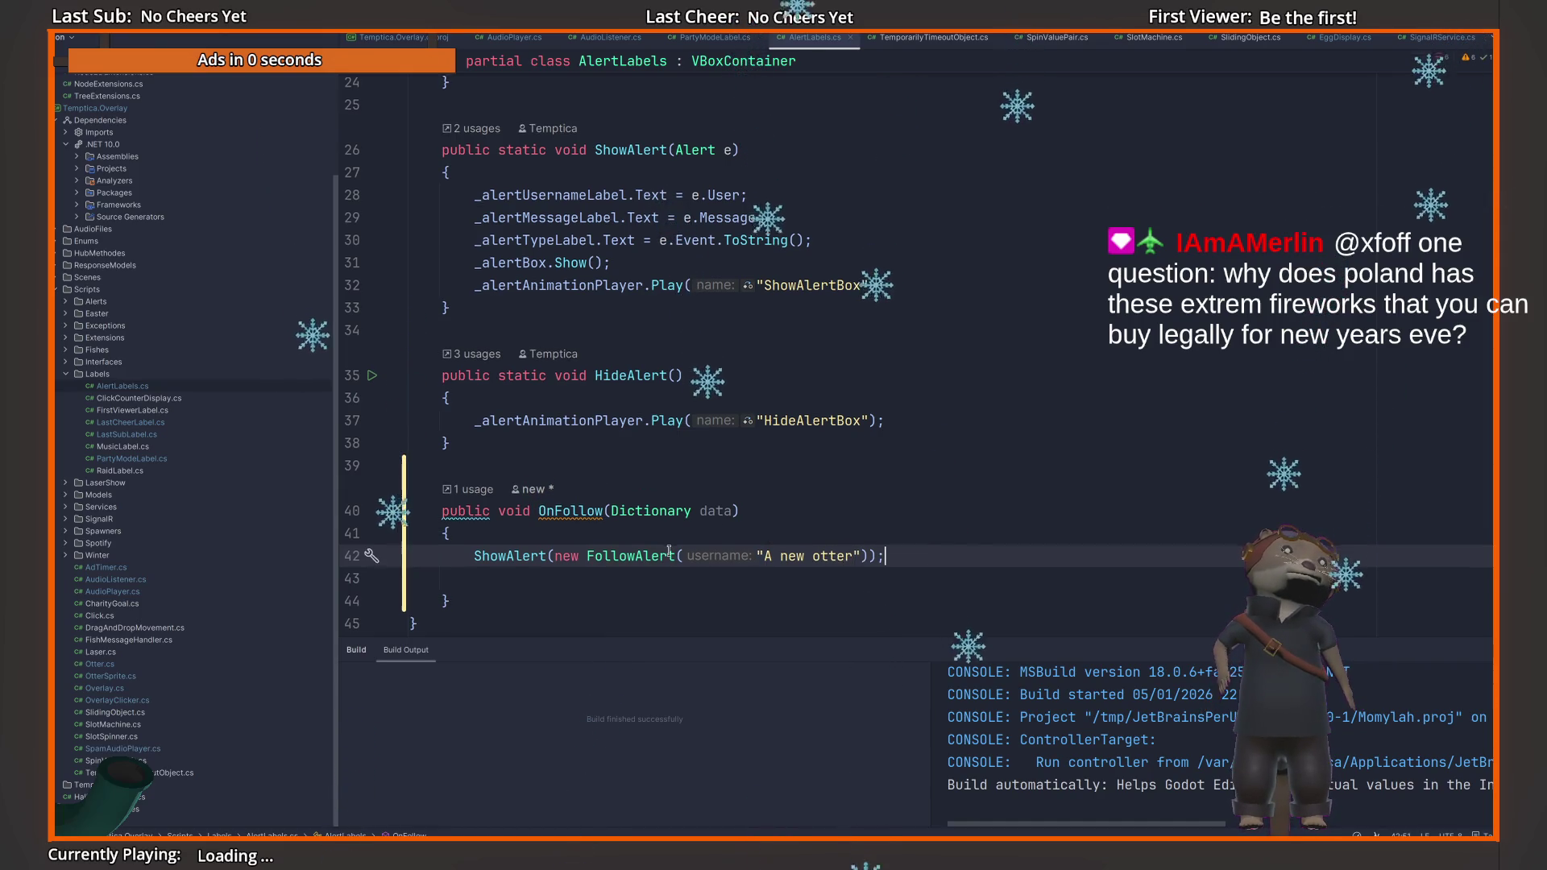
scroll(728, 541, down, 1)
click(518, 520)
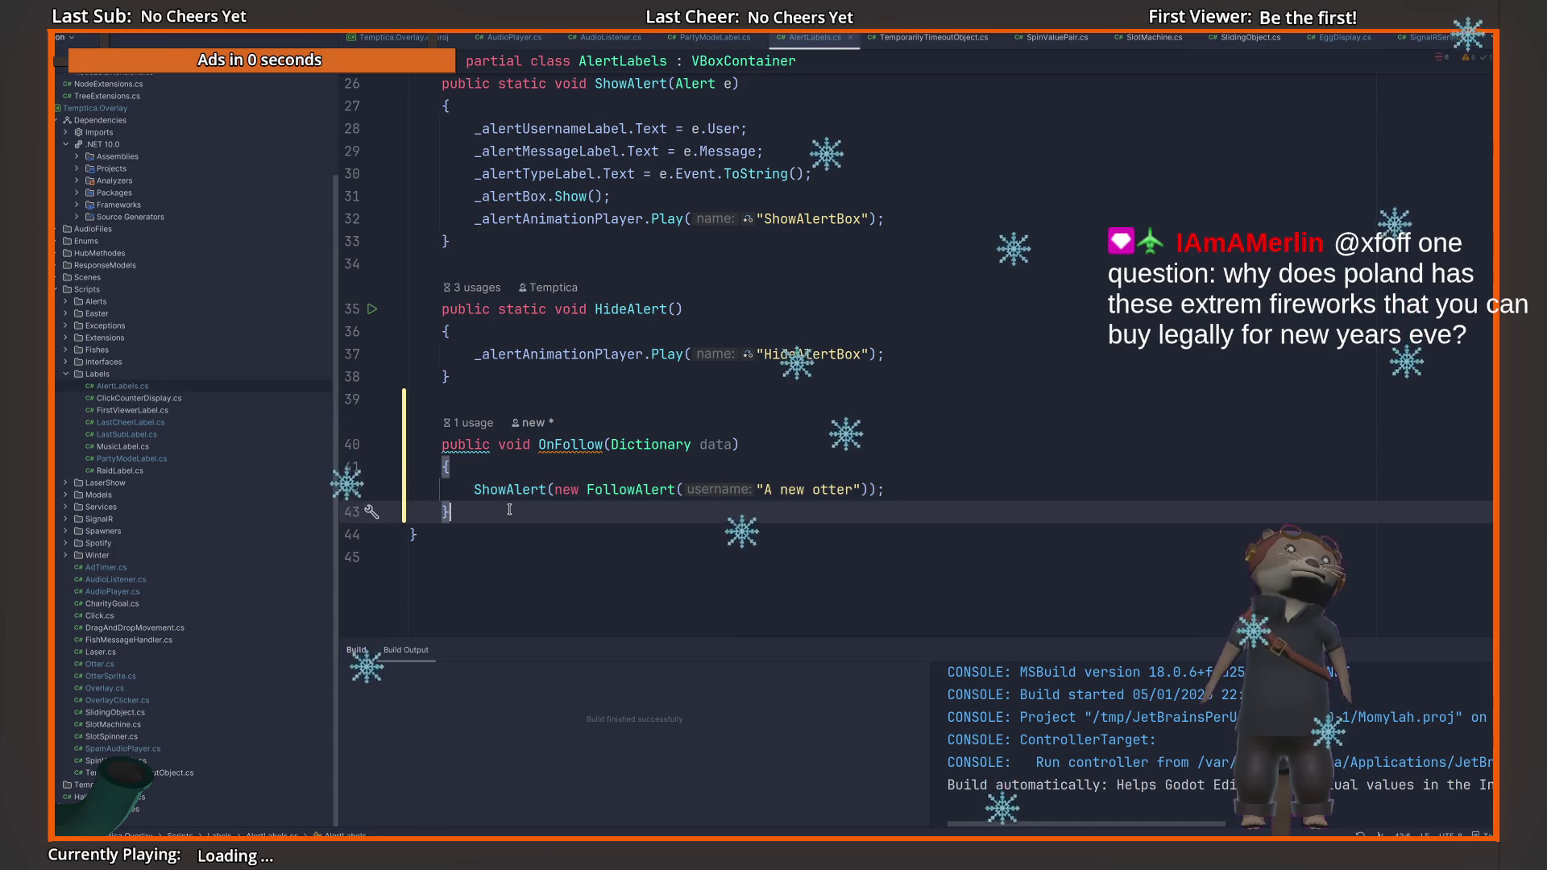
- Add a public void OnSub(Dictionary data) method below OnFollow with an empty body
key(Return)
key(Return)
text(public void On)
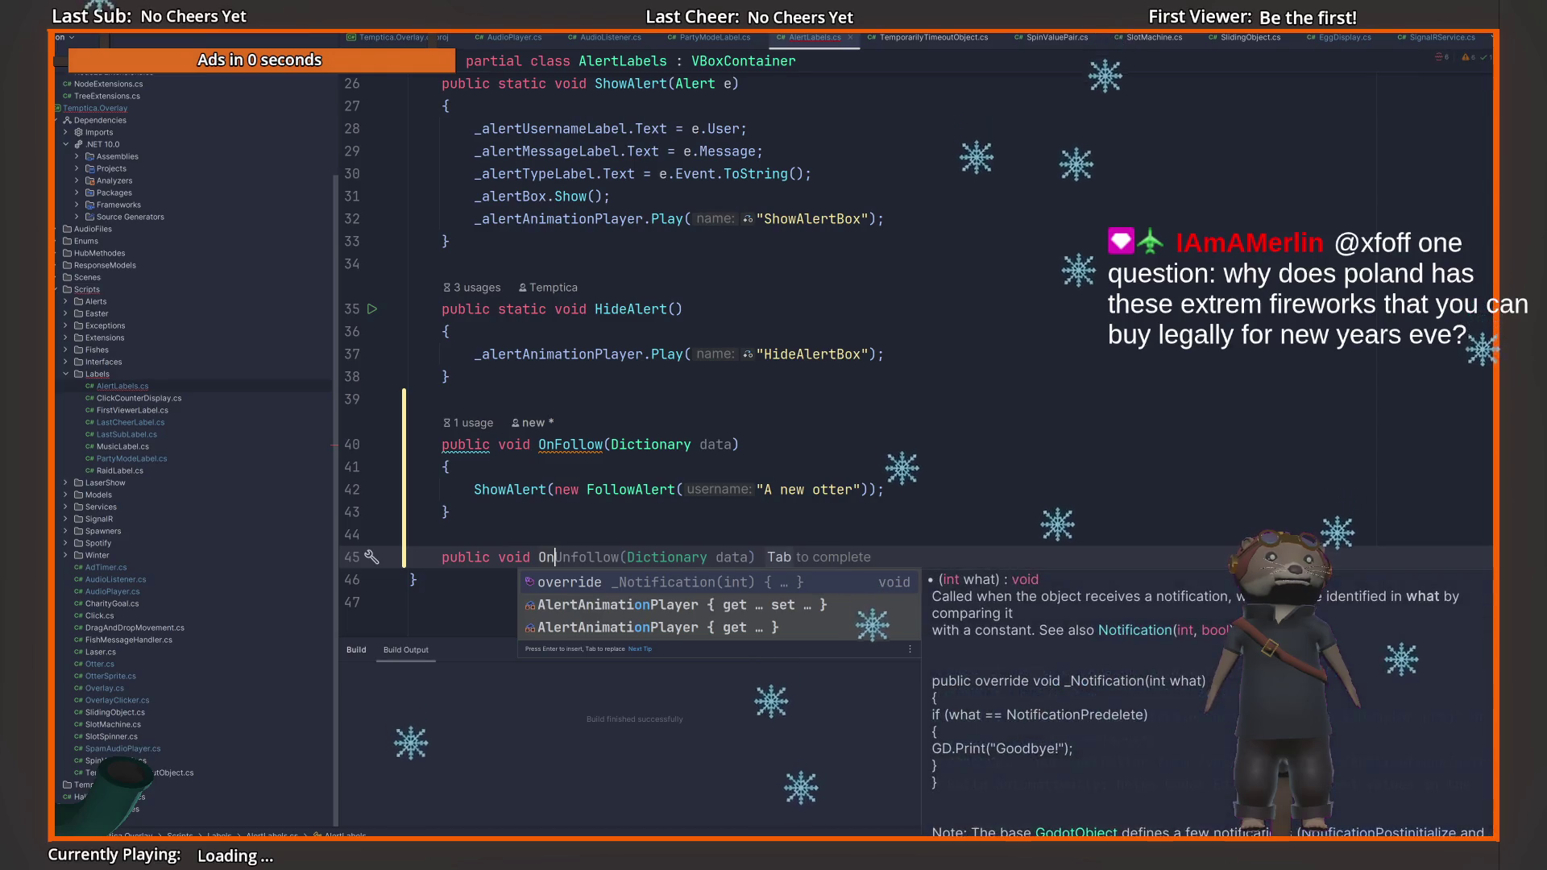
text(Sub)
key(End)
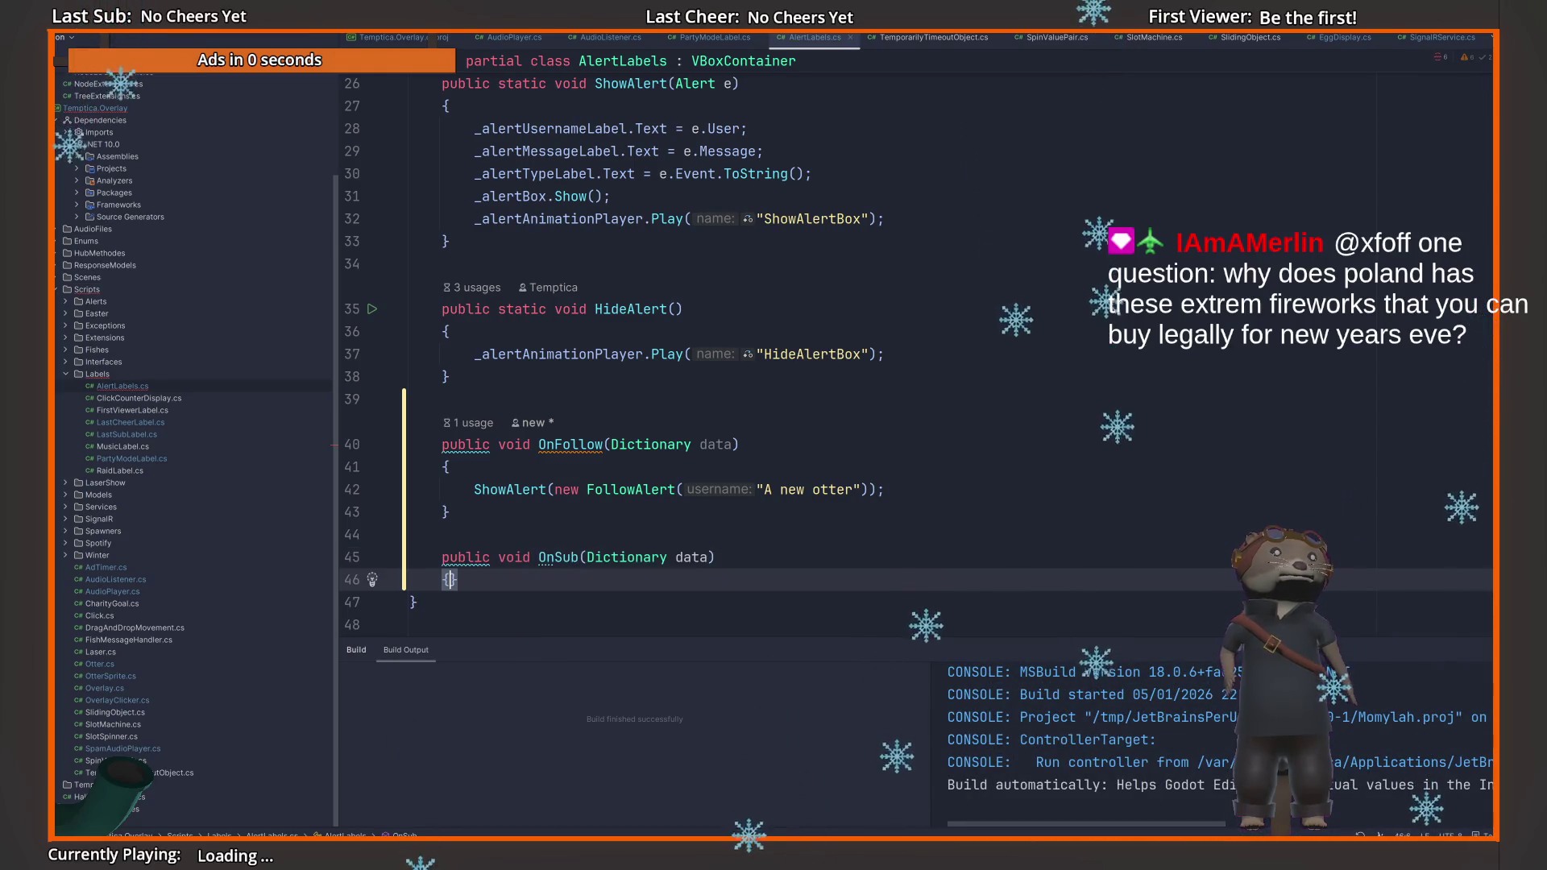
key(Return)
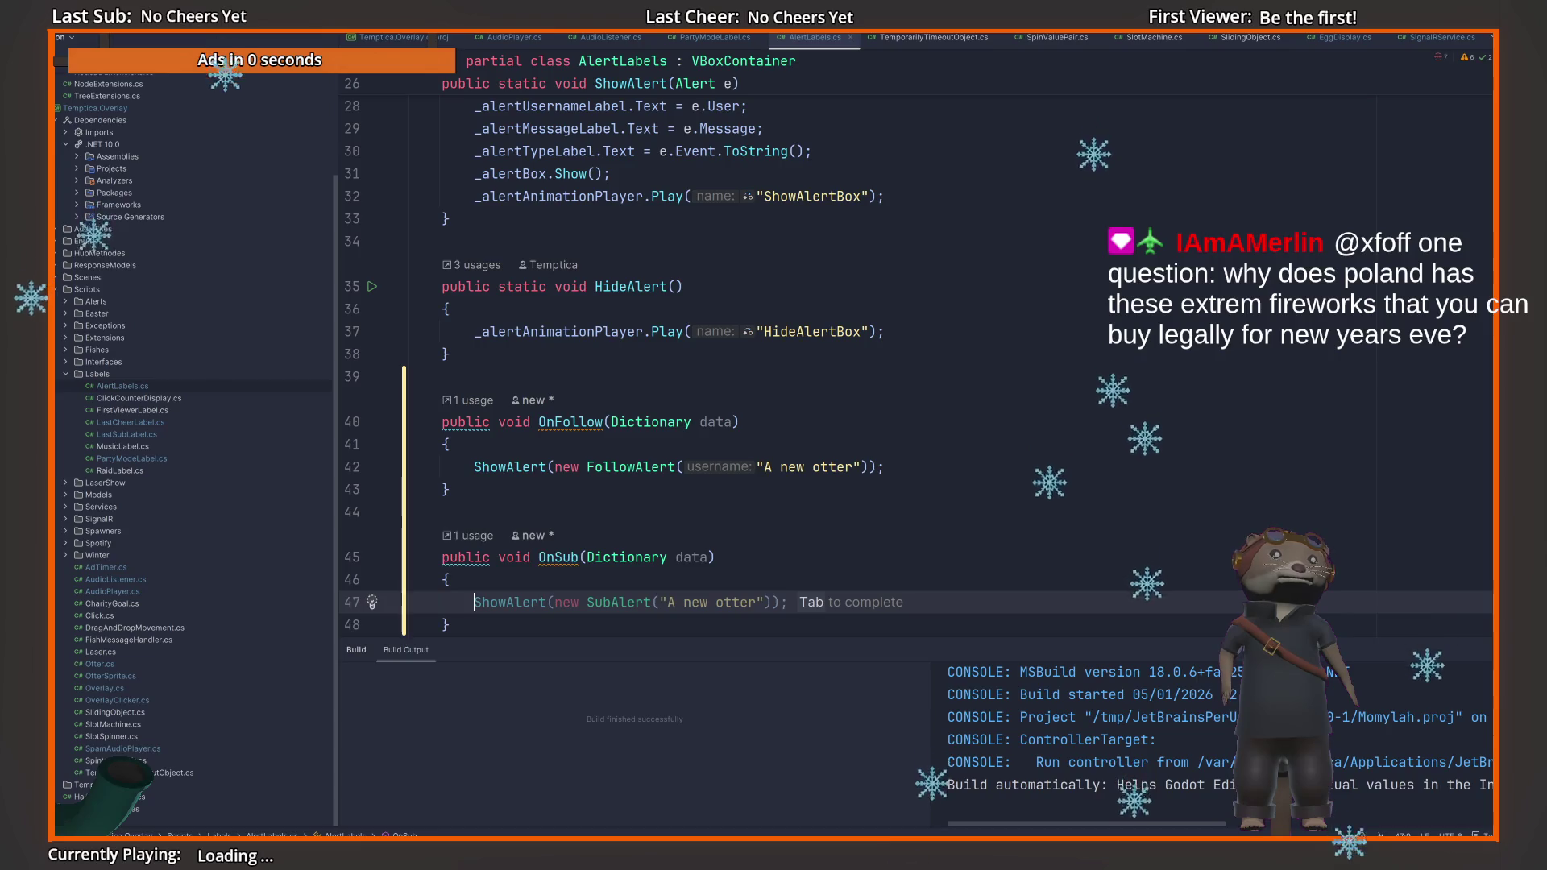
key(Return)
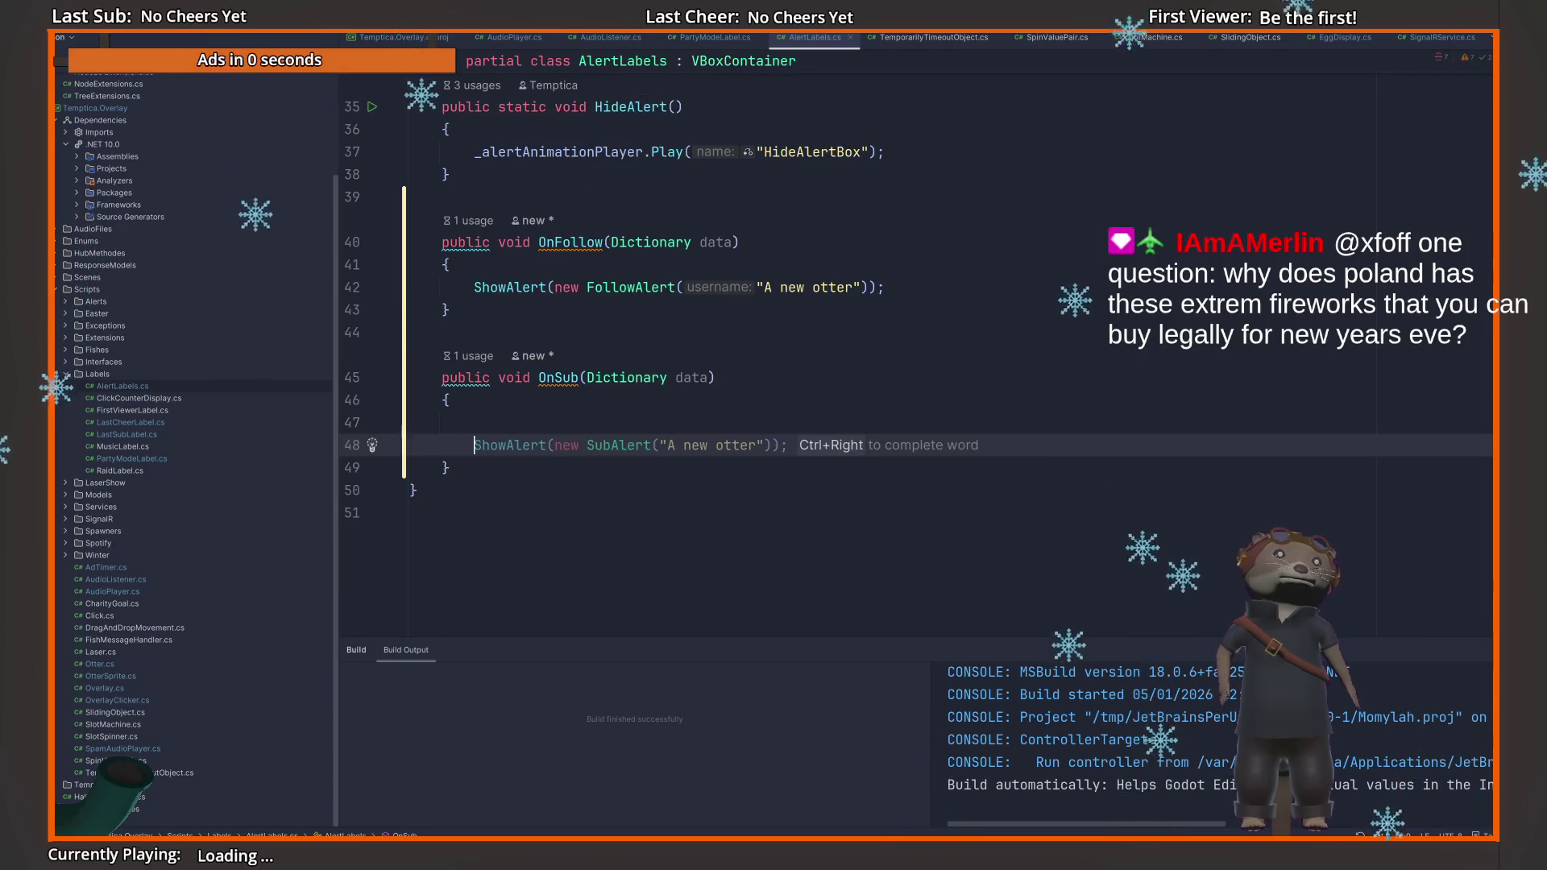
click(468, 416)
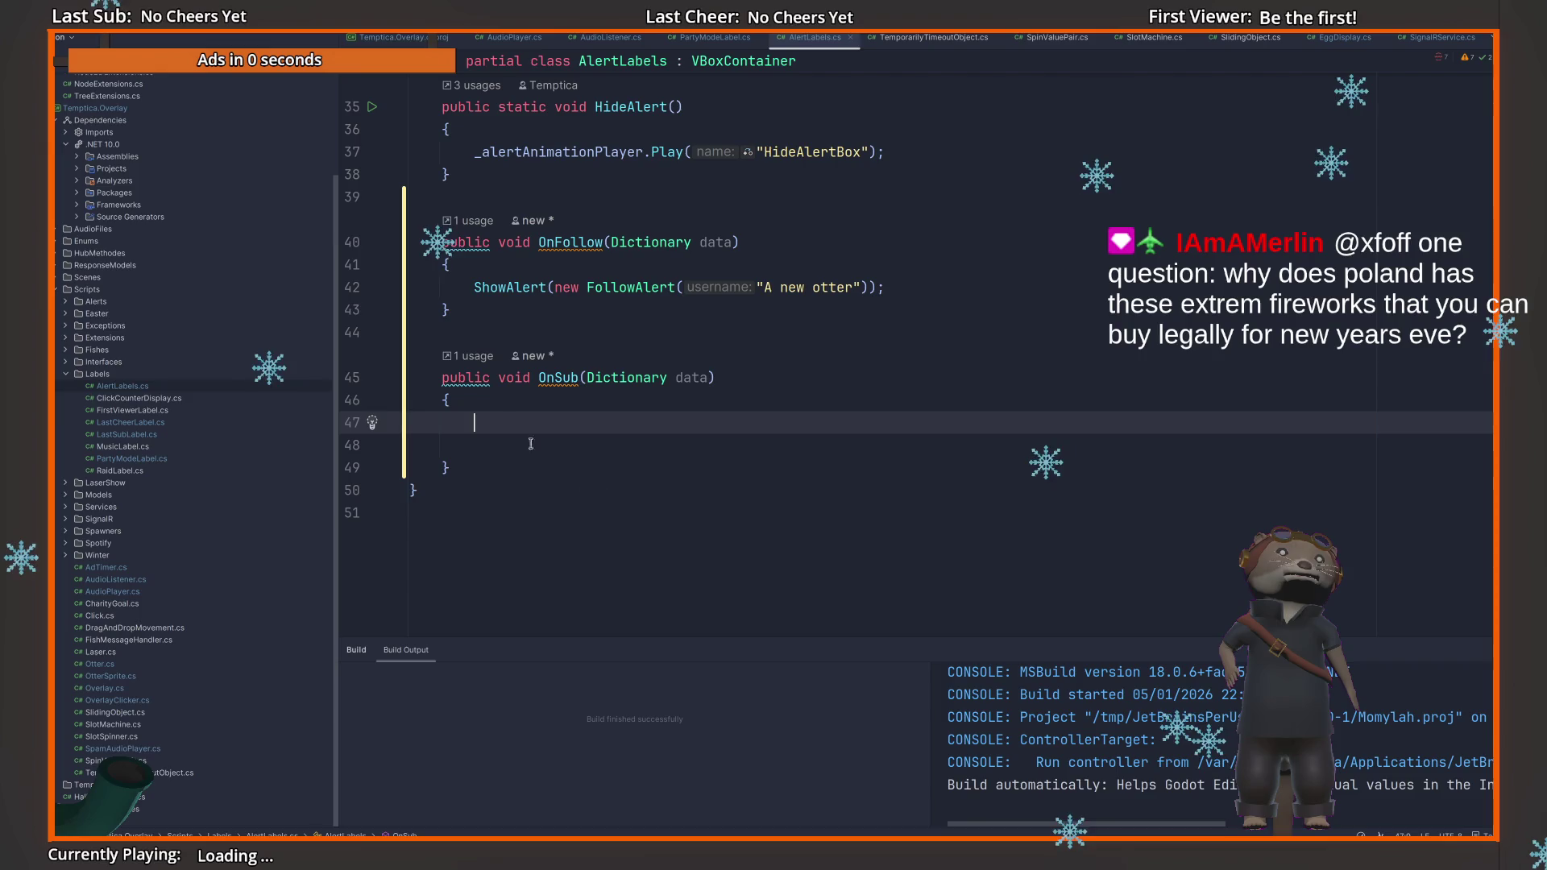
scroll(530, 444, up, 6)
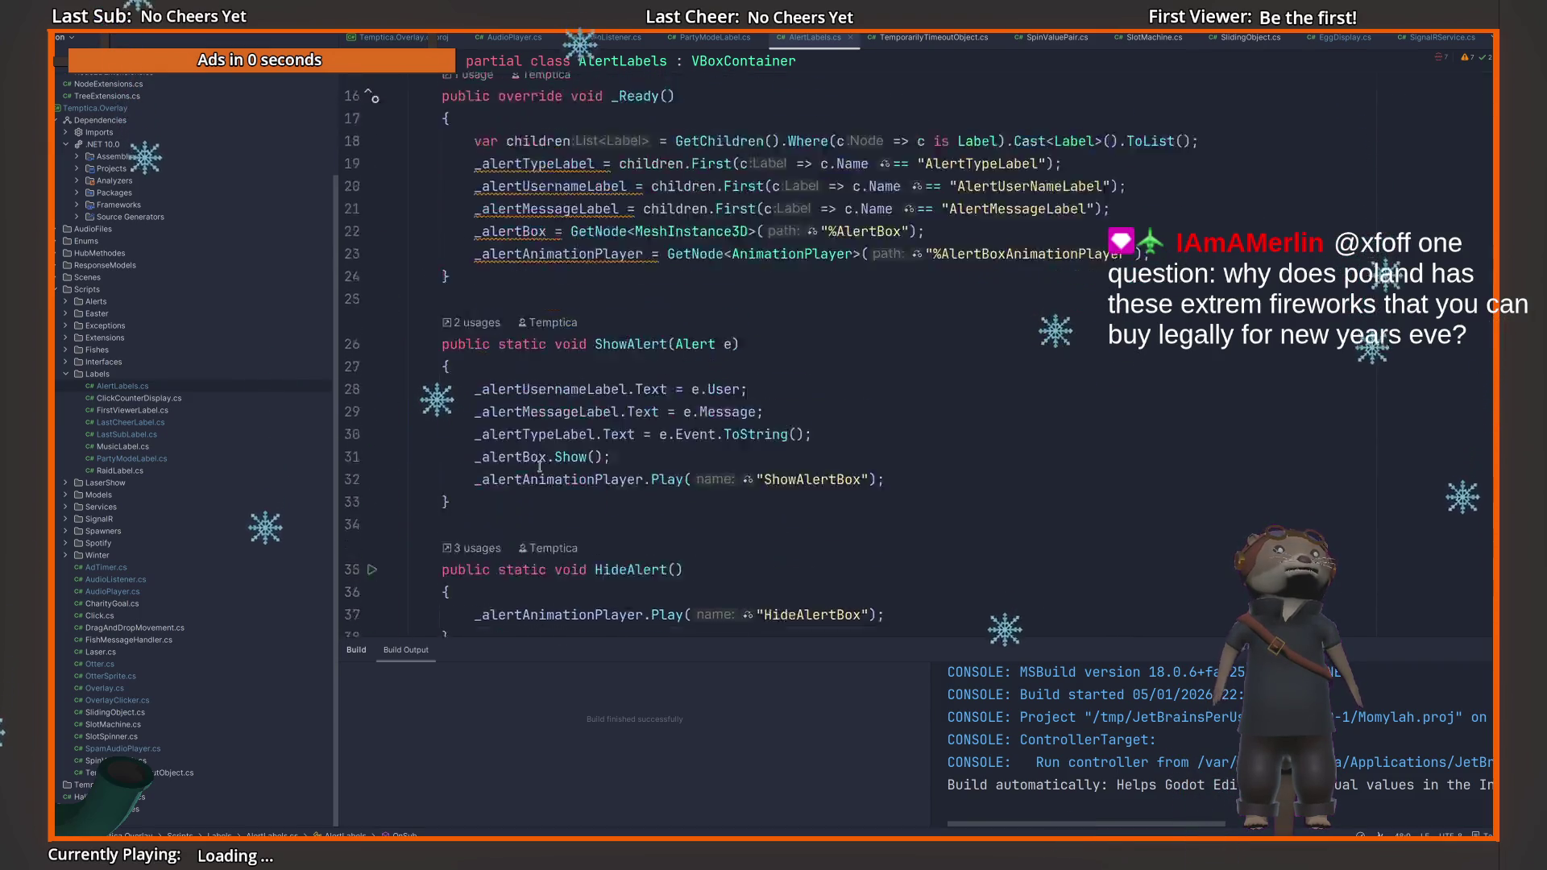
scroll(539, 466, down, 6)
- Start OnSub with var alert = new SubAlert(), leaving a blank line above it
key(Up)
text(var sub)
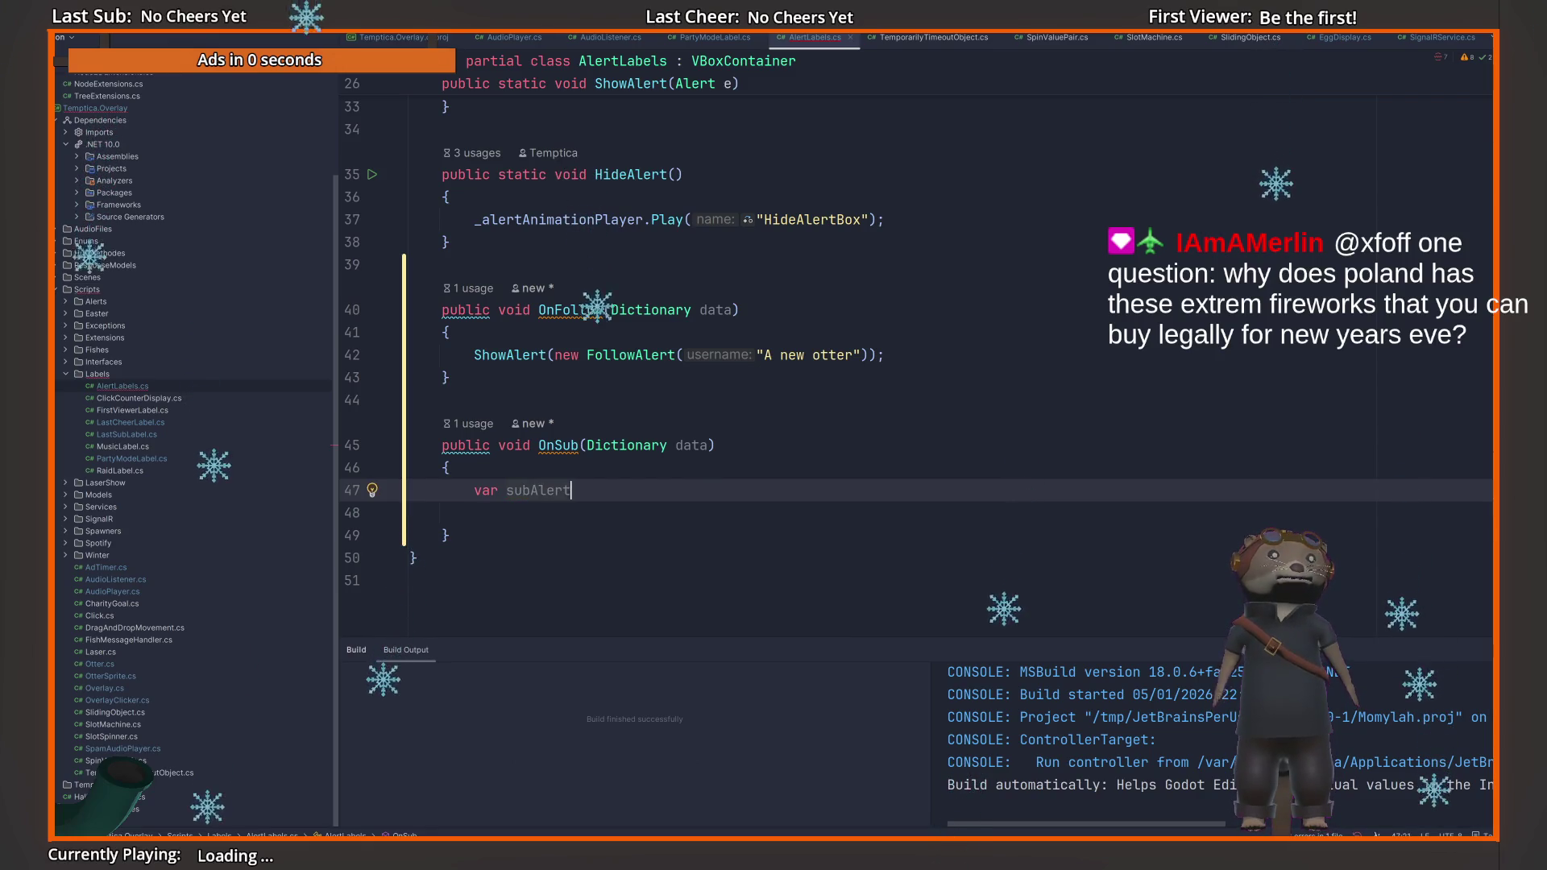
text(al)
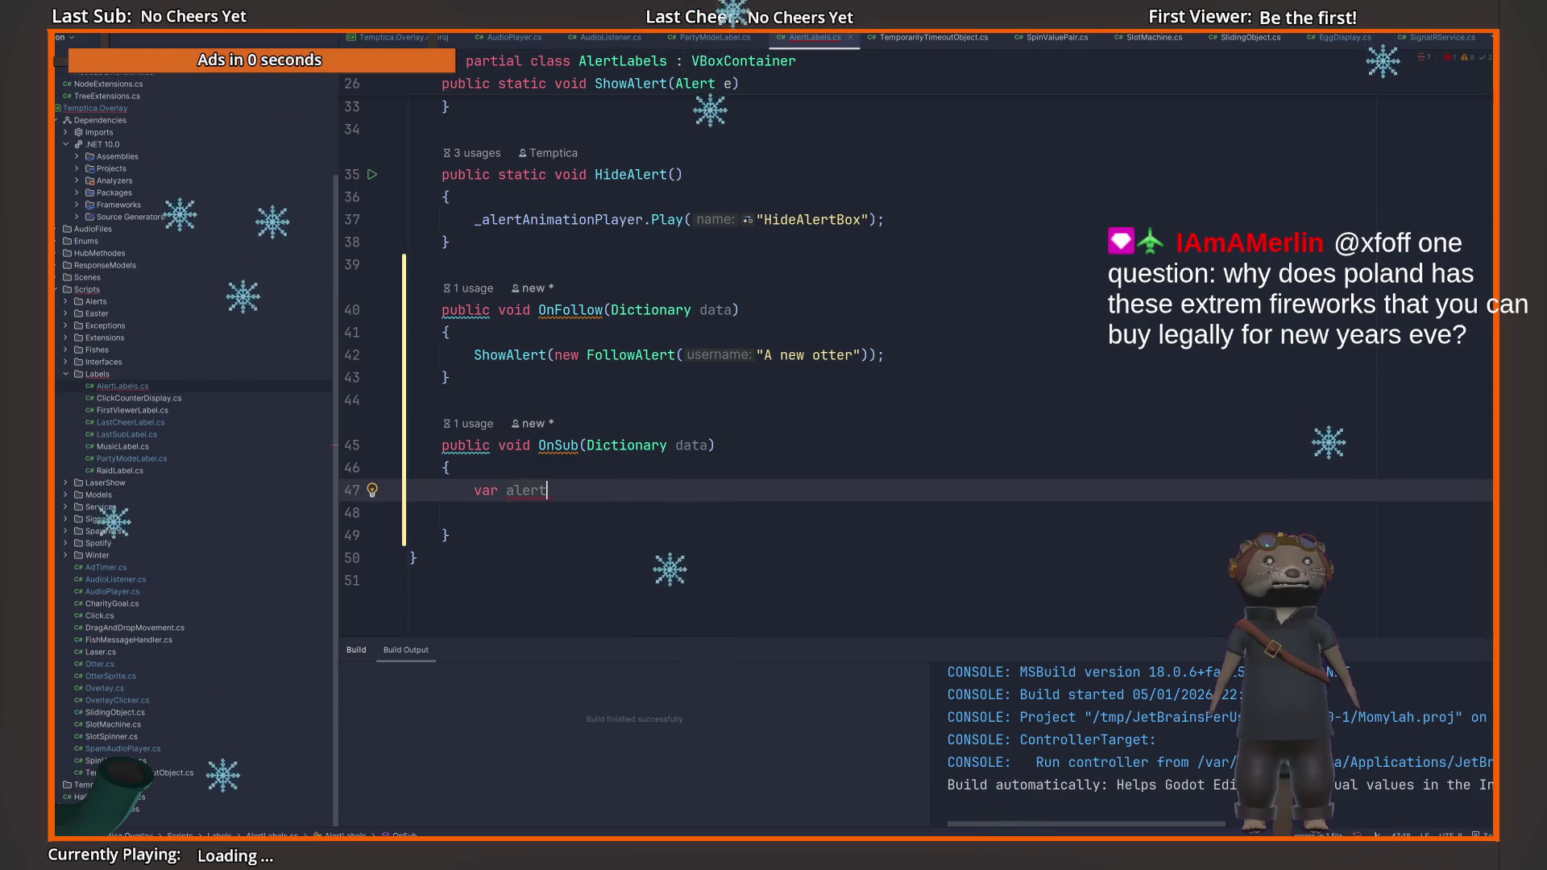
text( = new Sub)
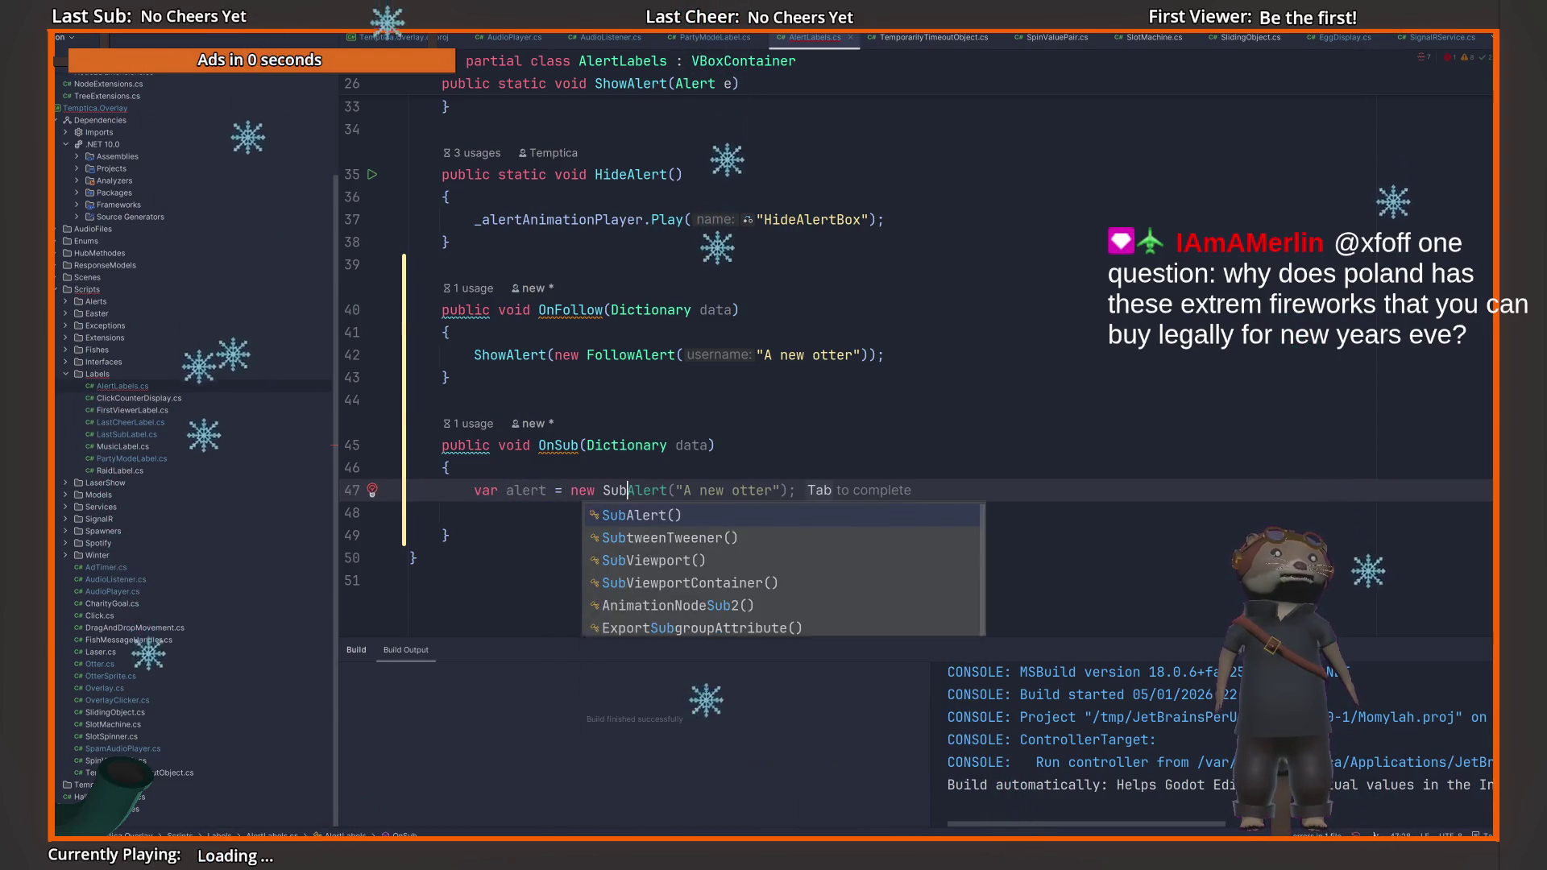
text(Al)
key(Tab)
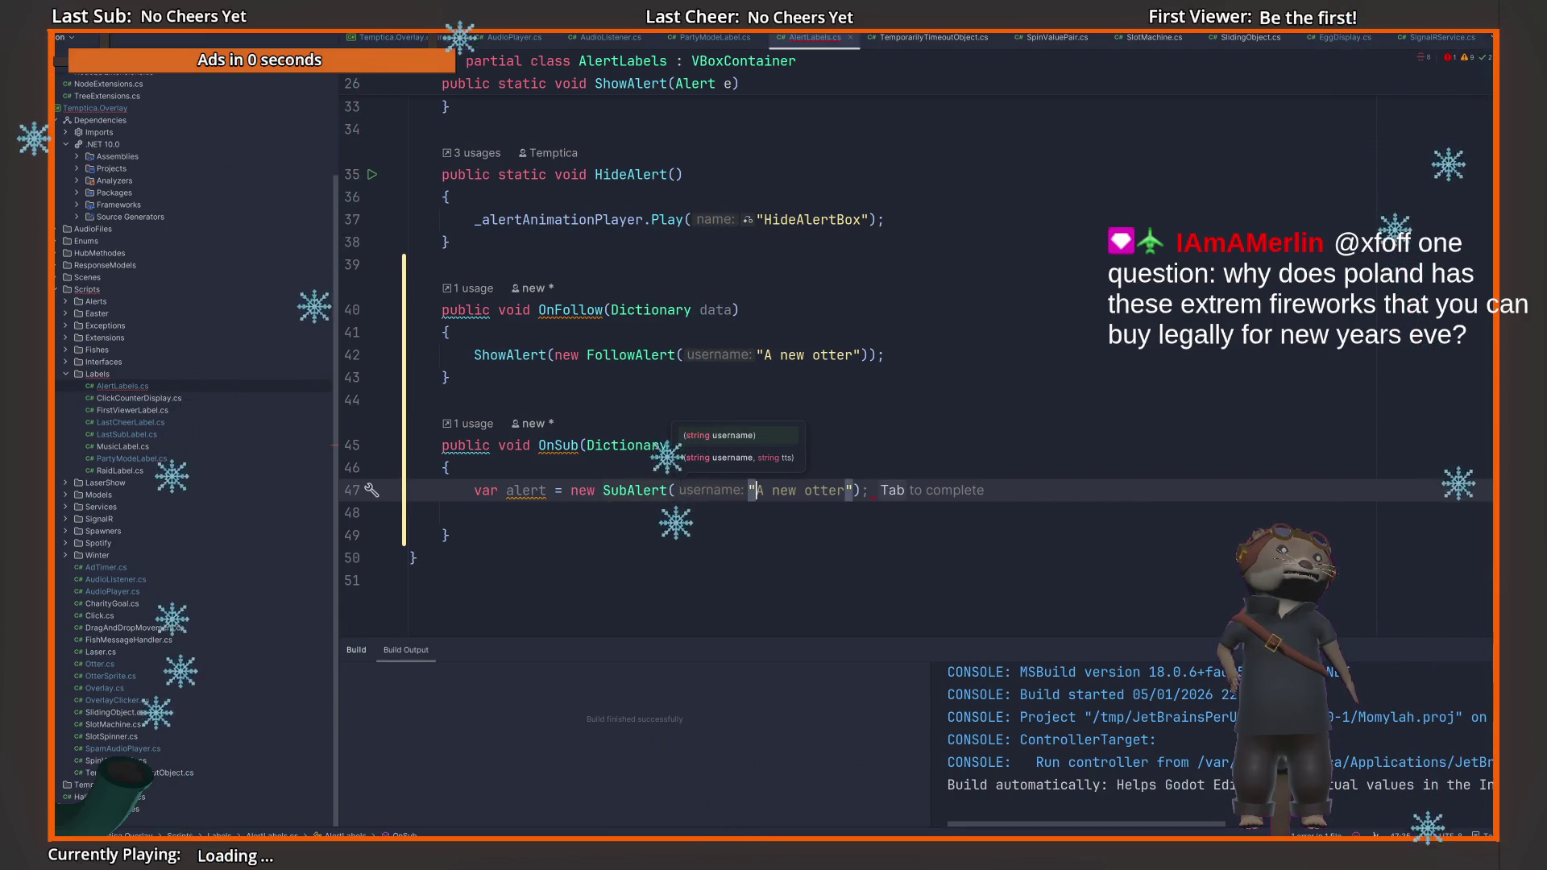
key(shift+End)
key(Delete)
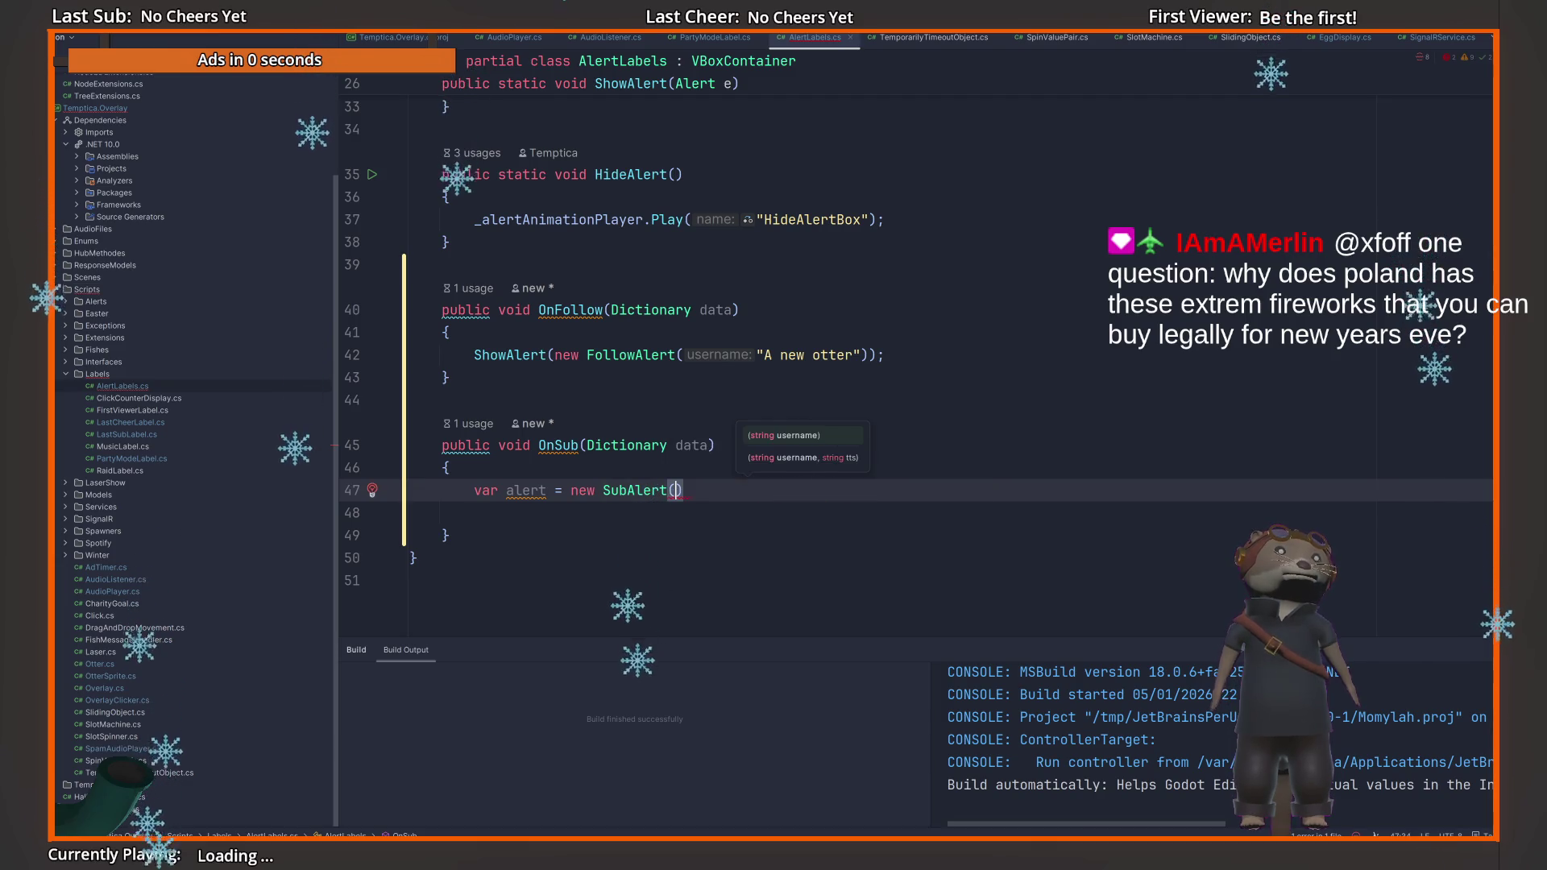
key(Escape)
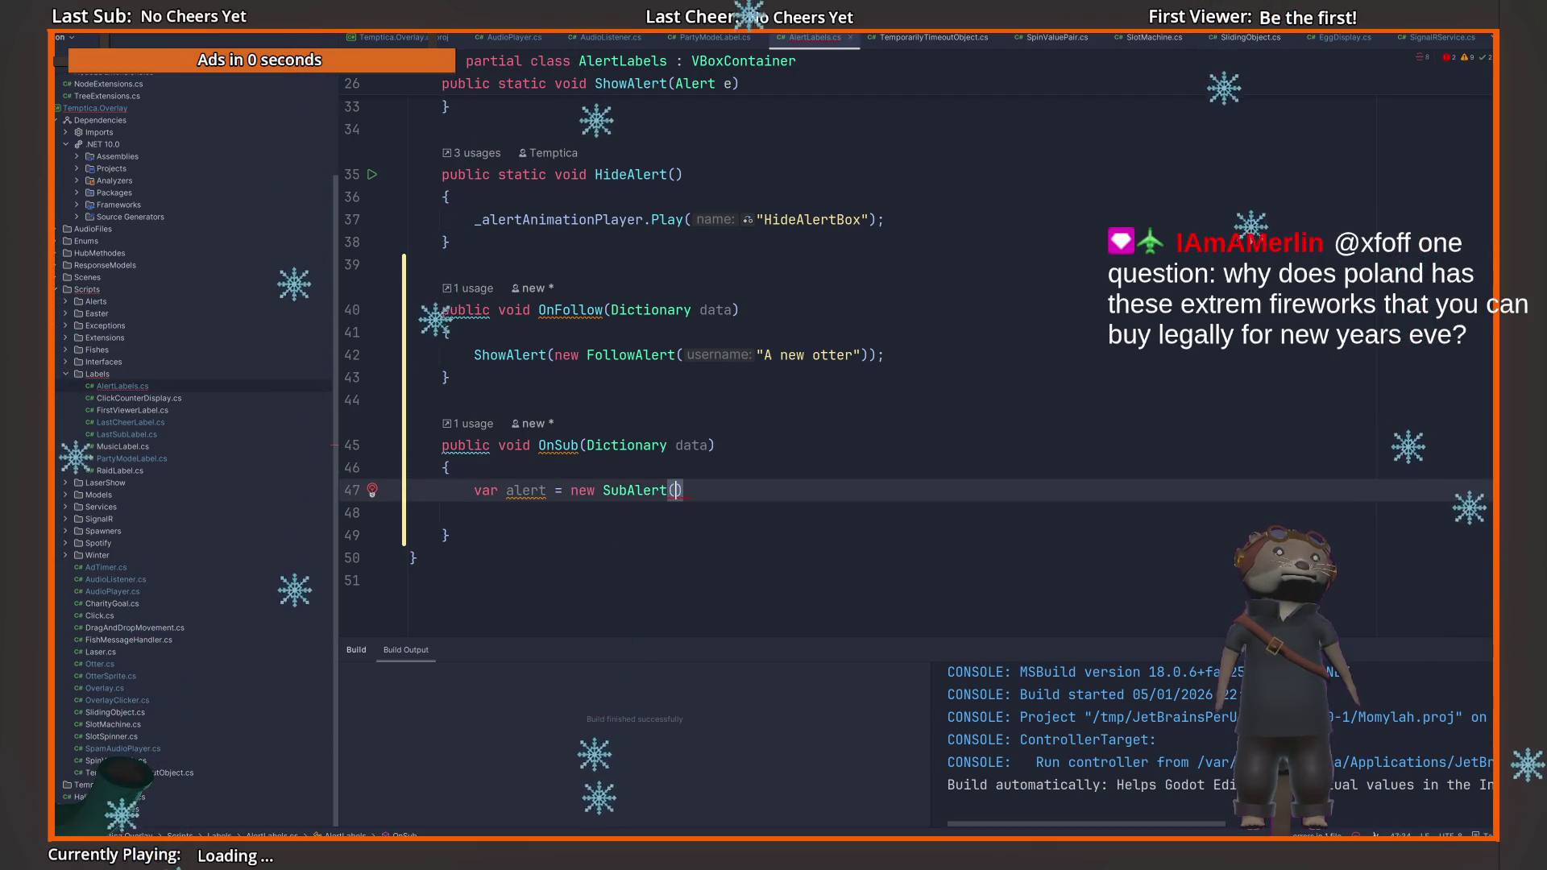
key(ctrl+alt+Return)
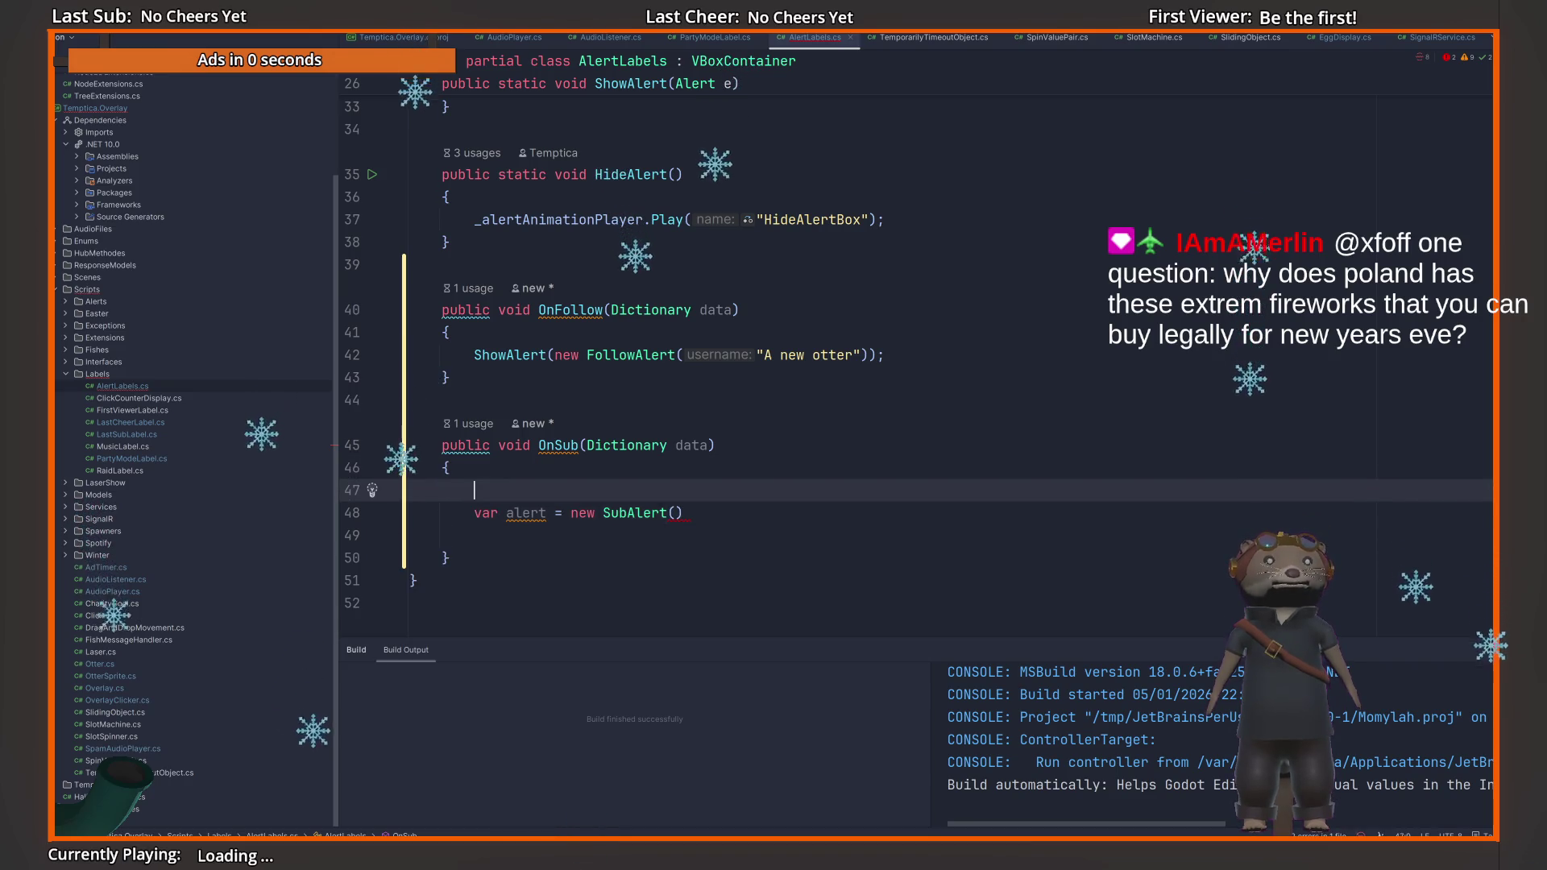
- Declare string userName and message variables at the top of OnSub
text(tring username)
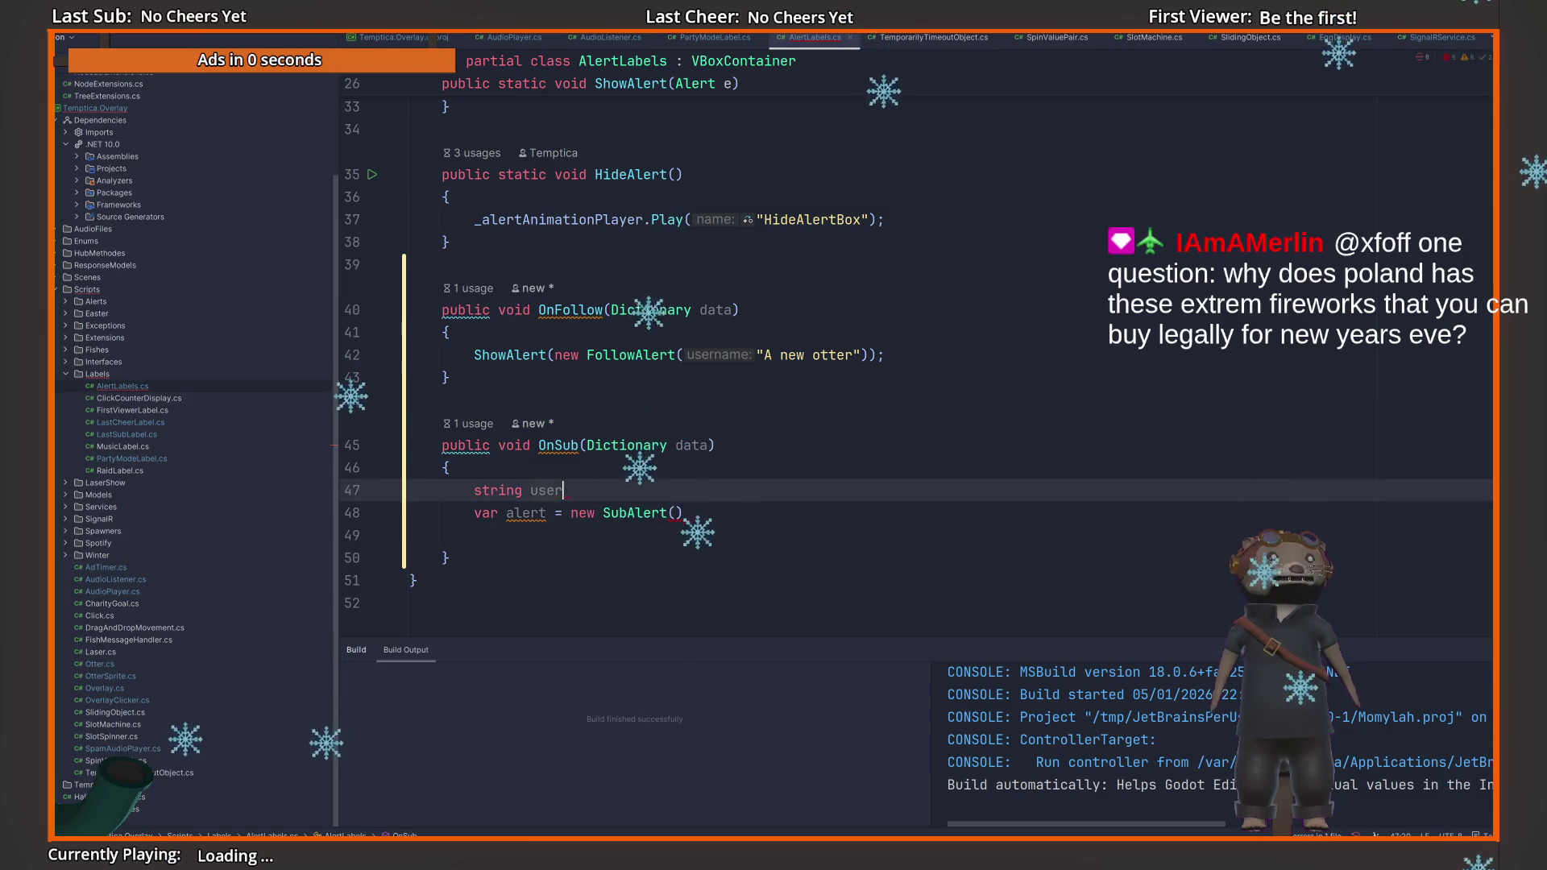
text(,)
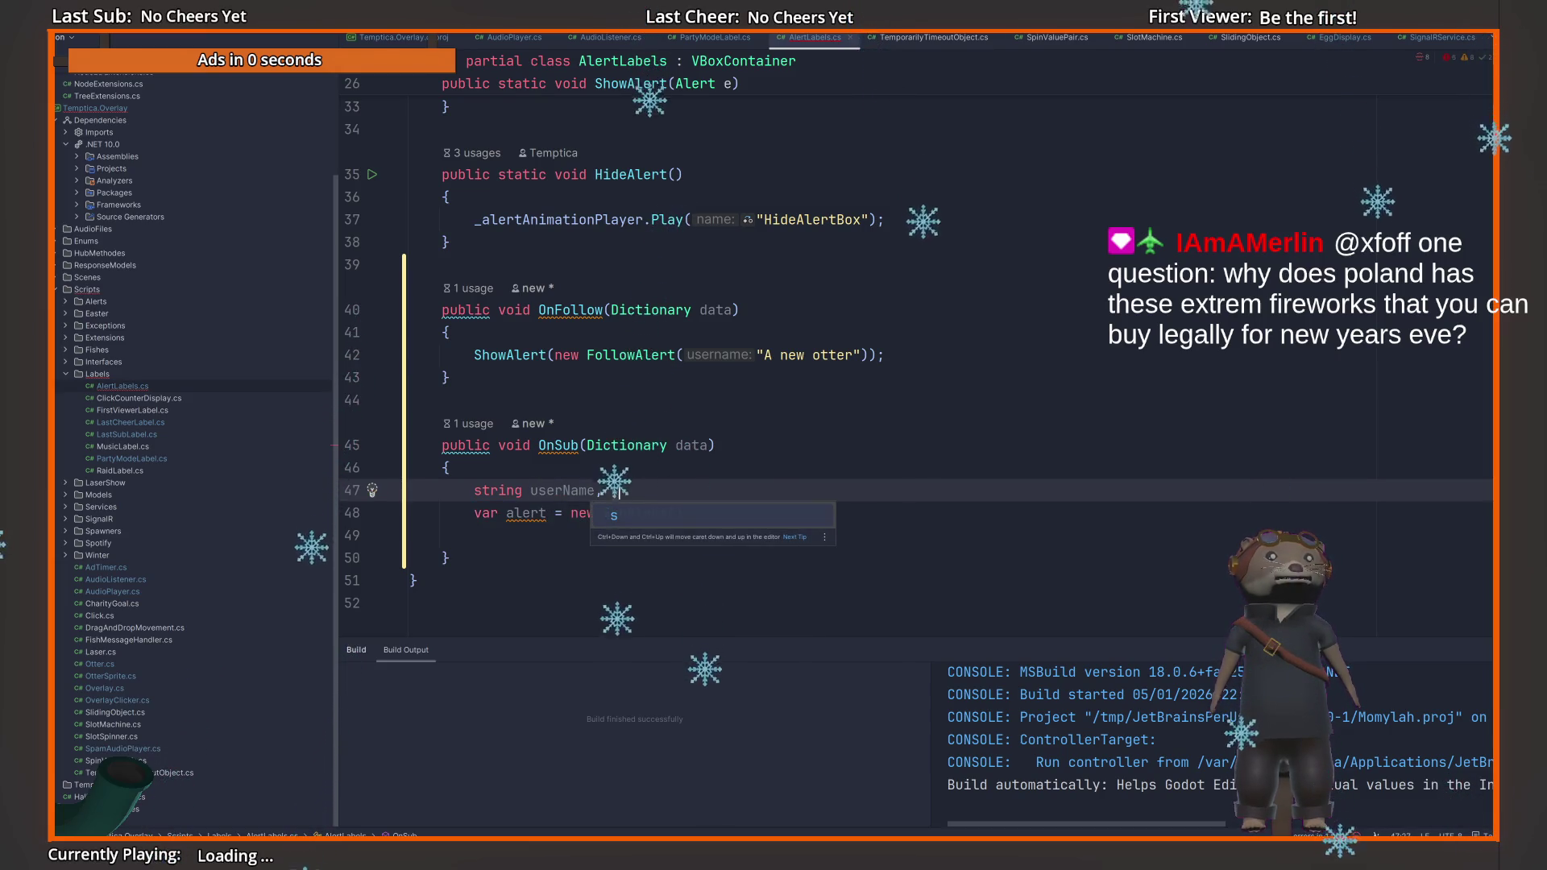
key(BackSpace)
key(BackSpace)
text(, message)
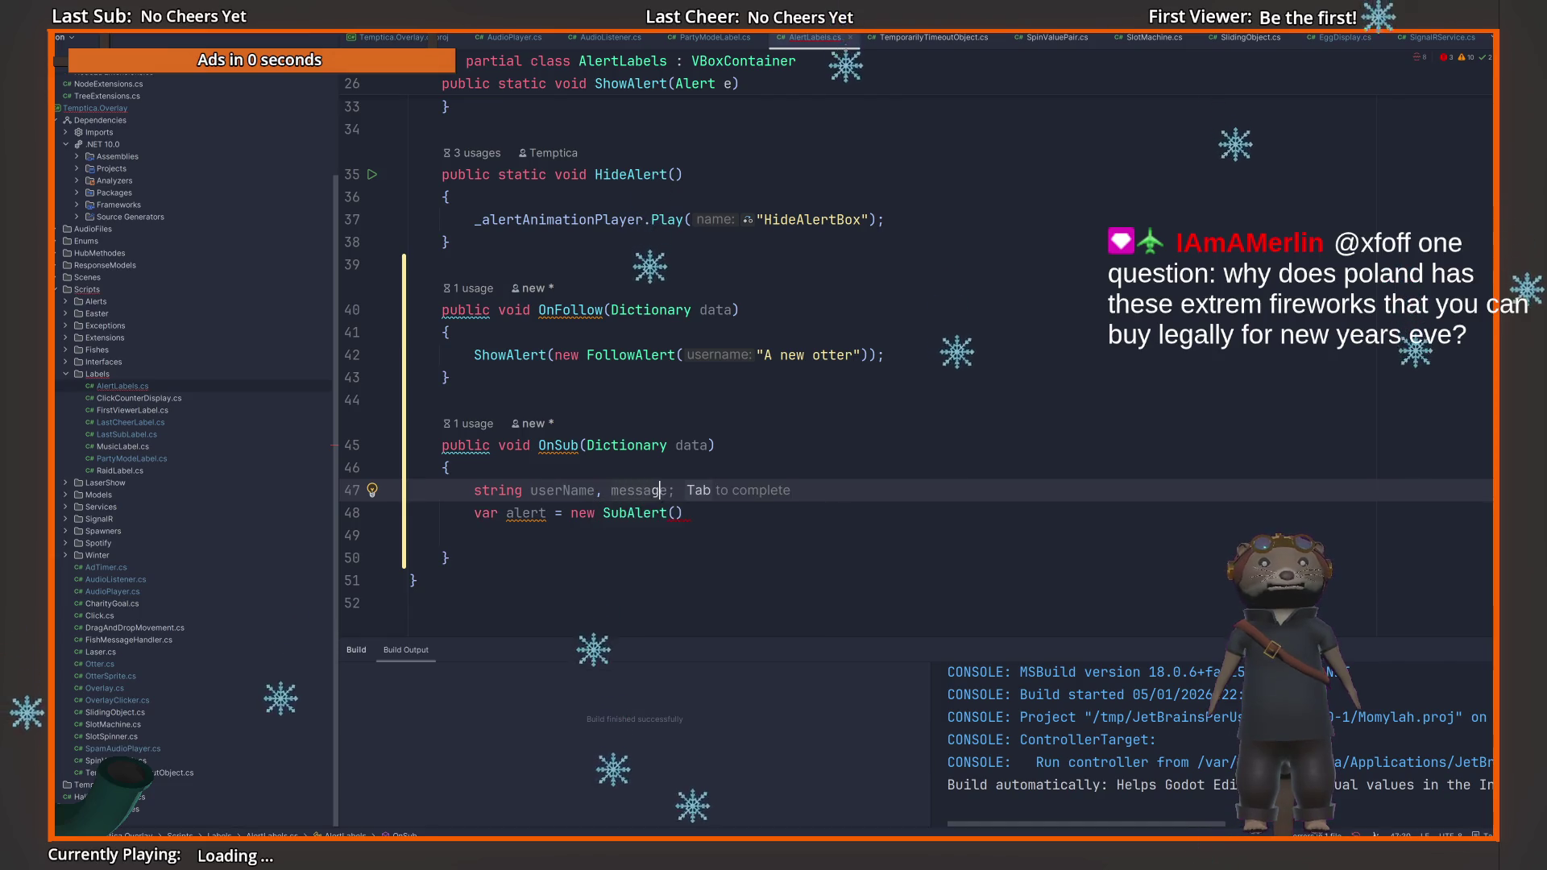
text(;)
key(Return)
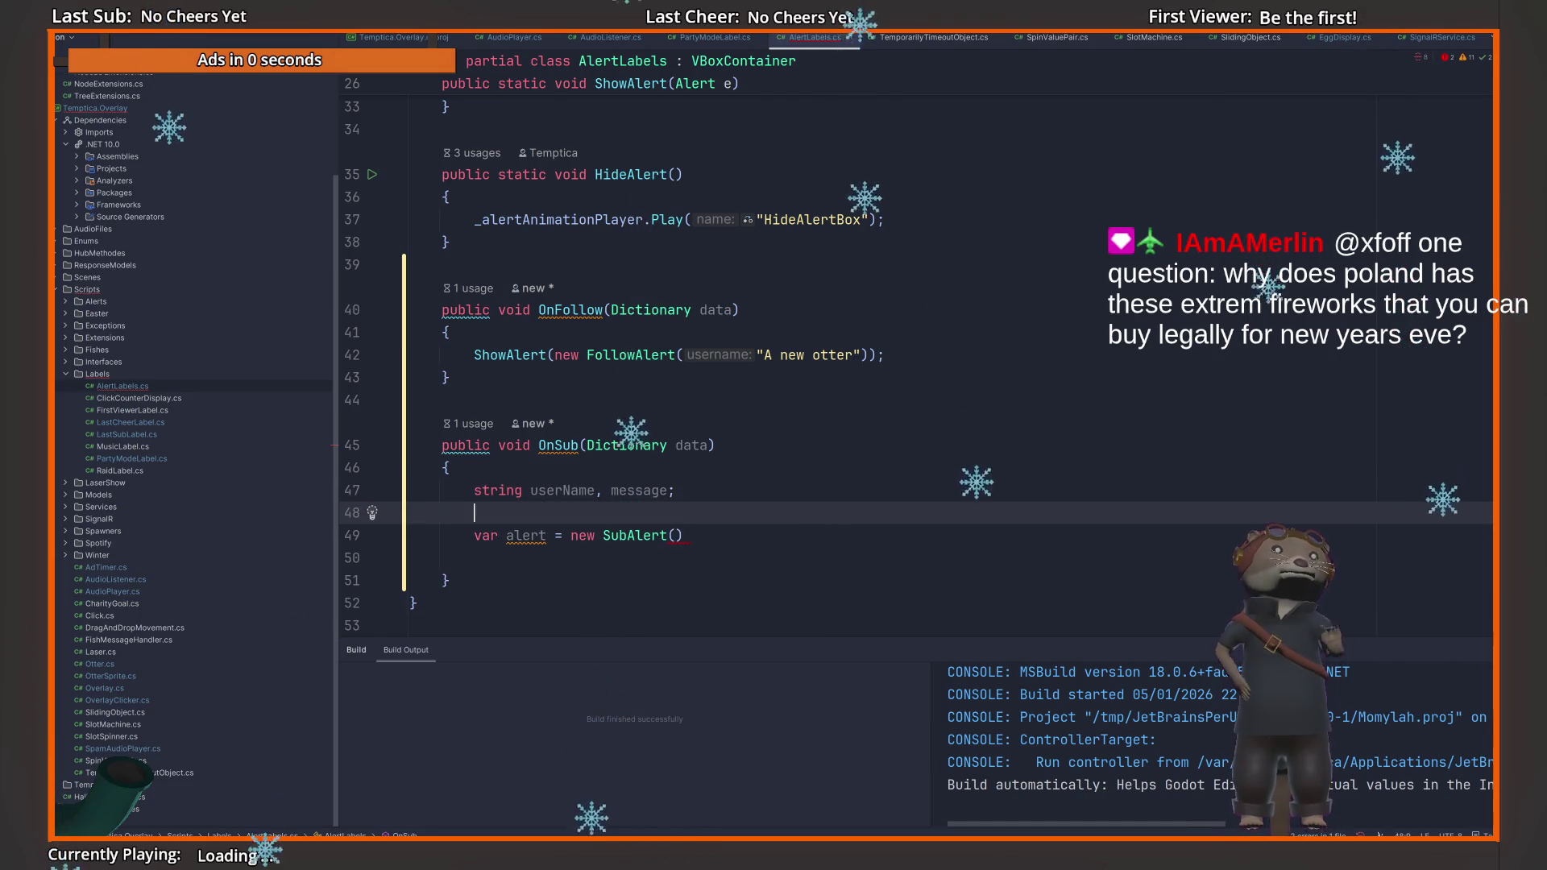
key(BackSpace)
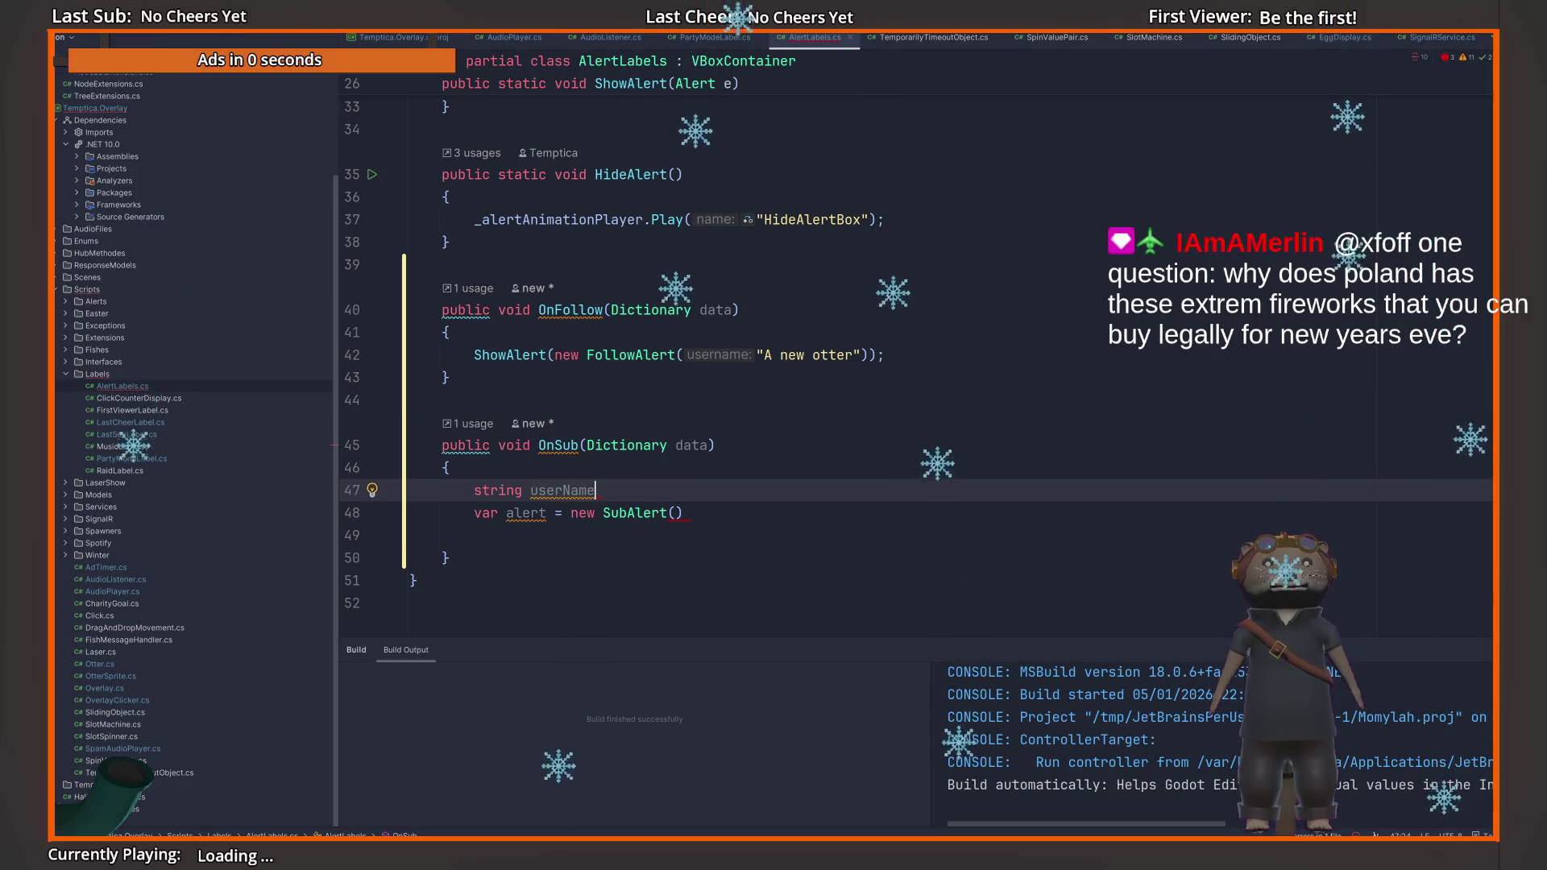
- Assign data["user_name"] to userName, checking the field name in the Twitch EventSub docs
text(= da)
text(ta[")
text(user)
text(_name)
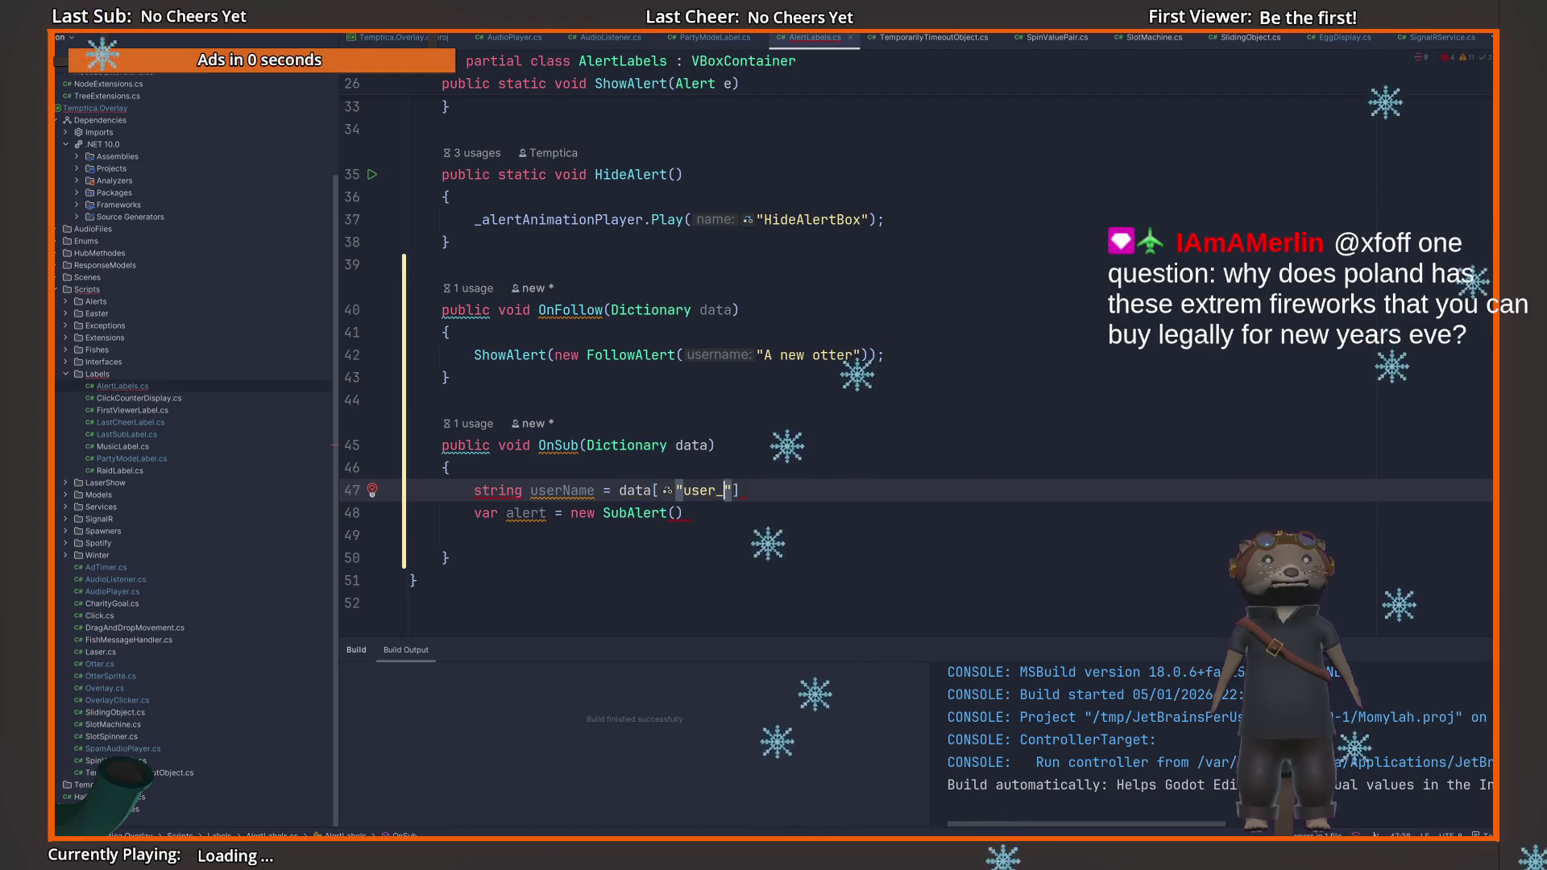
key(alt+Tab)
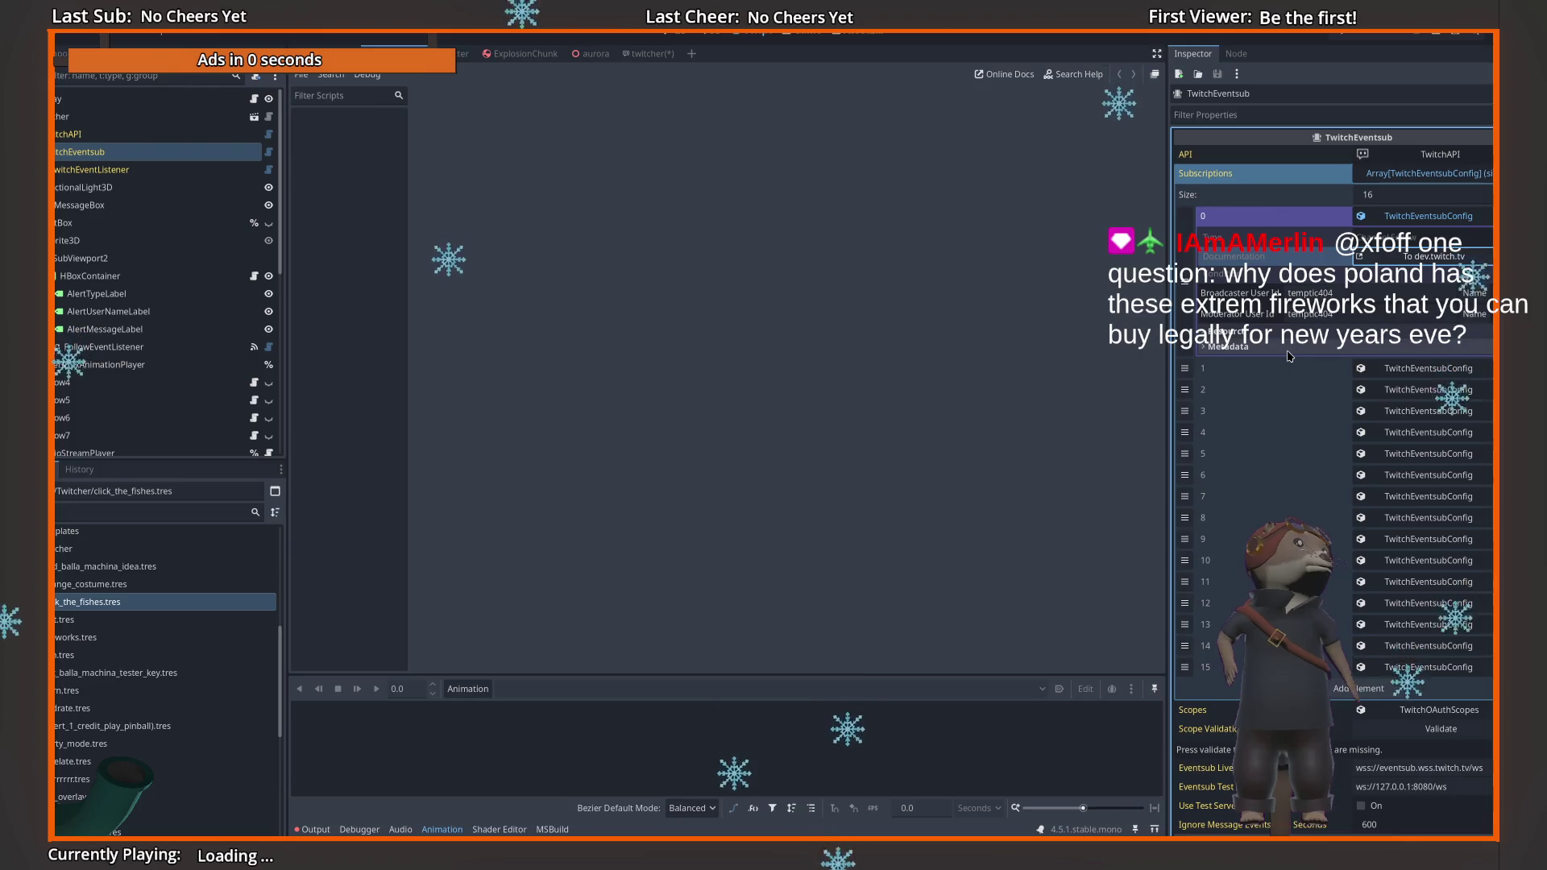
key(alt+Tab)
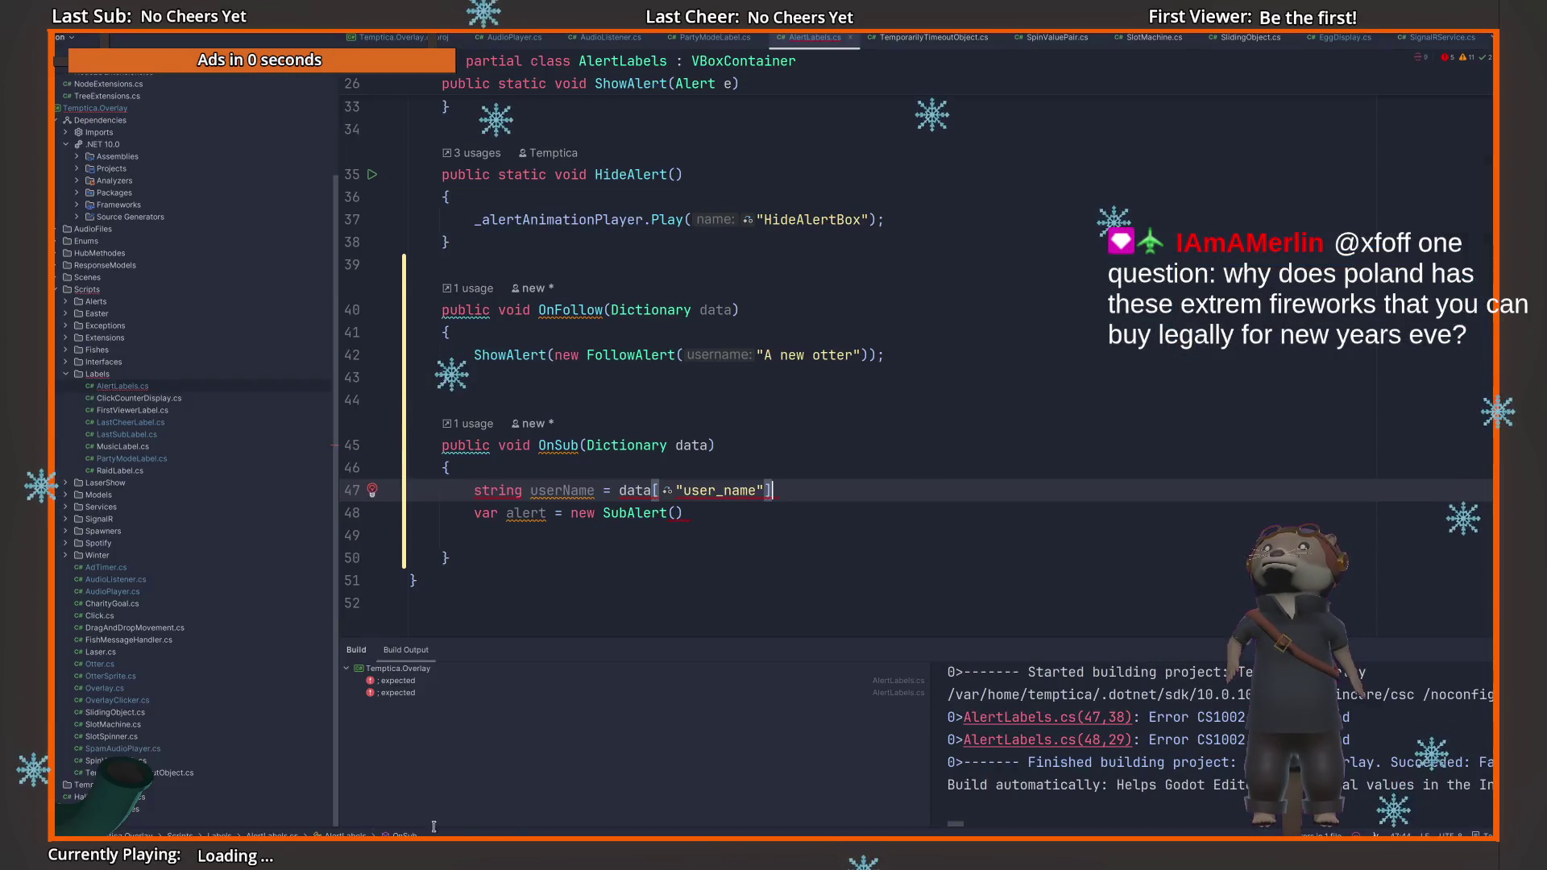
mouse_move(310, 809)
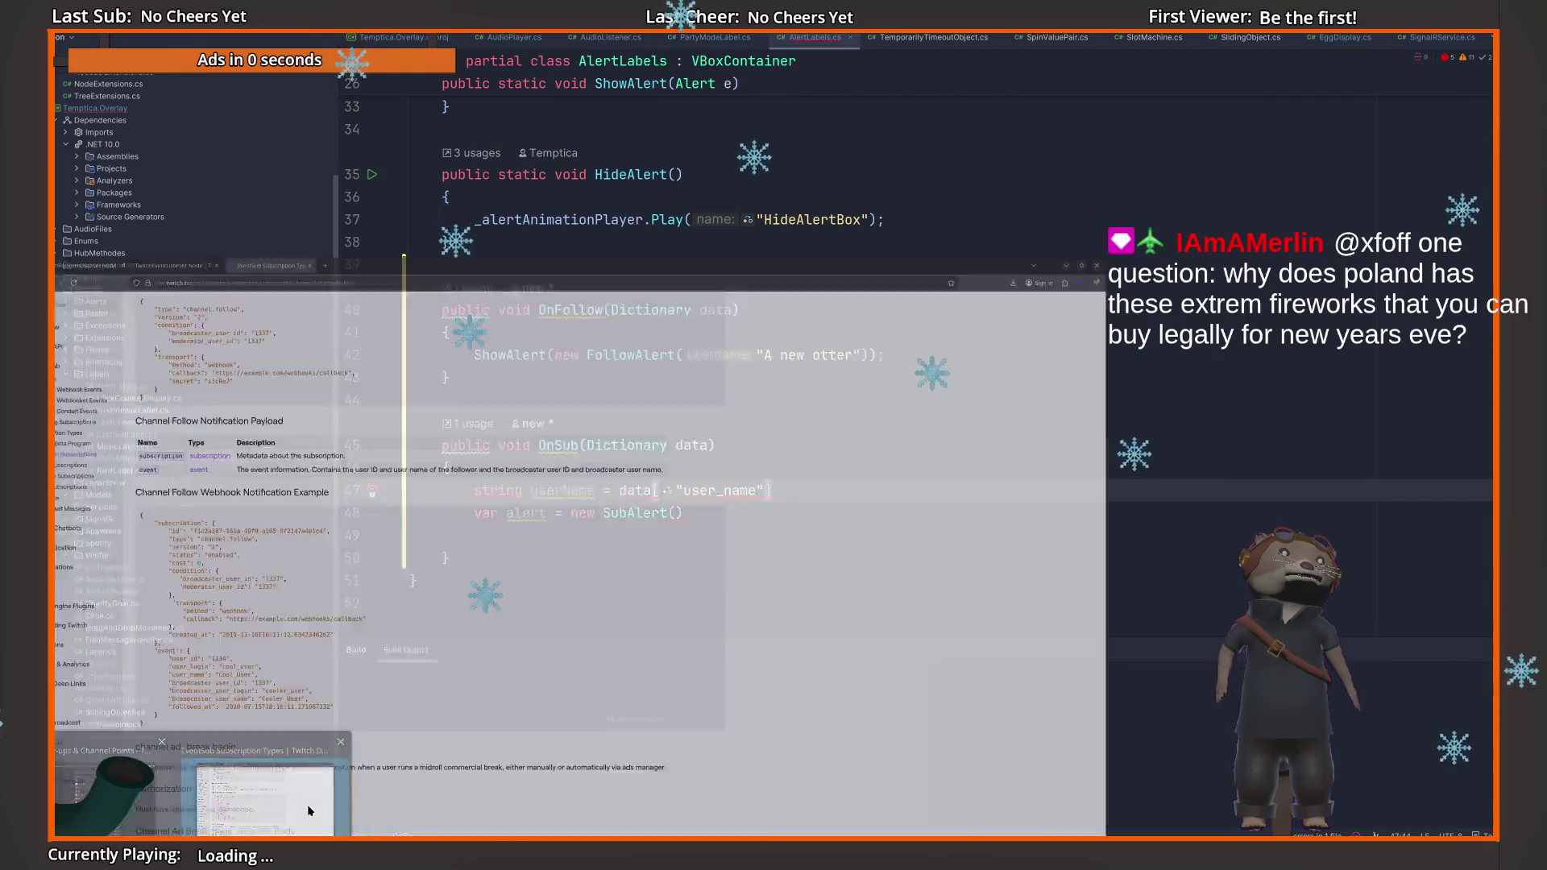
click(307, 804)
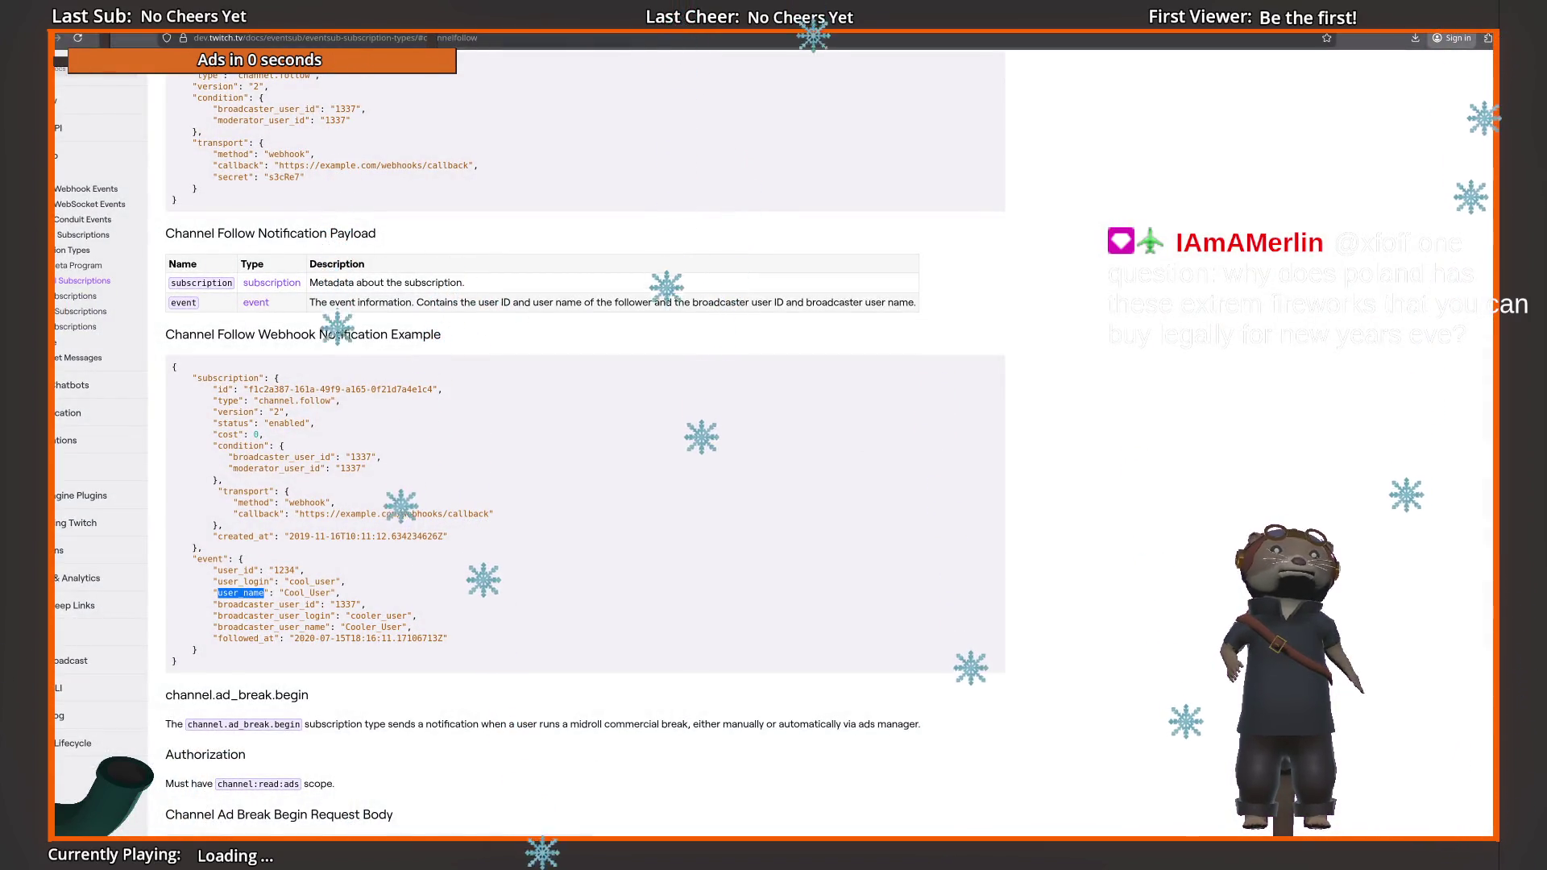
key(alt+Tab)
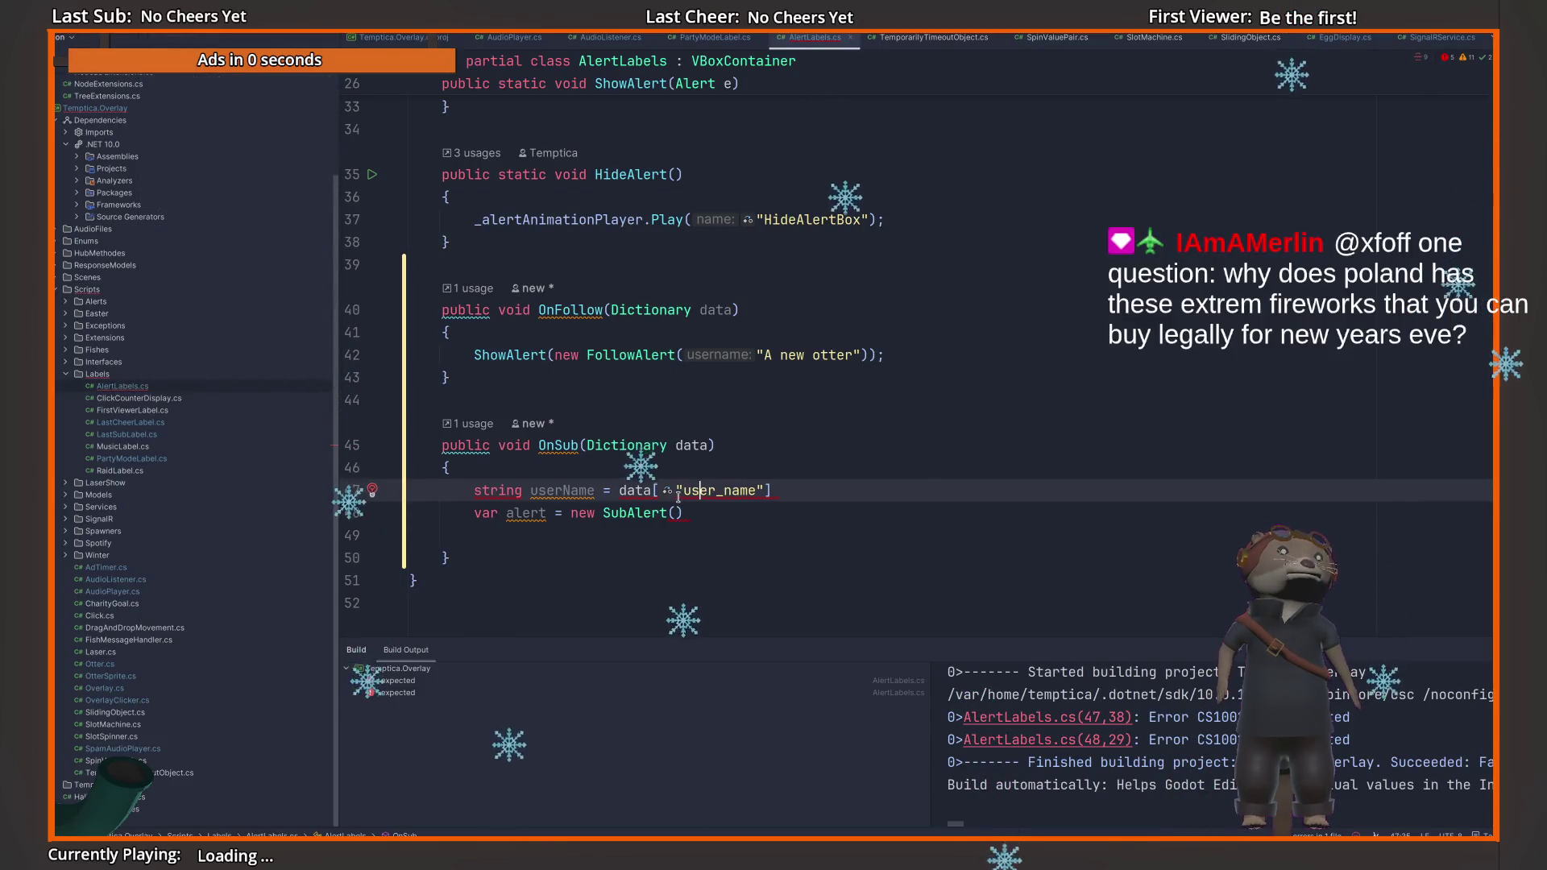
- Convert data["user_name"] with .AsString() and pass userName into new SubAlert()
text(.)
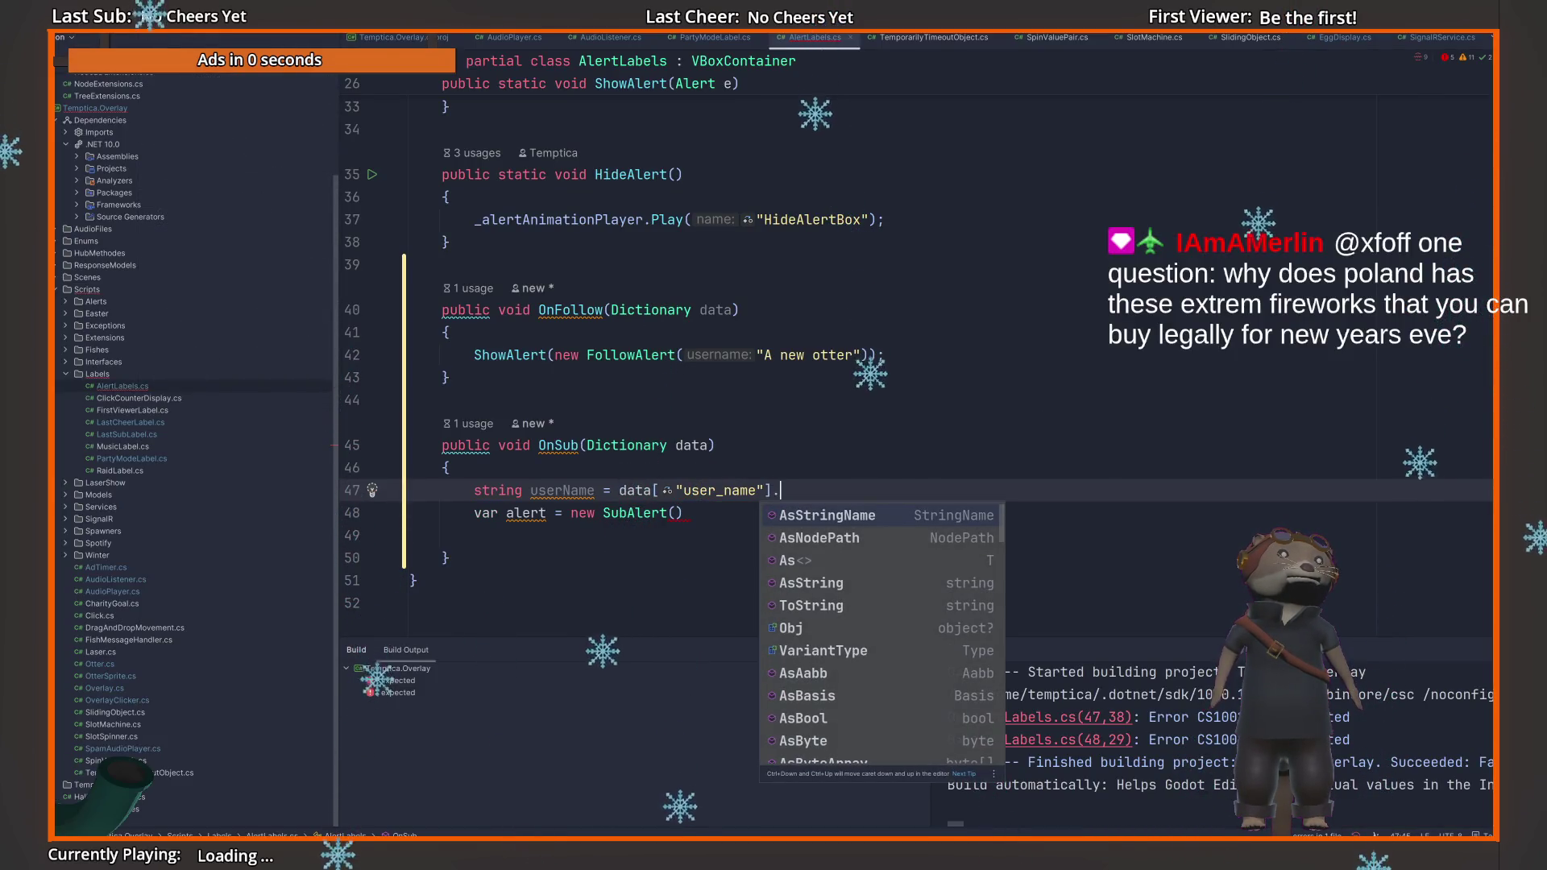
text(asst)
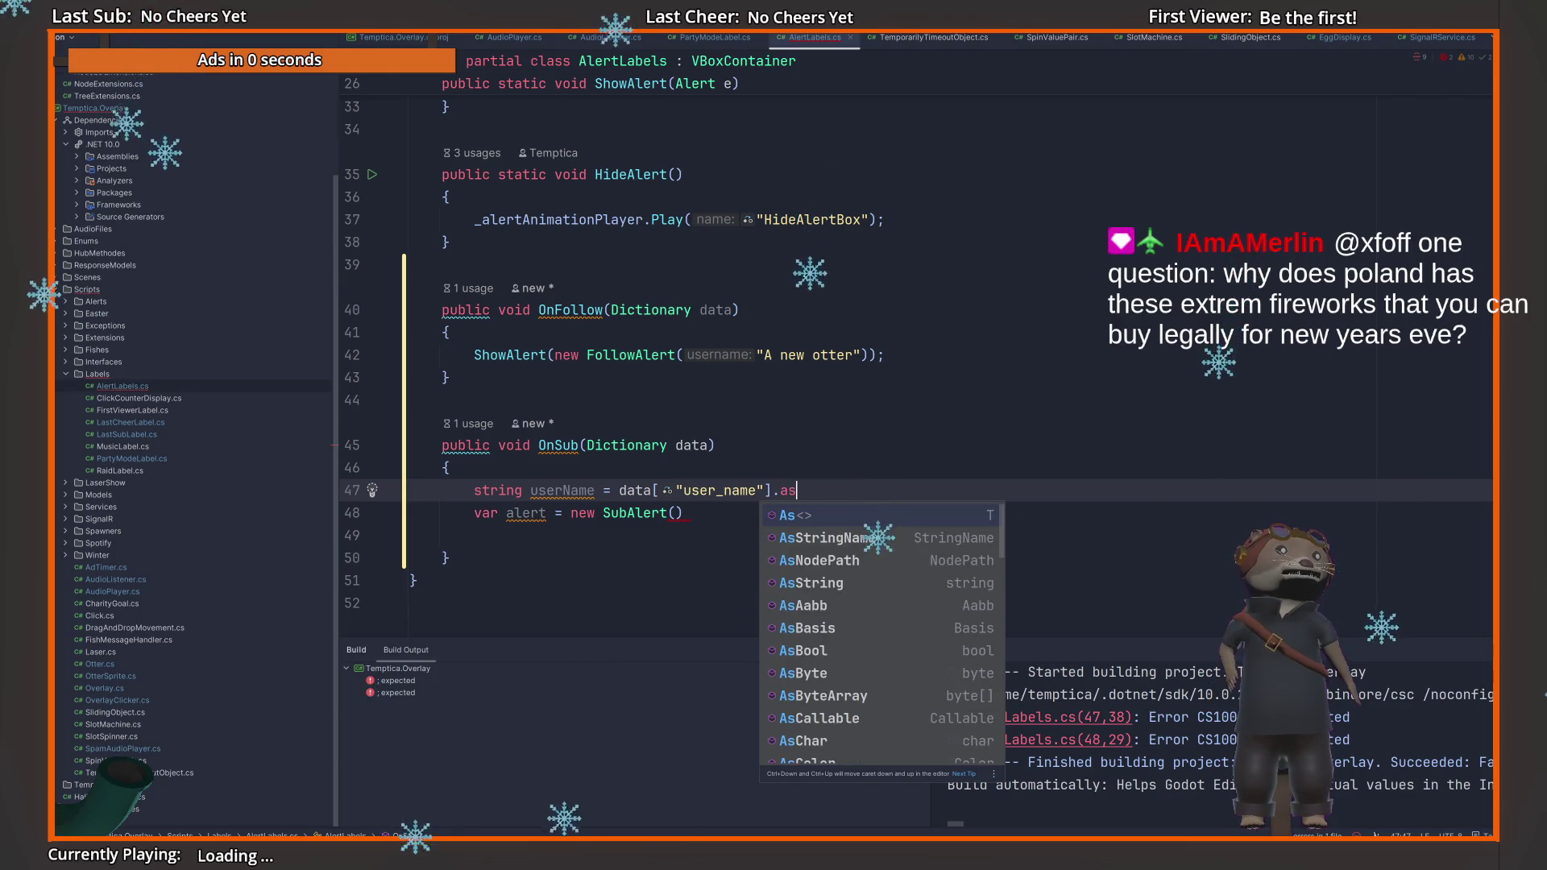
key(Return)
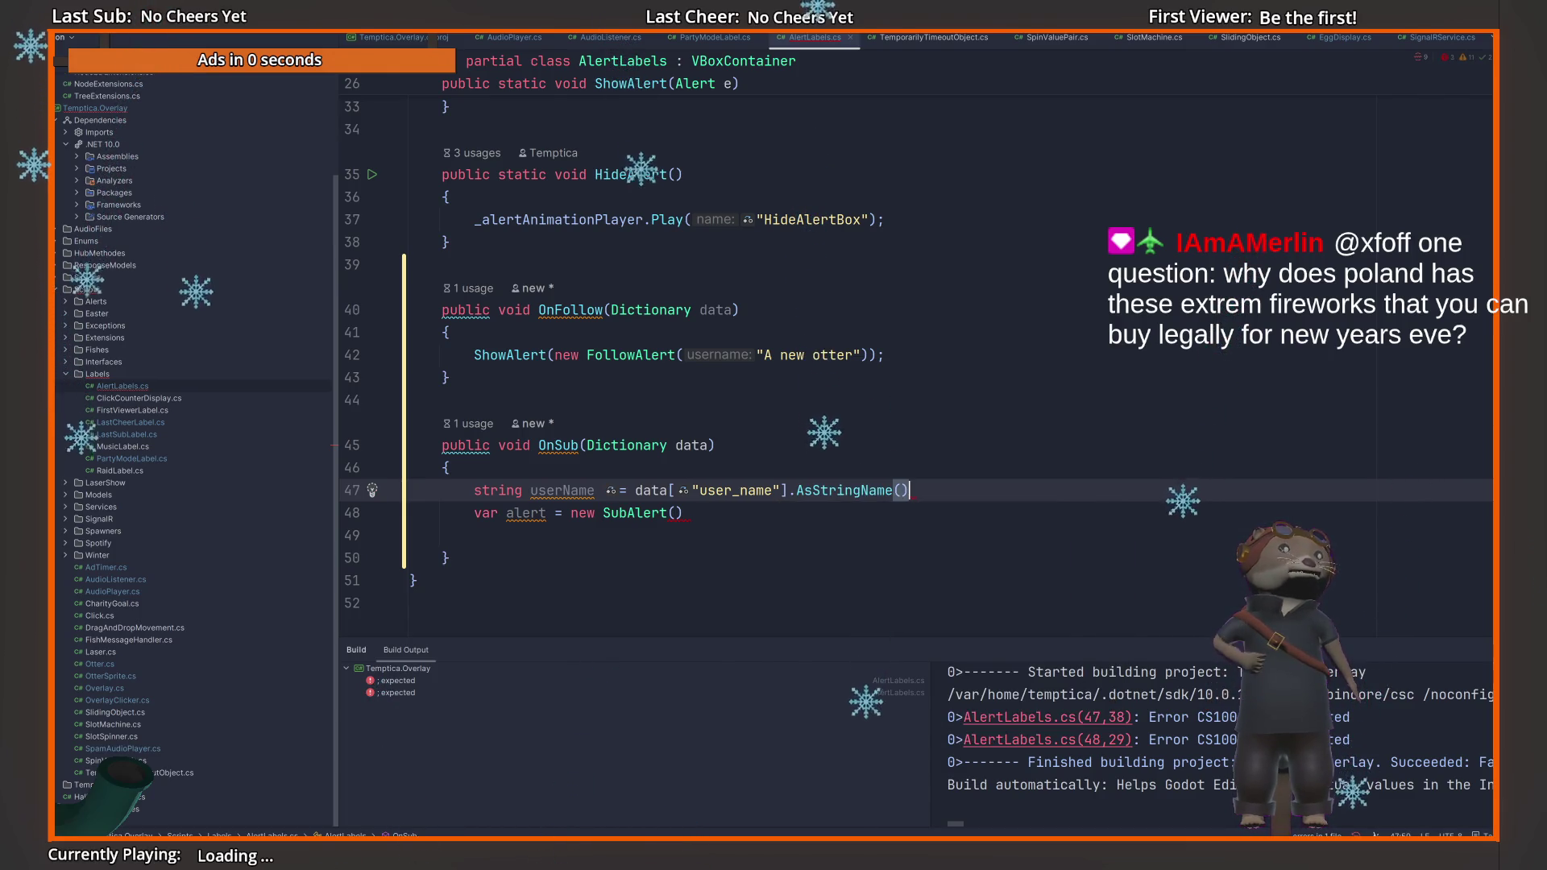
click(595, 489)
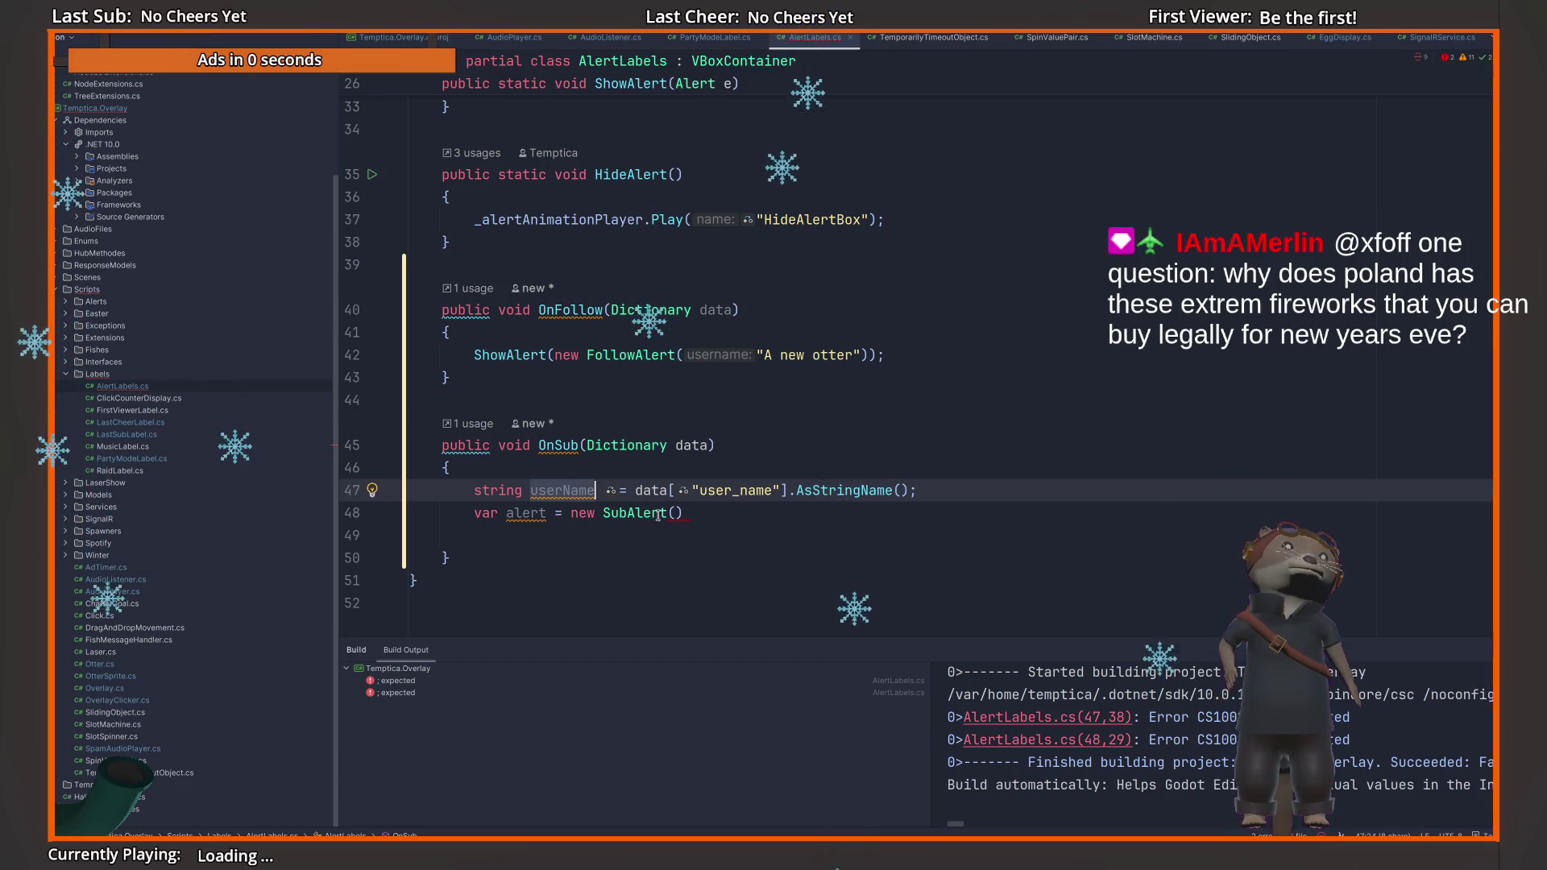
click(675, 513)
text(userName)
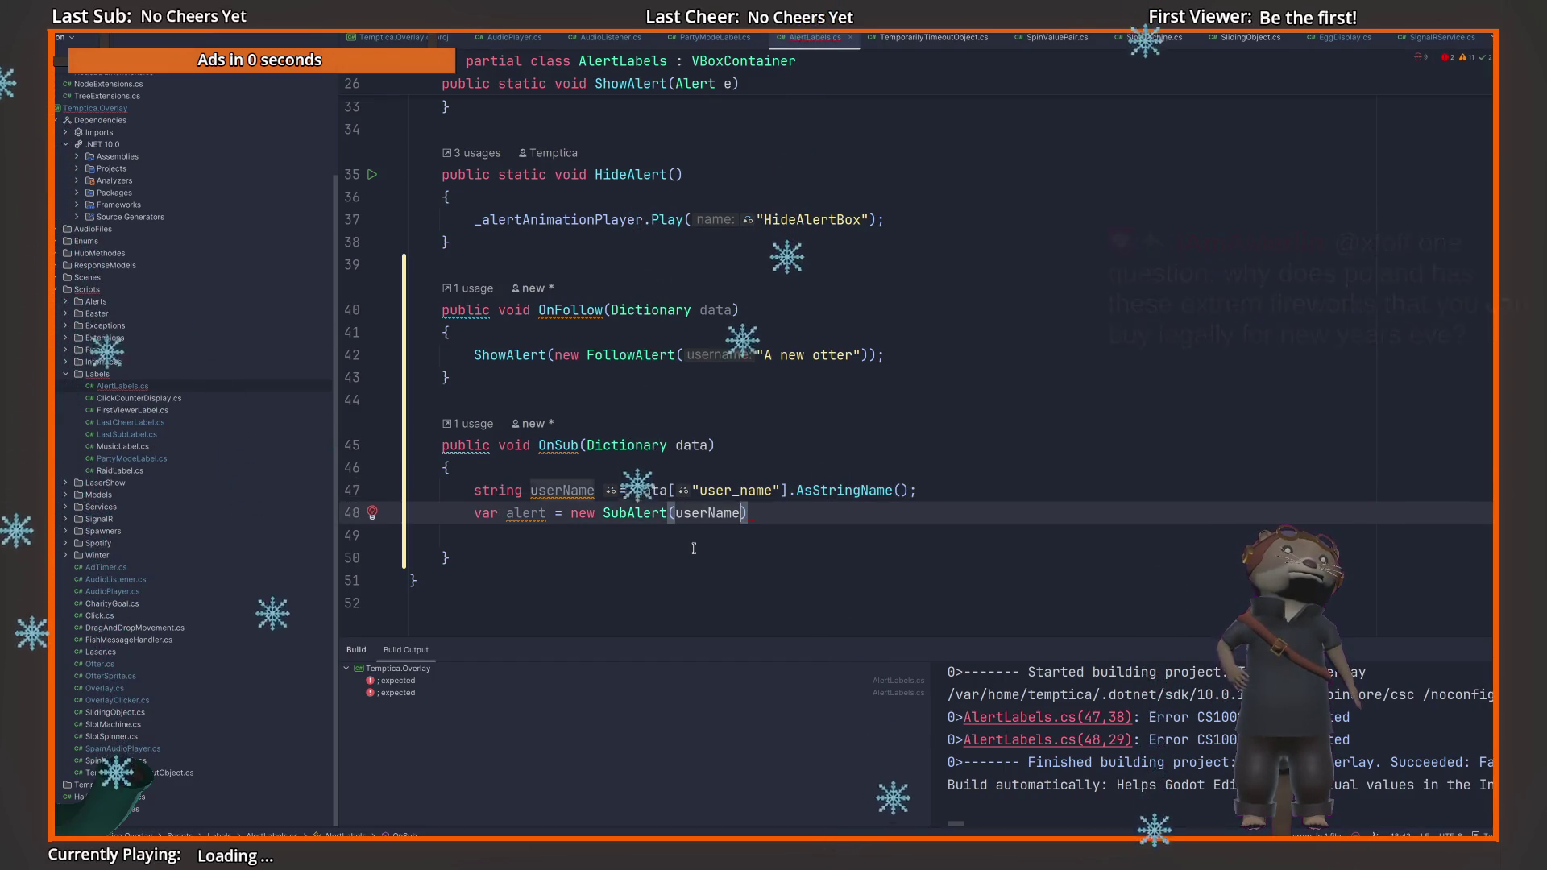
double_click(819, 492)
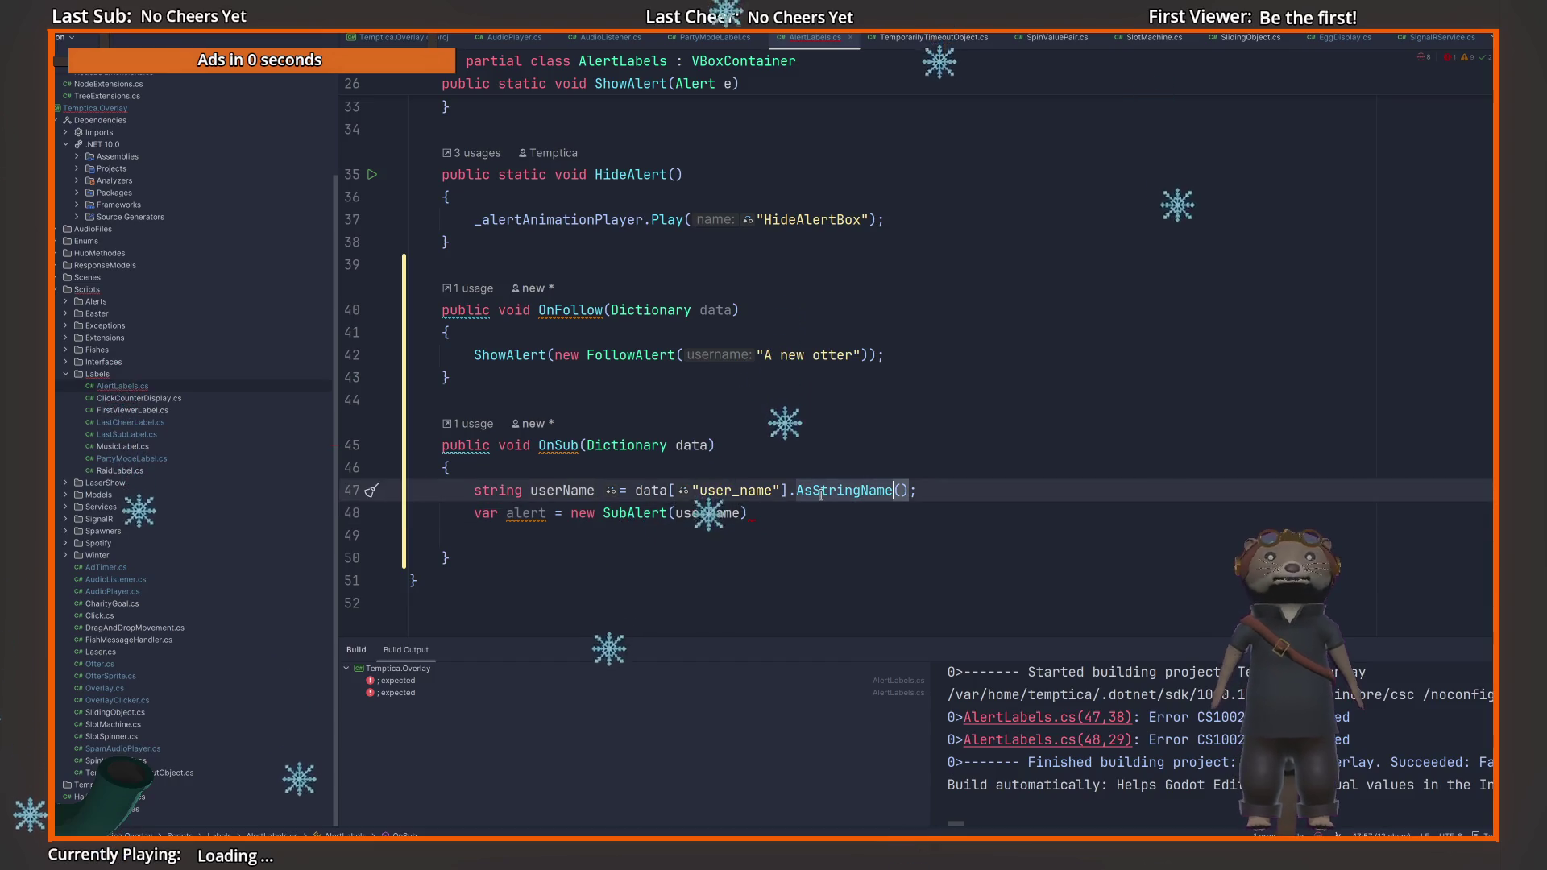
text(AsStr)
key(Return)
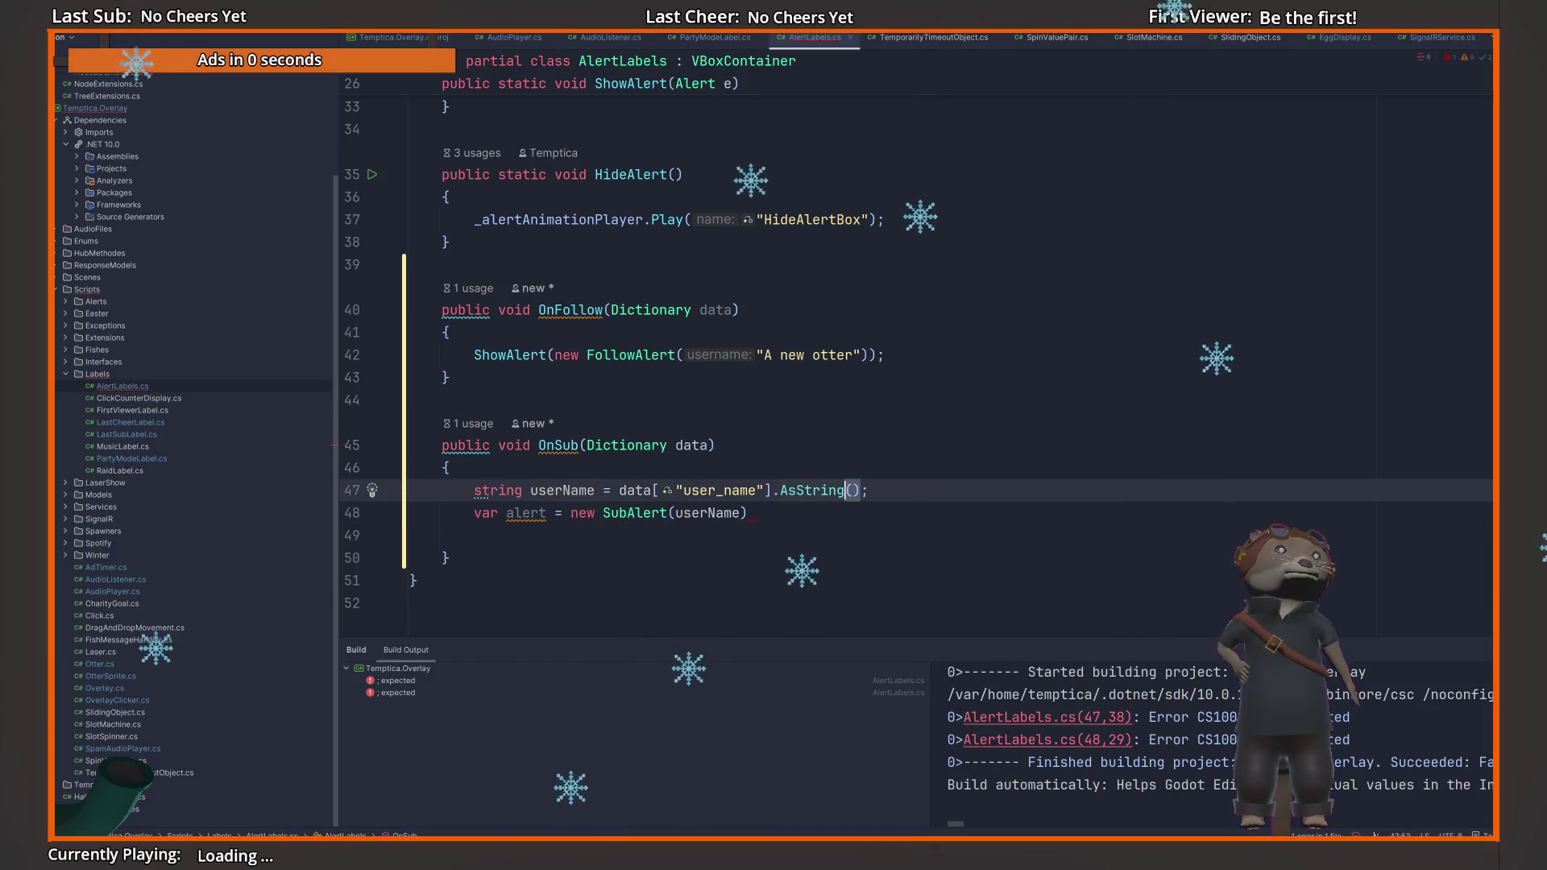
- Change userName's declared type from string to var and start another var line below
key(Home)
key(ctrl+shift+Right)
key(Delete)
text(var)
key(Escape)
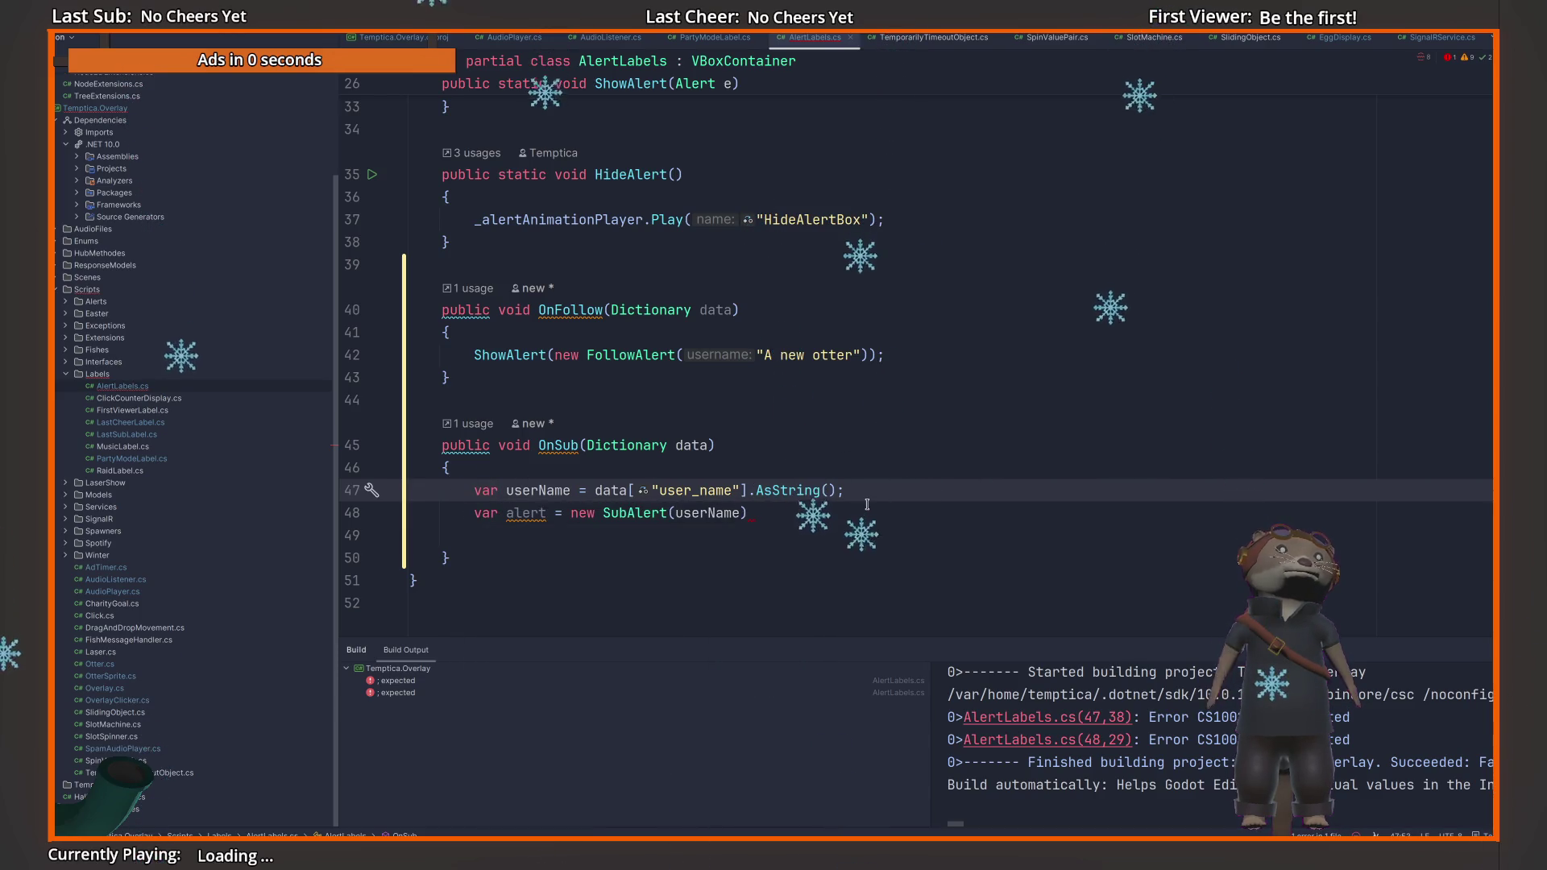
key(End)
key(Return)
text(var)
key(Escape)
key(alt+Tab)
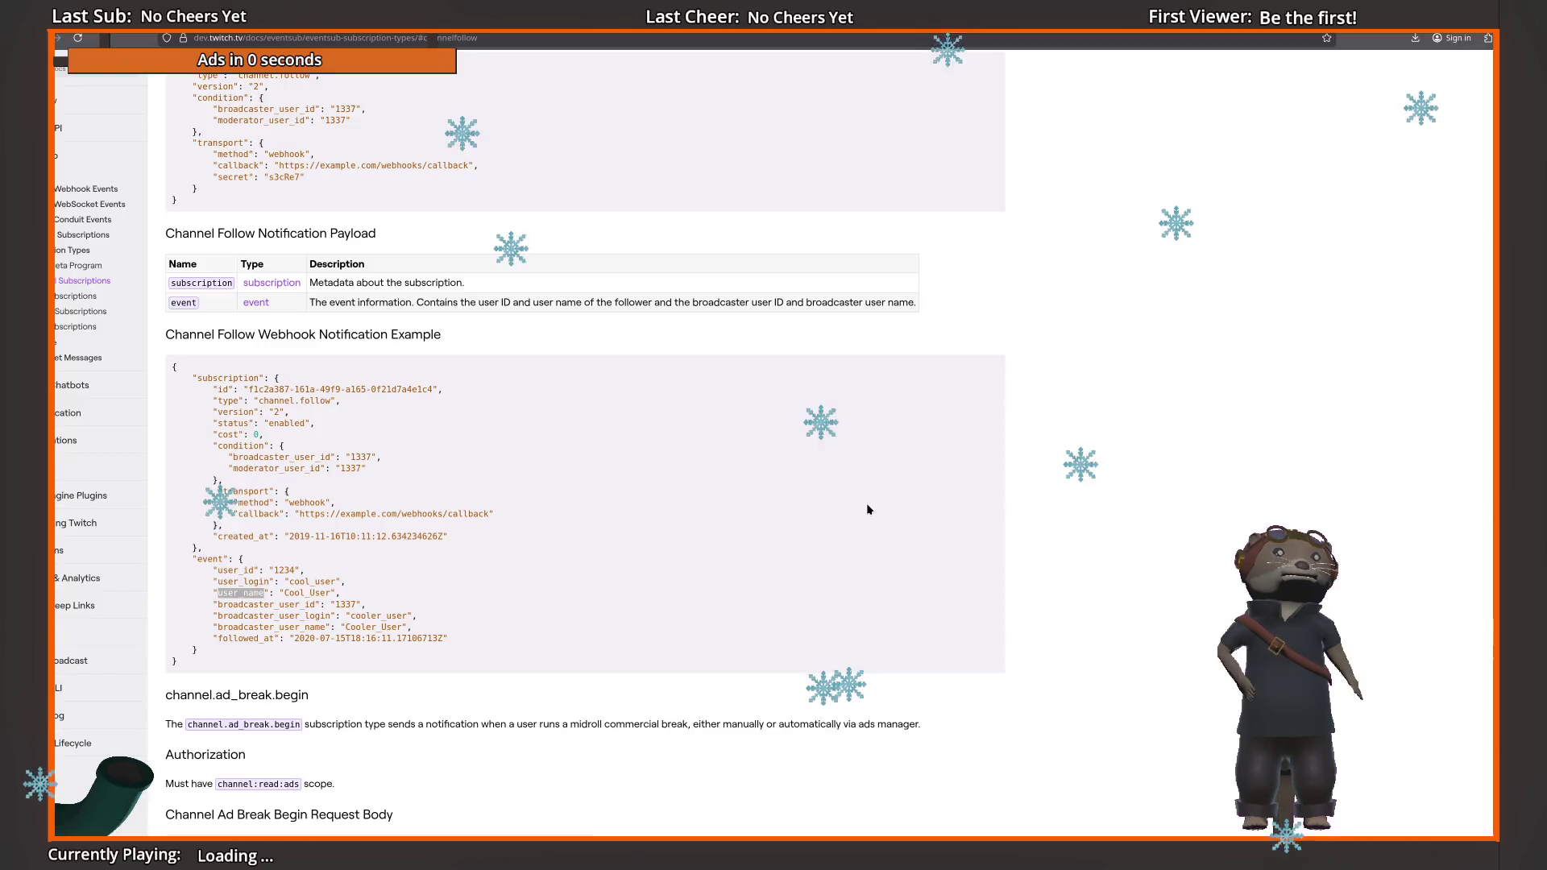
- Scroll the EventSub docs back to the Subscription Types table and open Channel Subscribe
scroll(646, 414, down, 3)
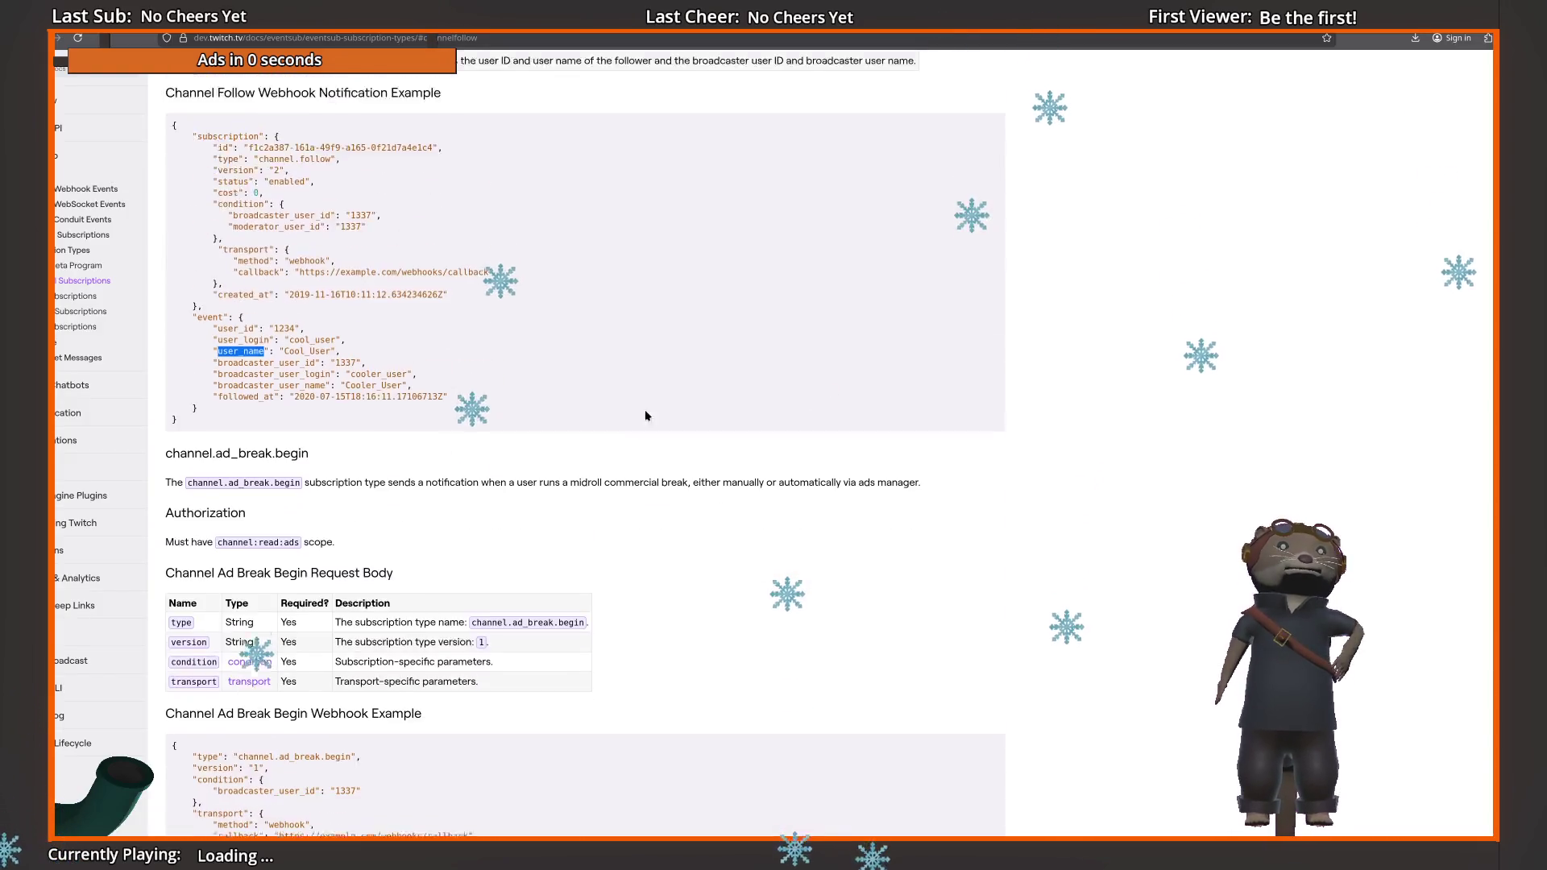
scroll(644, 415, down, 20)
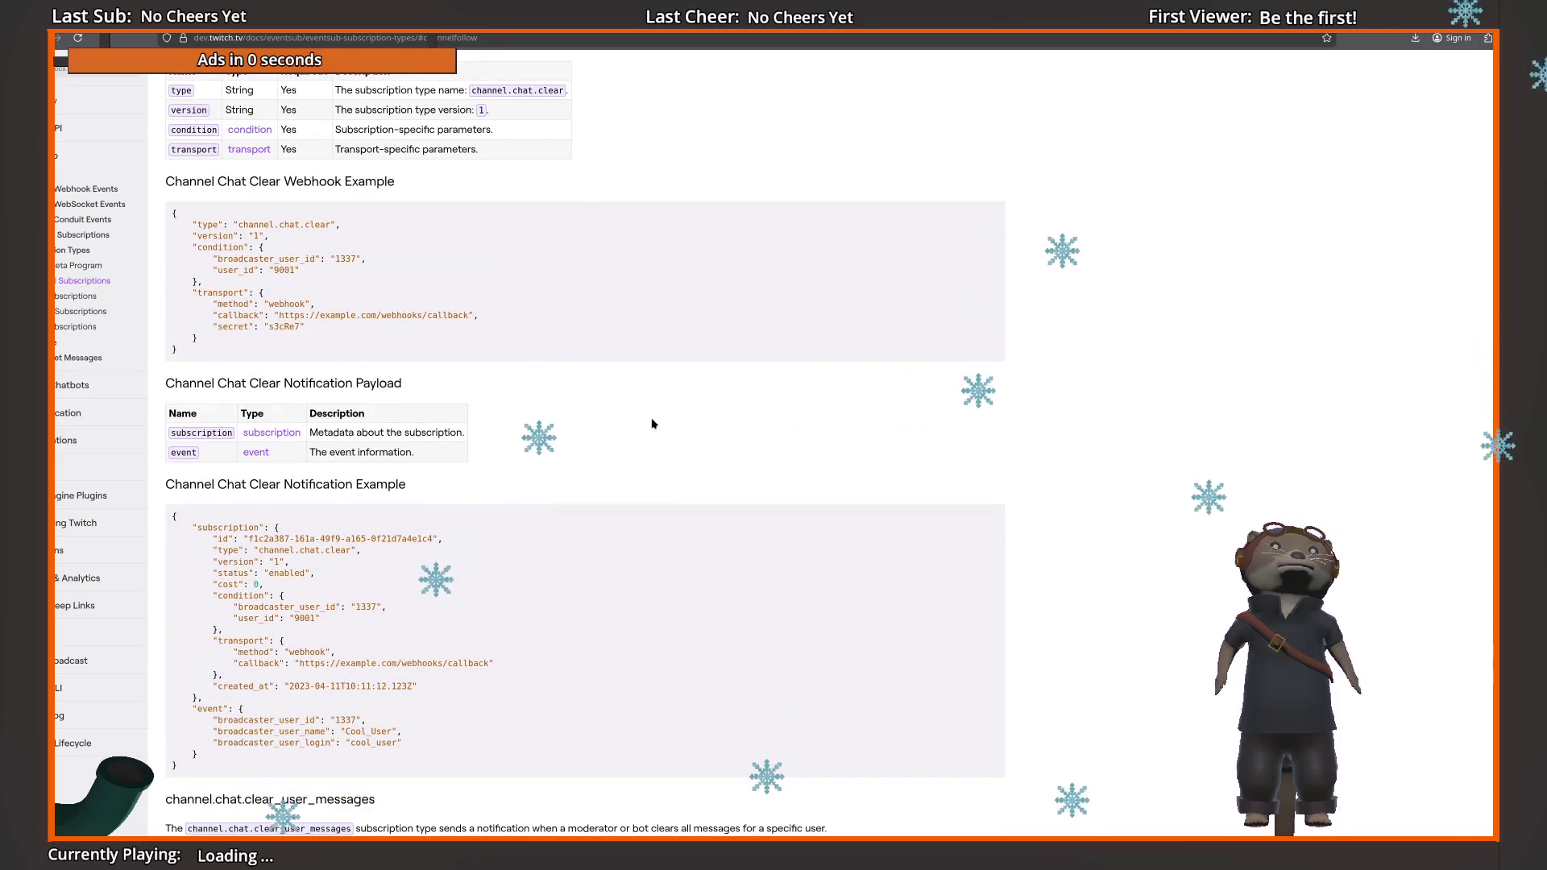
scroll(651, 421, down, 5)
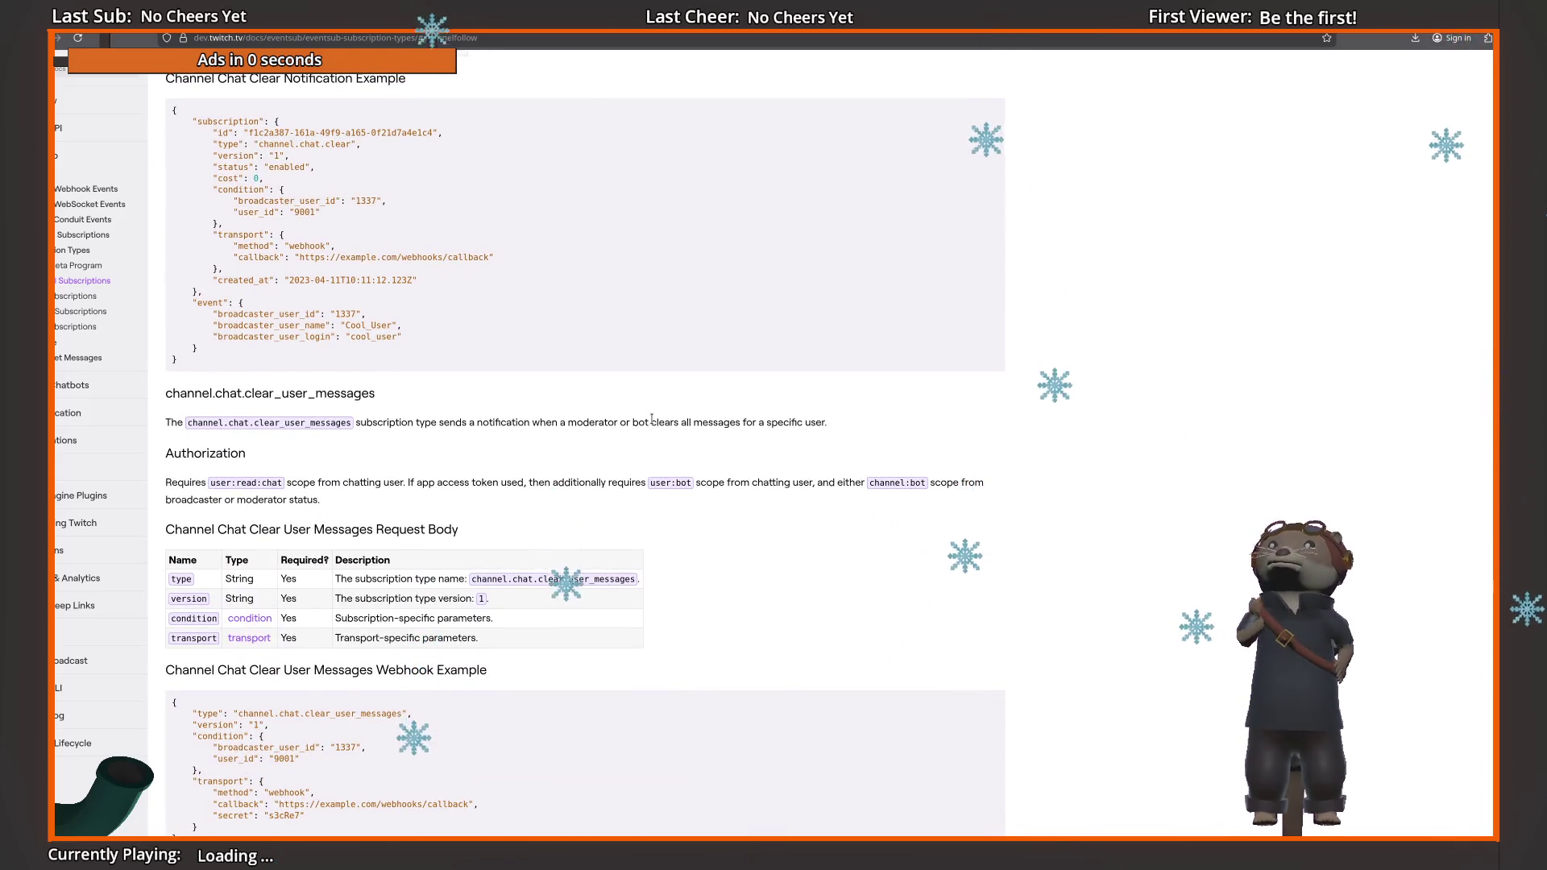
scroll(651, 417, down, 5)
scroll(651, 417, down, 3)
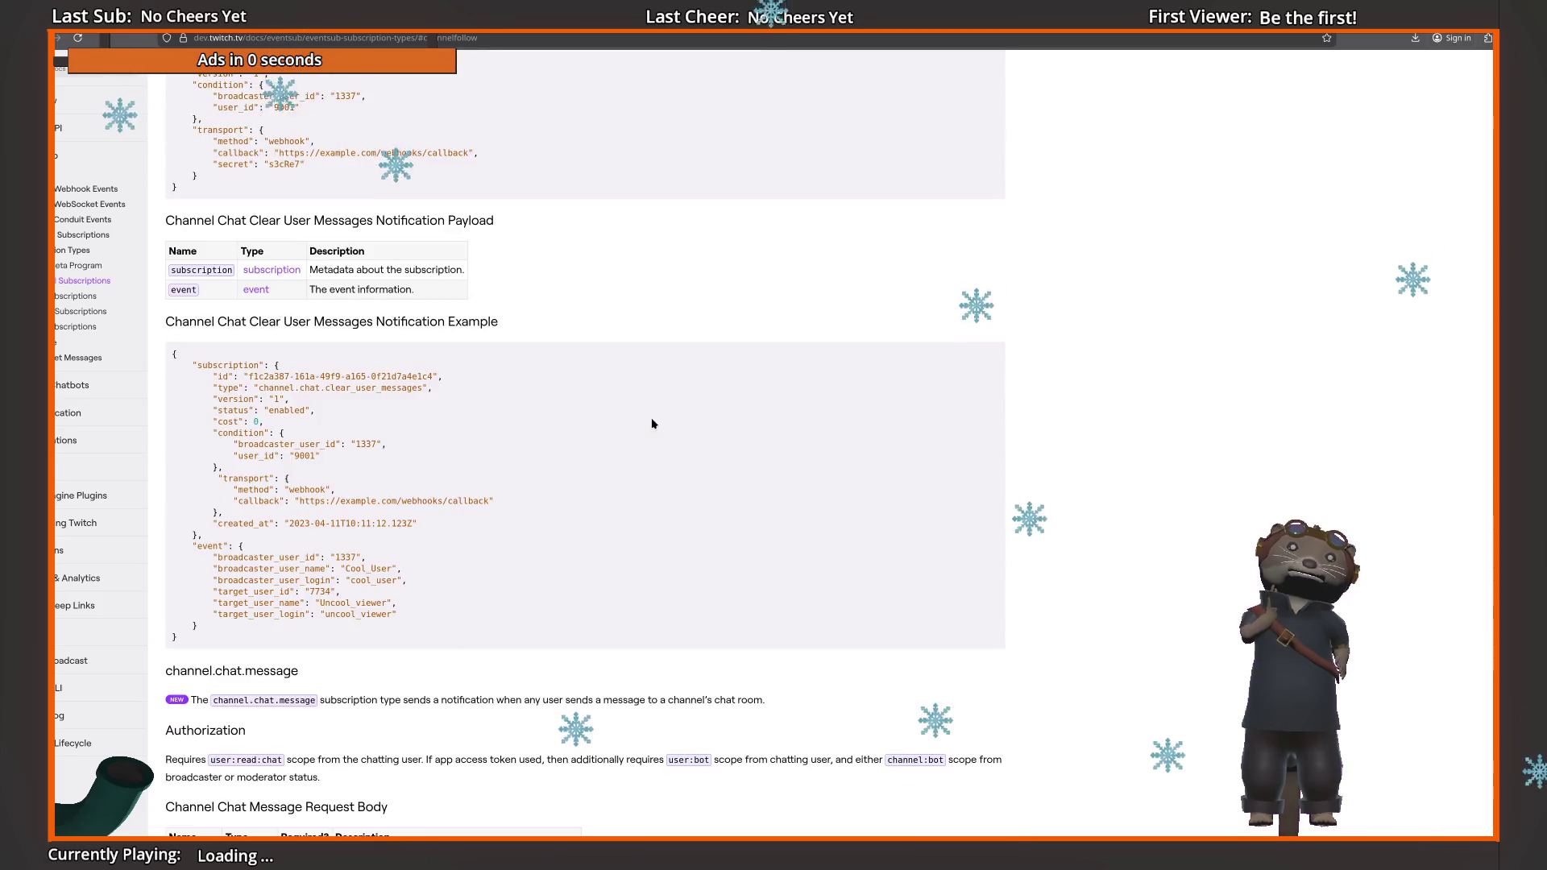
scroll(652, 419, down, 5)
scroll(652, 419, down, 4)
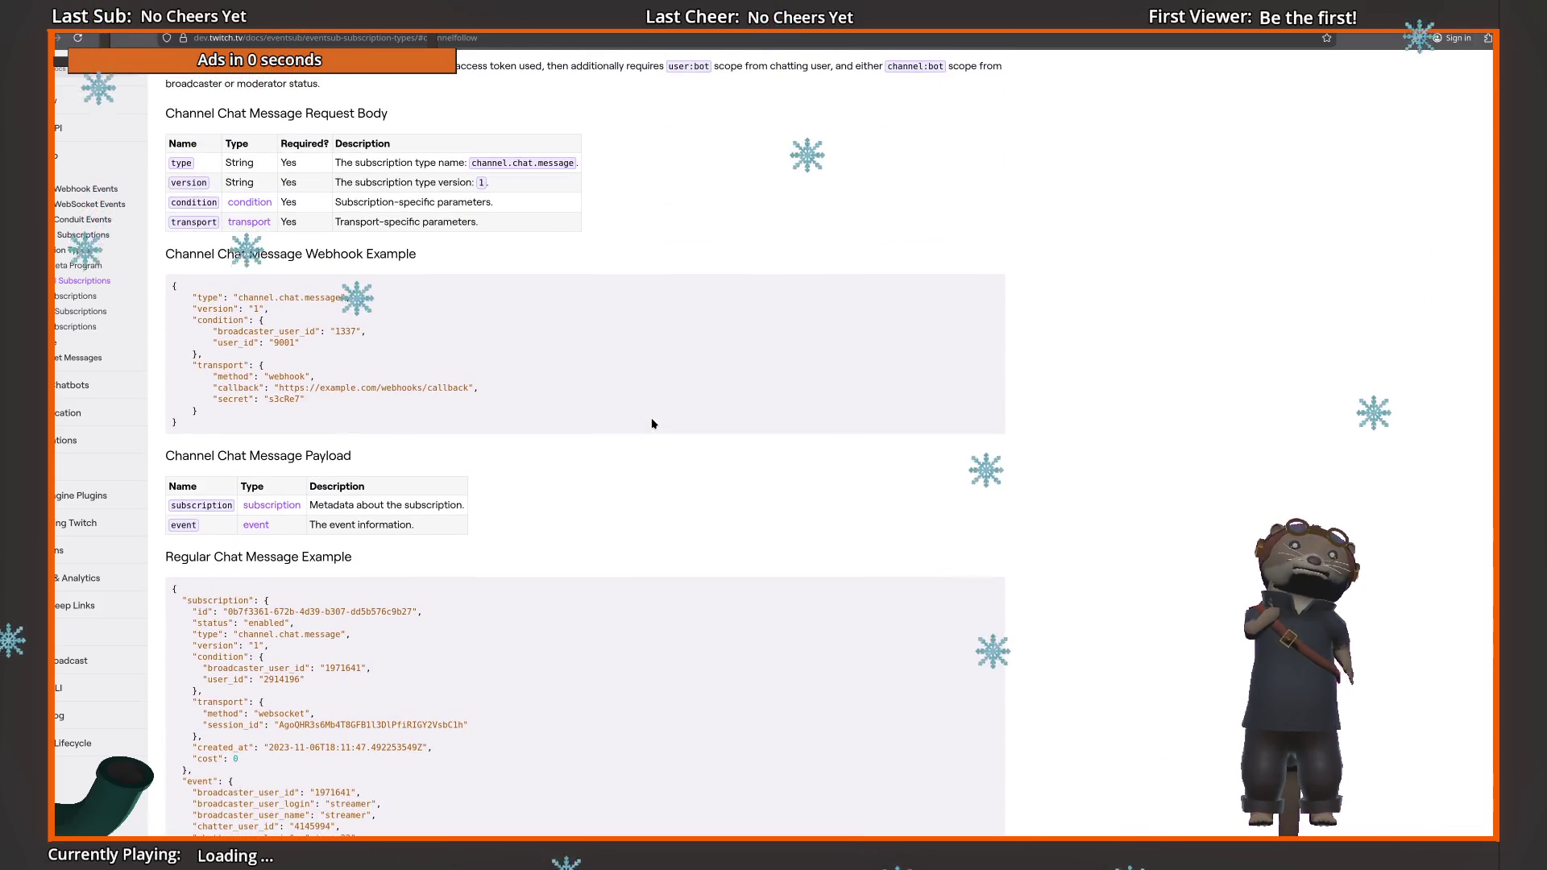
scroll(652, 420, up, 2)
scroll(652, 420, down, 14)
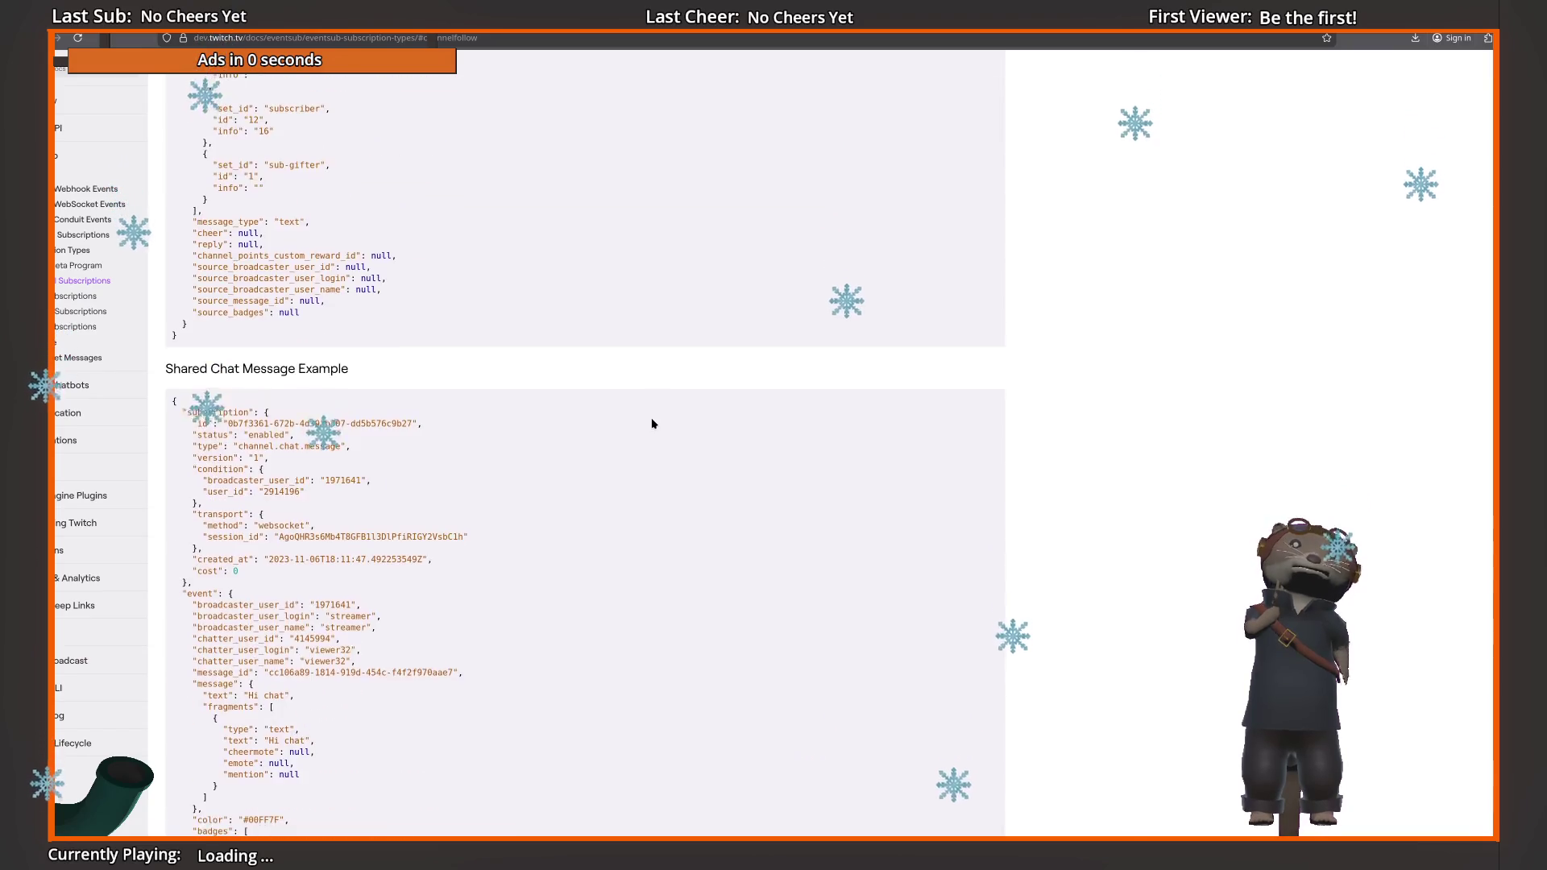
scroll(653, 424, down, 11)
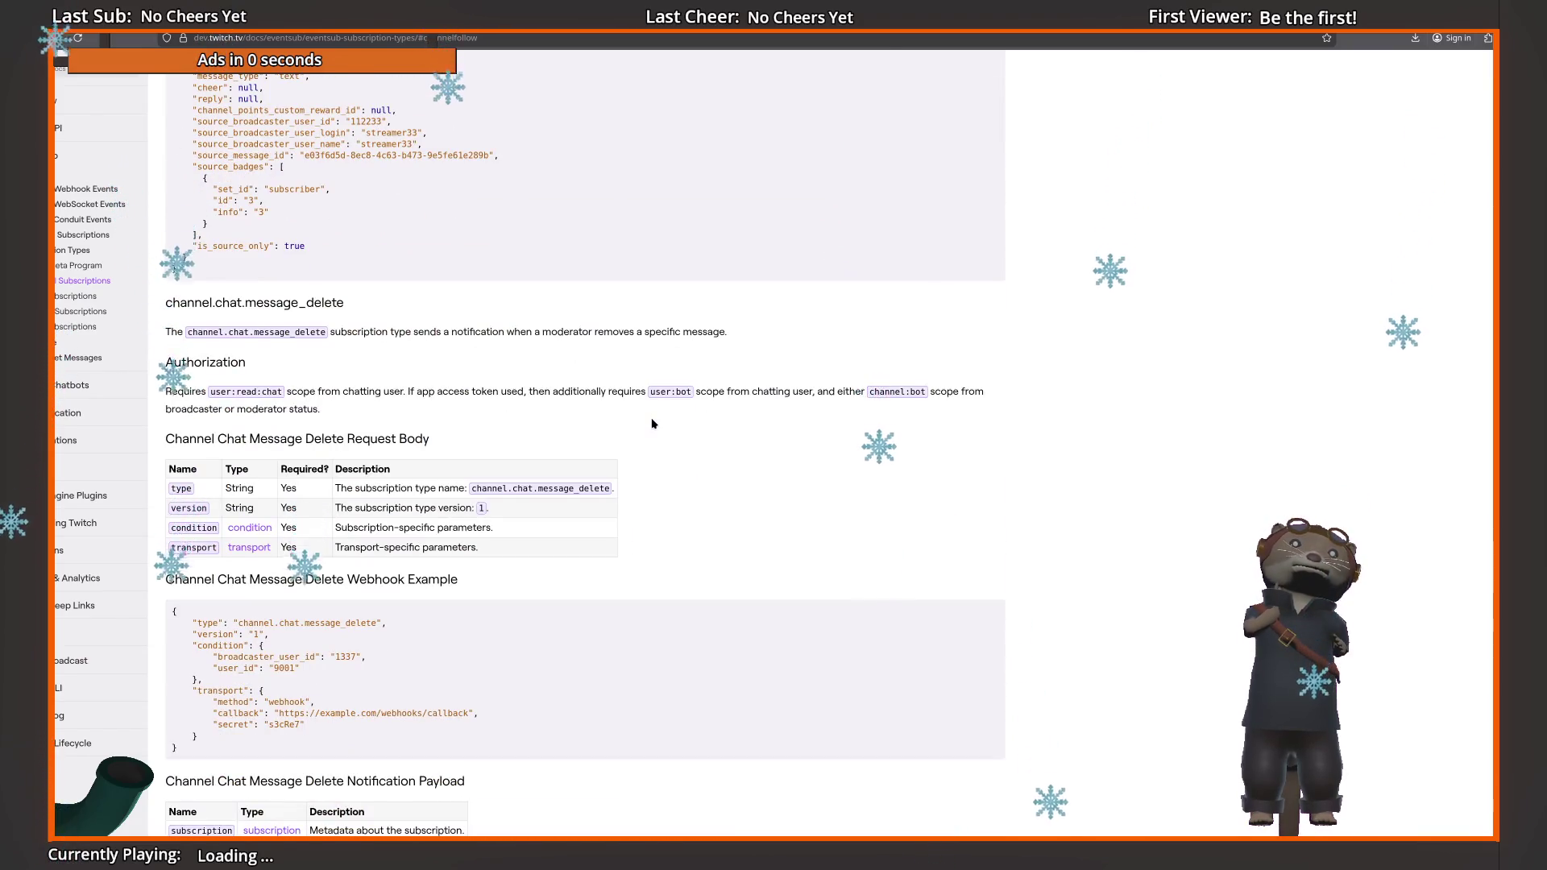
scroll(653, 424, down, 5)
key(Home)
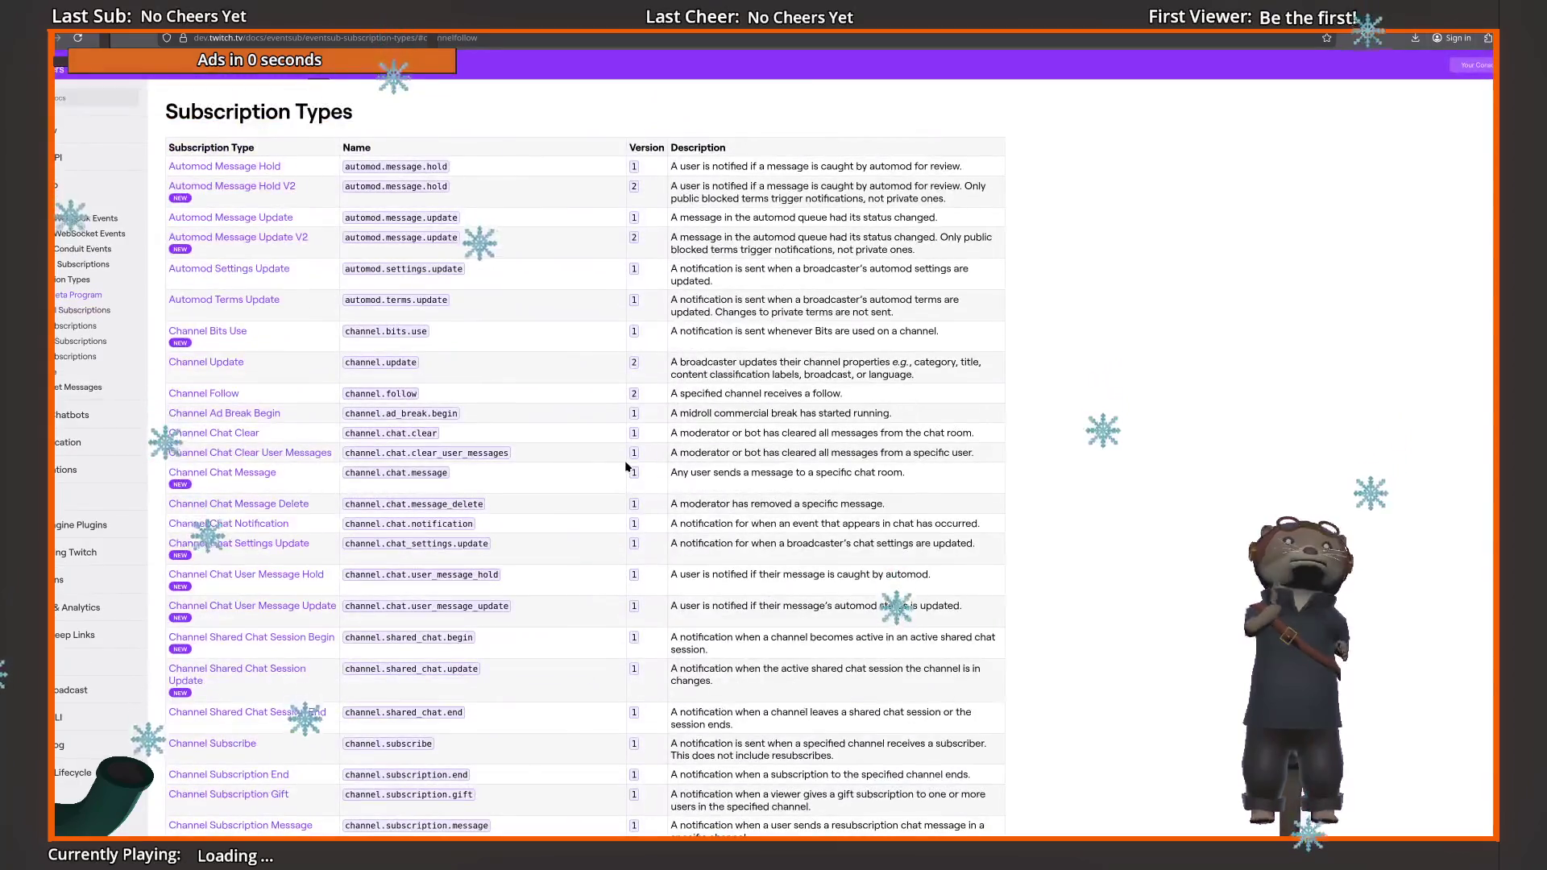
scroll(624, 461, down, 1)
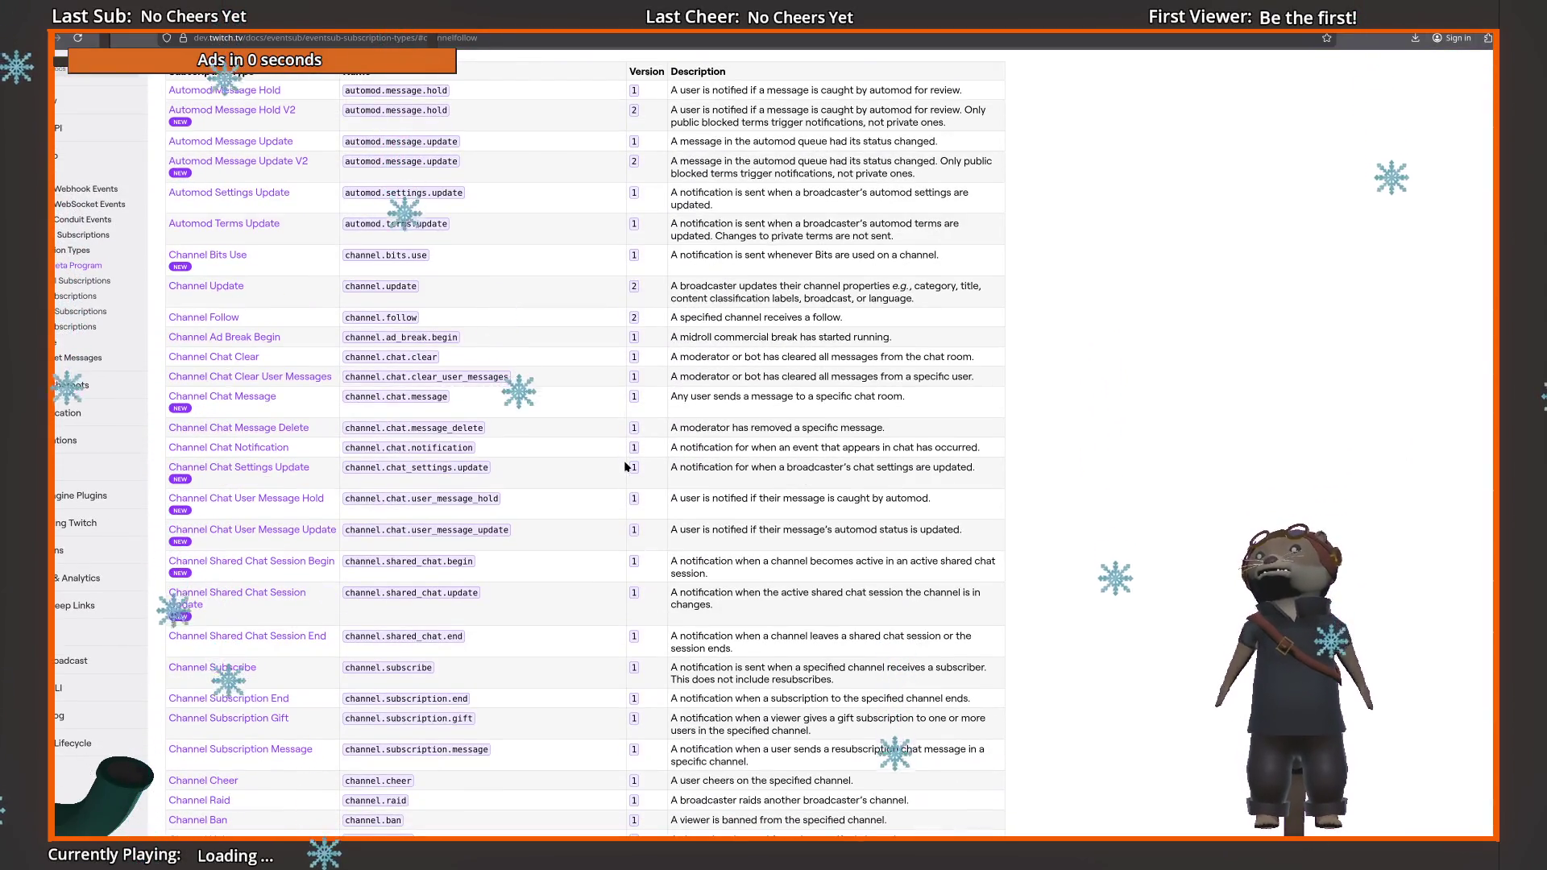
scroll(305, 424, down, 3)
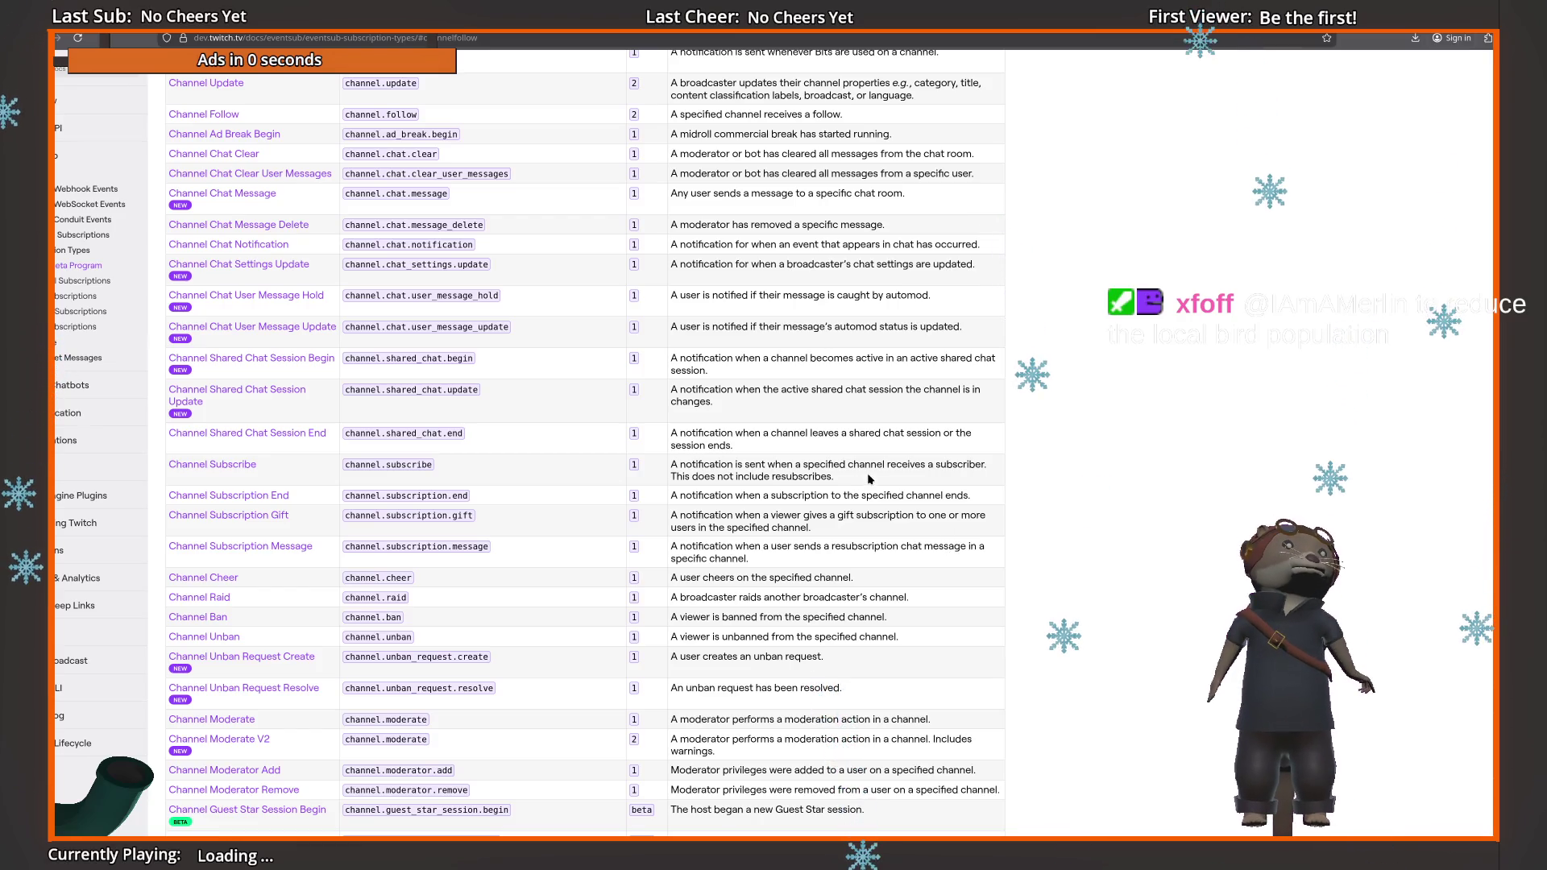
click(251, 465)
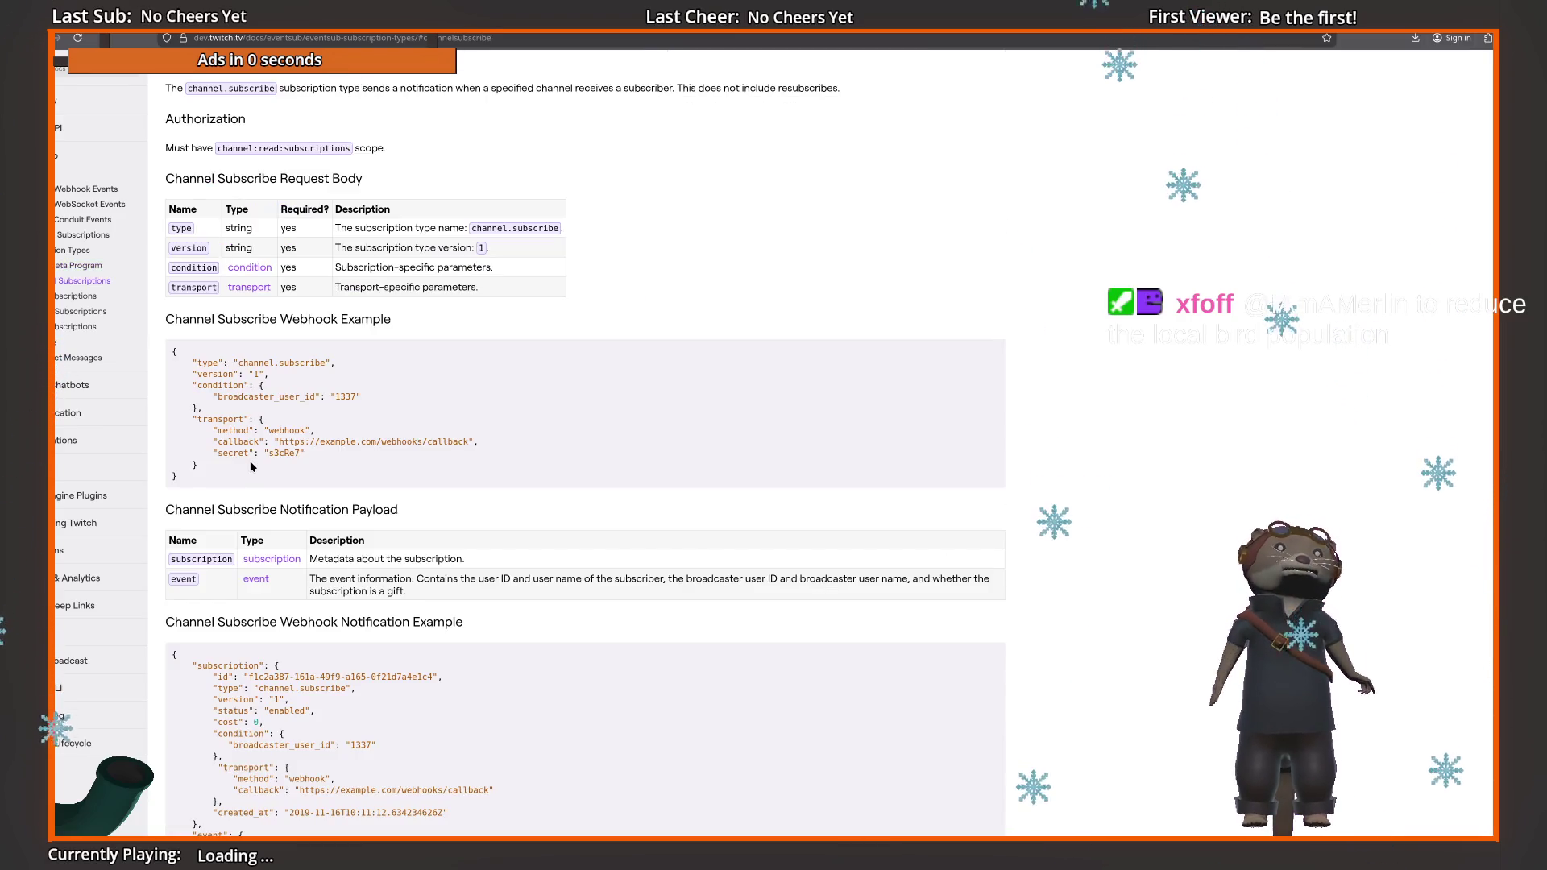
- Reopen Channel Subscribe, skim its channel.subscribe webhook example, and return to AlertLabels.cs
key(alt+Left)
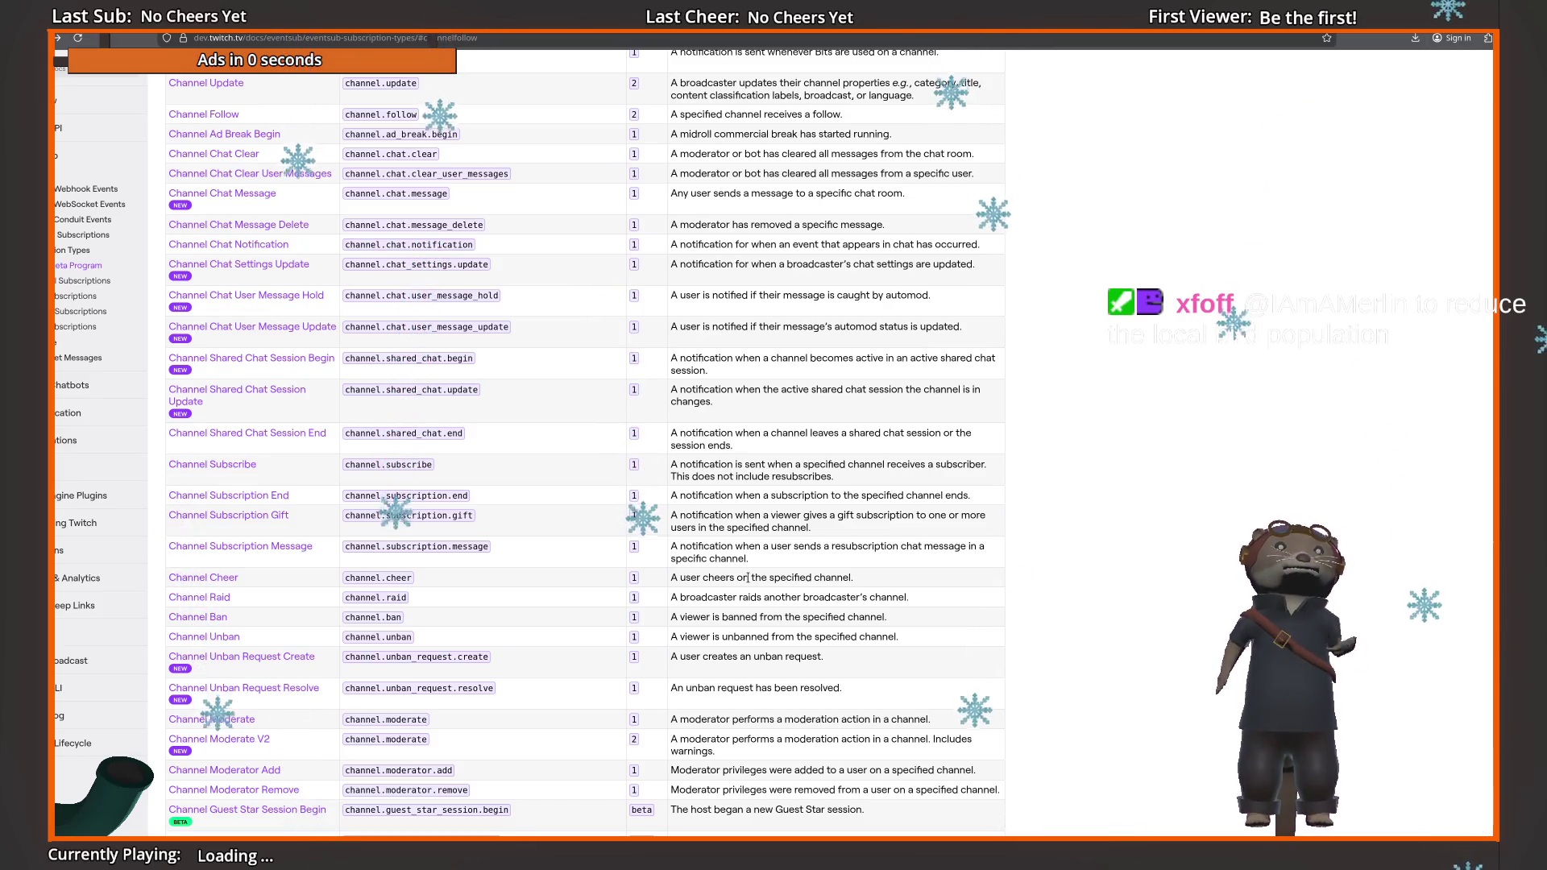
click(212, 464)
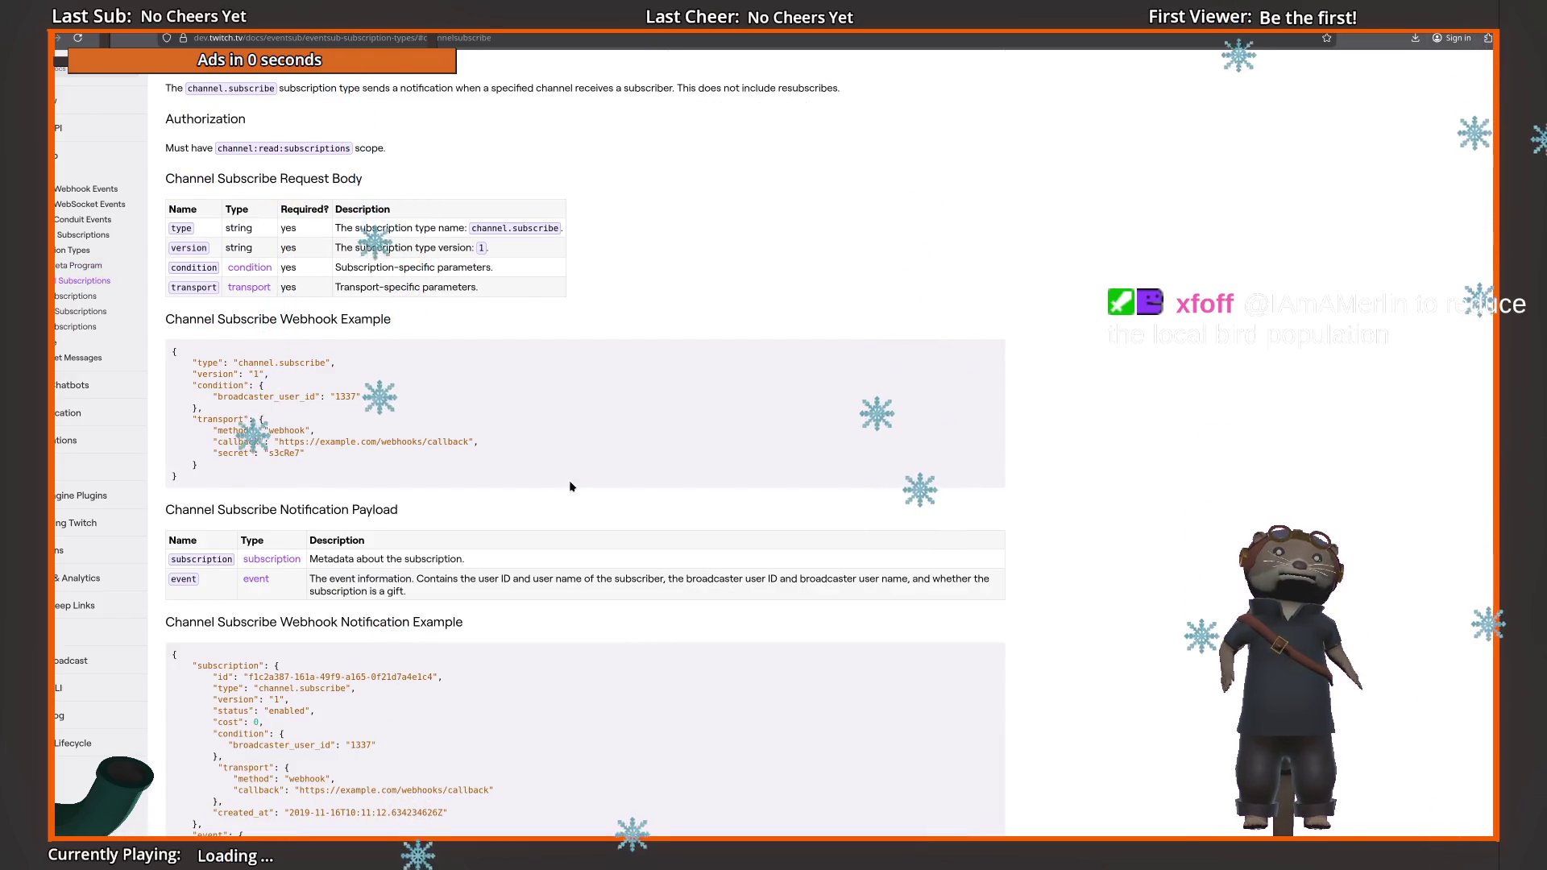
scroll(535, 487, down, 4)
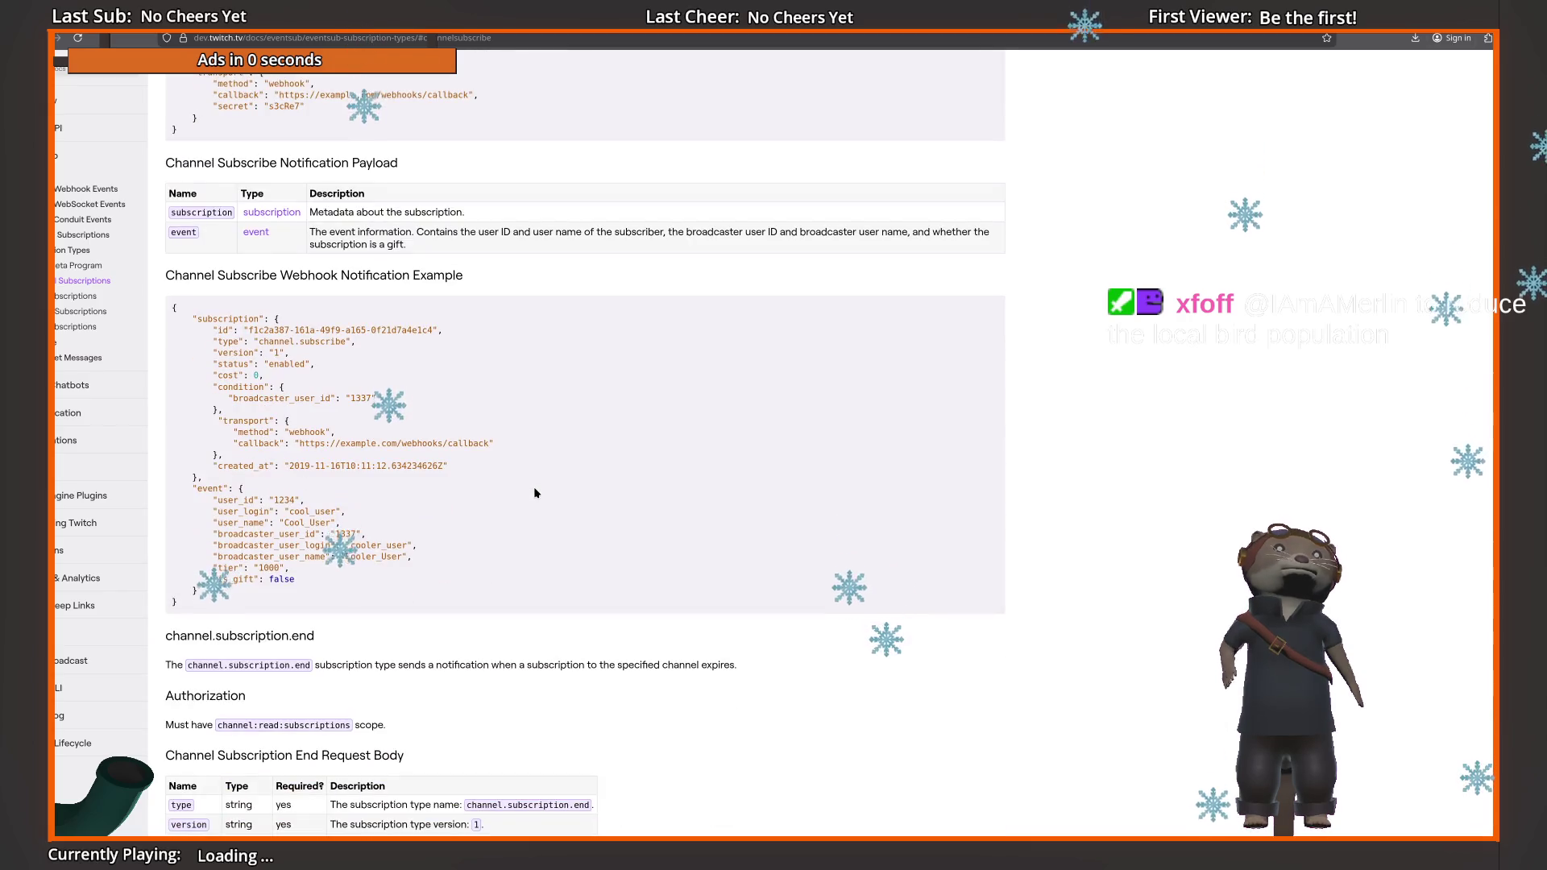
scroll(535, 493, up, 1)
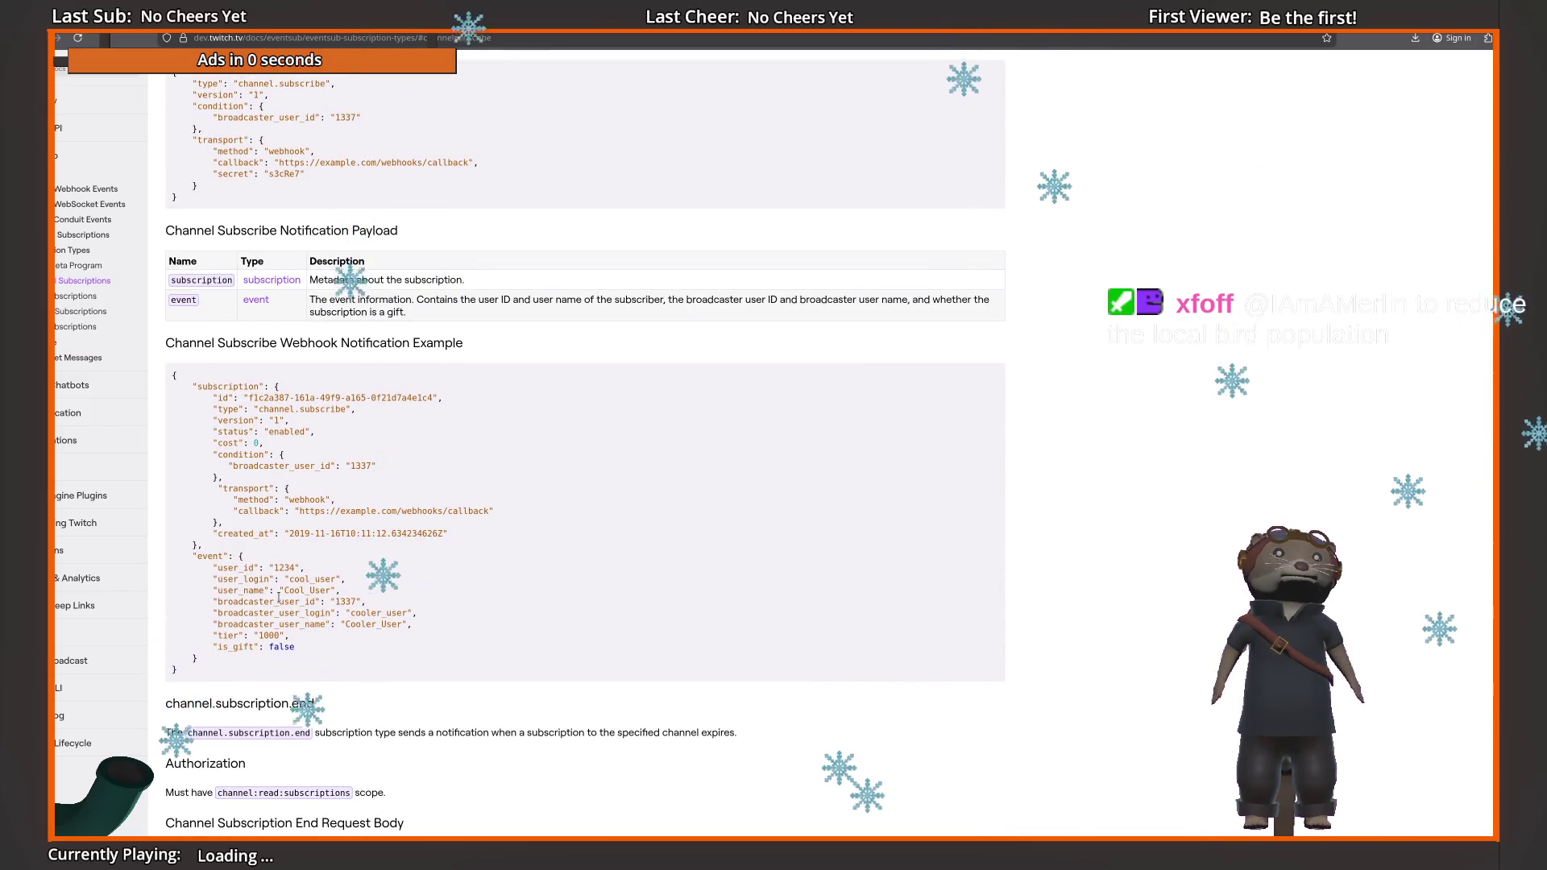
key(alt+Tab)
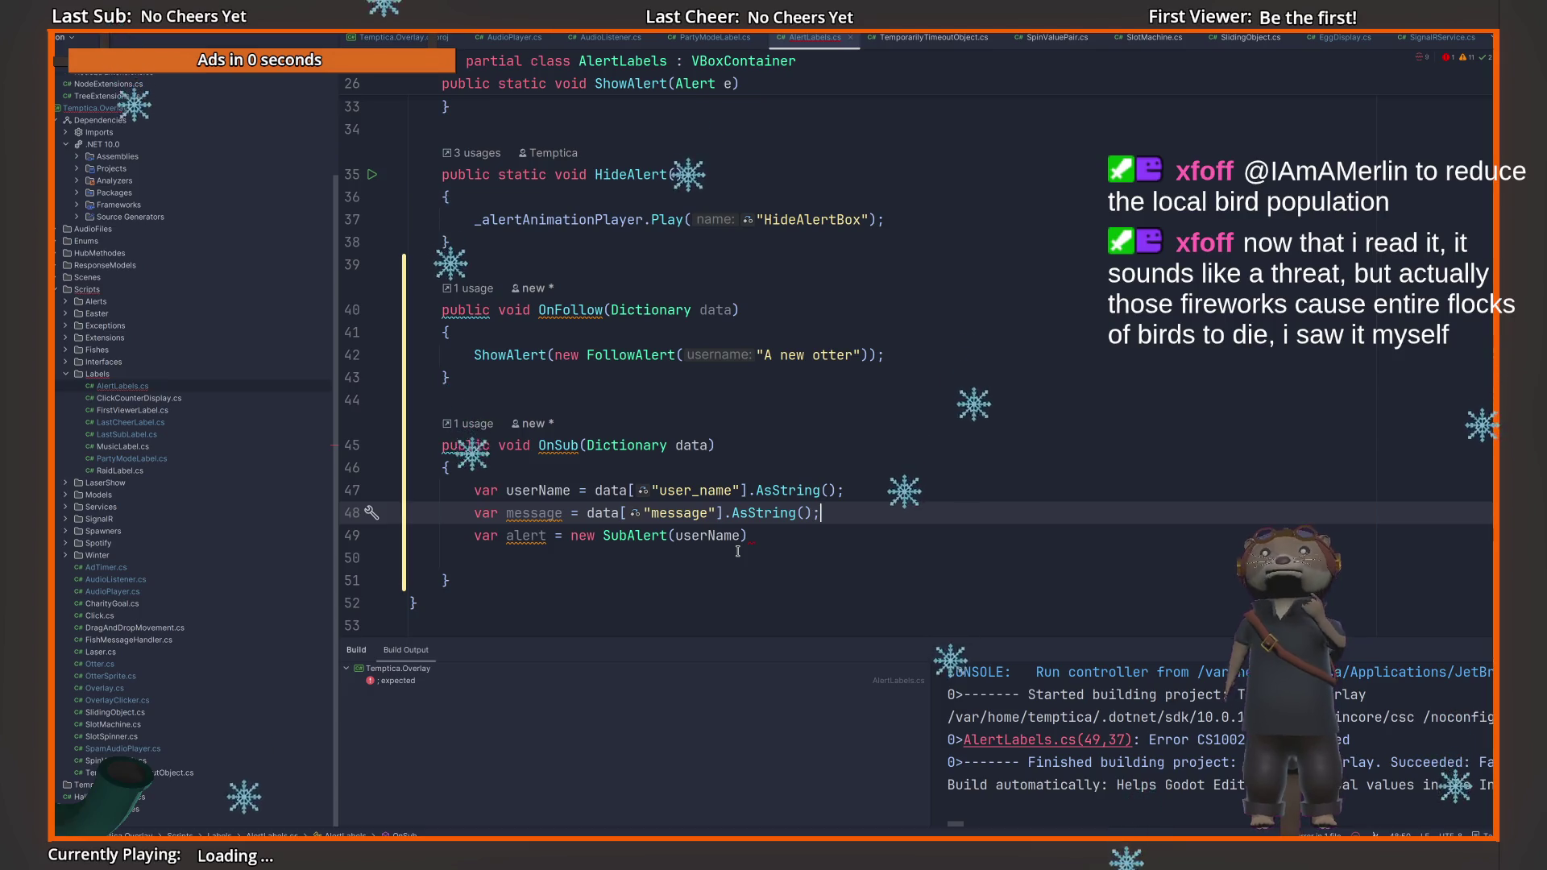
- Drop the message line from OnSub and make it call ShowAlert(new SubAlert(userName))
drag(820, 514, 872, 503)
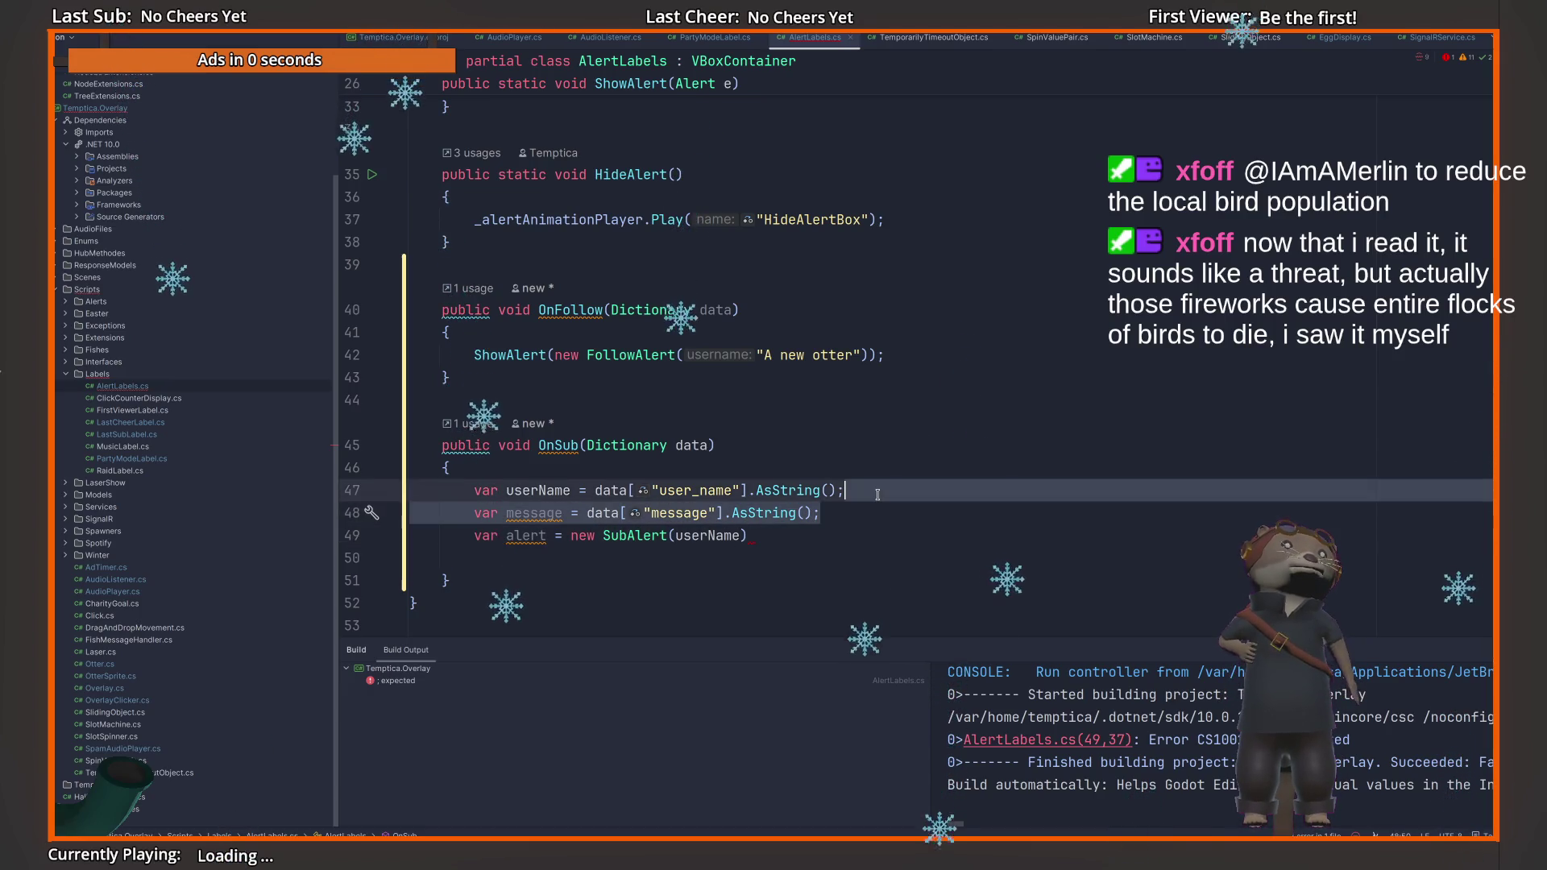
key(BackSpace)
key(Down)
text(;)
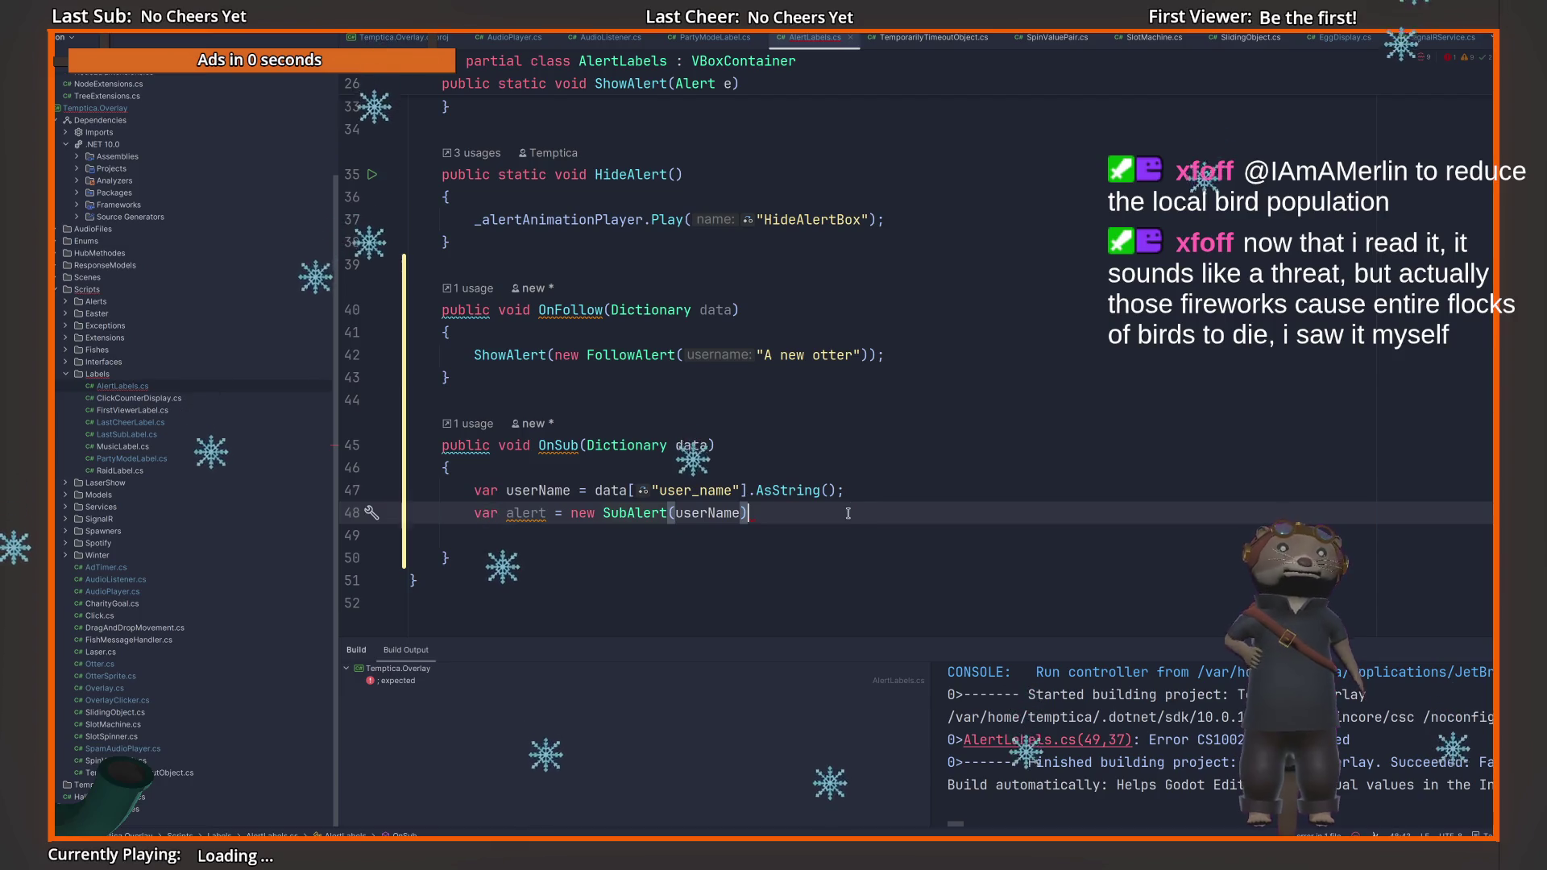
key(Delete)
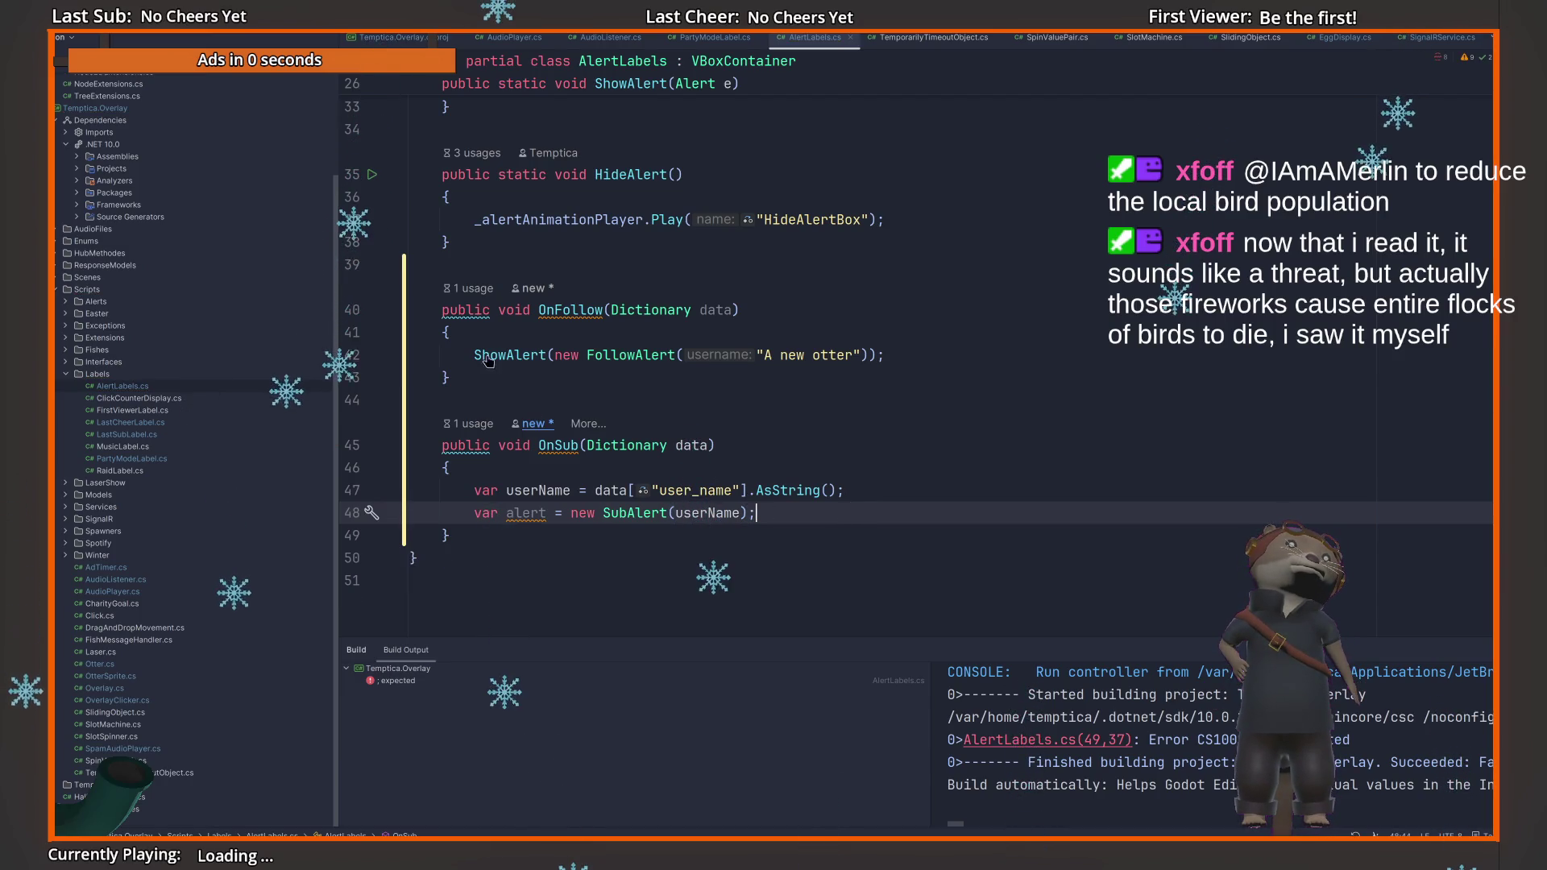
click(554, 355)
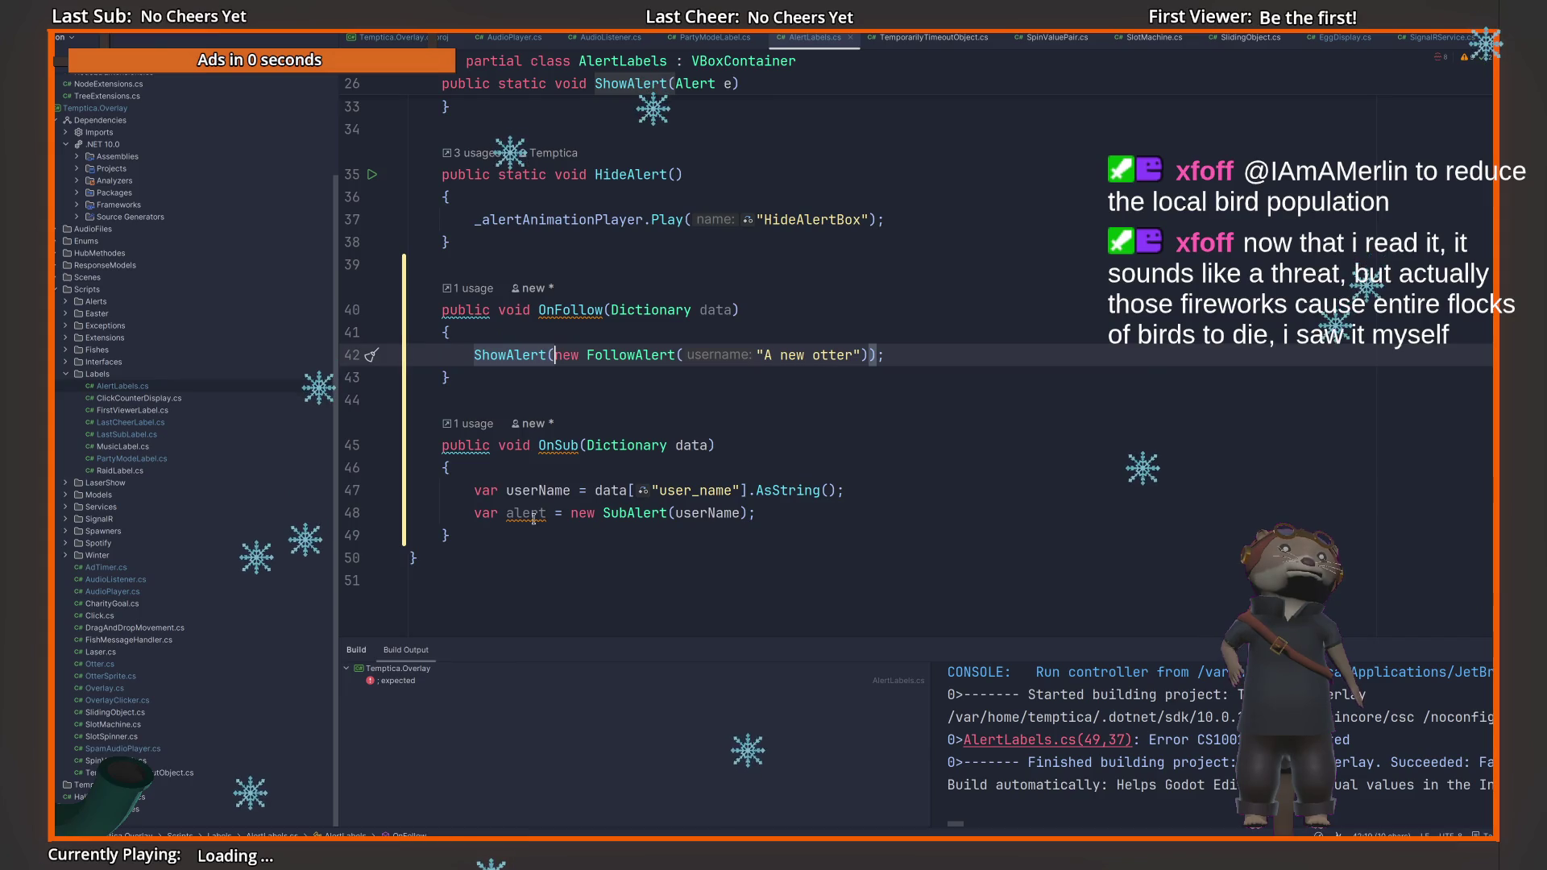
drag(571, 512, 475, 513)
text(ShowAlert()
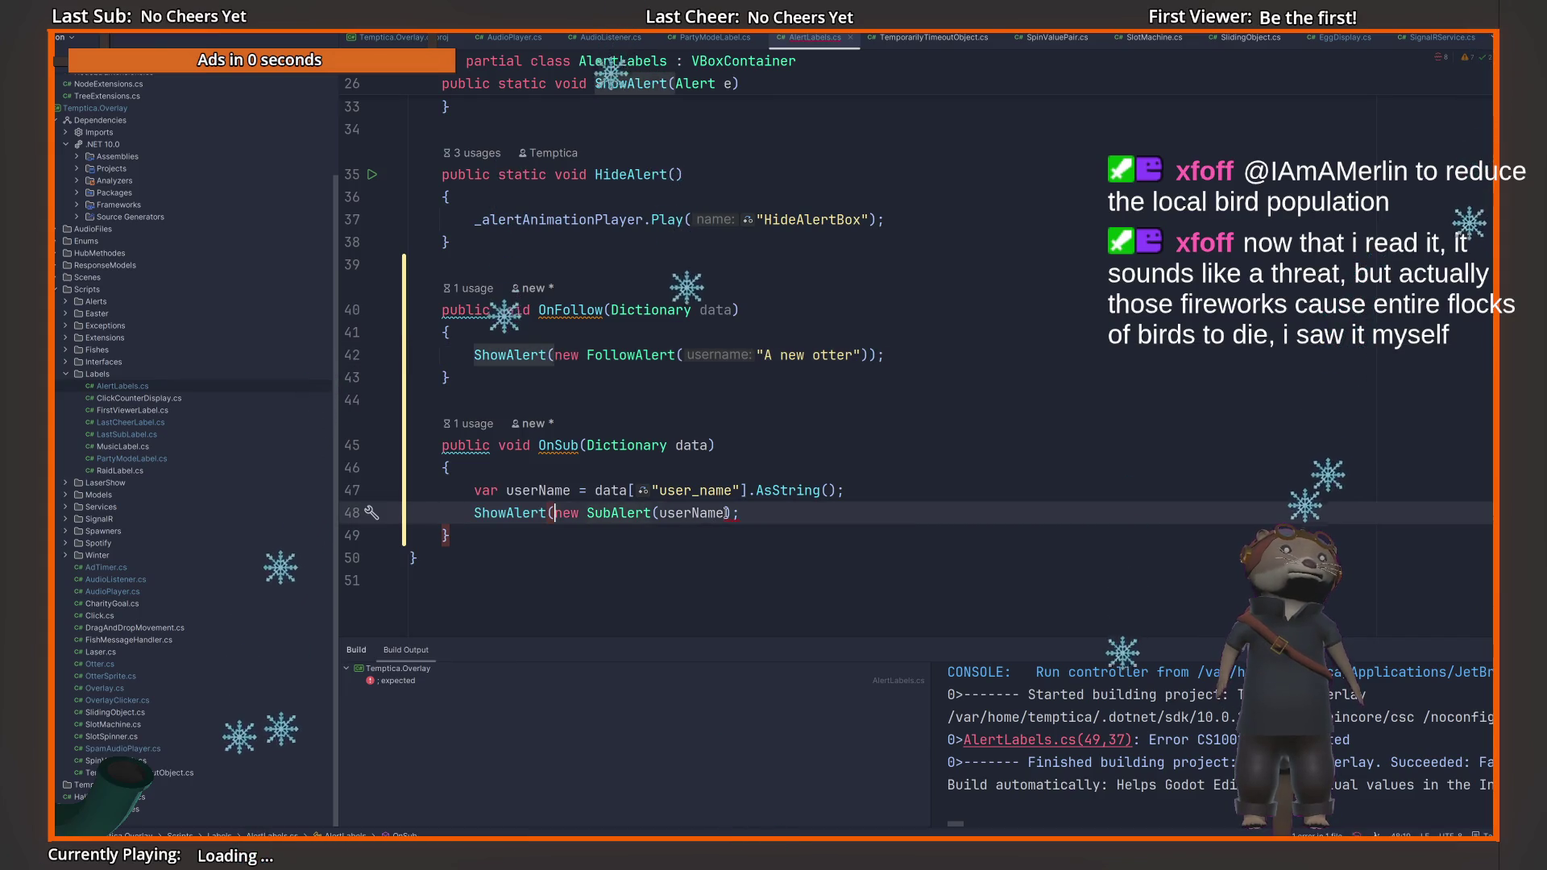
- Declare a public void OnReSub(Dictionary data) method below OnSub
click(618, 532)
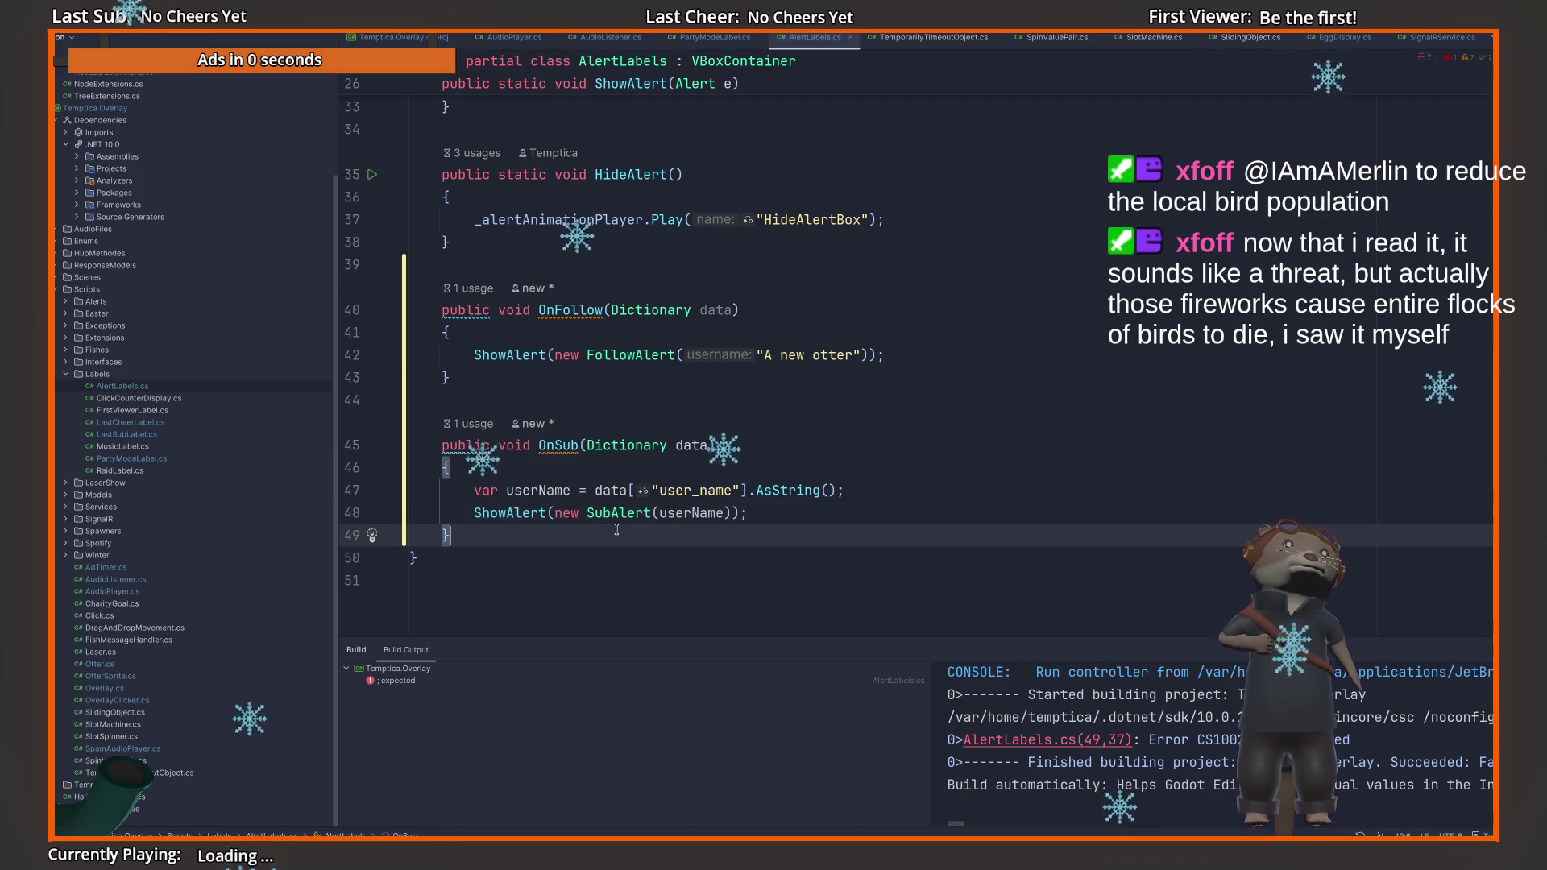
key(Return)
key(Return)
text(ublic void O)
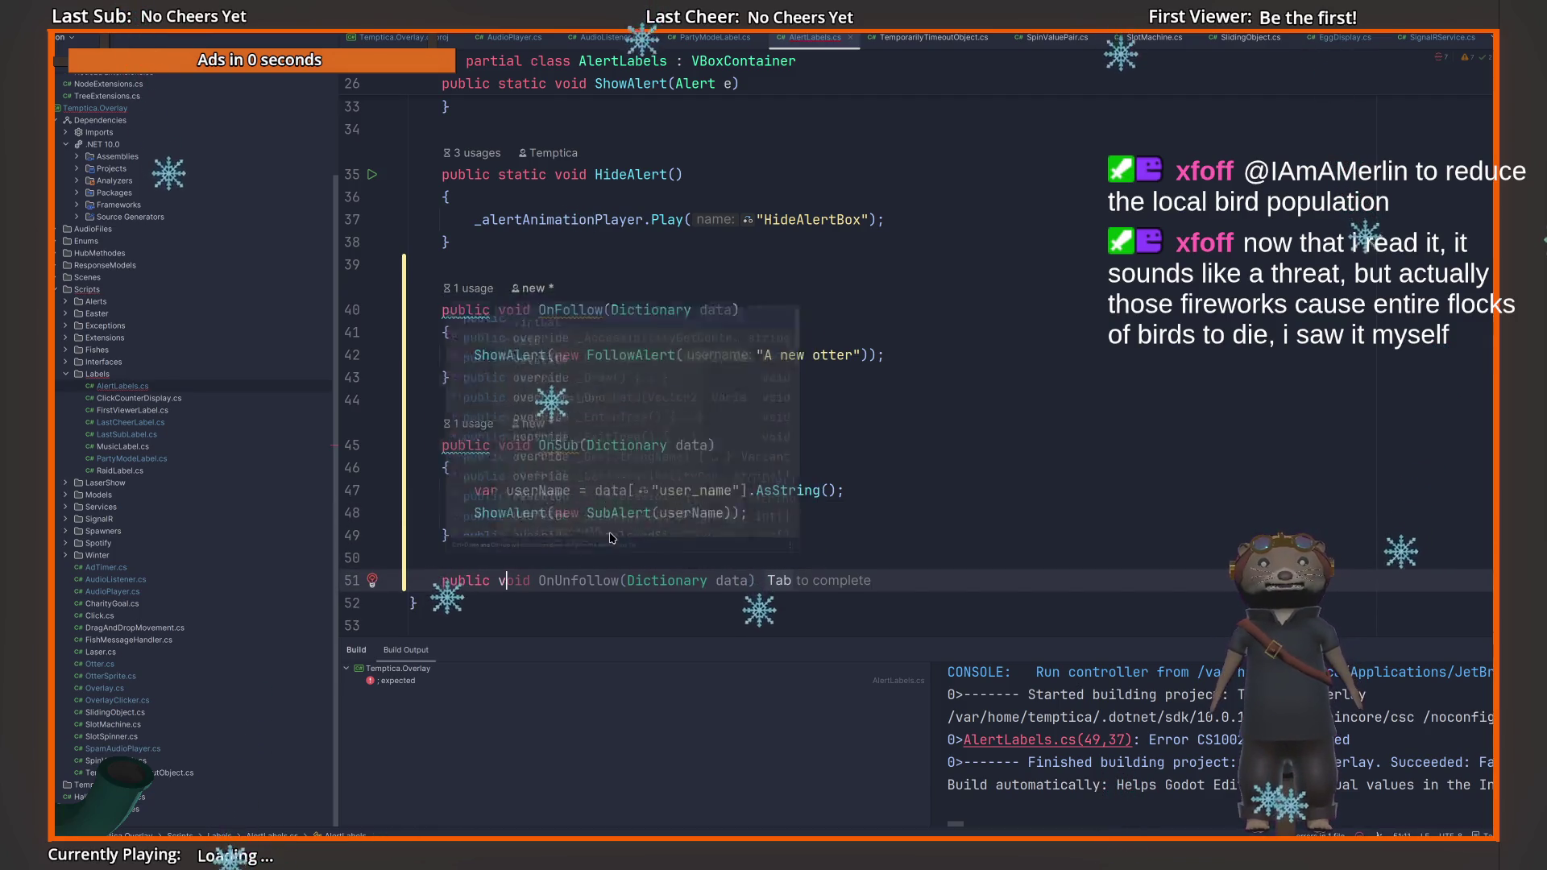
text(nReSyv)
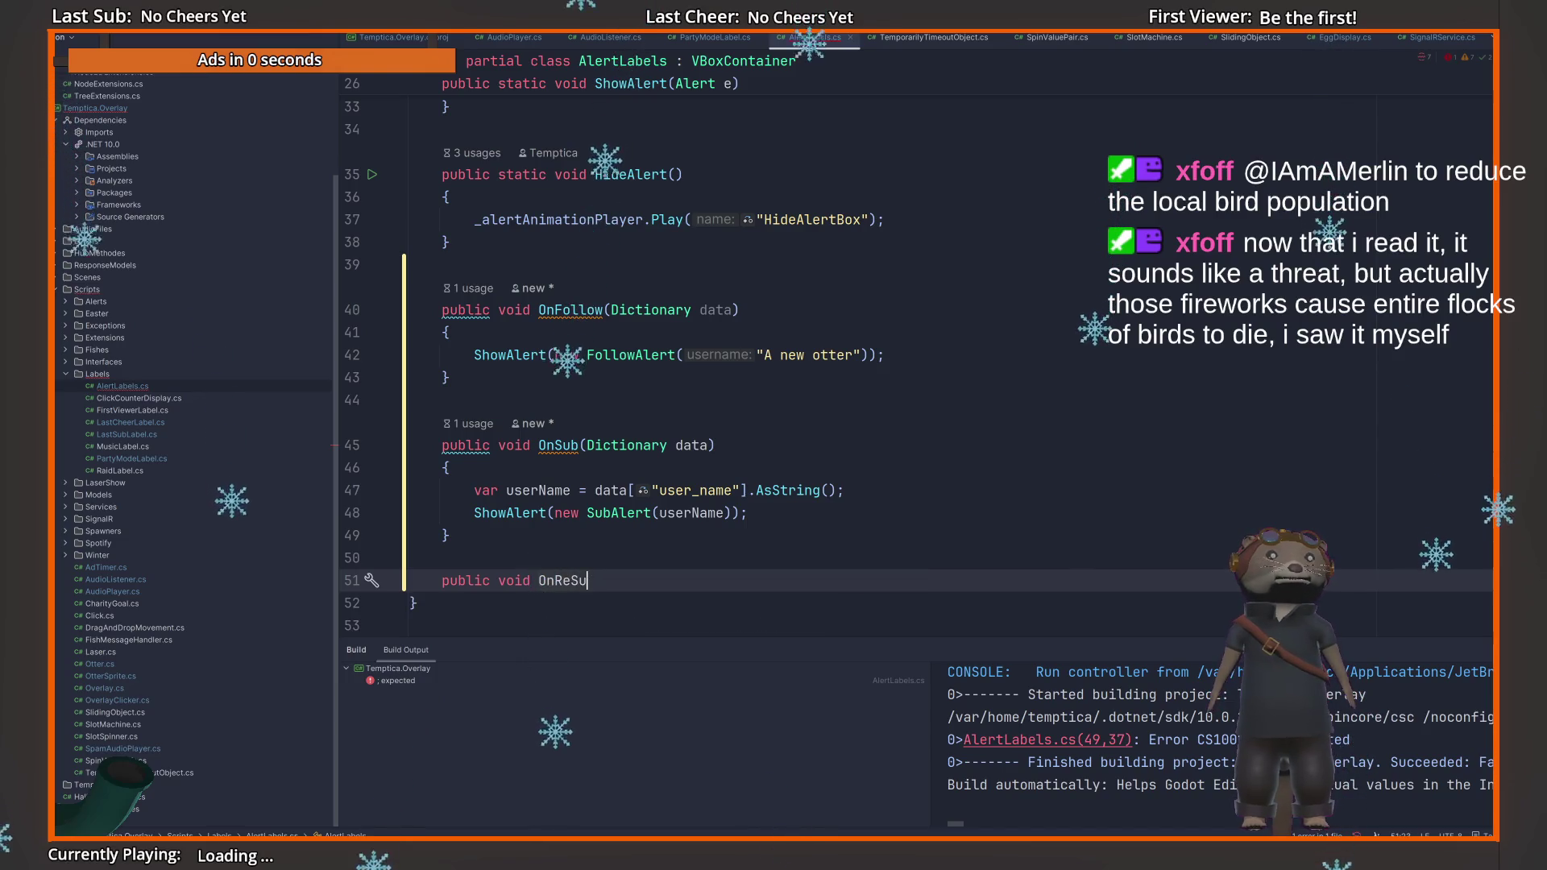
text(ub()
key(Escape)
text(Dictionary data)
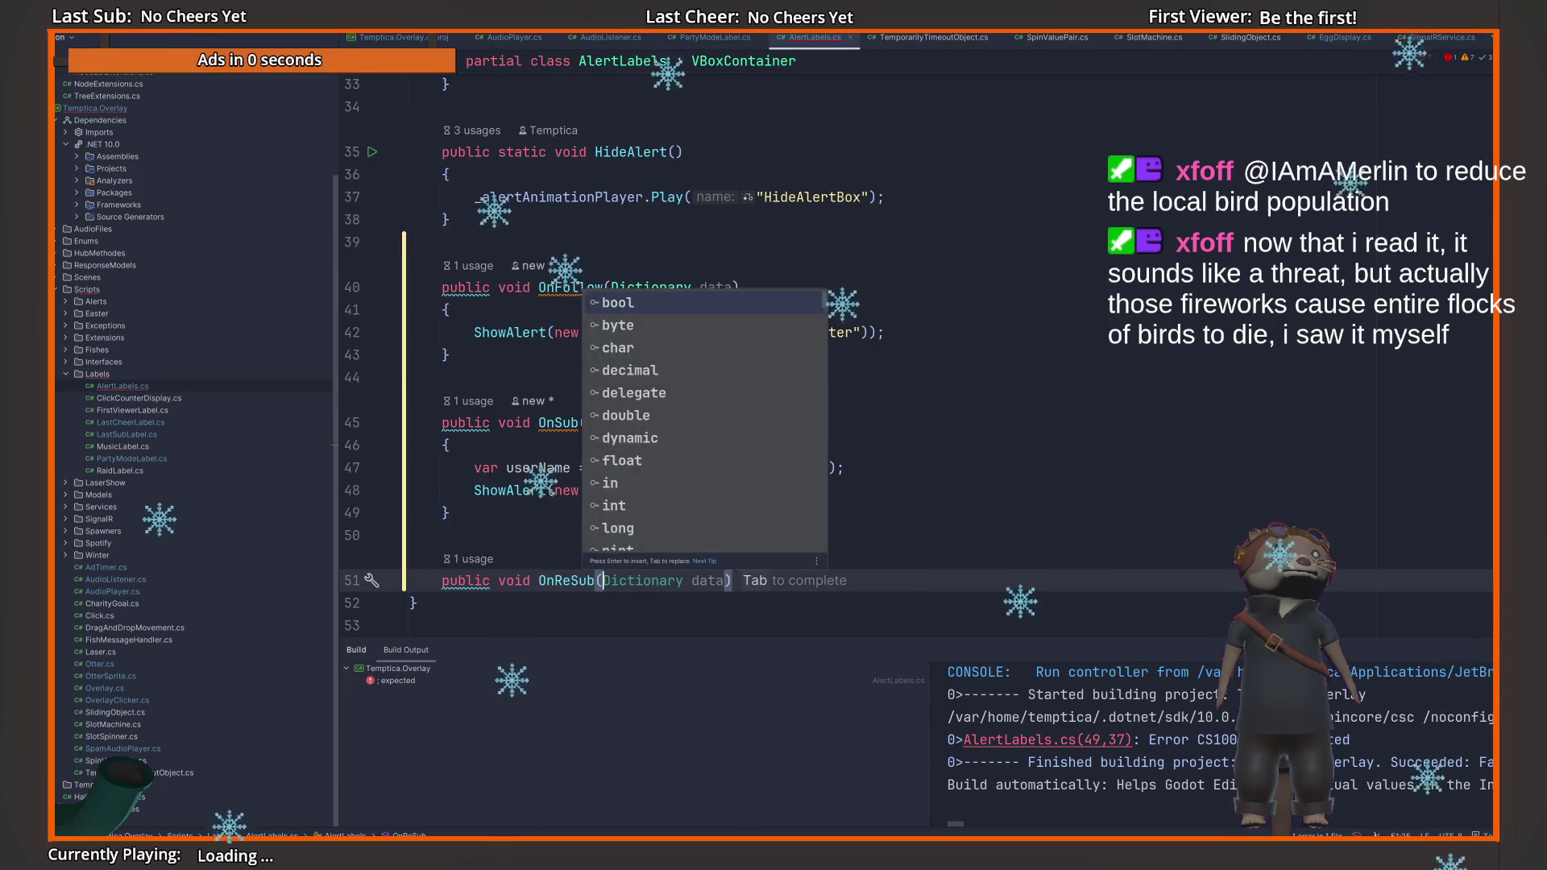
key(Return)
text({)
- Have OnReSub read userName and message, then call ShowAlert(new ReSubAlert(userName, message))
key(Return)
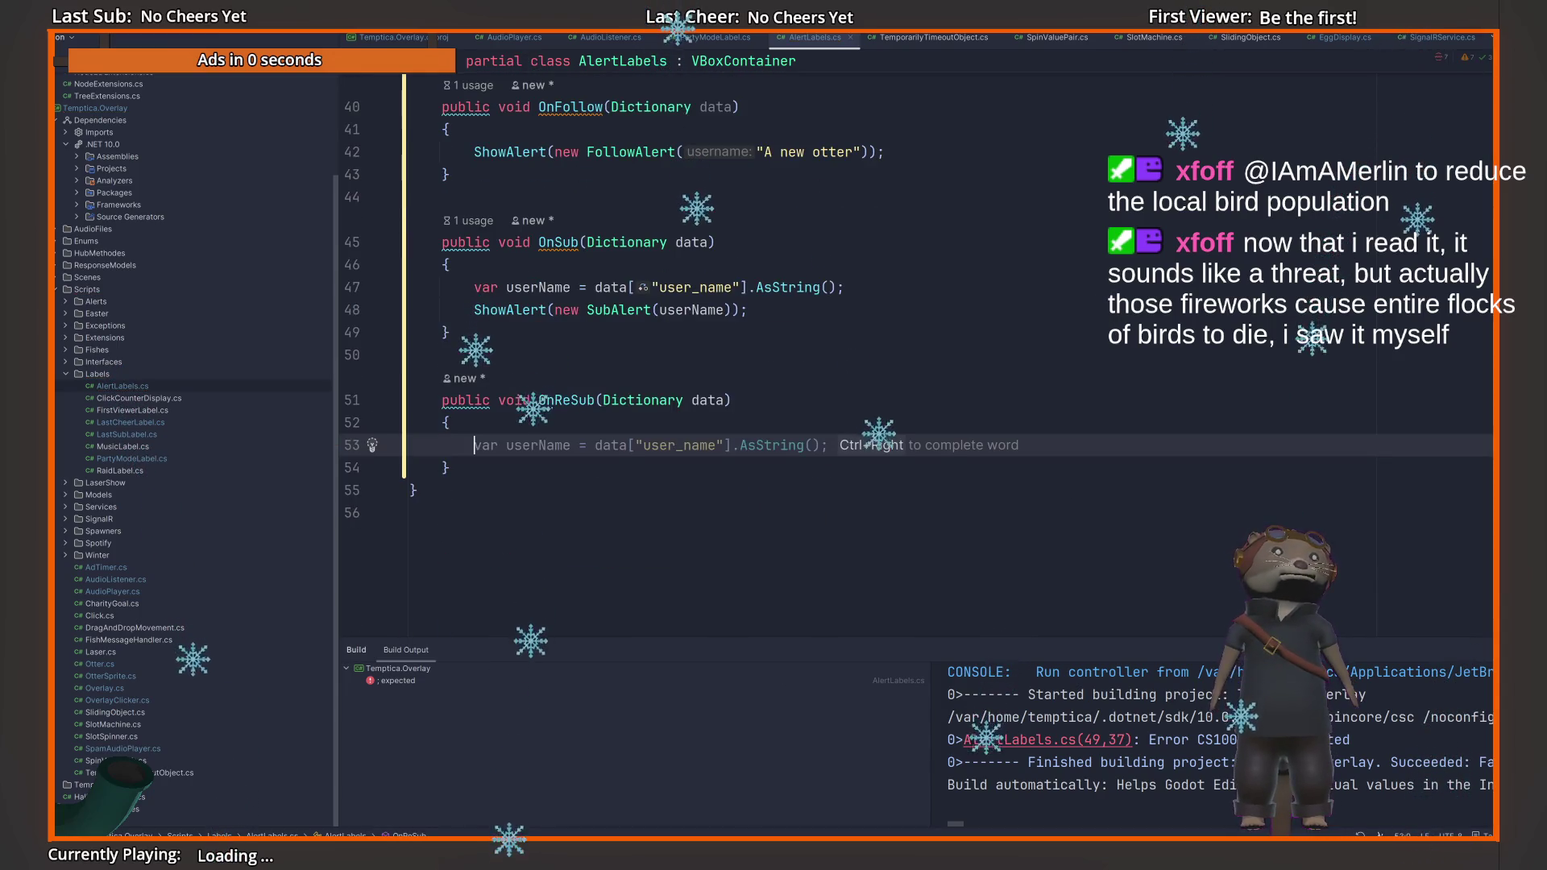
key(Tab)
key(Return)
text(var messa)
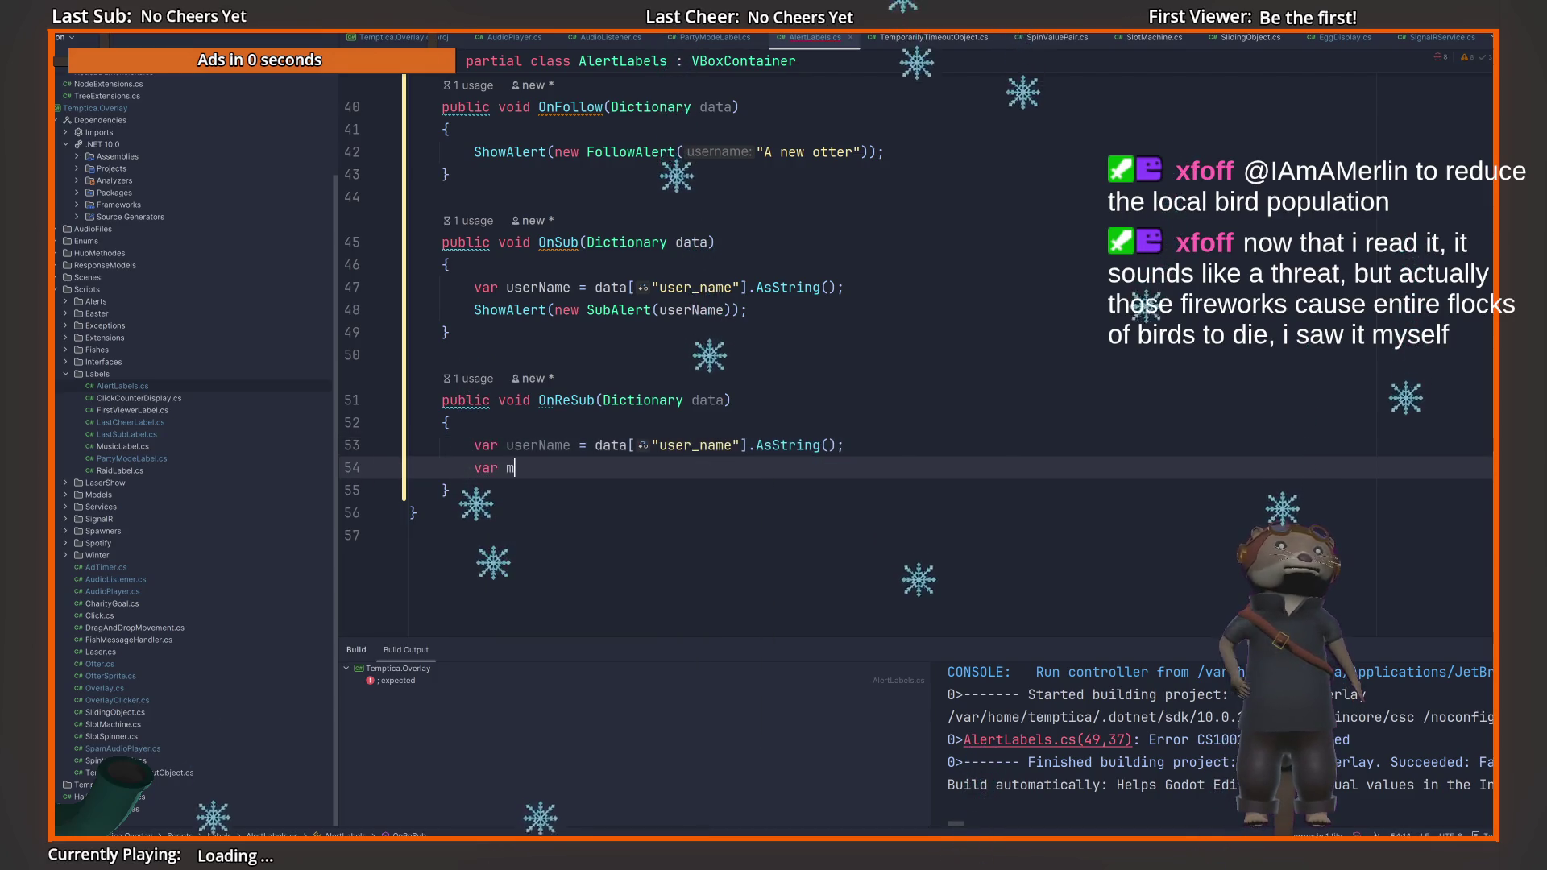
text(gf)
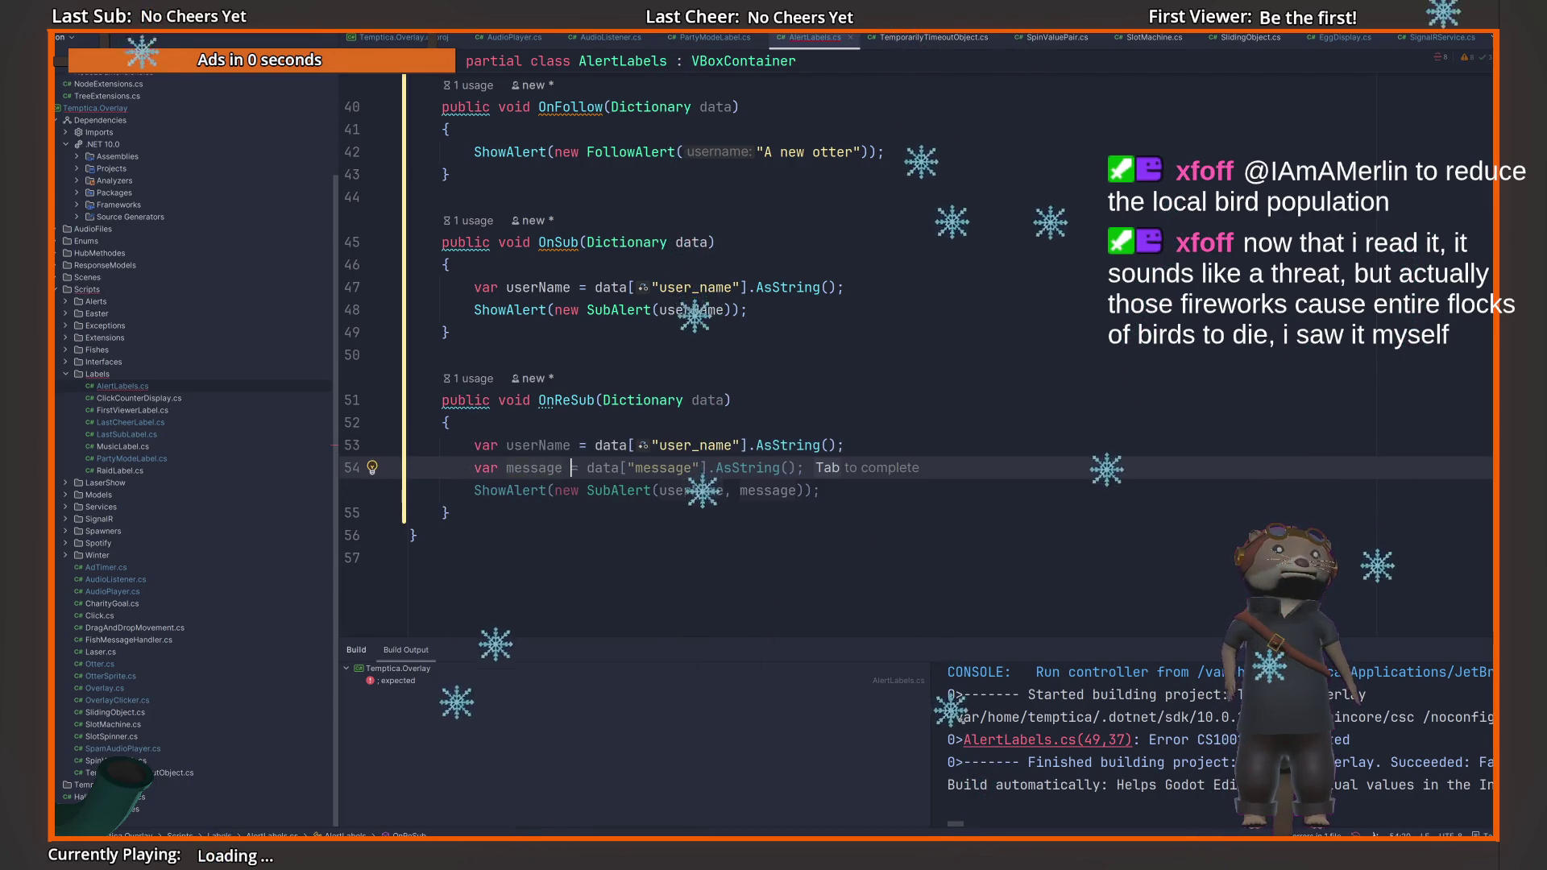
key(Tab)
double_click(620, 491)
text(resub)
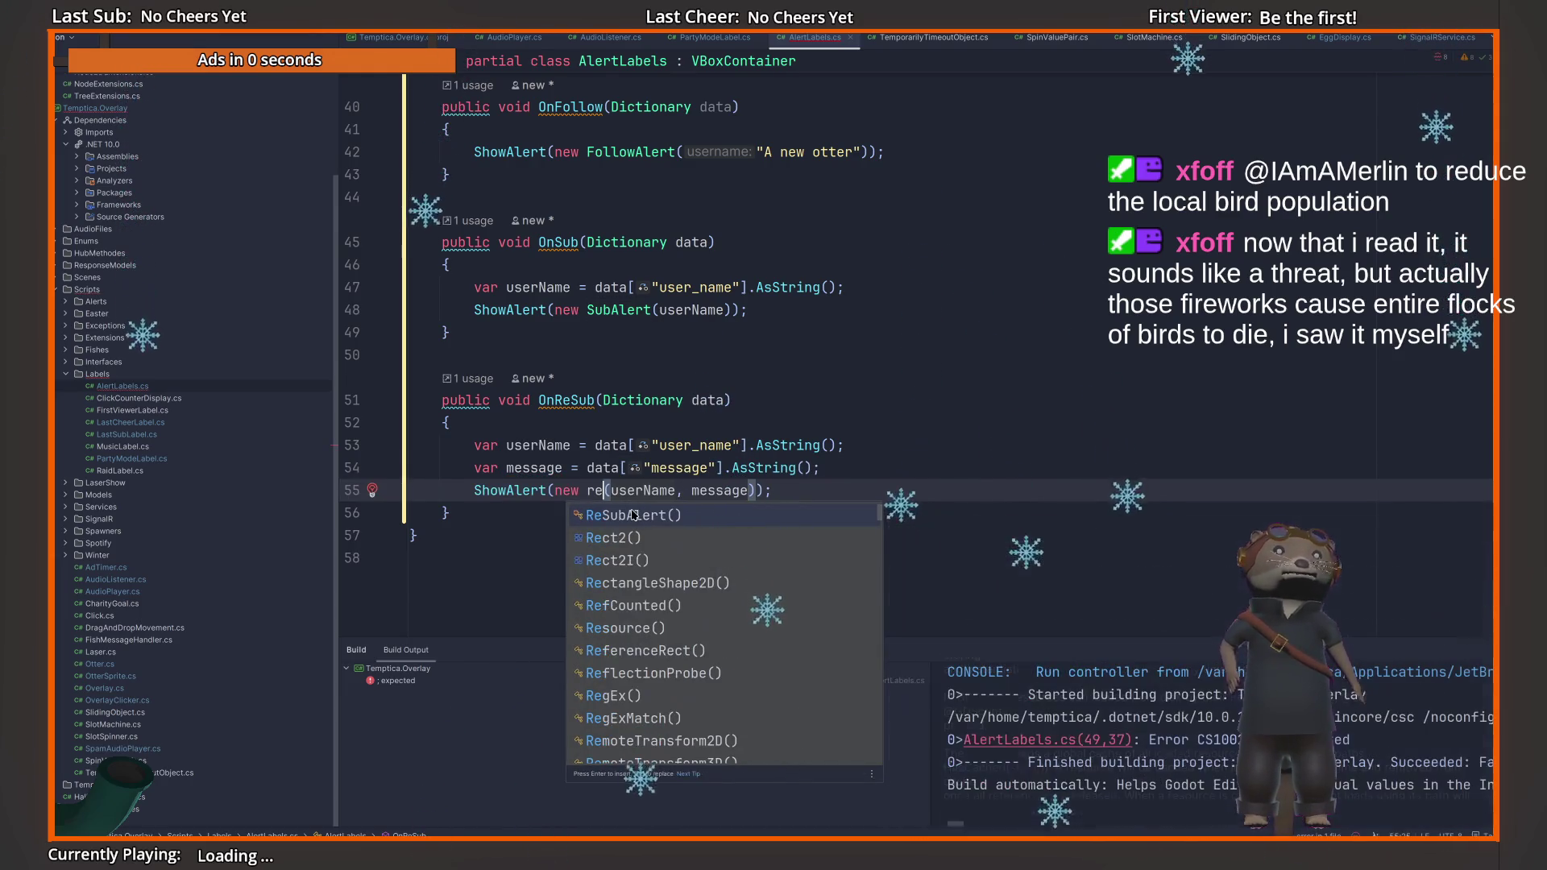
key(Return)
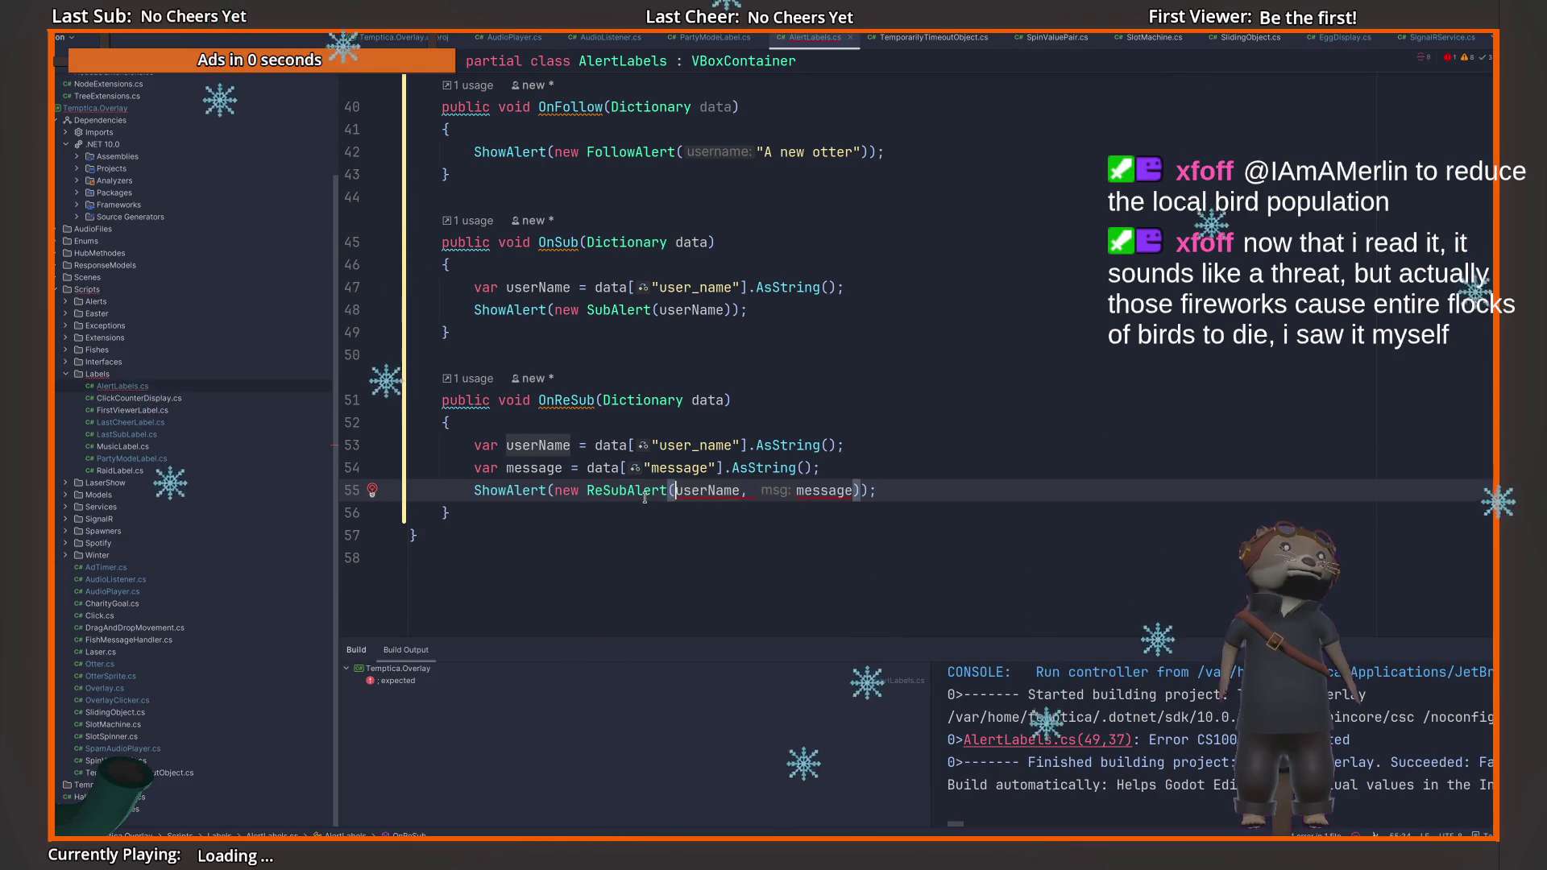
mouse_move(644, 498)
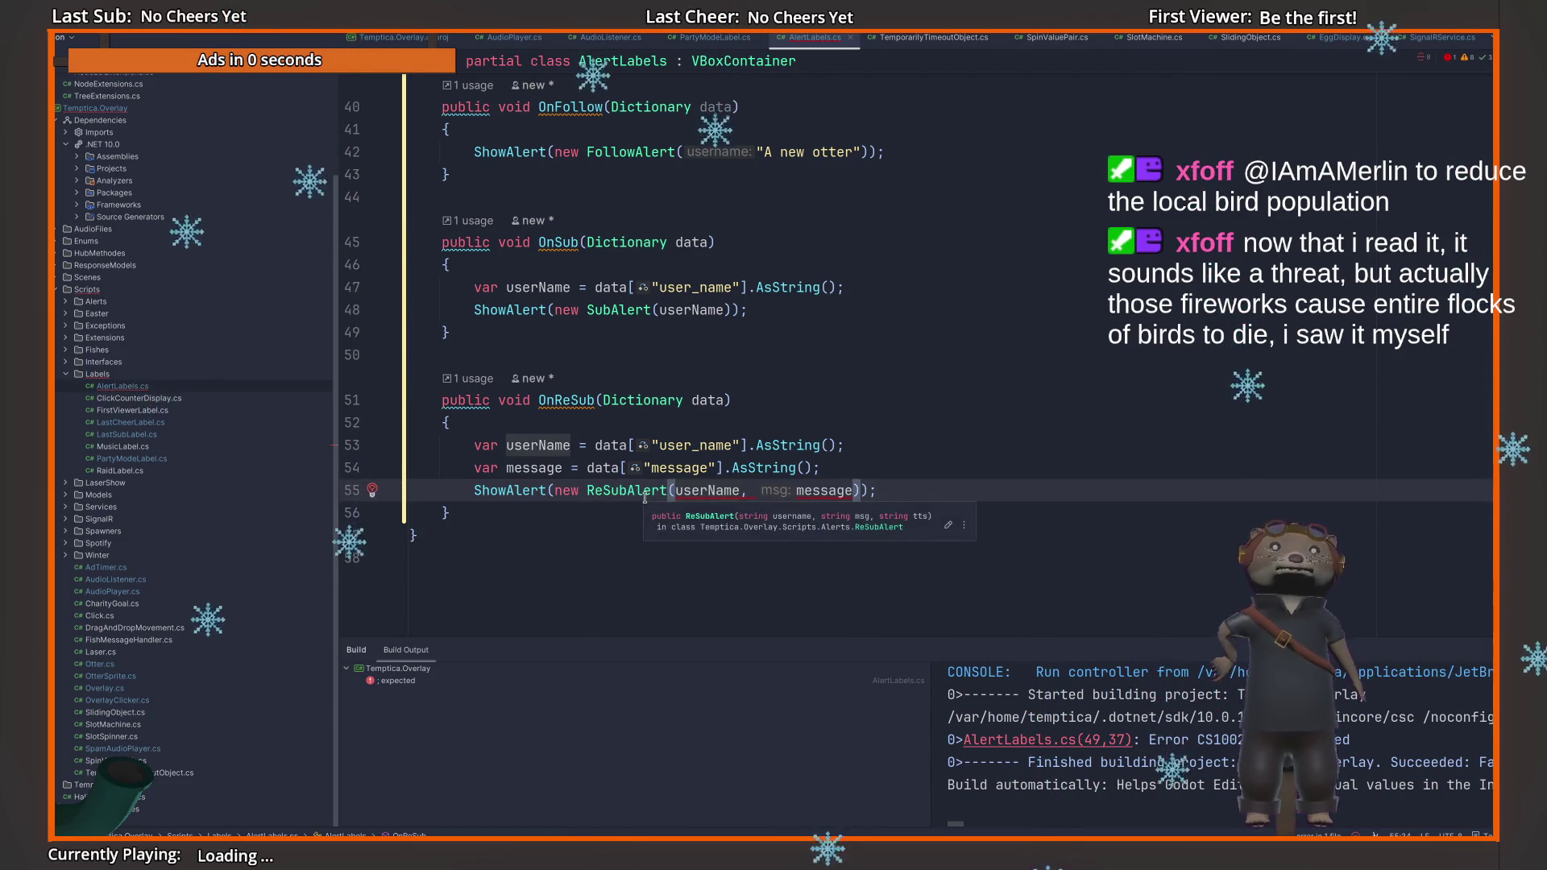
click(856, 491)
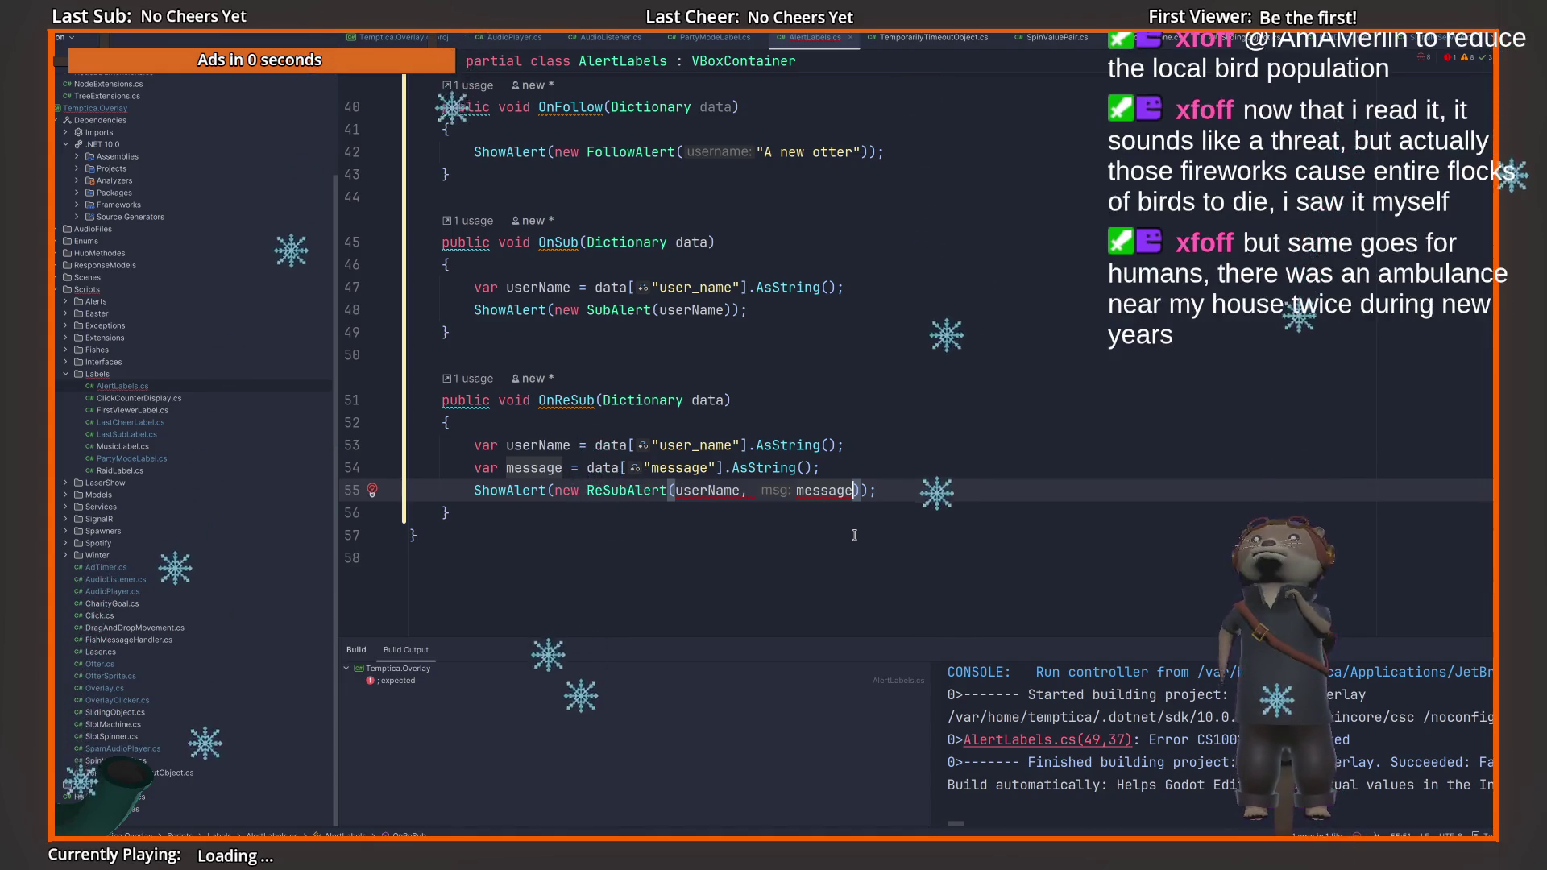
- Insert an empty line after the _alertAnimationPlayer field at the top of AlertLabels
scroll(830, 430, up, 2)
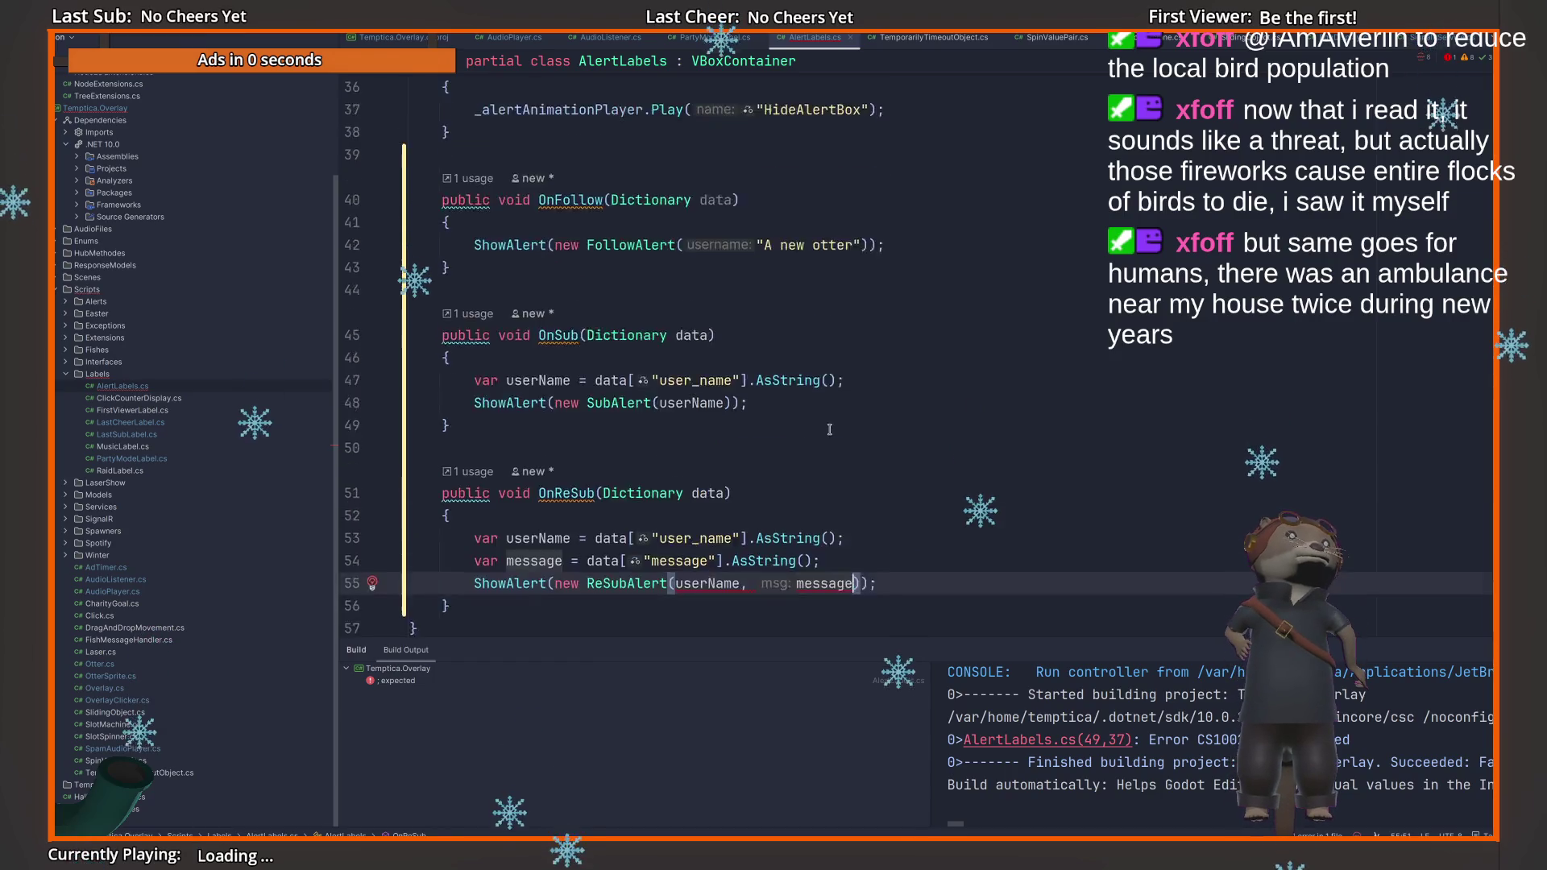
scroll(829, 429, up, 2)
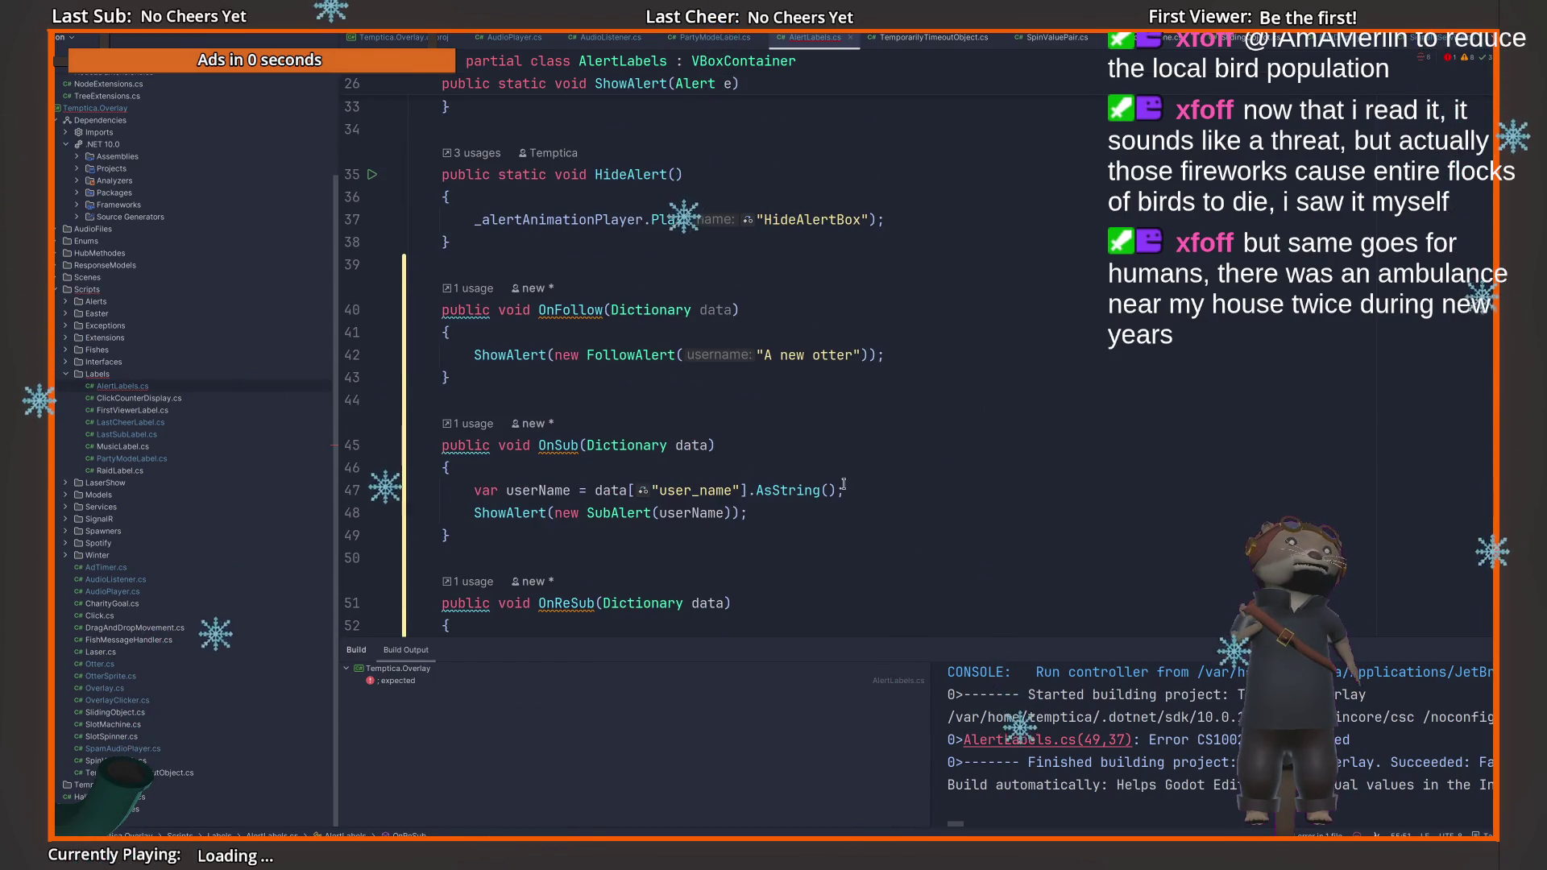
scroll(846, 484, up, 5)
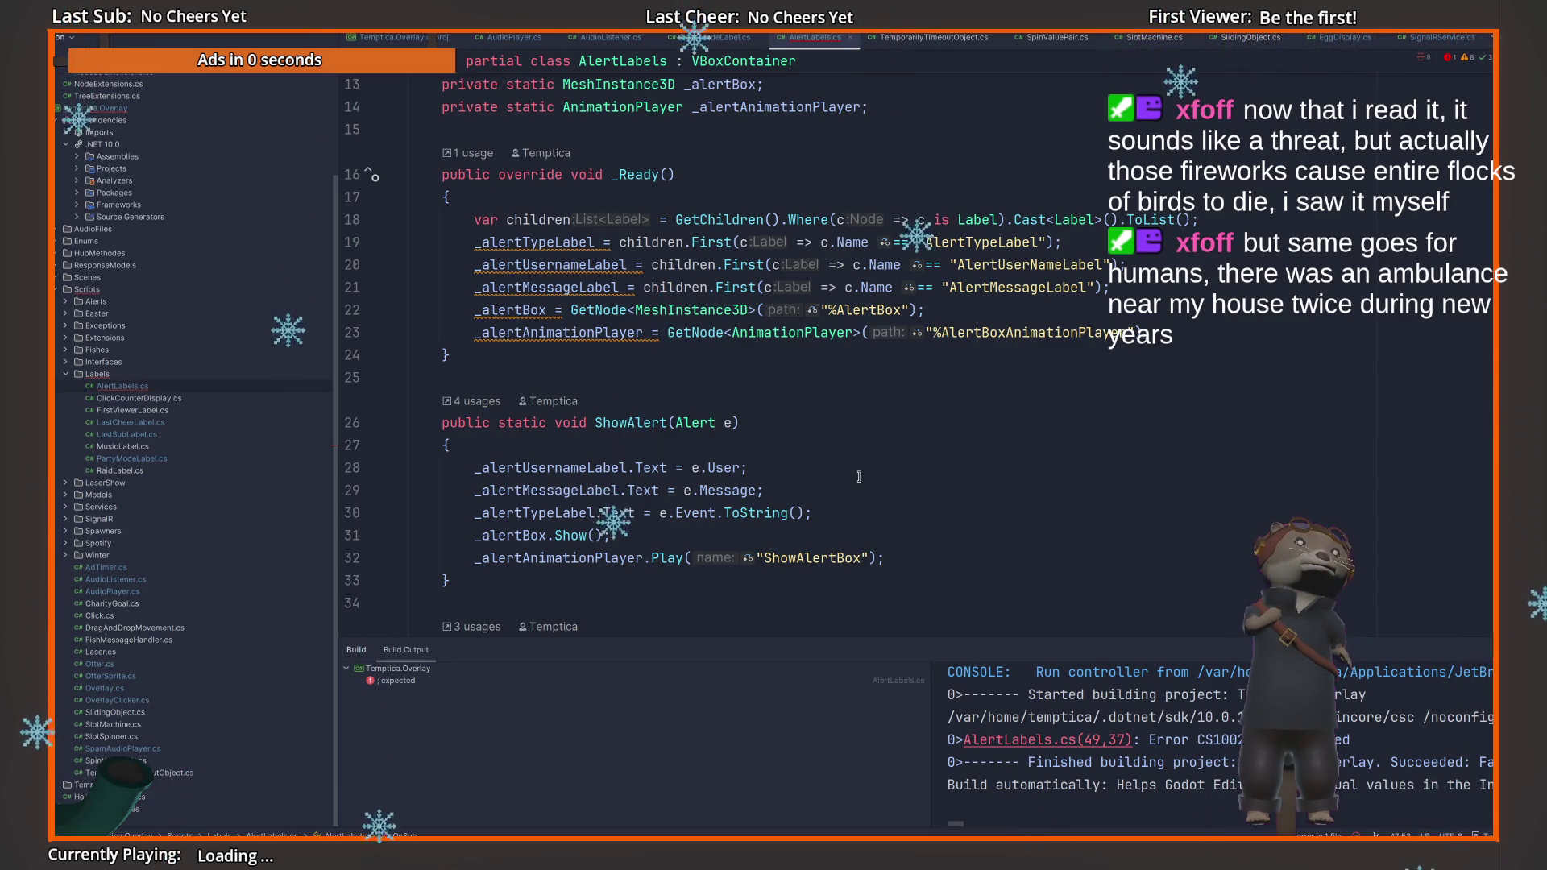
scroll(859, 477, up, 4)
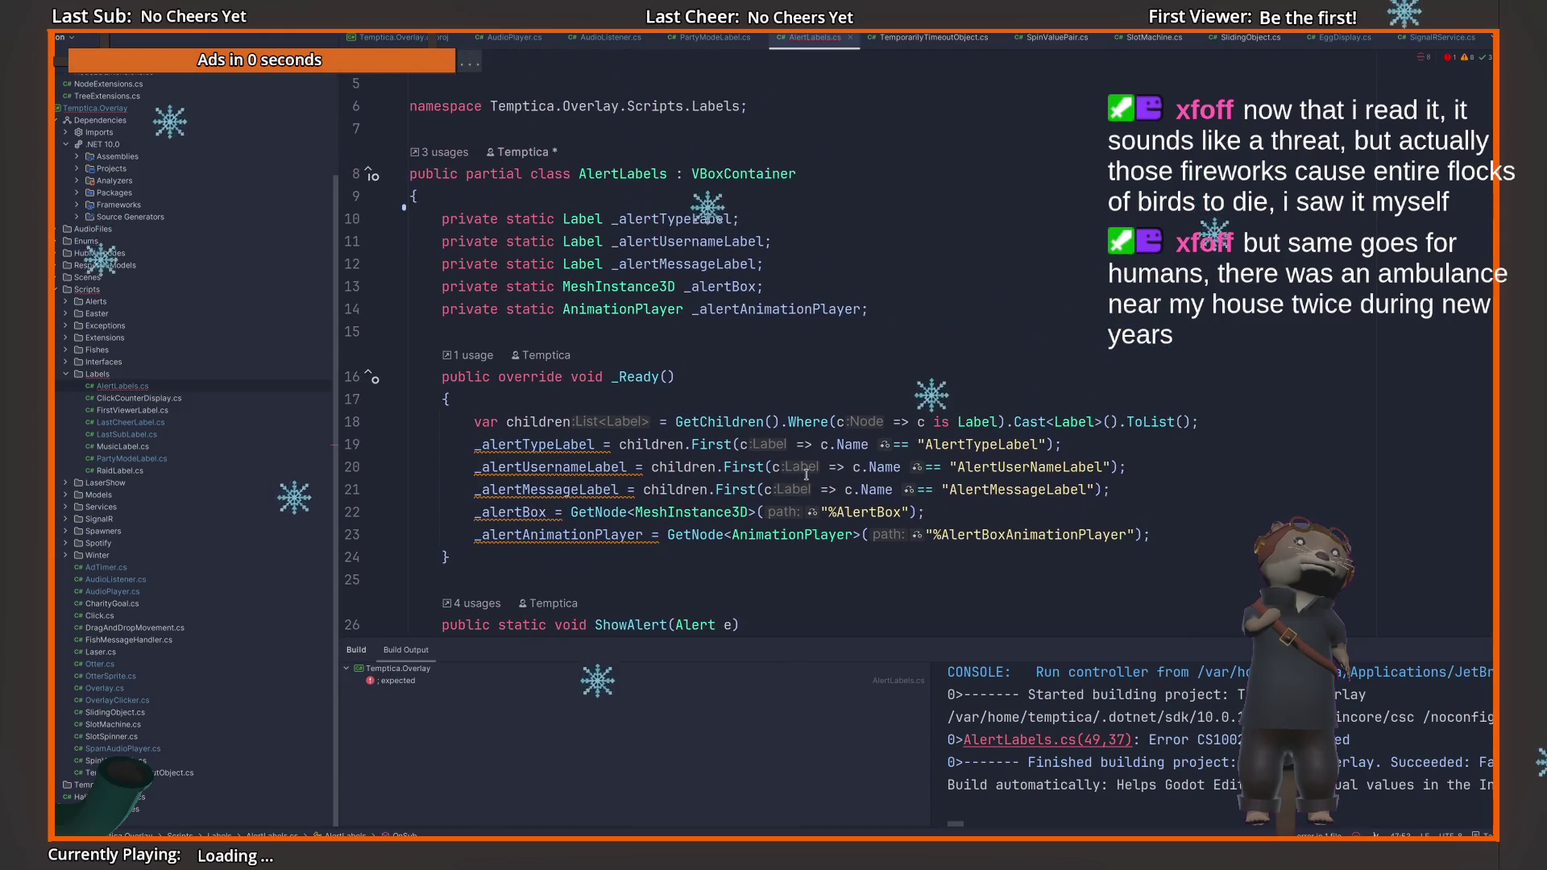
scroll(806, 459, down, 5)
scroll(806, 459, up, 2)
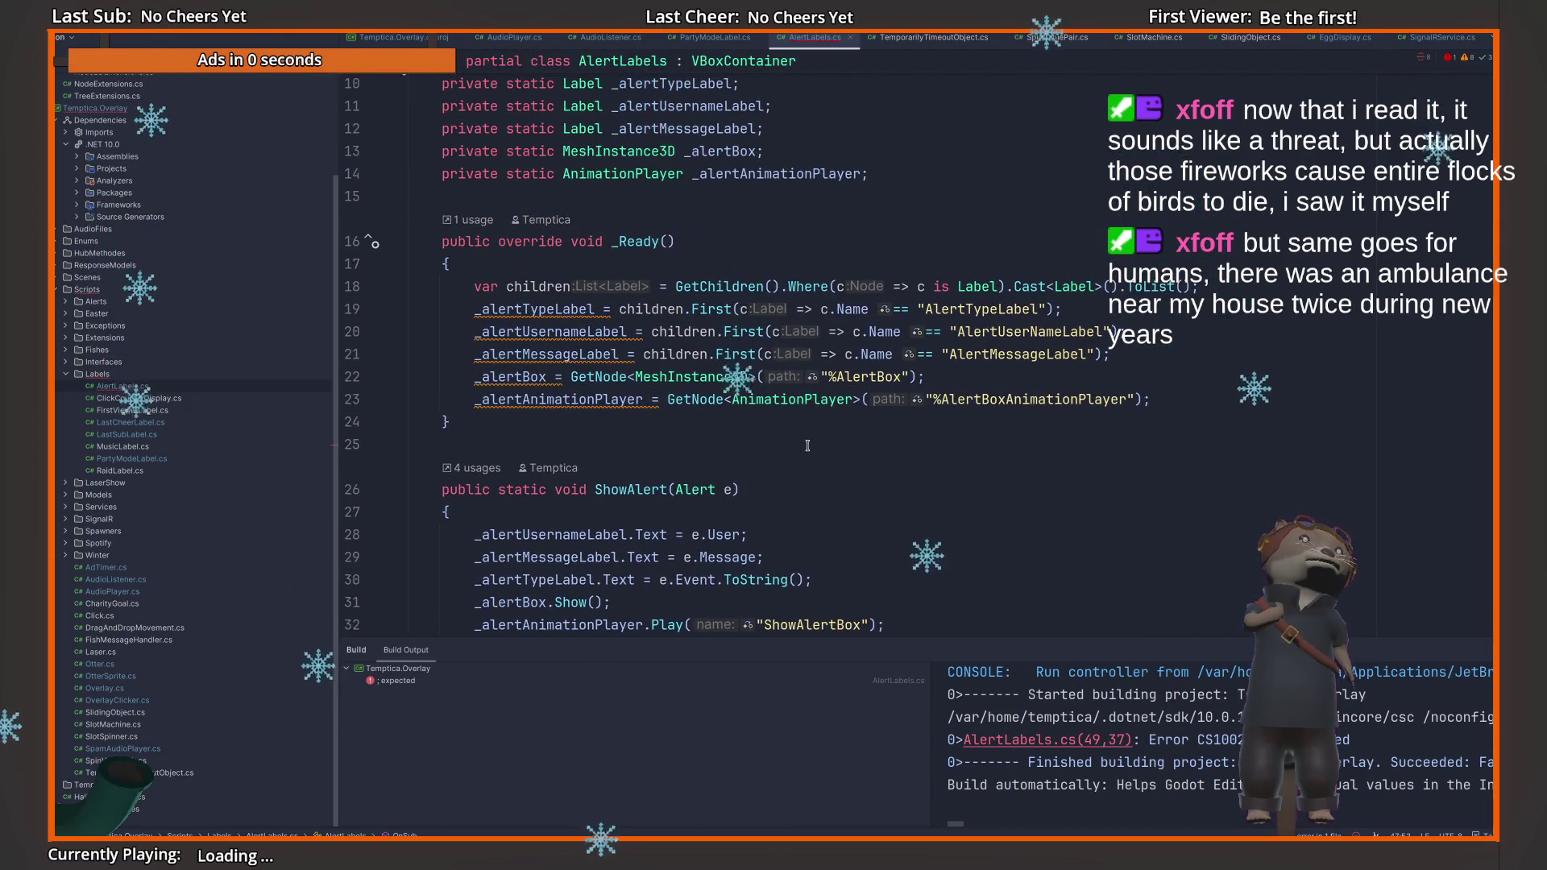
scroll(807, 451, up, 2)
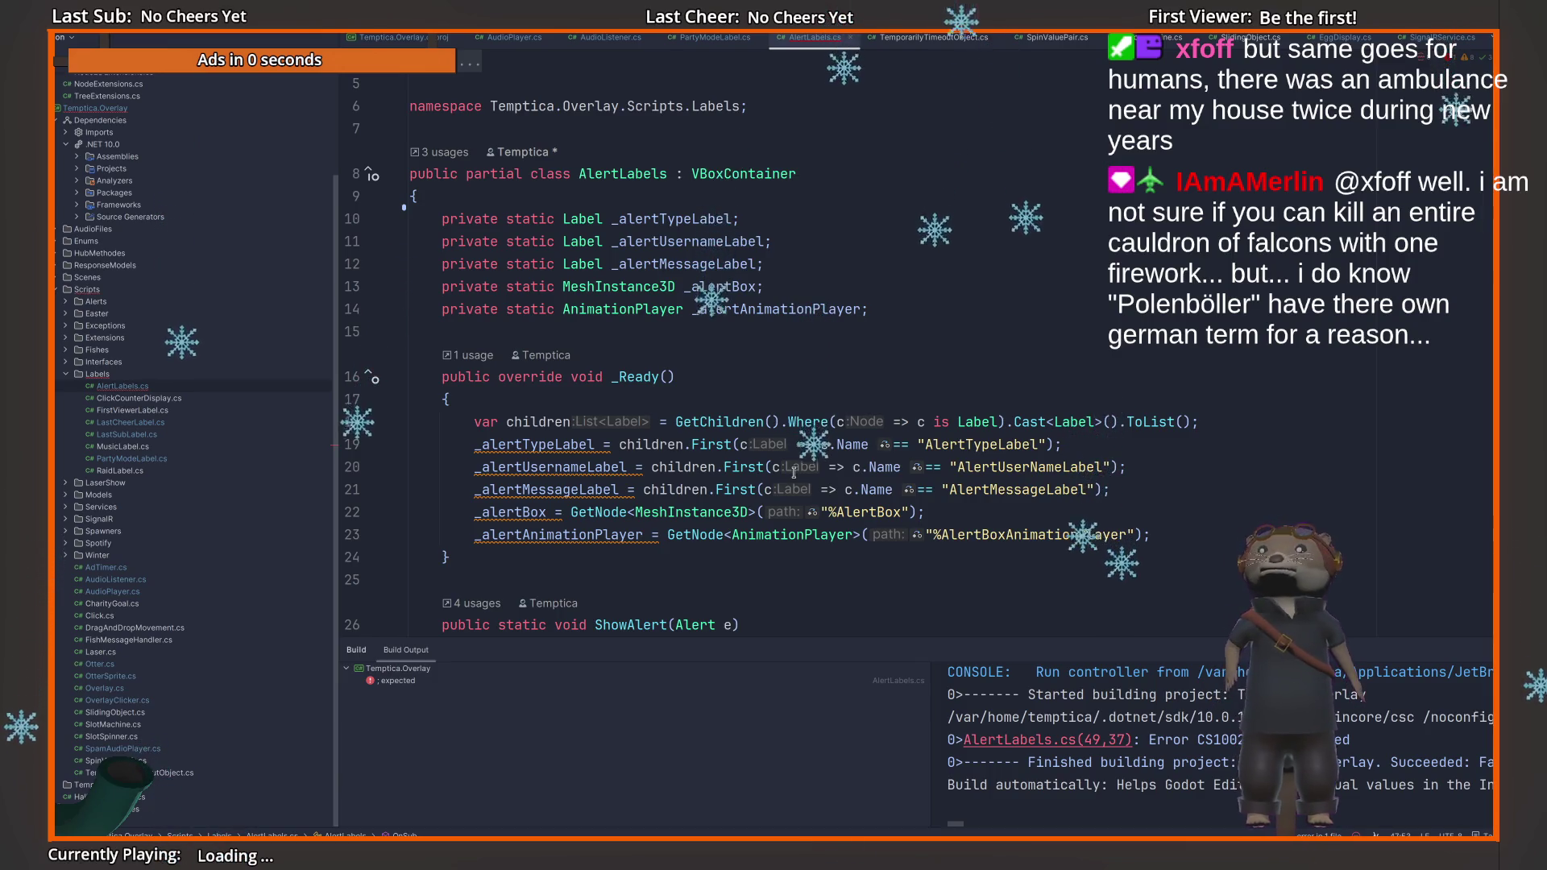
click(958, 306)
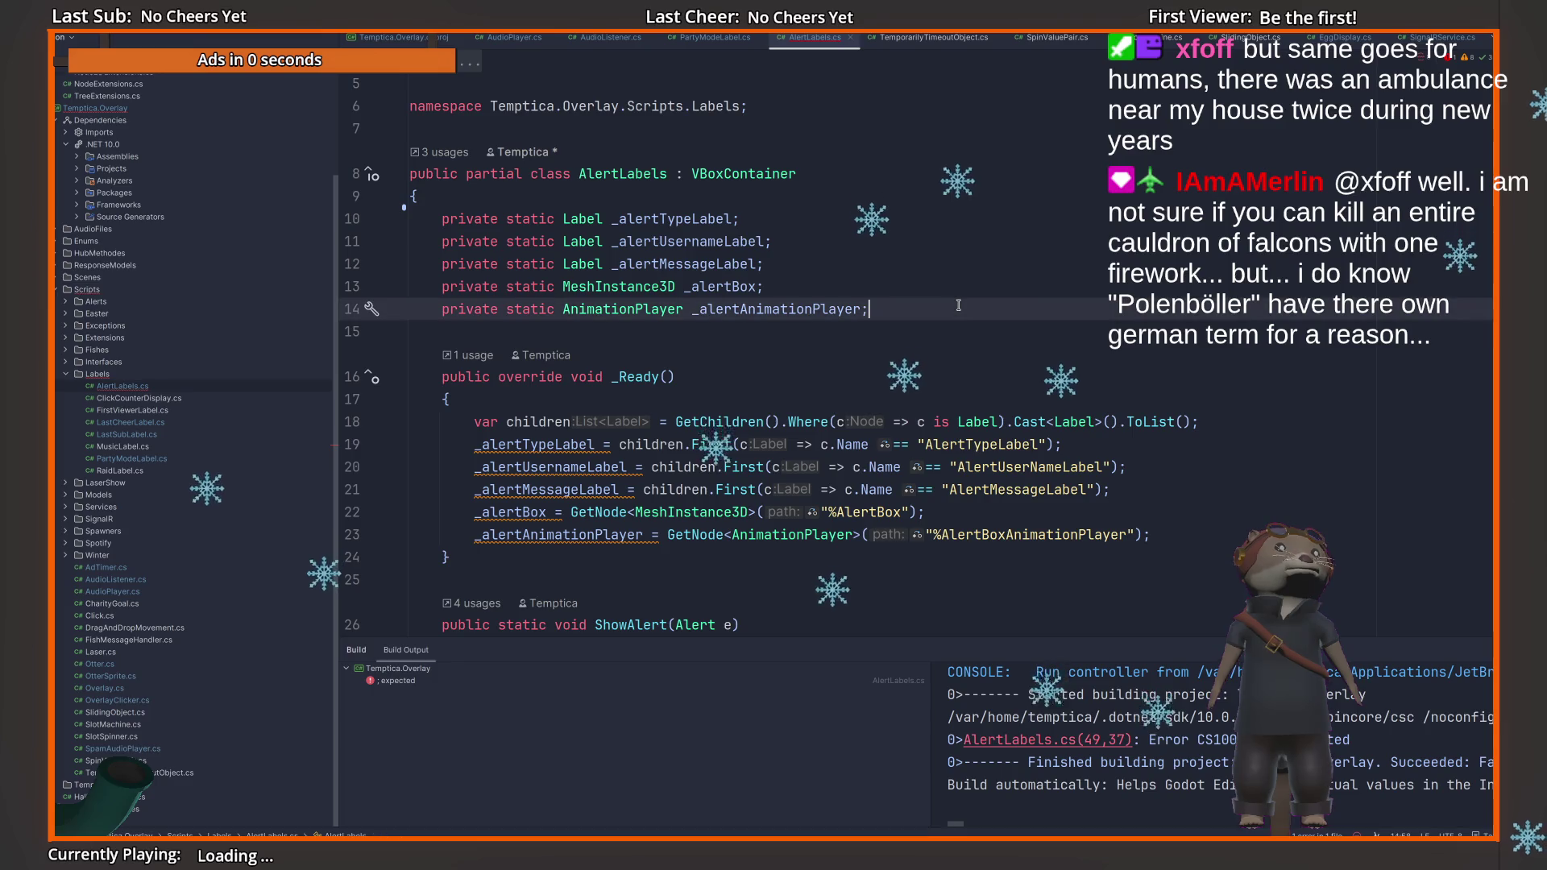
key(Return)
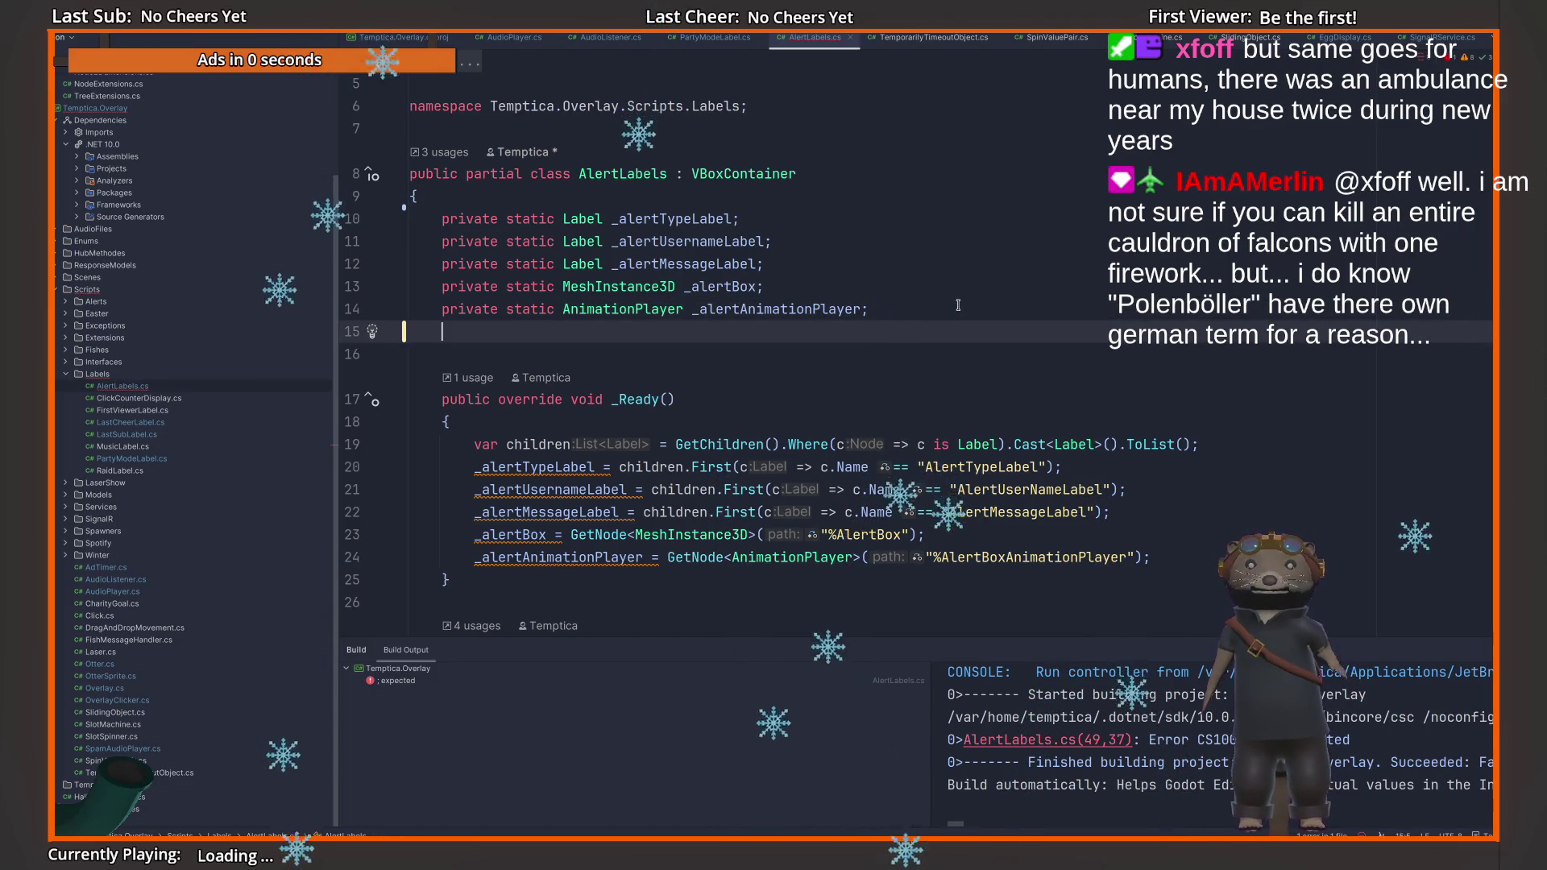
- Add the field public Queue<Alert> Alerts; to AlertLabels, importing the Alerts namespace
text(public L)
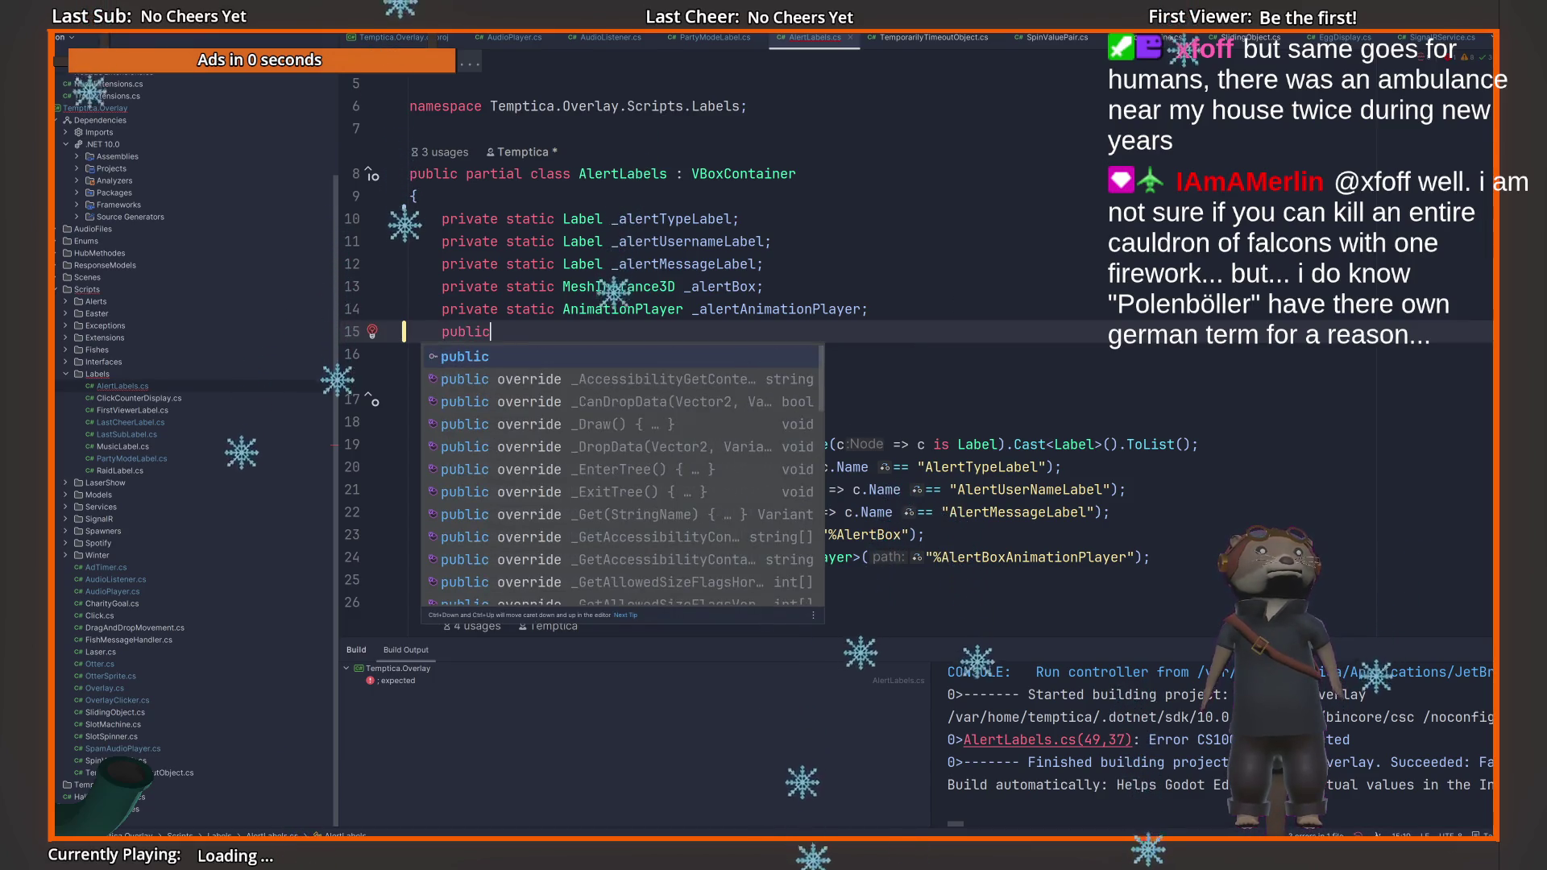
text(ist)
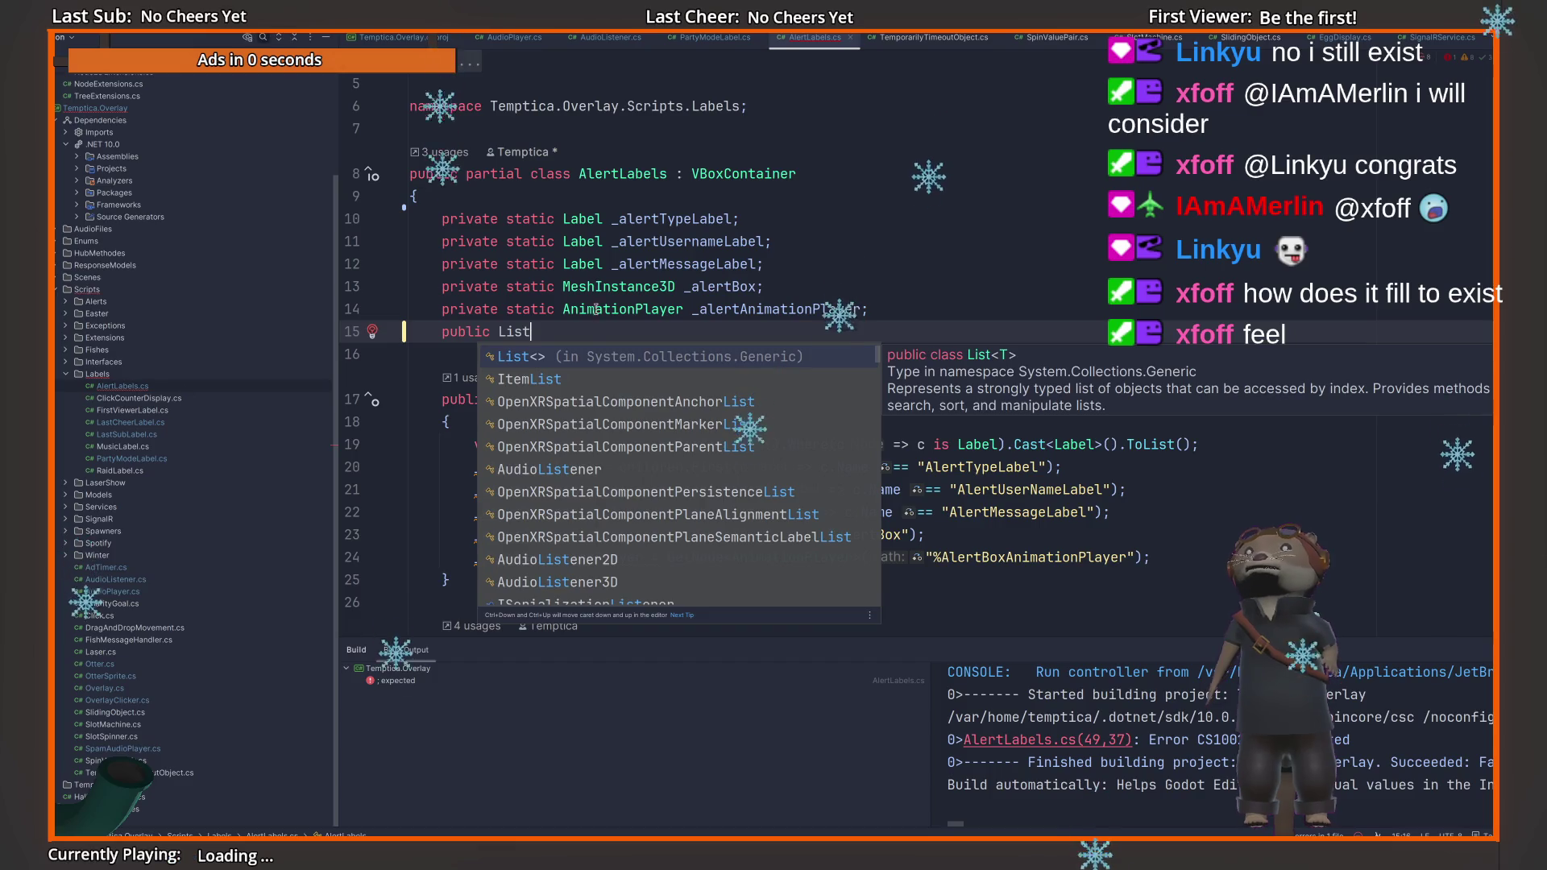
key(Escape)
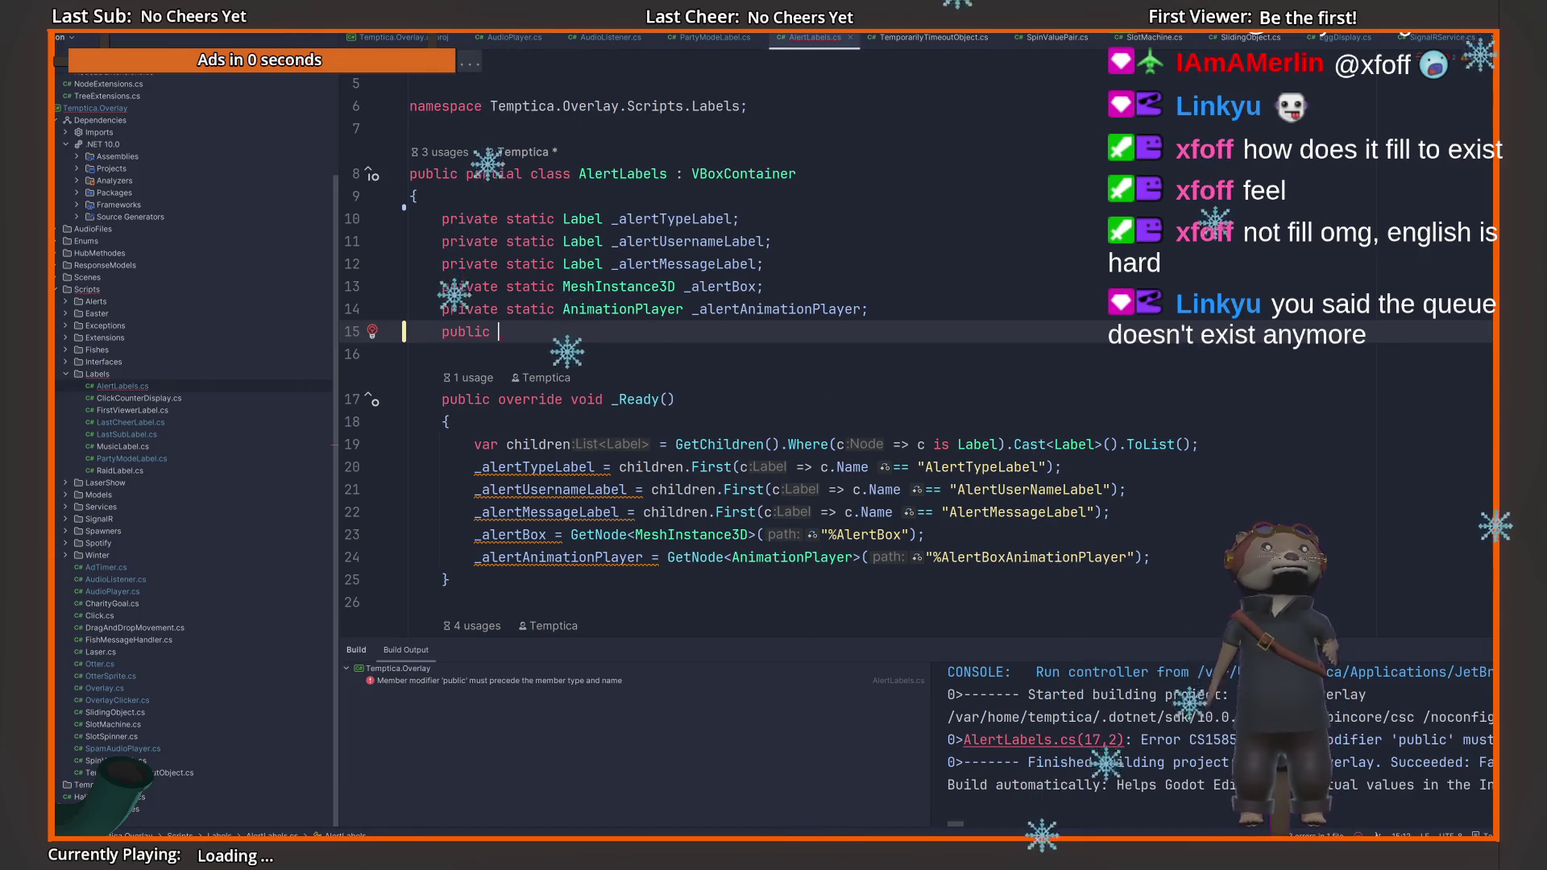
text(Queue<)
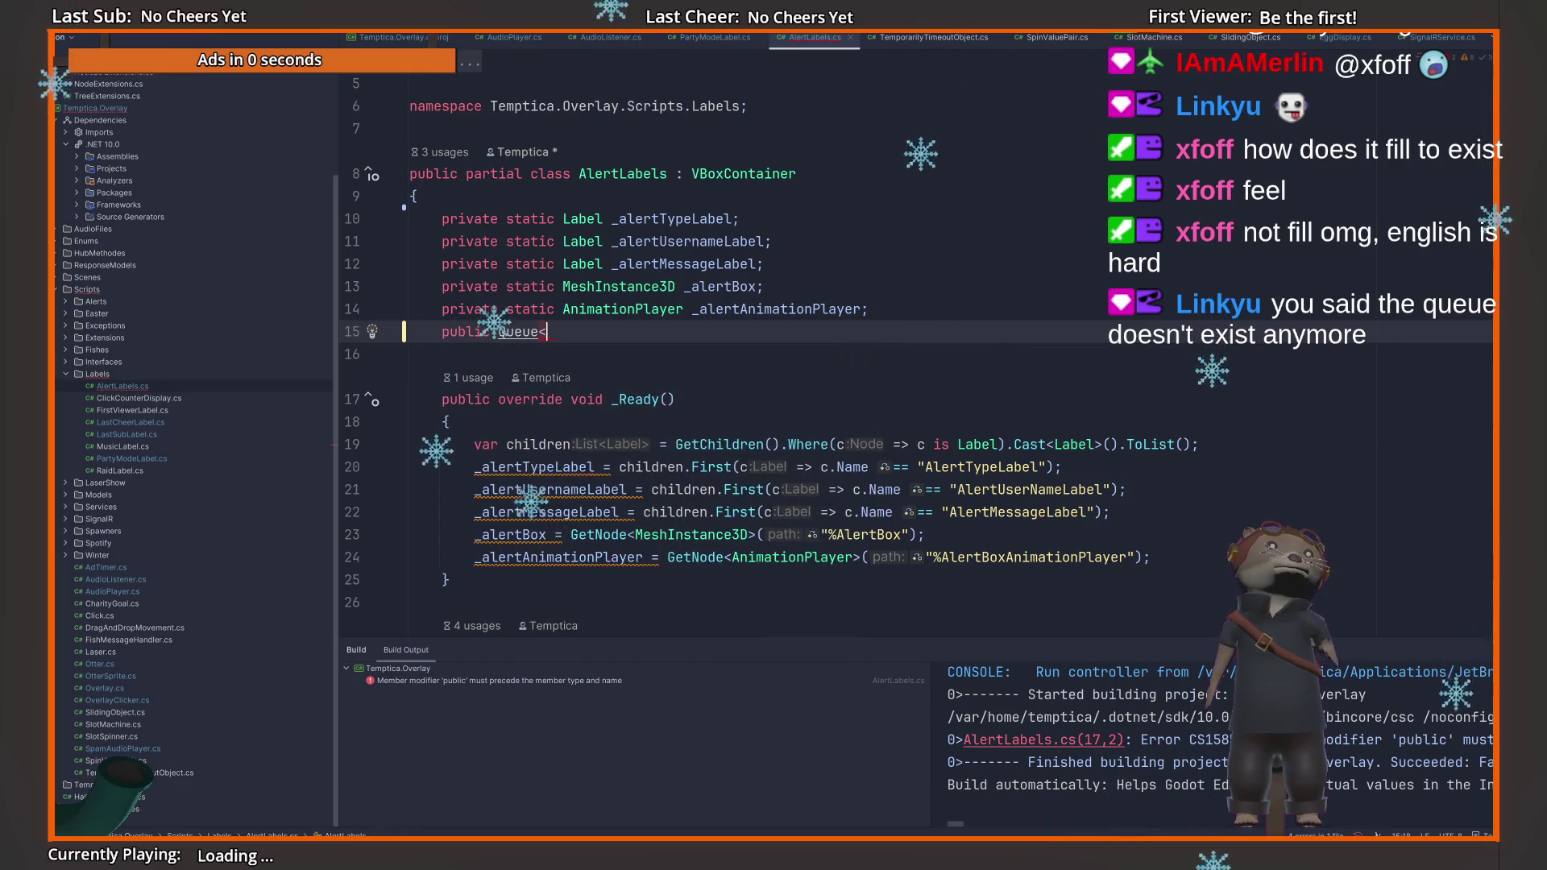
text(Aler)
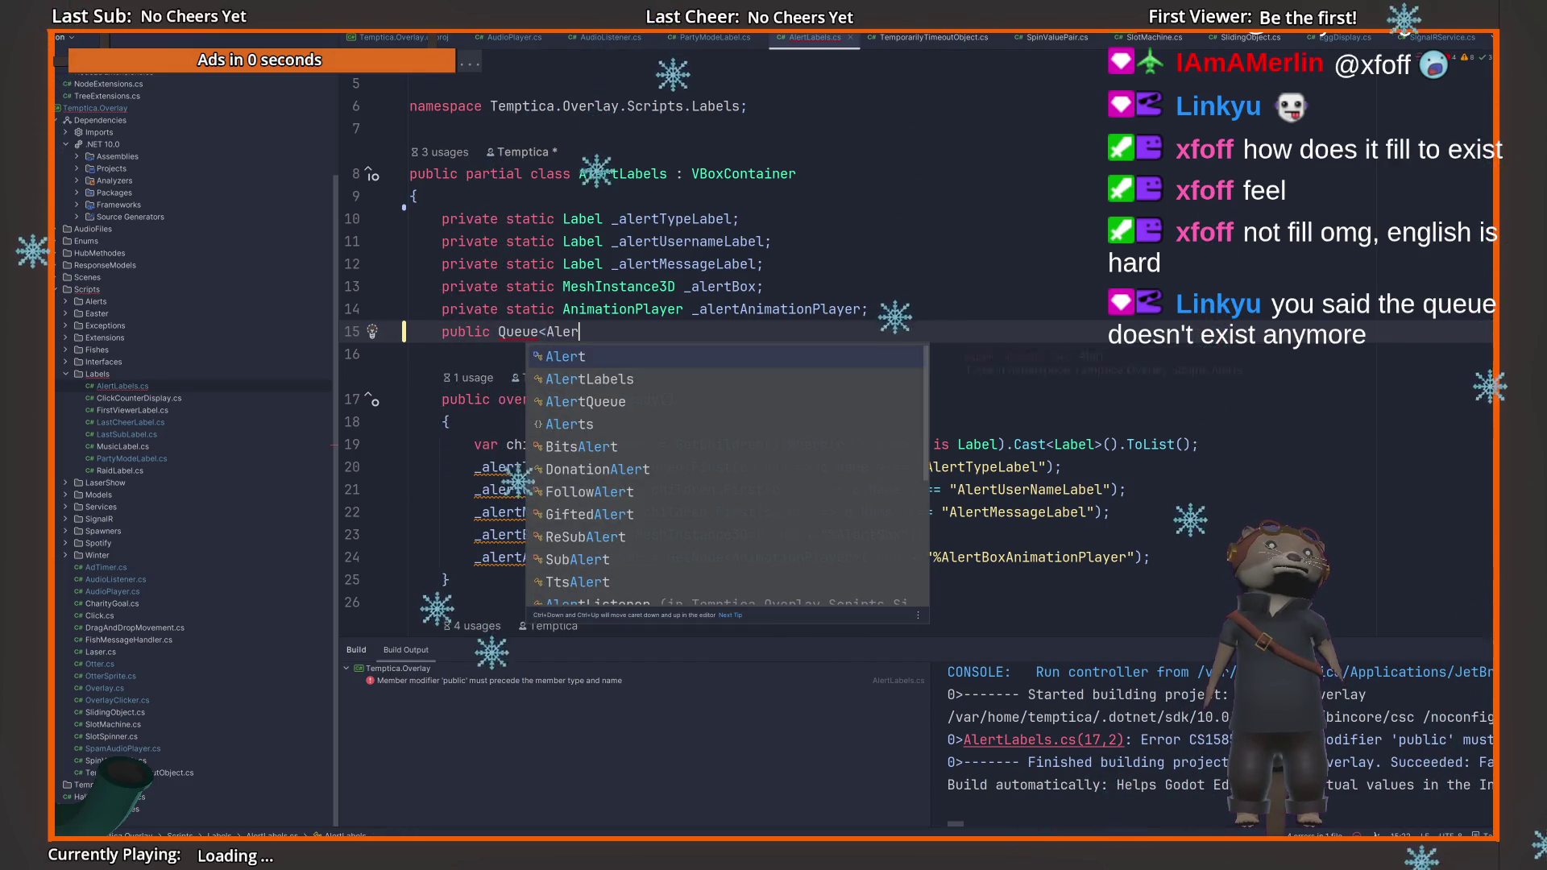
text(t> Alerts;)
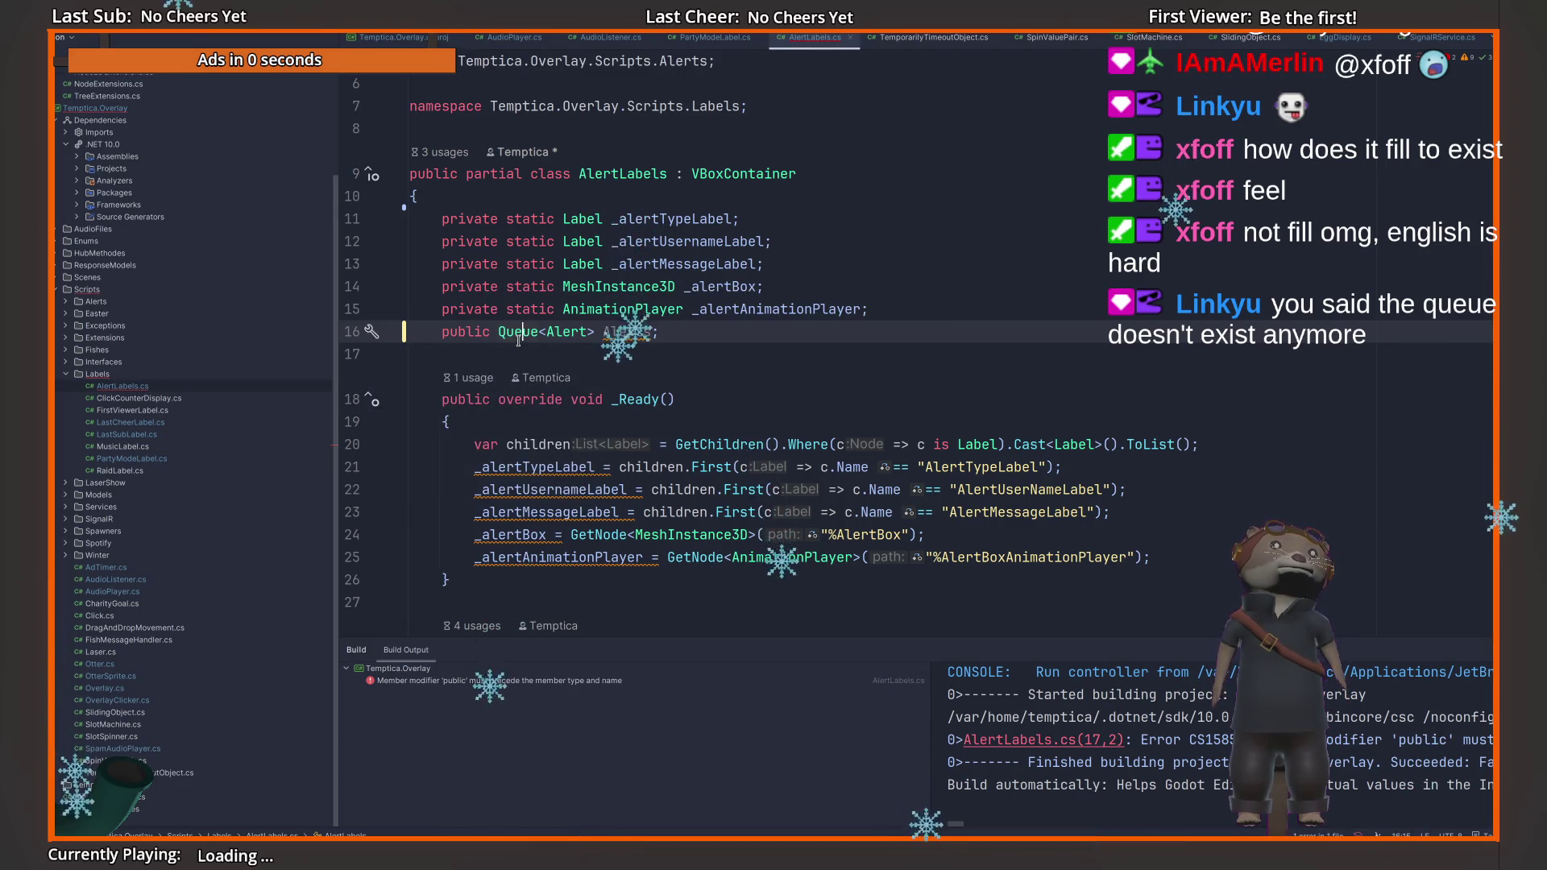
scroll(604, 334, down, 5)
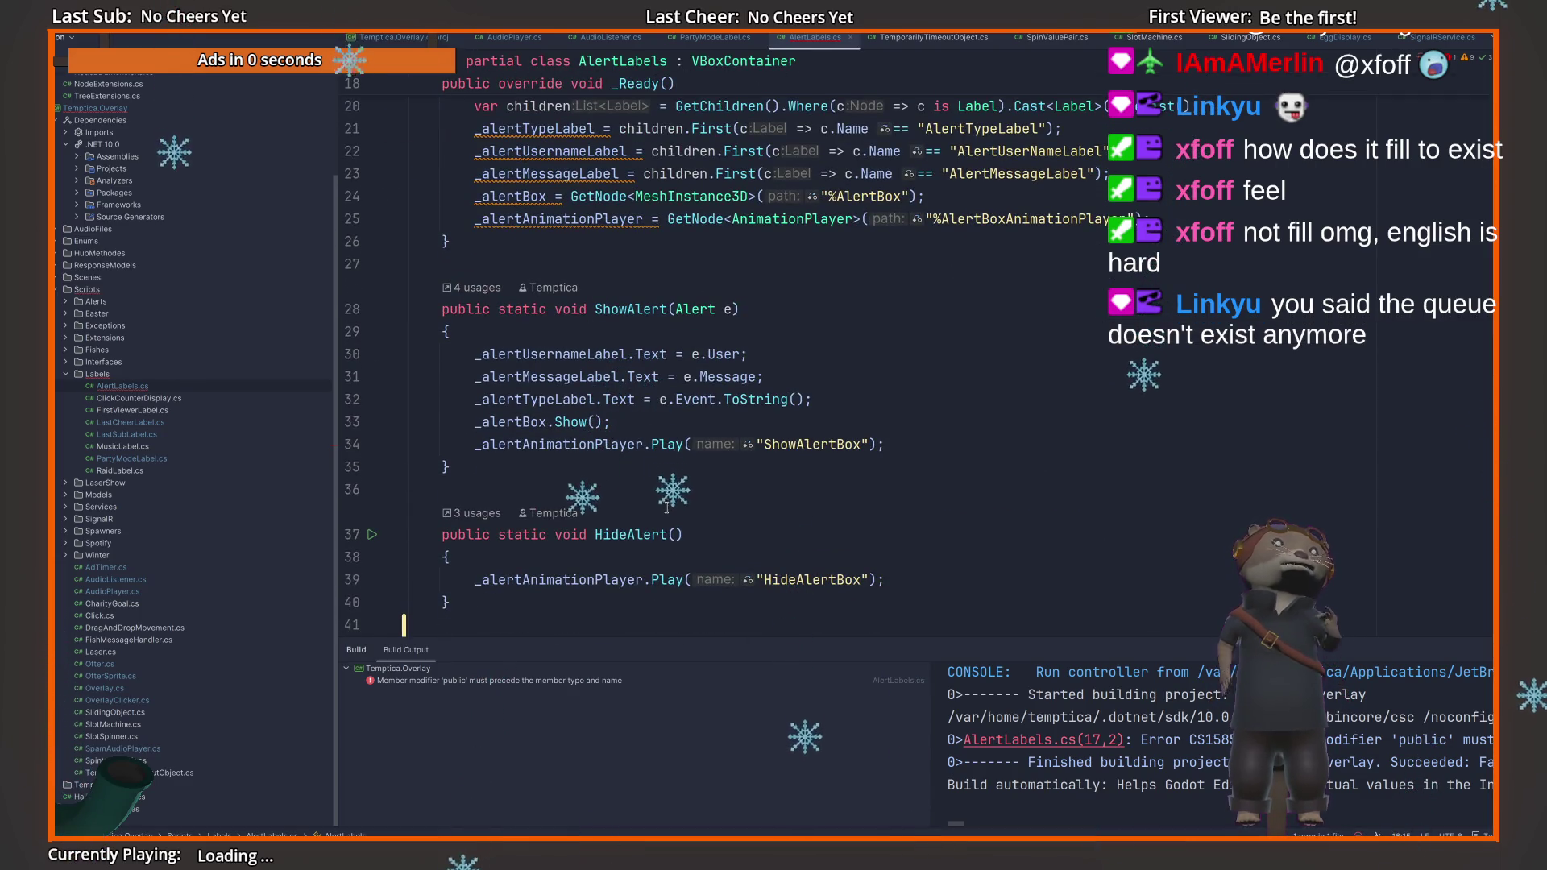
- Start a new 'Alerts.' line above the ShowAlert call in OnFollow
scroll(668, 506, down, 4)
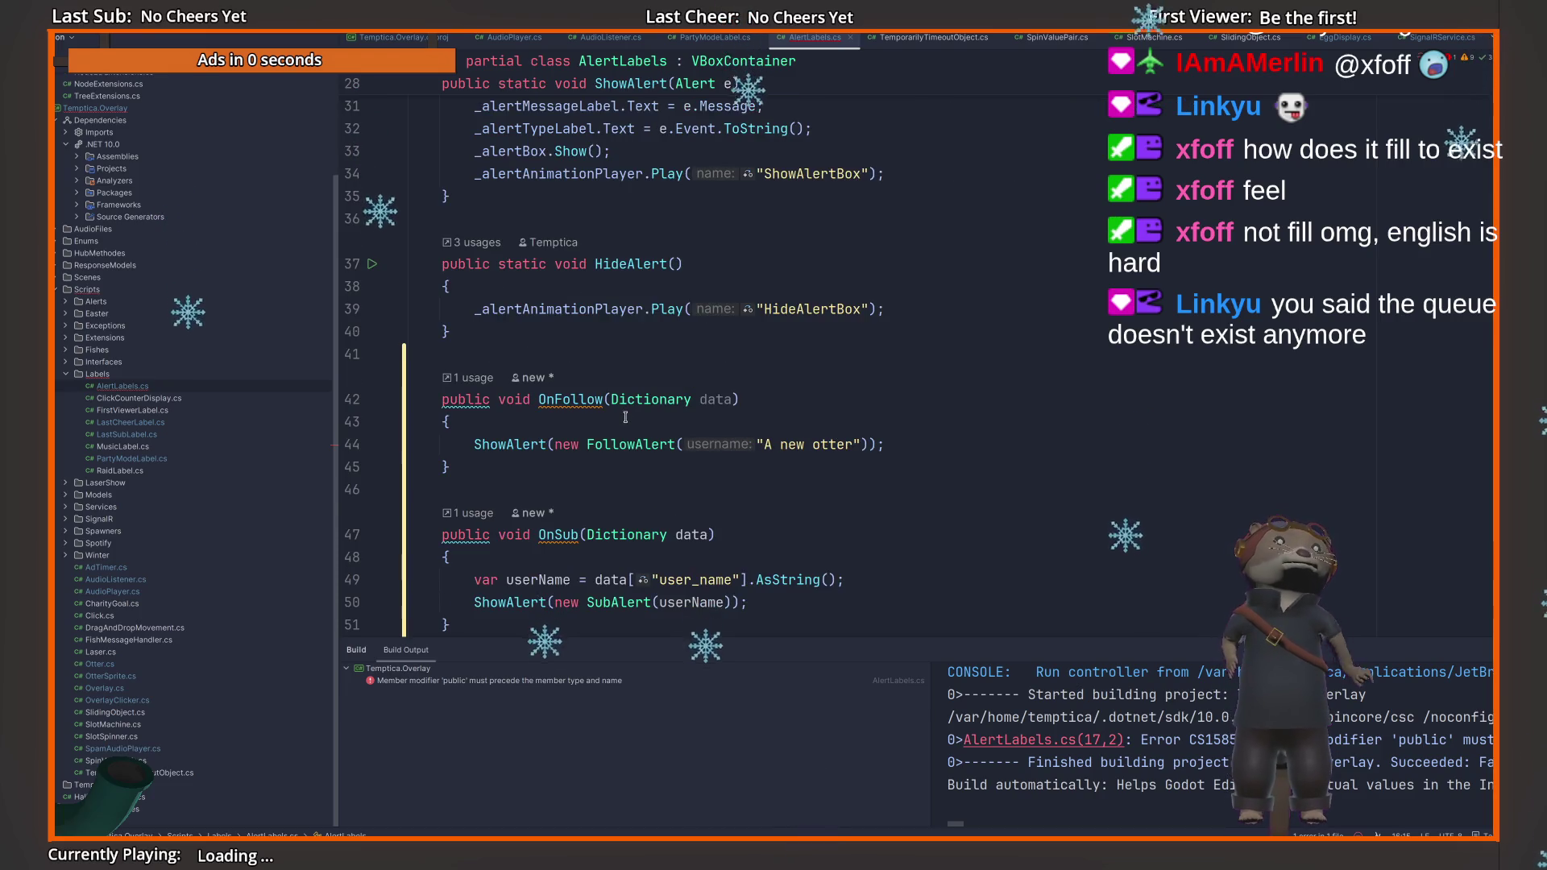
click(502, 441)
key(ctrl+alt+Return)
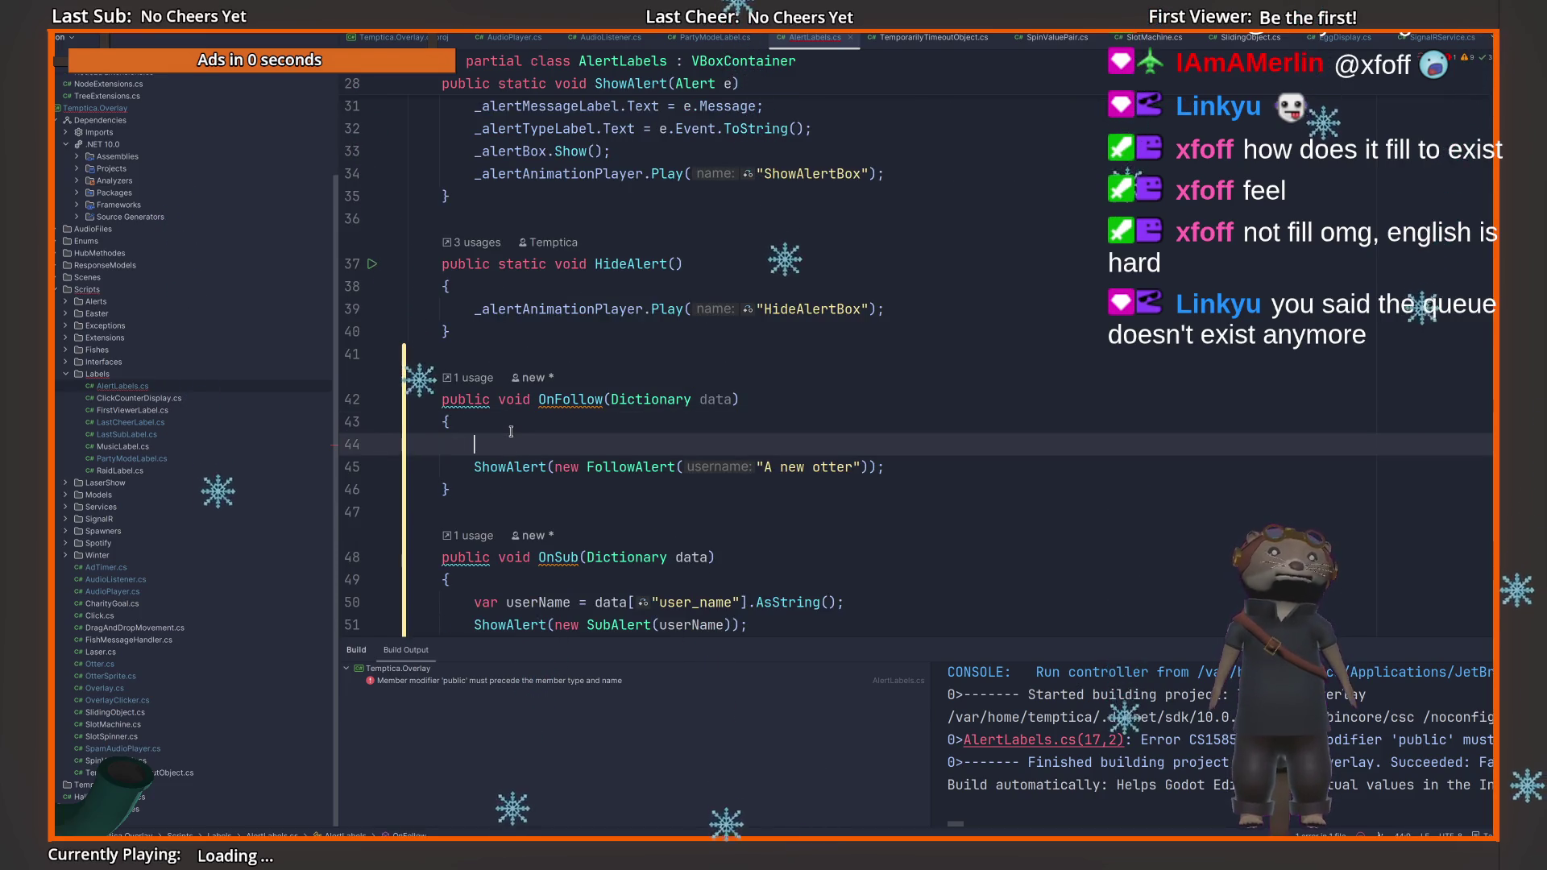
text(Queue)
key(BackSpace)
key(BackSpace)
key(BackSpace)
text(Alerts)
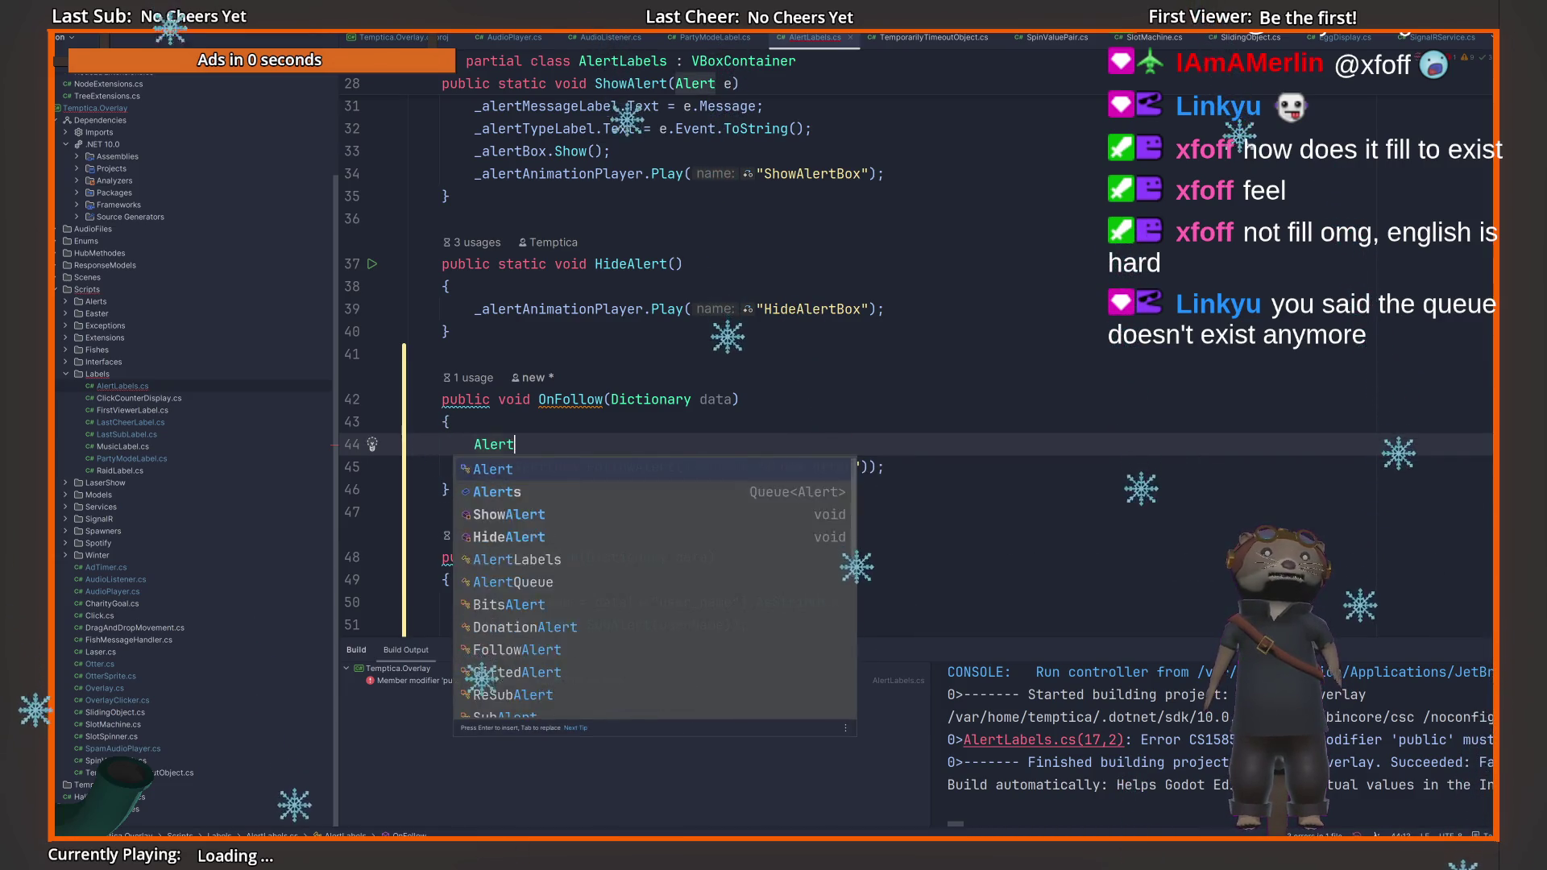
text(.add)
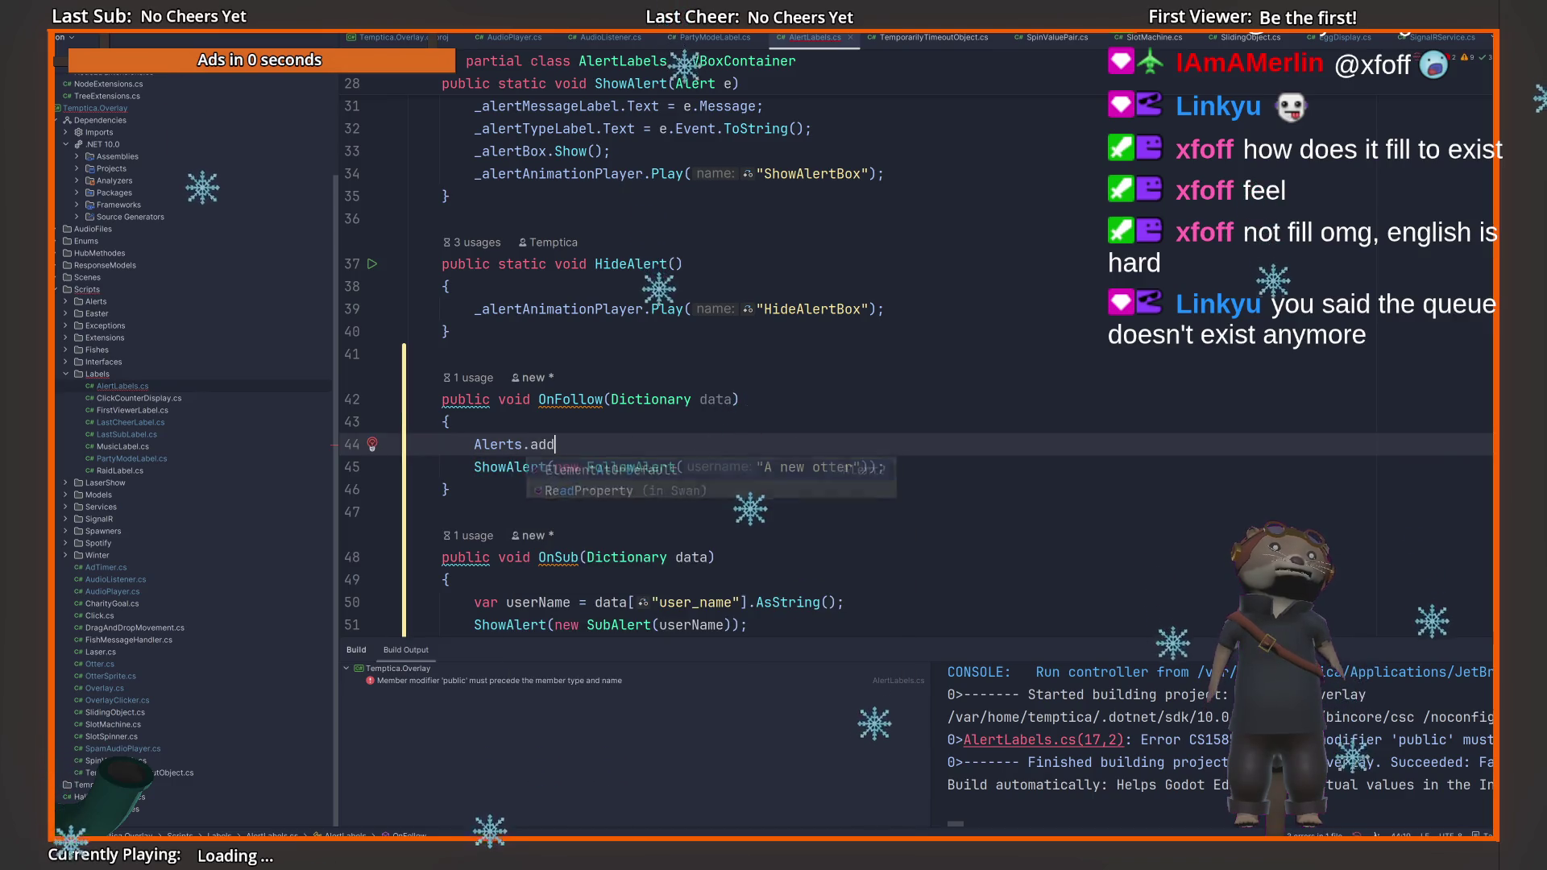
- Initialise the Alerts field with '= new Queue<Alert>()'
scroll(652, 266, up, 7)
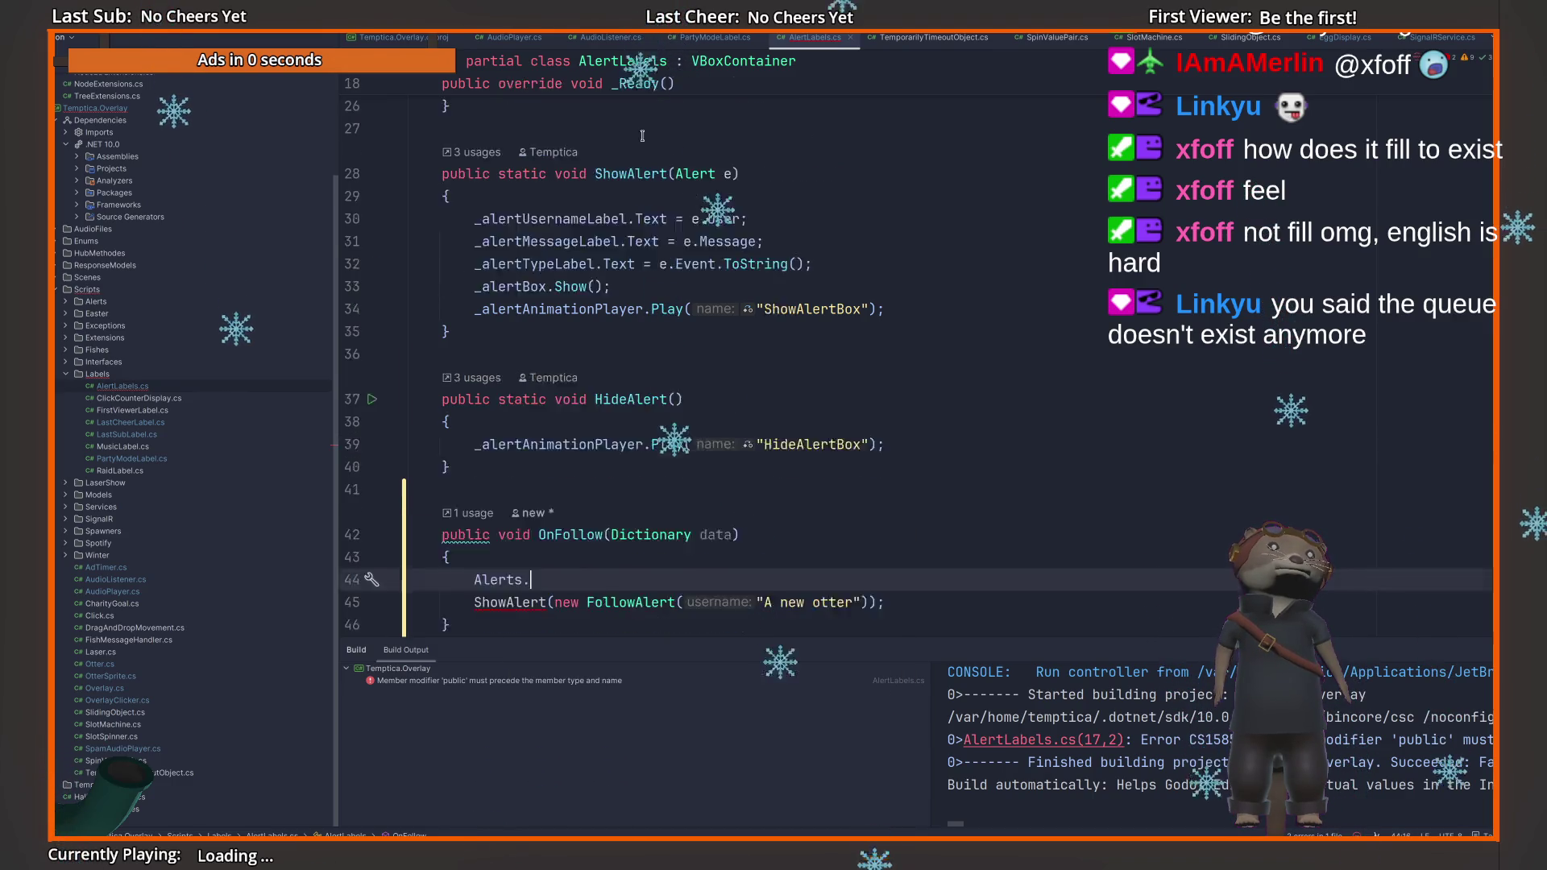
click(654, 265)
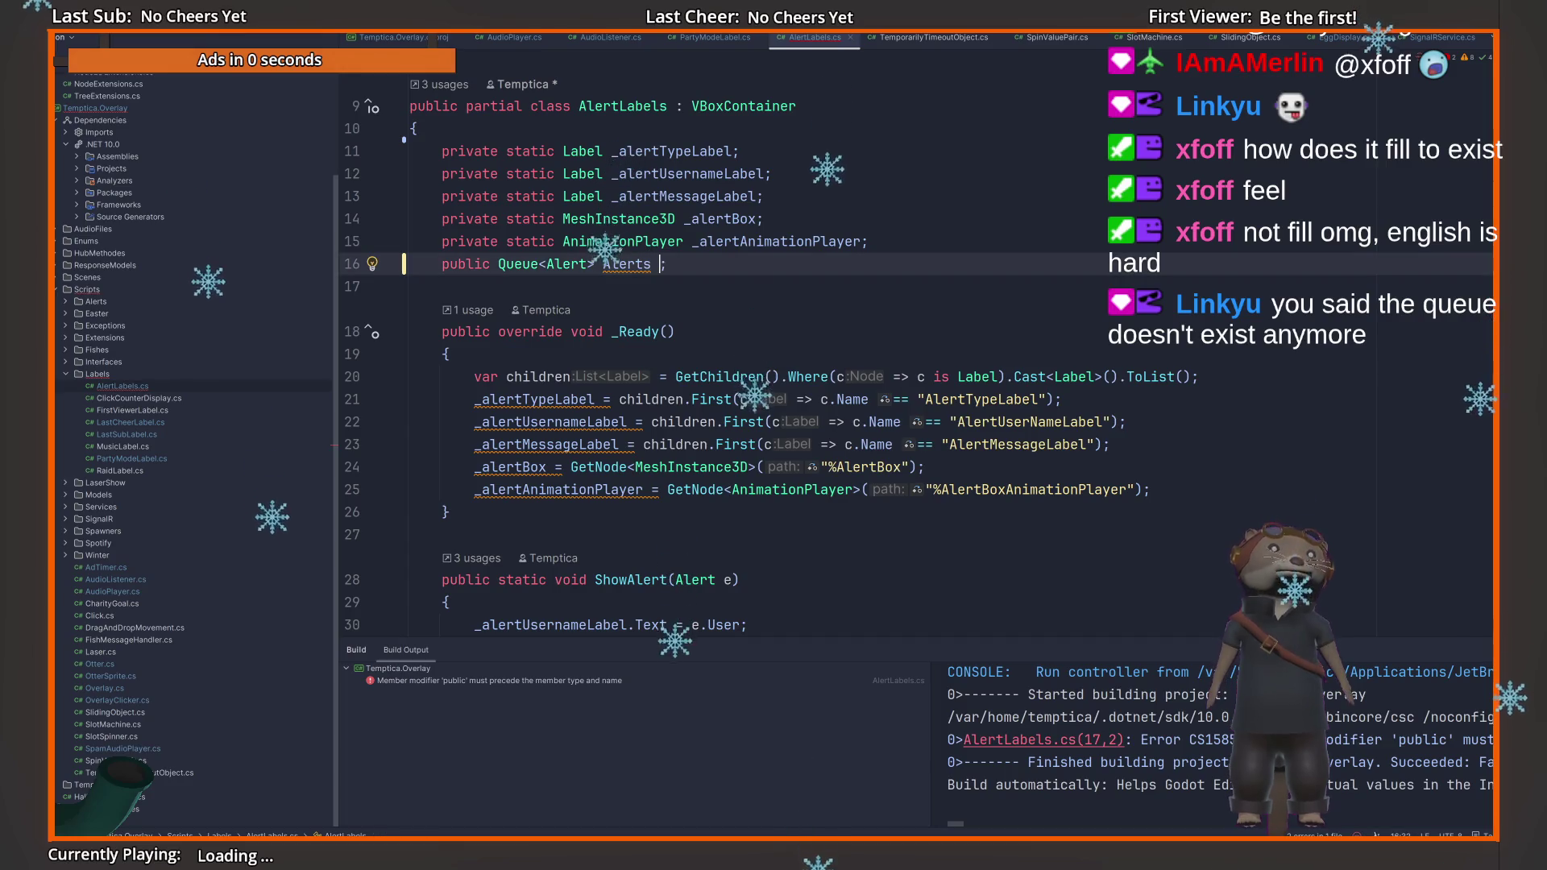
text(= new)
key(Tab)
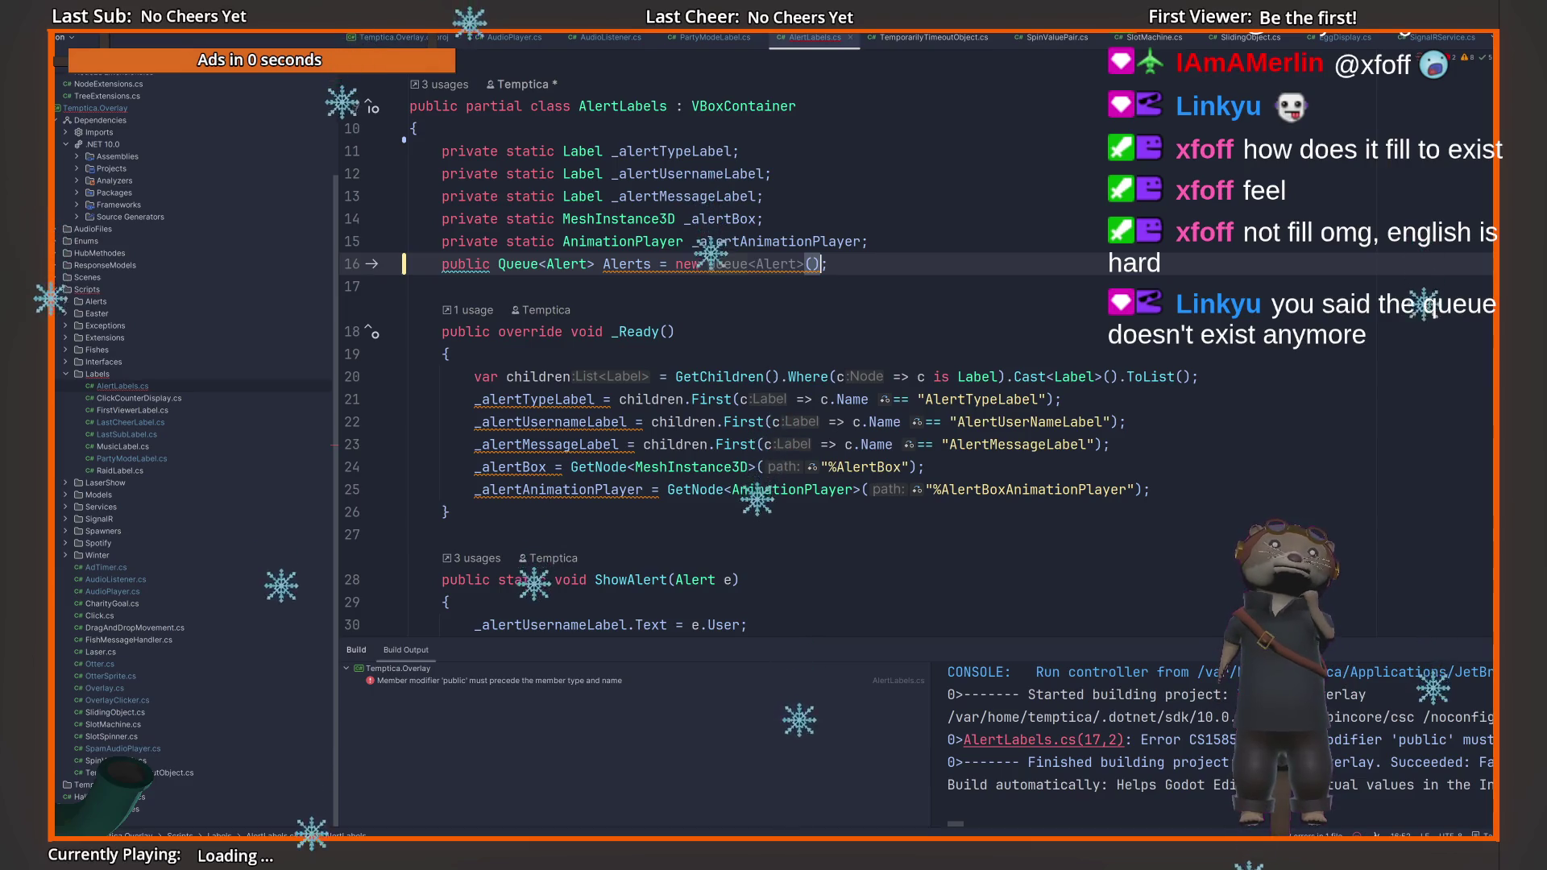
- Finish OnFollow so it passes the new FollowAlert into Alerts.Enqueue(...)
scroll(740, 285, down, 8)
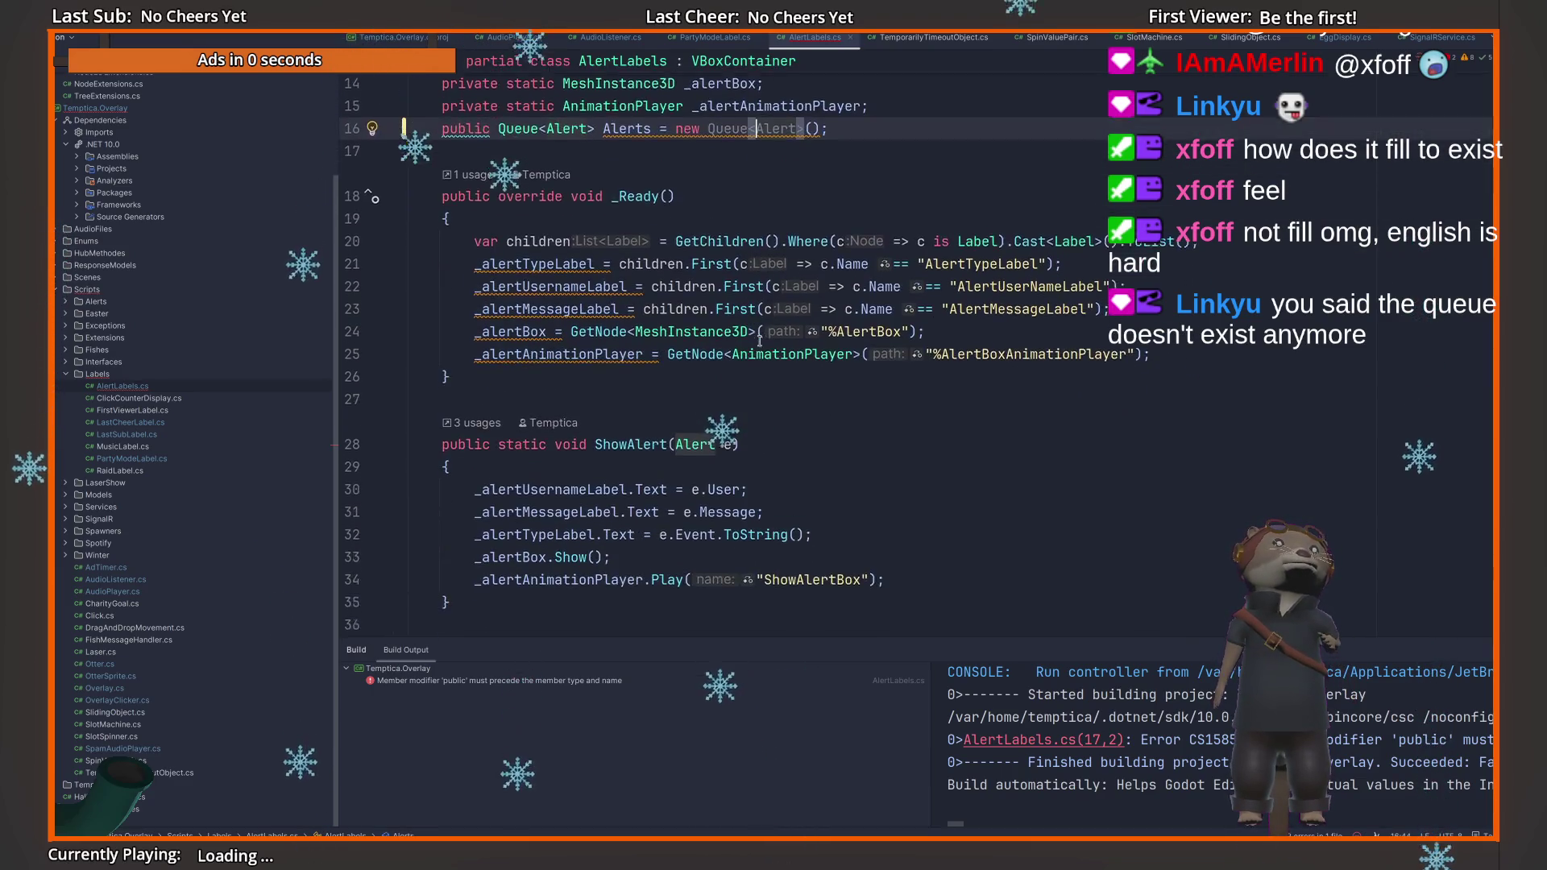
scroll(576, 397, up, 1)
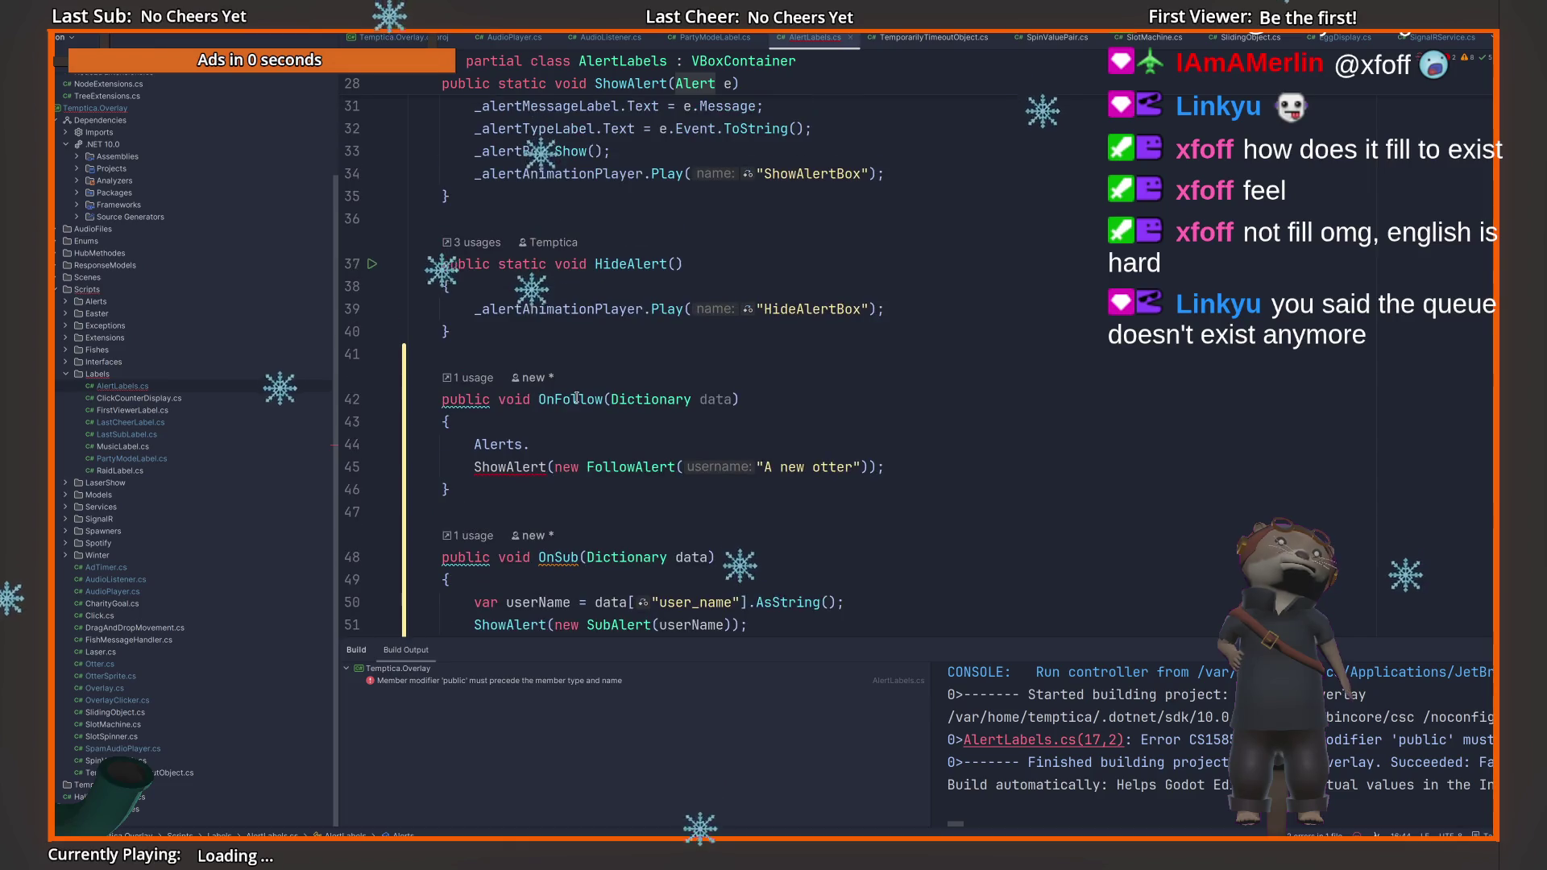
click(540, 444)
text(en)
key(Return)
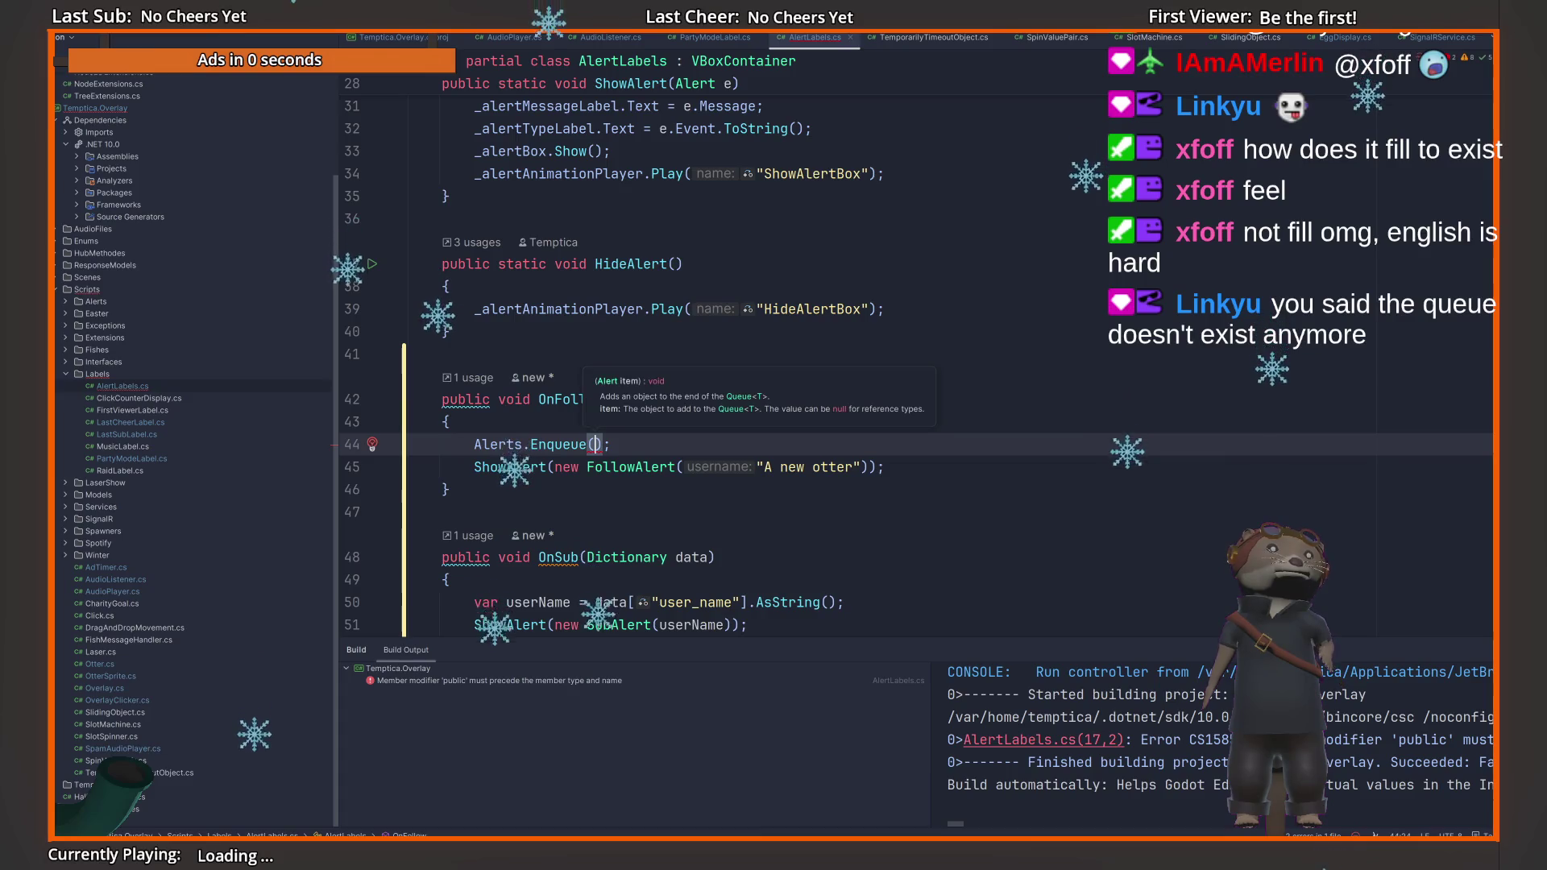
key(Delete)
key(Delete)
key(Delete)
key(Delete)
key(Delete)
key(Delete)
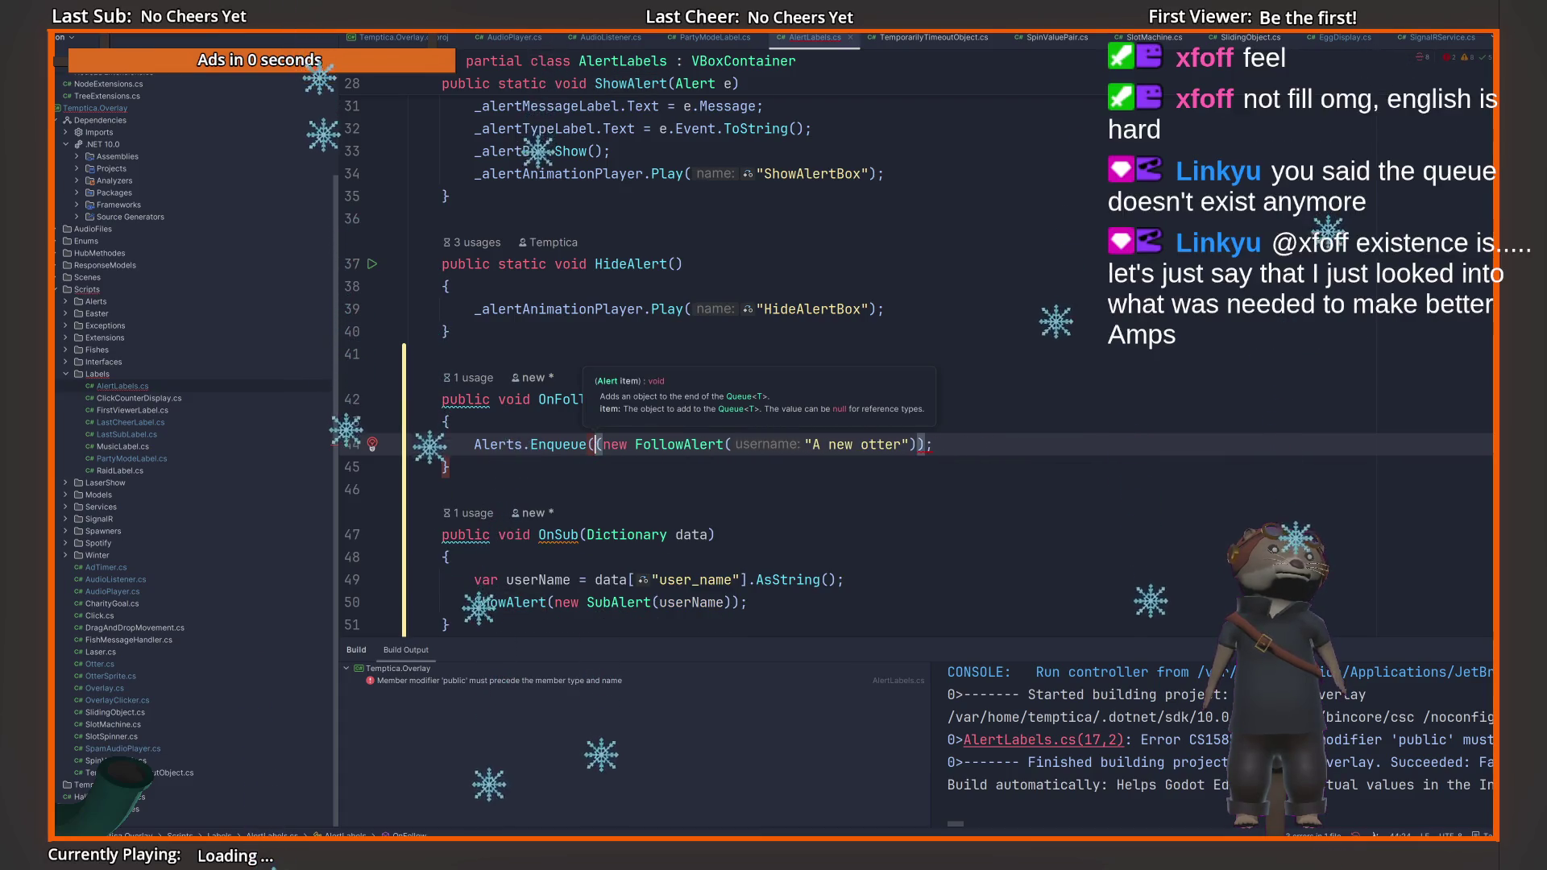
click(897, 465)
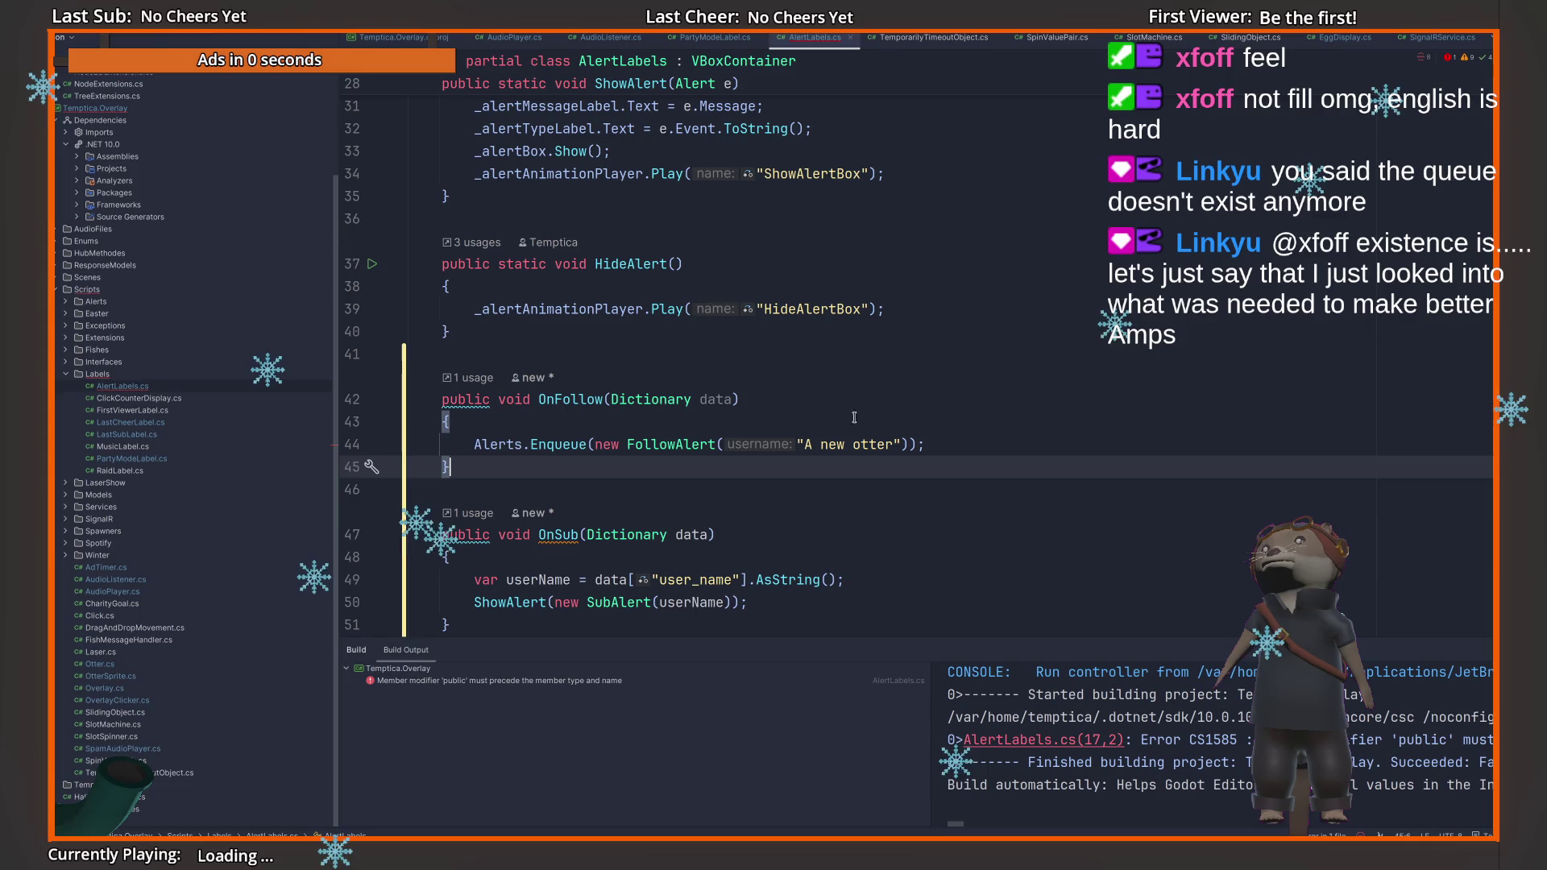
- Replace ShowAlert in OnSub and OnReSub with the copied 'Alerts.Enqueue(new' call
drag(473, 444, 600, 444)
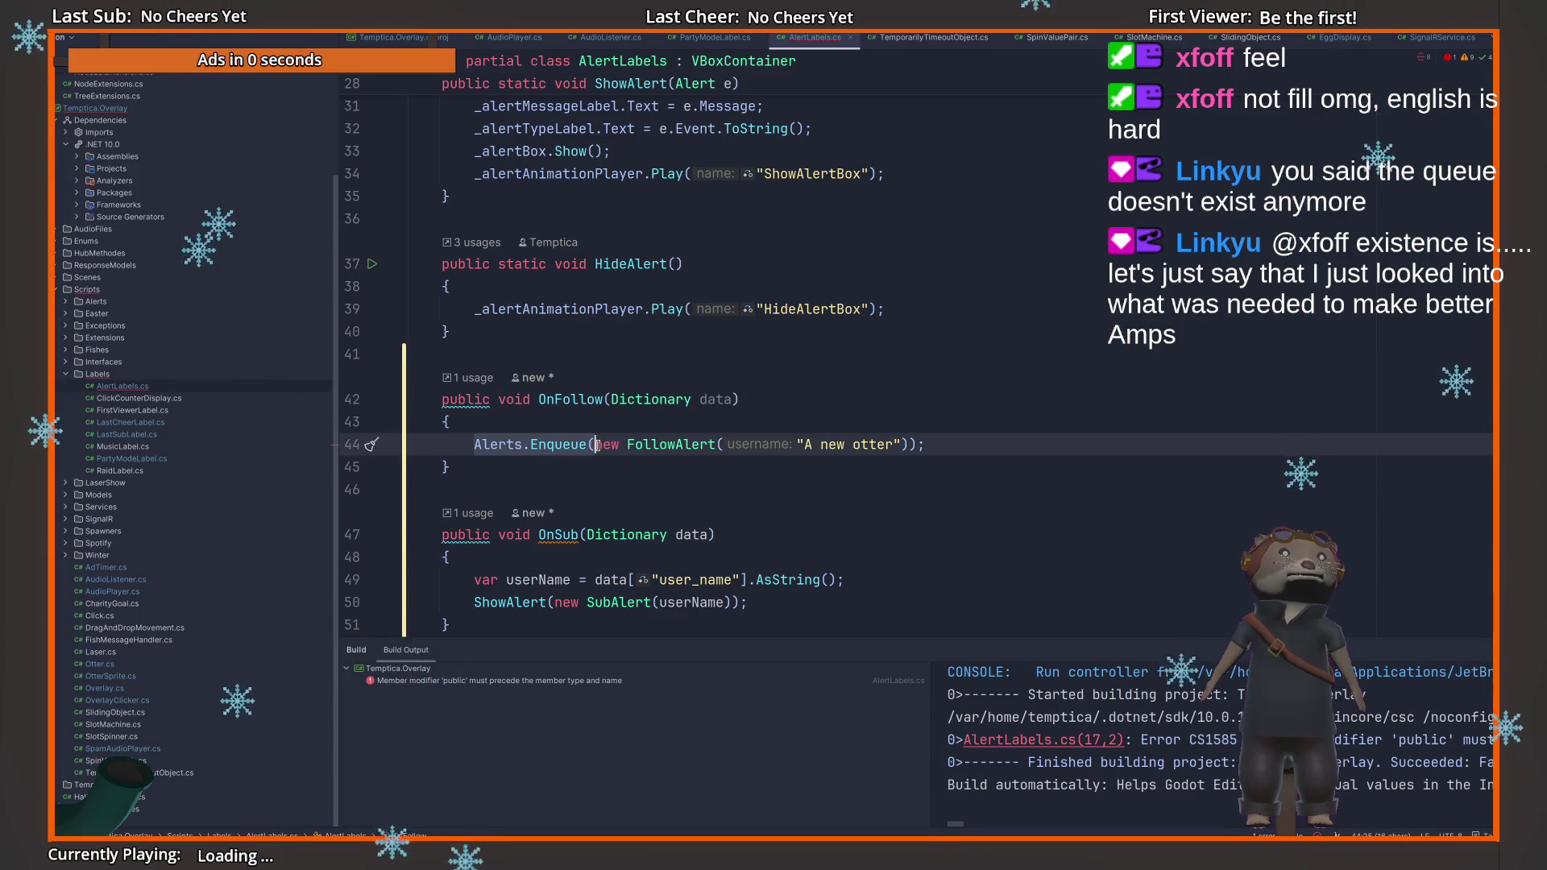
key(ctrl+c)
double_click(508, 602)
key(ctrl+v)
key(Delete)
click(895, 580)
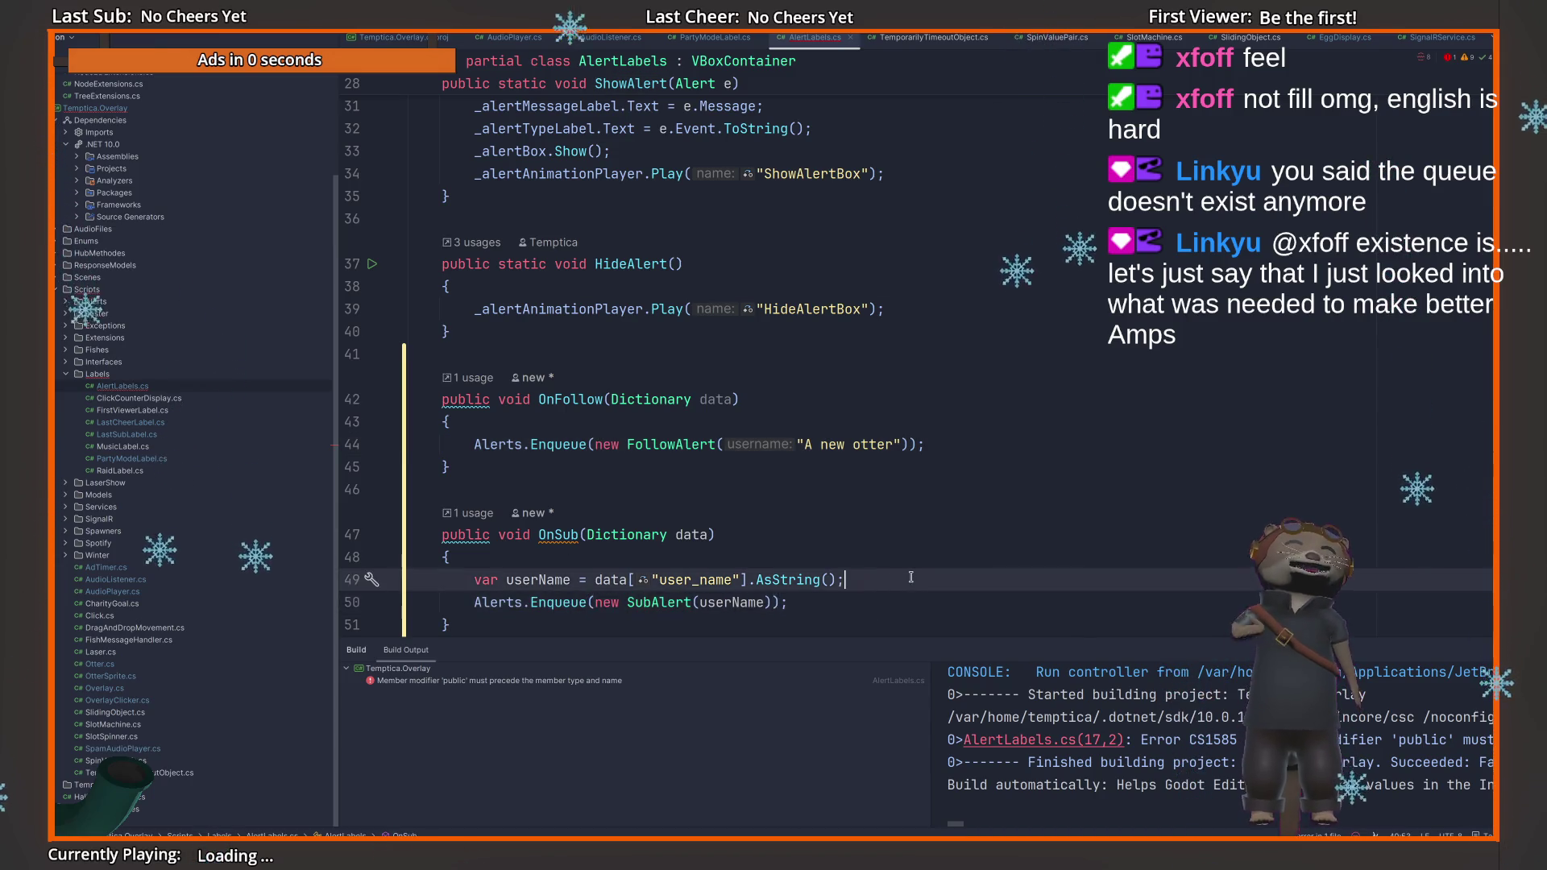
scroll(911, 577, down, 3)
click(552, 579)
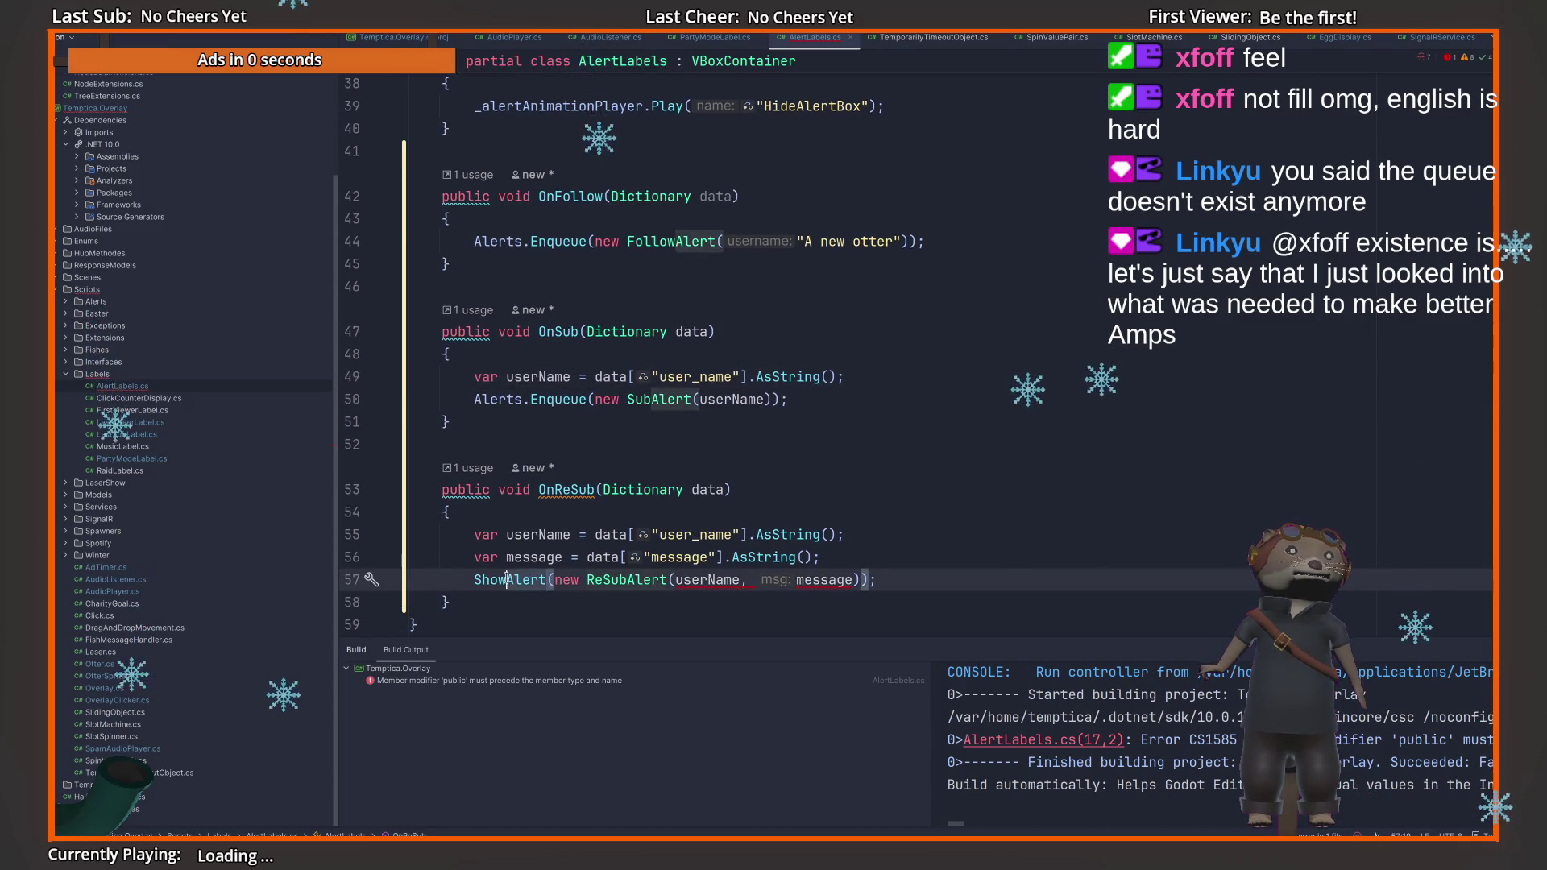
key(ctrl+v)
click(667, 579)
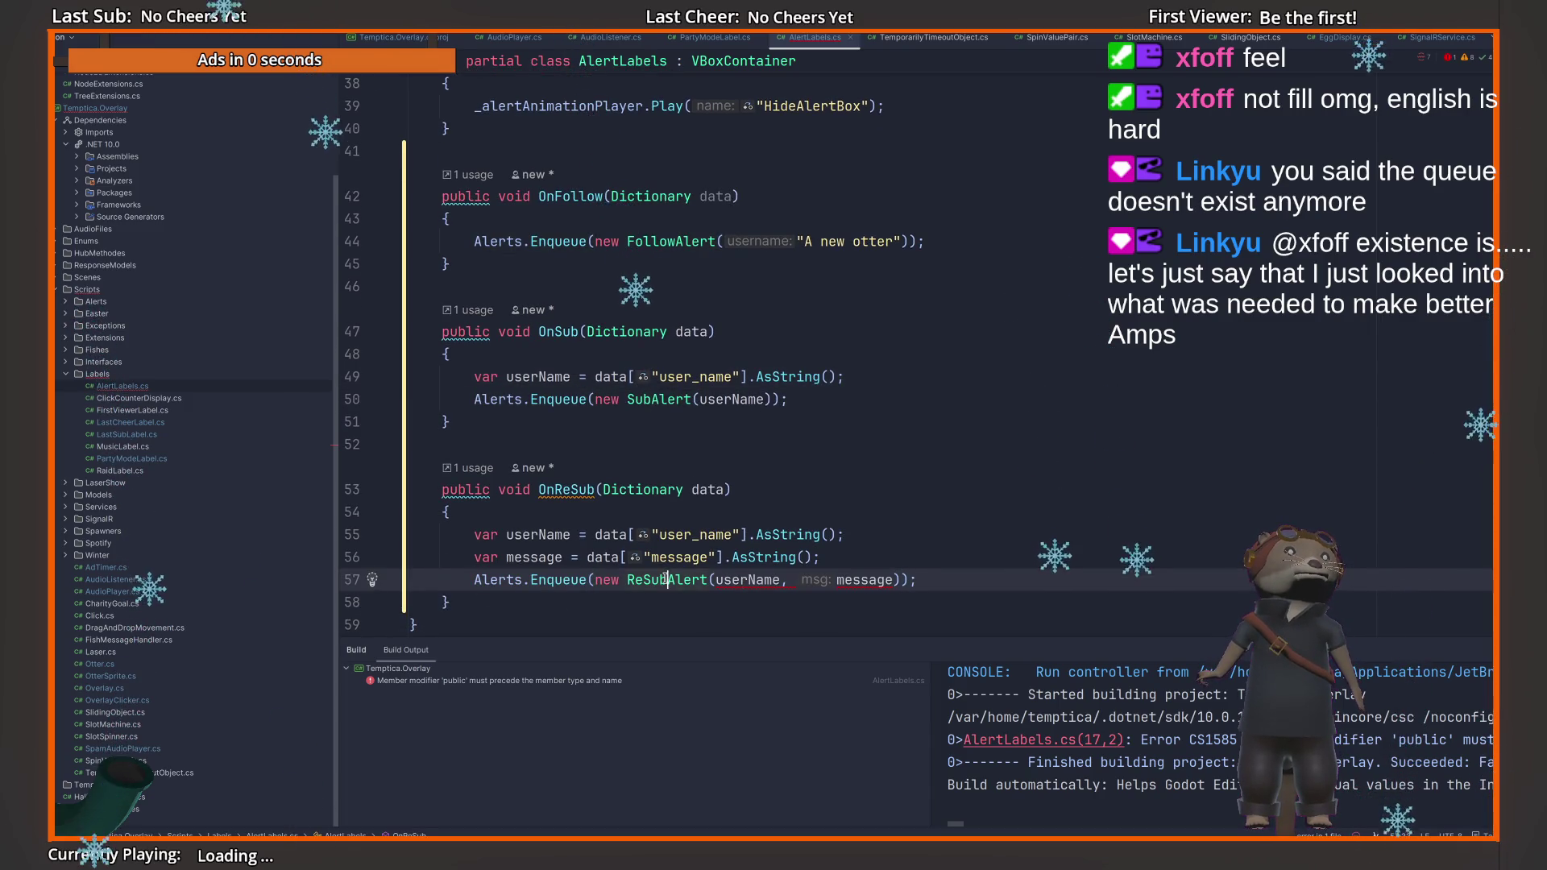
click(867, 384)
- Start OnSub's tts string: $"{userName} just subscribed with a {"
key(Return)
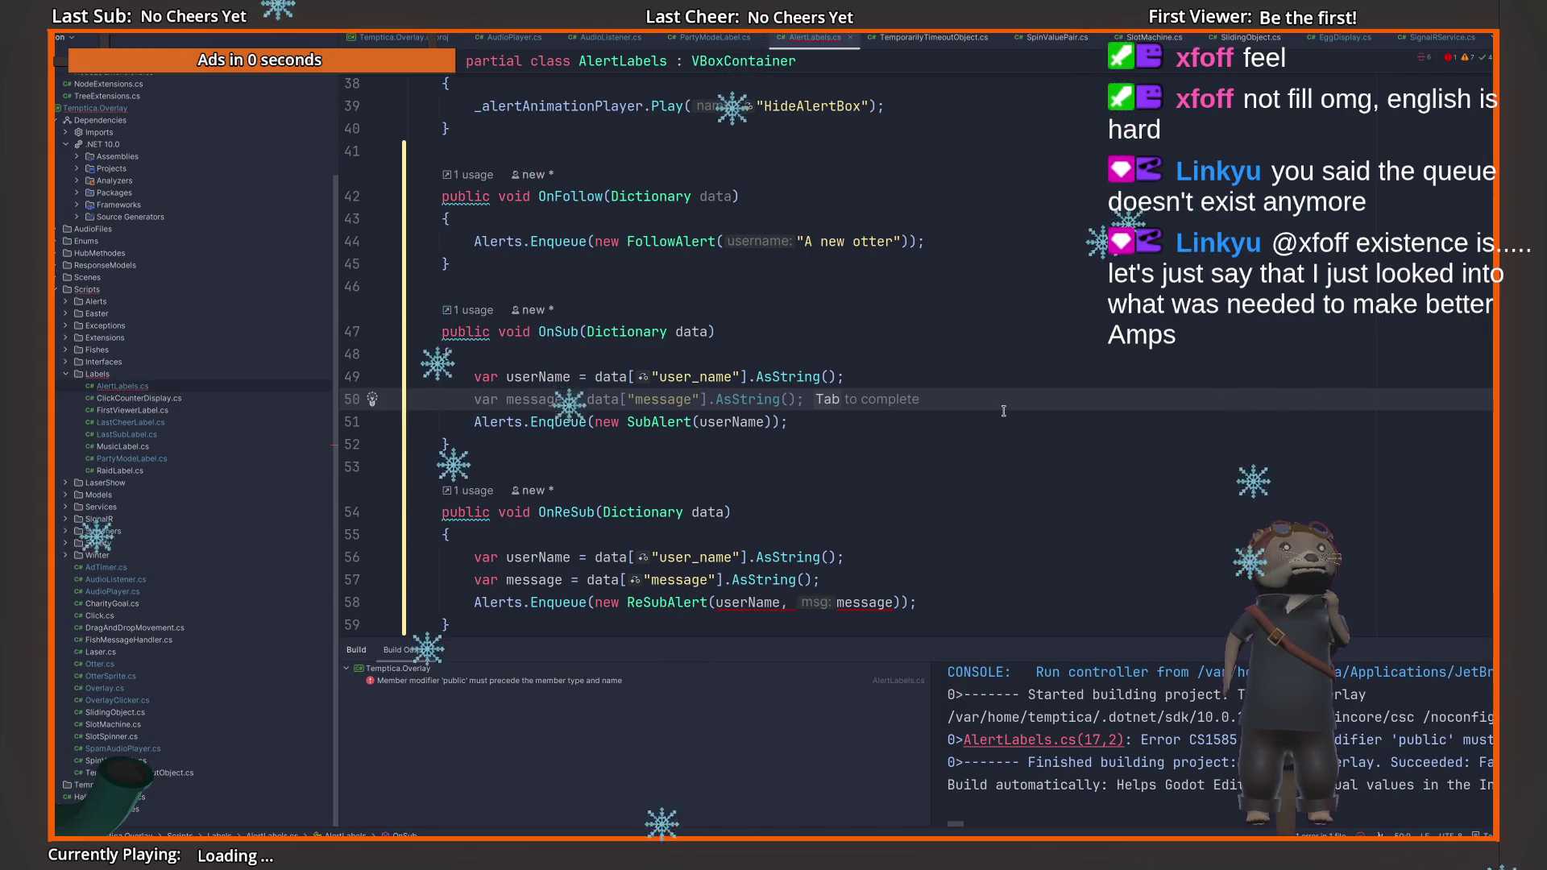
text("var use)
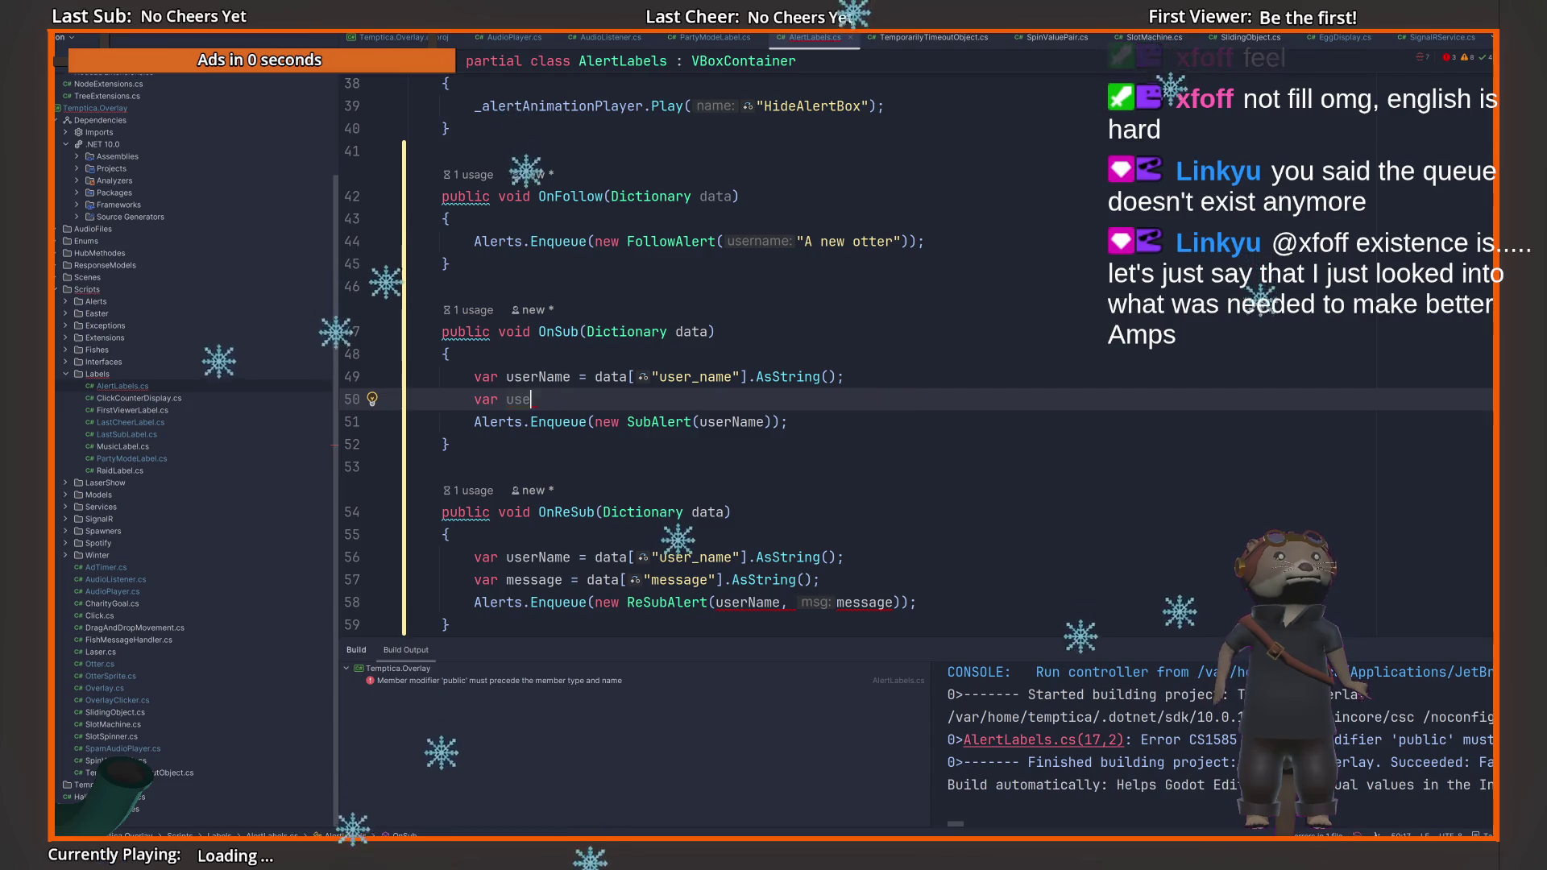
key(BackSpace)
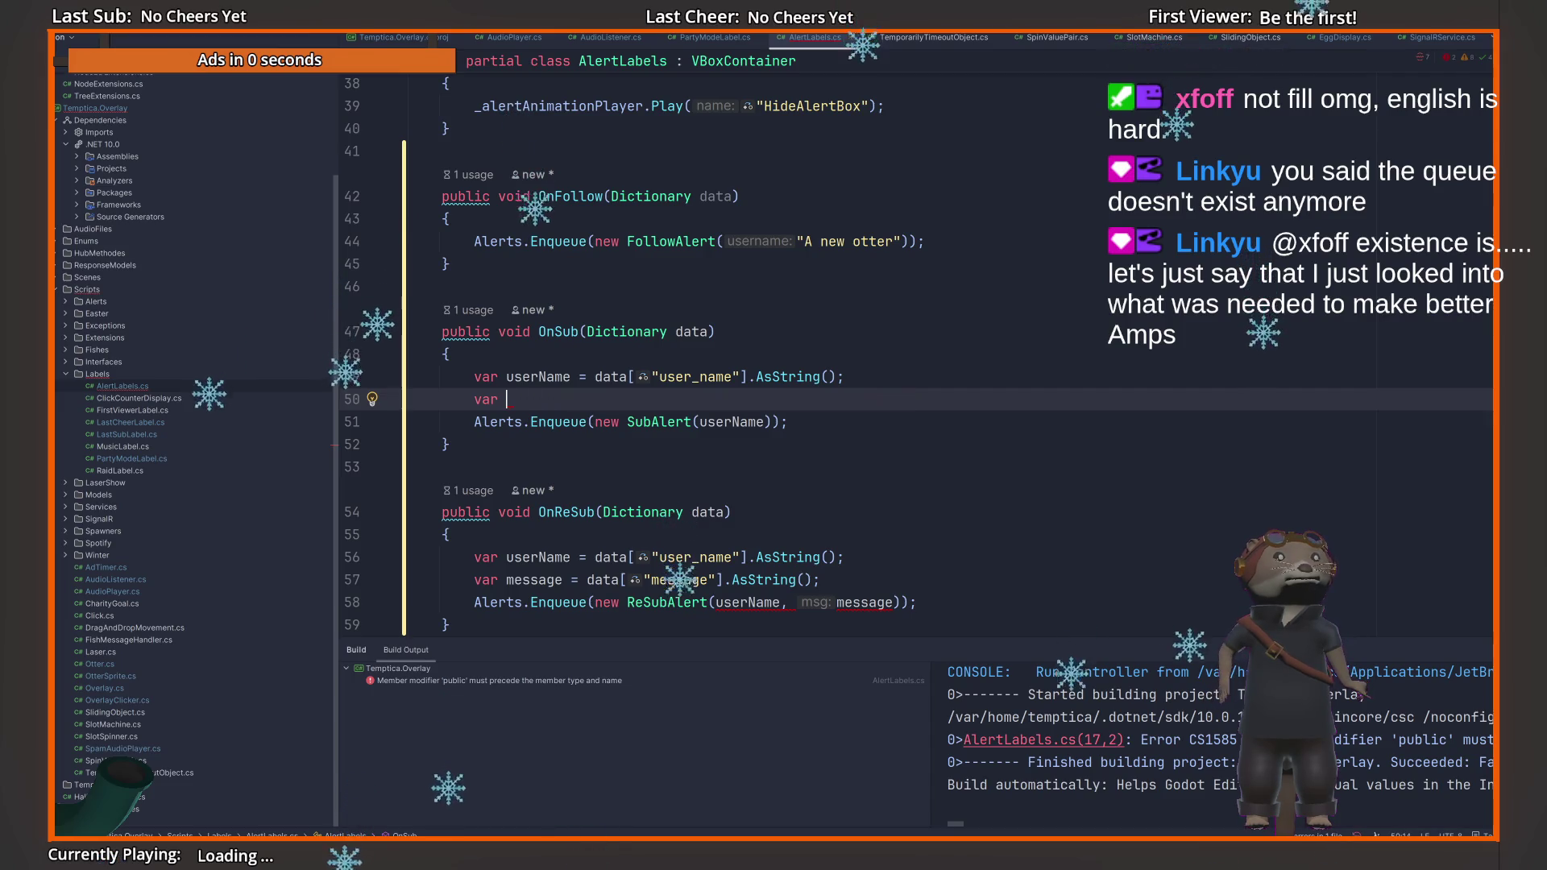
text(tts = )
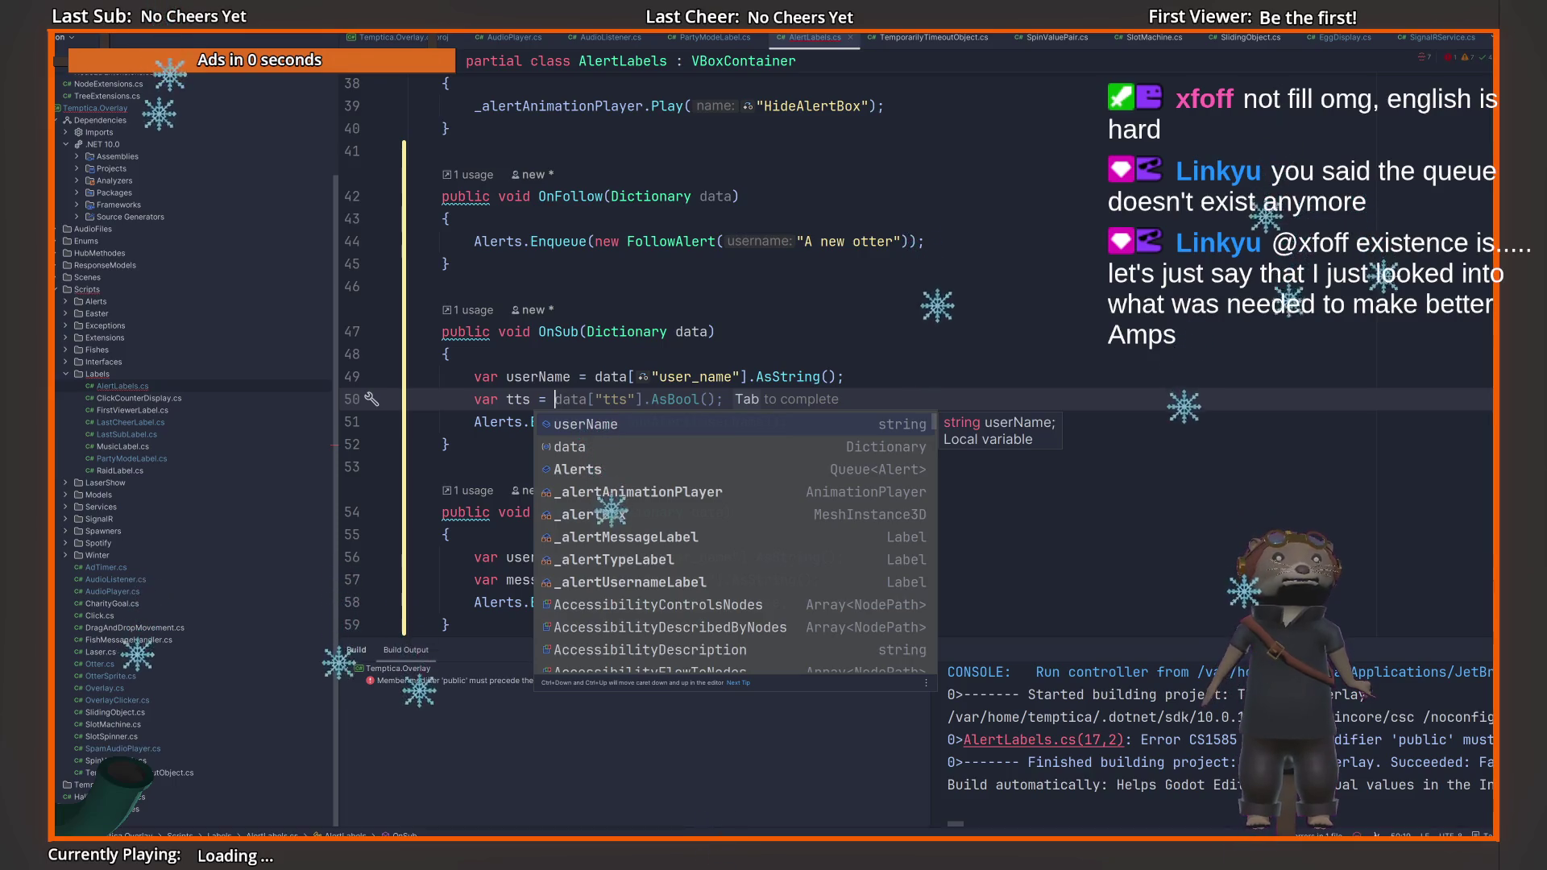
text($")
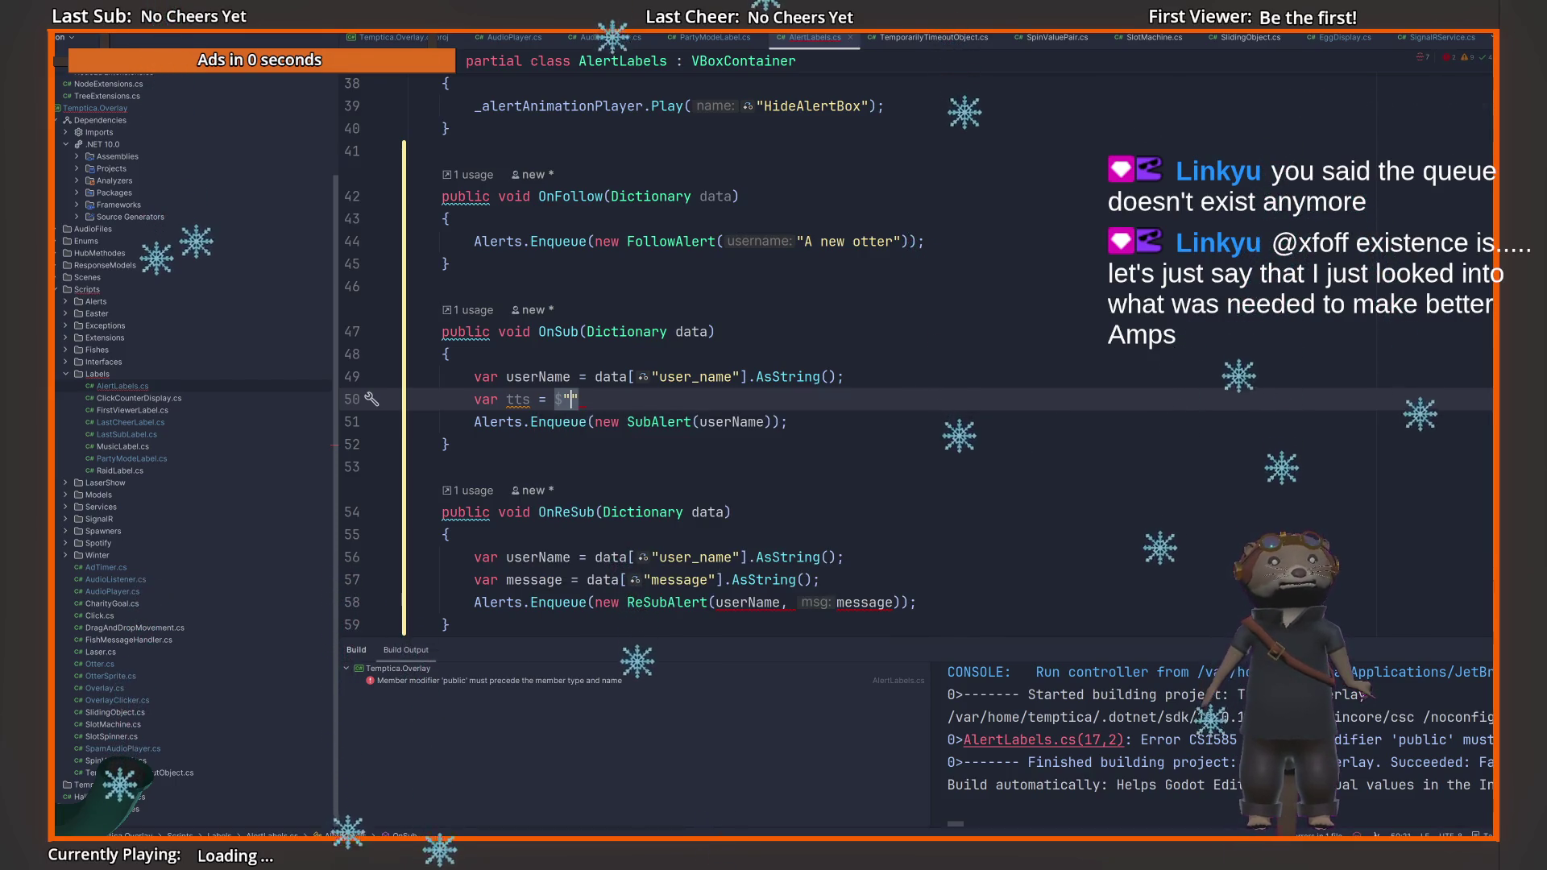
text(User)
key(BackSpace)
key(BackSpace)
key(BackSpace)
text({use)
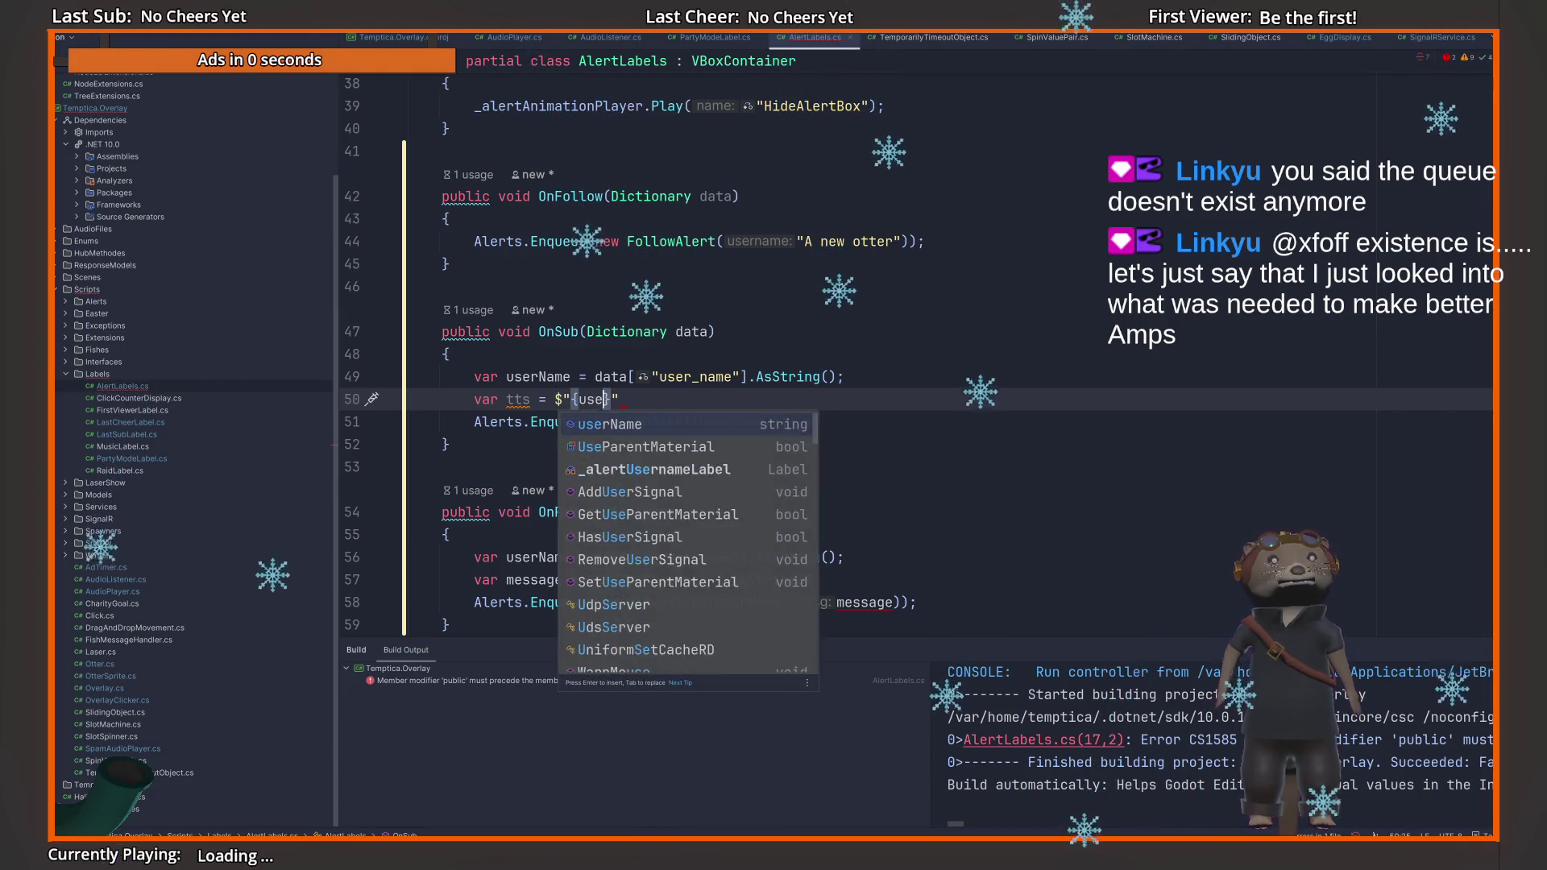
key(Return)
text(} just subscribed with a {)
- Add 'var tier = data["tier"].AsString();' above the tts line
key(ctrl+alt+Return)
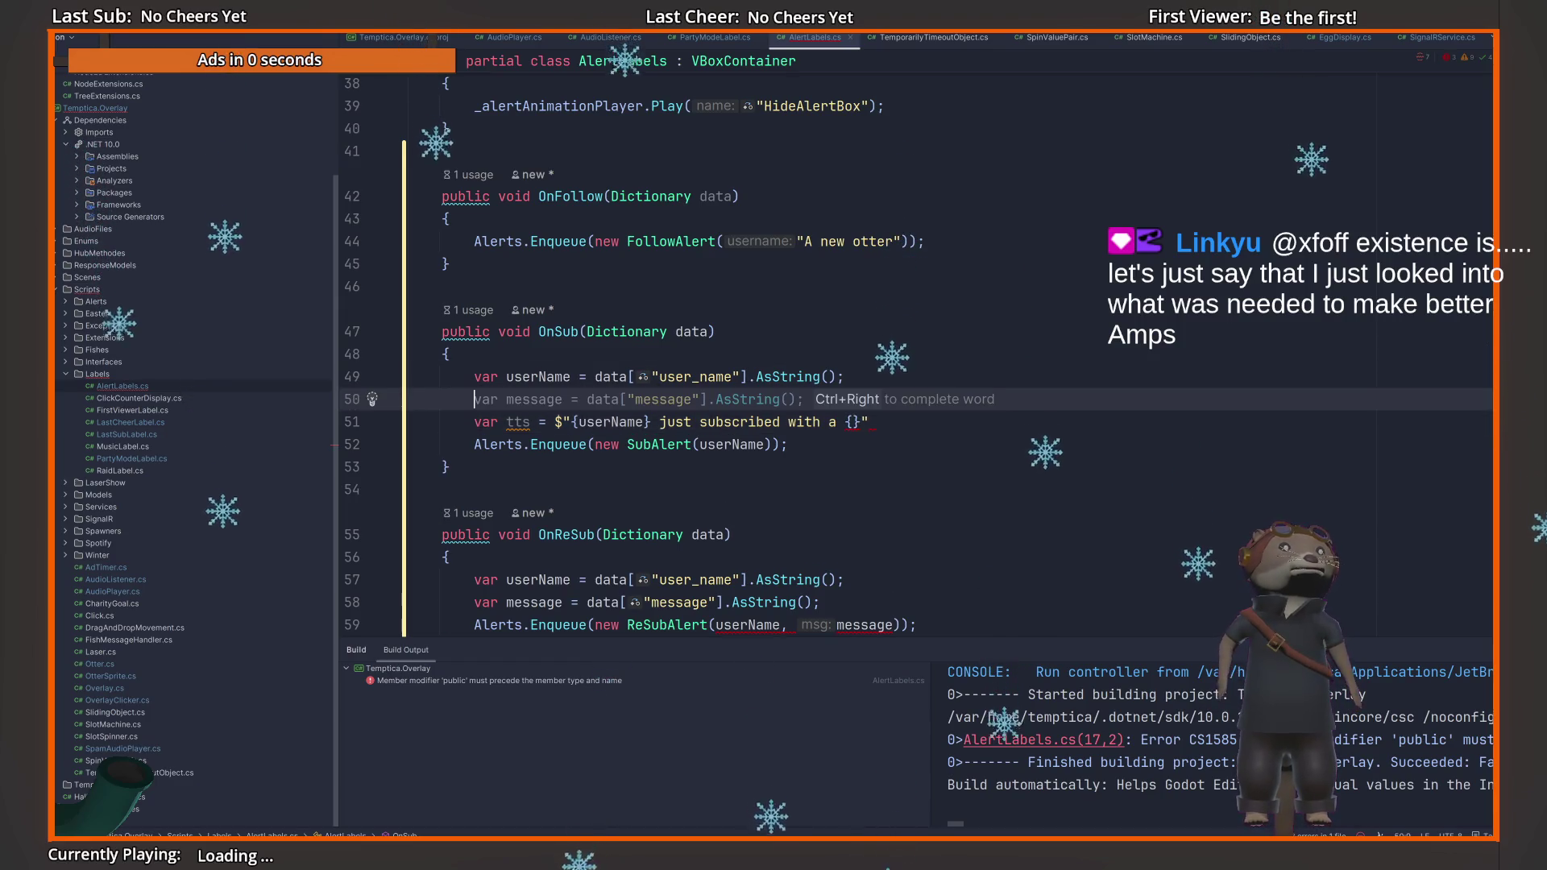
text(var tier)
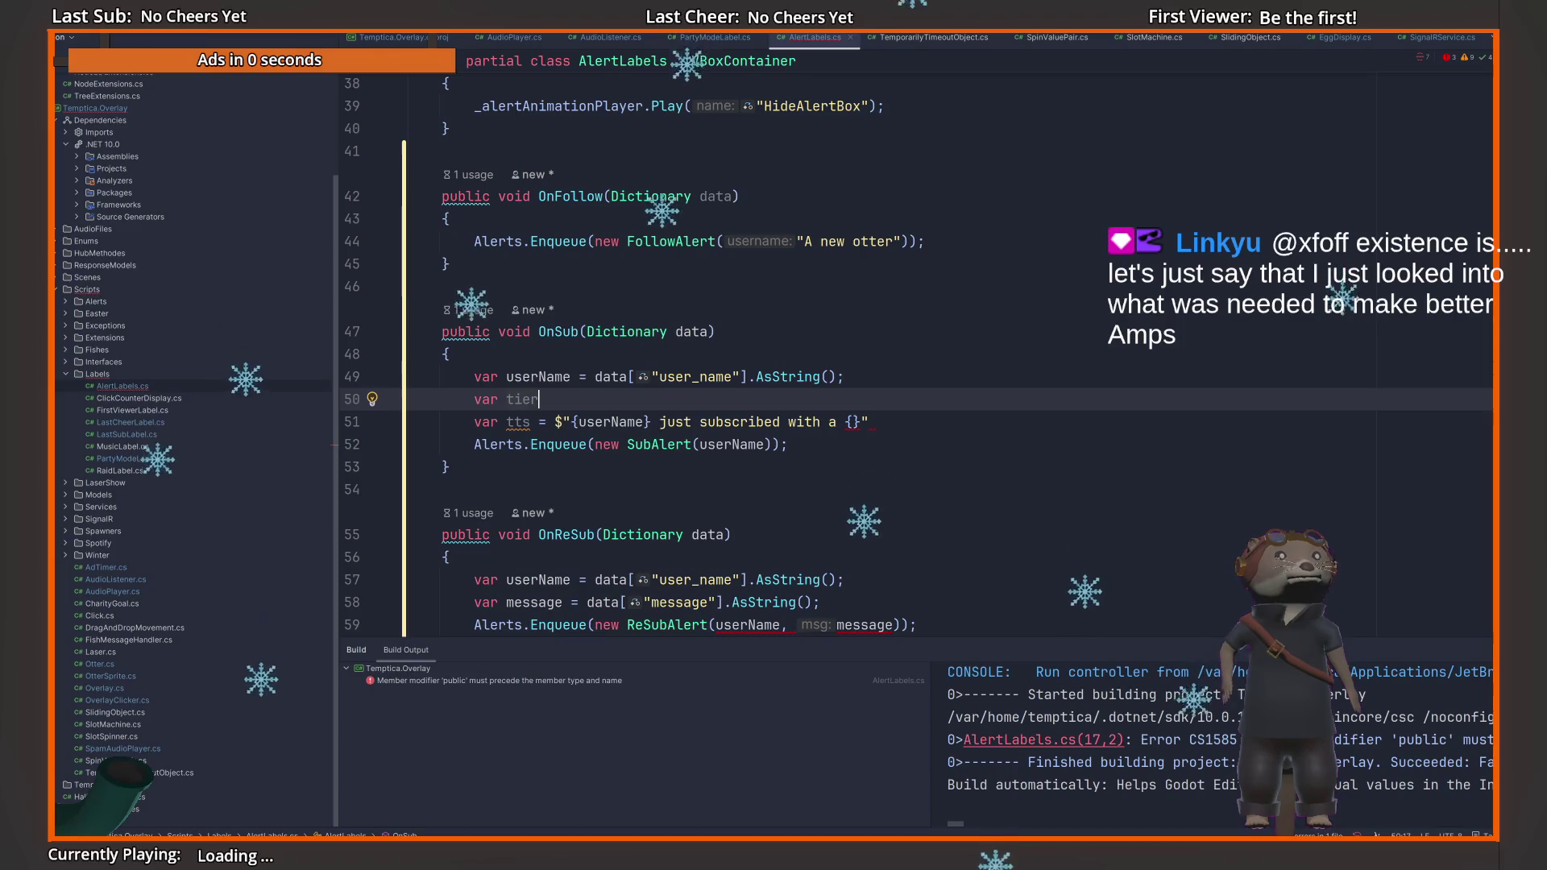
text( = da)
key(Tab)
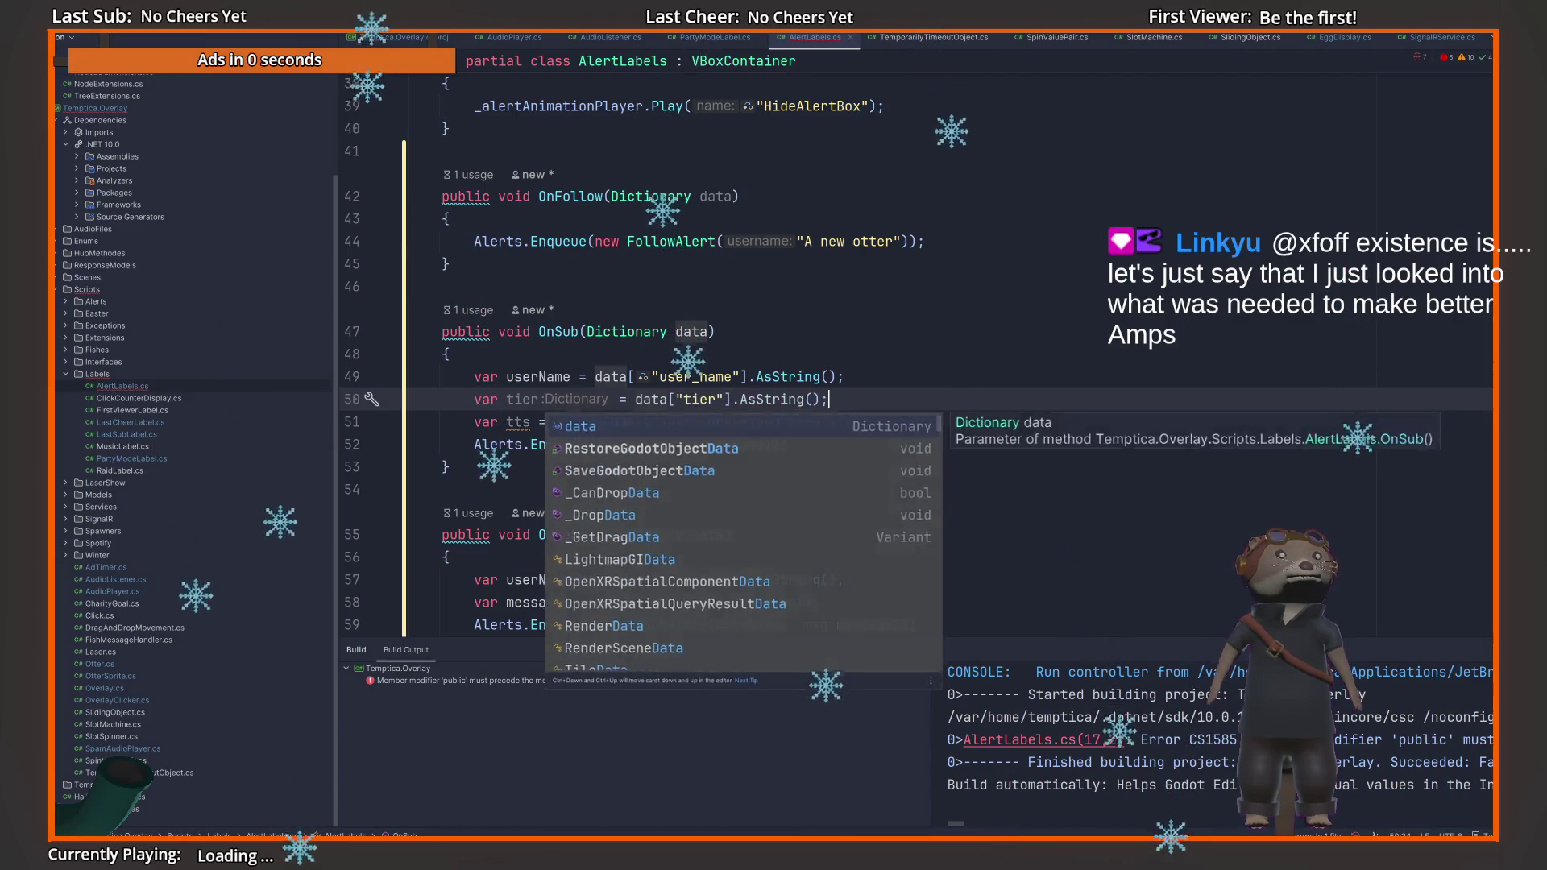
- Switch through KDE Overview to the Twitch subscription docs in Firefox
key(super+w)
key(super+w)
key(super+w)
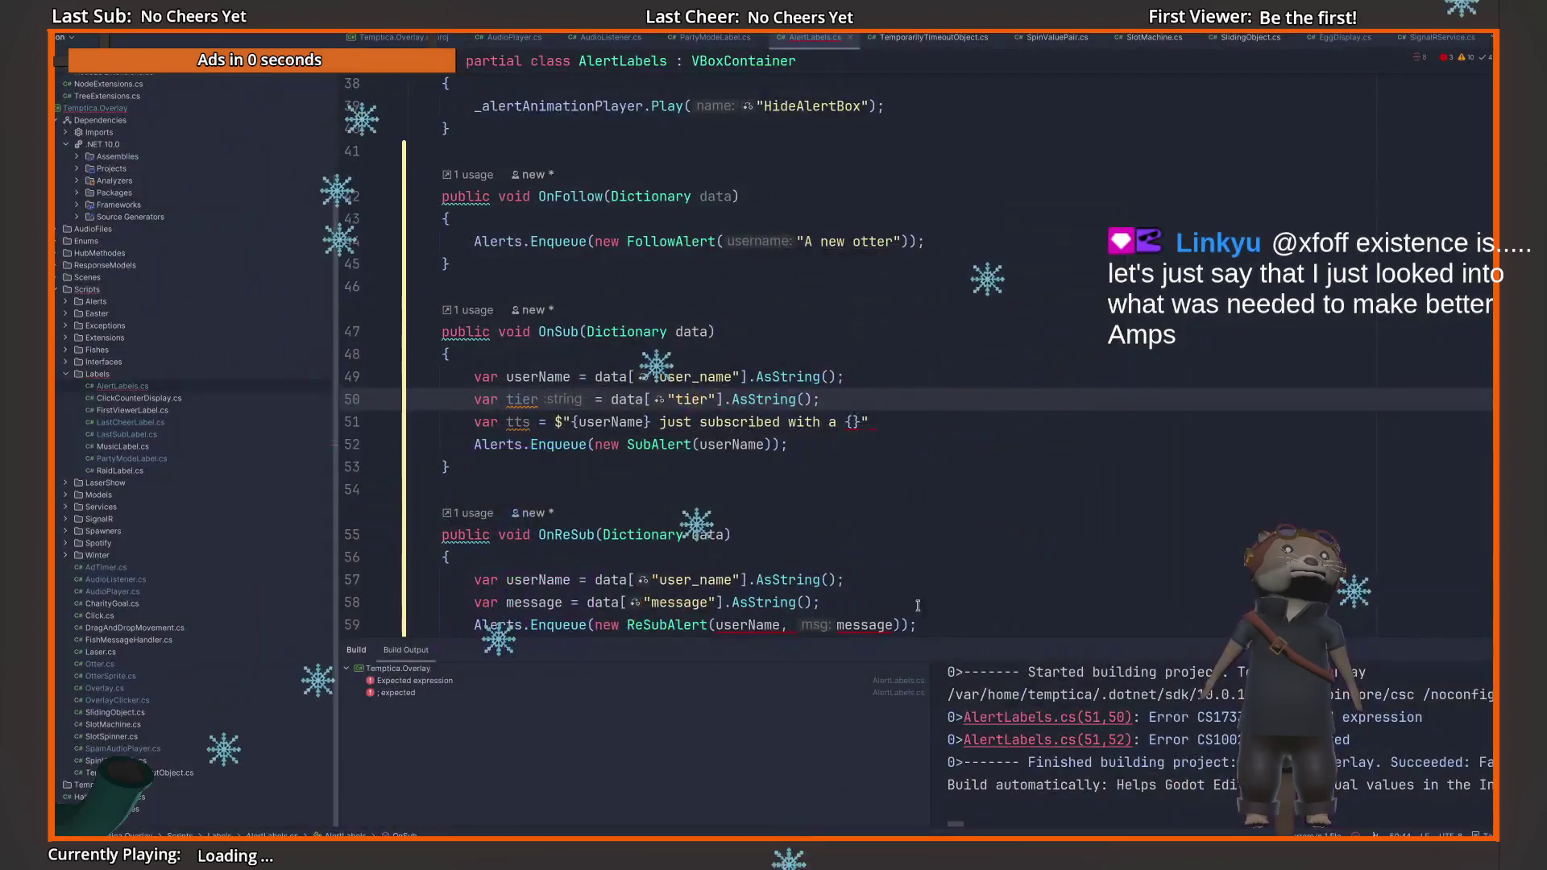
key(super+w)
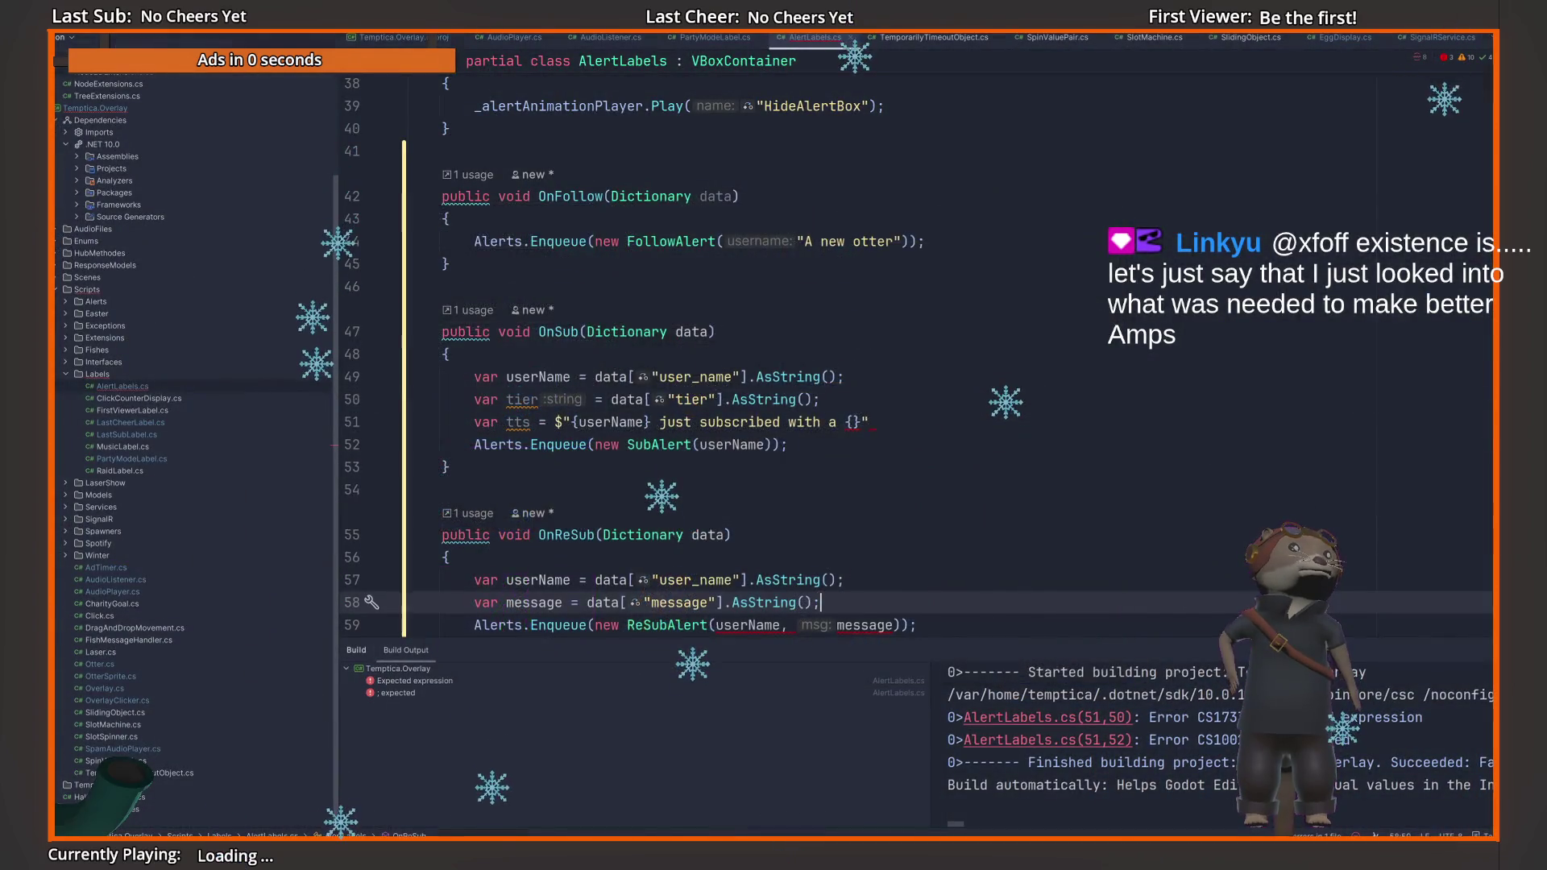
key(super+w)
click(1023, 661)
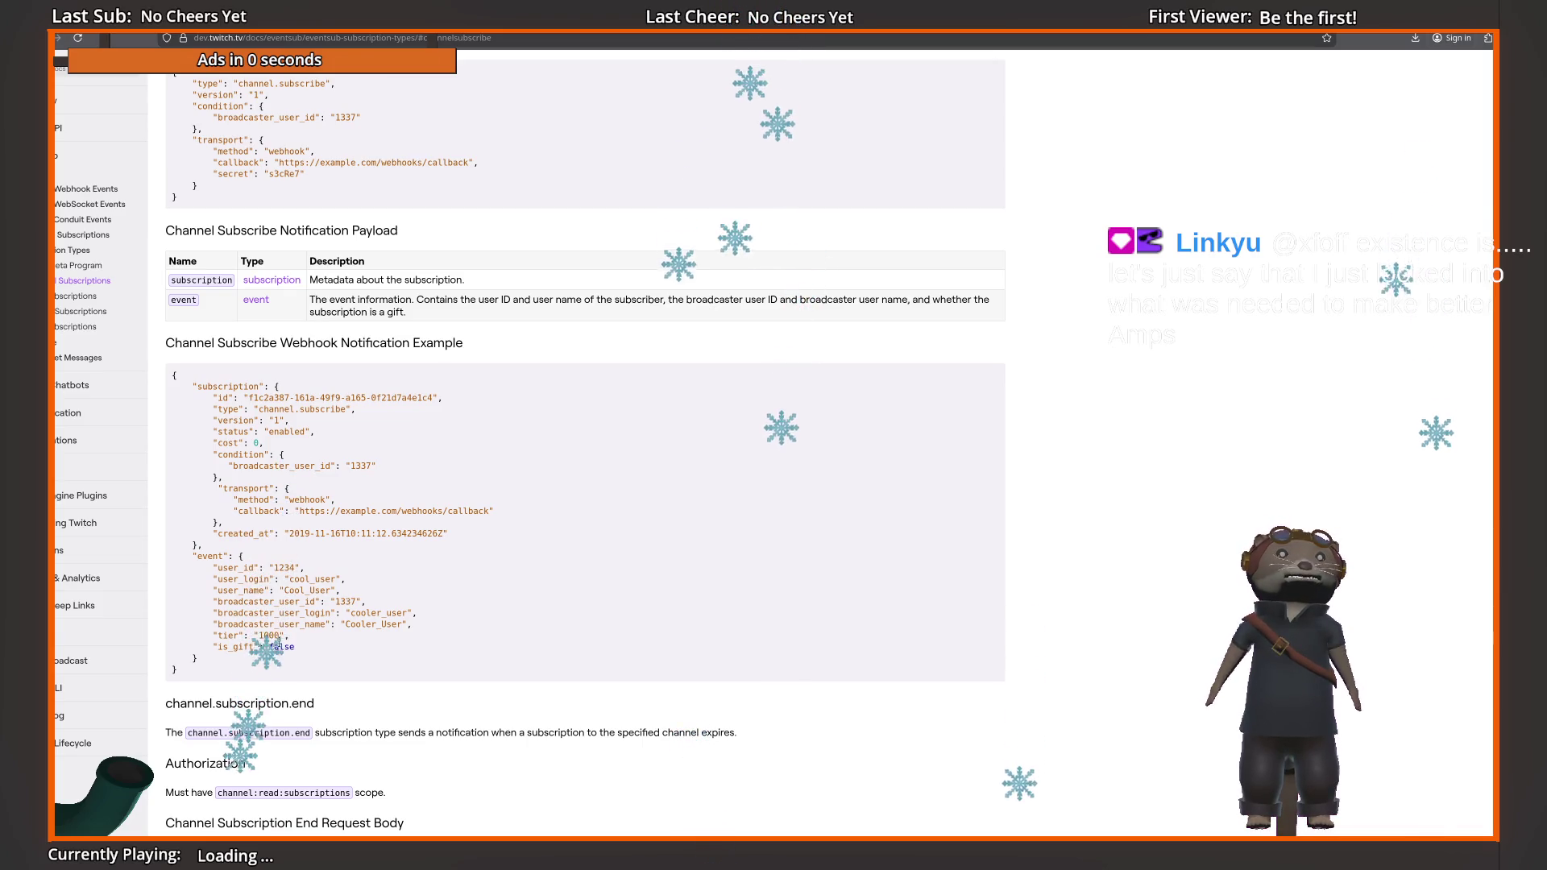
- Select the example tier value 1000, glance at Godot, then return to the tts braces in Rider
double_click(270, 637)
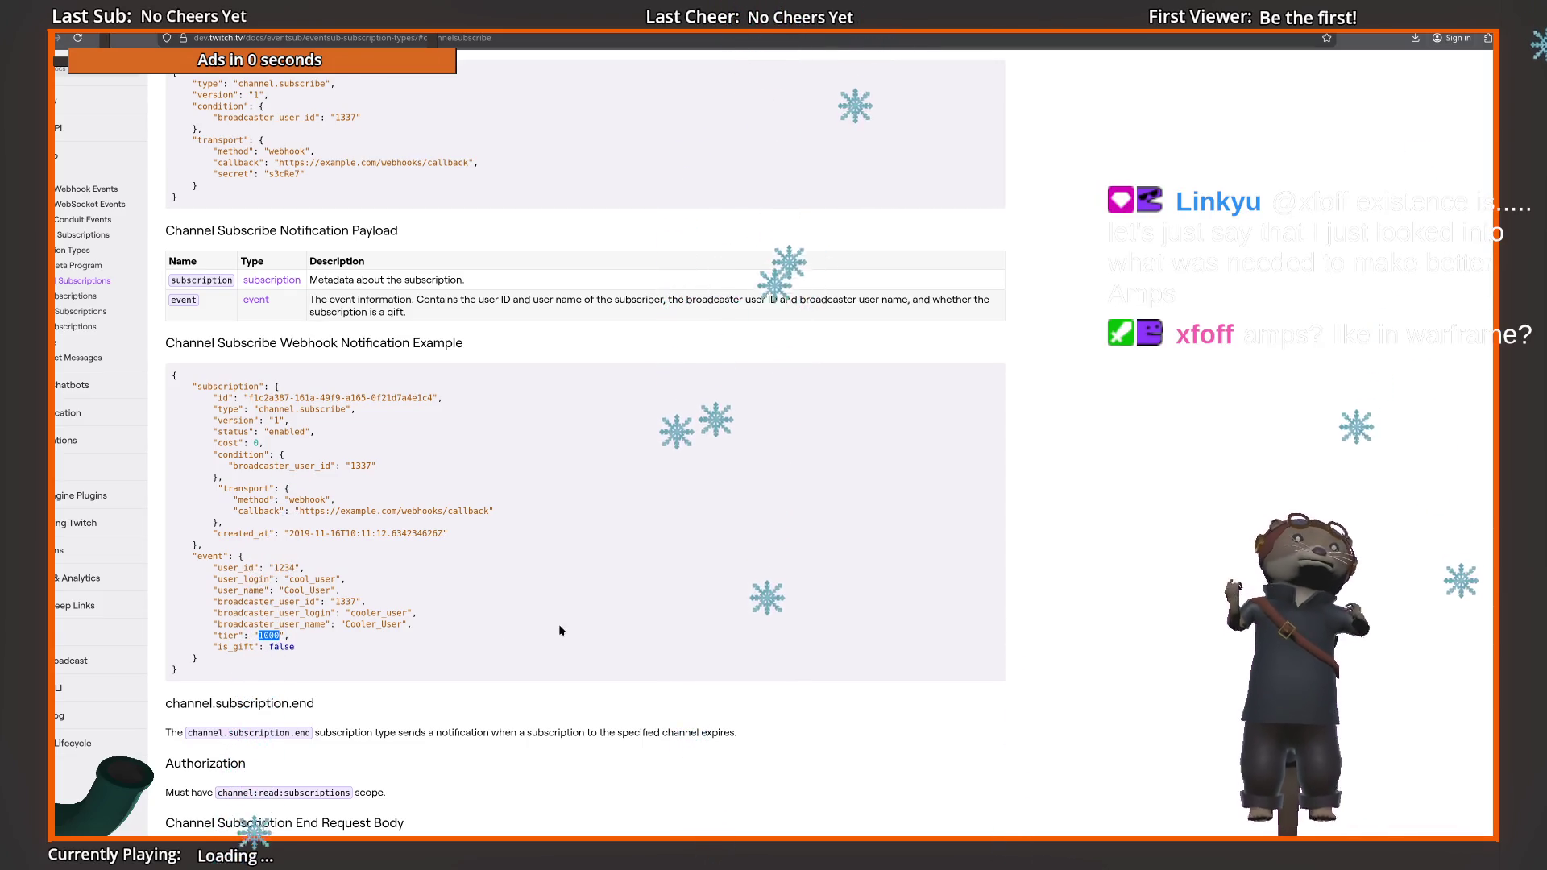
key(super)
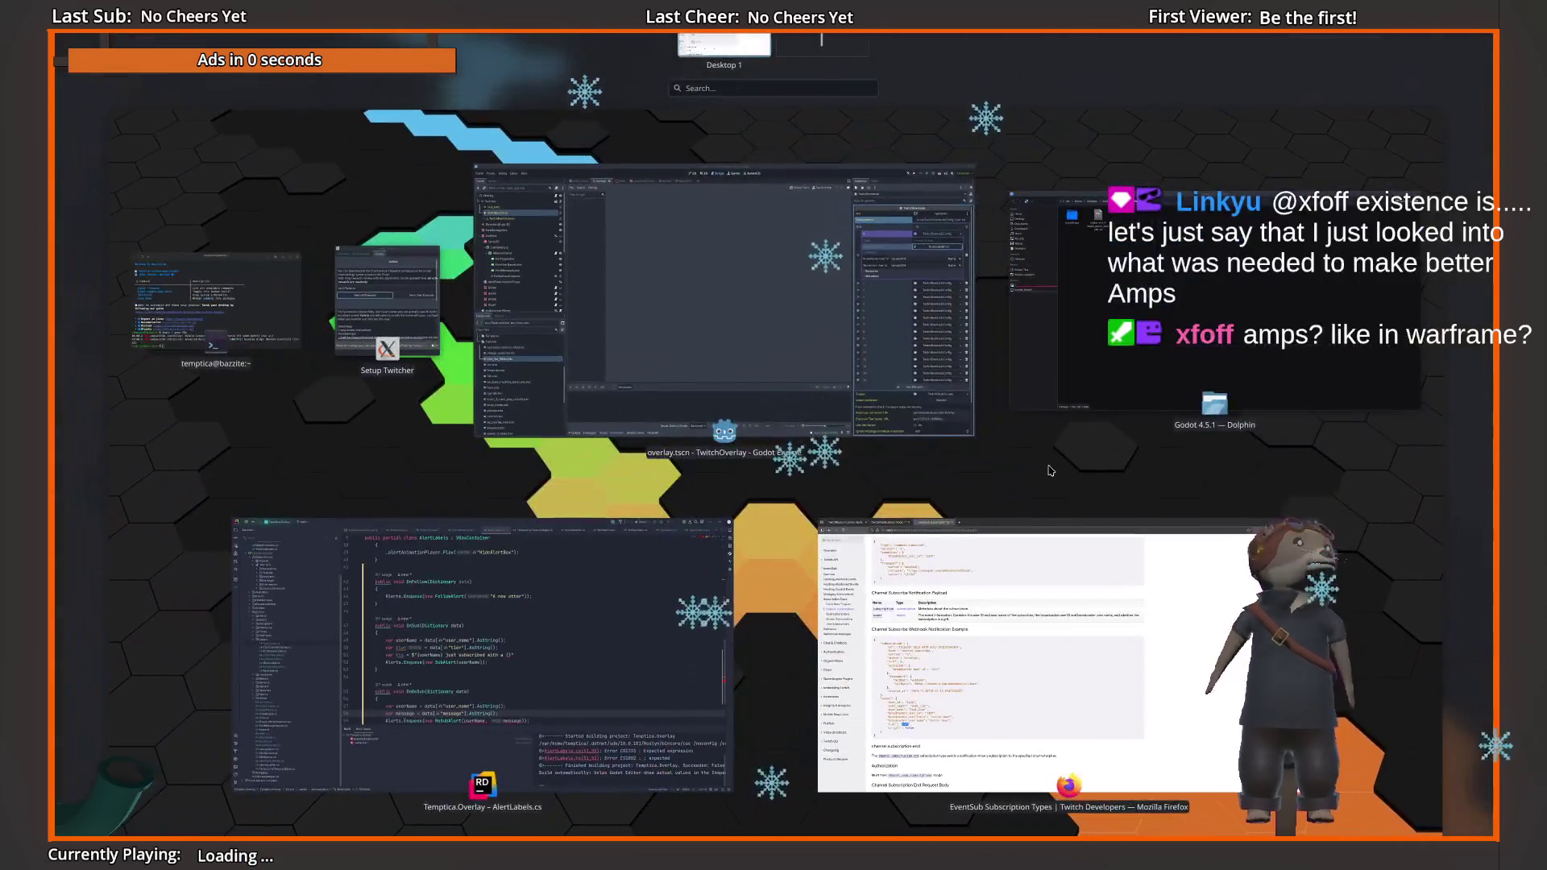
click(998, 516)
key(super)
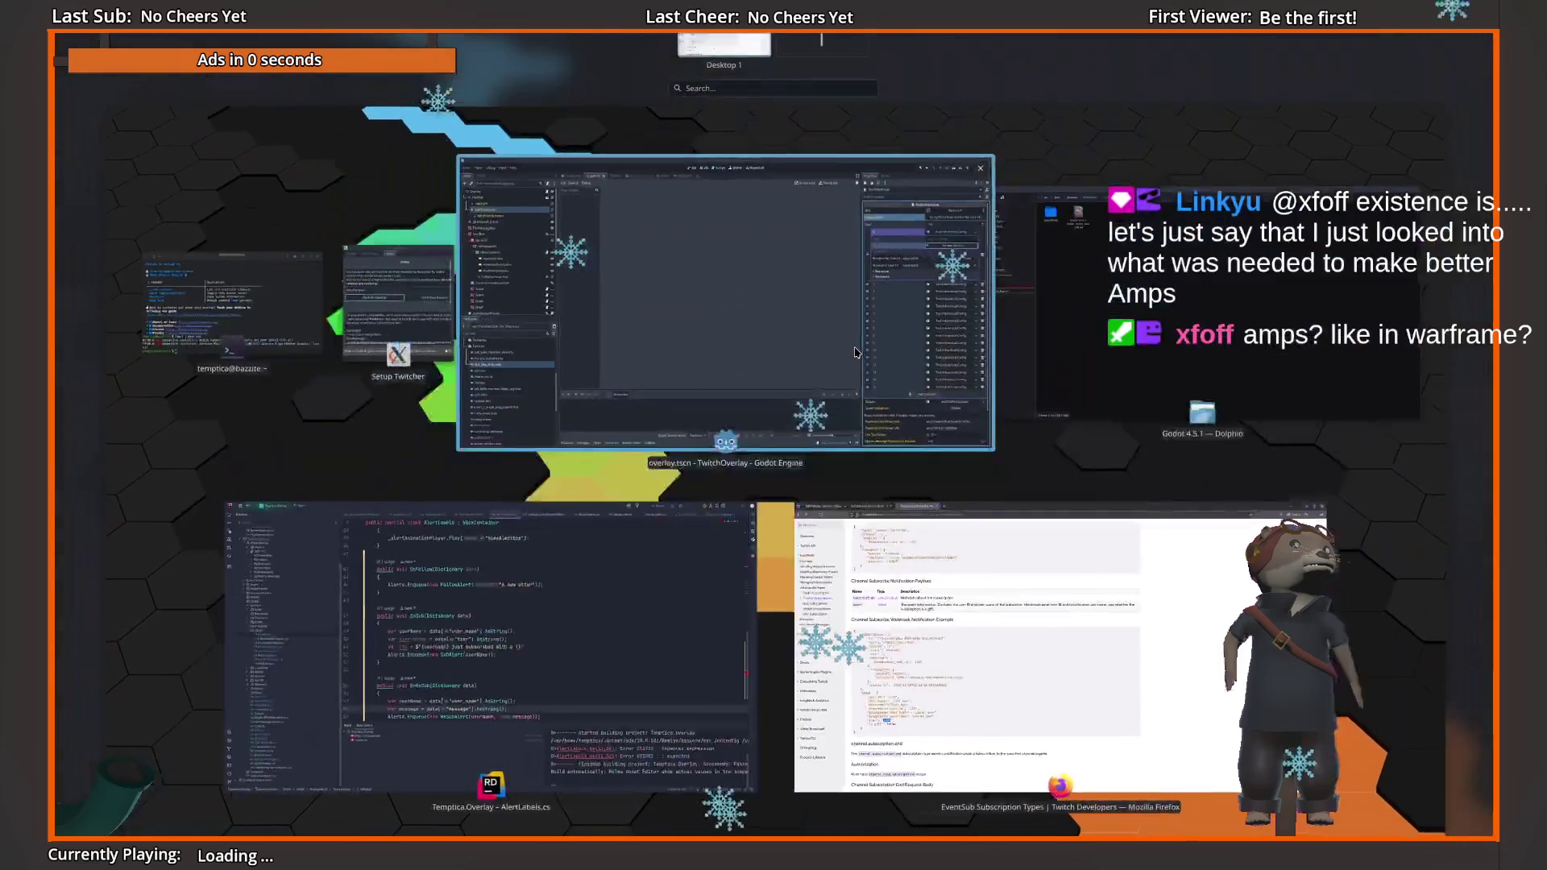
click(609, 360)
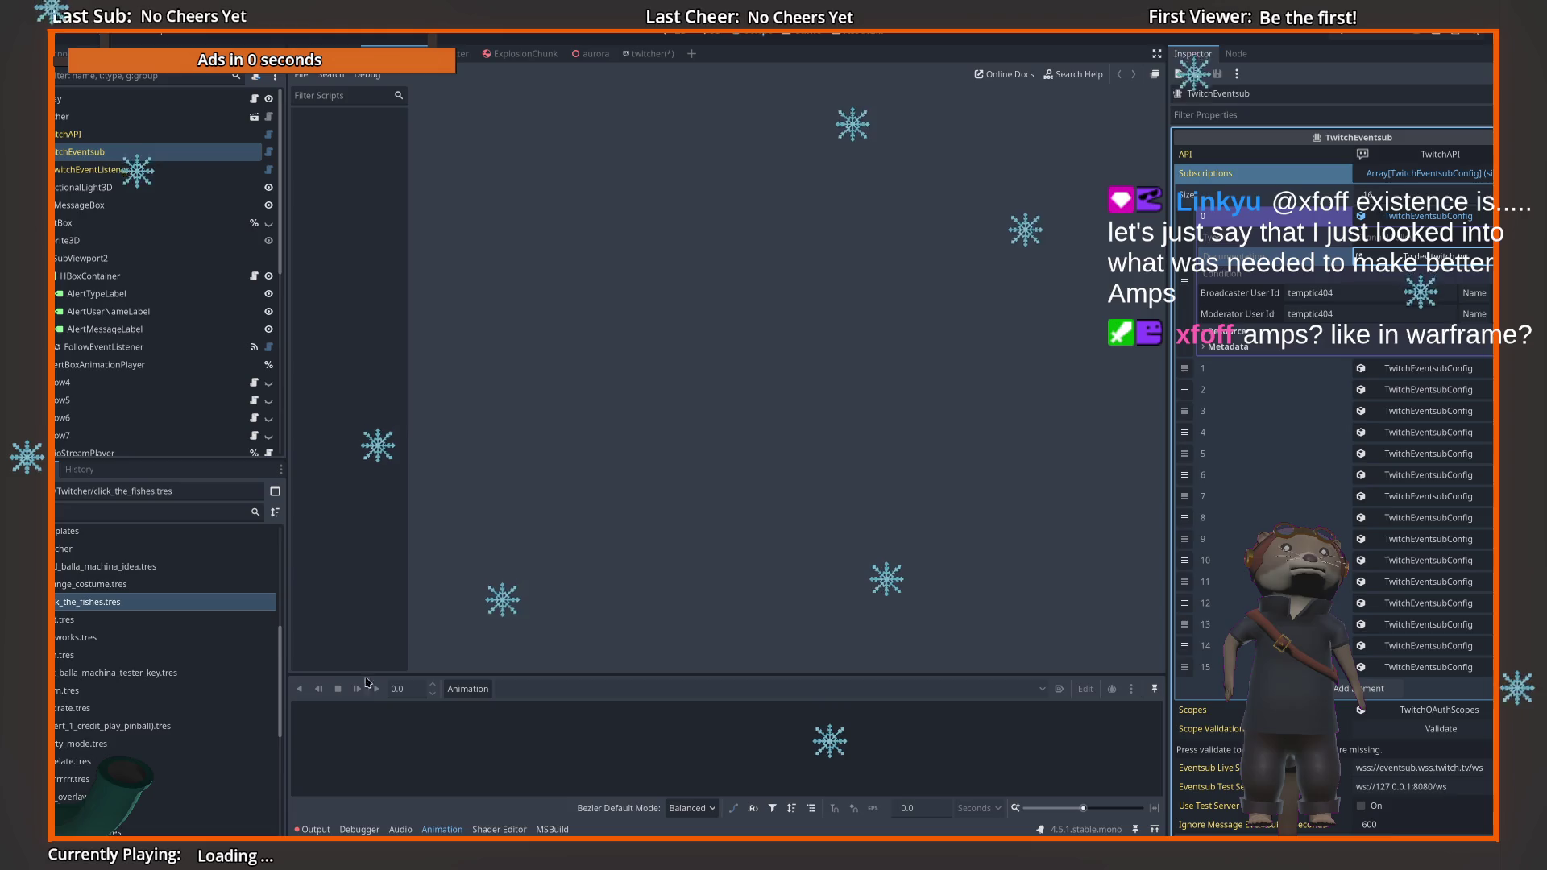
key(super)
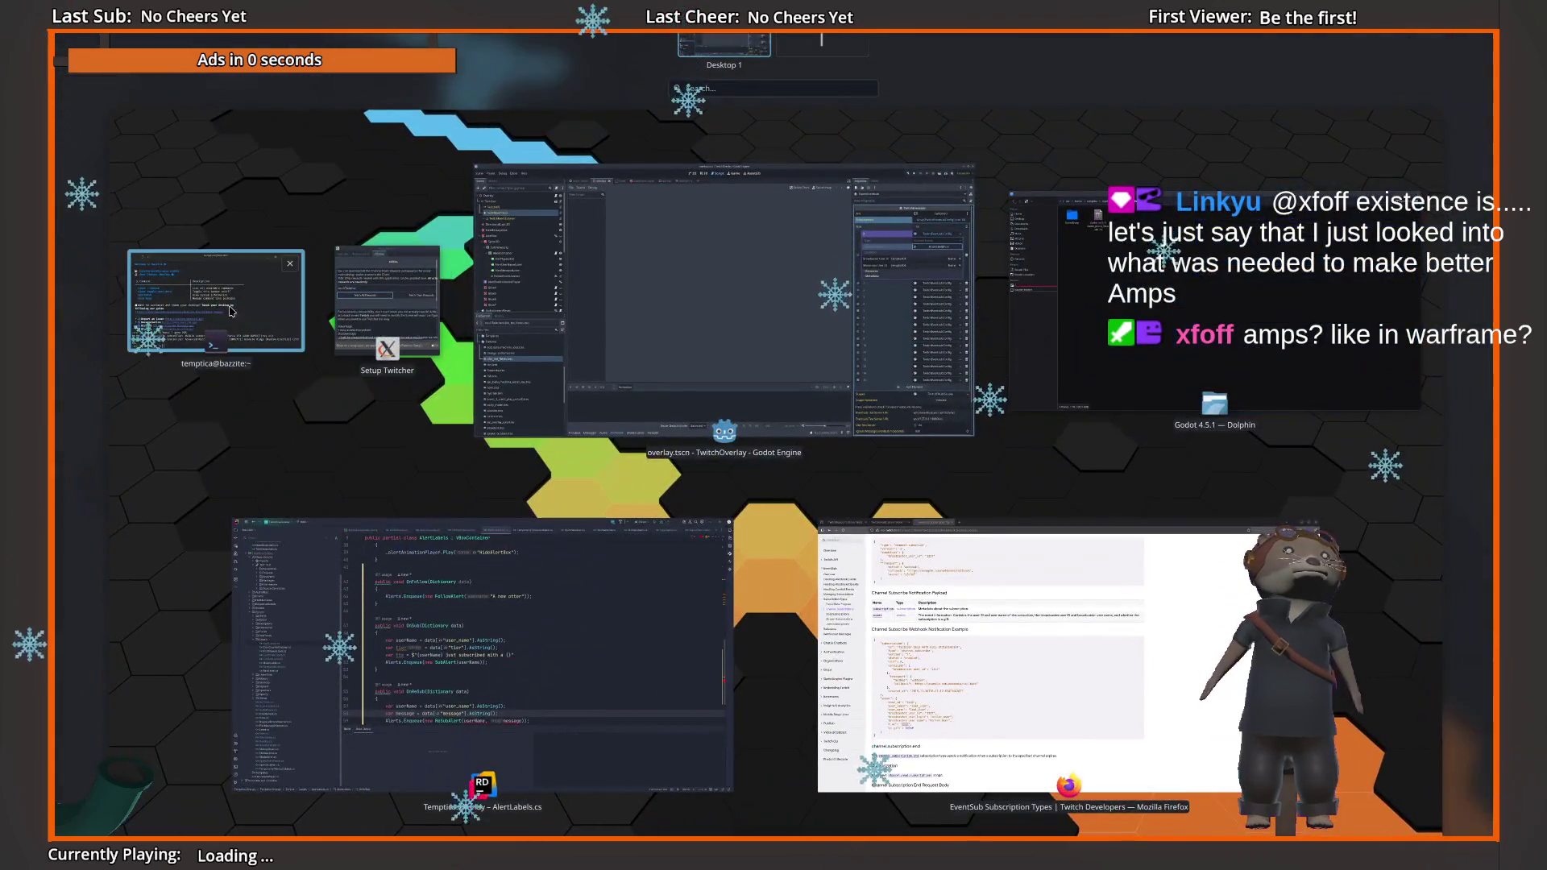
click(888, 412)
click(852, 422)
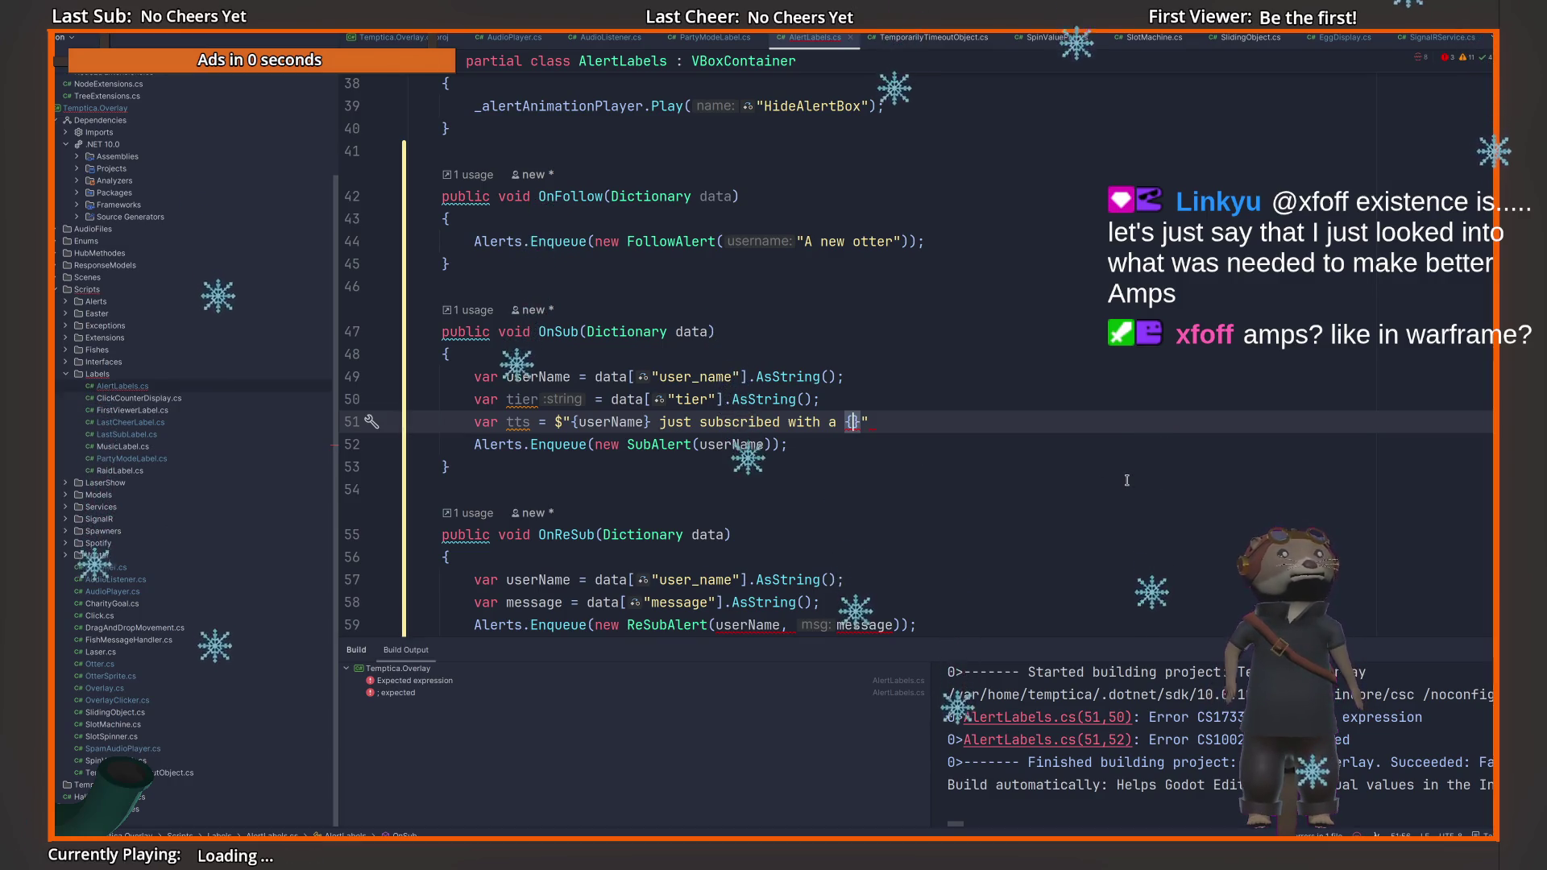
- Append [0] after AsString() so tier keeps only its first character
click(814, 398)
text([0])
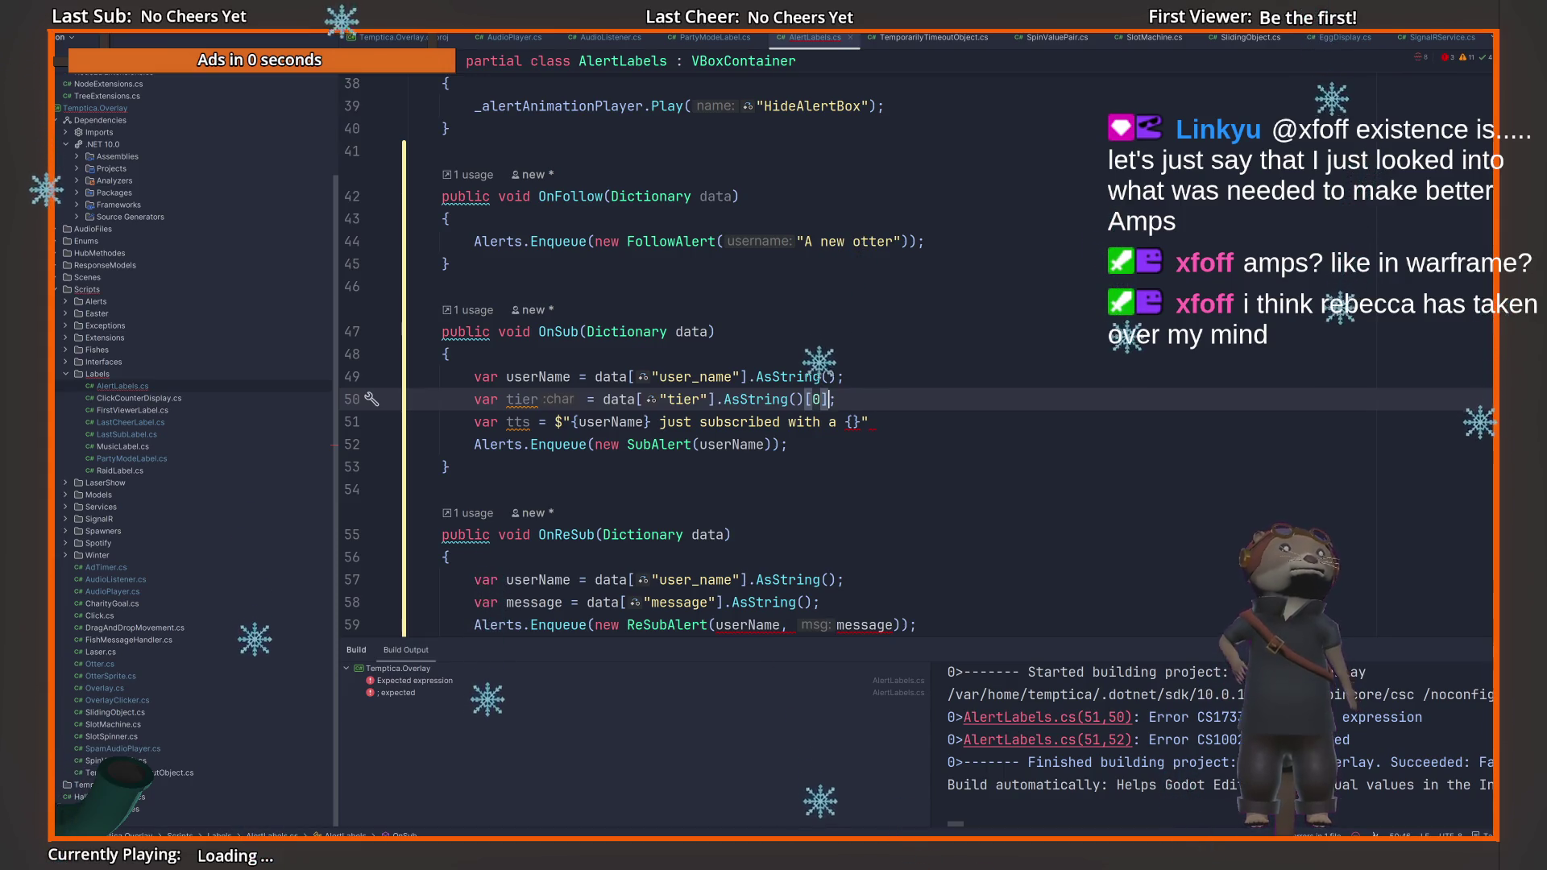
key(Down)
key(Down)
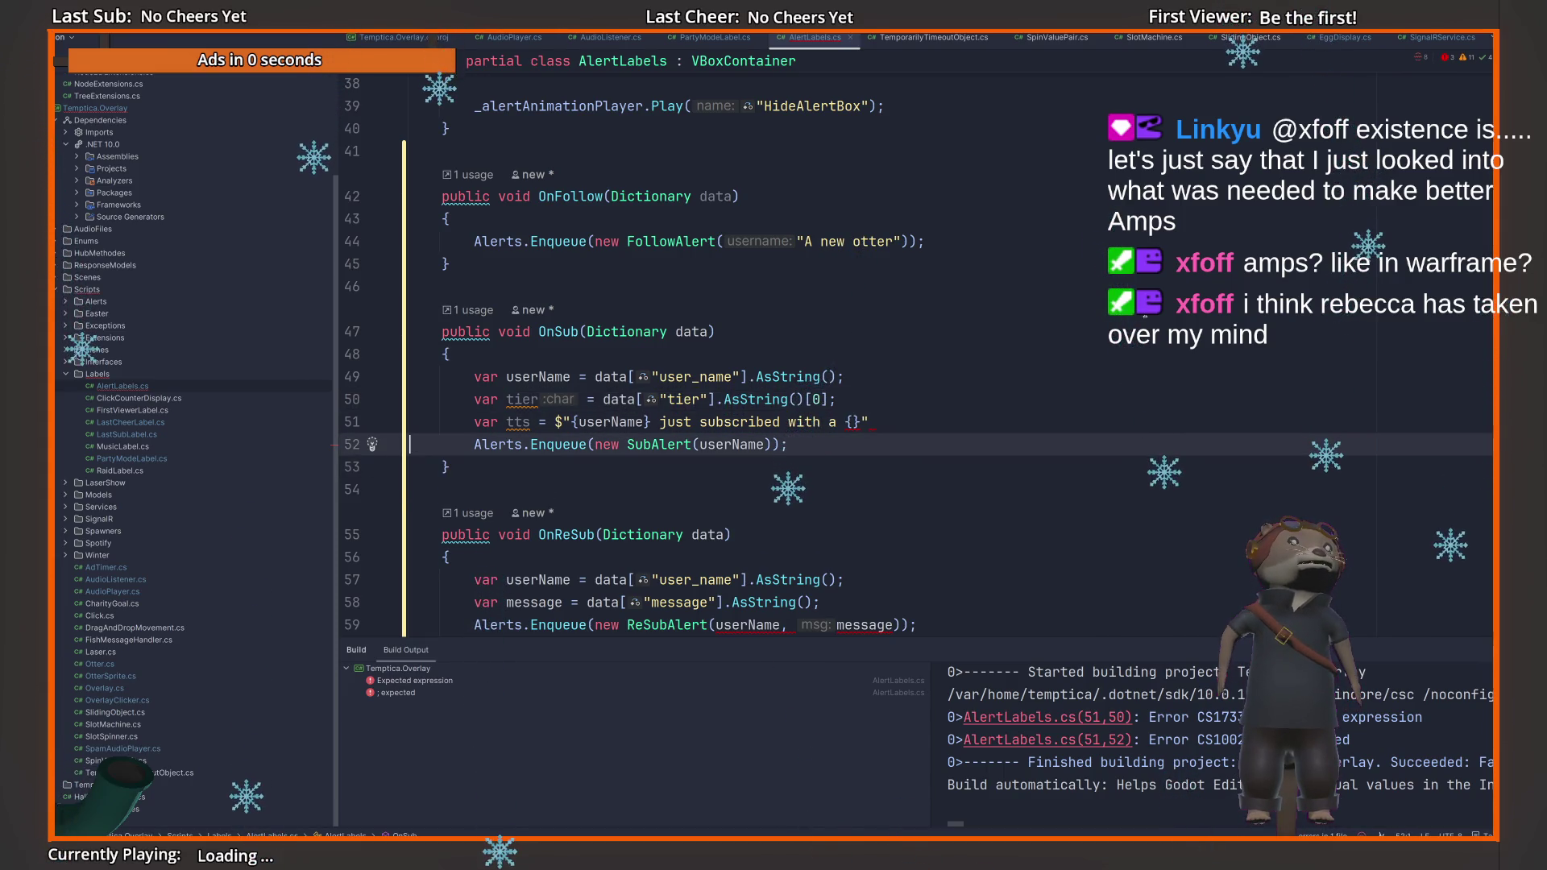
- Complete the tts string as "{userName} just subscribed with a tier {tier} sub";
click(843, 422)
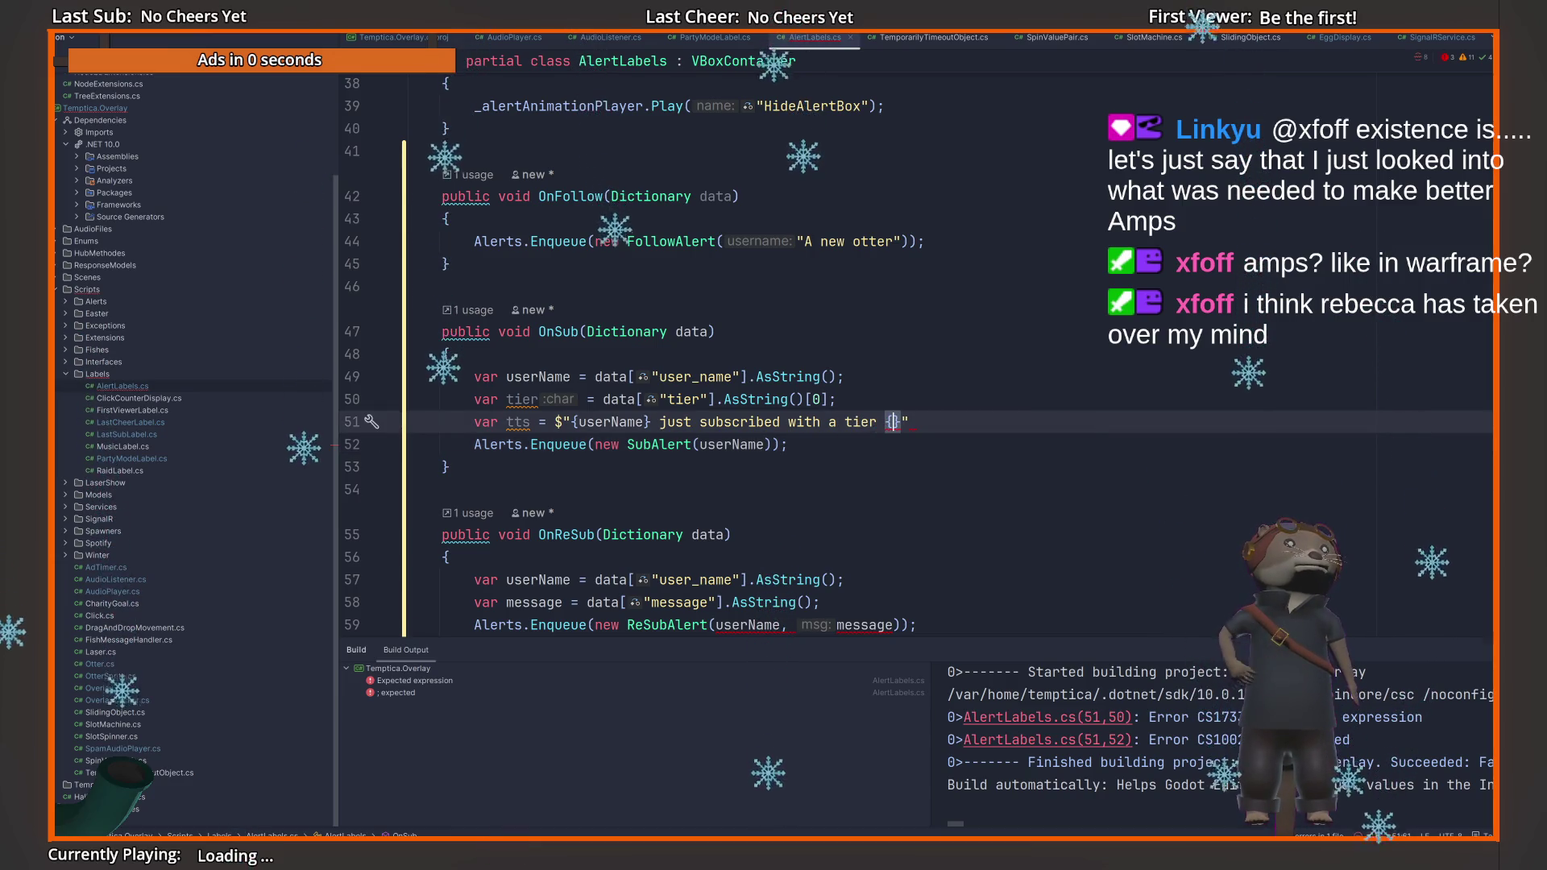
text(teir)
key(BackSpace)
key(BackSpace)
key(BackSpace)
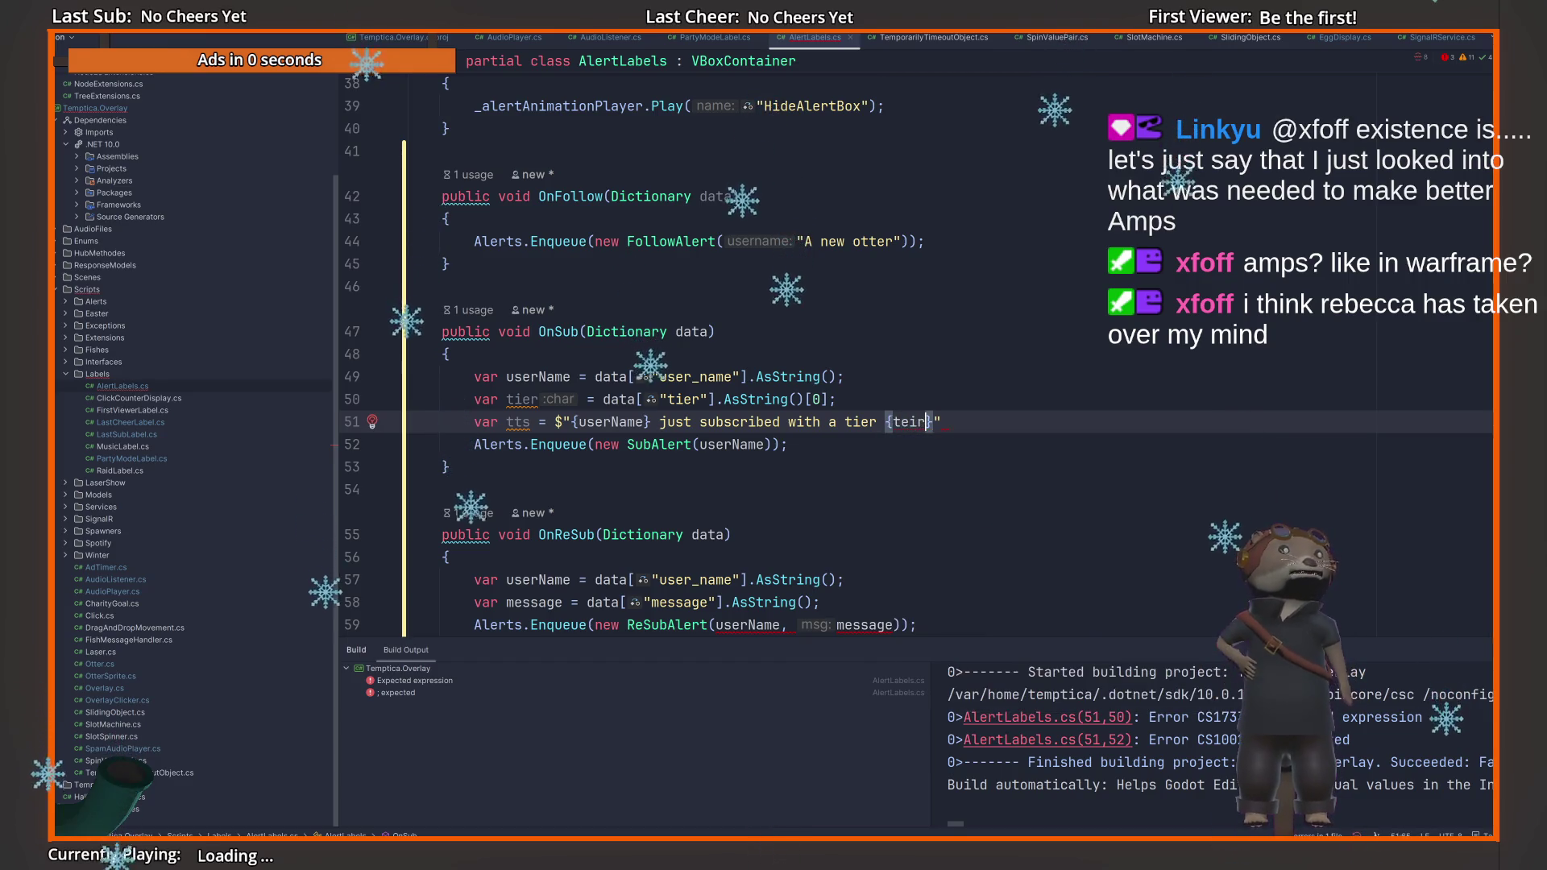
text(ier} sub)
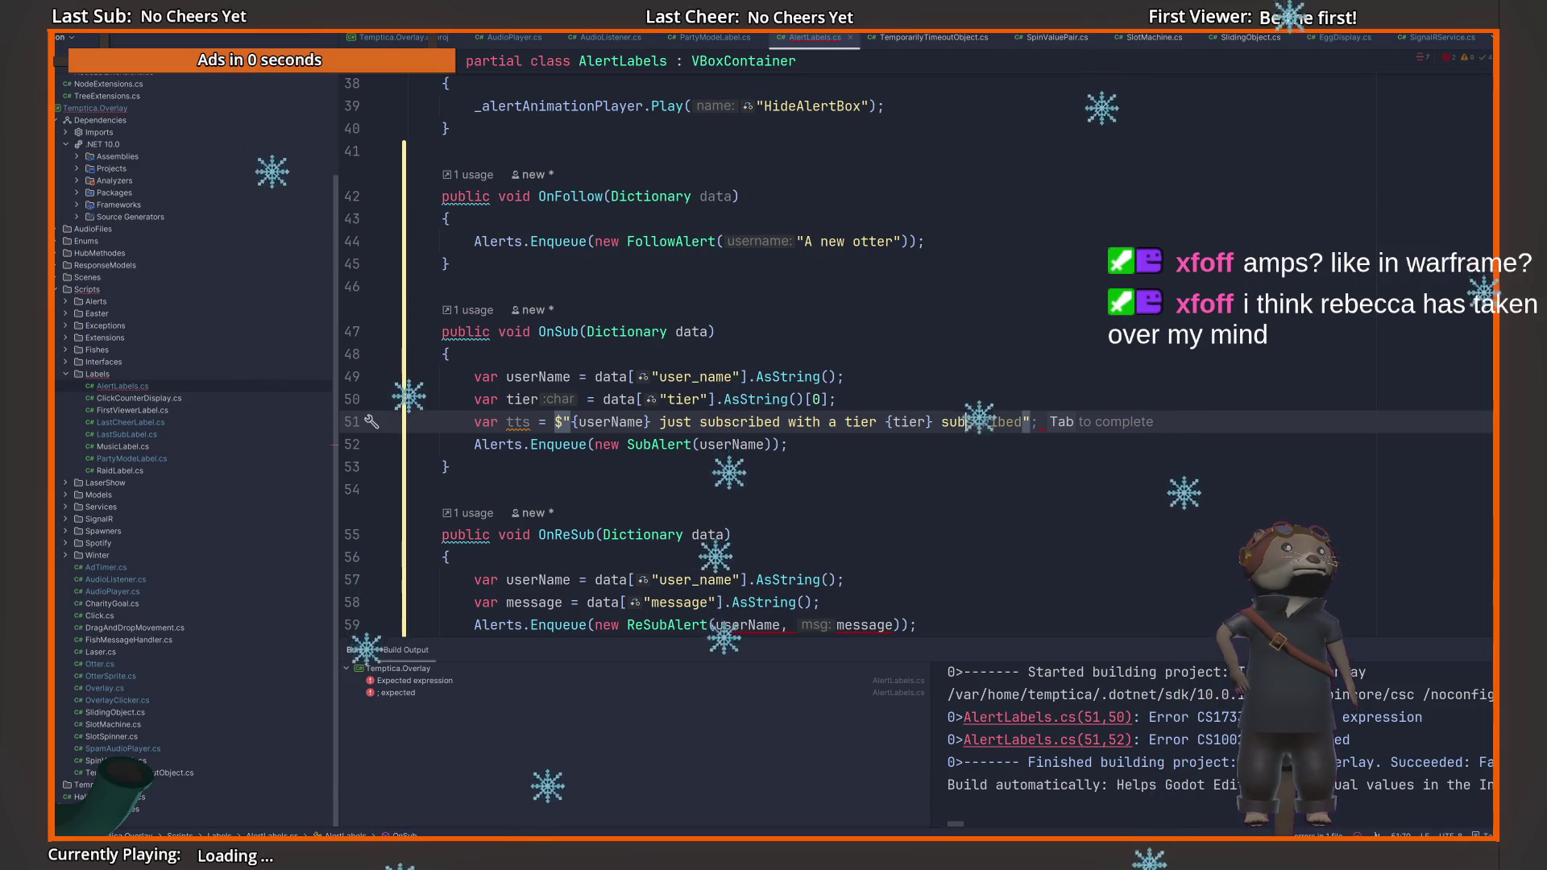
text(";)
key(Return)
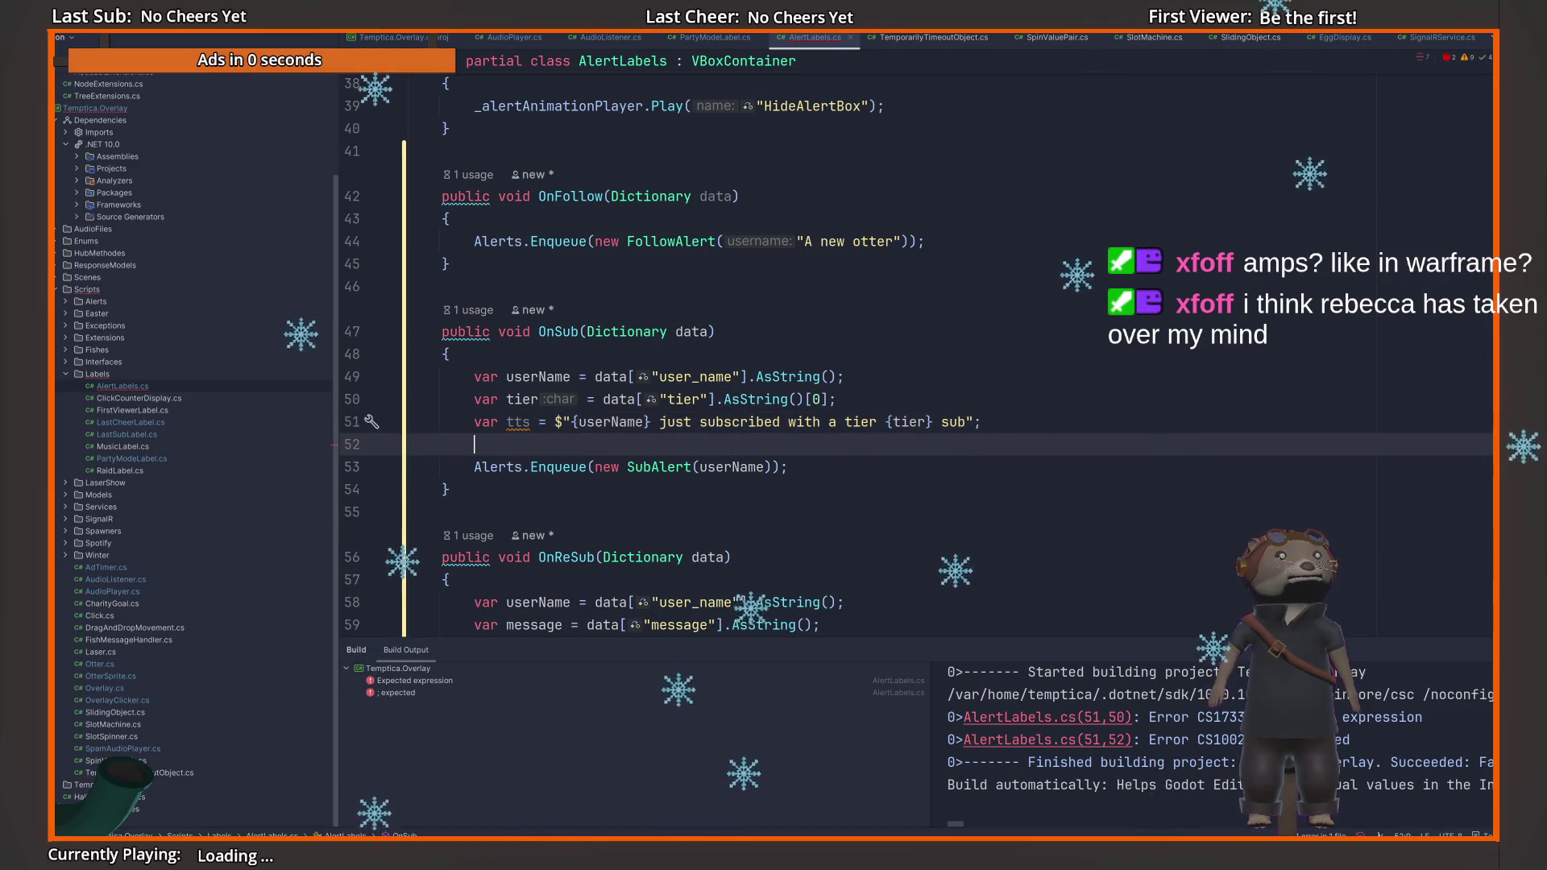
text(t)
key(alt+Tab)
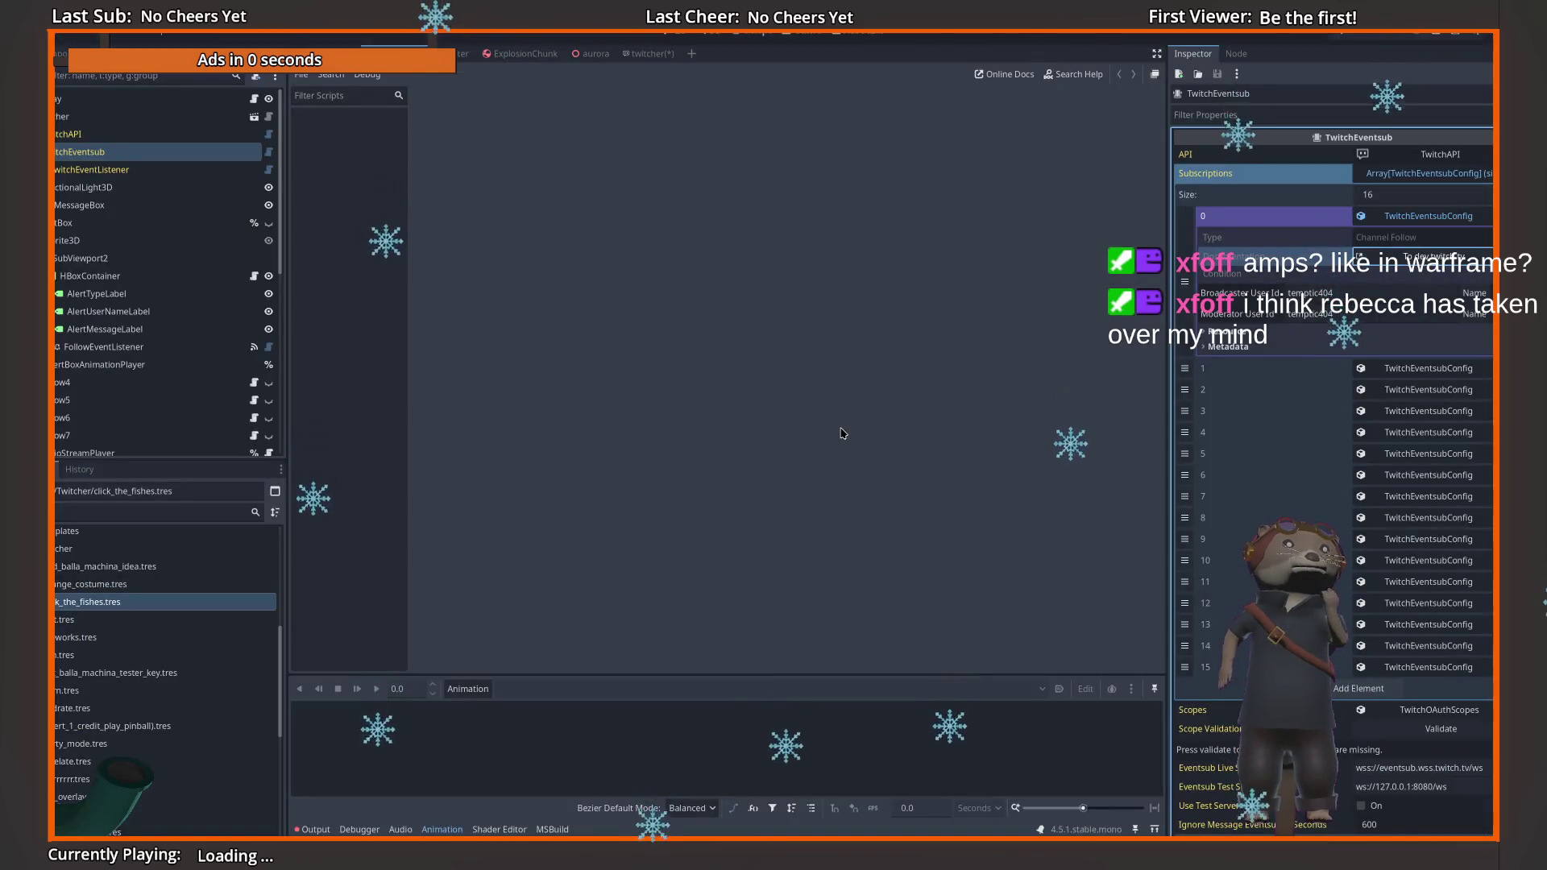
- Switch from Godot back to the Firefox Twitch subscription docs
key(alt+Tab)
key(alt+Tab)
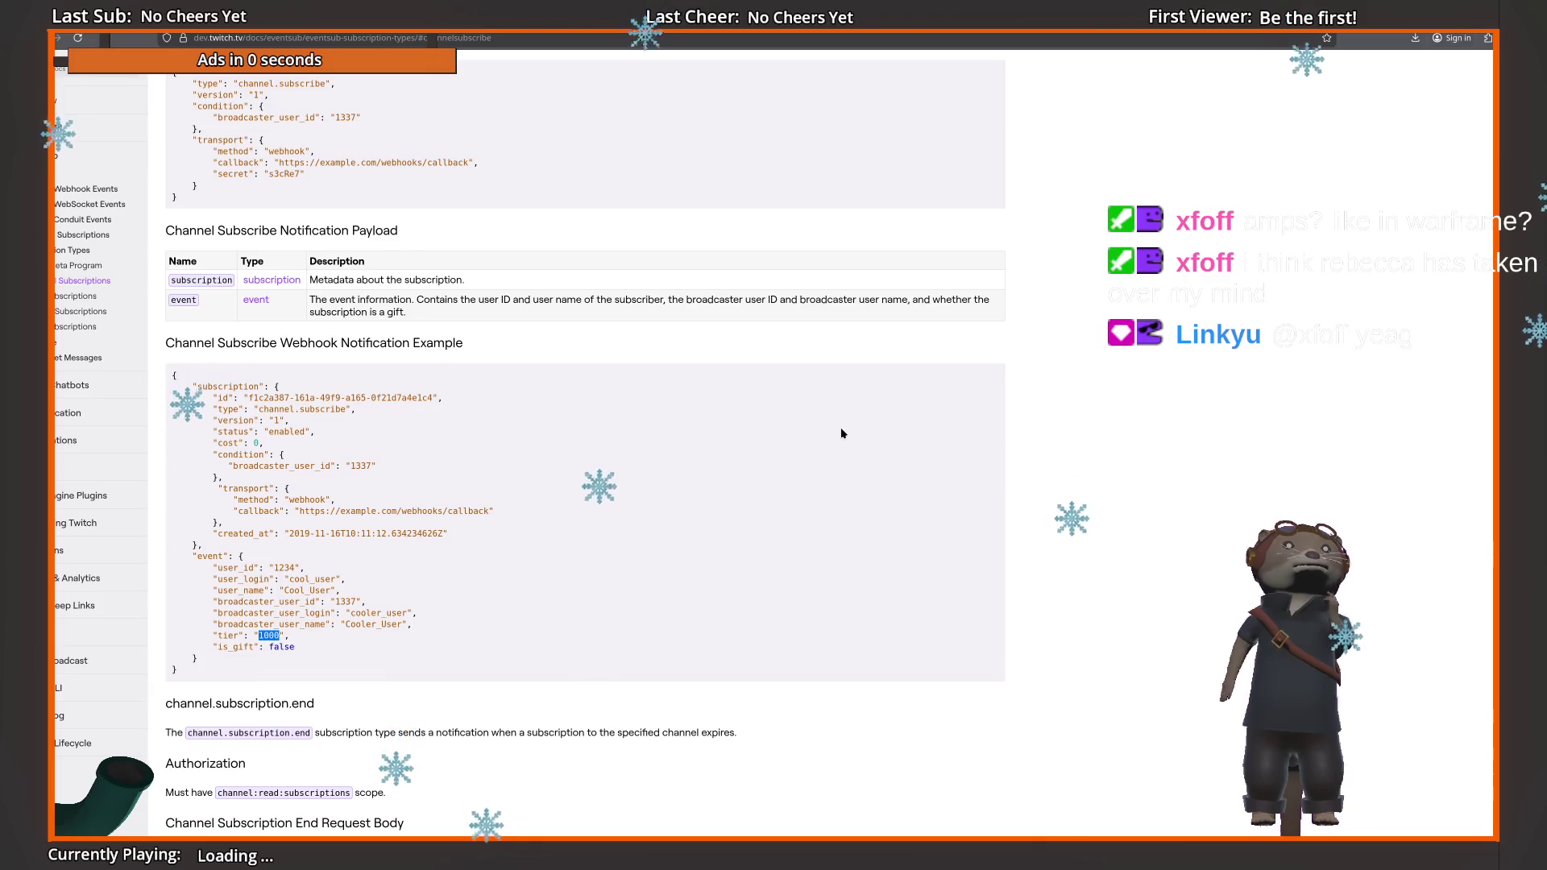
scroll(767, 370, down, 3)
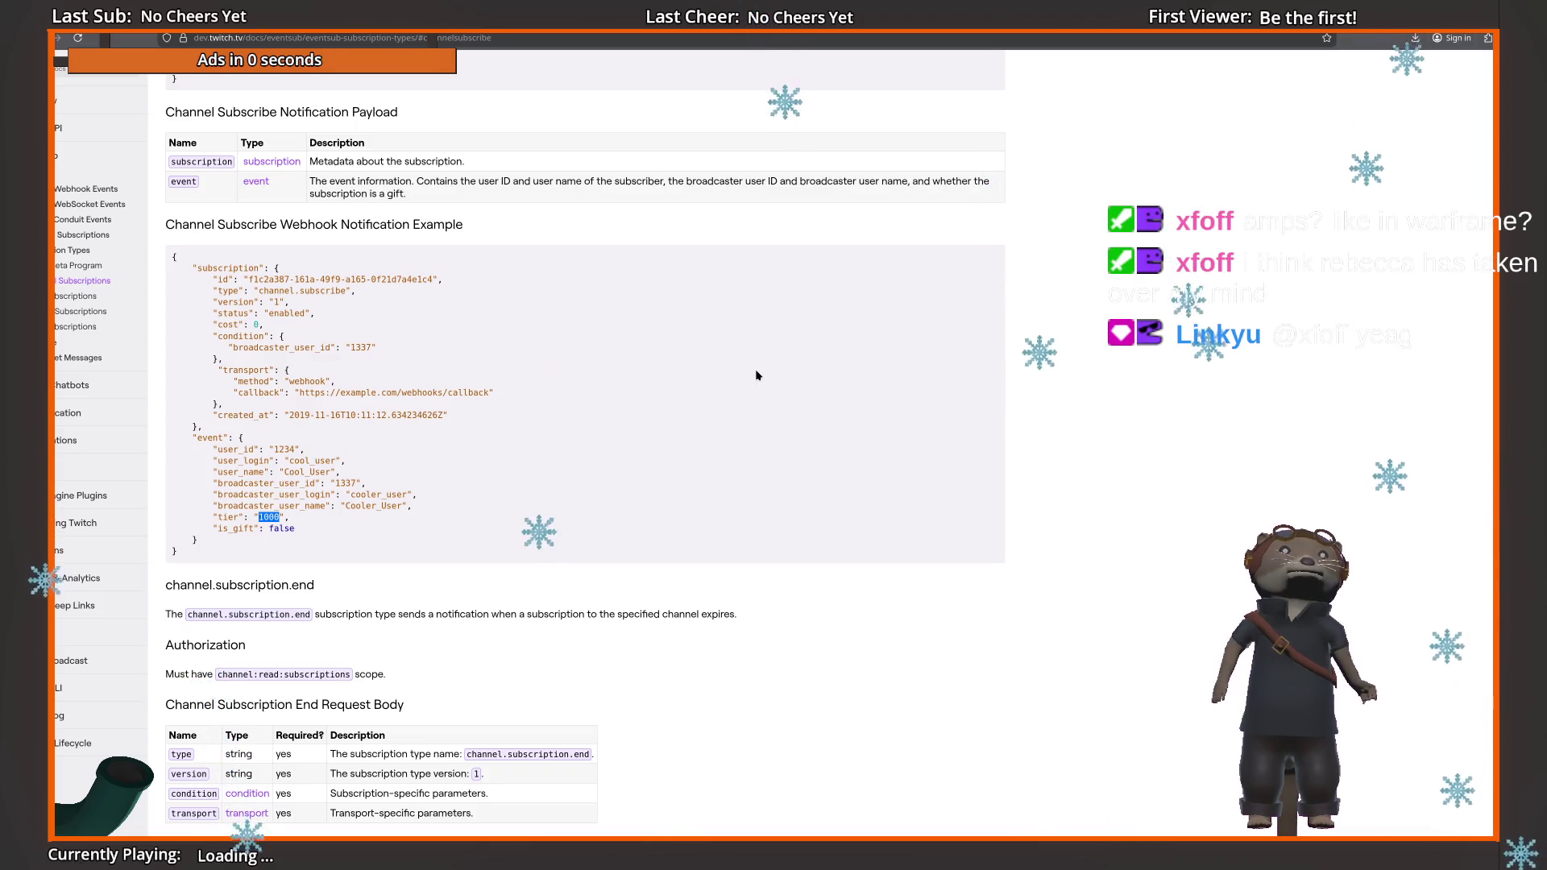
- Clear the tier selection and scroll to the channel.subscription.end notification example
key(alt+Tab)
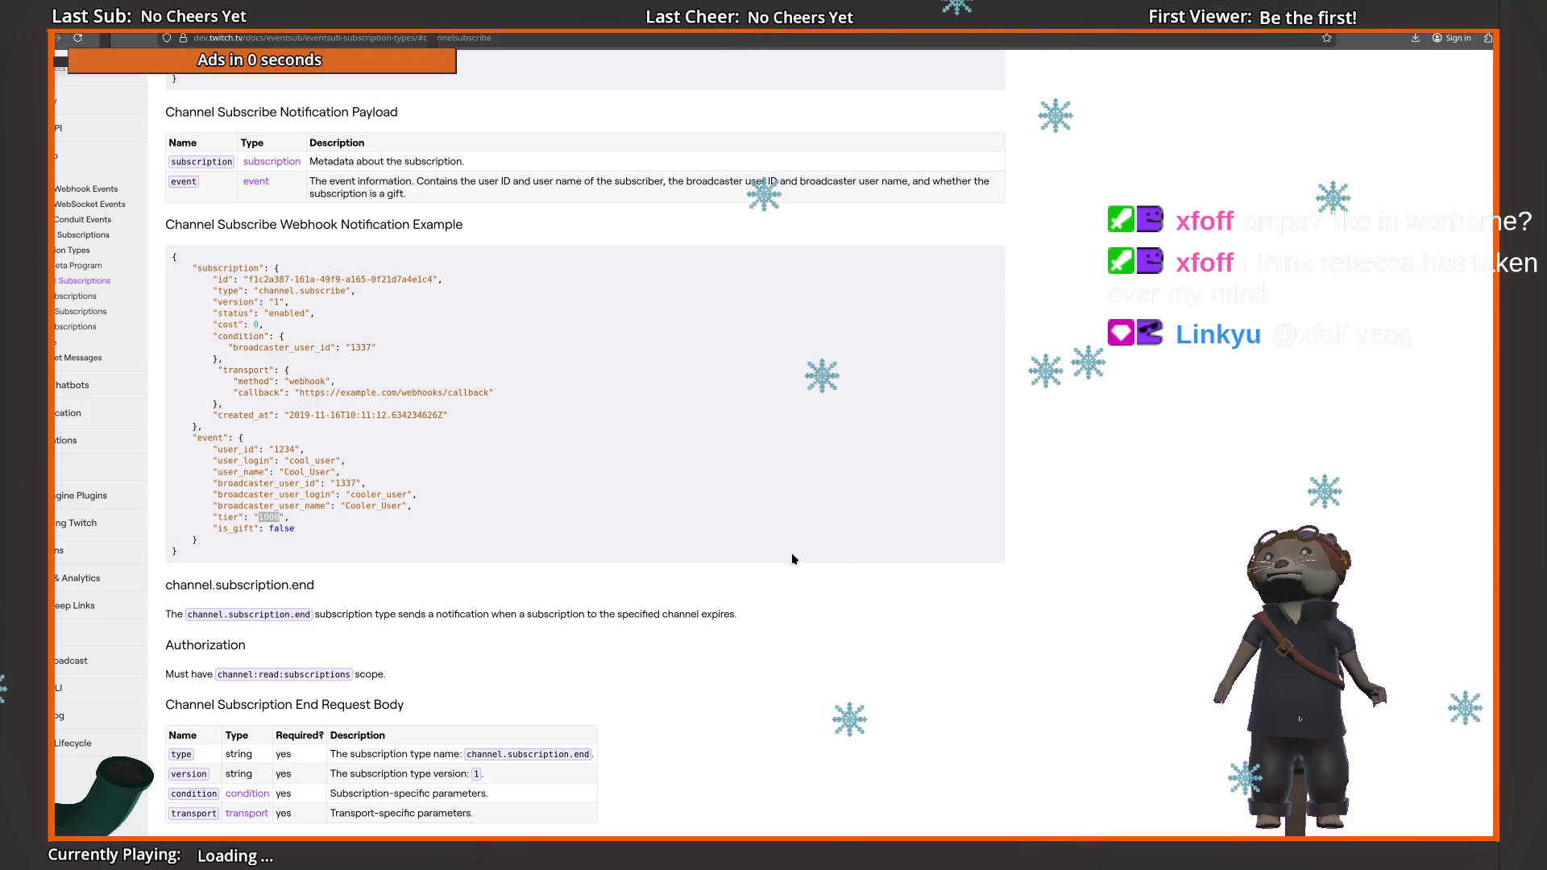
click(437, 546)
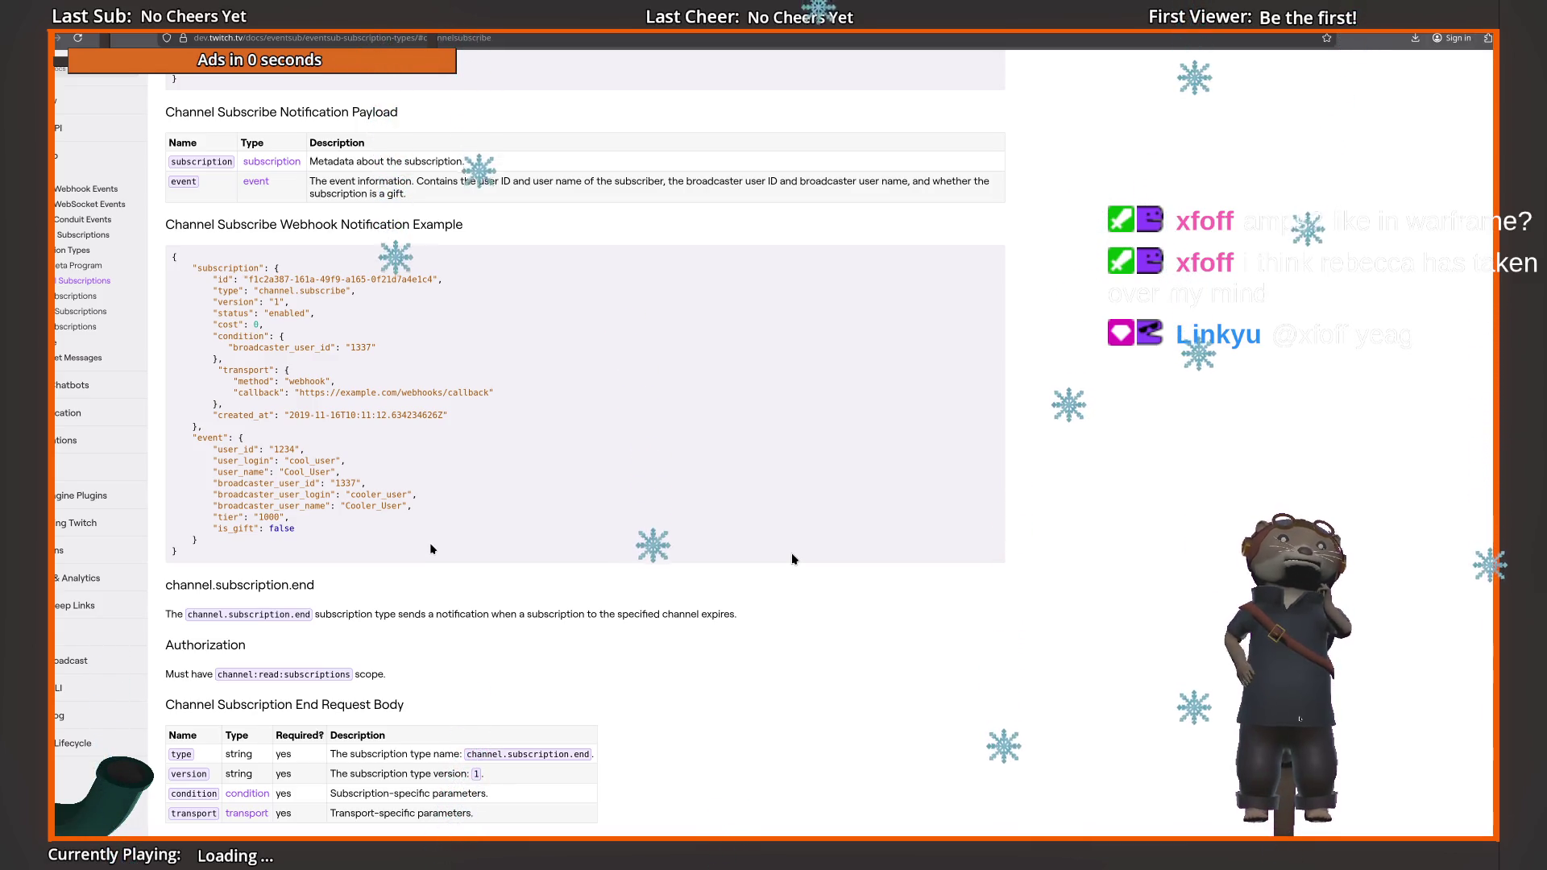
scroll(431, 549, down, 5)
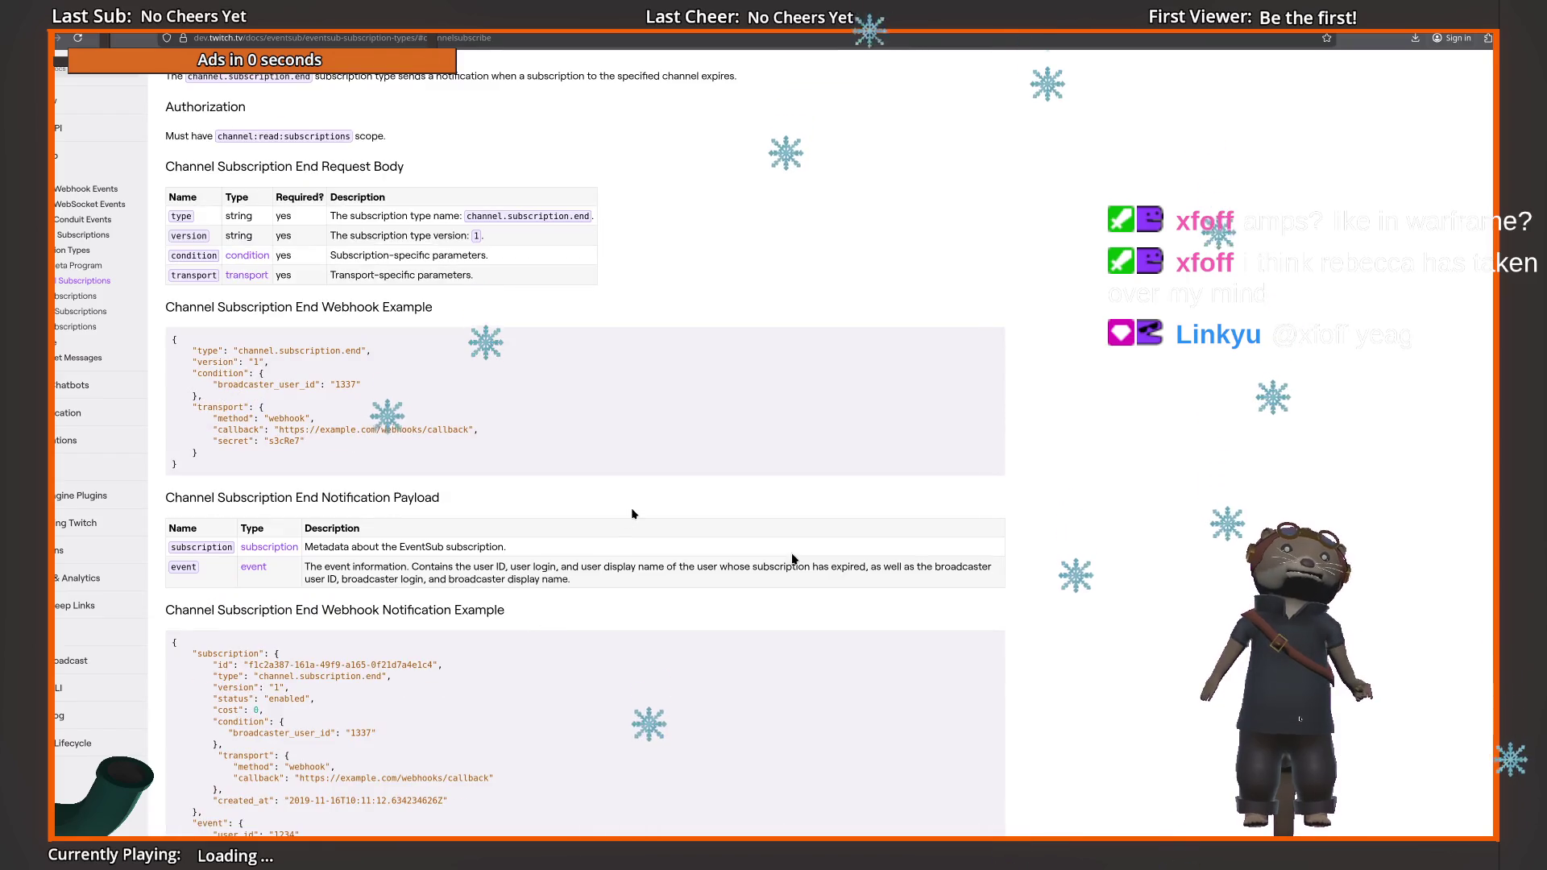
scroll(596, 520, up, 1)
scroll(582, 534, down, 3)
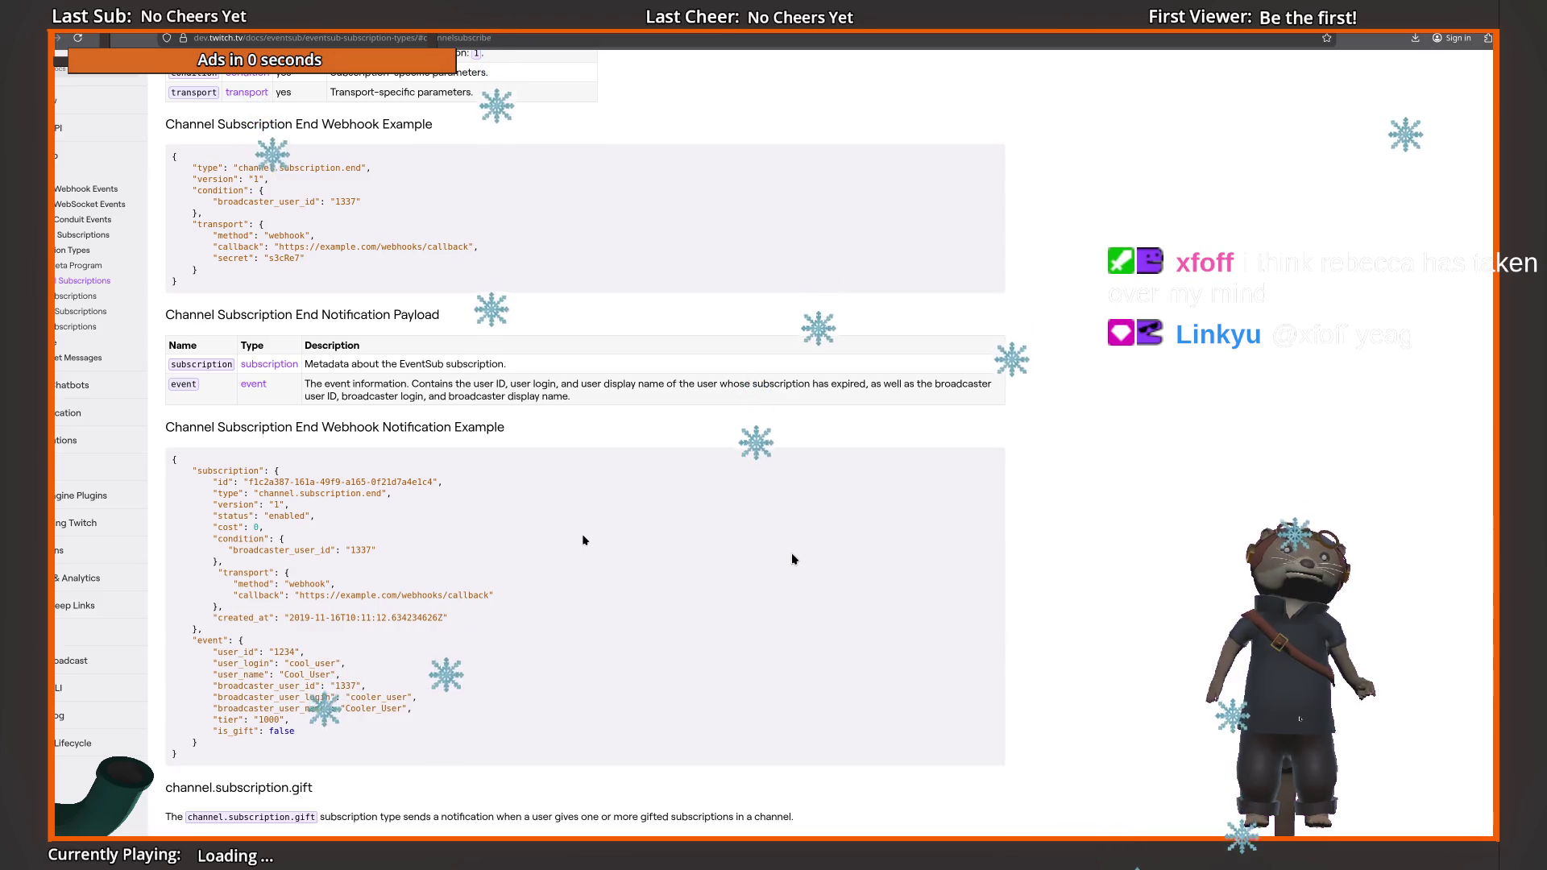
scroll(583, 538, down, 3)
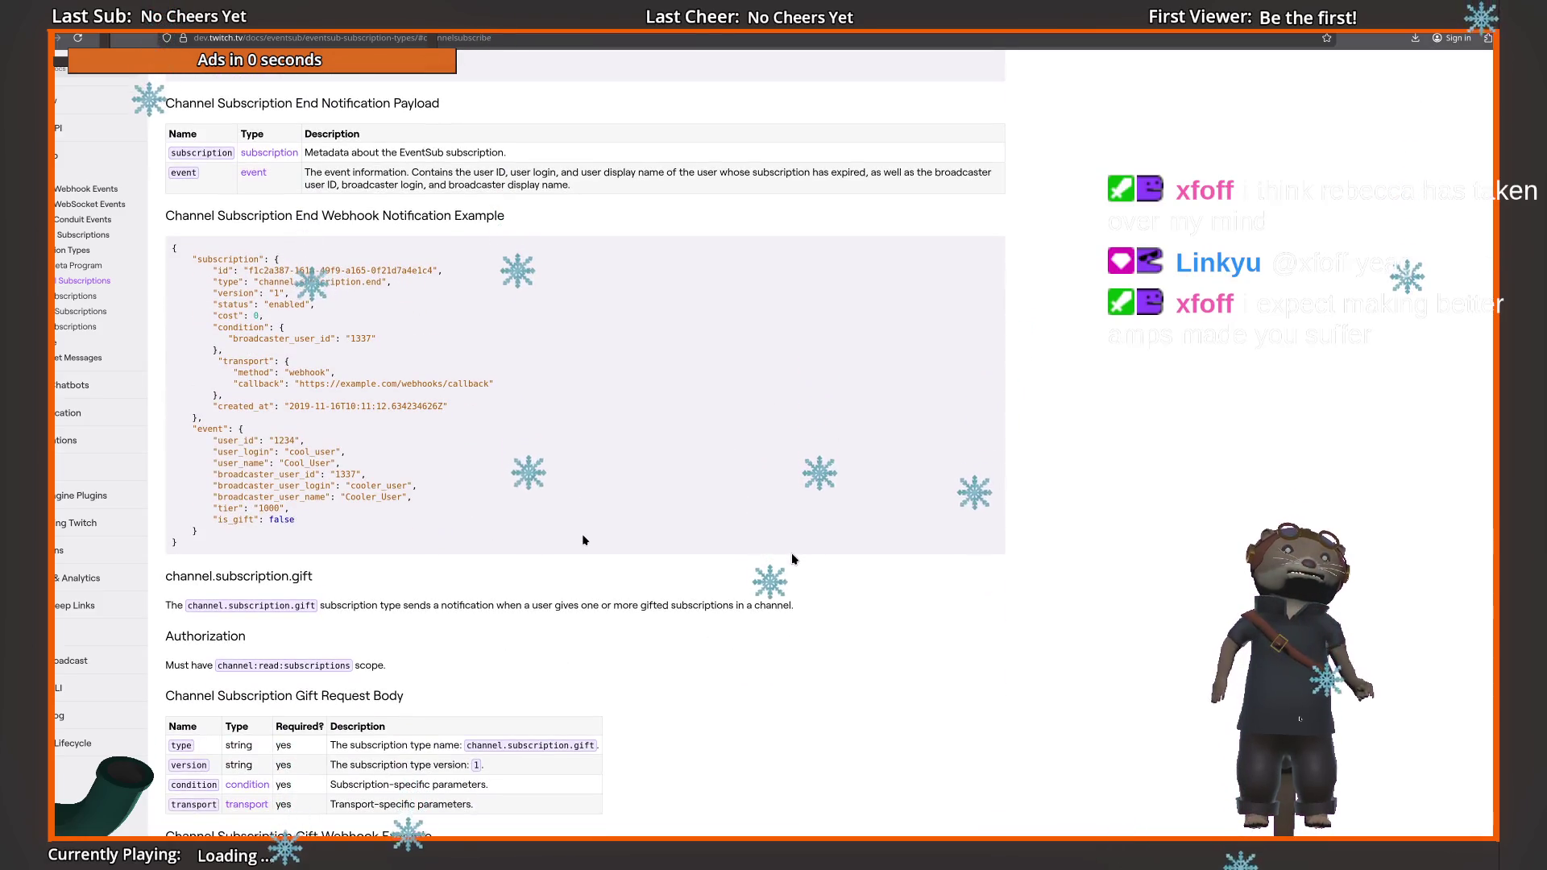
scroll(529, 601, up, 3)
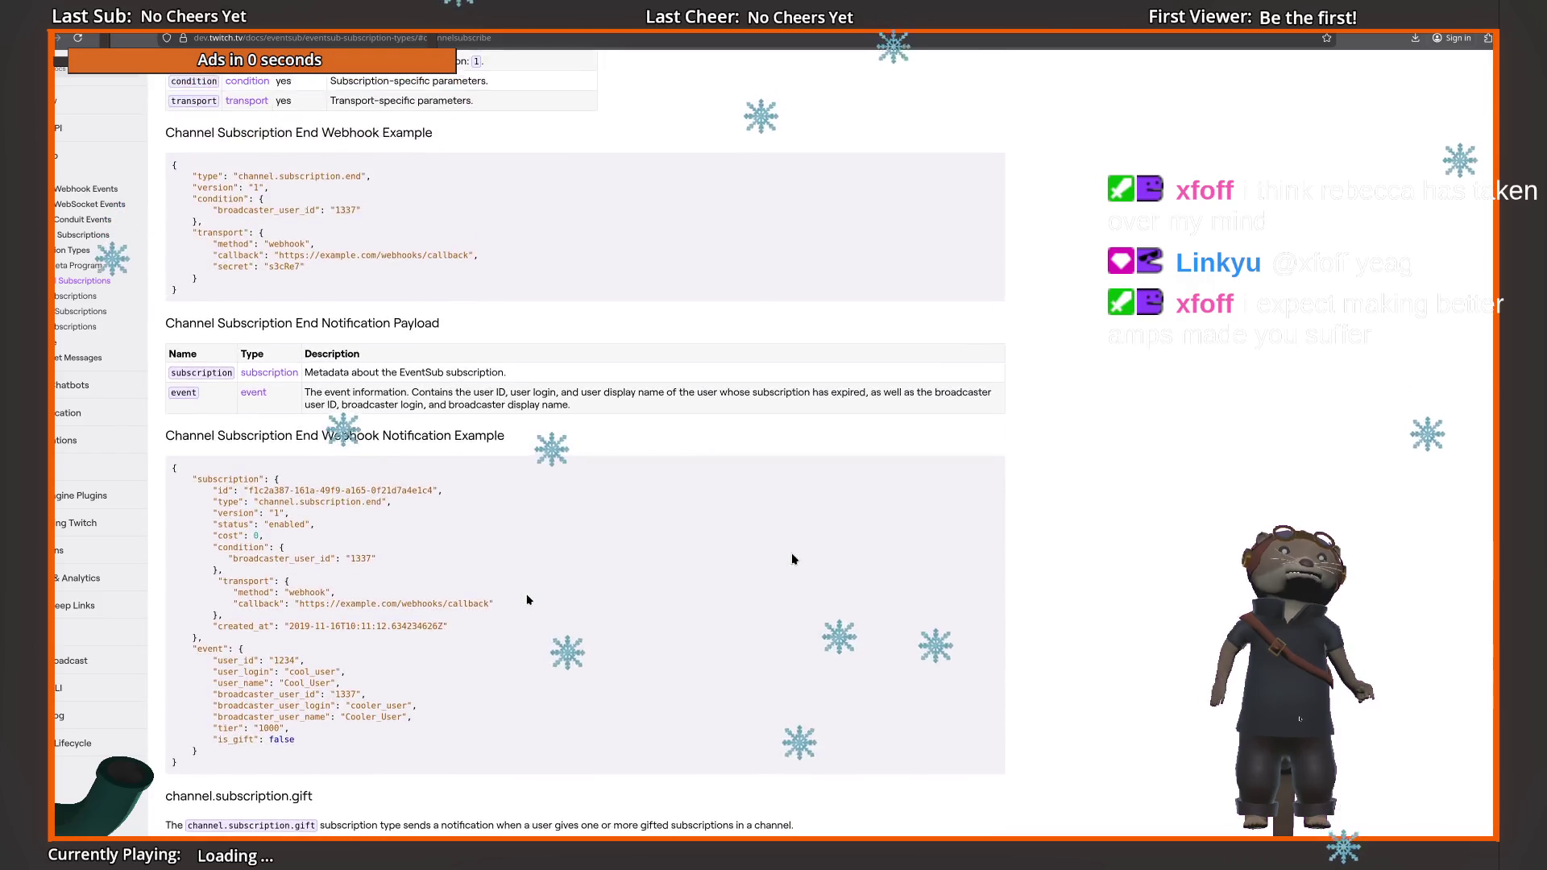
scroll(532, 597, down, 1)
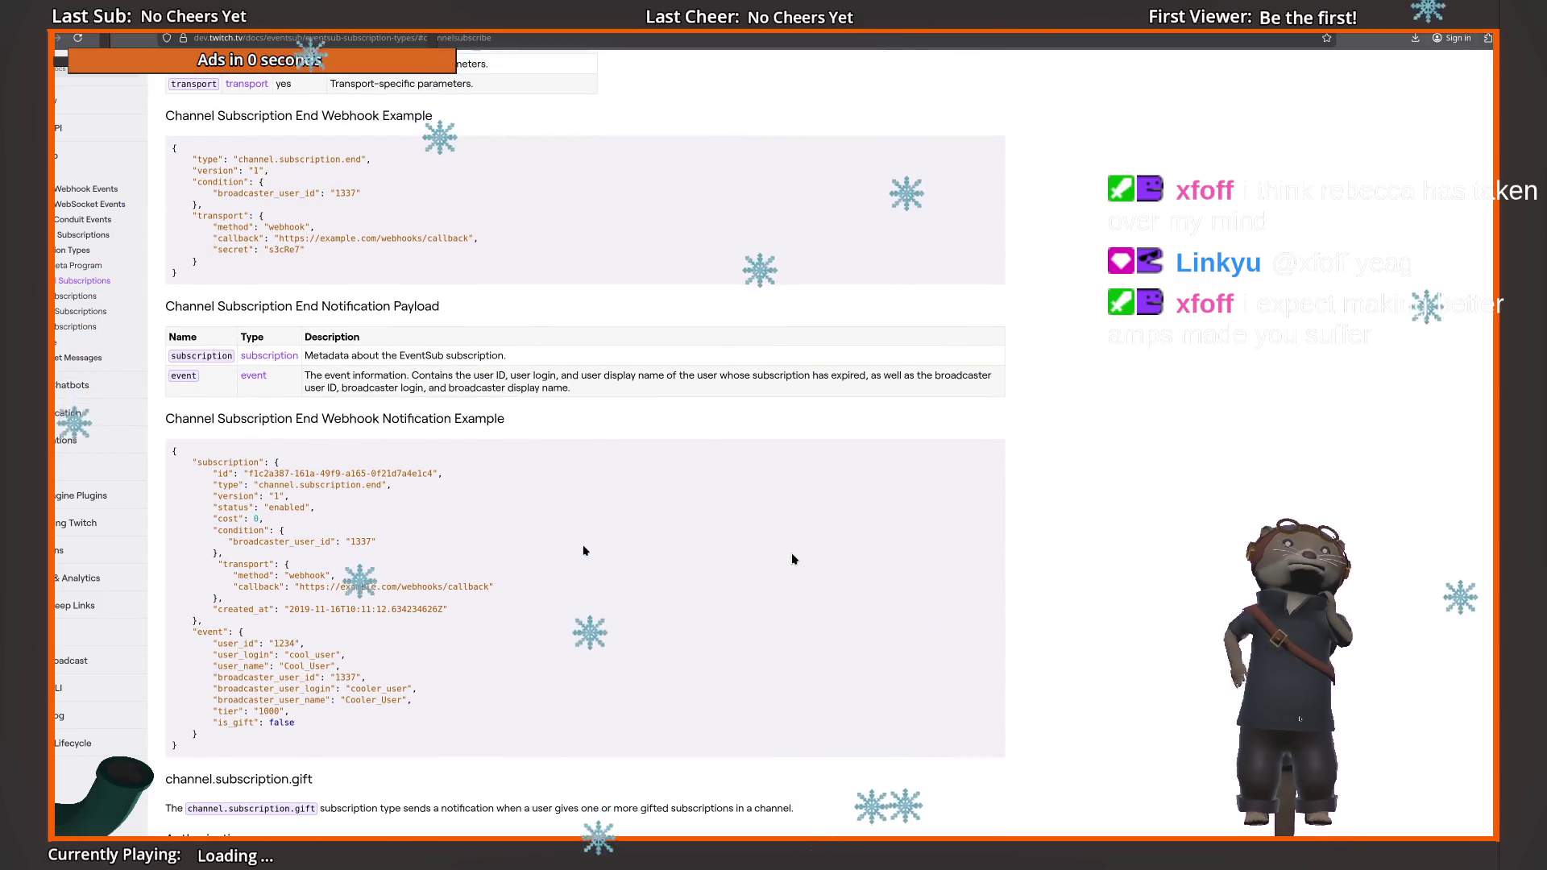
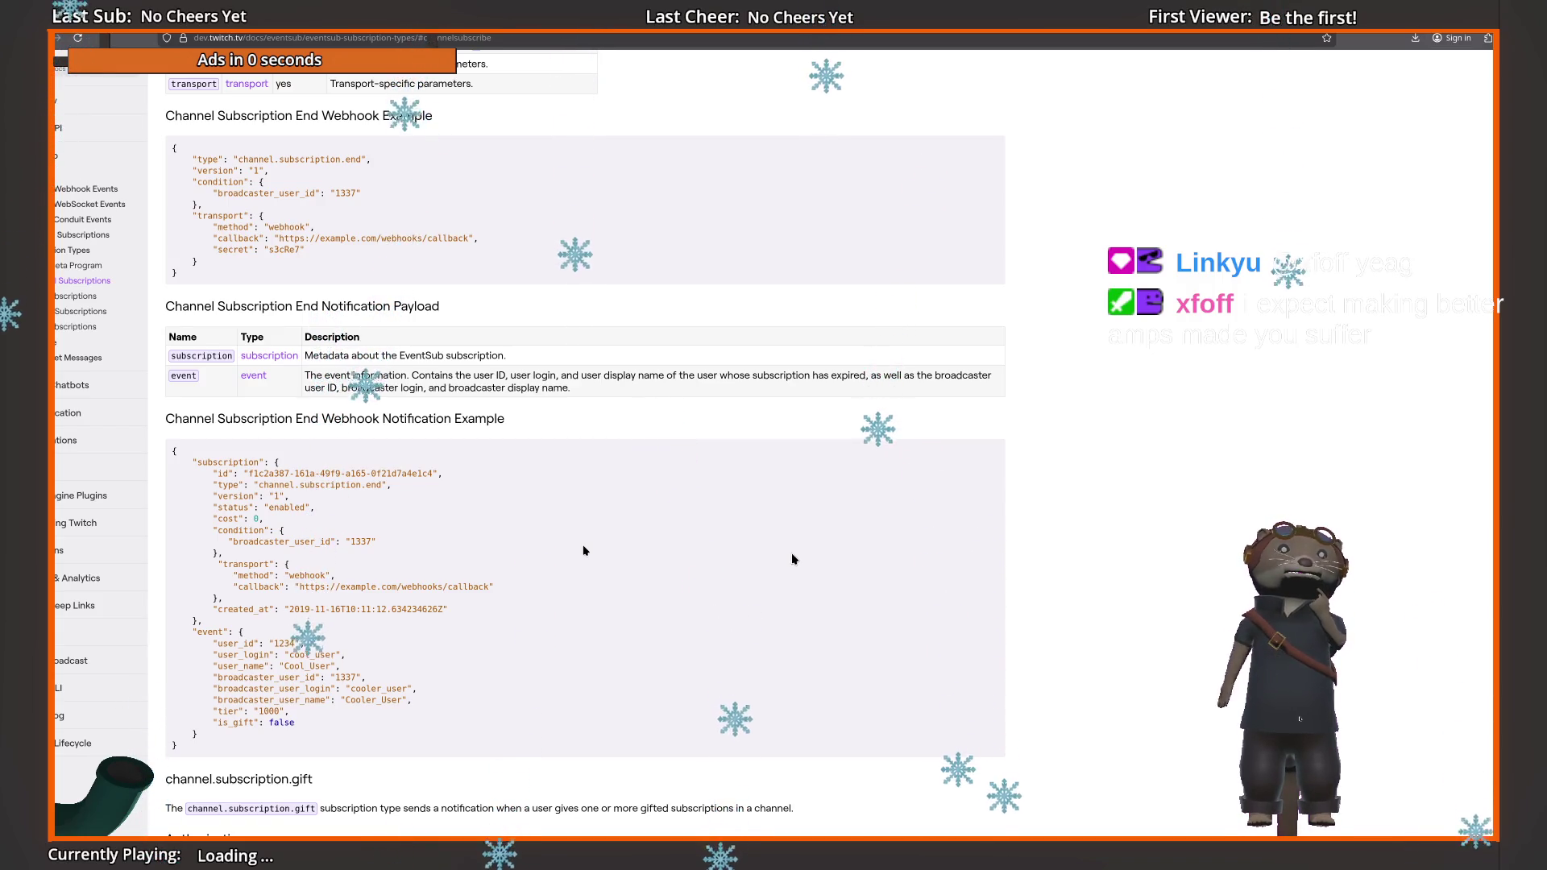
- Scroll the EventSub docs to the Channel Subscribe notification example and its event fields
scroll(600, 580, down, 2)
scroll(609, 574, up, 2)
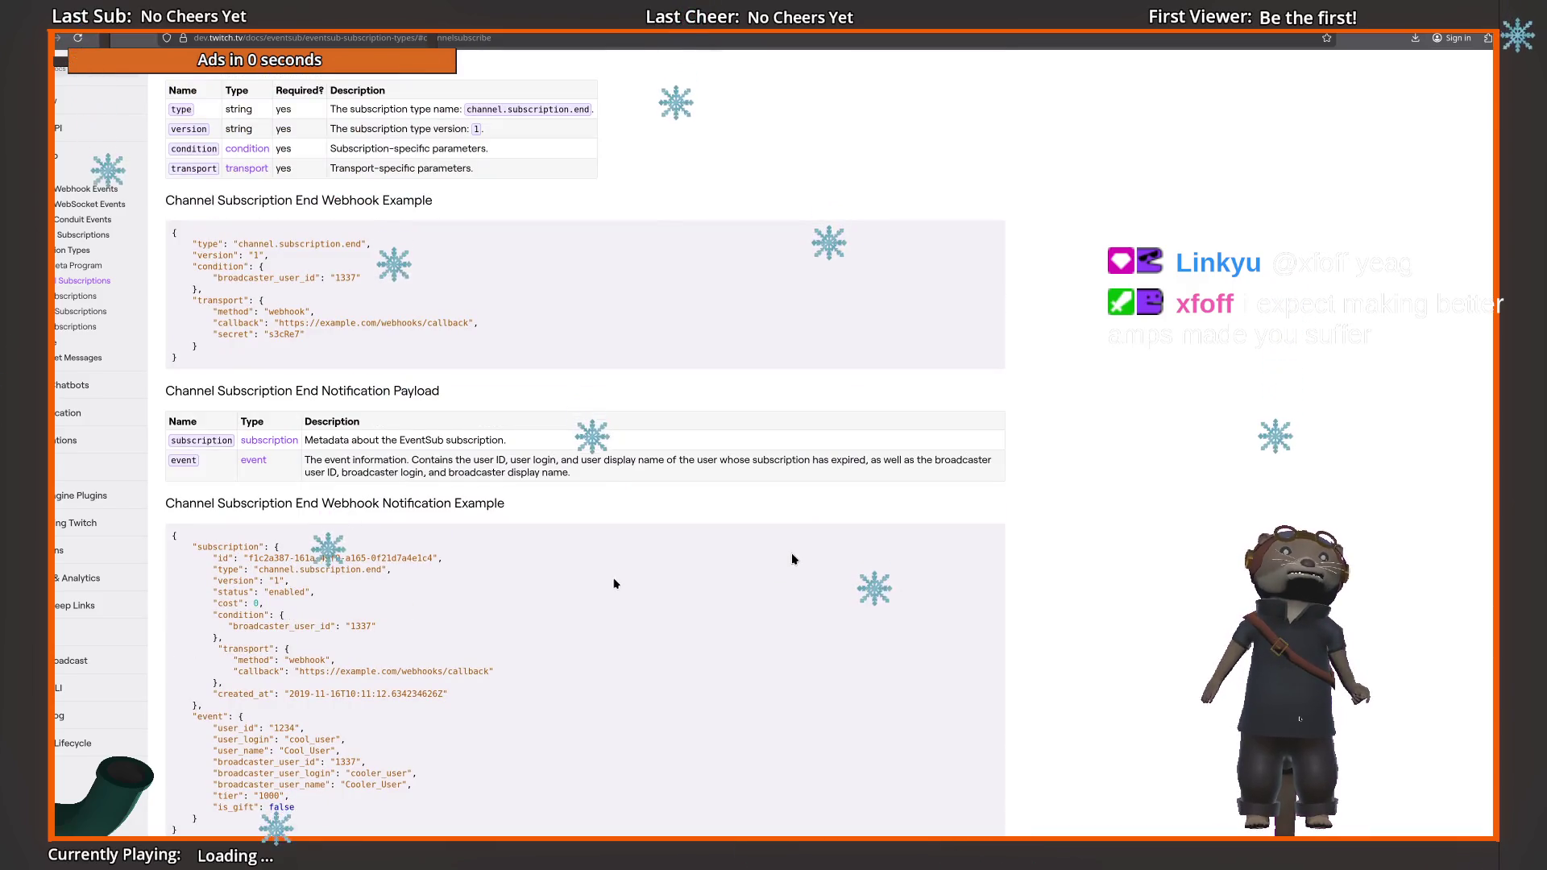
scroll(606, 591, down, 1)
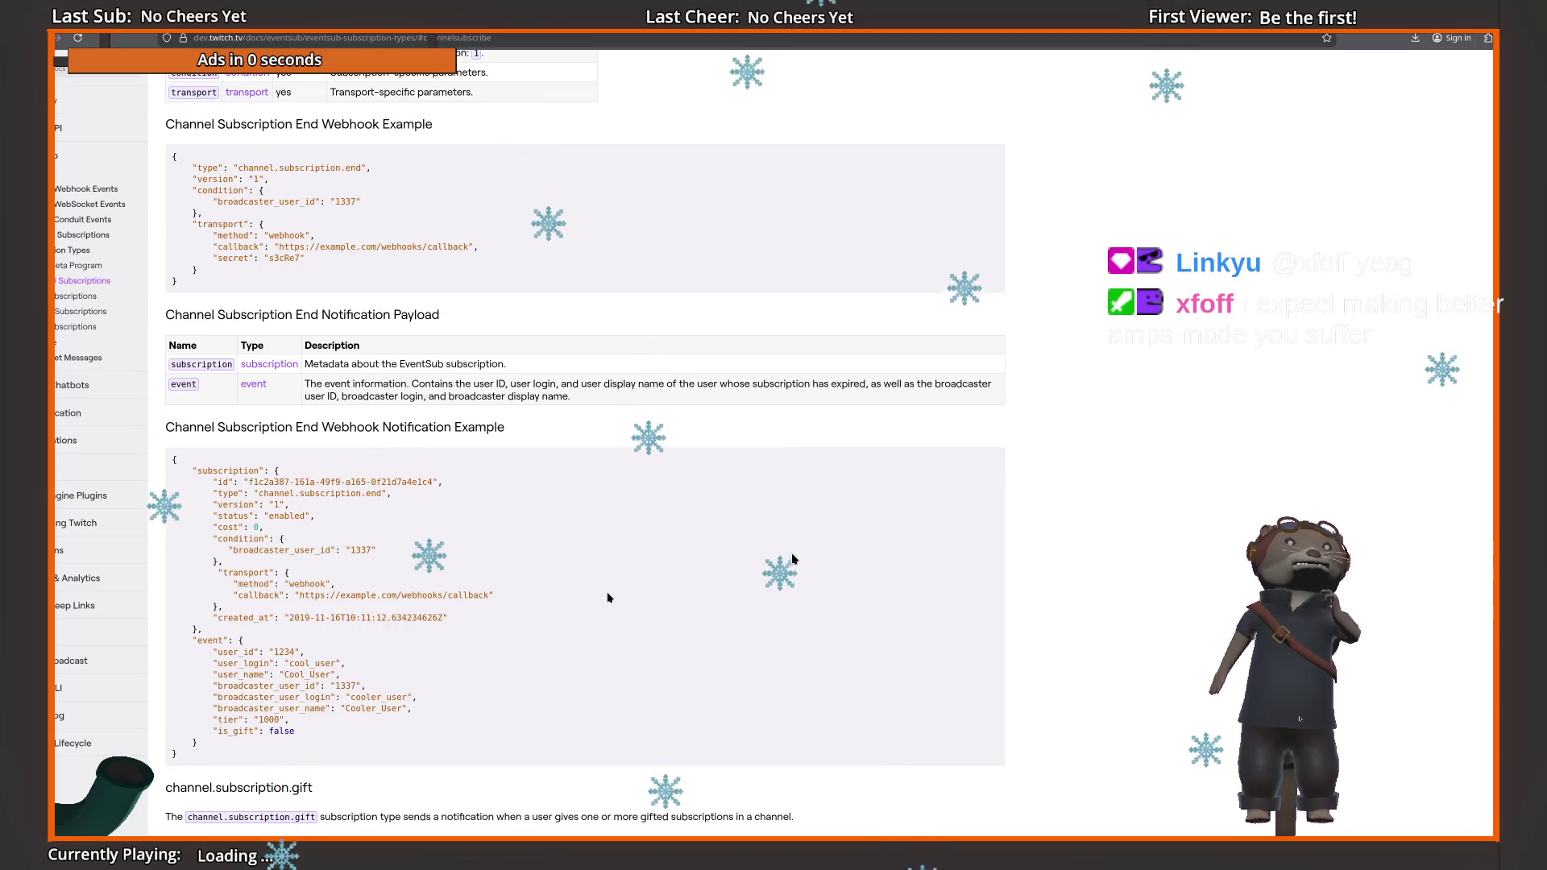
scroll(604, 597, up, 10)
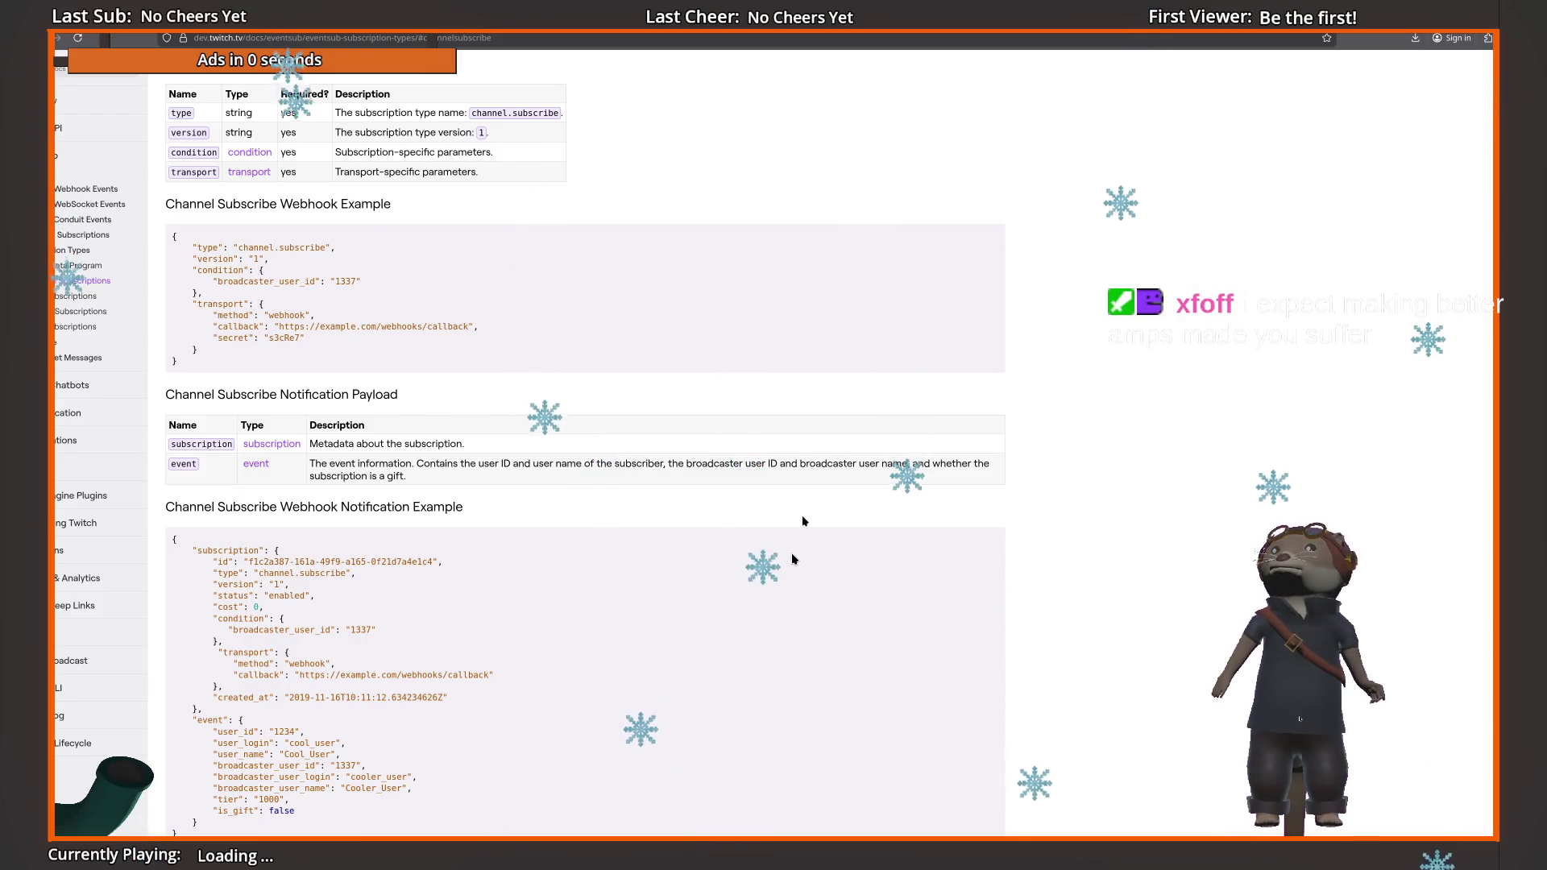
scroll(792, 558, down, 3)
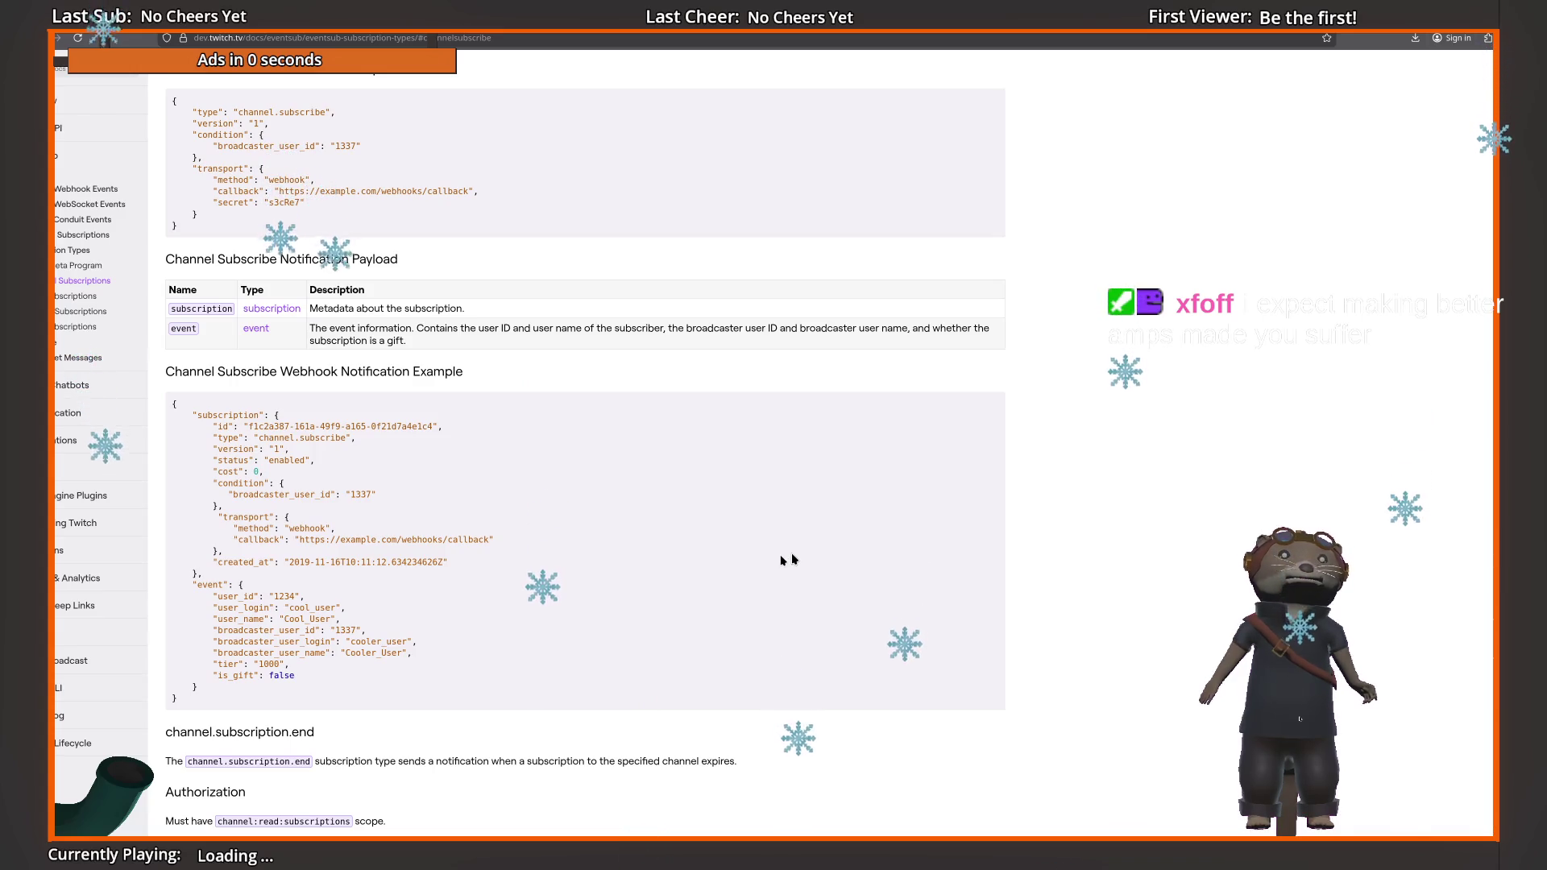
key(alt+Tab)
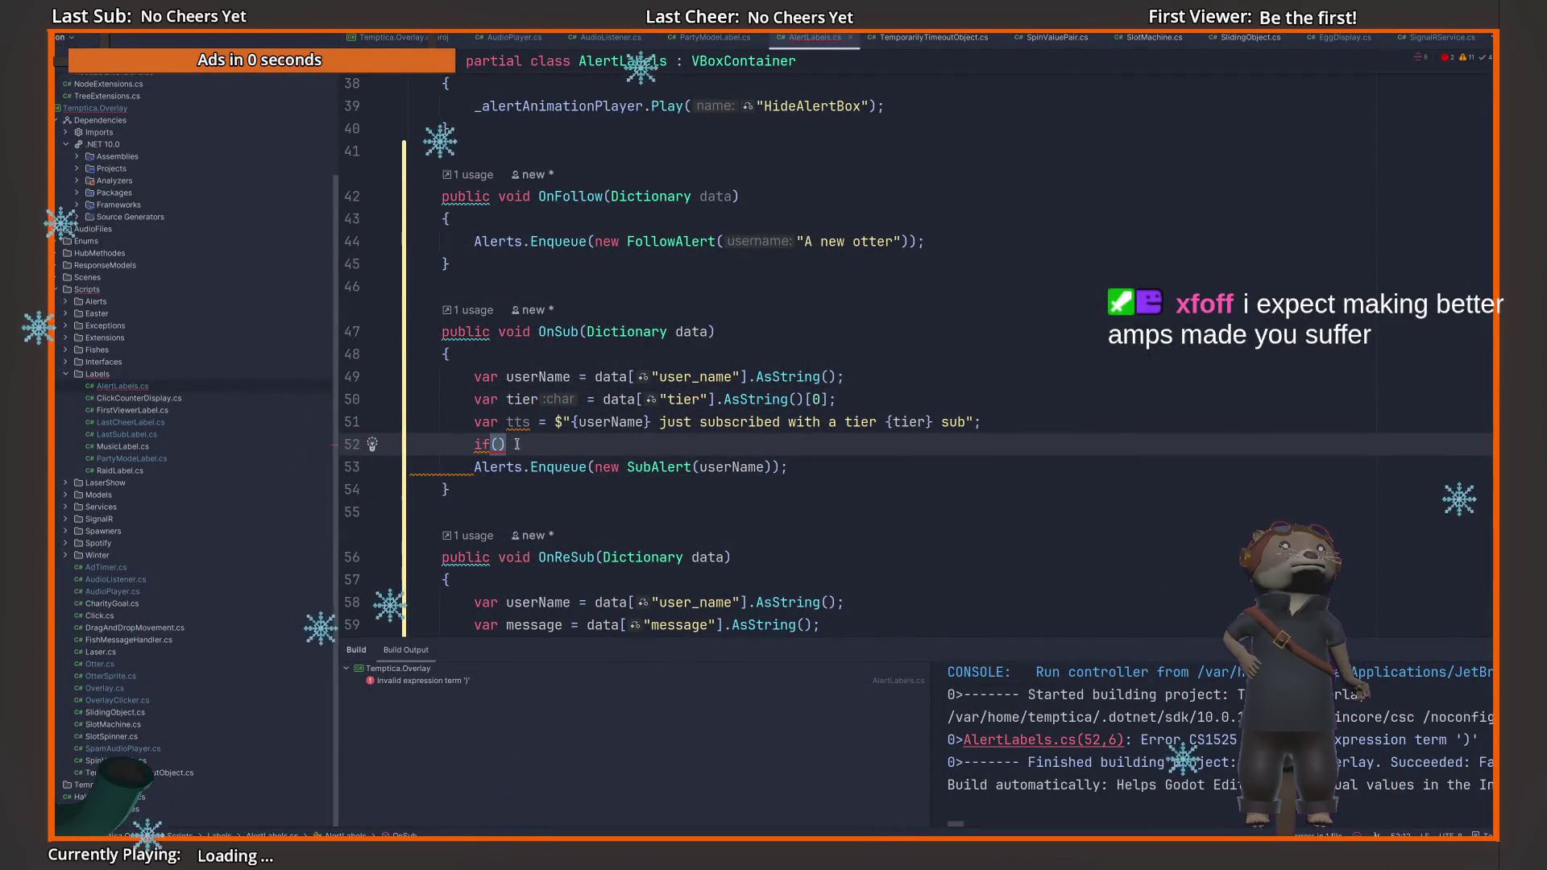
- Delete OnSub's stray if(), pass tts to SubAlert, and paste the tts line into OnReSub
drag(518, 444, 1084, 415)
key(BackSpace)
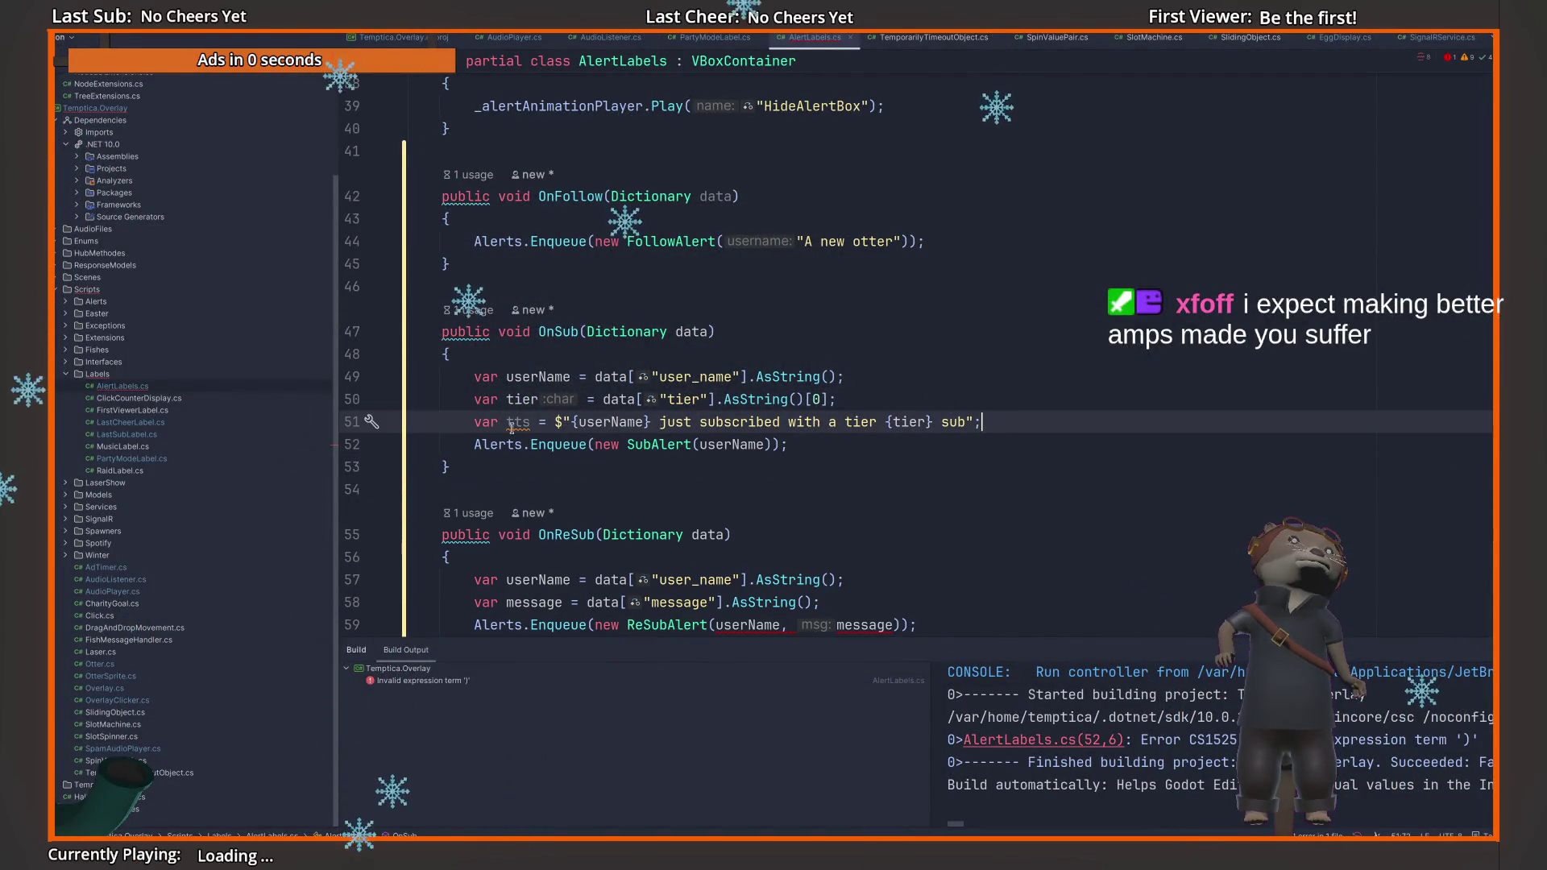
click(764, 444)
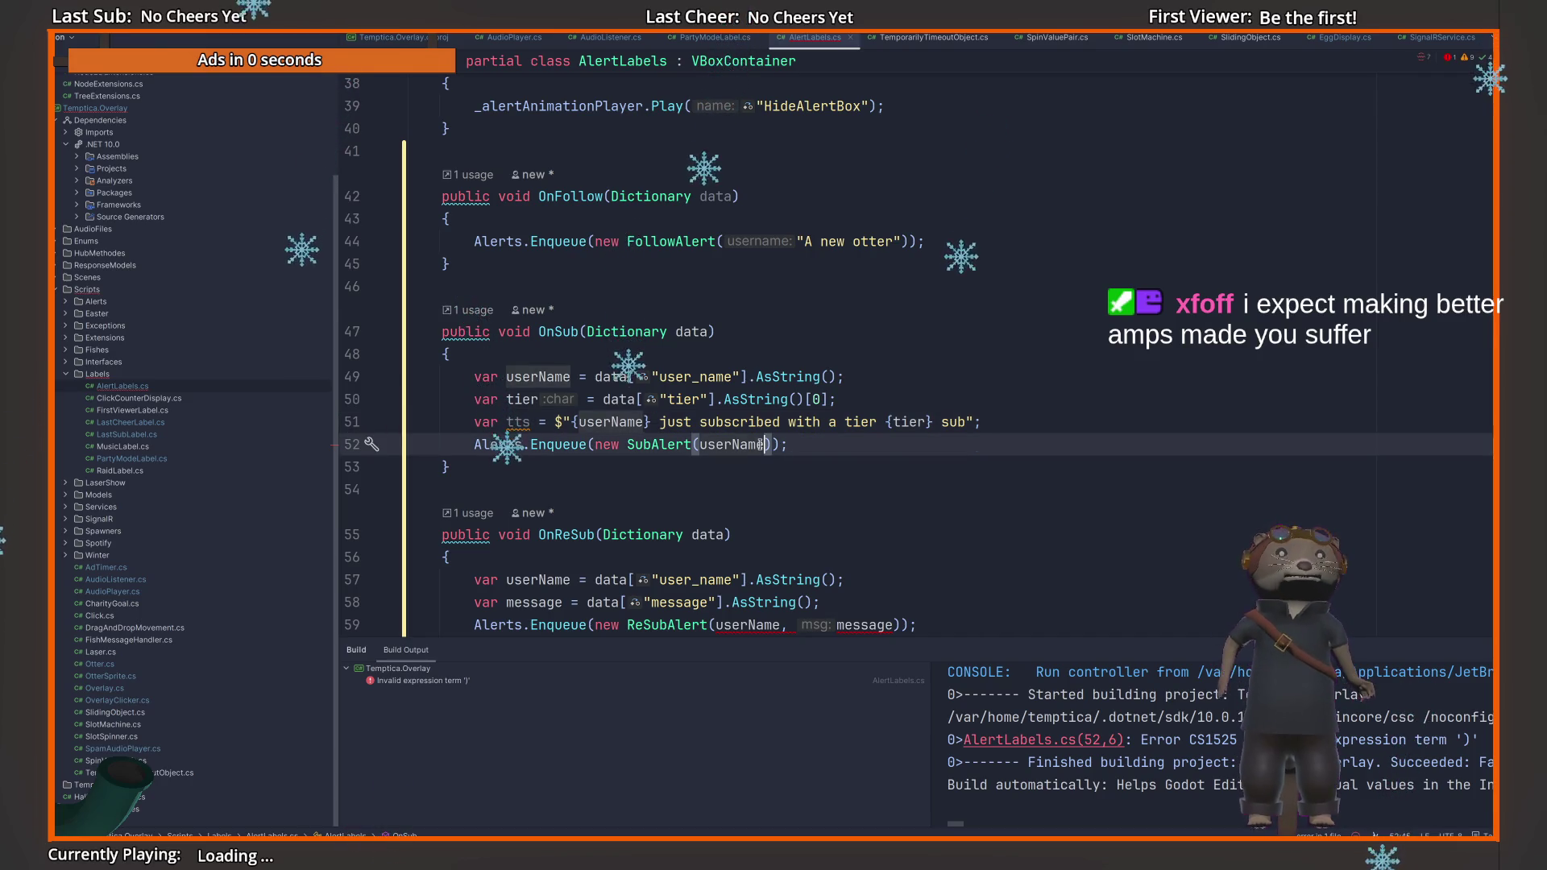
click(818, 421)
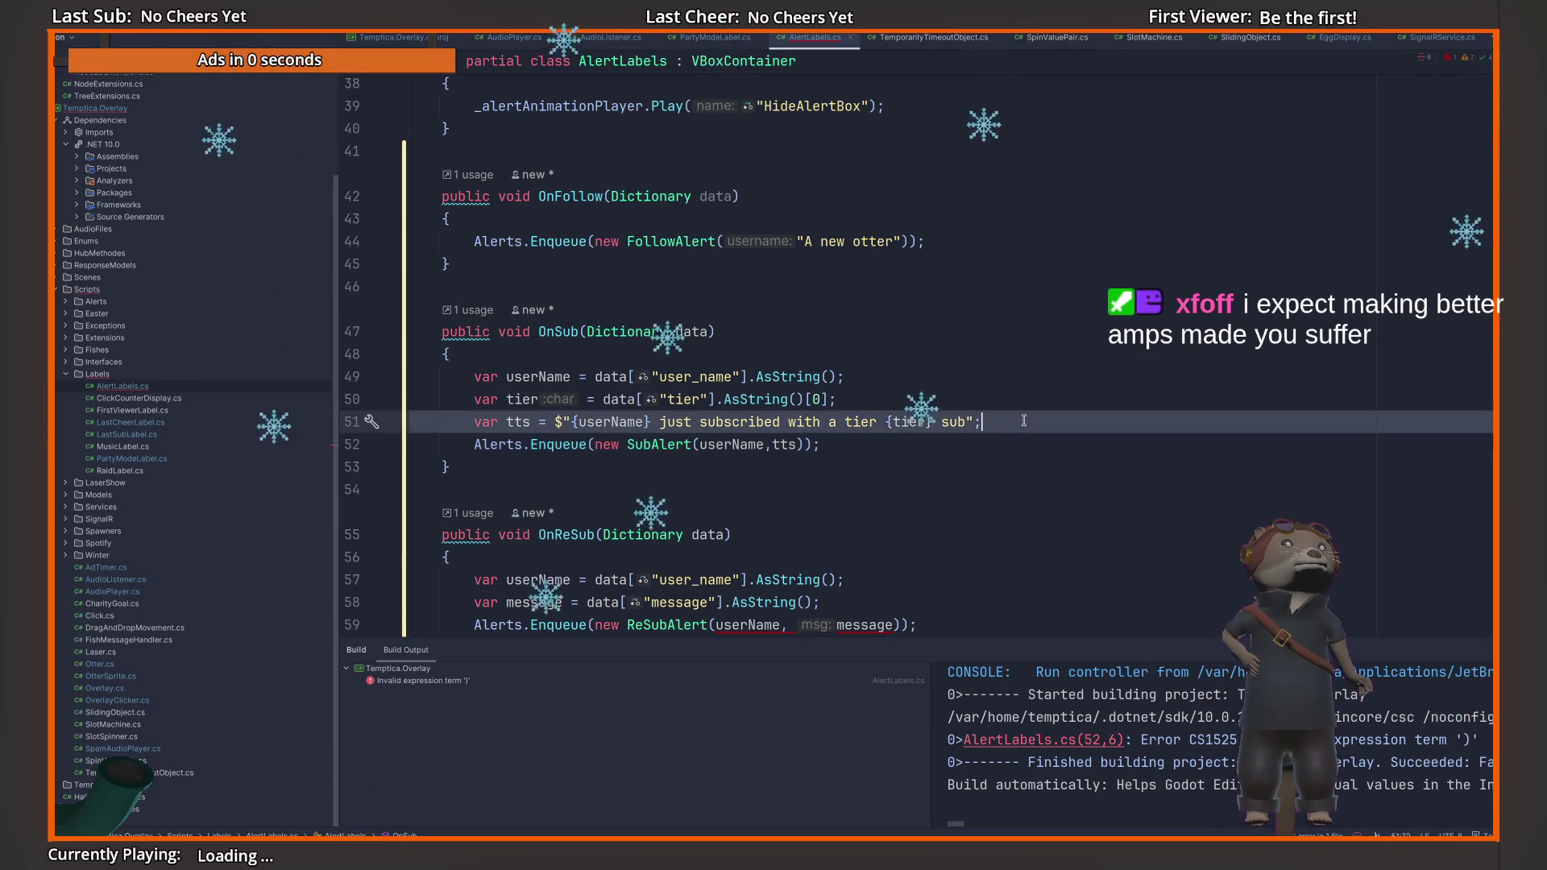
scroll(954, 452, down, 2)
click(948, 456)
key(Return)
text(var tts = $"{userName} just subscribed with a tier {tier} sub";)
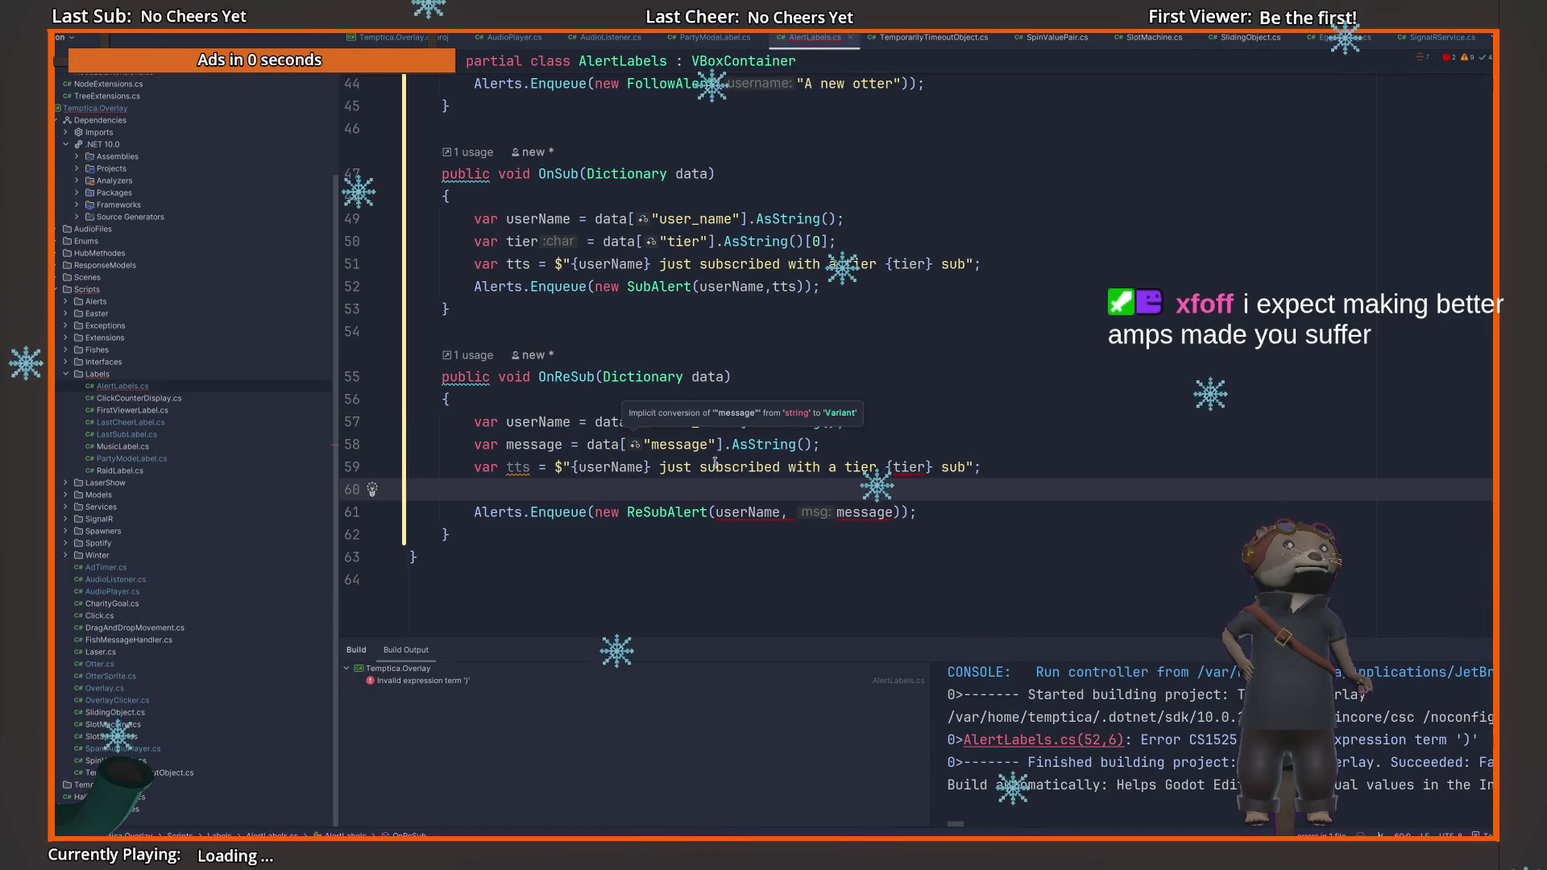
- Copy OnSub's tier line into OnReSub and remove the leftover empty line
click(920, 467)
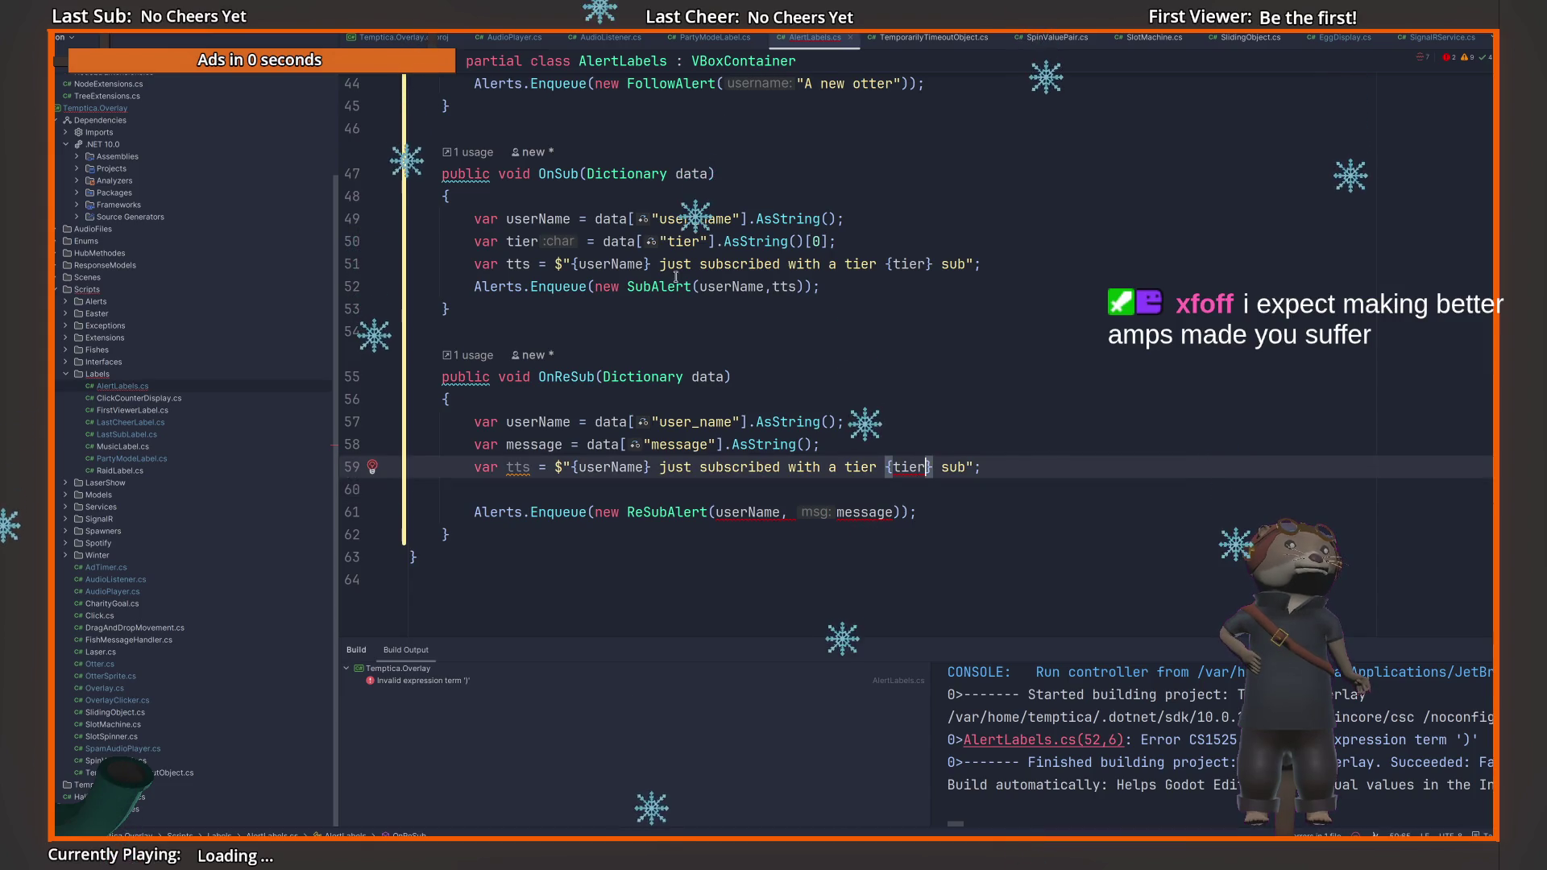
click(490, 251)
key(ctrl+c)
click(874, 440)
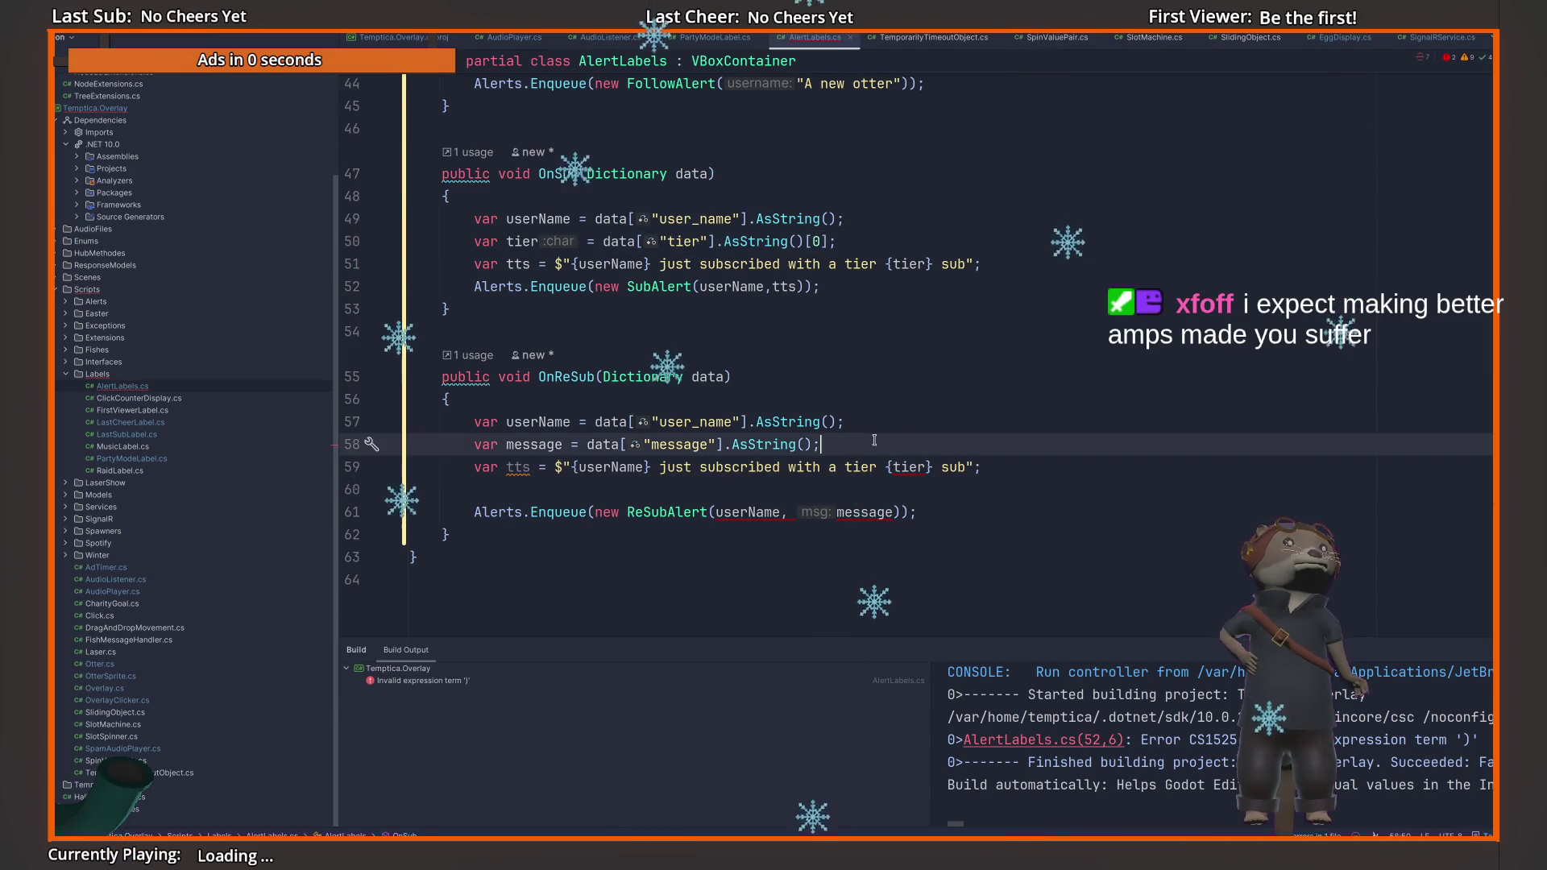
key(Return)
key(ctrl+v)
key(BackSpace)
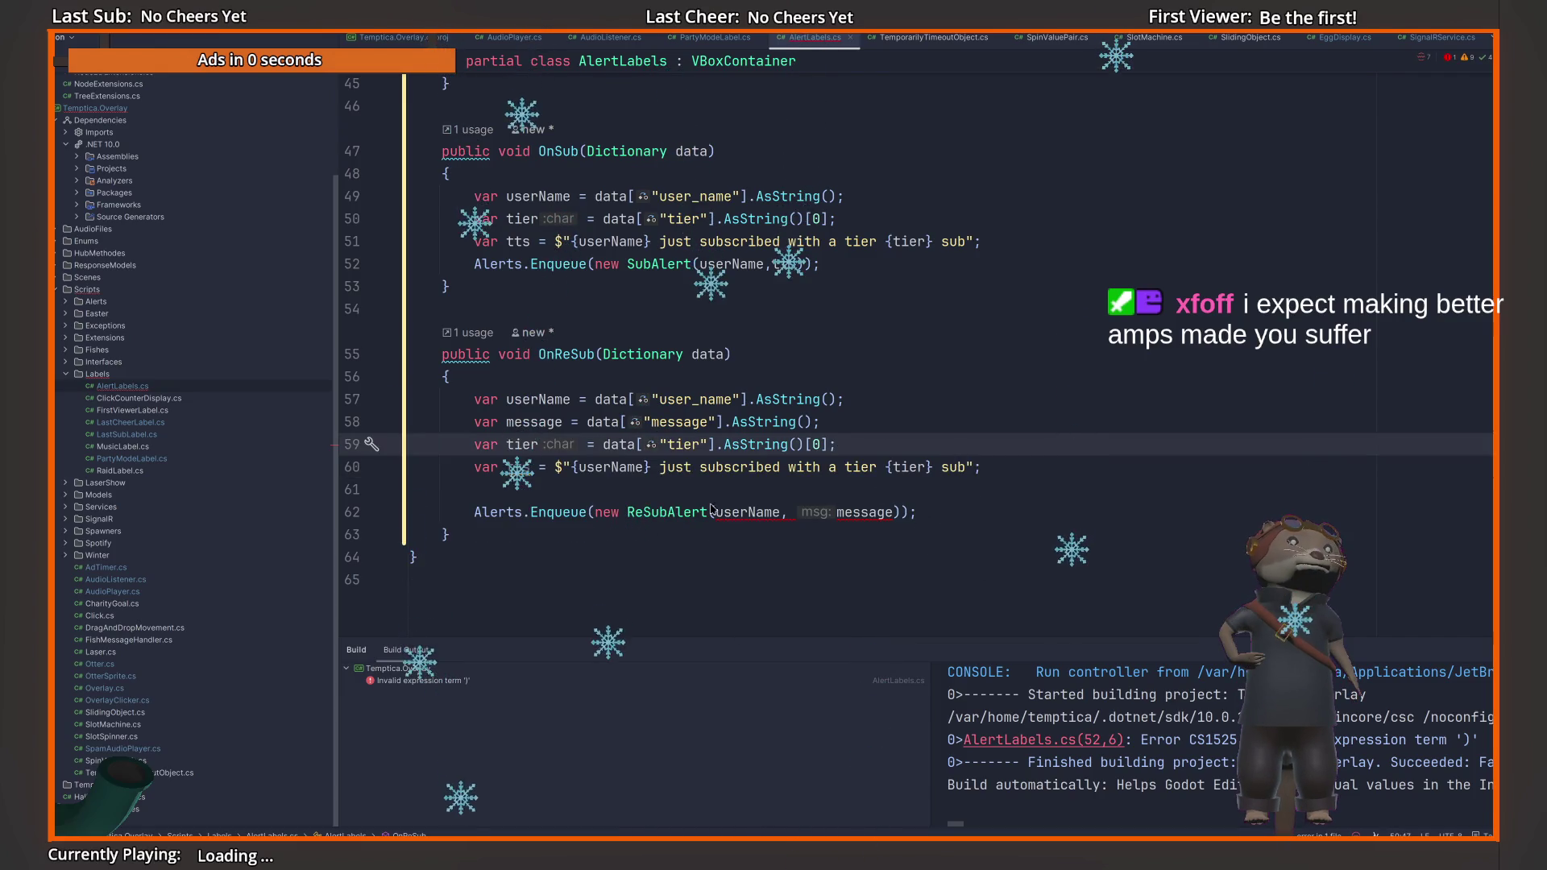
- Change OnReSub's announcement wording from 'subscribed' to 'resubscribed'
click(700, 467)
text(re)
click(983, 467)
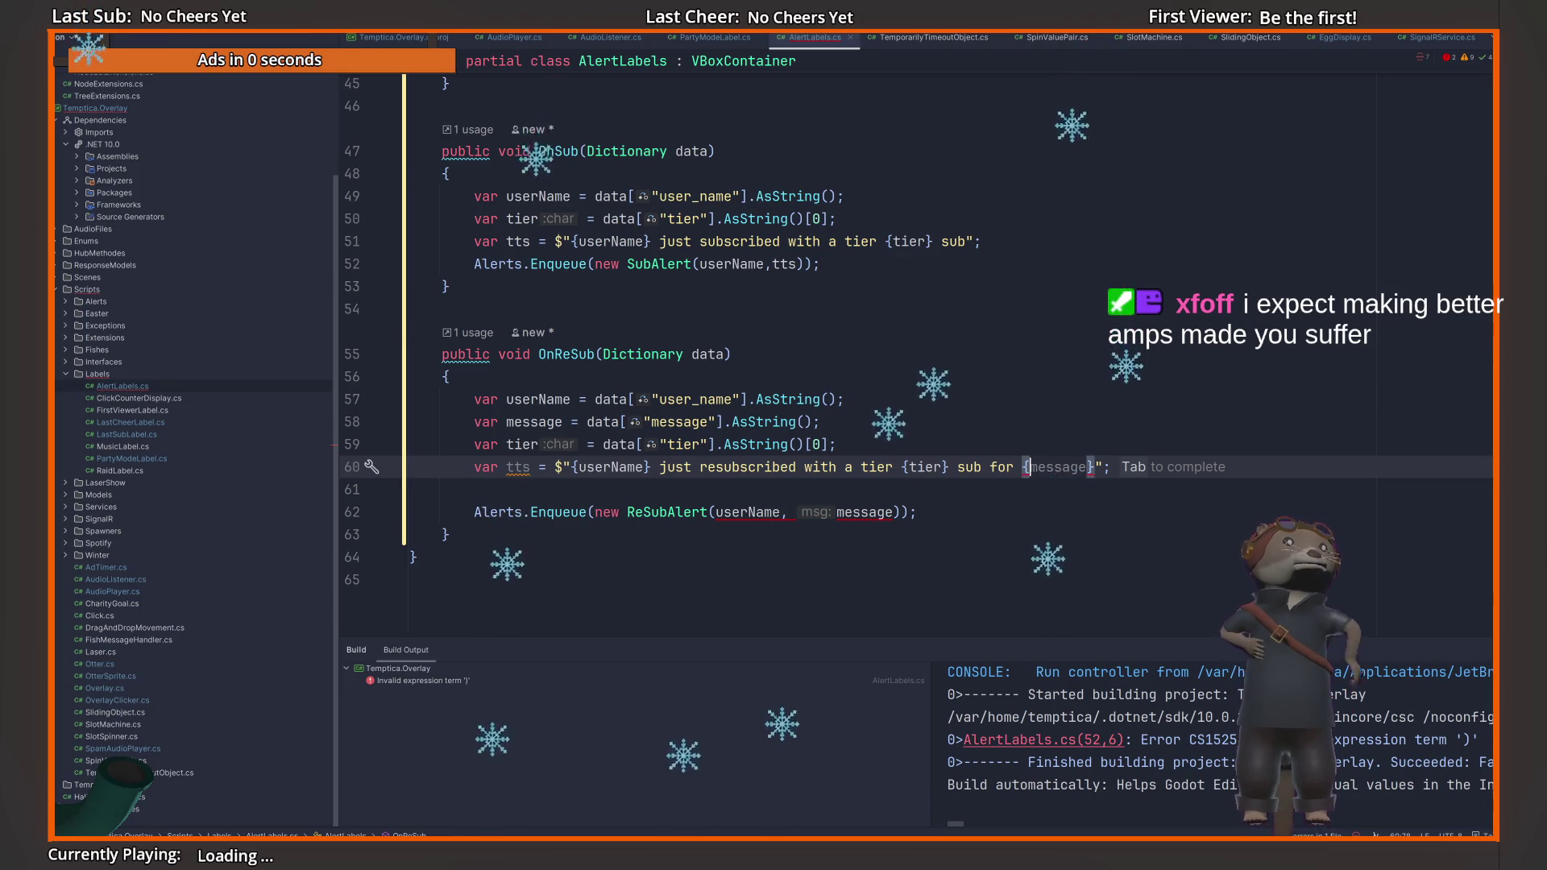
key(alt+Tab)
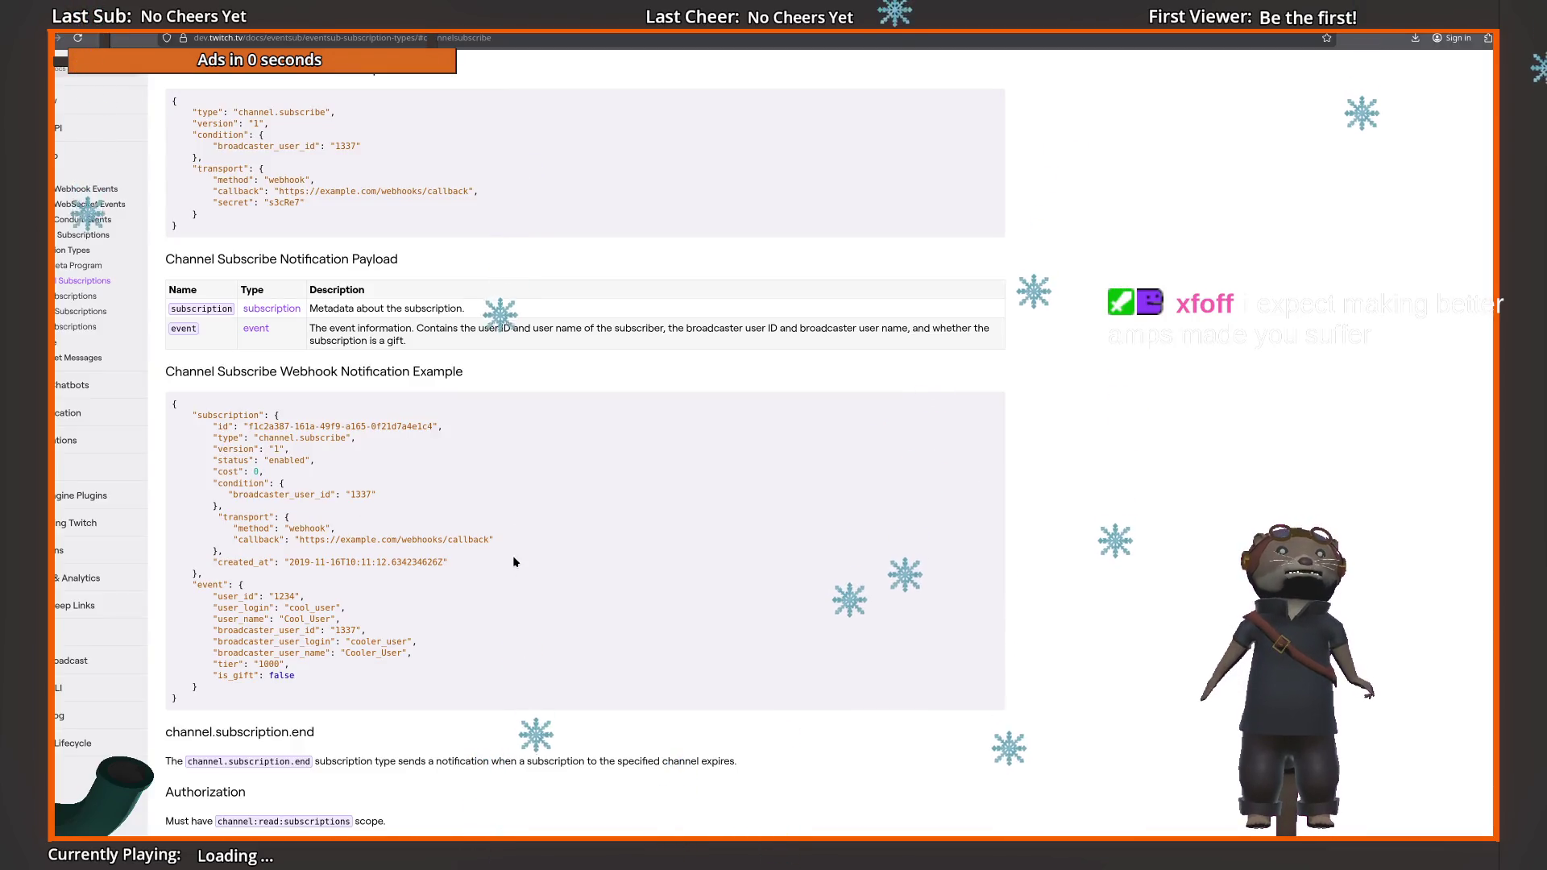
- Open the Channel Subscription Message section and review its resub message and month-count fields
scroll(531, 568, down, 5)
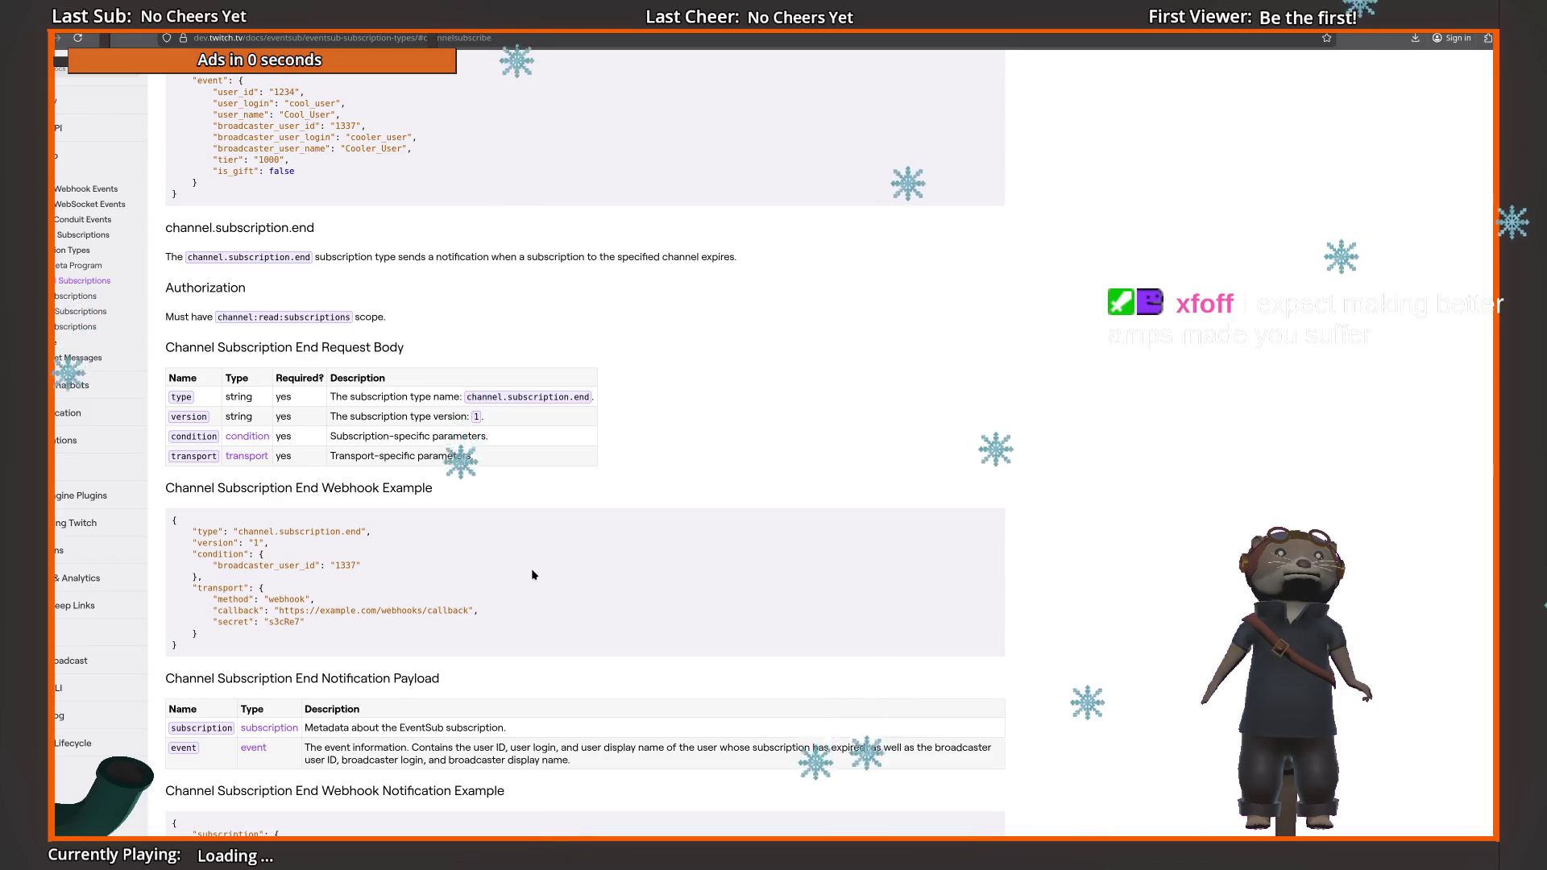
scroll(532, 574, down, 9)
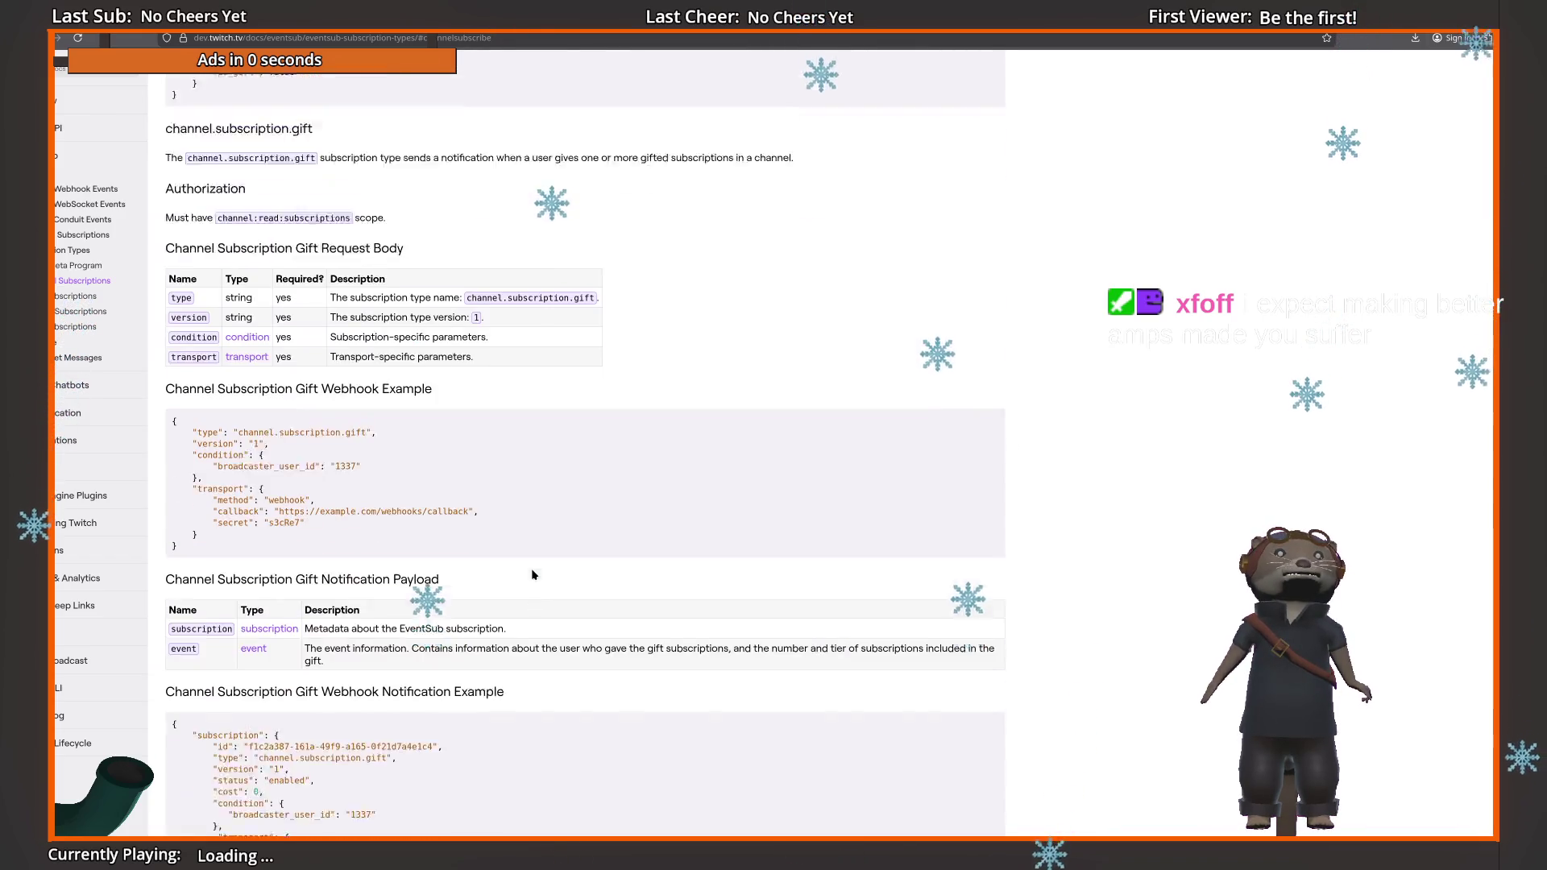
scroll(532, 574, down, 9)
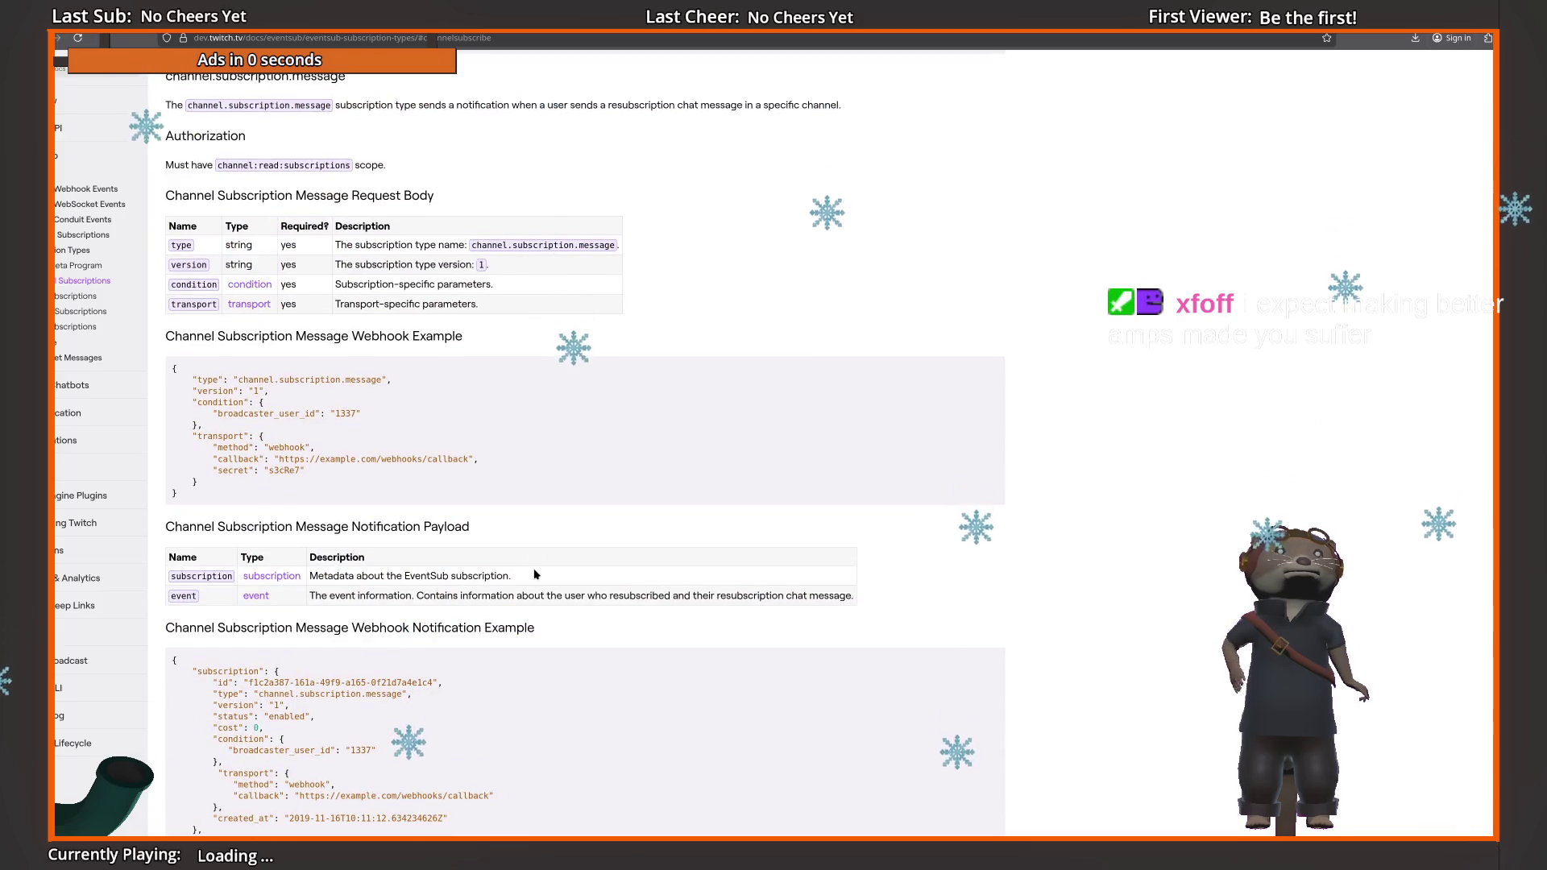
scroll(534, 573, down, 10)
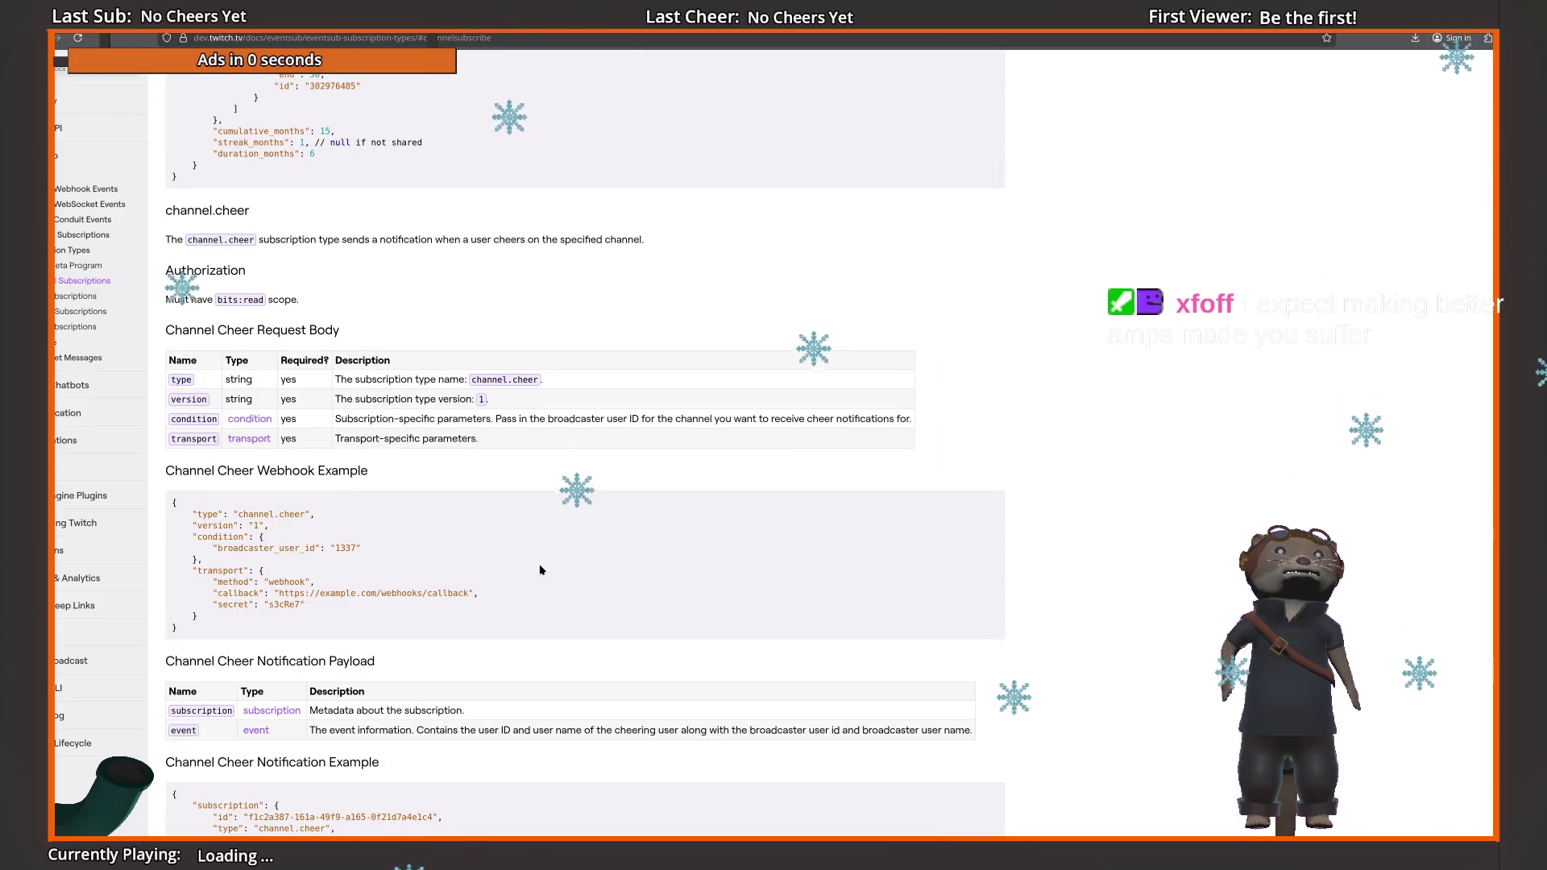
key(Home)
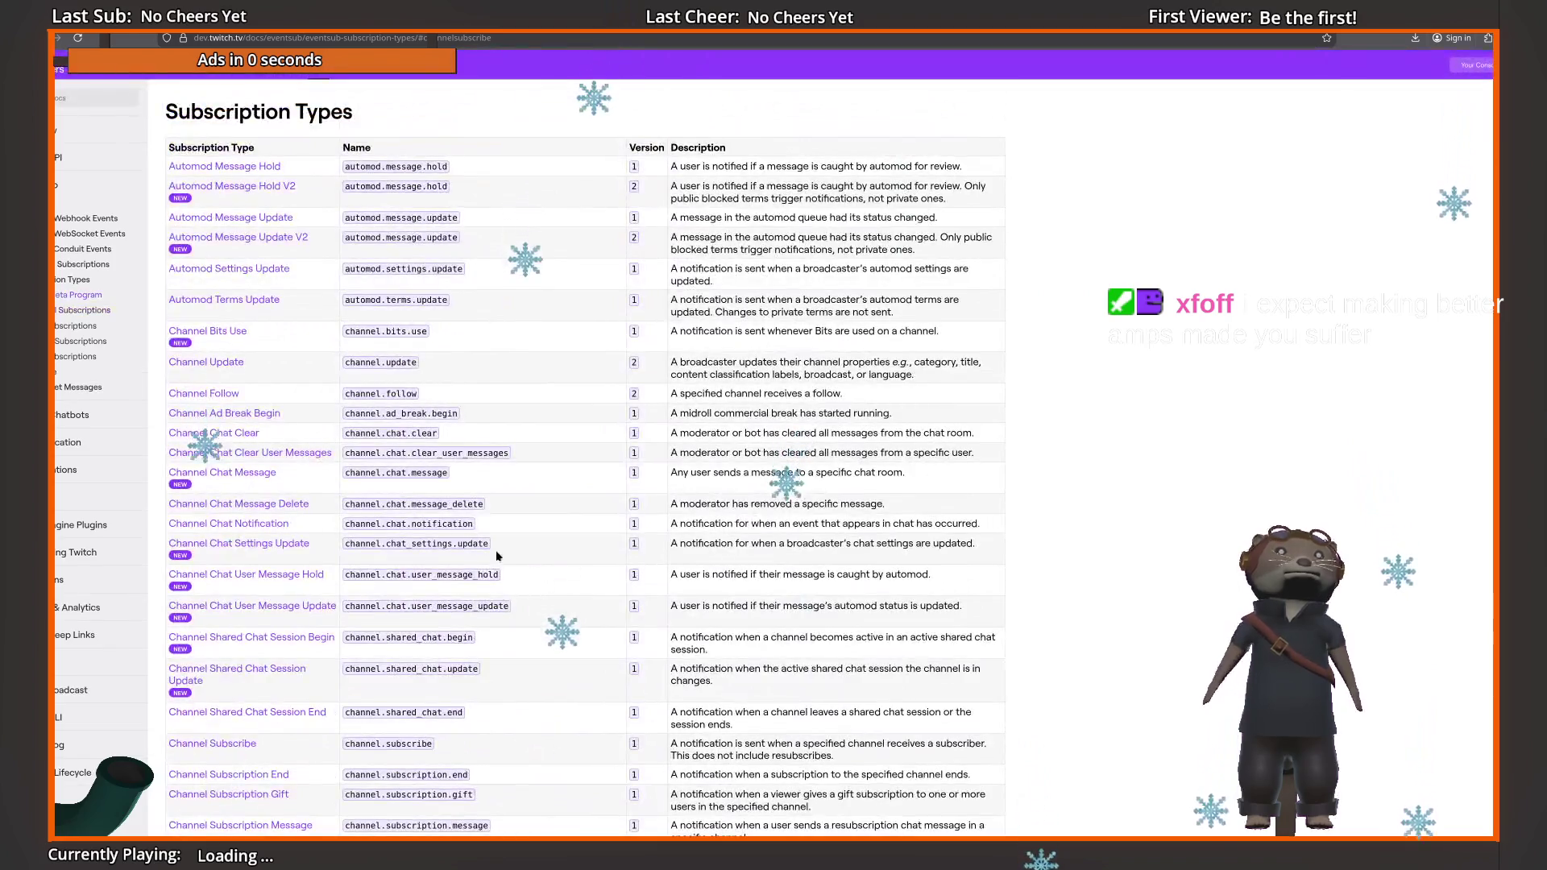
scroll(334, 512, down, 4)
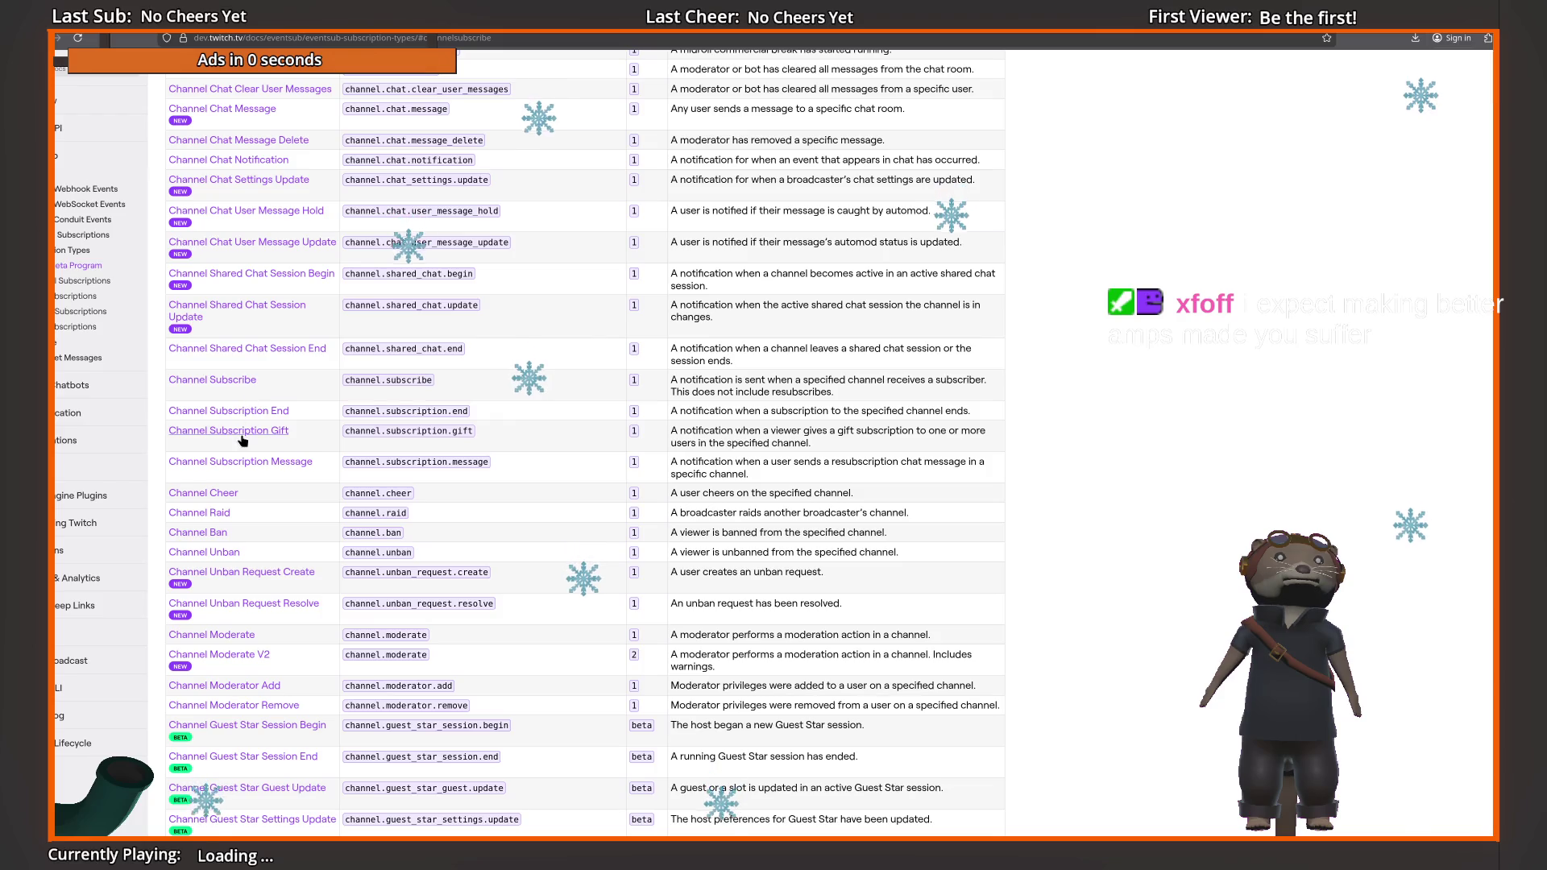
click(234, 463)
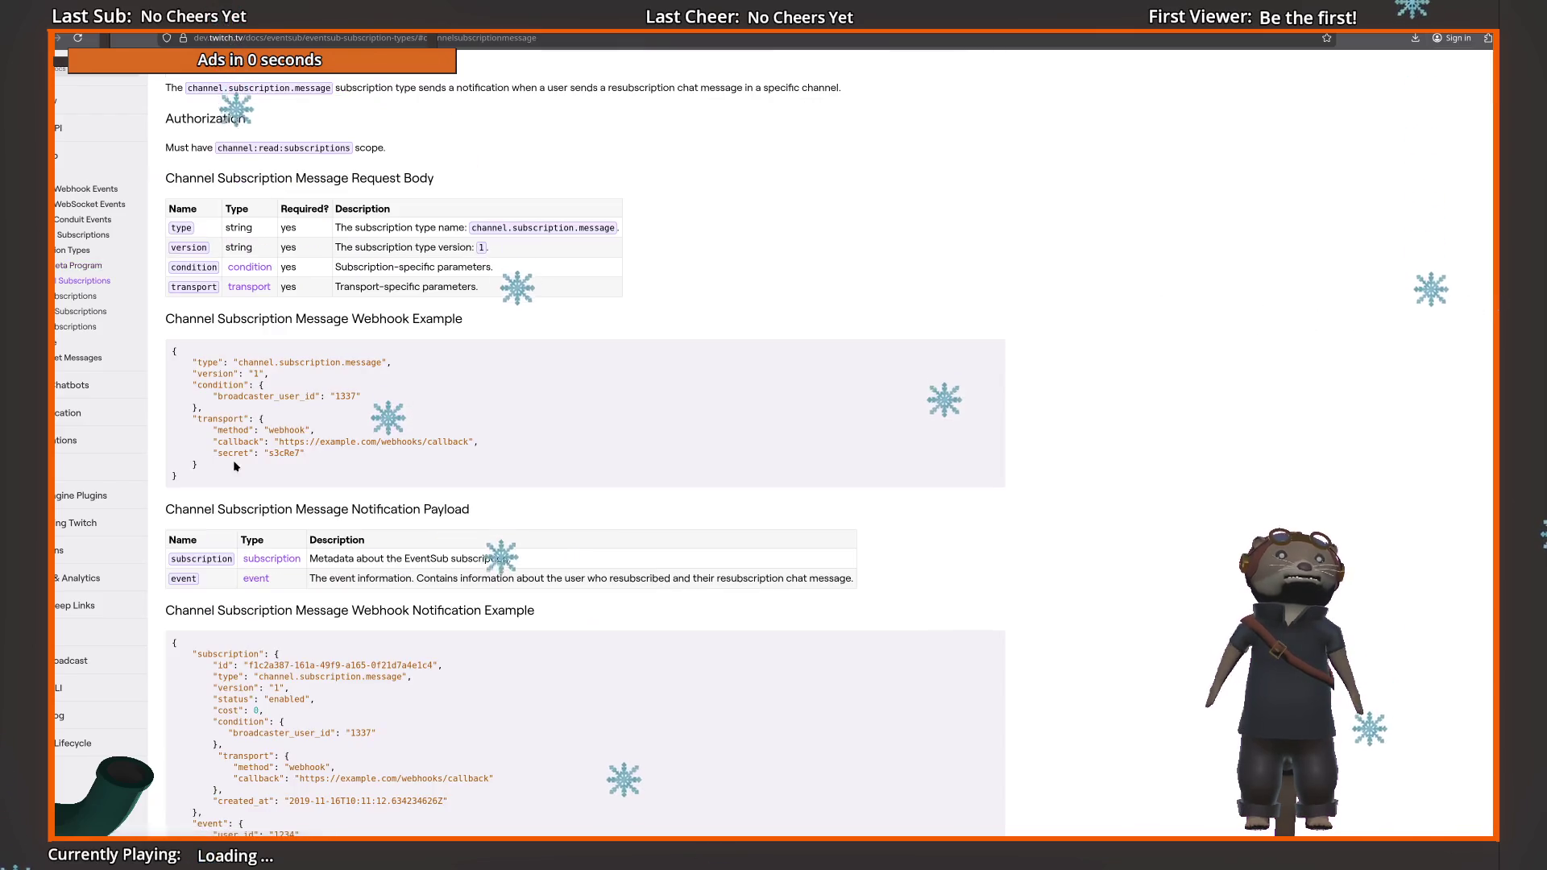
scroll(378, 468, down, 4)
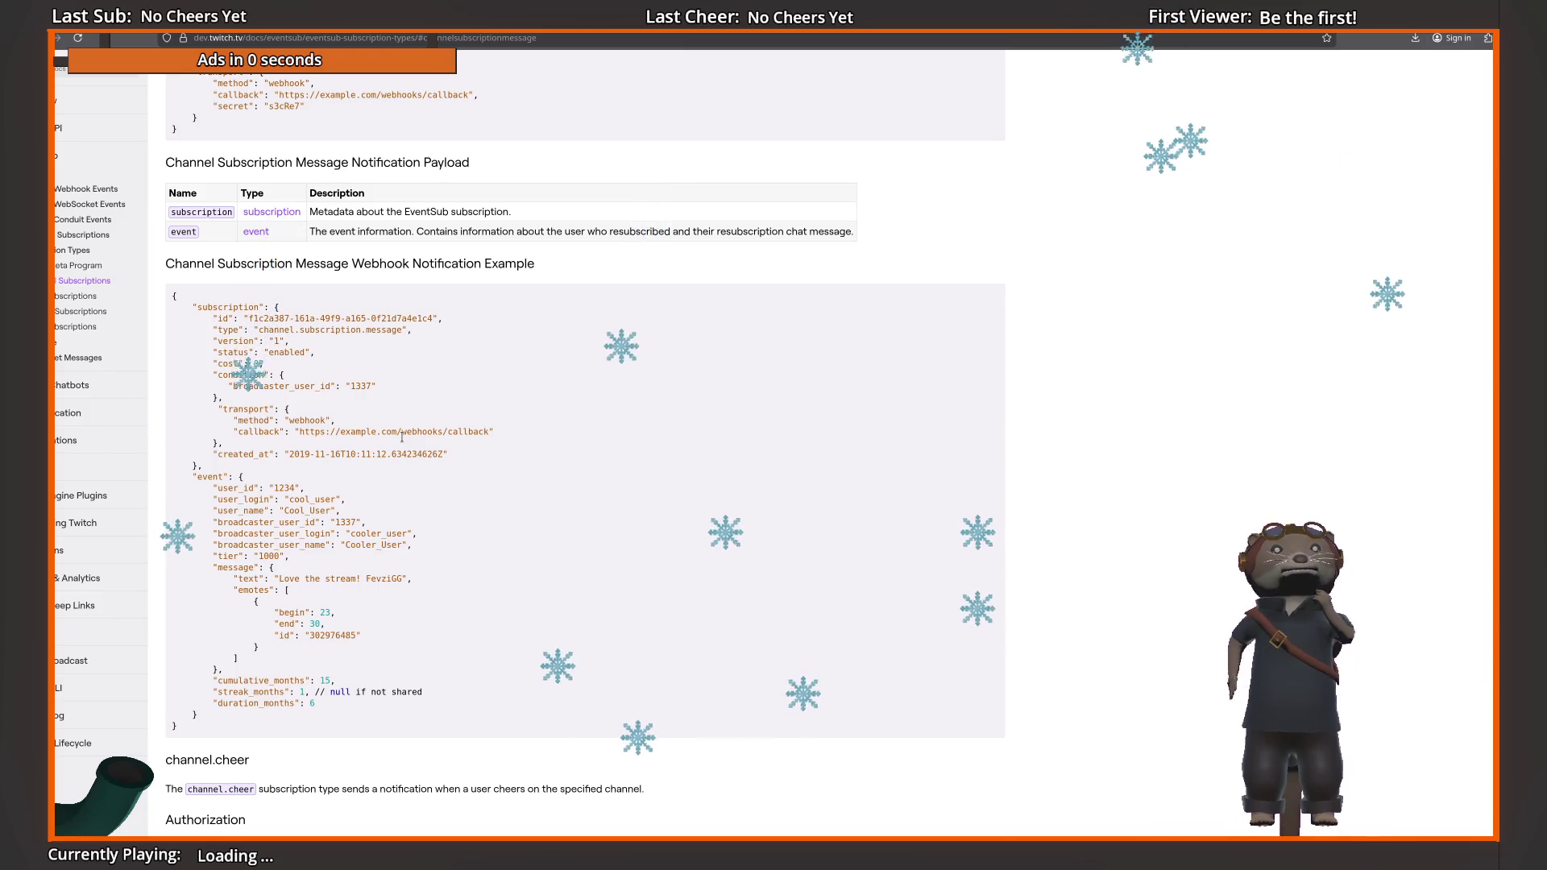
scroll(841, 433, up, 8)
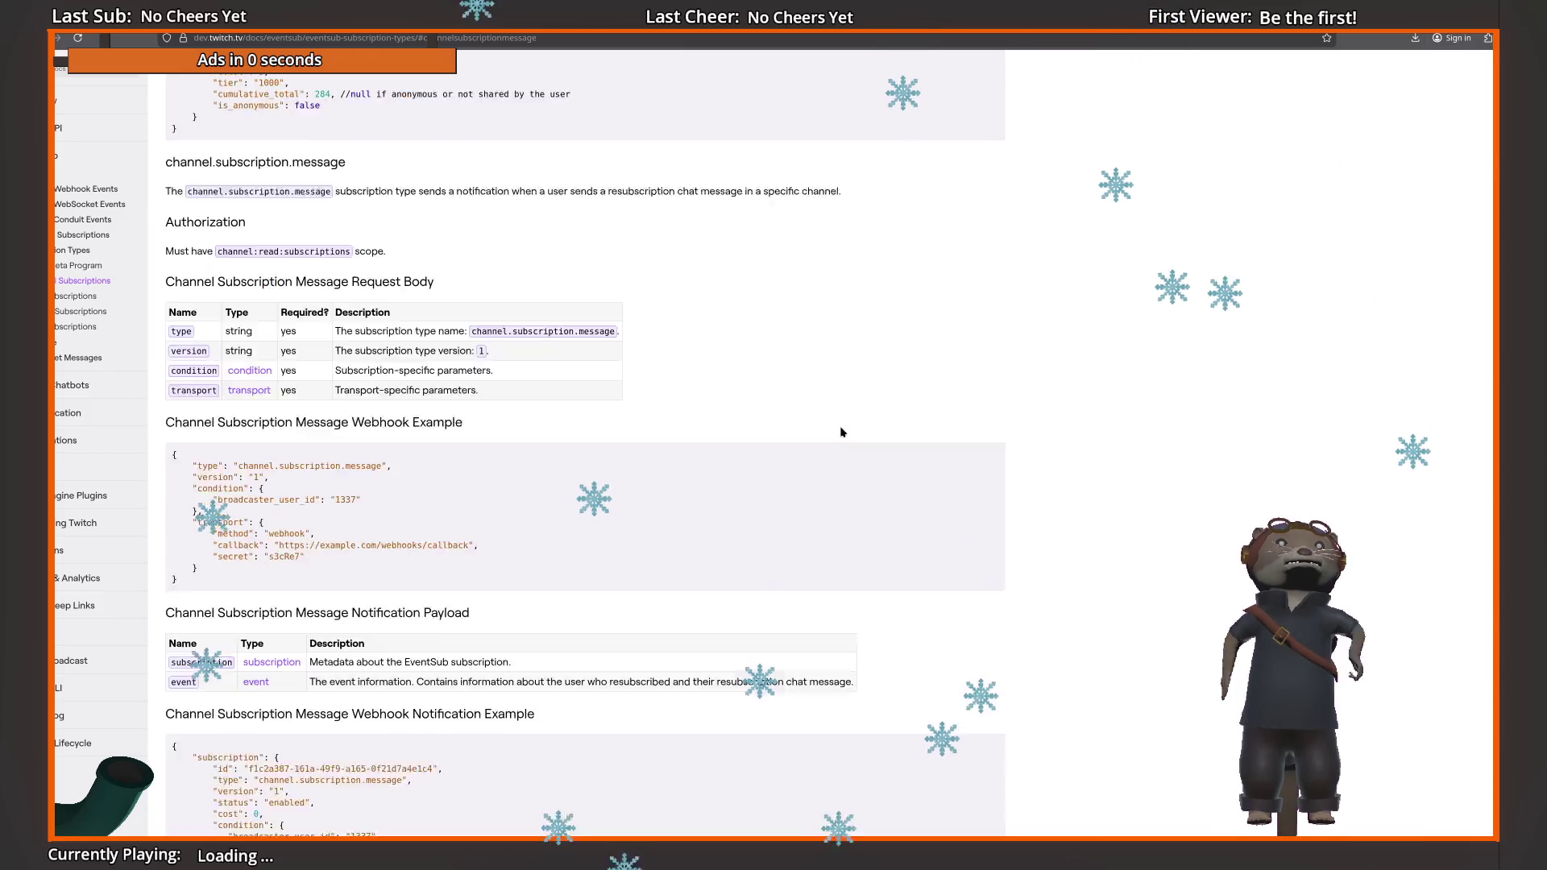
scroll(840, 433, down, 6)
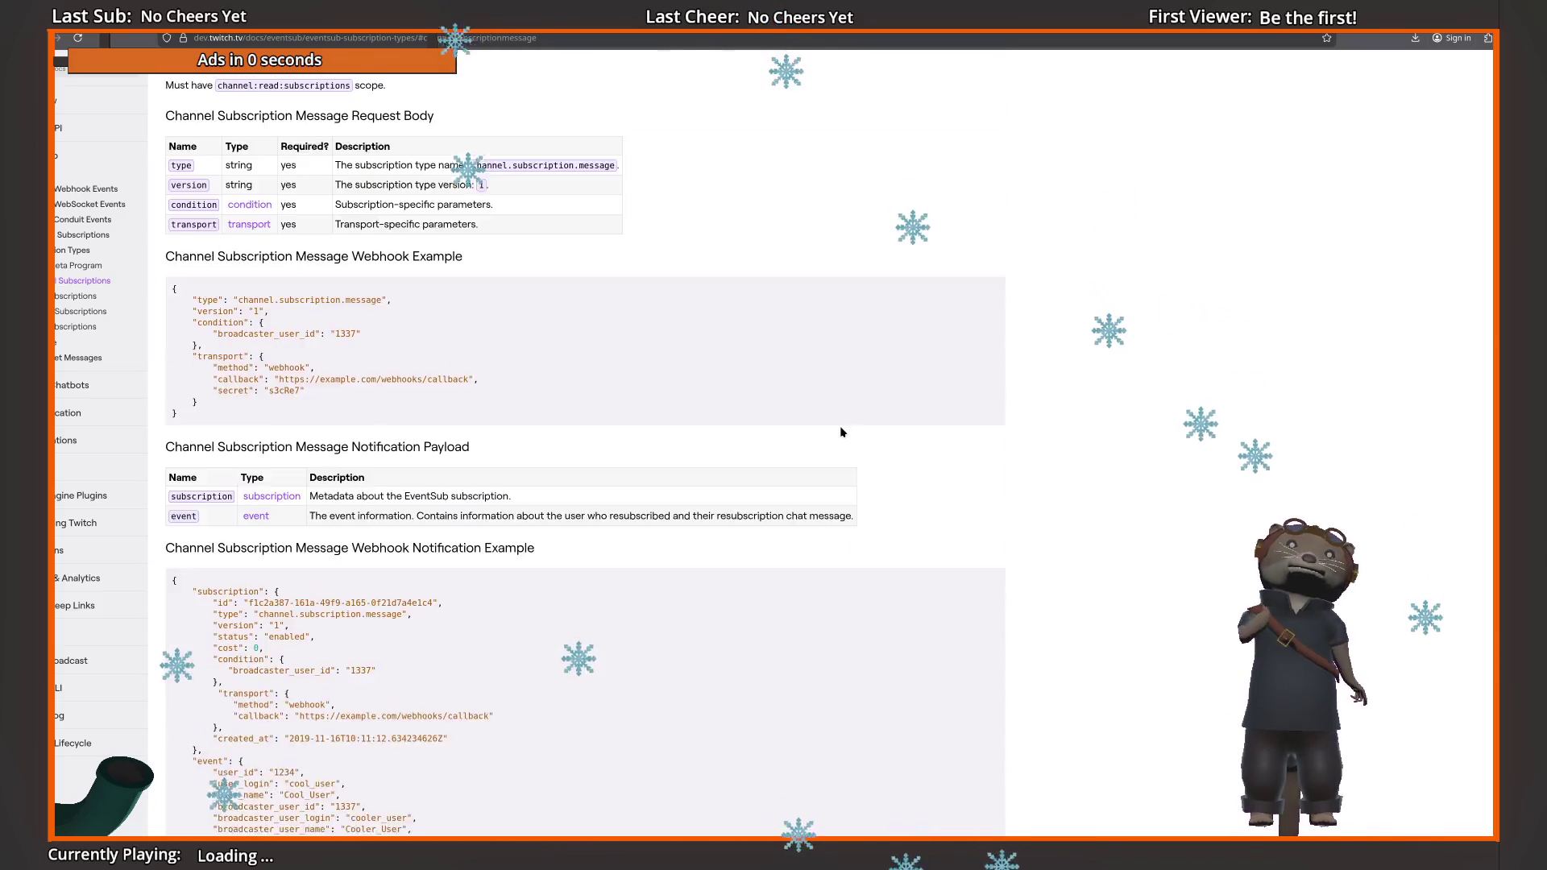
key(alt+Tab)
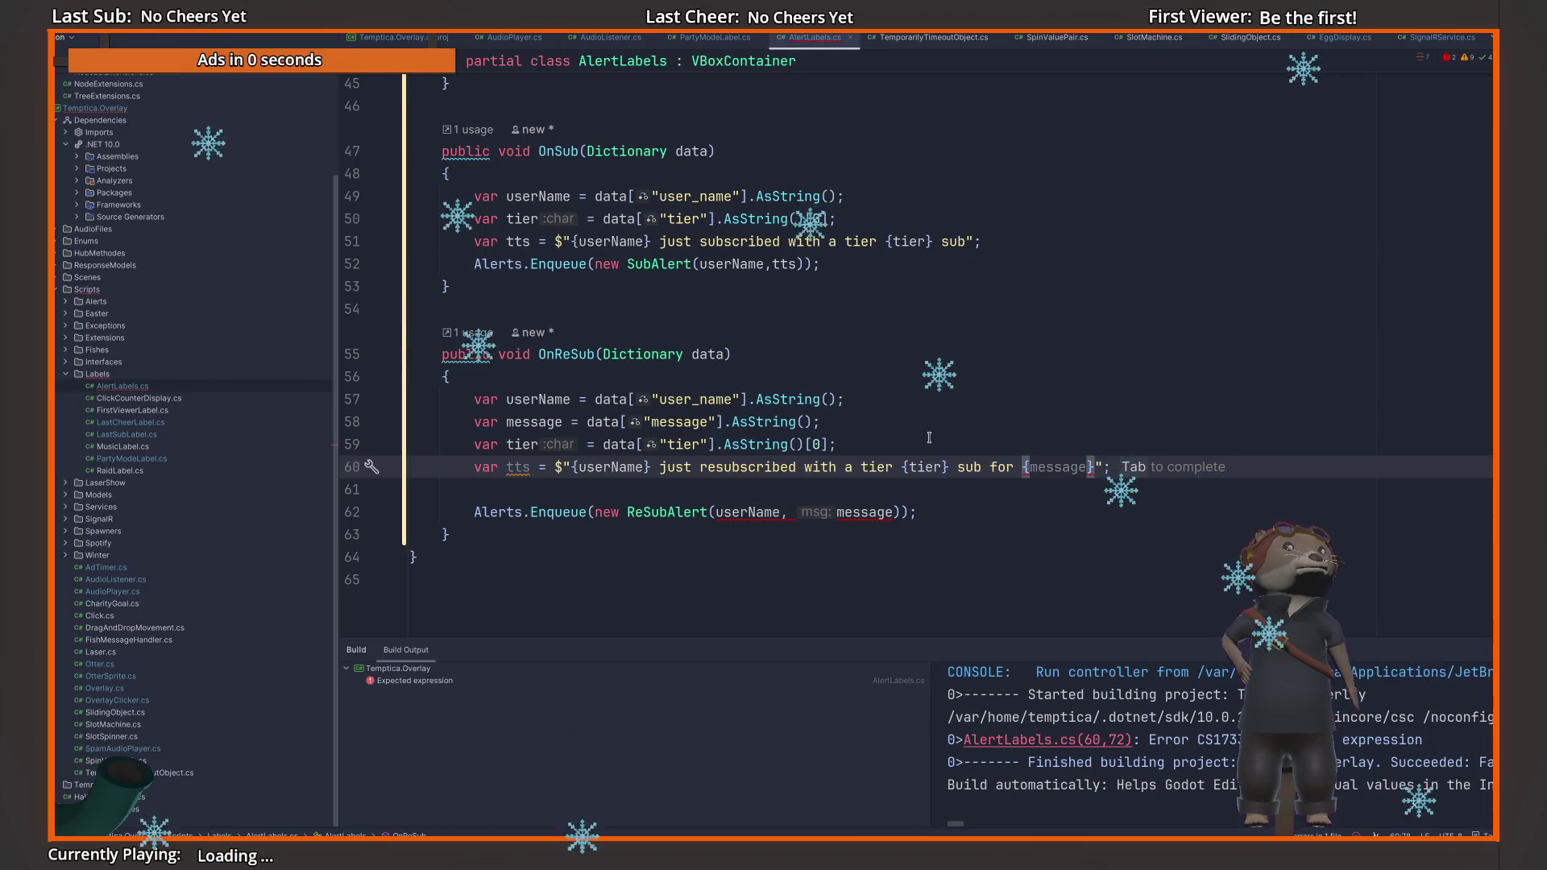
- Check the docs, then start line 60 with 'var cul = data' below OnReSub's tier line
key(Up)
key(Up)
key(alt+Tab)
scroll(602, 511, down, 5)
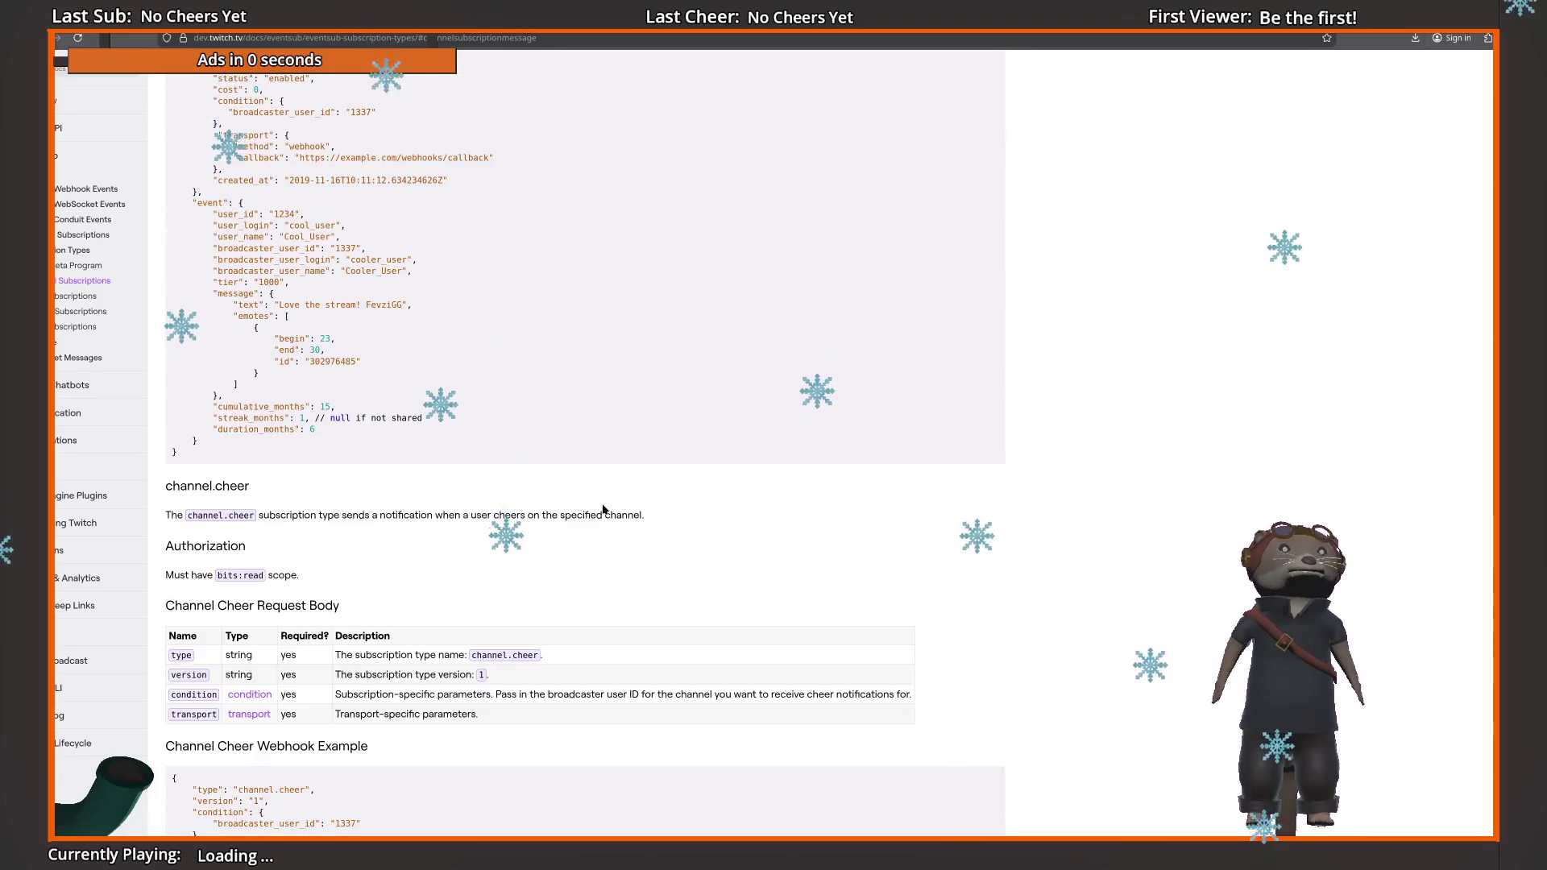
scroll(606, 499, up, 3)
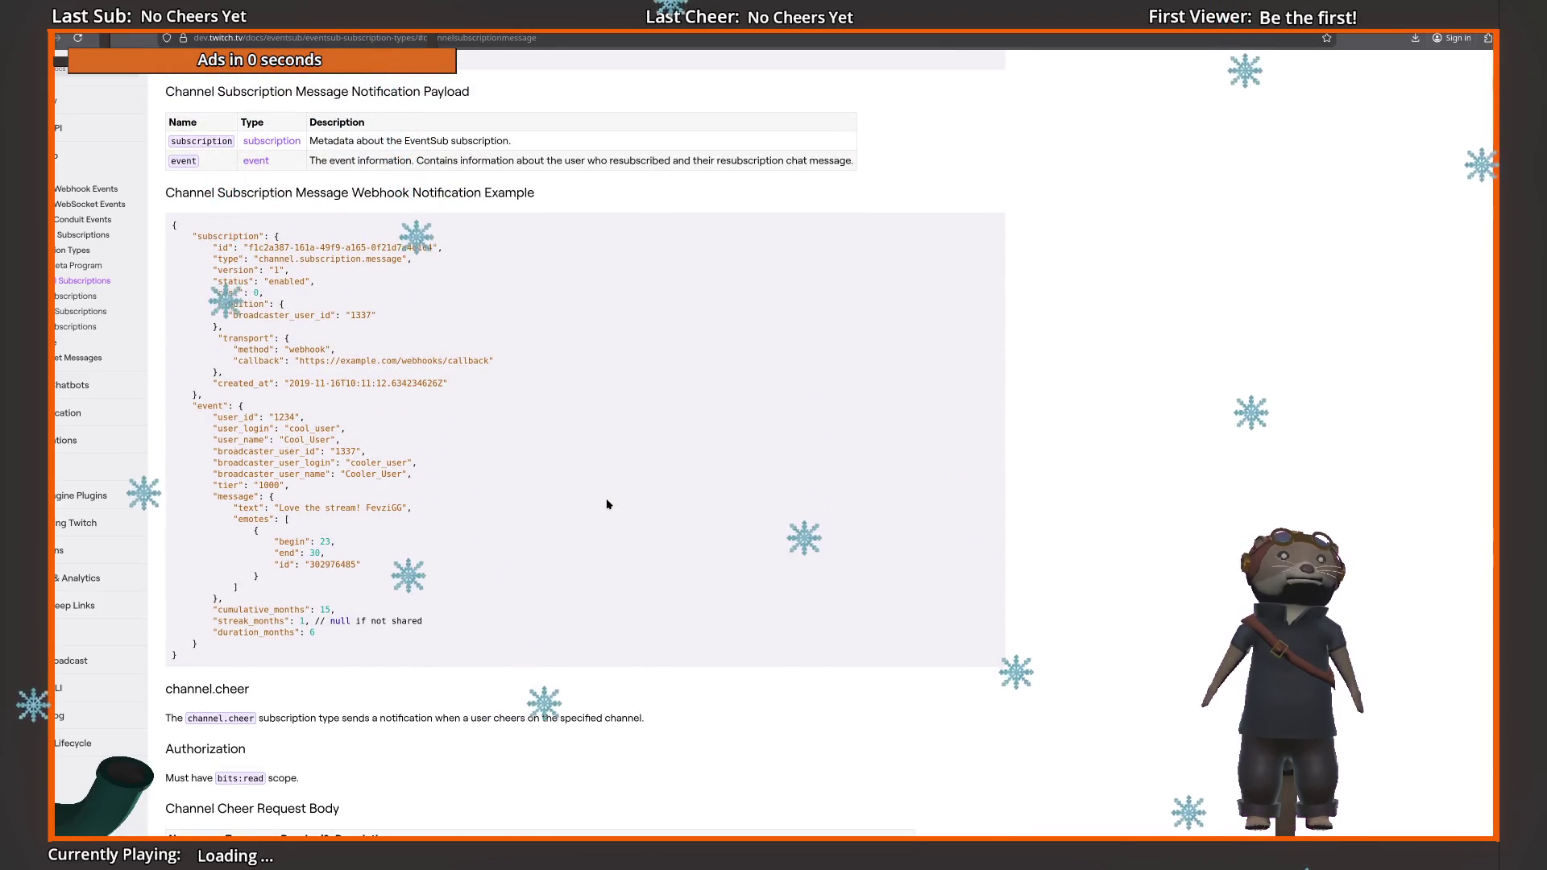
key(alt+Tab)
click(861, 445)
key(Return)
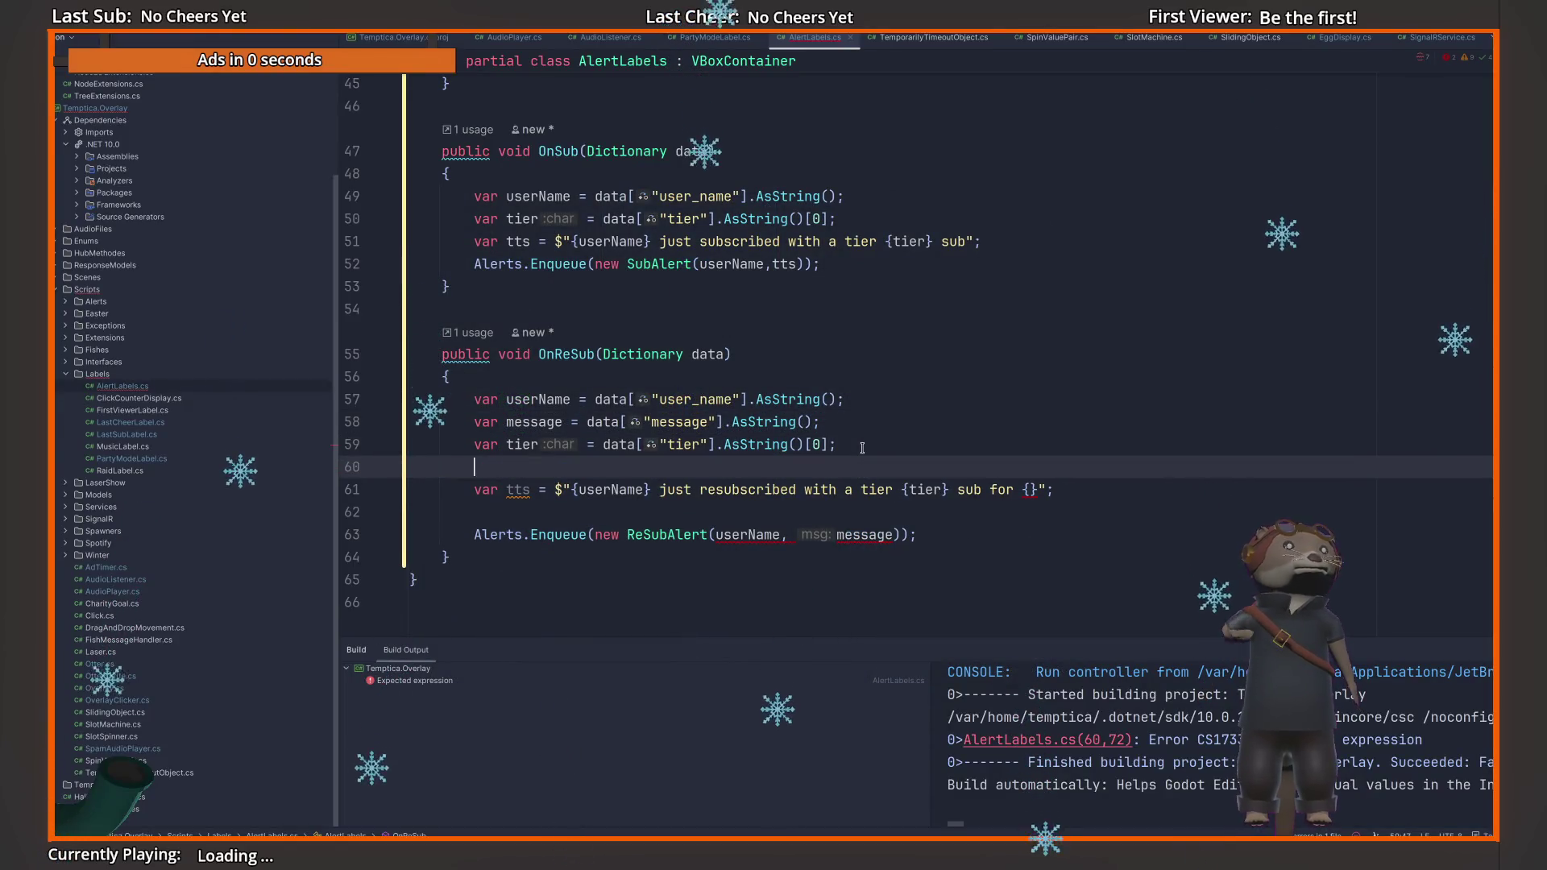
text(ar cul)
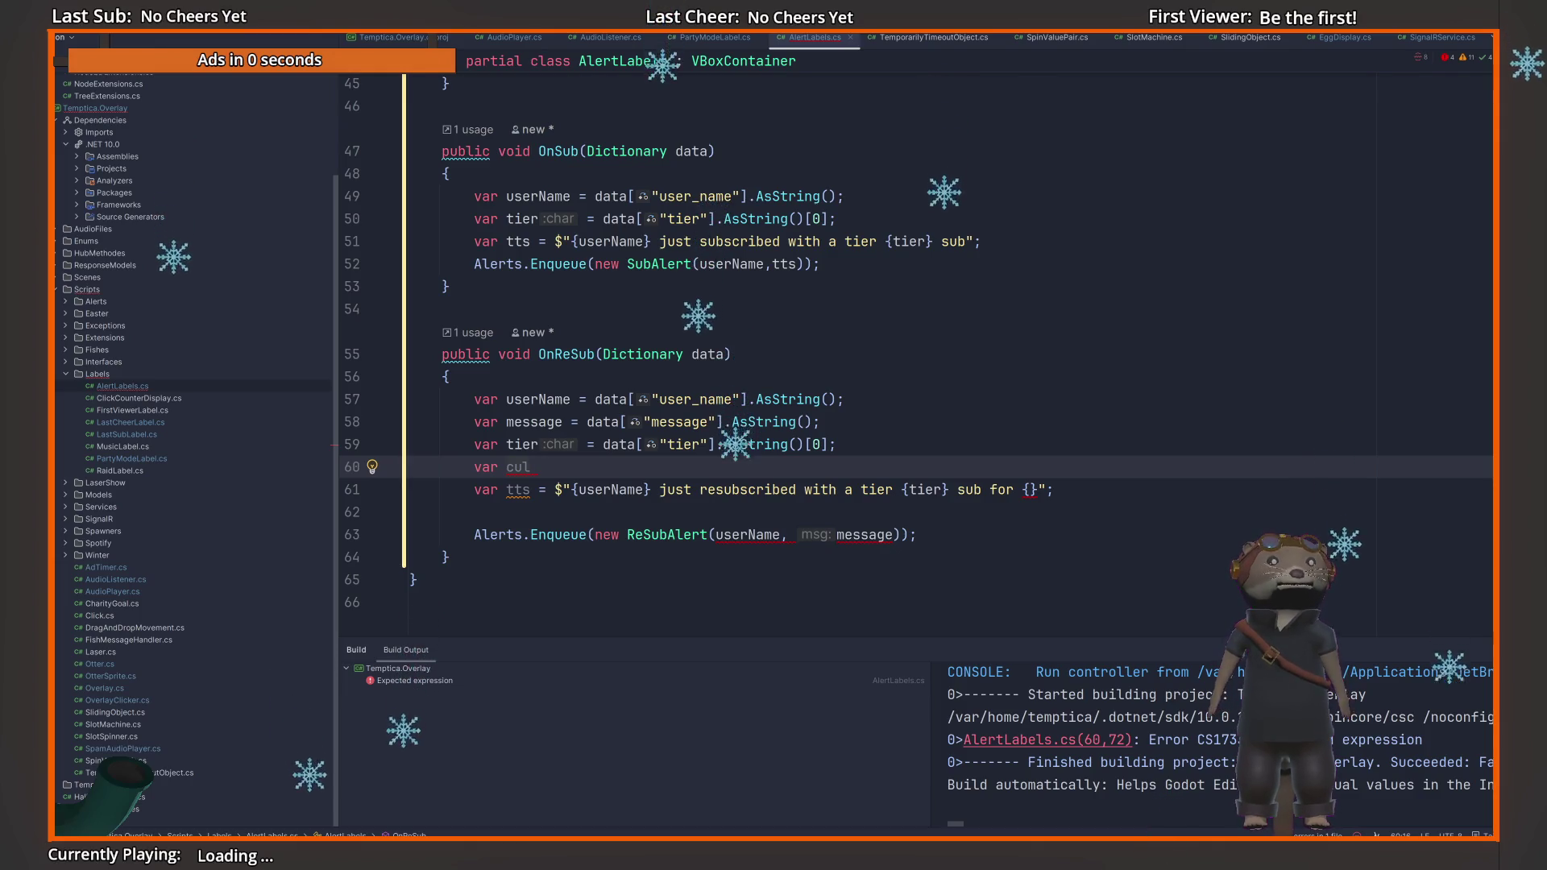
text( = data)
key(Escape)
- Complete it as data["cumulative_months"].AsStringName(); and begin a new var line
key(alt+Tab)
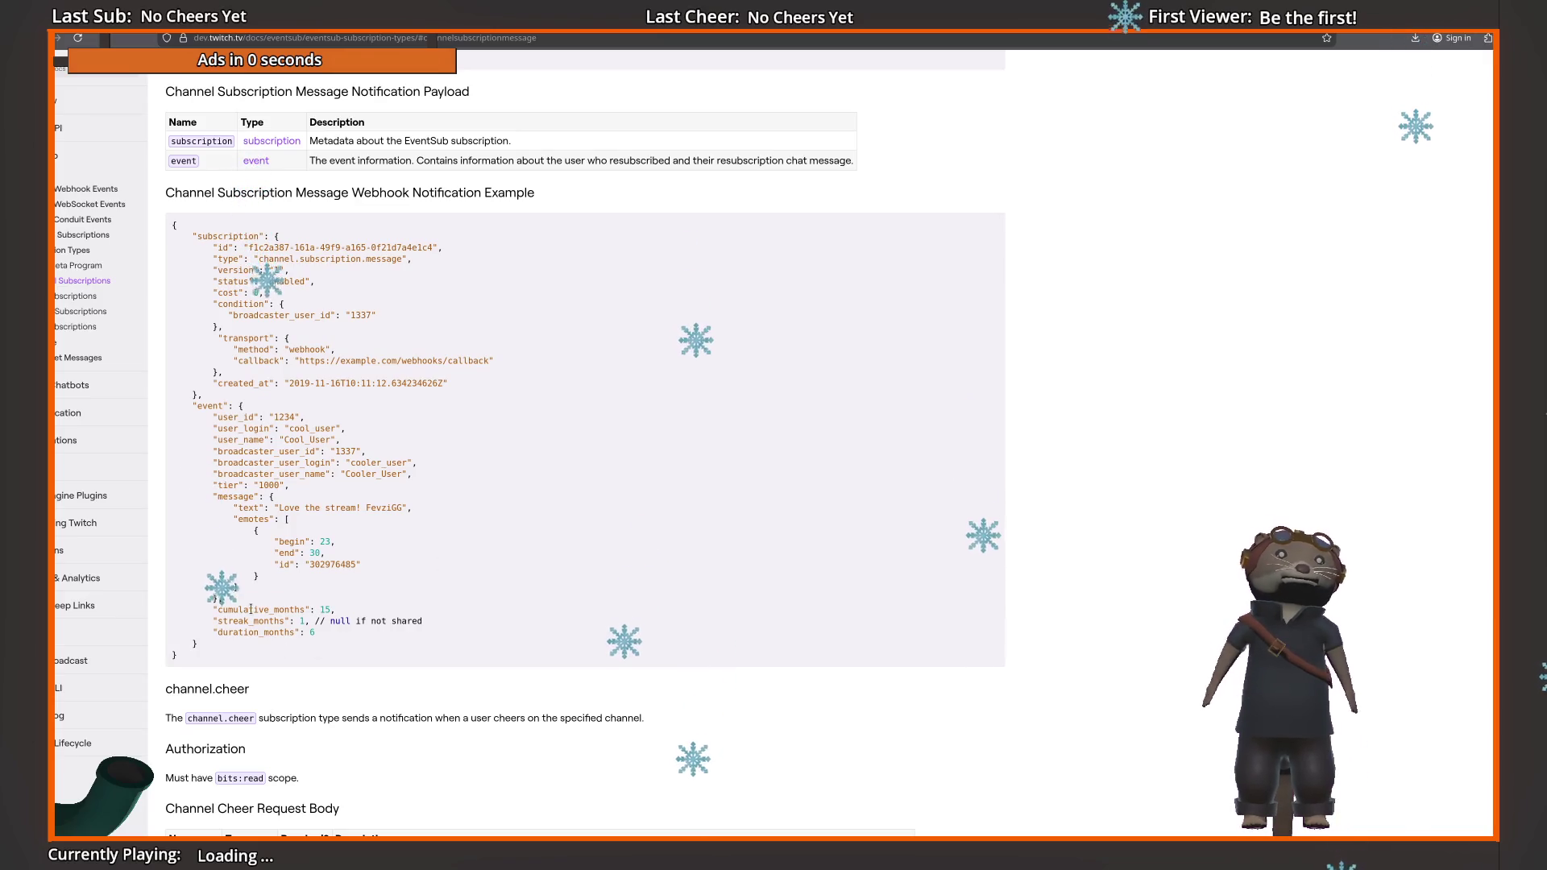
key(alt+Tab)
text(cumulative_months)
text("].ass)
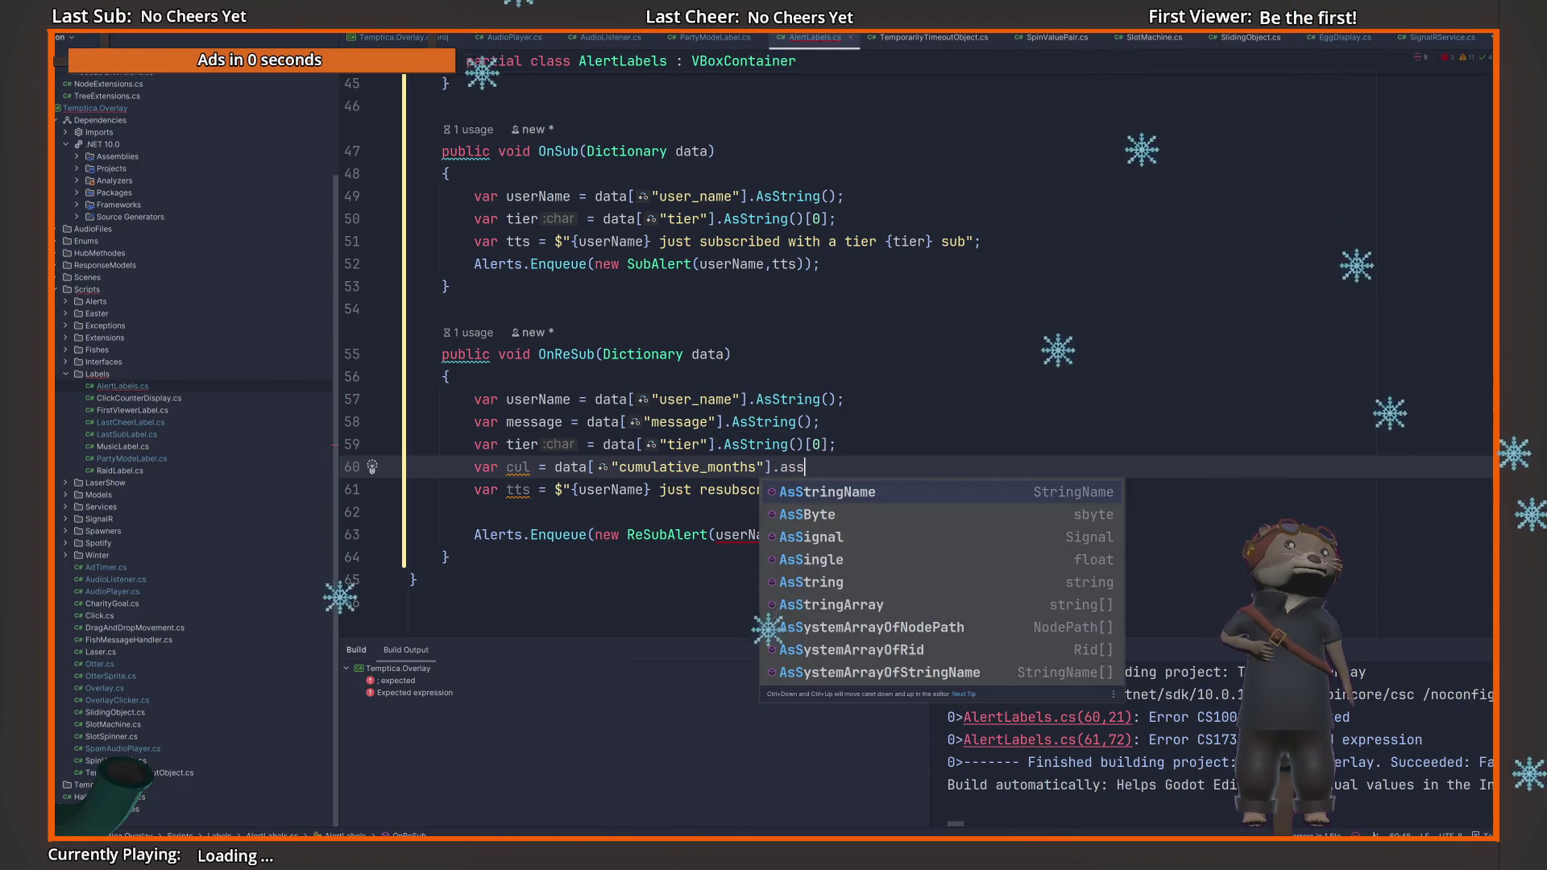
key(Return)
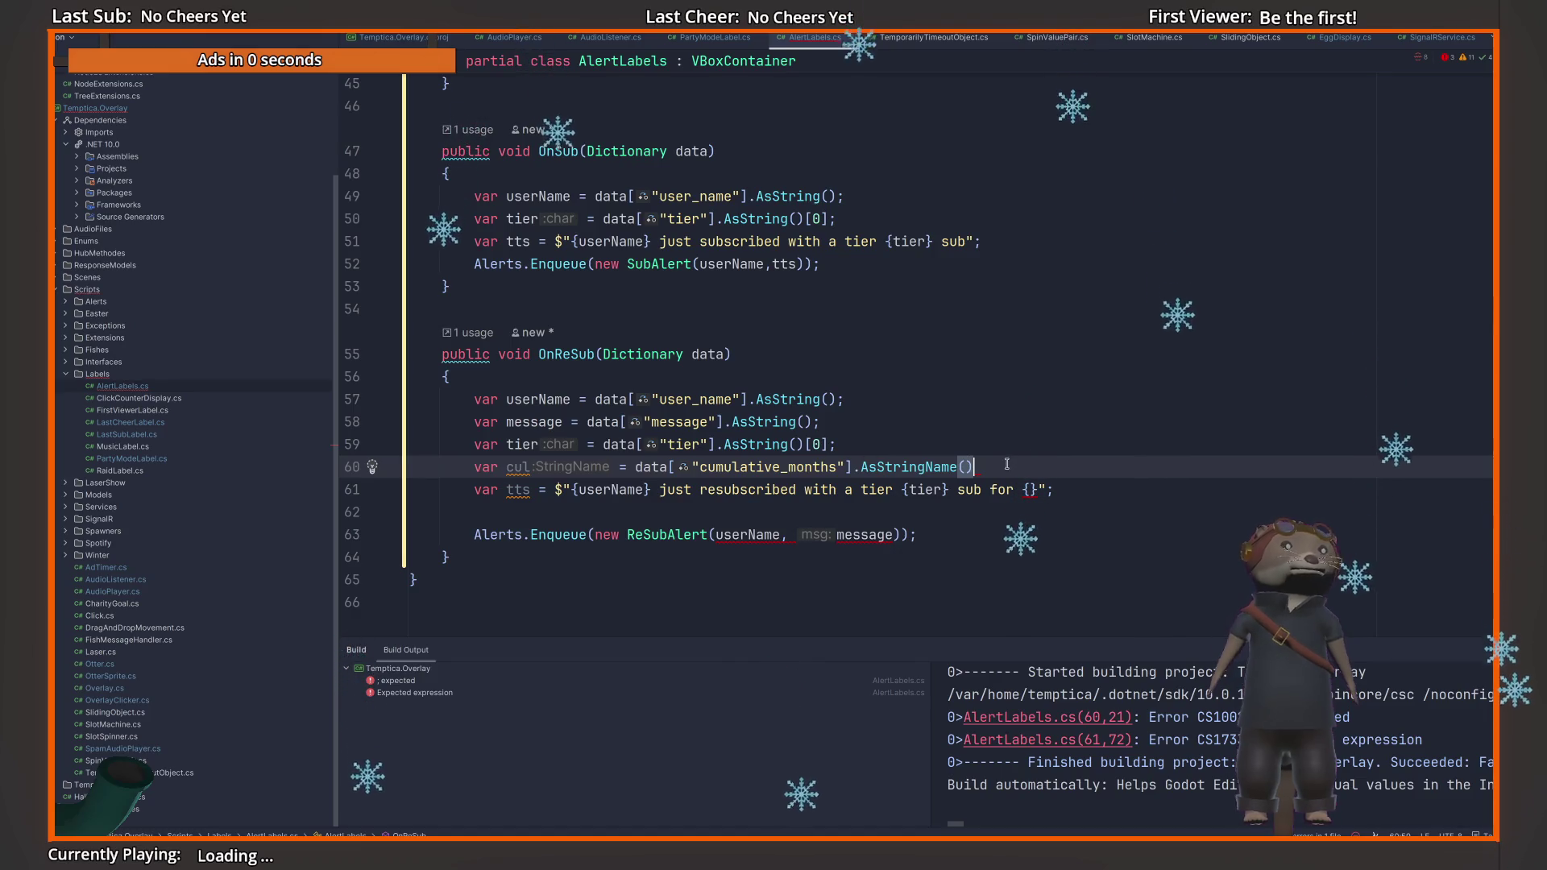
text(;)
key(Return)
text(var)
key(alt+Tab)
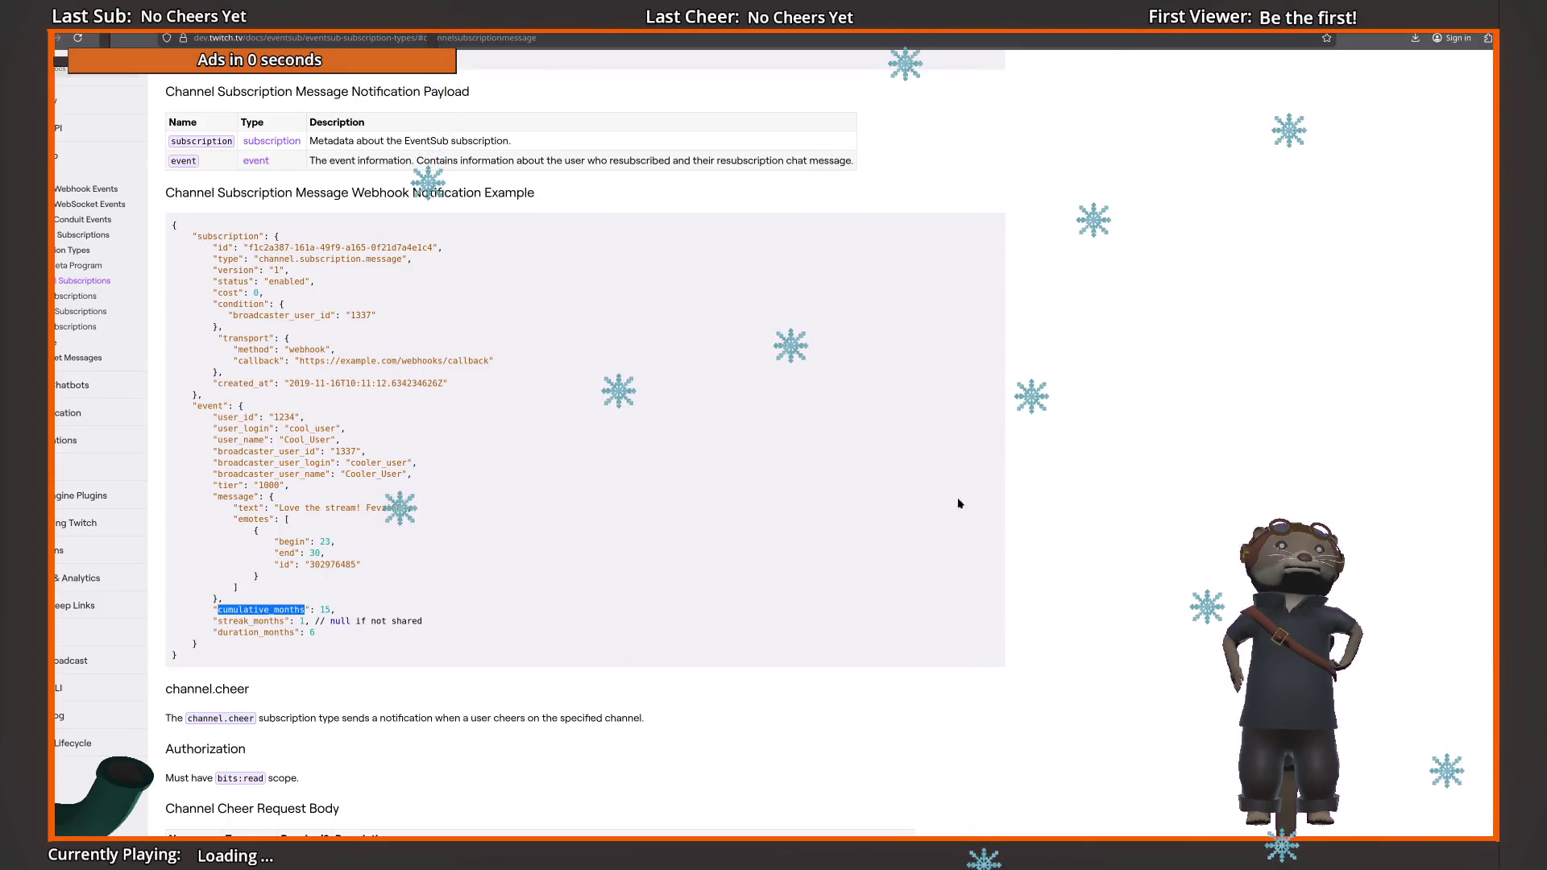
key(alt+Tab)
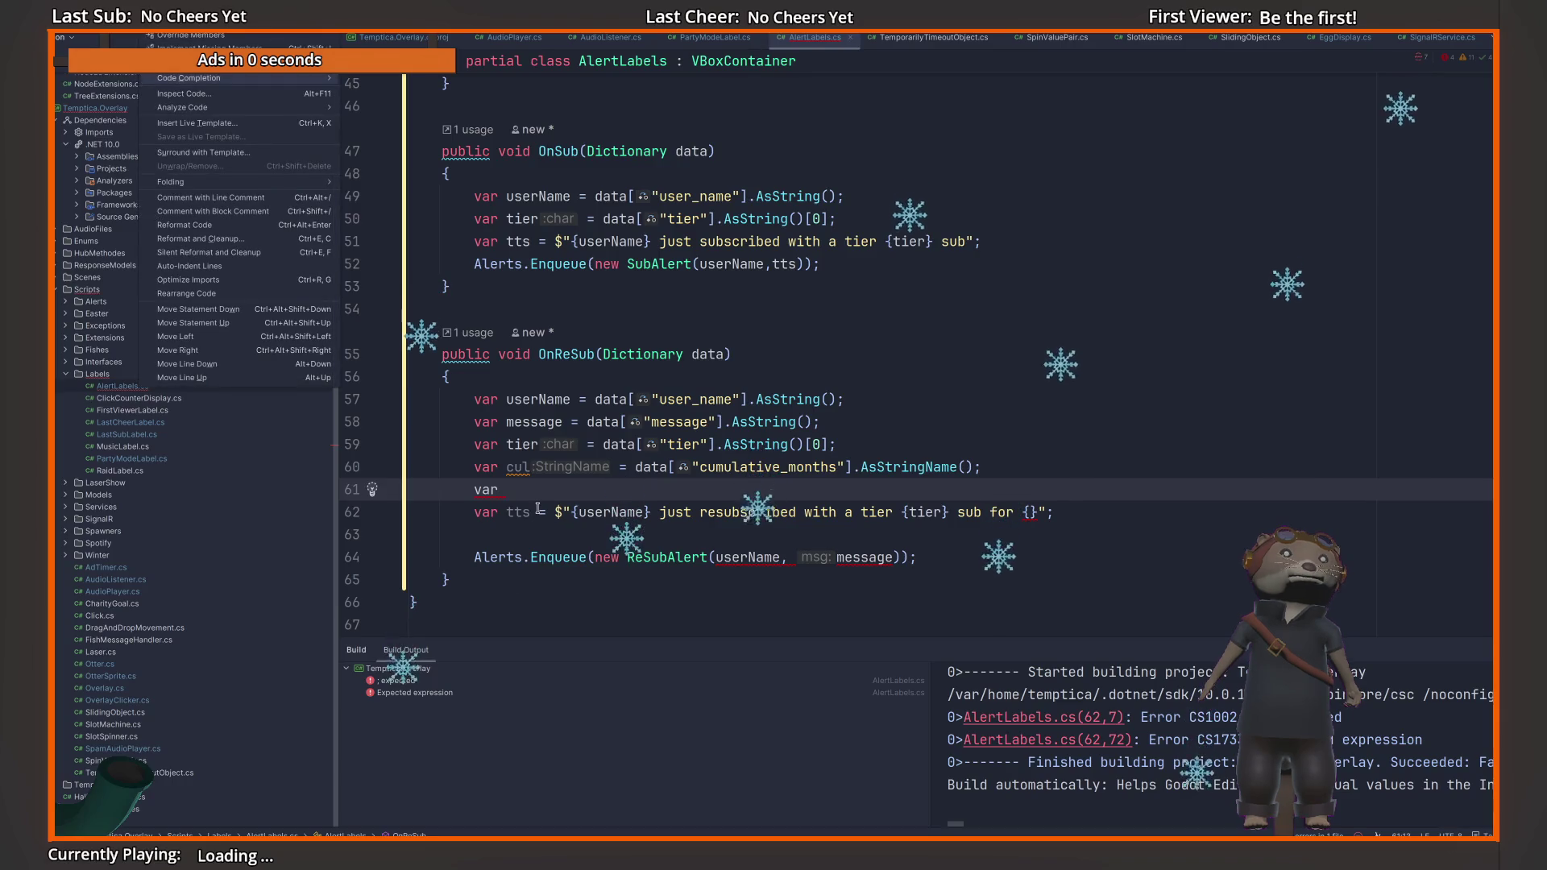
- Read streak_months into a streak variable and add '{cul} months.' to the TTS text
key(Escape)
text(streak)
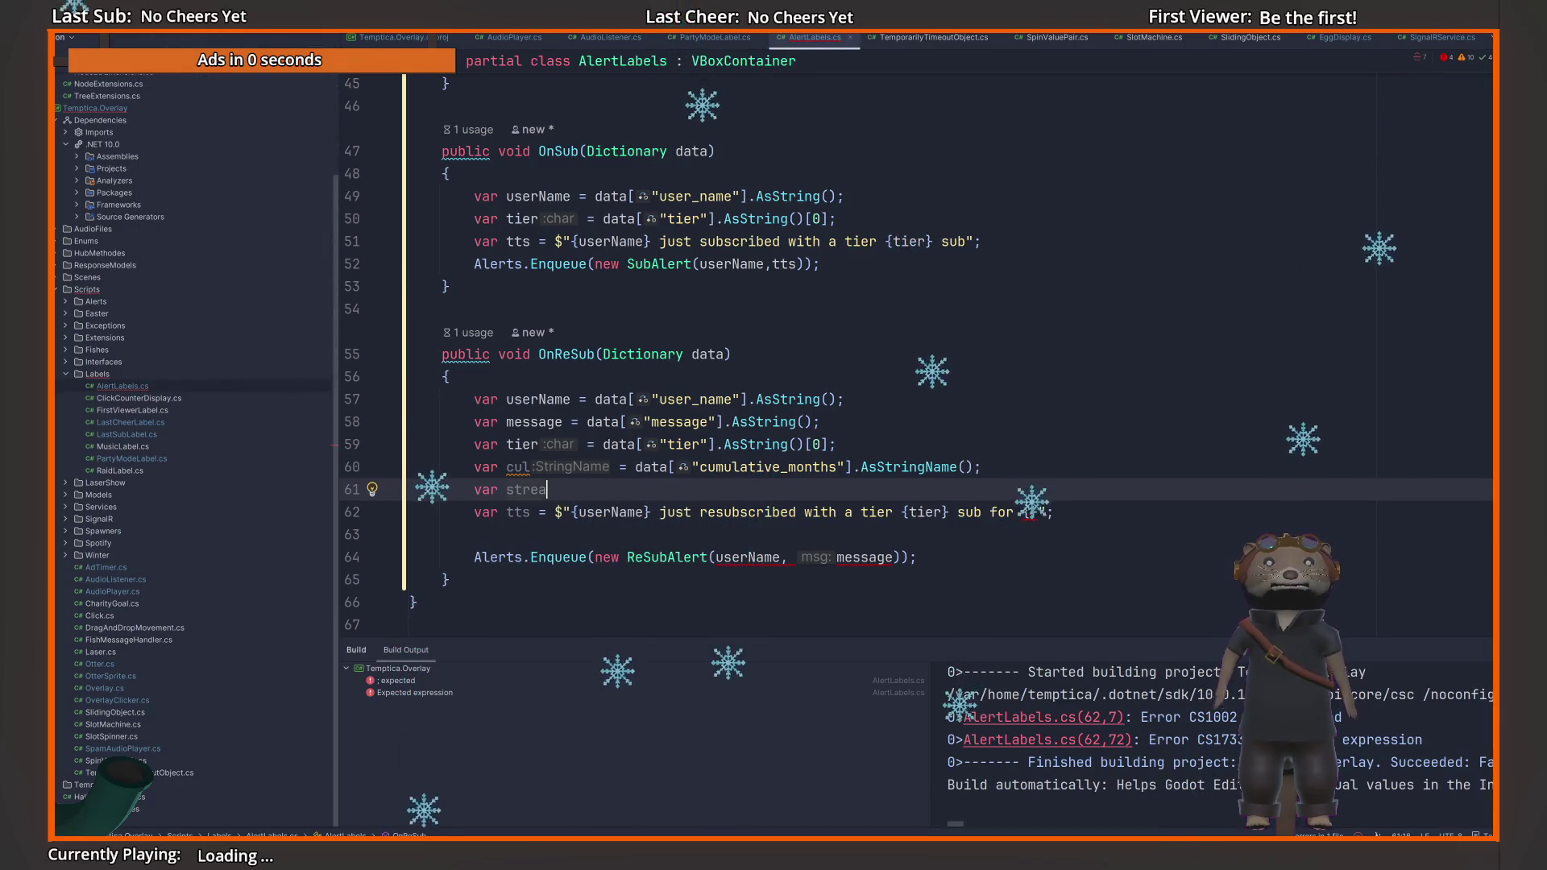
key(Tab)
key(ctrl+Left)
key(ctrl+Left)
key(ctrl+Left)
text(_months)
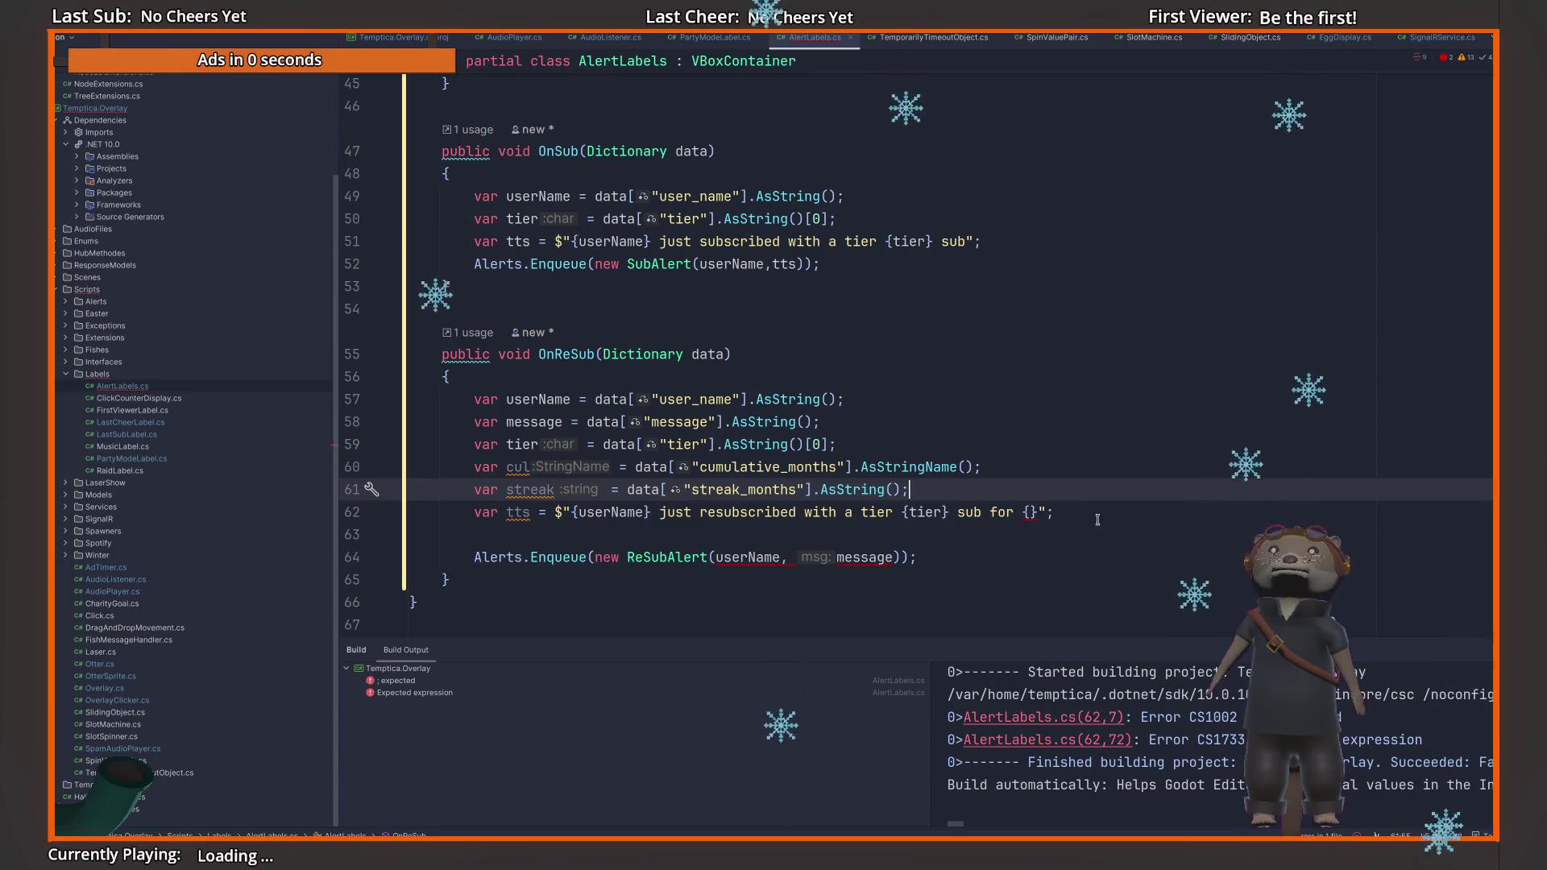
click(1032, 512)
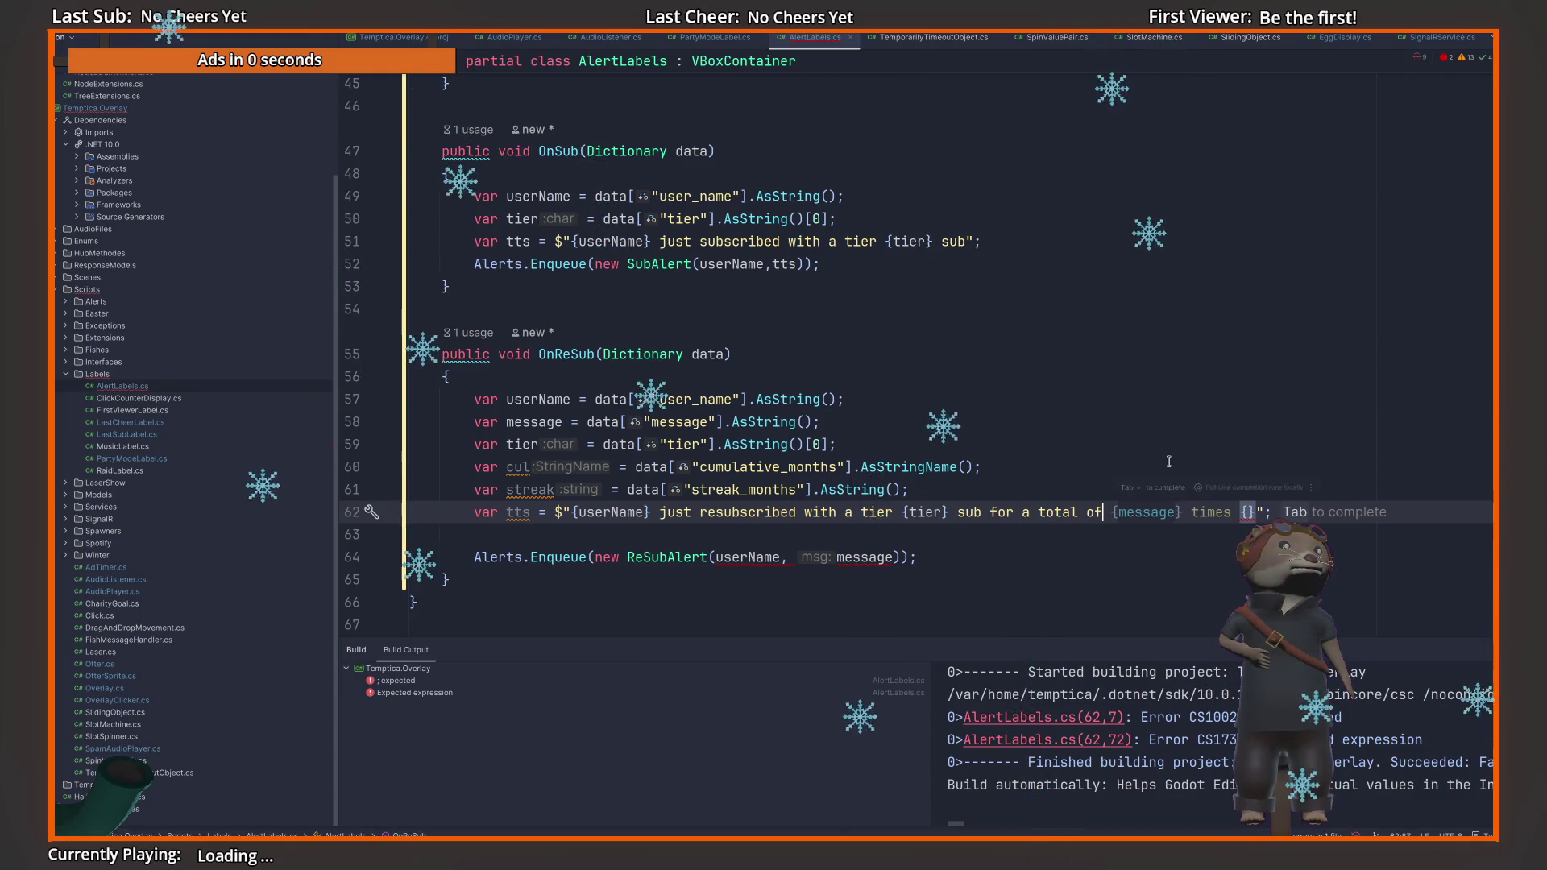
text({)
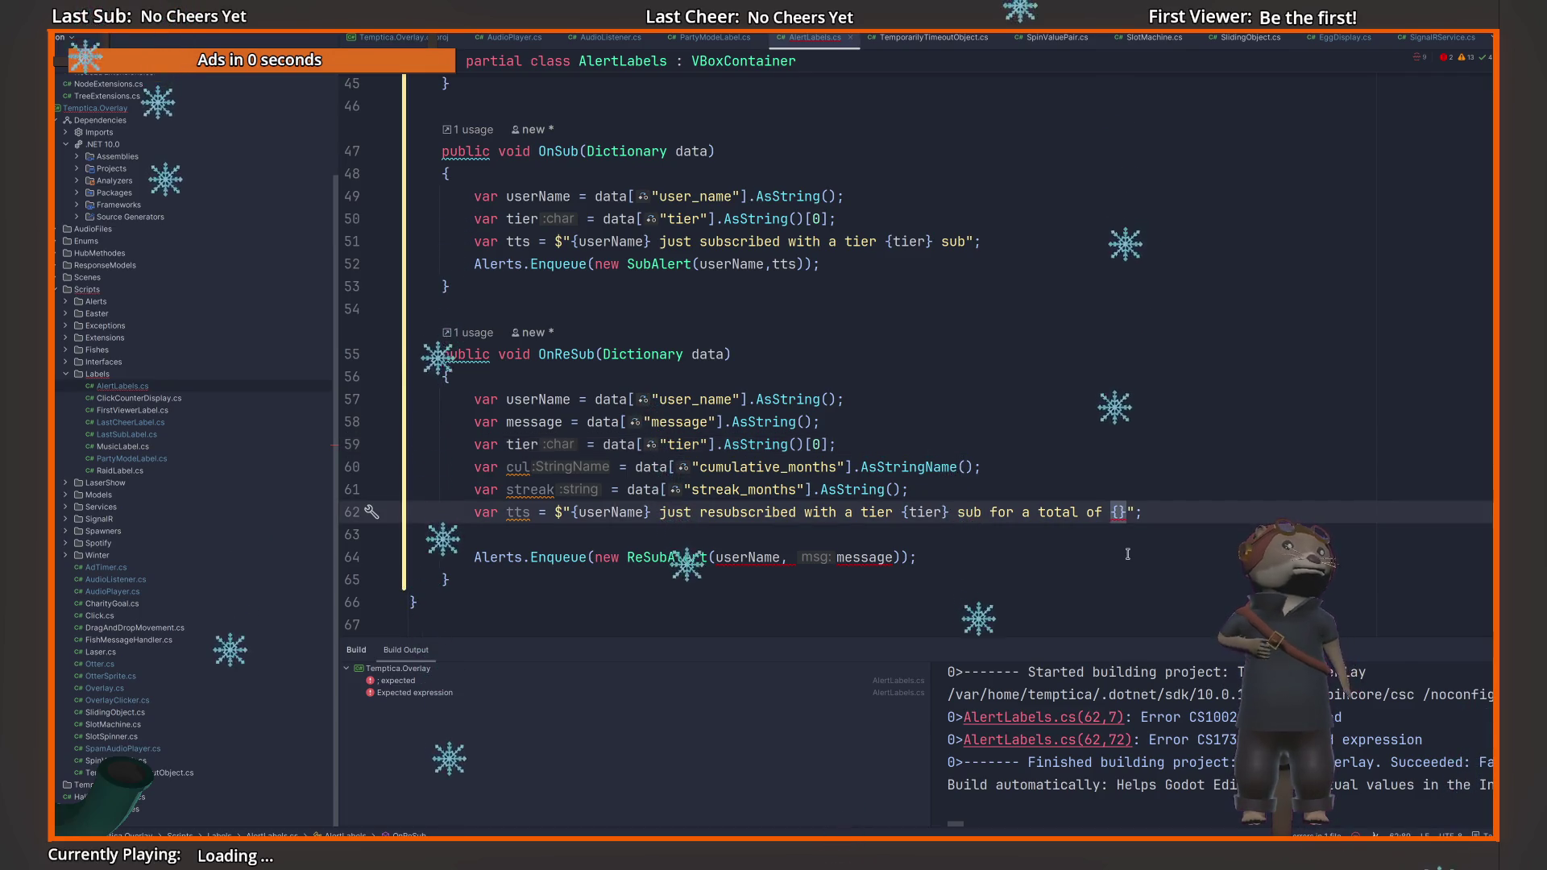
text(cul} )
text(months.)
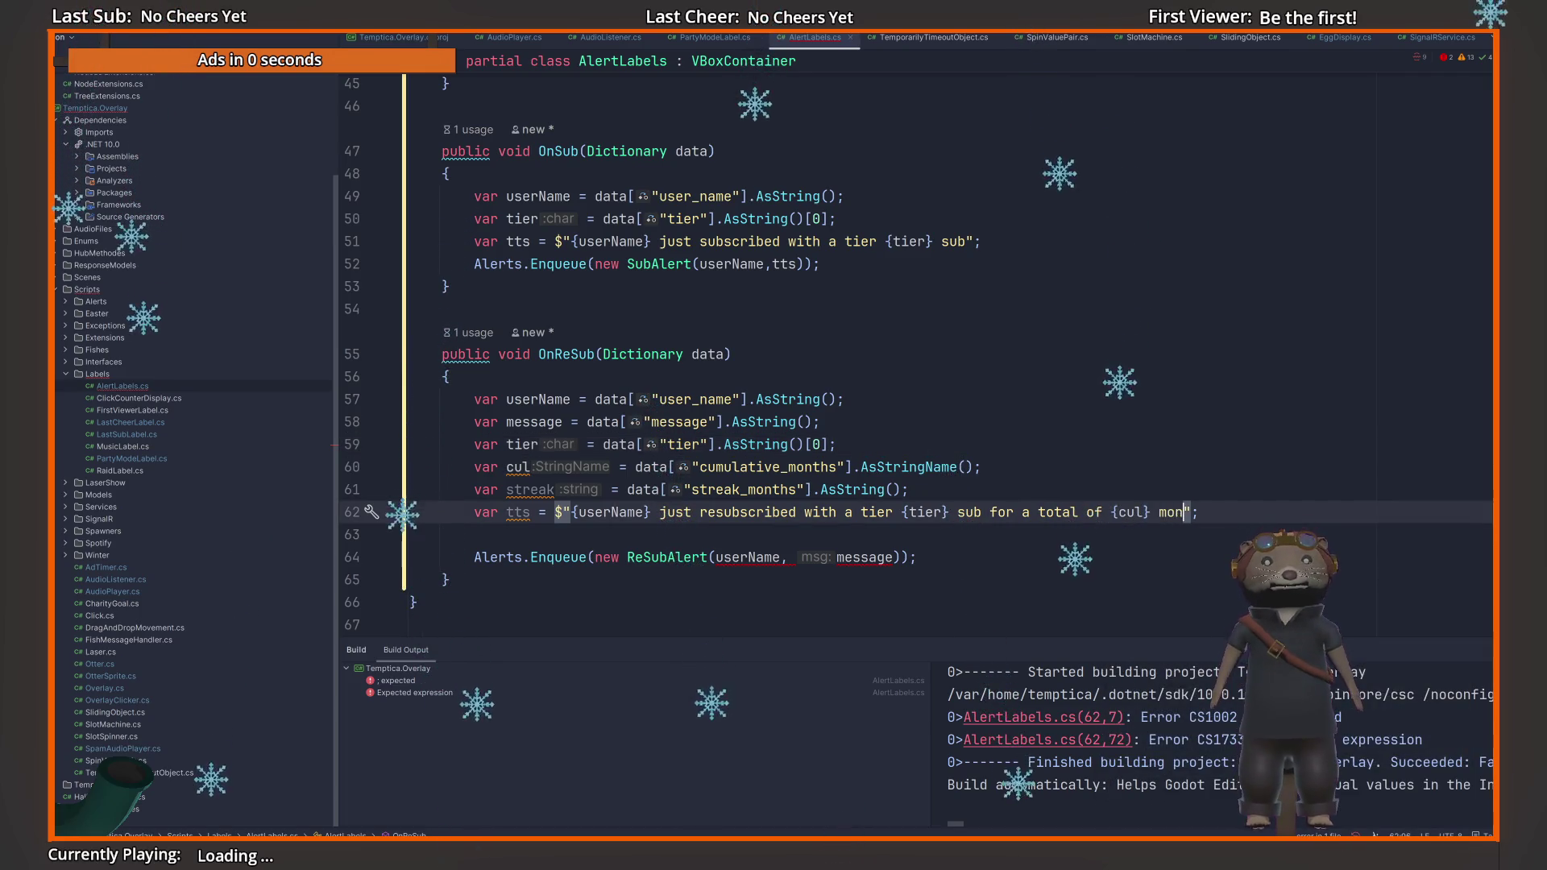
click(1220, 512)
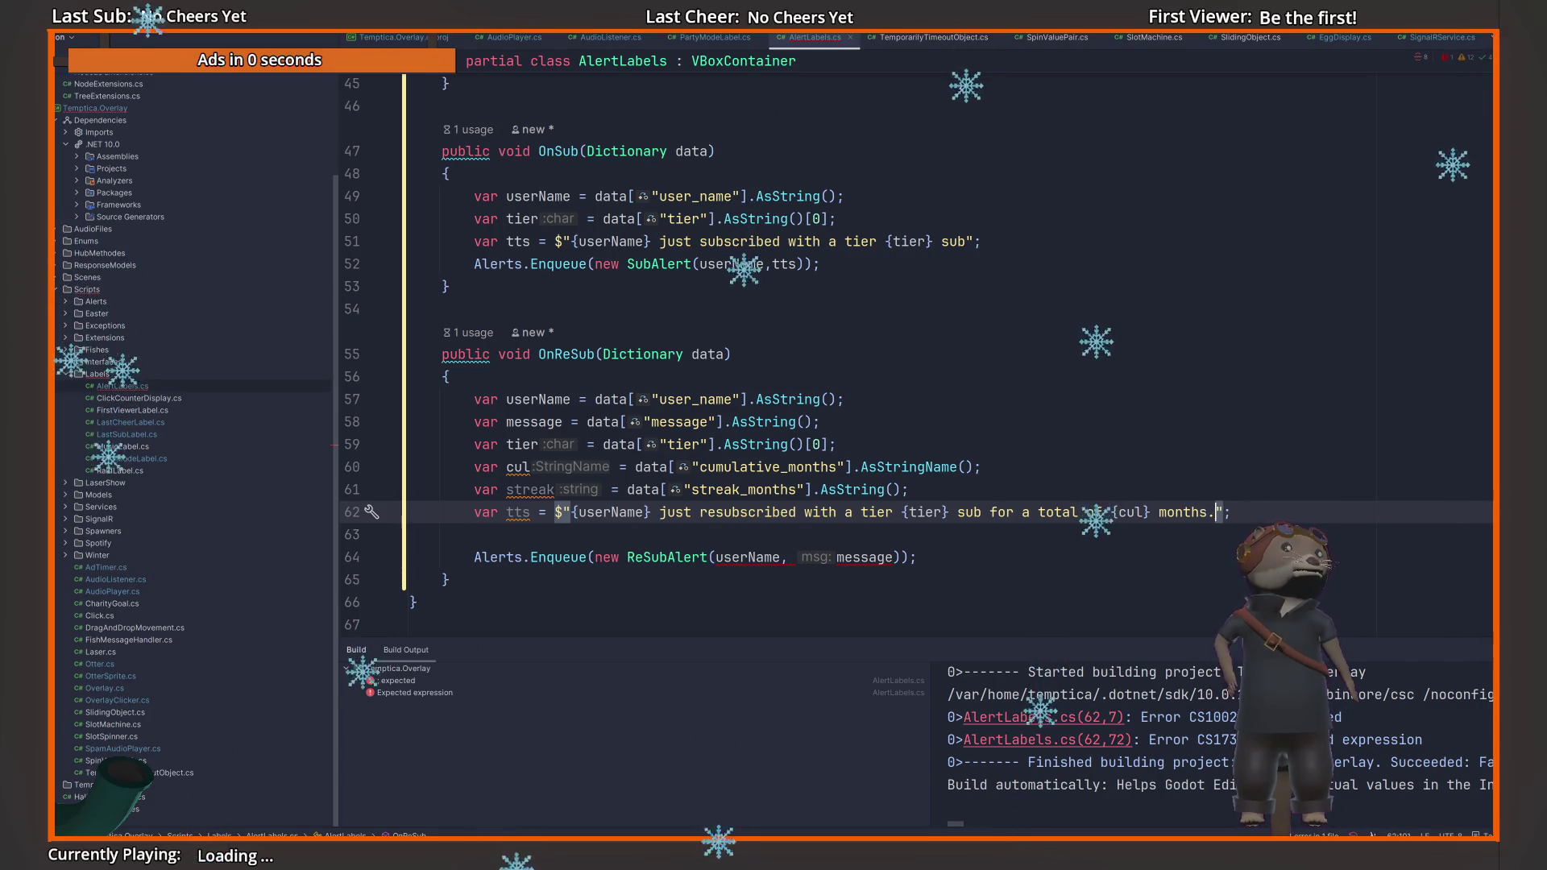
- Add the condition if (!string.IsNullOrEmpty(streak)) below the TTS line
key(Return)
text(if(stt)
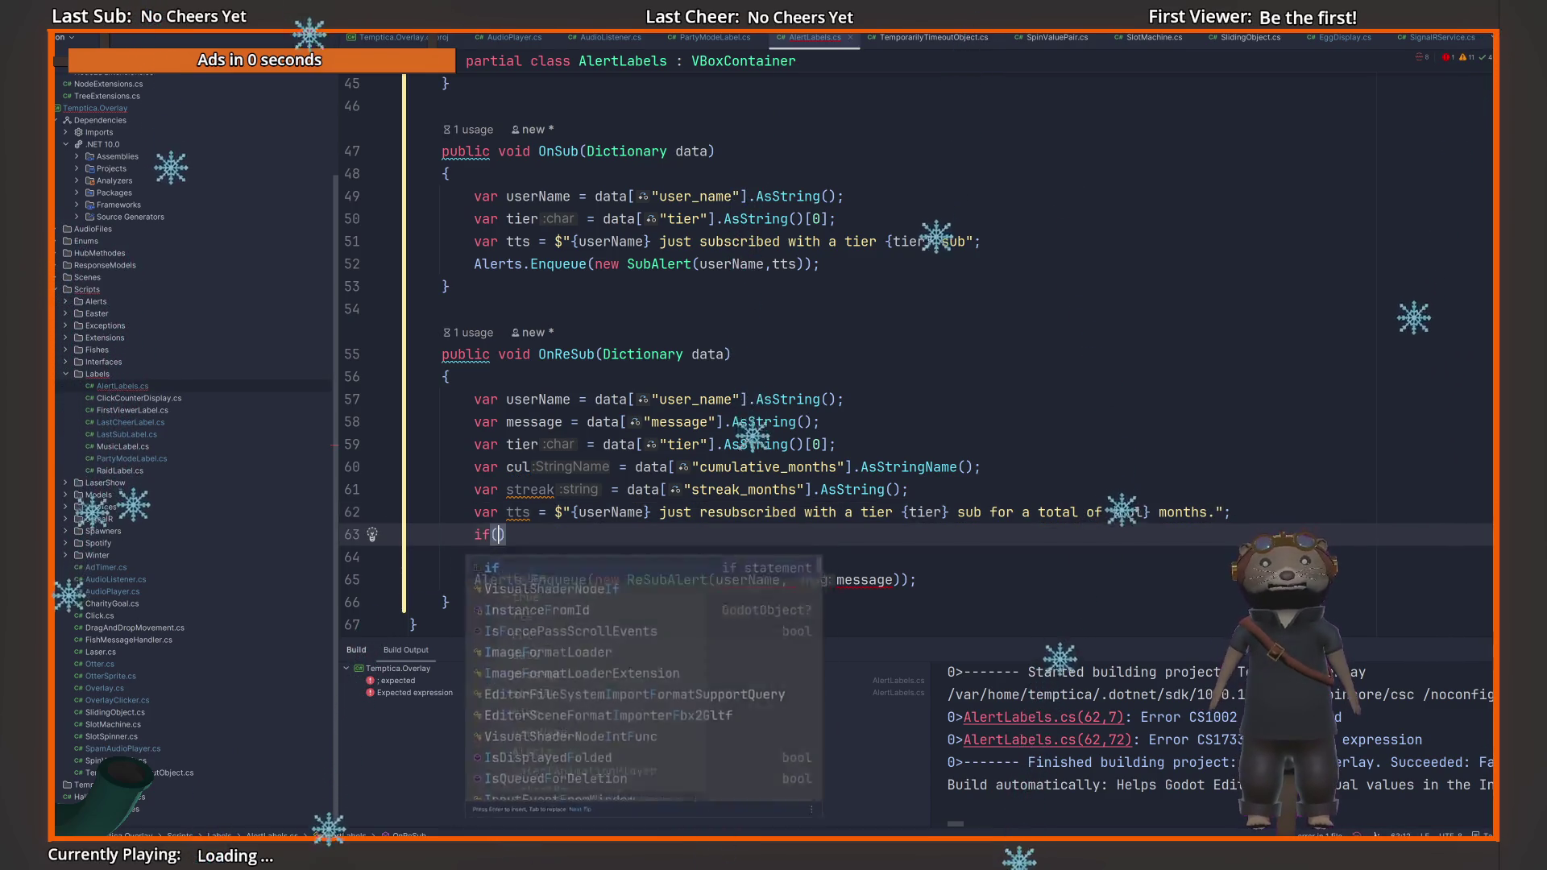
key(BackSpace)
key(BackSpace)
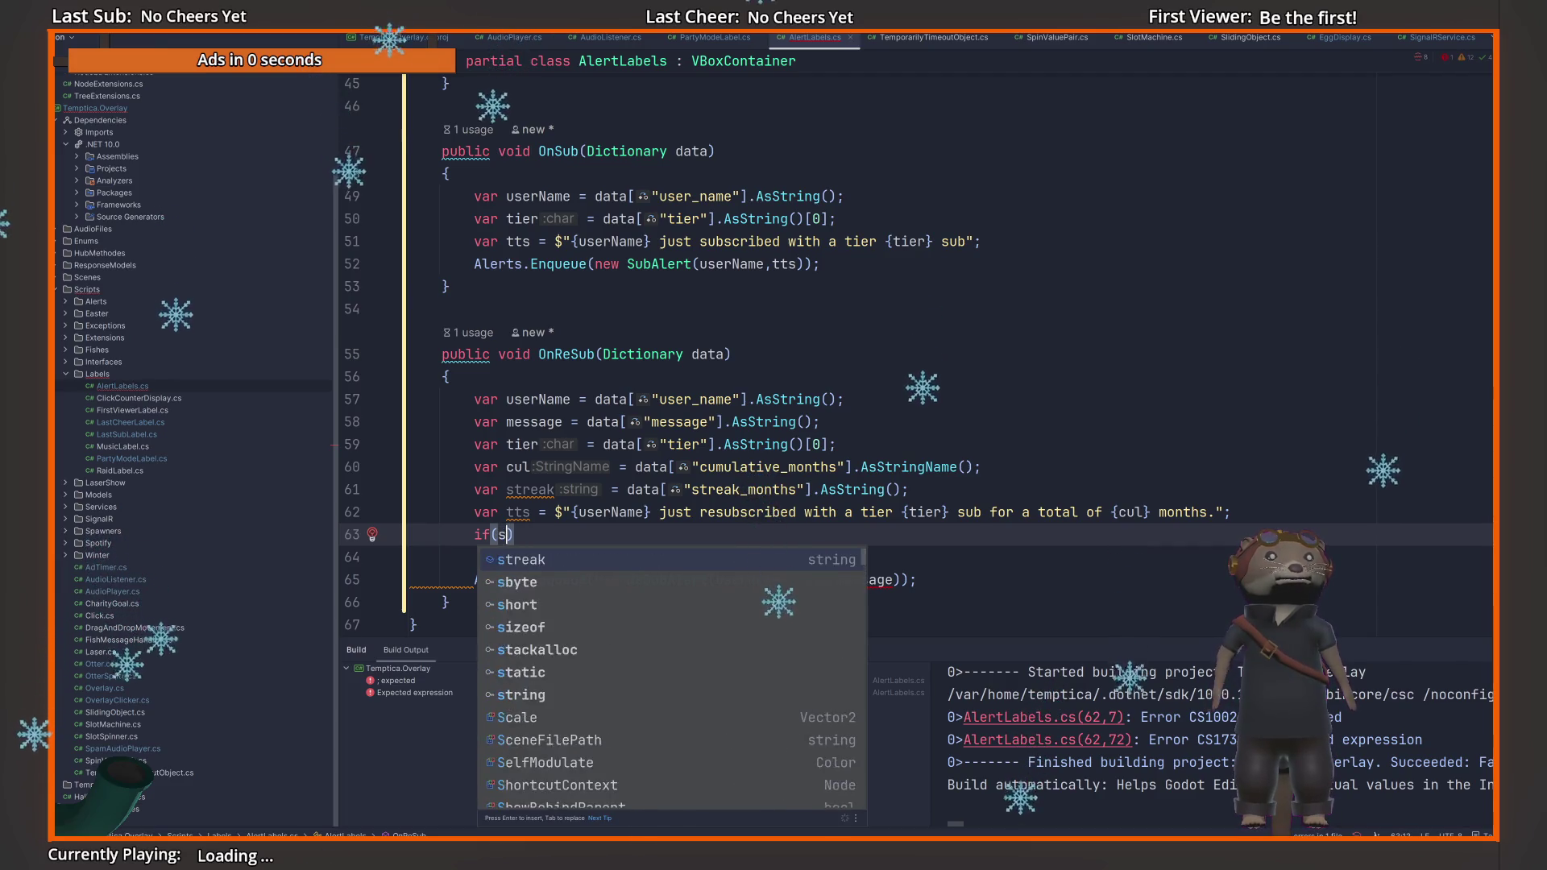
text(Casting)
key(Return)
text(.)
key(ctrl+z)
key(ctrl+z)
key(ctrl+z)
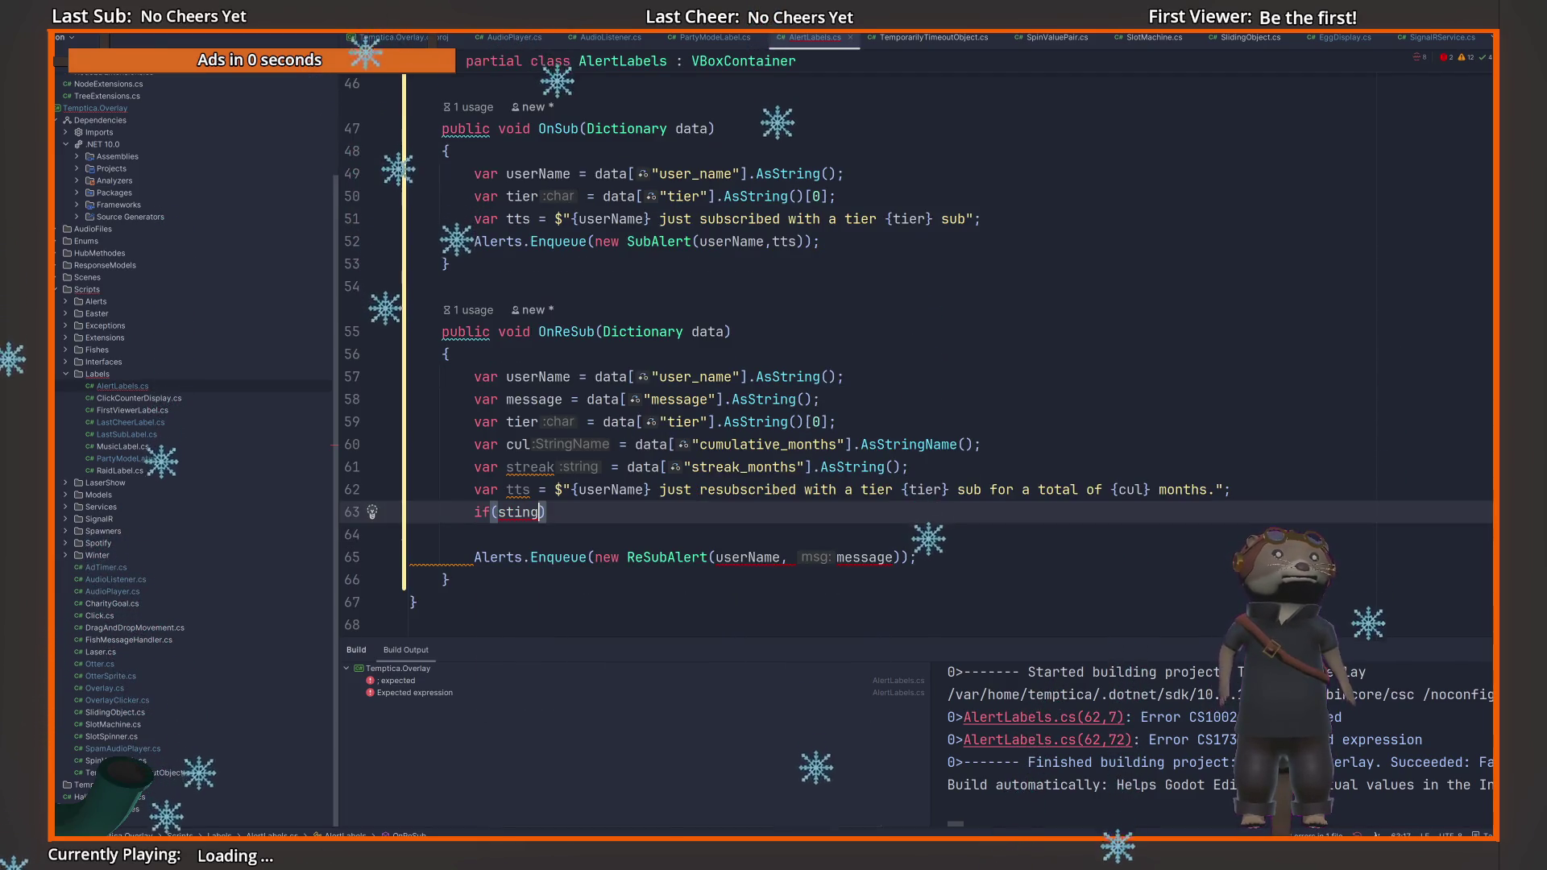
text(tring.)
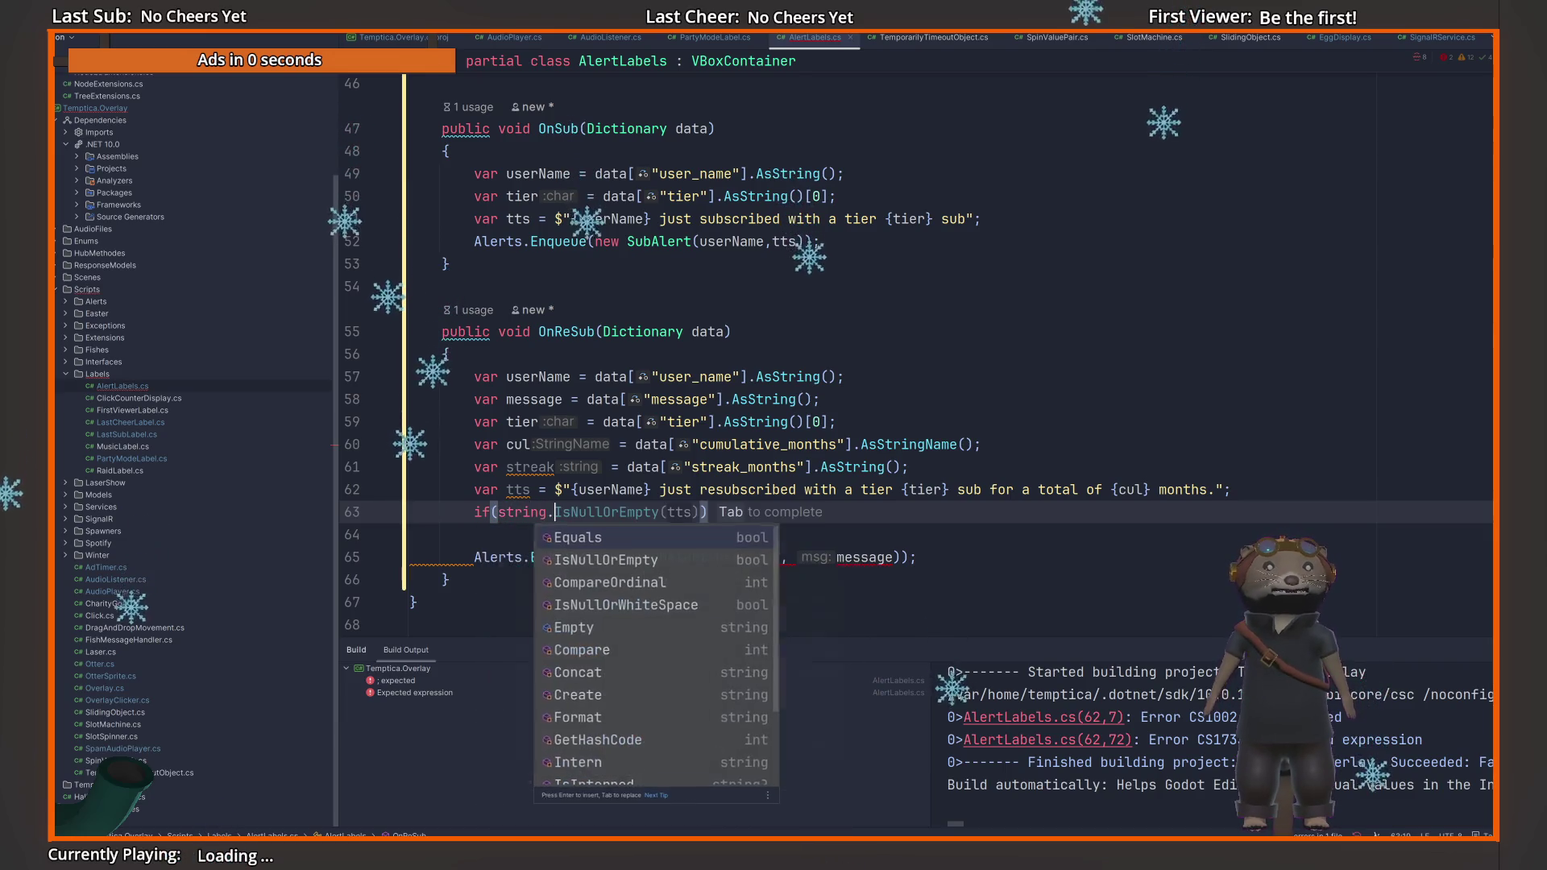
key(Tab)
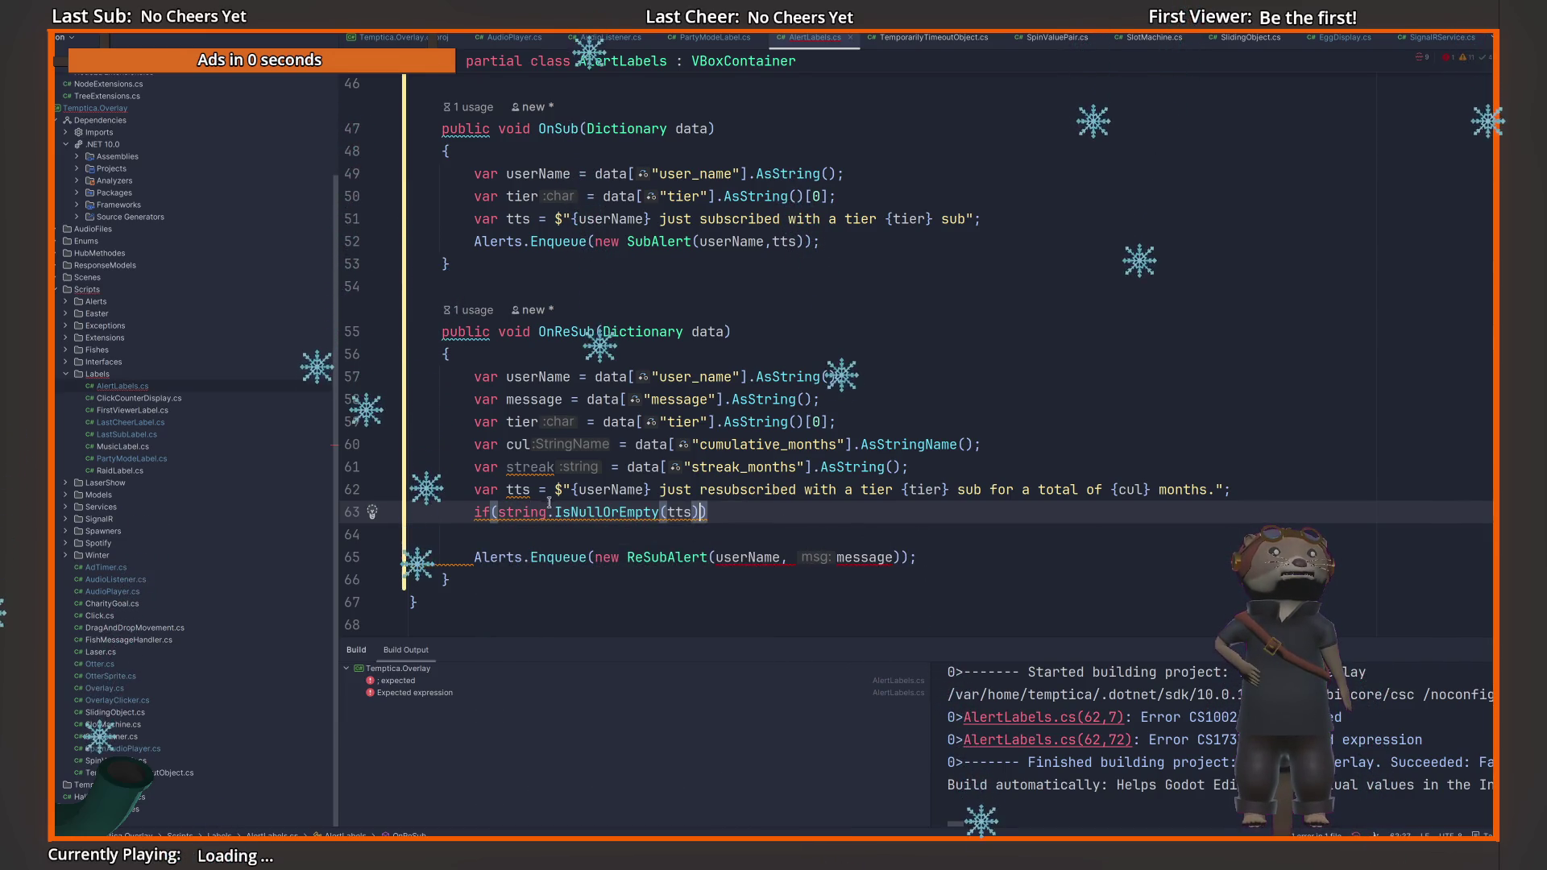
click(554, 467)
double_click(687, 512)
text(streak)
click(498, 512)
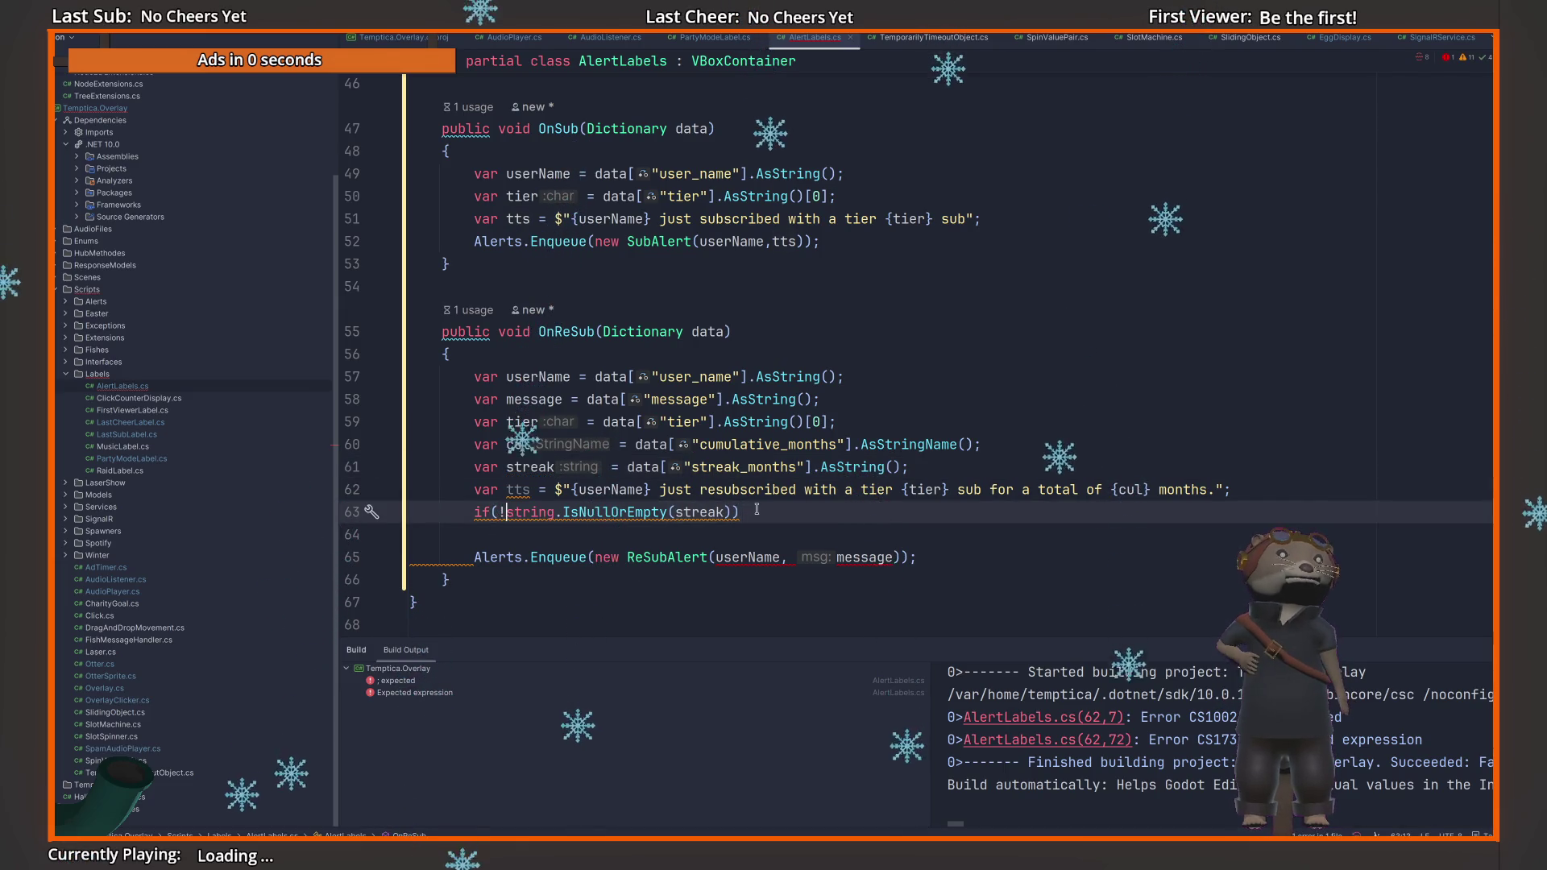
text(!)
key(End)
- Inside its block, append $" with a streak of {streak} " to tts
key(Return)
text({)
key(Return)
text(tts+)
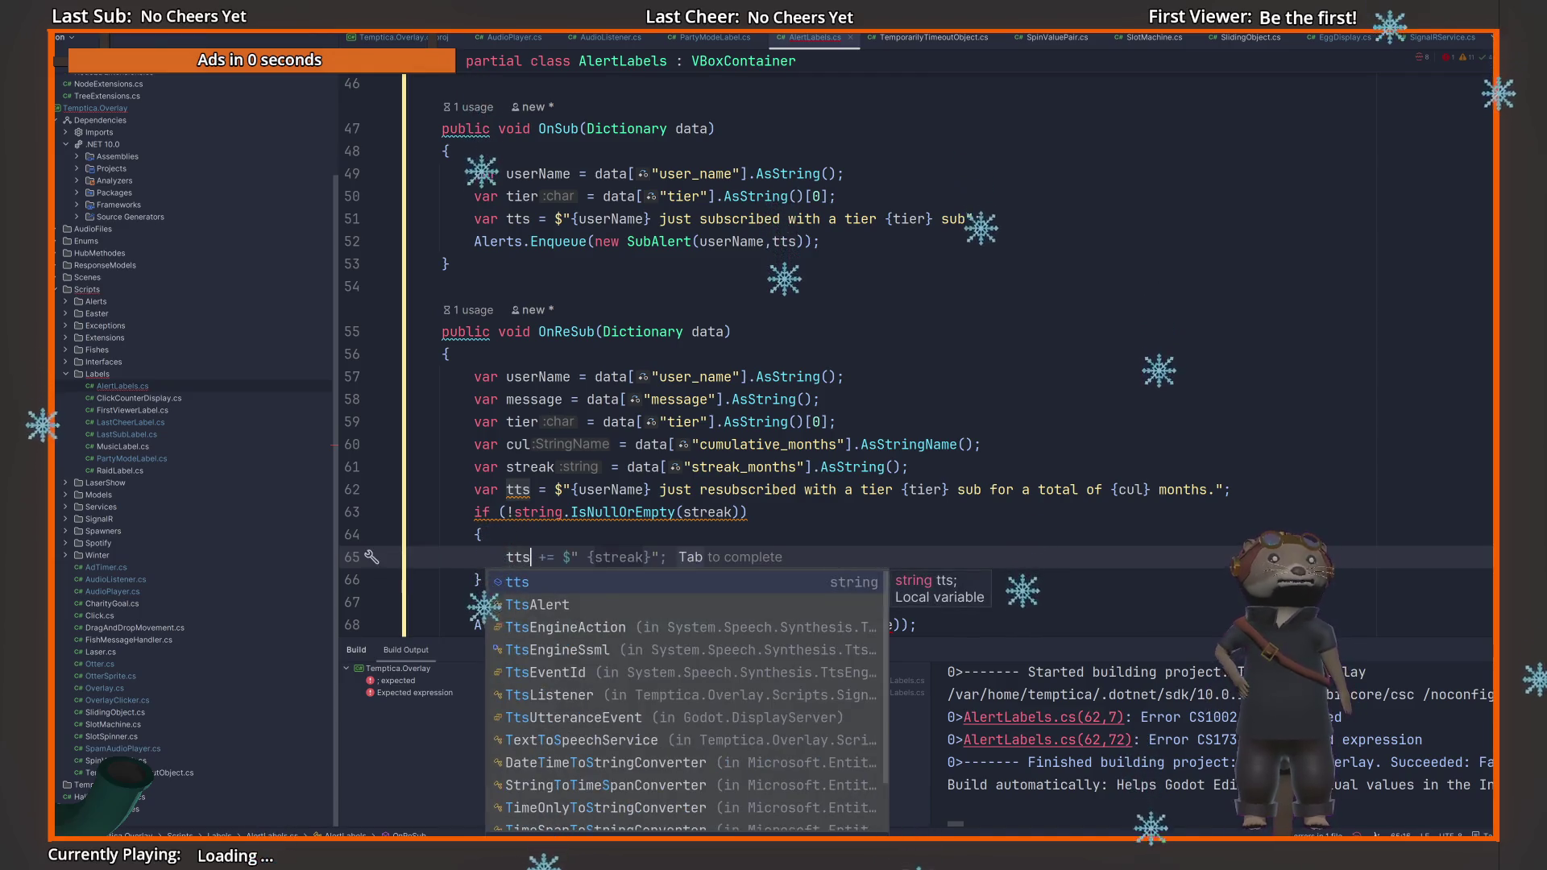
text(= ")
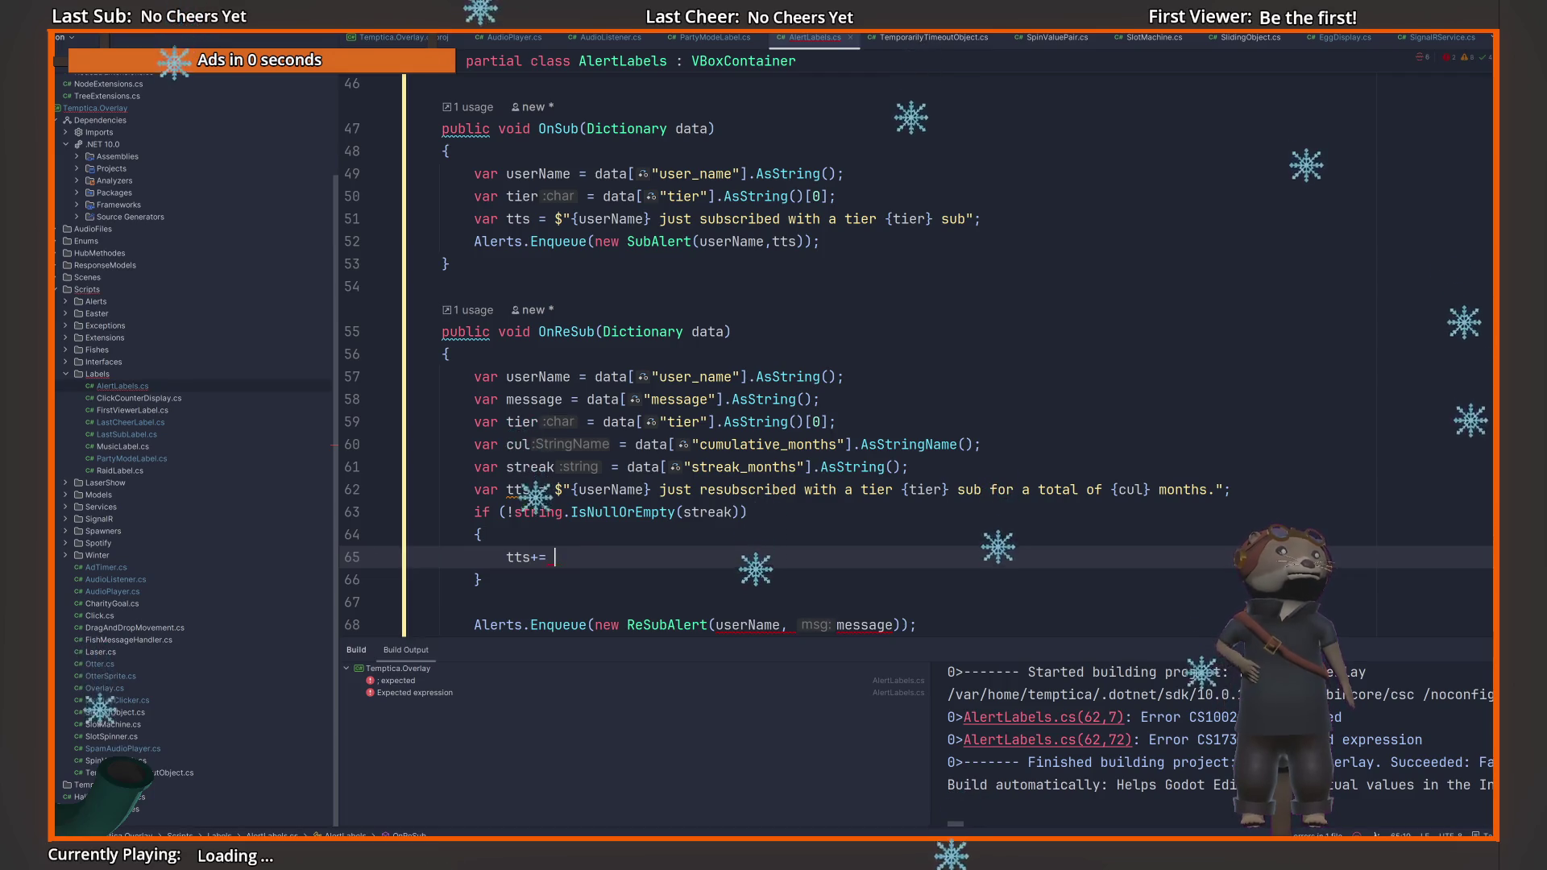
click(1218, 490)
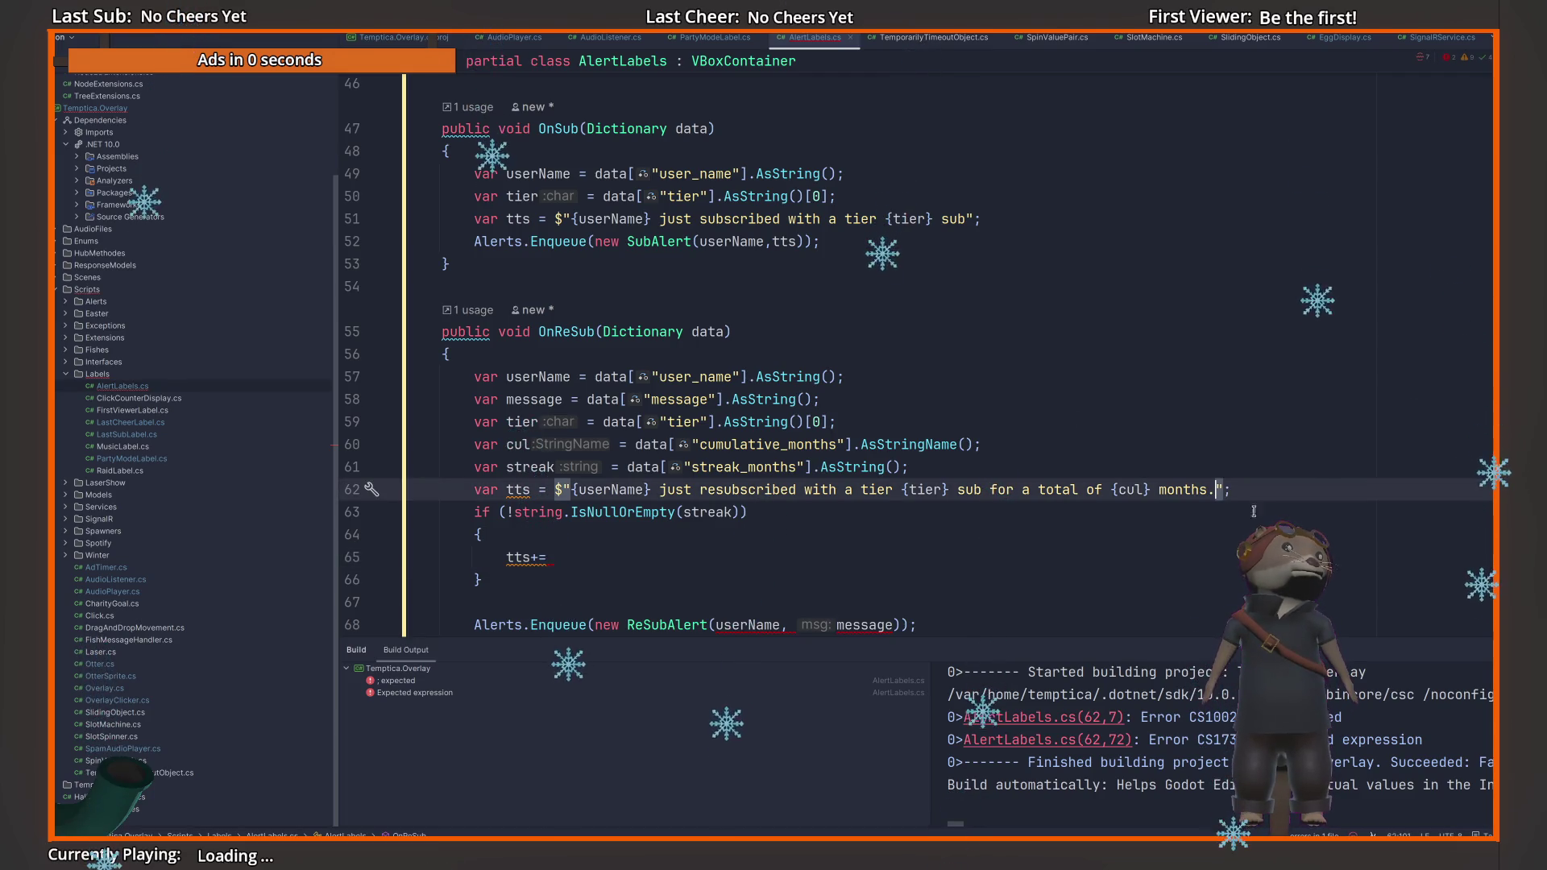
click(568, 555)
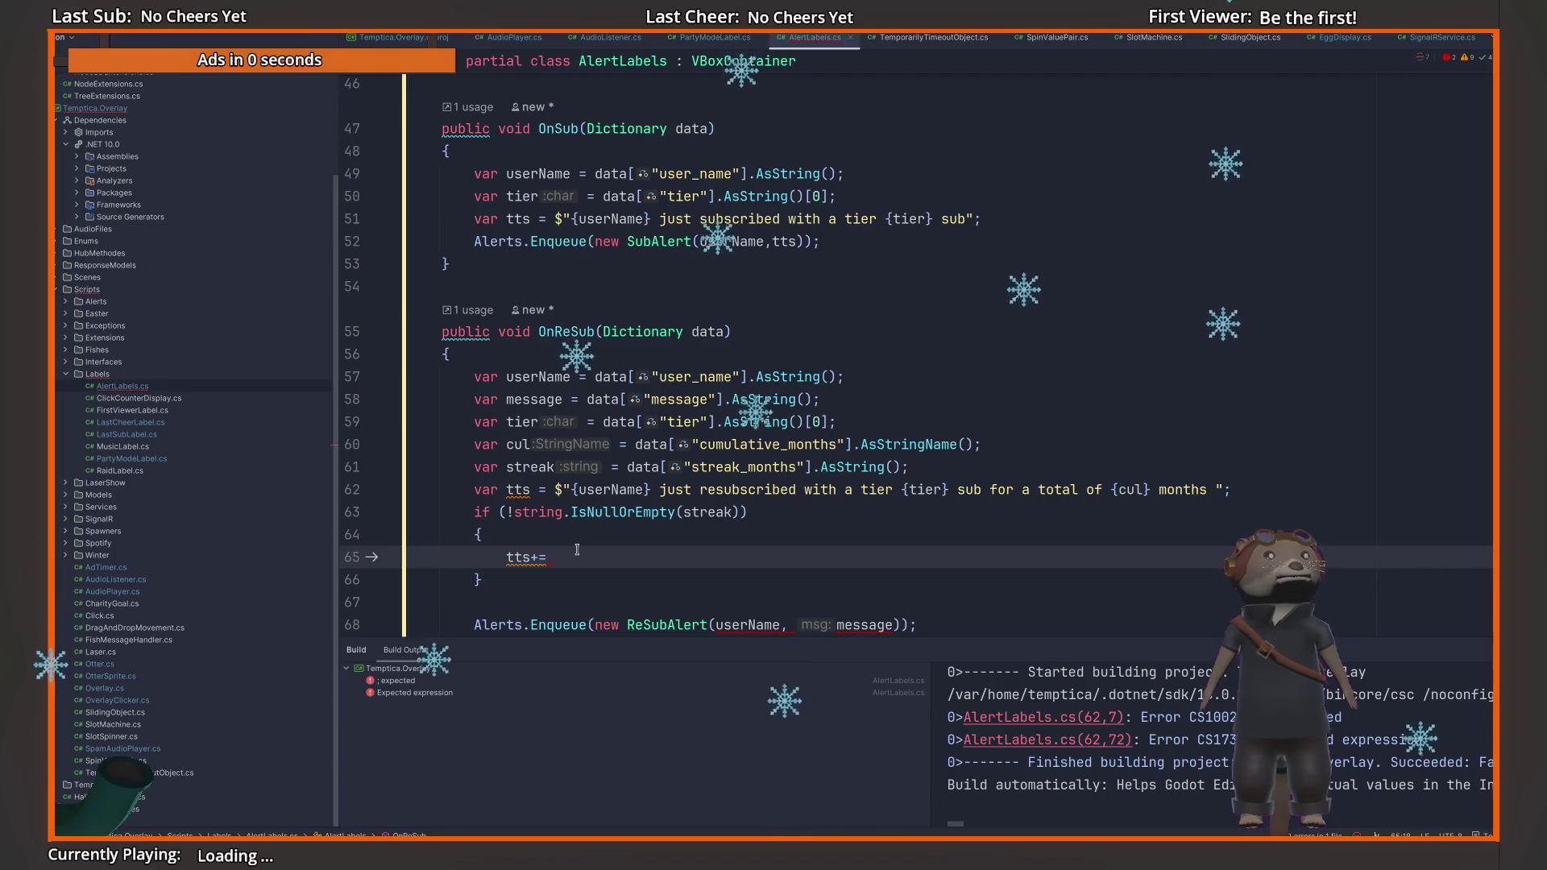
text($)
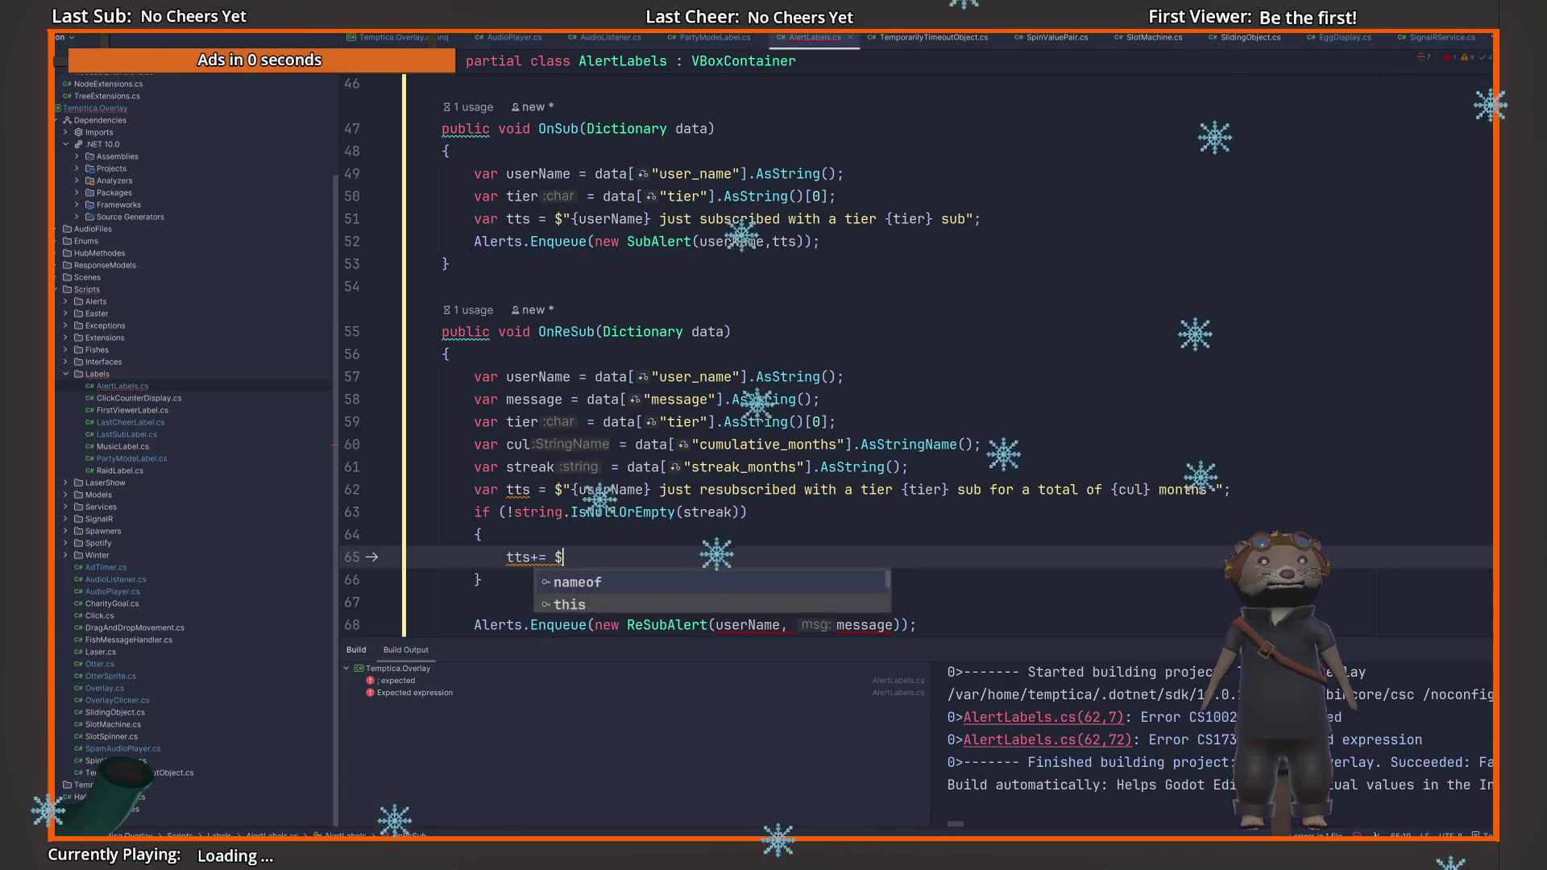
text(" with a streak of {str)
key(Return)
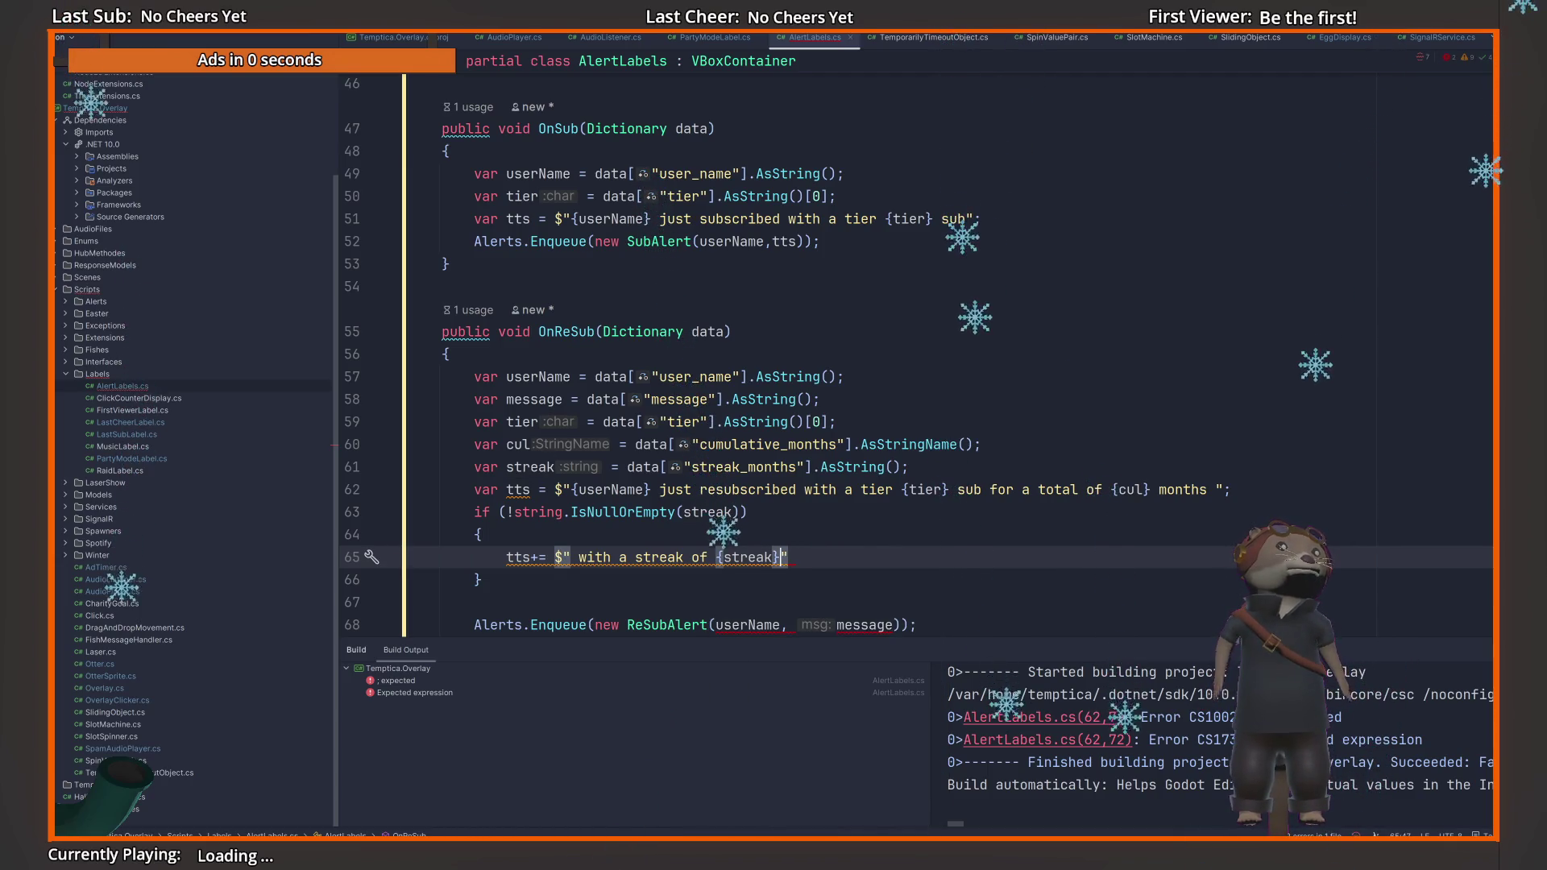
key(Left)
key(Left)
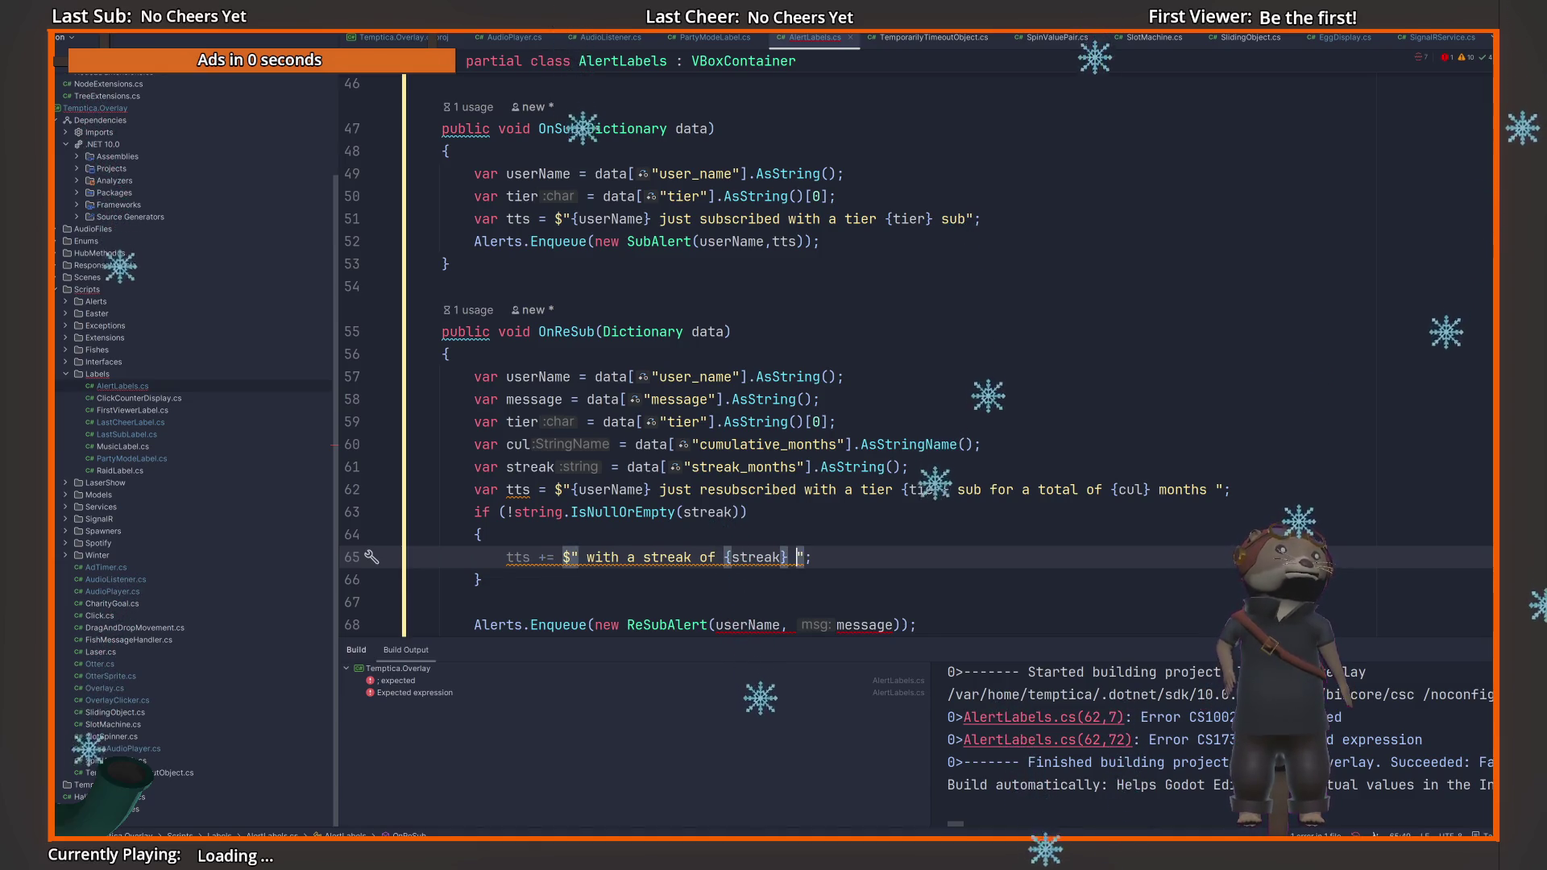
key(BackSpace)
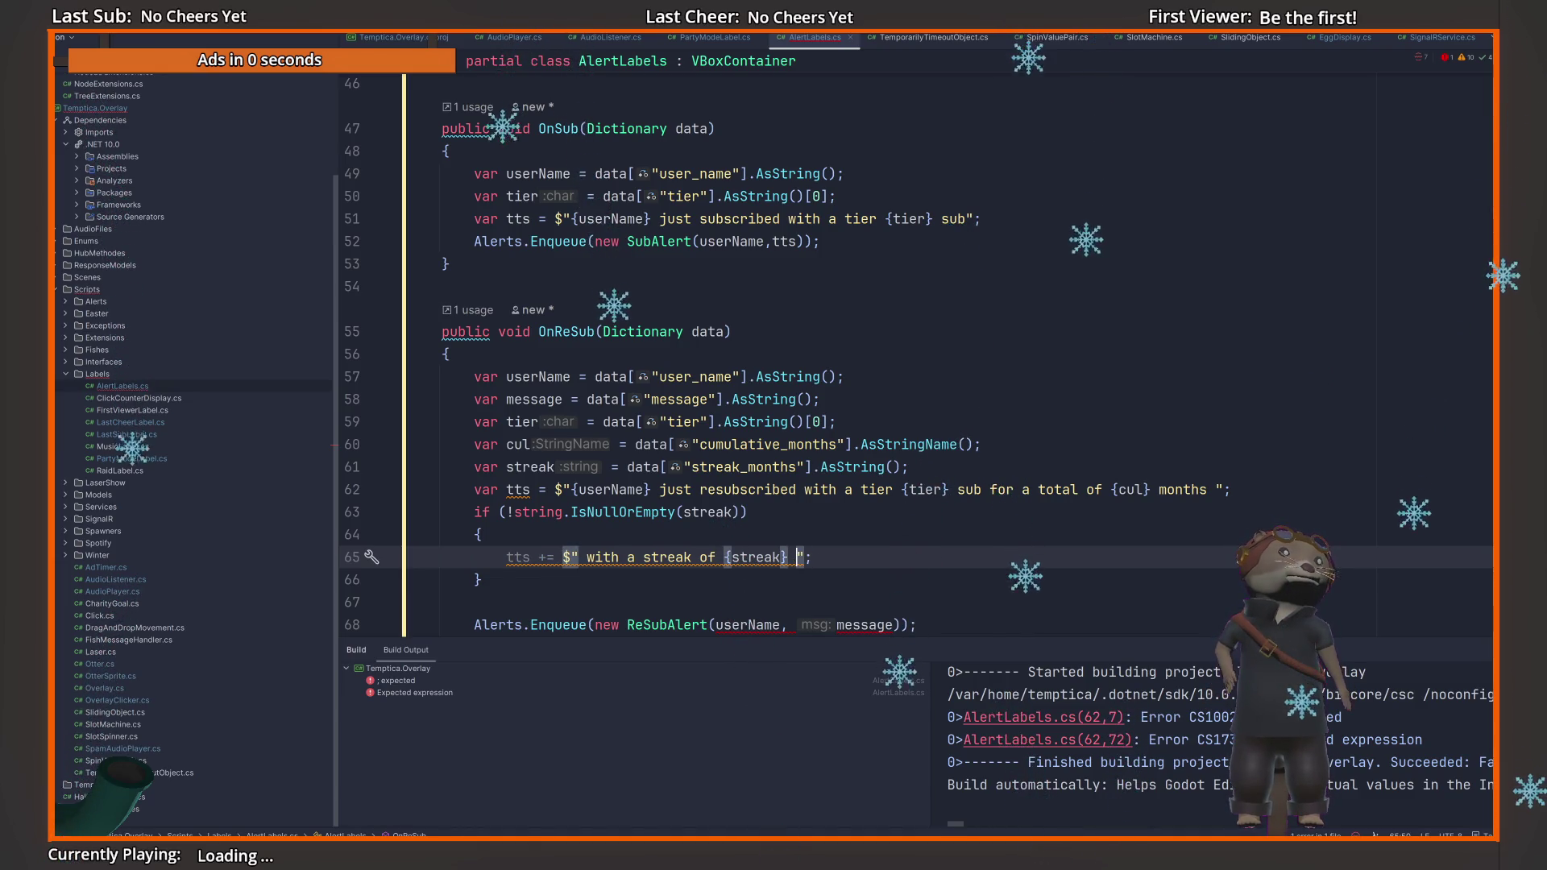
key(Right)
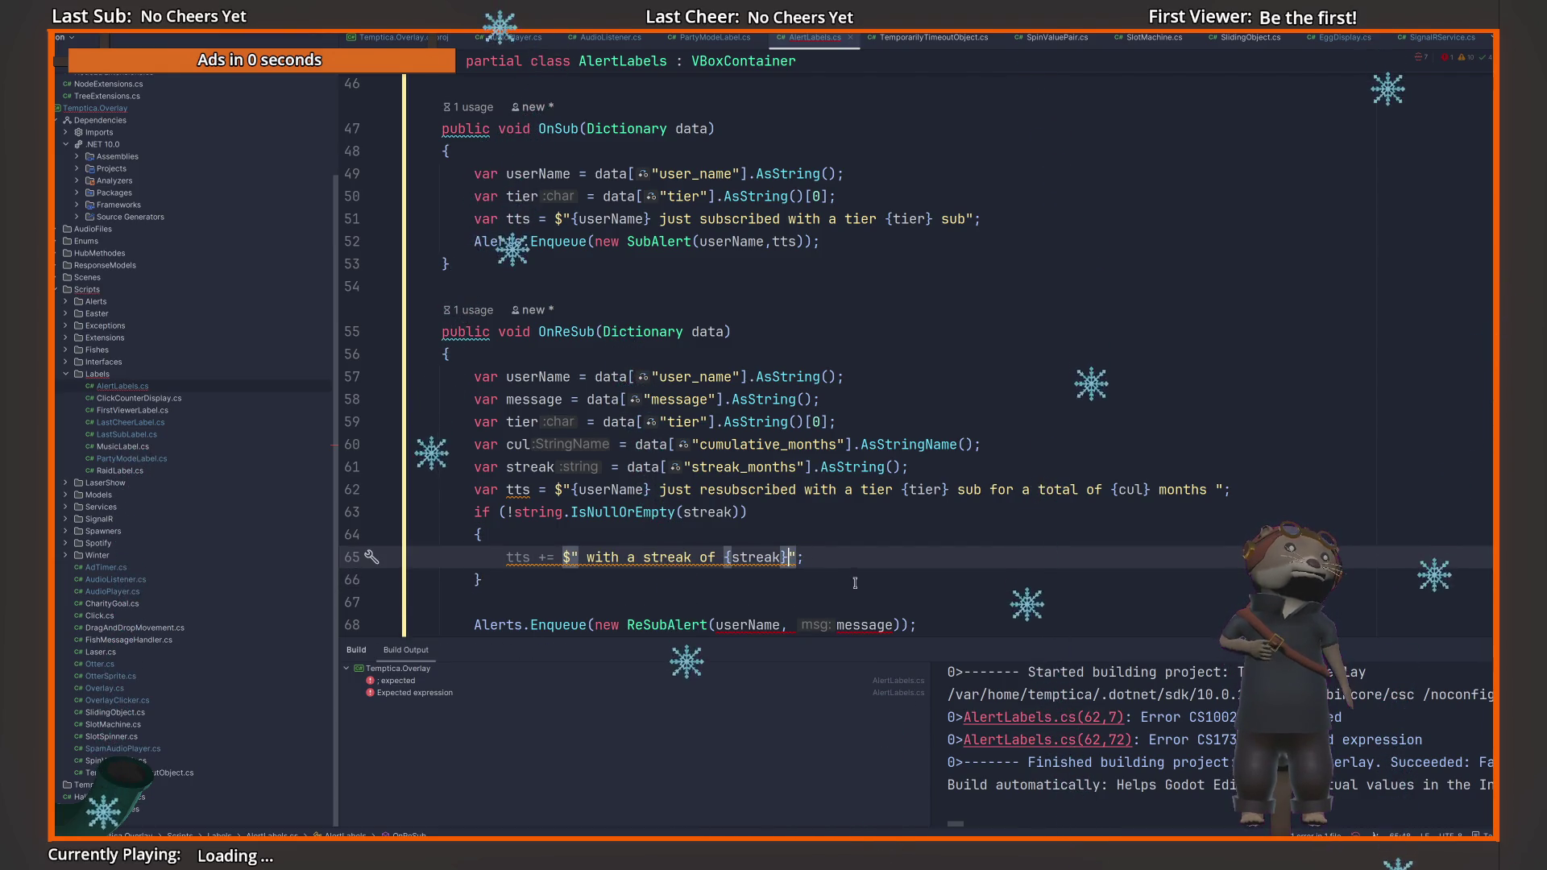
key(Return)
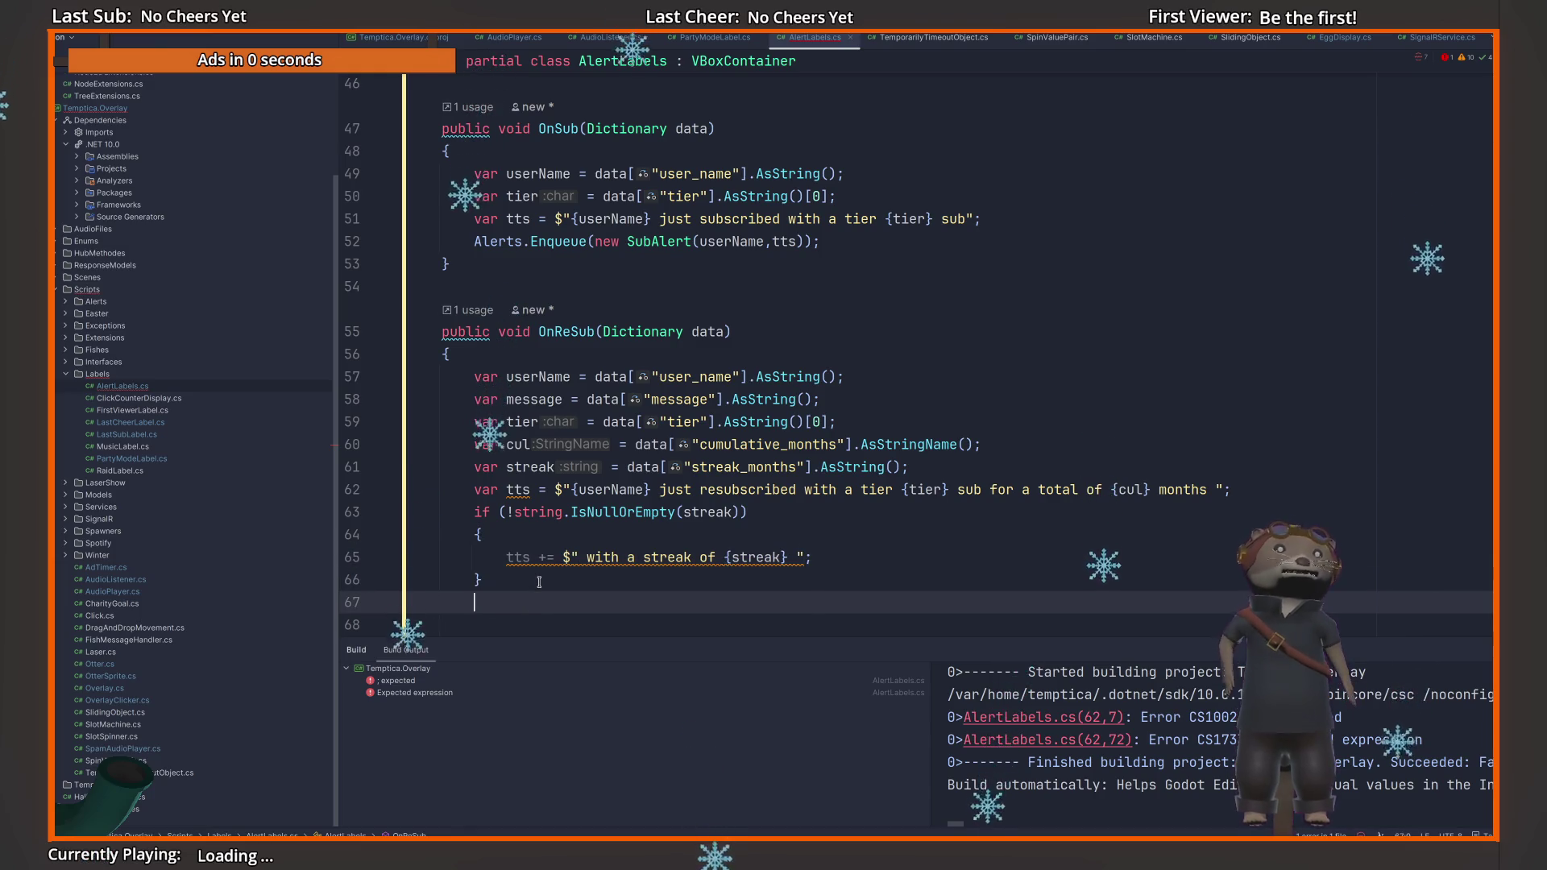
- Add an if (!string.IsNullOrEmpty(message)) check with an empty code block
text(tts)
key(BackSpace)
key(BackSpace)
key(BackSpace)
text(if(s)
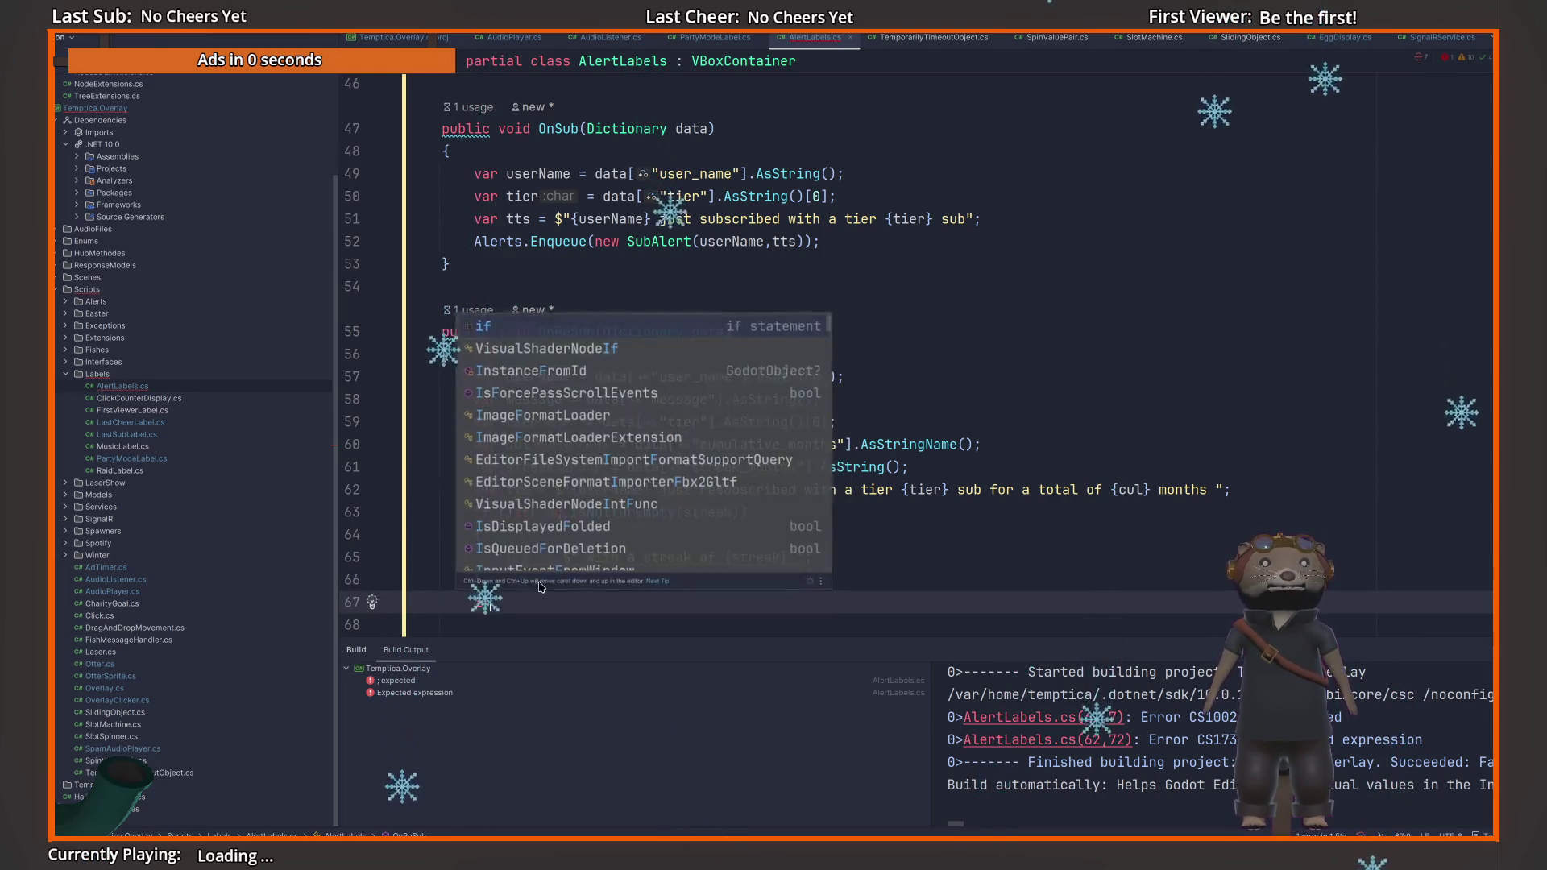
key(BackSpace)
text(!string.IsNullOrEmpty(tts))
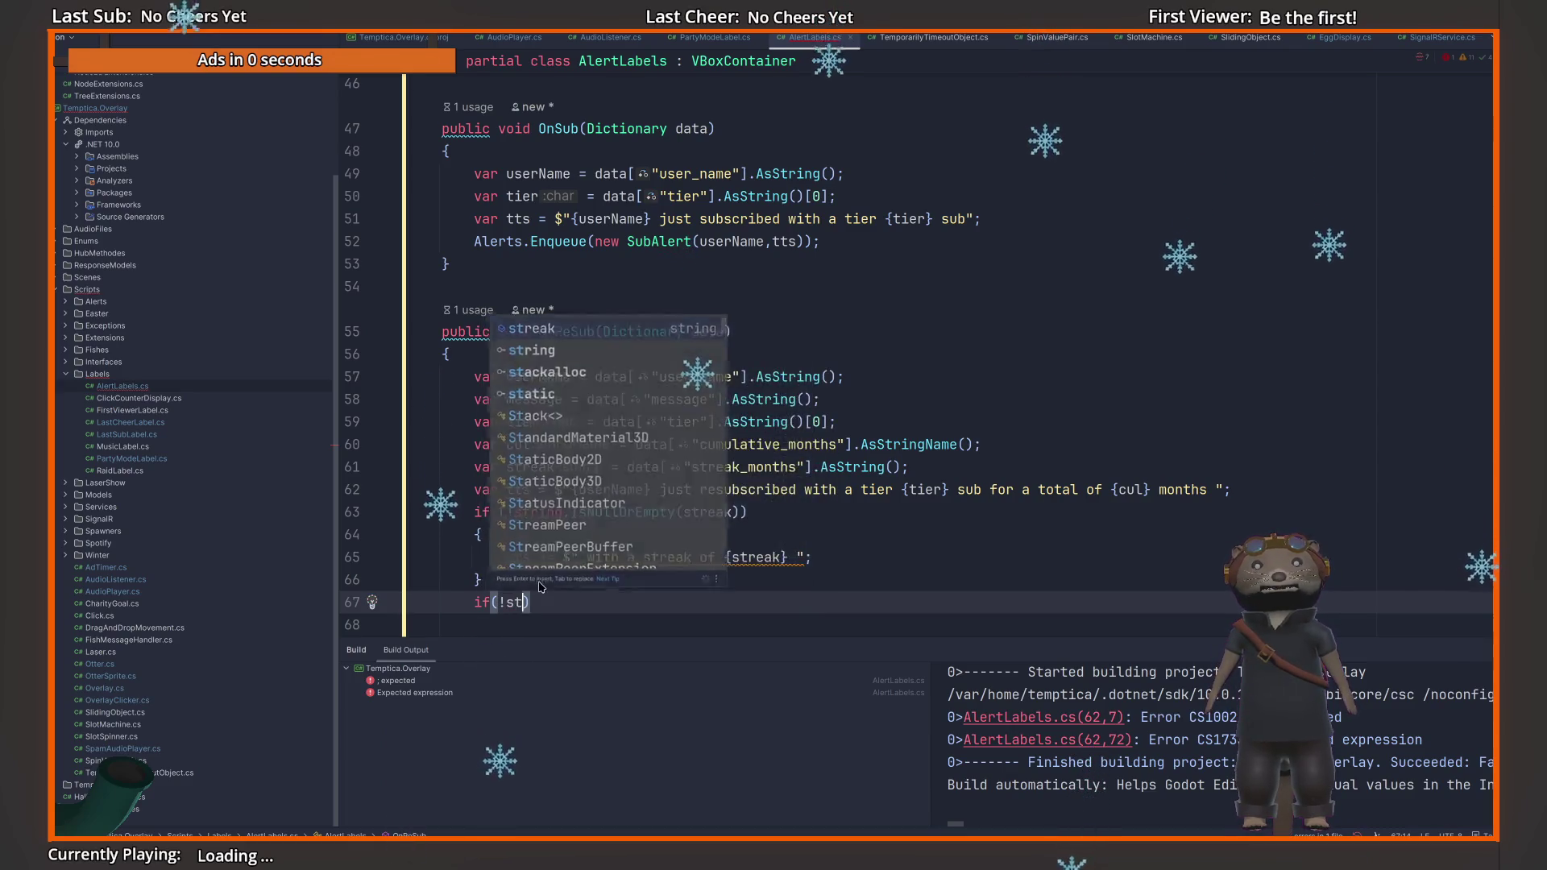
key(BackSpace)
key(BackSpace)
key(BackSpace)
text(message)
key(End)
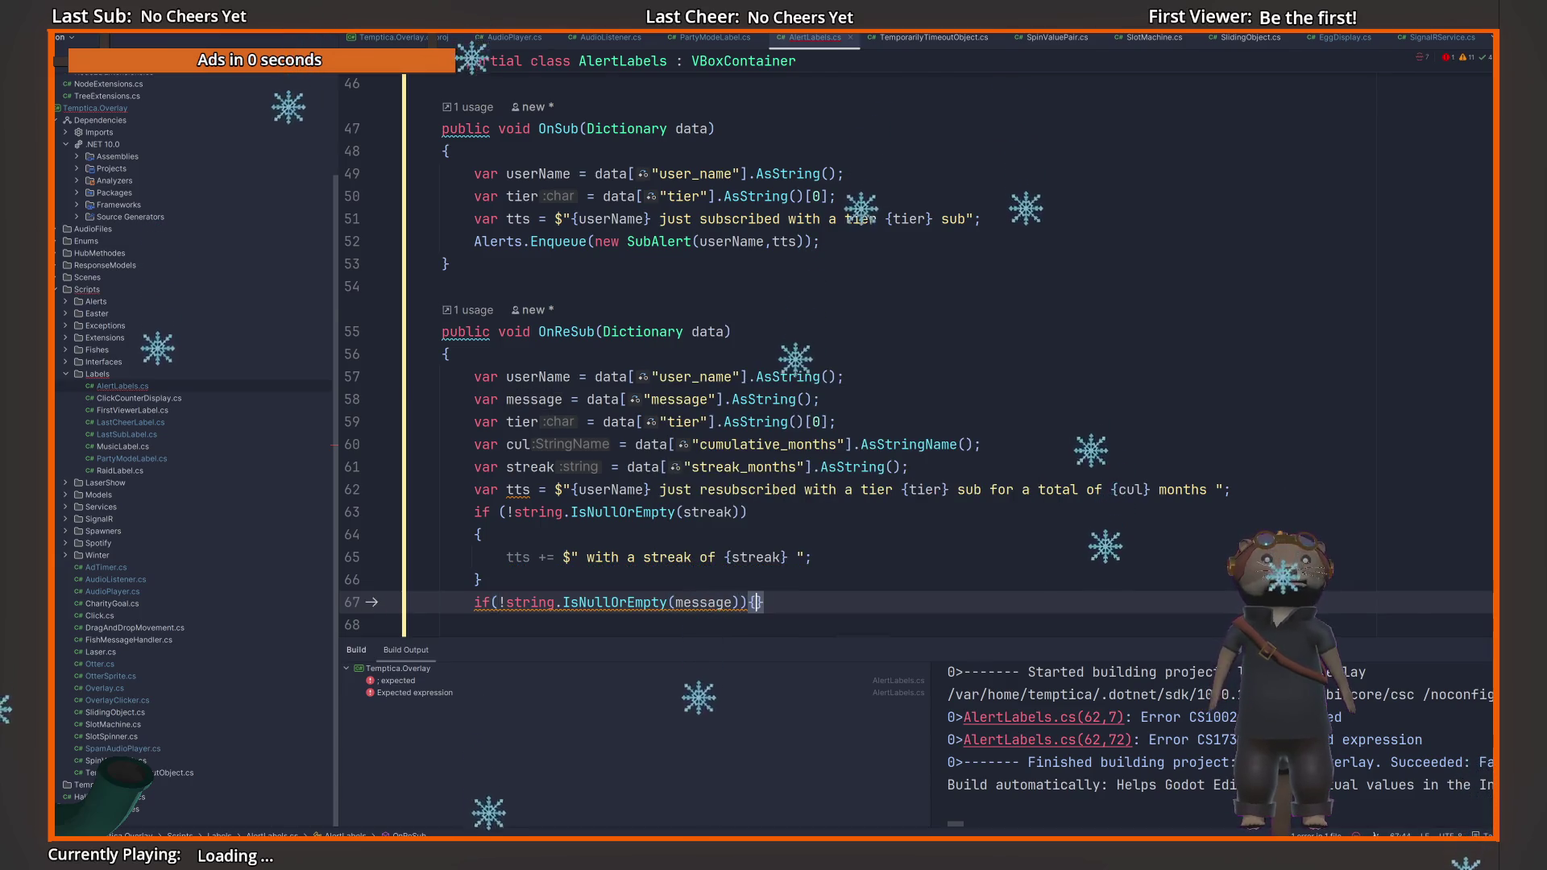
key(ctrl+shift+Return)
scroll(714, 448, up, 1)
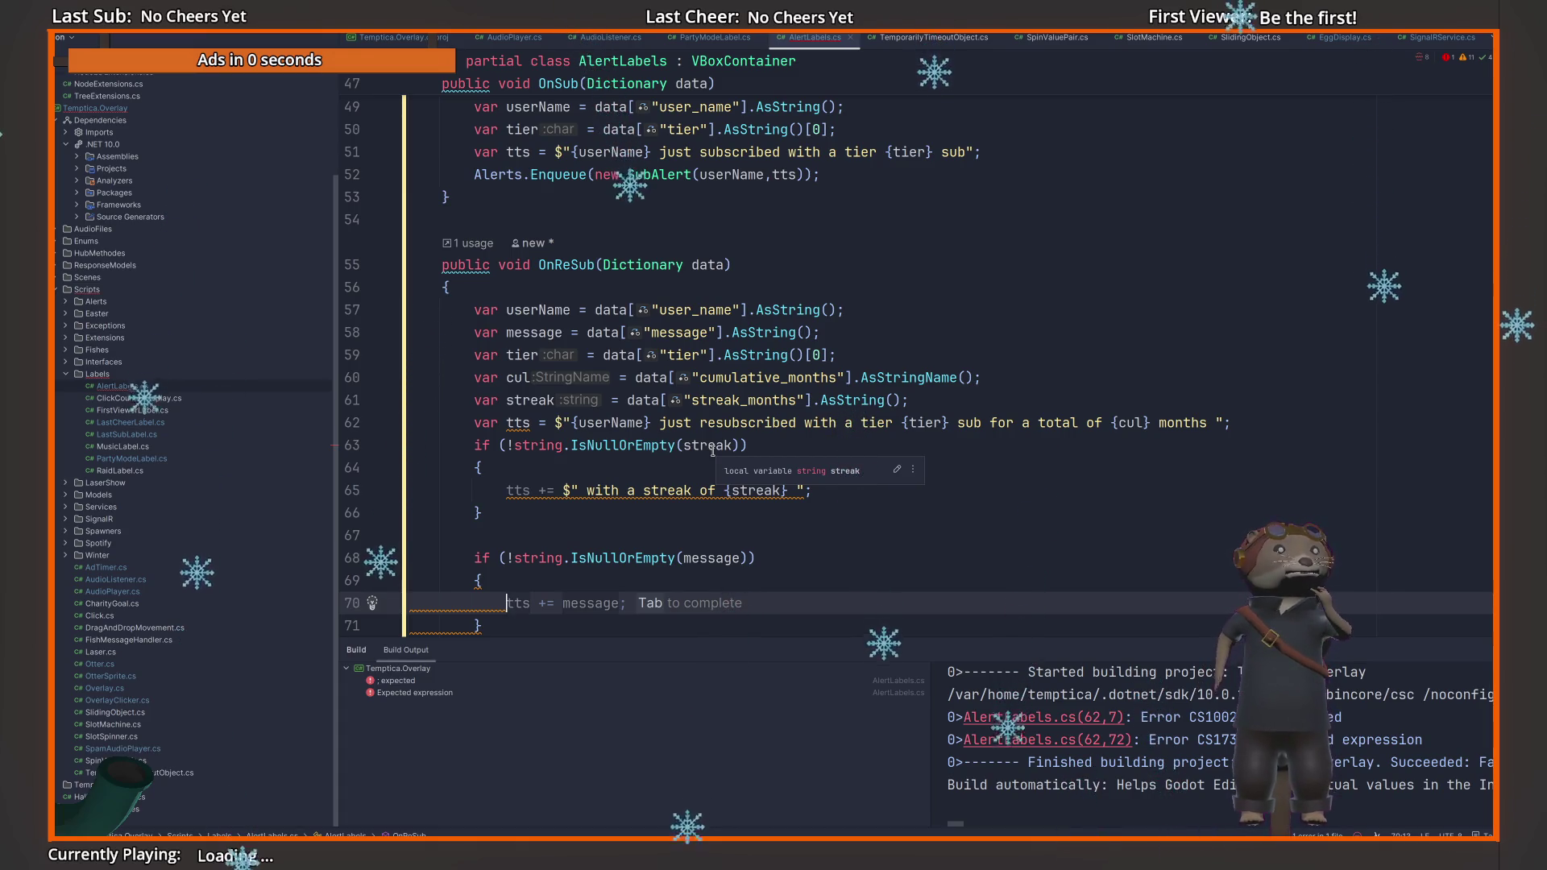
- Make the block append the interpolated string $". {message}" to tts
key(Tab)
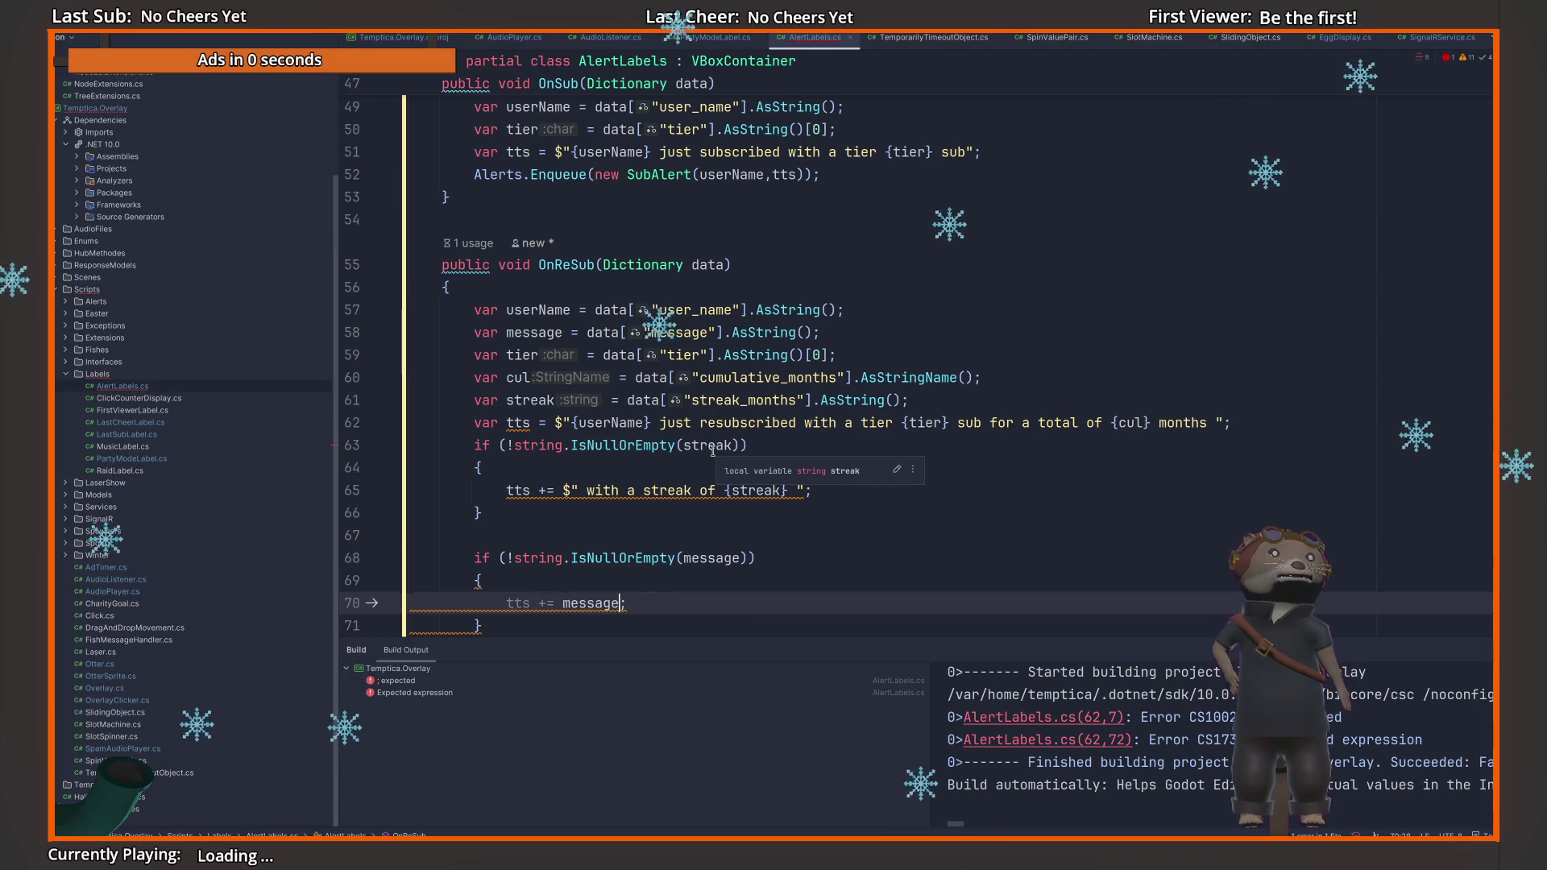
key(Left)
text($".)
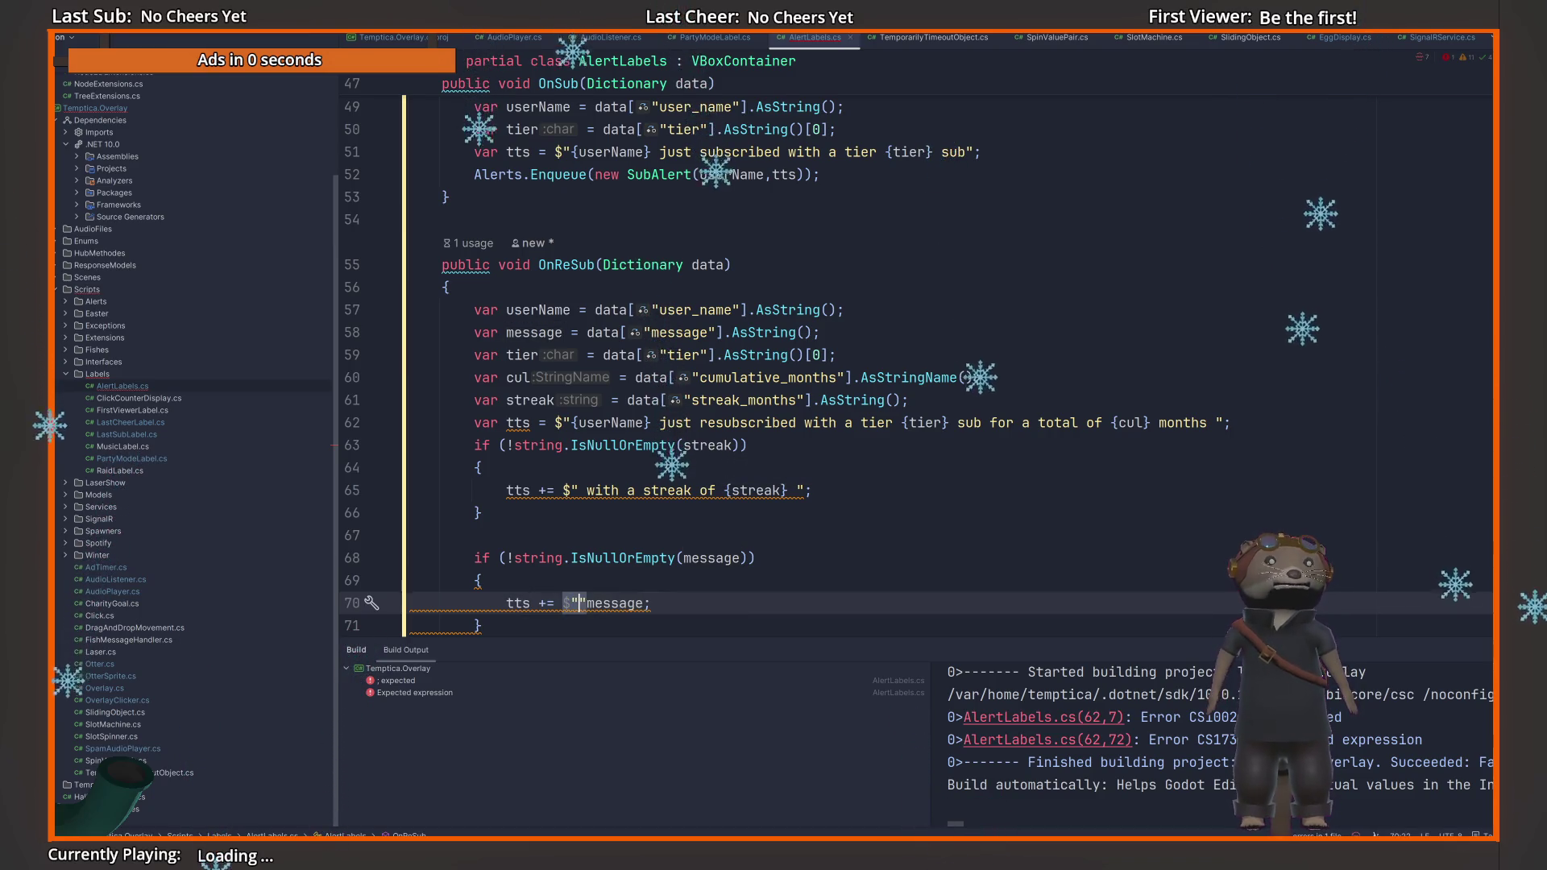
key(Delete)
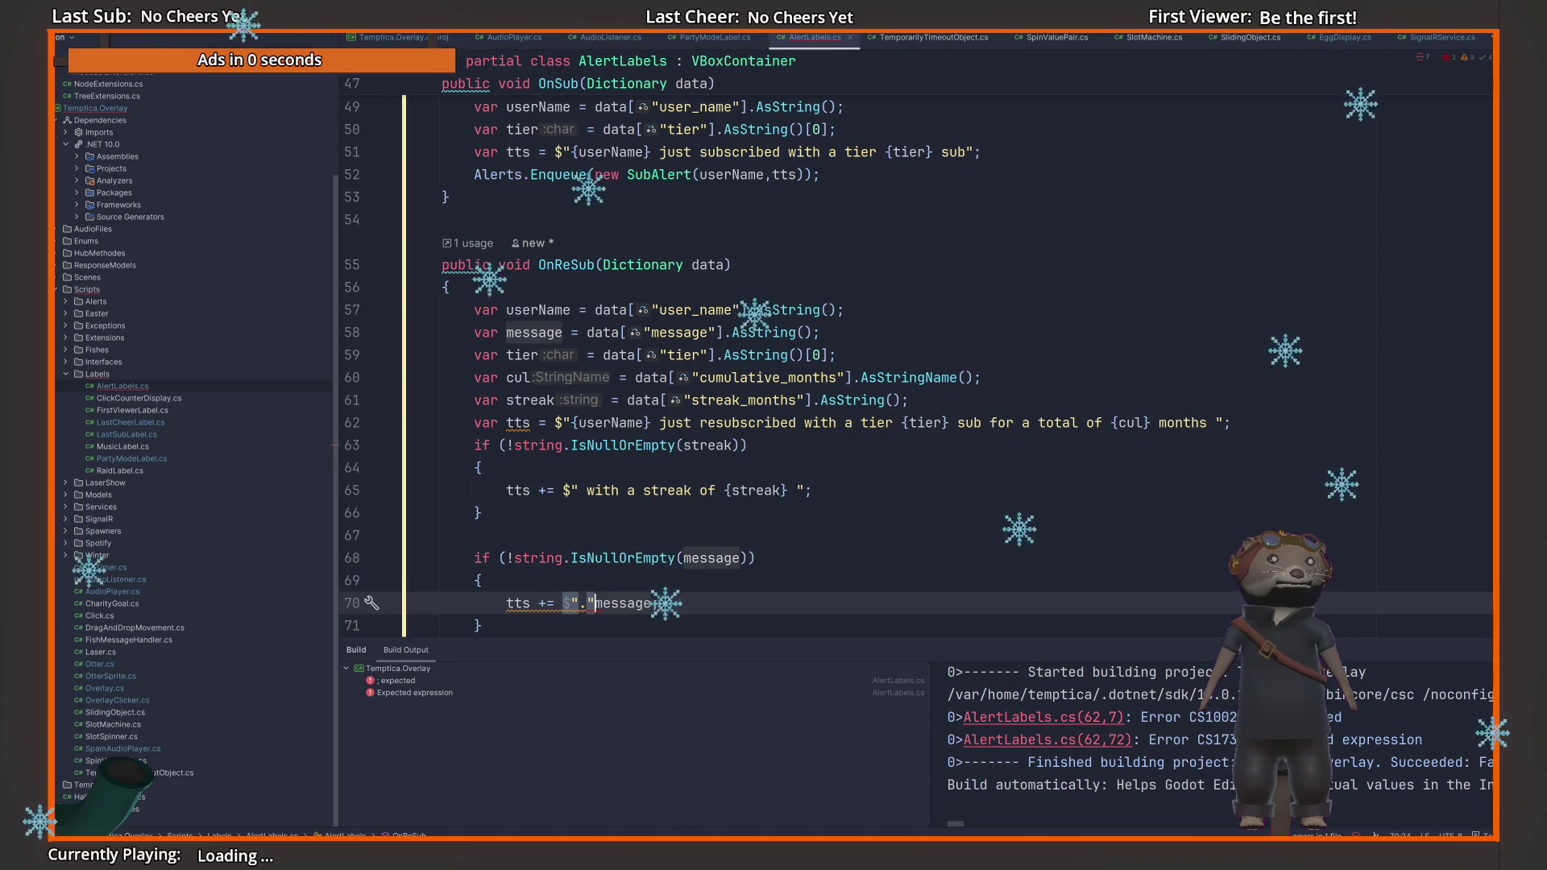
text({)
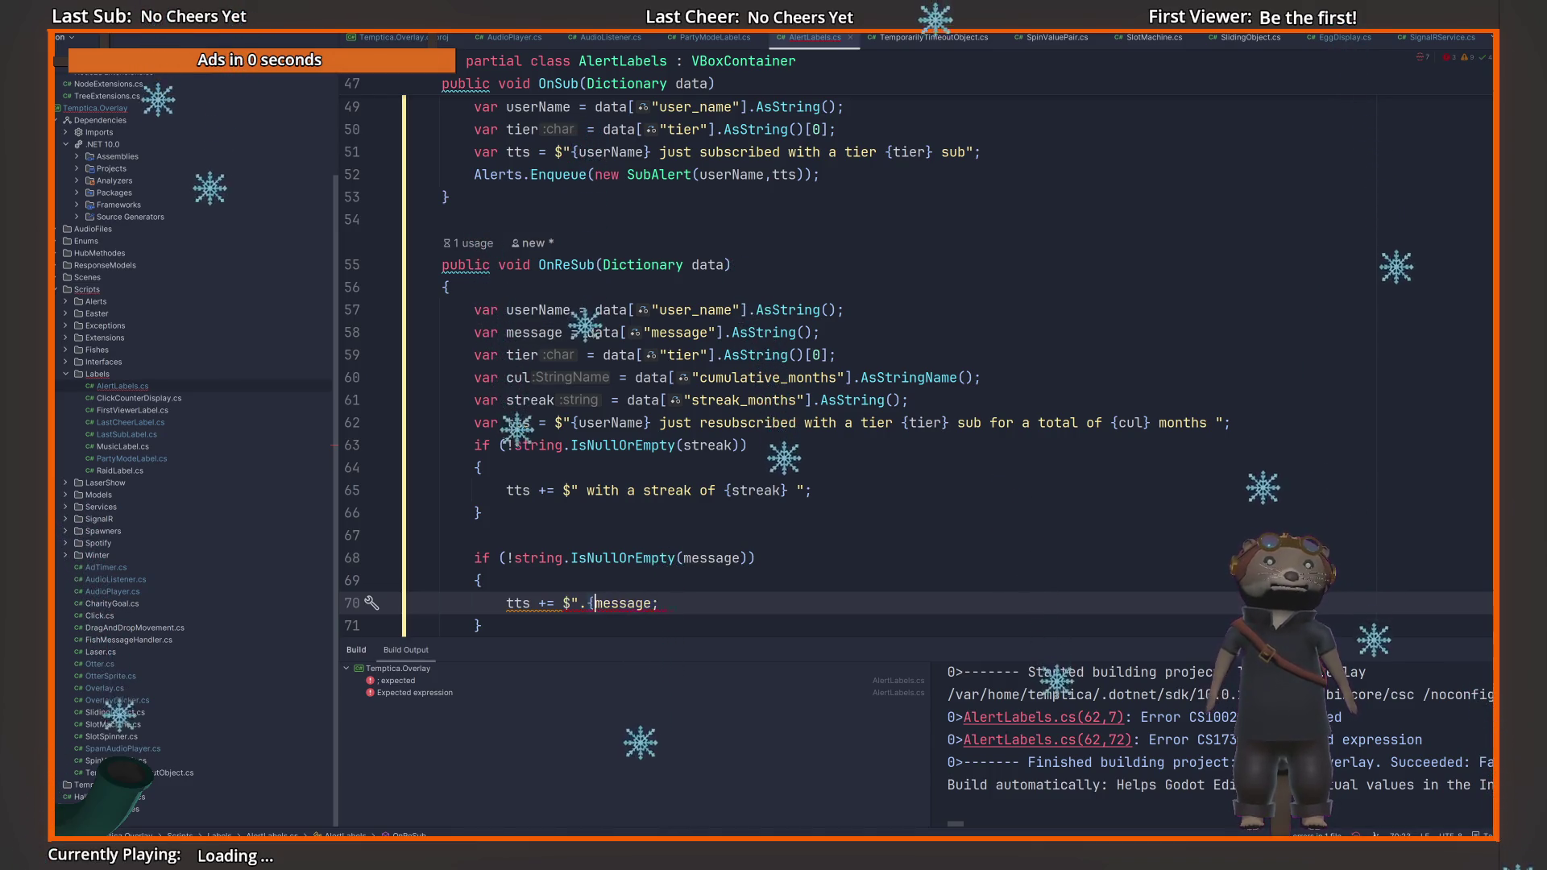
click(610, 603)
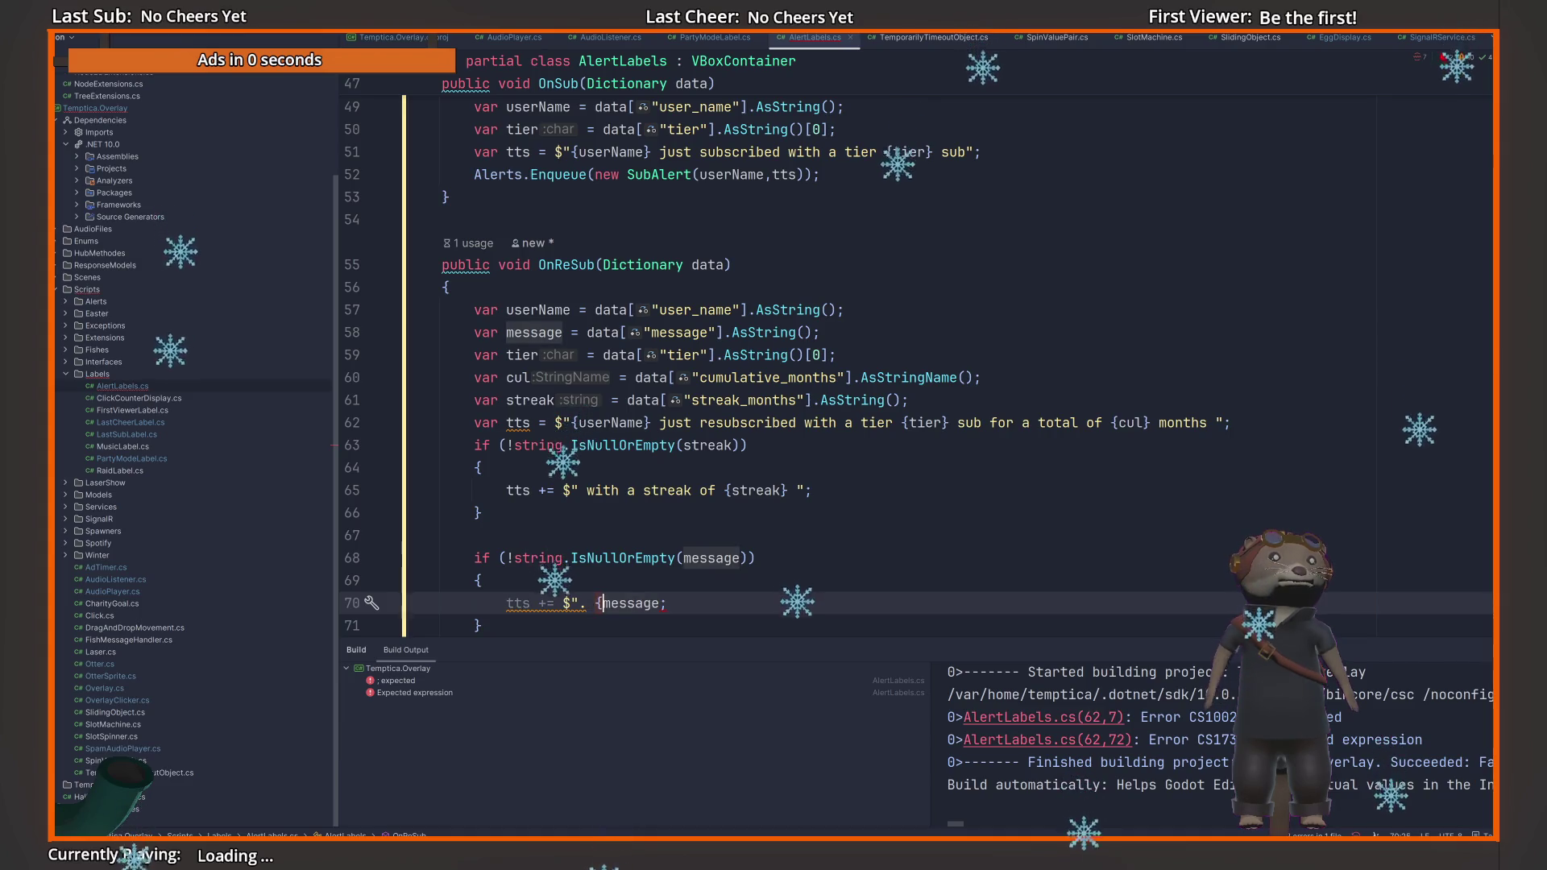
text(})
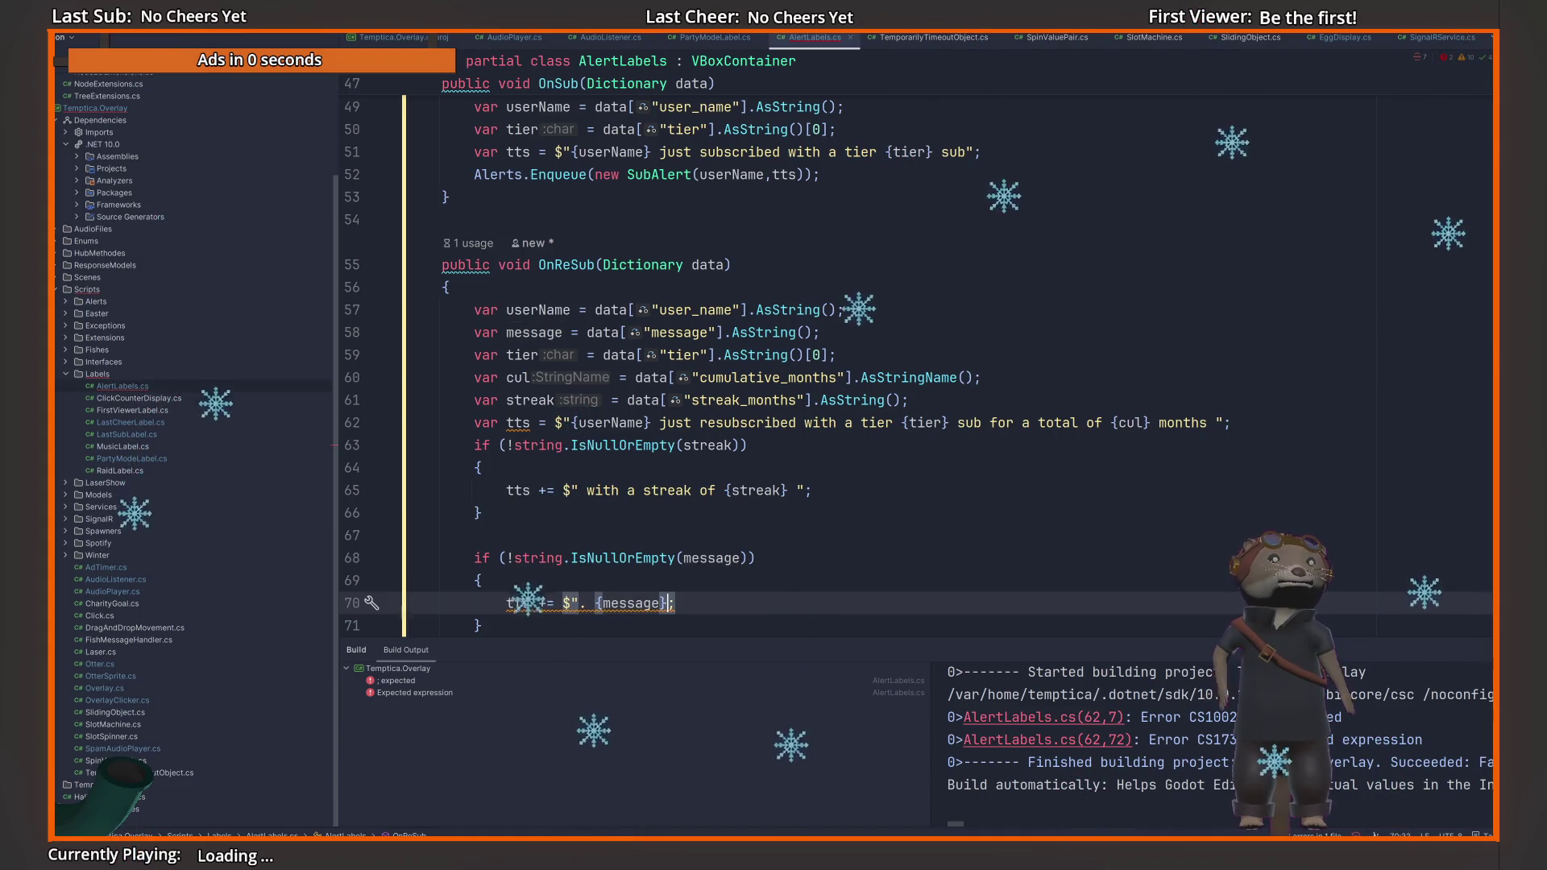
text(")
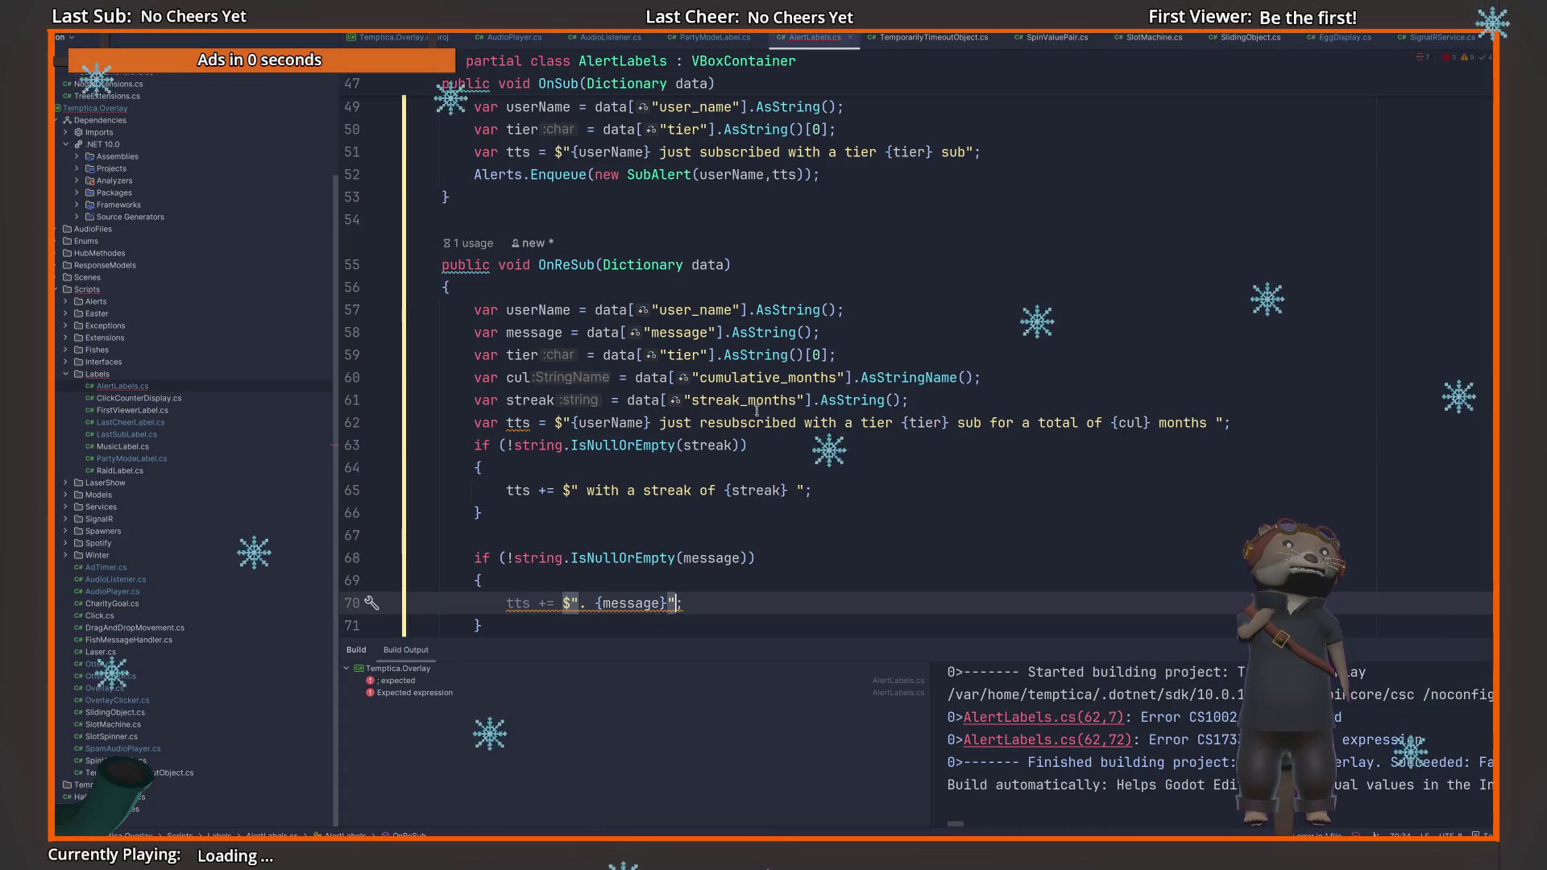
scroll(690, 492, down, 1)
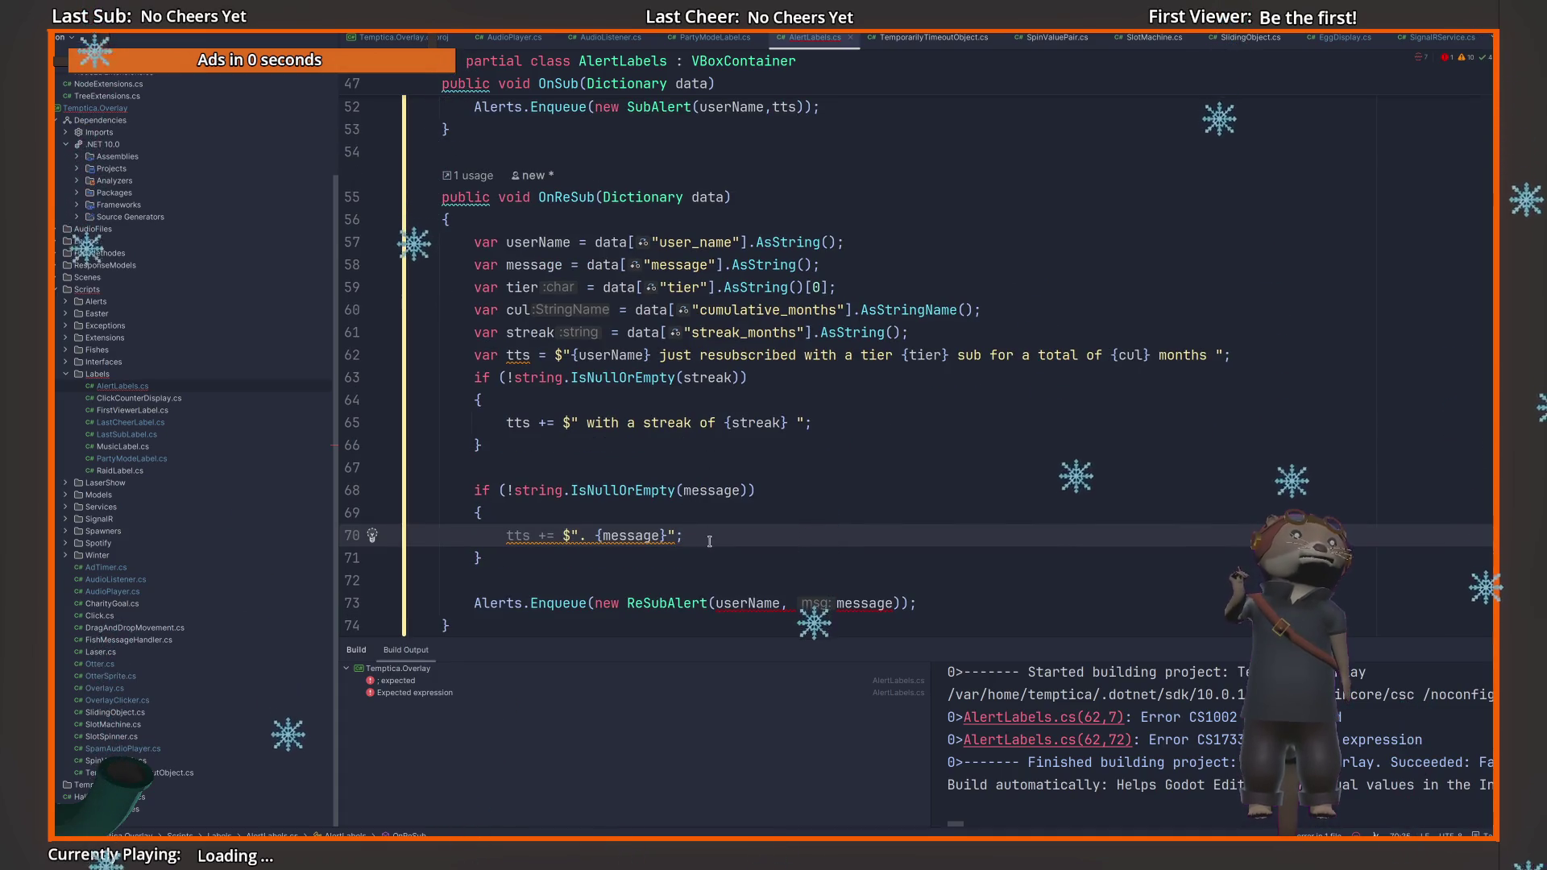
- Call Replace on message to swap the channel-specific string for an empty string
click(663, 535)
text(.re)
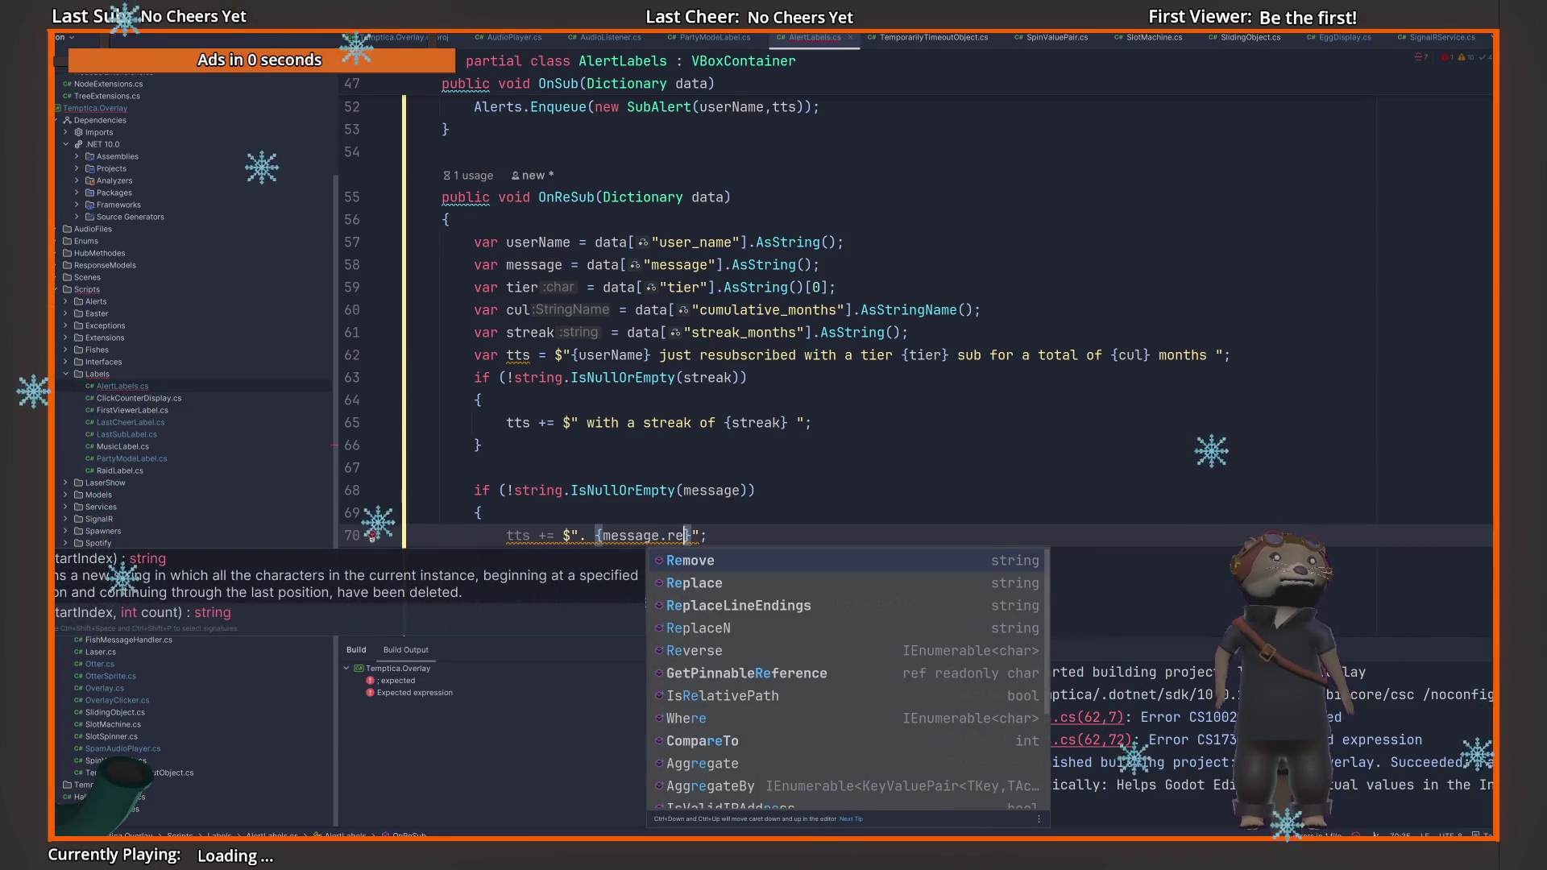
key(Down)
key(Return)
text("tem)
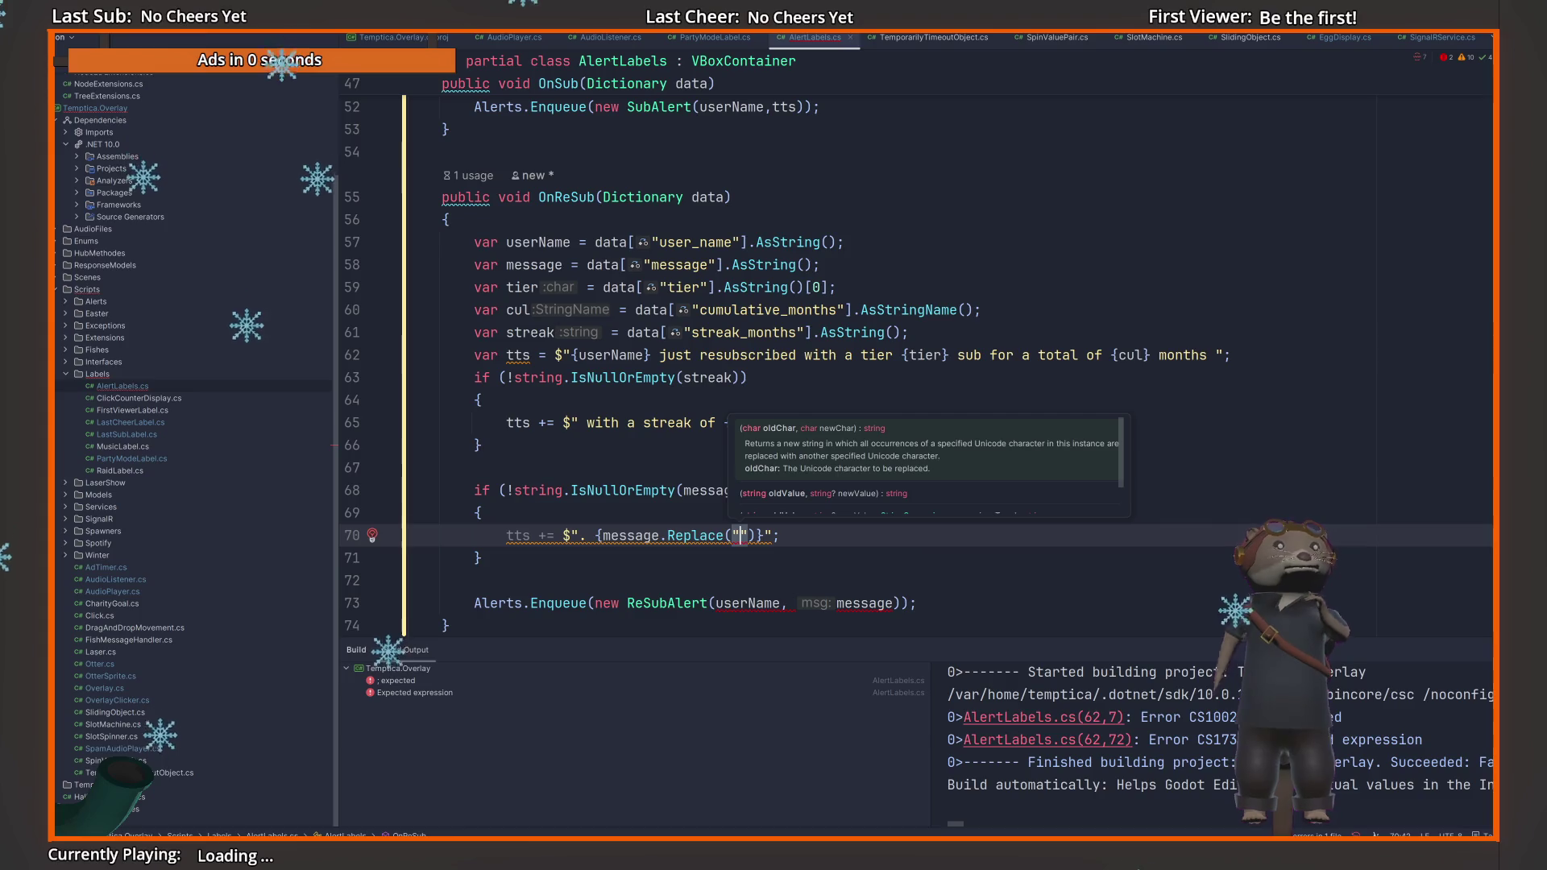
text(pti2)
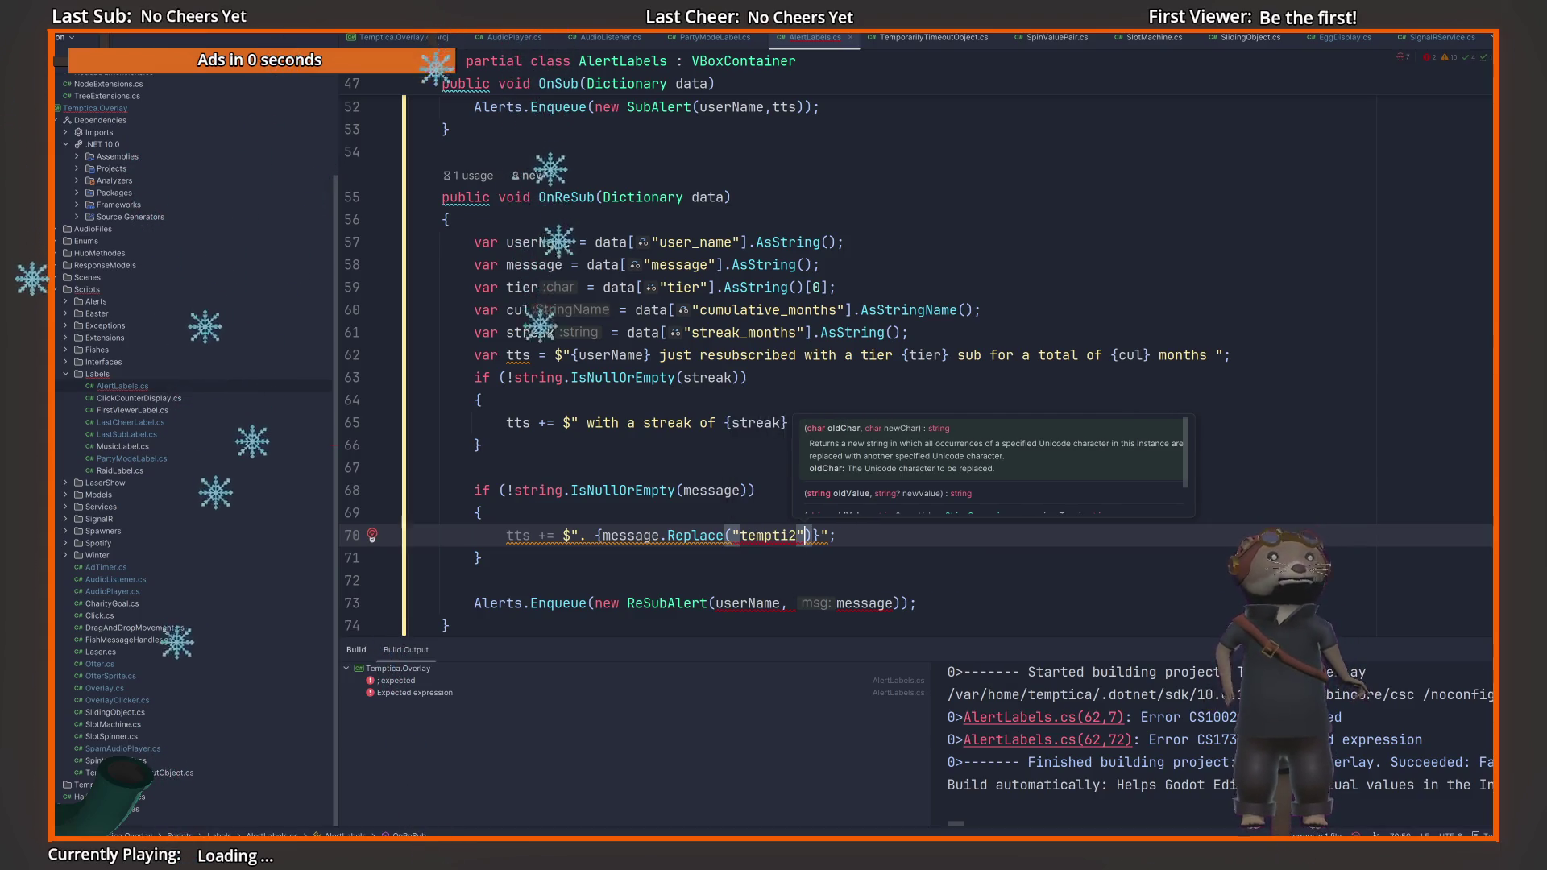
text(", ")
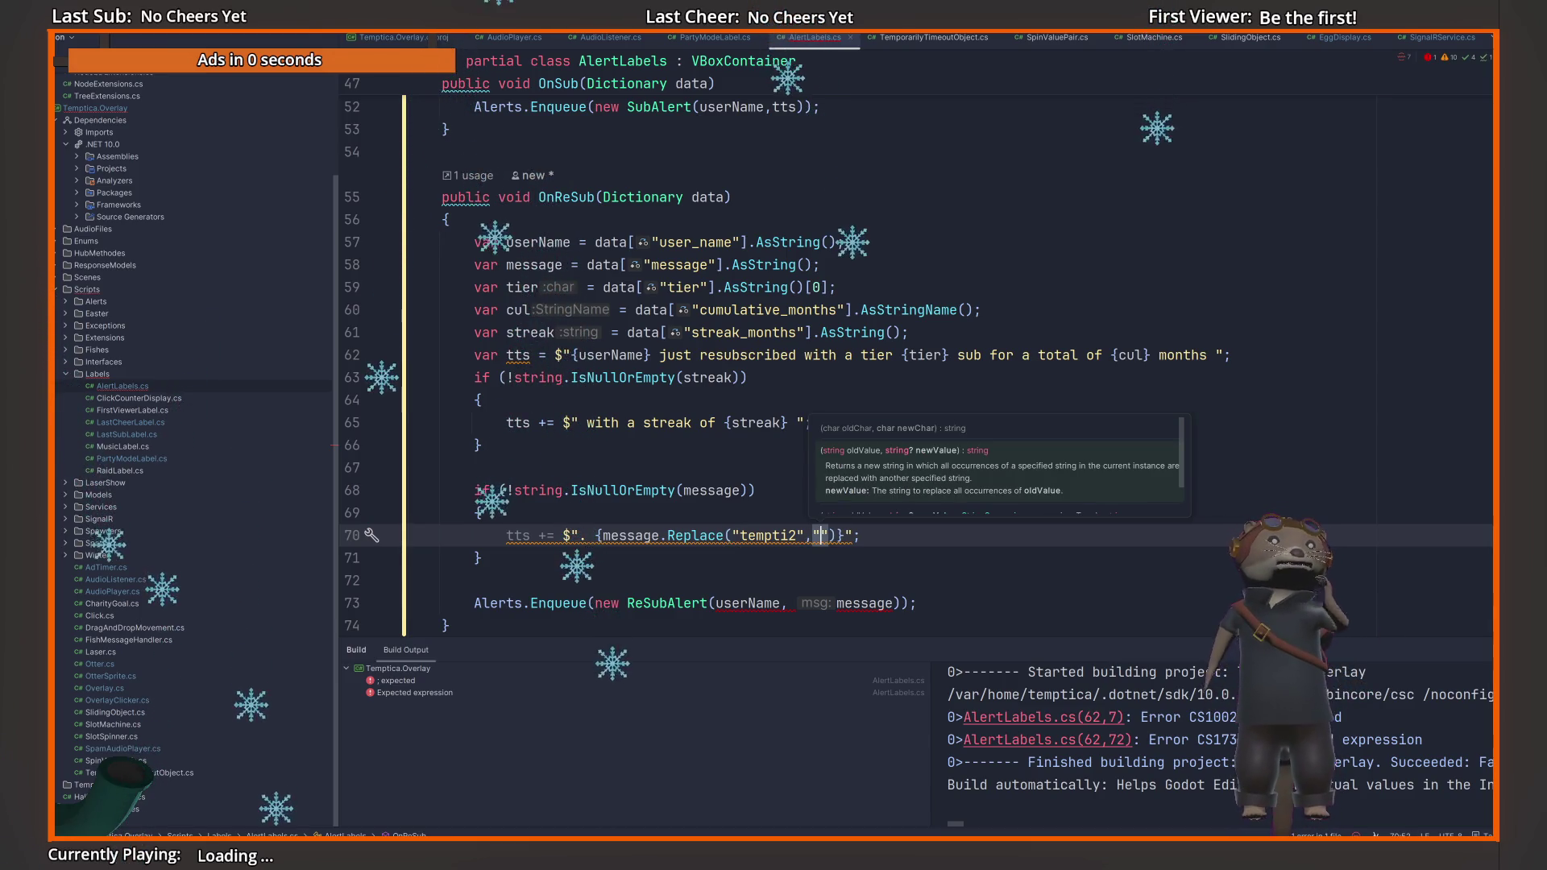
click(676, 490)
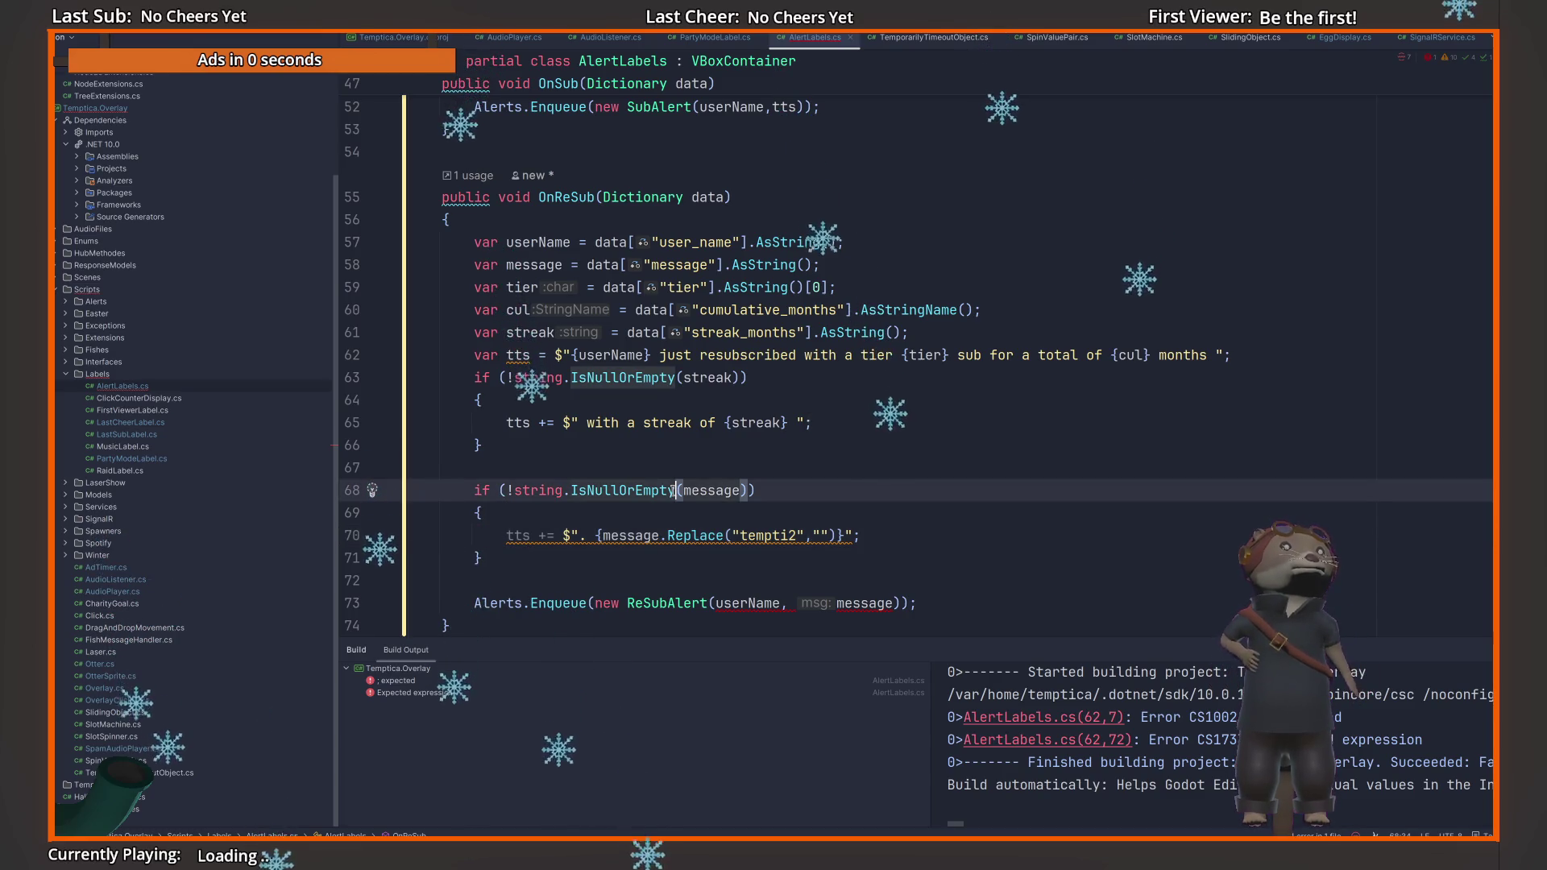
mouse_move(674, 490)
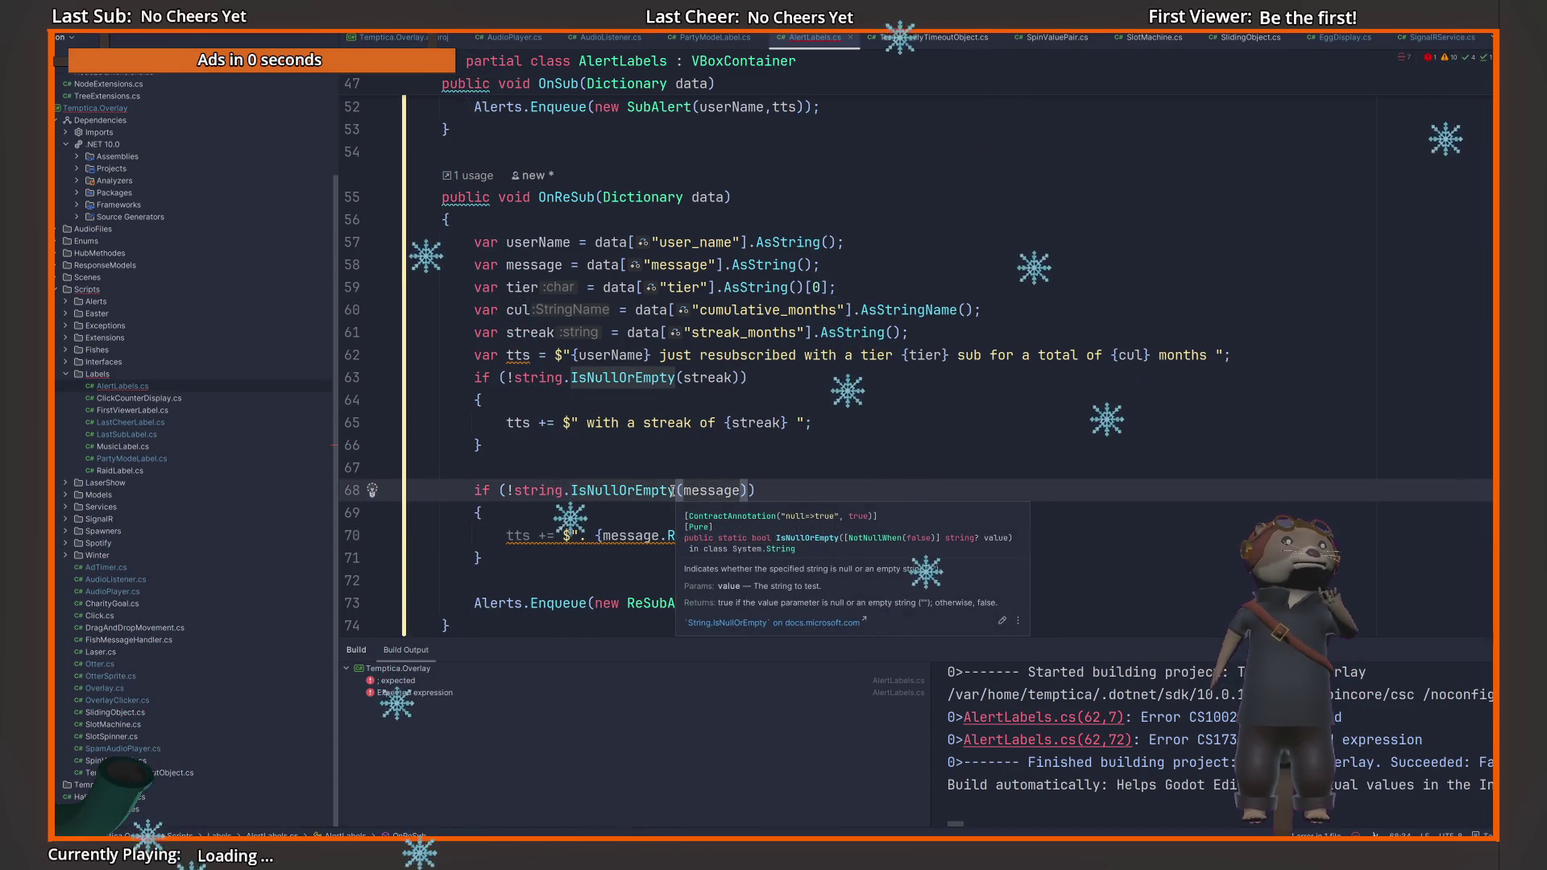
- Chain .Trim() after the Replace call to trim the cleaned message
key(Up)
key(Up)
key(Up)
click(899, 535)
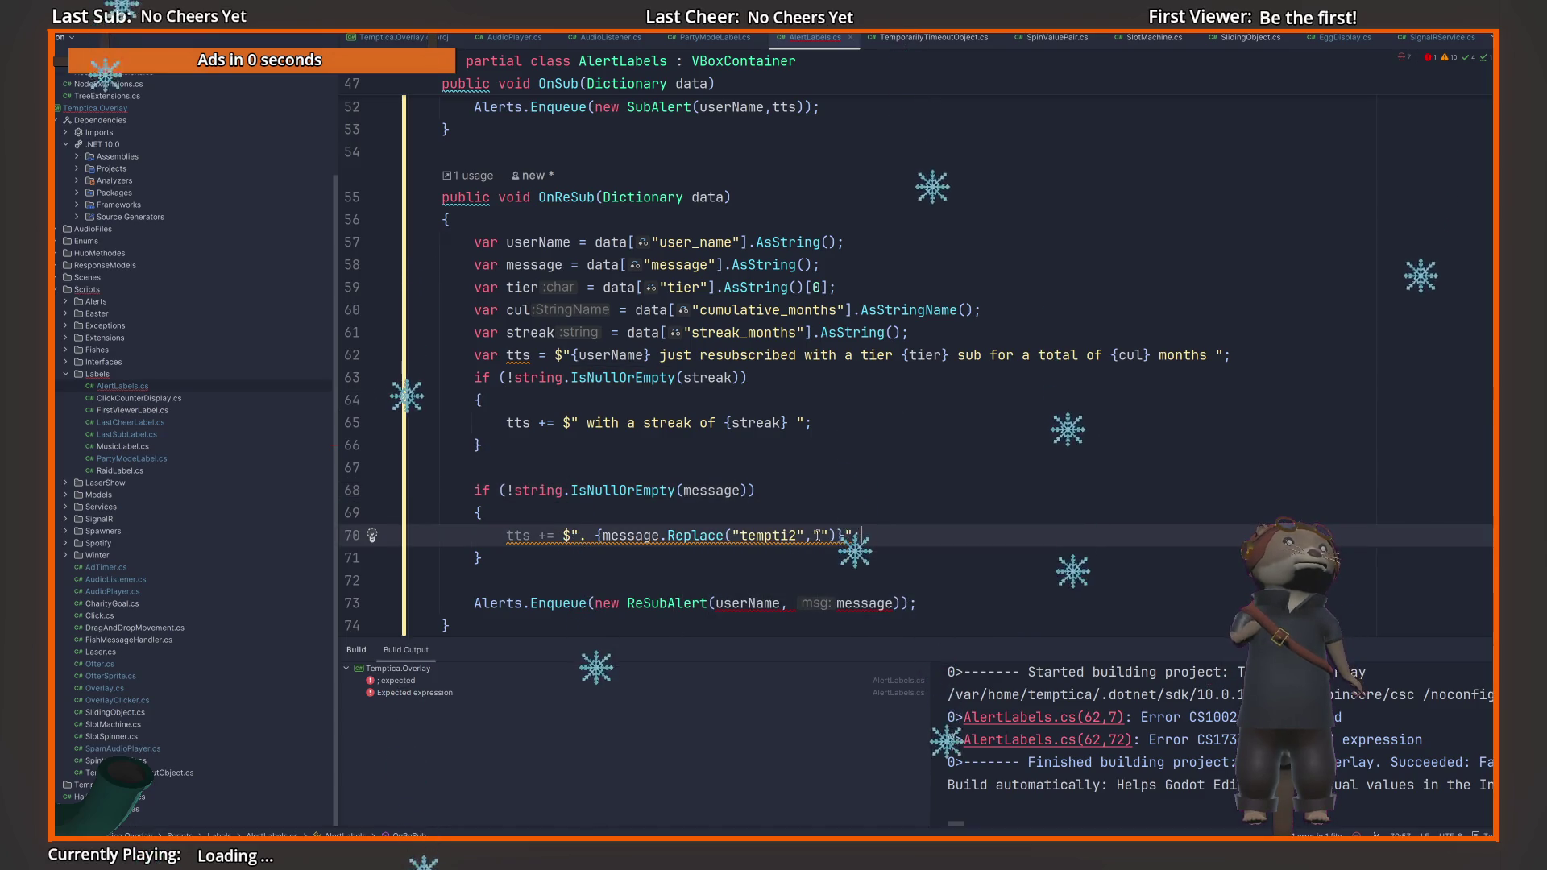
mouse_move(742, 535)
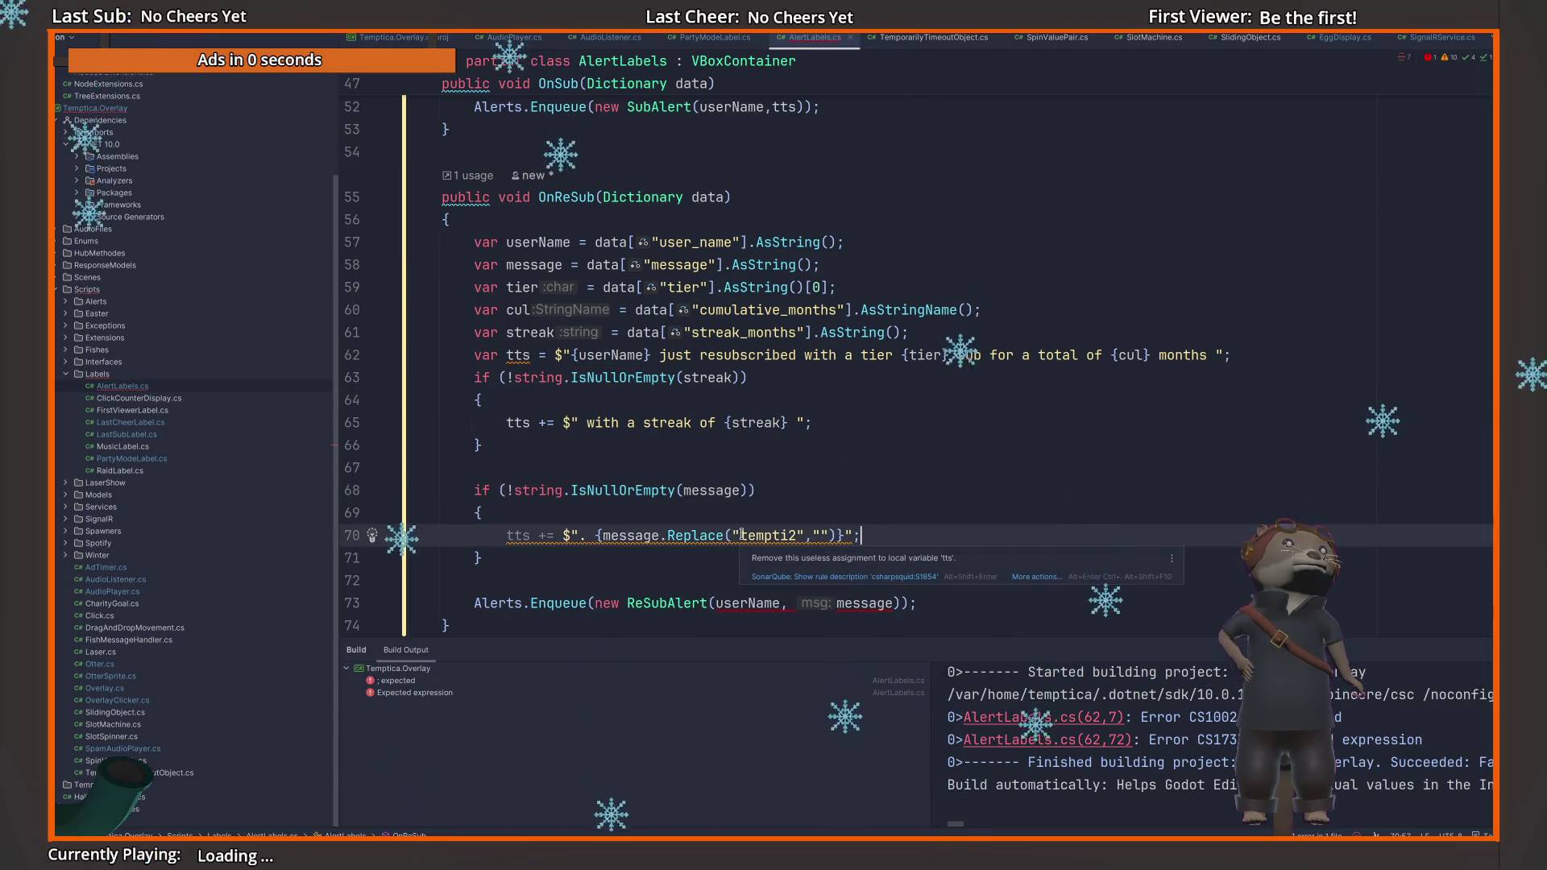
click(838, 535)
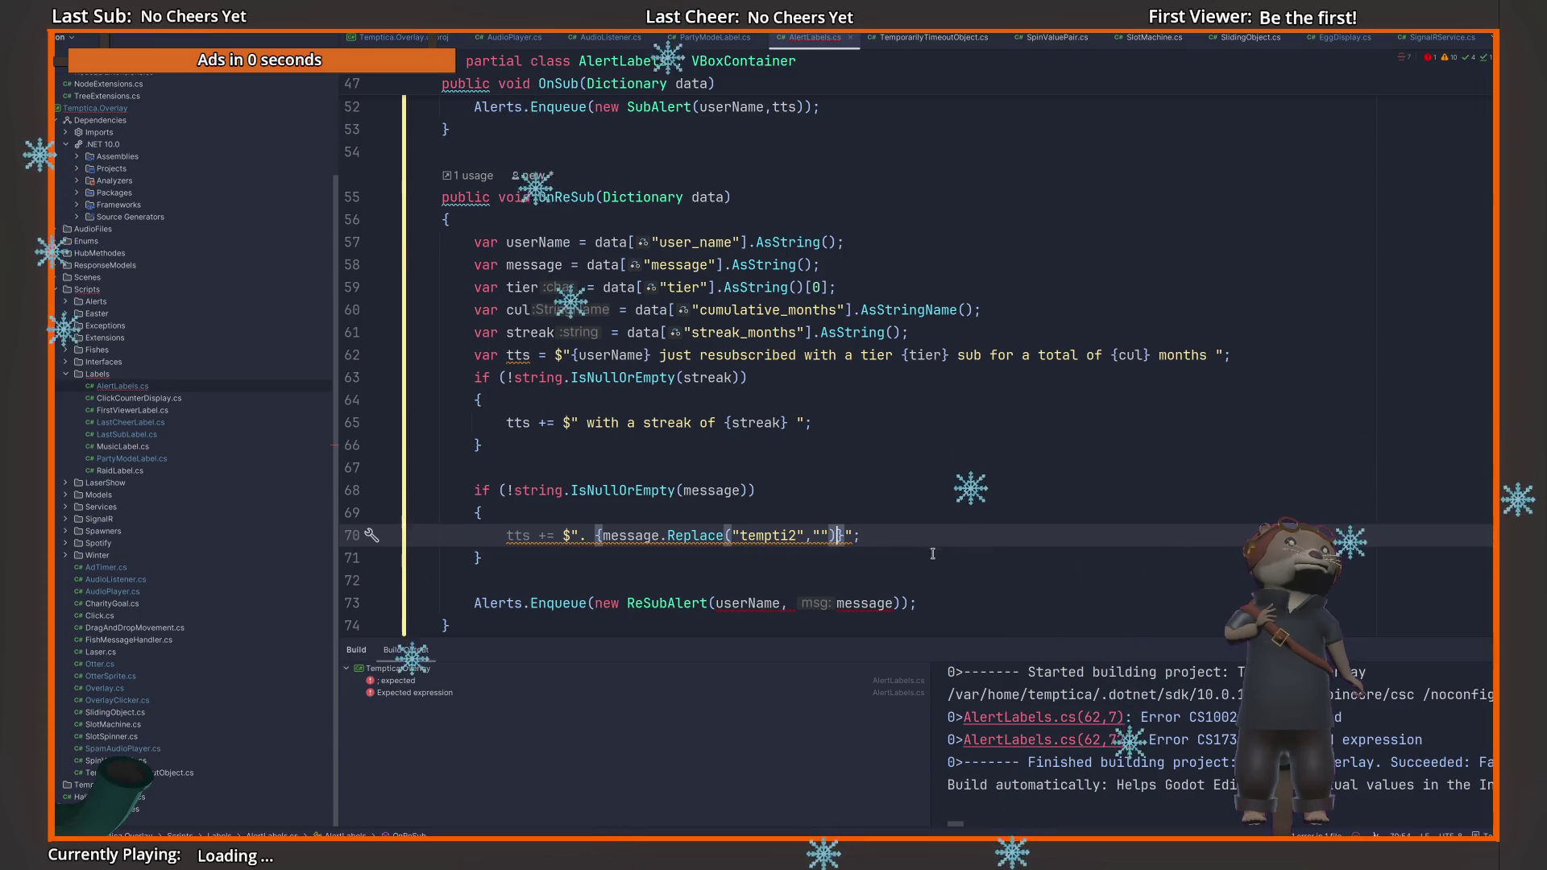
text(.Trim)
key(Return)
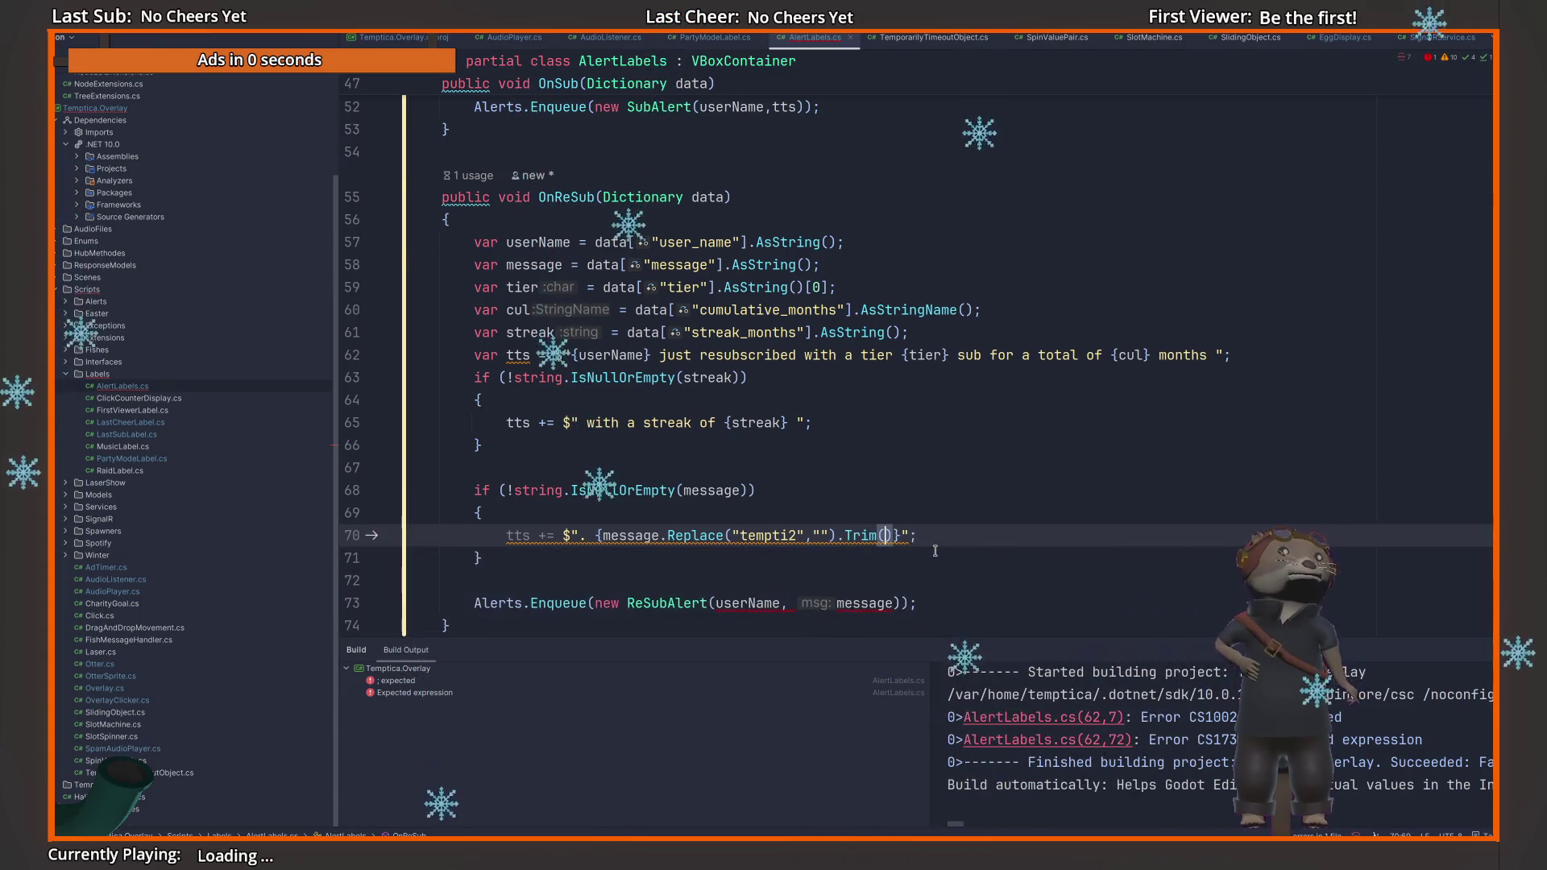
click(935, 554)
scroll(806, 521, down, 2)
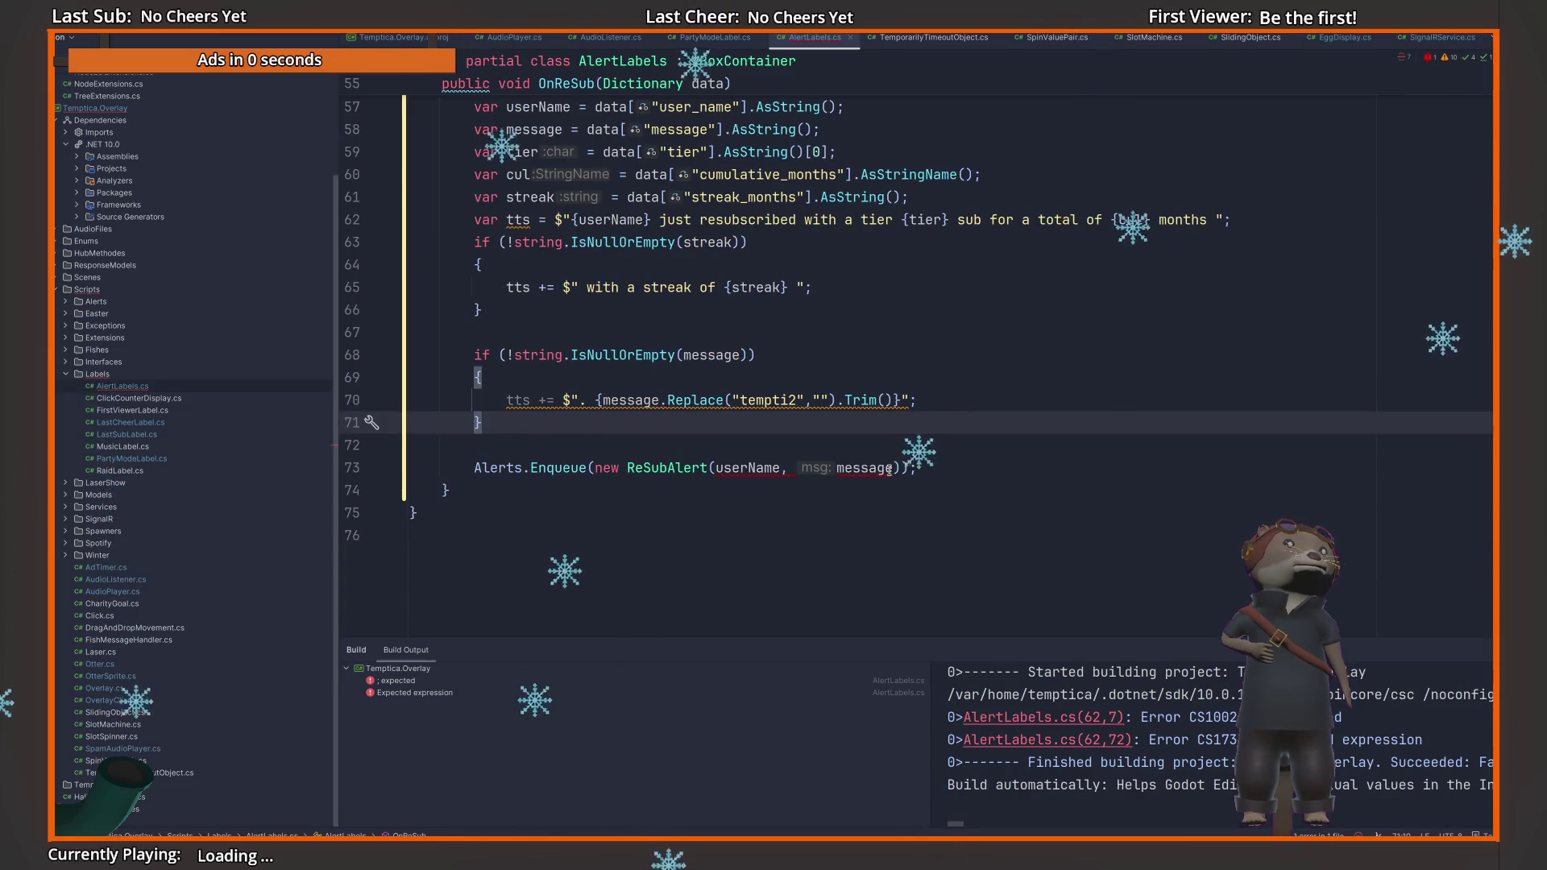
click(734, 467)
- Add tts as an extra argument to new ReSubAlert(userName, message) on line 73
click(845, 467)
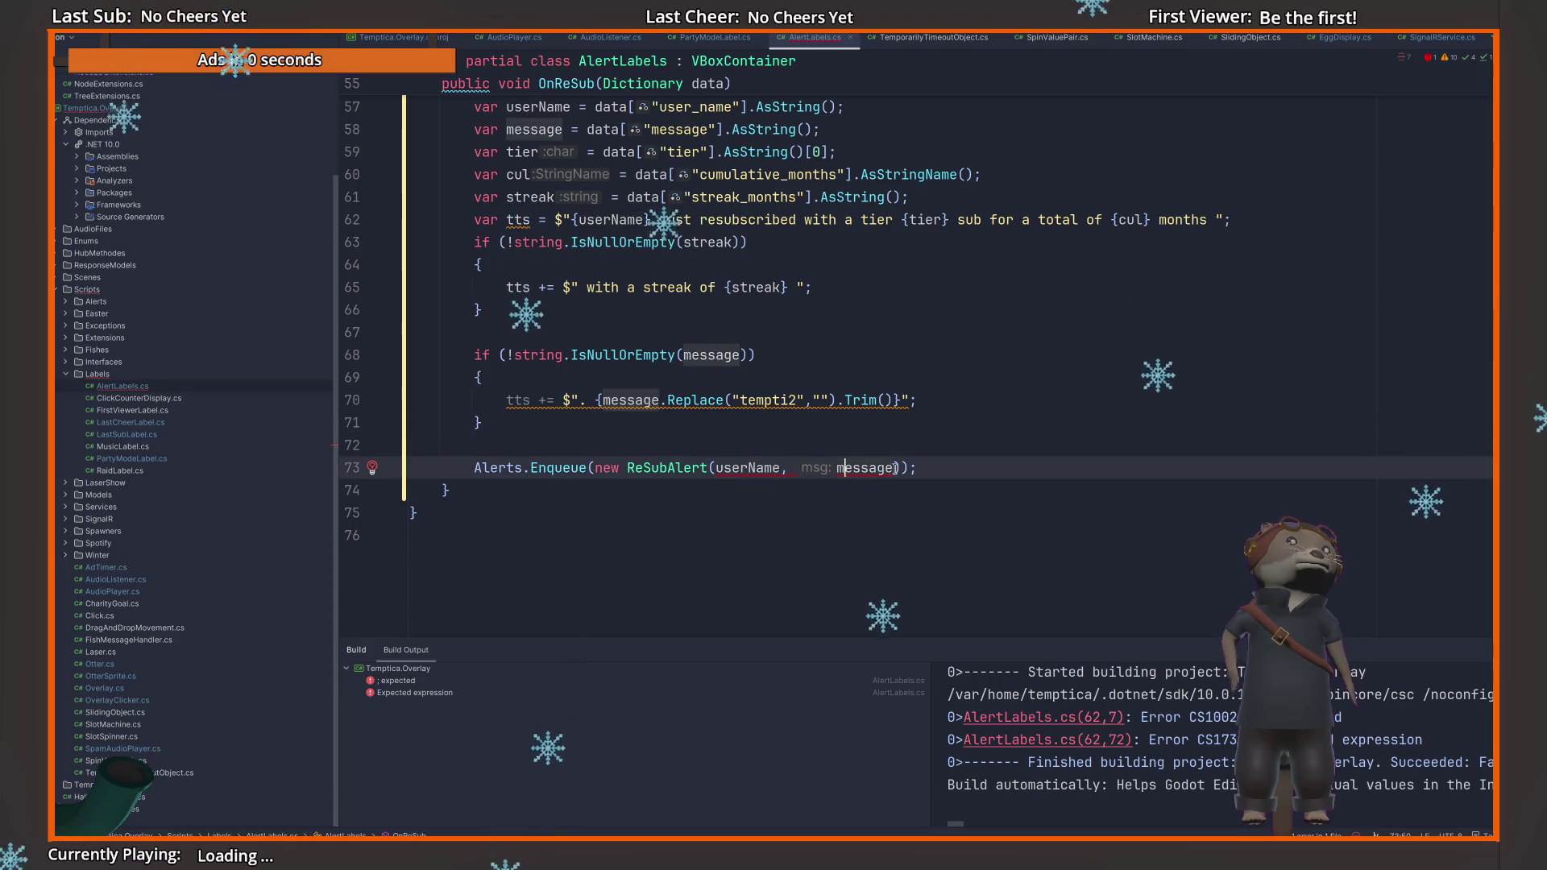
text(,tts)
key(Escape)
key(Up)
key(Up)
key(Up)
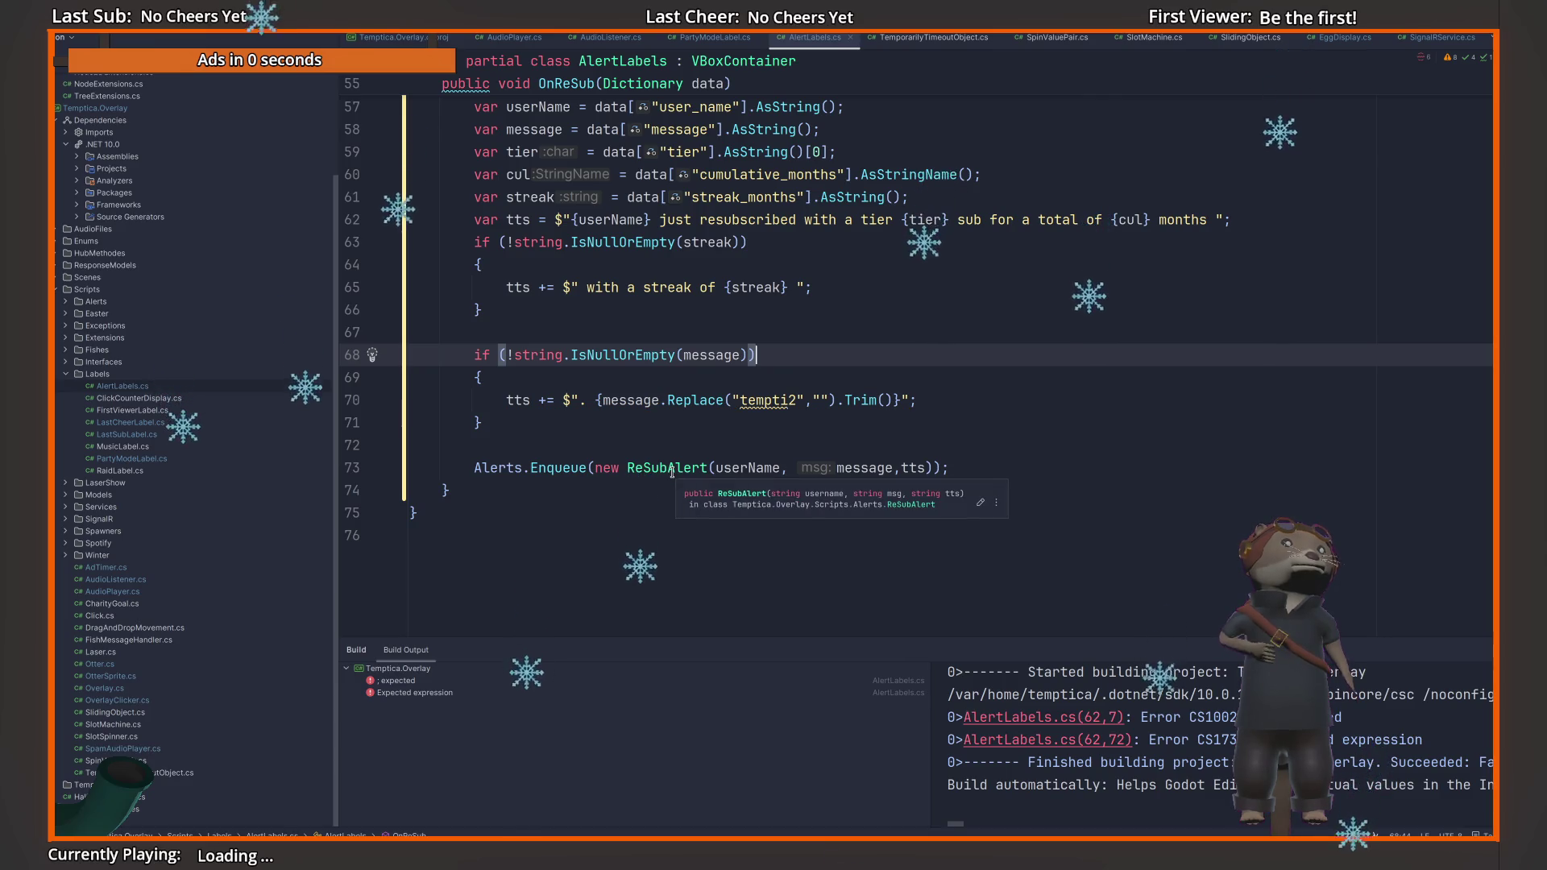
scroll(672, 472, up, 5)
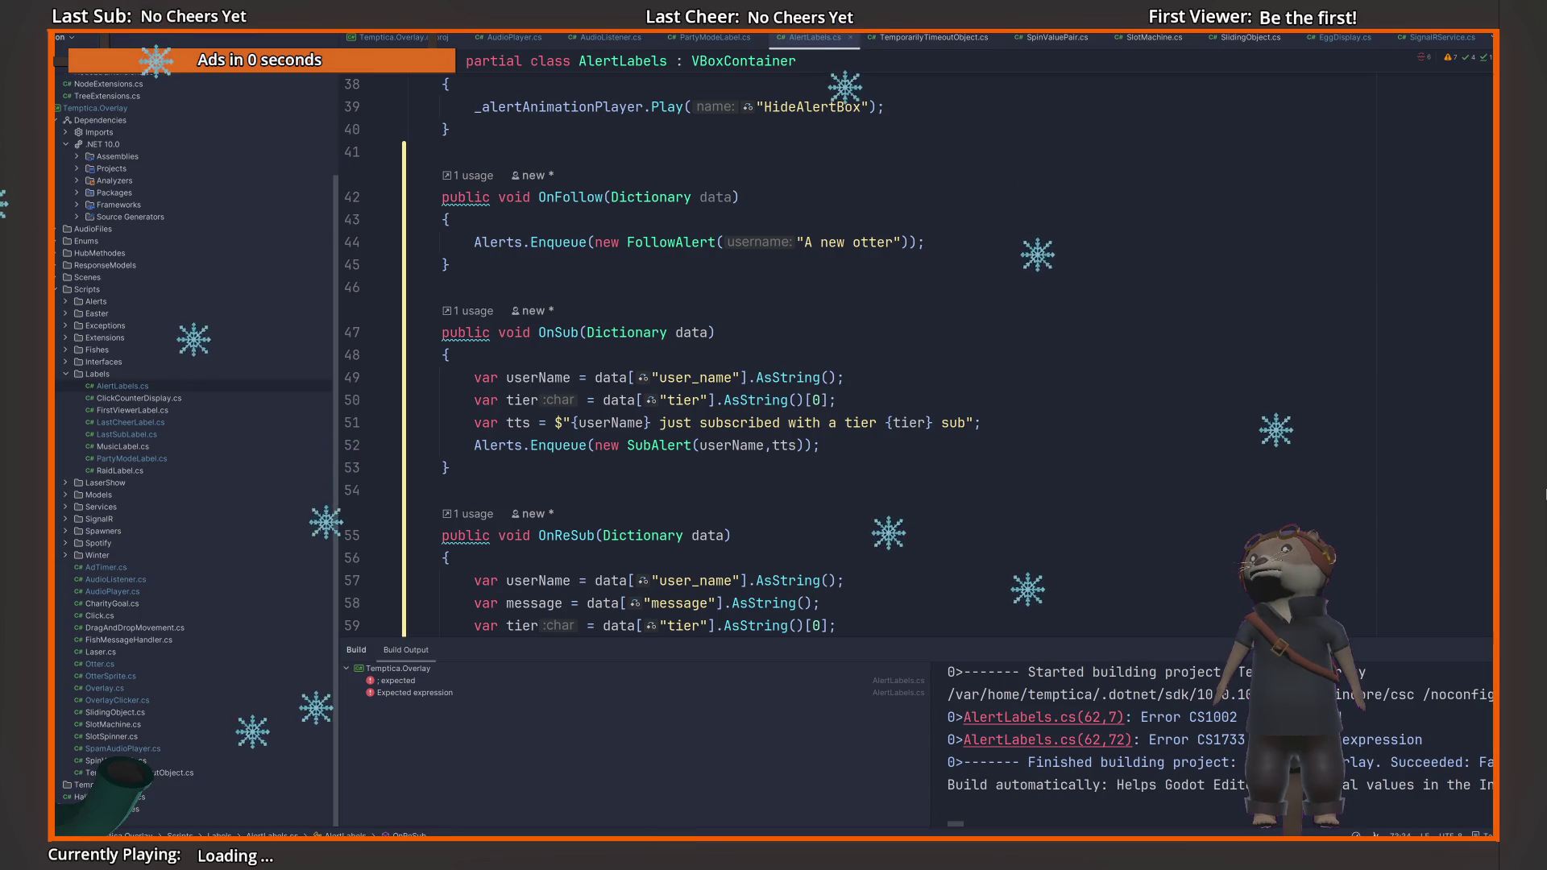
key(alt+Tab)
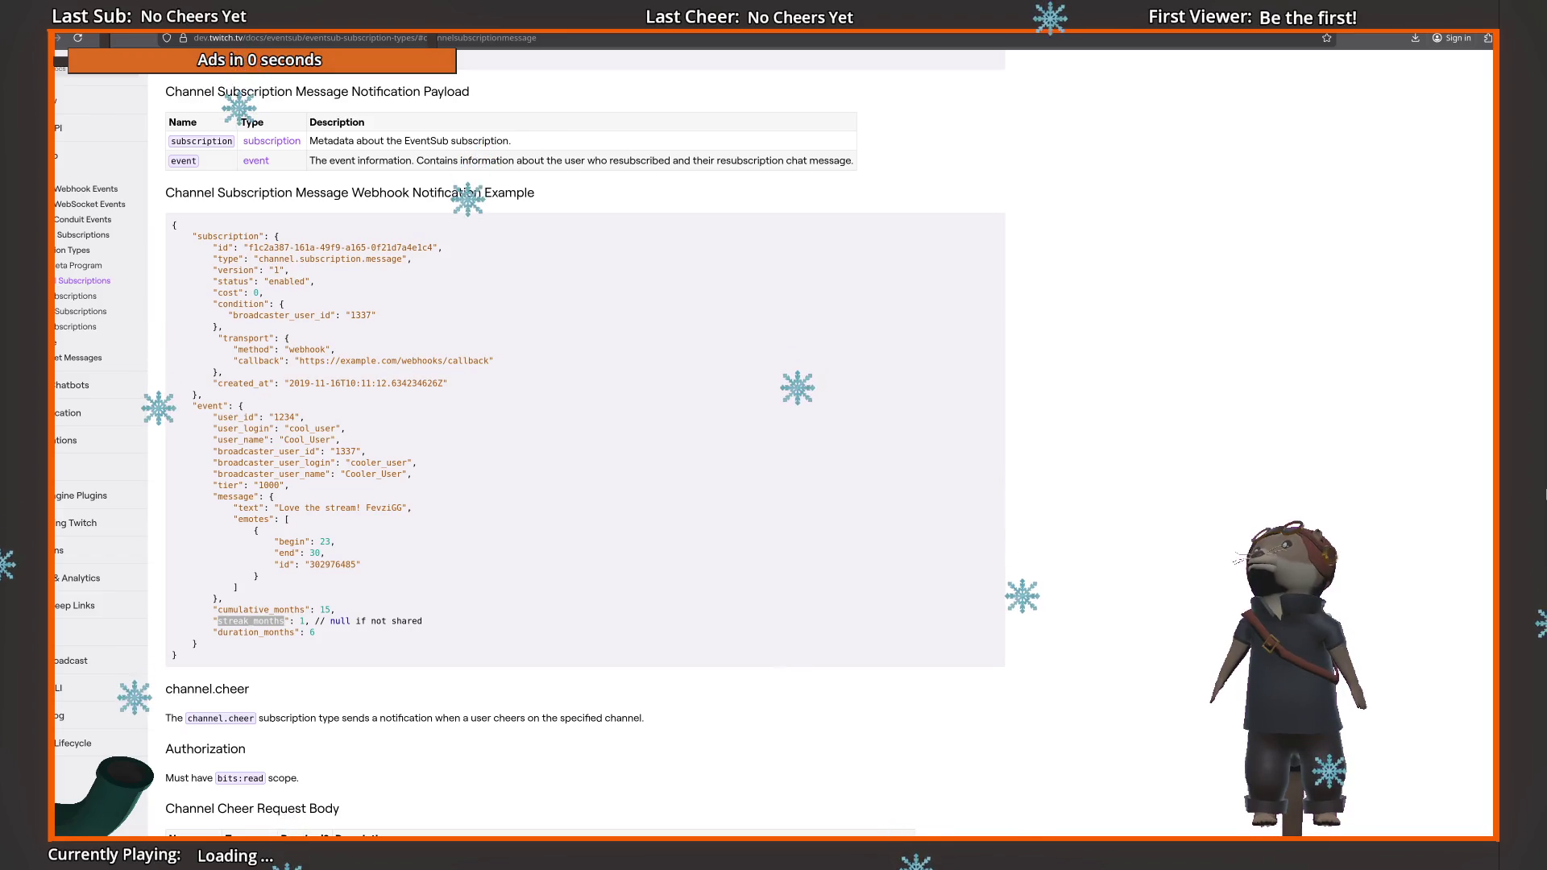
- Maximise the Rider window and rebuild the project with Ctrl+Shift+B
key(alt+Tab)
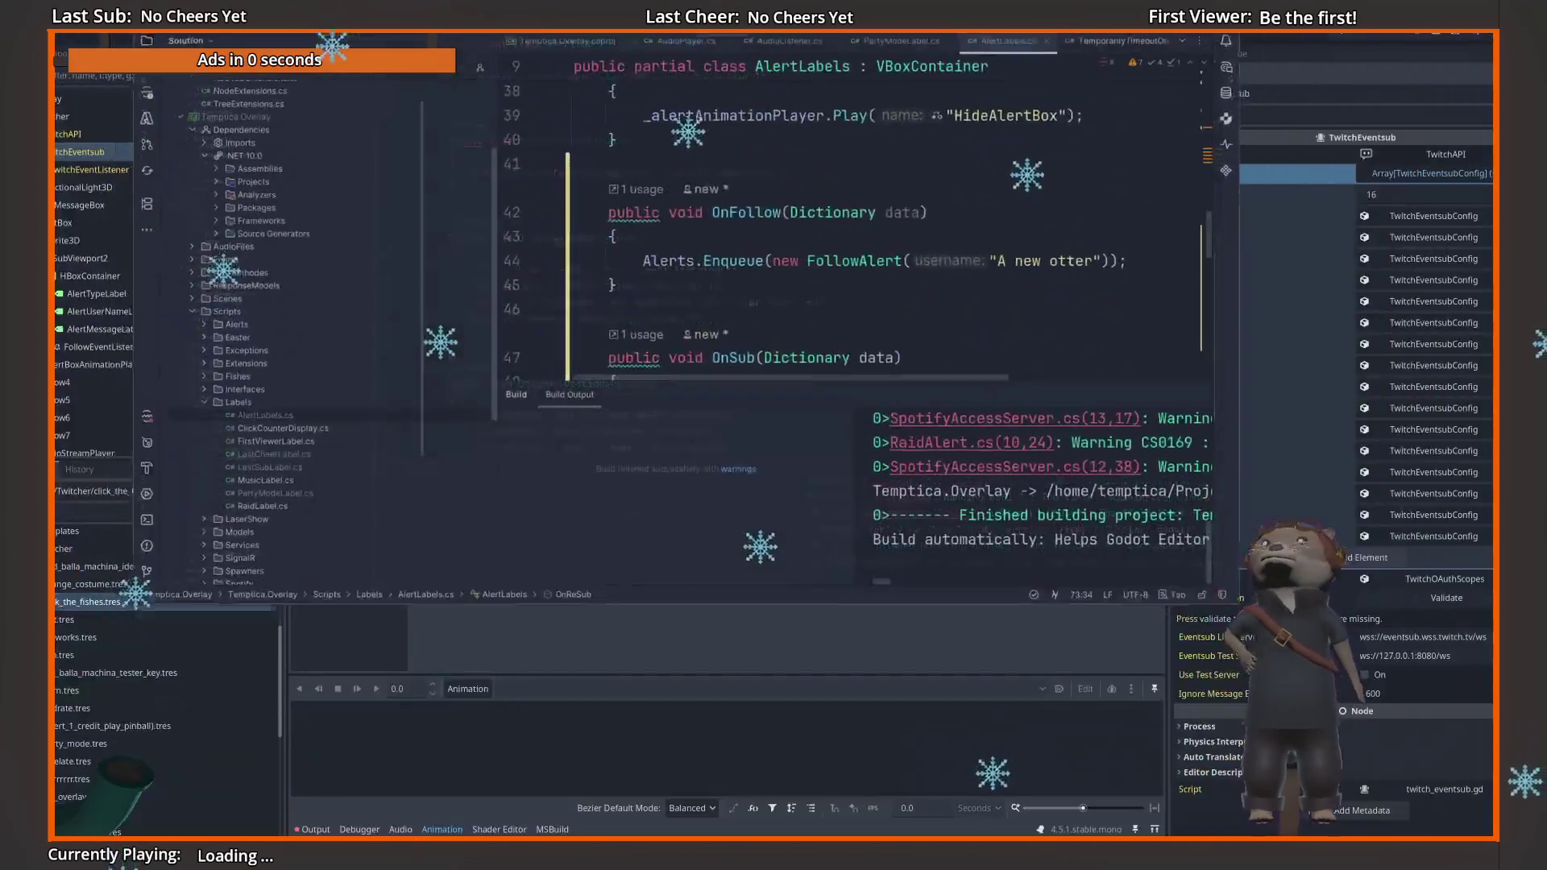
key(super)
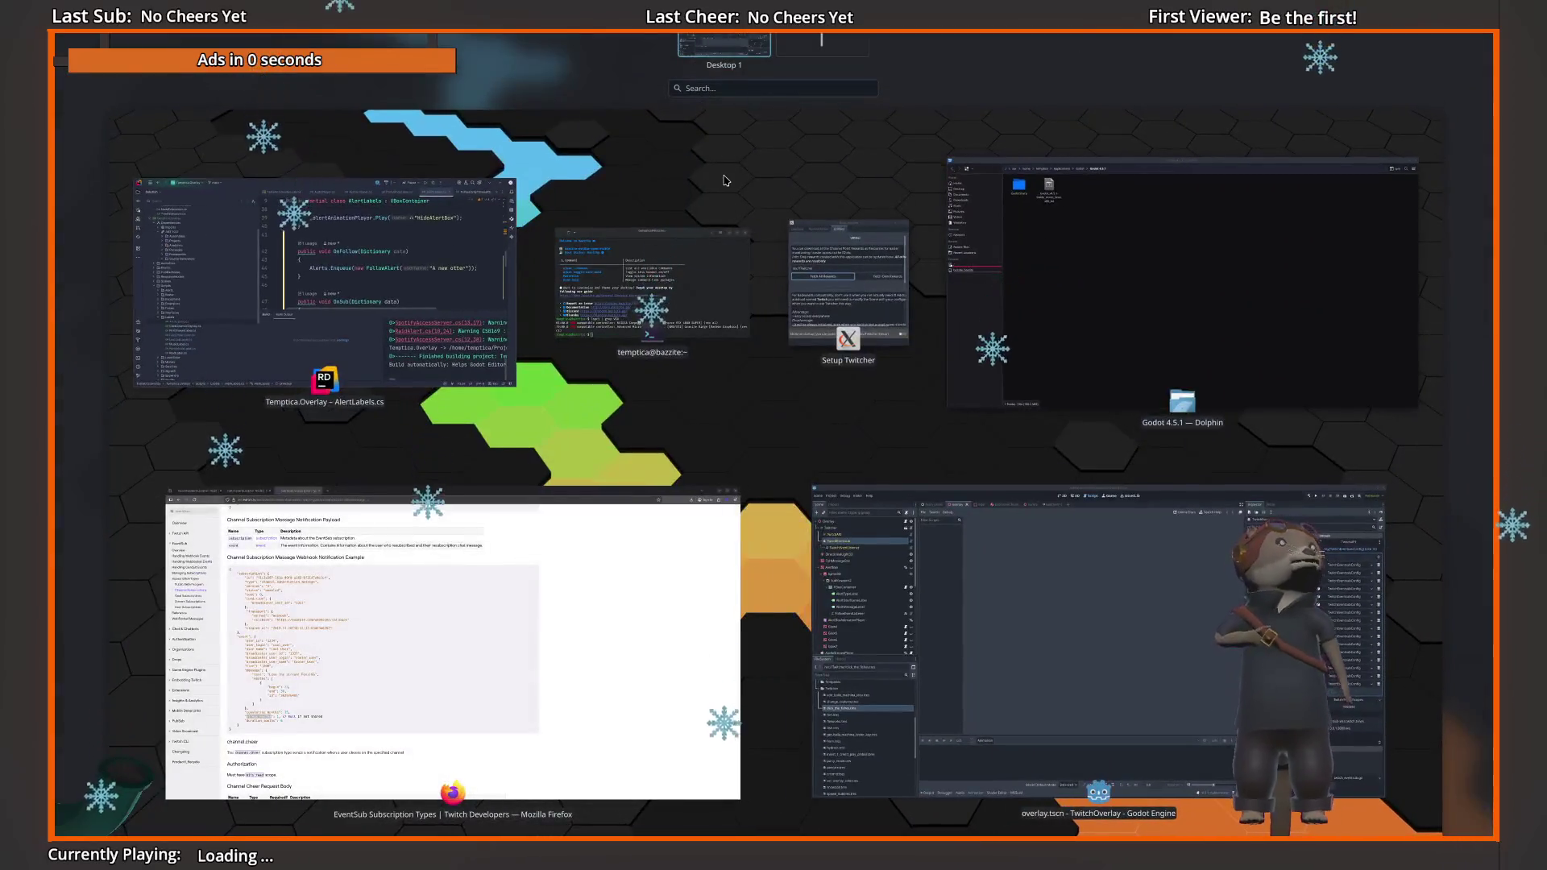
key(super)
key(super+Up)
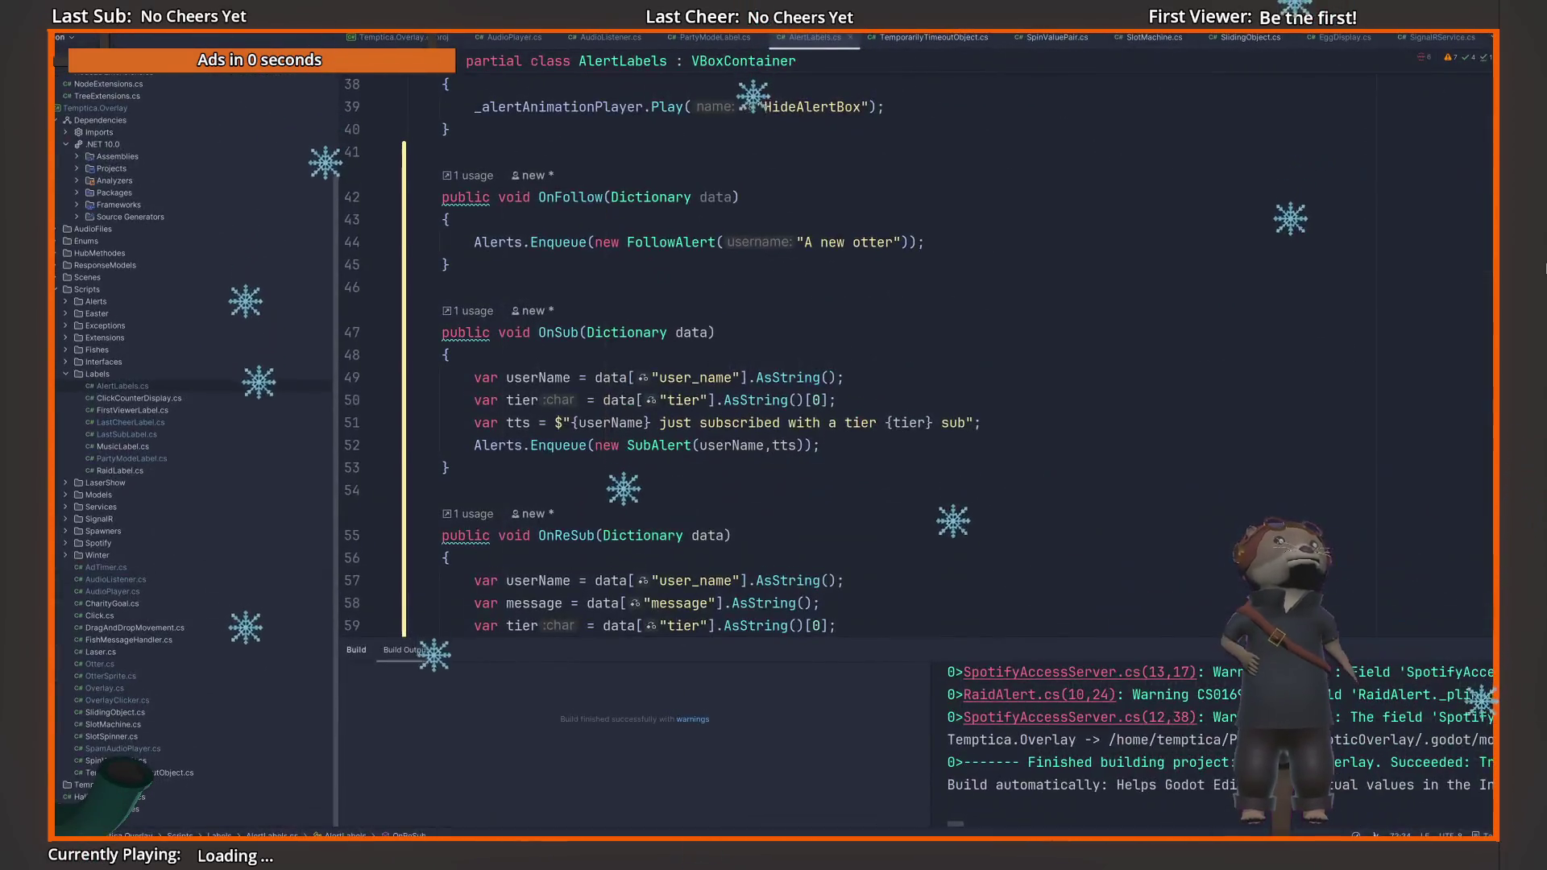
key(ctrl+shift+b)
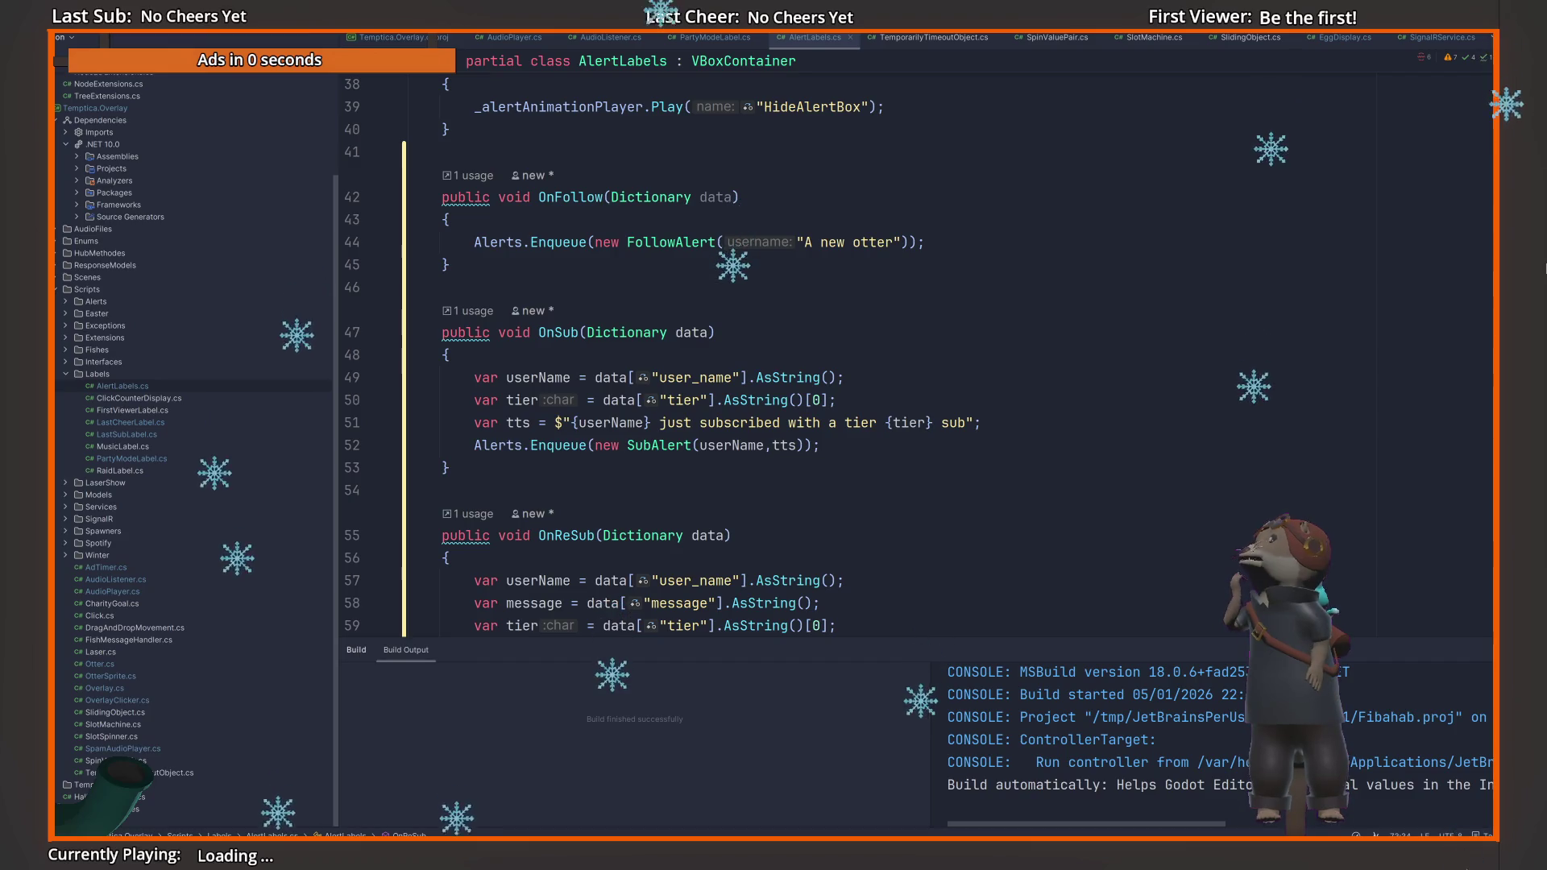